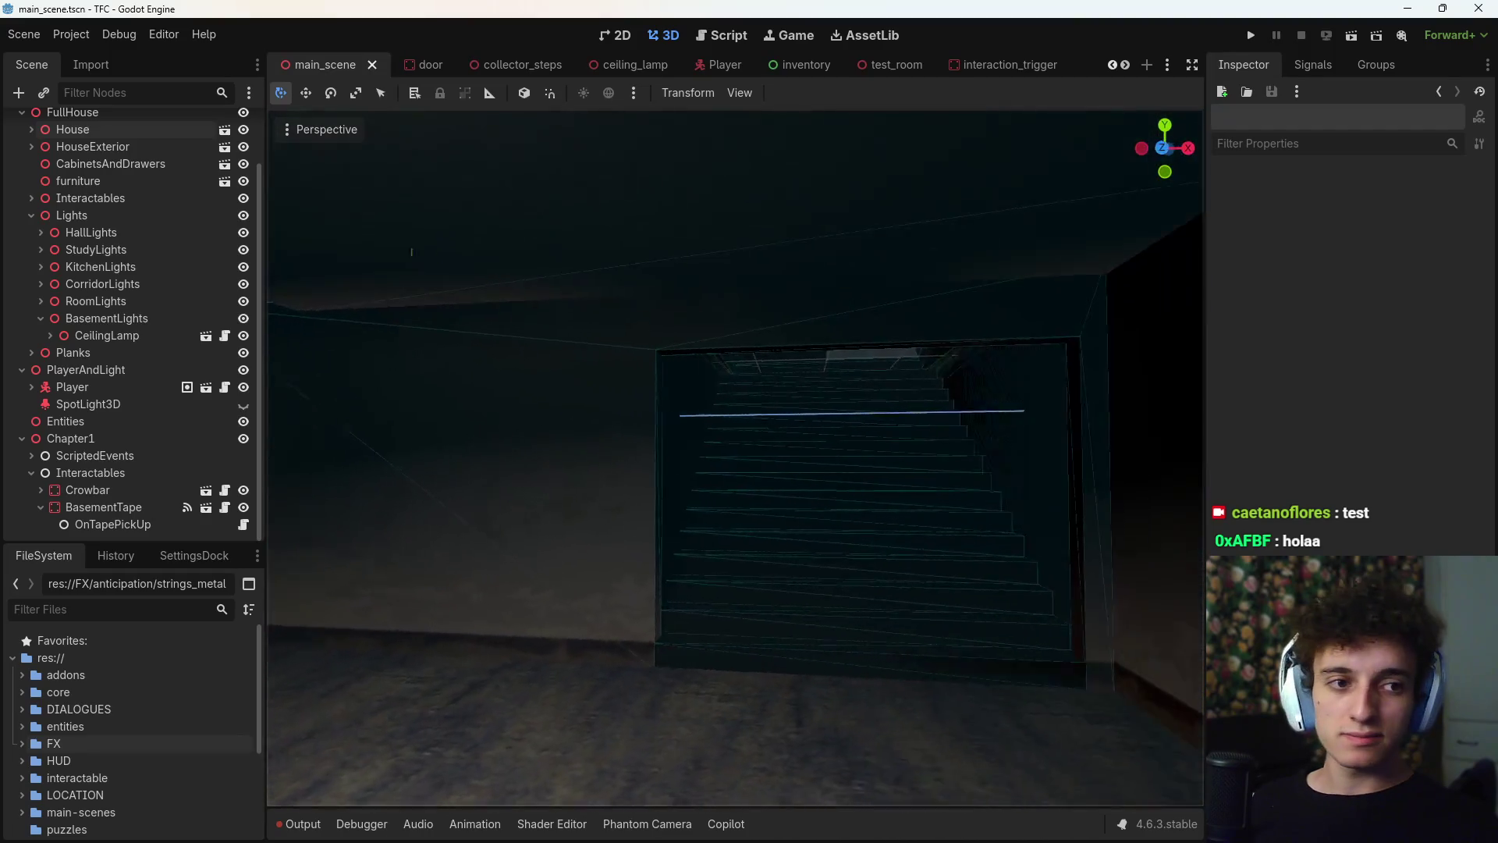
# - Orbit the 3D view away from the staircase to reveal the basement room and its tape
pyautogui.moveTo(411, 251); pyautogui.dragTo(468, 251, button='right')
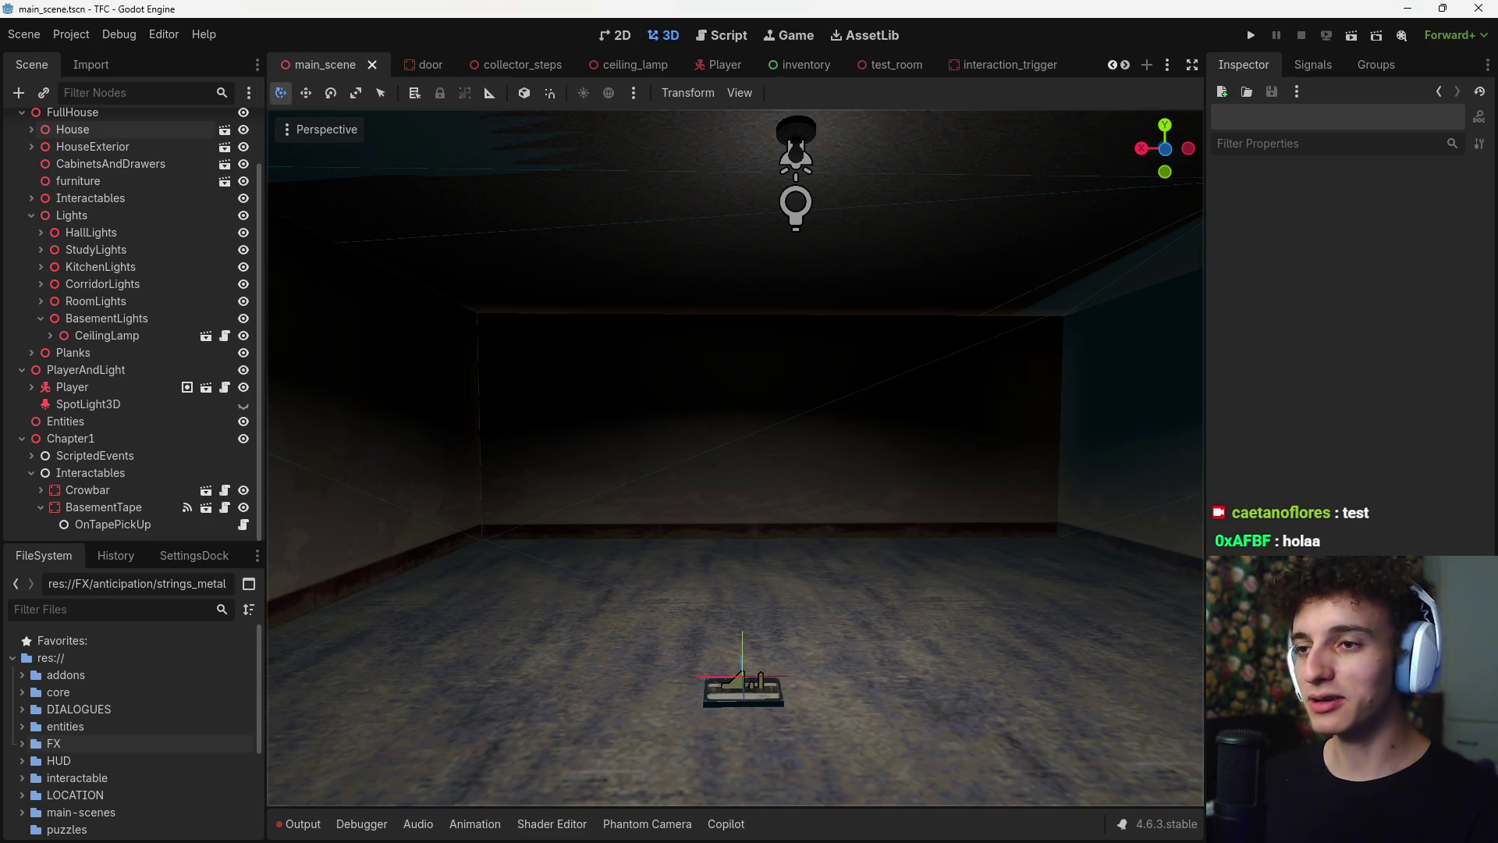
pyautogui.moveTo(1095, 451); pyautogui.dragTo(546, 543, button='middle')
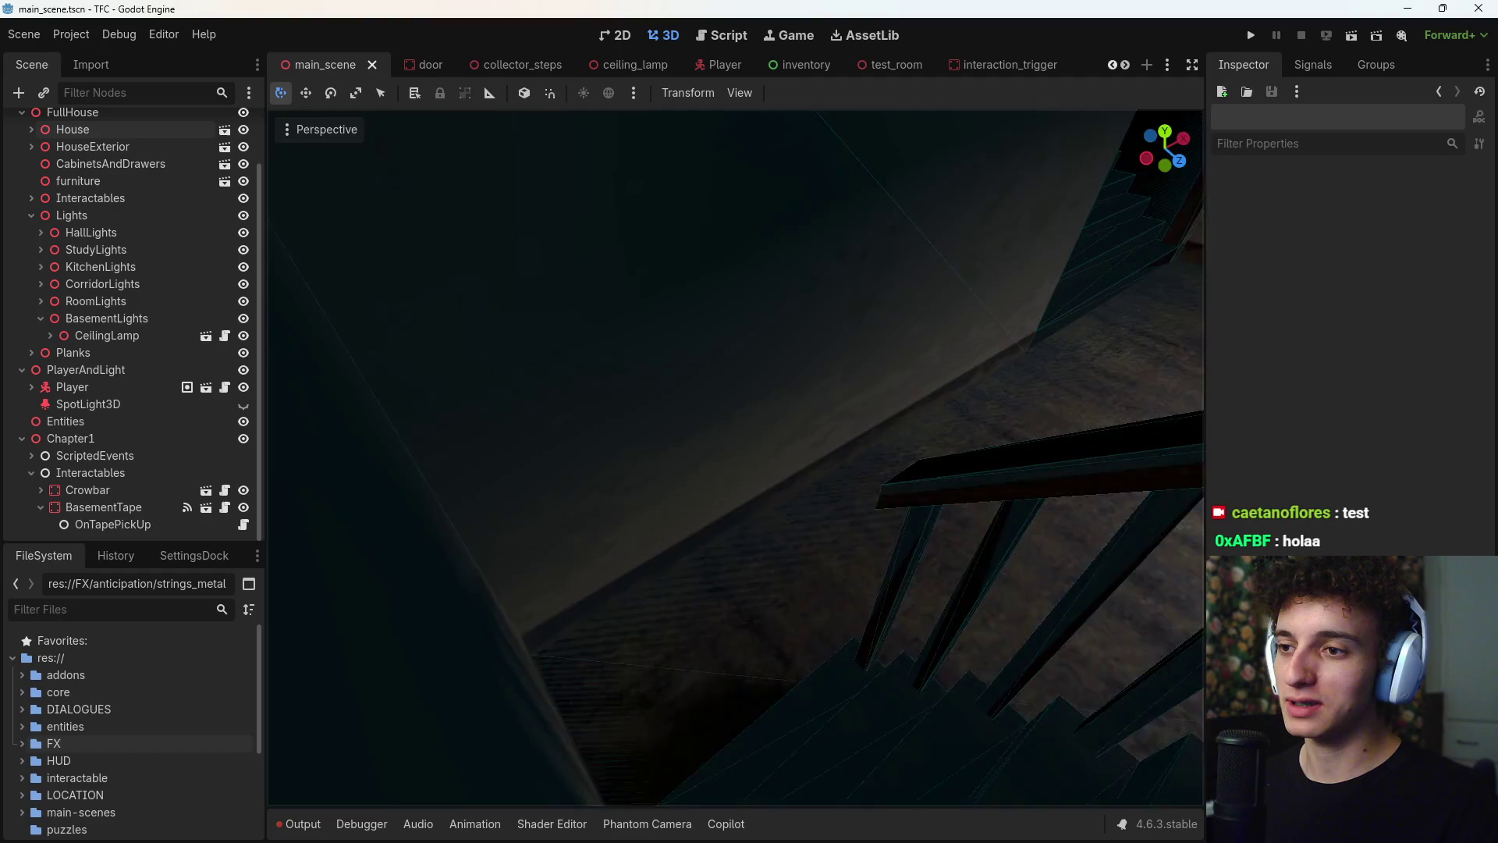
pyautogui.moveTo(735, 458); pyautogui.dragTo(945, 412, button='right')
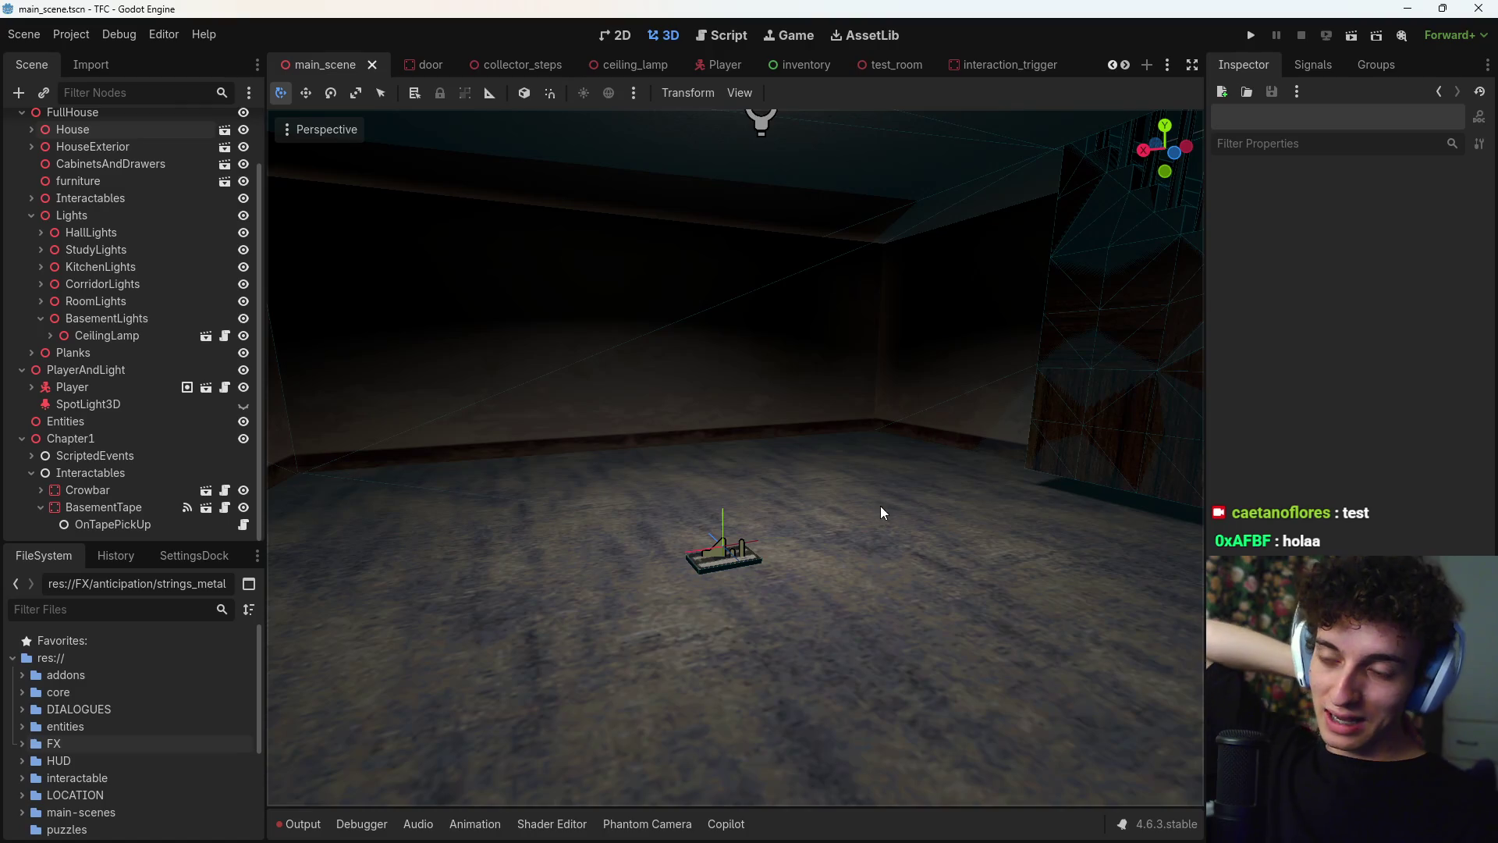
pyautogui.moveTo(909, 831)
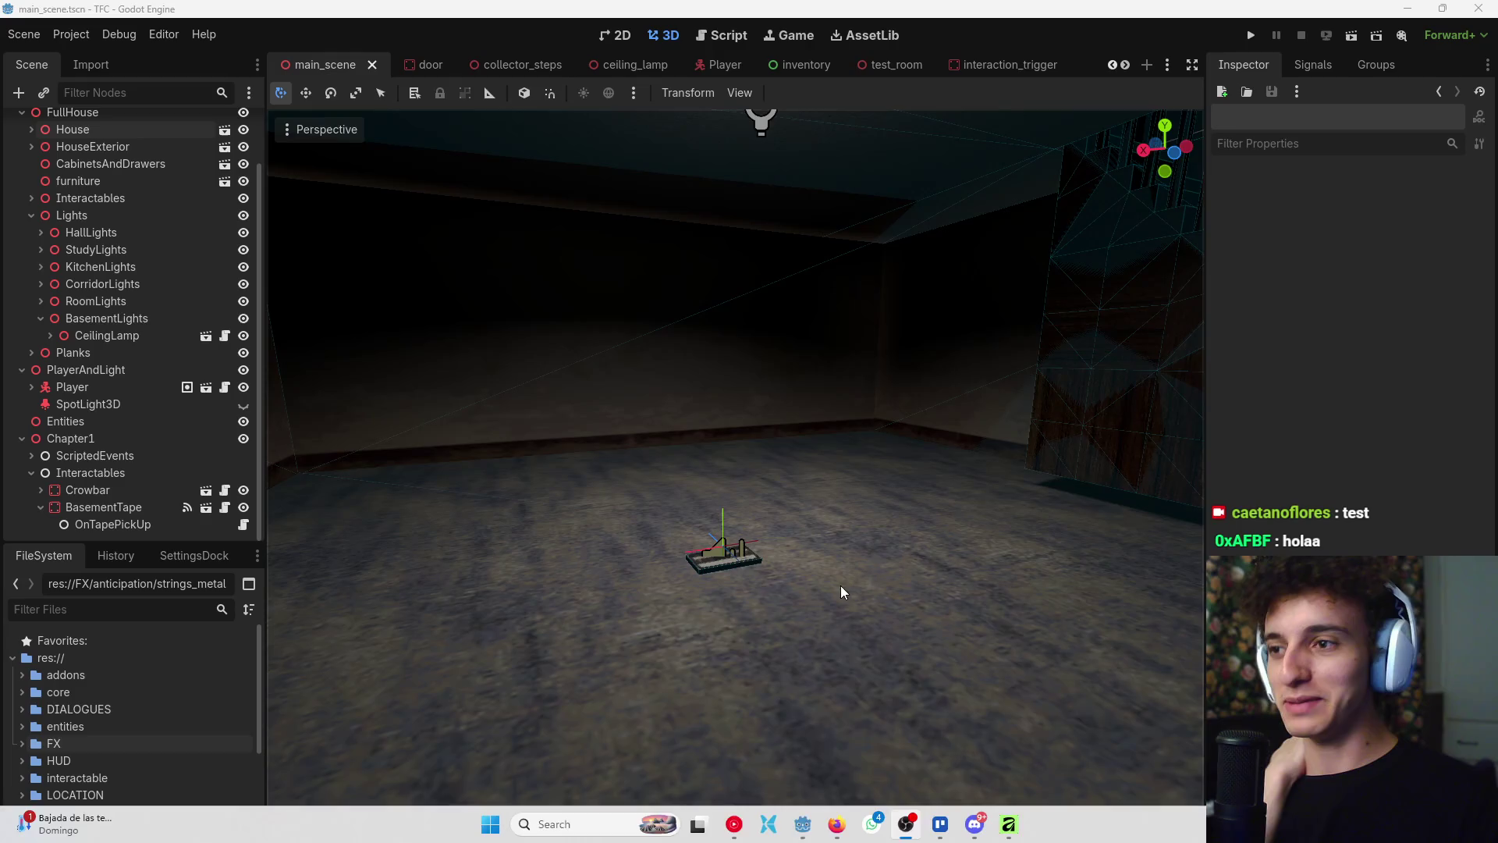
pyautogui.moveTo(843, 592); pyautogui.dragTo(856, 586, button='right')
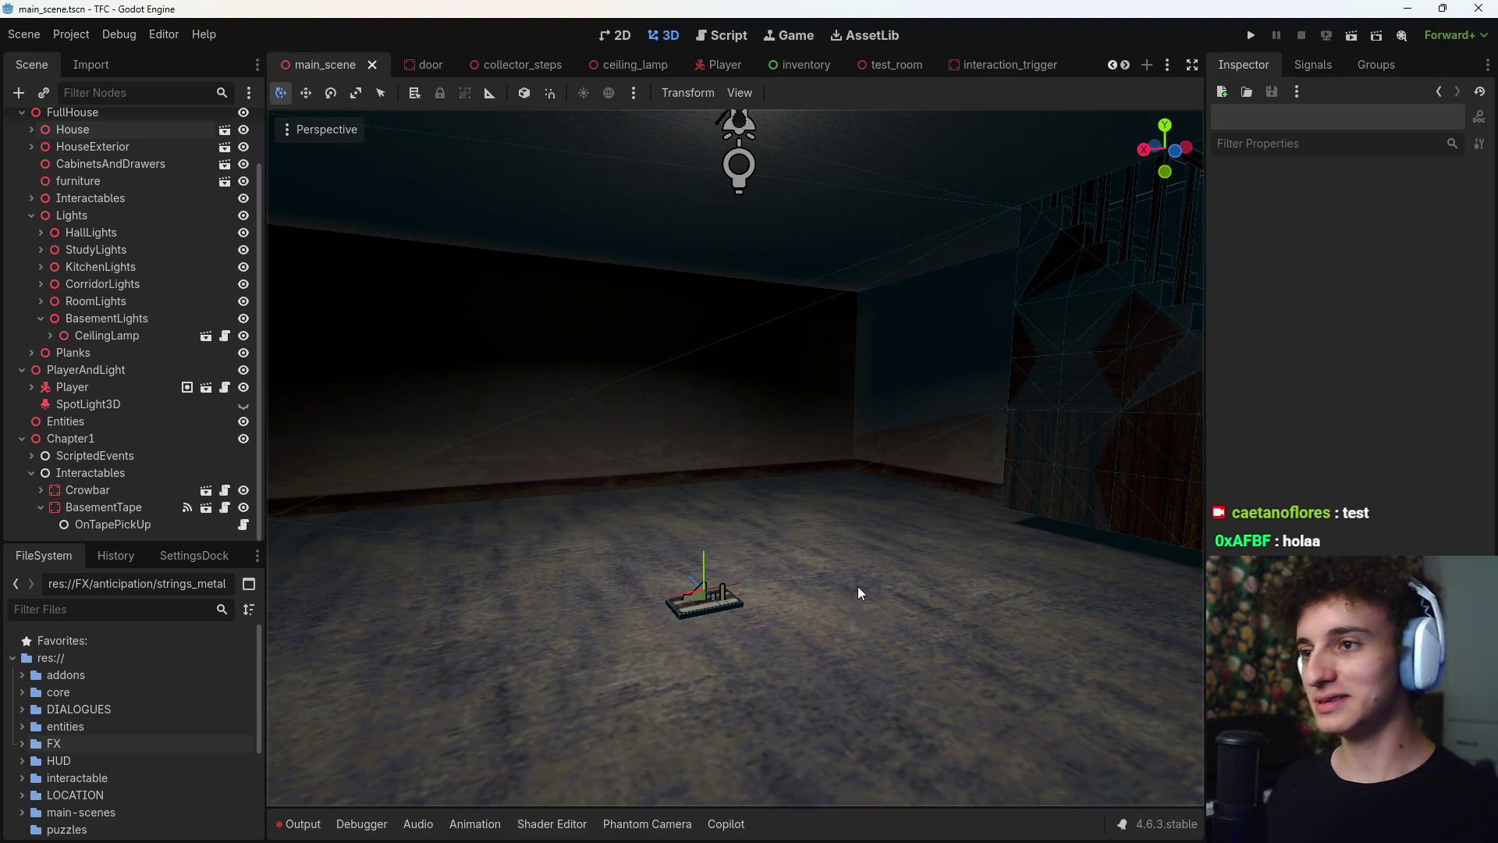
pyautogui.moveTo(736, 458); pyautogui.dragTo(736, 458, button='right')
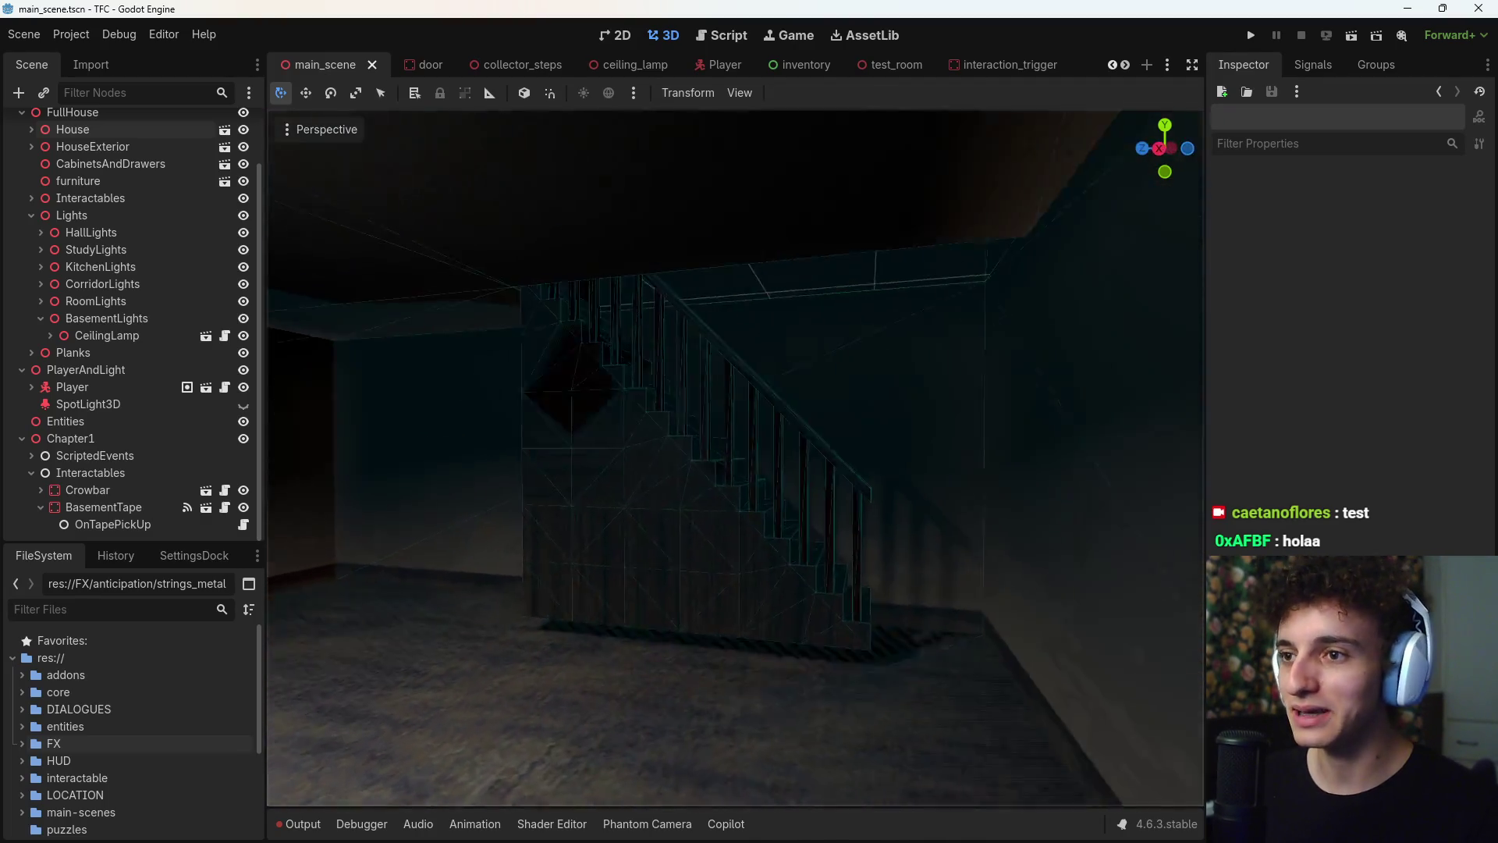
pyautogui.moveTo(736, 459); pyautogui.dragTo(695, 413, button='right')
# - Collapse the Chapter1 branch in the Scene dock, then switch to the Trello board window
pyautogui.click(21, 438)
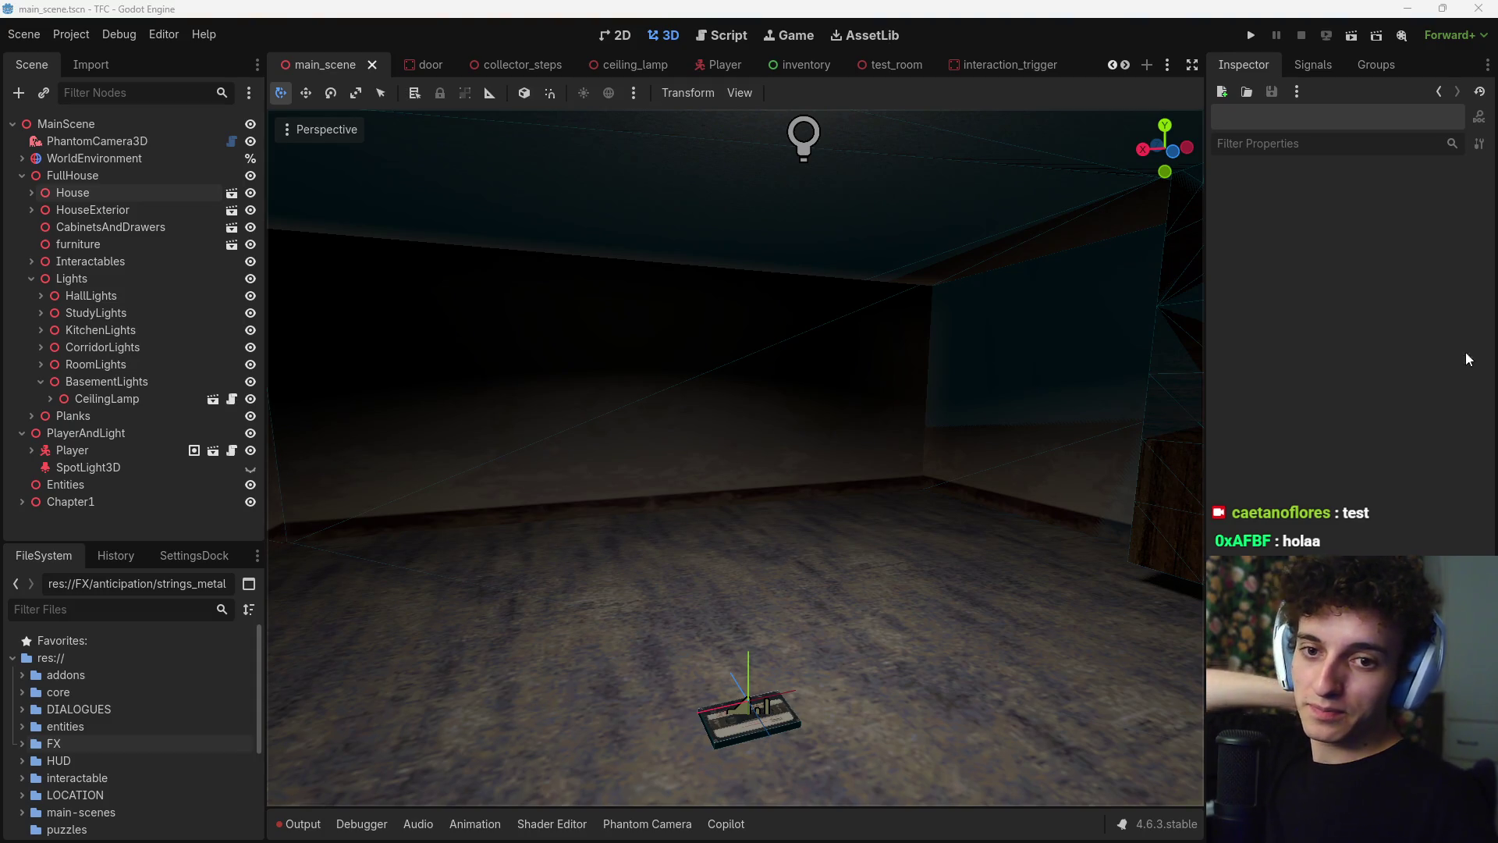
pyautogui.moveTo(909, 839)
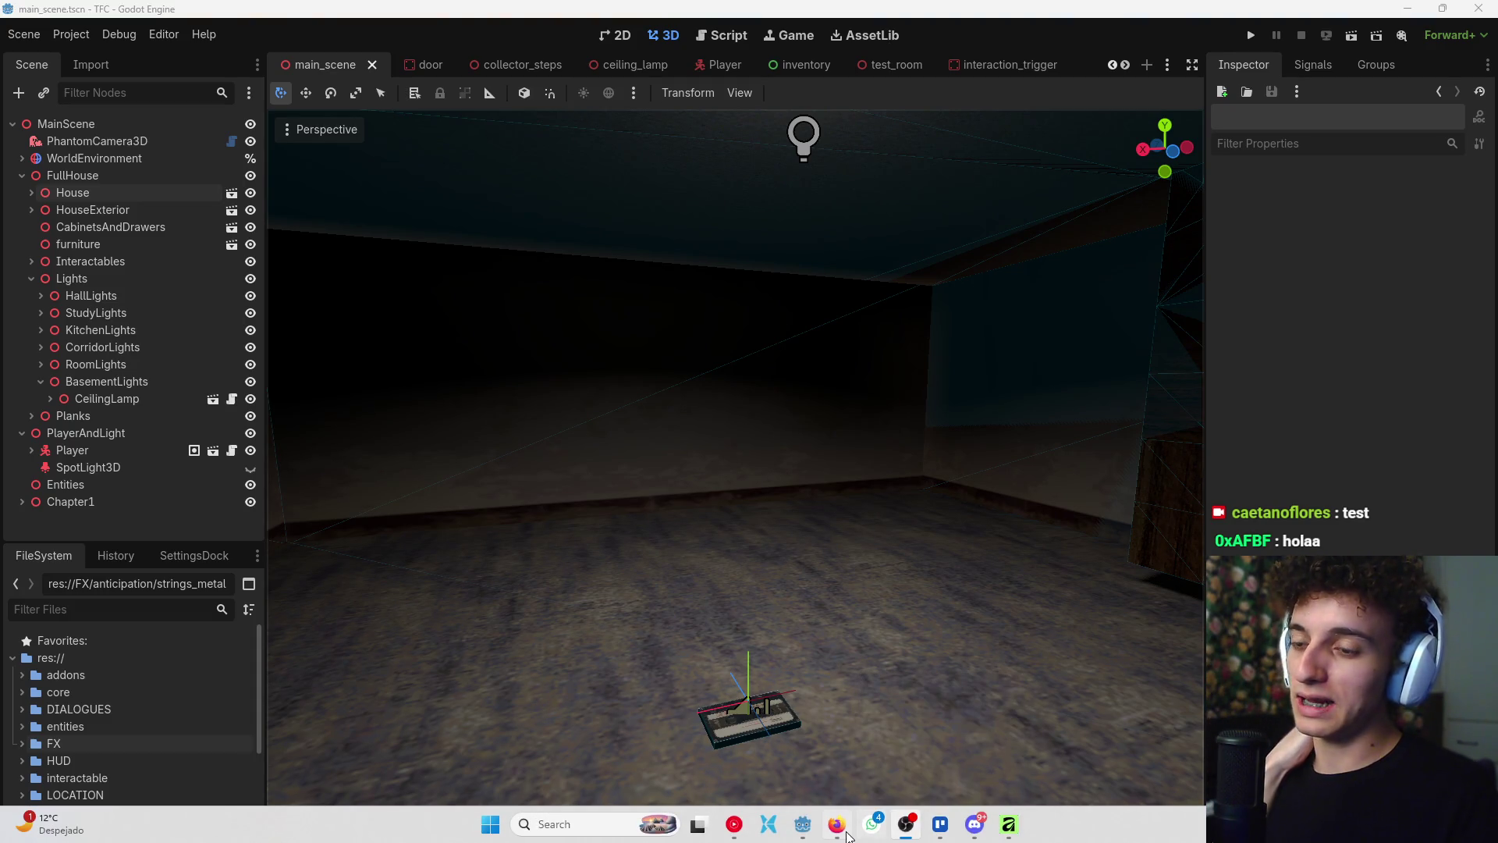
pyautogui.click(848, 834)
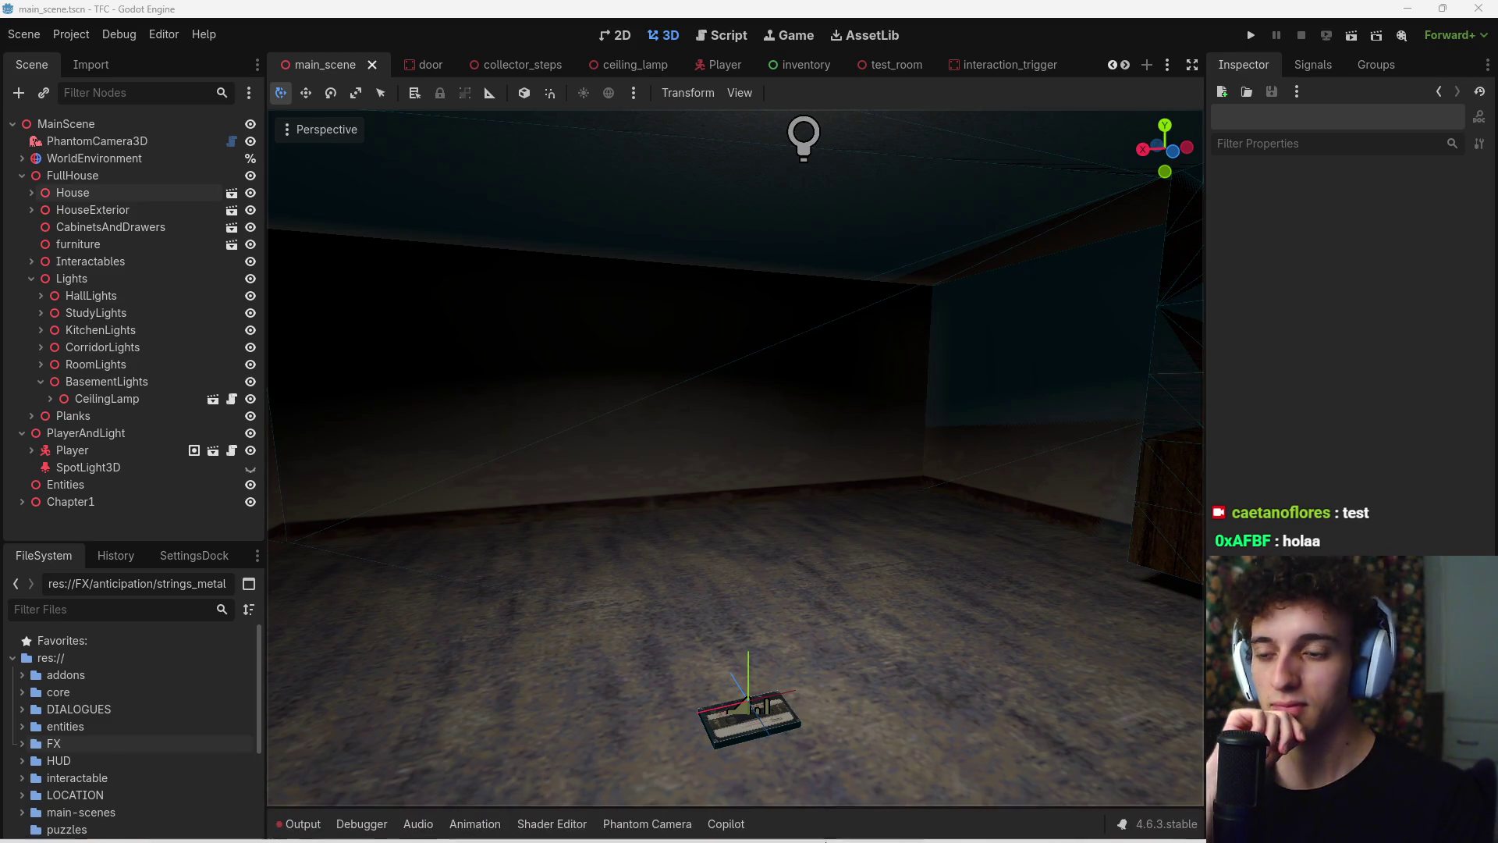
pyautogui.moveTo(913, 837)
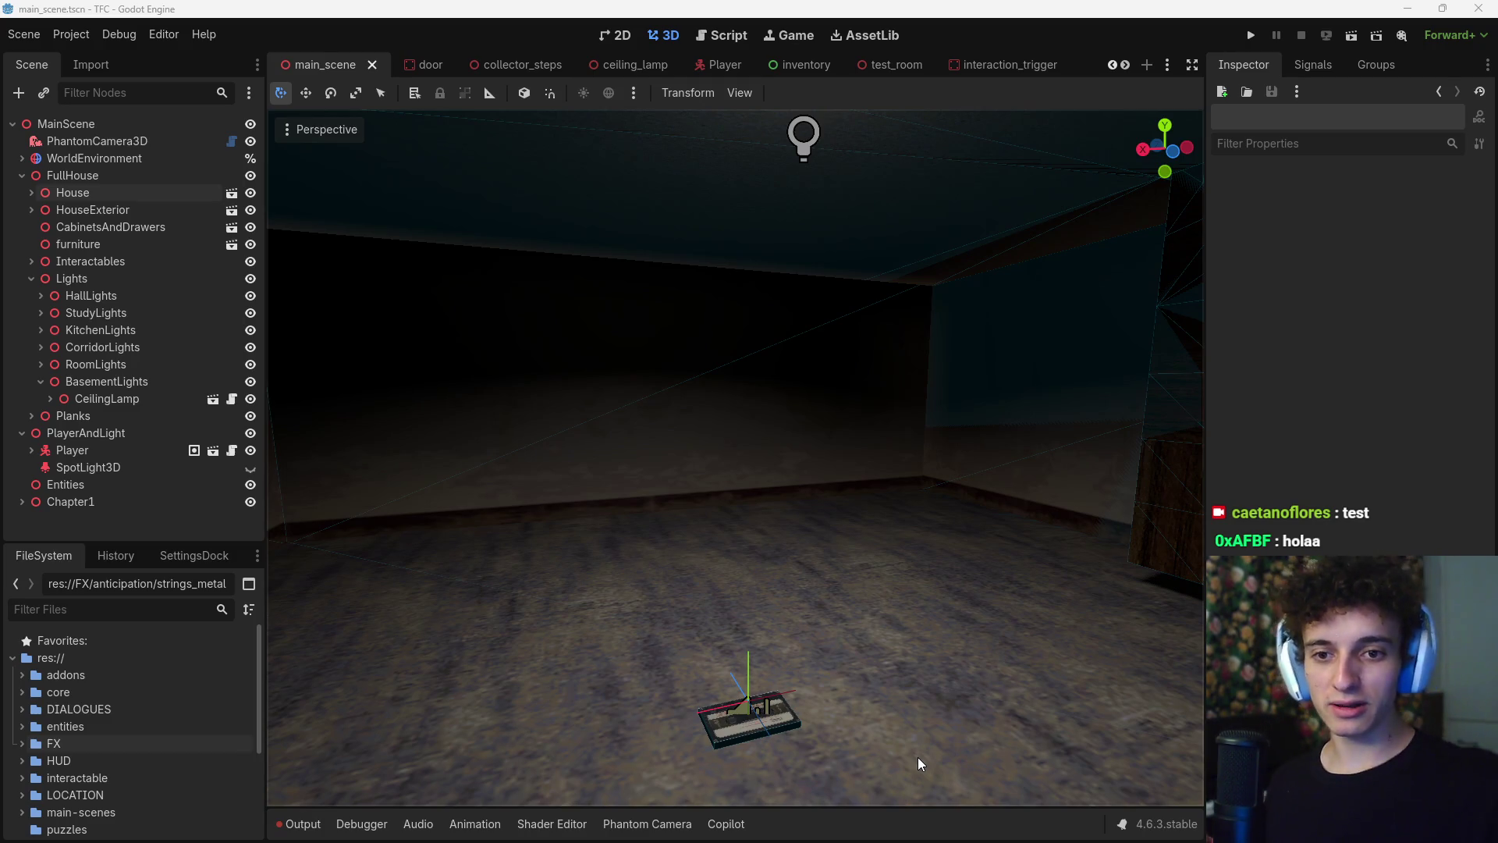
pyautogui.hotkey('alt', 'Tab')
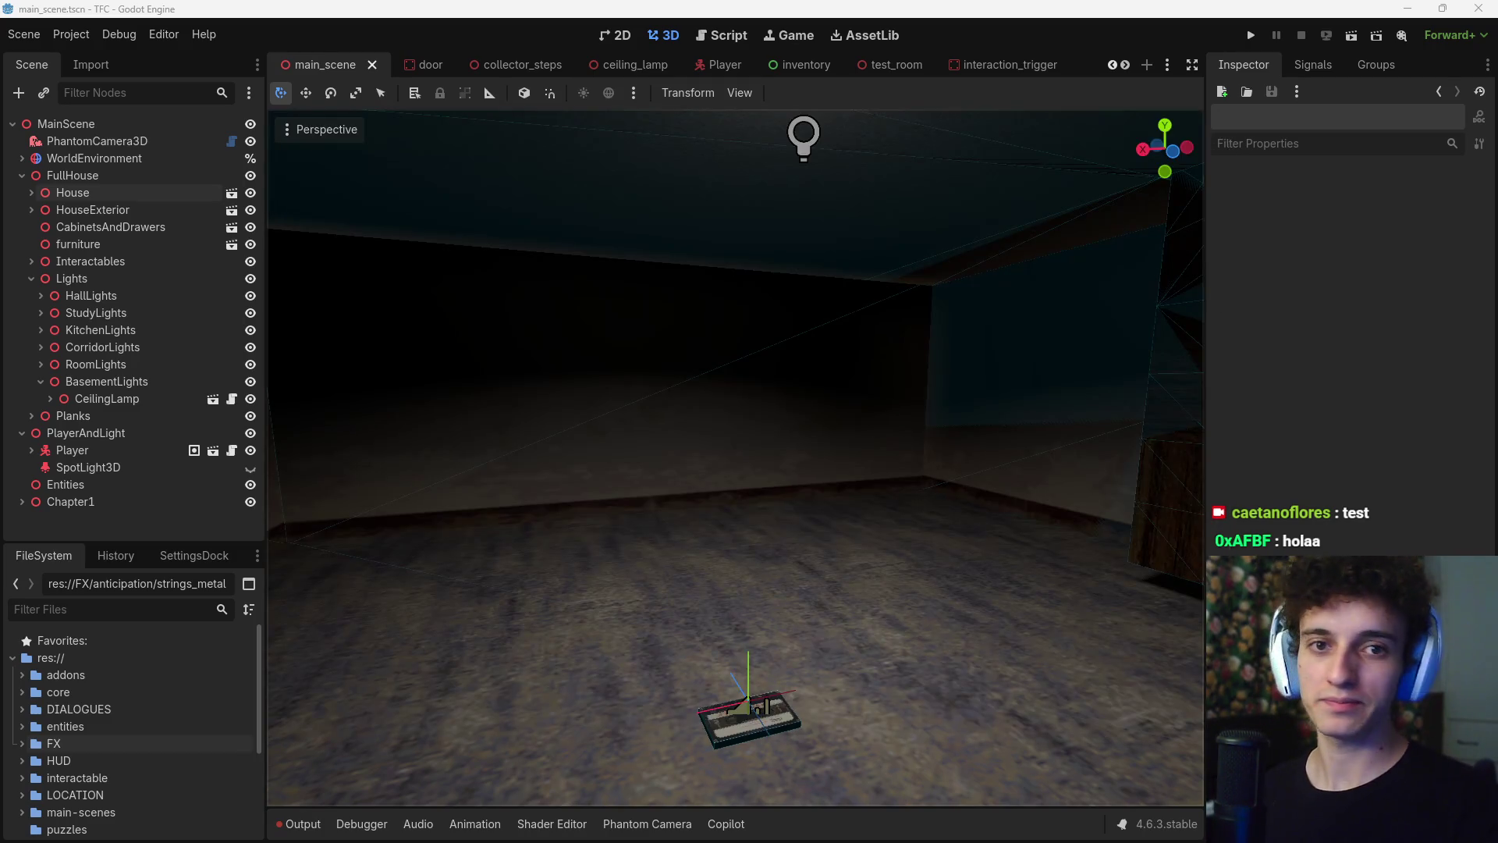
# - Maximize the Trello board and move 'Terminar de configurar suelo para pasos' to Sabado
pyautogui.press('super+Up')
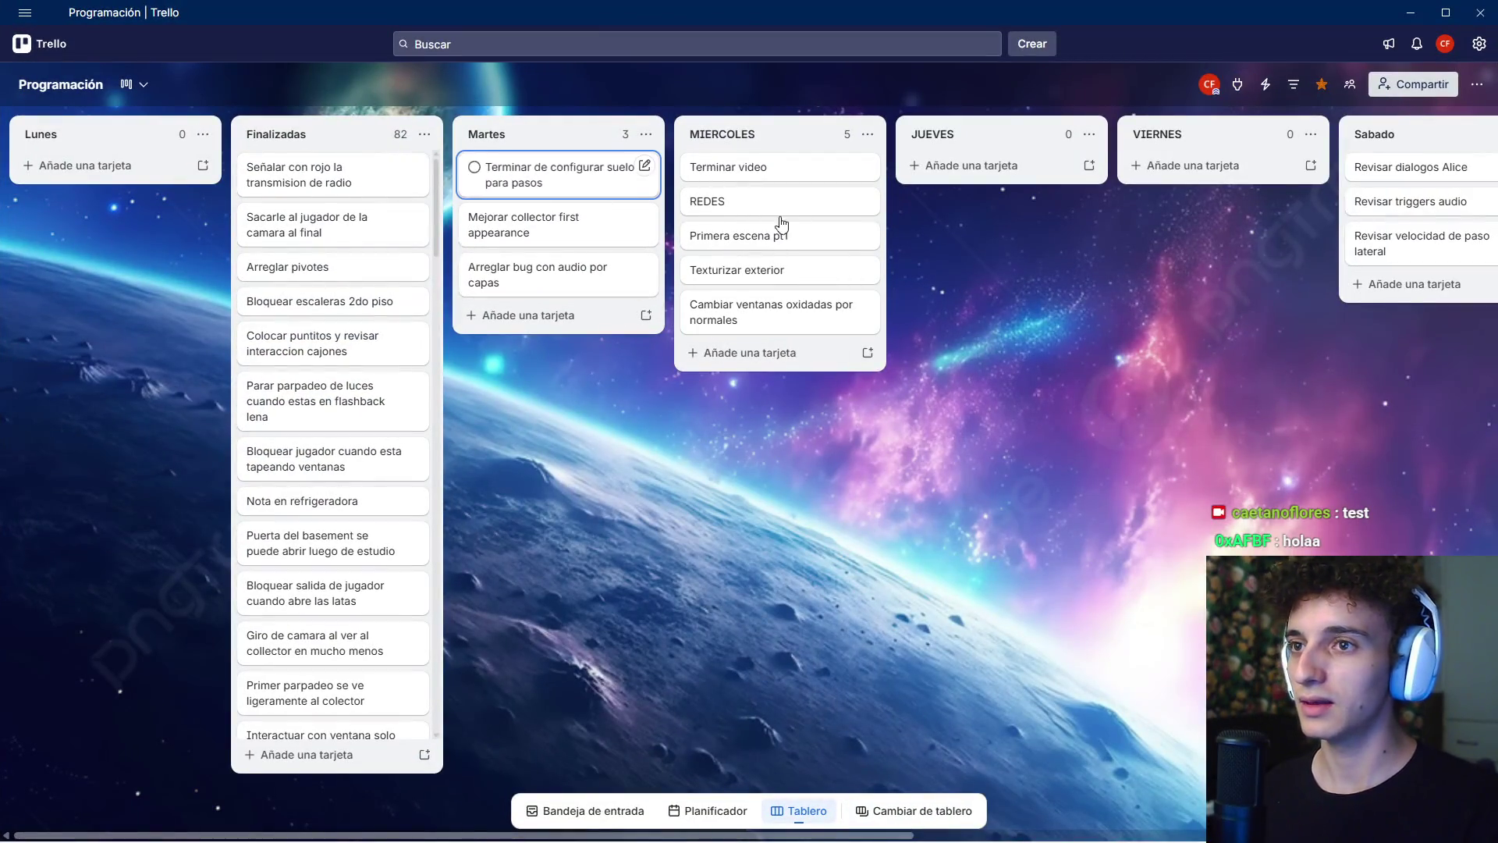
pyautogui.hscroll(2, 881, 396)
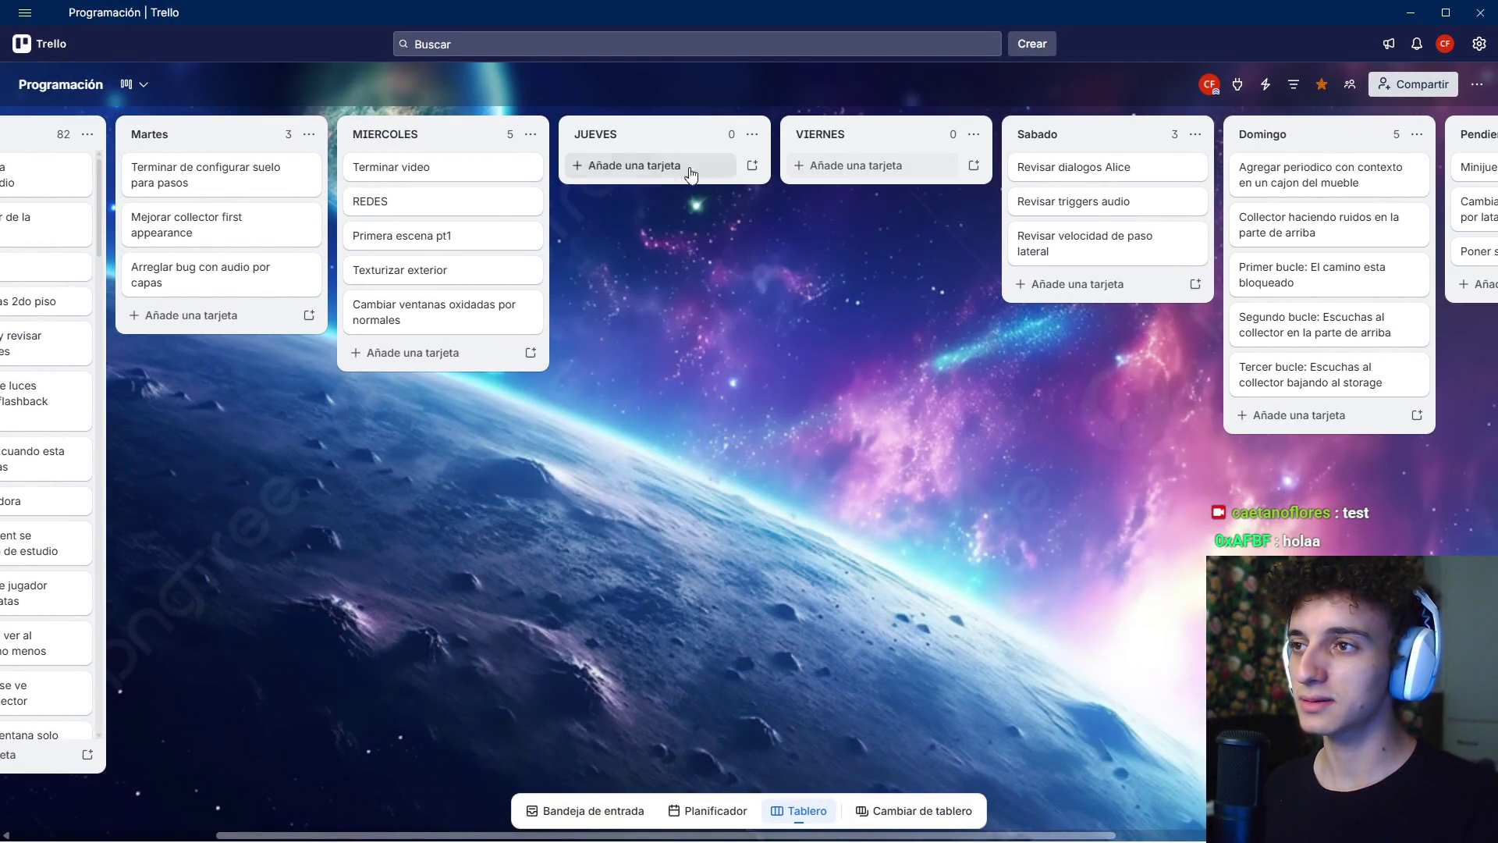
pyautogui.click(654, 166)
pyautogui.click(619, 273)
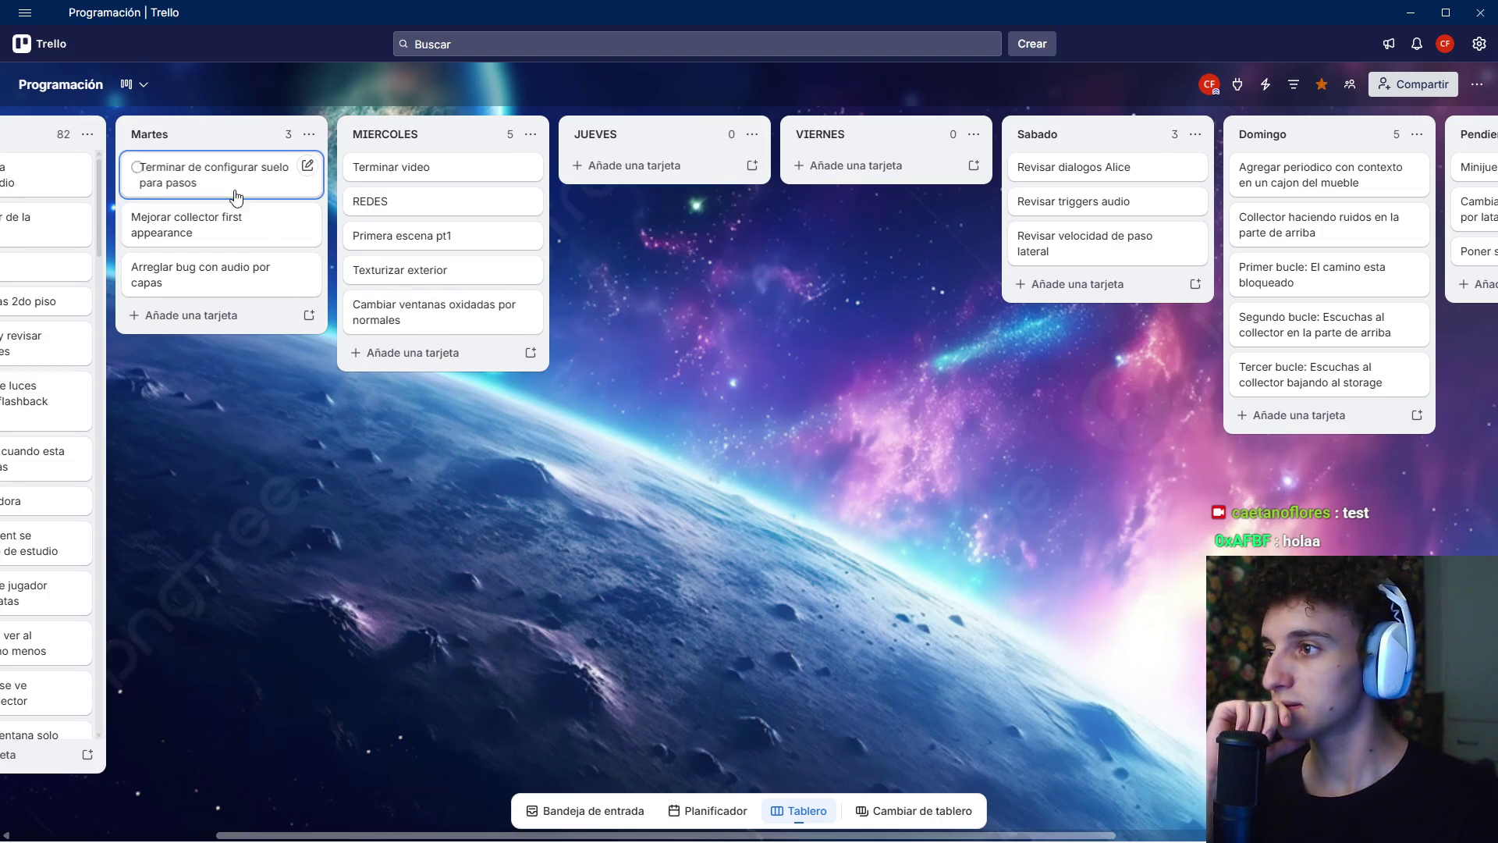
pyautogui.moveTo(250, 410); pyautogui.dragTo(504, 349)
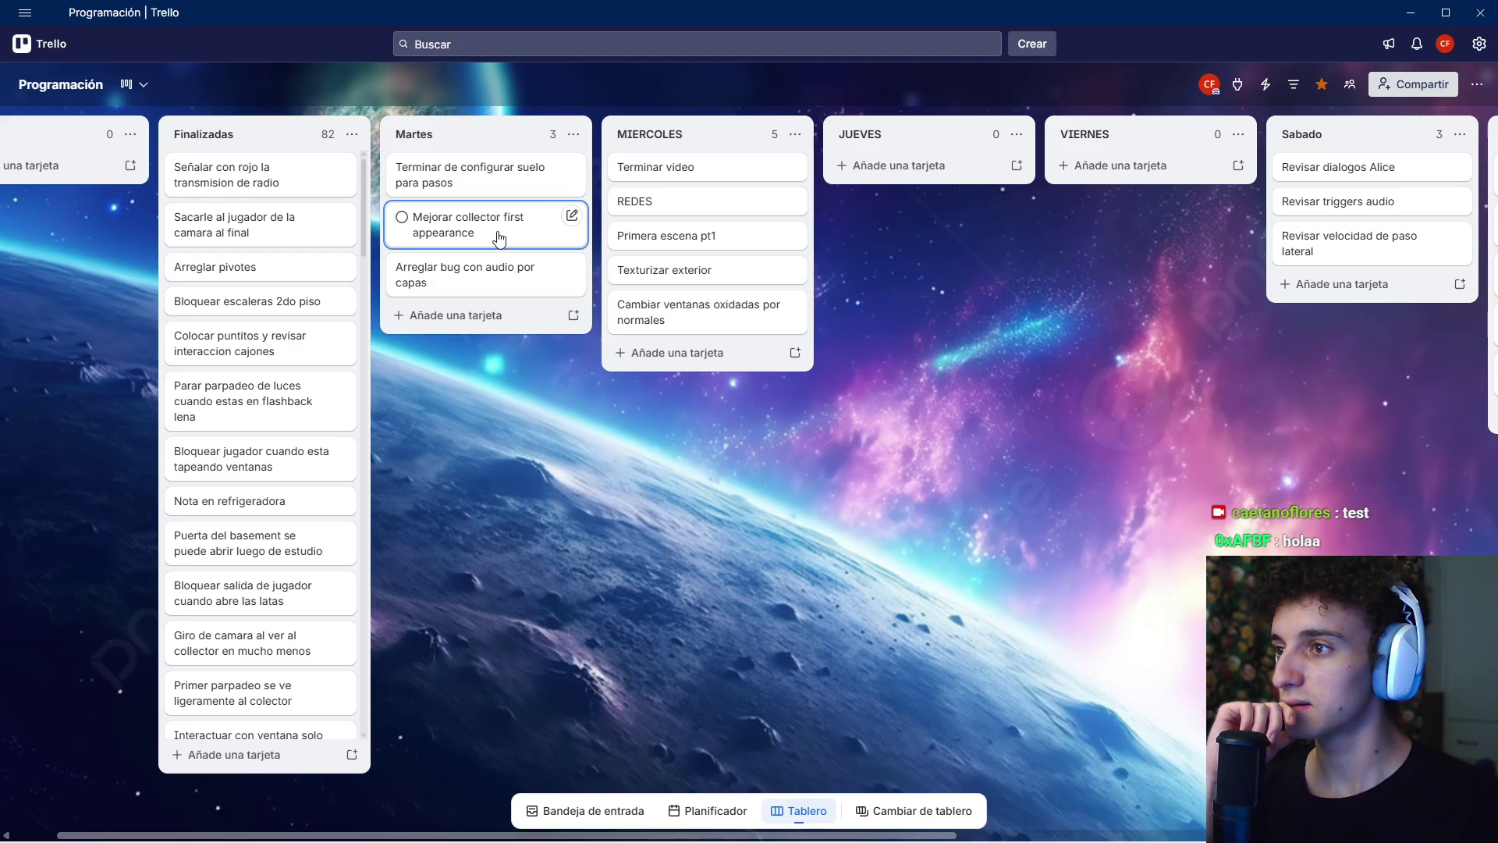
pyautogui.moveTo(484, 281); pyautogui.dragTo(262, 171)
pyautogui.hscroll(4, 569, 403)
pyautogui.moveTo(718, 368)
pyautogui.mouseDown()
pyautogui.moveTo(616, 368)
pyautogui.moveTo(844, 379)
pyautogui.moveTo(700, 392)
pyautogui.moveTo(861, 398)
pyautogui.mouseUp()
pyautogui.moveTo(228, 186)
pyautogui.mouseDown()
pyautogui.moveTo(1128, 179)
pyautogui.moveTo(1124, 226)
pyautogui.mouseUp()
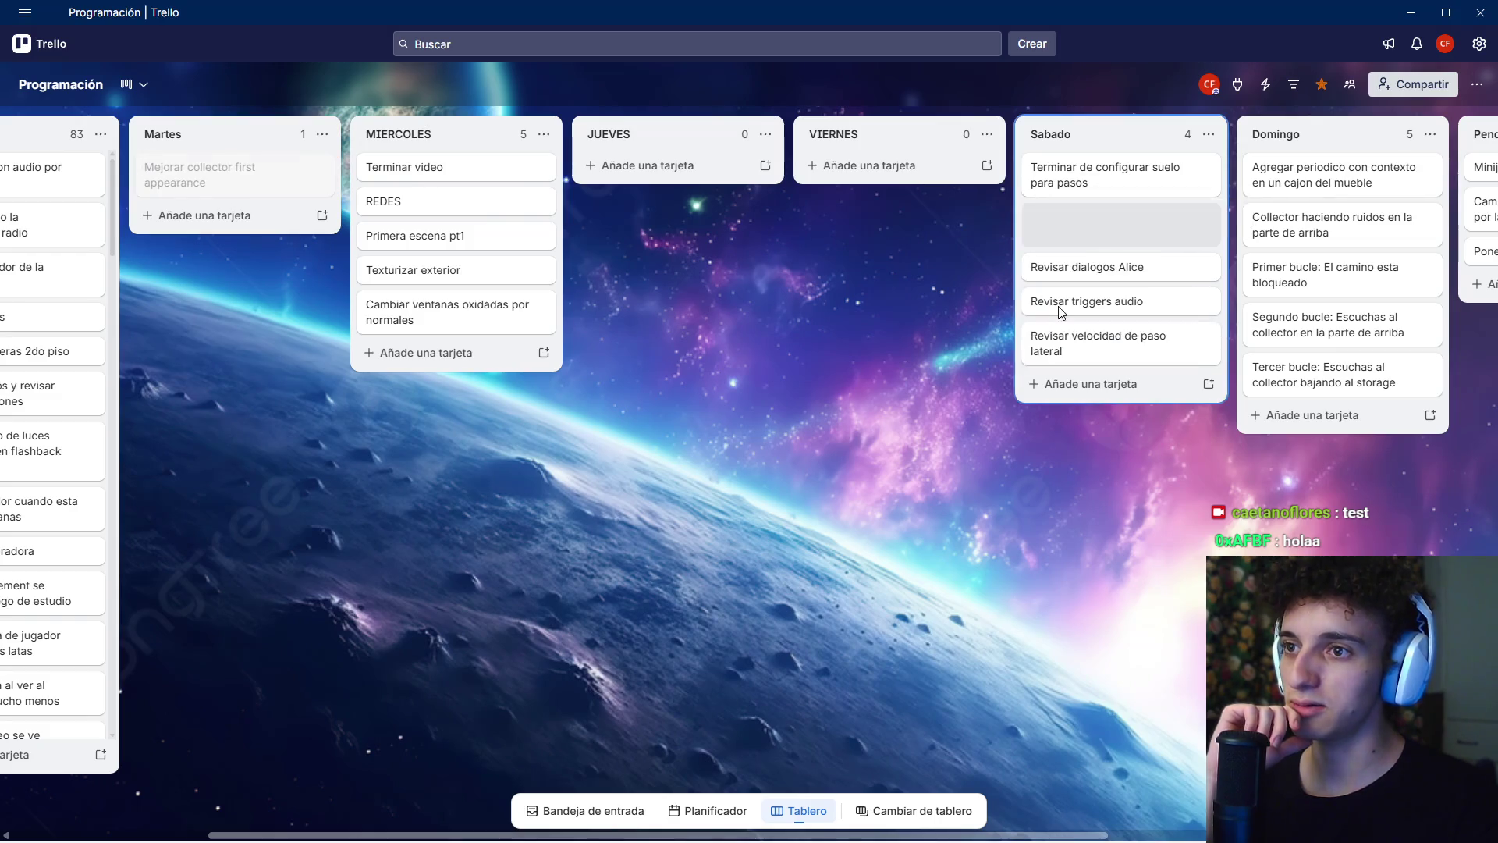
# - Move 'Revisar dialogos Alice' and 'Revisar triggers audio' into Finalizadas
pyautogui.moveTo(1054, 490); pyautogui.dragTo(842, 490)
pyautogui.moveTo(791, 439); pyautogui.dragTo(1179, 434)
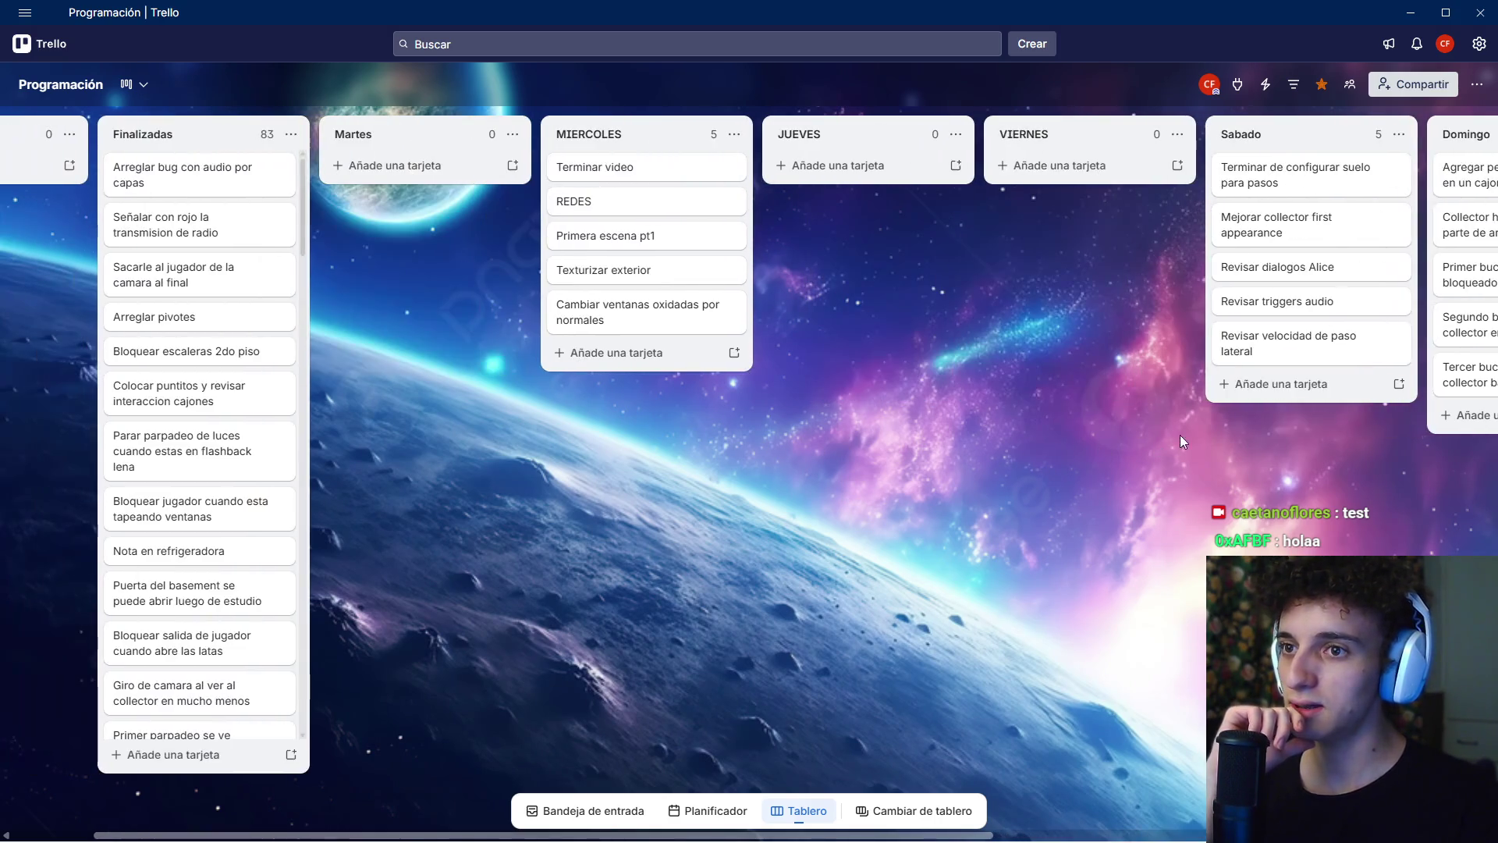
pyautogui.moveTo(1270, 265)
pyautogui.mouseDown()
pyautogui.moveTo(207, 190)
pyautogui.moveTo(202, 164)
pyautogui.mouseUp()
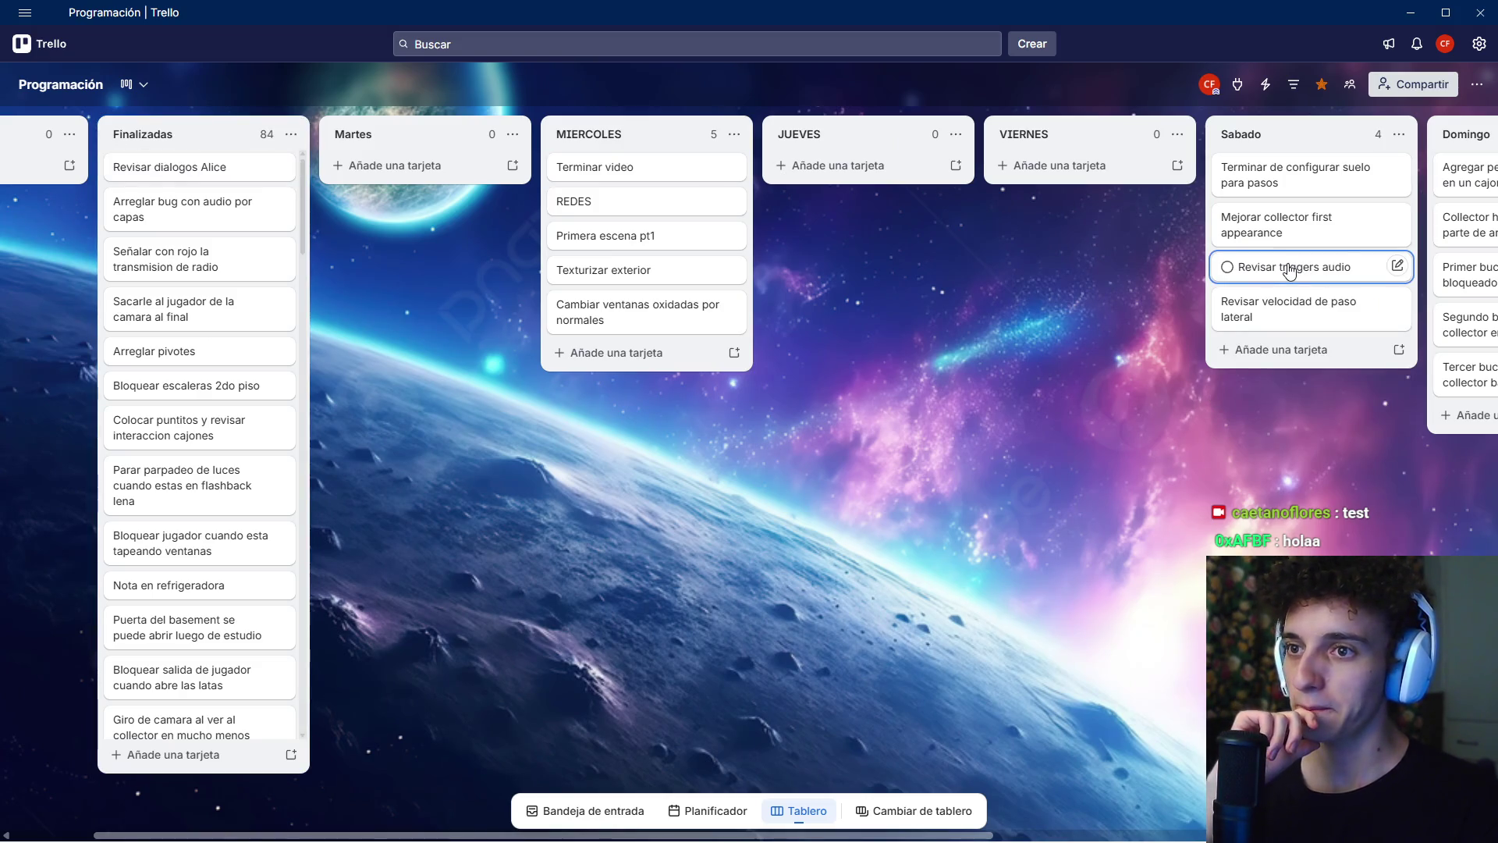
pyautogui.moveTo(1290, 271)
pyautogui.mouseDown()
pyautogui.moveTo(217, 200)
pyautogui.moveTo(199, 166)
pyautogui.mouseUp()
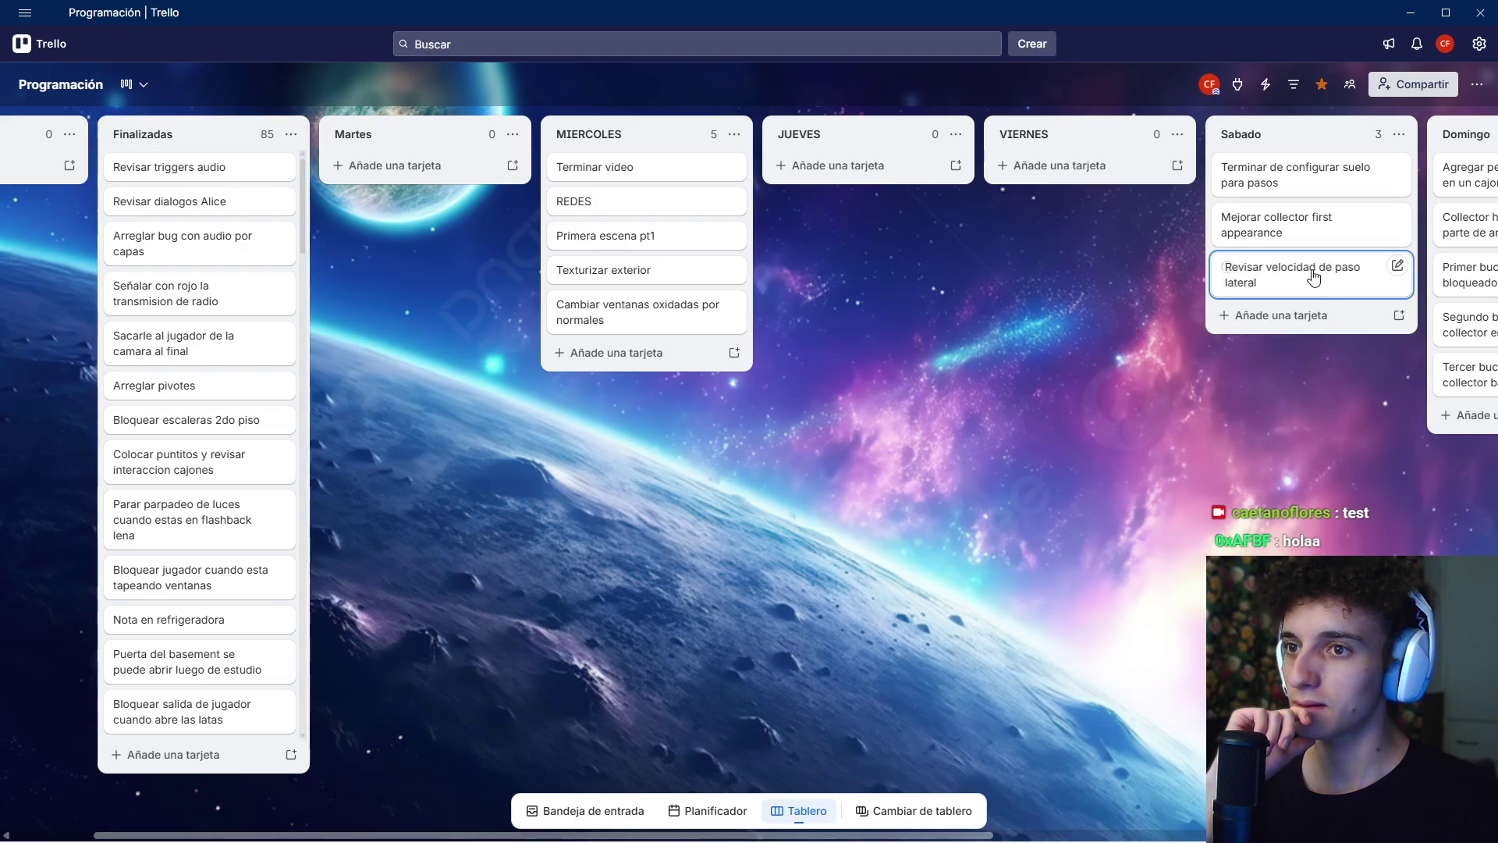
# - Move 'Revisar velocidad de paso lateral' and 'Texturizar exterior' into the Pendientes list
pyautogui.moveTo(1296, 359)
pyautogui.mouseDown()
pyautogui.moveTo(628, 436)
pyautogui.moveTo(480, 437)
pyautogui.mouseUp()
pyautogui.moveTo(425, 290)
pyautogui.mouseDown()
pyautogui.moveTo(987, 280)
pyautogui.moveTo(936, 296)
pyautogui.mouseUp()
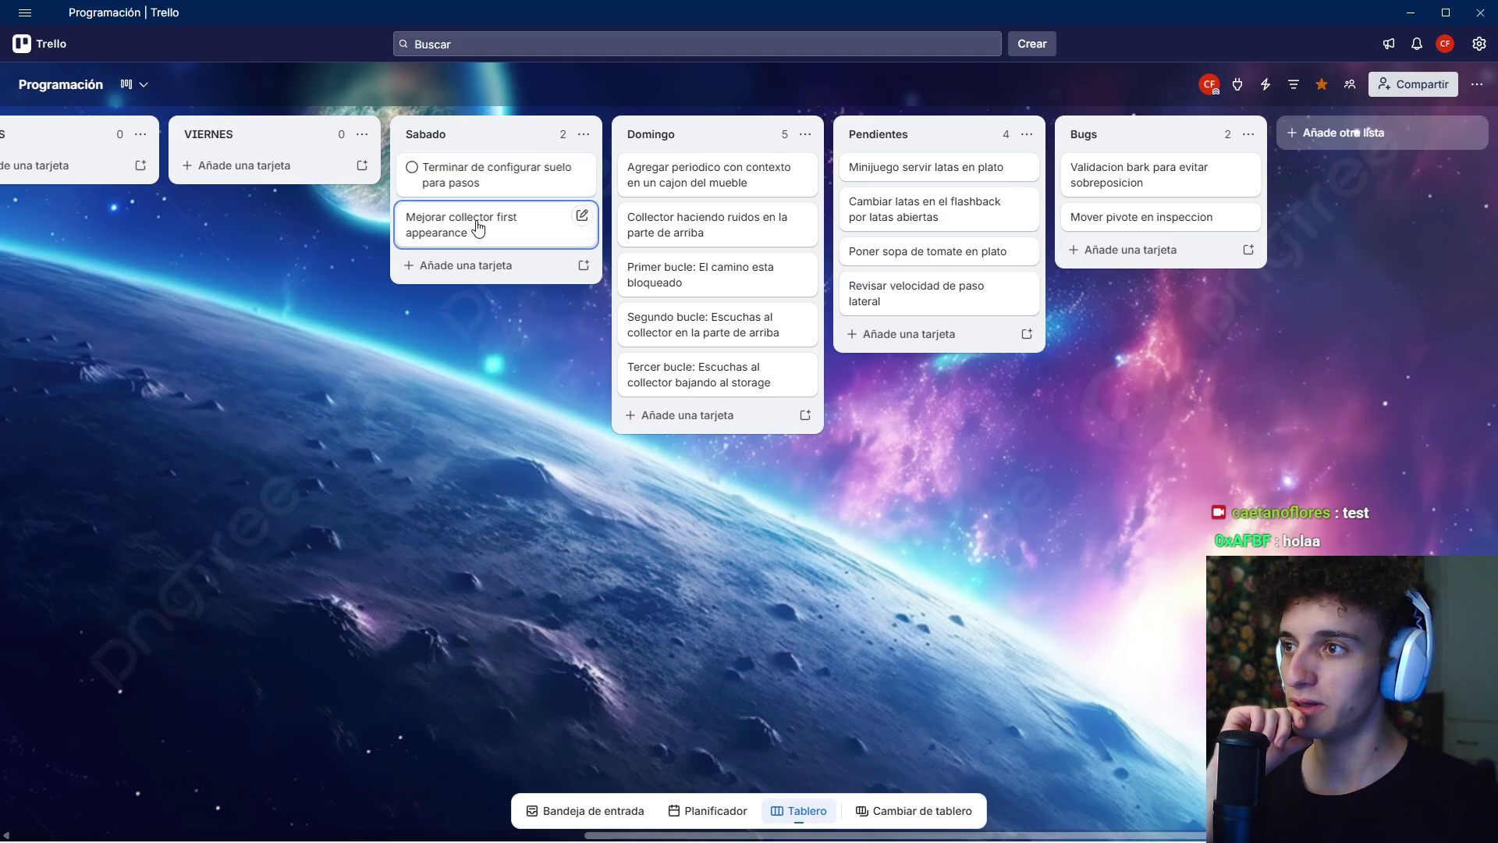
pyautogui.moveTo(478, 173)
pyautogui.mouseDown()
pyautogui.moveTo(1012, 308)
pyautogui.moveTo(1007, 344)
pyautogui.mouseUp()
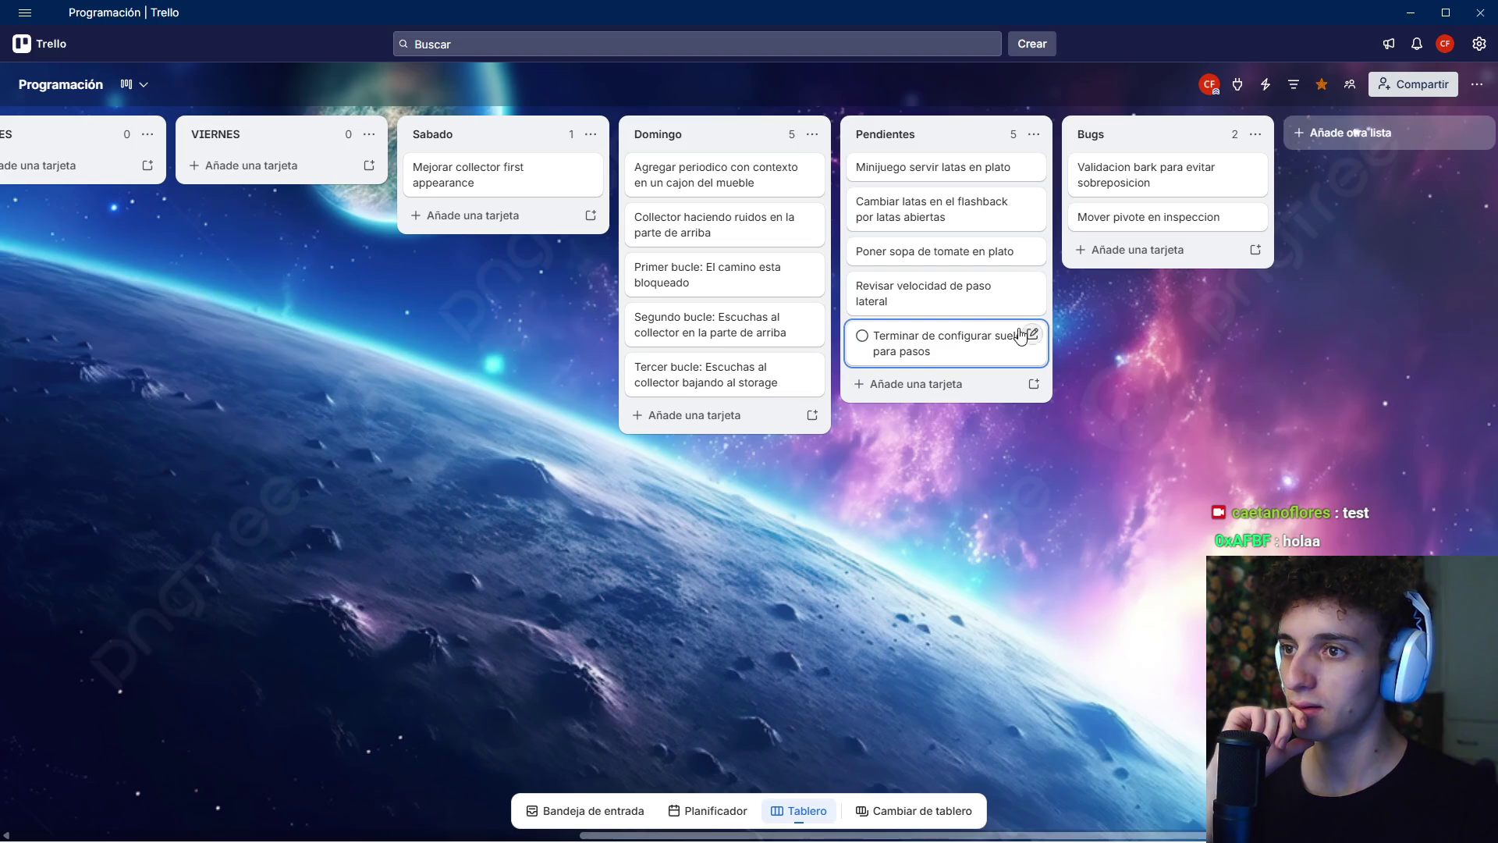
pyautogui.moveTo(847, 475); pyautogui.dragTo(1248, 480)
pyautogui.hscroll(-3, 589, 278)
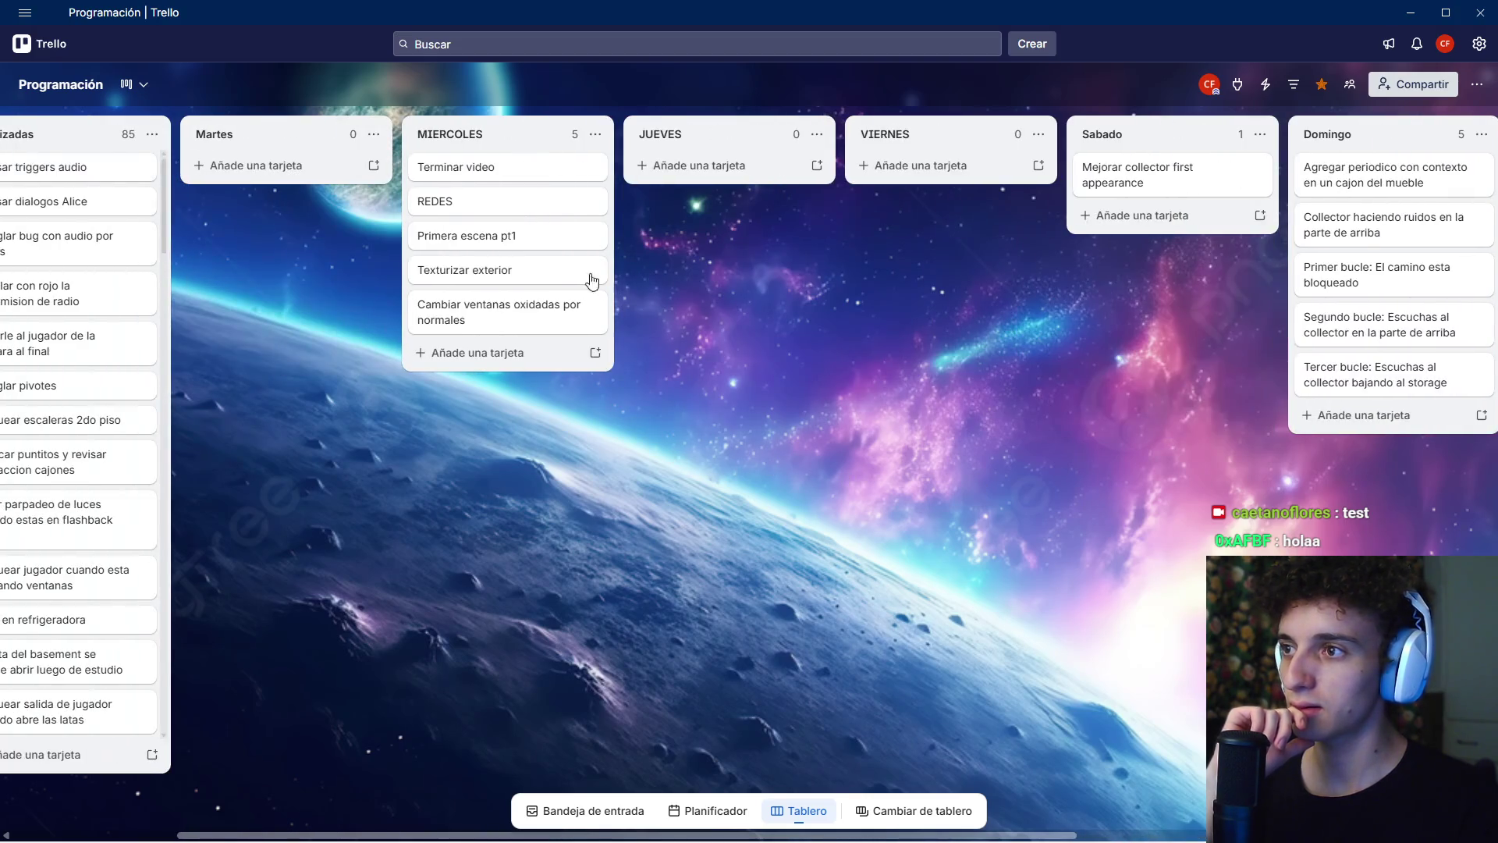
pyautogui.hscroll(5, 700, 404)
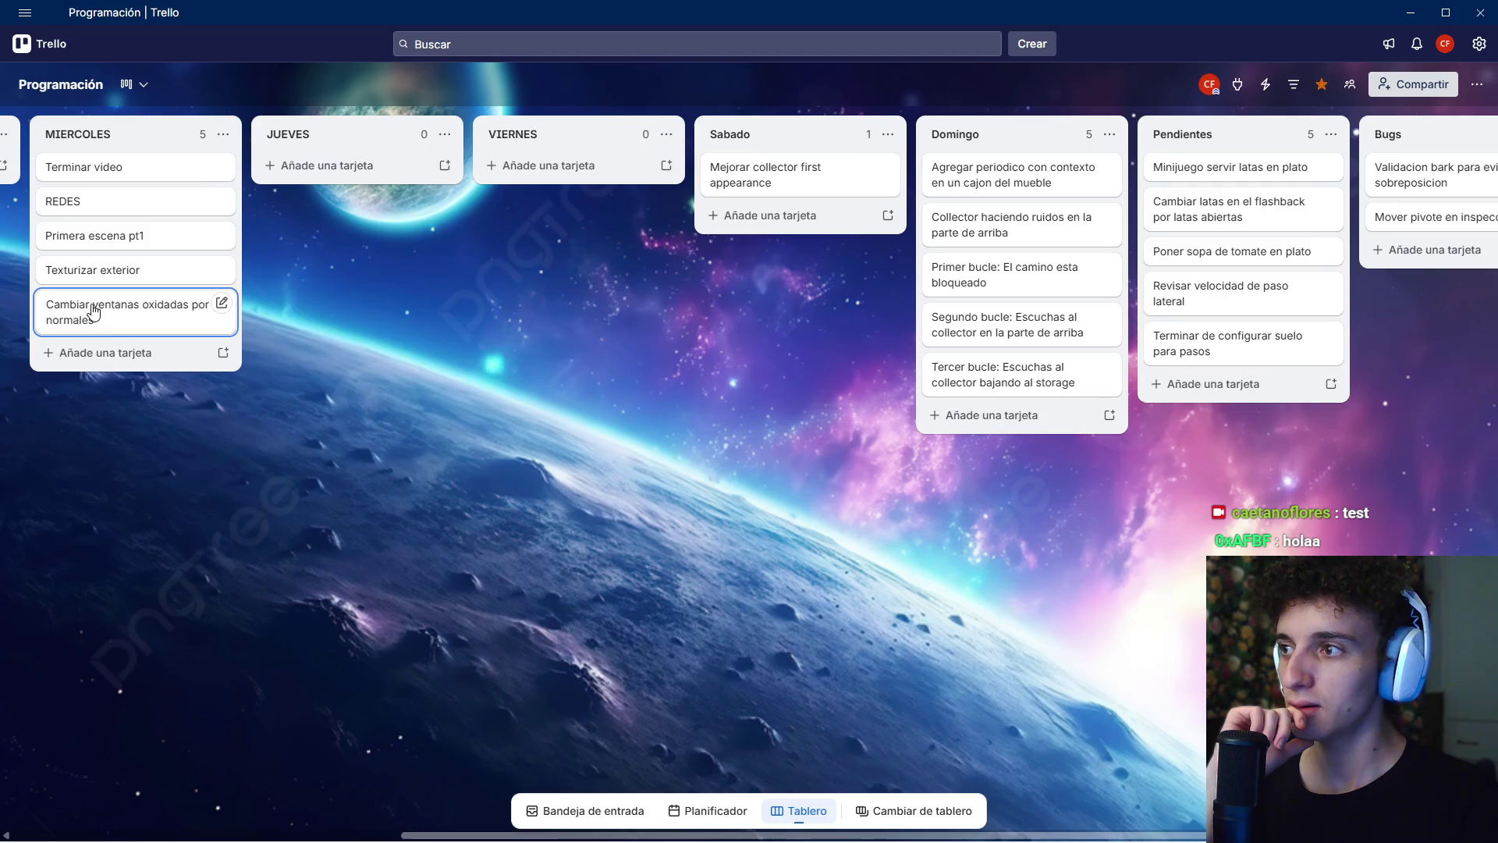
pyautogui.moveTo(141, 312); pyautogui.dragTo(1182, 386)
pyautogui.moveTo(109, 270); pyautogui.dragTo(1234, 463)
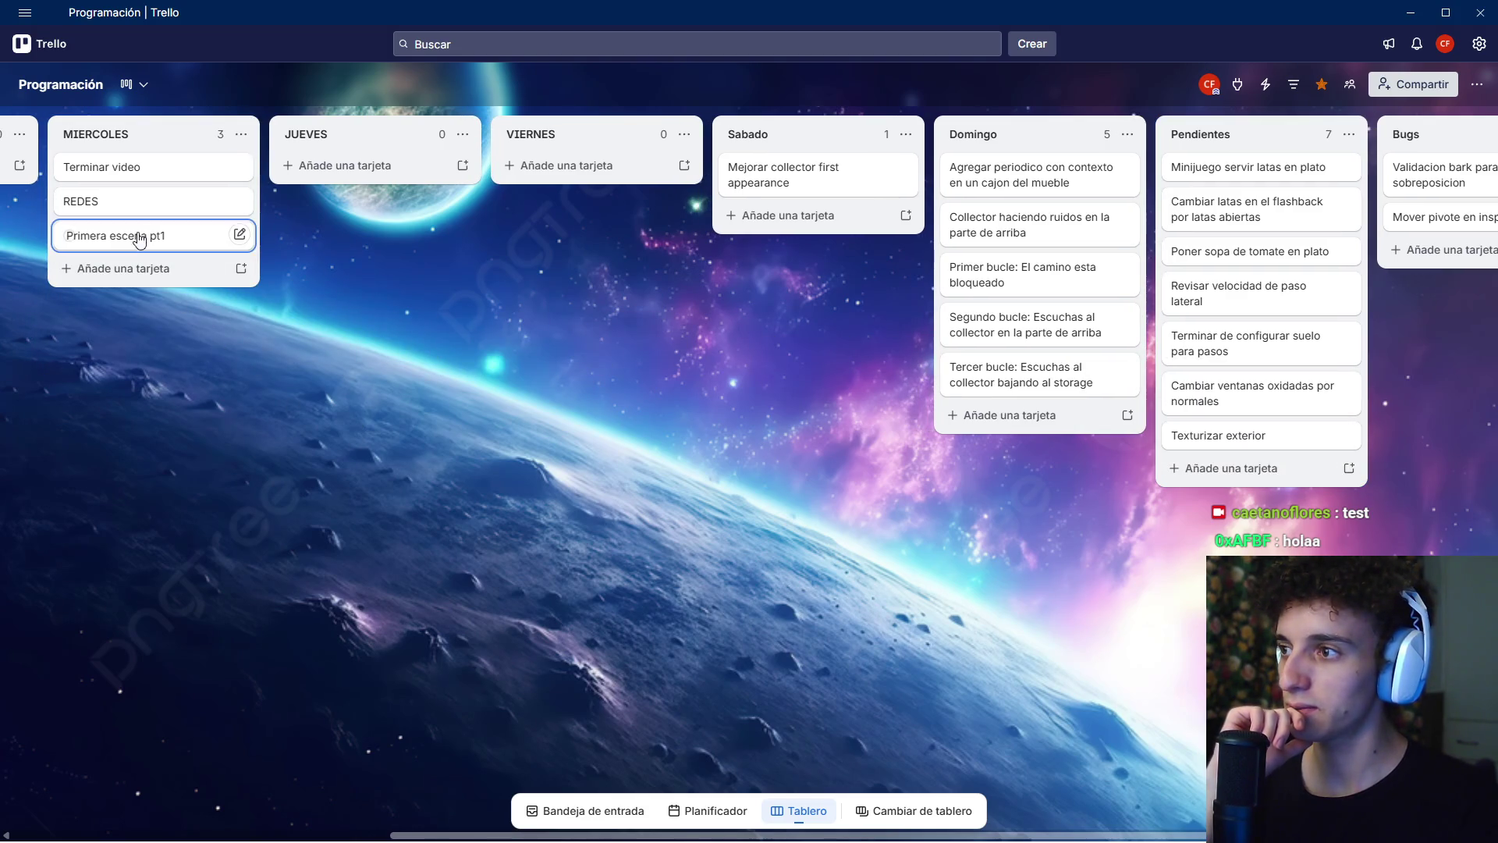
# - Drag 'Primera escena pt1' from MIERCOLES to the top of Domingo
pyautogui.moveTo(245, 415)
pyautogui.mouseDown()
pyautogui.moveTo(351, 413)
pyautogui.moveTo(281, 420)
pyautogui.moveTo(304, 424)
pyautogui.mouseUp()
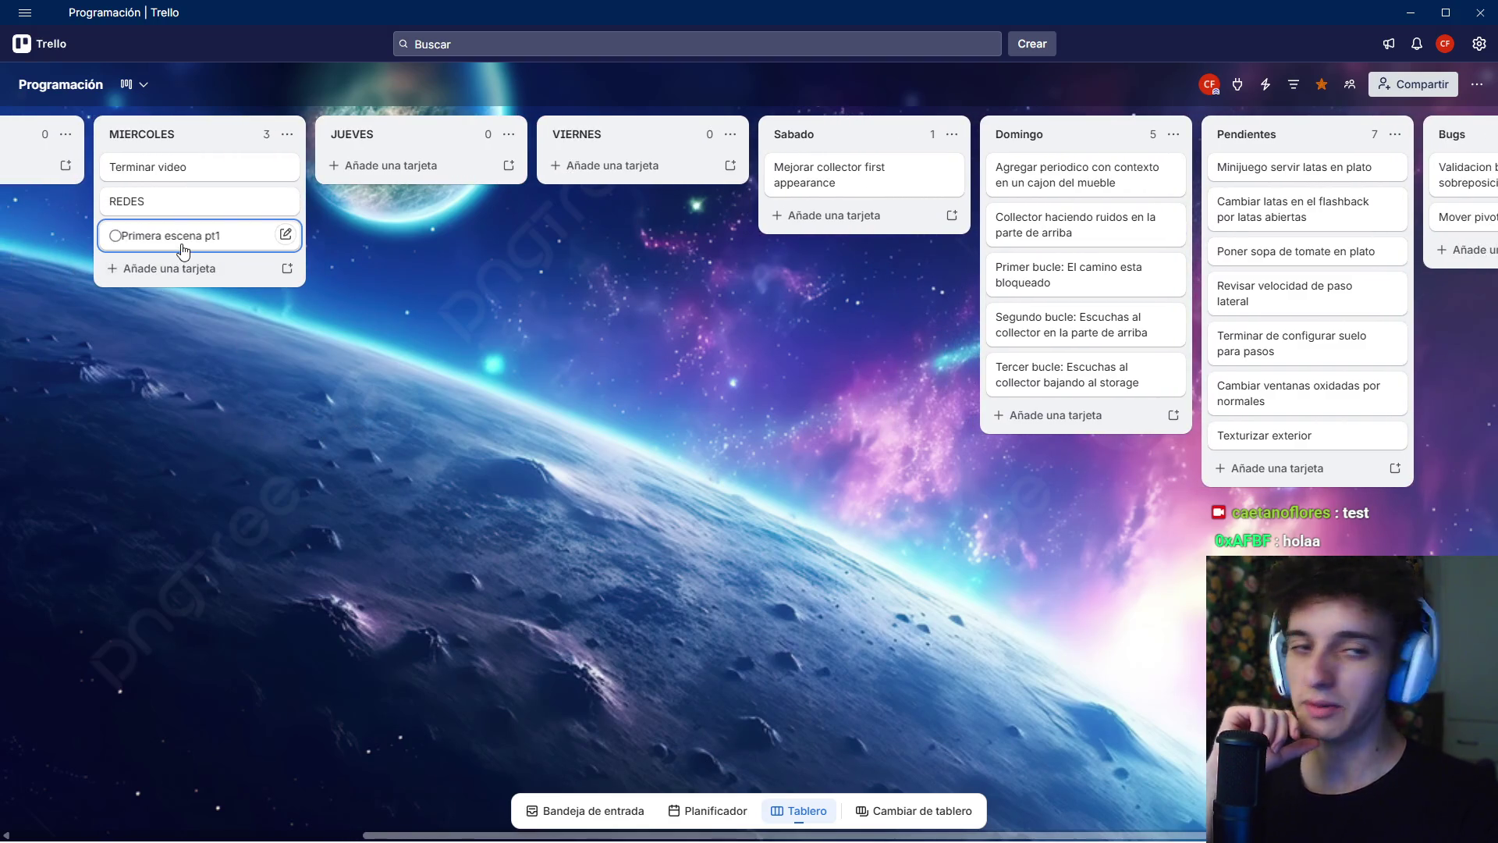
pyautogui.moveTo(391, 388)
pyautogui.mouseDown()
pyautogui.moveTo(296, 431)
pyautogui.moveTo(488, 434)
pyautogui.moveTo(262, 470)
pyautogui.moveTo(434, 477)
pyautogui.mouseUp()
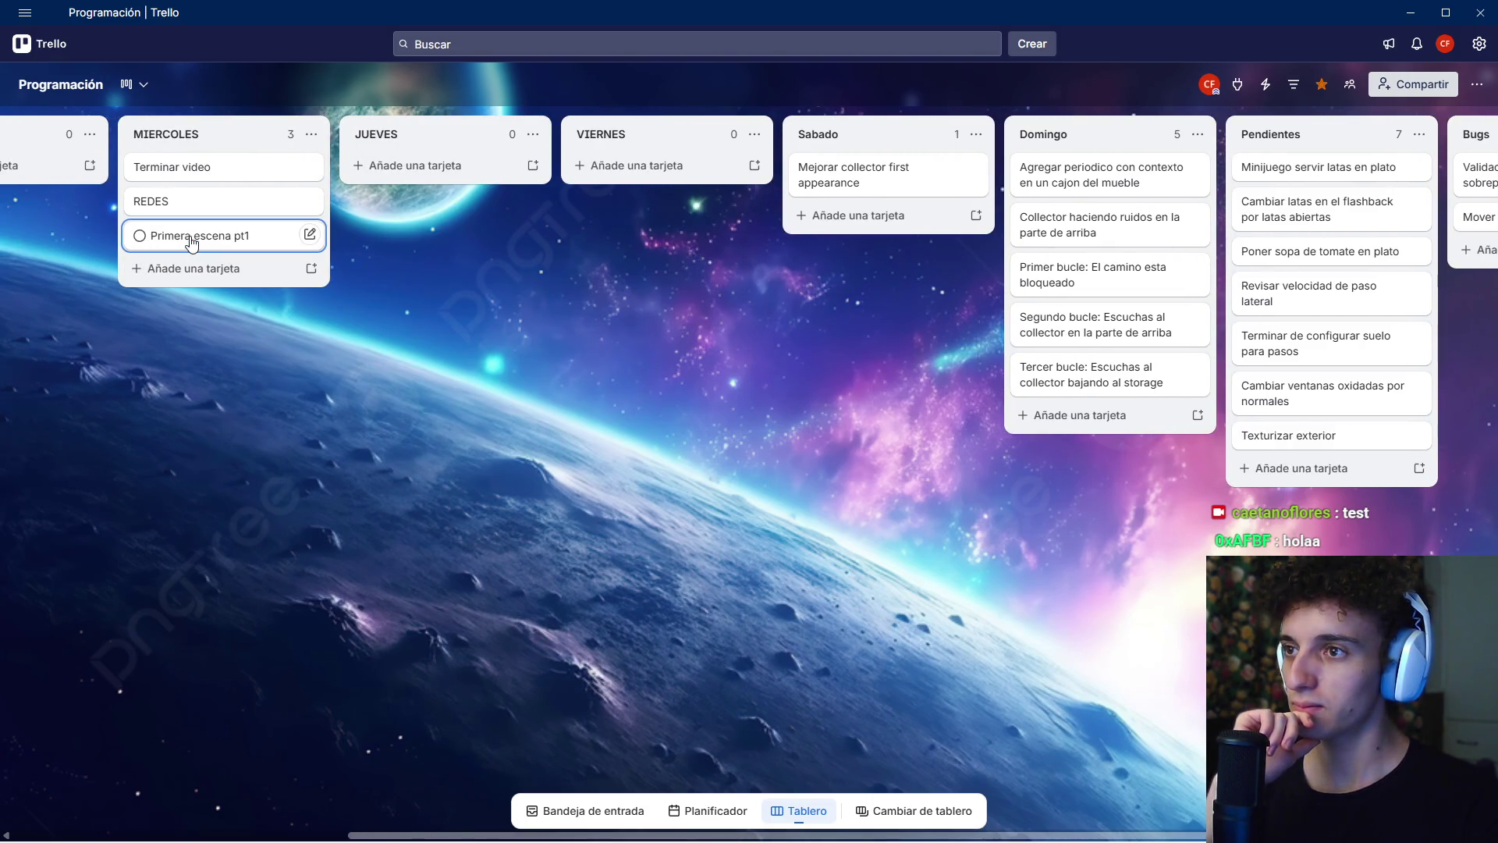
pyautogui.moveTo(193, 244); pyautogui.dragTo(1134, 165)
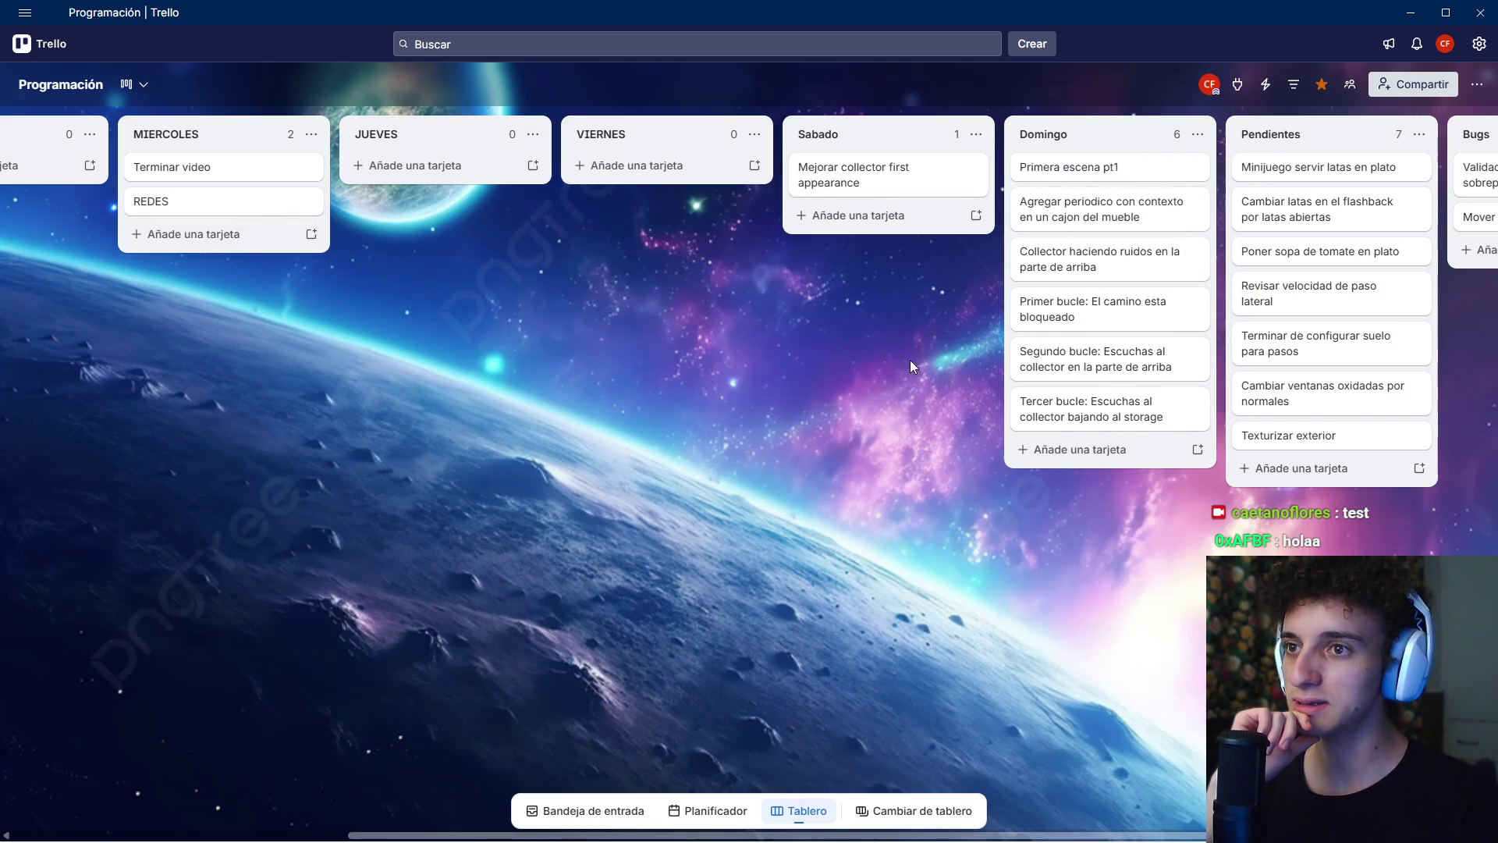
pyautogui.moveTo(878, 376); pyautogui.dragTo(963, 381)
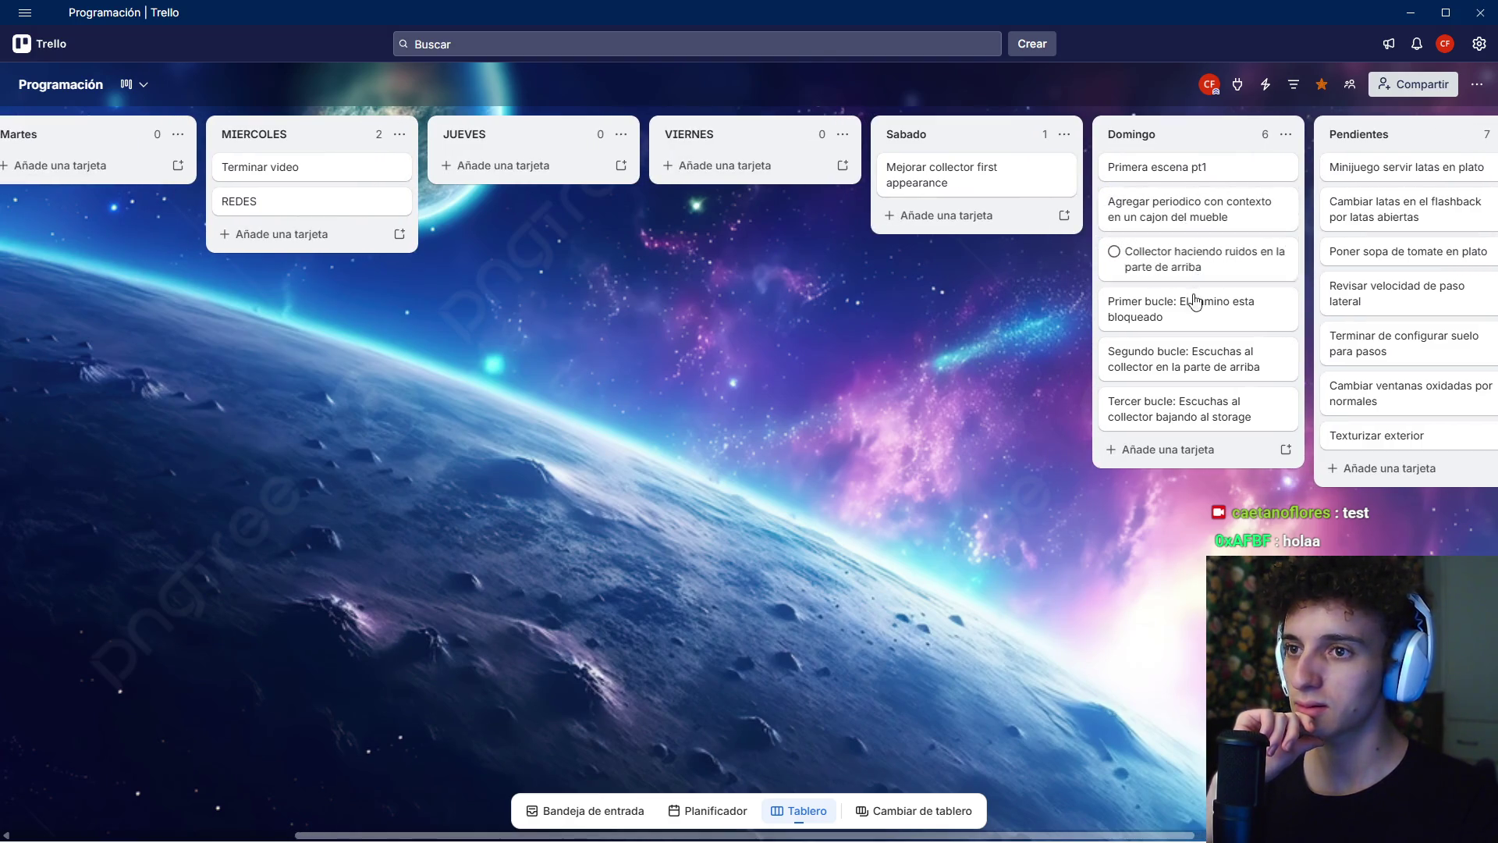
pyautogui.moveTo(859, 358); pyautogui.dragTo(1032, 358)
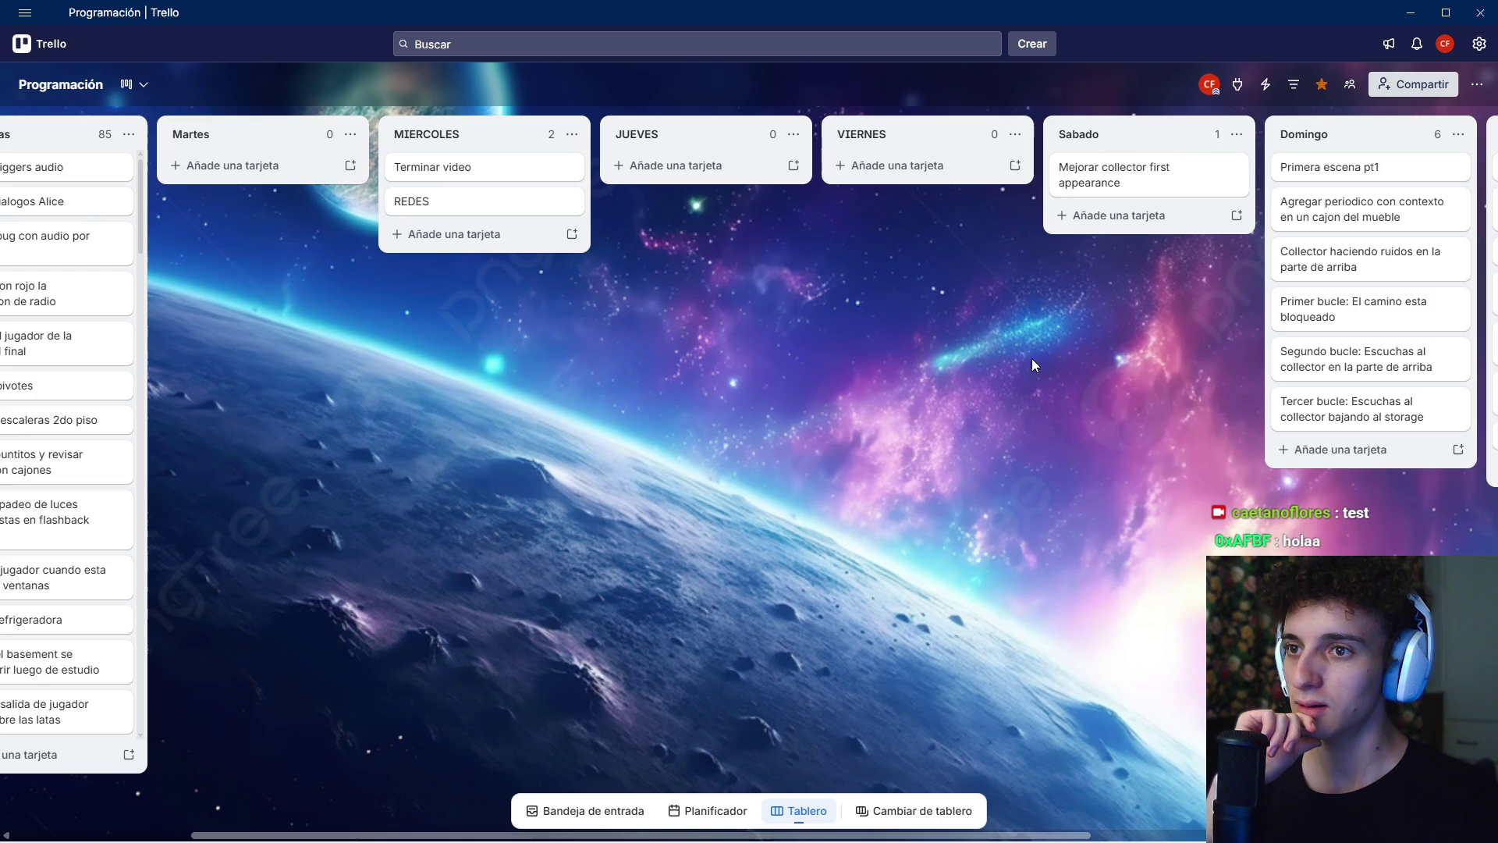
# - Archive the Primer bucle, Segundo bucle and Tercer bucle cards from Domingo
pyautogui.rightClick(1327, 312)
pyautogui.click(1232, 551)
pyautogui.rightClick(1358, 308)
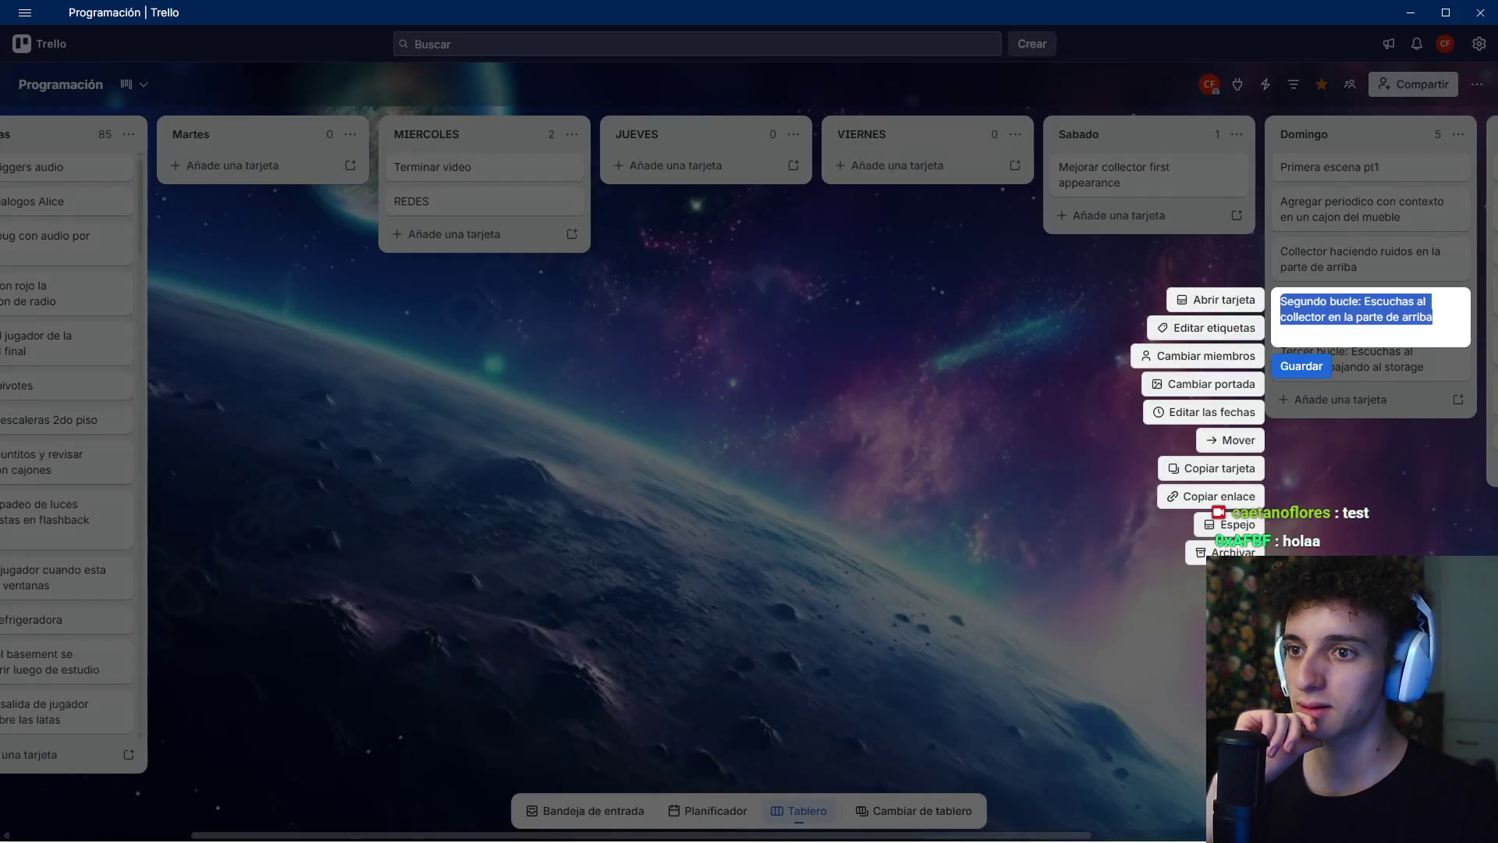
pyautogui.click(1233, 552)
pyautogui.rightClick(1344, 313)
pyautogui.click(1231, 547)
# - Move the collector-noises card into the Finalizadas list
pyautogui.moveTo(1314, 515); pyautogui.dragTo(1158, 515)
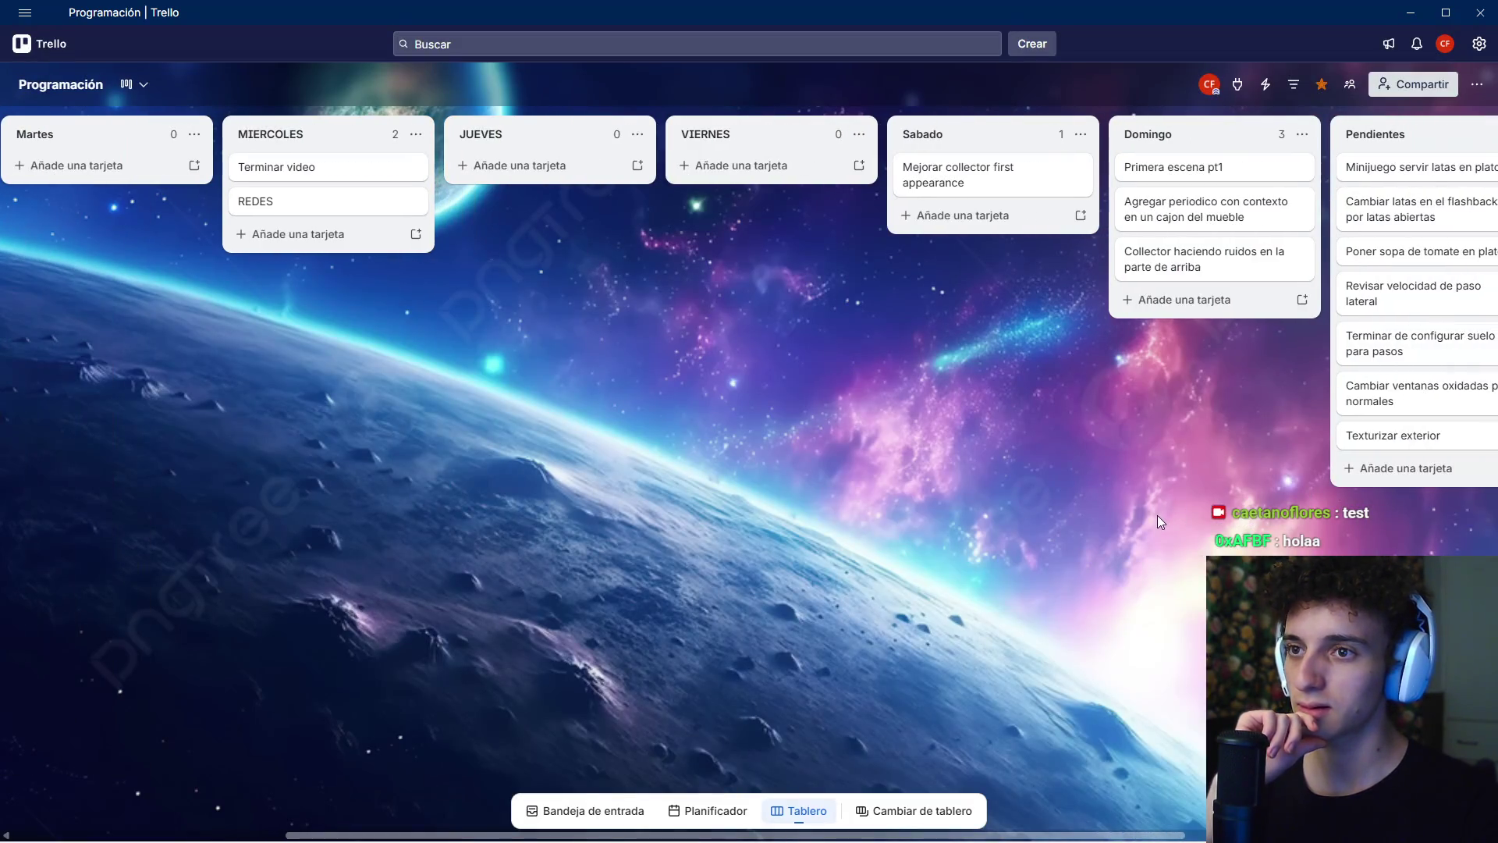
pyautogui.rightClick(1209, 277)
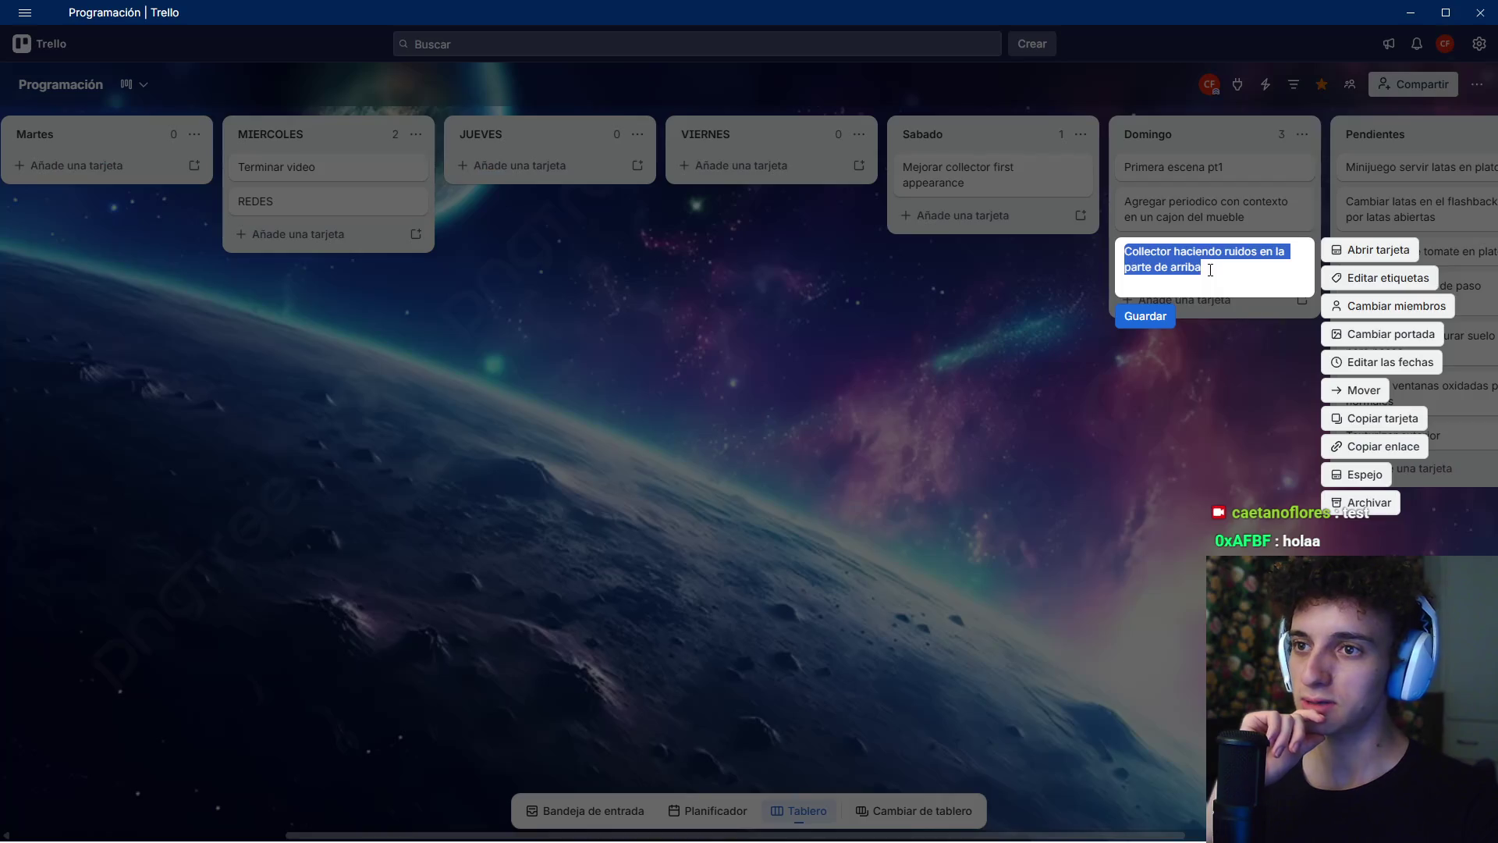
pyautogui.click(1200, 286)
pyautogui.moveTo(1200, 286)
pyautogui.mouseDown()
pyautogui.moveTo(23, 308)
pyautogui.moveTo(110, 200)
pyautogui.moveTo(344, 184)
pyautogui.mouseUp()
# - Reposition the Finalizadas list so it sits just before JUEVES
pyautogui.hscroll(3, 681, 351)
pyautogui.moveTo(92, 134); pyautogui.dragTo(655, 160)
pyautogui.moveTo(938, 360); pyautogui.dragTo(665, 385)
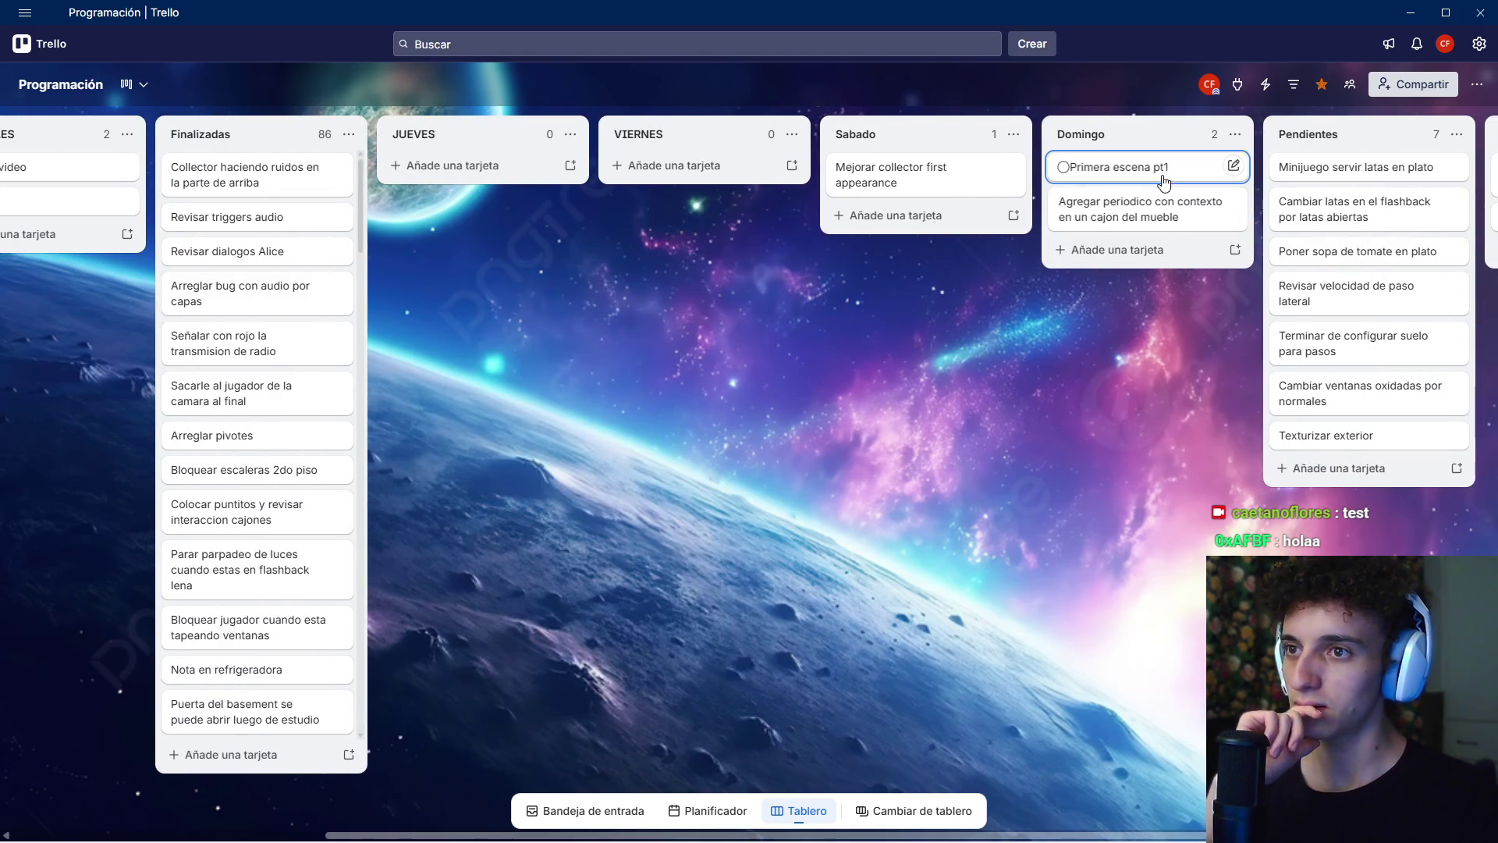
pyautogui.moveTo(1145, 405)
pyautogui.mouseDown()
pyautogui.moveTo(925, 389)
pyautogui.moveTo(779, 404)
pyautogui.moveTo(771, 376)
pyautogui.mouseUp()
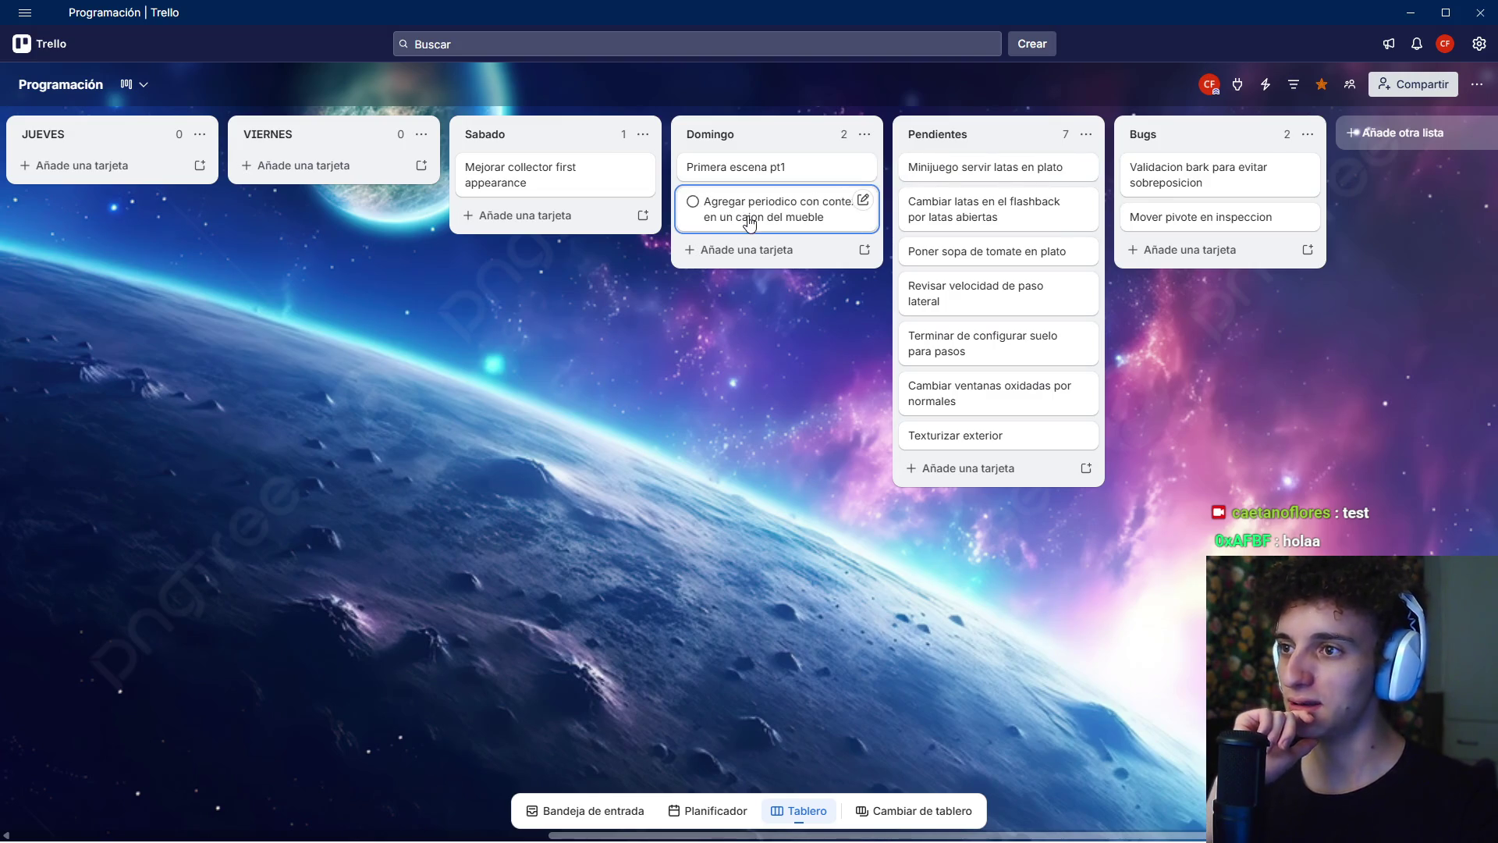
pyautogui.moveTo(737, 412)
pyautogui.mouseDown()
pyautogui.moveTo(841, 414)
pyautogui.moveTo(999, 381)
pyautogui.moveTo(873, 405)
pyautogui.moveTo(987, 396)
pyautogui.moveTo(930, 417)
pyautogui.mouseUp()
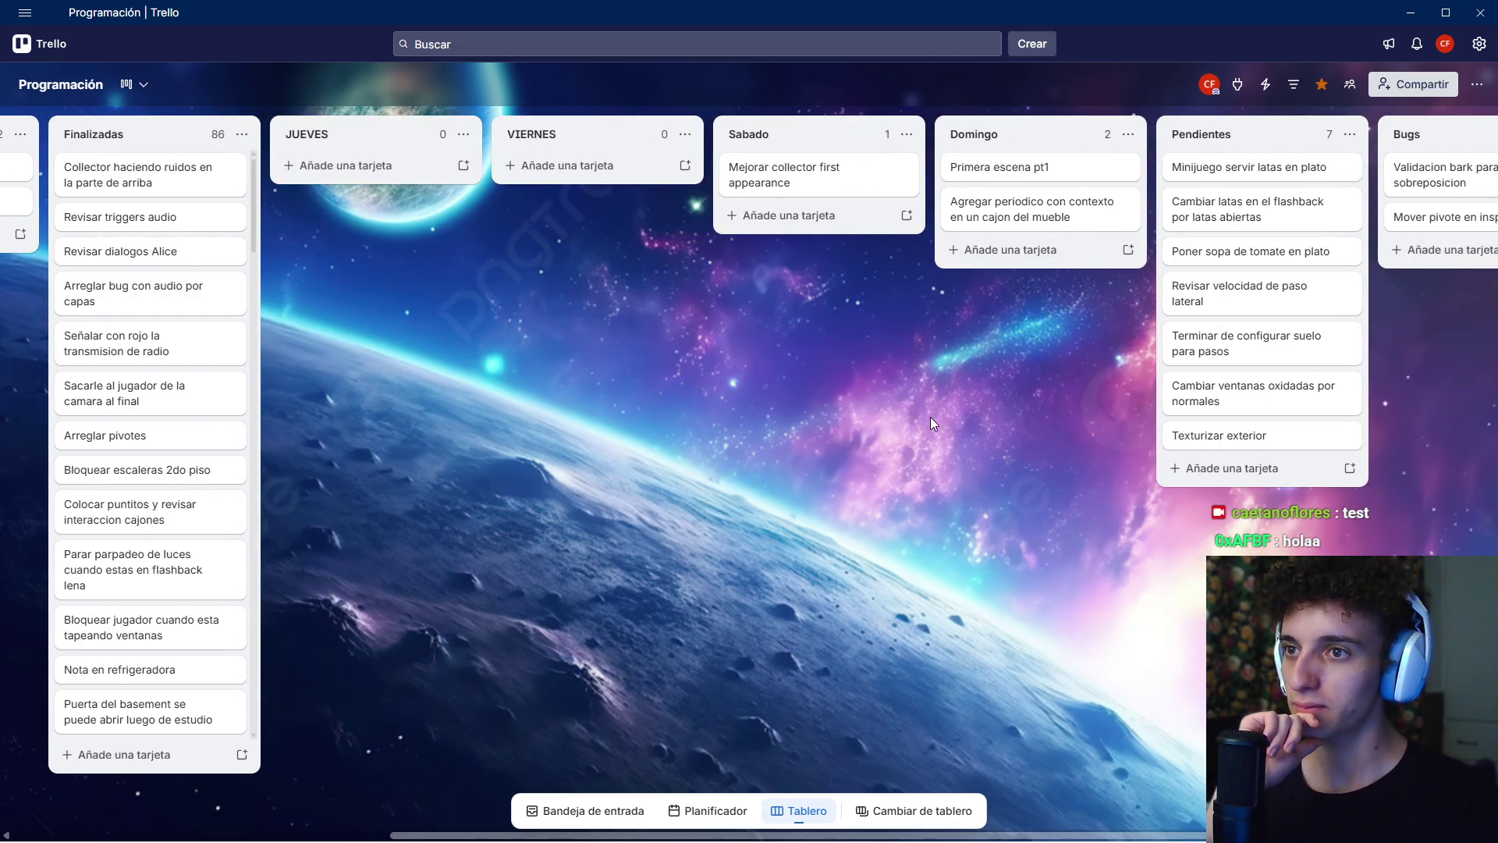
# - Rename the newspaper card to 'Crear asset periodico' and move it into VIERNES
pyautogui.moveTo(1046, 206)
pyautogui.mouseDown()
pyautogui.moveTo(1144, 183)
pyautogui.moveTo(1045, 213)
pyautogui.mouseUp()
pyautogui.rightClick(1045, 213)
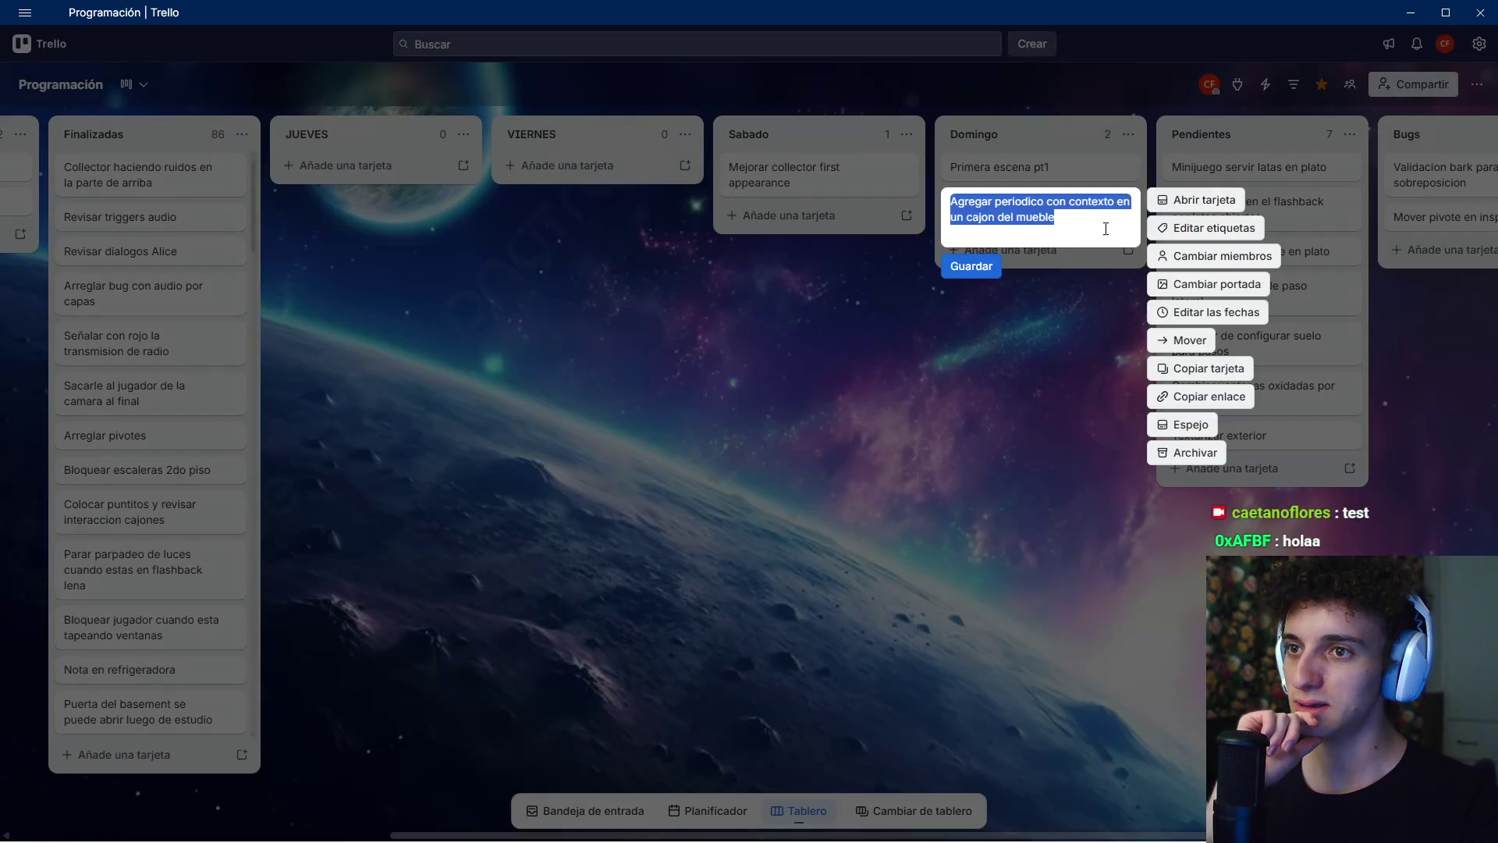
pyautogui.doubleClick(1035, 217)
pyautogui.tripleClick(1042, 211)
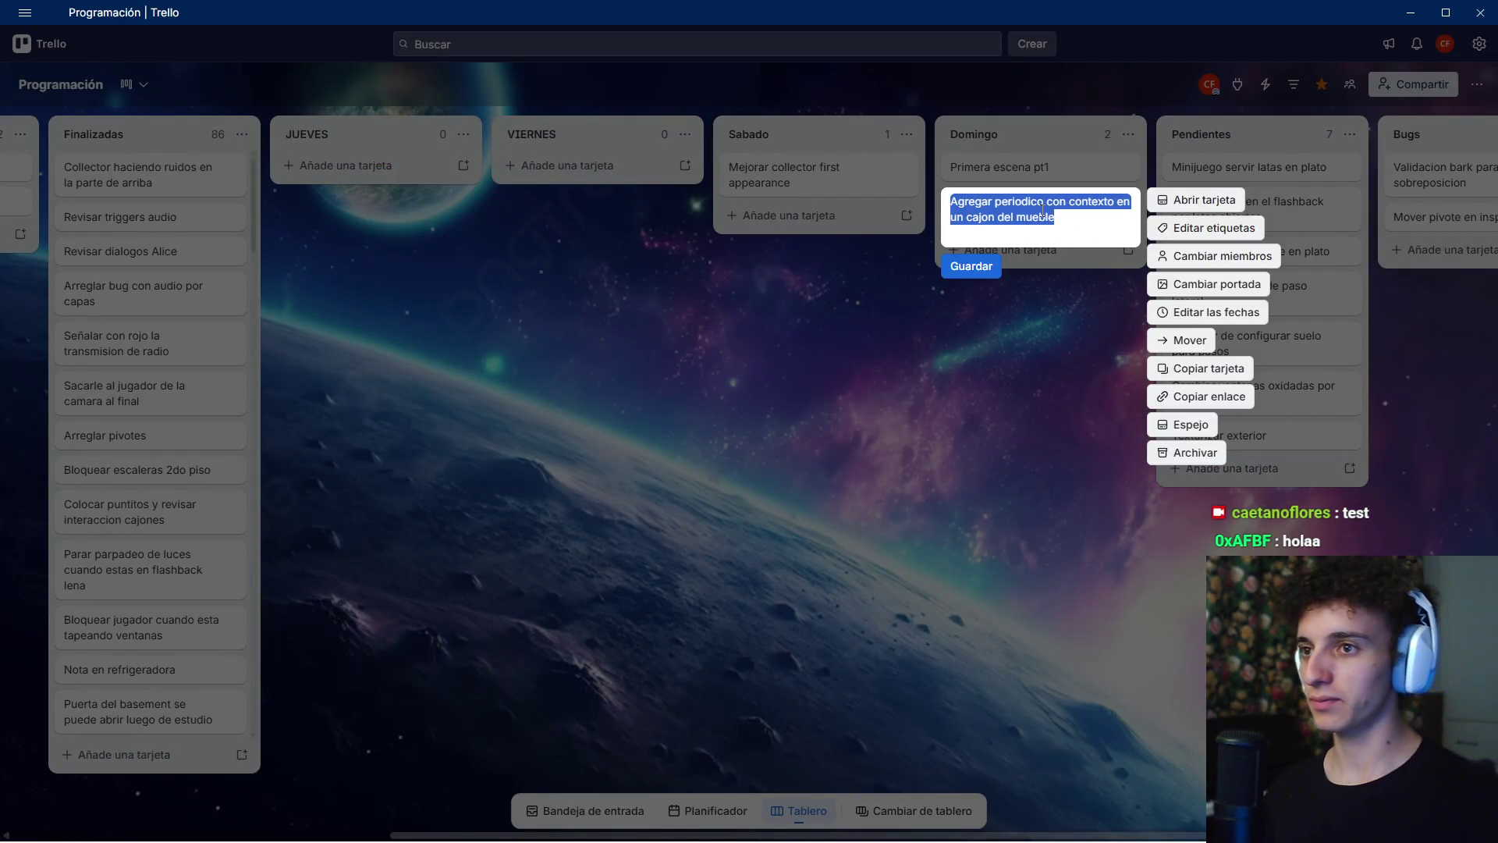
pyautogui.write('Crear asset')
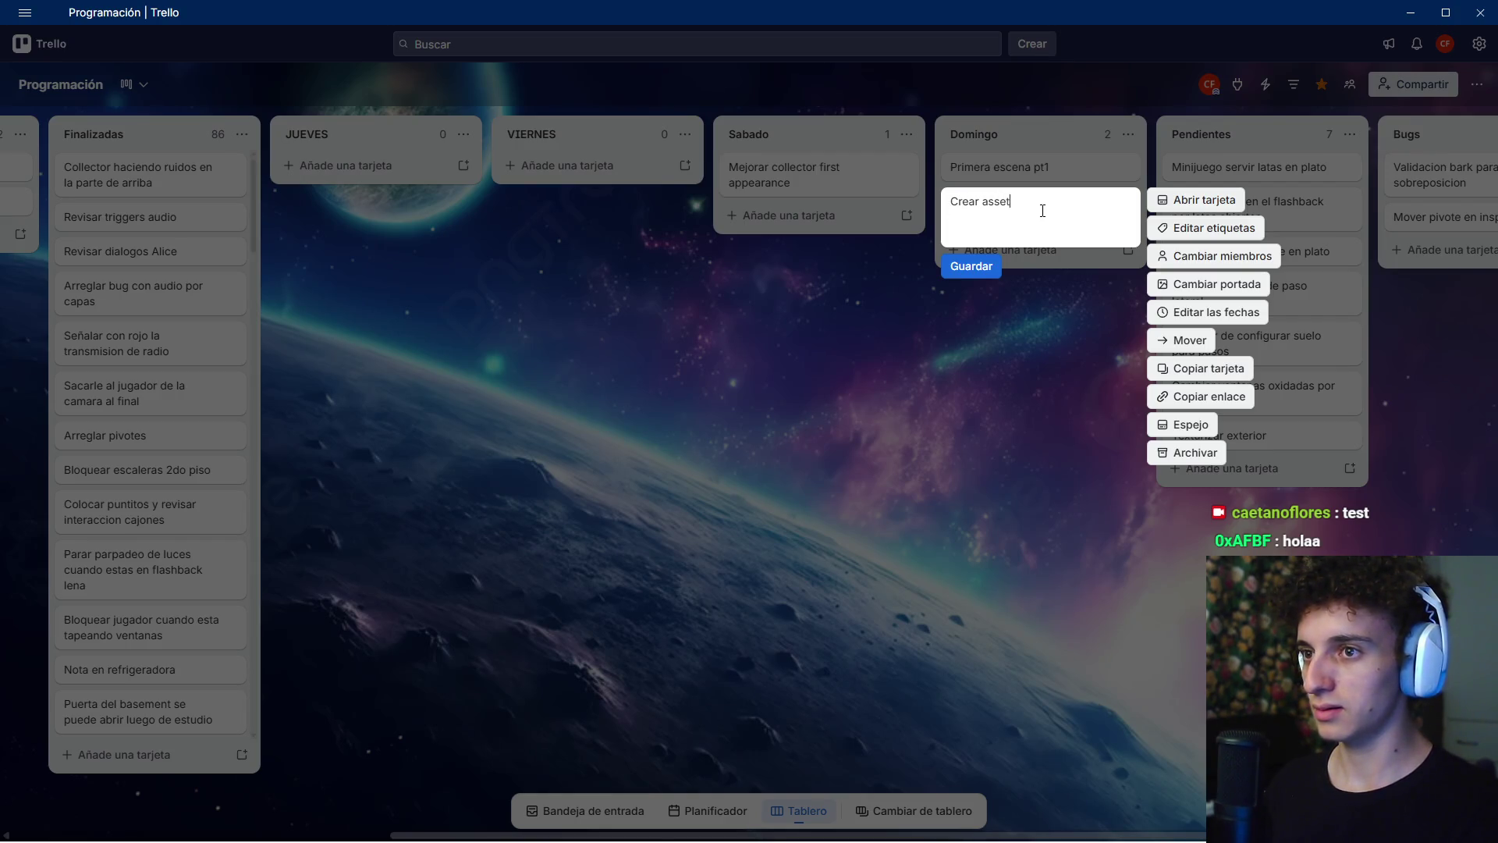
pyautogui.write(' Periodico')
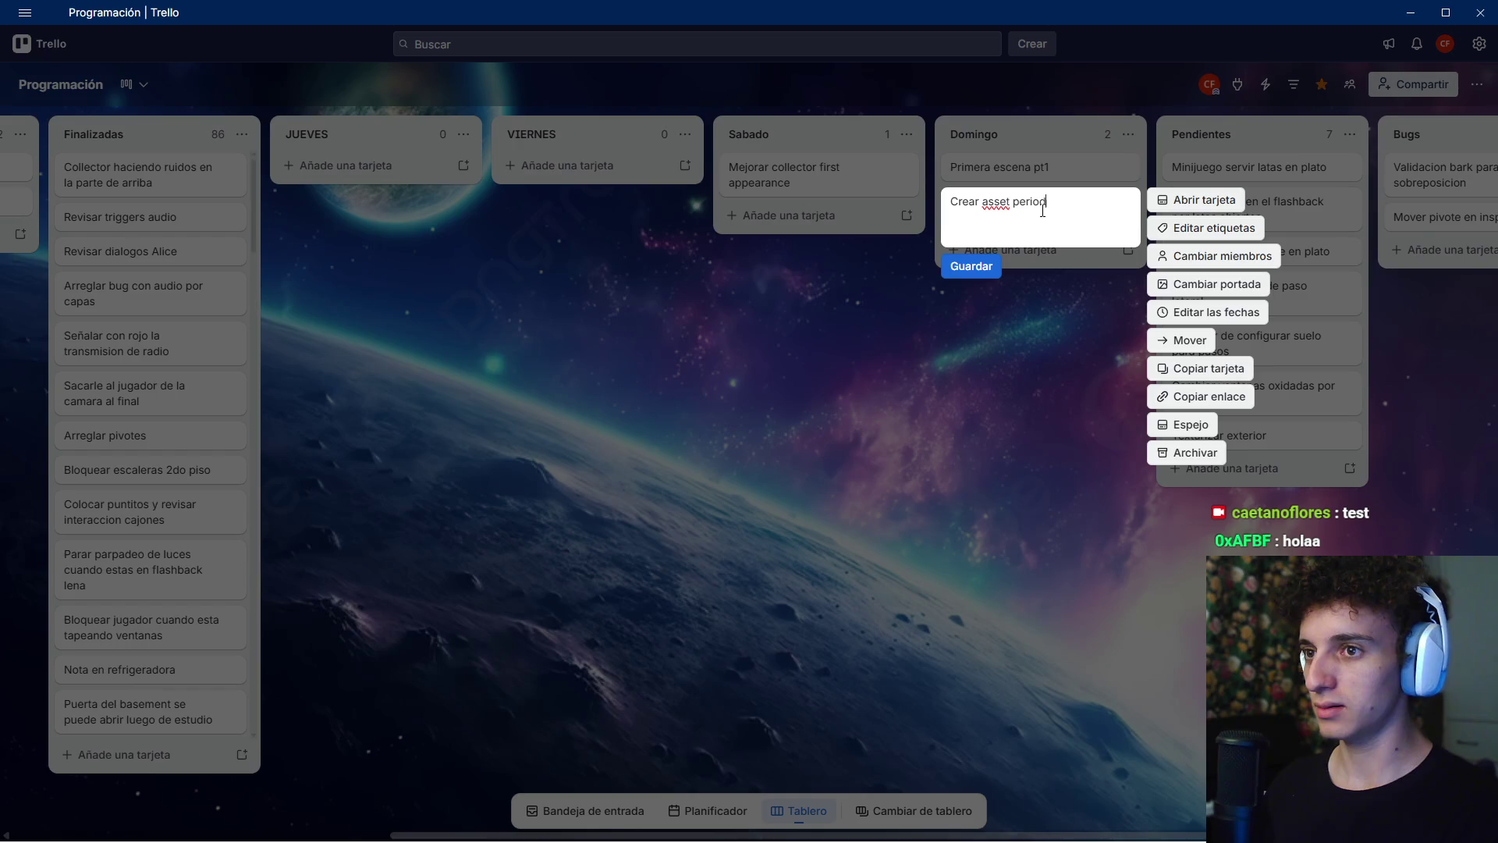
pyautogui.press('Return')
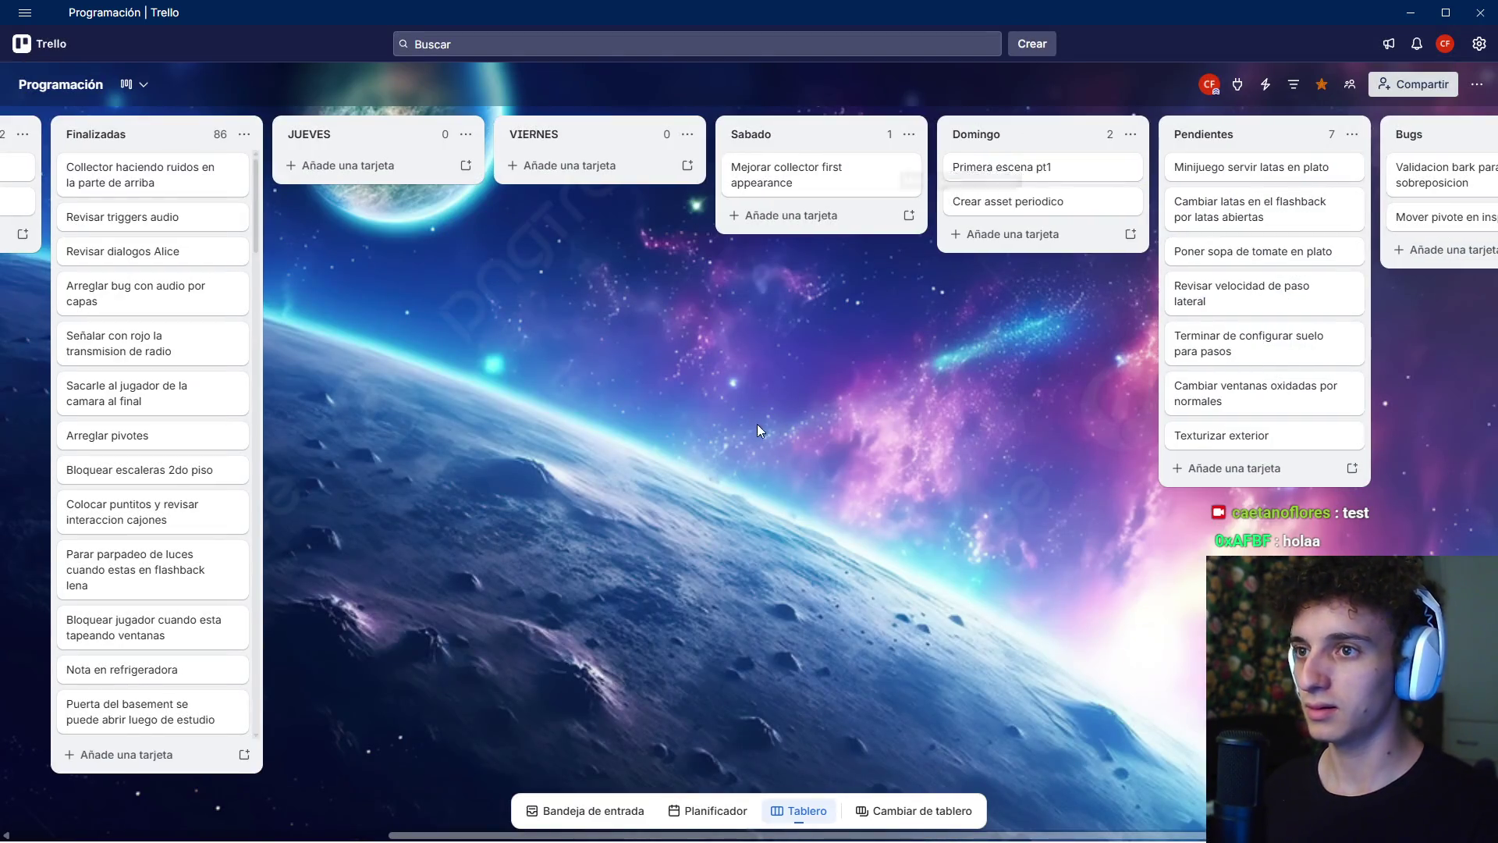
pyautogui.hscroll(-3, 757, 424)
pyautogui.moveTo(1272, 210)
pyautogui.mouseDown()
pyautogui.moveTo(630, 173)
pyautogui.moveTo(839, 179)
pyautogui.mouseUp()
# - Add 'Crear asset cuadros' and 'Crear asset poema' cards to VIERNES
pyautogui.hscroll(-1, 829, 309)
pyautogui.hscroll(2, 828, 305)
pyautogui.click(769, 201)
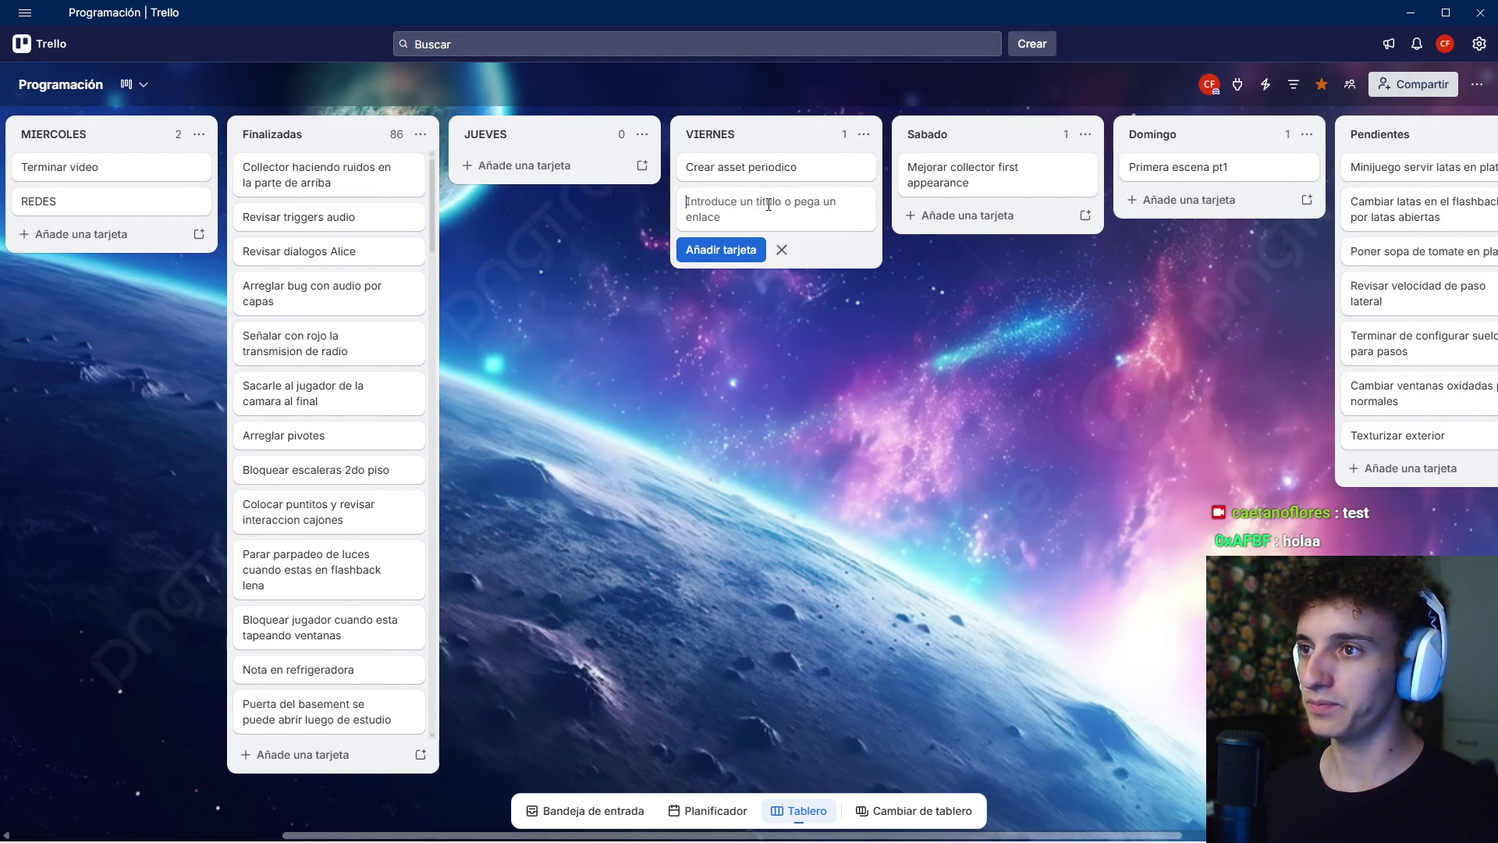
pyautogui.write('Crear asset c')
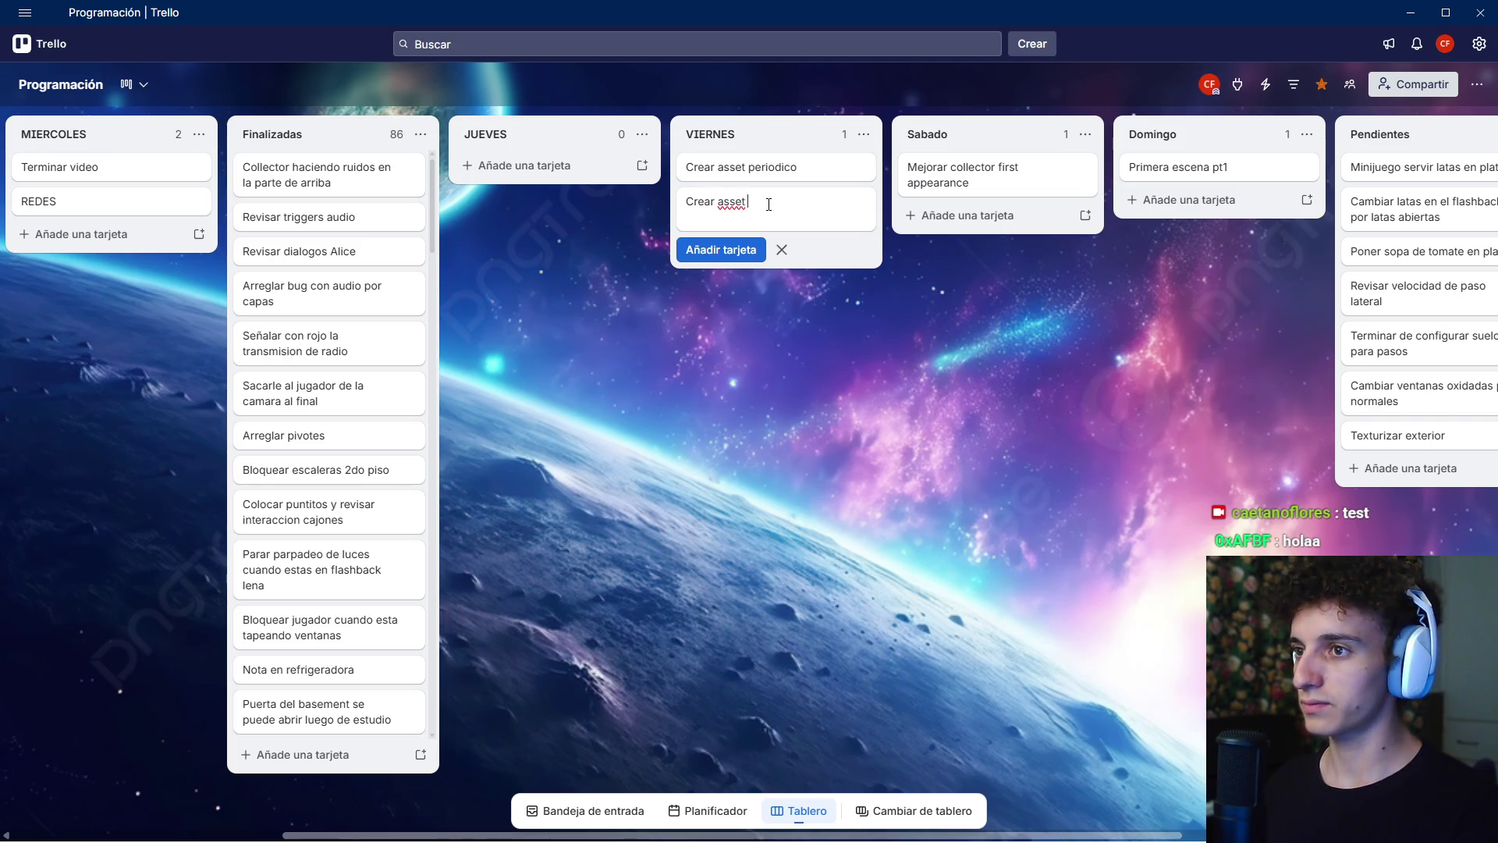
pyautogui.write('uadros')
pyautogui.press('Return')
pyautogui.write('C')
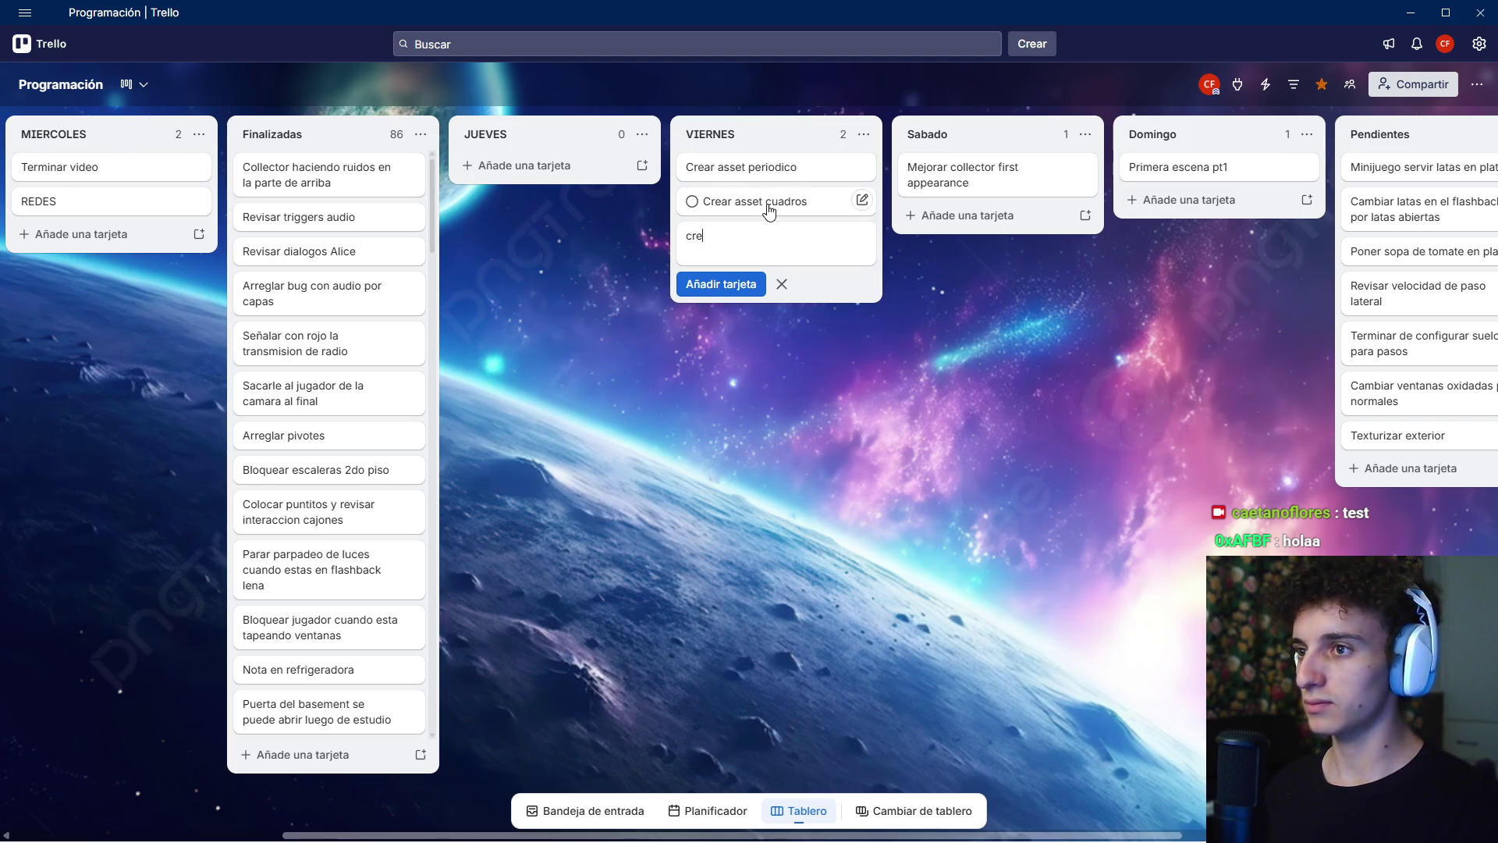
pyautogui.write('rear asset ')
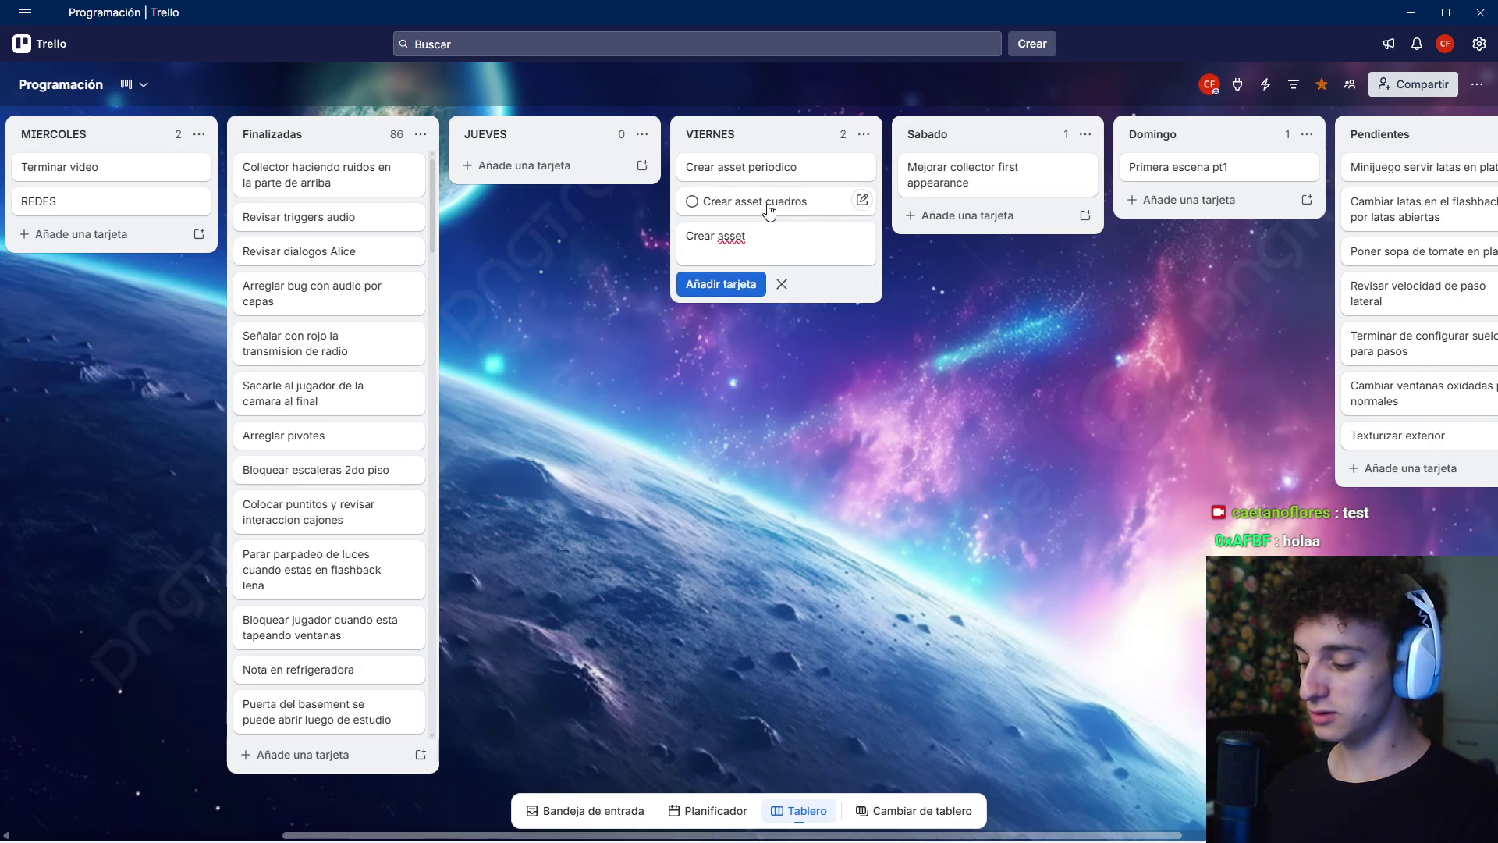
pyautogui.write('nota')
pyautogui.press('BackSpace')
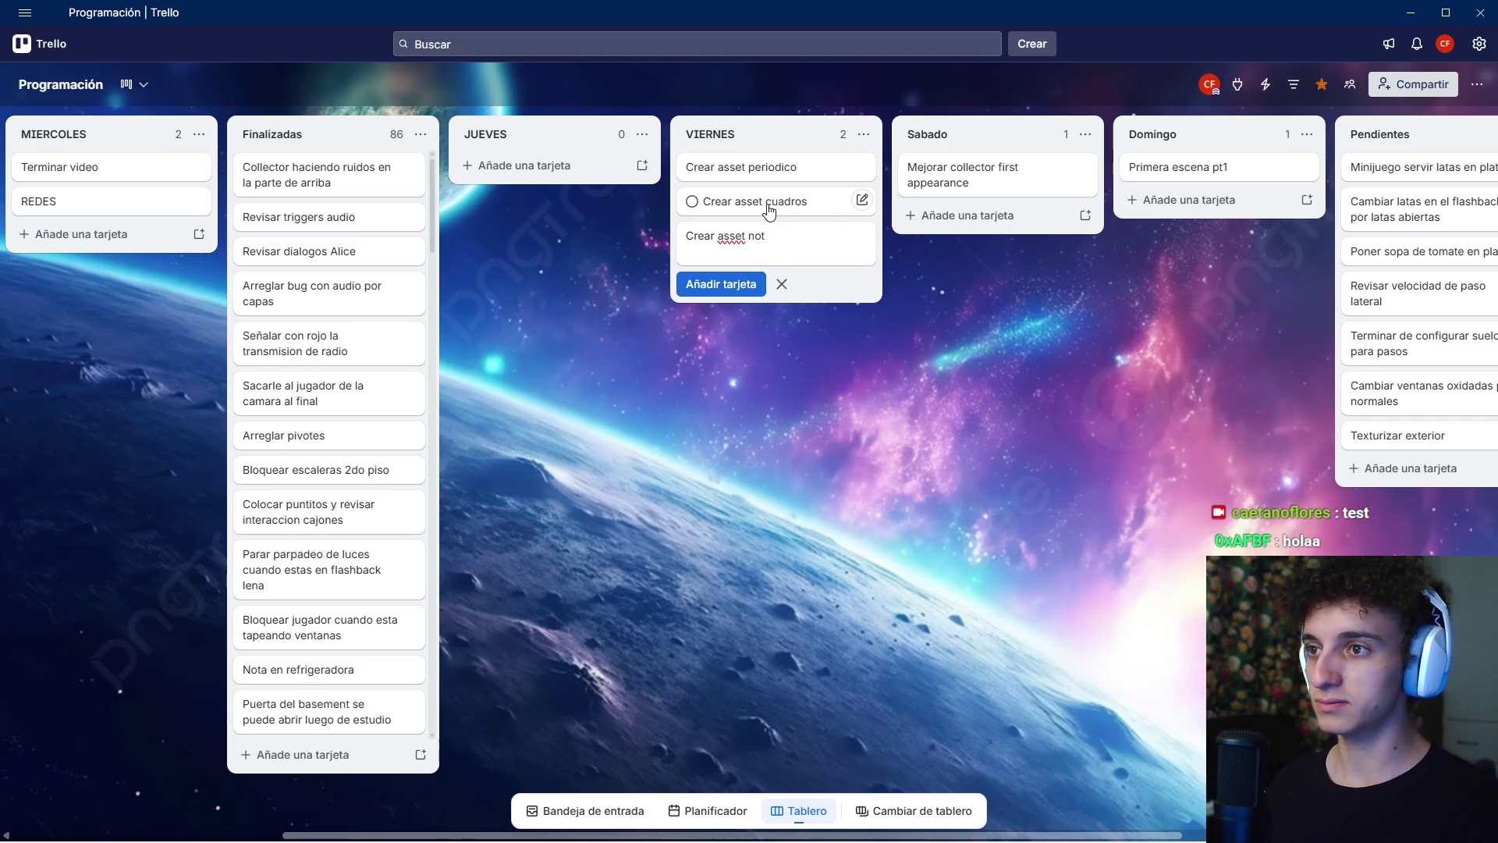
pyautogui.press('BackSpace')
pyautogui.press('BackSpace')
pyautogui.press('BackSpace')
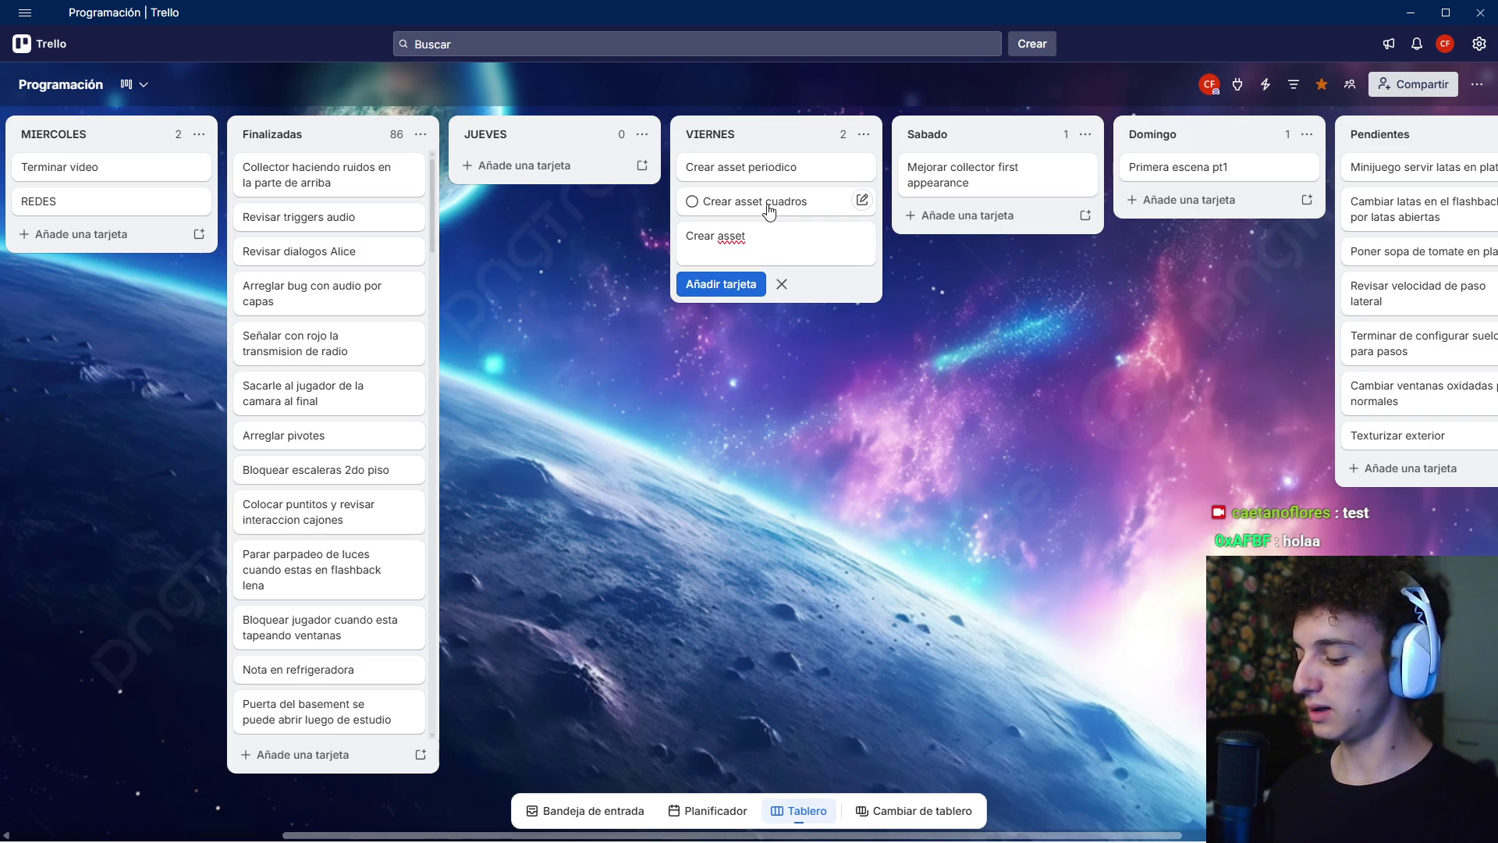
pyautogui.write('poema')
pyautogui.press('Return')
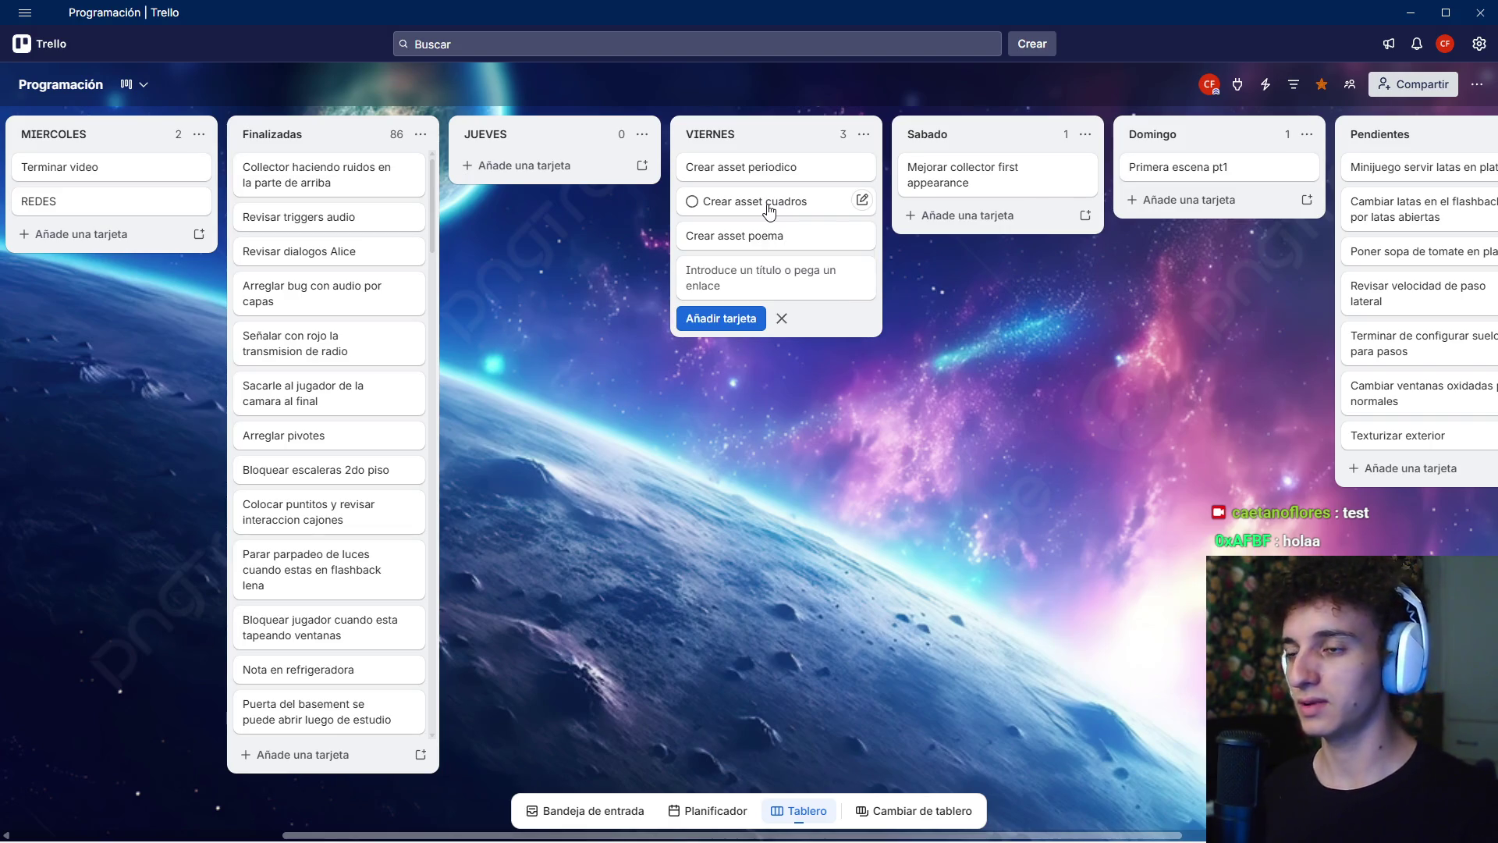
# - Rename the 'Crear asset poema' card to 'Crear asset acertijo'
pyautogui.click(766, 241)
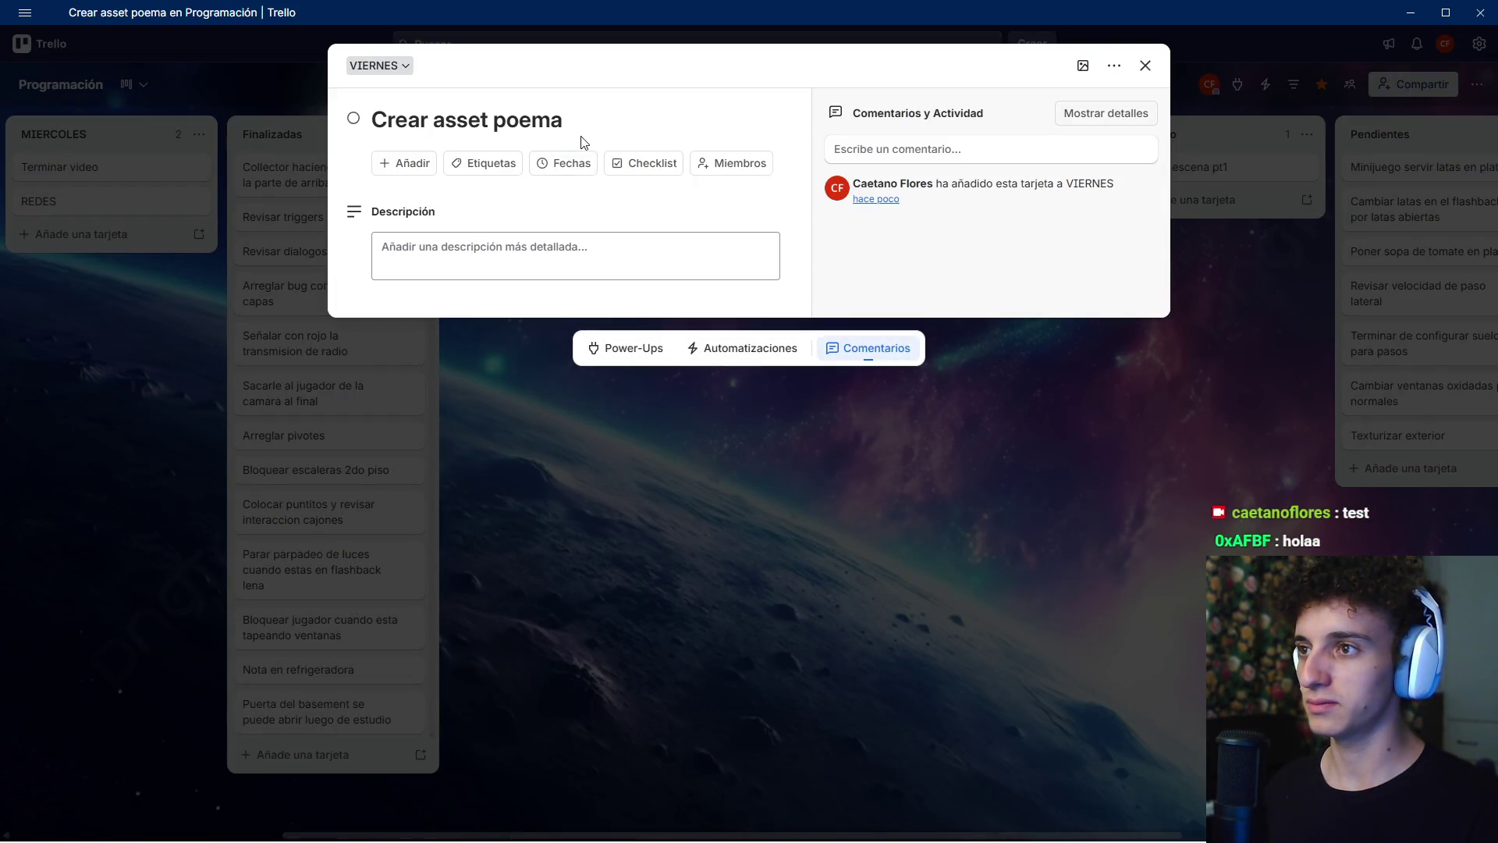
pyautogui.click(569, 124)
pyautogui.doubleClick(504, 125)
pyautogui.write('acer')
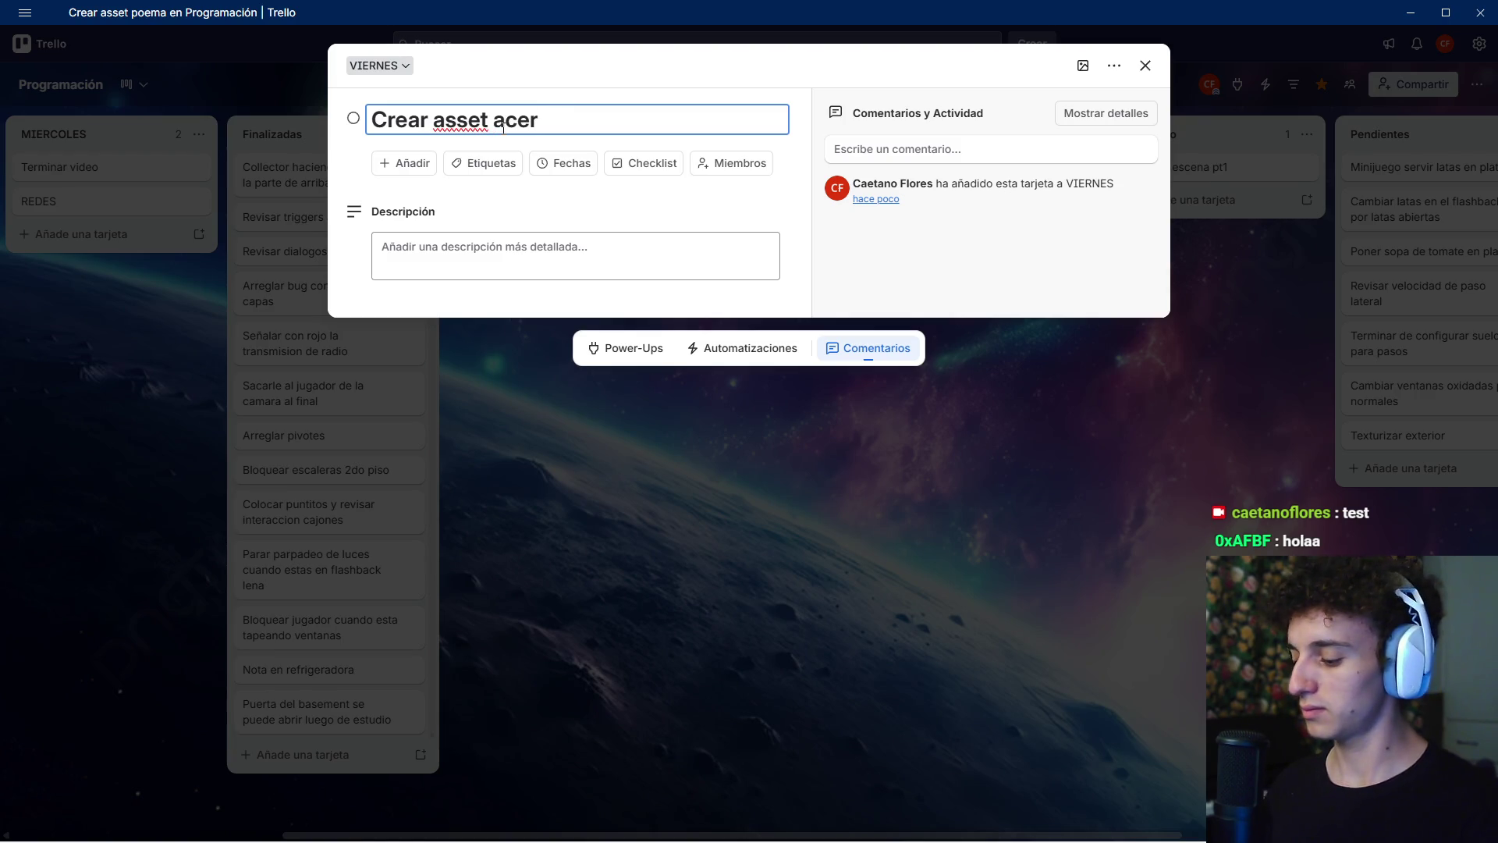
pyautogui.write('tijo')
pyautogui.press('Return')
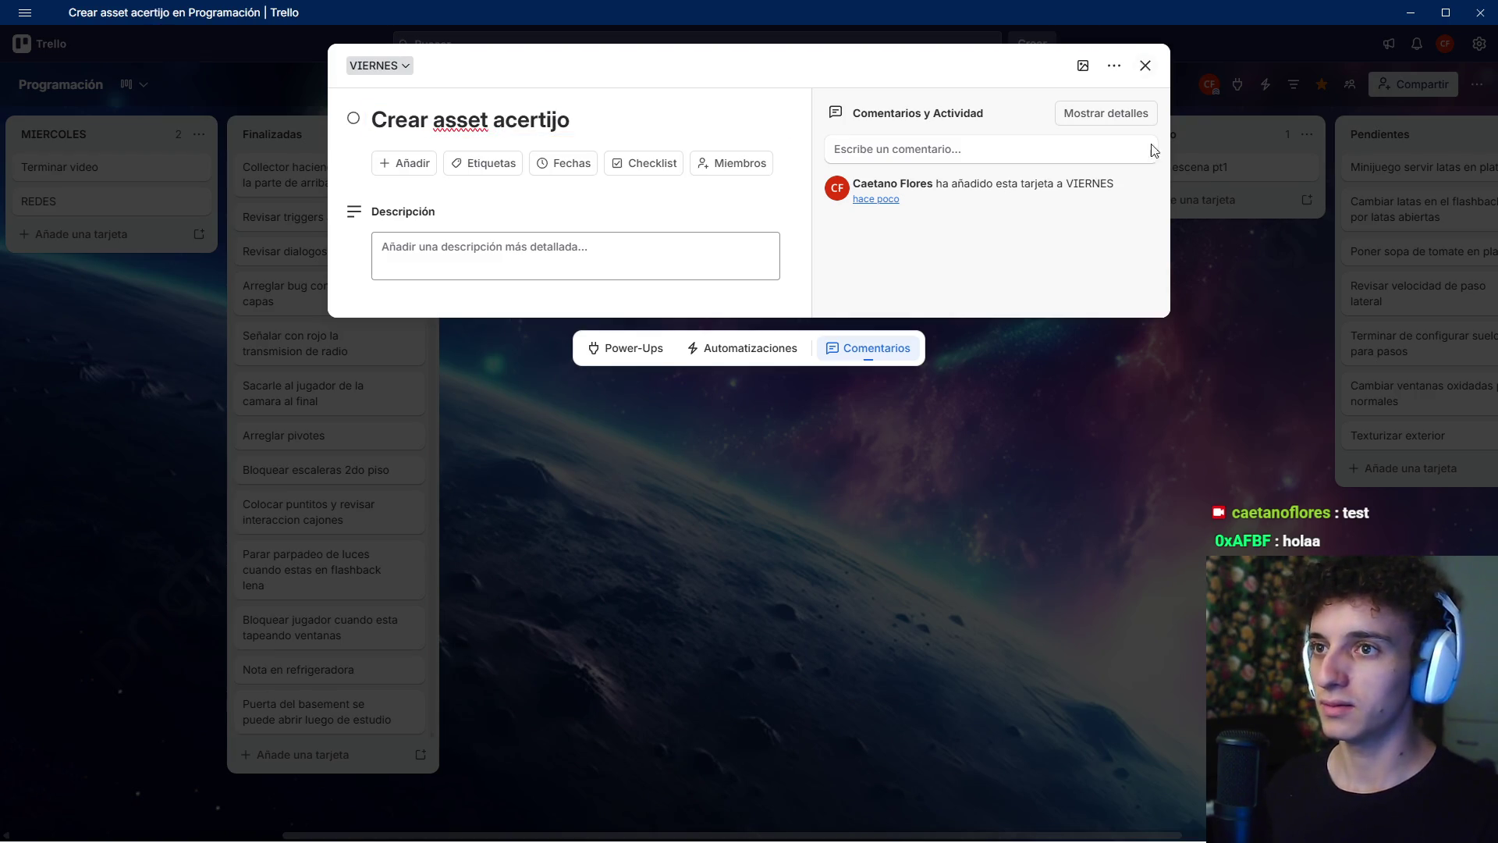
pyautogui.click(1147, 68)
pyautogui.moveTo(630, 355)
pyautogui.mouseDown()
pyautogui.moveTo(1011, 425)
pyautogui.moveTo(984, 423)
pyautogui.mouseUp()
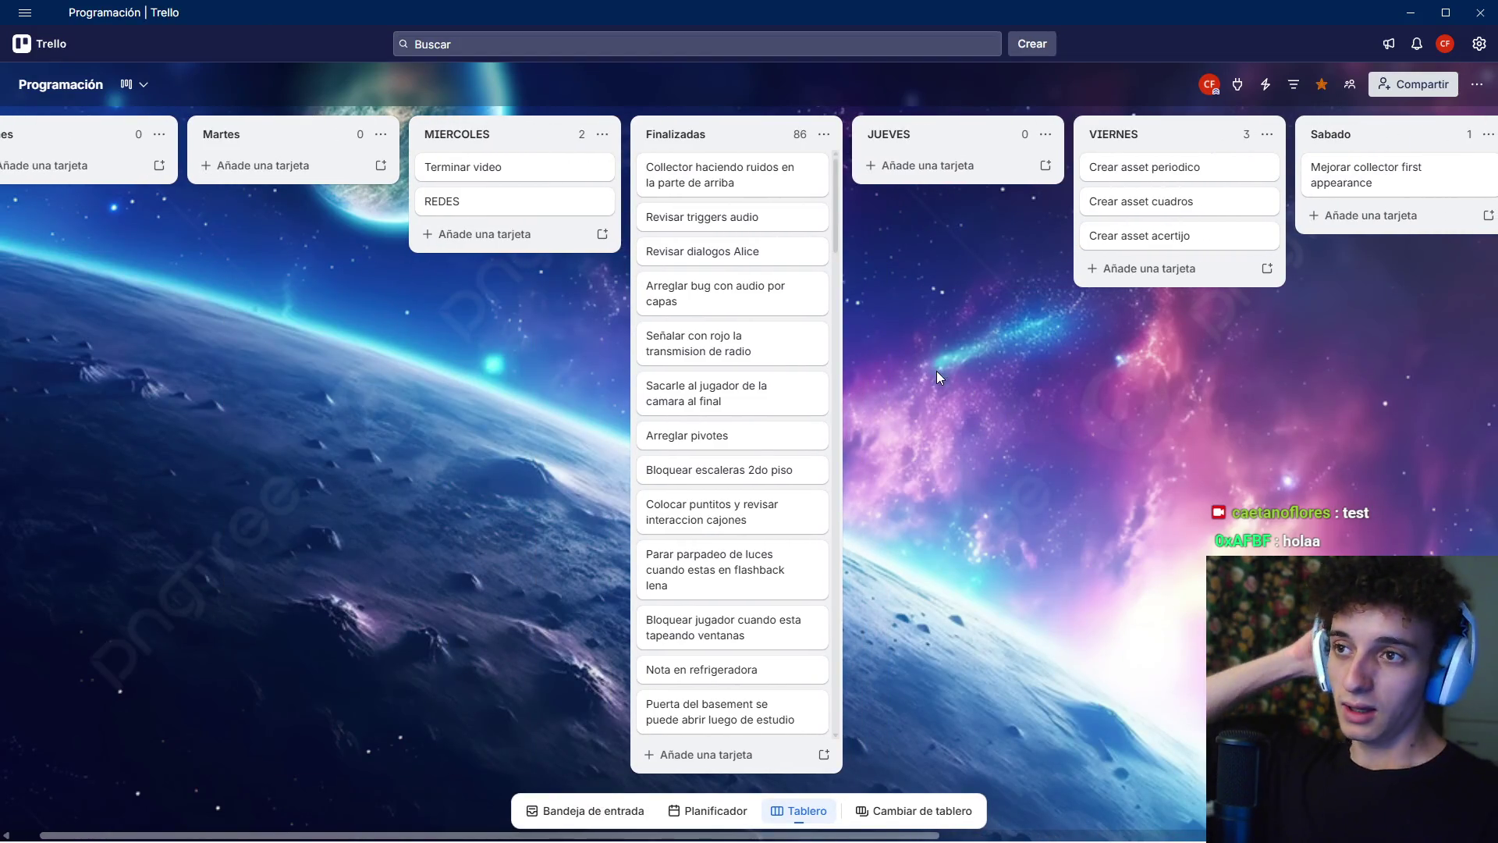
# - Add 'Amoblar sotano' and 'Dejar el texto del periodico listo' cards to JUEVES
pyautogui.click(939, 167)
pyautogui.write('A')
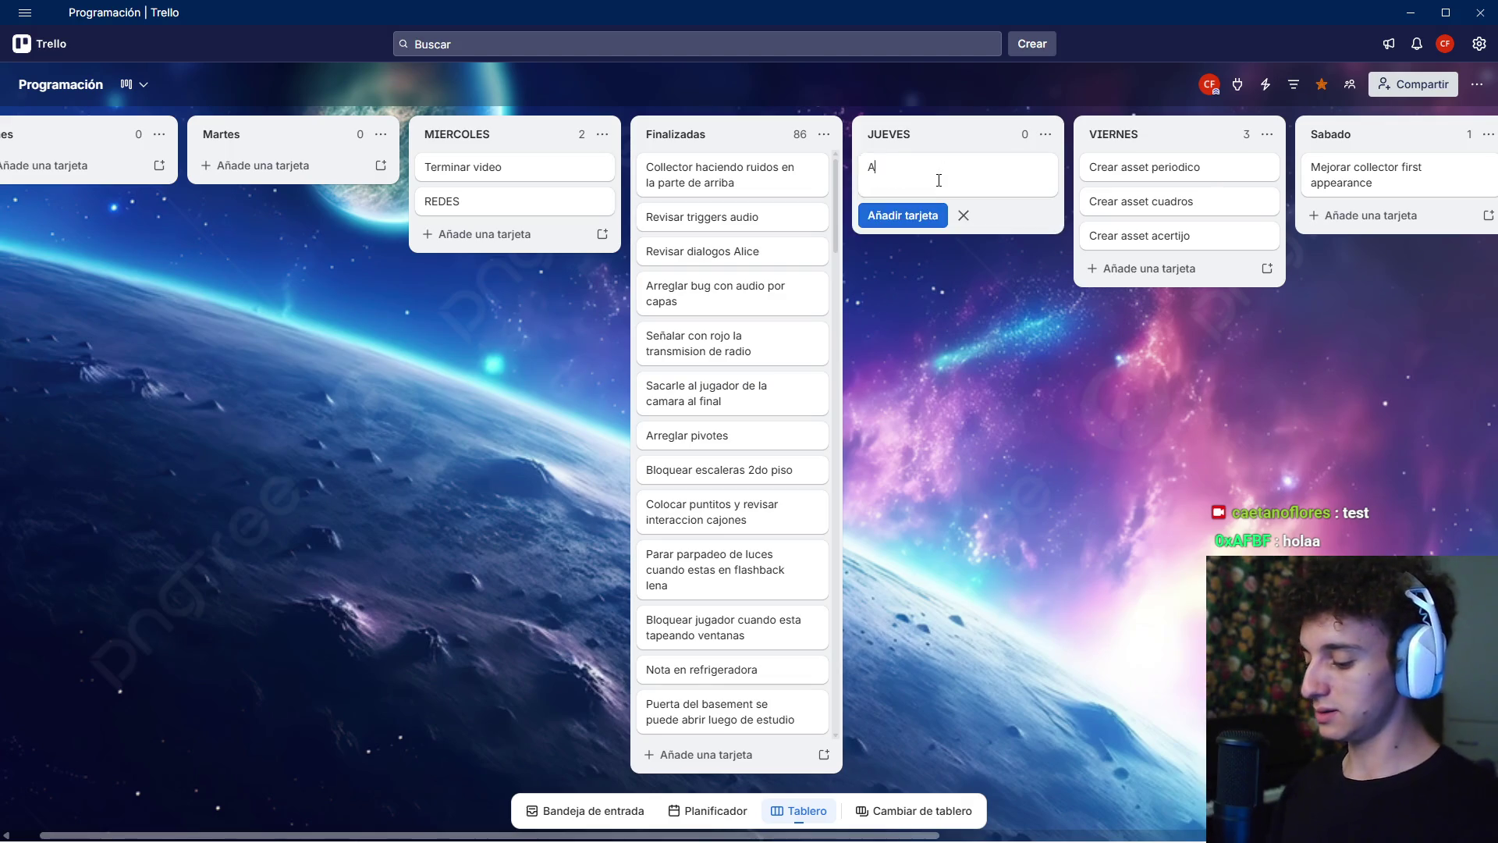
pyautogui.write('mobla')
pyautogui.press('BackSpace')
pyautogui.press('BackSpace')
pyautogui.write('sotano')
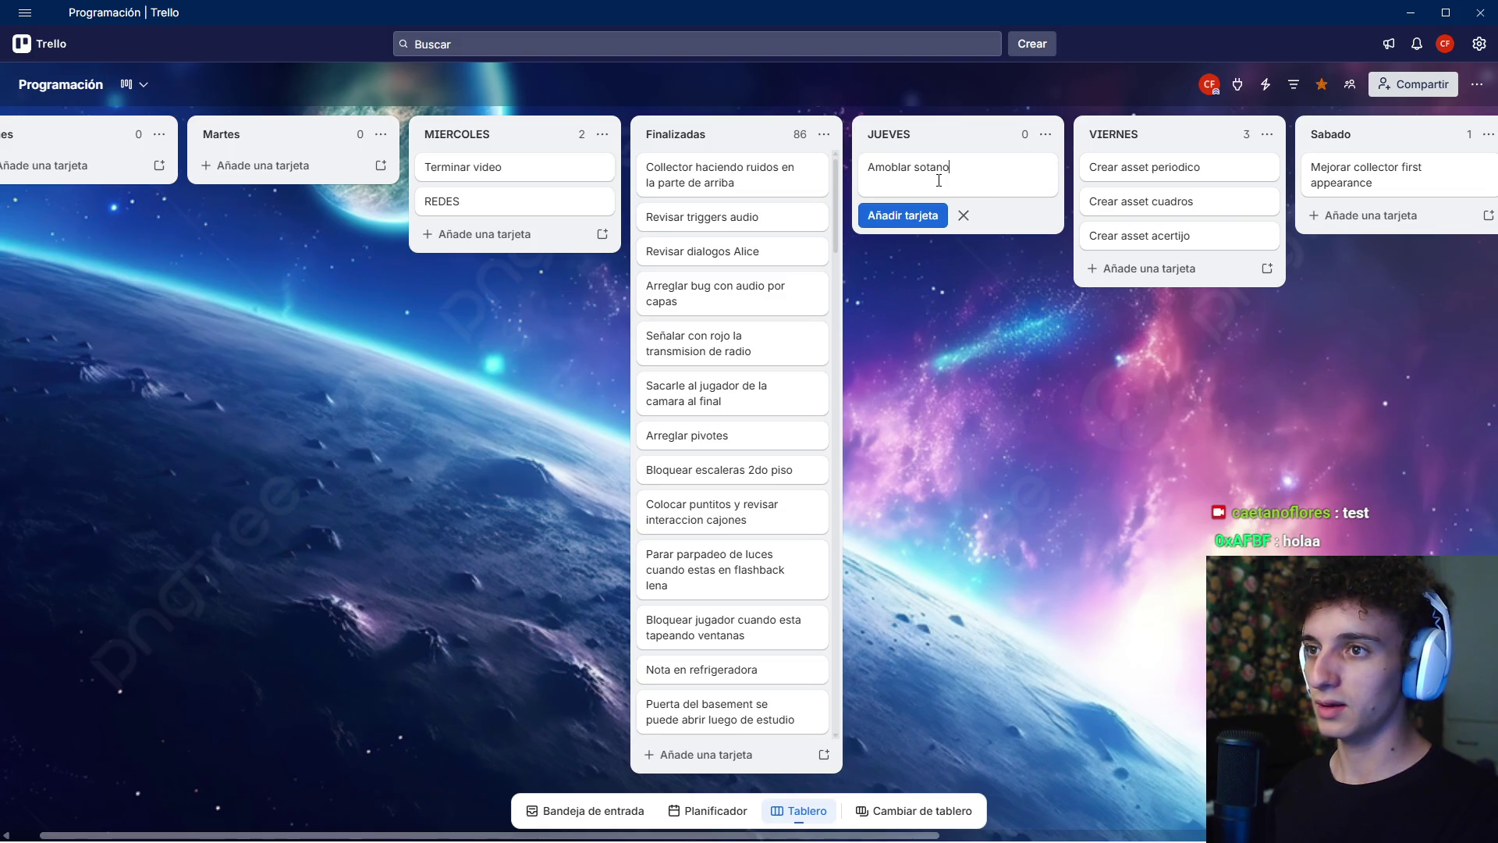
pyautogui.press('Return')
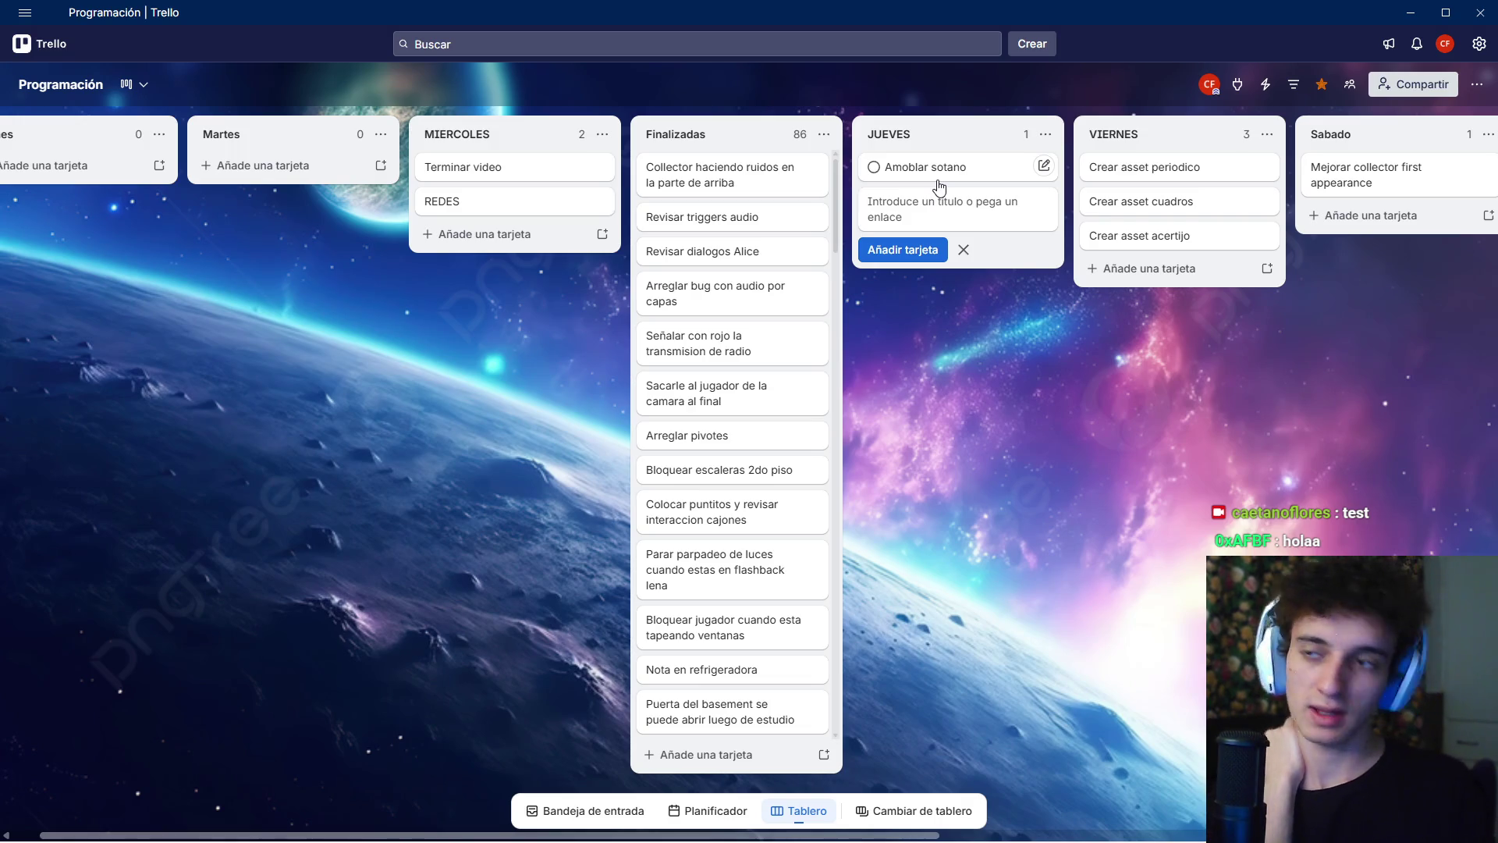
pyautogui.write('Dejar ')
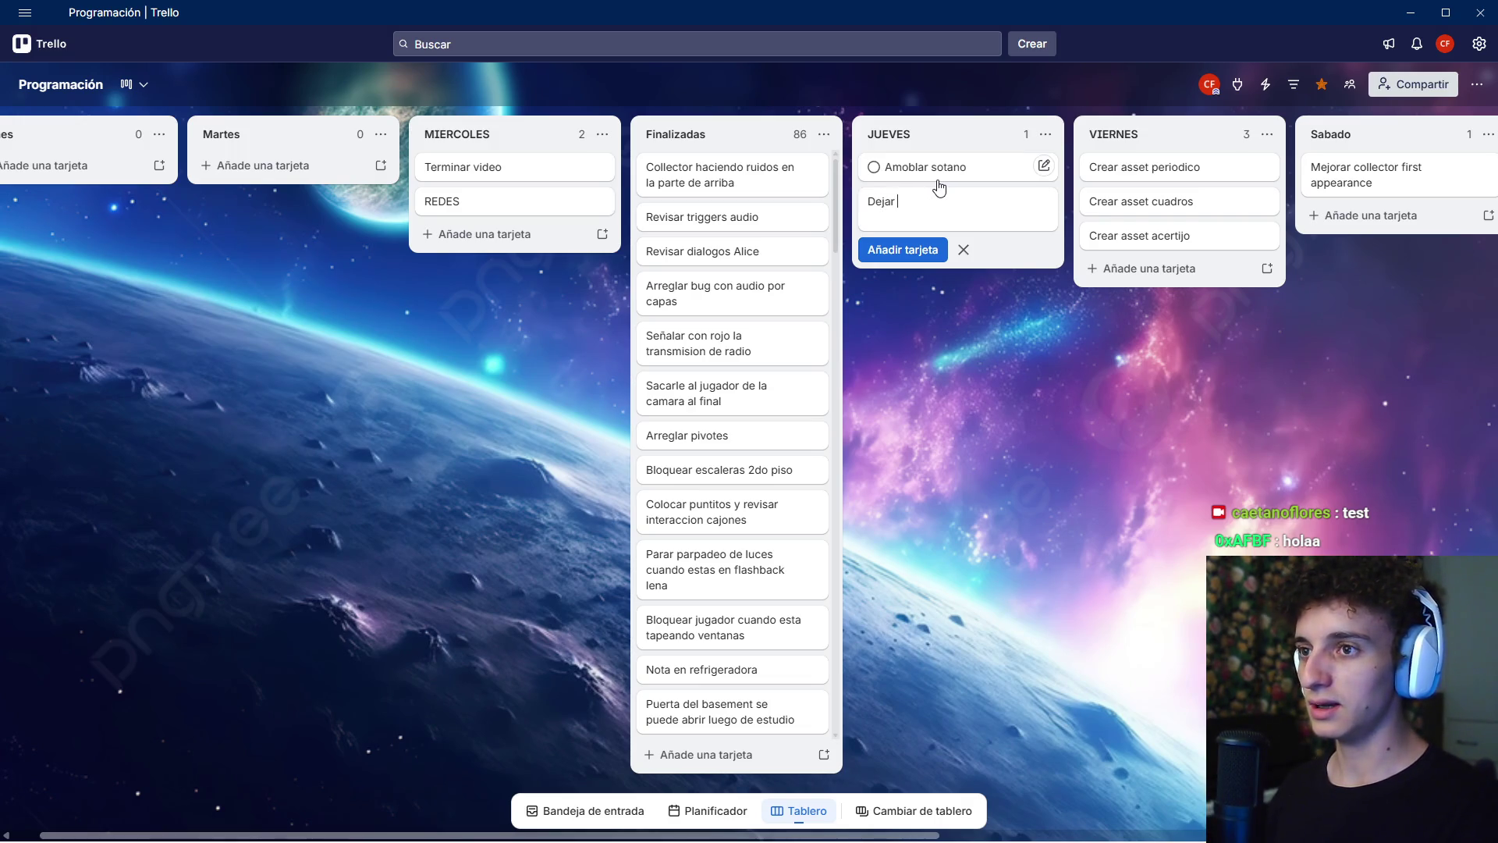
pyautogui.write('el texto de')
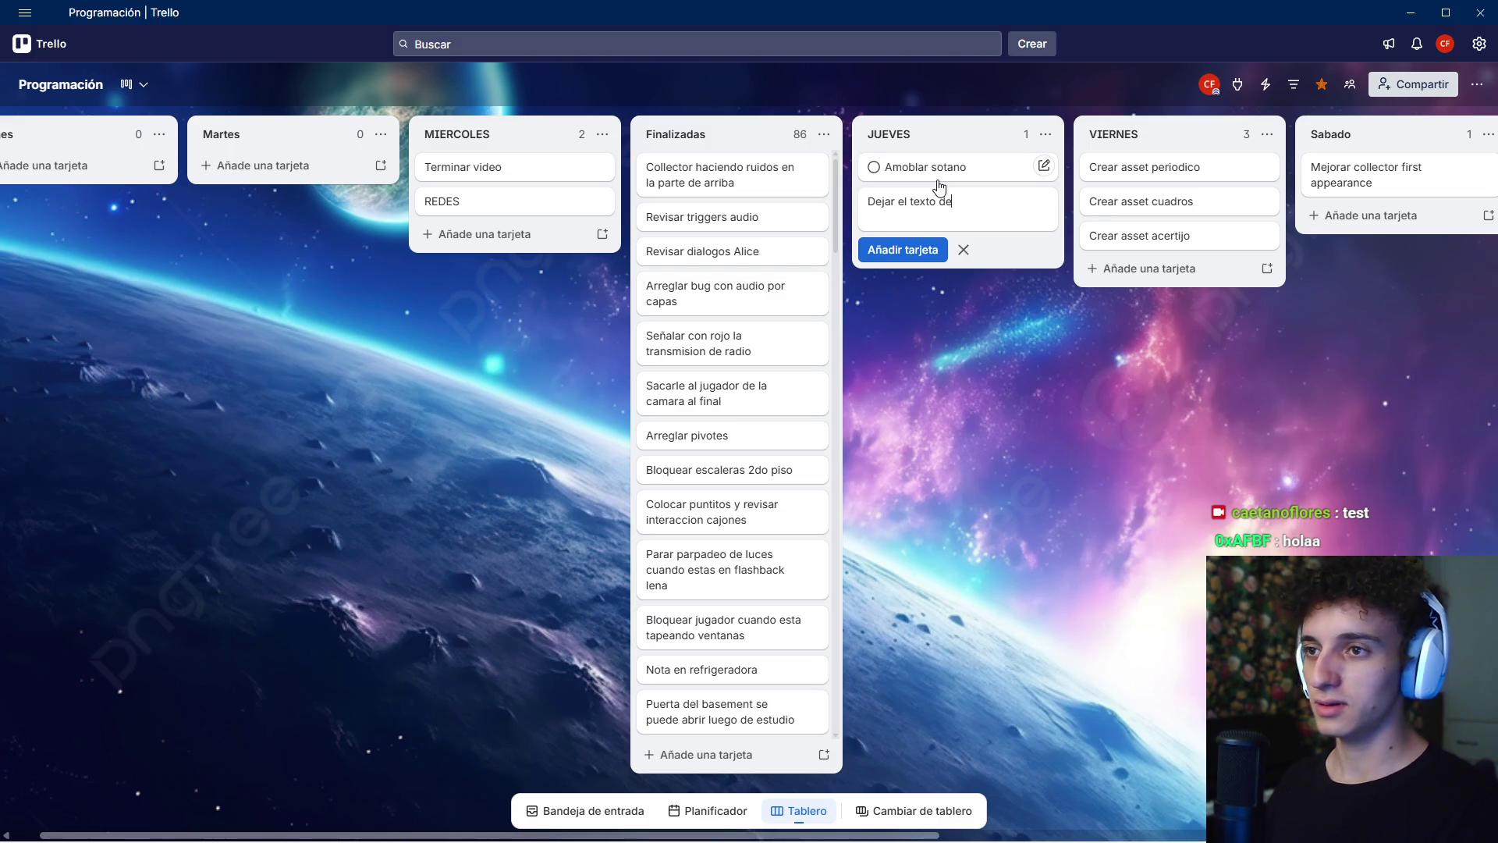
pyautogui.write('l periodico listo')
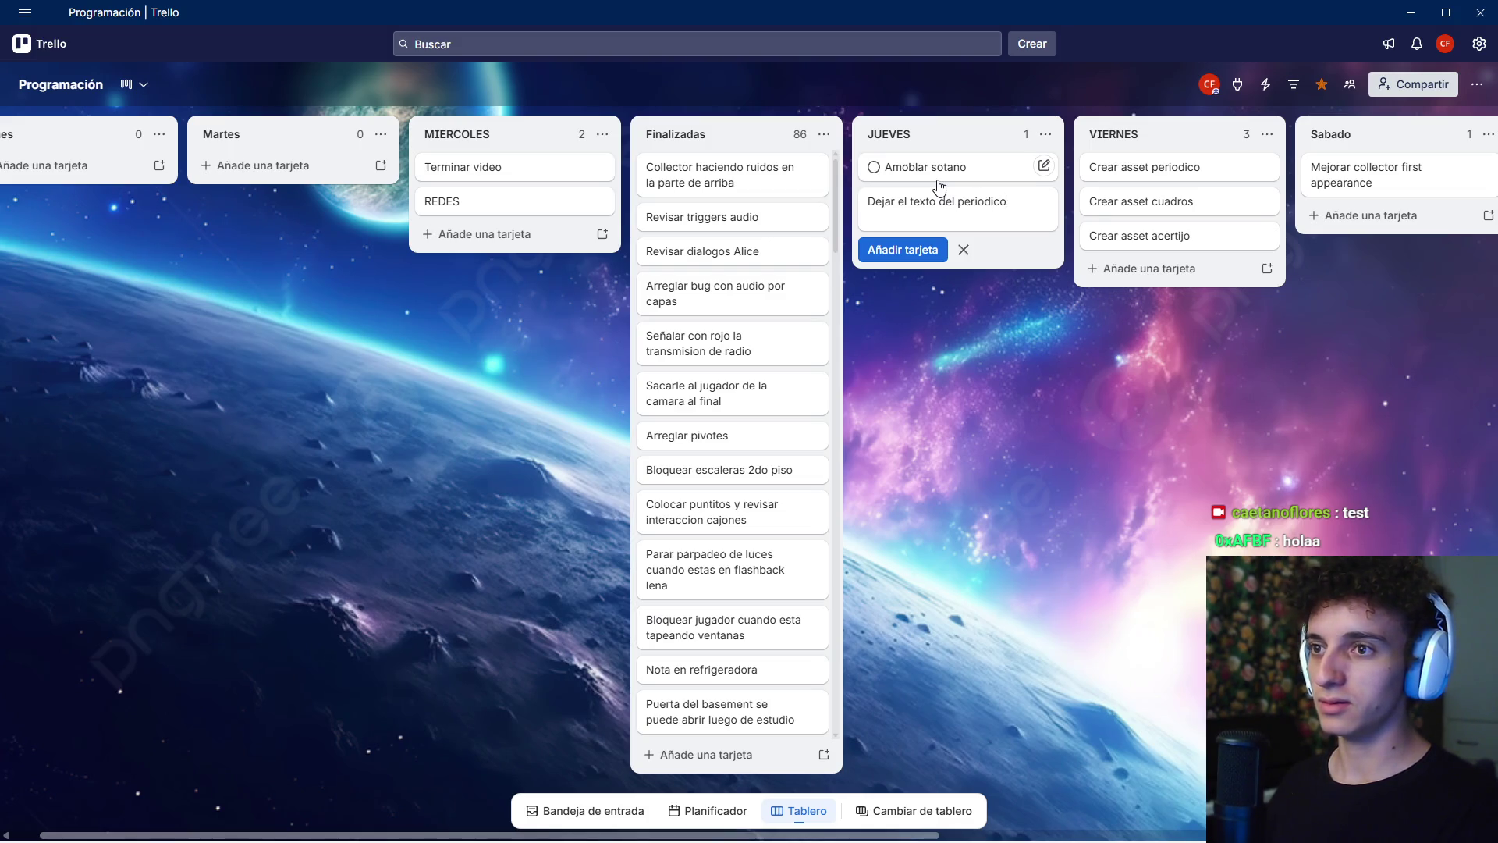
pyautogui.press('Return')
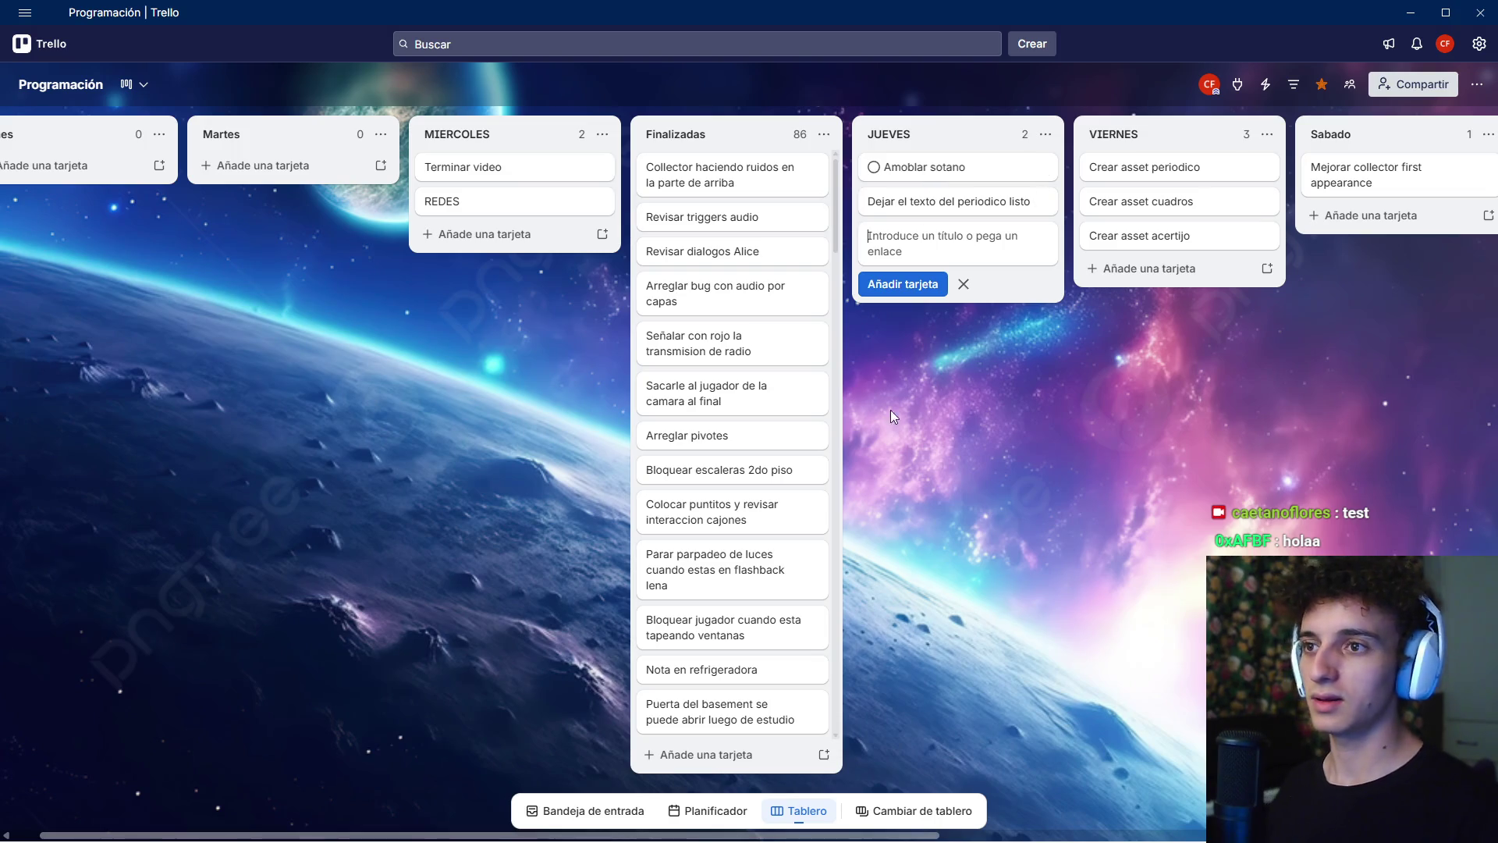
pyautogui.click(1107, 433)
pyautogui.moveTo(1106, 433)
pyautogui.mouseDown()
pyautogui.moveTo(752, 480)
pyautogui.moveTo(626, 517)
pyautogui.moveTo(1036, 556)
pyautogui.moveTo(735, 556)
pyautogui.moveTo(733, 519)
pyautogui.mouseUp()
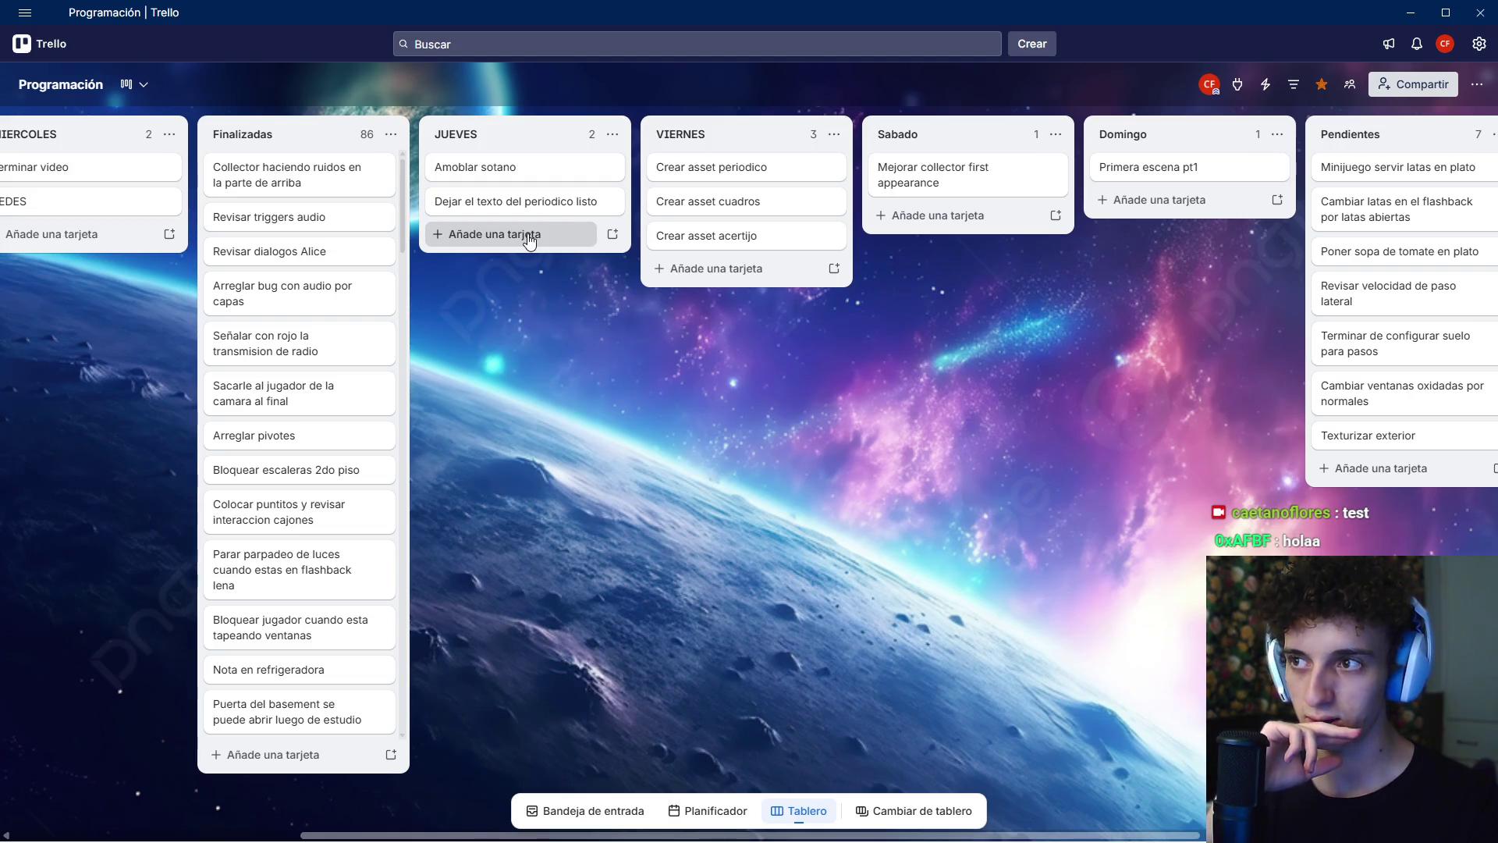
# - Add a 'Programar periodico' card to VIERNES, then return to the Godot editor
pyautogui.hscroll(-1, 542, 387)
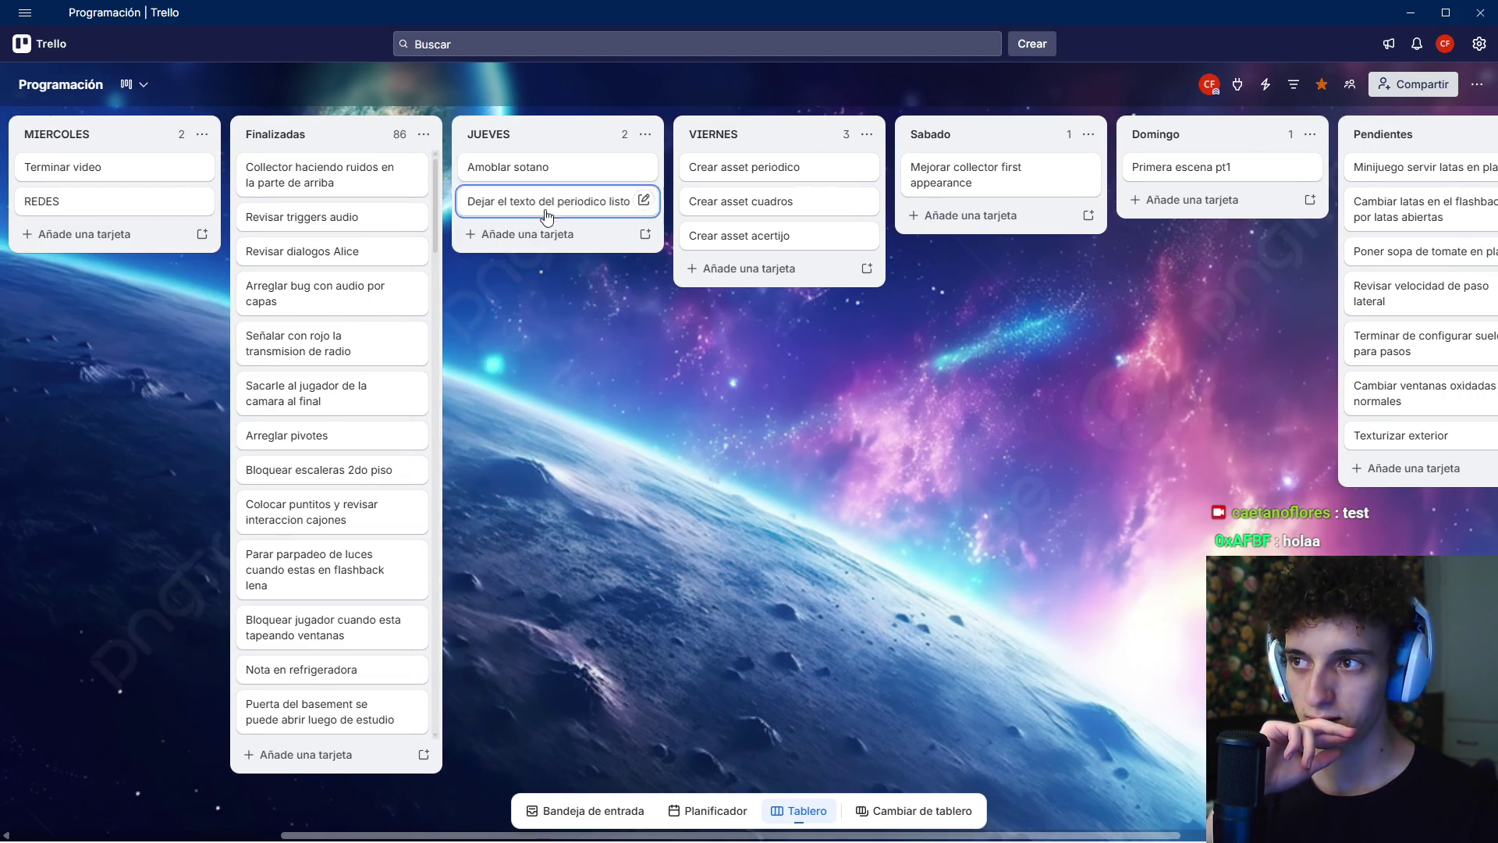
pyautogui.click(549, 237)
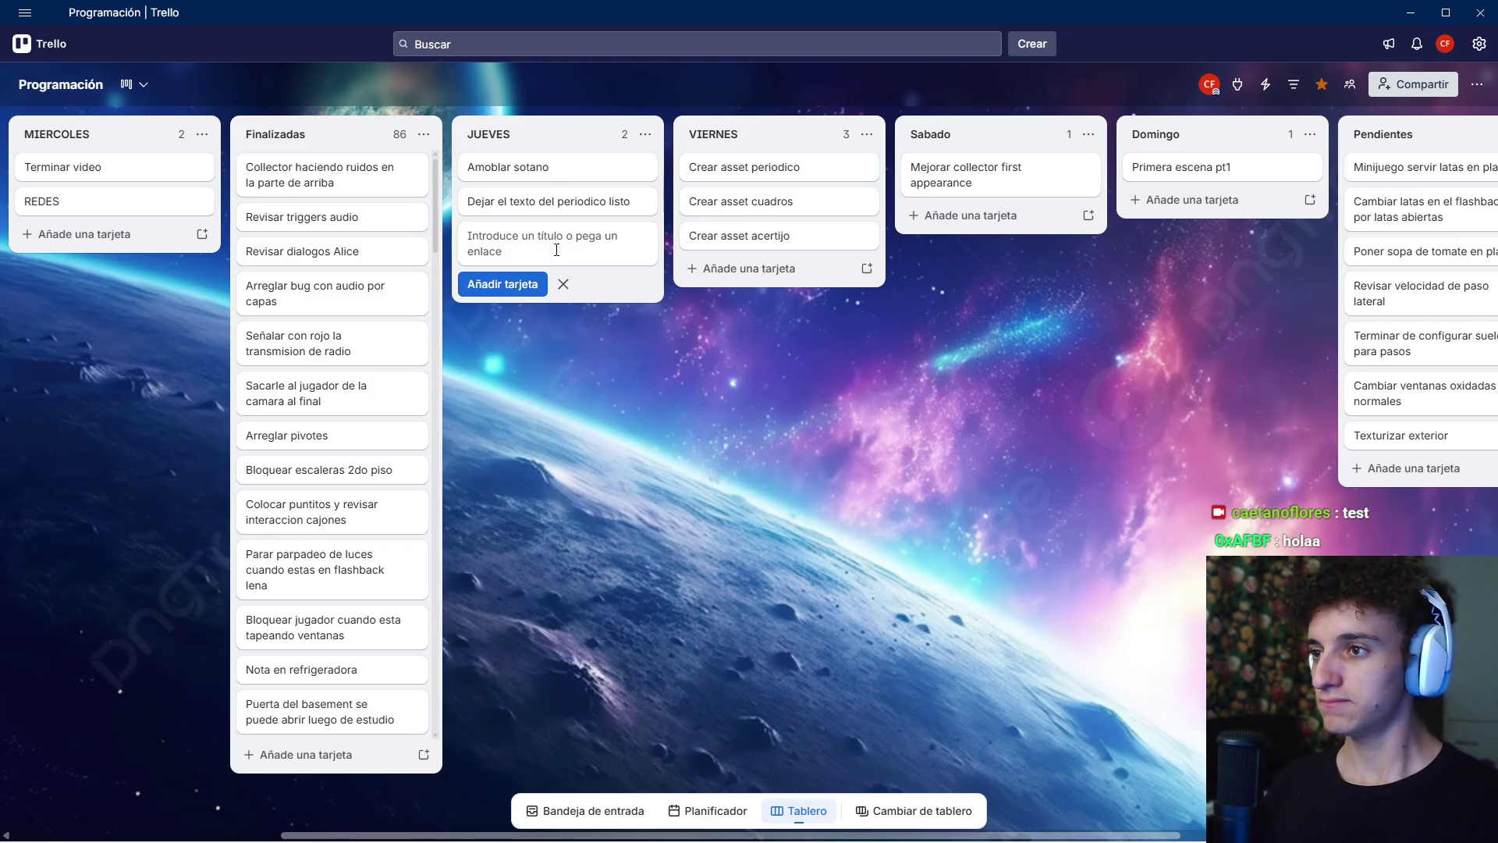
pyautogui.click(772, 269)
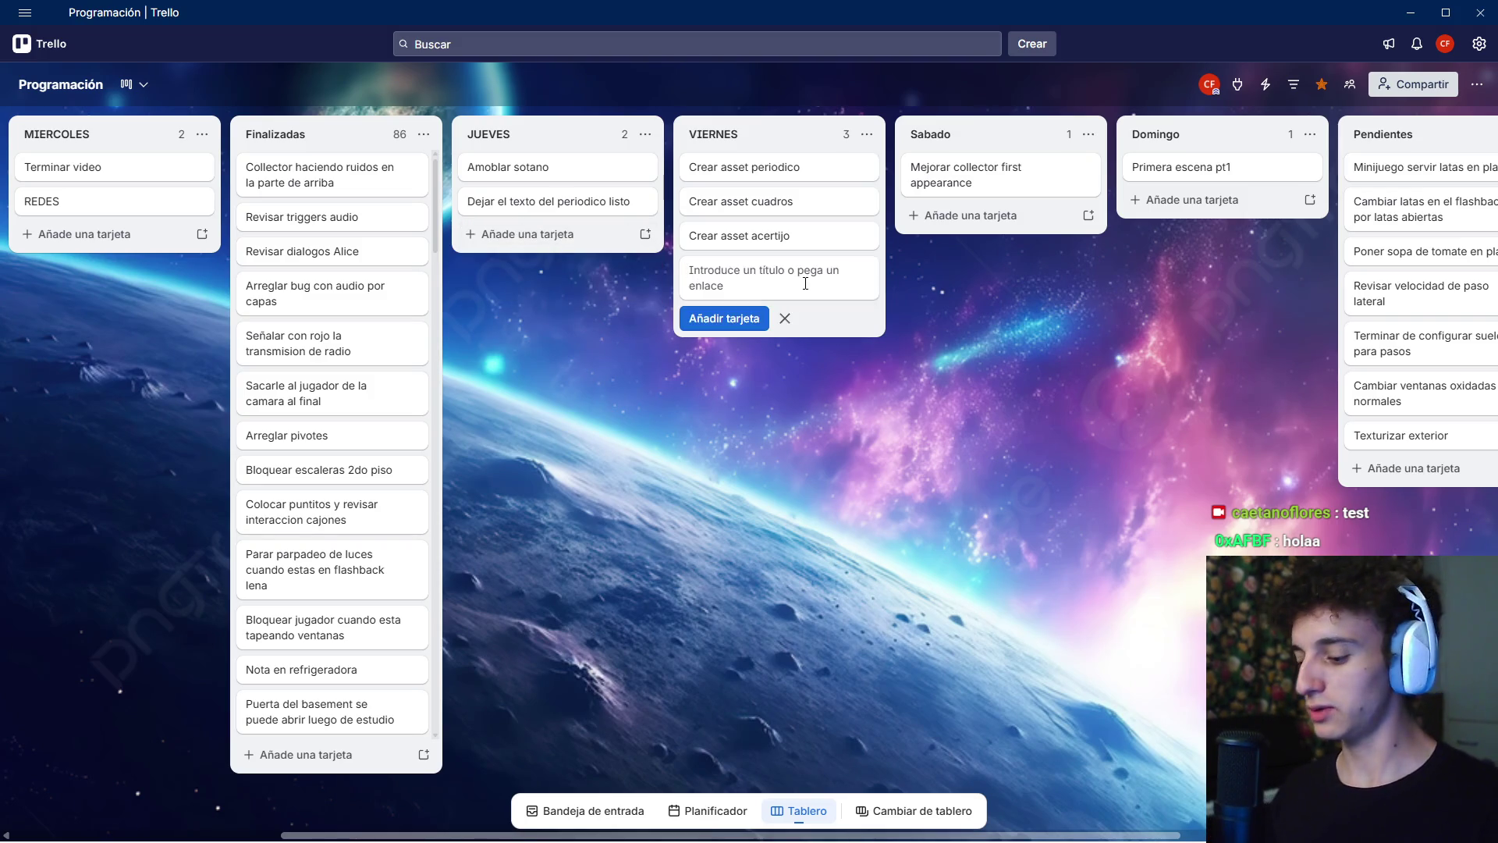
pyautogui.write('Programar')
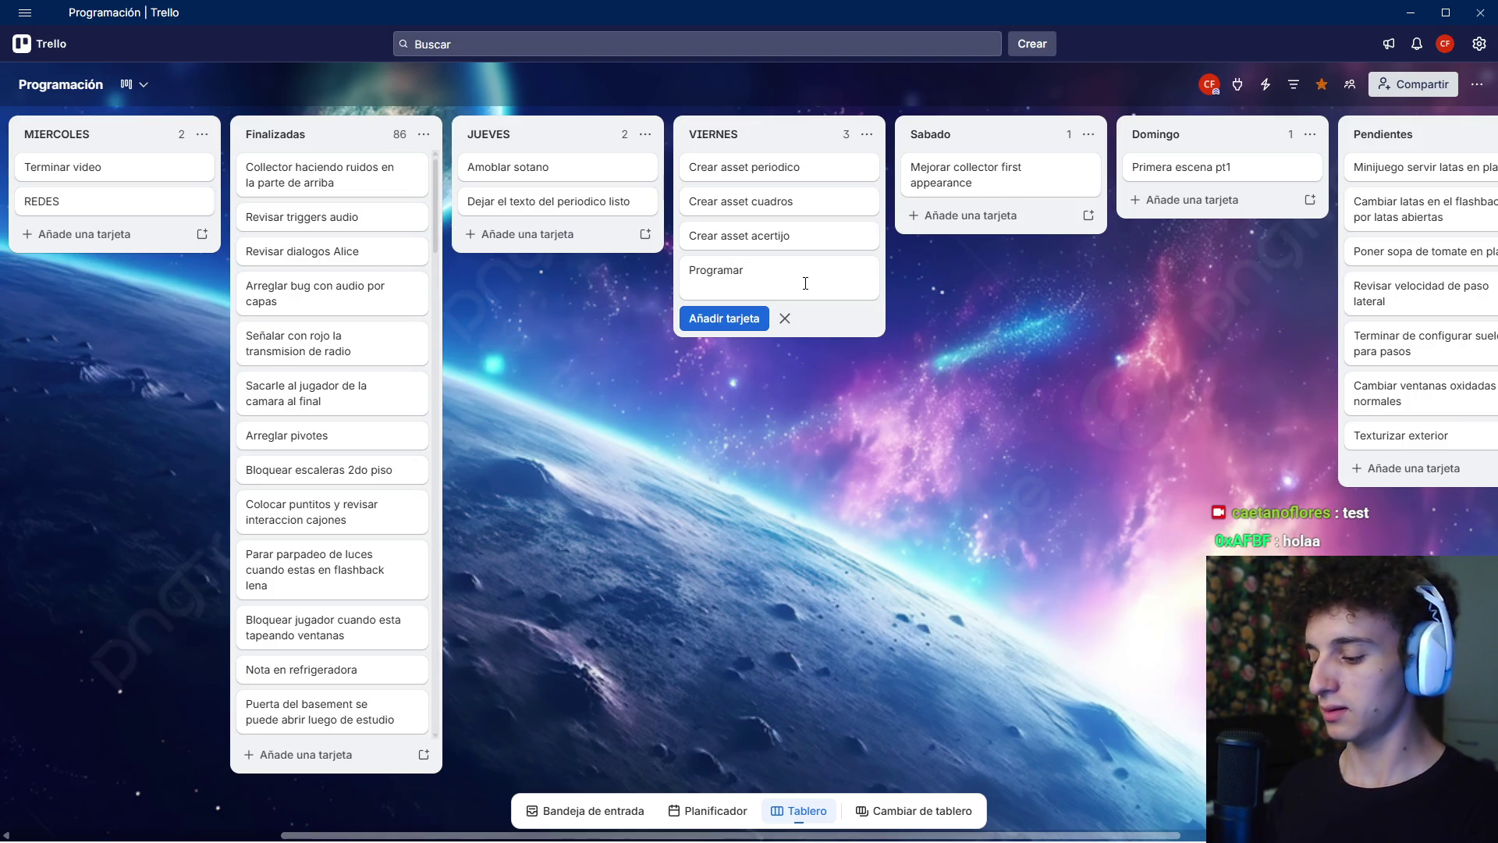
pyautogui.write(' periodico')
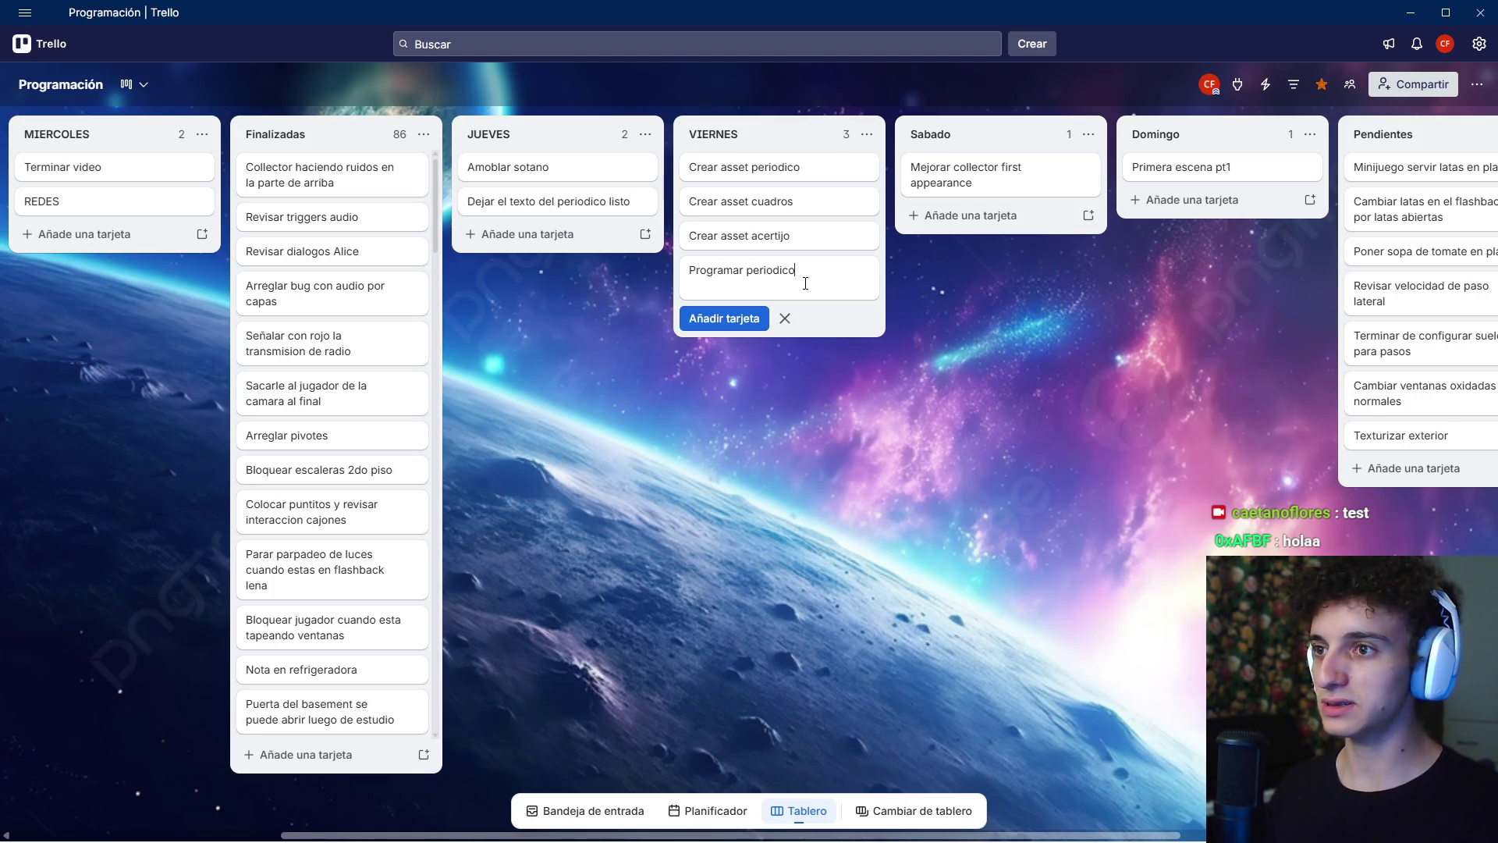
pyautogui.press('Return')
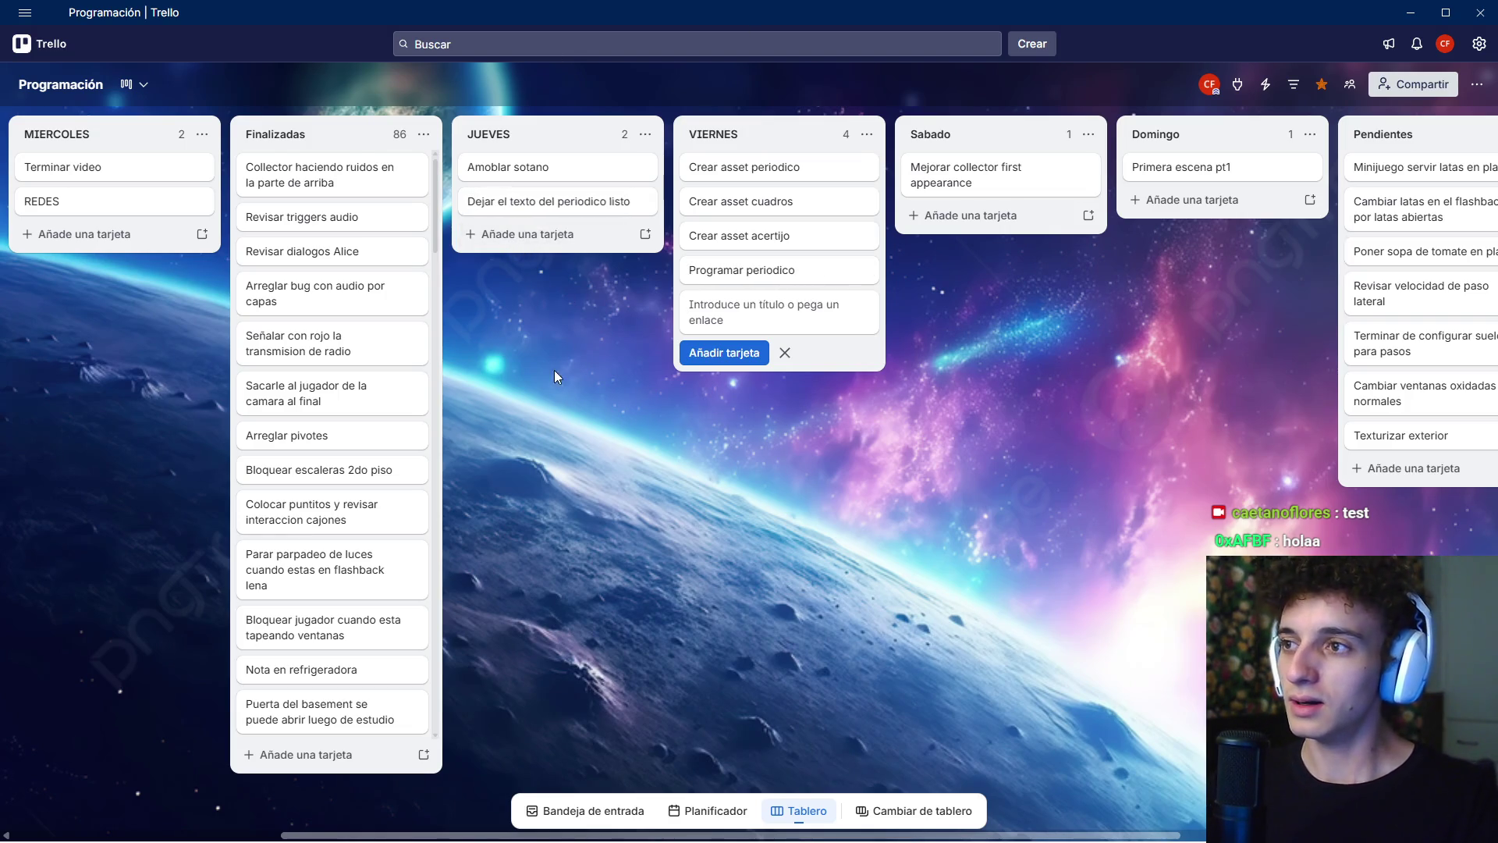
pyautogui.hotkey('alt', 'Tab')
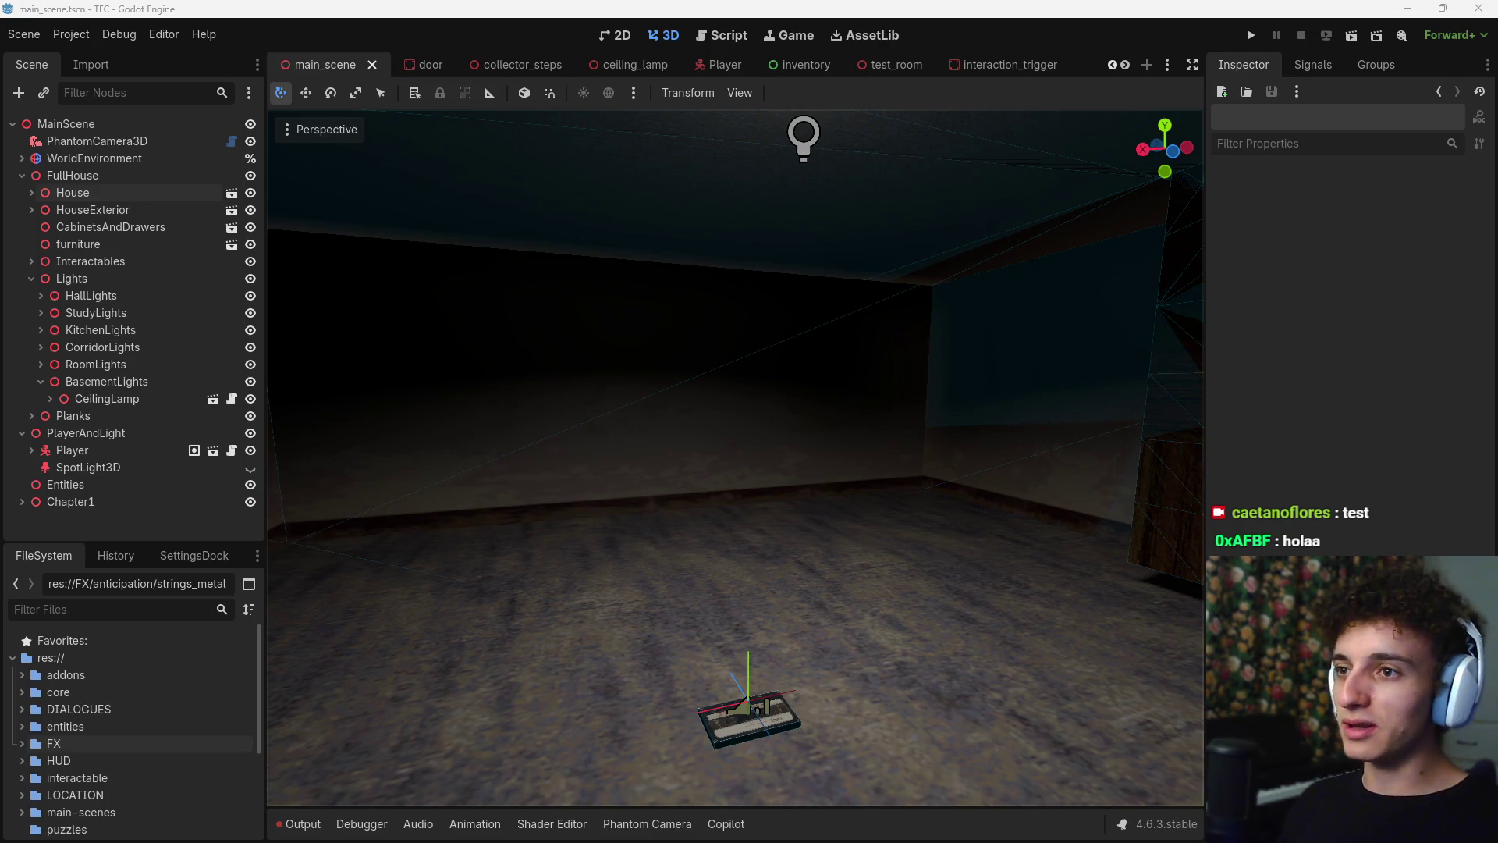
# - Search Windows for 'blender' and launch Blender 5.1
pyautogui.click(566, 825)
pyautogui.write('blend')
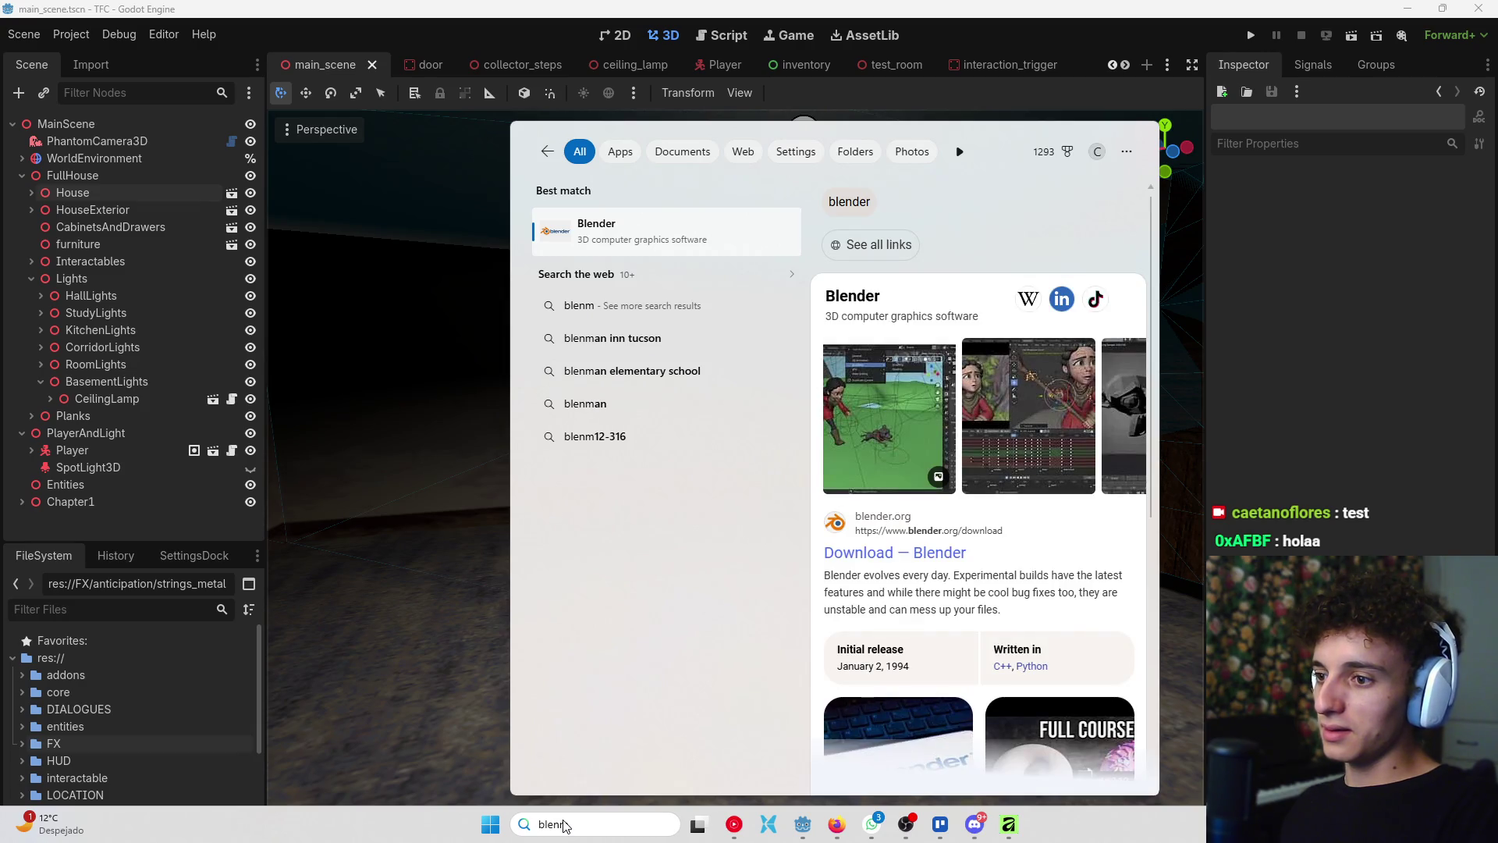
pyautogui.press('BackSpace')
pyautogui.write('der')
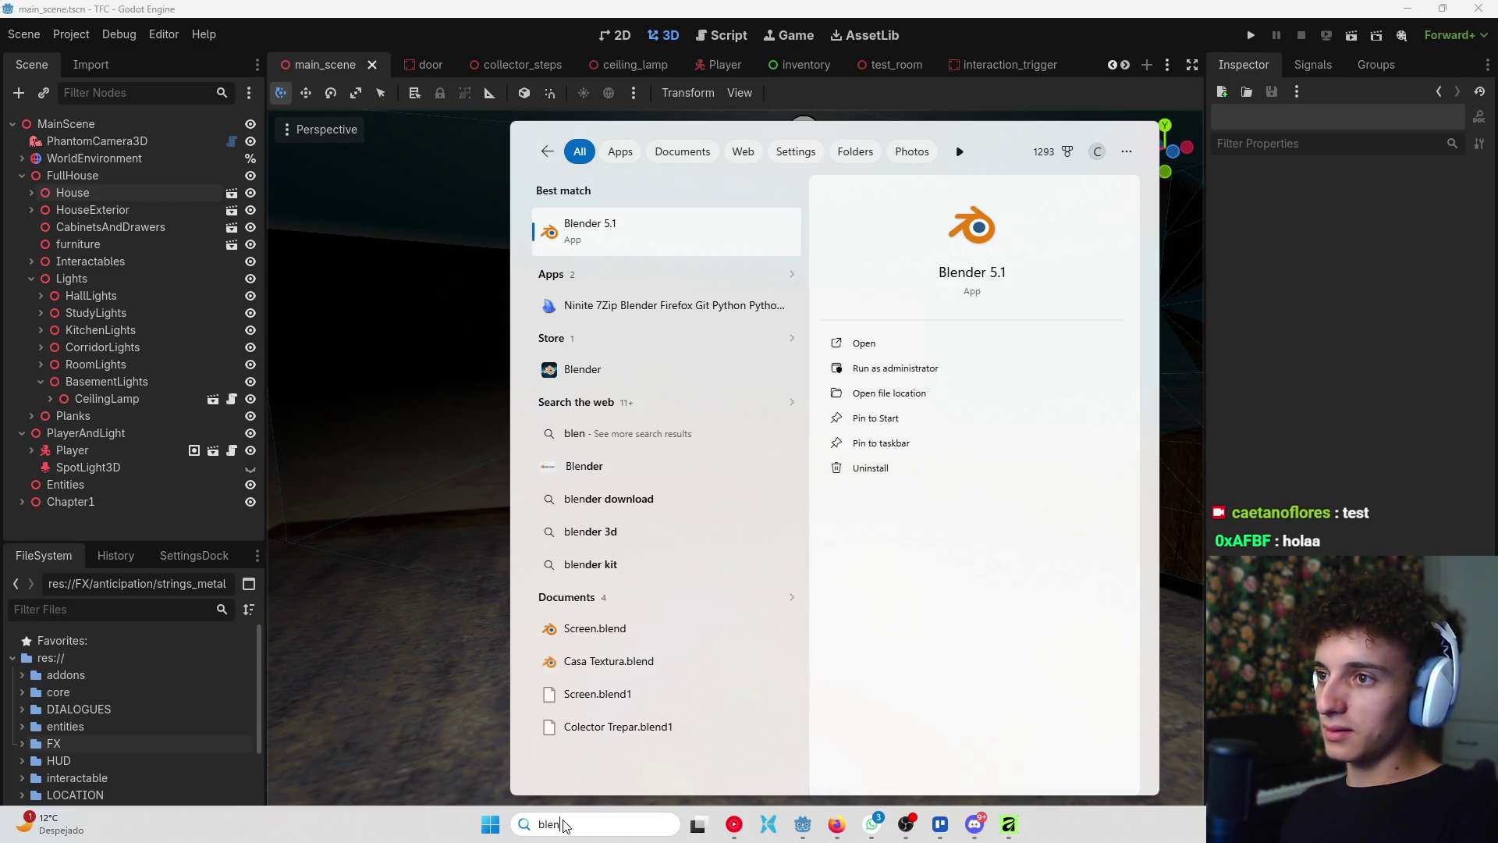
pyautogui.press('Return')
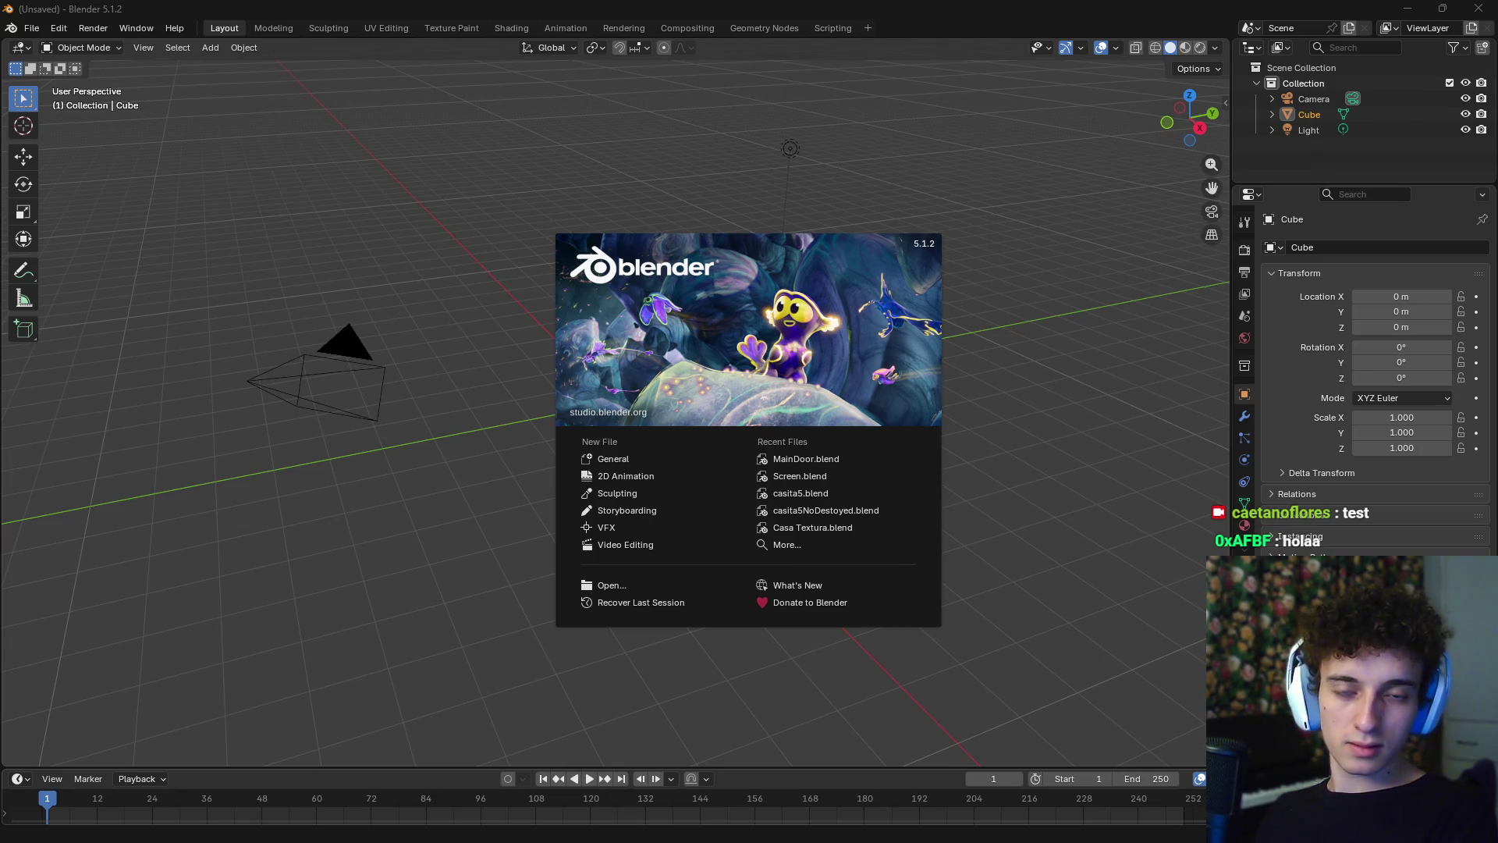
# - Dismiss the splash screen, then box-select and delete the default Camera, Cube and Light
pyautogui.click(959, 428)
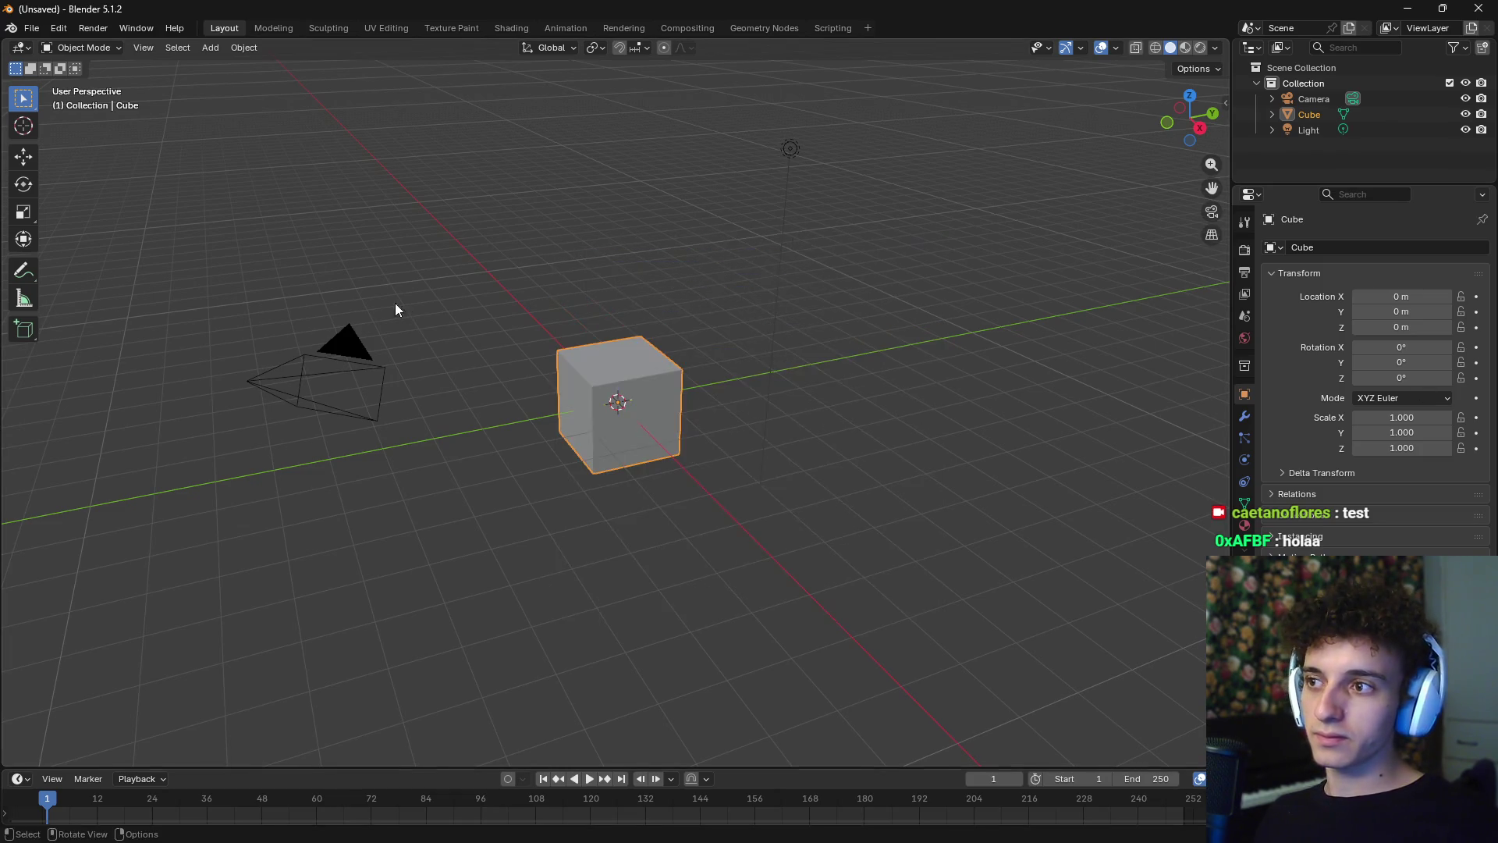
pyautogui.moveTo(246, 229); pyautogui.dragTo(1008, 604)
pyautogui.press('Delete')
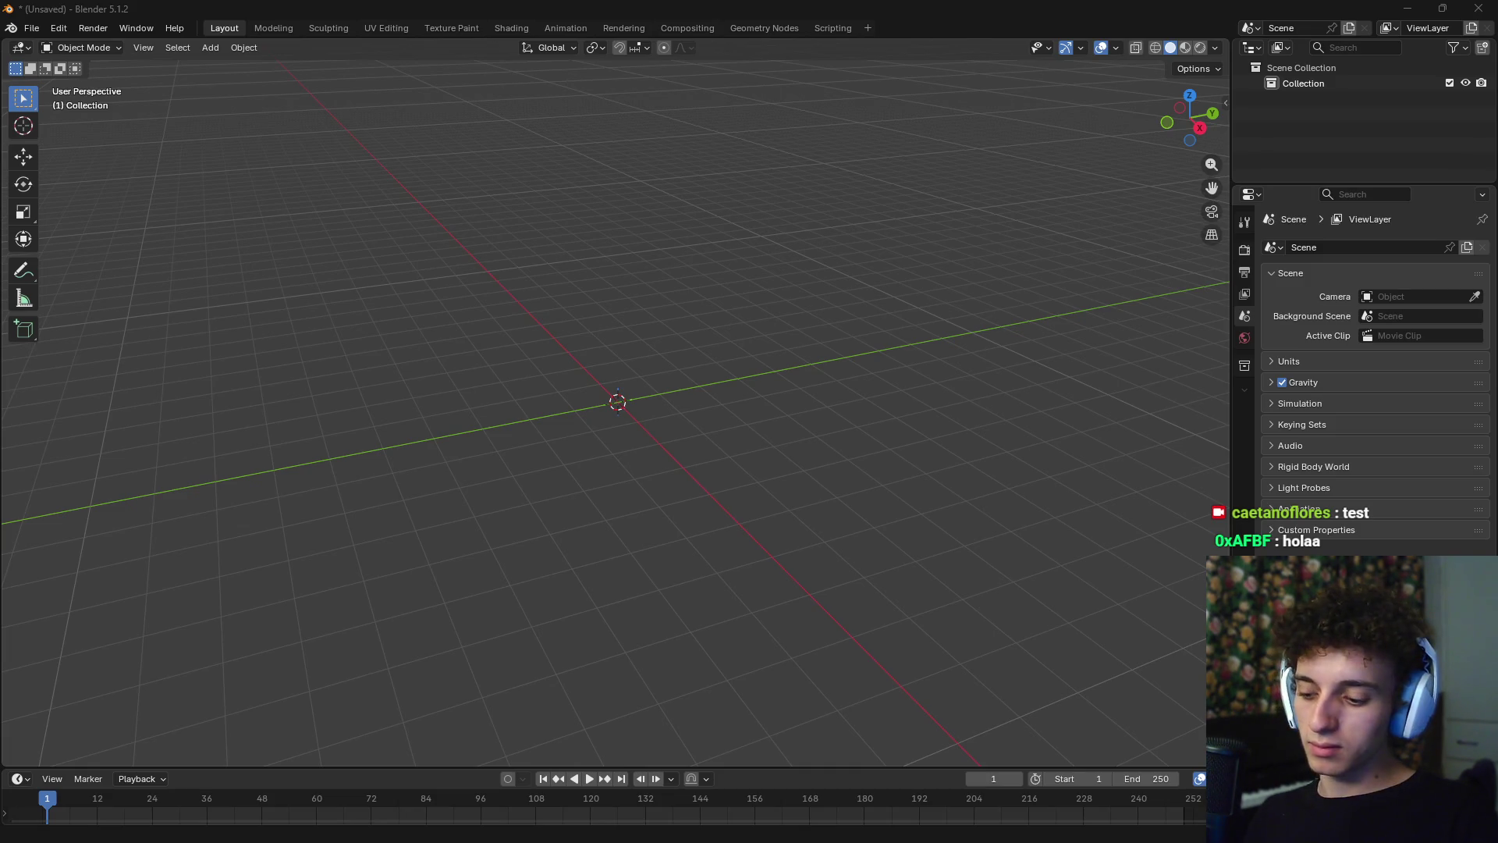
pyautogui.moveTo(923, 825)
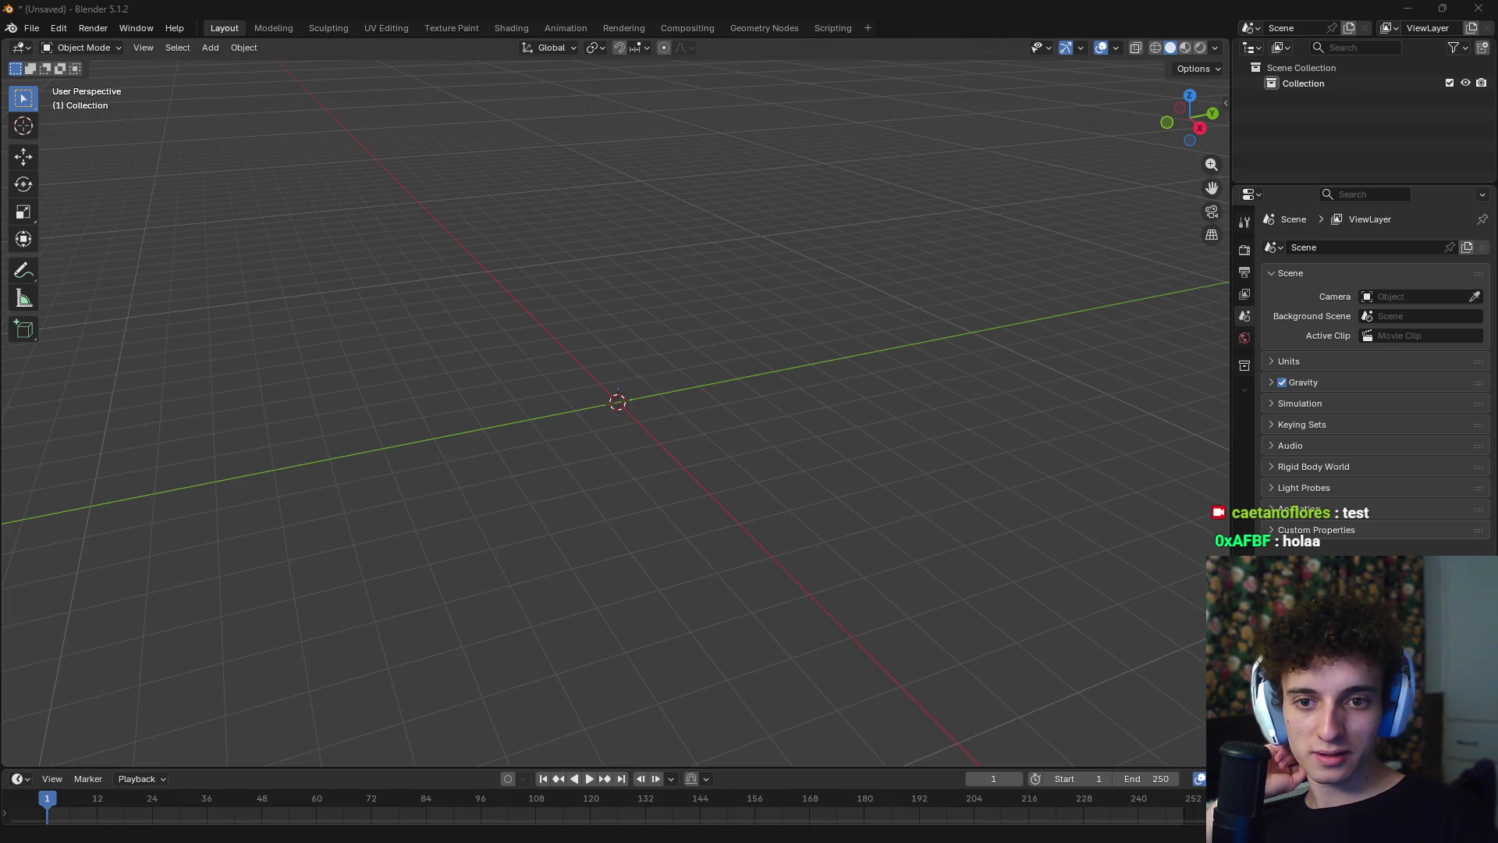
# - Open the 'Ready for the Airwaves' pin and expand its full description
pyautogui.hotkey('alt', 'Tab')
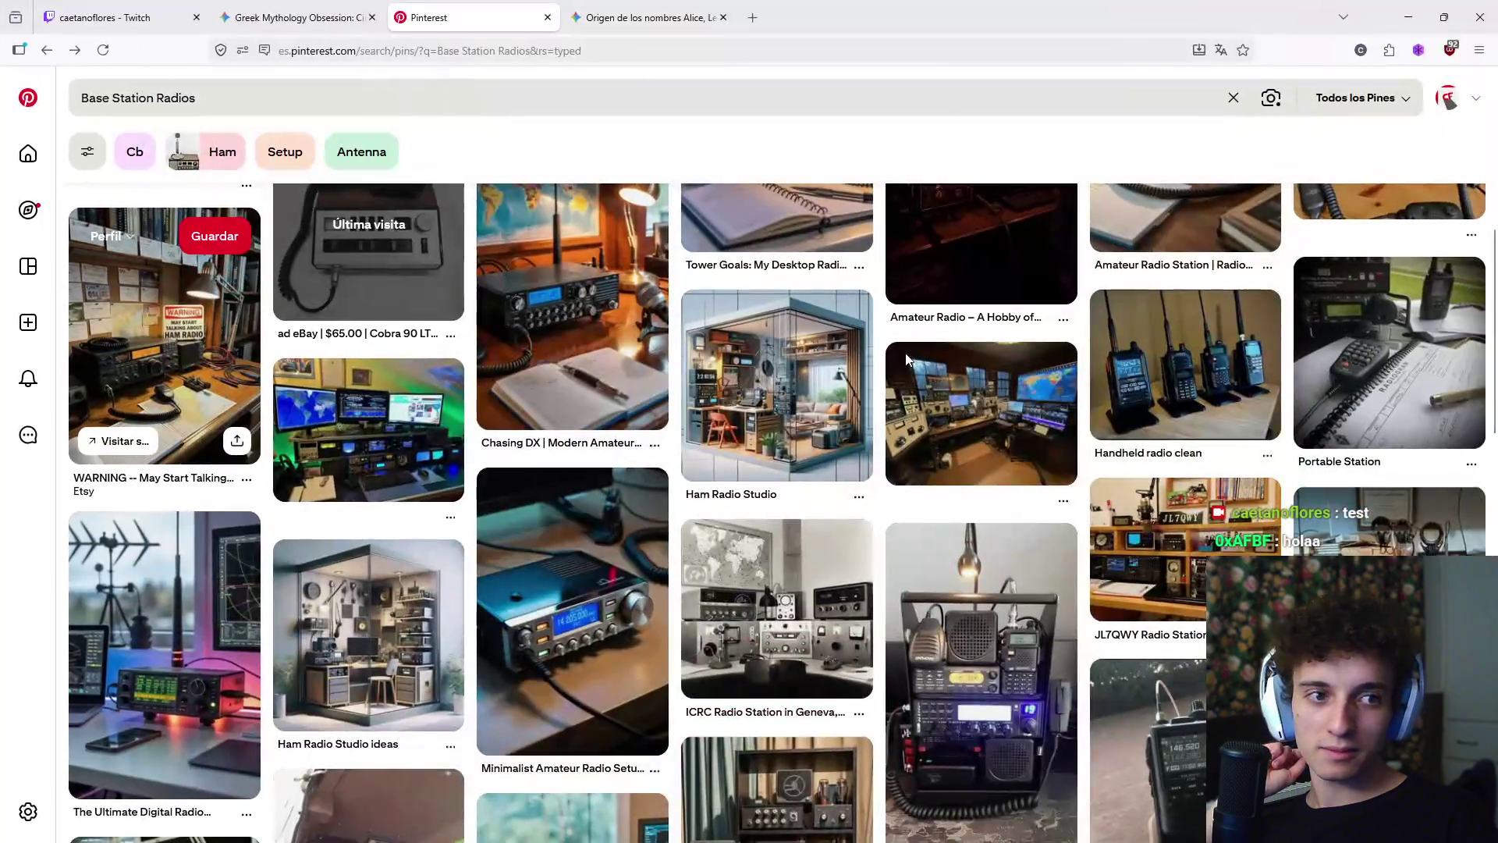
pyautogui.scroll(-3, 658, 413)
pyautogui.scroll(10, 663, 429)
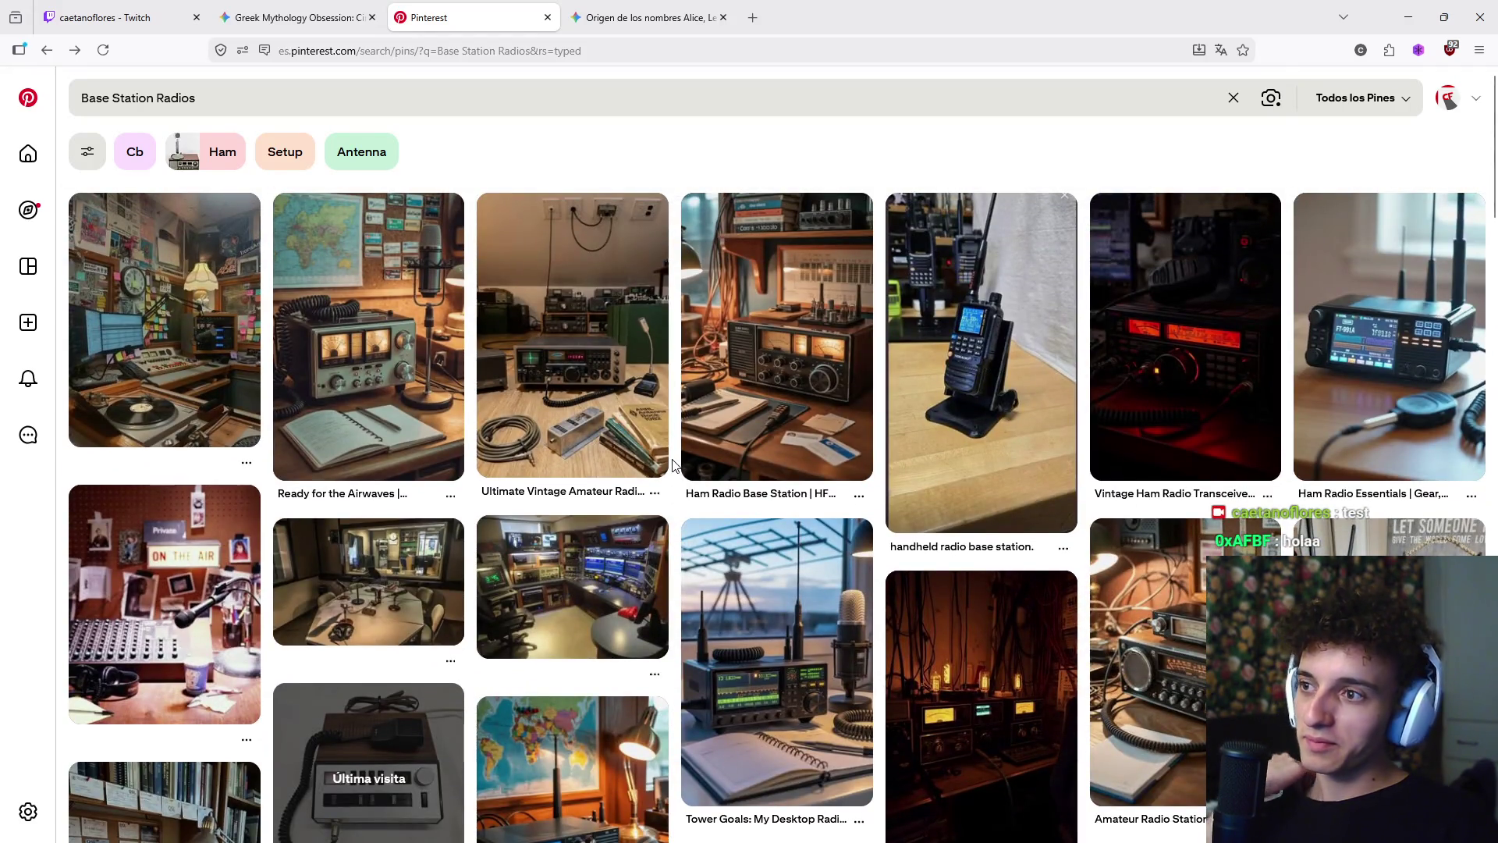
pyautogui.click(409, 406)
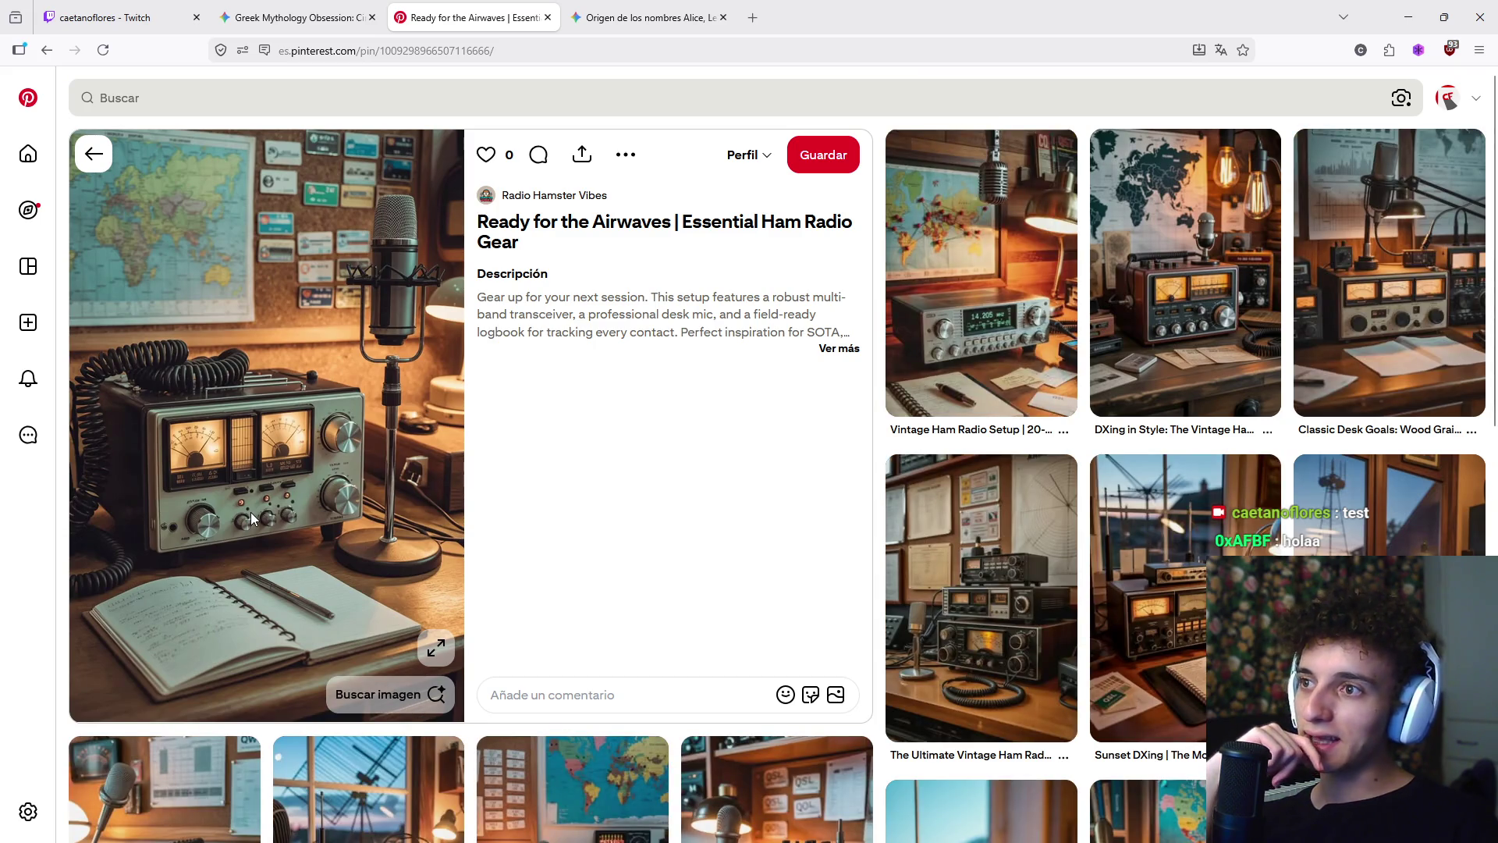
pyautogui.click(831, 348)
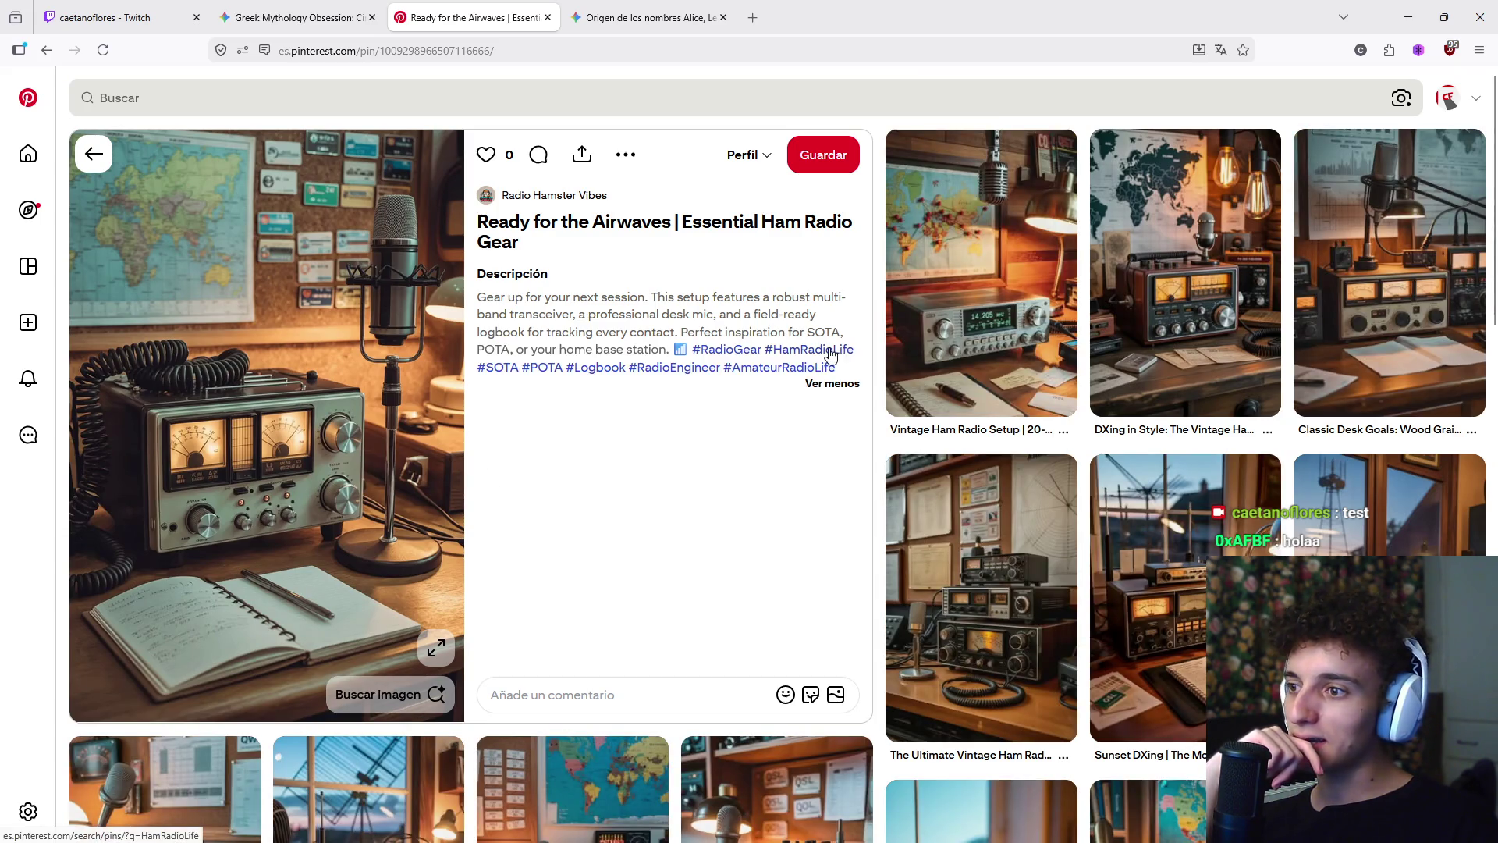
pyautogui.click(832, 385)
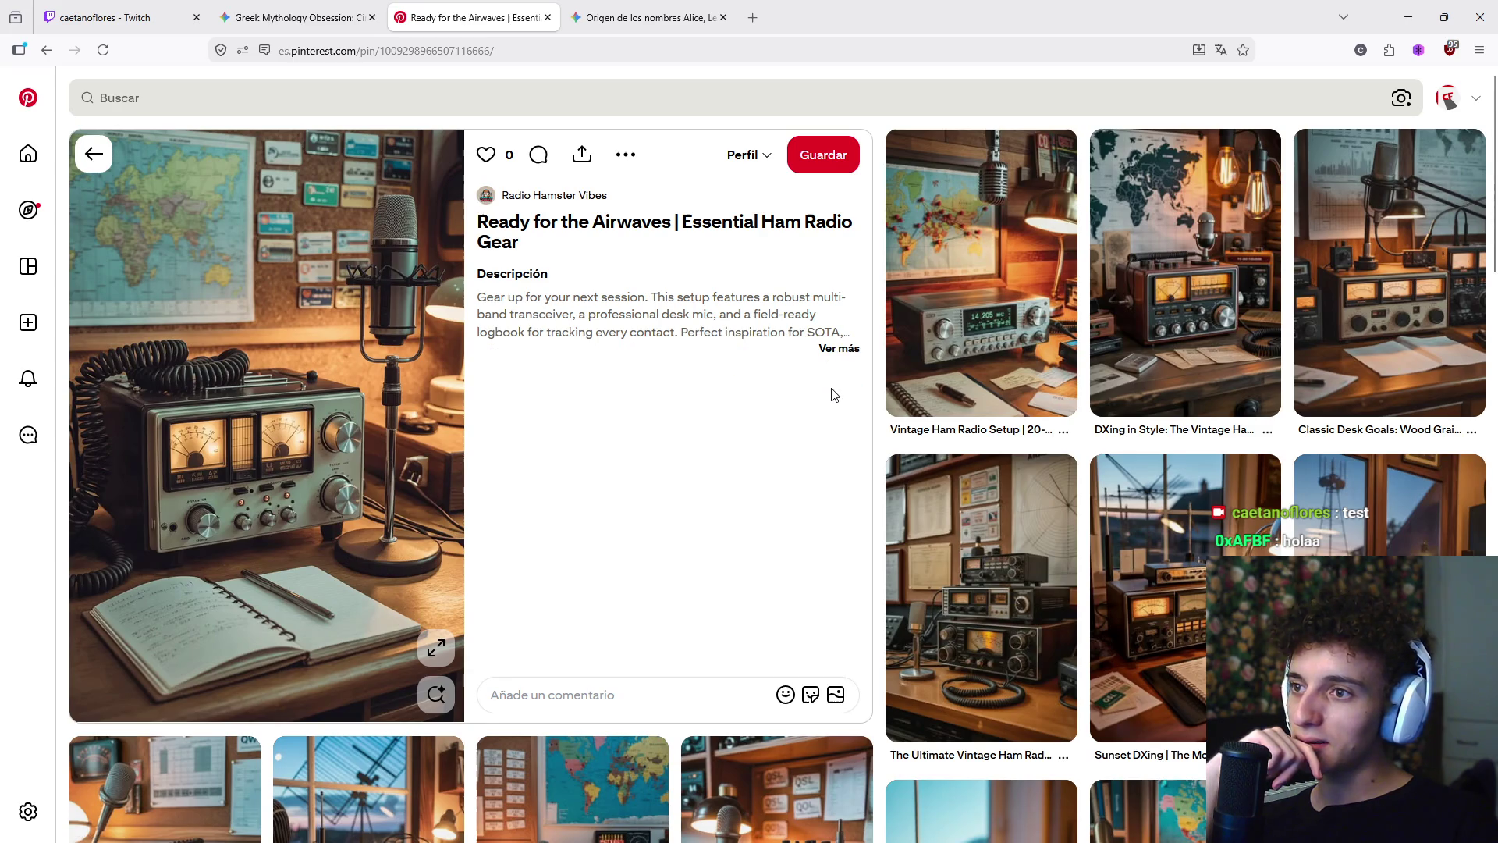
pyautogui.click(834, 349)
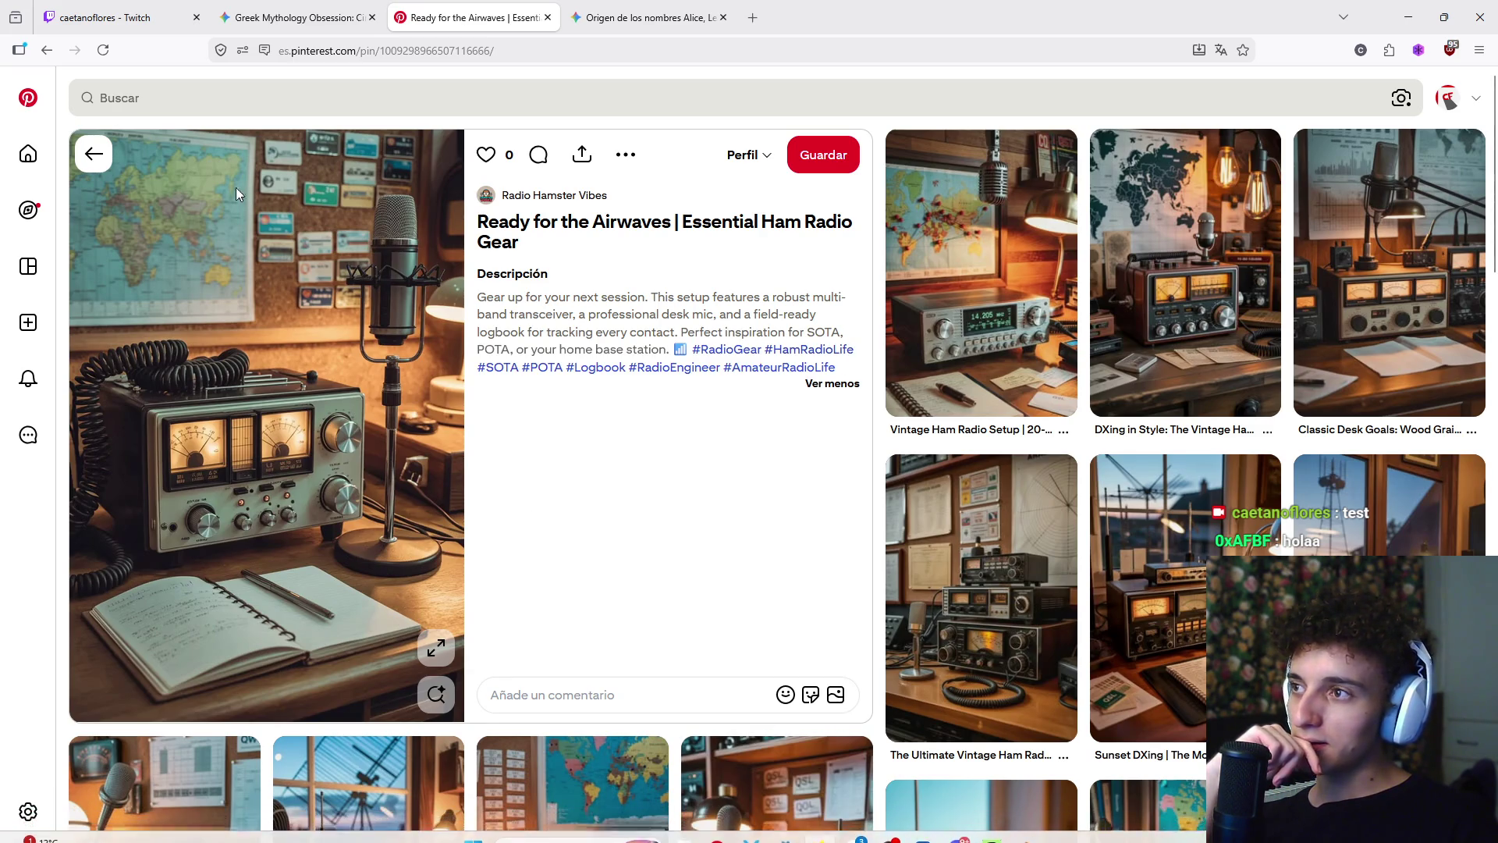
# - Return to the Base Station Radios results and carry the query into a new browser tab
pyautogui.click(93, 154)
pyautogui.tripleClick(689, 98)
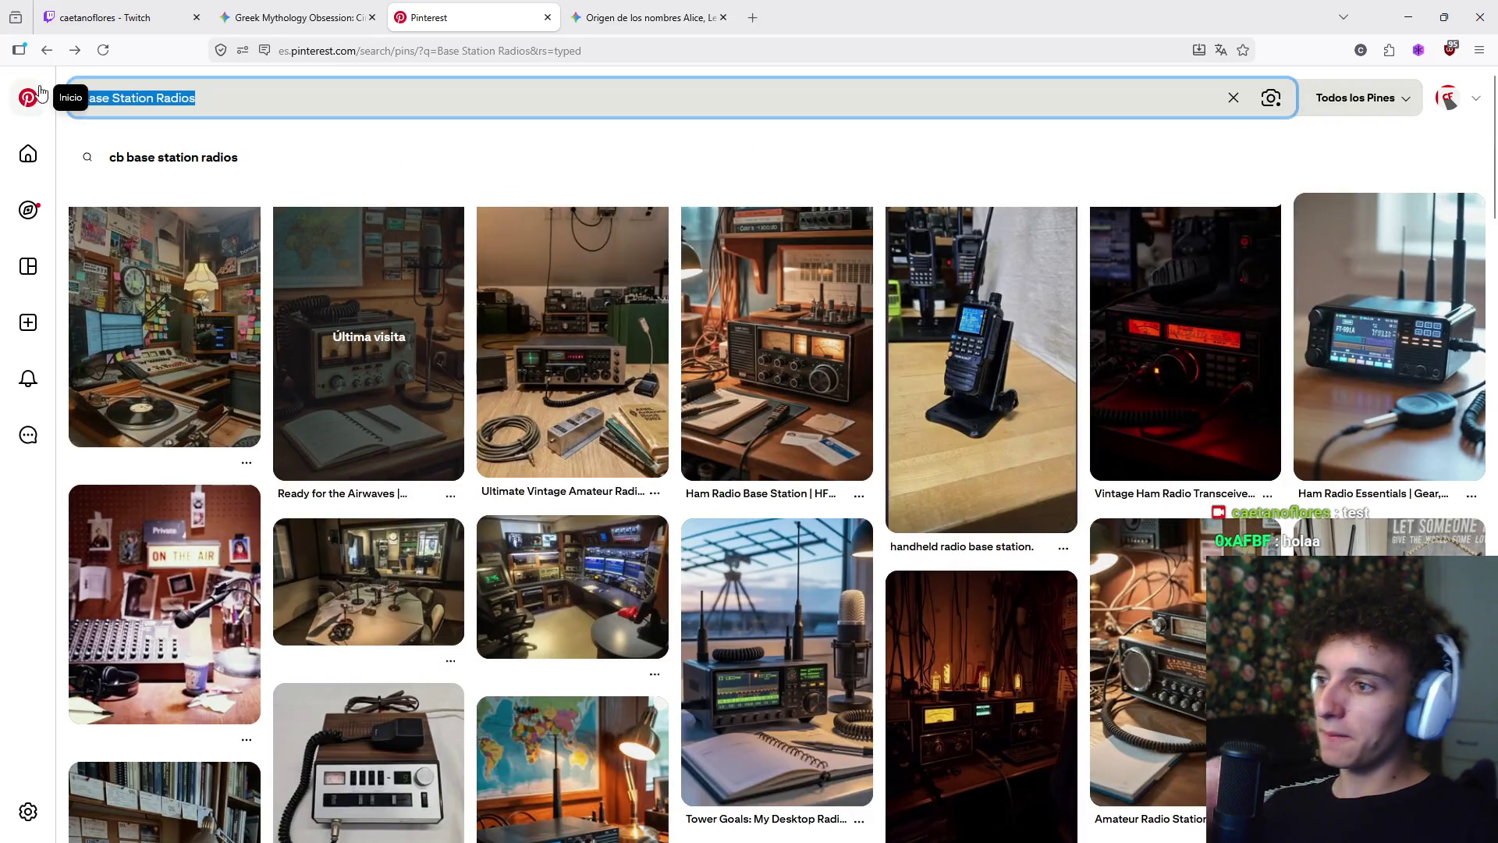
pyautogui.press('BackSpace')
pyautogui.click(762, 7)
pyautogui.write('Base Station Radios')
# - Search Google Images for 'Base Station Radios' and scroll through the results
pyautogui.press('Return')
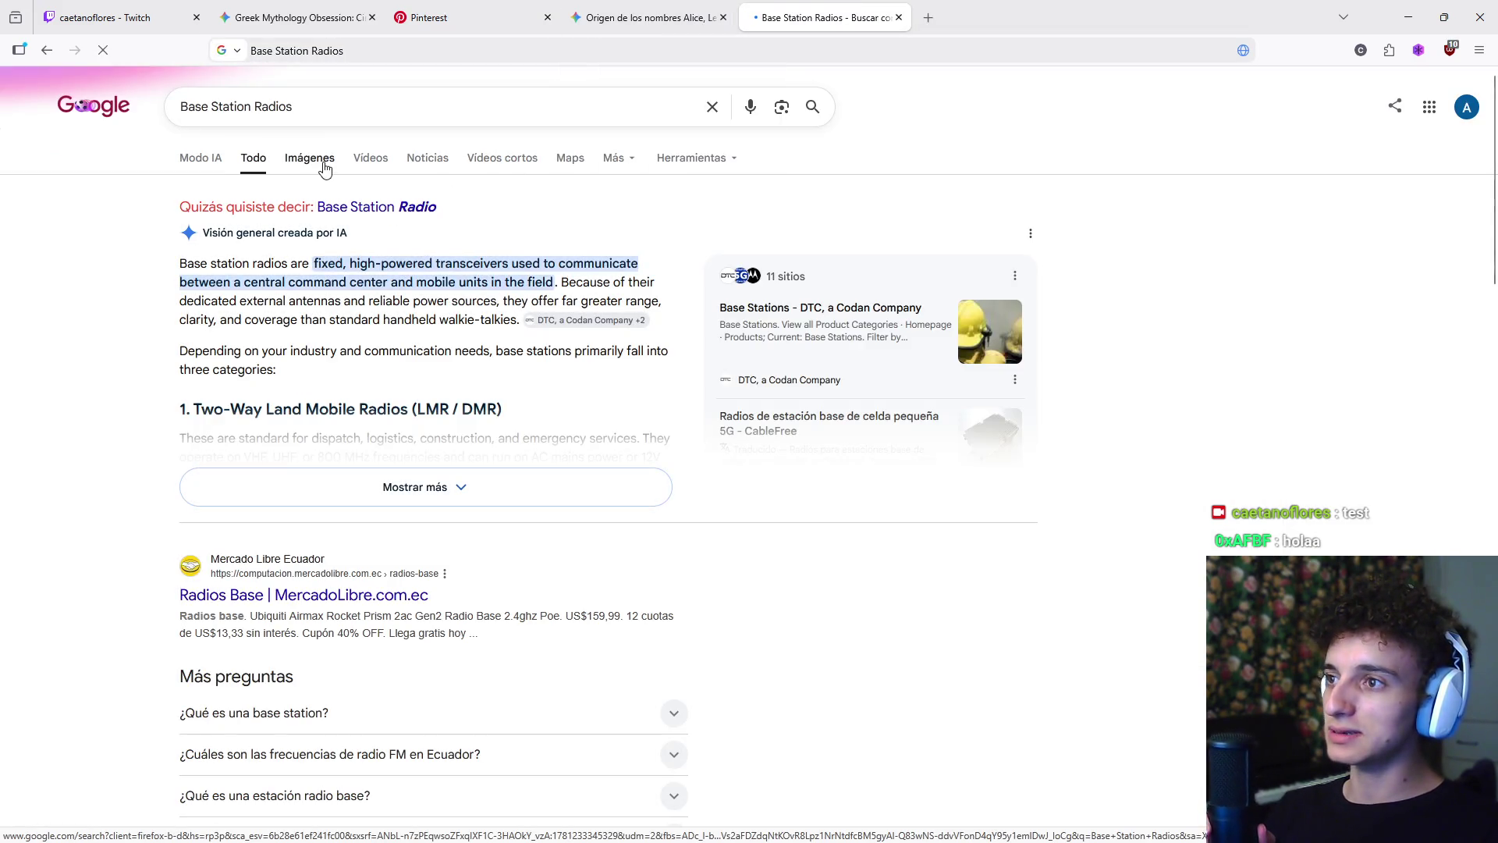
pyautogui.click(325, 159)
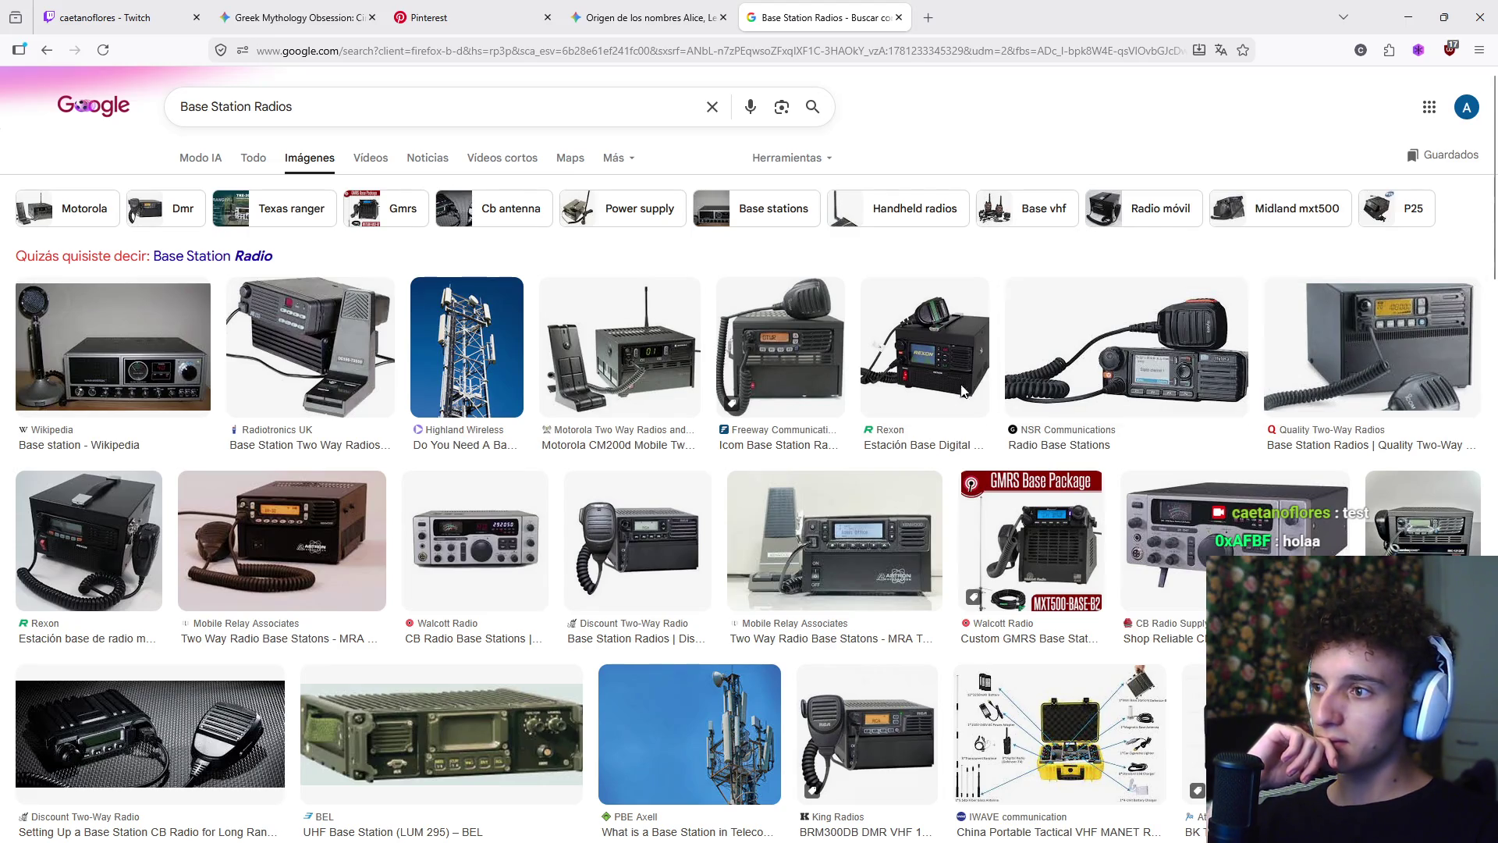
pyautogui.scroll(-2, 546, 445)
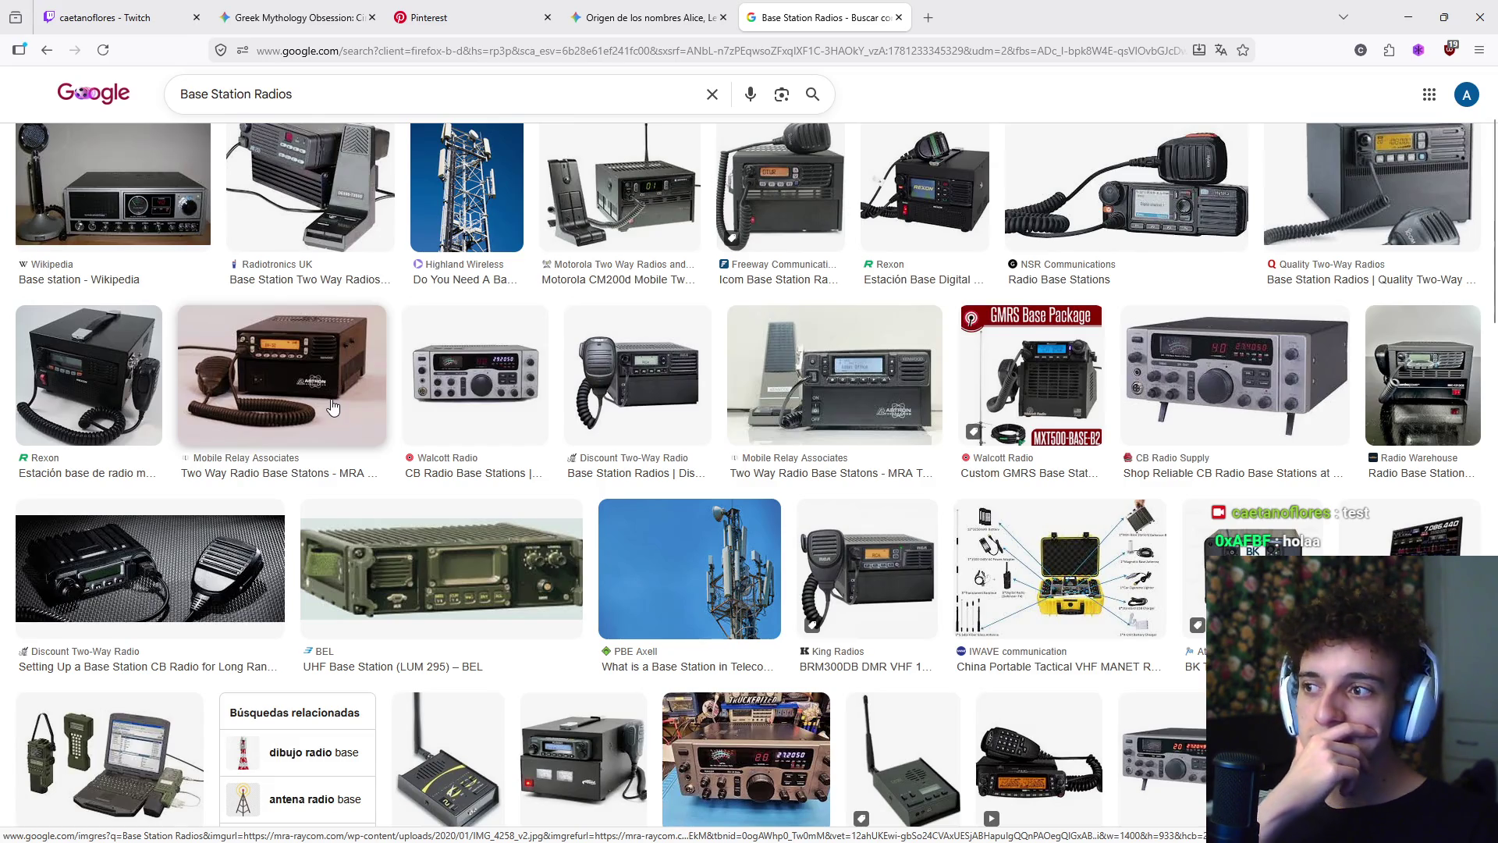
pyautogui.scroll(-3, 343, 413)
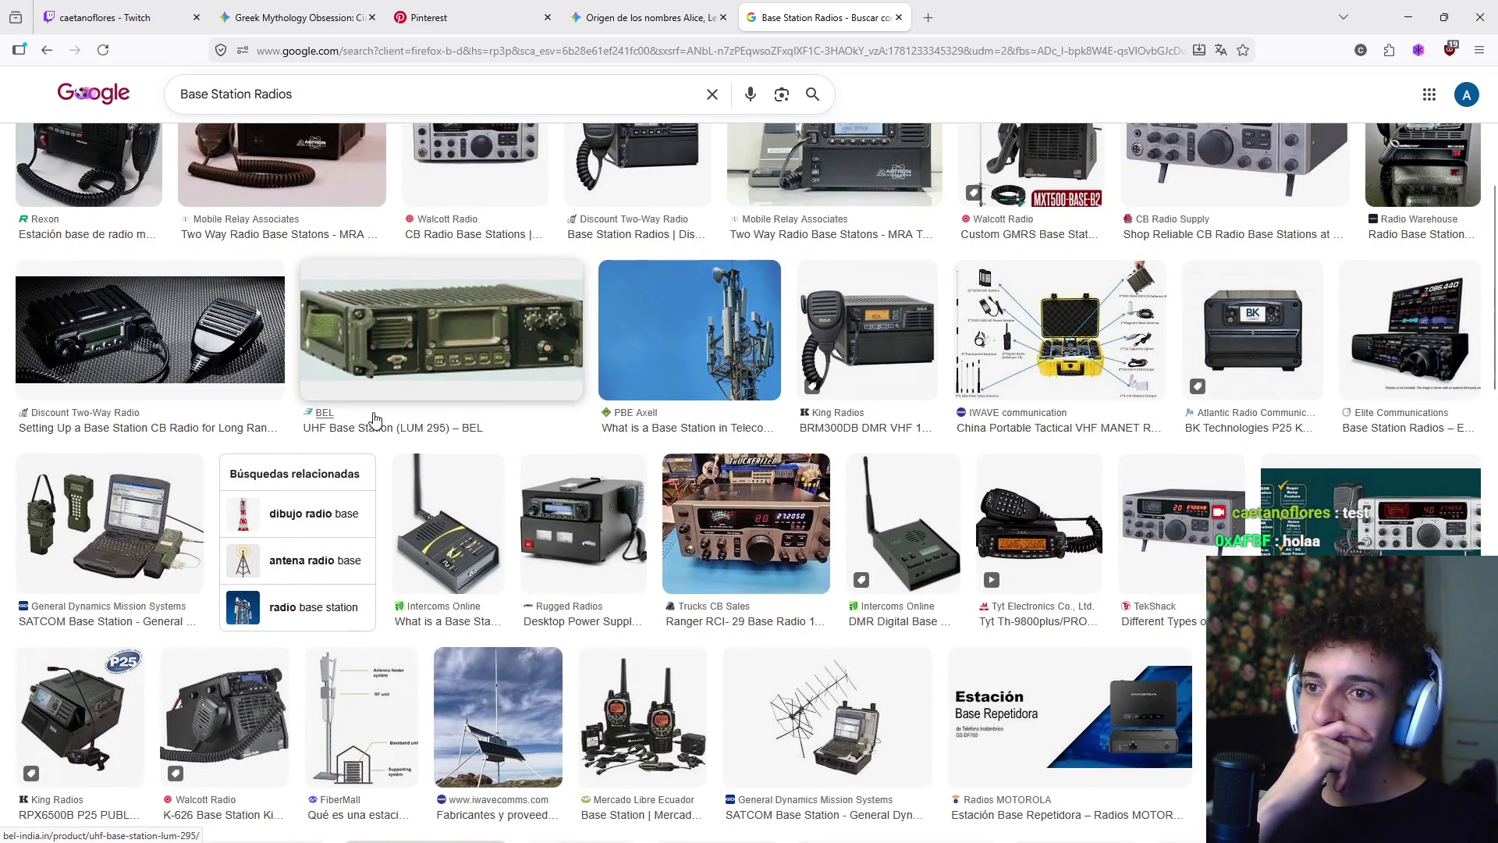
pyautogui.scroll(-3, 397, 428)
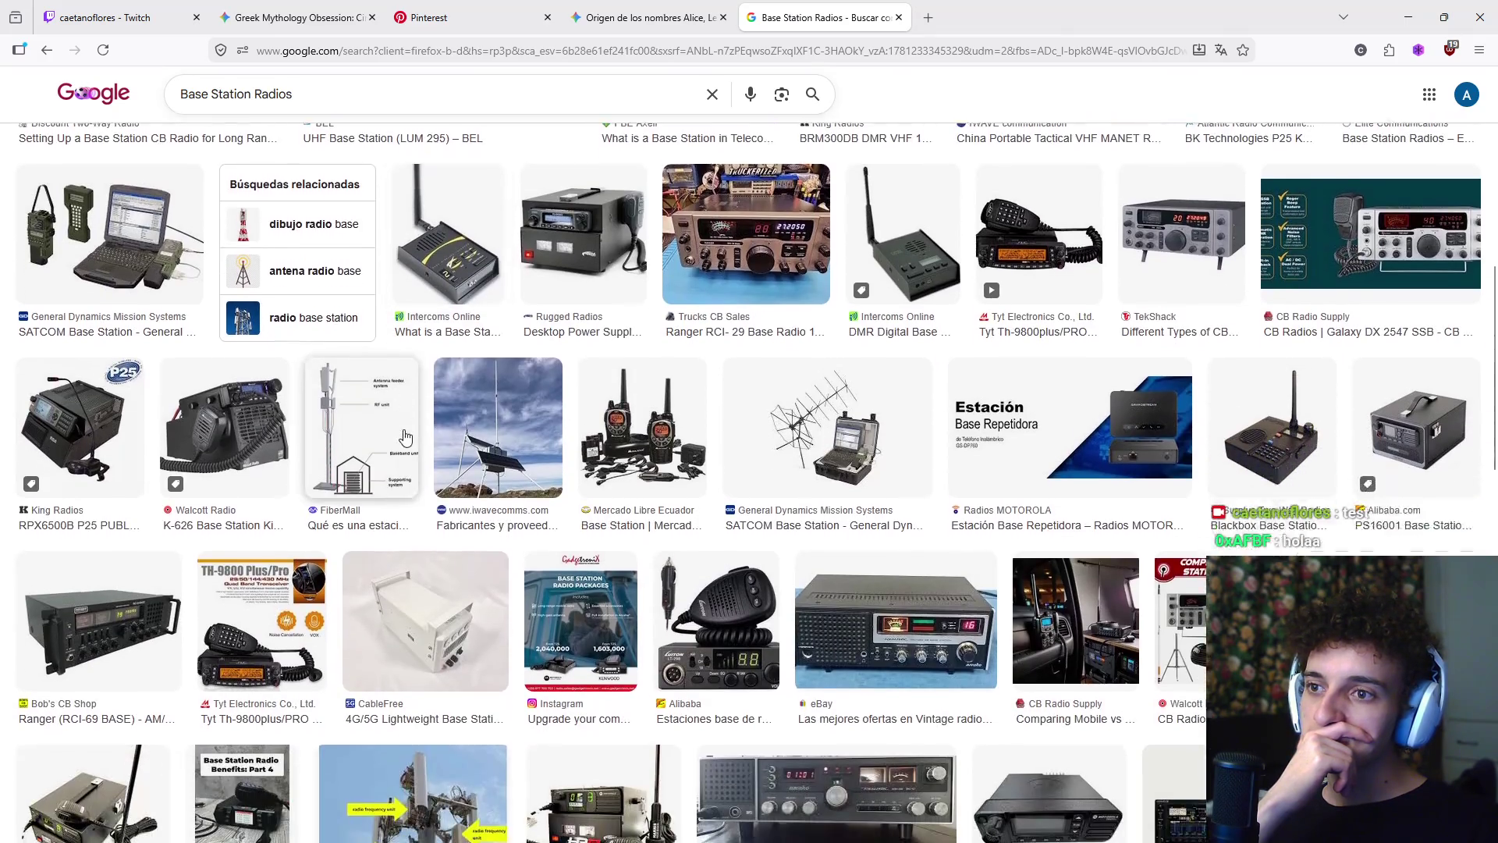
pyautogui.scroll(-2, 421, 438)
pyautogui.scroll(-3, 468, 460)
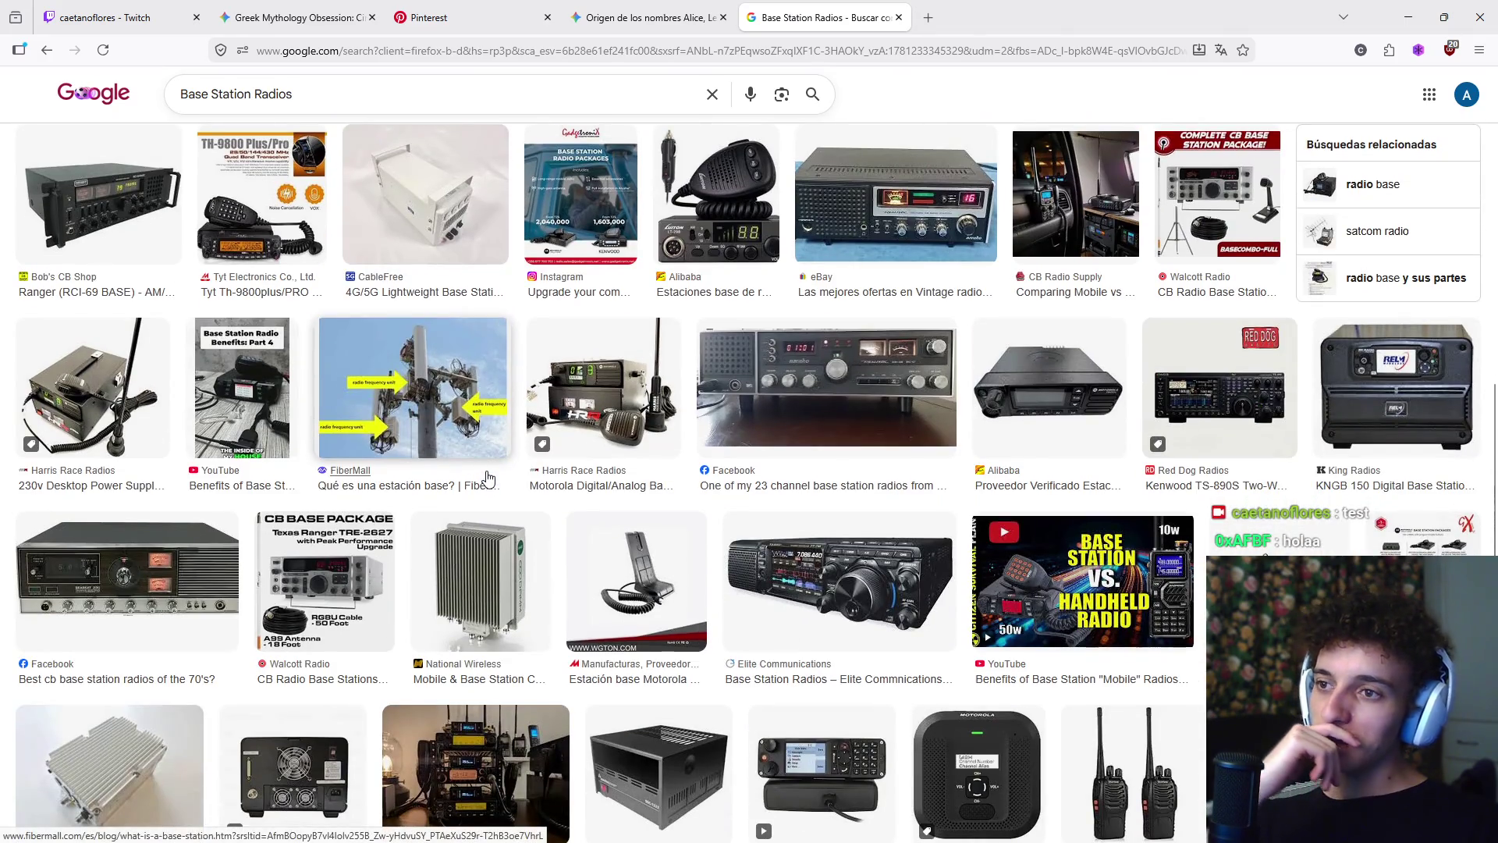
pyautogui.scroll(-5, 633, 332)
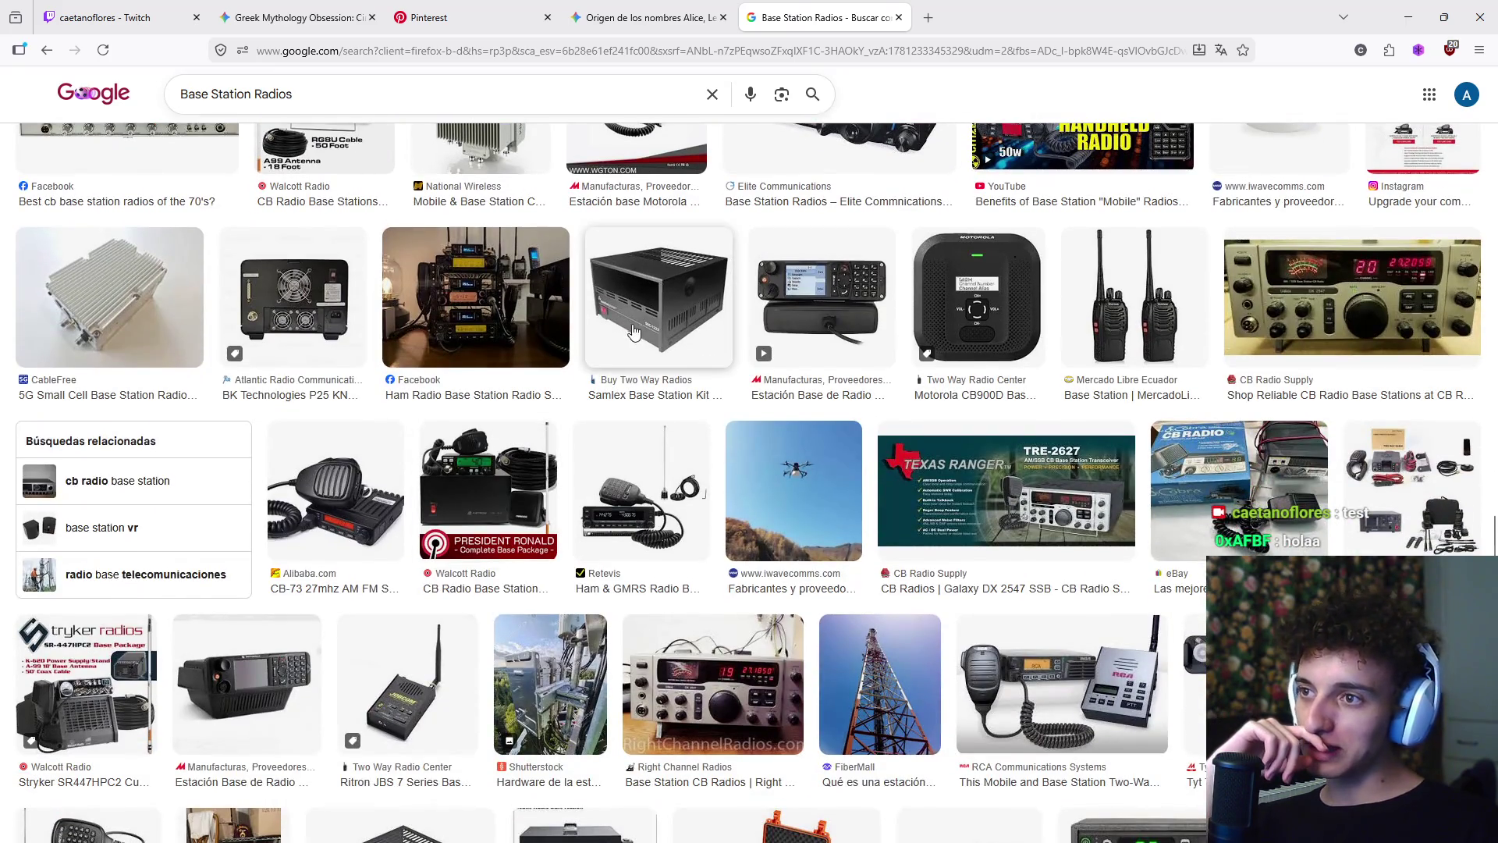
pyautogui.scroll(-3, 694, 468)
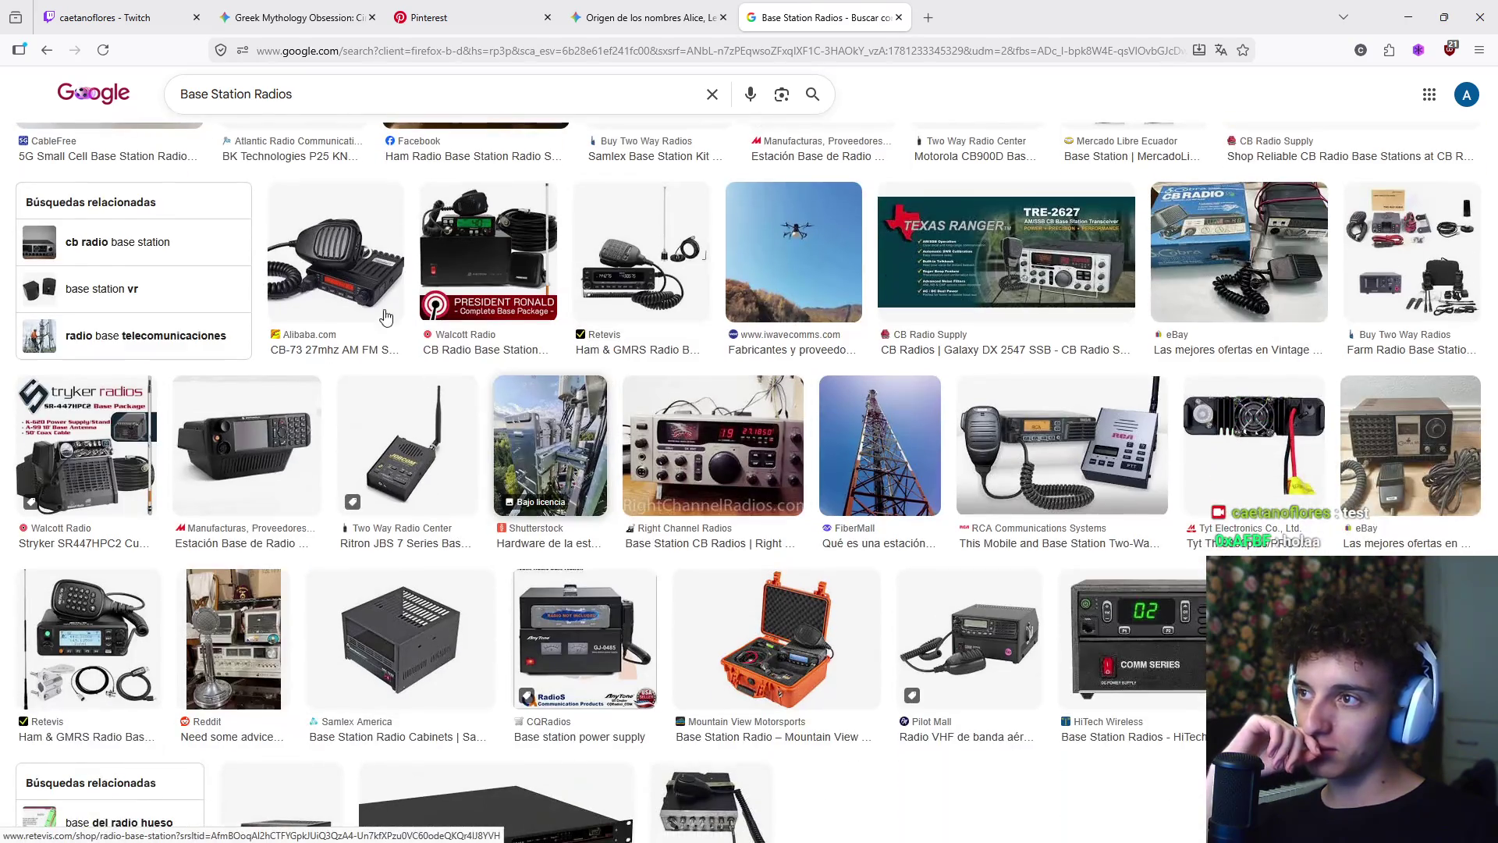
pyautogui.scroll(10, 385, 316)
pyautogui.scroll(-8, 468, 413)
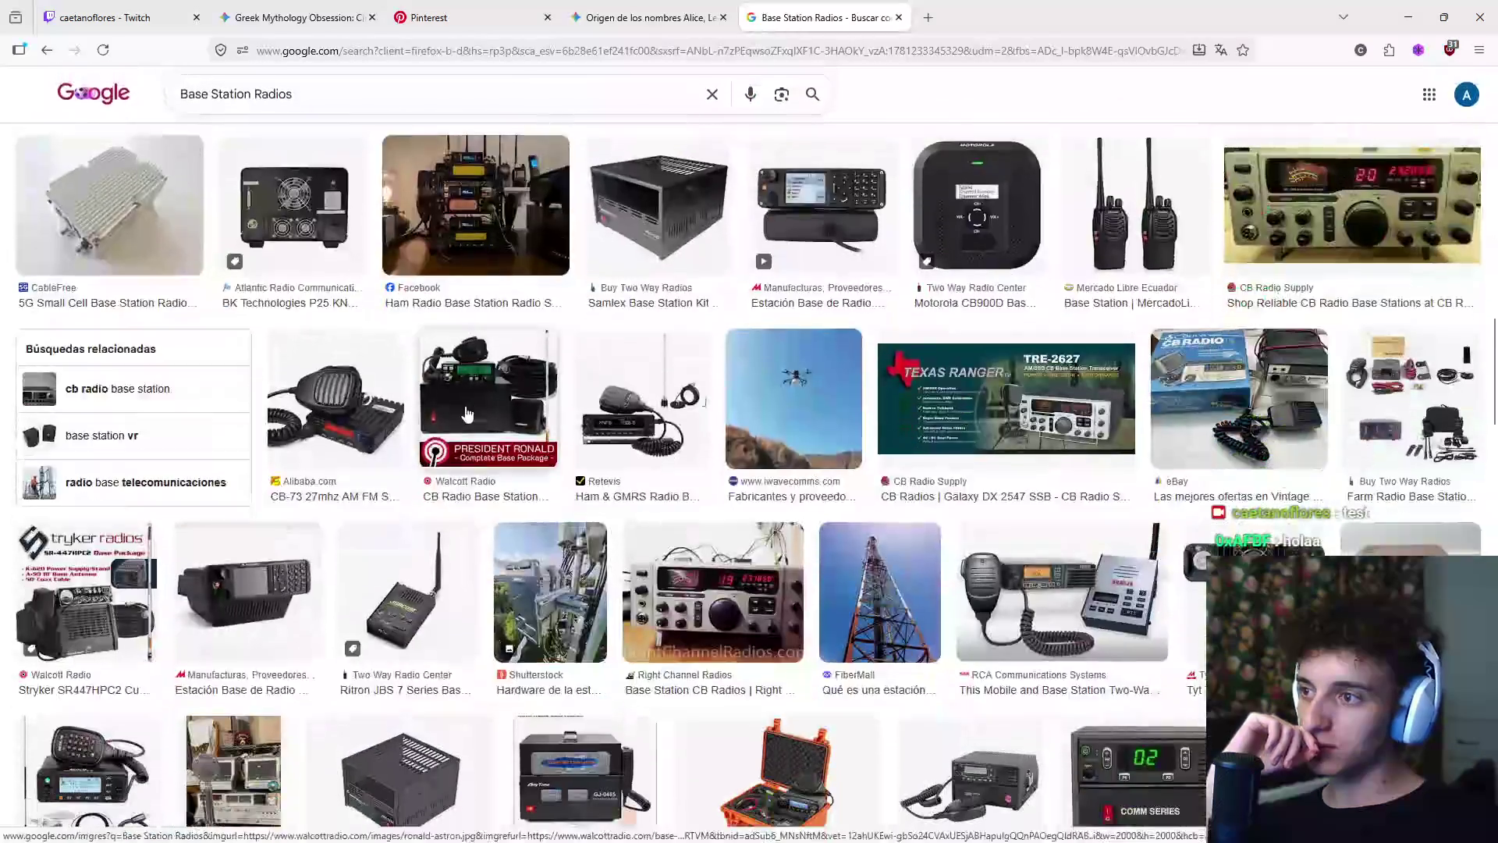
pyautogui.scroll(-7, 467, 414)
# - Preview the Reddit base station radio photo and scroll through its related images
pyautogui.click(268, 269)
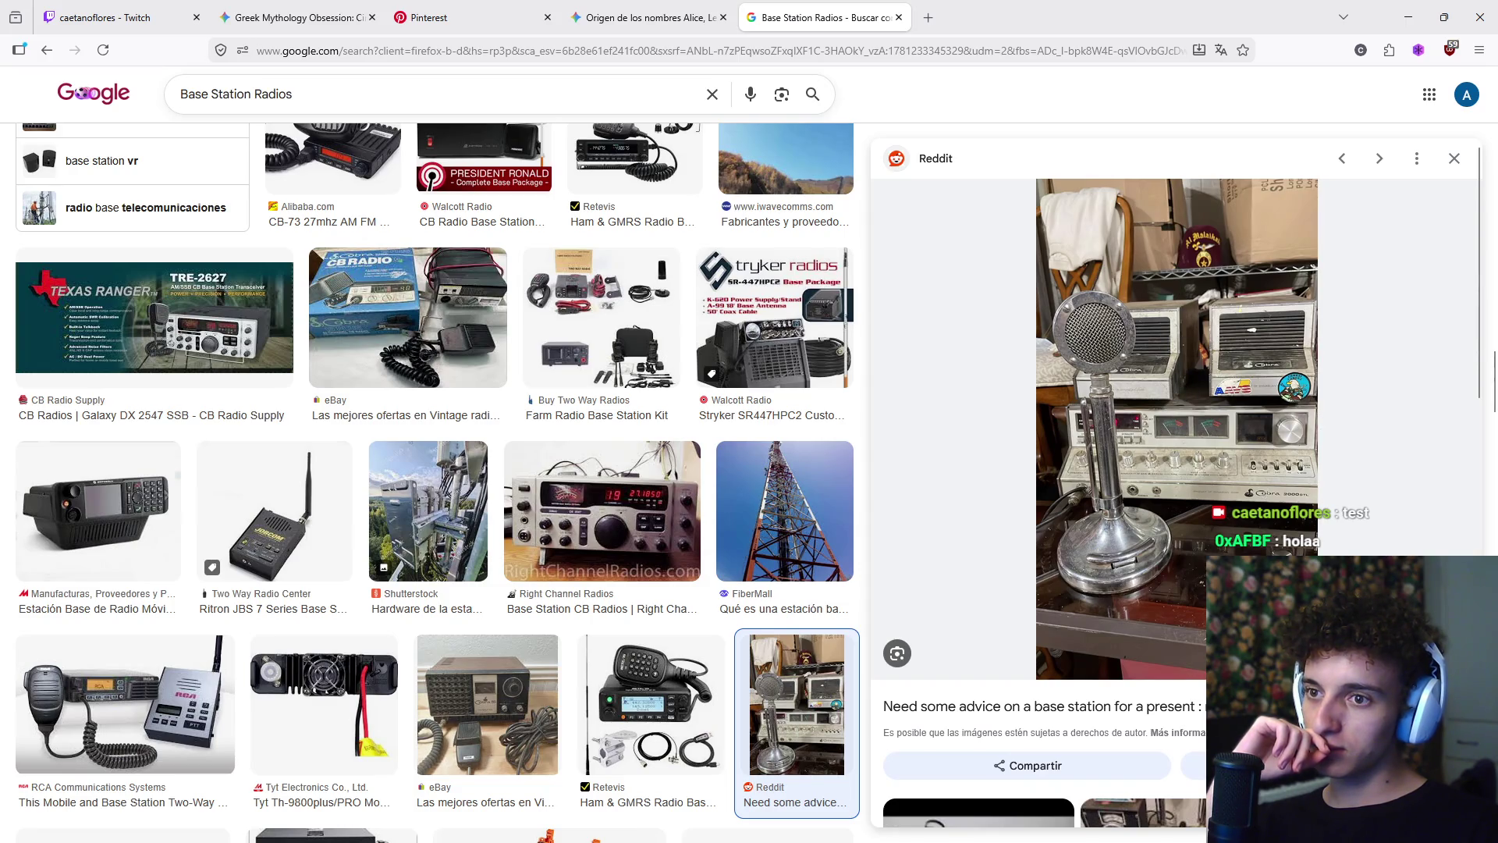
pyautogui.scroll(10, 419, 508)
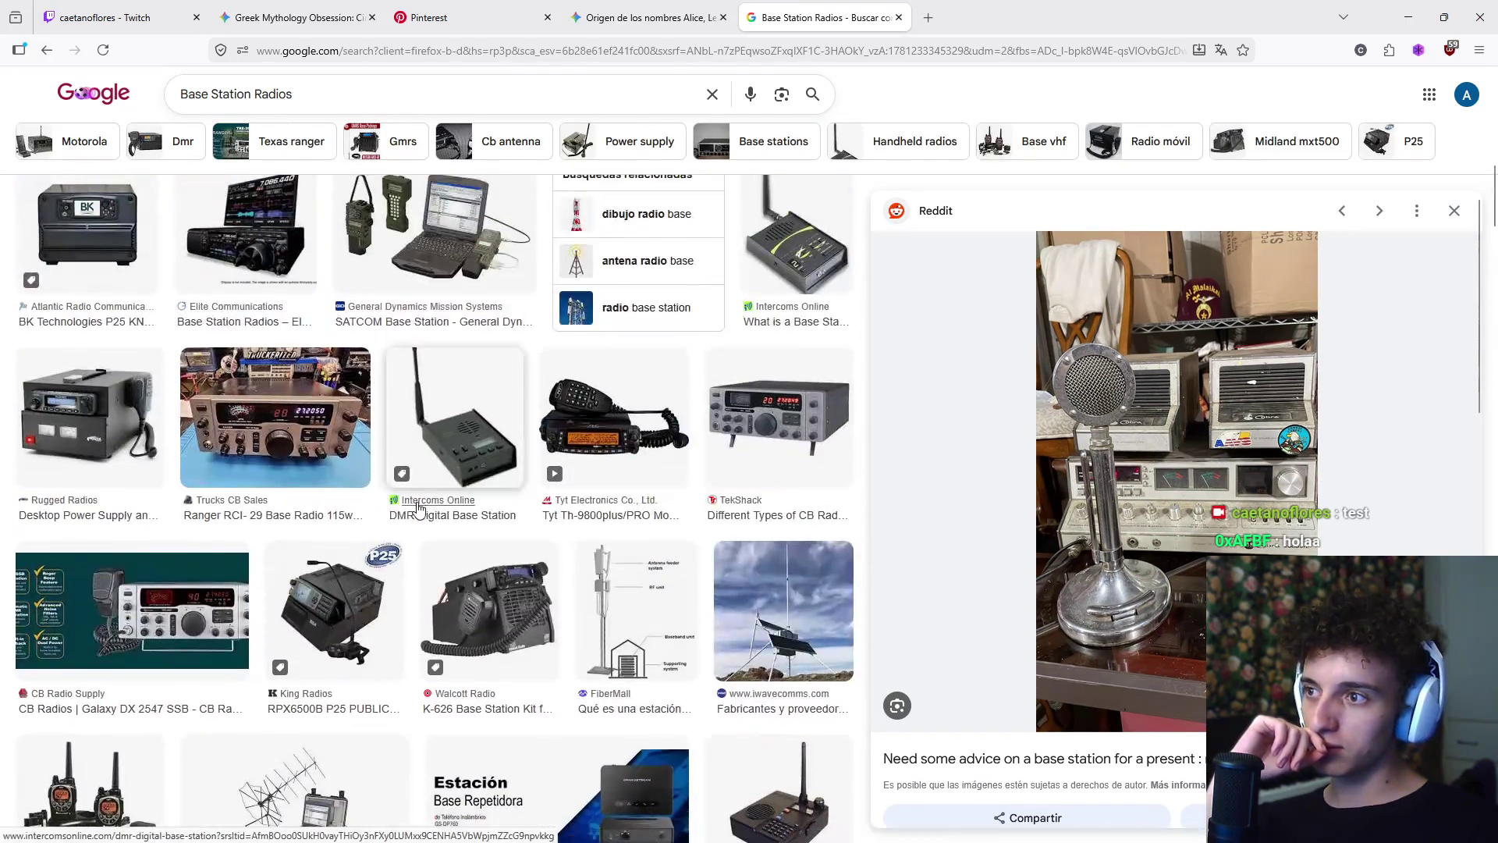
pyautogui.scroll(5, 419, 508)
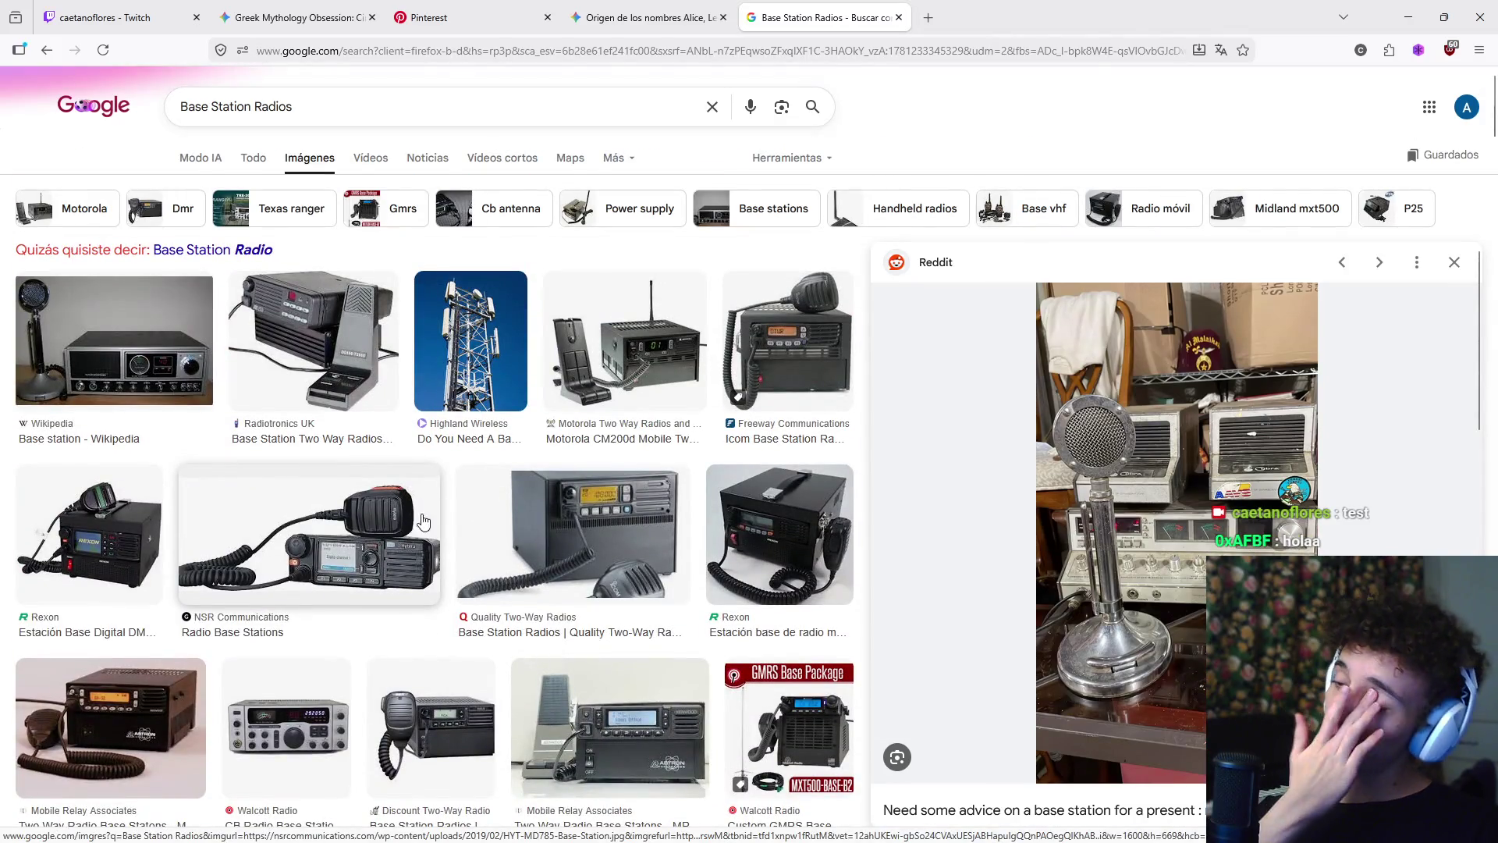
pyautogui.scroll(-4, 437, 515)
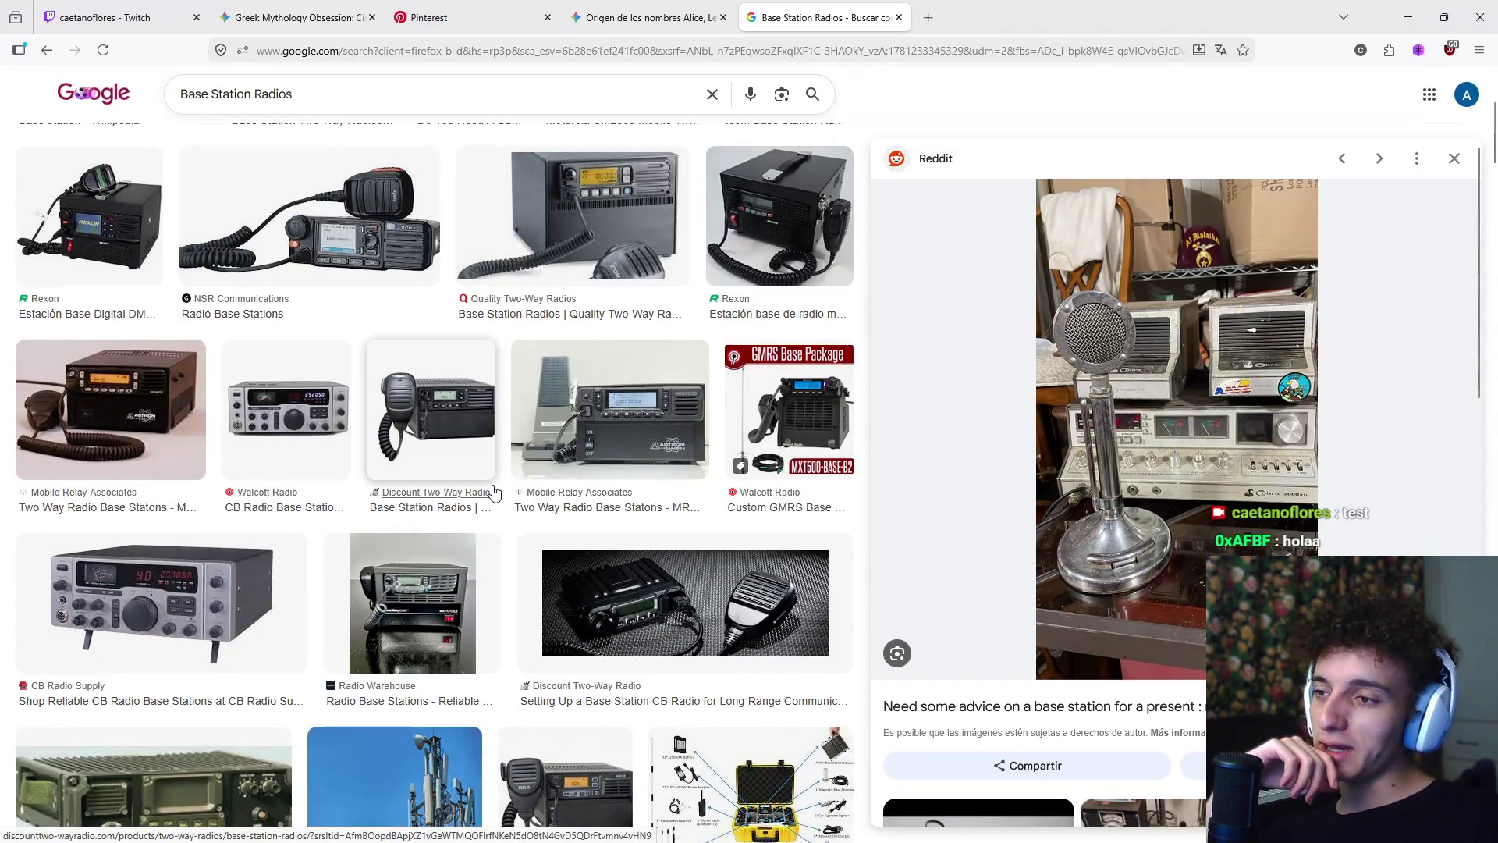
pyautogui.scroll(-5, 494, 492)
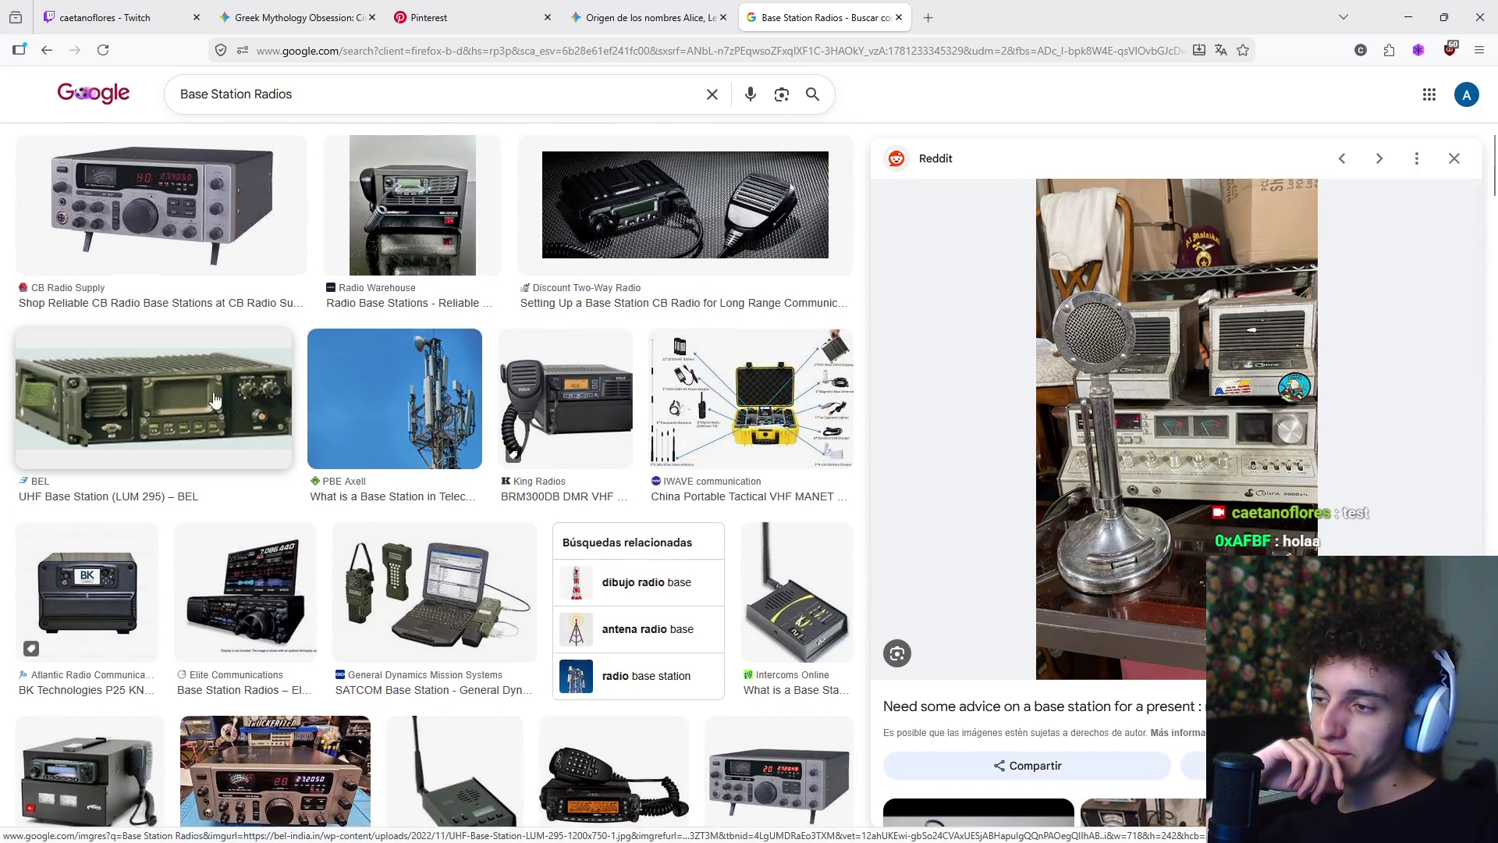
pyautogui.scroll(-4, 351, 437)
pyautogui.scroll(-2, 427, 463)
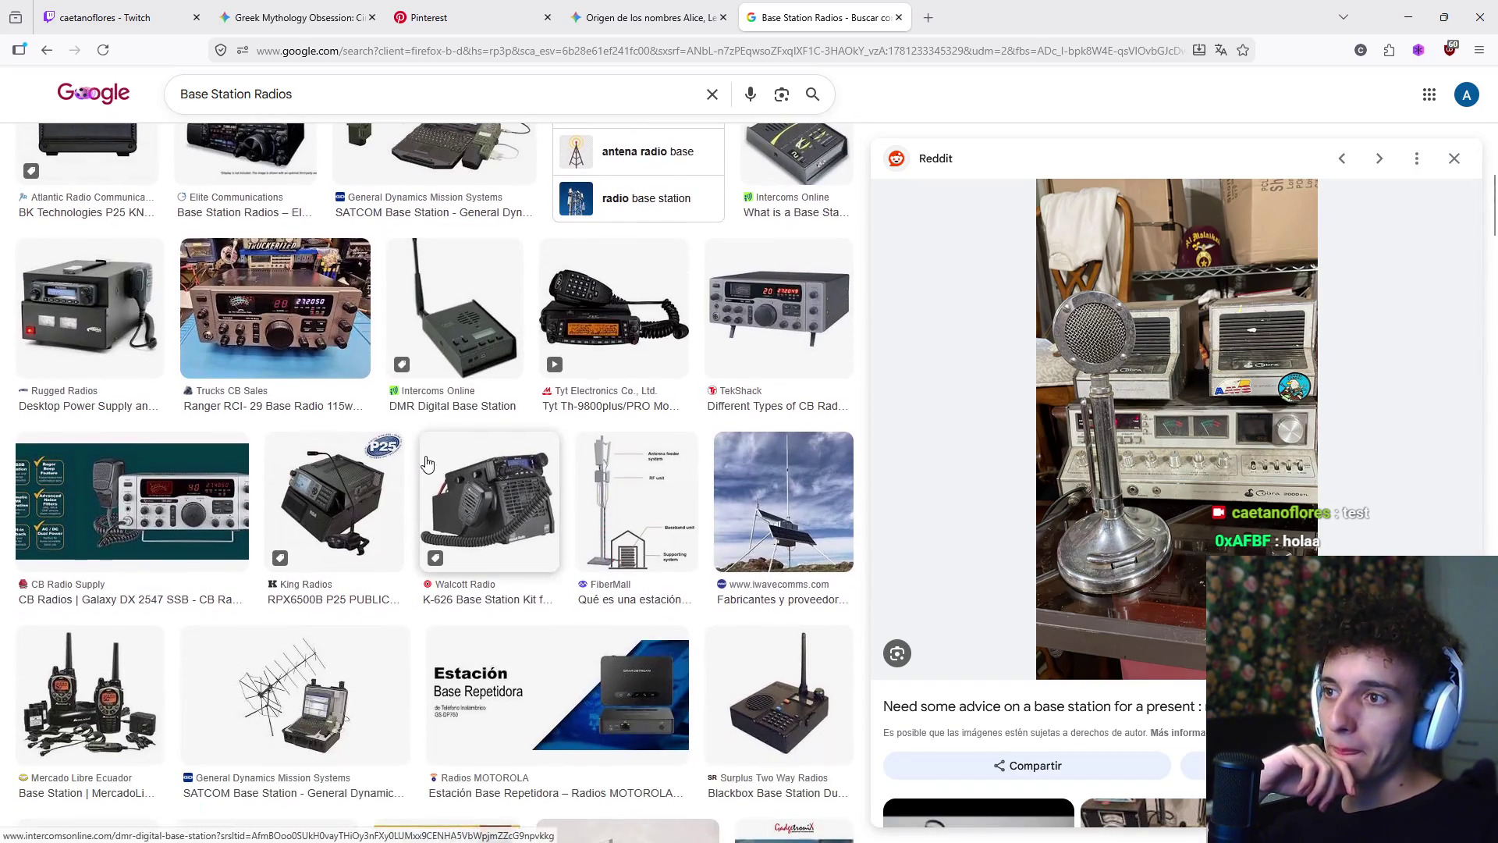
pyautogui.scroll(-2, 425, 465)
pyautogui.scroll(-2, 415, 471)
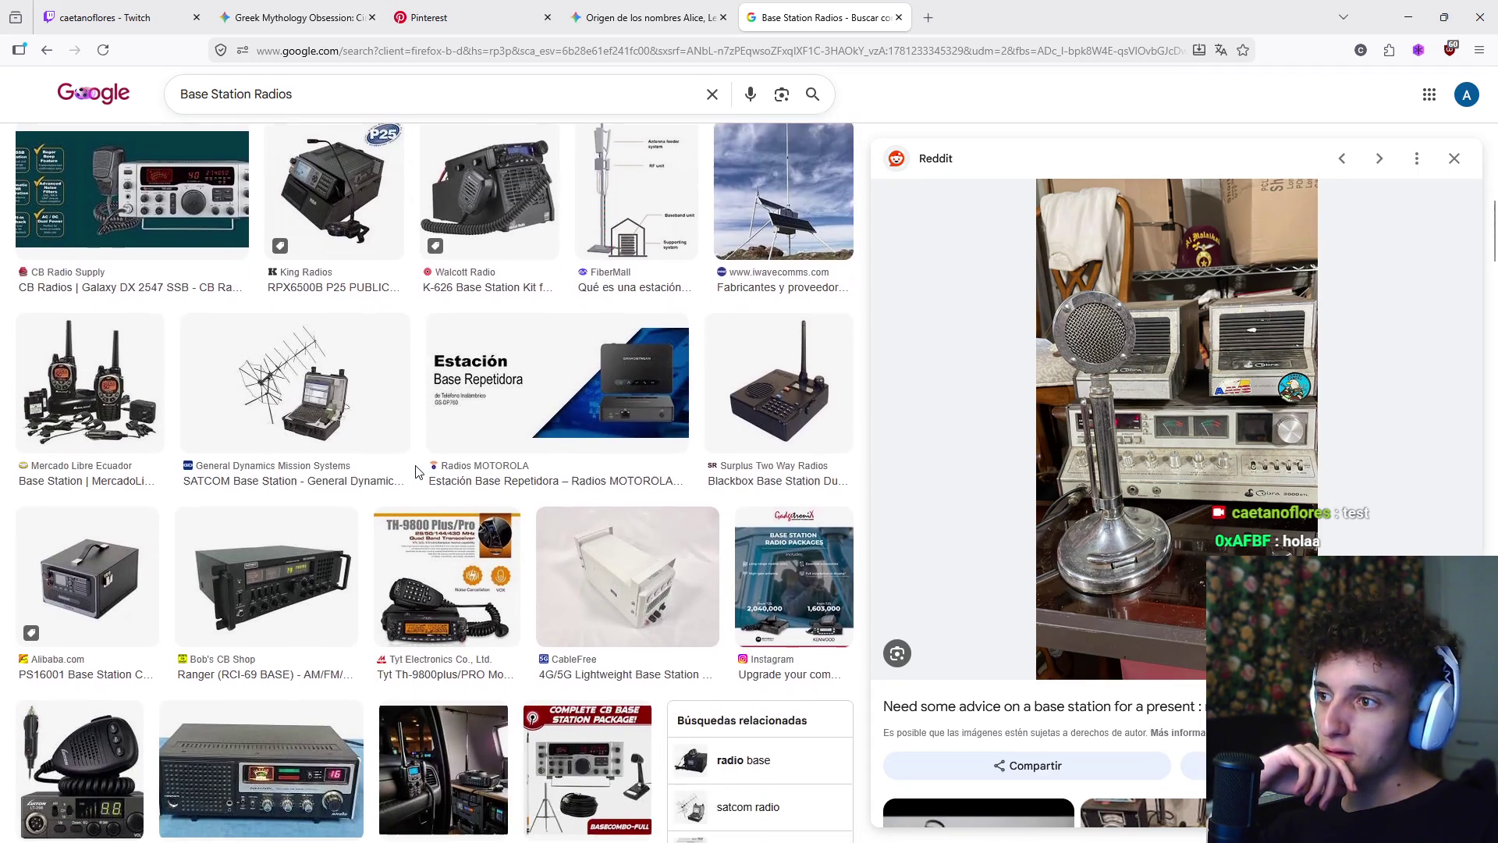
pyautogui.scroll(-2, 416, 471)
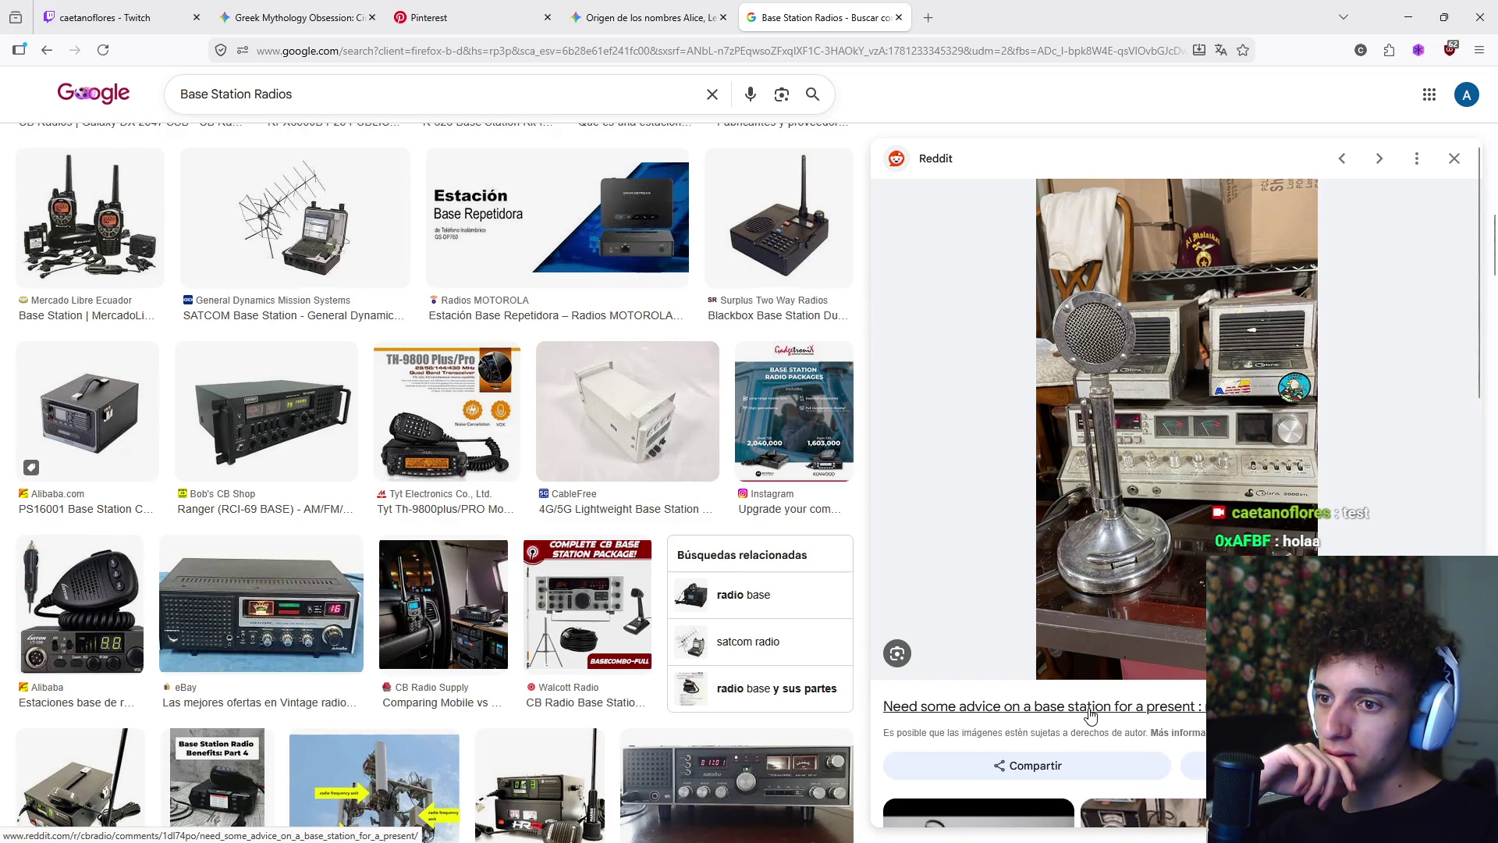
pyautogui.scroll(-5, 1090, 714)
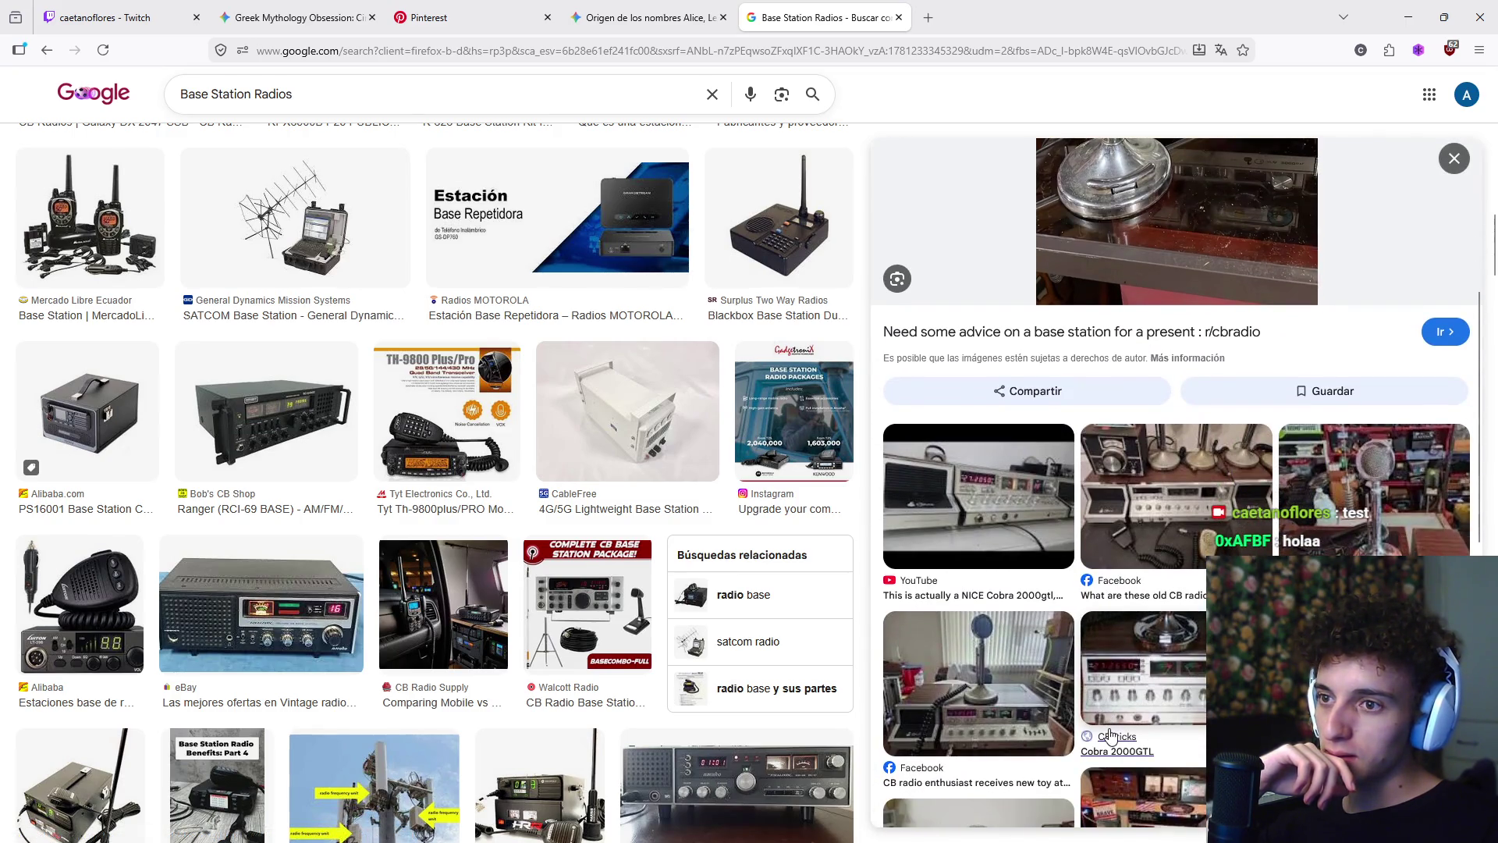
pyautogui.scroll(-1, 1111, 735)
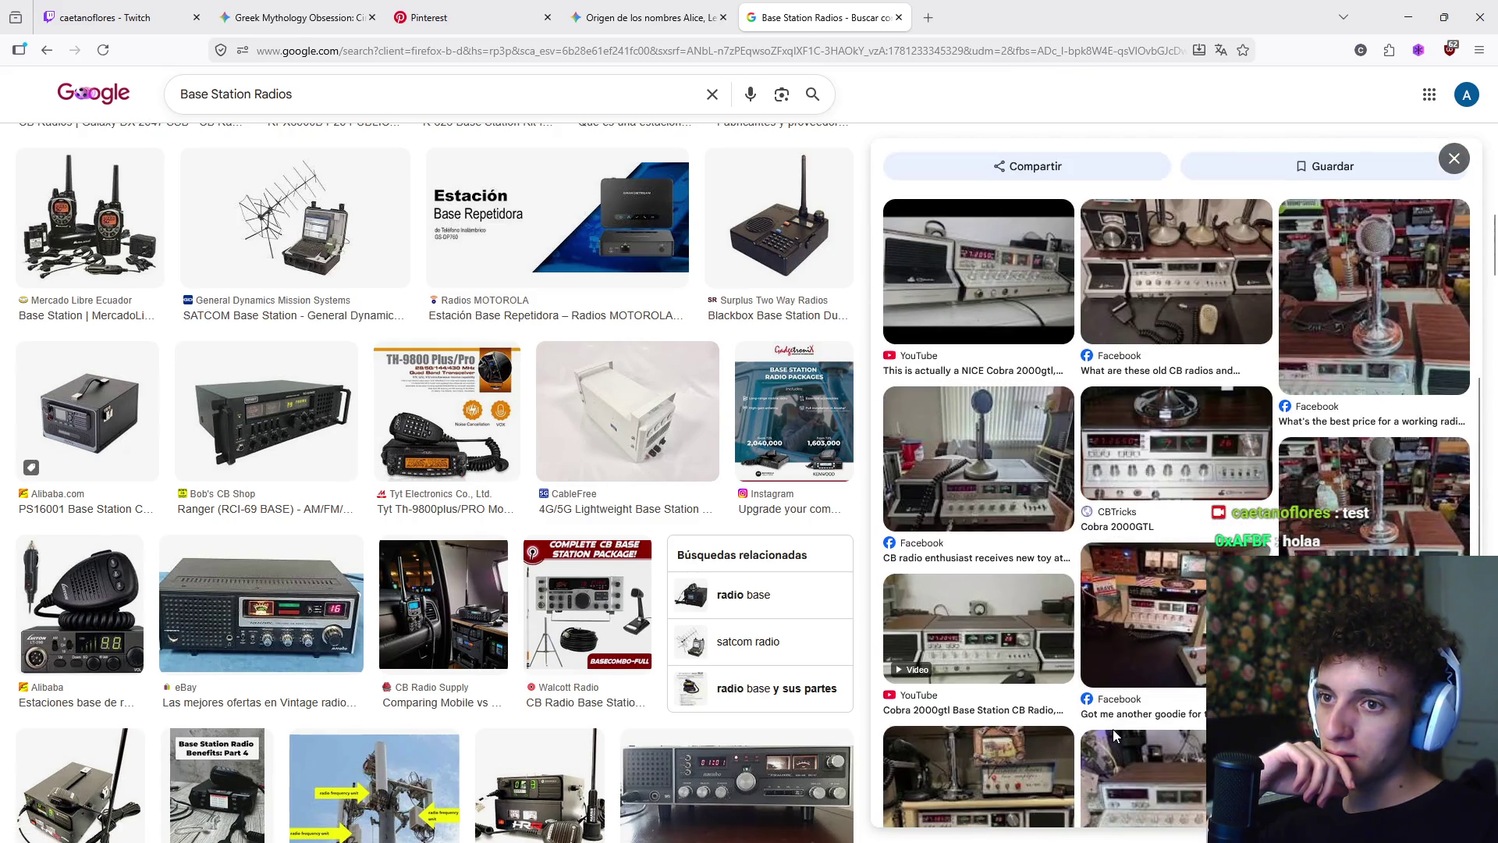
pyautogui.click(1016, 544)
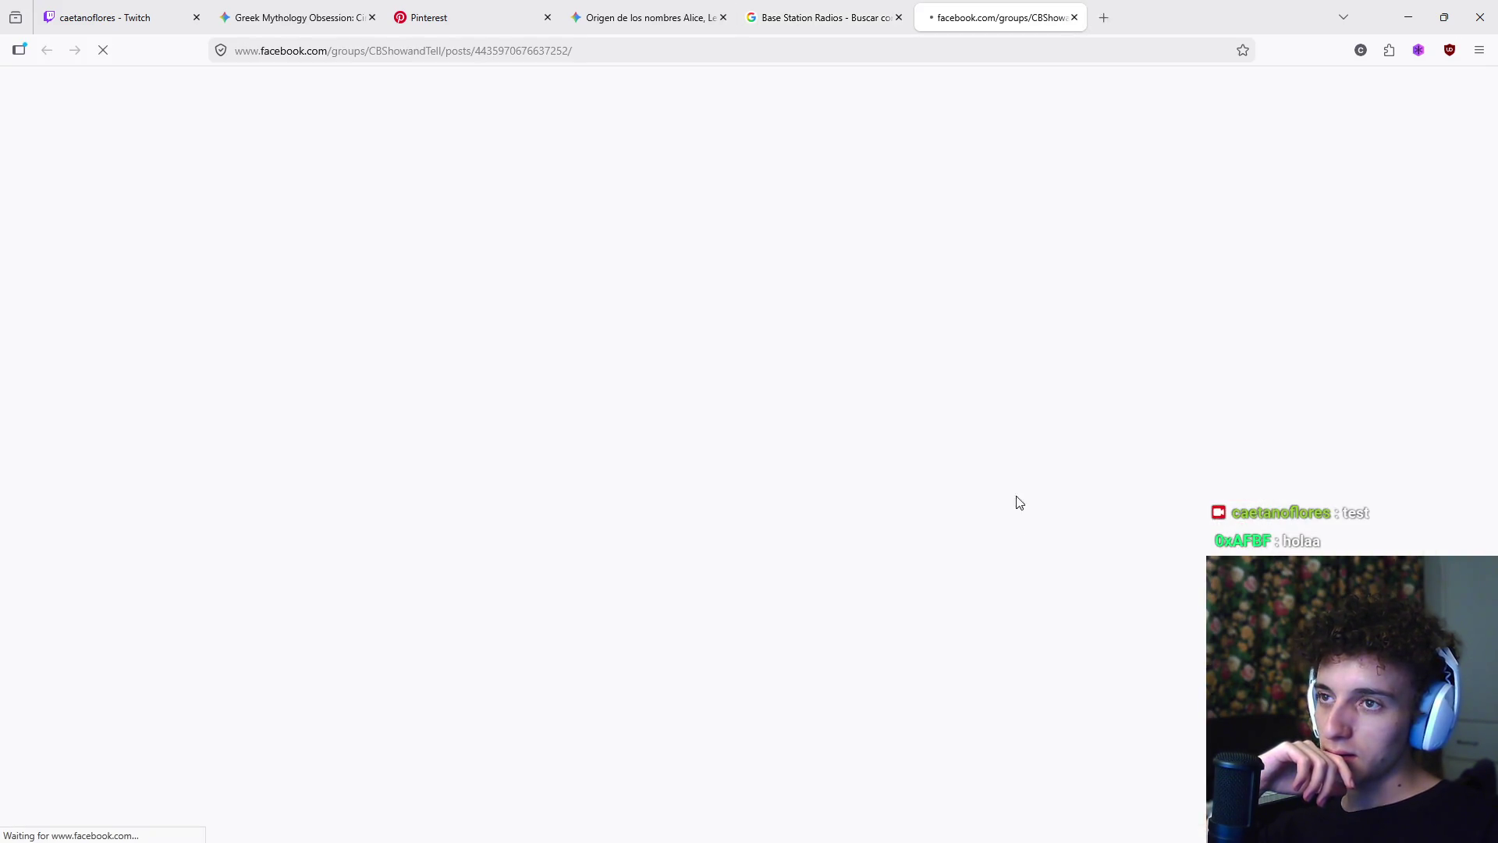
pyautogui.click(819, 17)
pyautogui.click(997, 16)
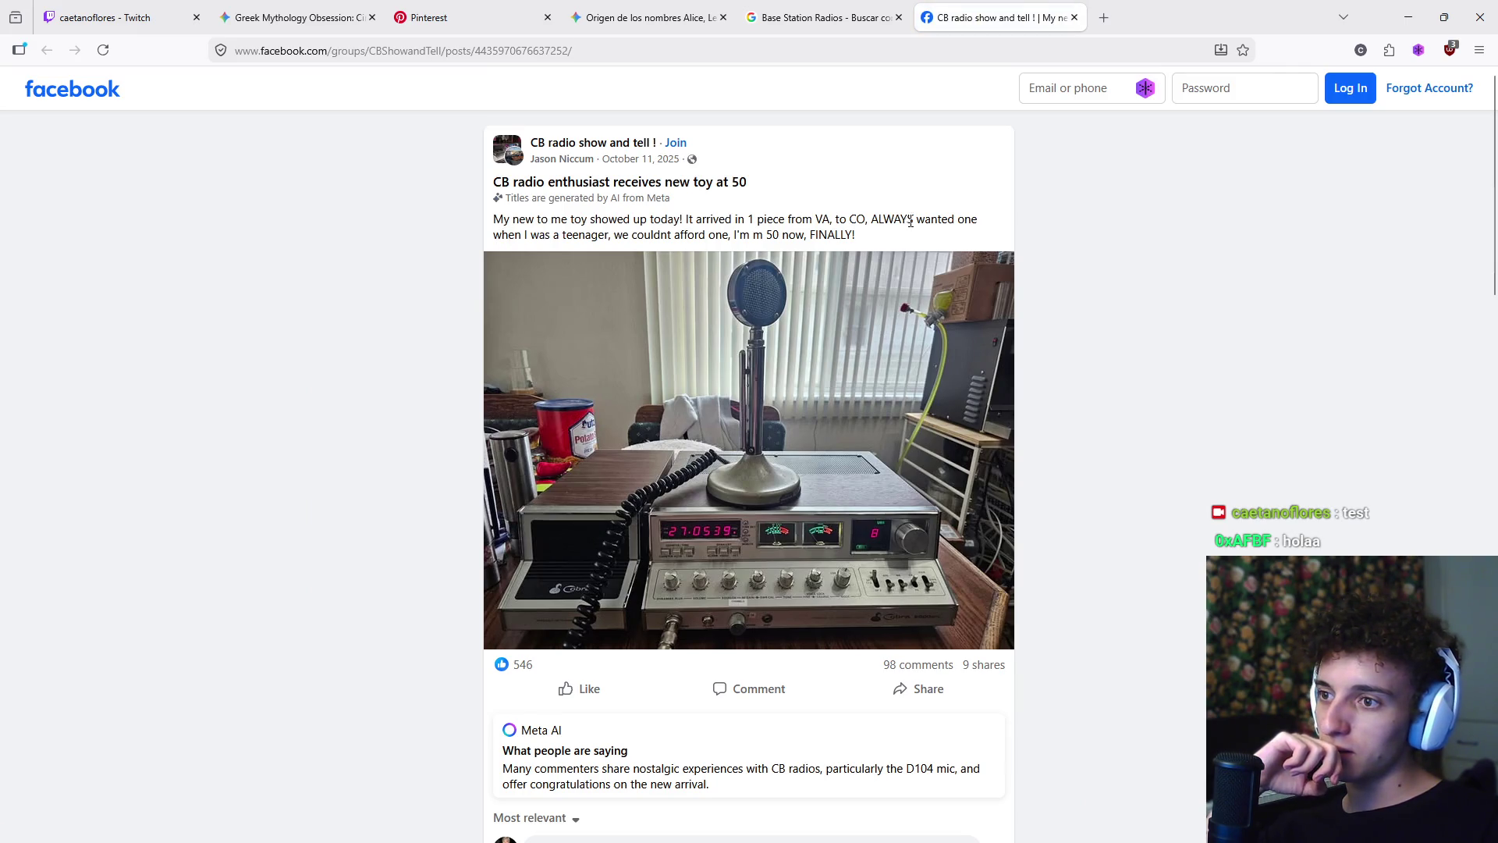
pyautogui.scroll(-2, 816, 505)
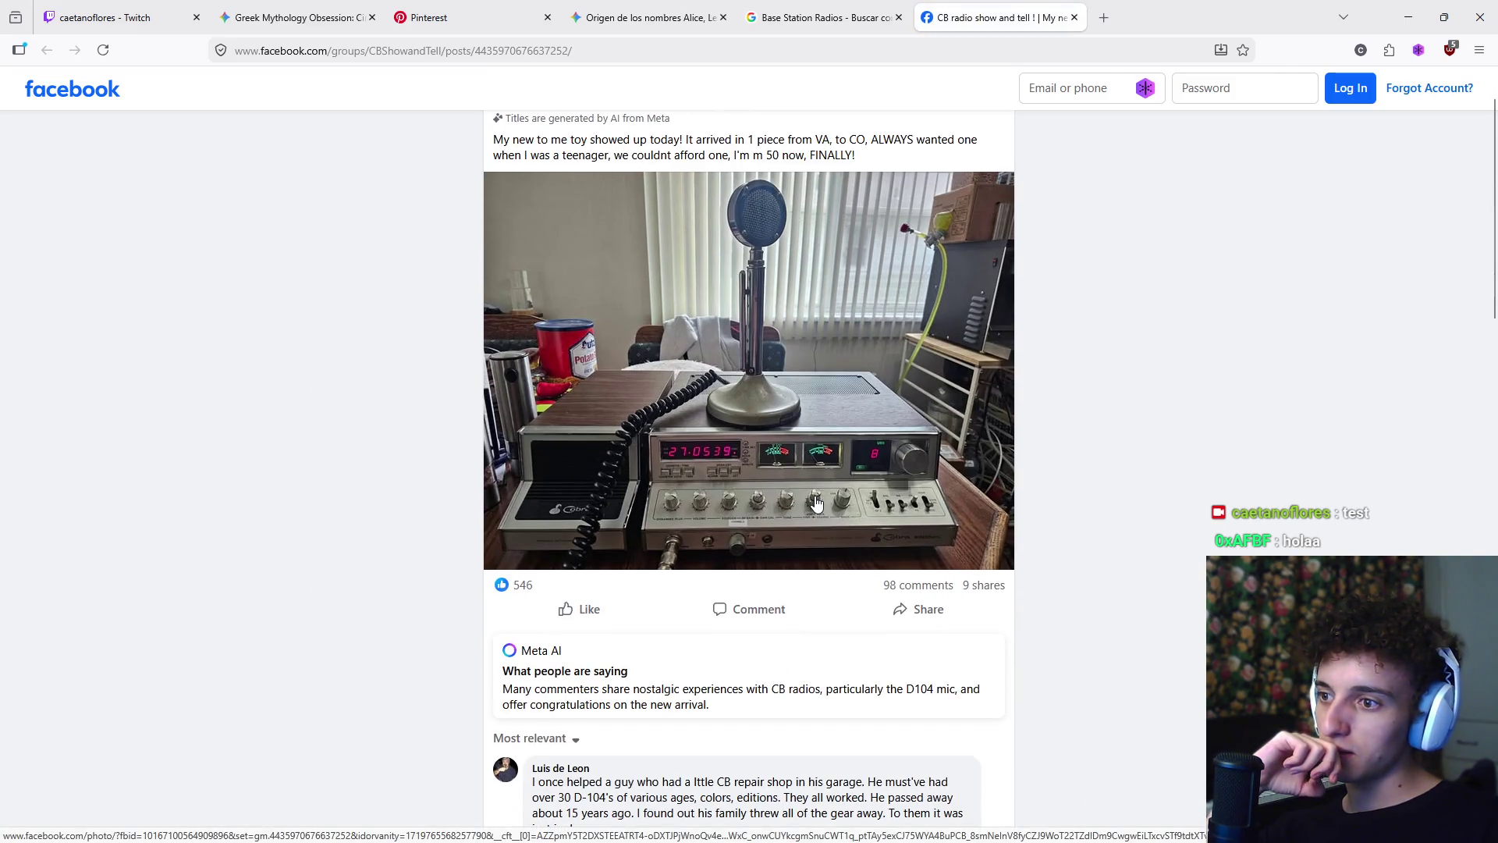
pyautogui.scroll(1, 816, 505)
pyautogui.scroll(-4, 814, 502)
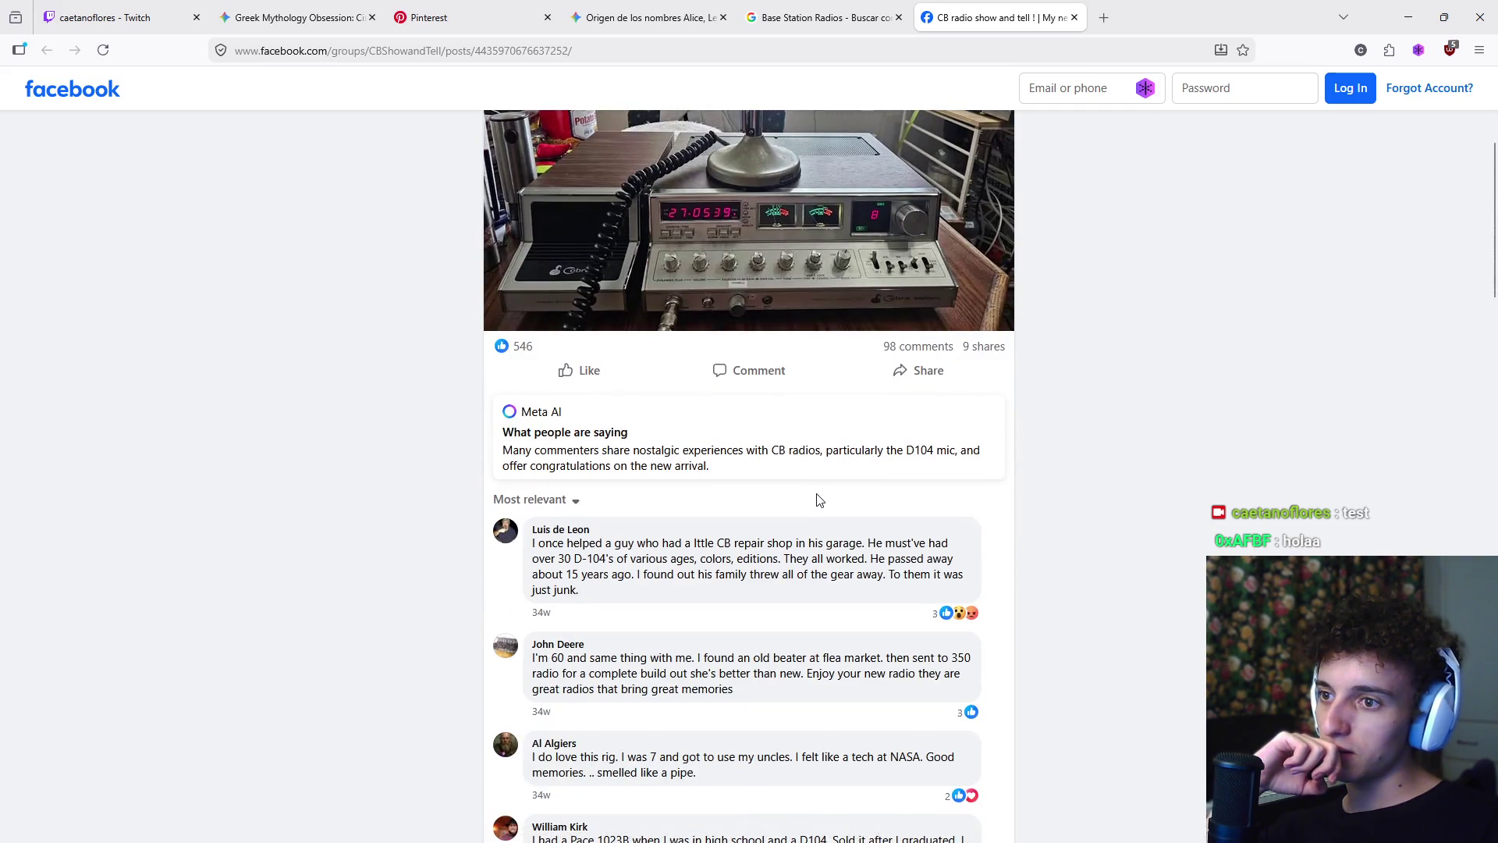
pyautogui.scroll(4, 818, 500)
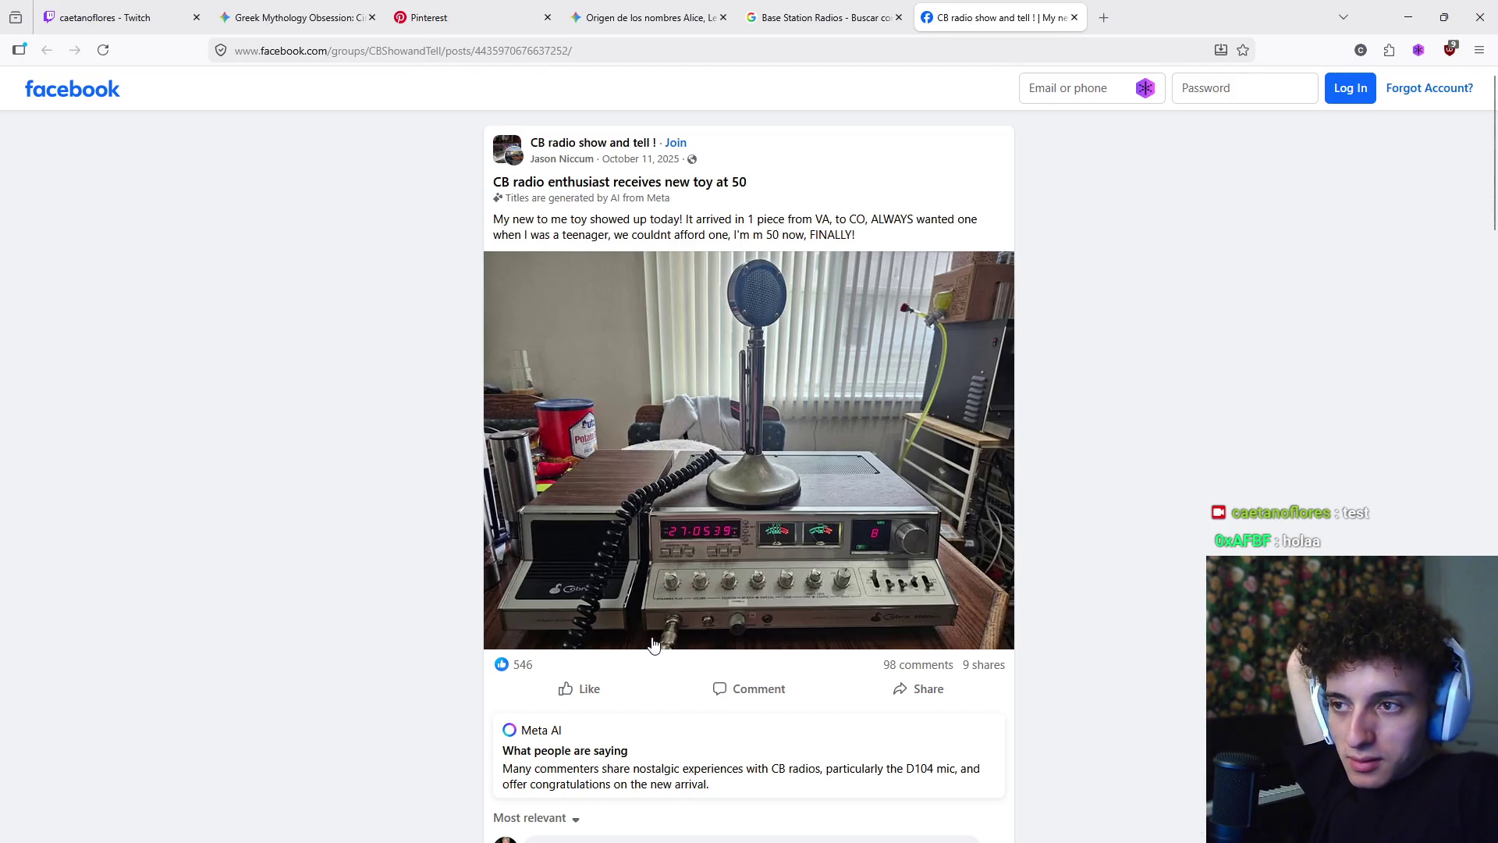
pyautogui.scroll(-4, 712, 554)
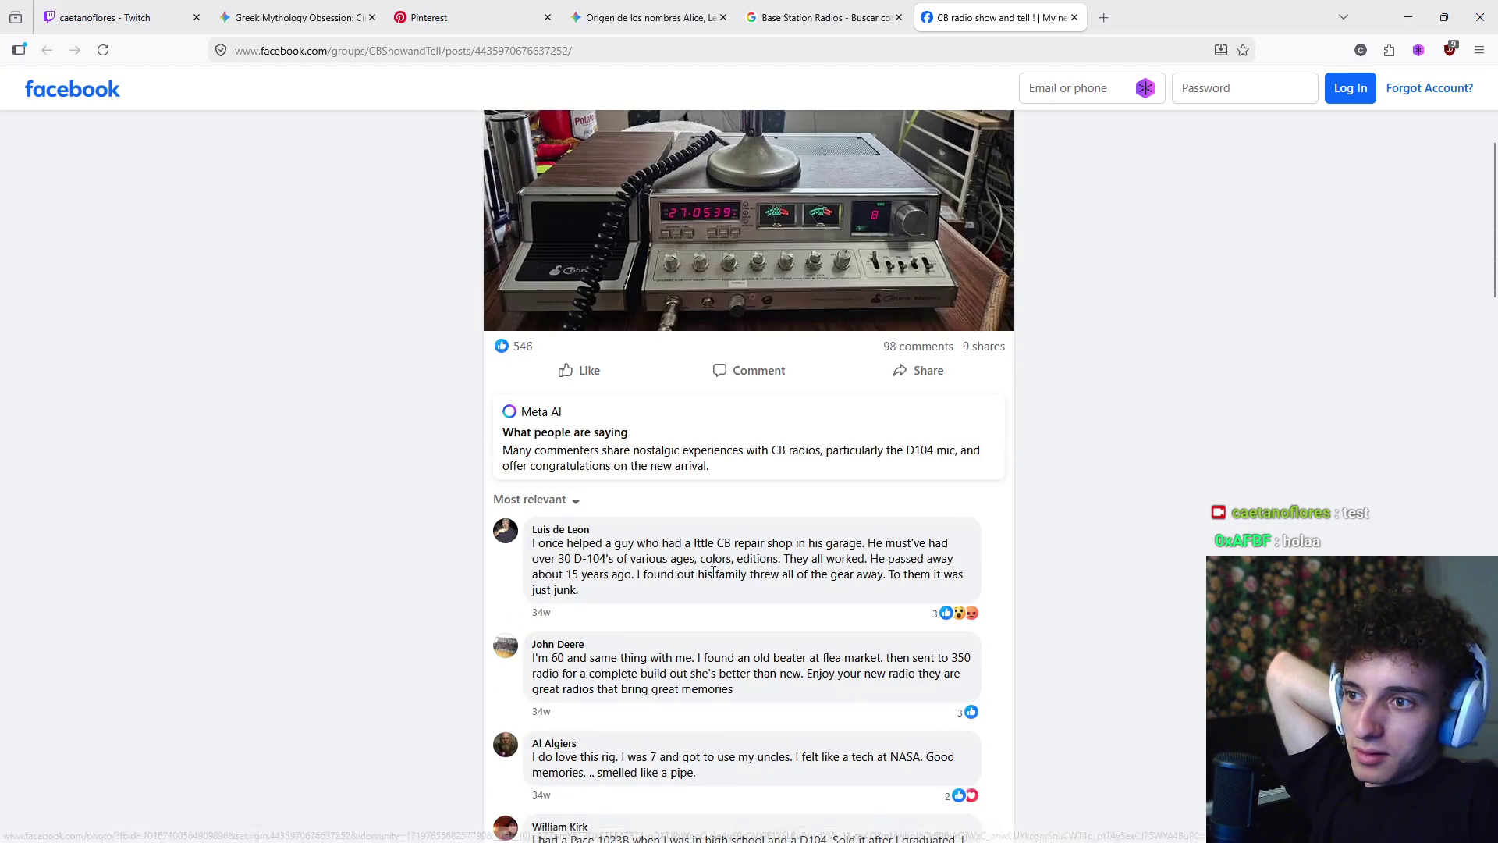
pyautogui.scroll(4, 819, 530)
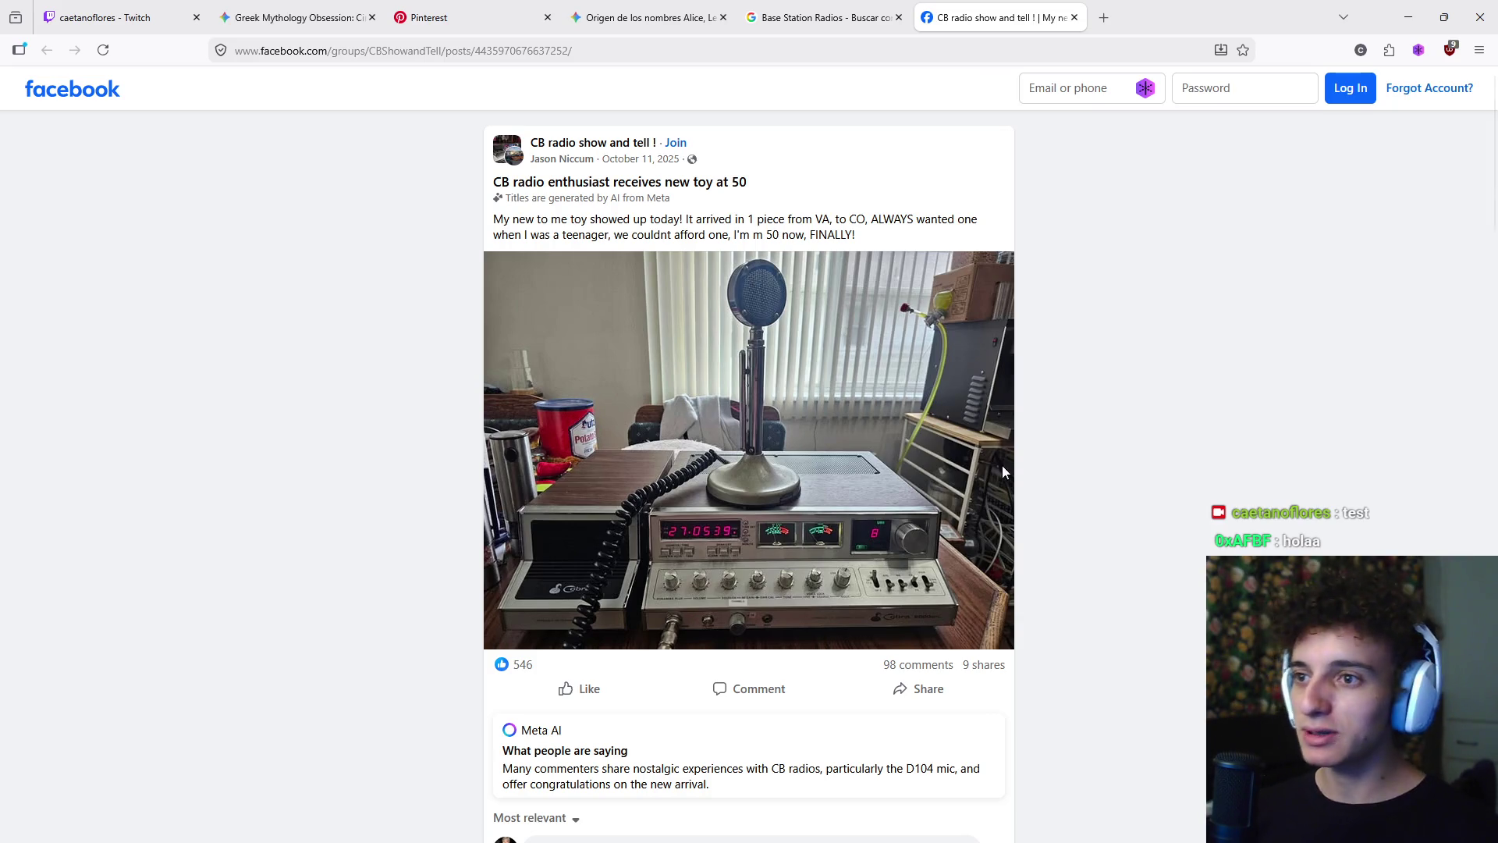
# - Save the post's CB radio photo as a JPEG in Downloads, then return to the Base Station Radios tab
pyautogui.rightClick(770, 385)
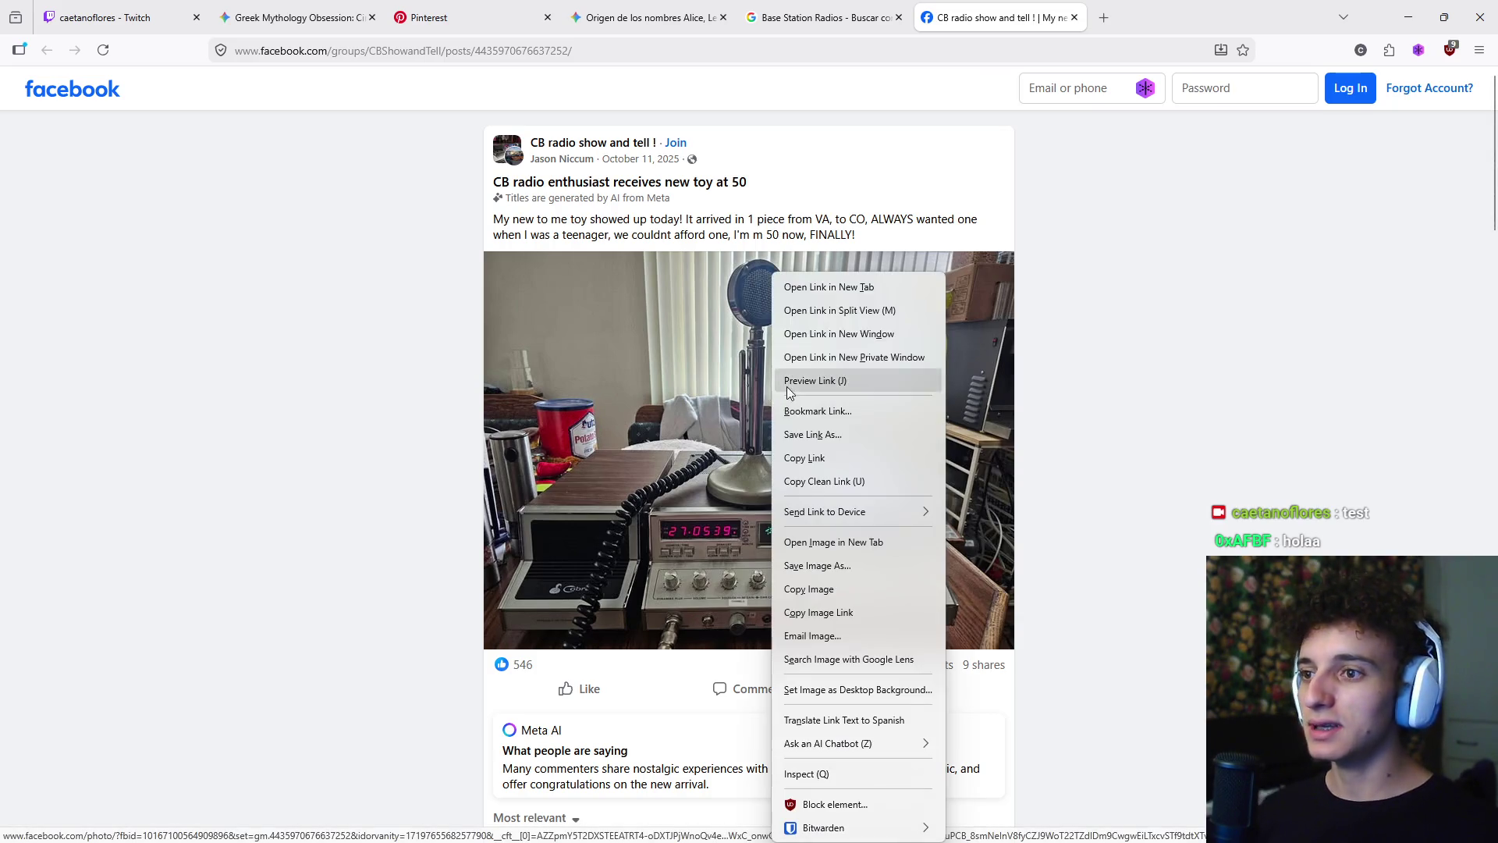
pyautogui.click(835, 566)
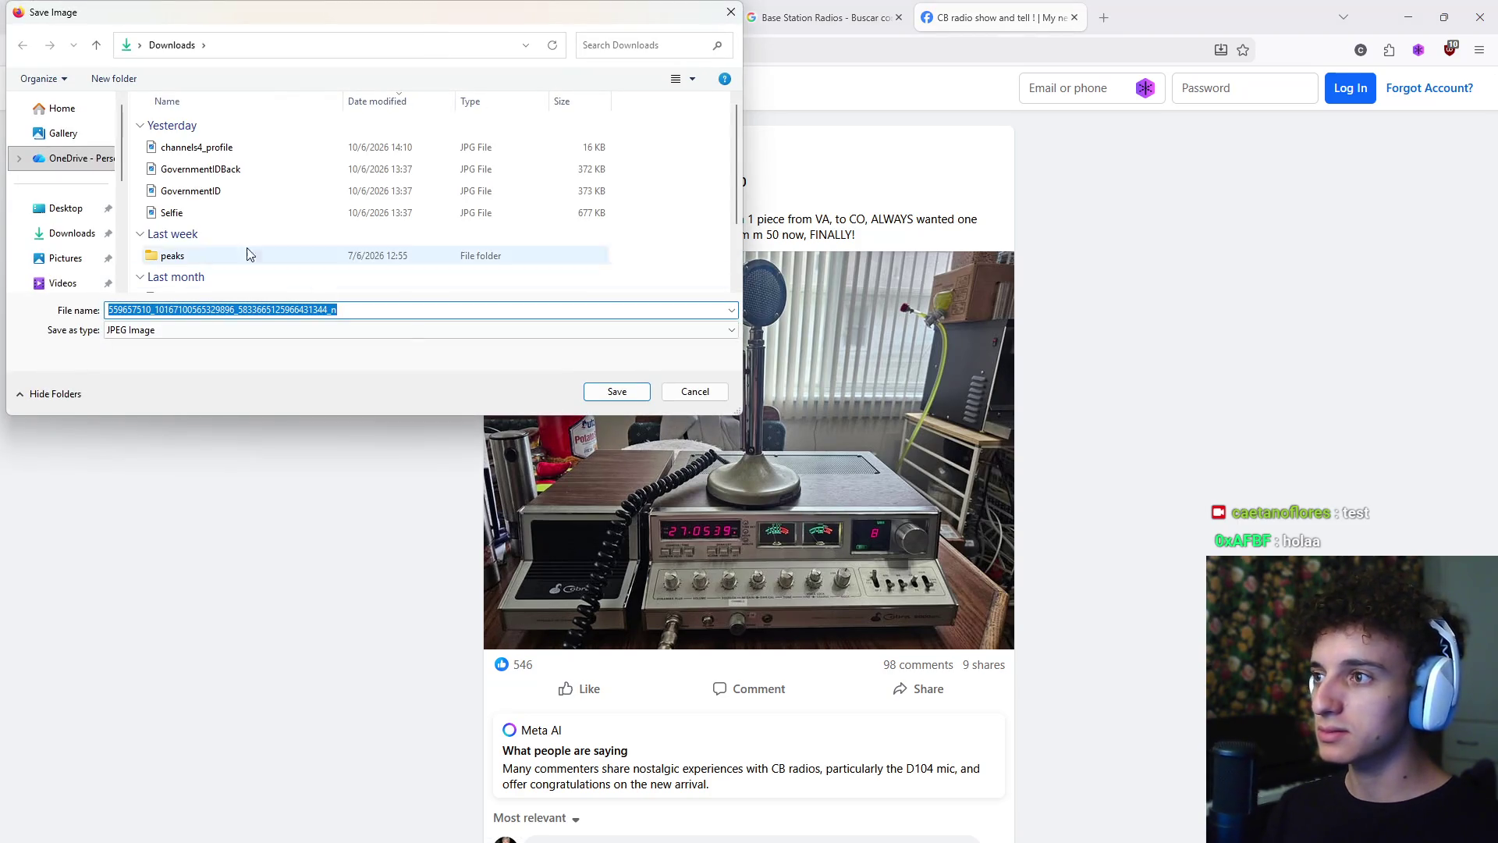
pyautogui.click(74, 233)
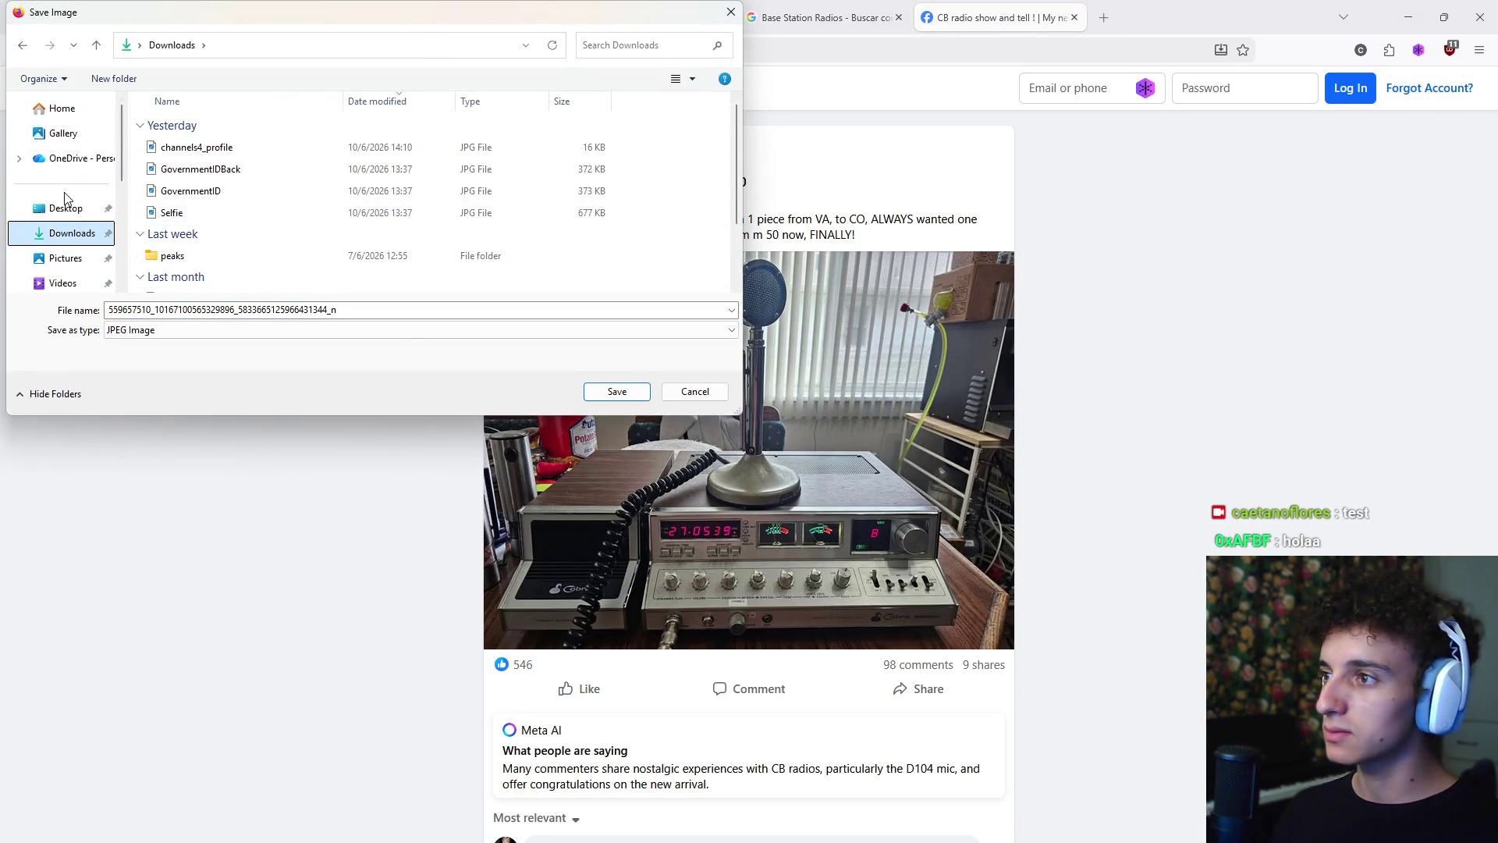
pyautogui.scroll(-5, 66, 203)
pyautogui.scroll(5, 66, 203)
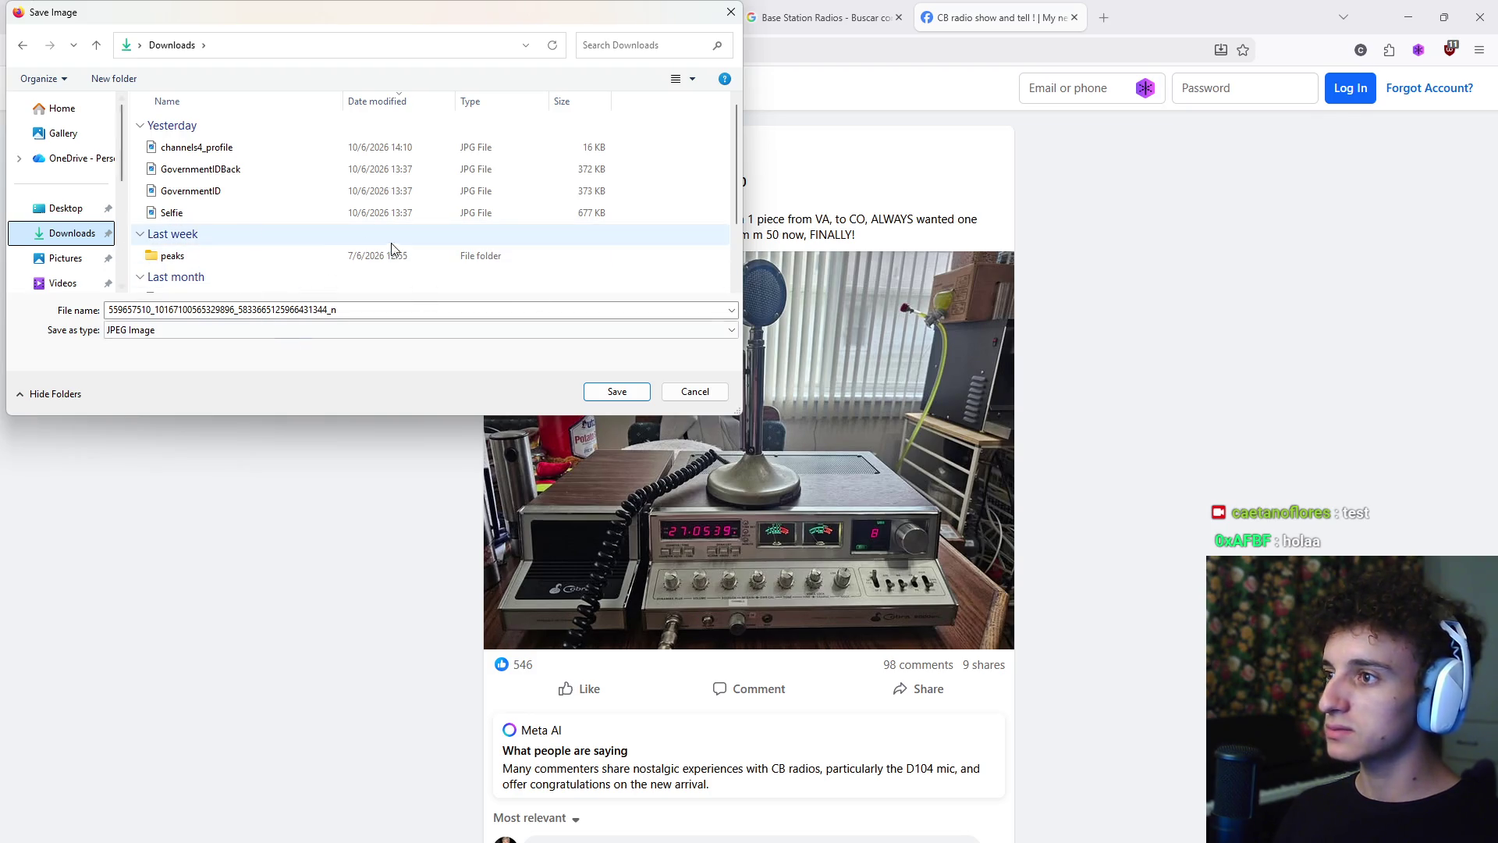
pyautogui.click(616, 391)
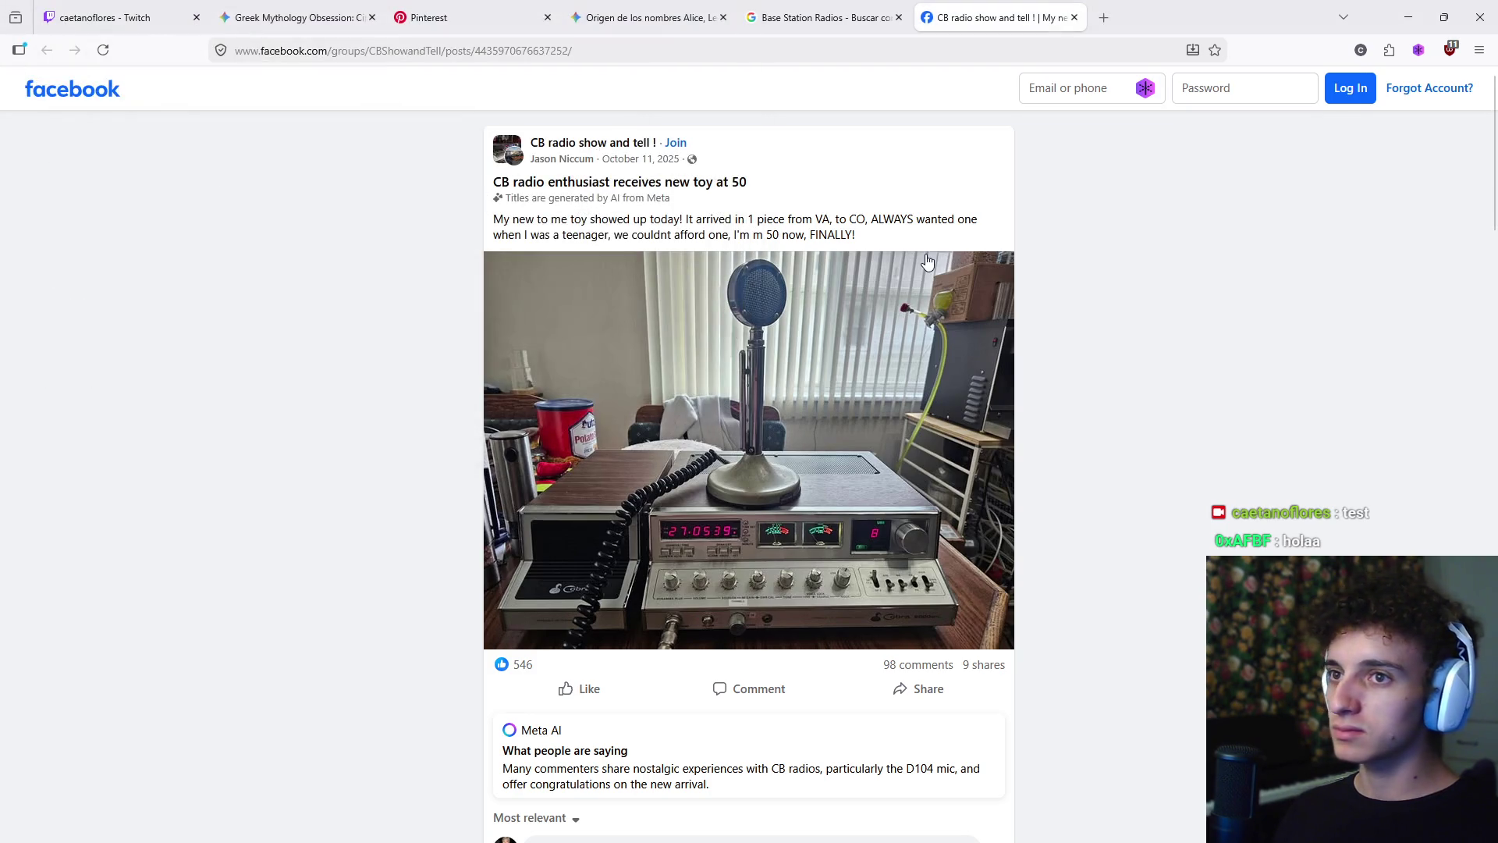
pyautogui.click(858, 19)
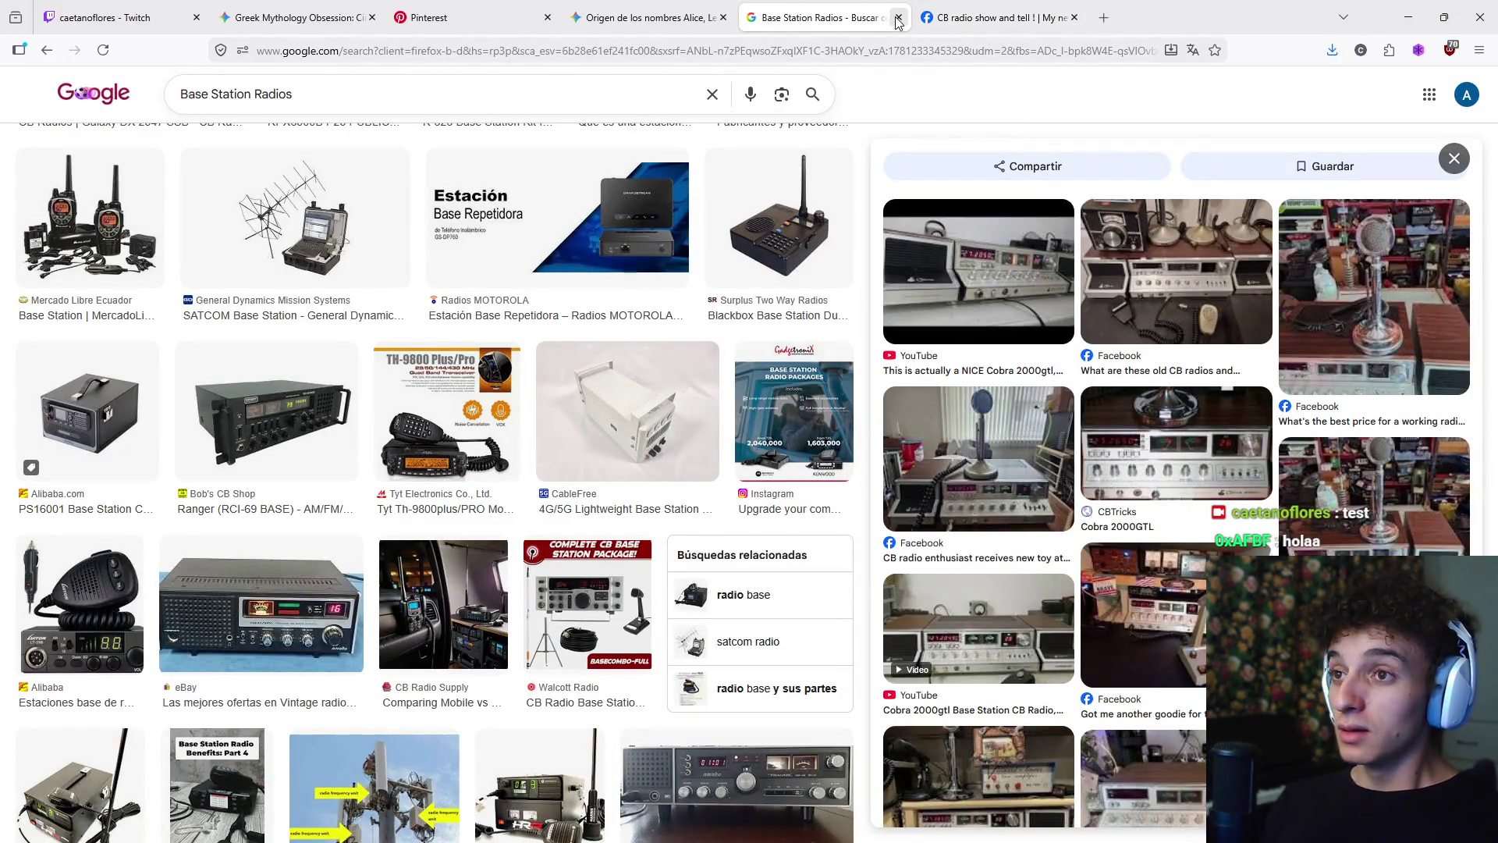
# - Close the results tab and load the Sand Ripper site in a new tab
pyautogui.click(898, 17)
pyautogui.click(930, 16)
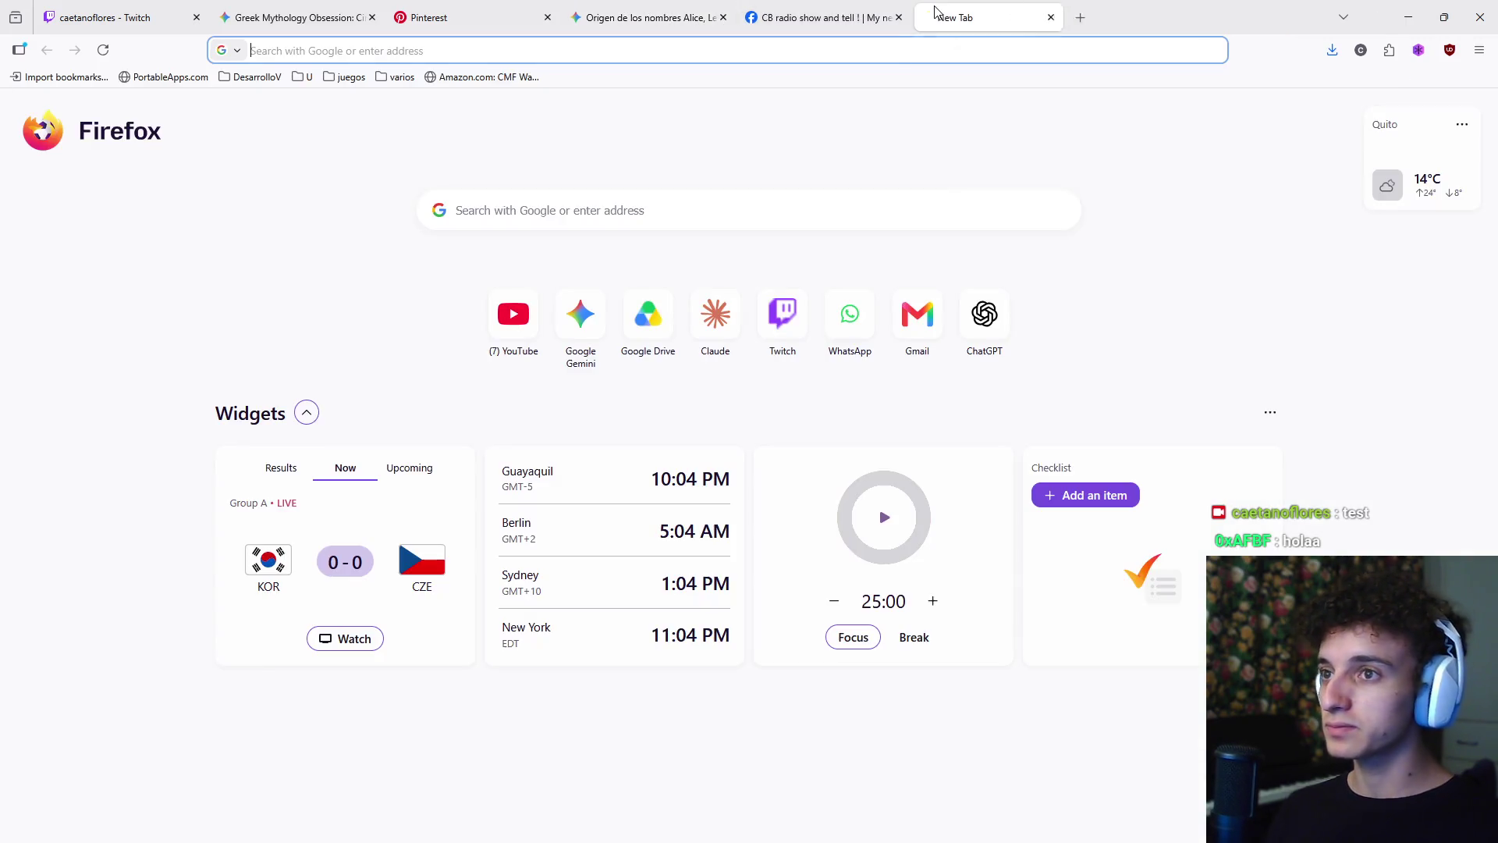
pyautogui.write('sand')
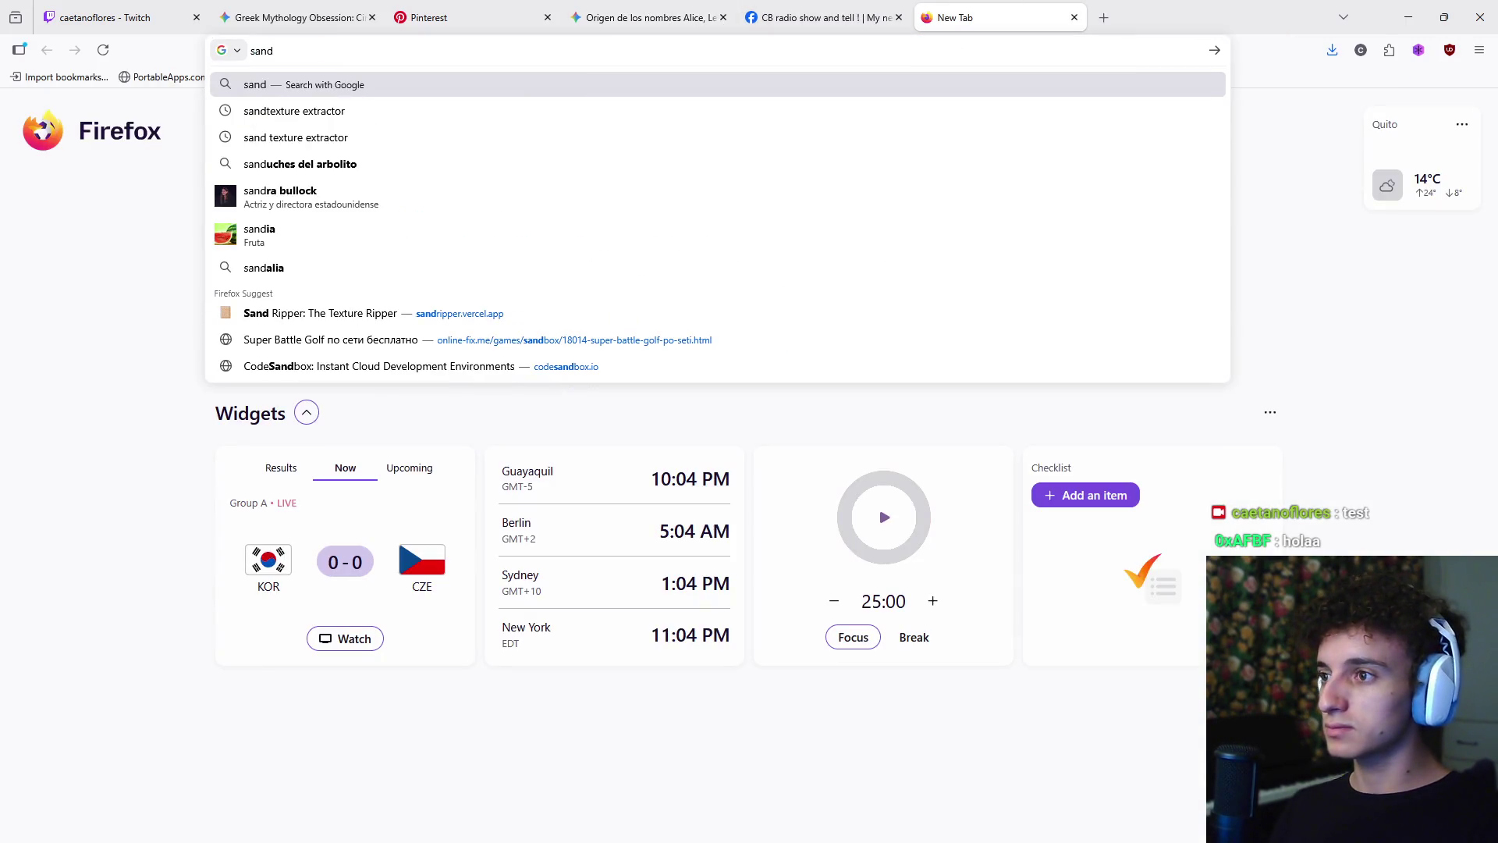
pyautogui.press('Down')
pyautogui.press('Down')
pyautogui.press('Down')
pyautogui.press('Return')
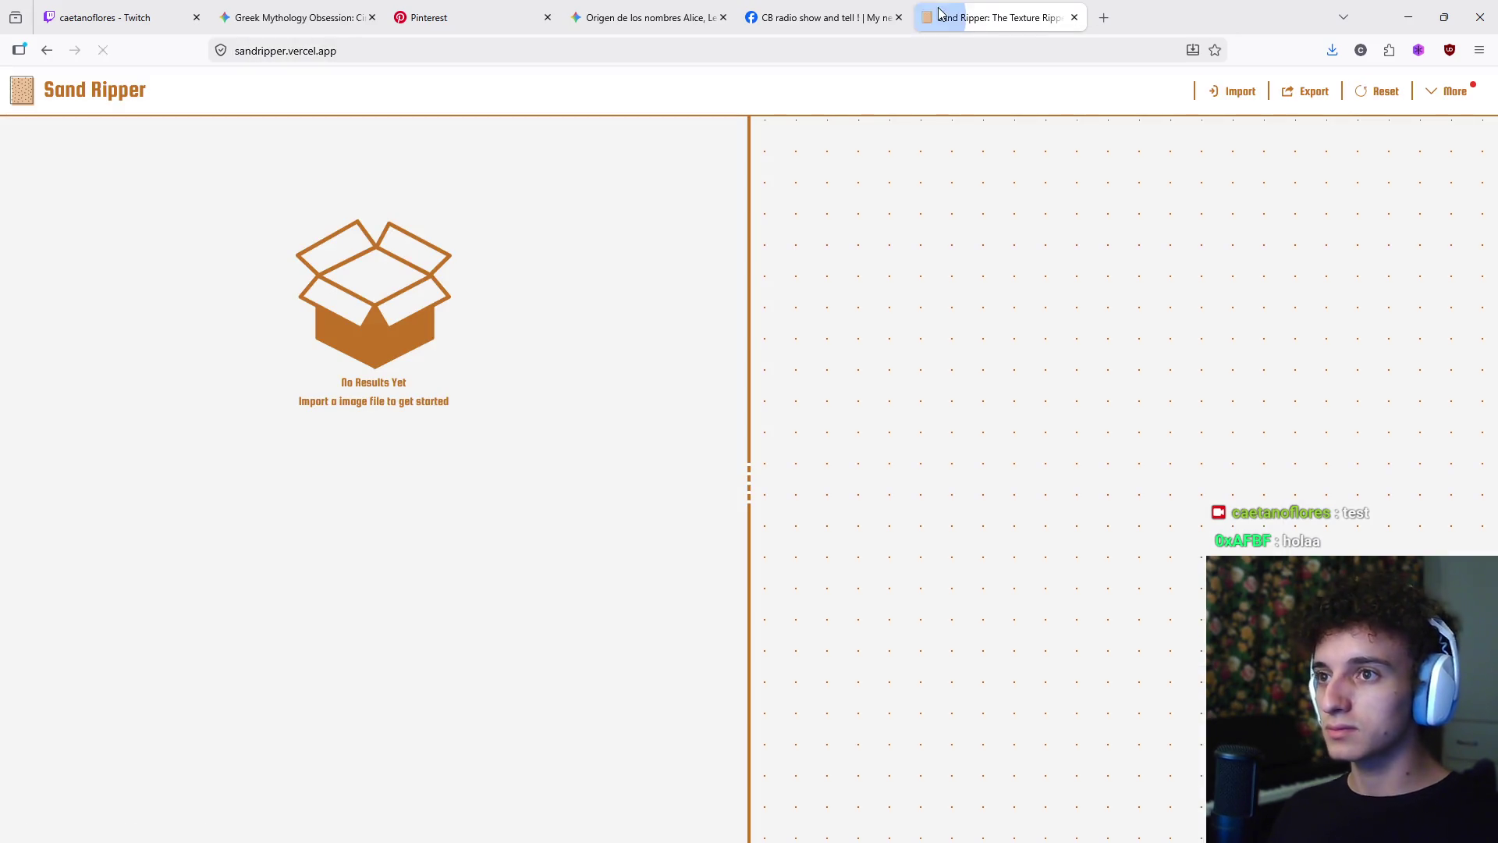
# - Import the downloaded radio photo into Sand Ripper and pull the grid's top-left corner onto the display
pyautogui.click(874, 16)
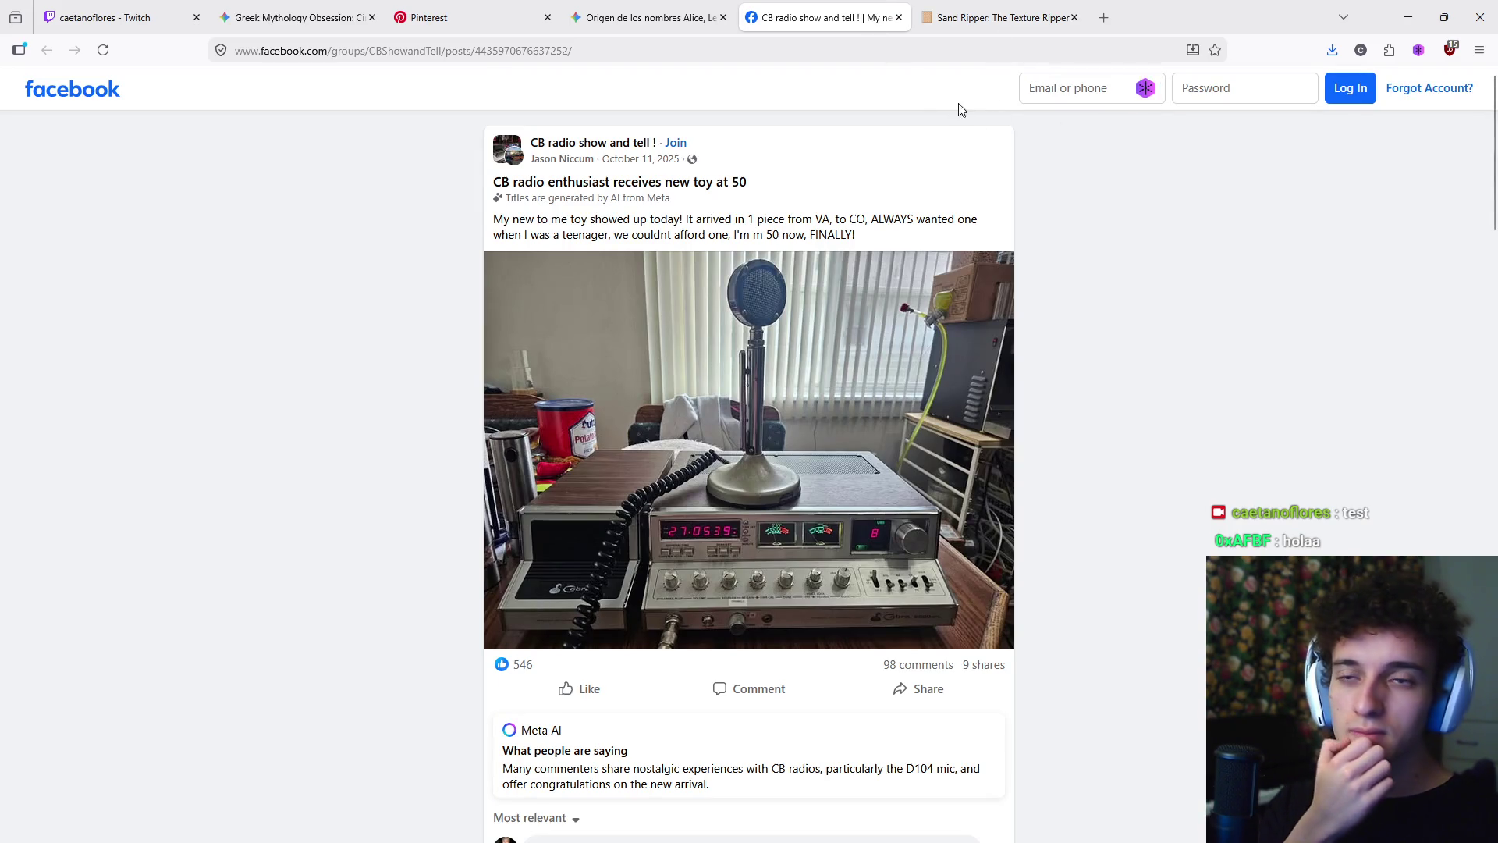
pyautogui.click(1045, 19)
pyautogui.click(1331, 50)
pyautogui.moveTo(1113, 94); pyautogui.dragTo(442, 346)
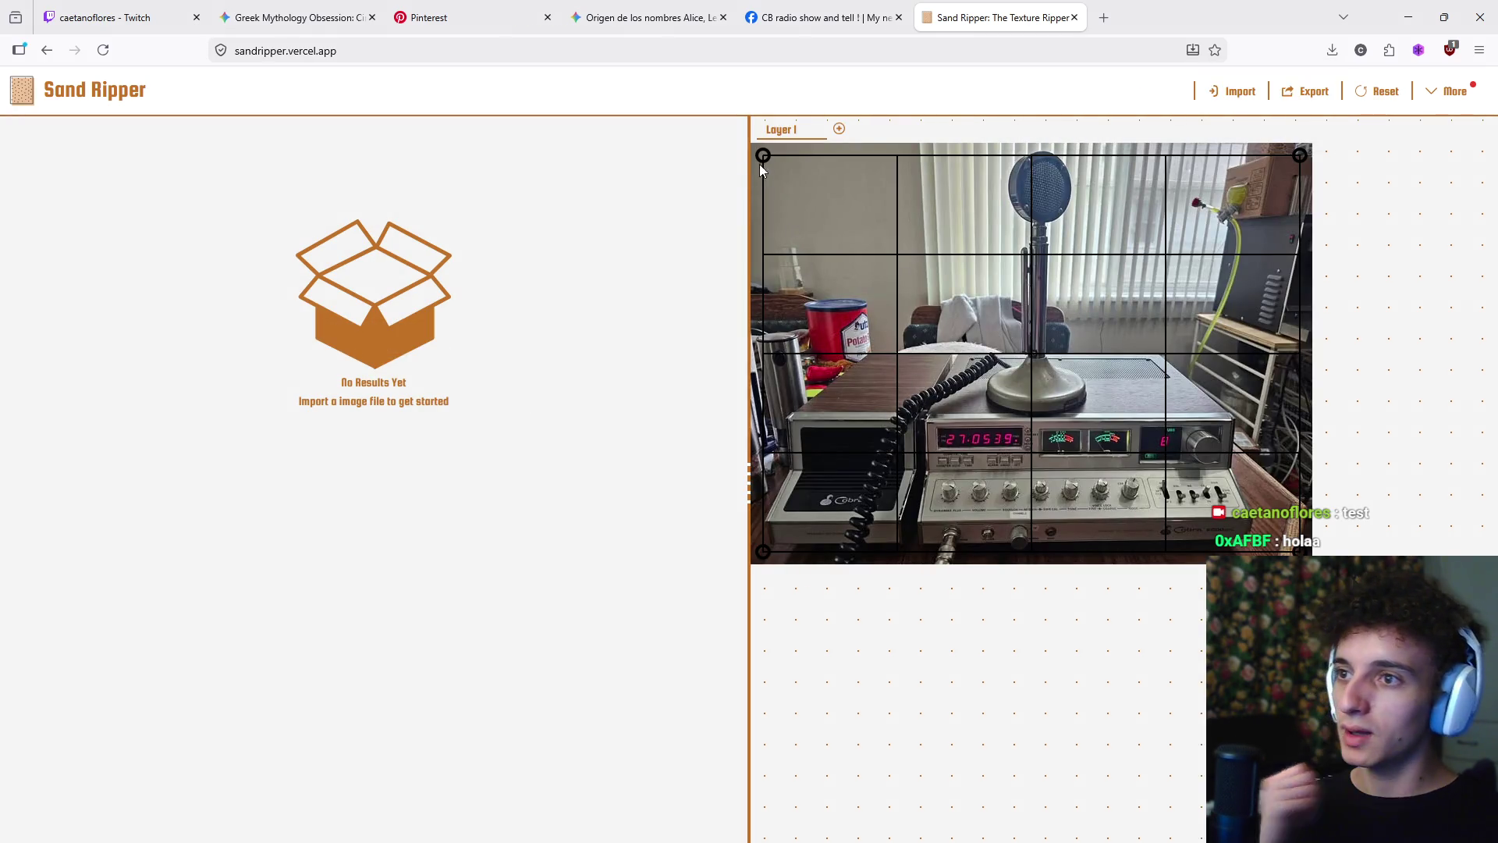
pyautogui.moveTo(763, 156); pyautogui.dragTo(934, 424)
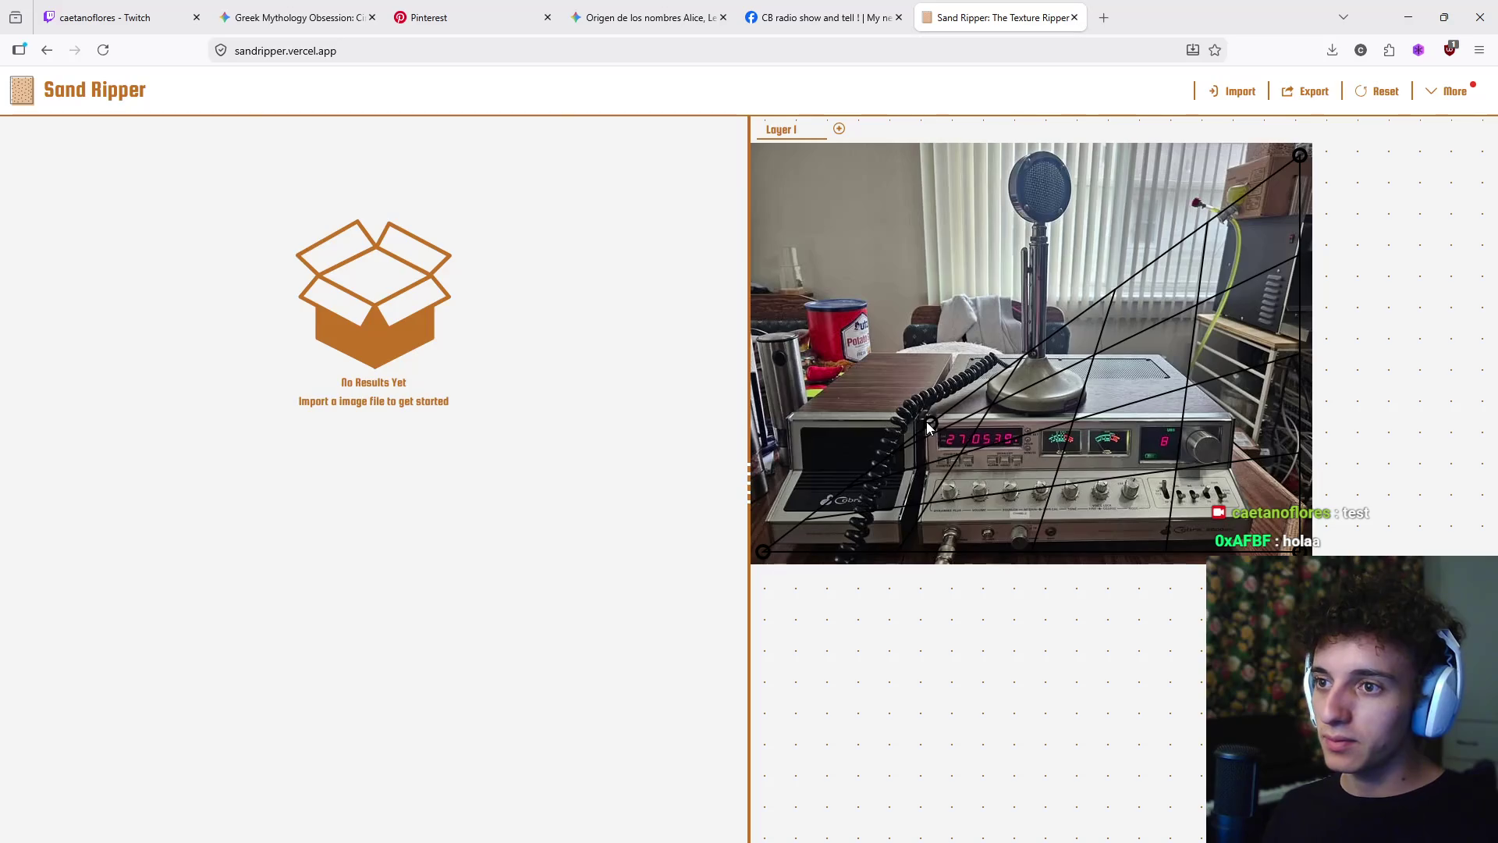
# - Place the top-right, bottom-right and bottom-left grid corners on the display strip, then fine-tune the top edge
pyautogui.moveTo(1298, 157); pyautogui.dragTo(1230, 423)
pyautogui.moveTo(1299, 551); pyautogui.dragTo(1227, 471)
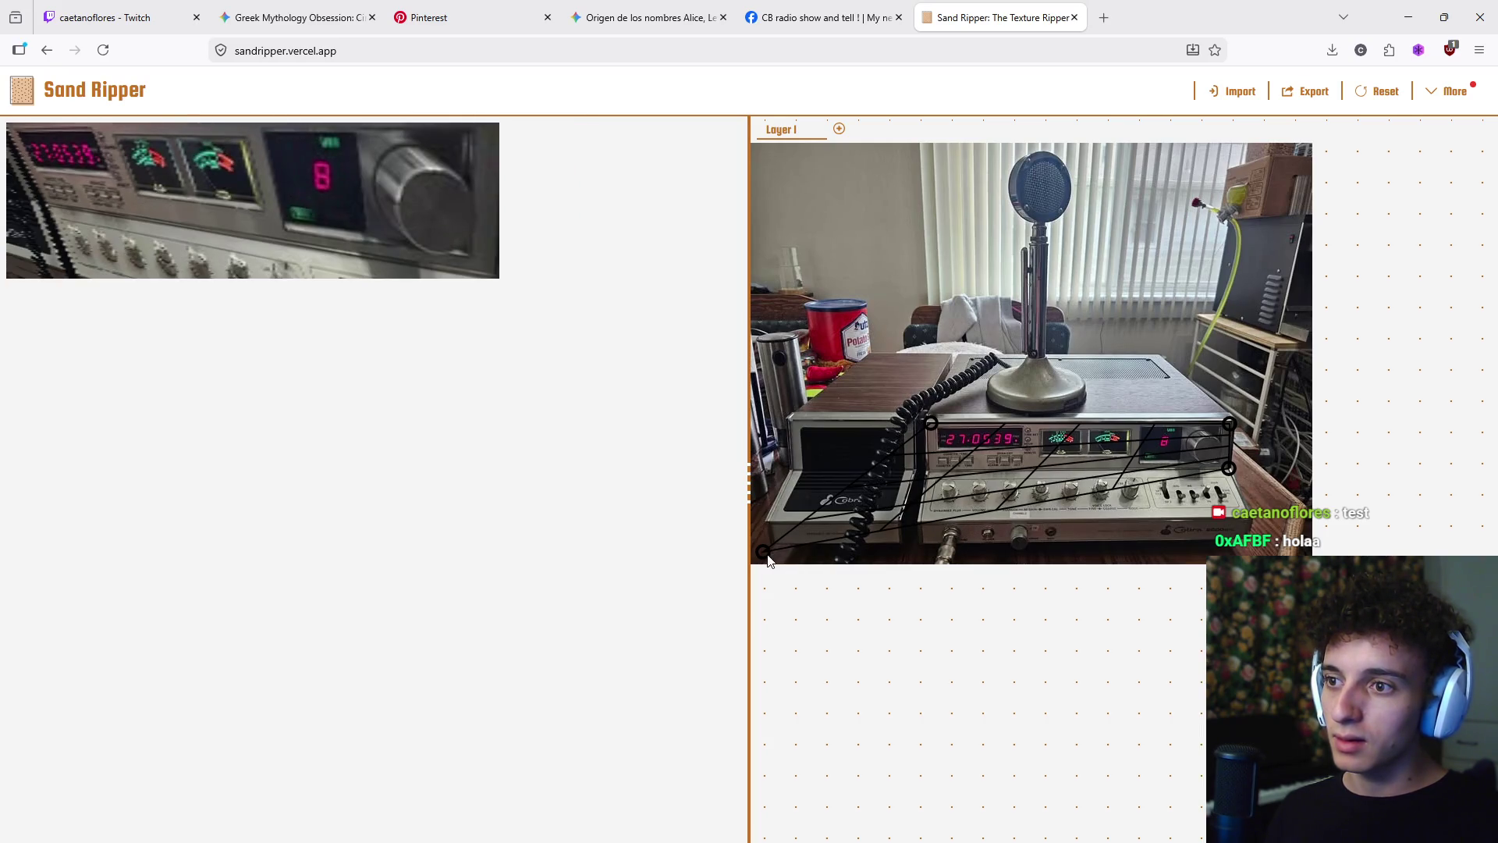
pyautogui.moveTo(767, 555)
pyautogui.mouseDown()
pyautogui.moveTo(931, 469)
pyautogui.moveTo(929, 431)
pyautogui.mouseUp()
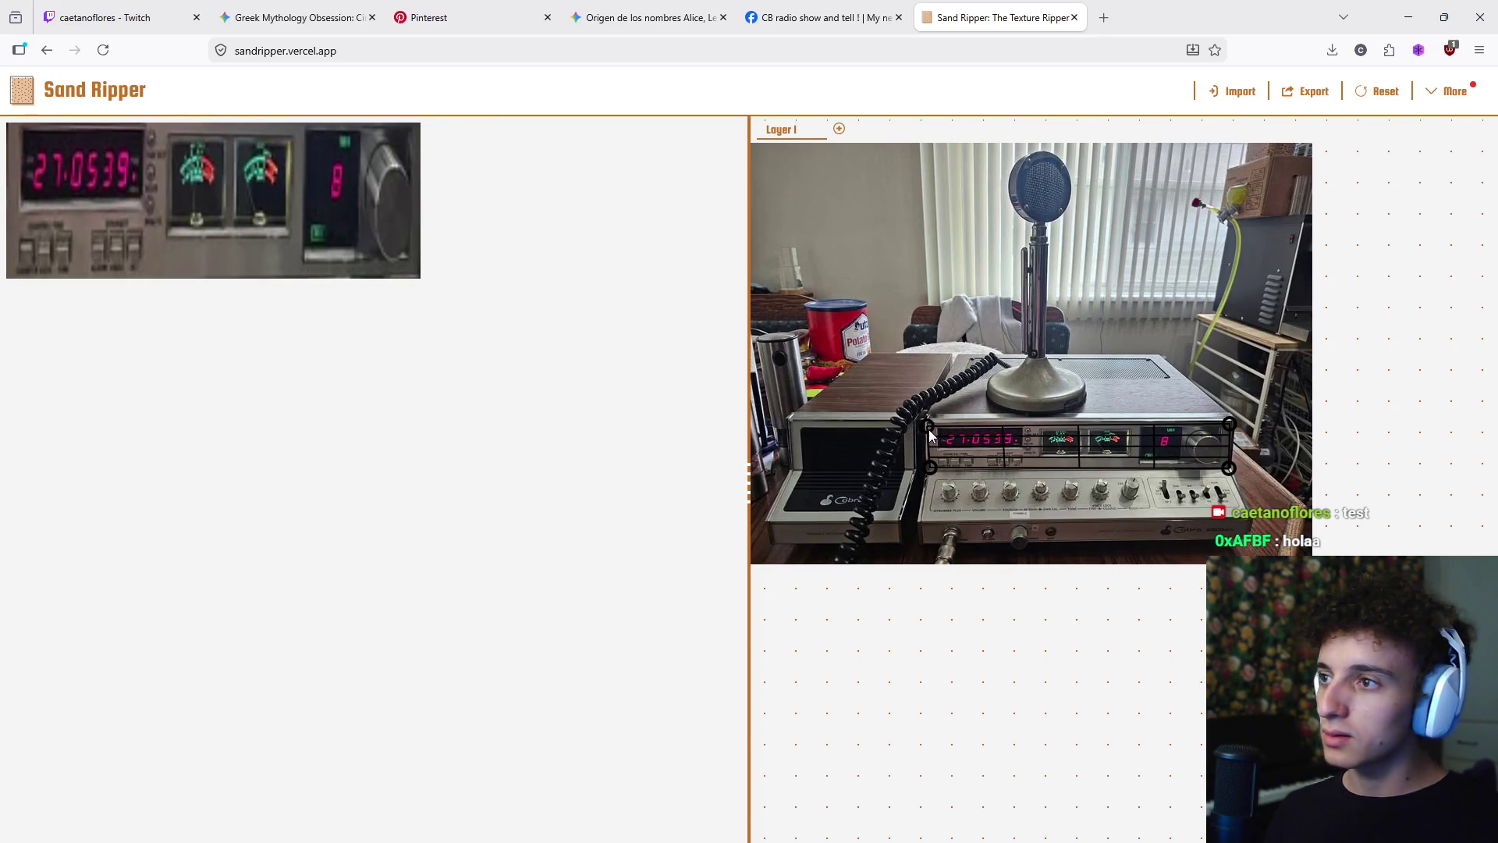
pyautogui.moveTo(278, 172)
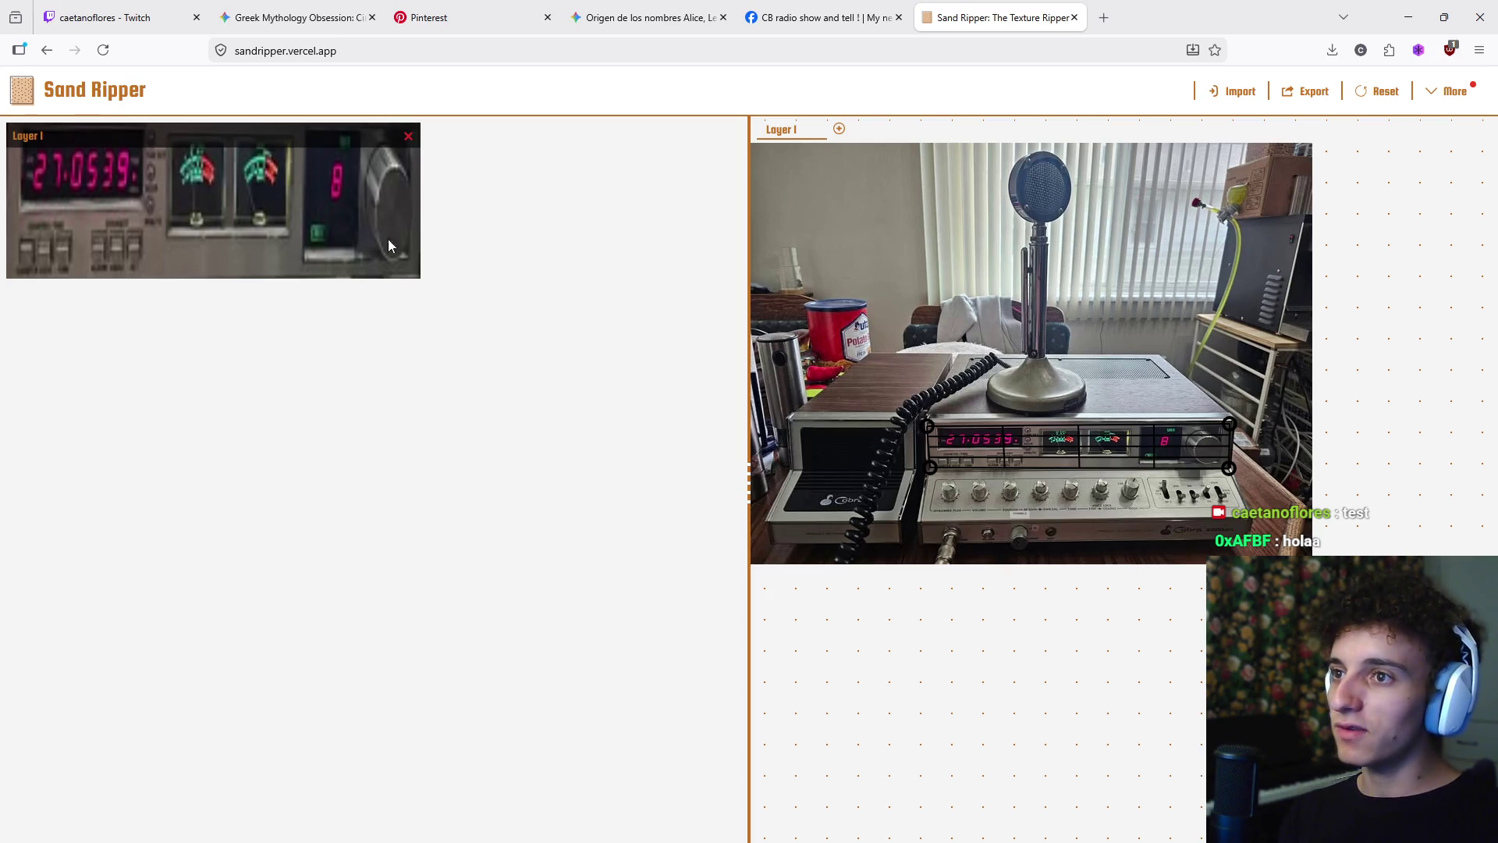
pyautogui.click(1453, 95)
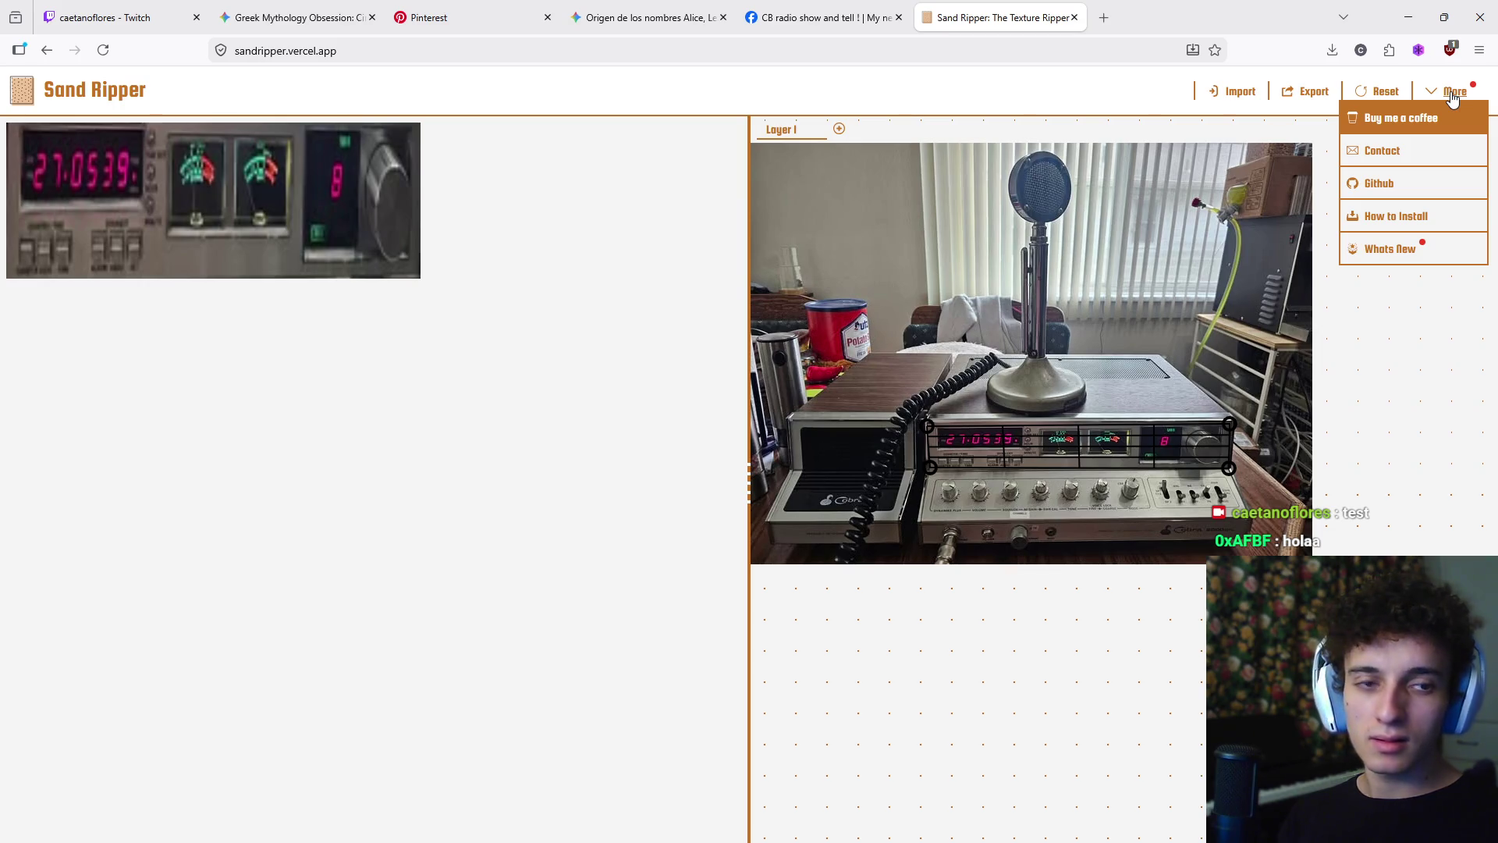
pyautogui.moveTo(384, 215)
pyautogui.mouseDown()
pyautogui.moveTo(416, 213)
pyautogui.moveTo(357, 217)
pyautogui.moveTo(382, 211)
pyautogui.mouseUp()
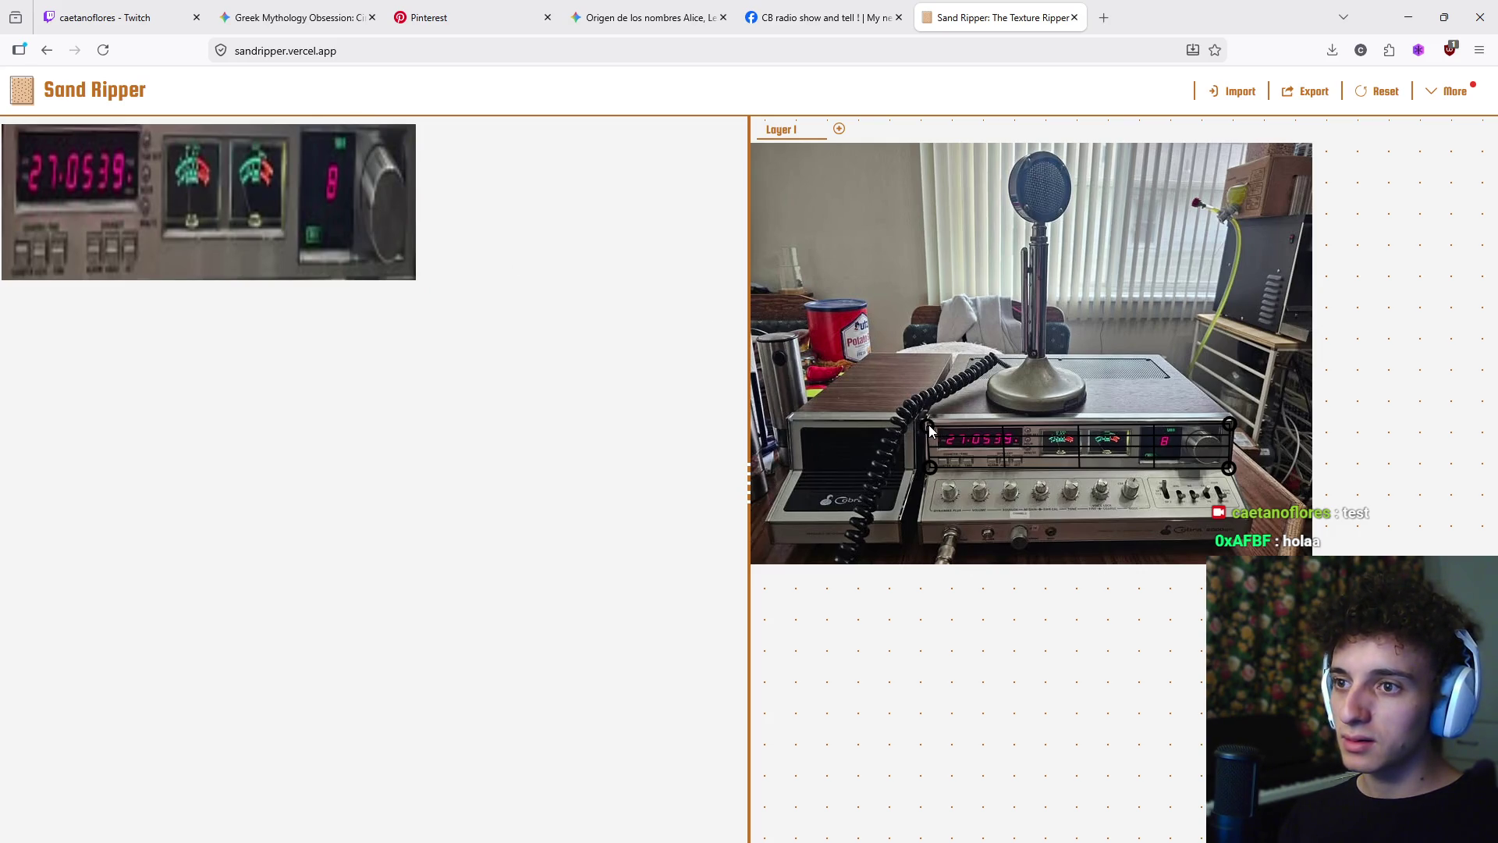
pyautogui.moveTo(929, 423); pyautogui.dragTo(929, 423)
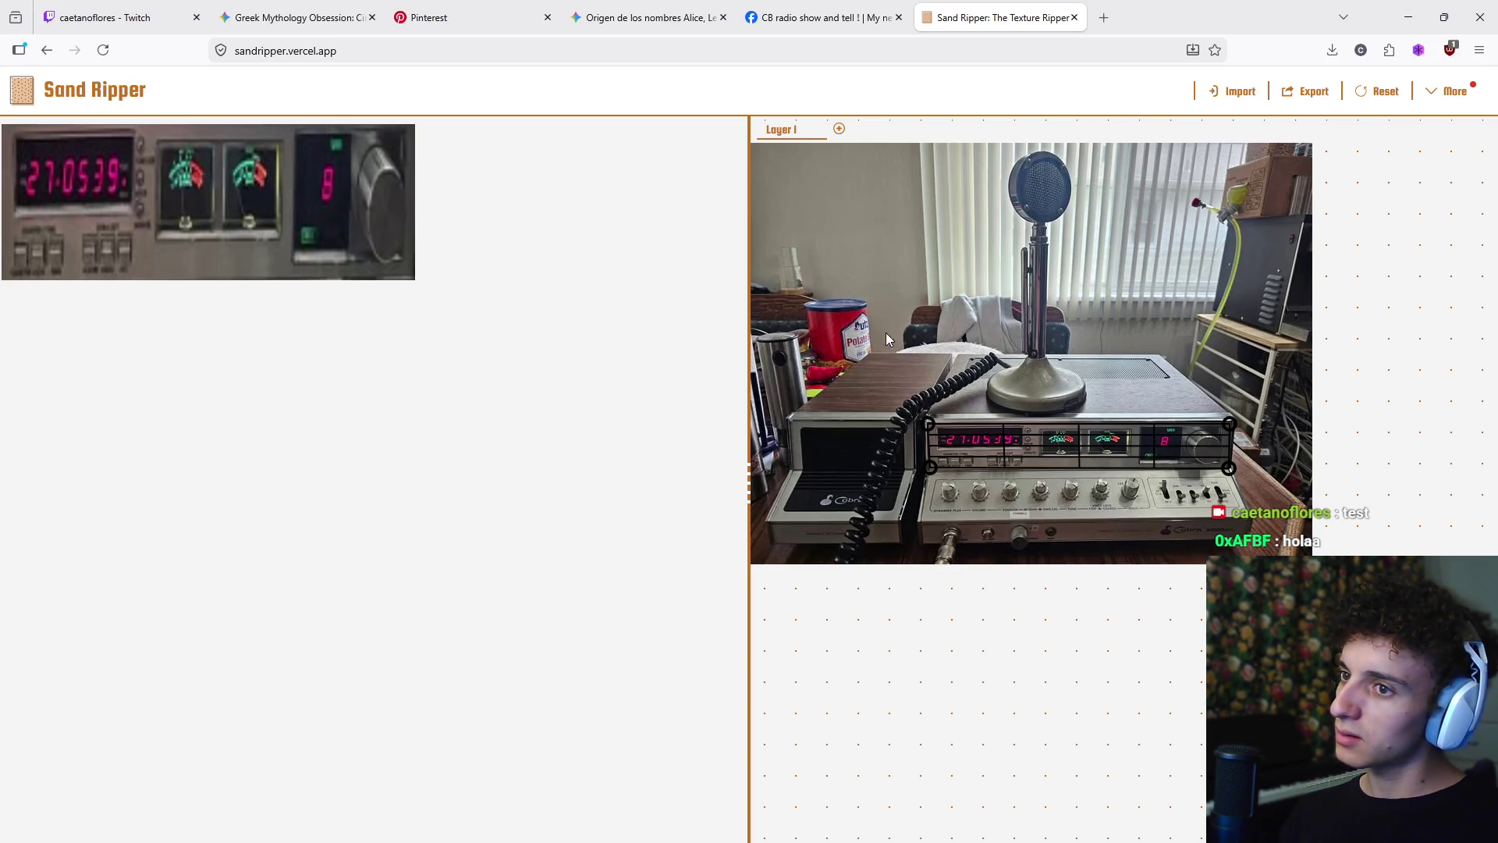
# - Add Layer 2 and place its four grid corners roughly around the radio's display
pyautogui.click(839, 128)
pyautogui.moveTo(763, 157)
pyautogui.mouseDown()
pyautogui.moveTo(795, 259)
pyautogui.moveTo(797, 417)
pyautogui.mouseUp()
pyautogui.moveTo(1299, 154); pyautogui.dragTo(1227, 419)
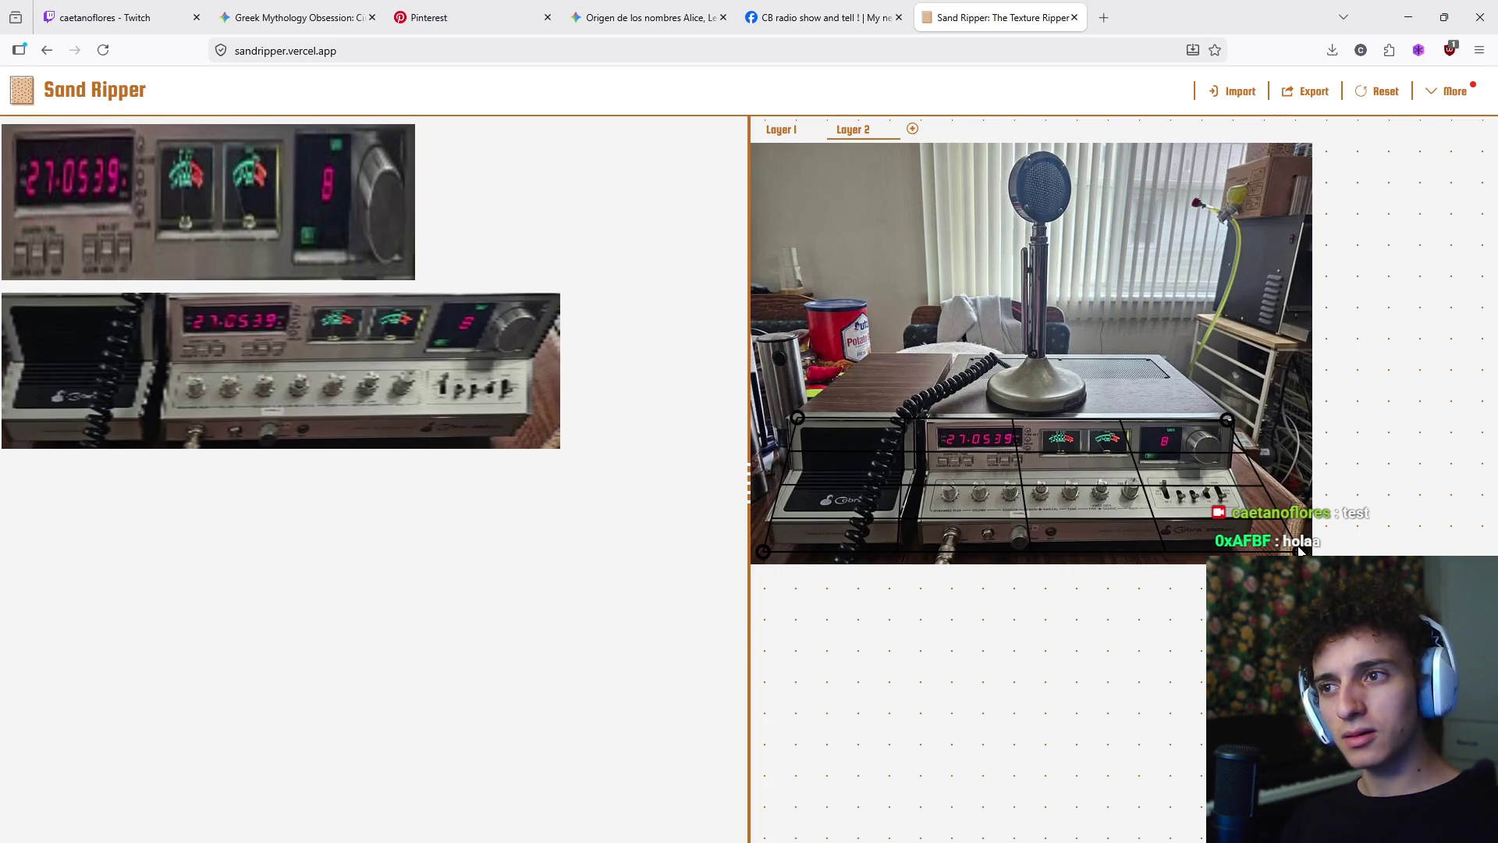
pyautogui.moveTo(1299, 550); pyautogui.dragTo(1228, 465)
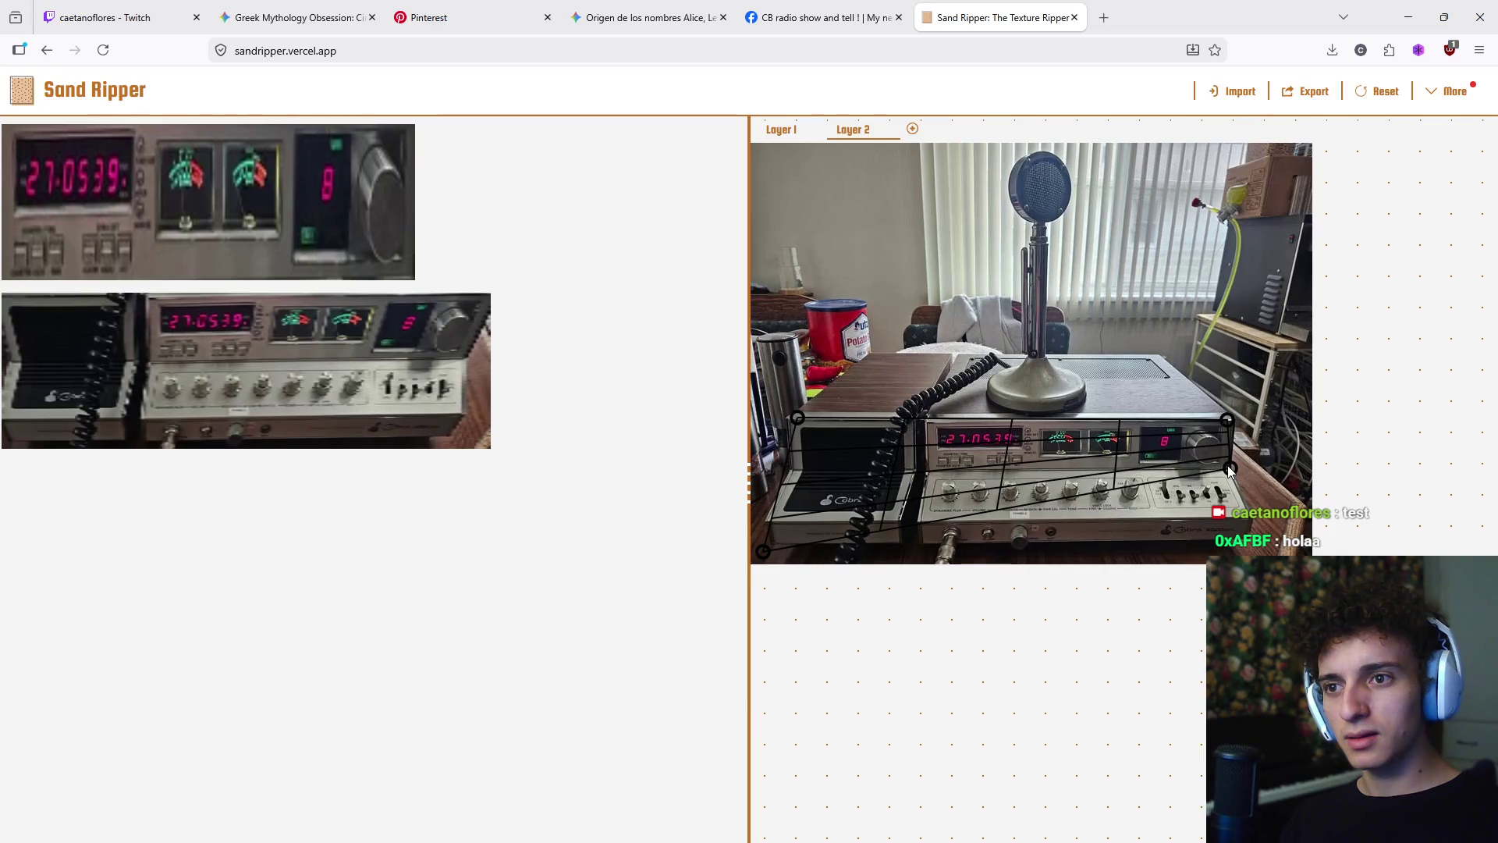
pyautogui.moveTo(807, 419); pyautogui.dragTo(925, 420)
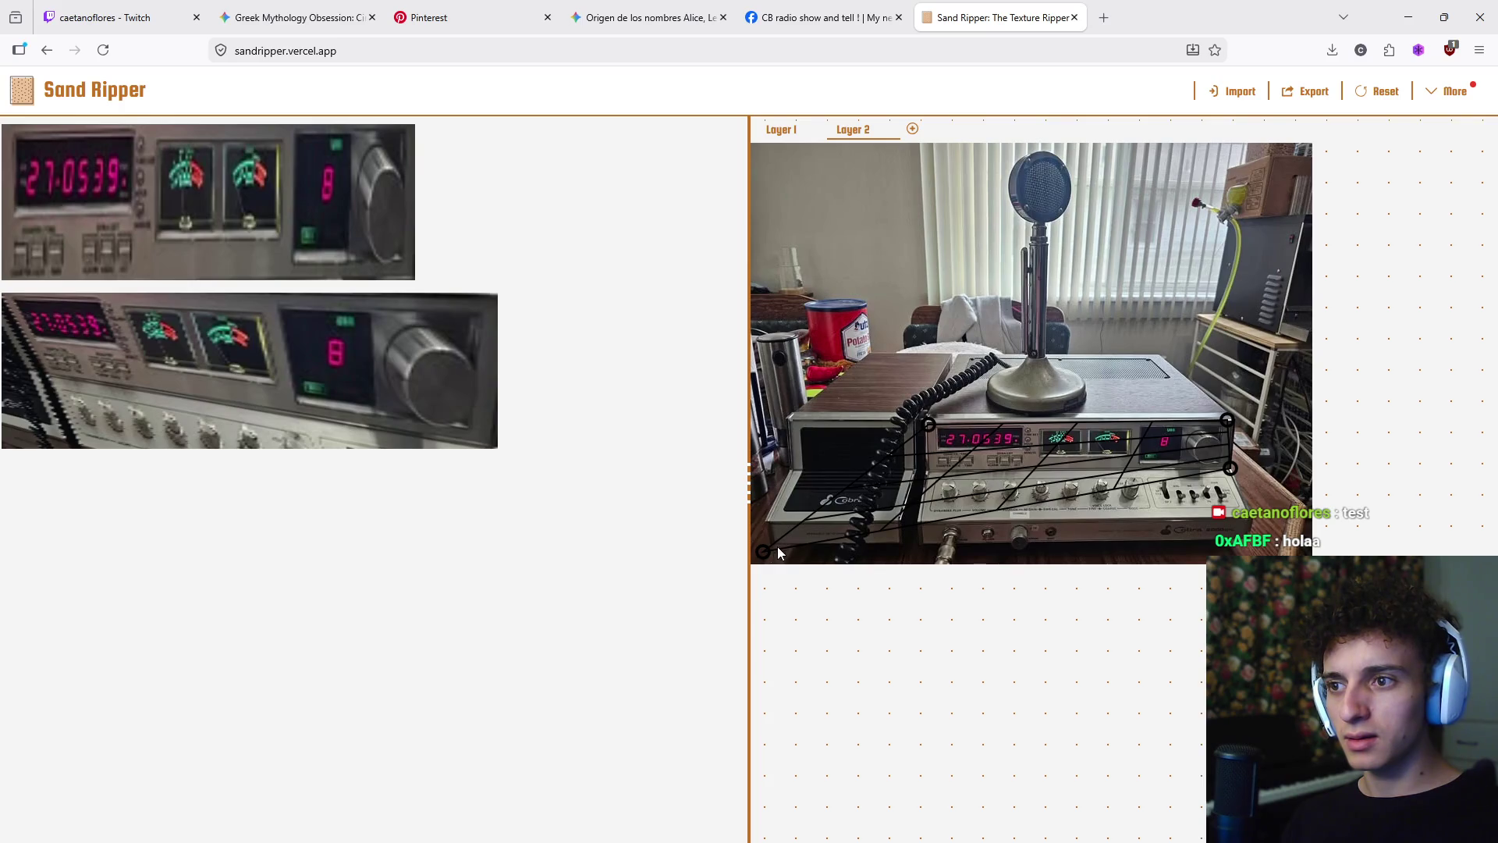
pyautogui.moveTo(784, 535); pyautogui.dragTo(929, 471)
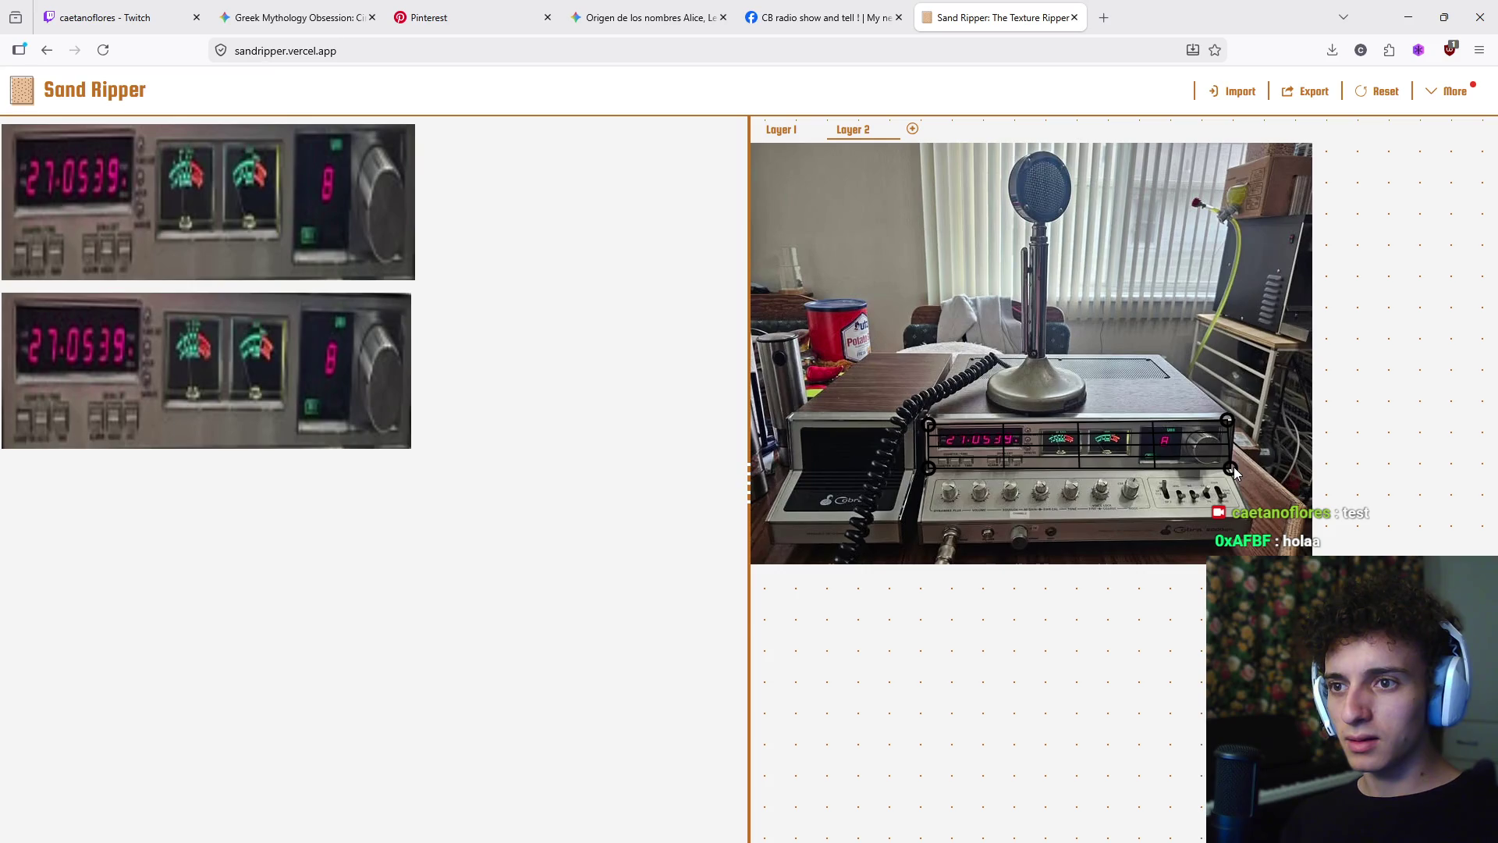
pyautogui.moveTo(1233, 467); pyautogui.dragTo(1229, 425)
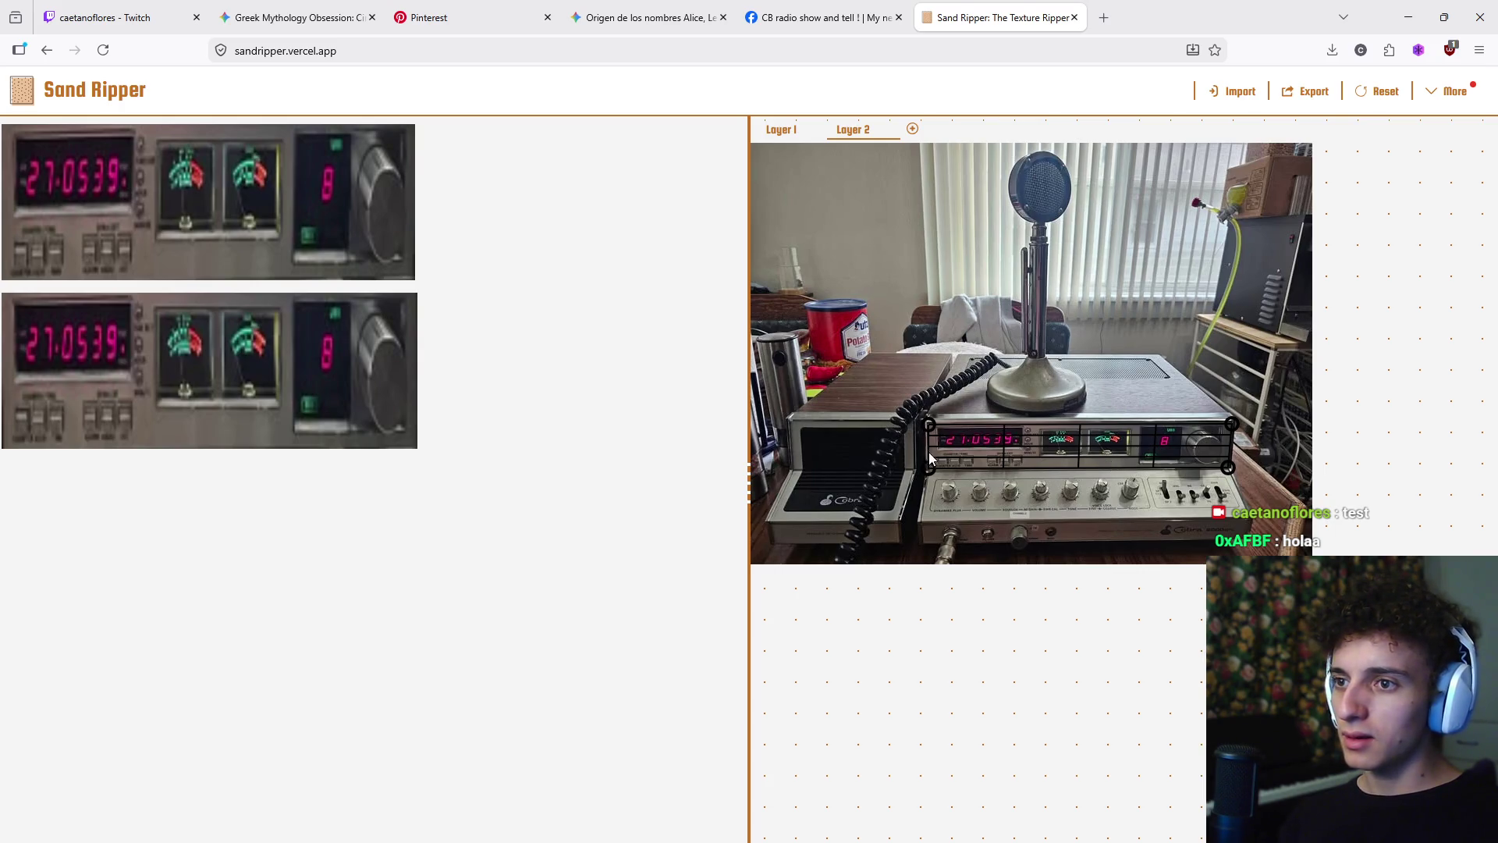
# - Lower all four corners so the Layer 2 grid frames the knob and switch row
pyautogui.moveTo(930, 457); pyautogui.dragTo(925, 515)
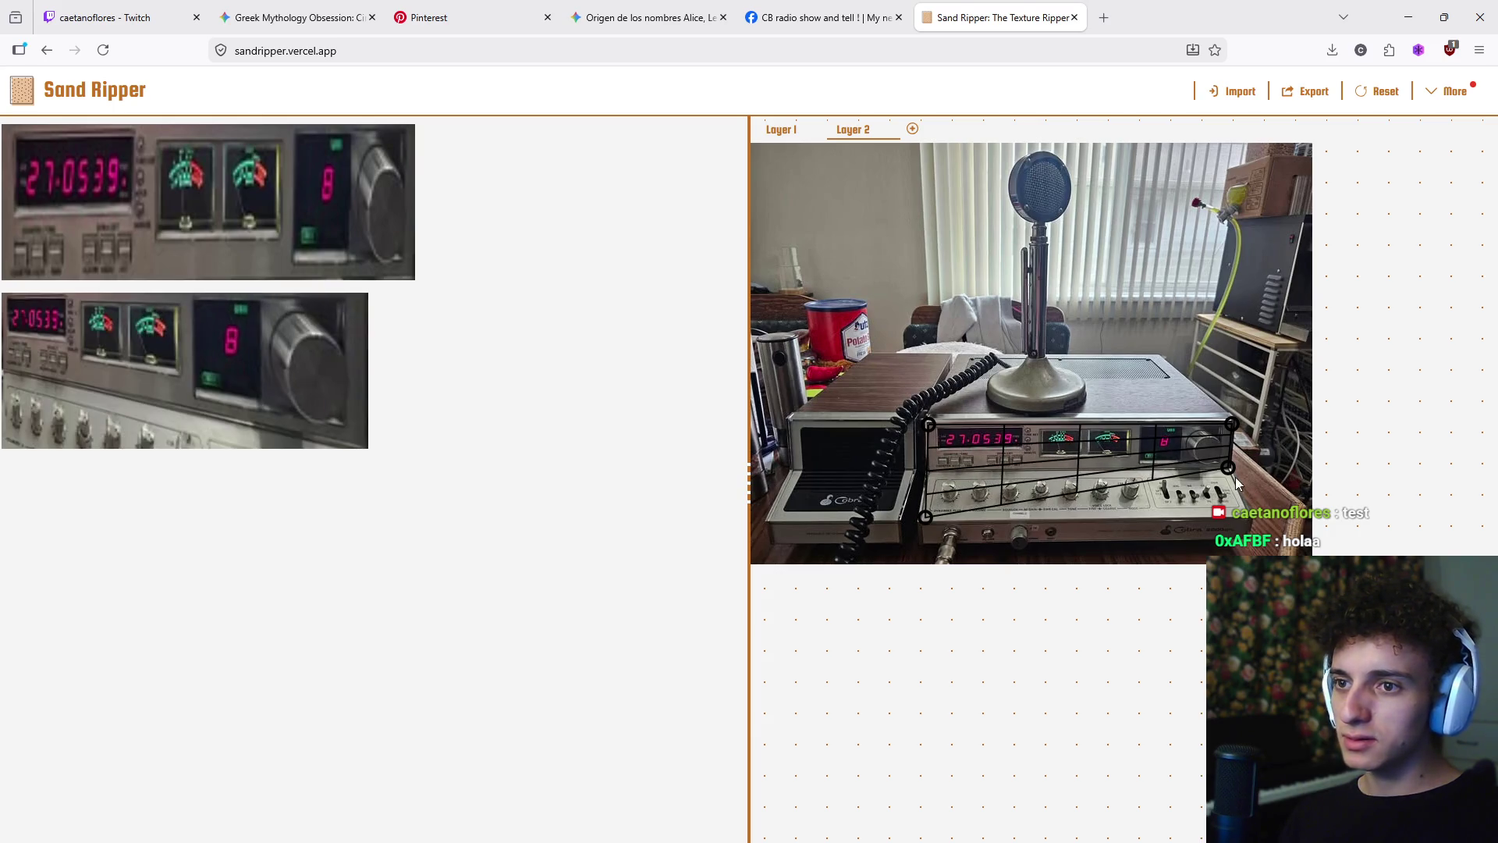
pyautogui.moveTo(1232, 471); pyautogui.dragTo(1240, 509)
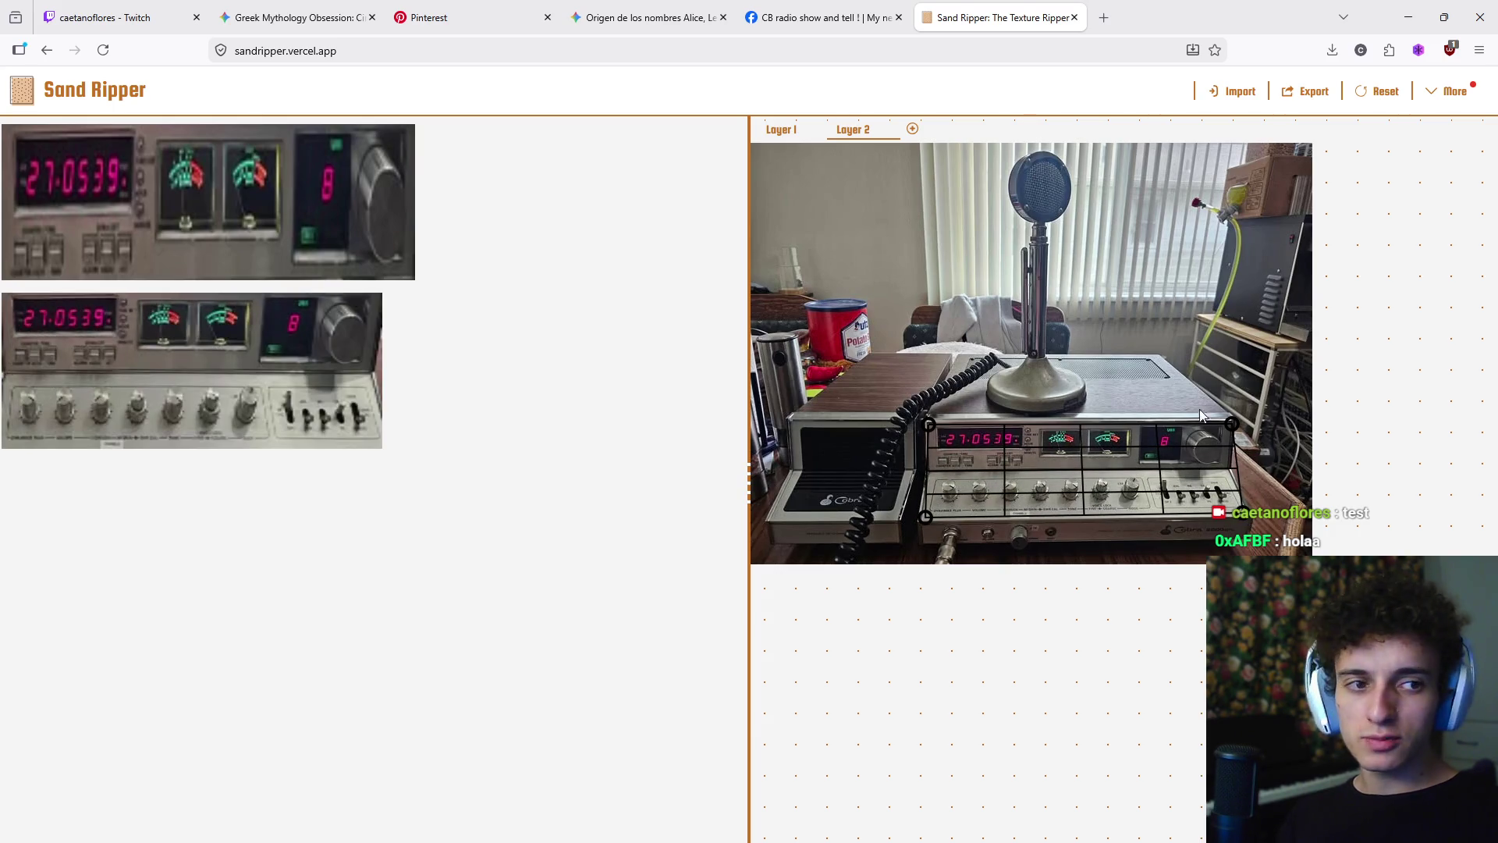
pyautogui.moveTo(924, 431); pyautogui.dragTo(935, 467)
pyautogui.moveTo(1231, 424); pyautogui.dragTo(1234, 468)
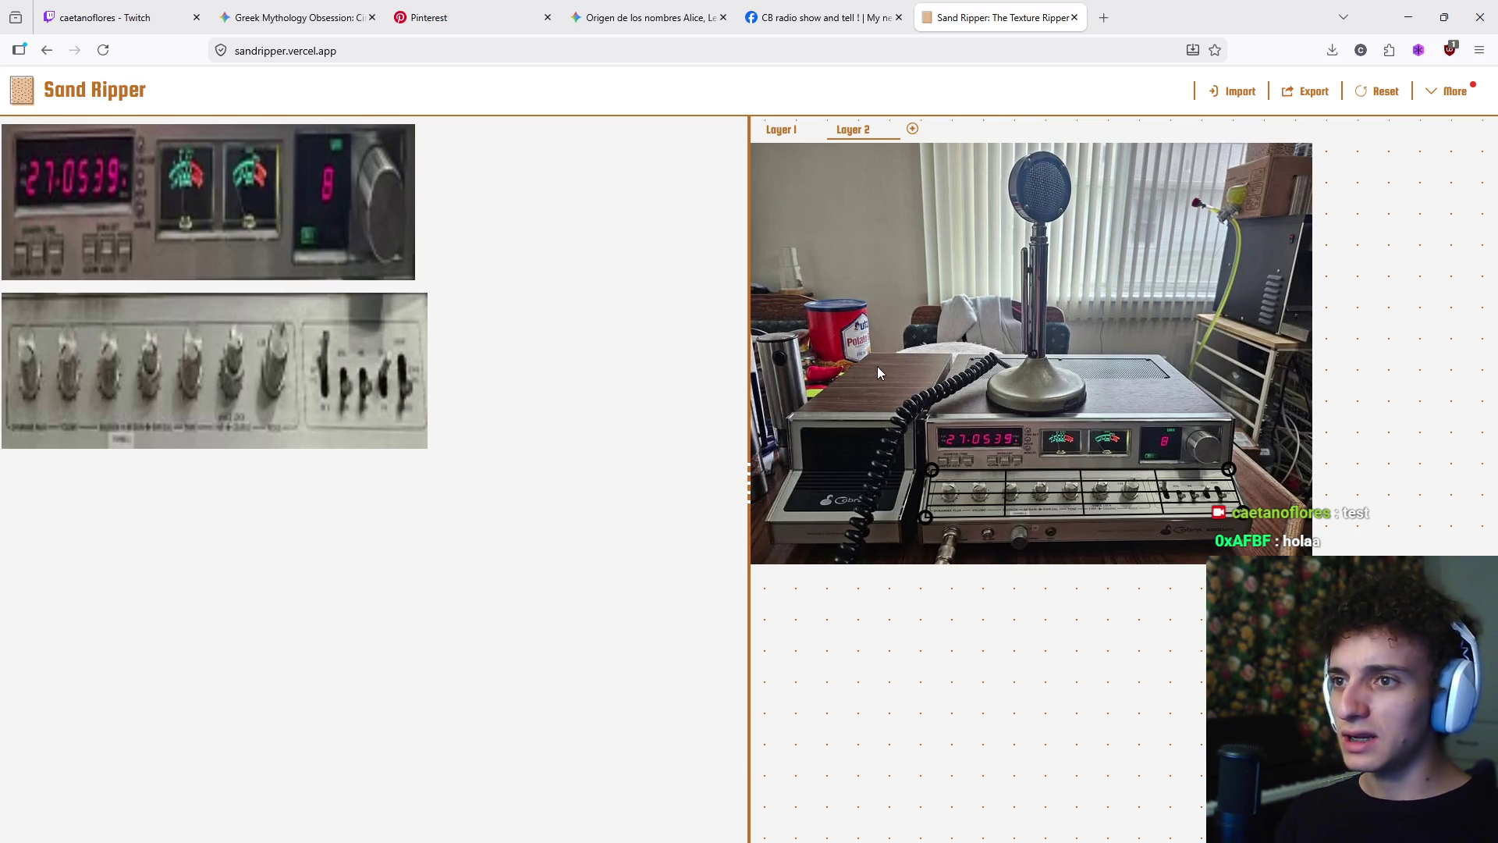
pyautogui.moveTo(22, 375)
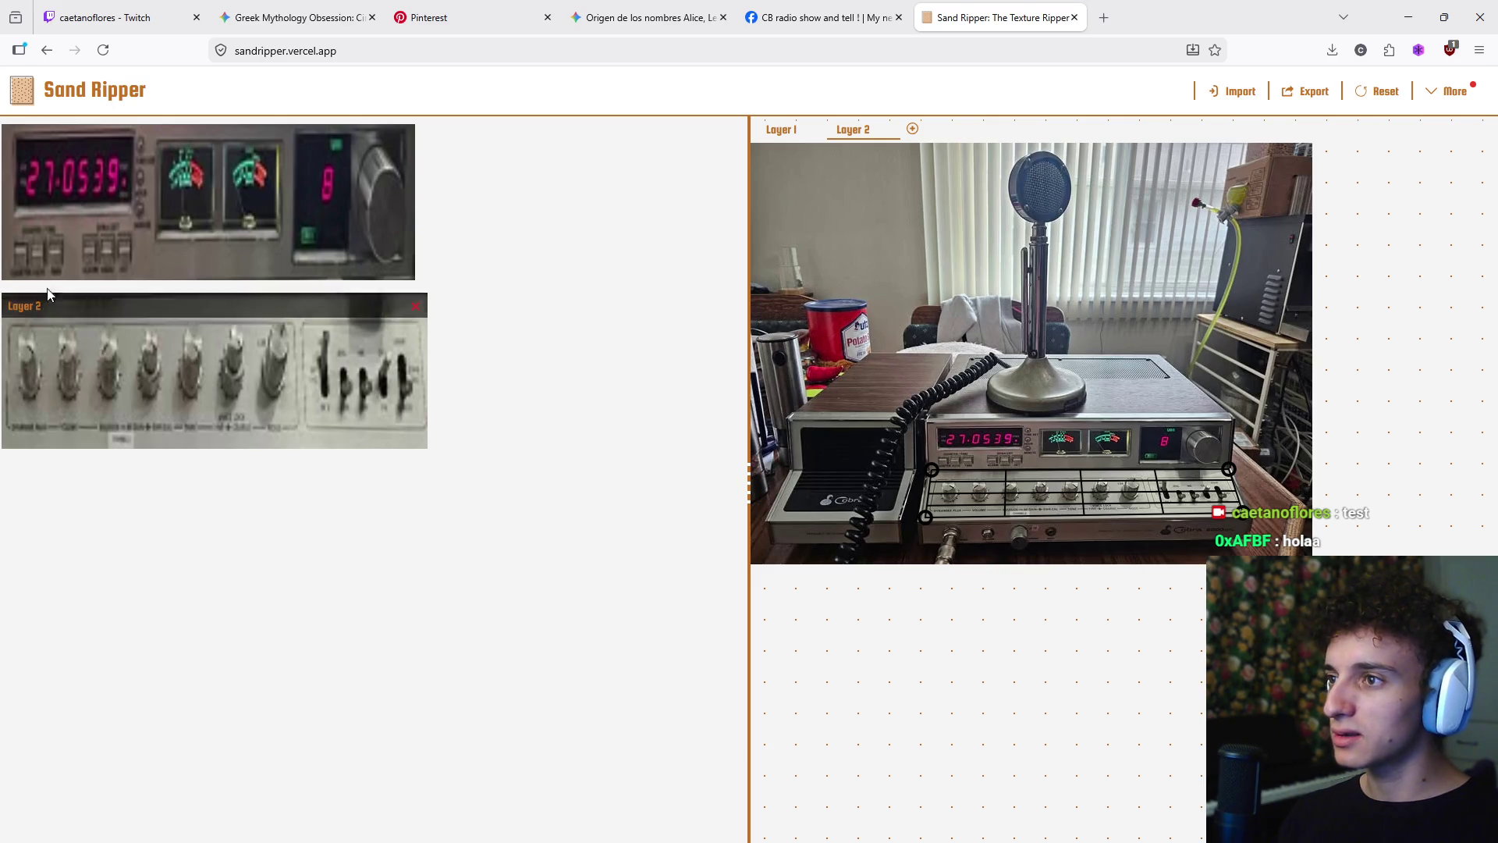
pyautogui.moveTo(377, 280)
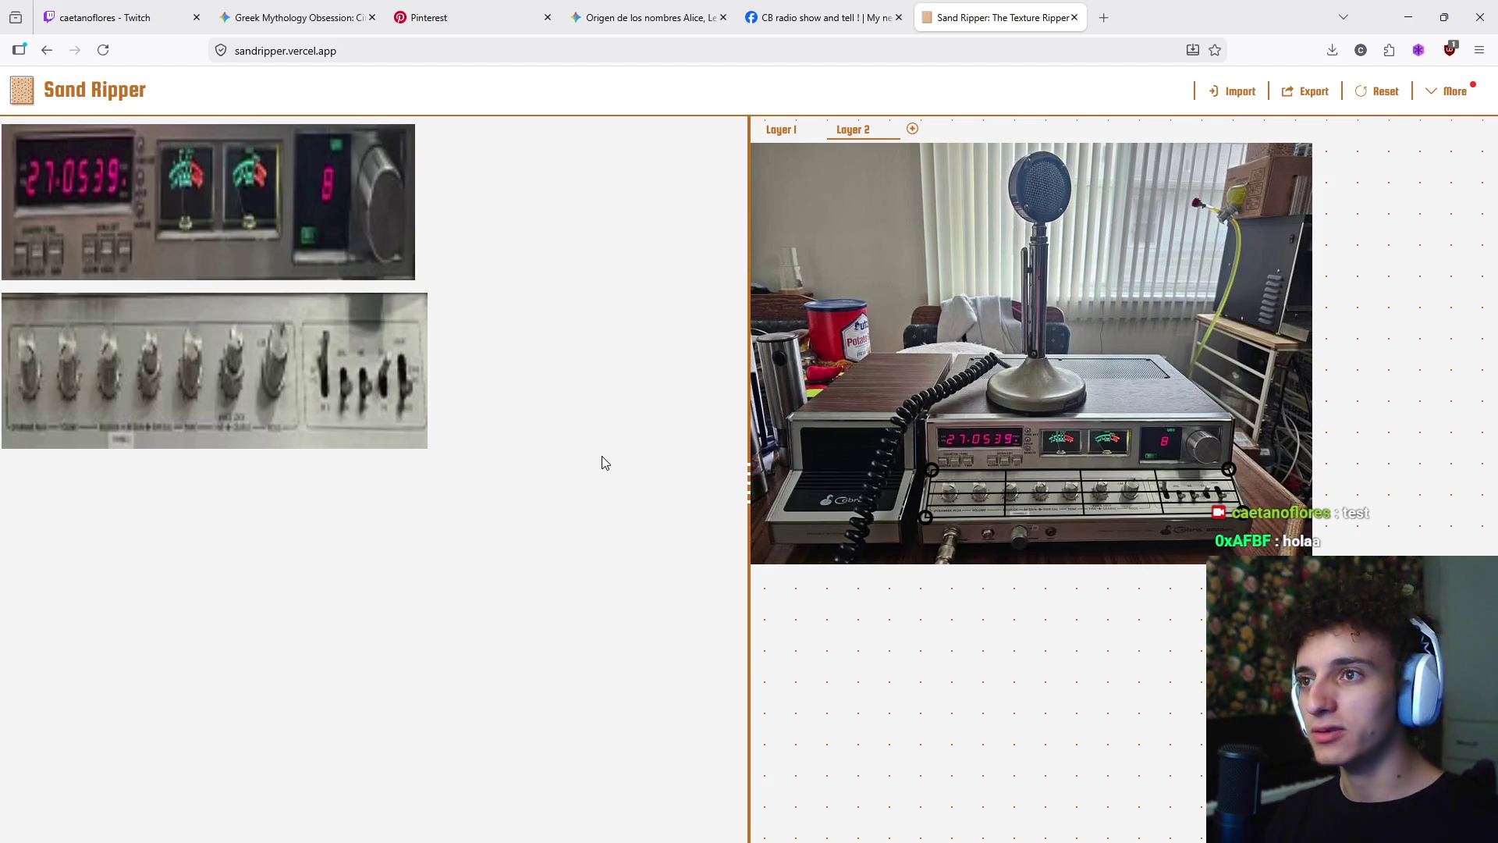
# - Return to the Facebook post and copy its CB radio photo
pyautogui.click(819, 17)
pyautogui.scroll(-8, 785, 394)
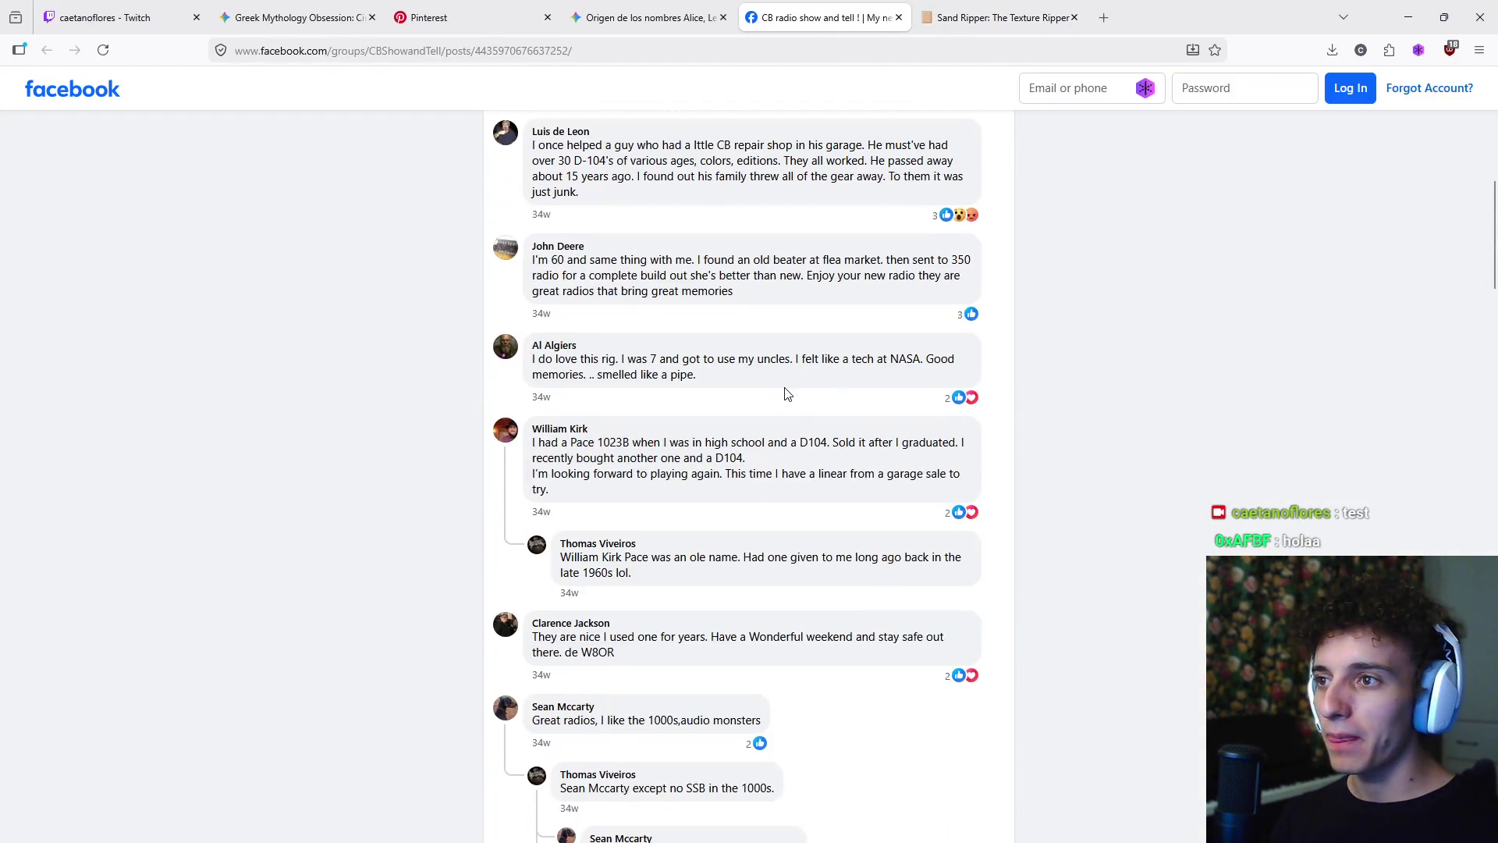
pyautogui.scroll(-5, 785, 394)
pyautogui.scroll(15, 802, 407)
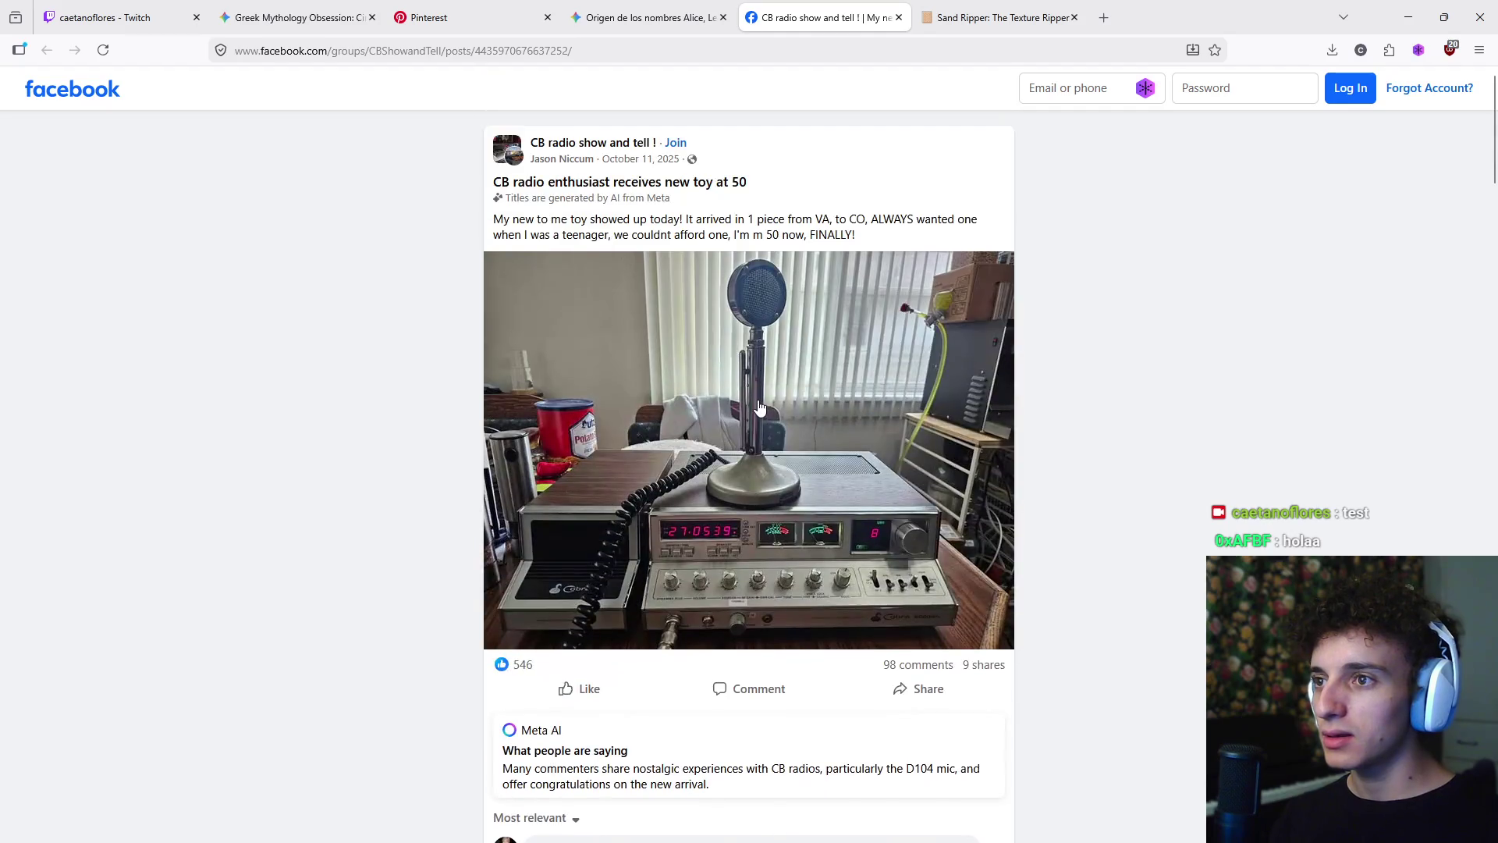
pyautogui.click(531, 16)
pyautogui.click(626, 8)
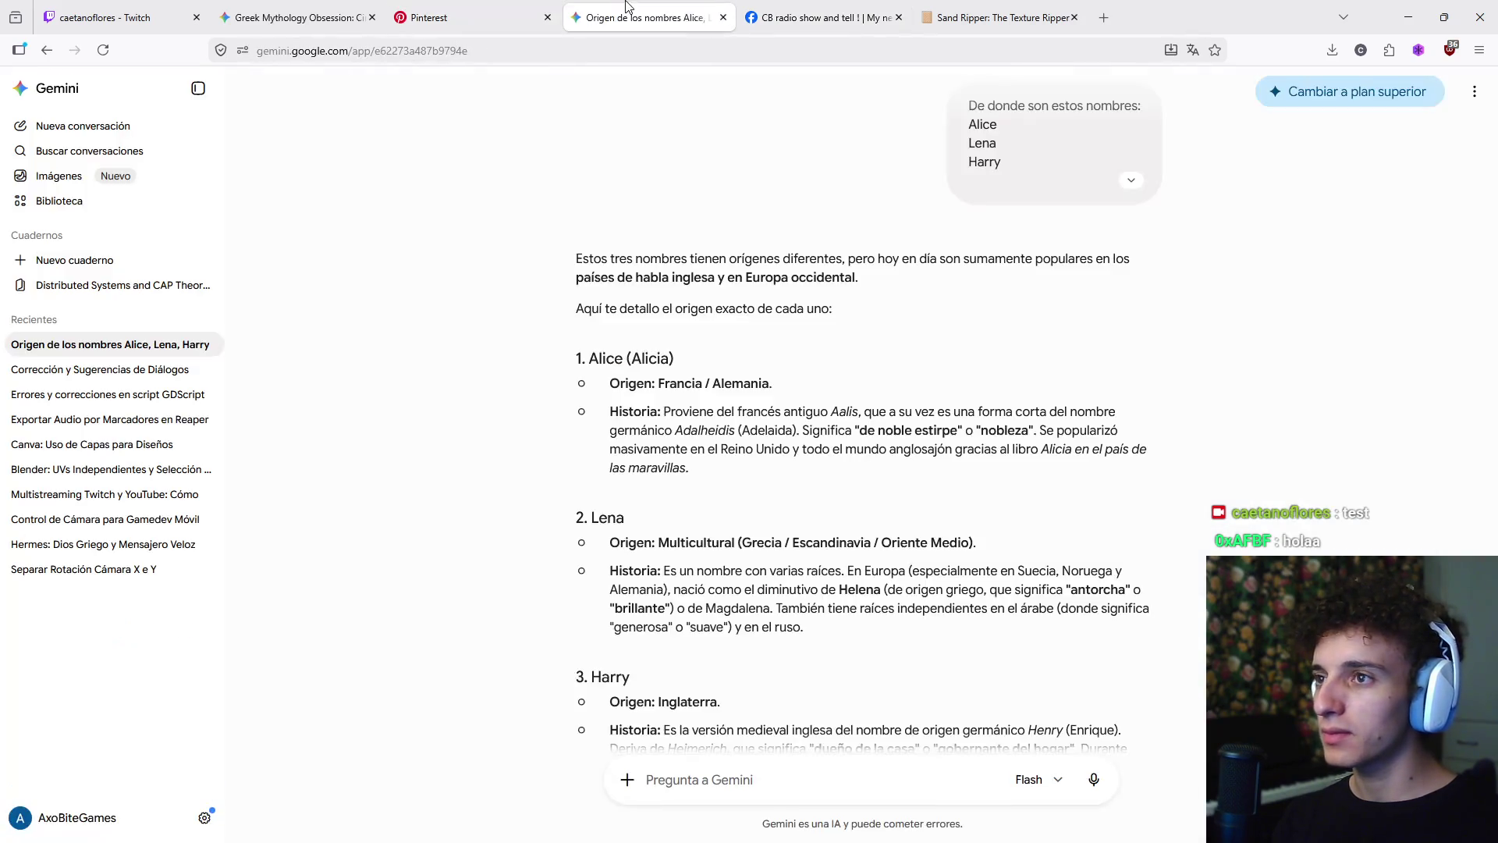
pyautogui.click(767, 6)
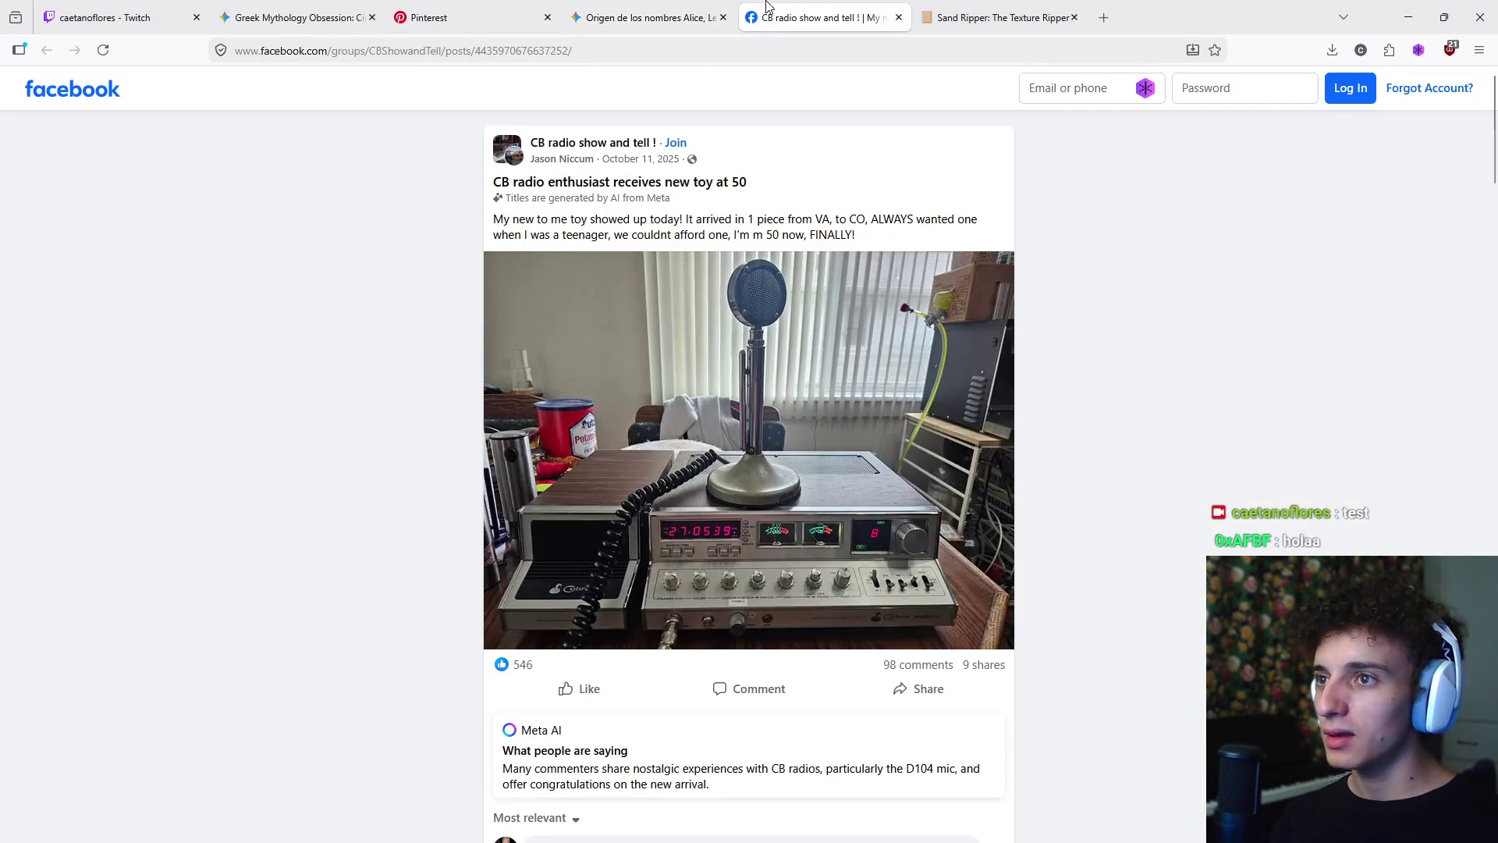
pyautogui.rightClick(794, 465)
pyautogui.click(847, 320)
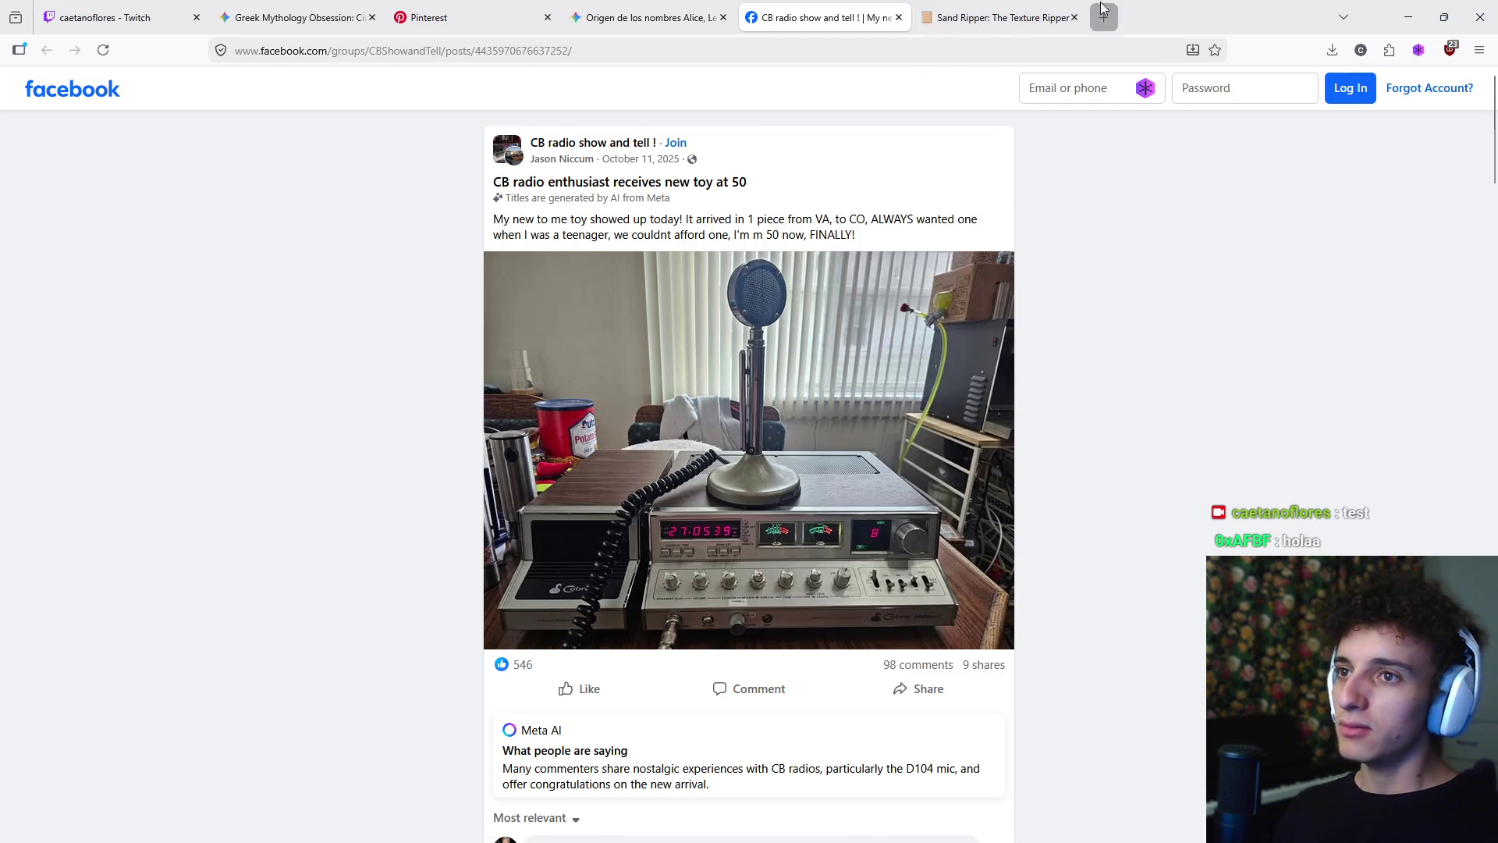
# - Search 'lens' in a new tab and start a Google Lens image search
pyautogui.hotkey('ctrl', 't')
pyautogui.write('lens')
pyautogui.press('Return')
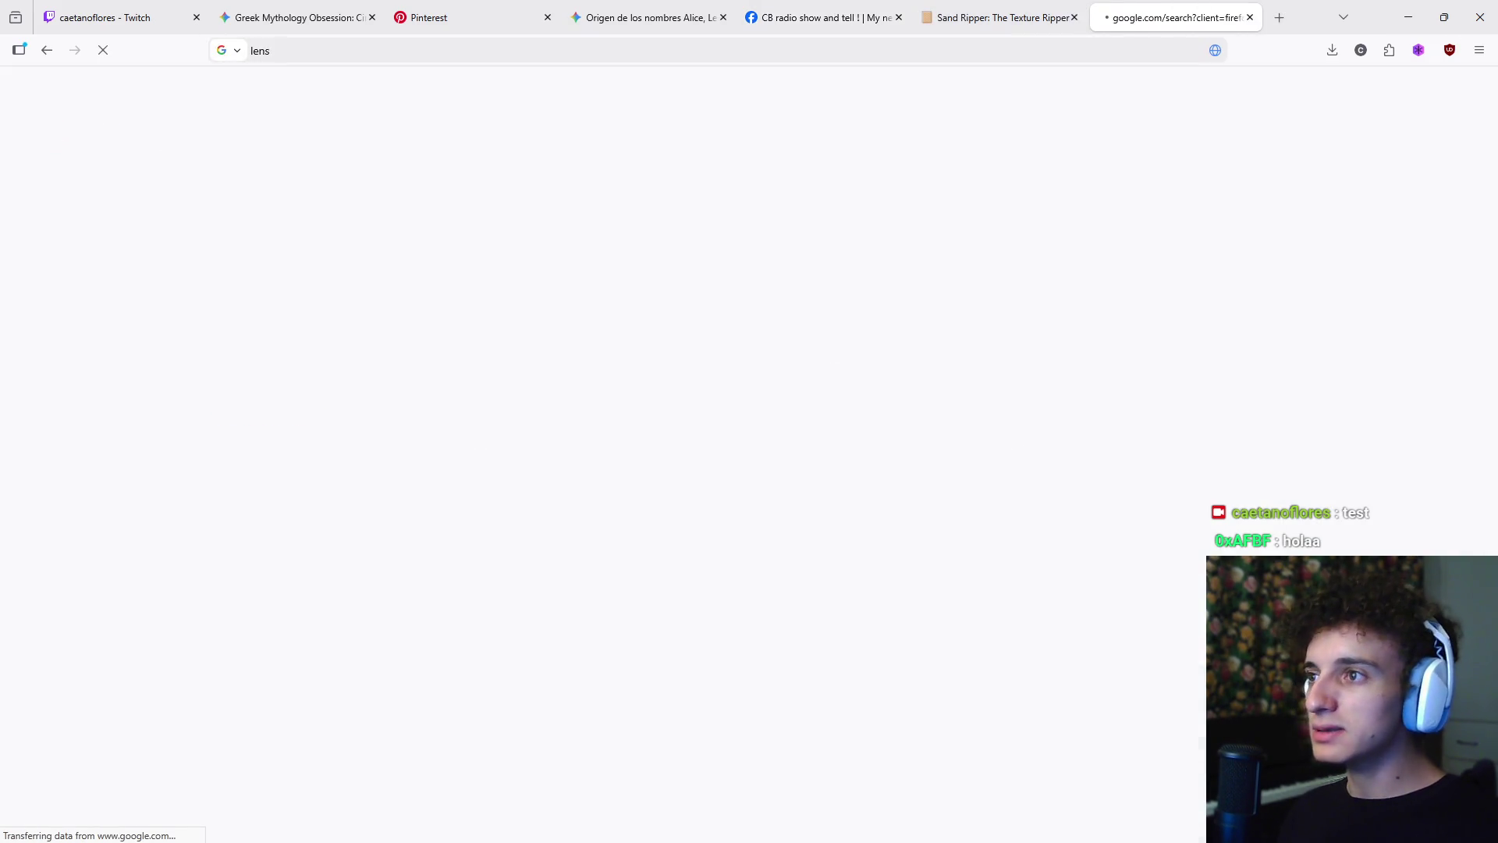
pyautogui.click(279, 248)
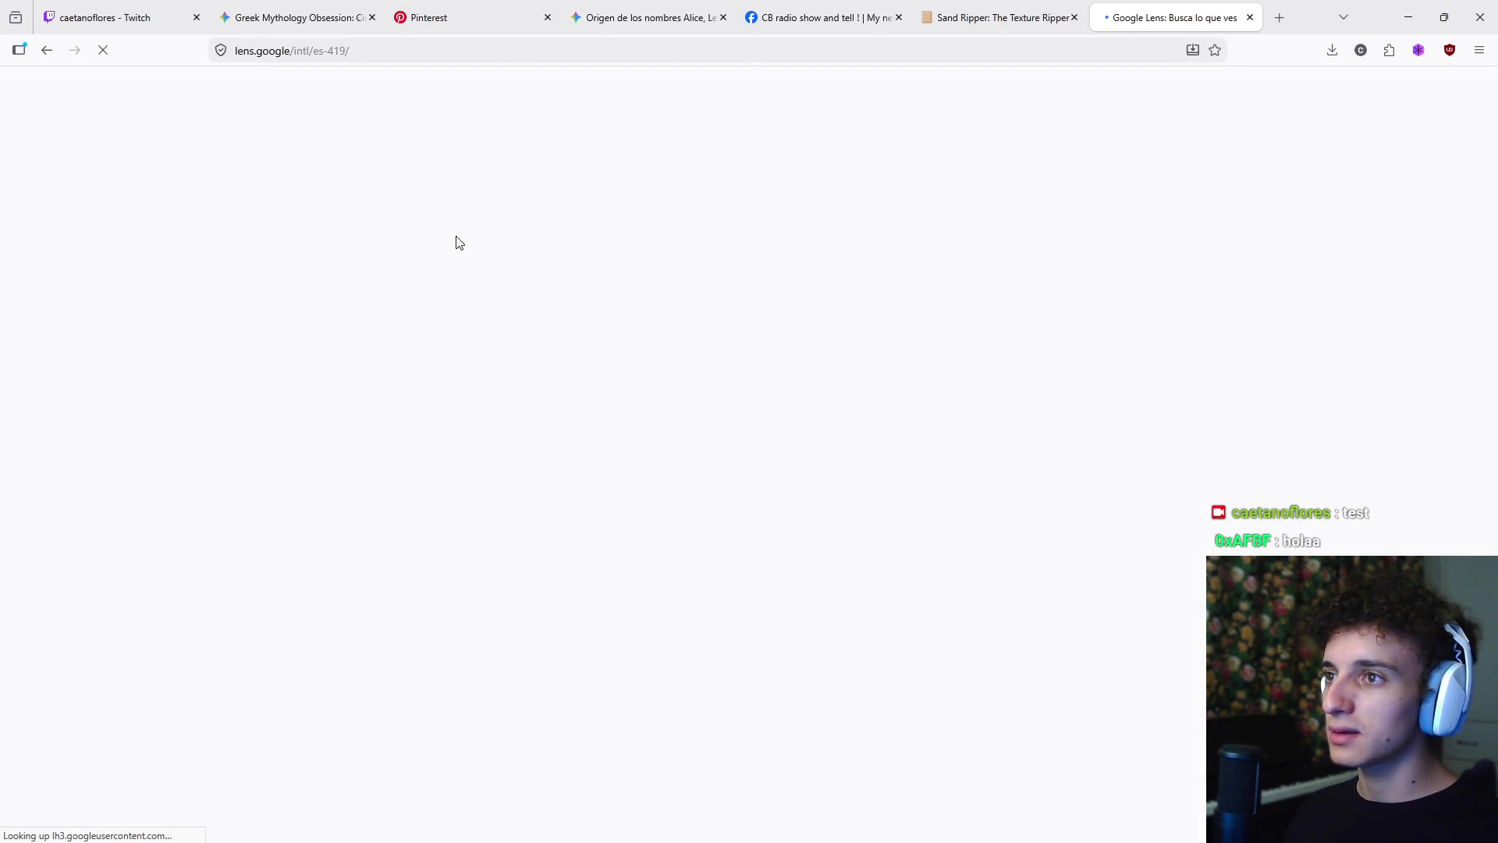
pyautogui.click(47, 51)
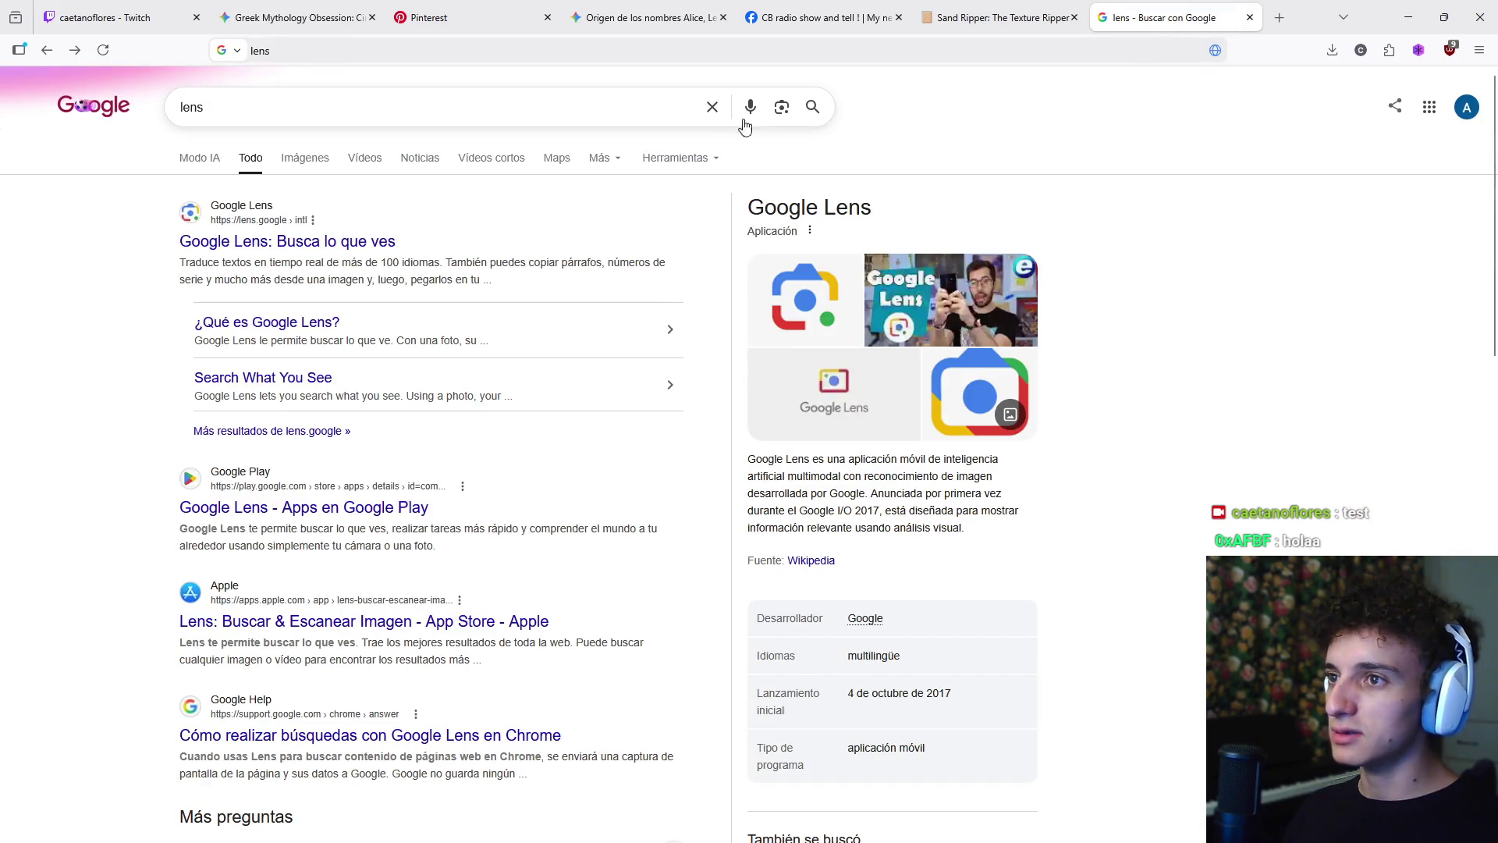
pyautogui.click(782, 108)
# - Paste the radio photo into Google Lens and browse its visual matches
pyautogui.hotkey('ctrl', 'v')
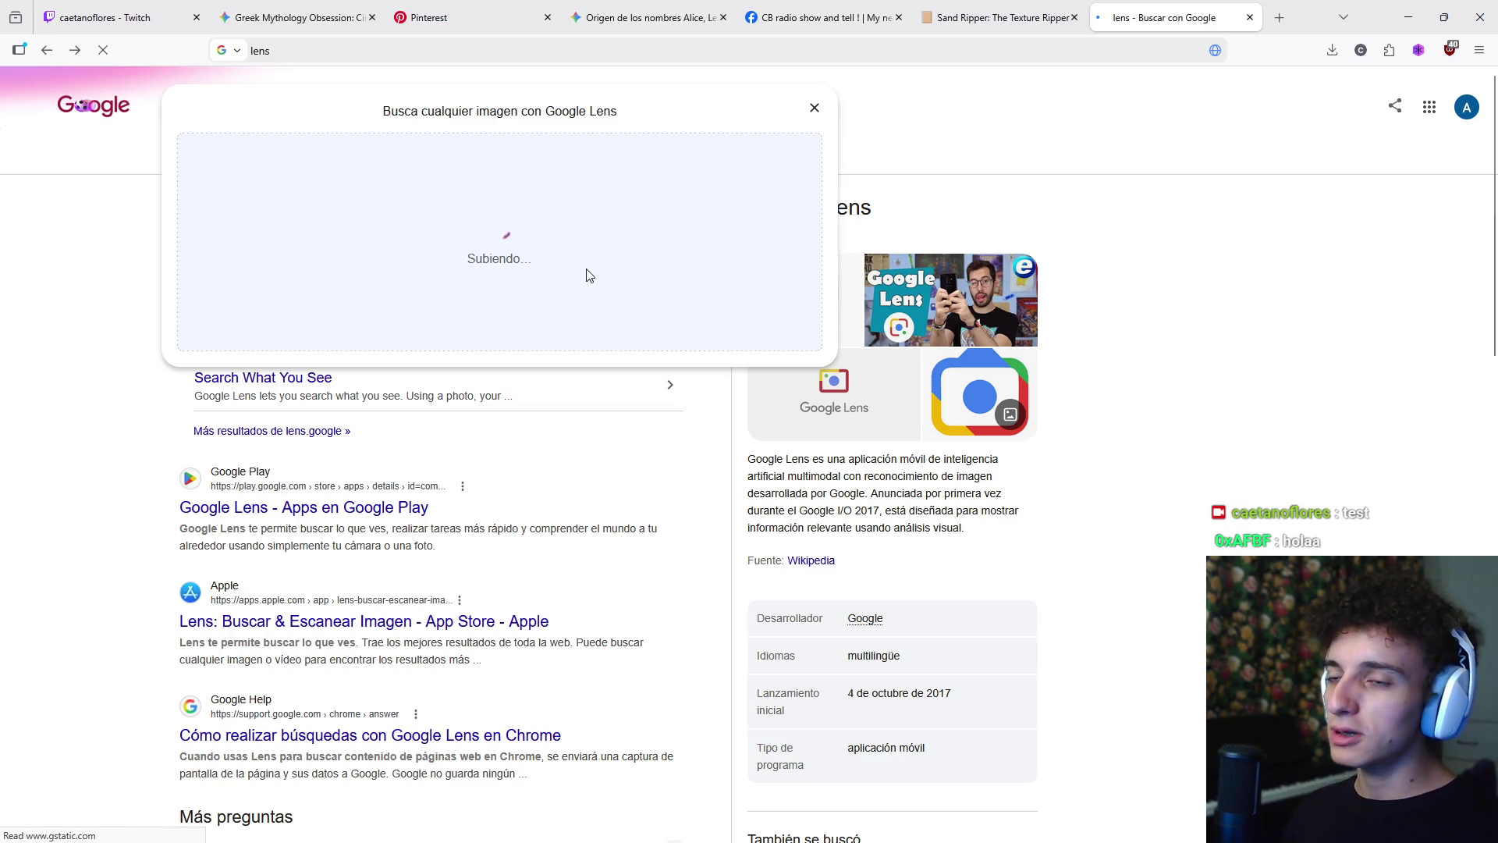
pyautogui.scroll(-3, 852, 293)
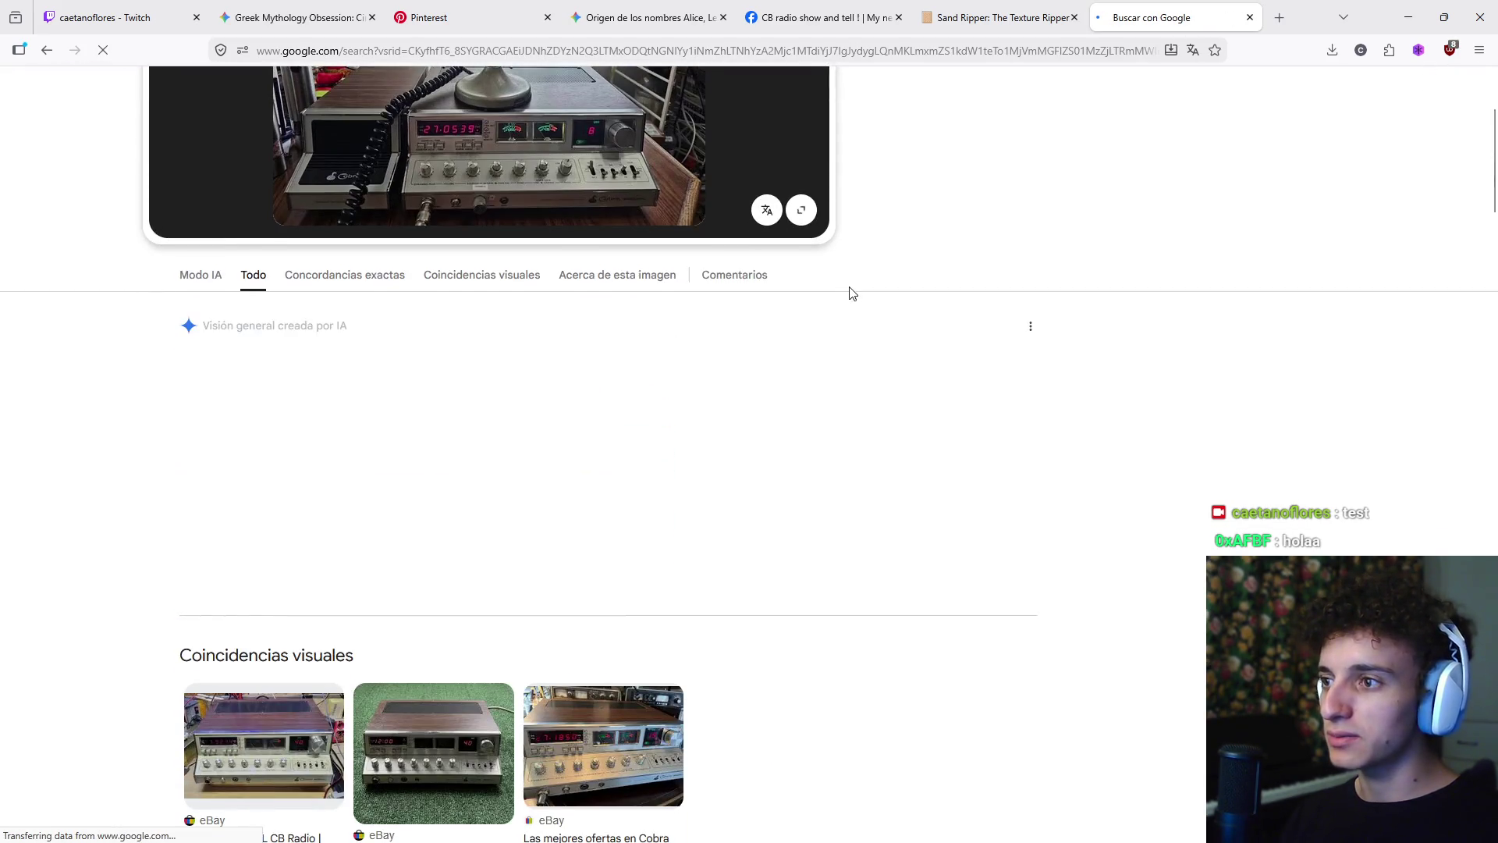
pyautogui.scroll(3, 852, 292)
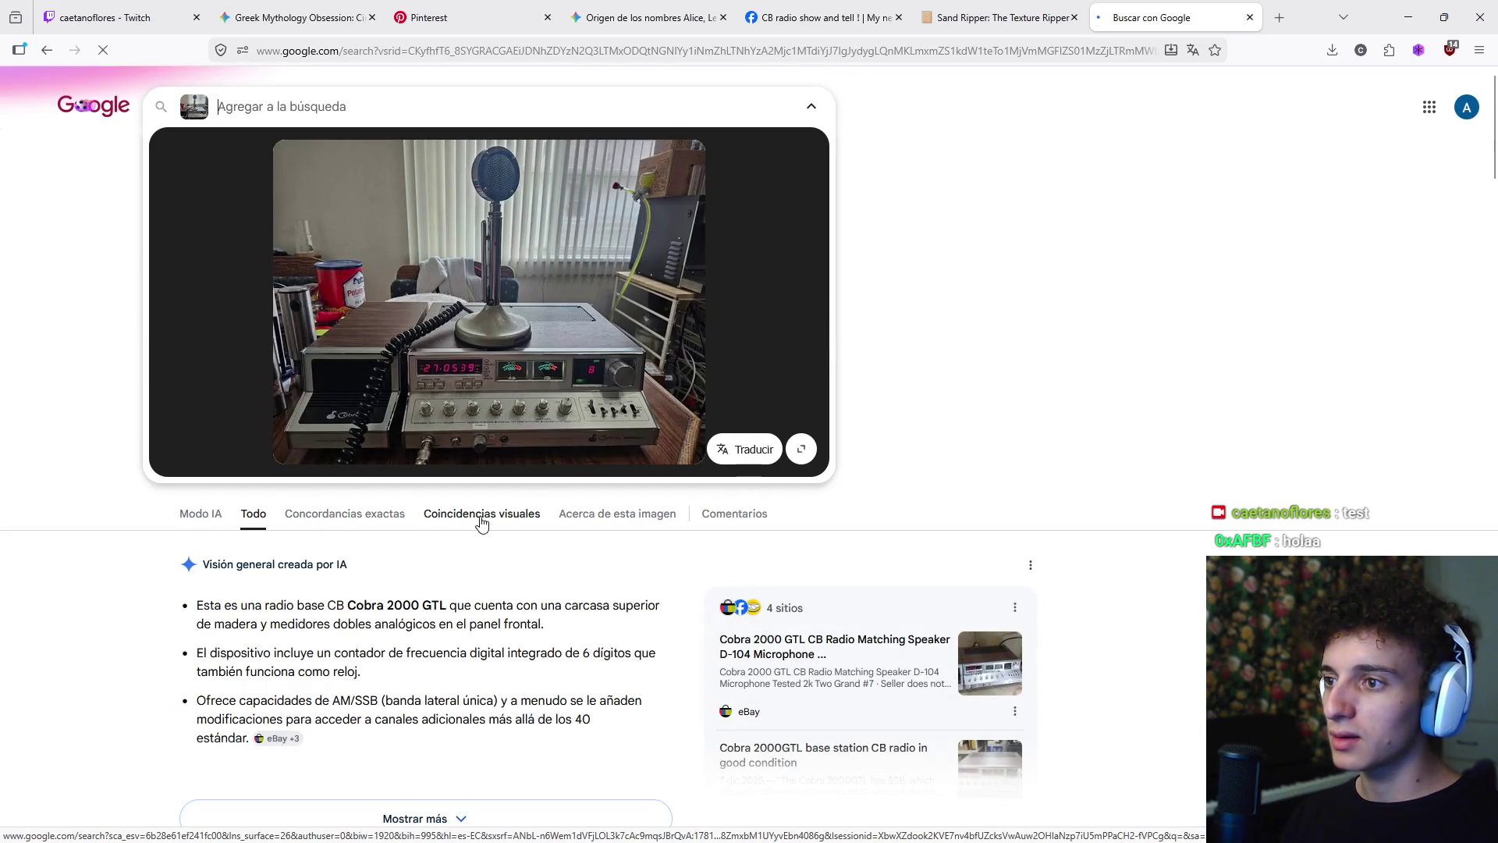
pyautogui.click(384, 515)
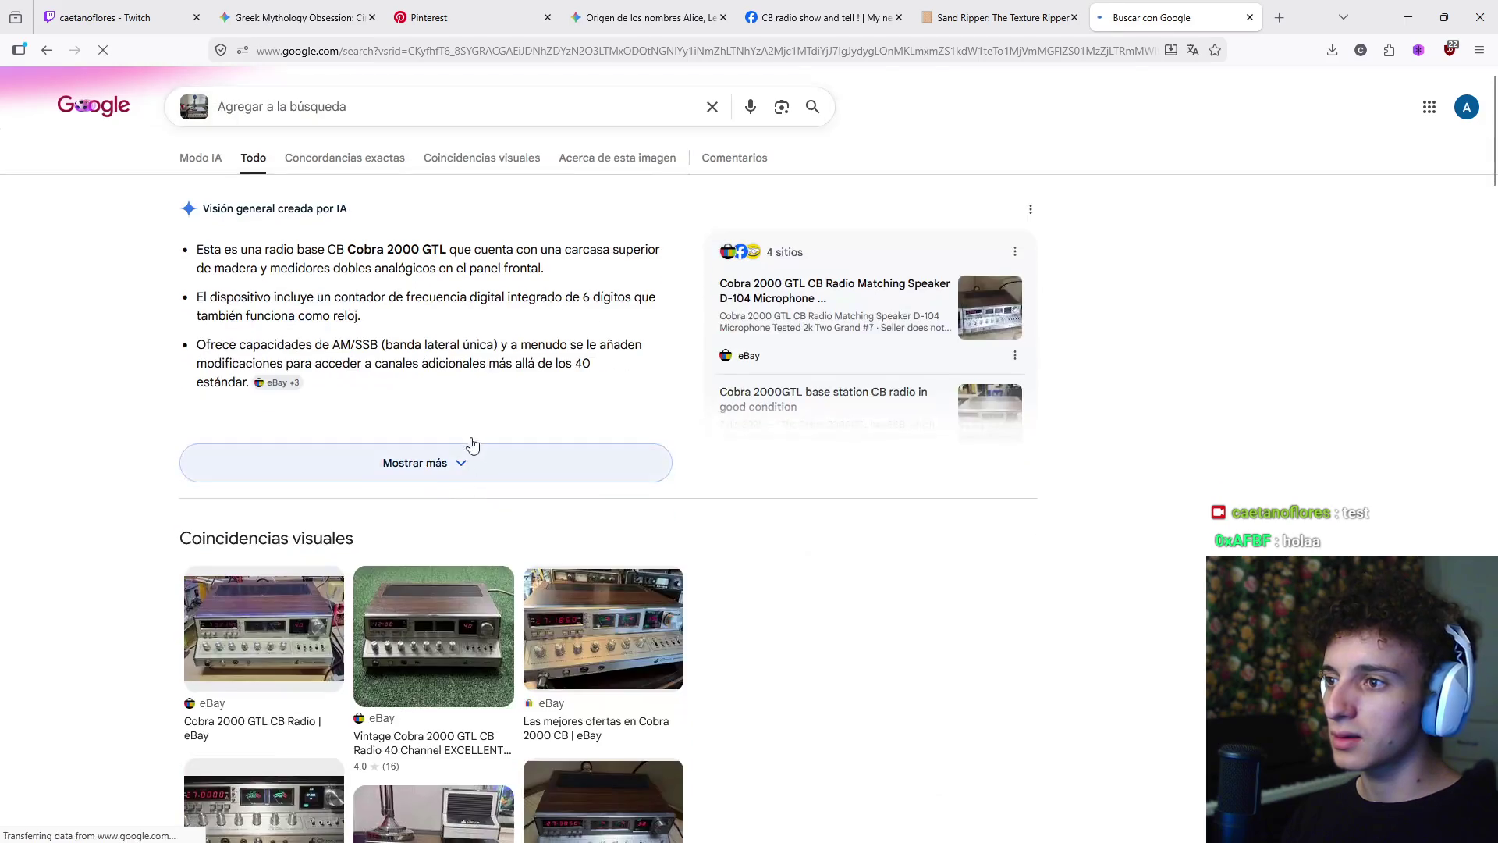
pyautogui.click(484, 158)
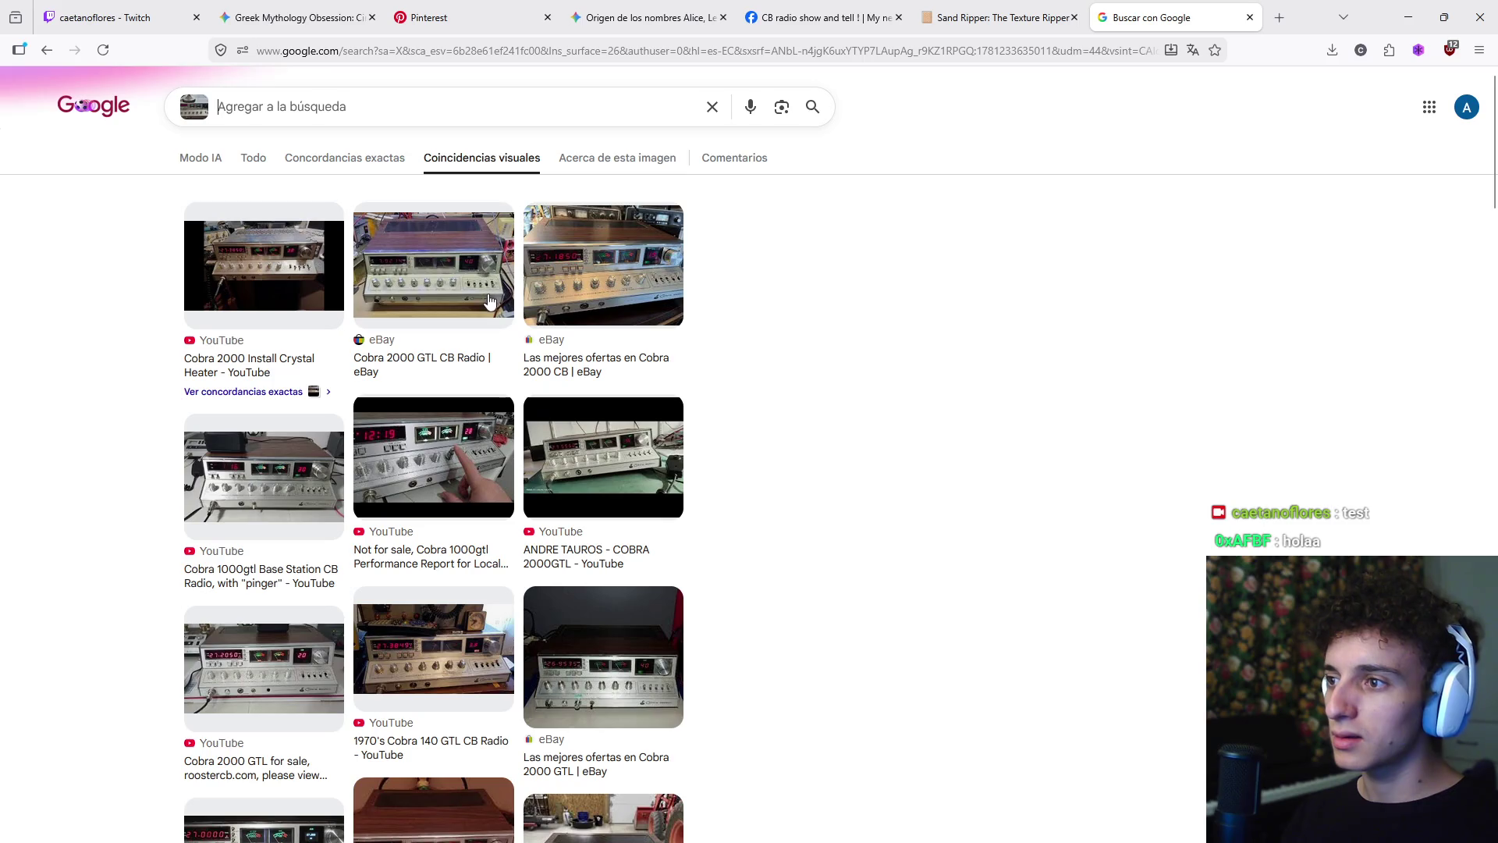
pyautogui.scroll(-3, 515, 328)
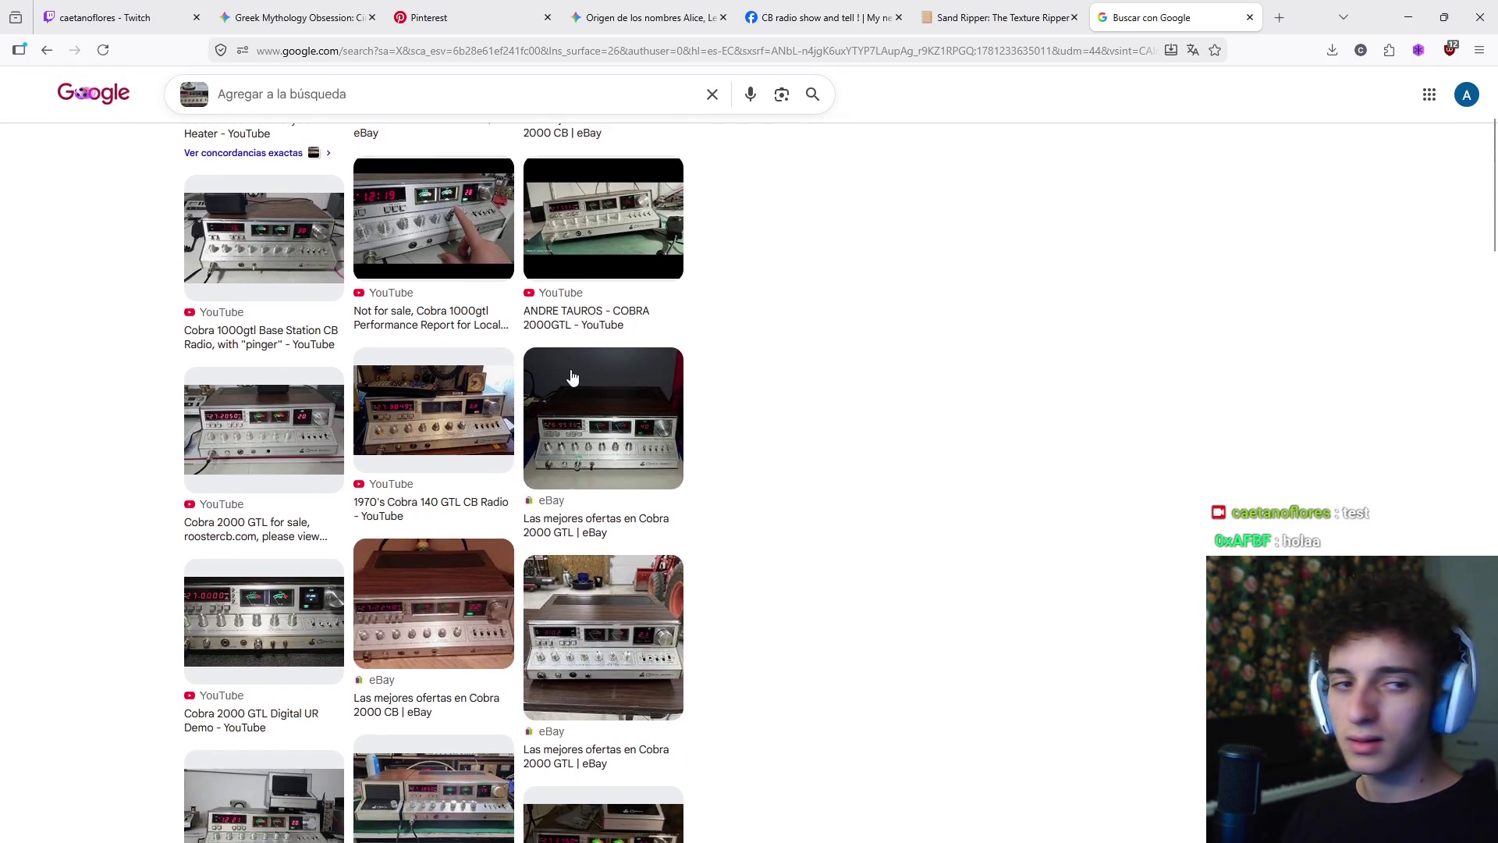
pyautogui.scroll(-4, 578, 382)
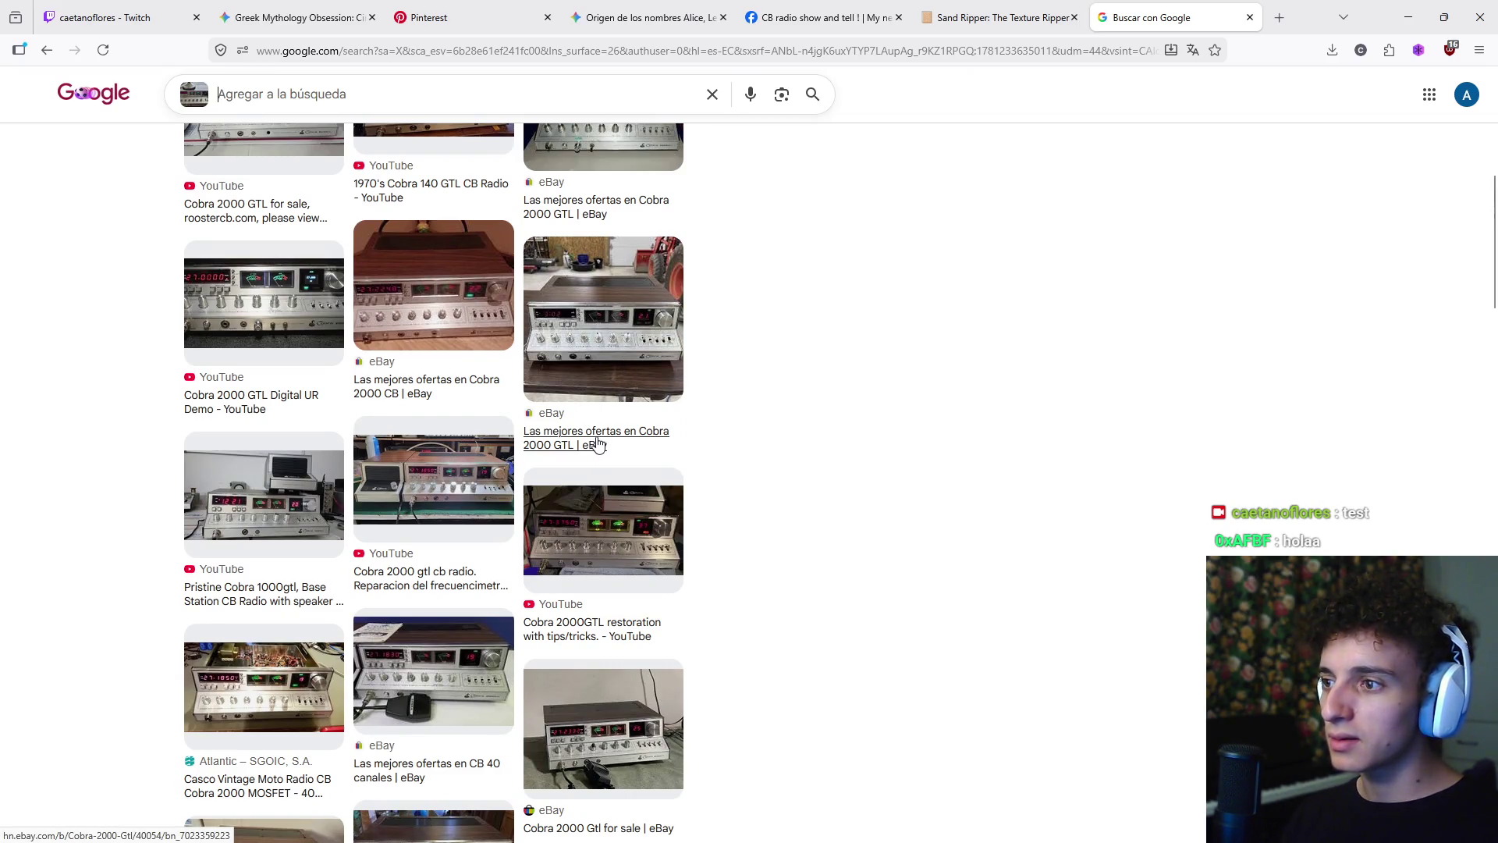
pyautogui.scroll(-4, 653, 437)
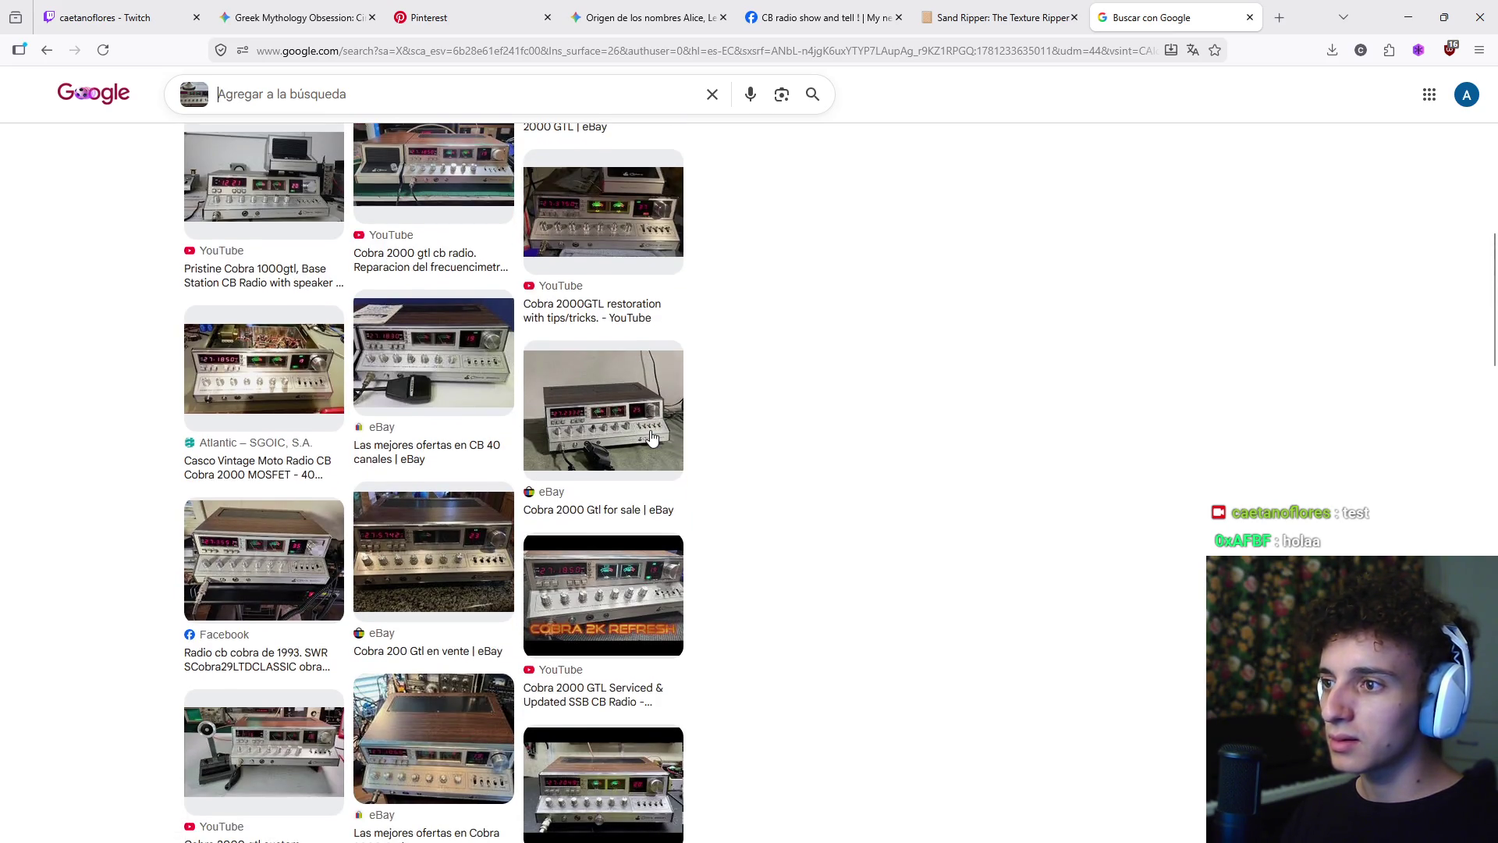
pyautogui.scroll(-3, 652, 437)
pyautogui.scroll(-1, 657, 446)
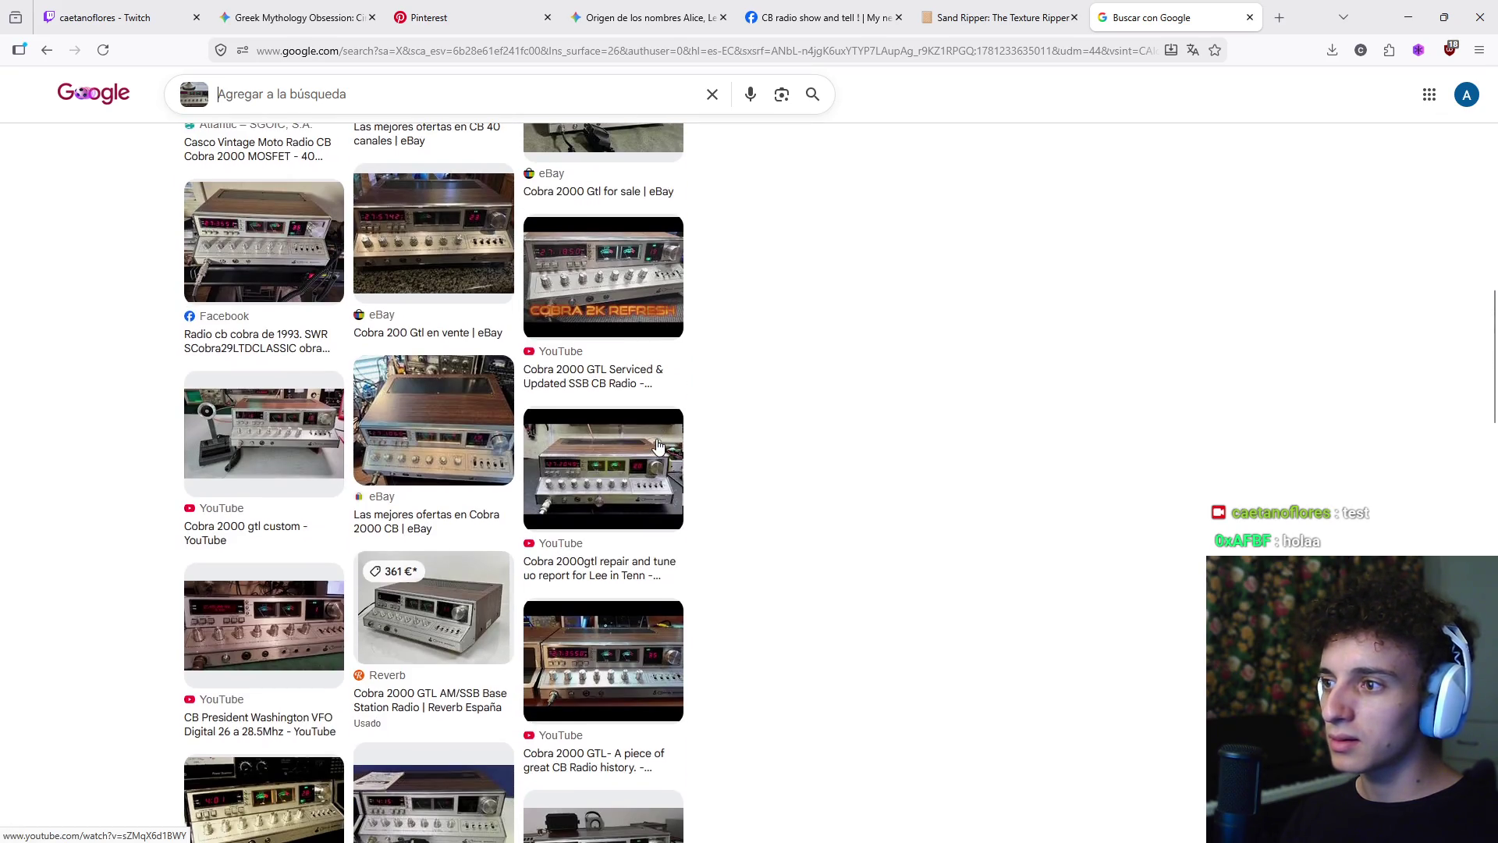
# - Open the 'Cobra 2000 gtl custom' preview, use its image link options and scroll the panel
pyautogui.click(279, 480)
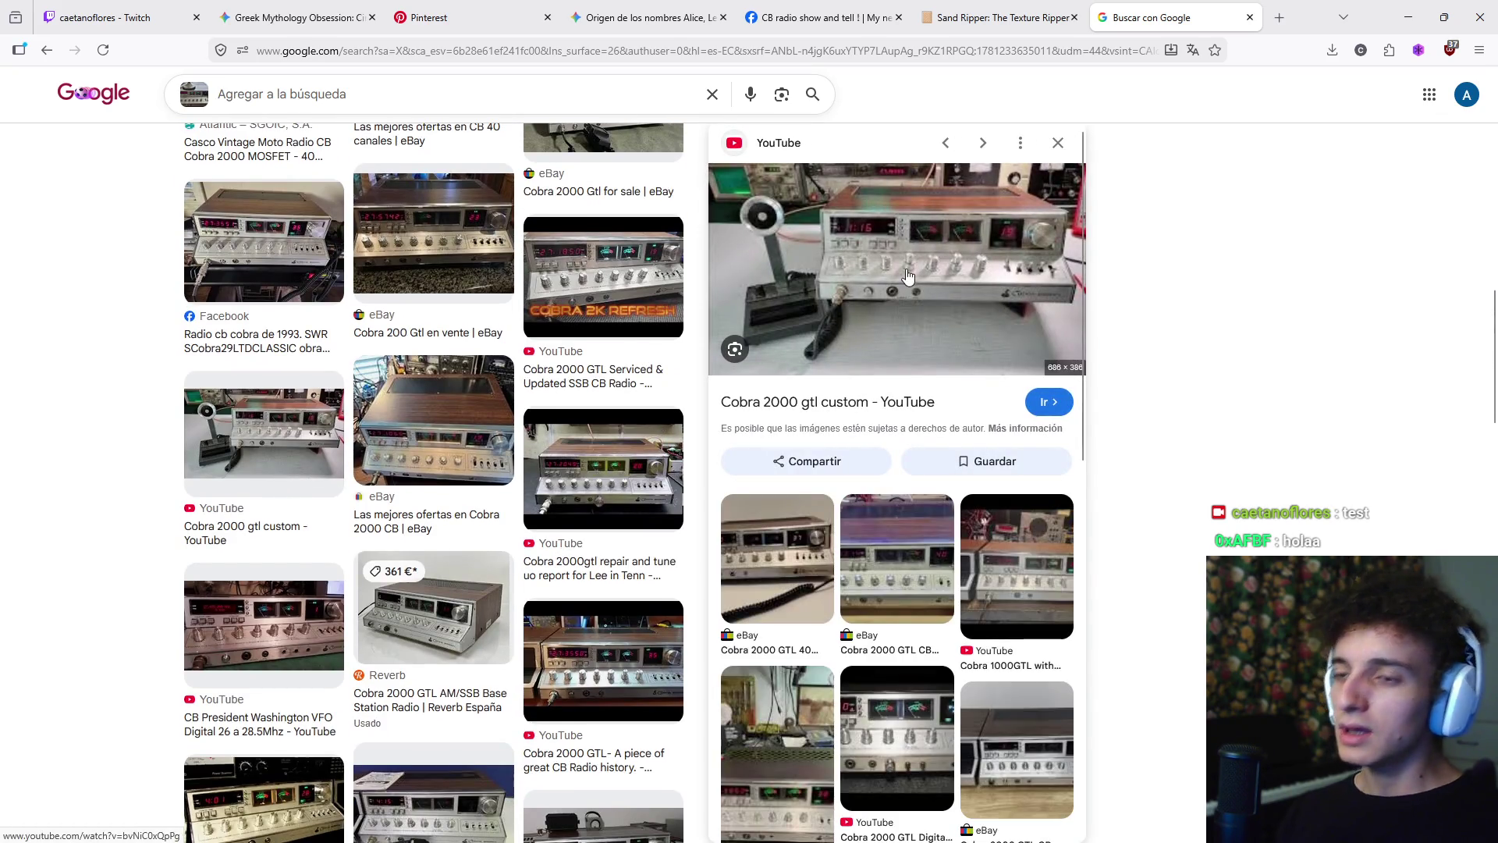
pyautogui.rightClick(899, 277)
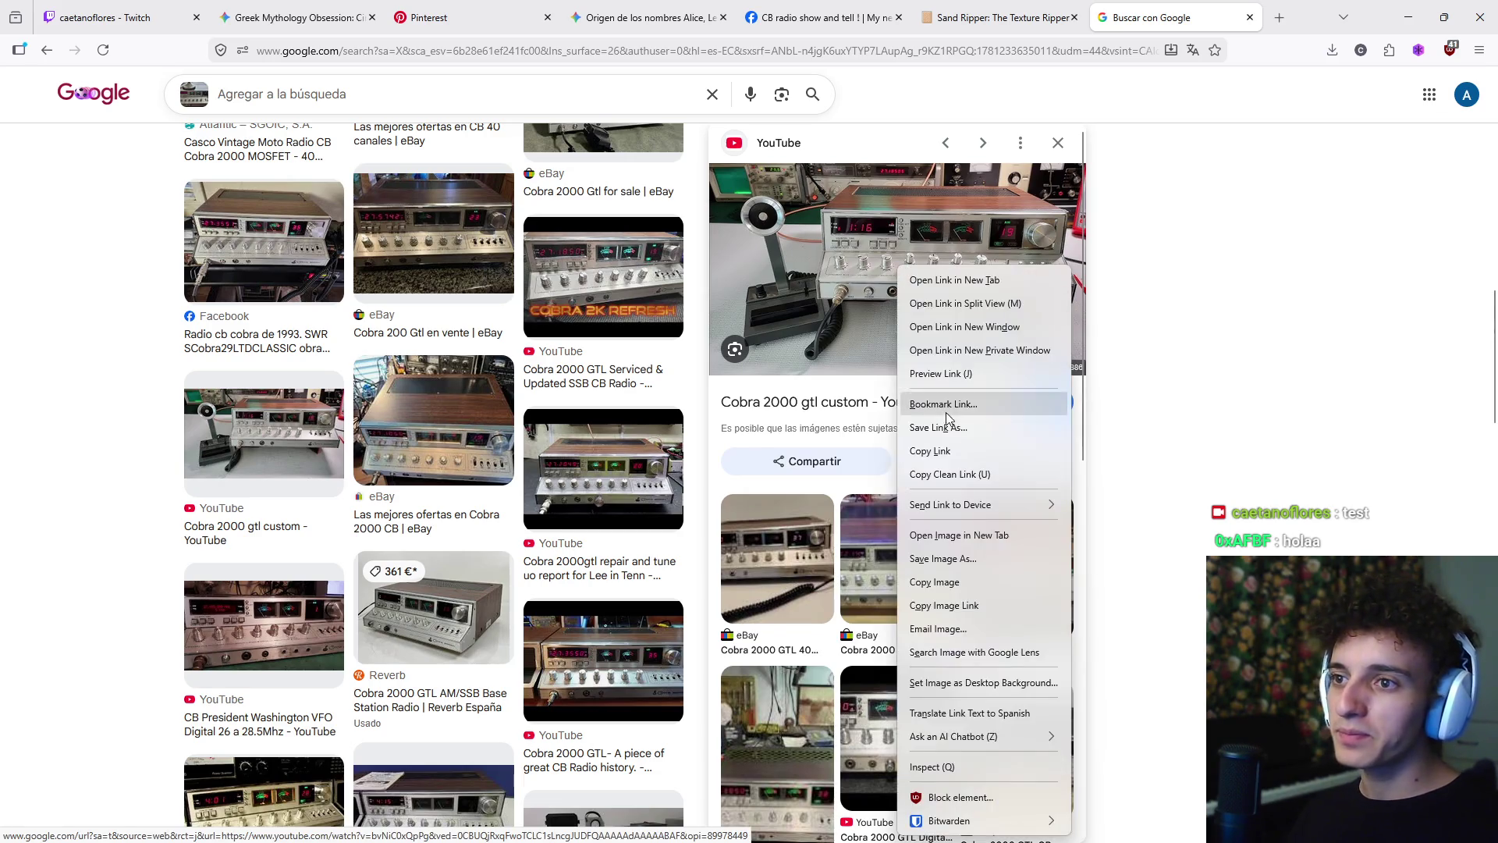
pyautogui.click(948, 446)
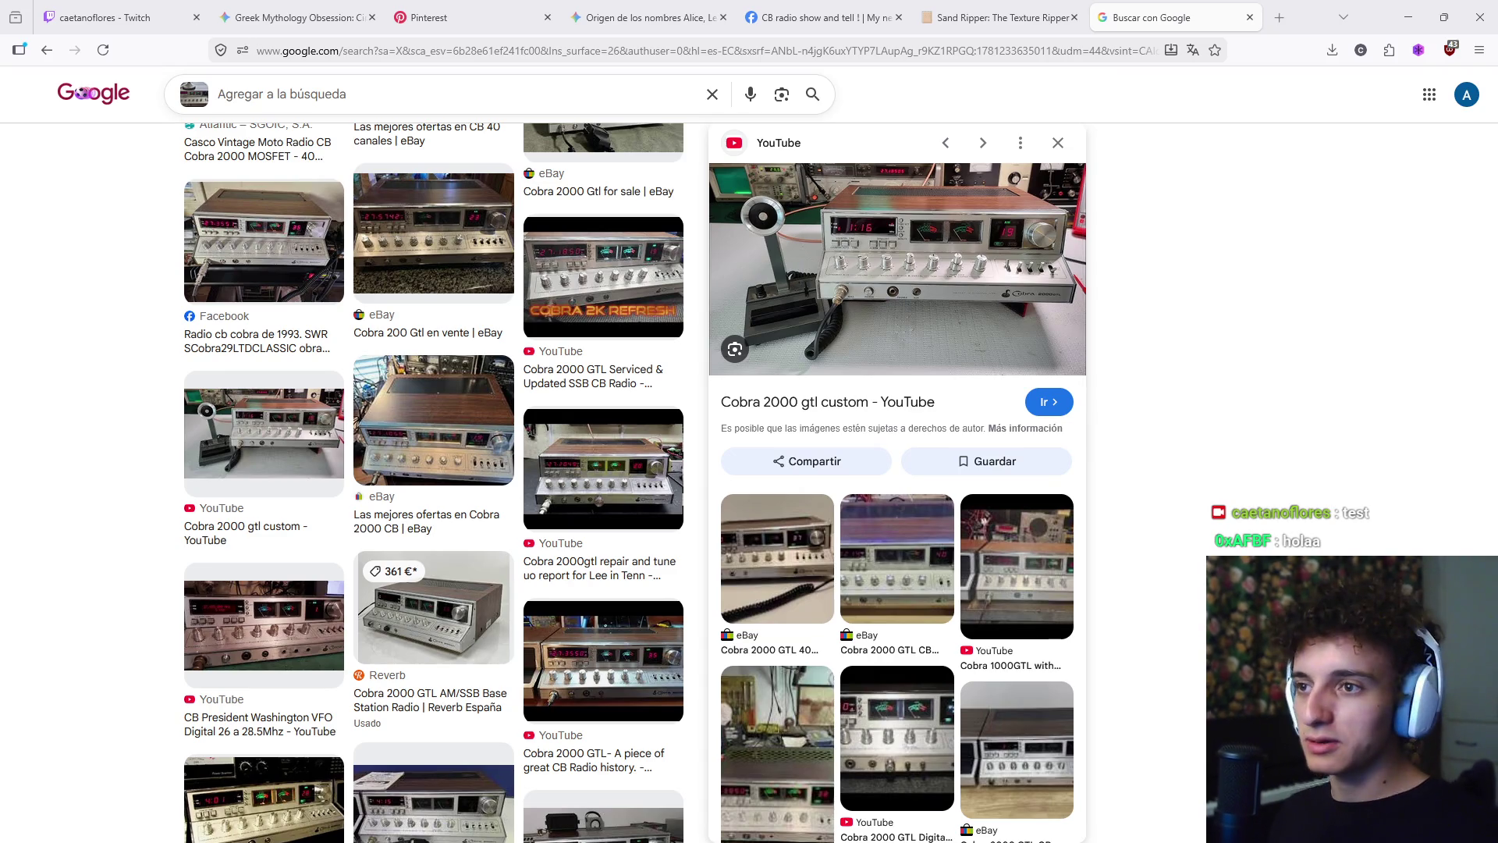
pyautogui.rightClick(944, 278)
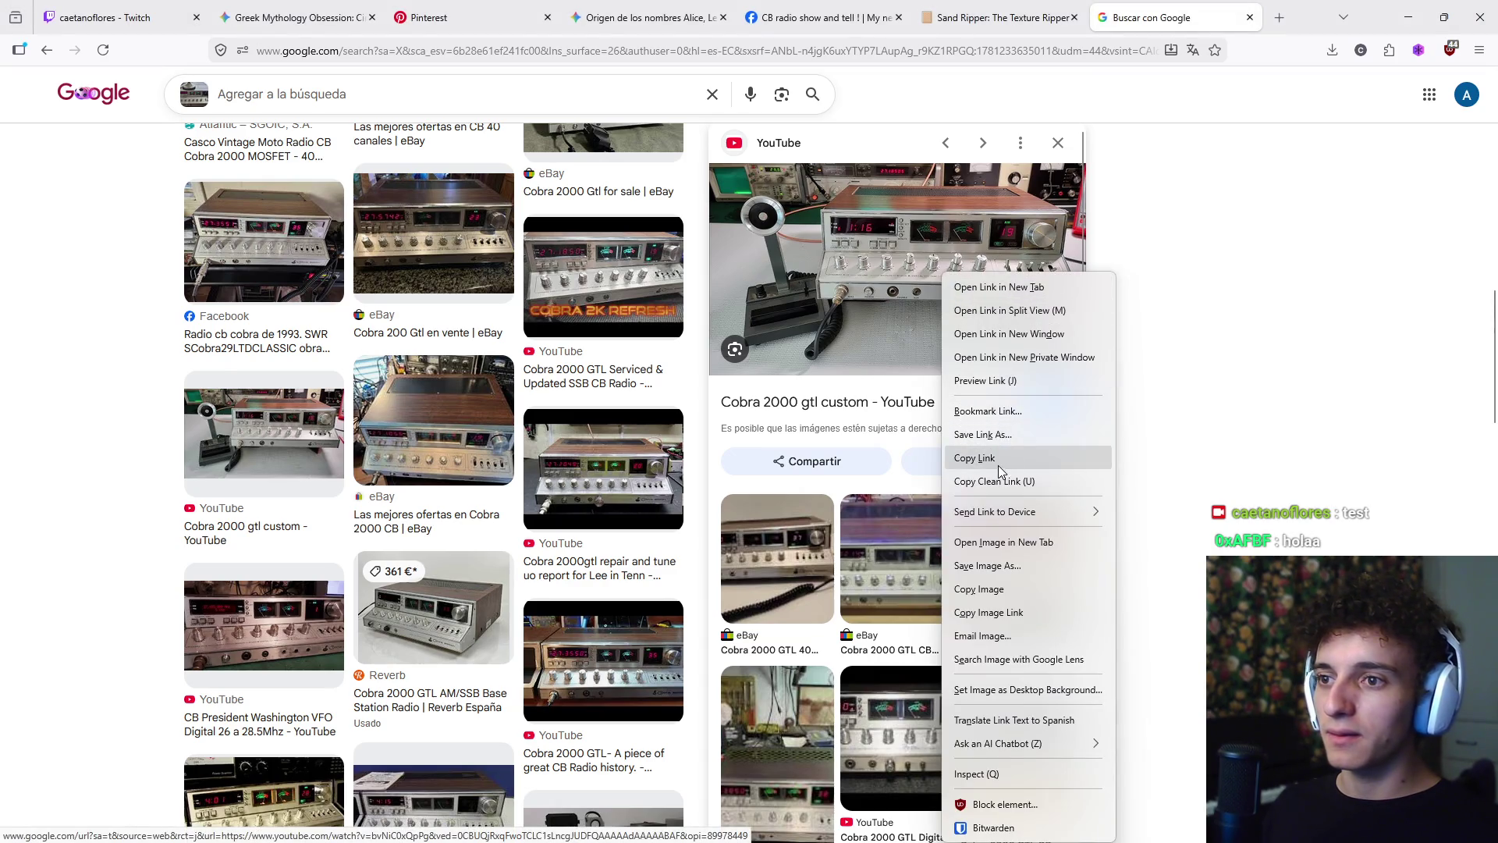
pyautogui.click(1013, 587)
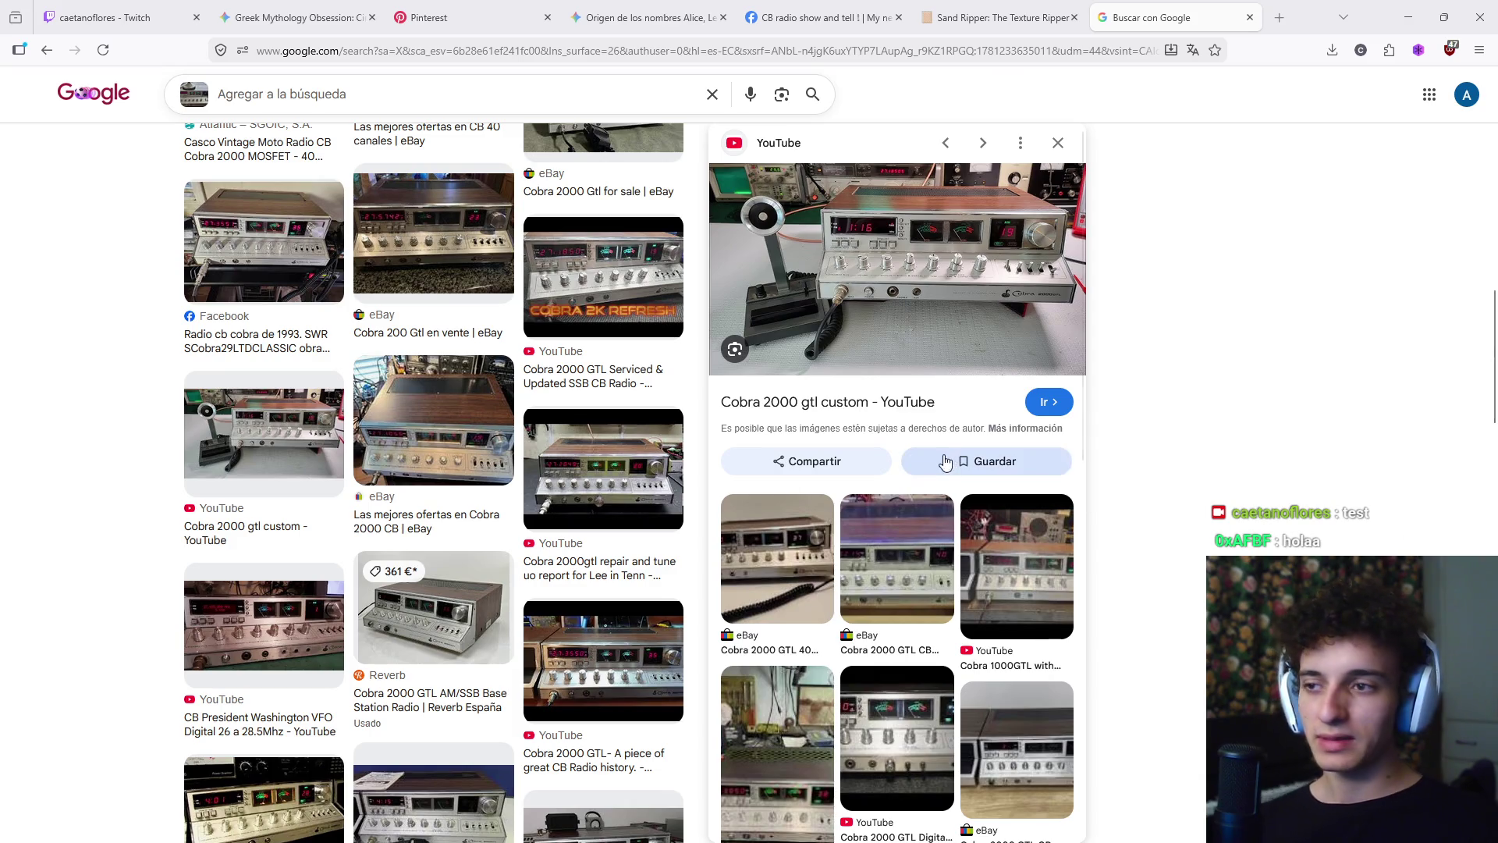
pyautogui.scroll(-5, 657, 342)
pyautogui.scroll(-6, 658, 342)
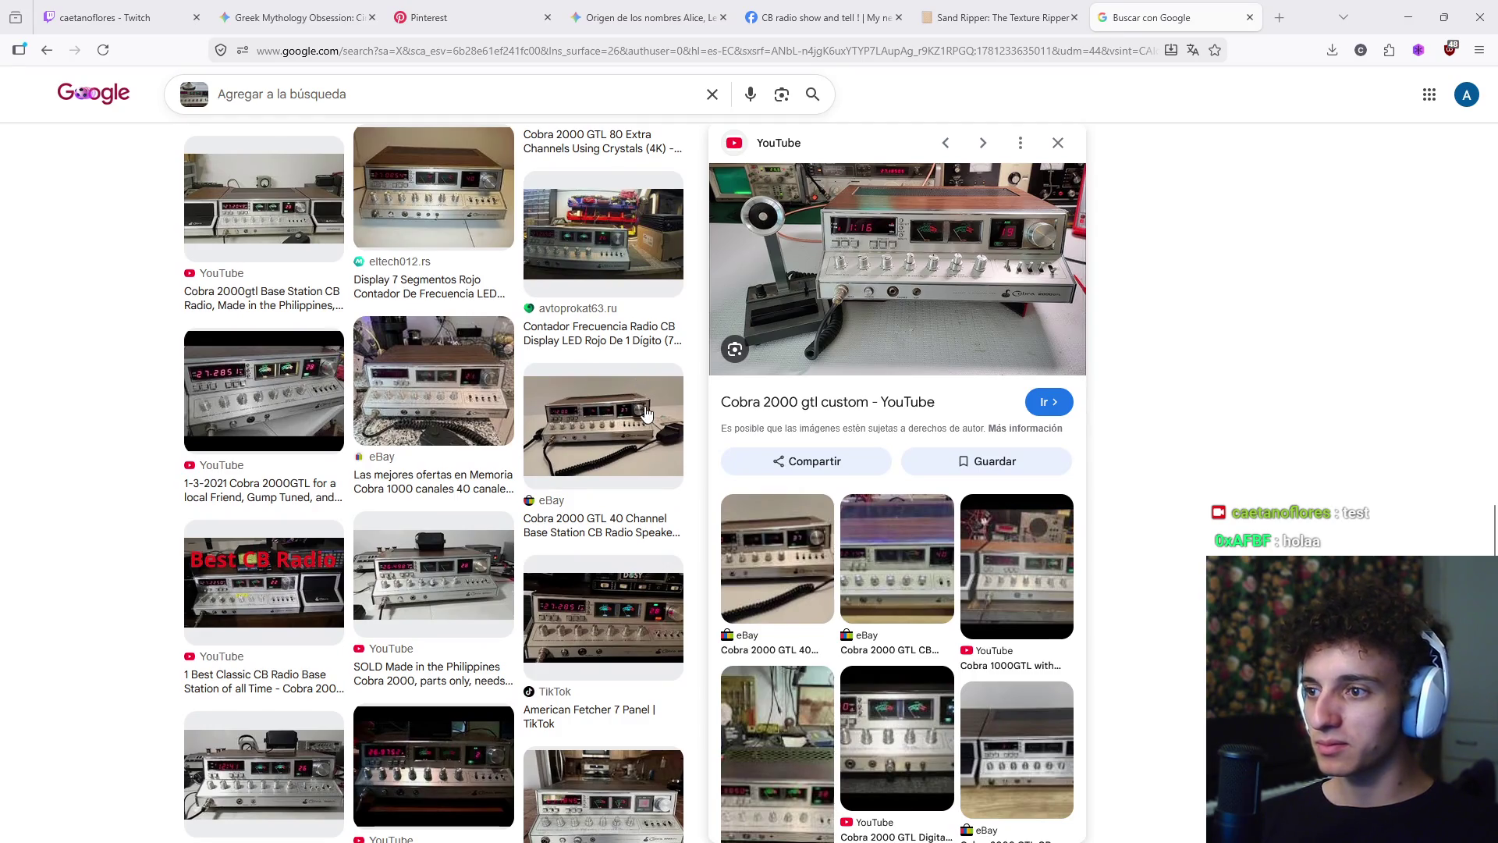
pyautogui.scroll(-4, 642, 414)
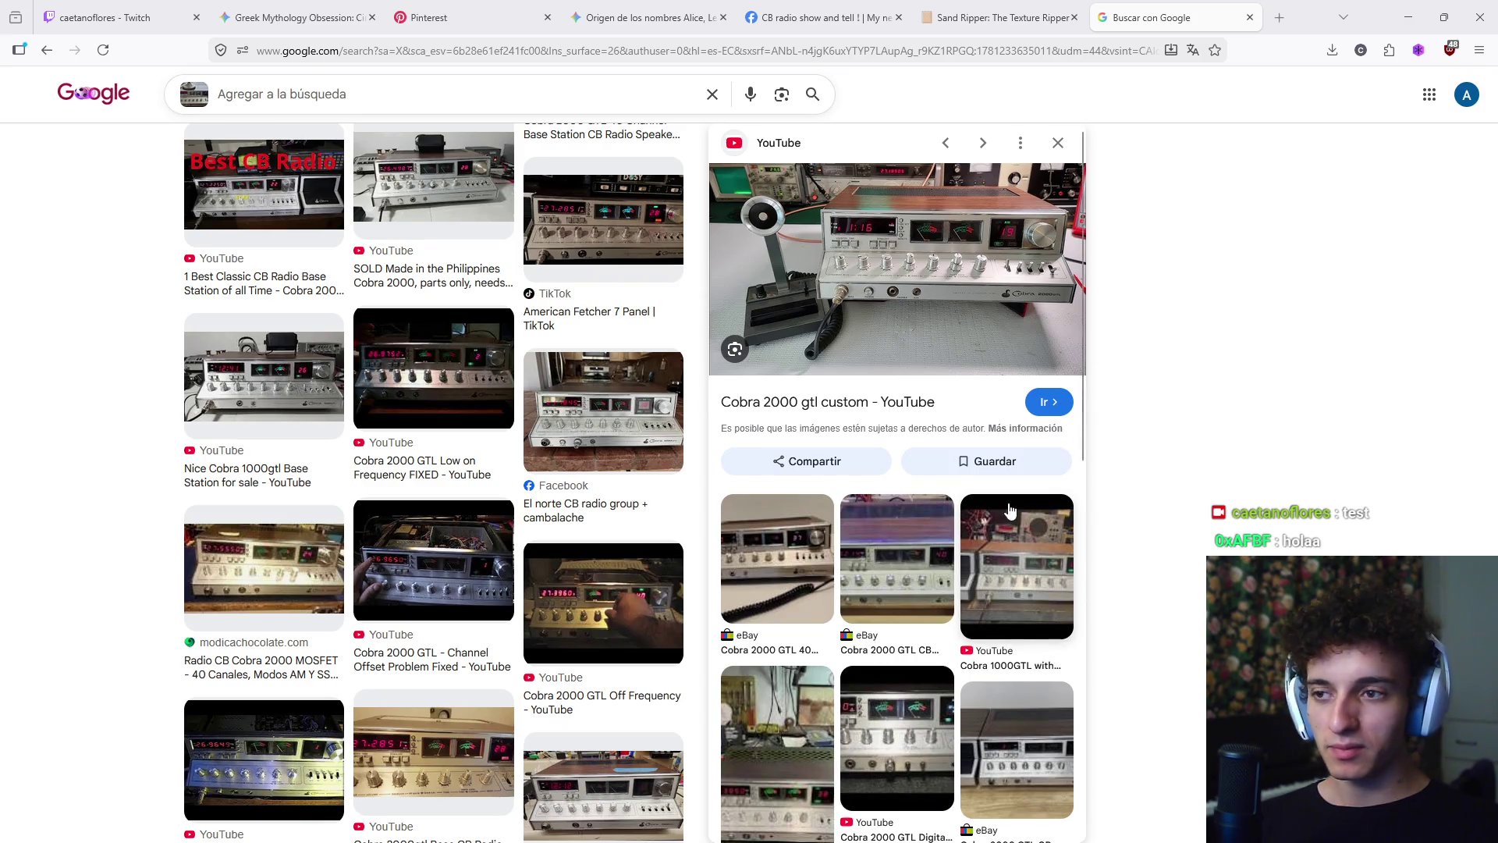
pyautogui.scroll(-5, 975, 507)
pyautogui.scroll(5, 866, 509)
pyautogui.scroll(-7, 866, 509)
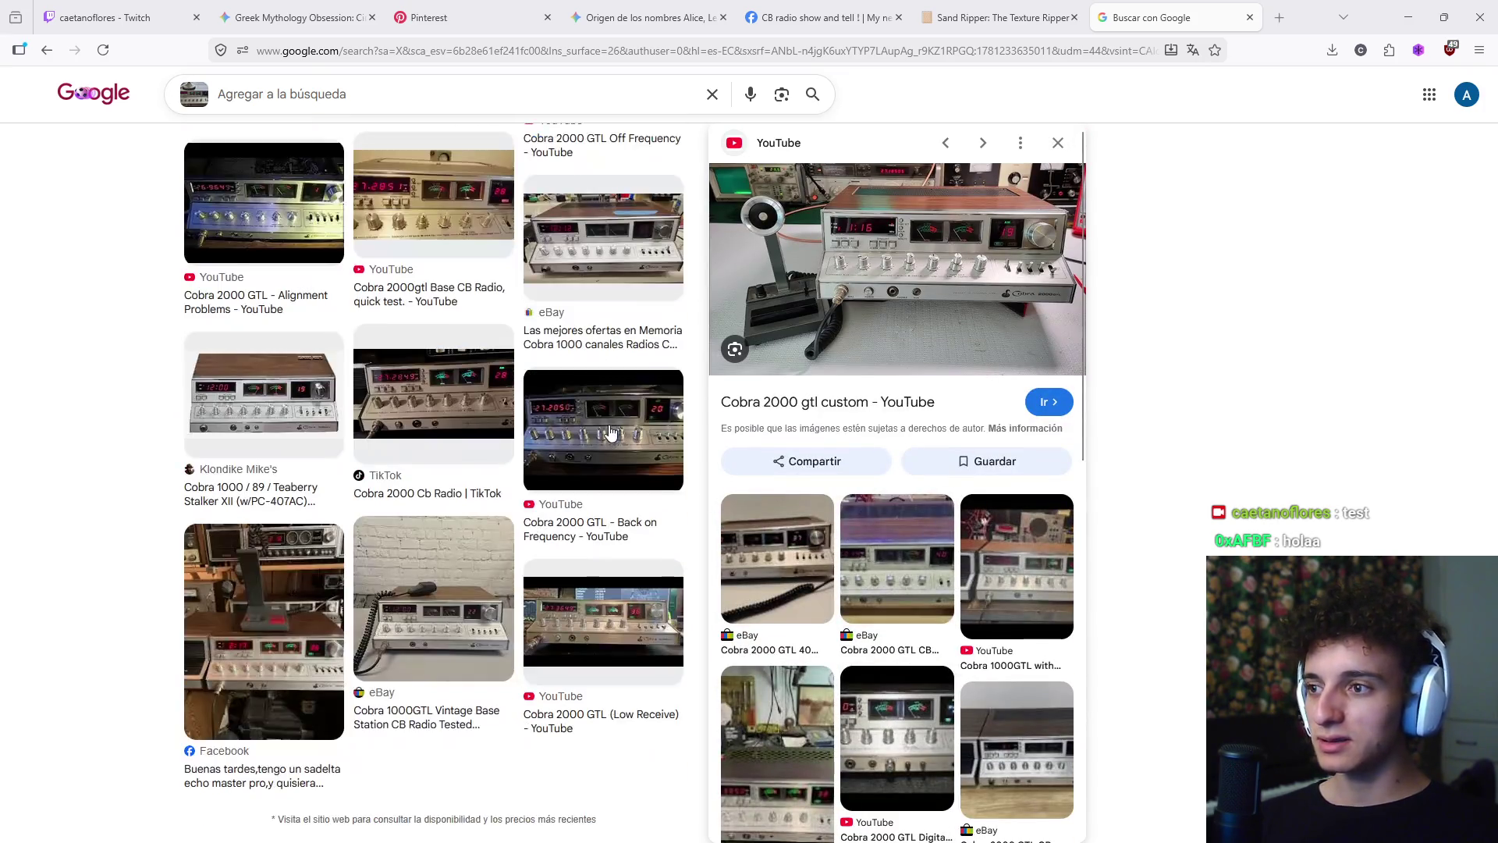
pyautogui.scroll(-6, 823, 553)
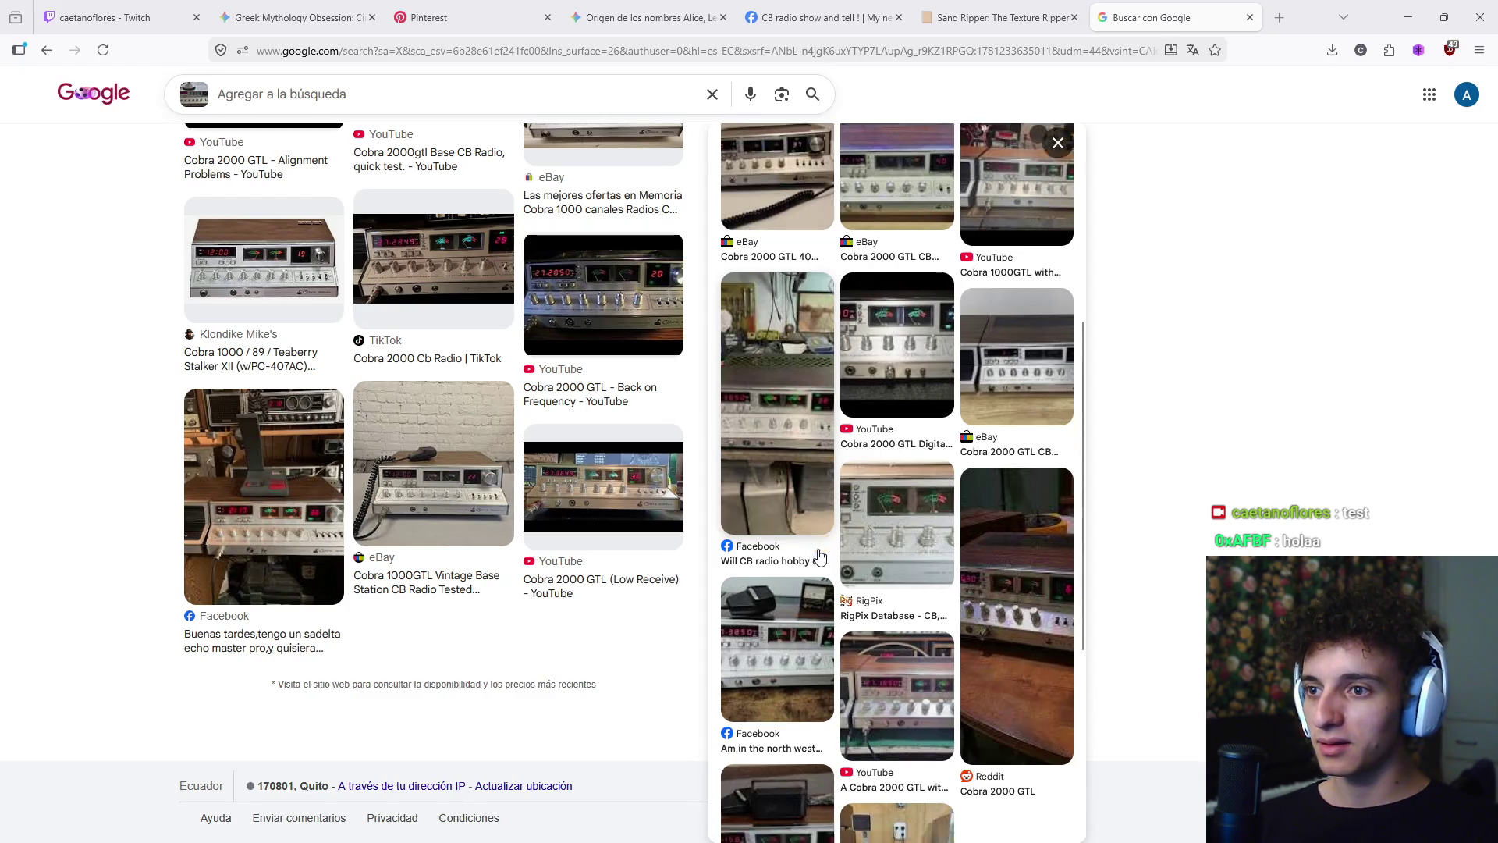
pyautogui.scroll(6, 804, 553)
pyautogui.scroll(5, 800, 550)
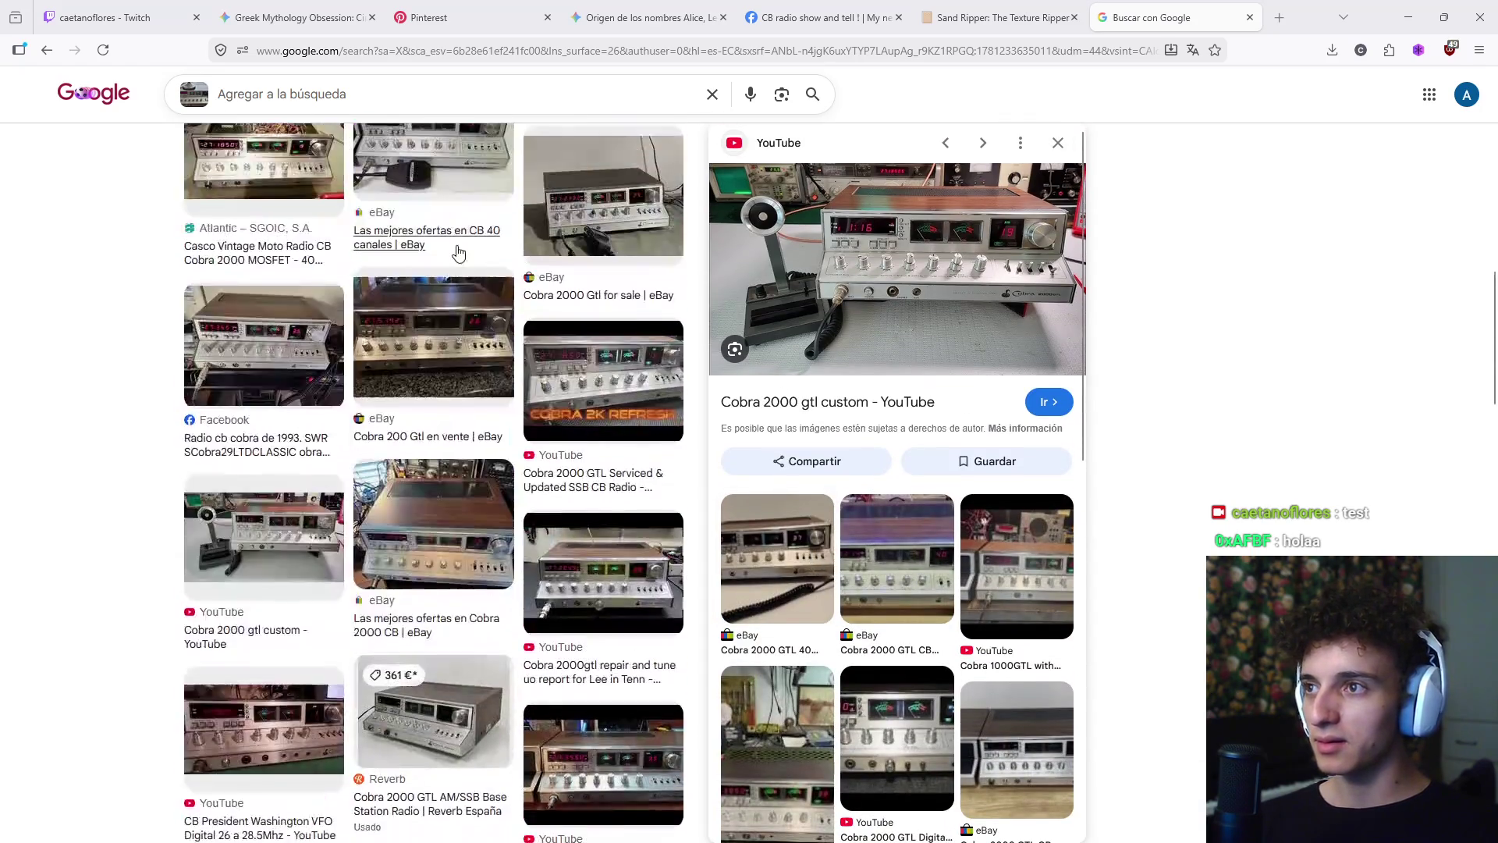
# - Cycle through the Pinterest, Gemini, Facebook and Sand Ripper tabs, then return to the visual matches
pyautogui.click(468, 17)
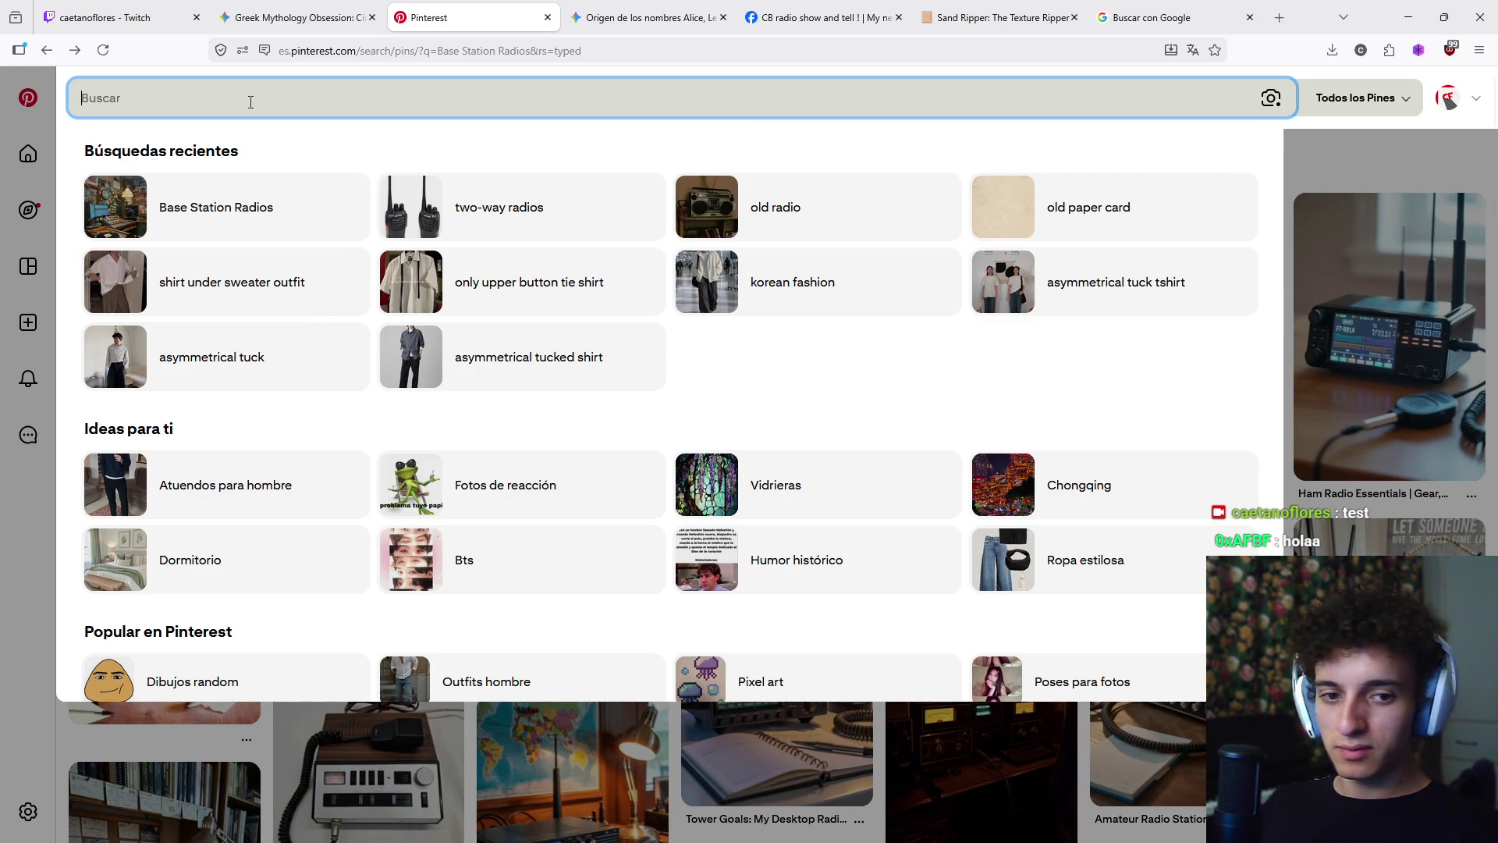
pyautogui.click(590, 12)
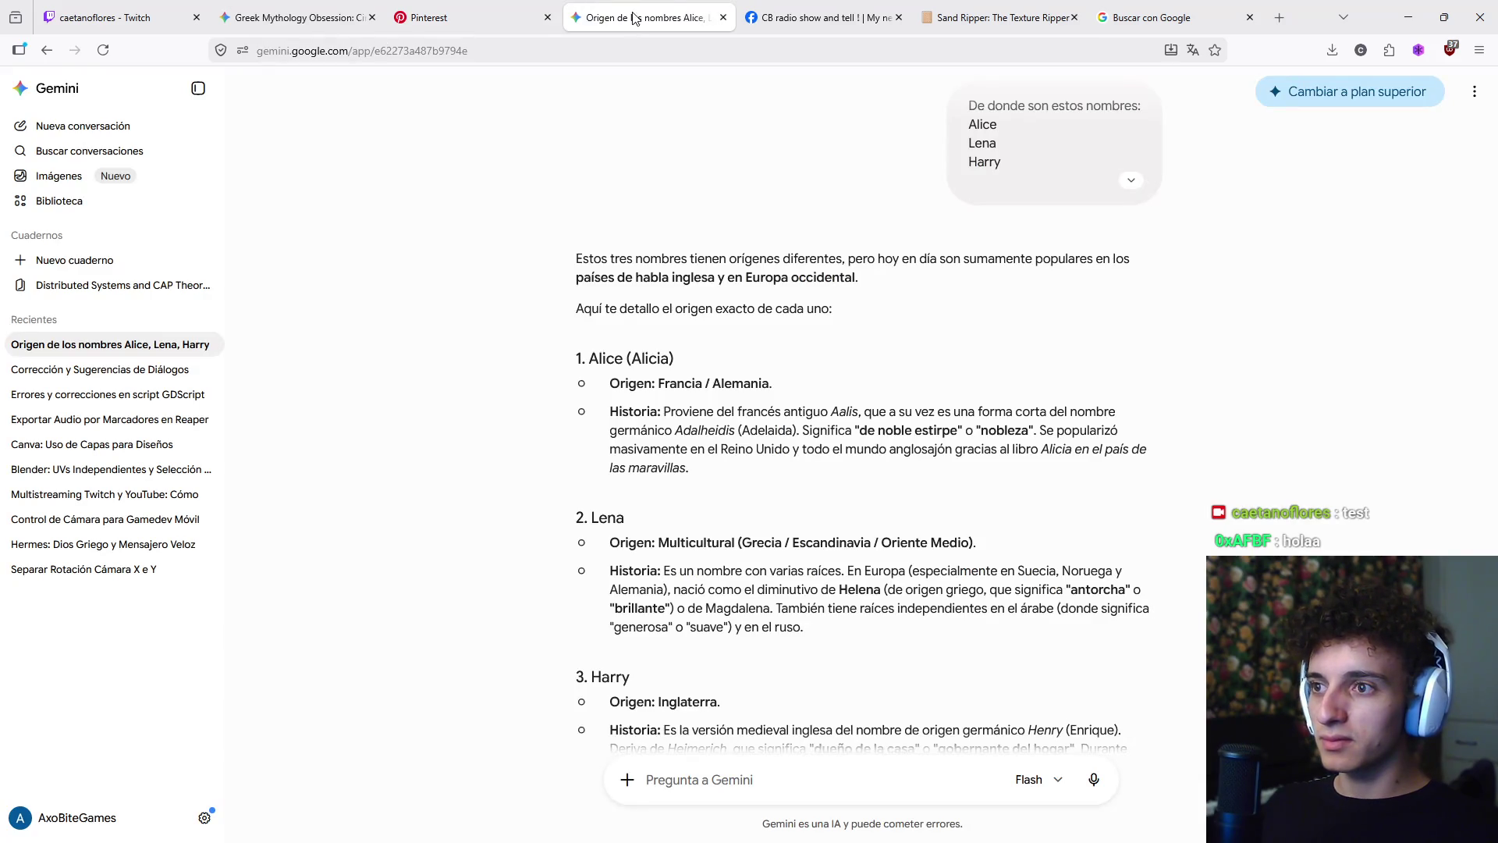
pyautogui.click(819, 17)
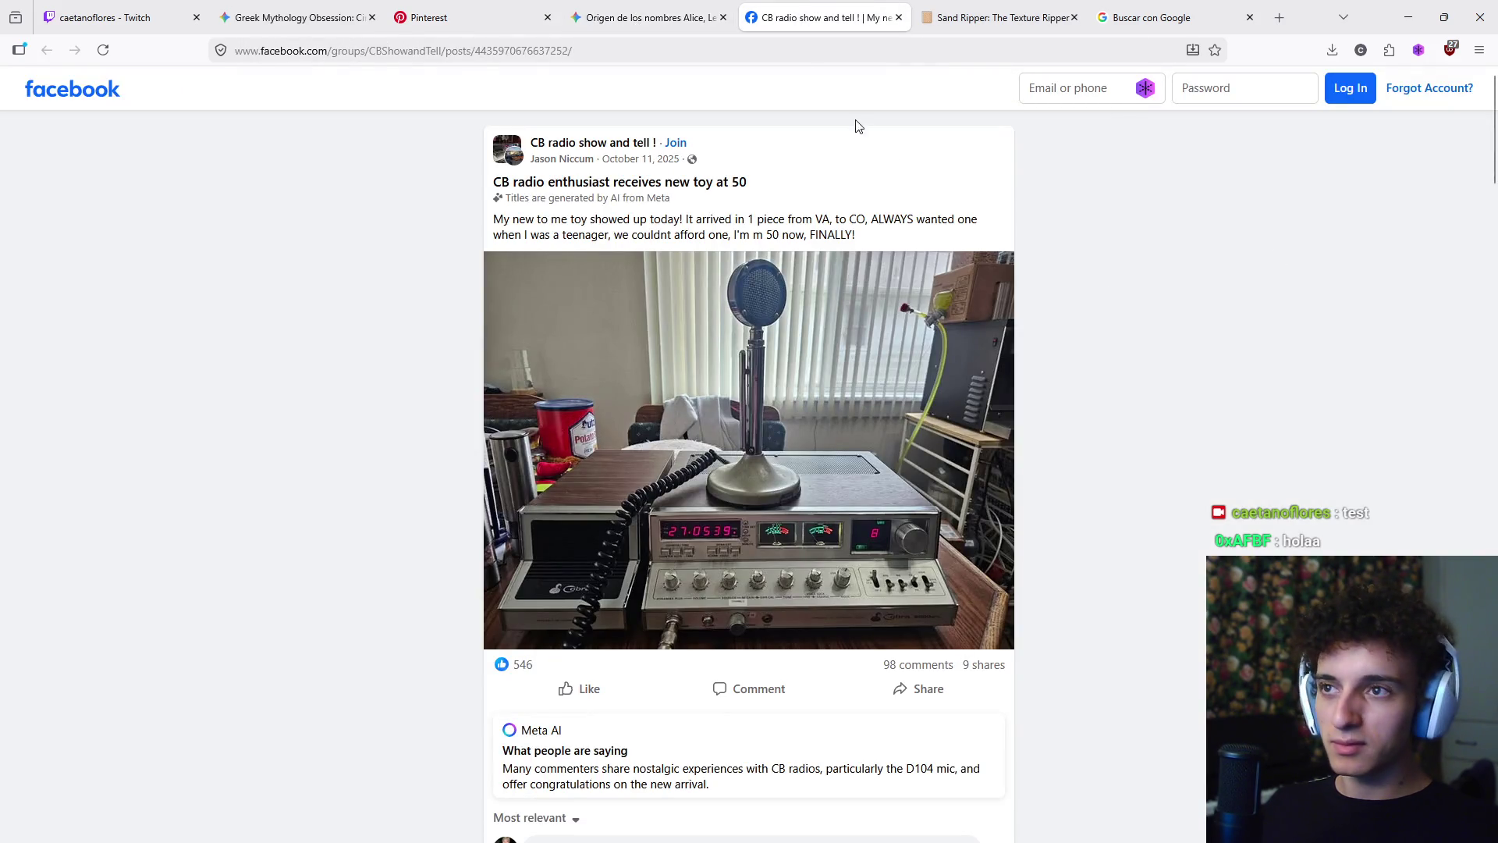
pyautogui.click(975, 12)
pyautogui.click(1124, 9)
pyautogui.click(1022, 10)
pyautogui.click(1150, 6)
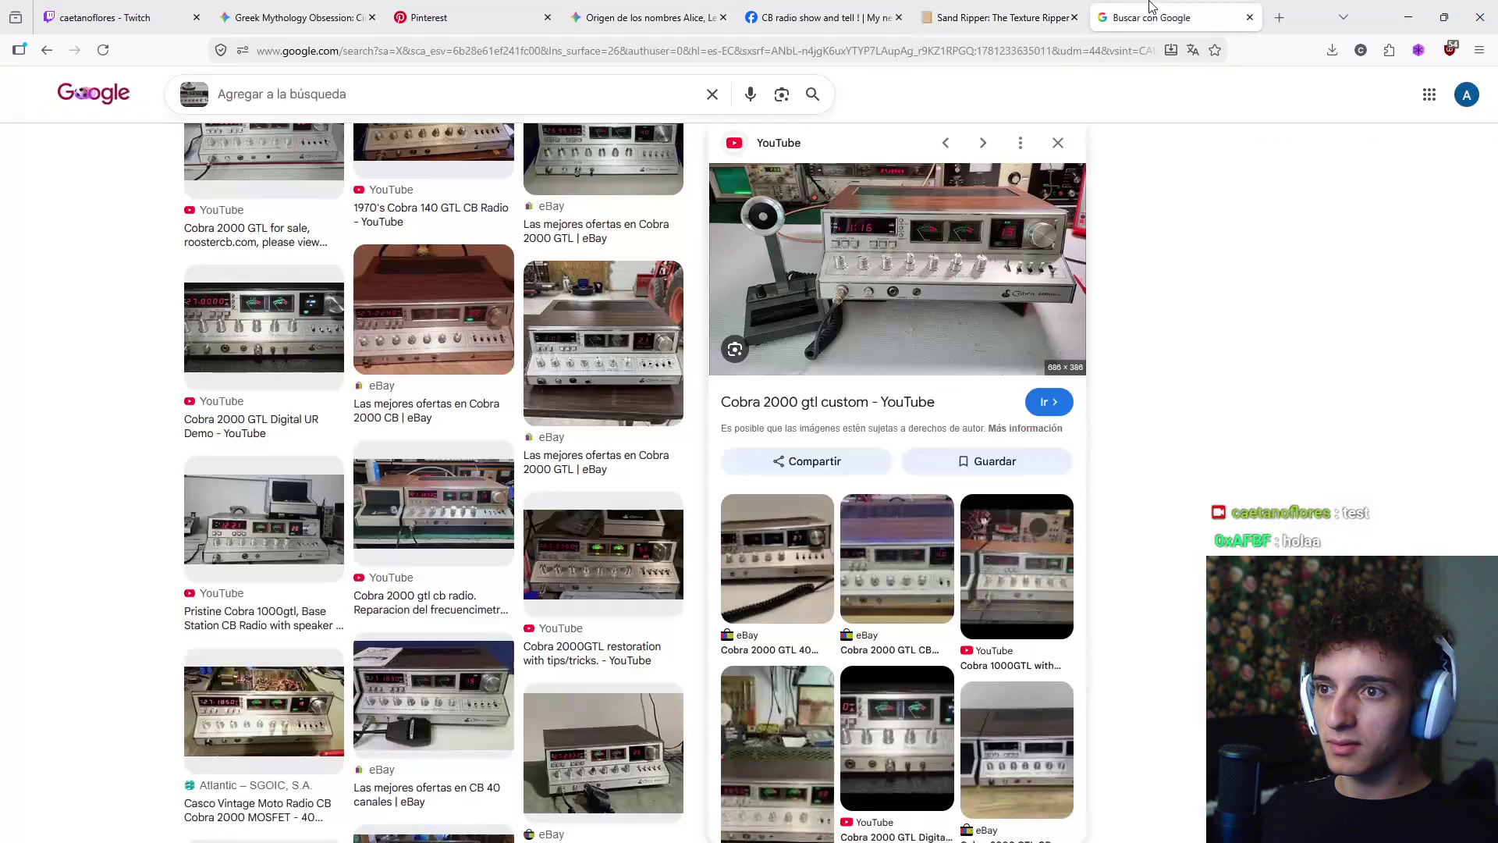
pyautogui.rightClick(912, 274)
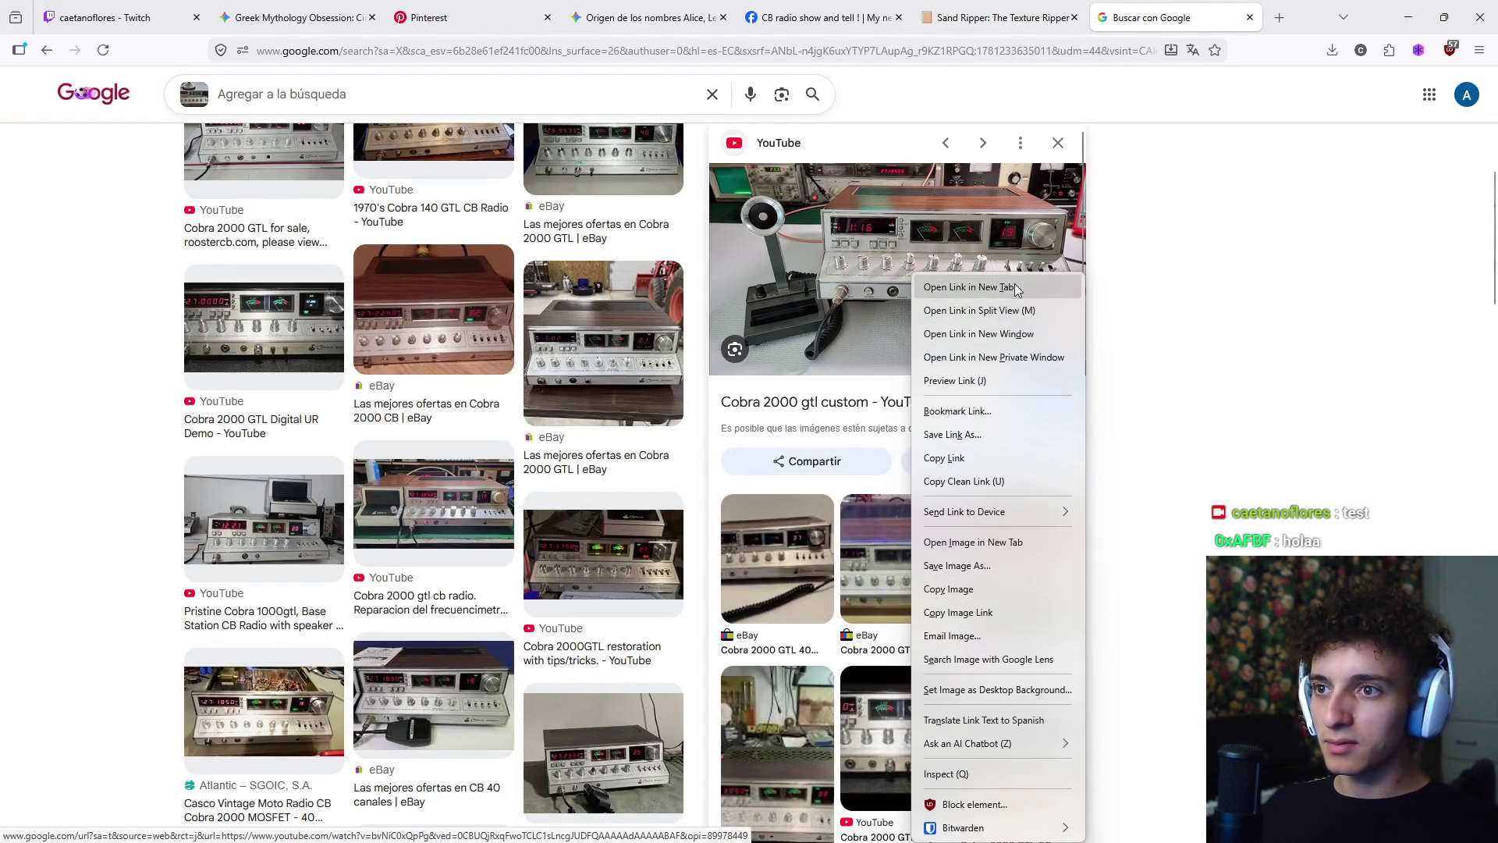
pyautogui.click(1002, 541)
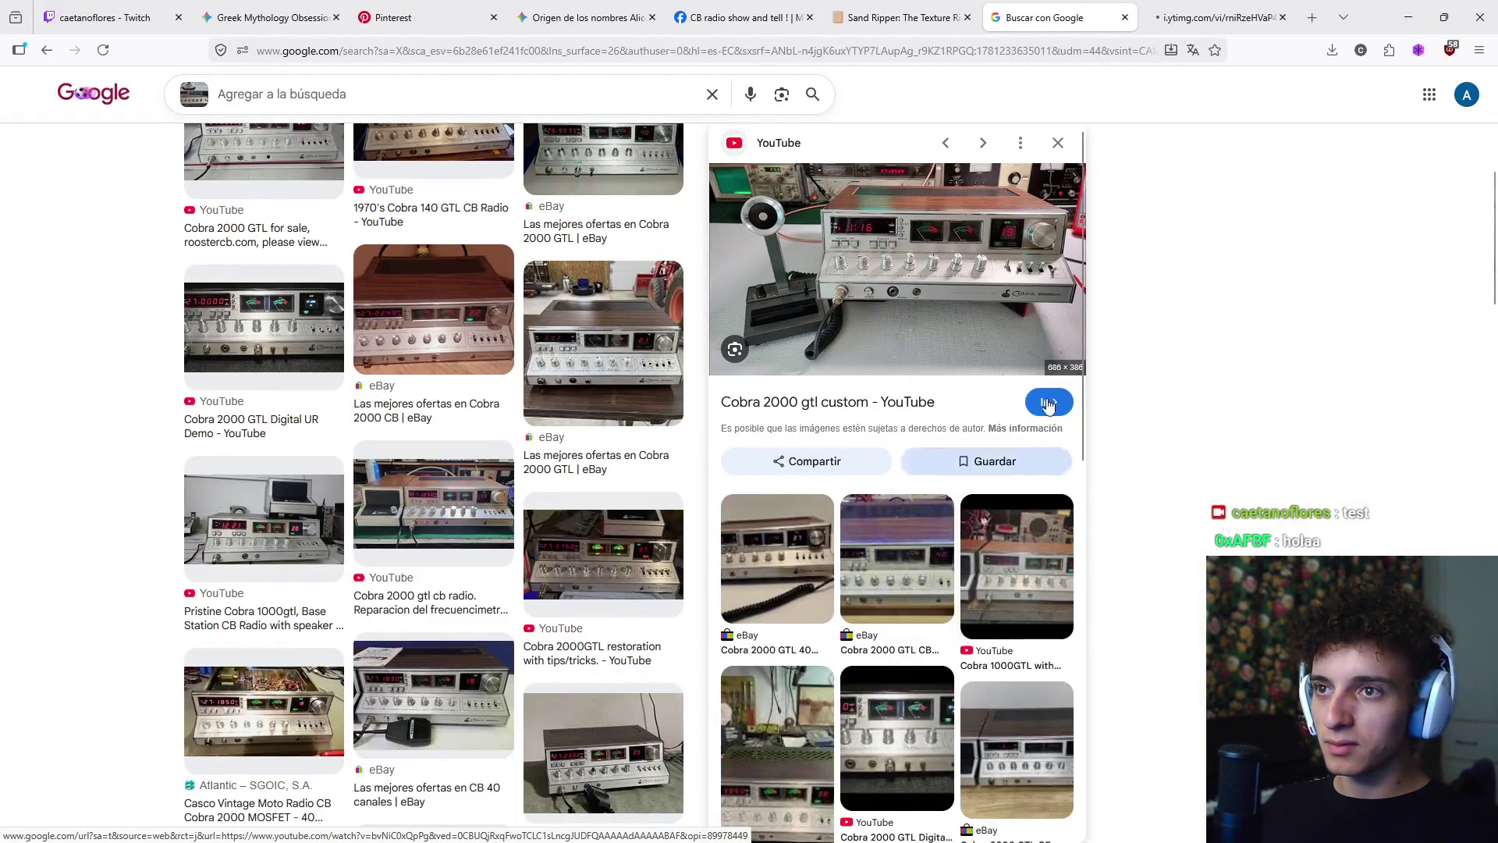
pyautogui.click(1211, 17)
pyautogui.keyDown('ctrl'); pyautogui.scroll(5, 802, 471); pyautogui.keyUp('ctrl')
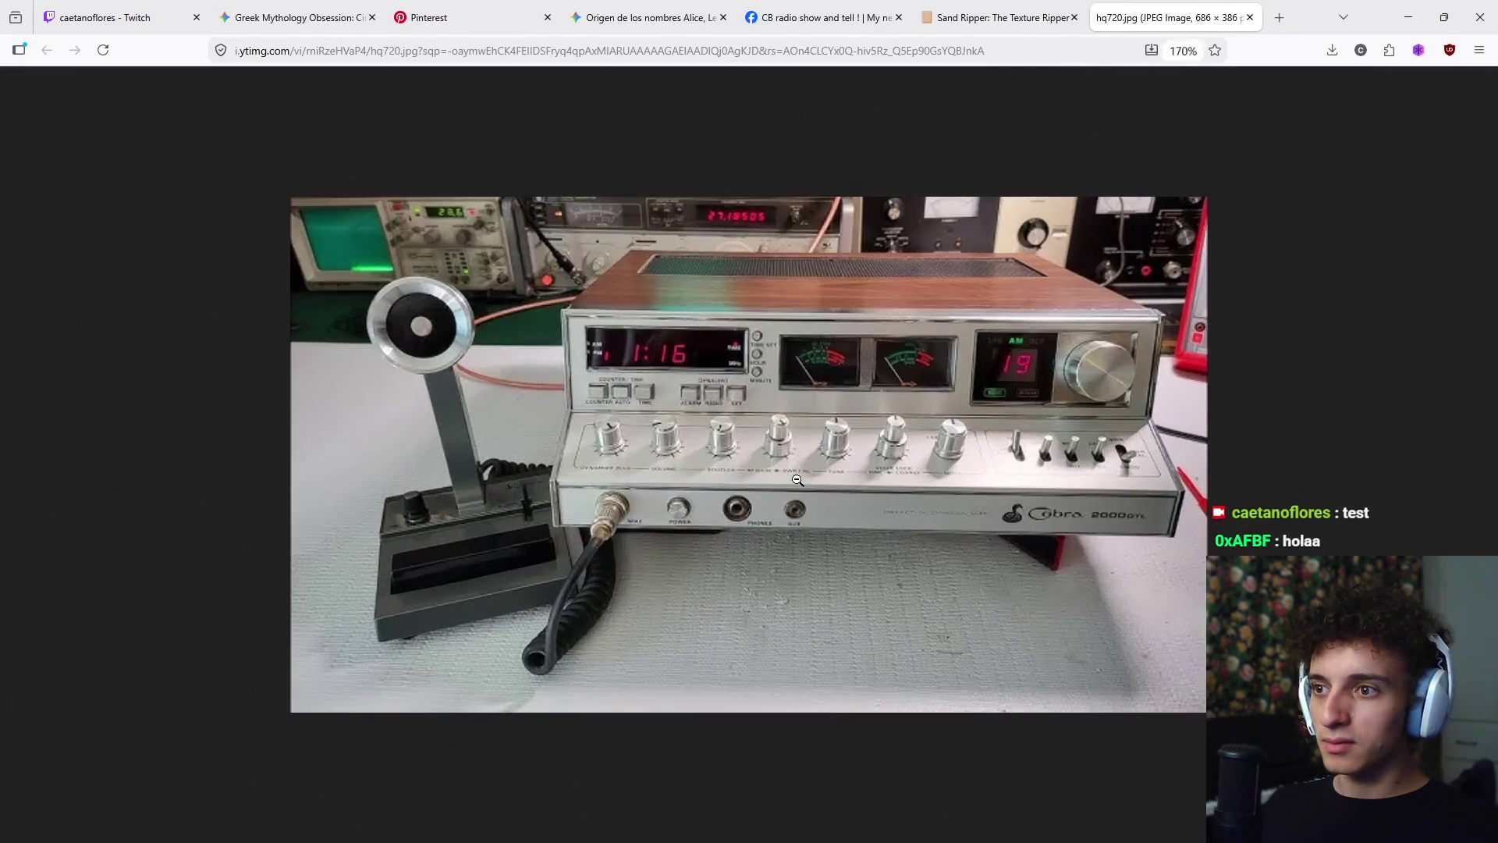
pyautogui.keyDown('ctrl'); pyautogui.scroll(4, 798, 480); pyautogui.keyUp('ctrl')
pyautogui.keyDown('ctrl'); pyautogui.scroll(-7, 847, 653); pyautogui.keyUp('ctrl')
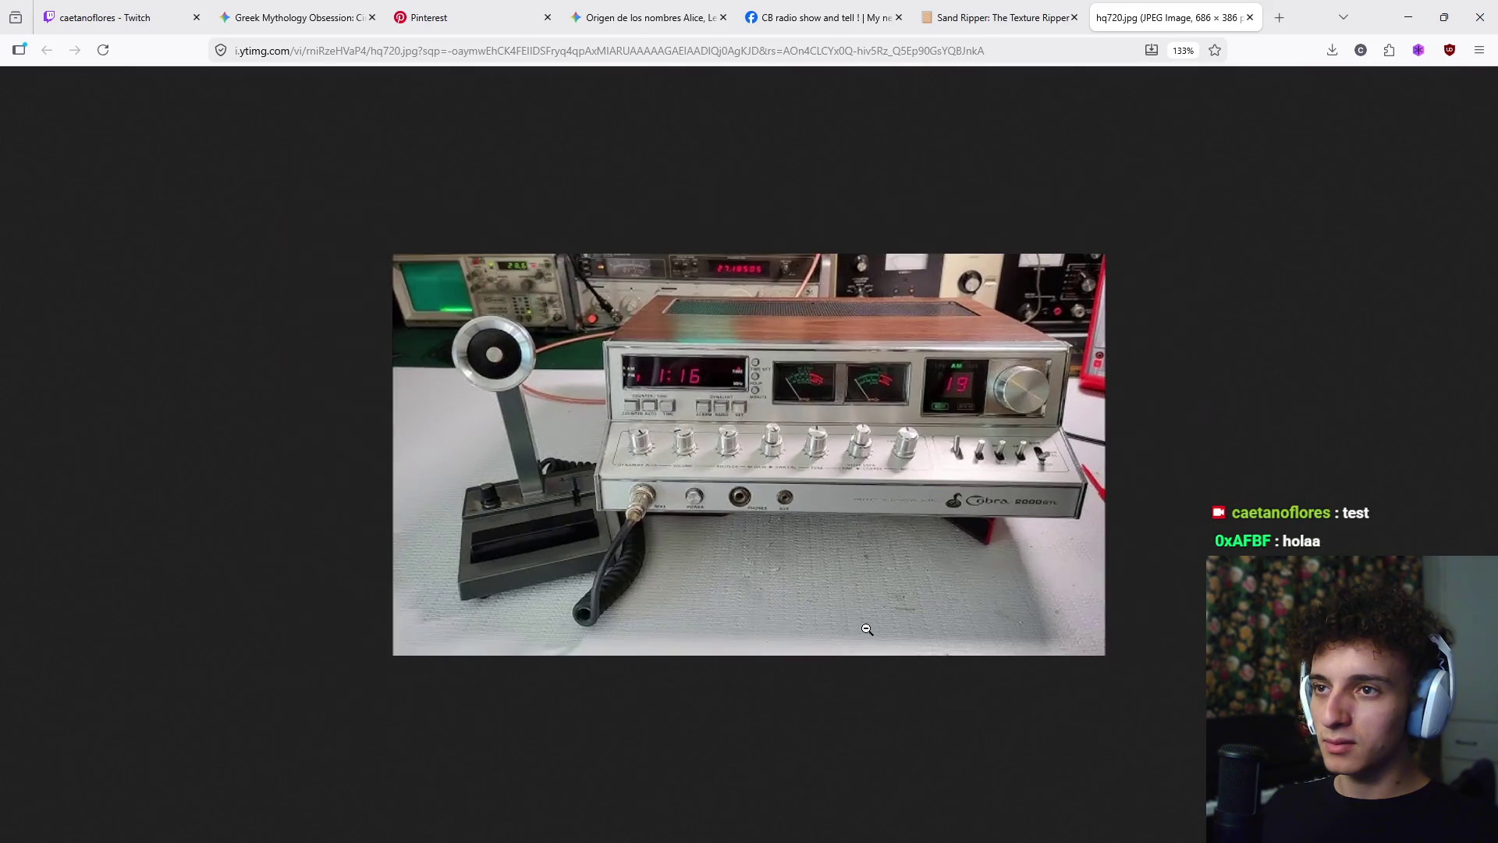
pyautogui.keyDown('ctrl'); pyautogui.scroll(1, 394, 169); pyautogui.keyUp('ctrl')
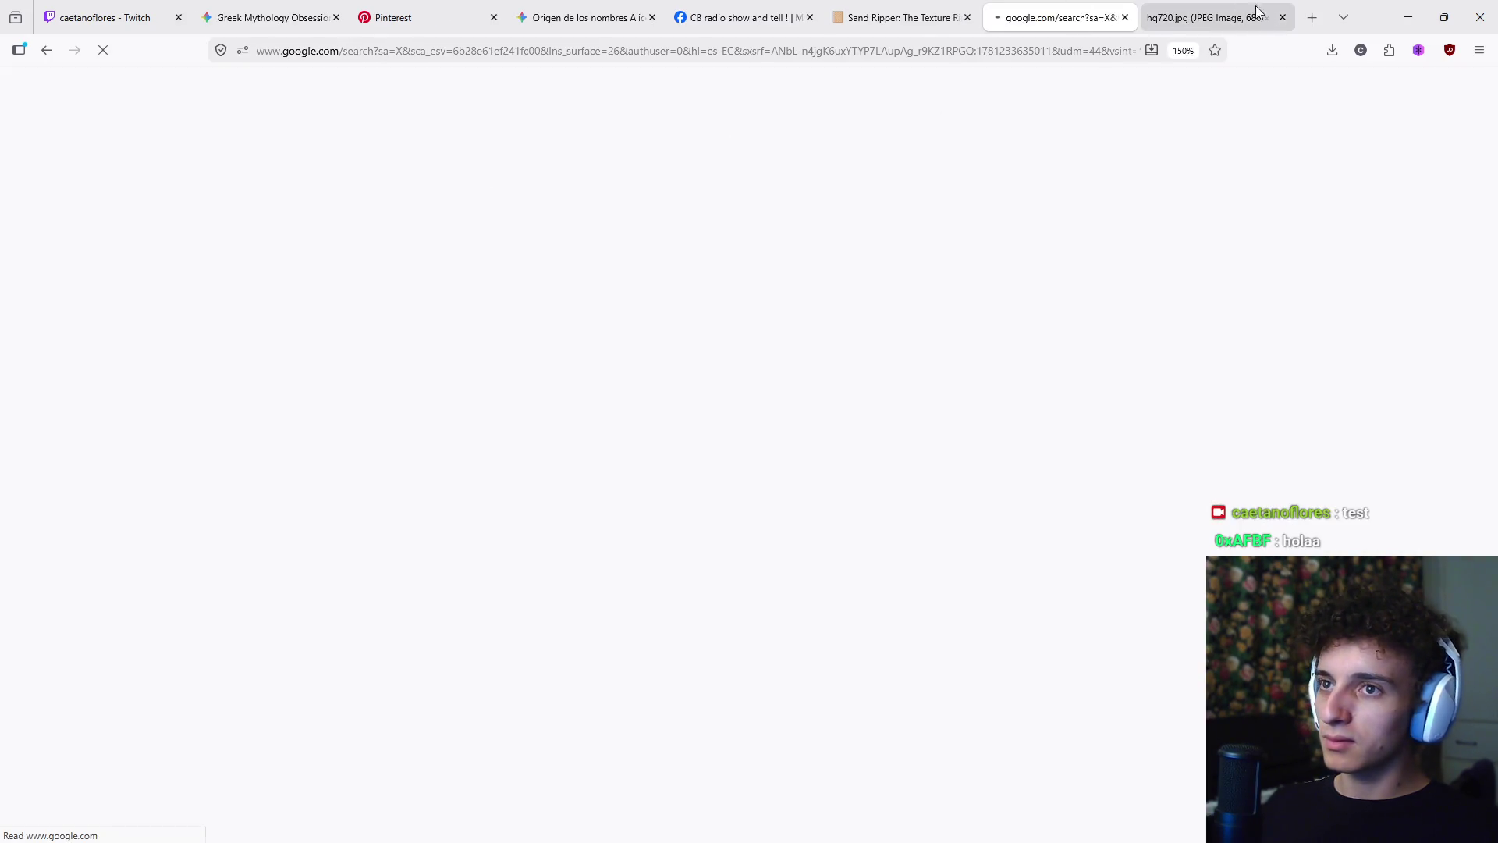
pyautogui.click(631, 166)
pyautogui.scroll(-6, 593, 234)
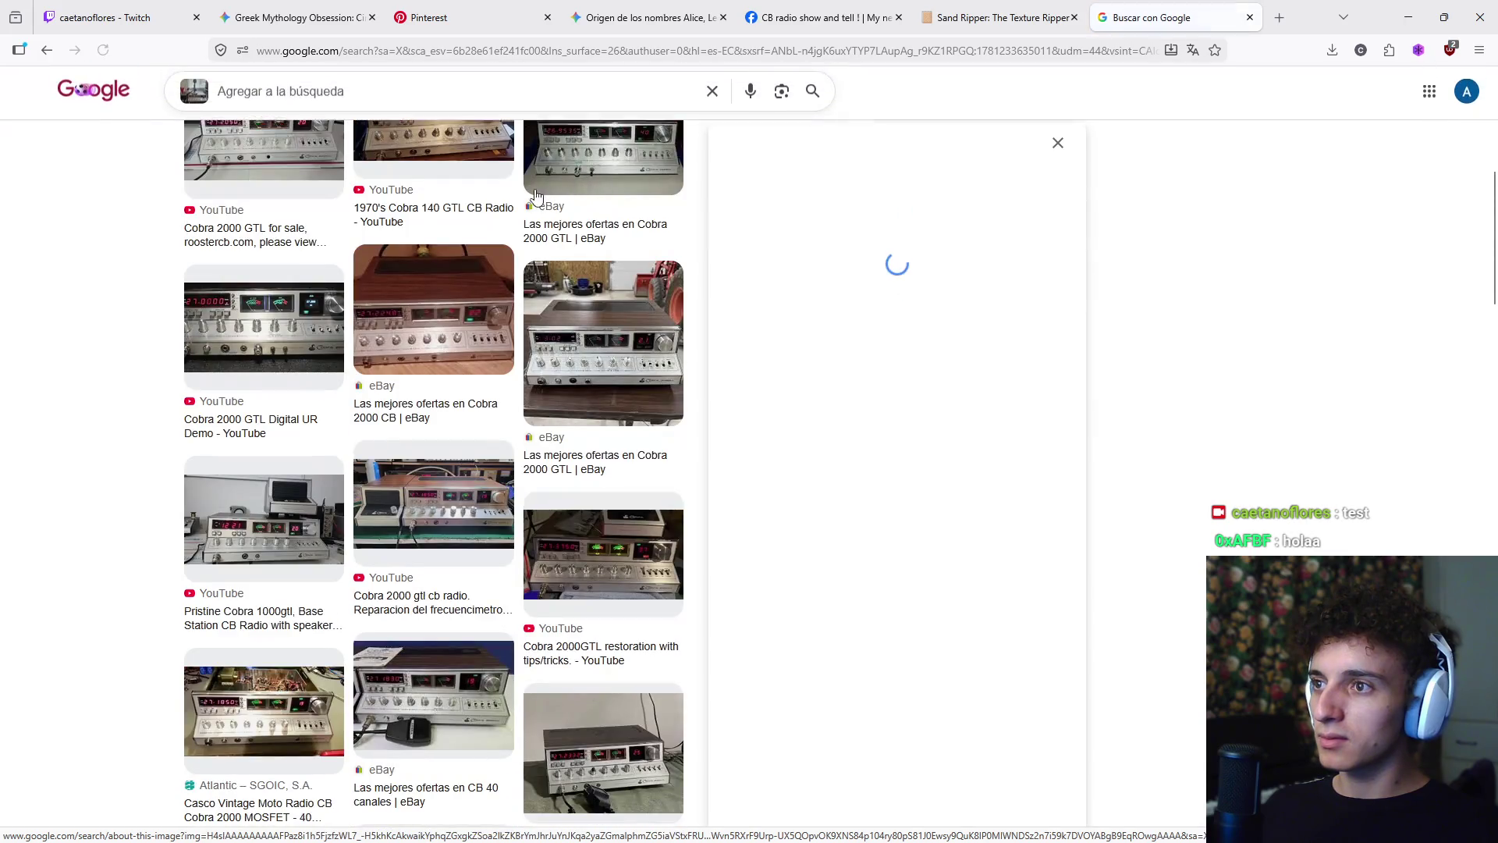
pyautogui.scroll(-2, 557, 392)
pyautogui.scroll(4, 578, 390)
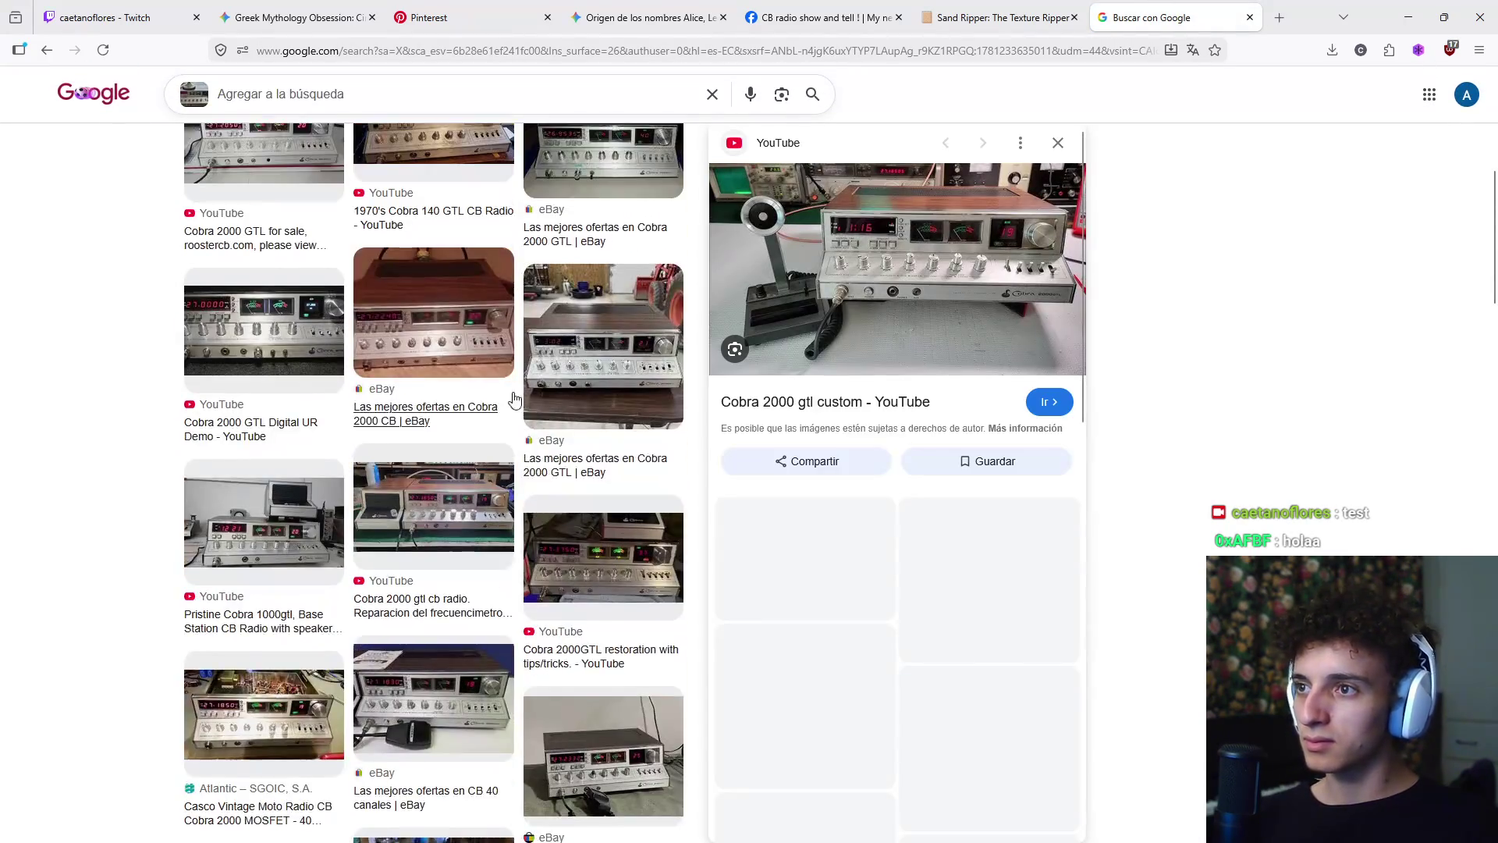
pyautogui.scroll(2, 593, 458)
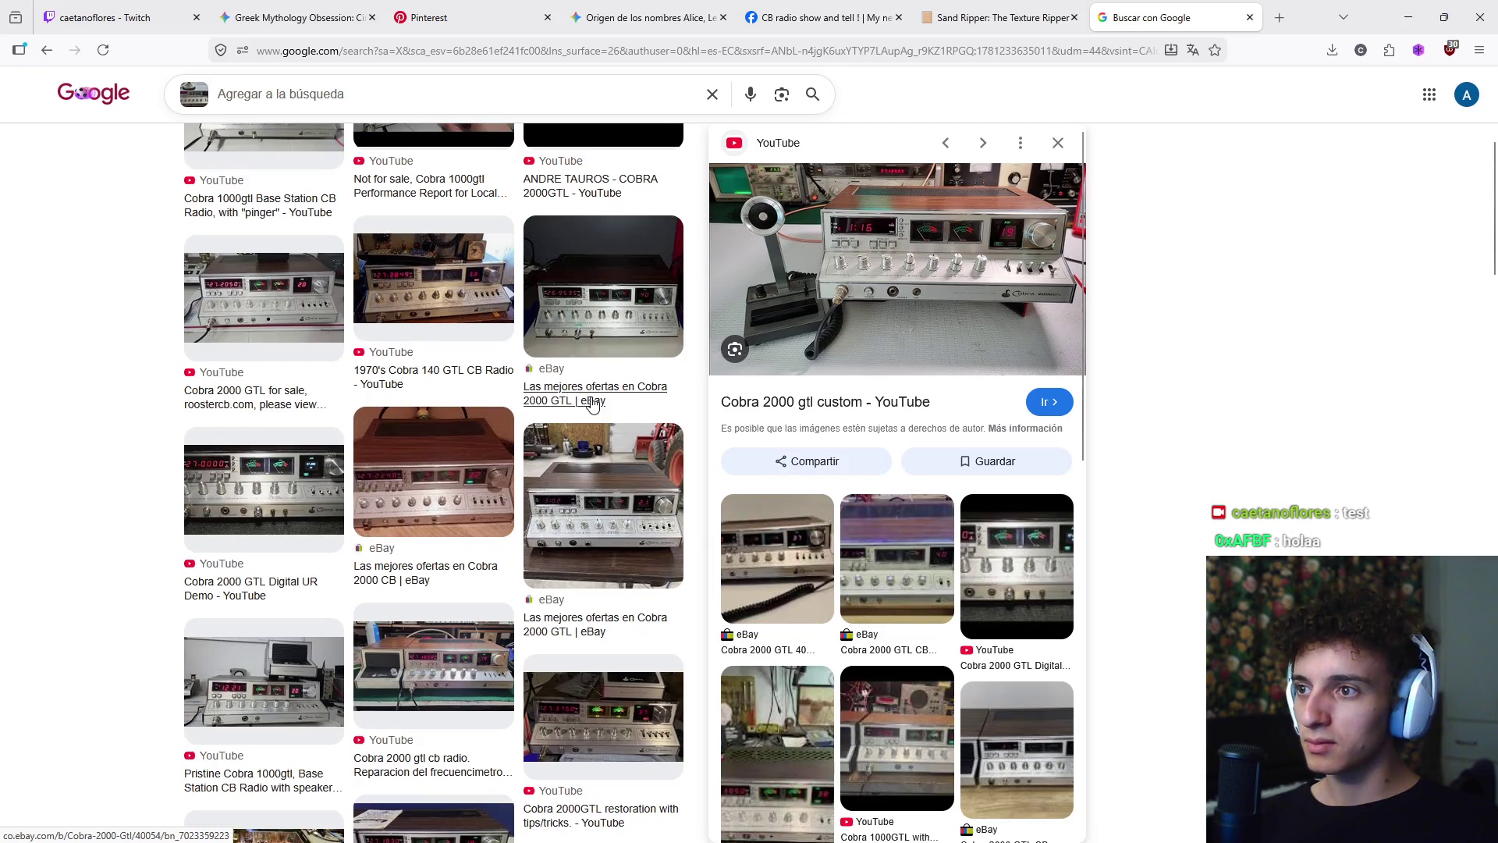
pyautogui.click(593, 629)
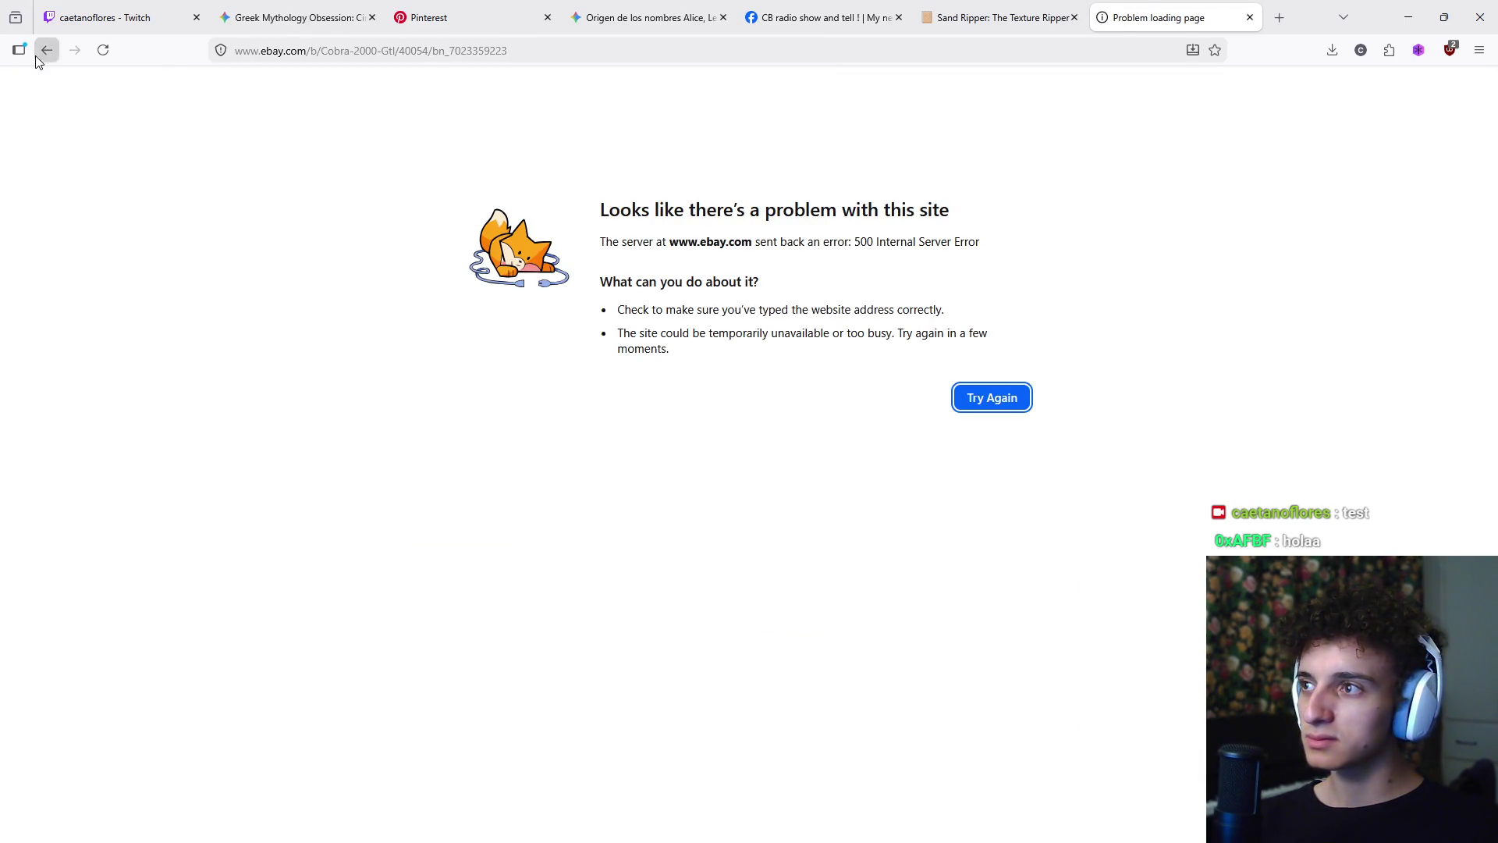
pyautogui.click(47, 50)
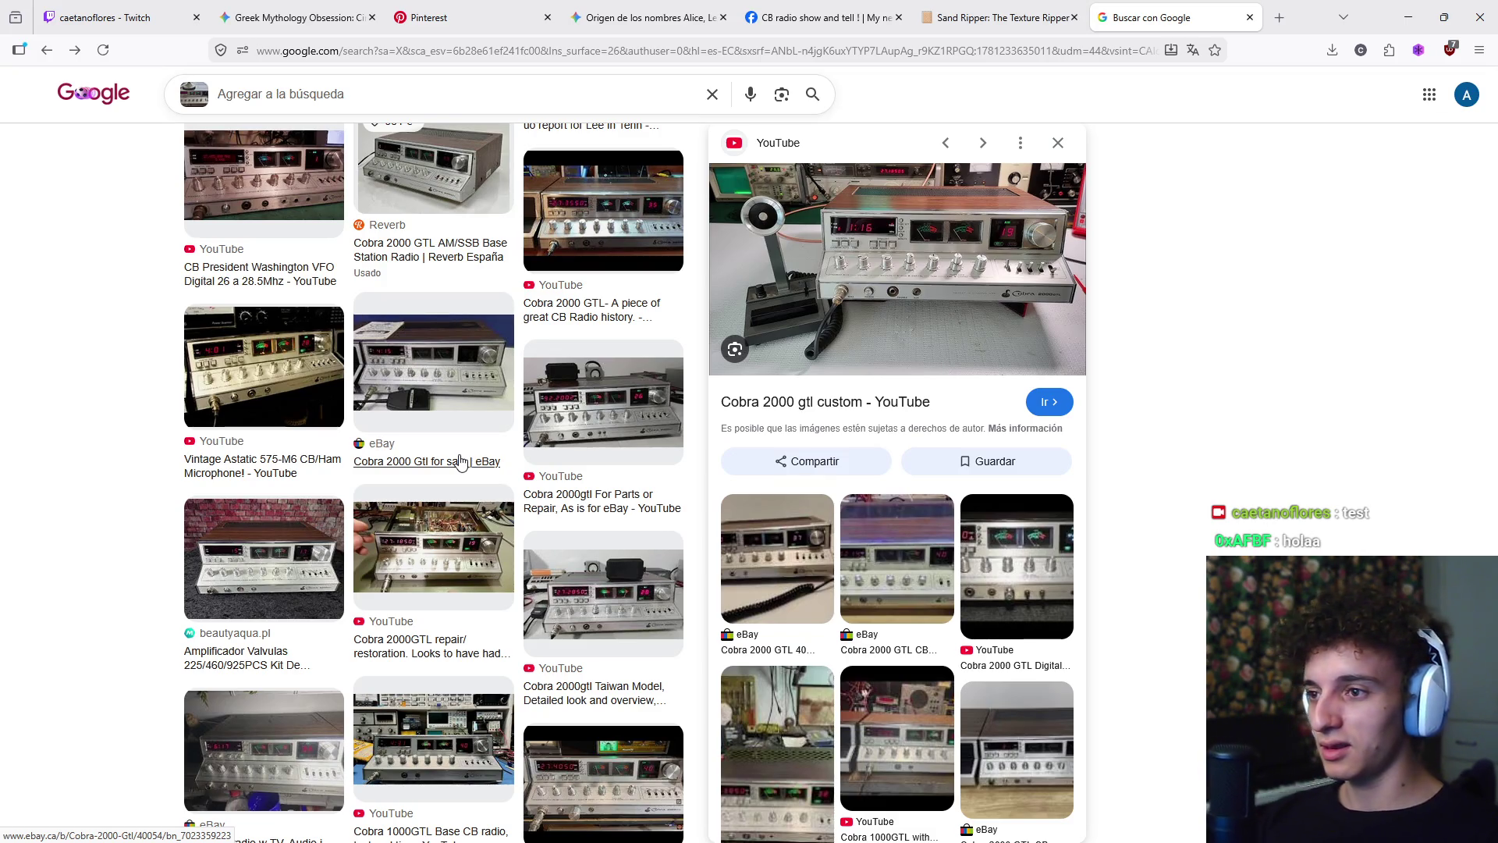
pyautogui.click(1278, 17)
pyautogui.write('ge')
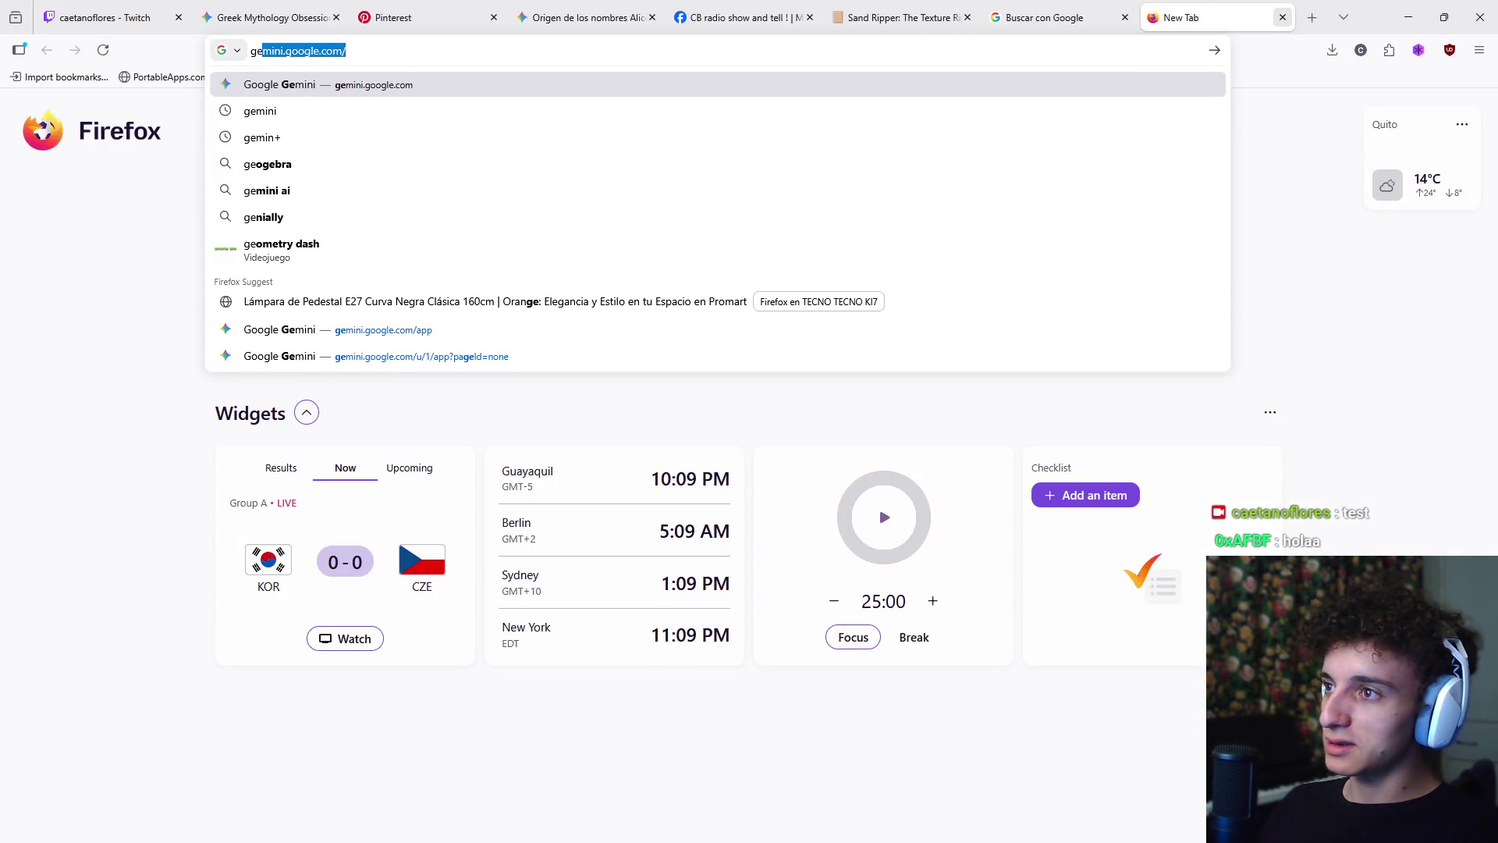
pyautogui.press('BackSpace')
pyautogui.press('BackSpace')
pyautogui.write('uerra vo')
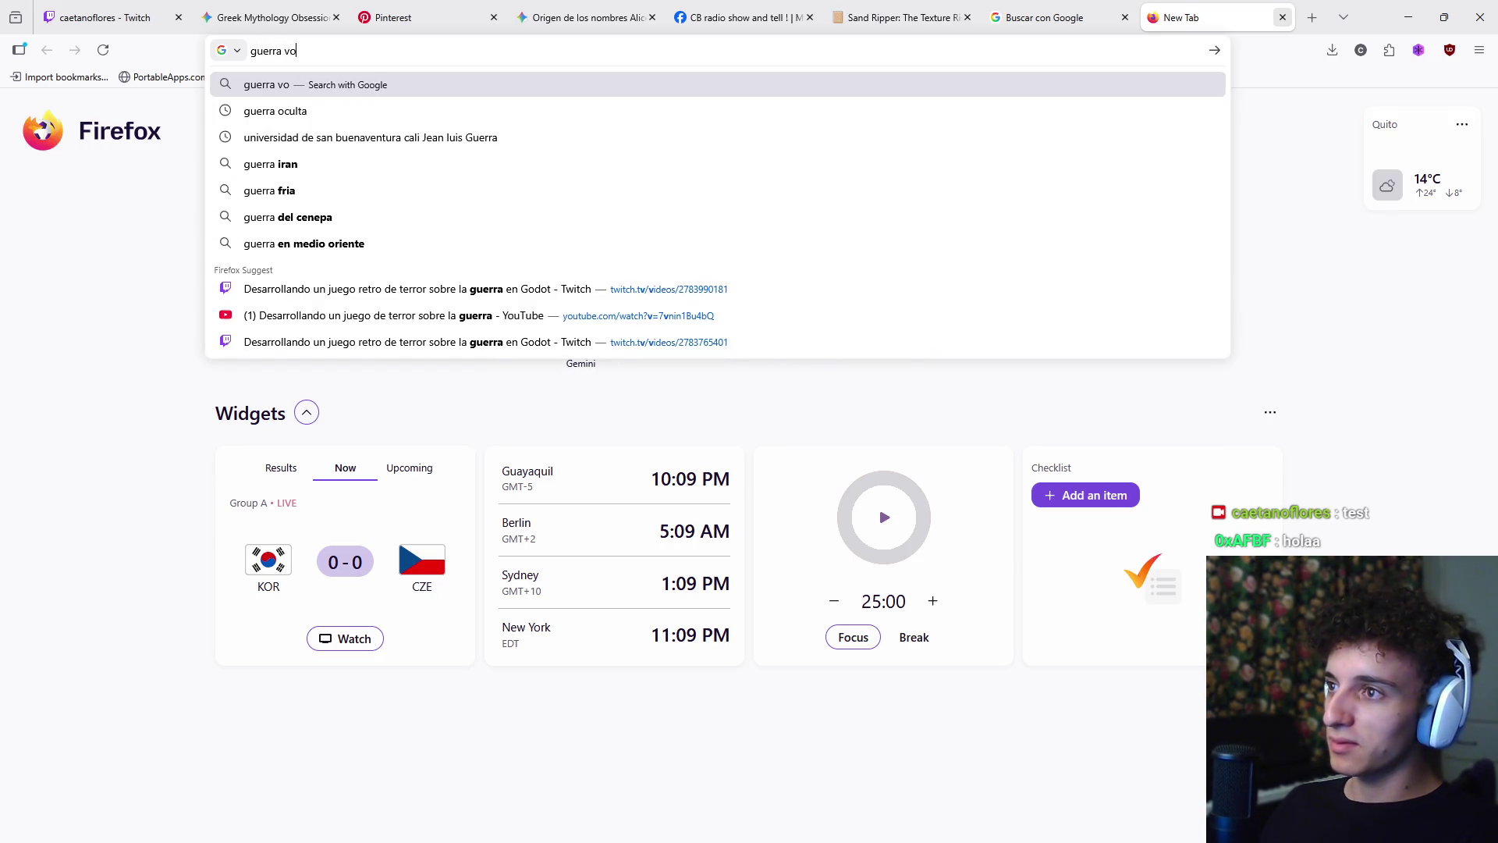
pyautogui.press('BackSpace')
pyautogui.write('ietnam')
pyautogui.press('Return')
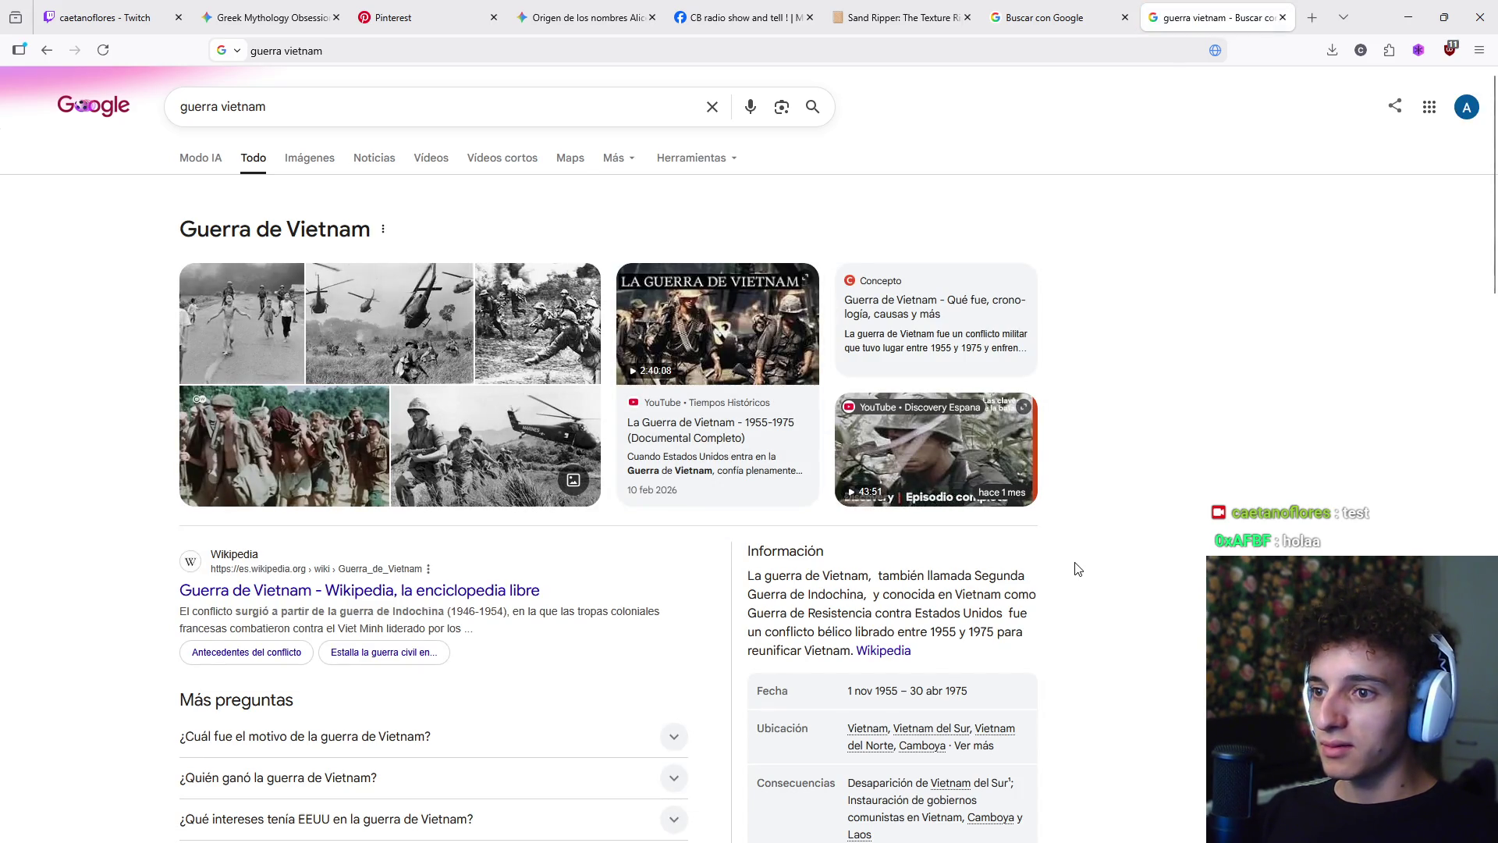
pyautogui.scroll(-1, 1077, 568)
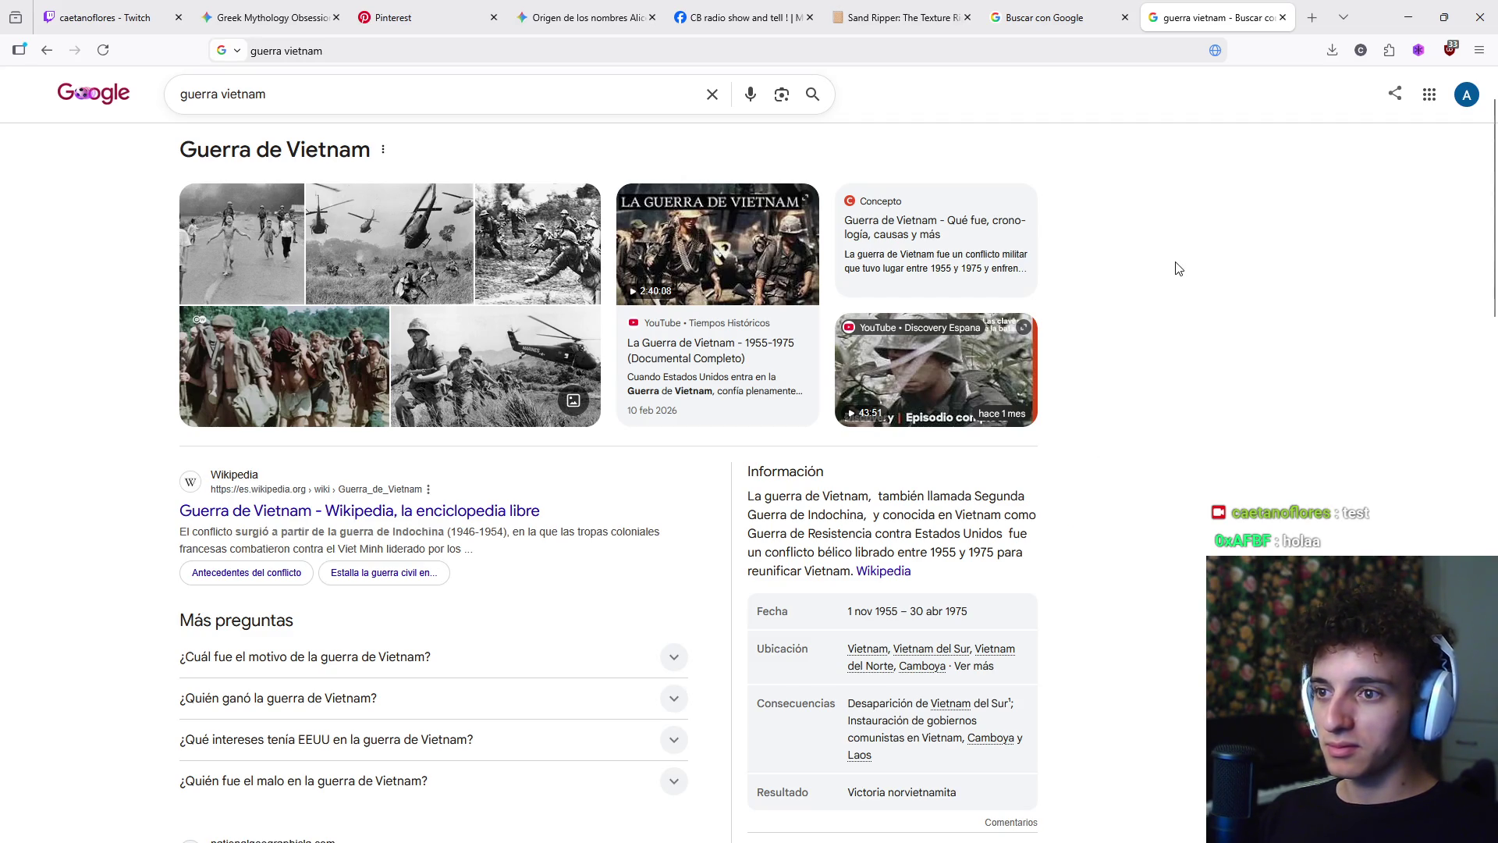
pyautogui.click(1282, 17)
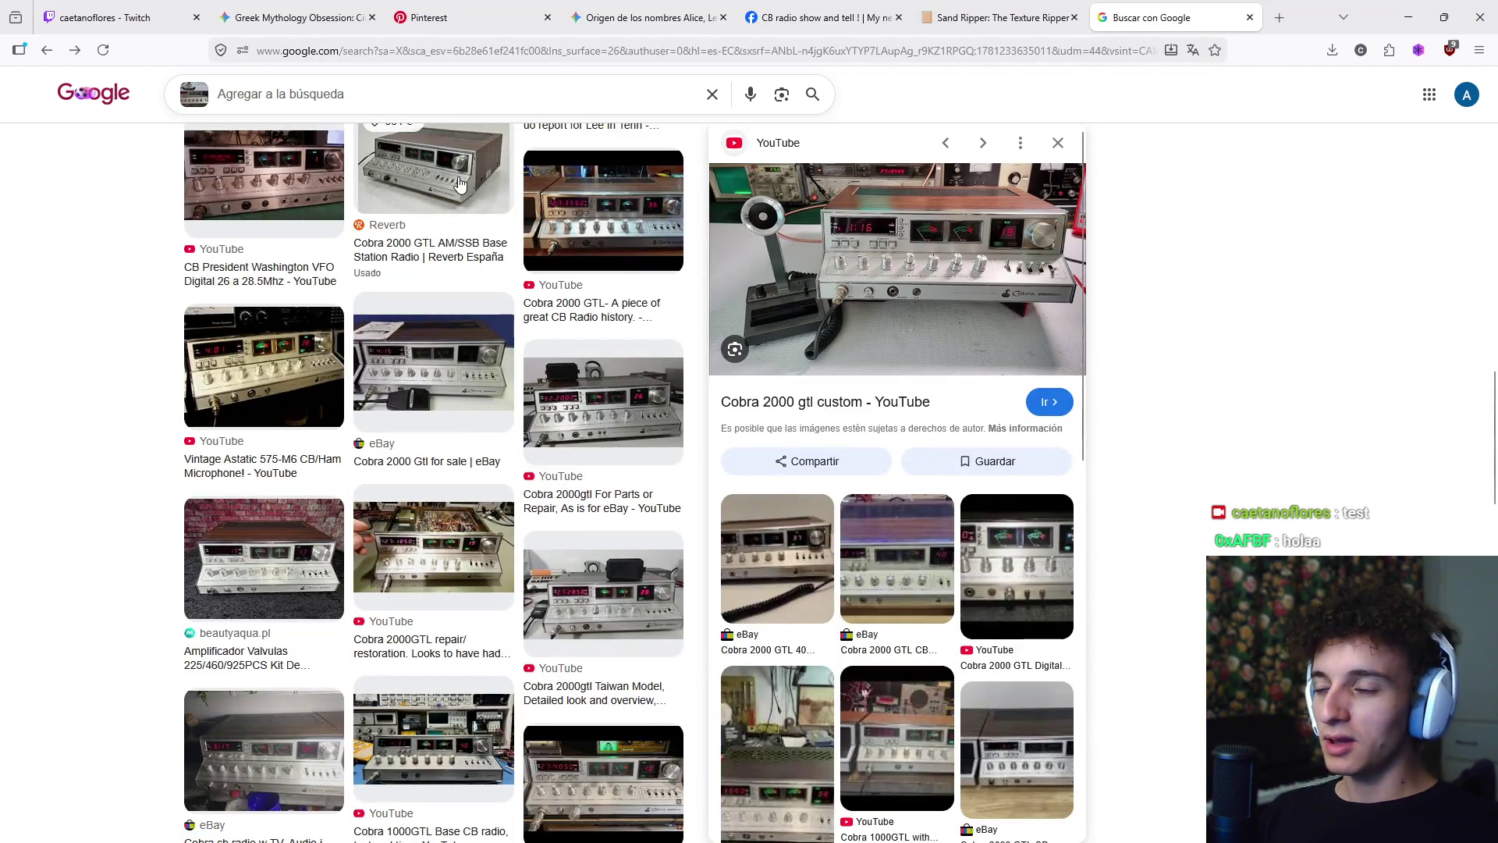
# - Scroll the visual matches and preview the Cobra 2000gtl Base Station CB Radio from the Philippines
pyautogui.scroll(2, 535, 511)
pyautogui.scroll(10, 539, 500)
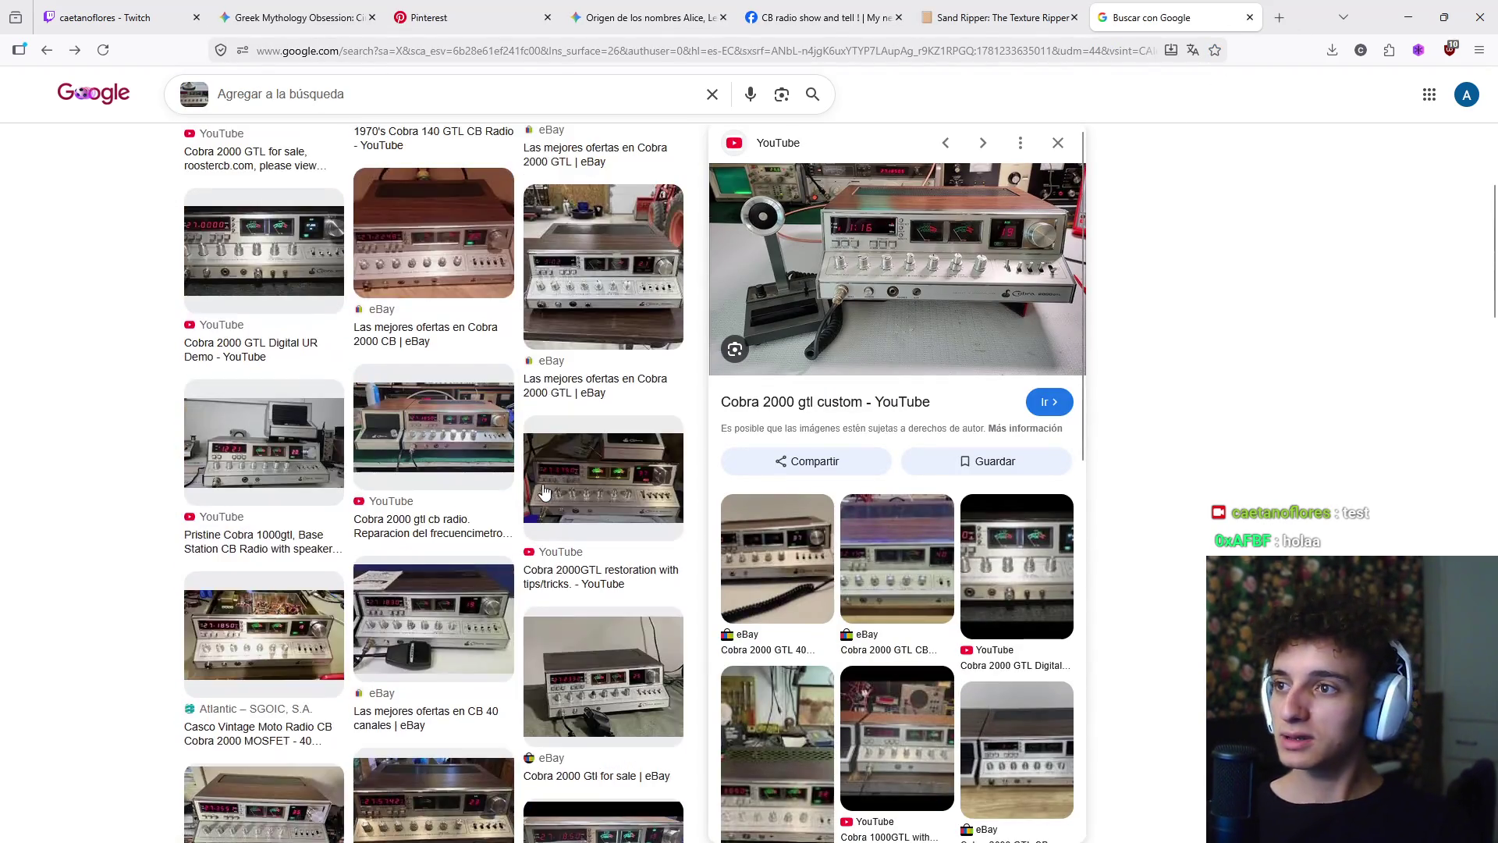
pyautogui.scroll(5, 544, 490)
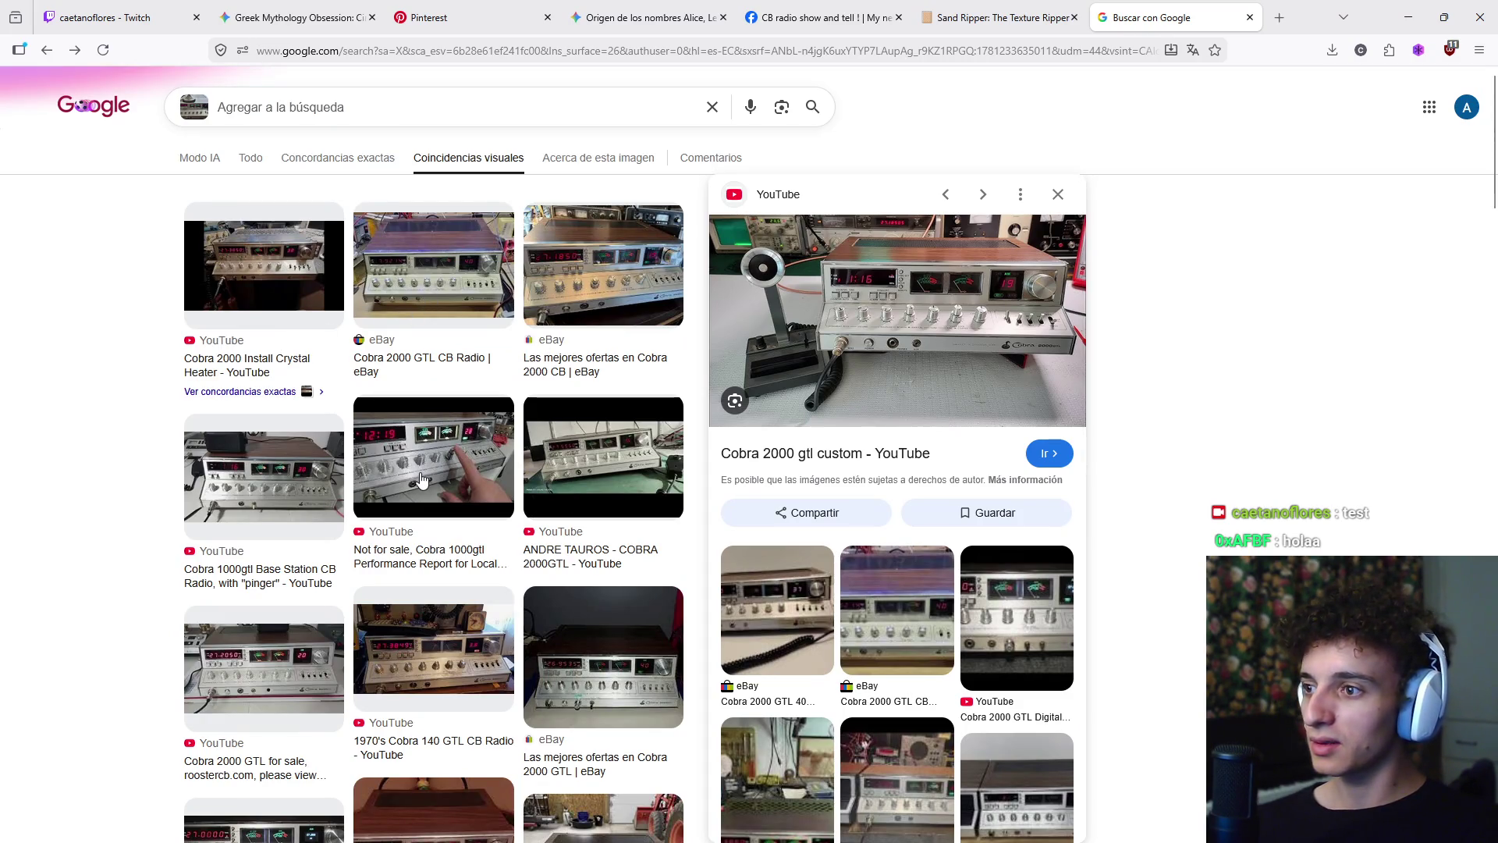
pyautogui.scroll(-3, 449, 439)
pyautogui.scroll(-10, 449, 439)
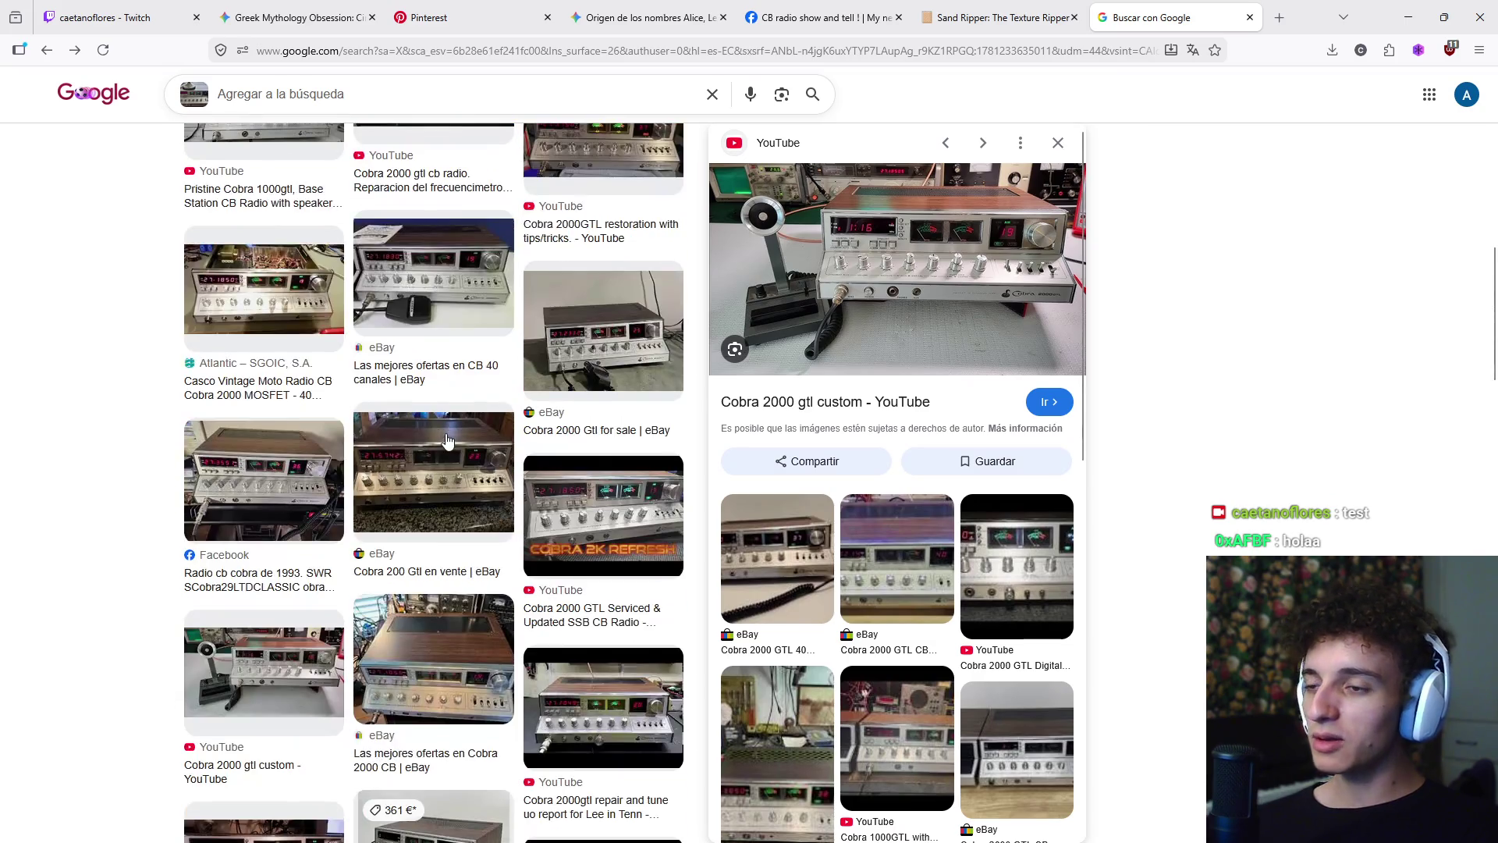
pyautogui.scroll(-9, 449, 434)
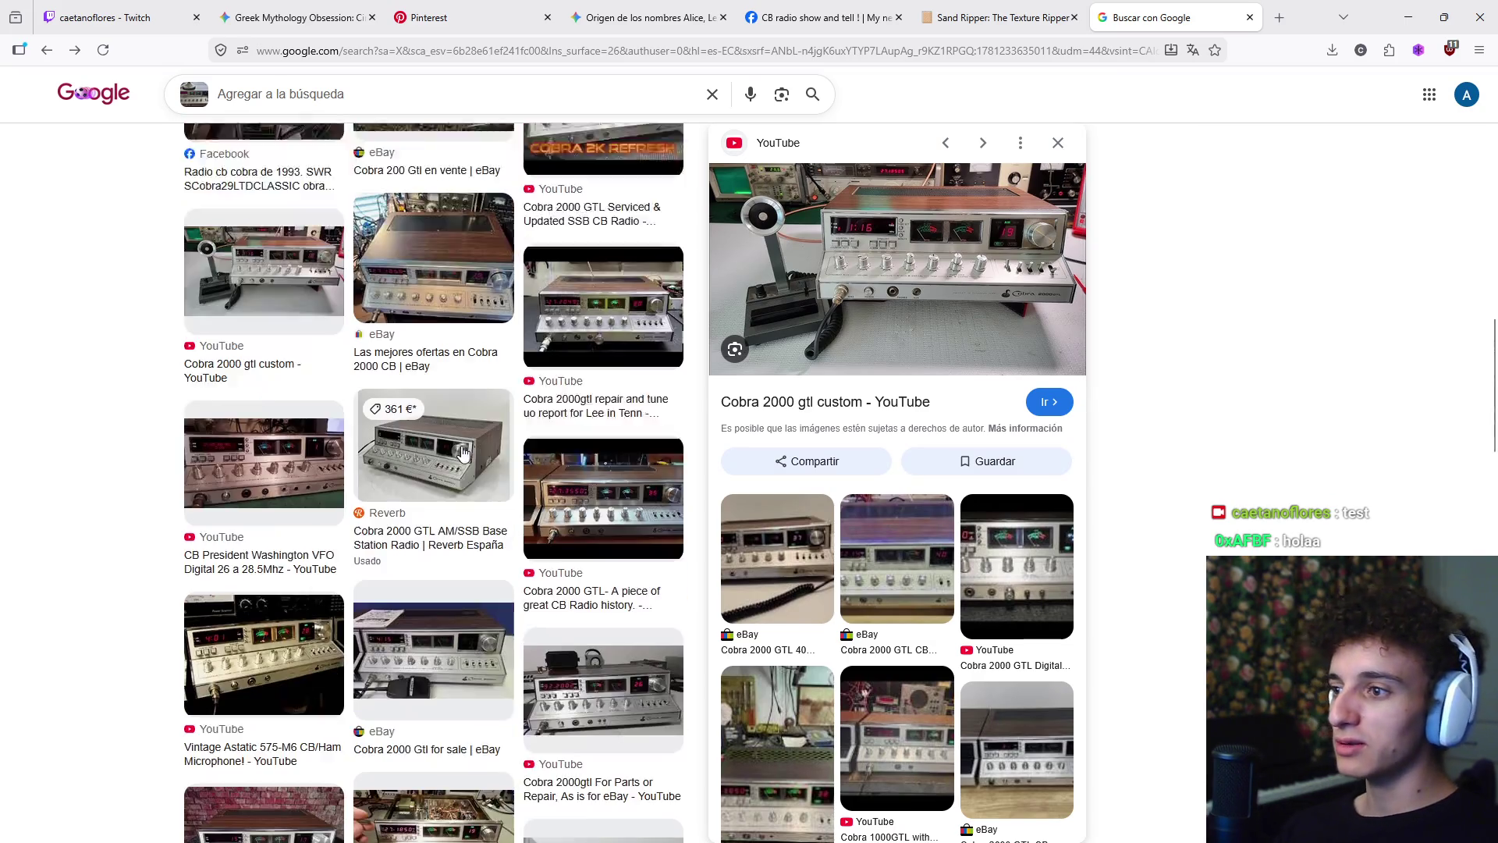
pyautogui.scroll(-6, 468, 437)
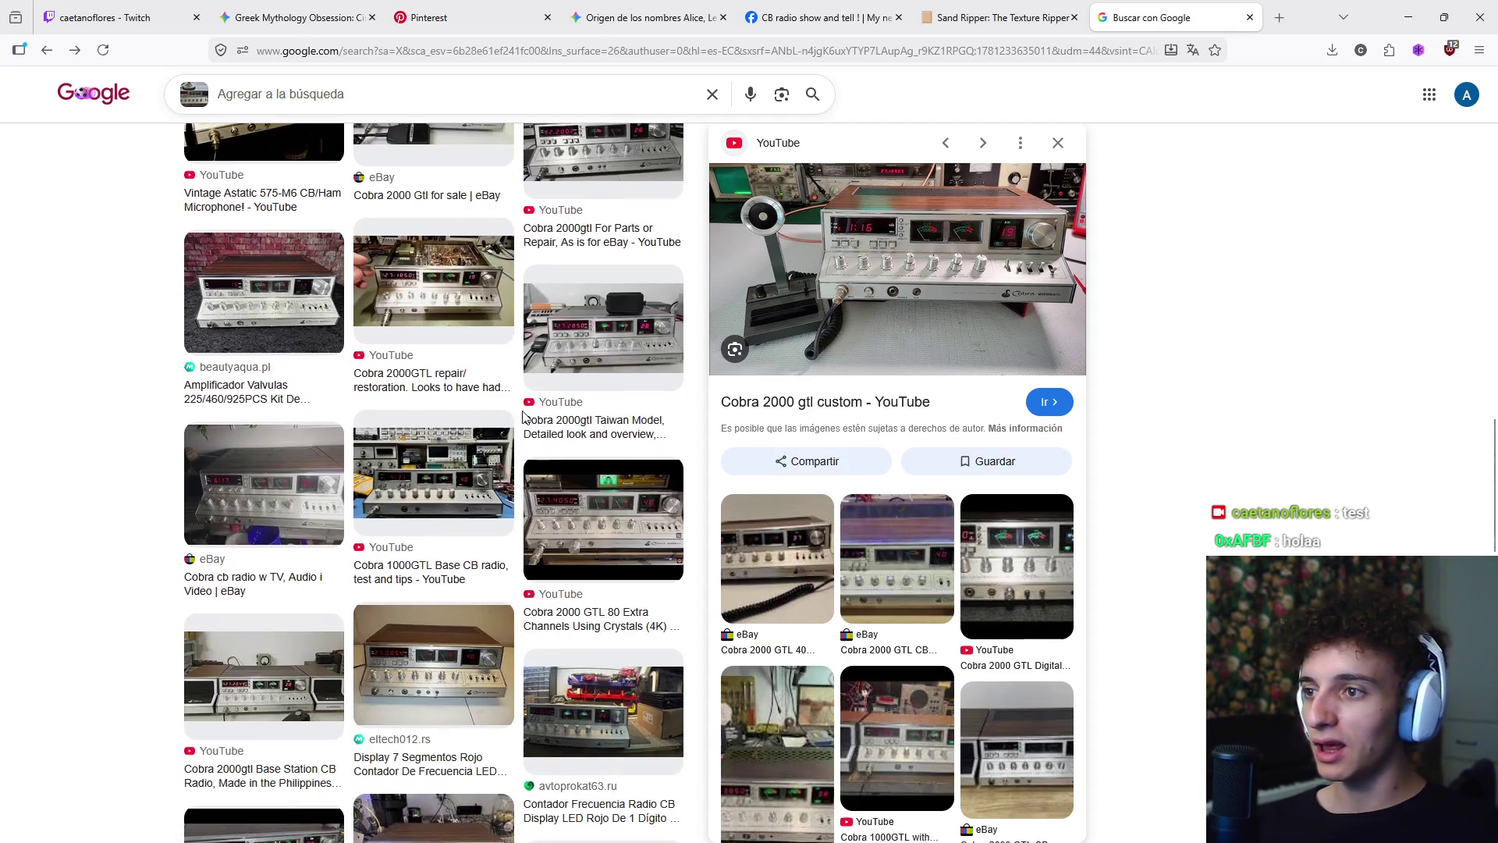
pyautogui.scroll(-2, 464, 458)
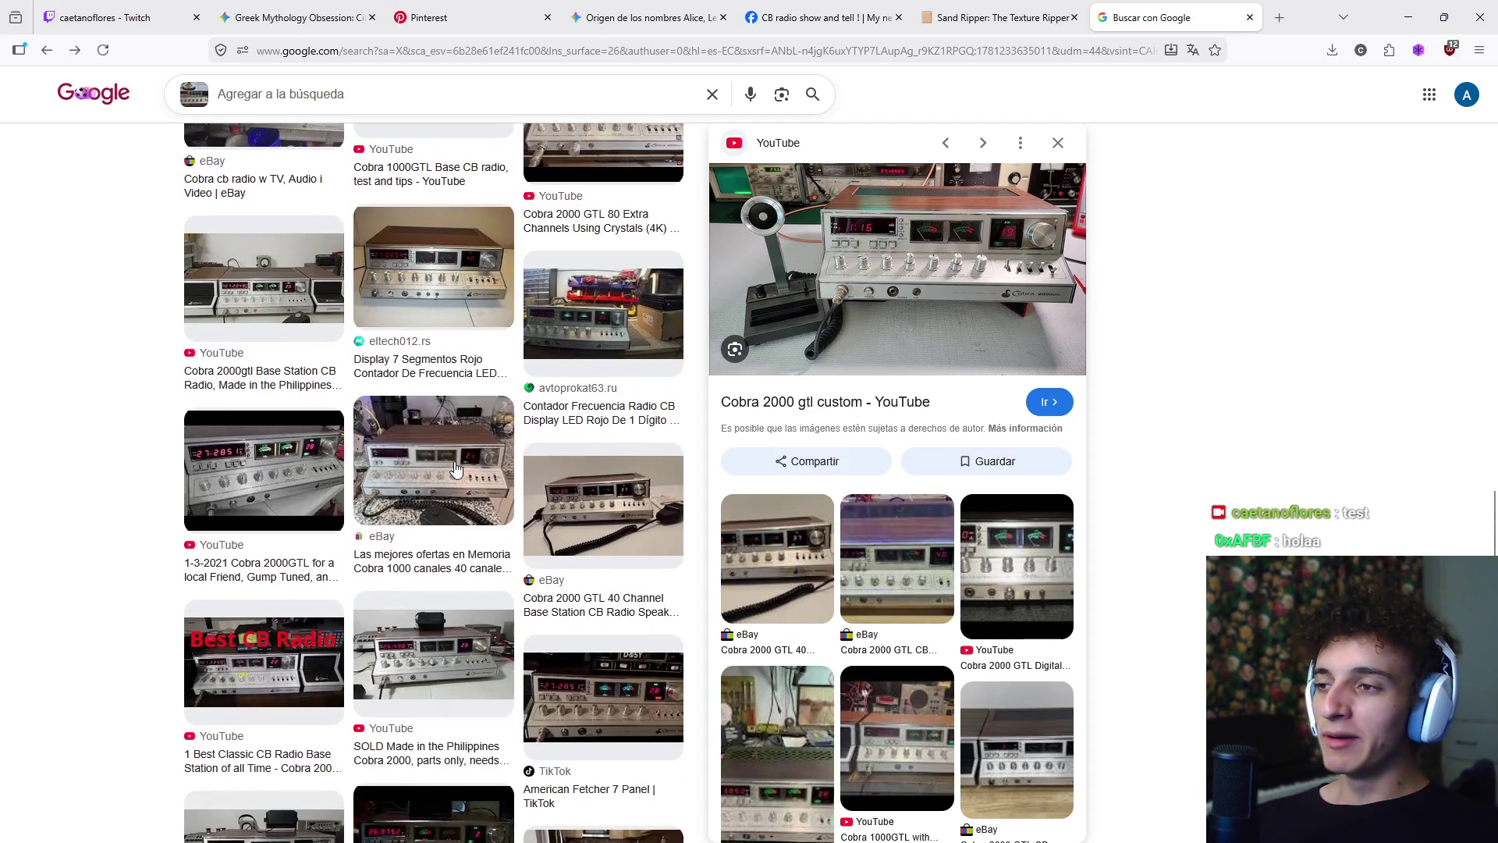
pyautogui.click(258, 284)
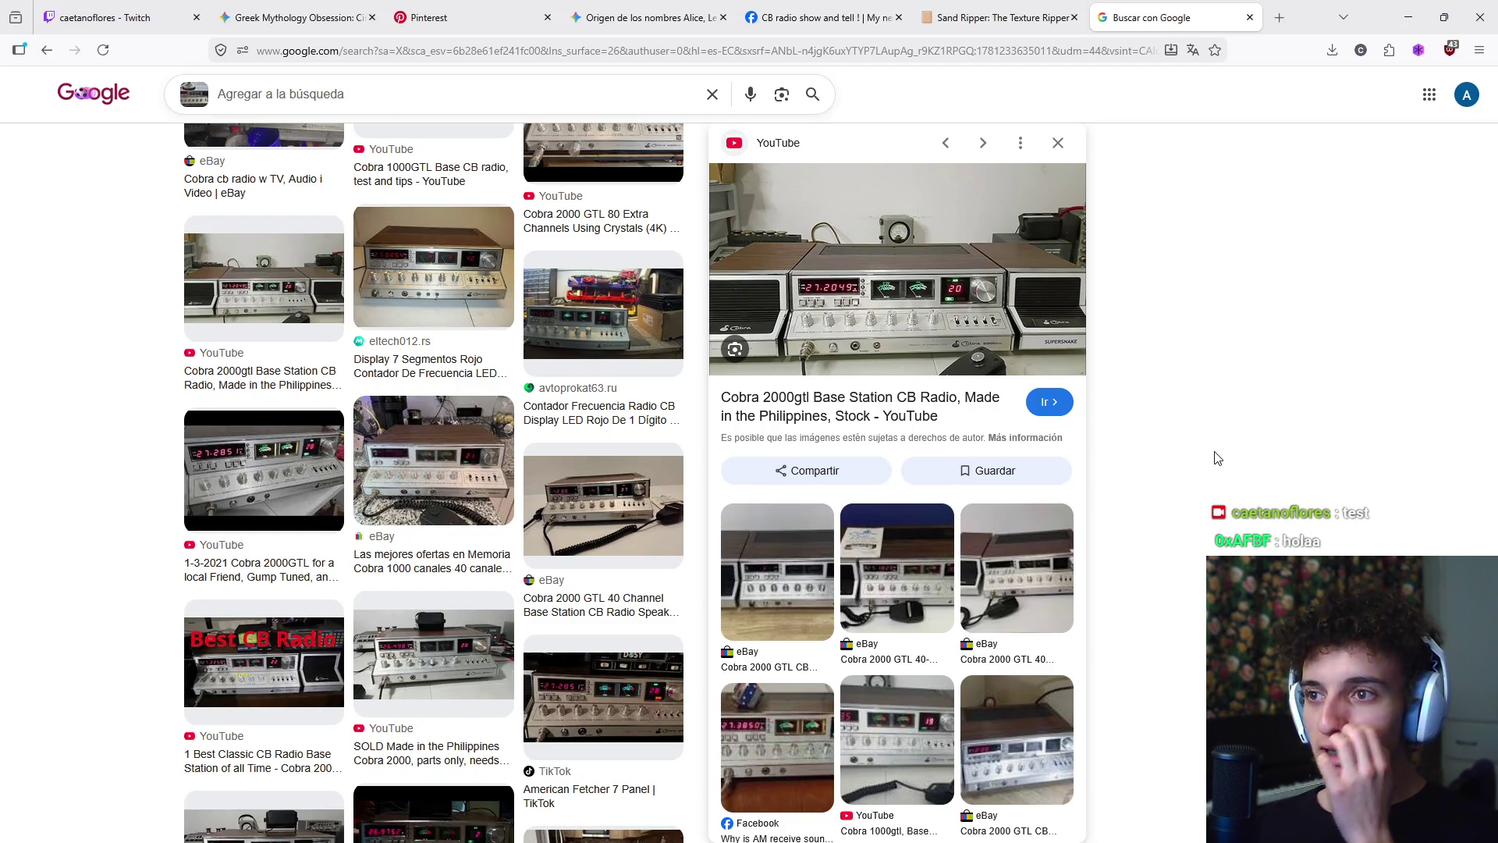
# - Scroll through the preview, then switch to the Gemini 'Origen de los nombres' chat
pyautogui.scroll(-8, 543, 570)
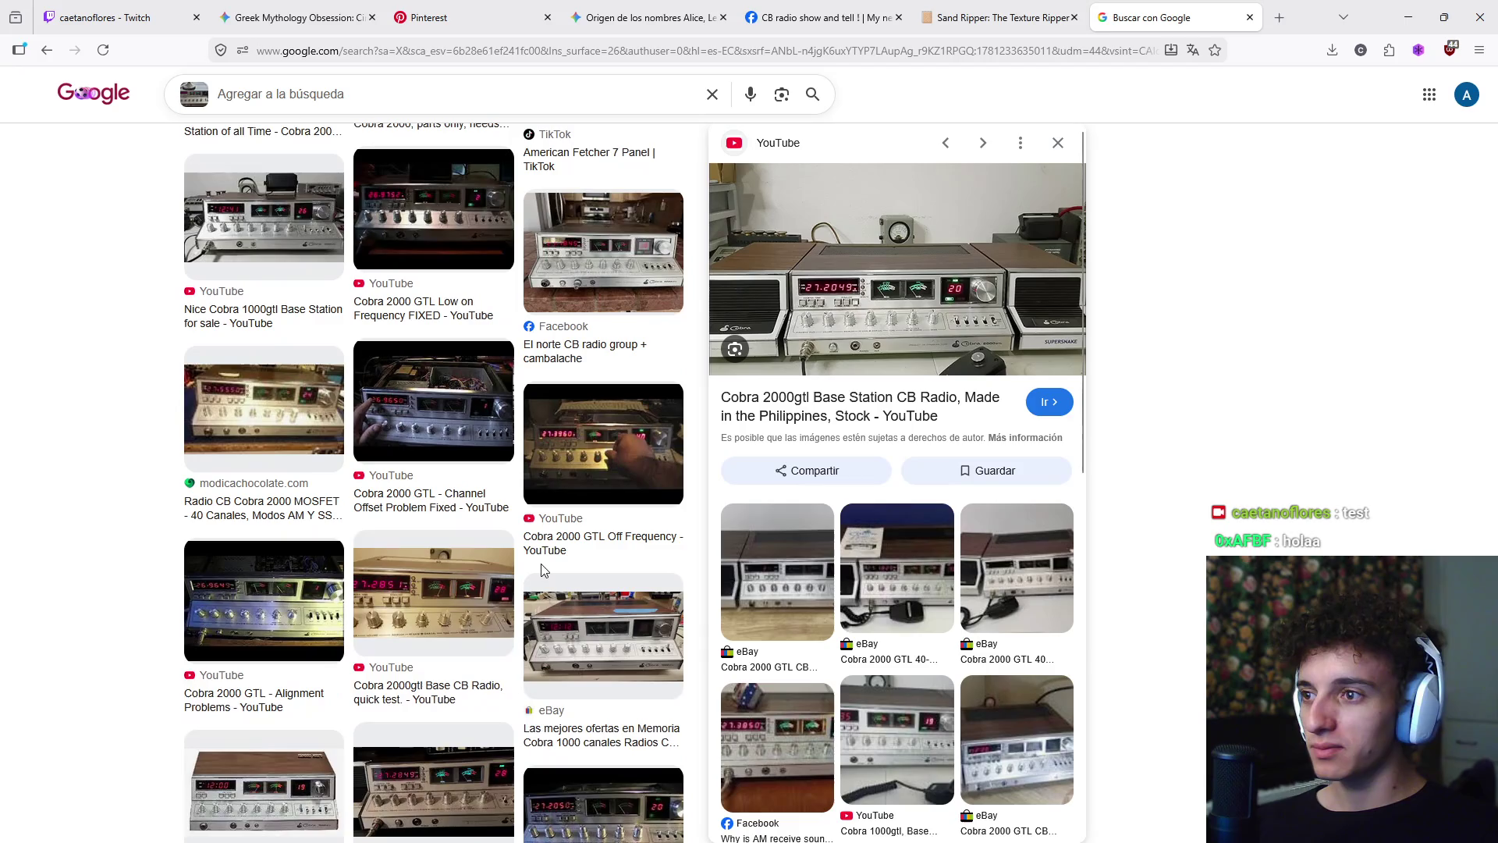
pyautogui.scroll(-7, 544, 584)
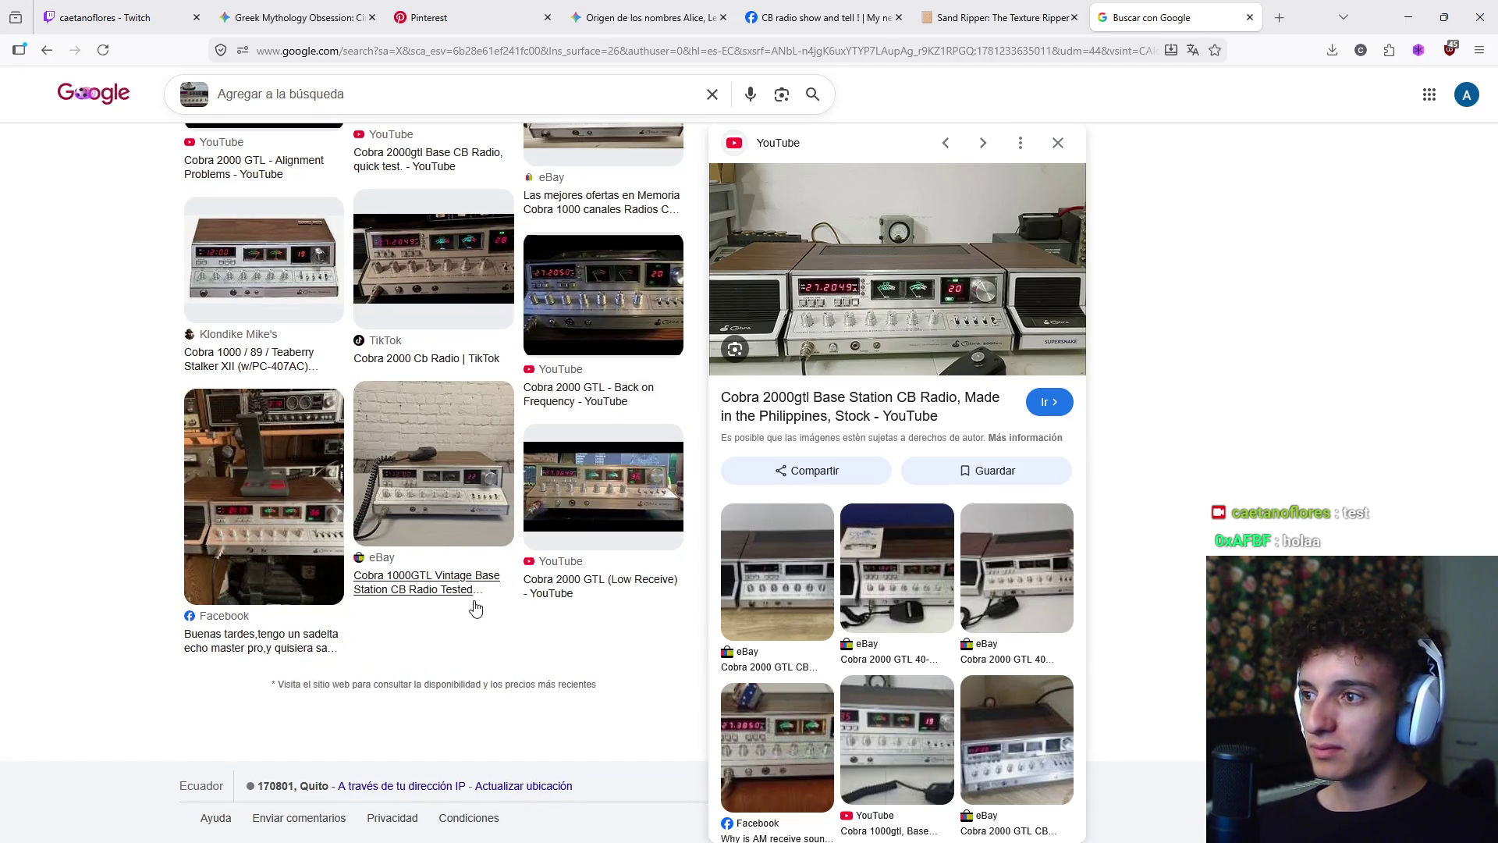
pyautogui.scroll(-5, 400, 407)
pyautogui.scroll(5, 399, 408)
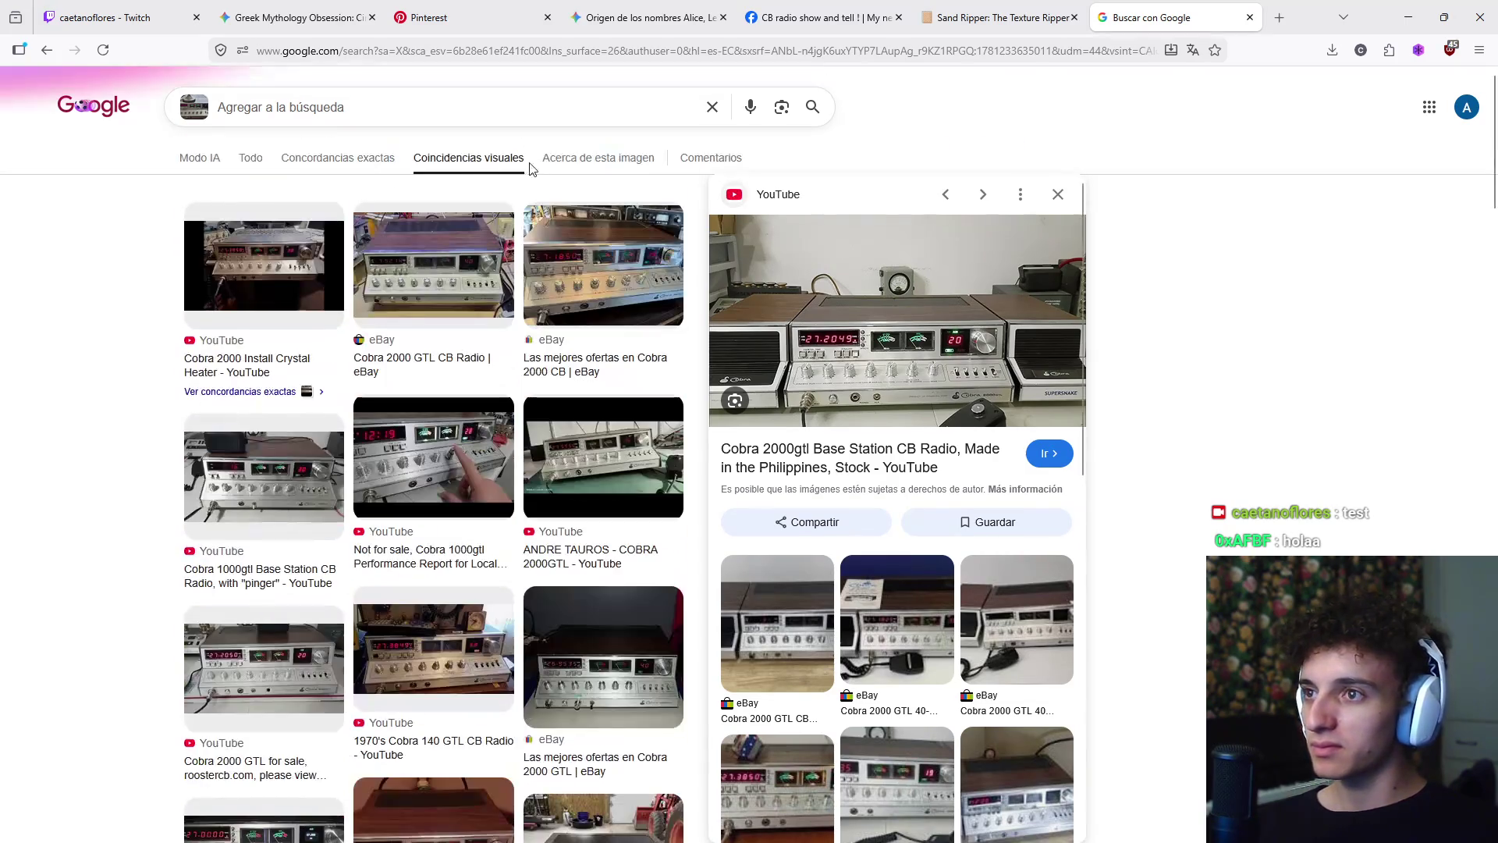
pyautogui.click(712, 108)
# - Copy 'Base Station Radios' from the Gemini chat and search it on Pinterest
pyautogui.scroll(-3, 344, 110)
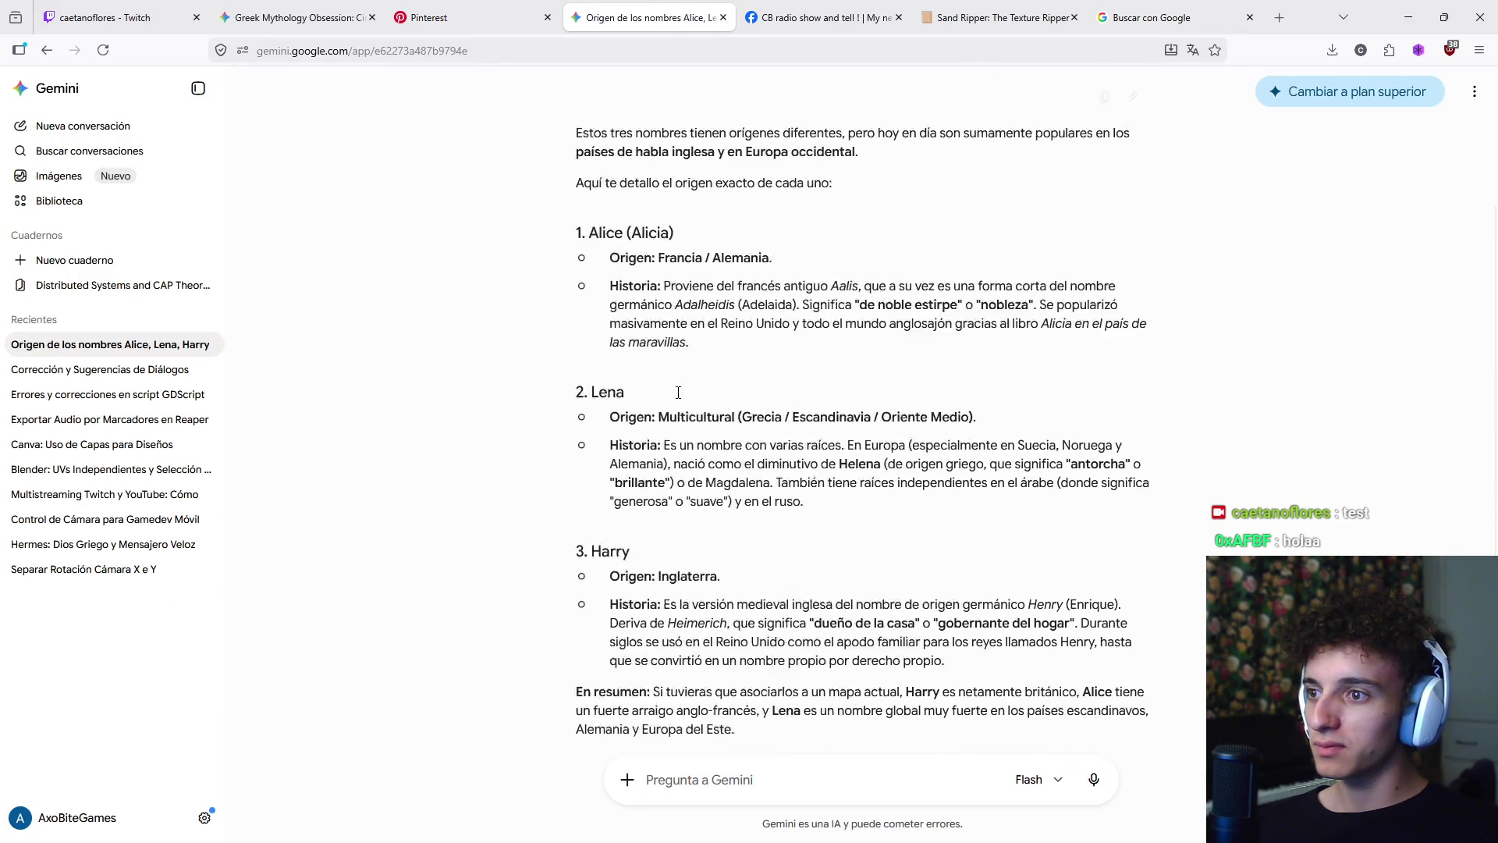
pyautogui.click(304, 14)
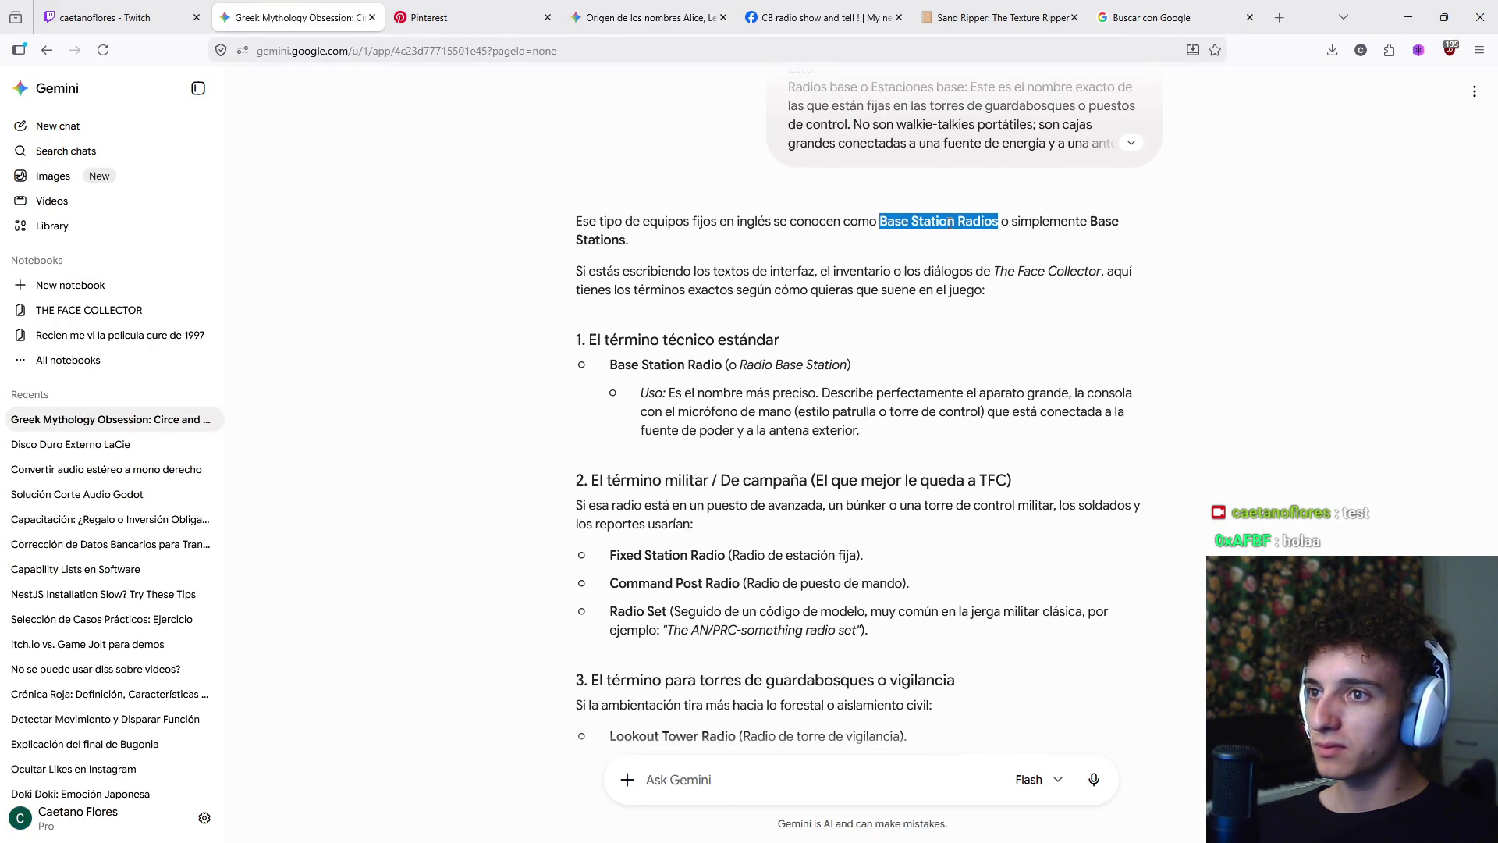
pyautogui.rightClick(952, 222)
pyautogui.click(1006, 549)
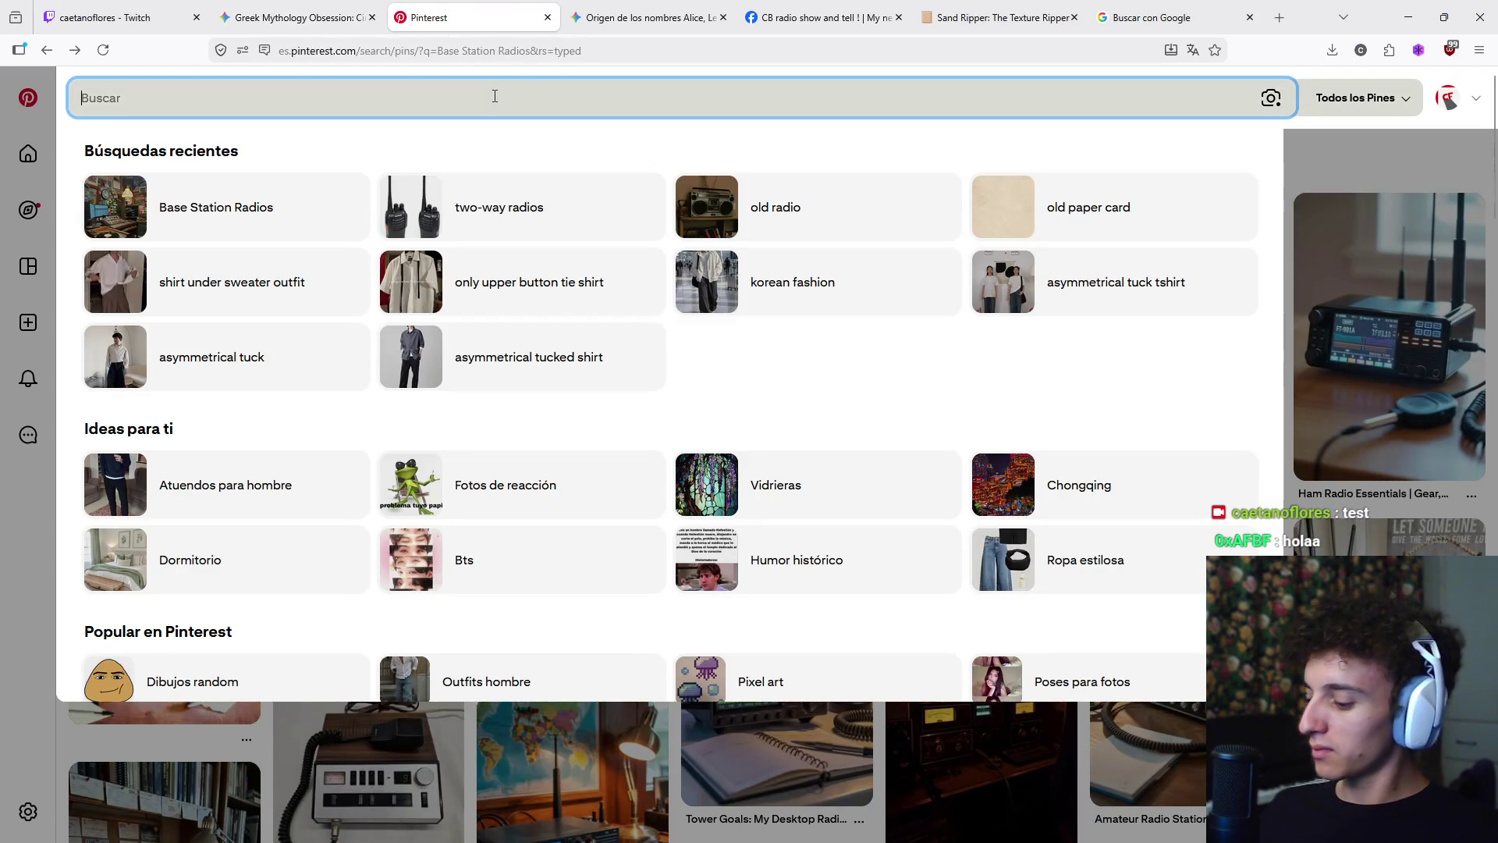
pyautogui.write('Base Station Radios')
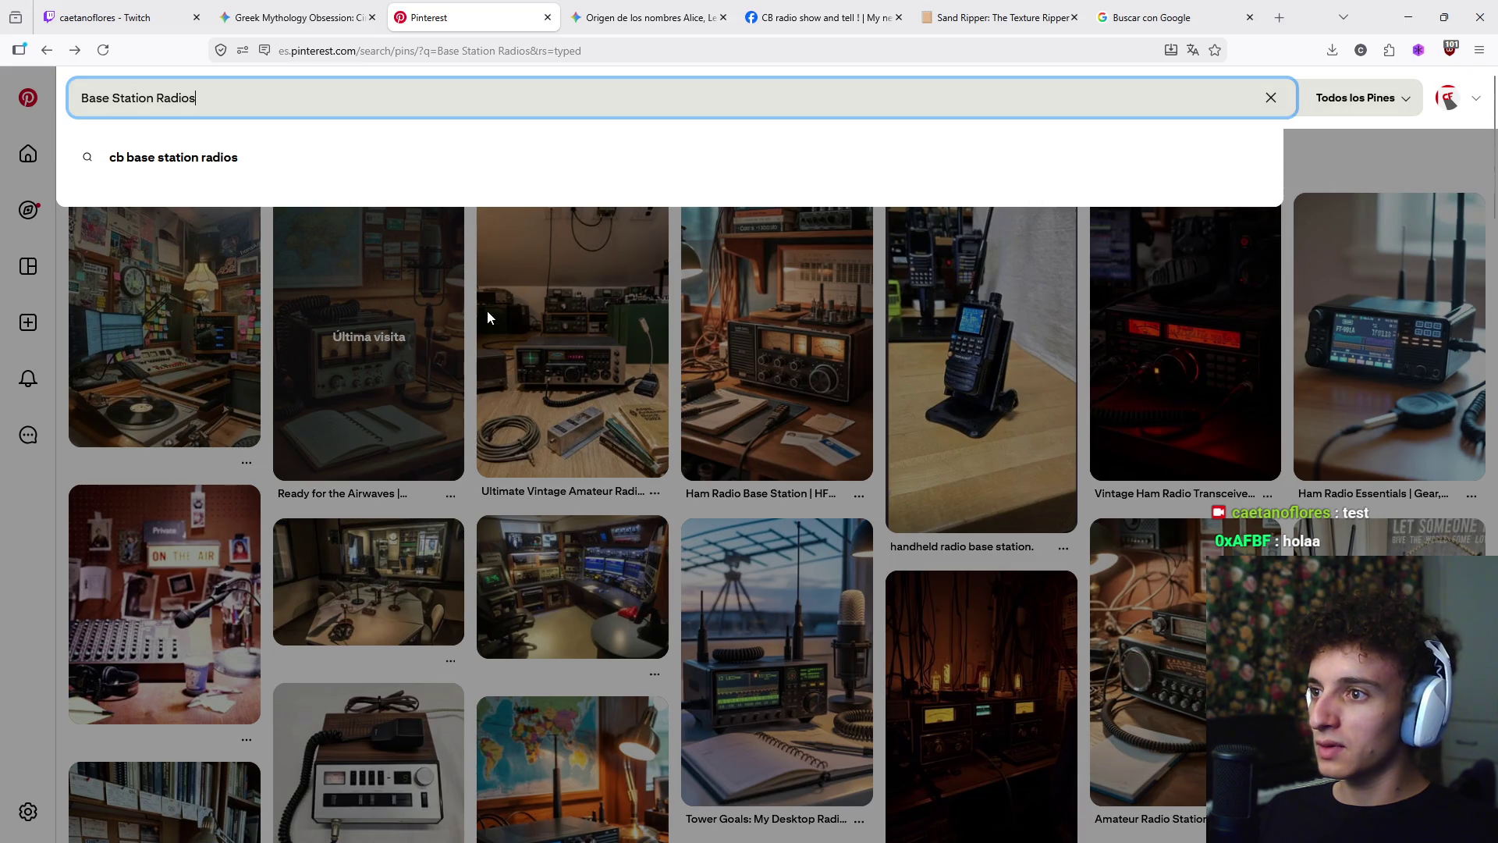
pyautogui.press('Return')
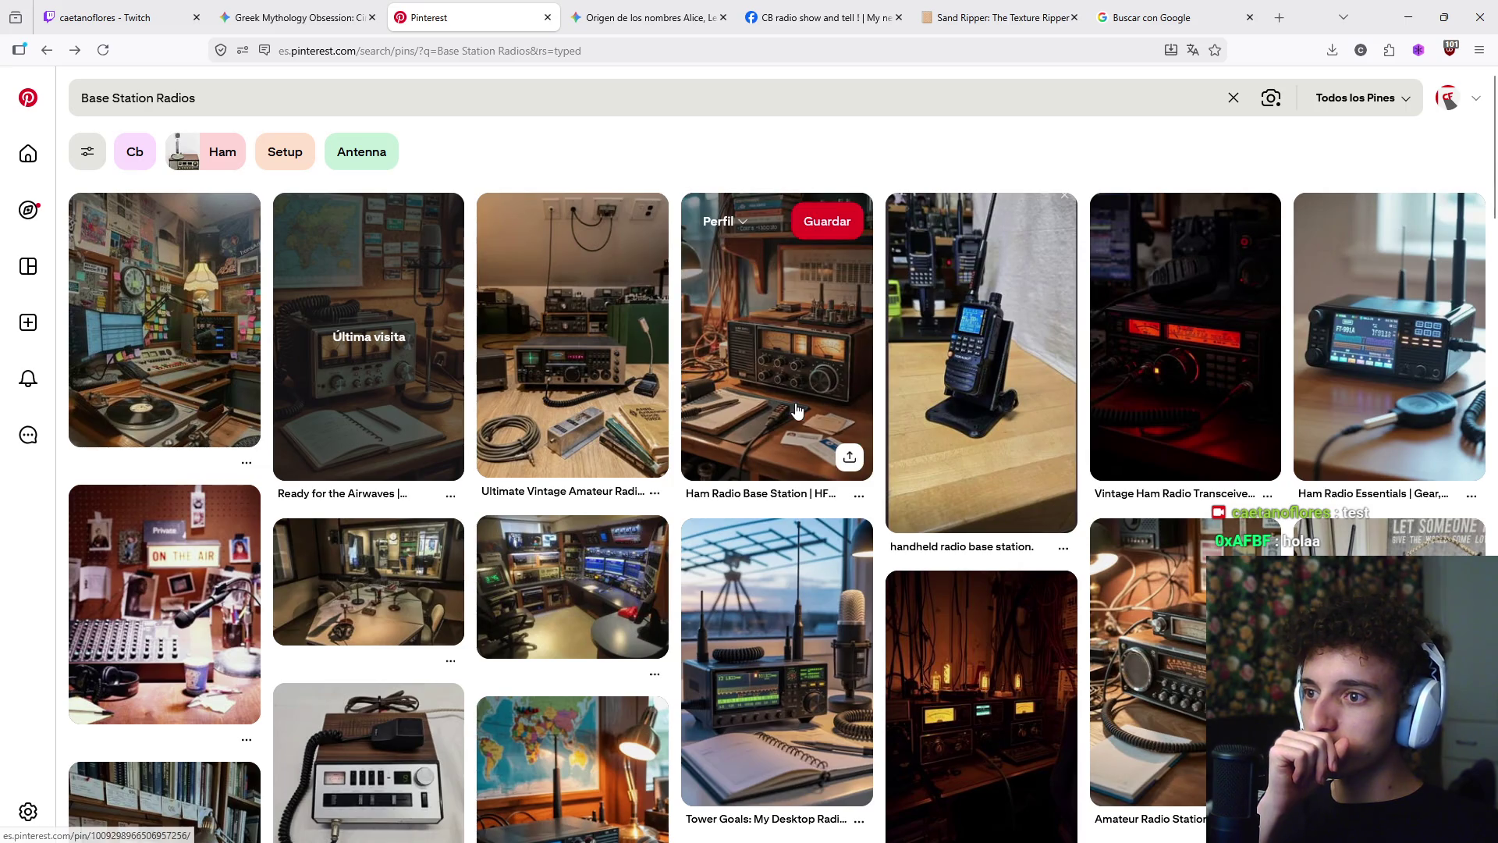
# - View the Ham Radio Base Station pin, then return and browse the results
pyautogui.click(798, 410)
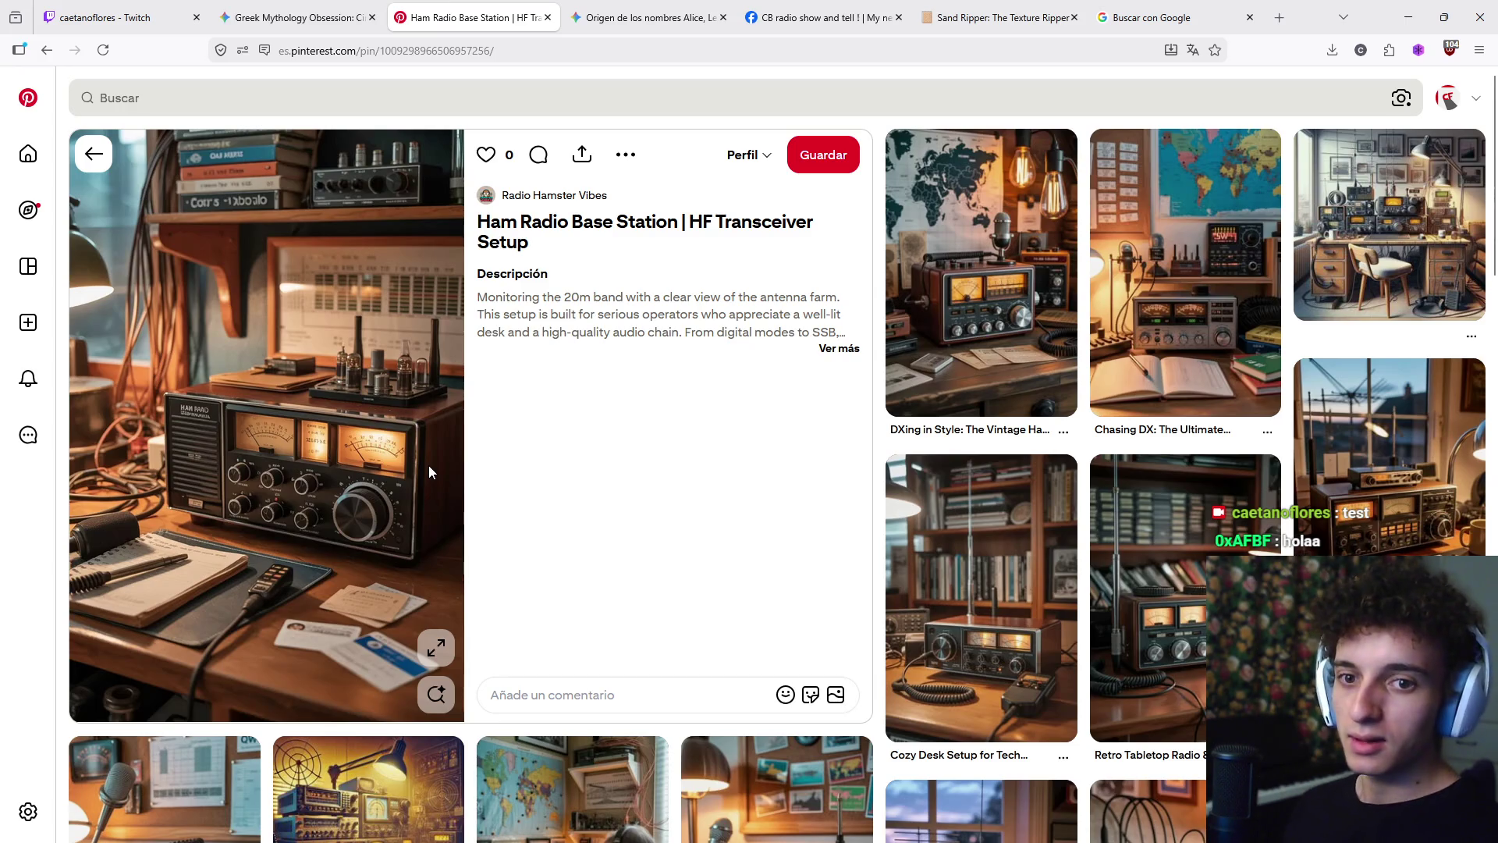
pyautogui.scroll(-4, 428, 468)
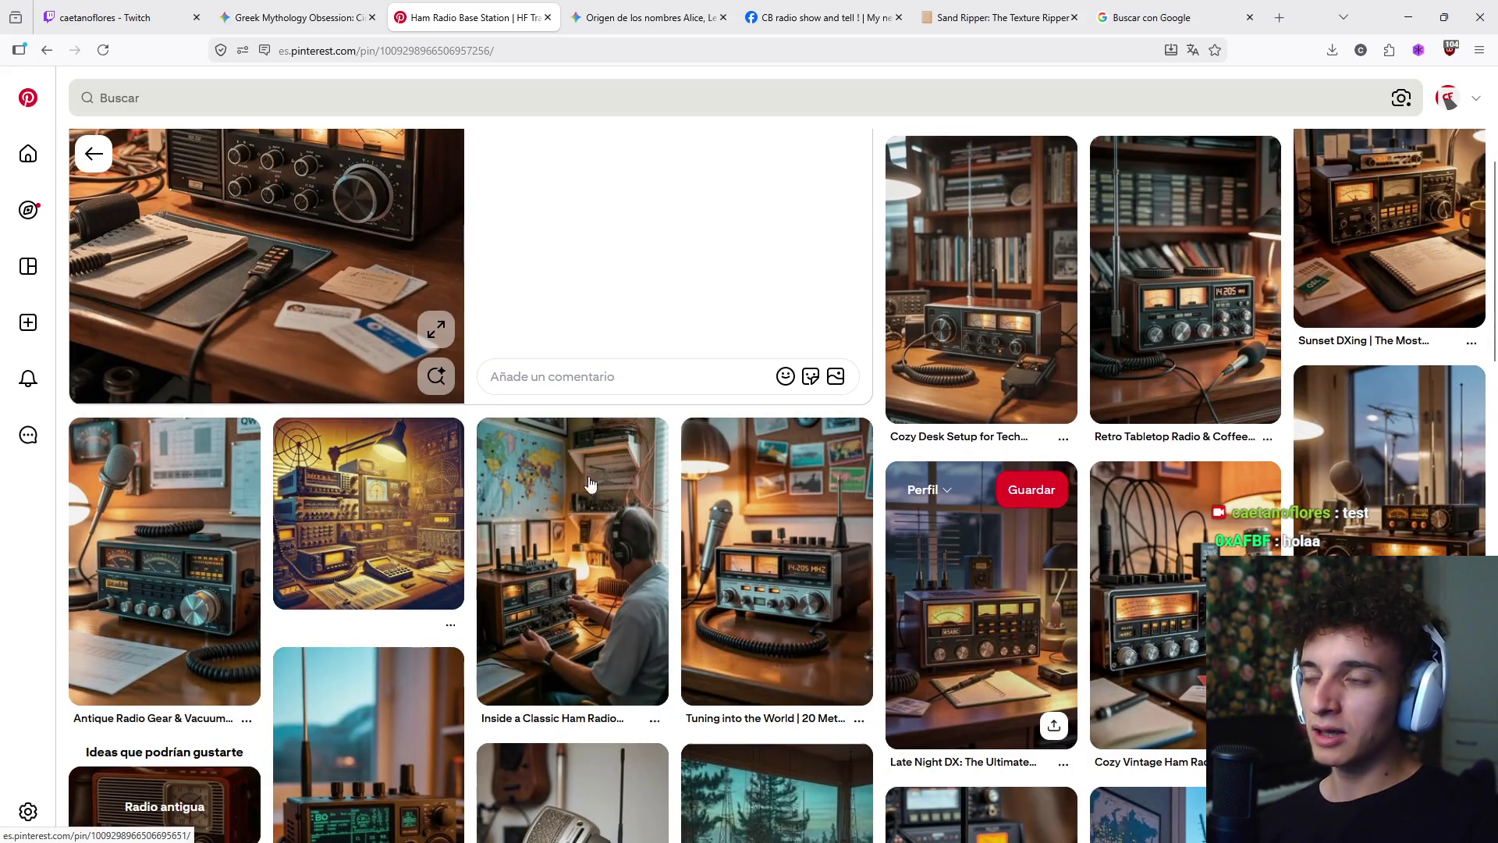
pyautogui.scroll(4, 117, 160)
pyautogui.click(94, 153)
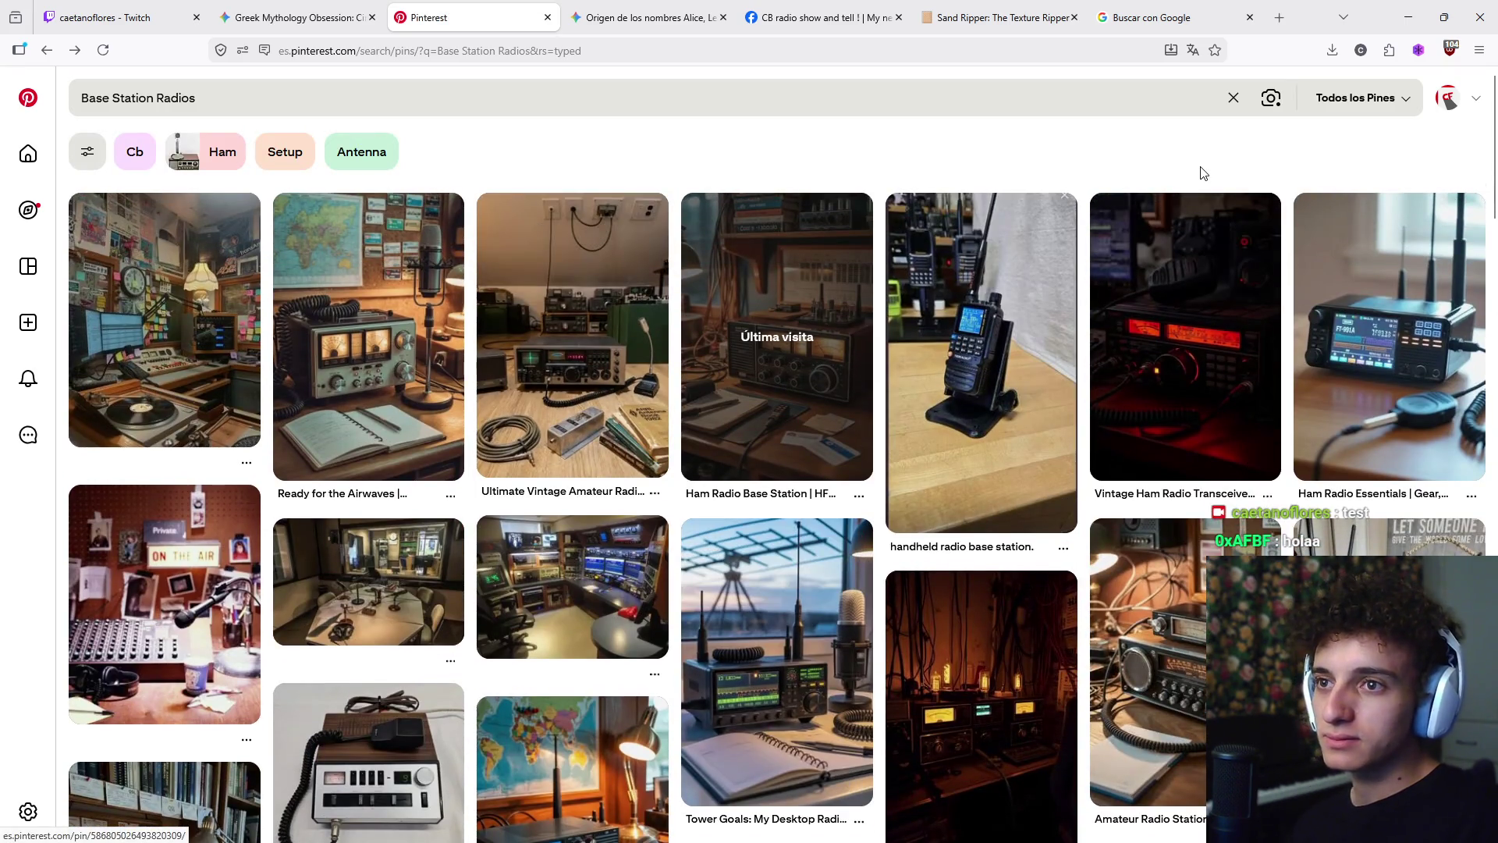
pyautogui.scroll(-4, 1205, 195)
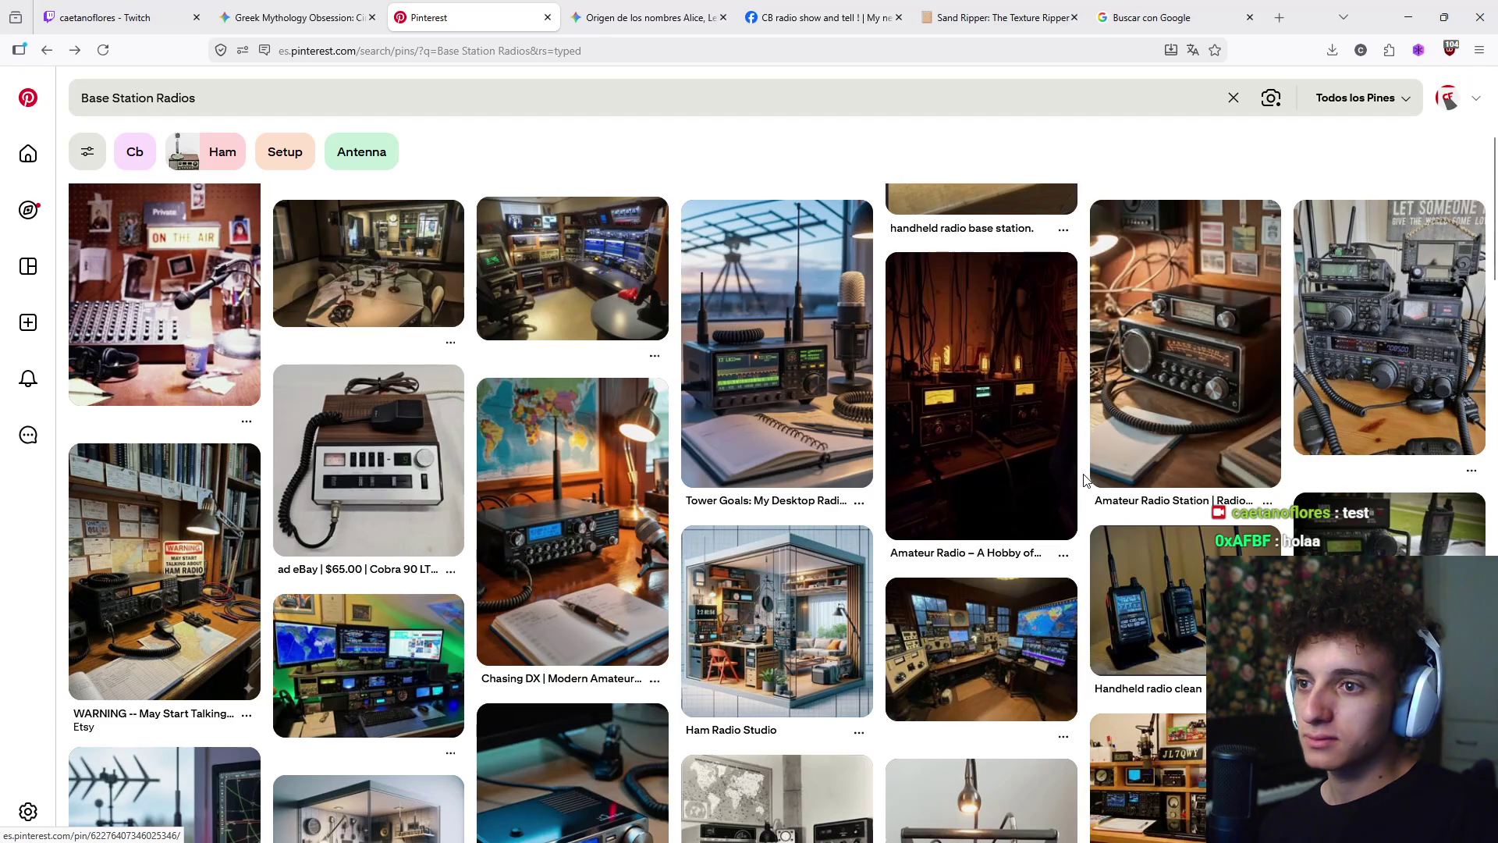
pyautogui.scroll(-4, 1084, 480)
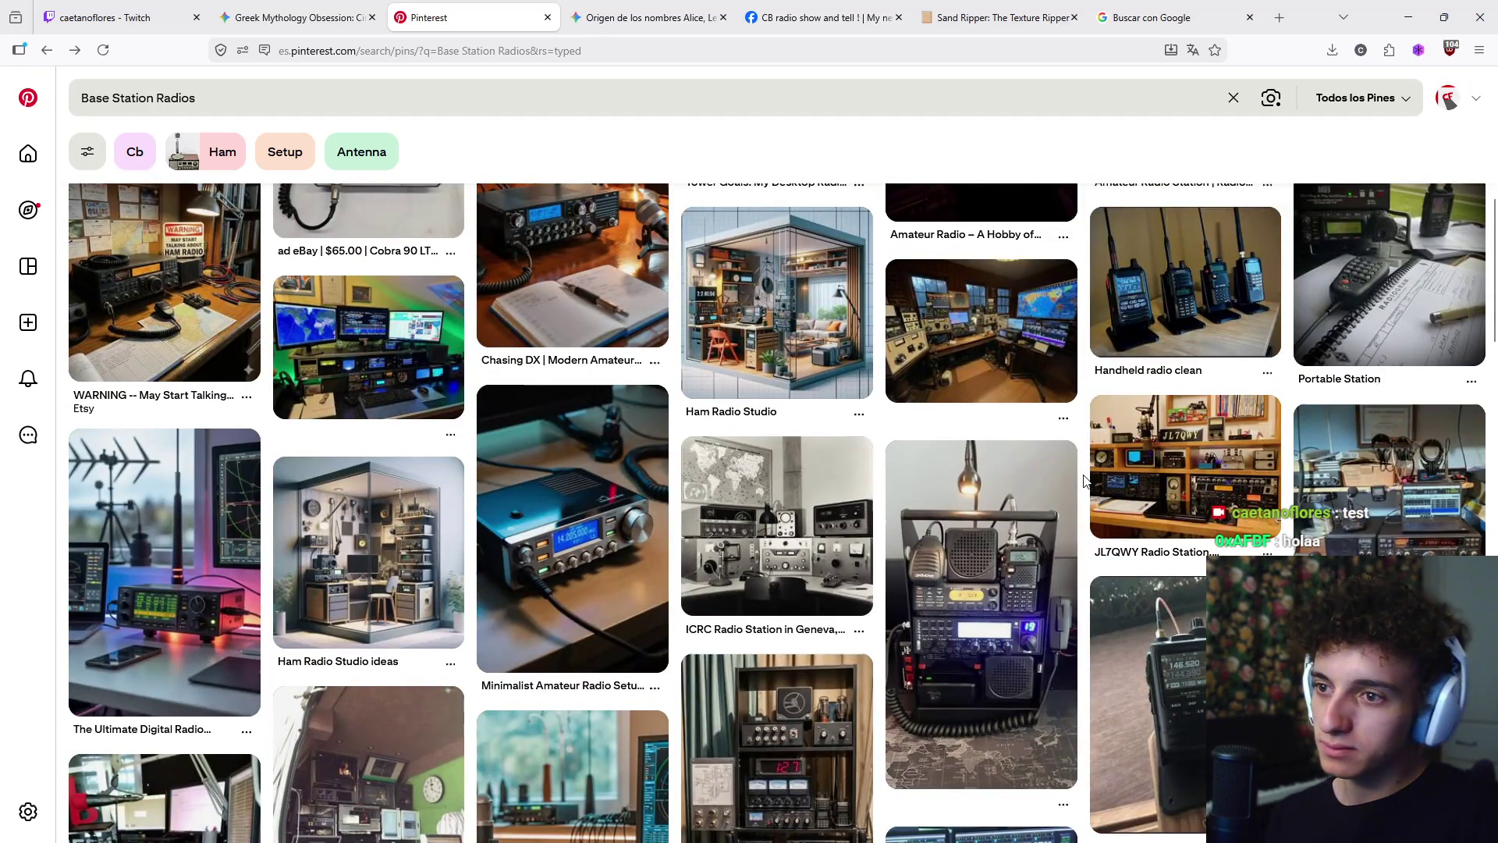
pyautogui.scroll(-3, 1085, 479)
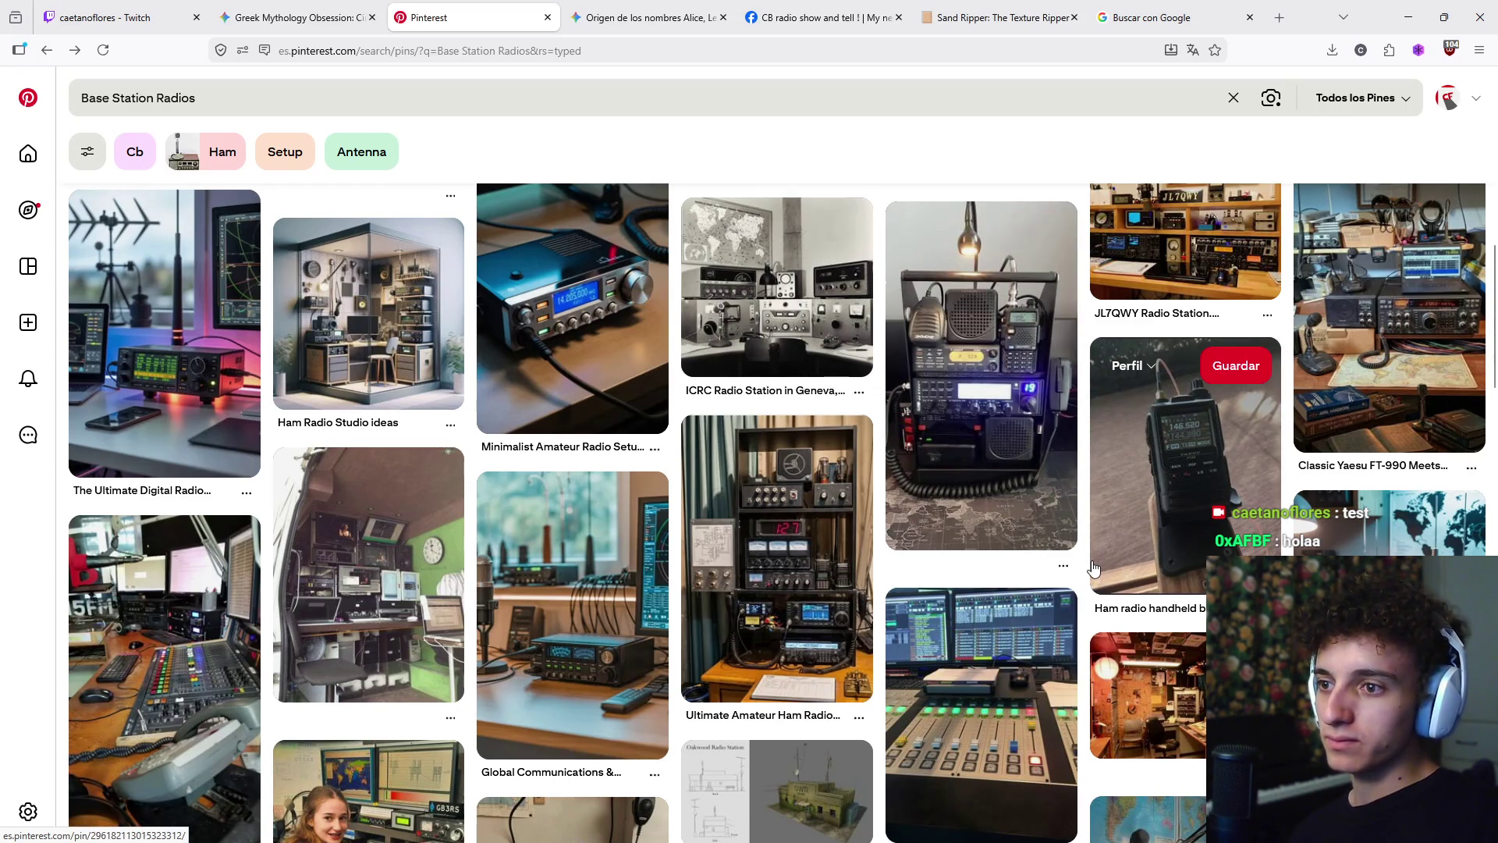
pyautogui.scroll(-7, 1101, 587)
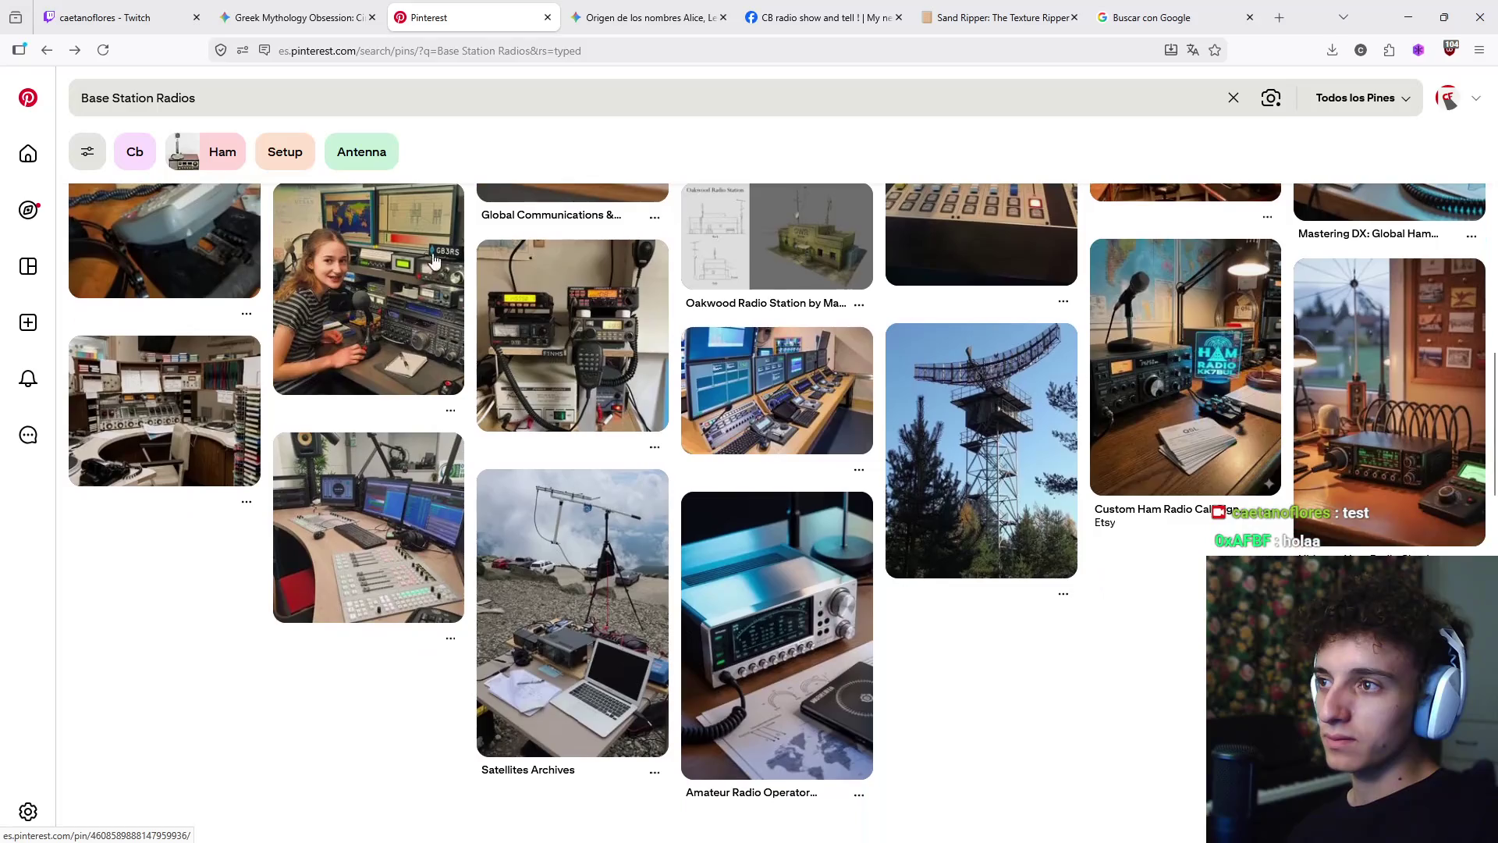
# - Refine the Pinterest search to 'Base Station Radios 80s'
pyautogui.click(335, 100)
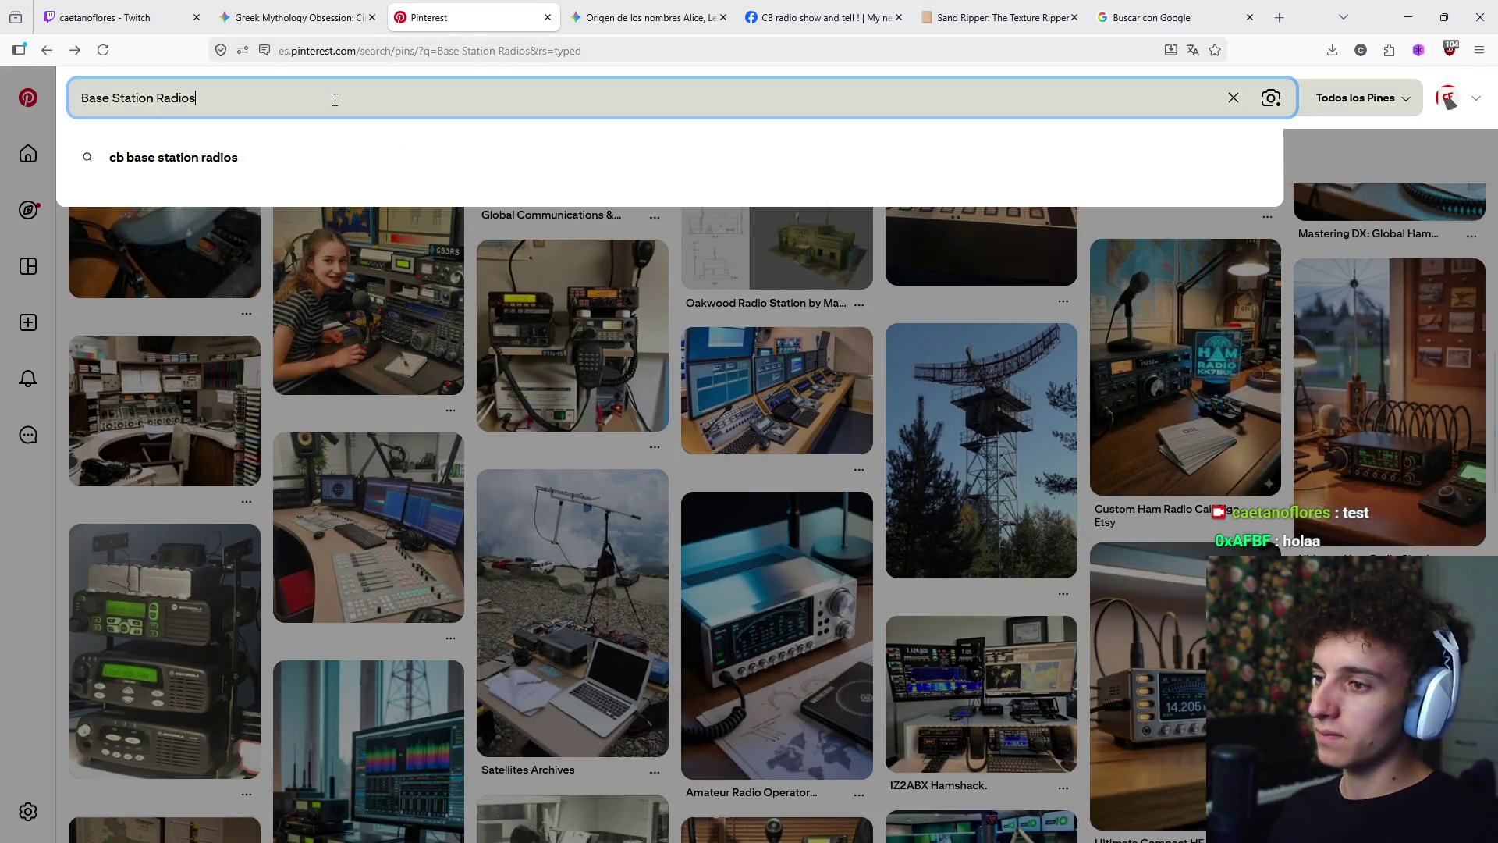
pyautogui.write(' 8')
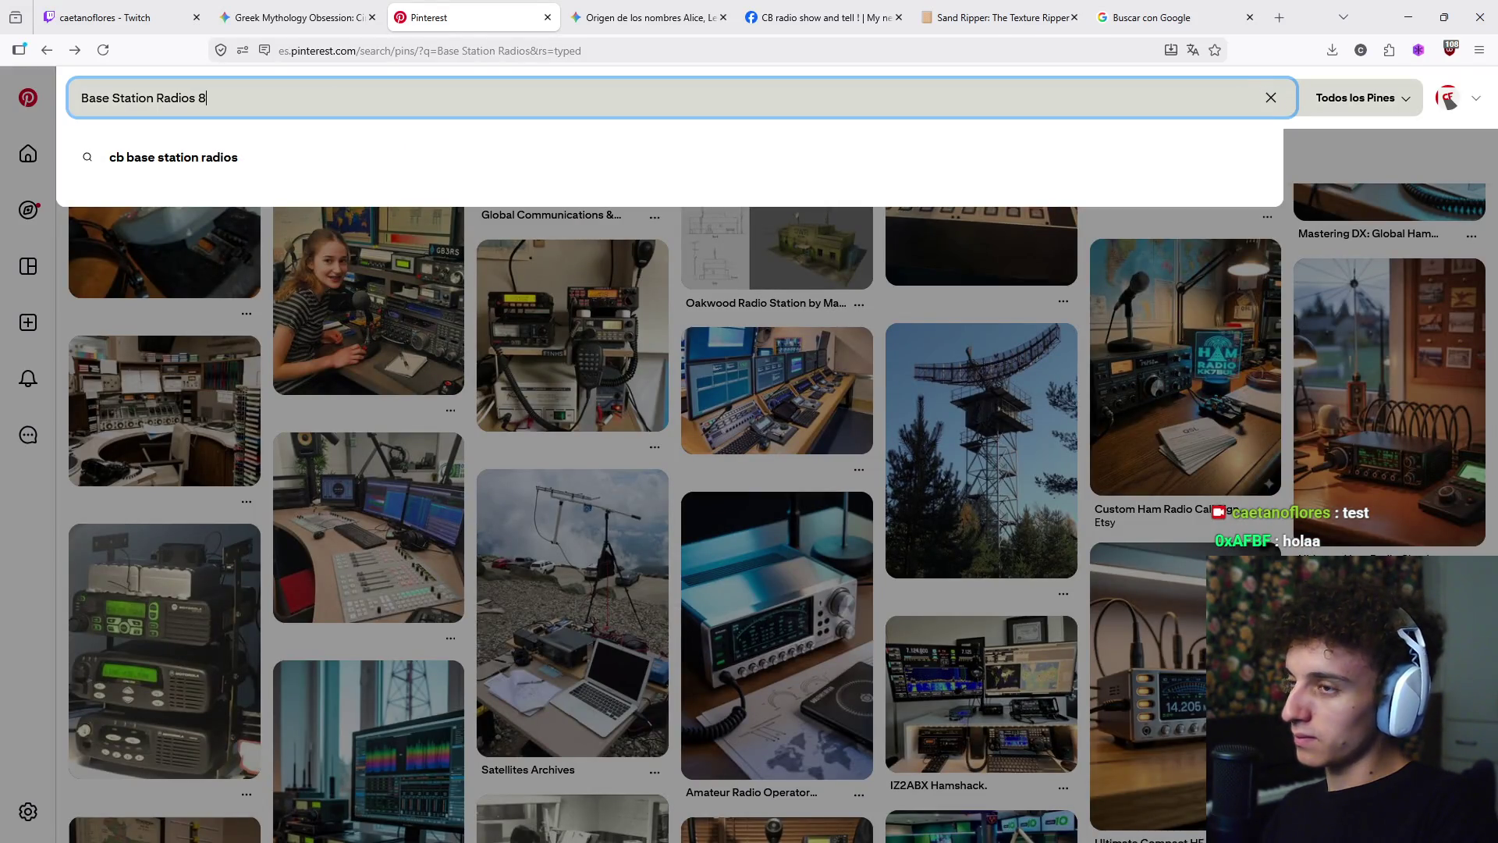
pyautogui.write('0s')
pyautogui.press('Return')
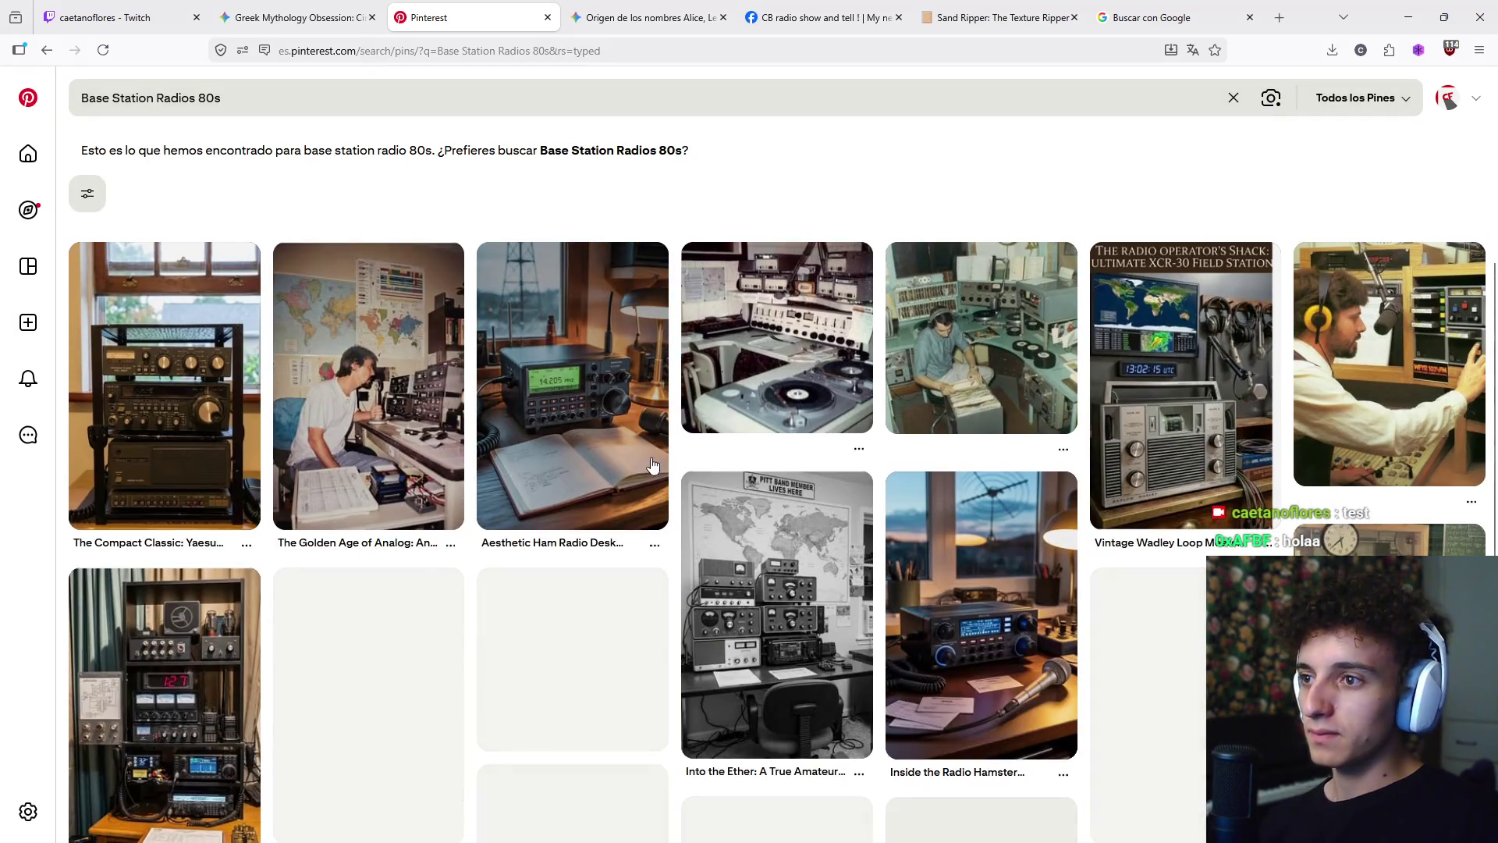
pyautogui.moveTo(652, 466)
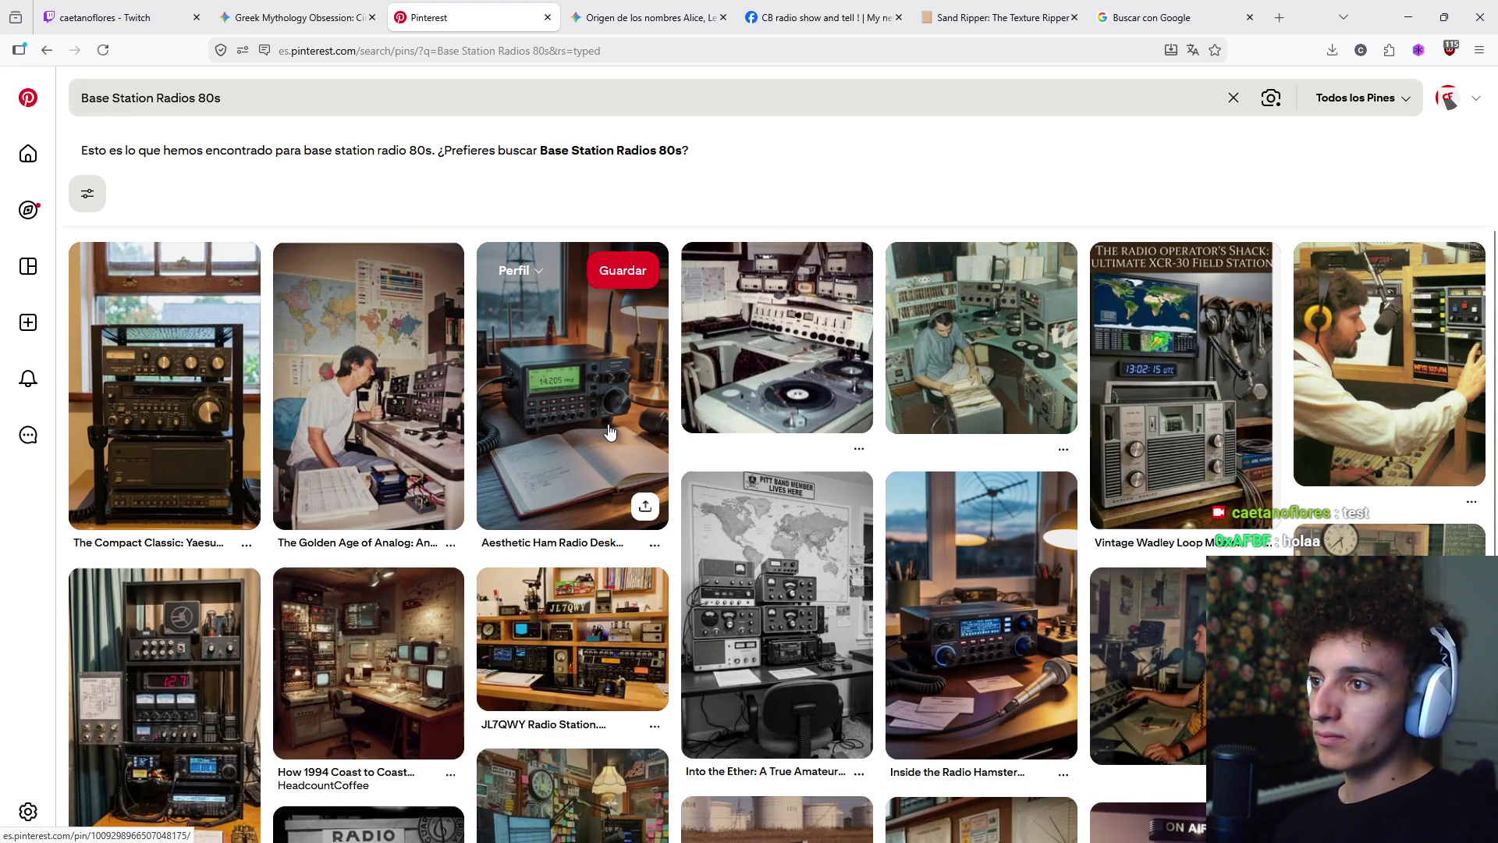
pyautogui.moveTo(418, 457)
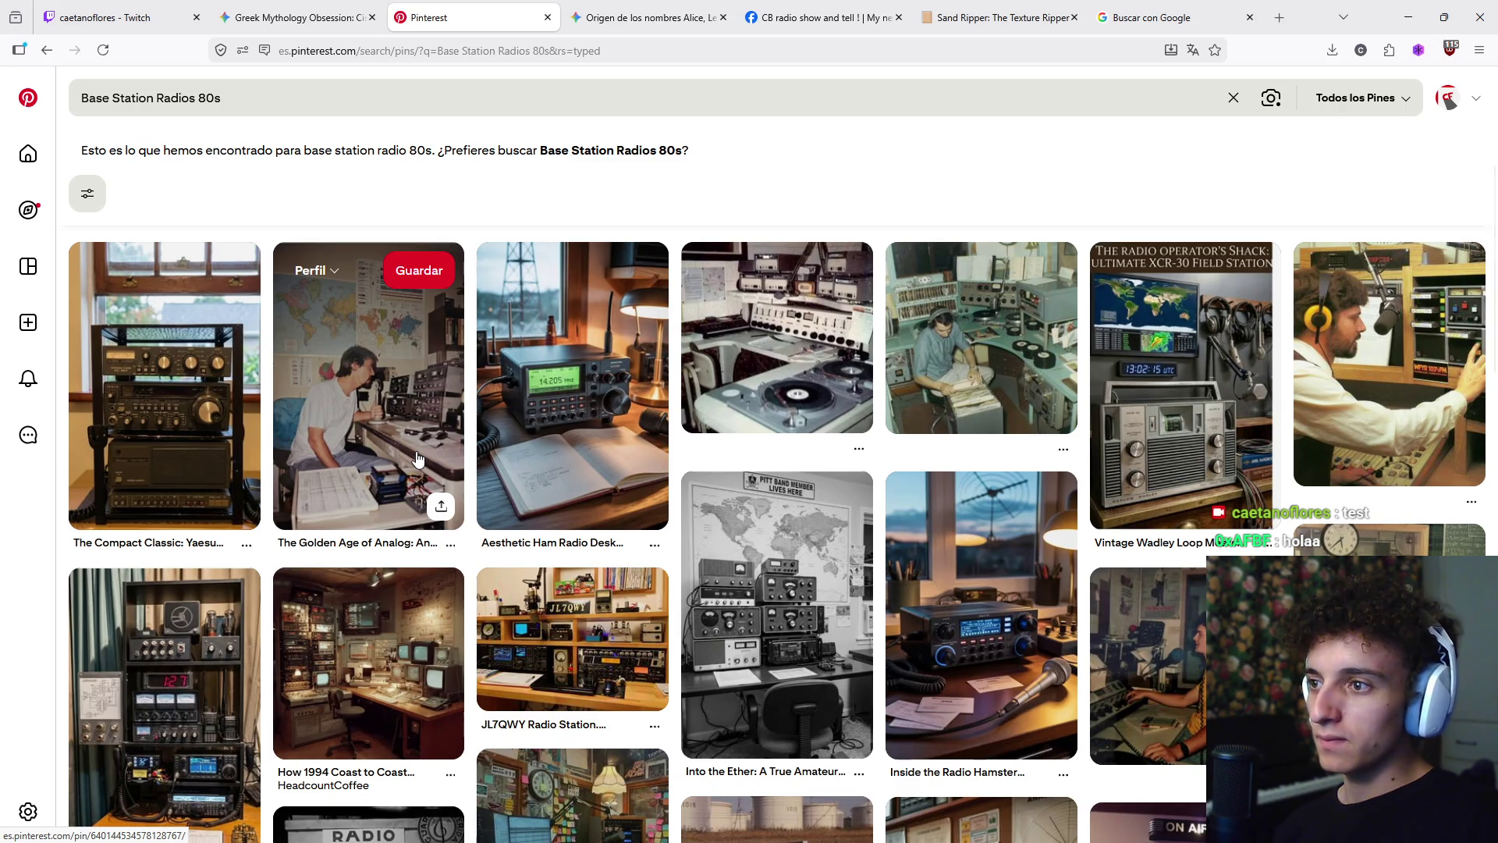
# - Browse the 80s results of vintage ham radio desks and stations
pyautogui.scroll(-6, 417, 458)
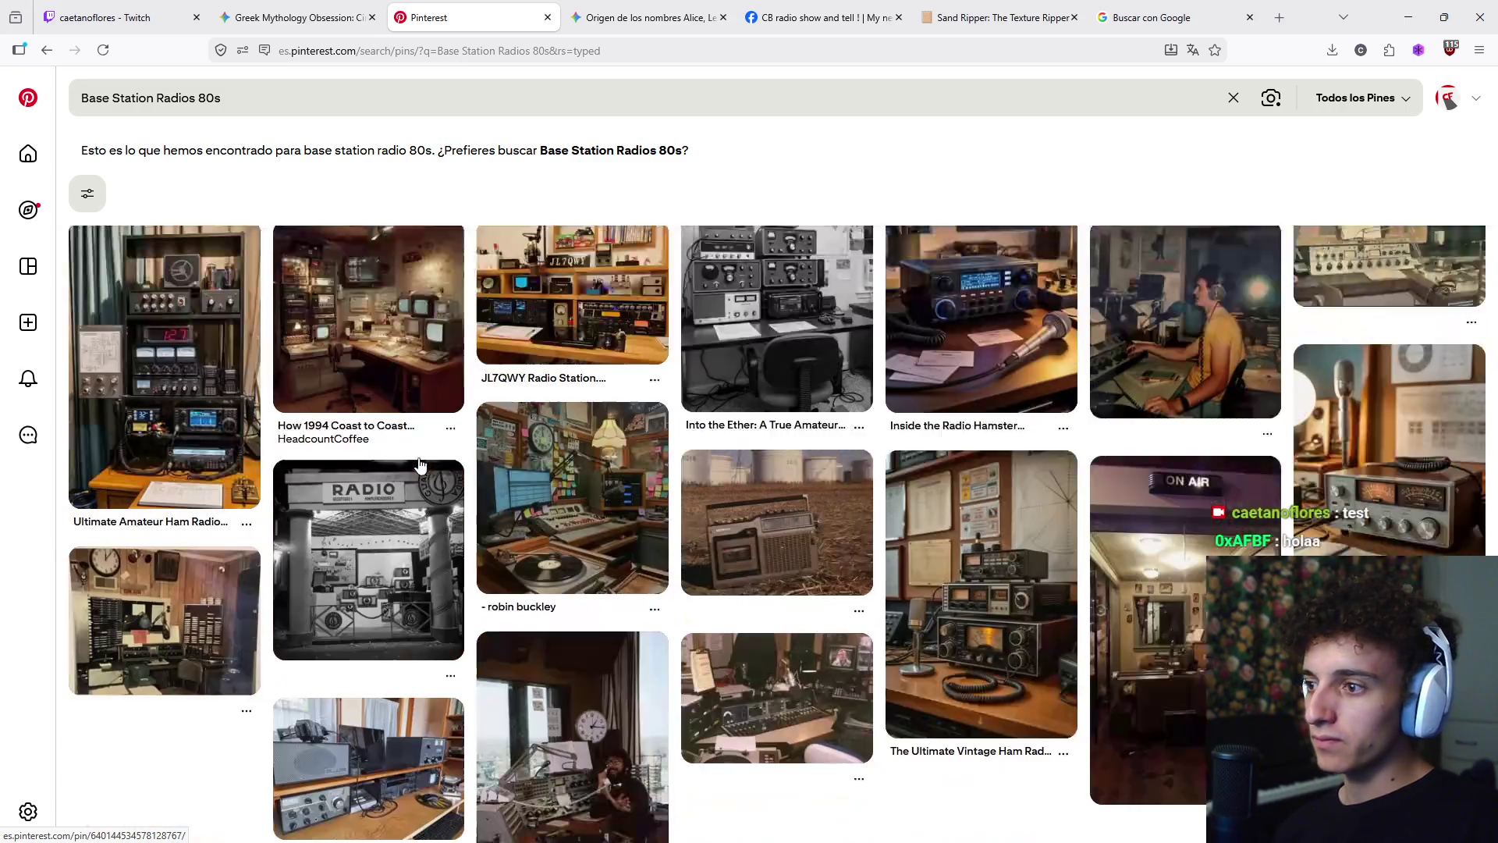
pyautogui.scroll(-5, 419, 465)
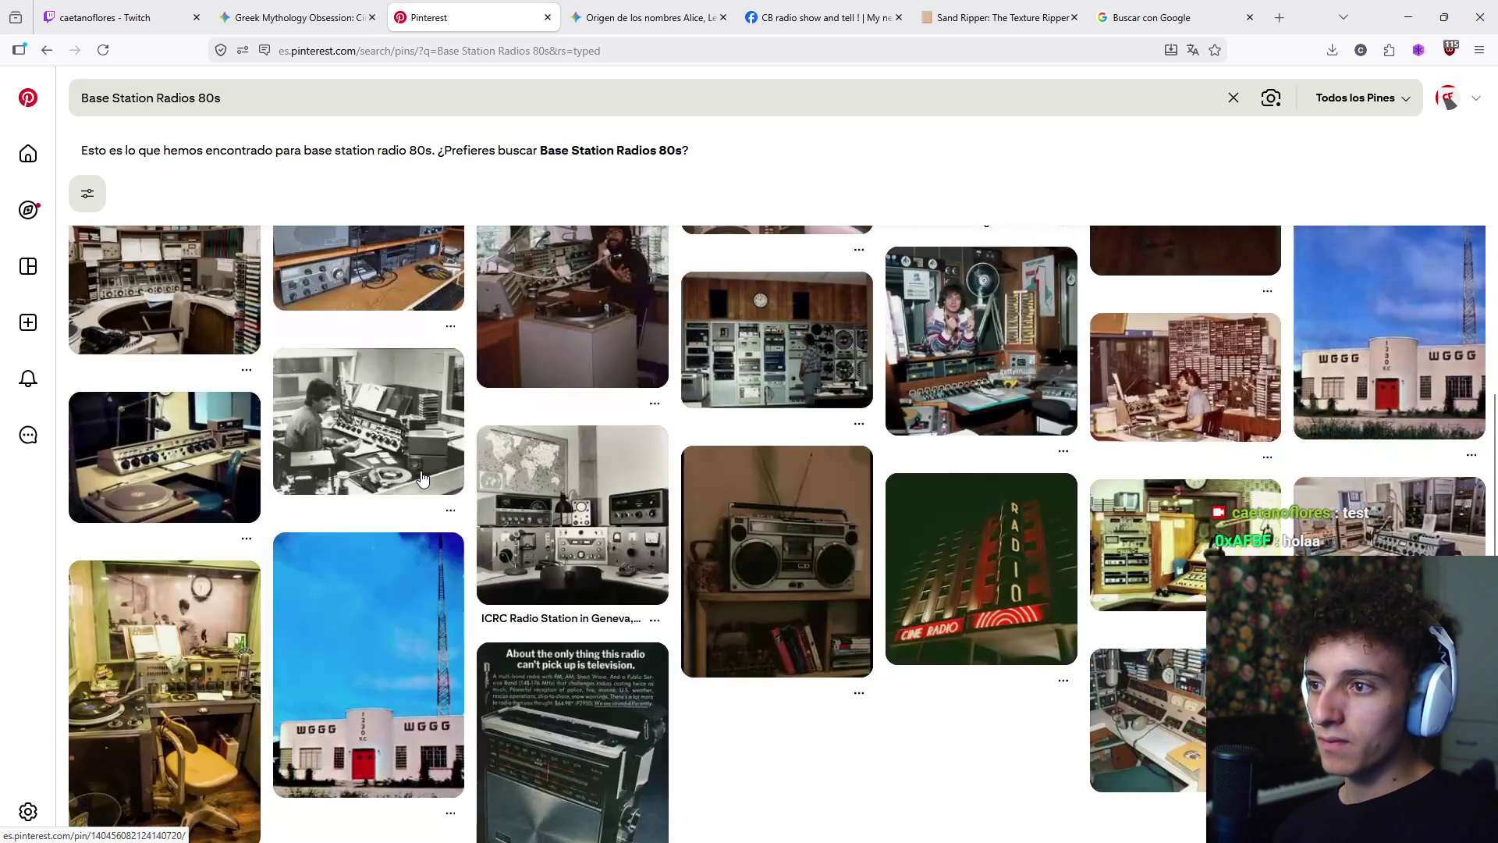
pyautogui.scroll(-3, 421, 477)
pyautogui.scroll(-6, 421, 477)
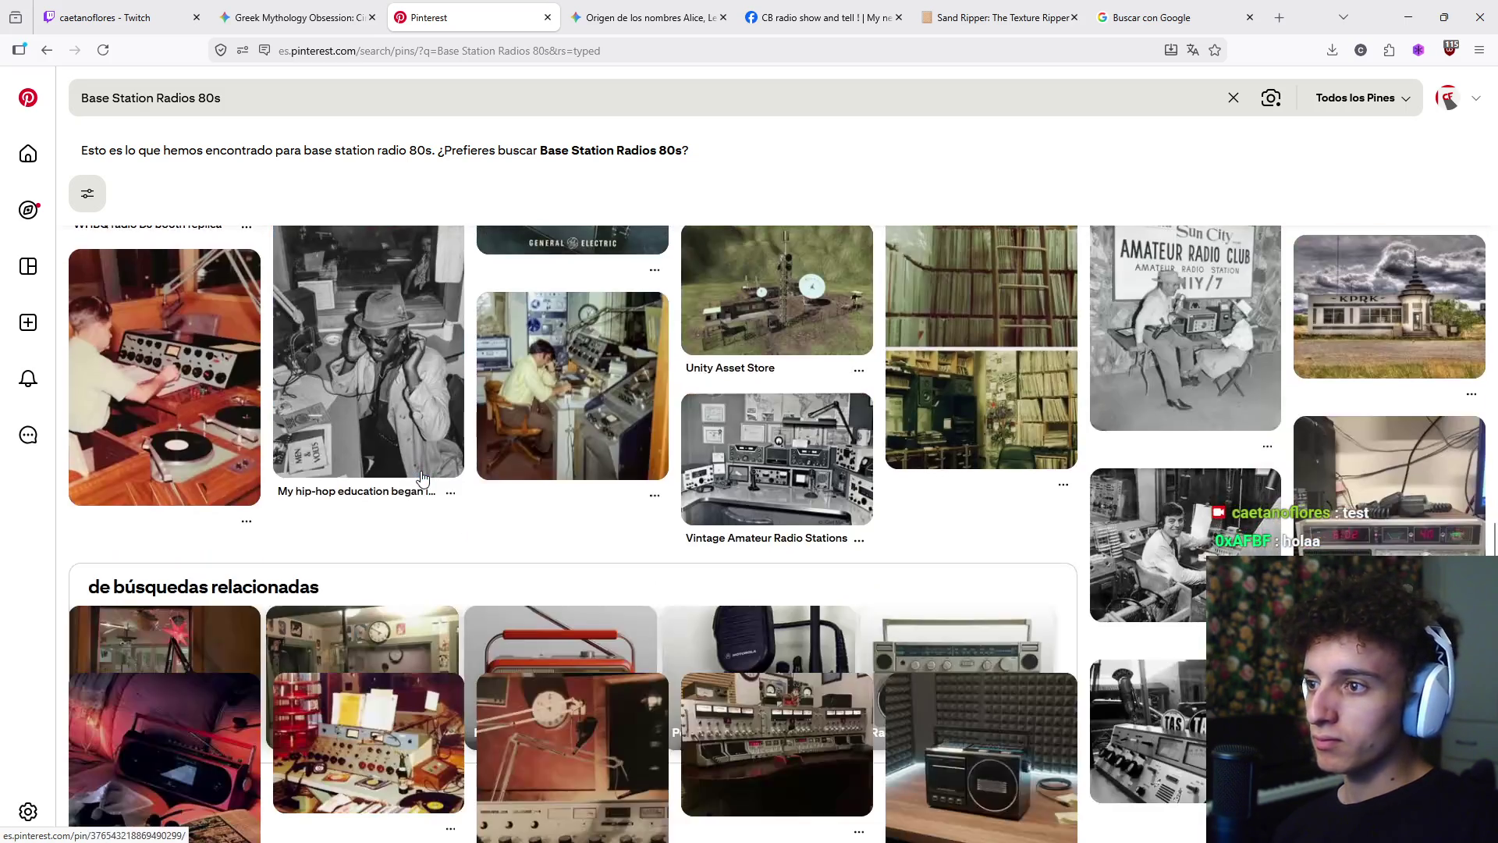
pyautogui.scroll(-1, 437, 503)
pyautogui.scroll(-5, 438, 505)
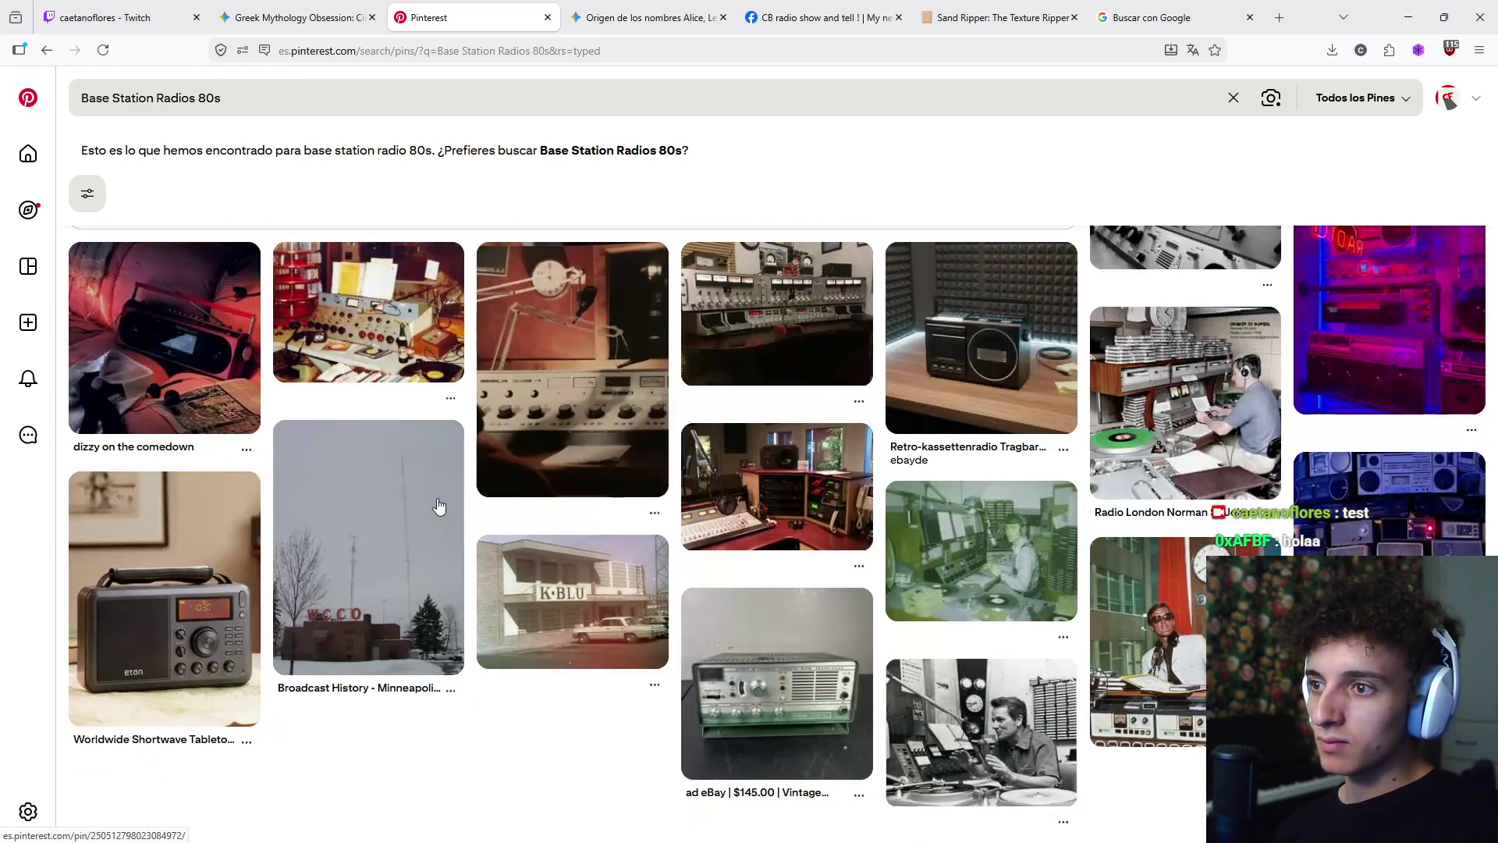
pyautogui.scroll(20, 873, 748)
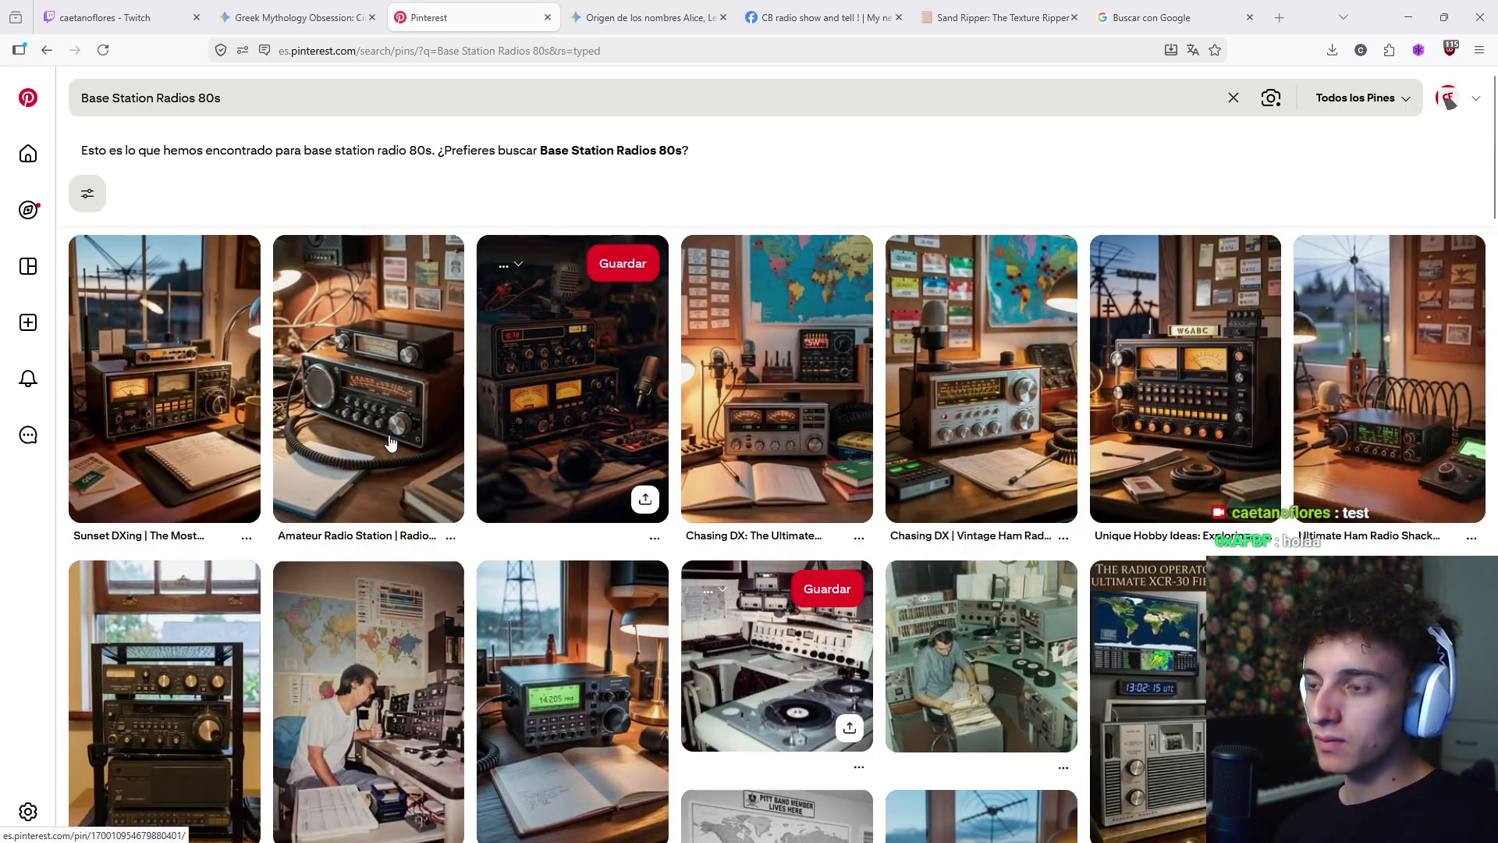
pyautogui.scroll(-5, 391, 392)
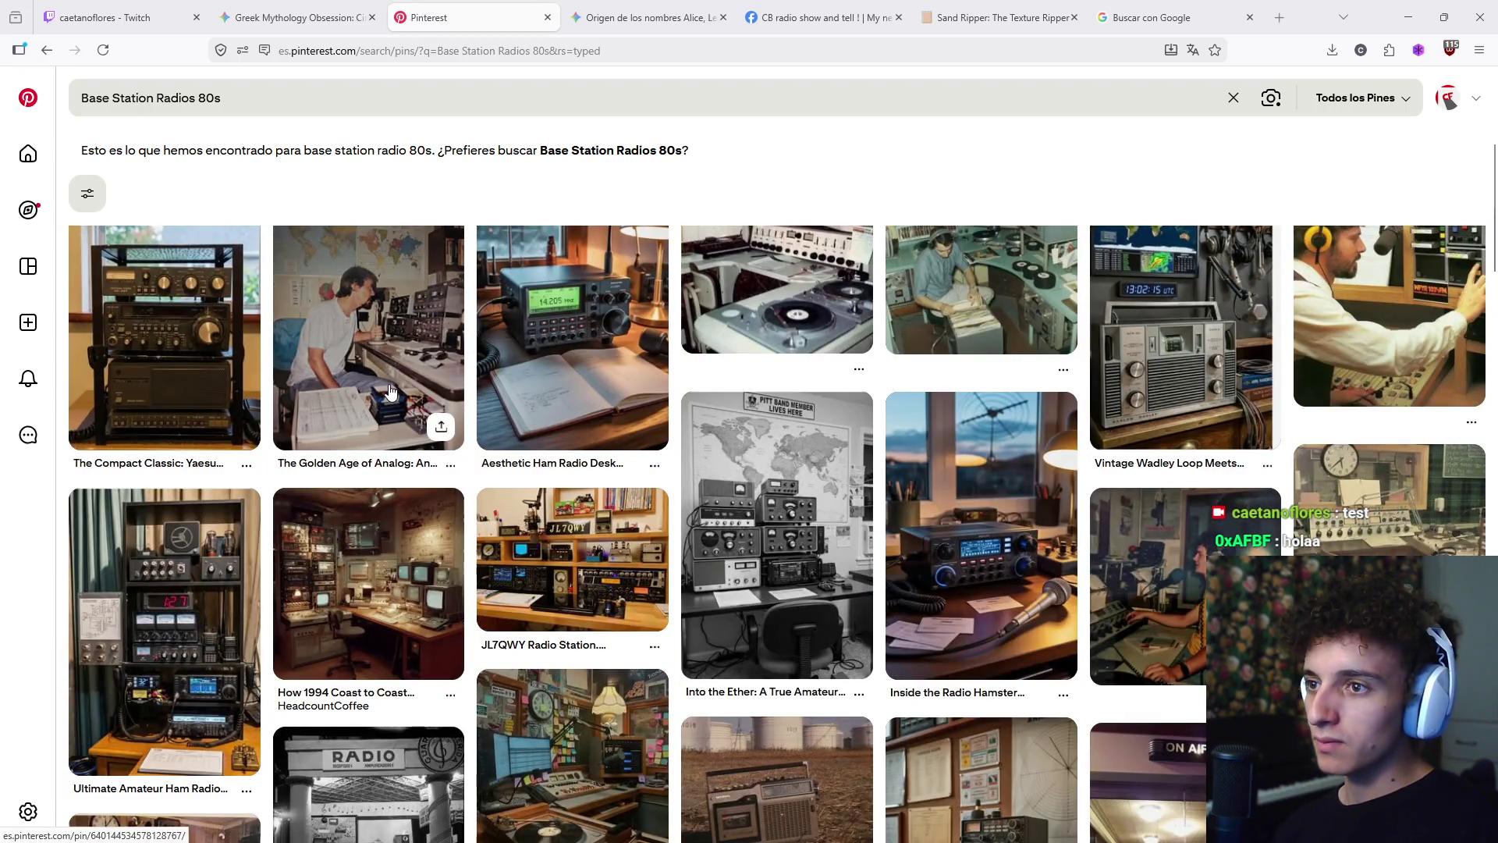
# - Read the expanded Golden Age of Analog pin description, then view the Ham Radio Shack Setup pin
pyautogui.click(391, 392)
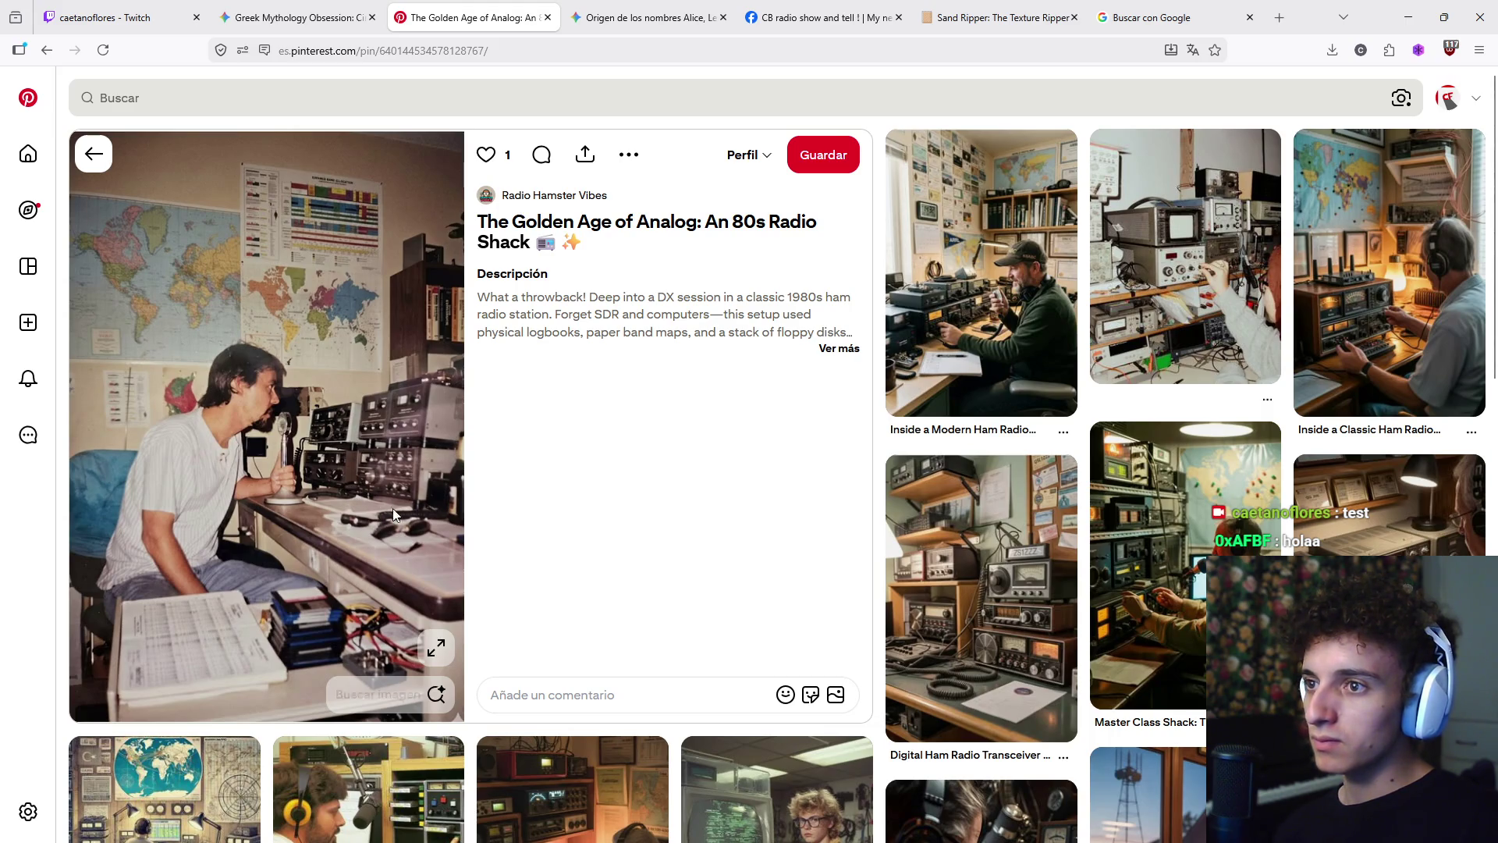
pyautogui.click(839, 351)
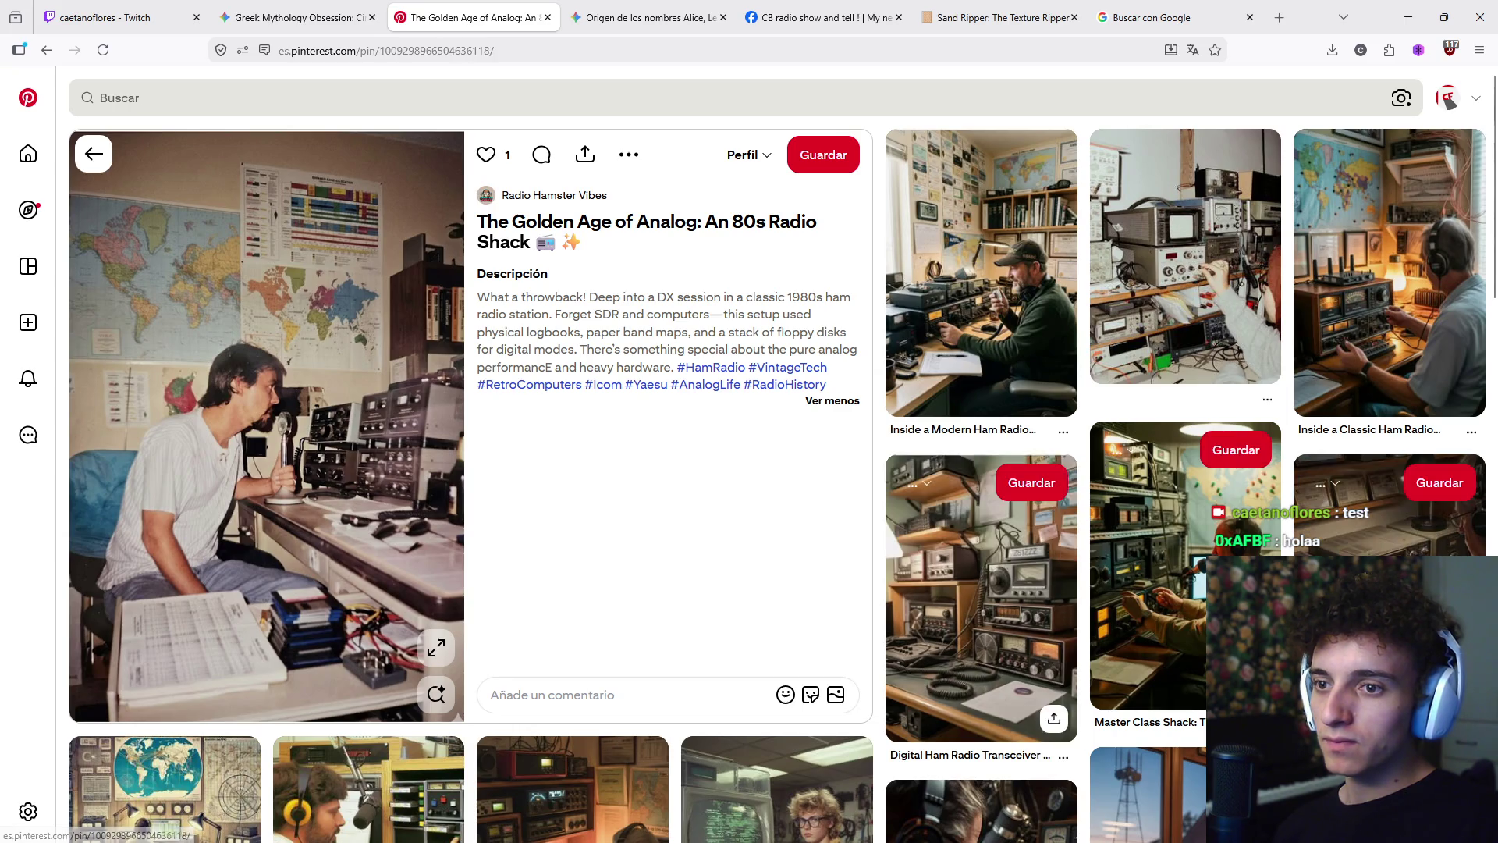
pyautogui.click(1373, 500)
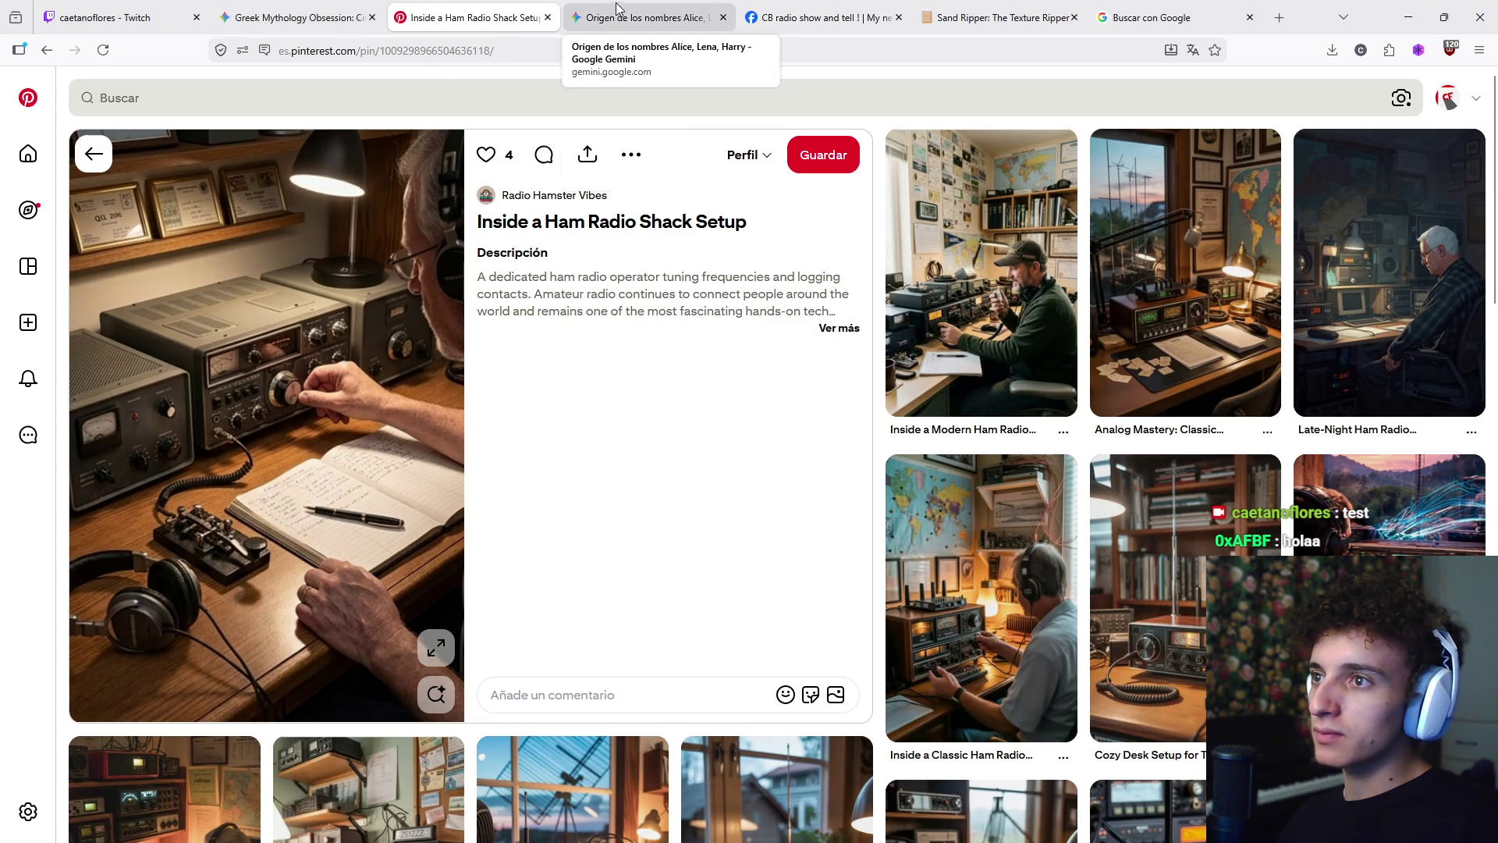
# - Google-image-search 'Base Station Radio' and enlarge the Mobile Relay Associates base station image
pyautogui.click(648, 17)
pyautogui.click(578, 50)
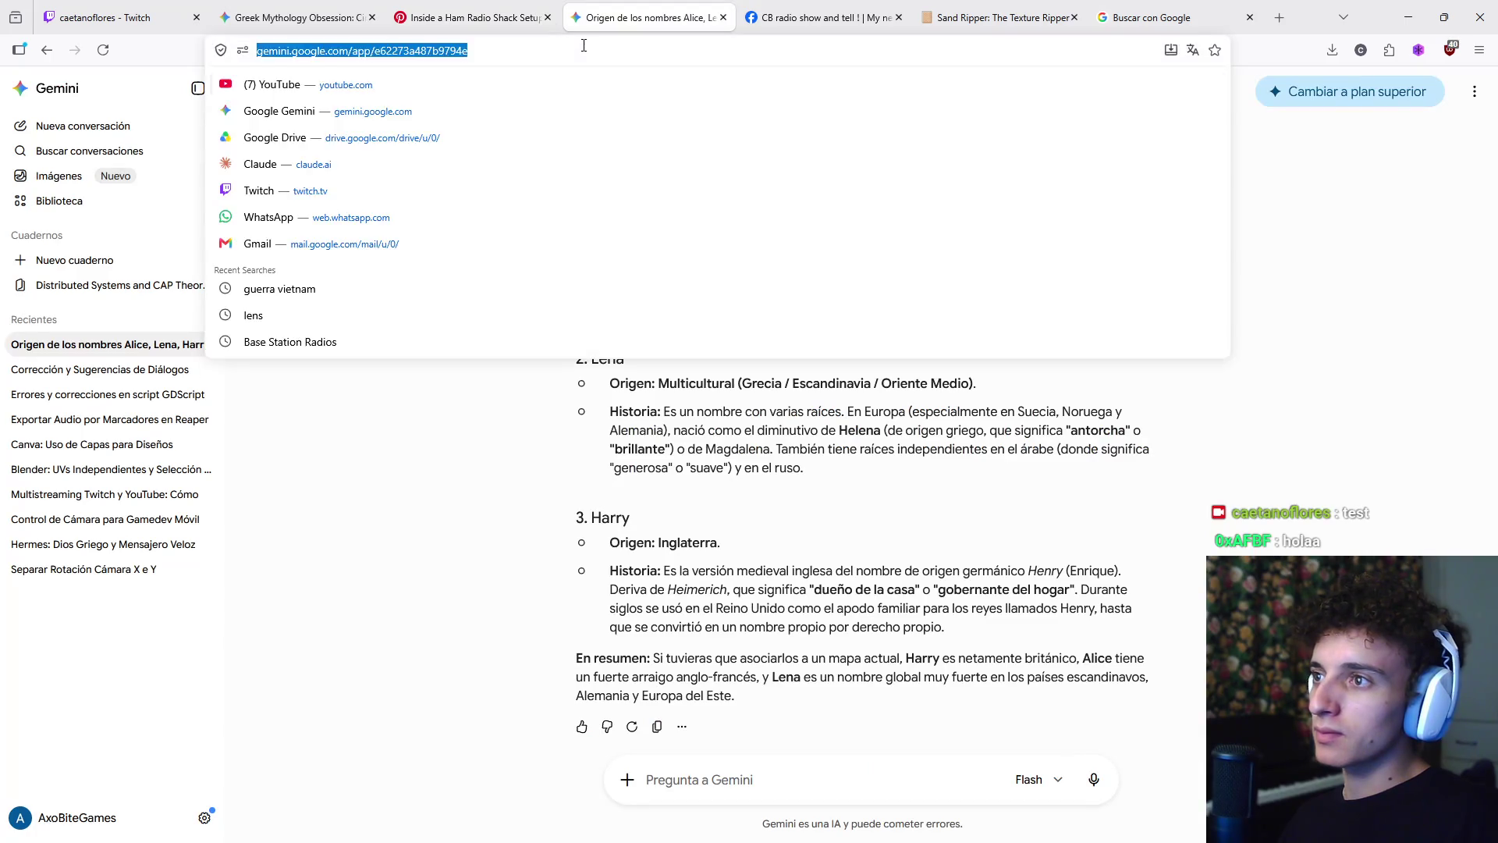
pyautogui.write('Base Station Radios')
pyautogui.press('Return')
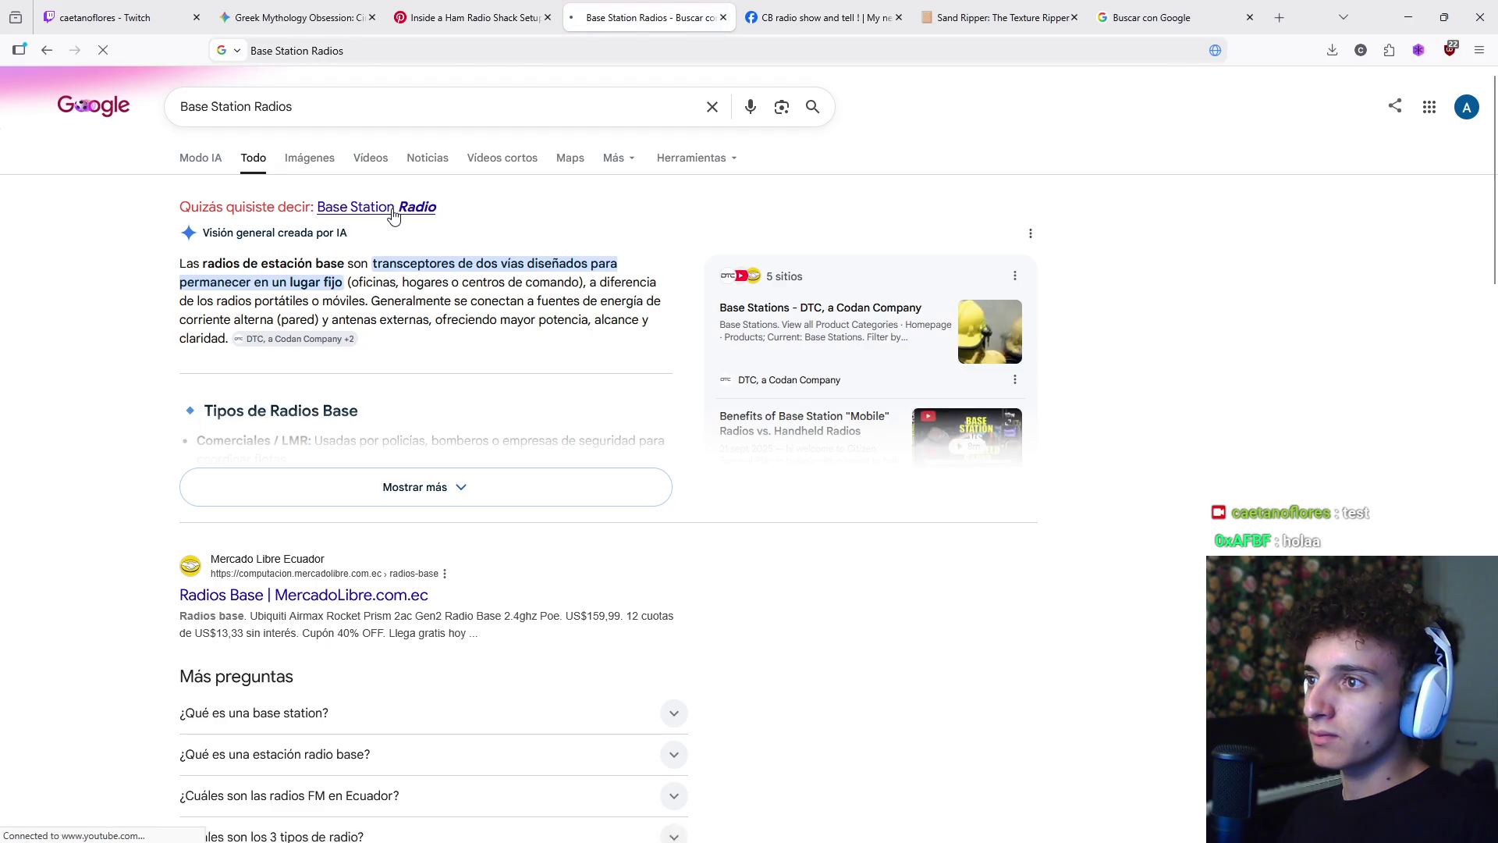
pyautogui.click(395, 207)
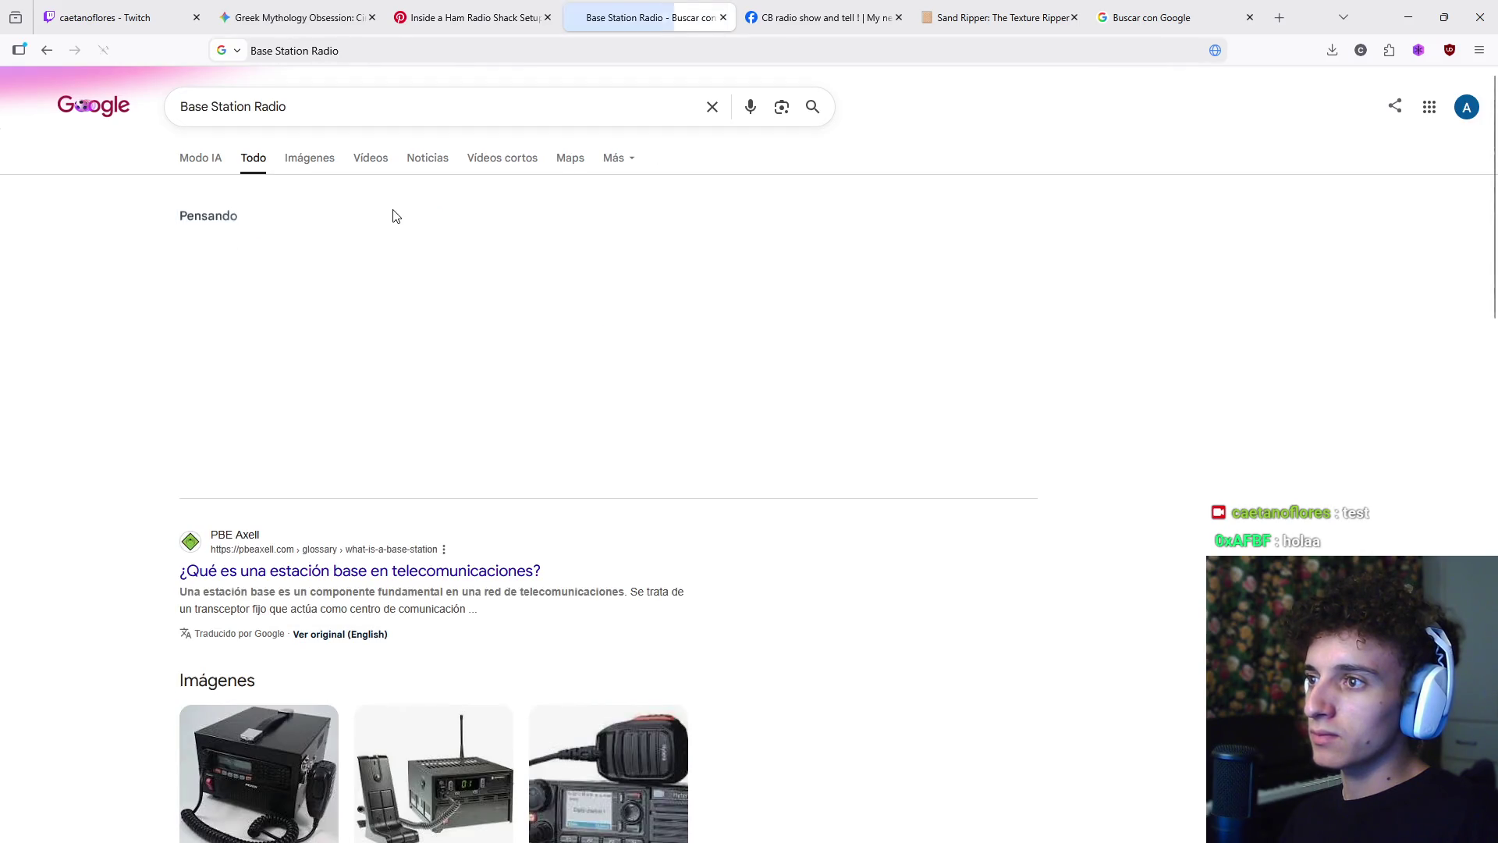
pyautogui.click(309, 159)
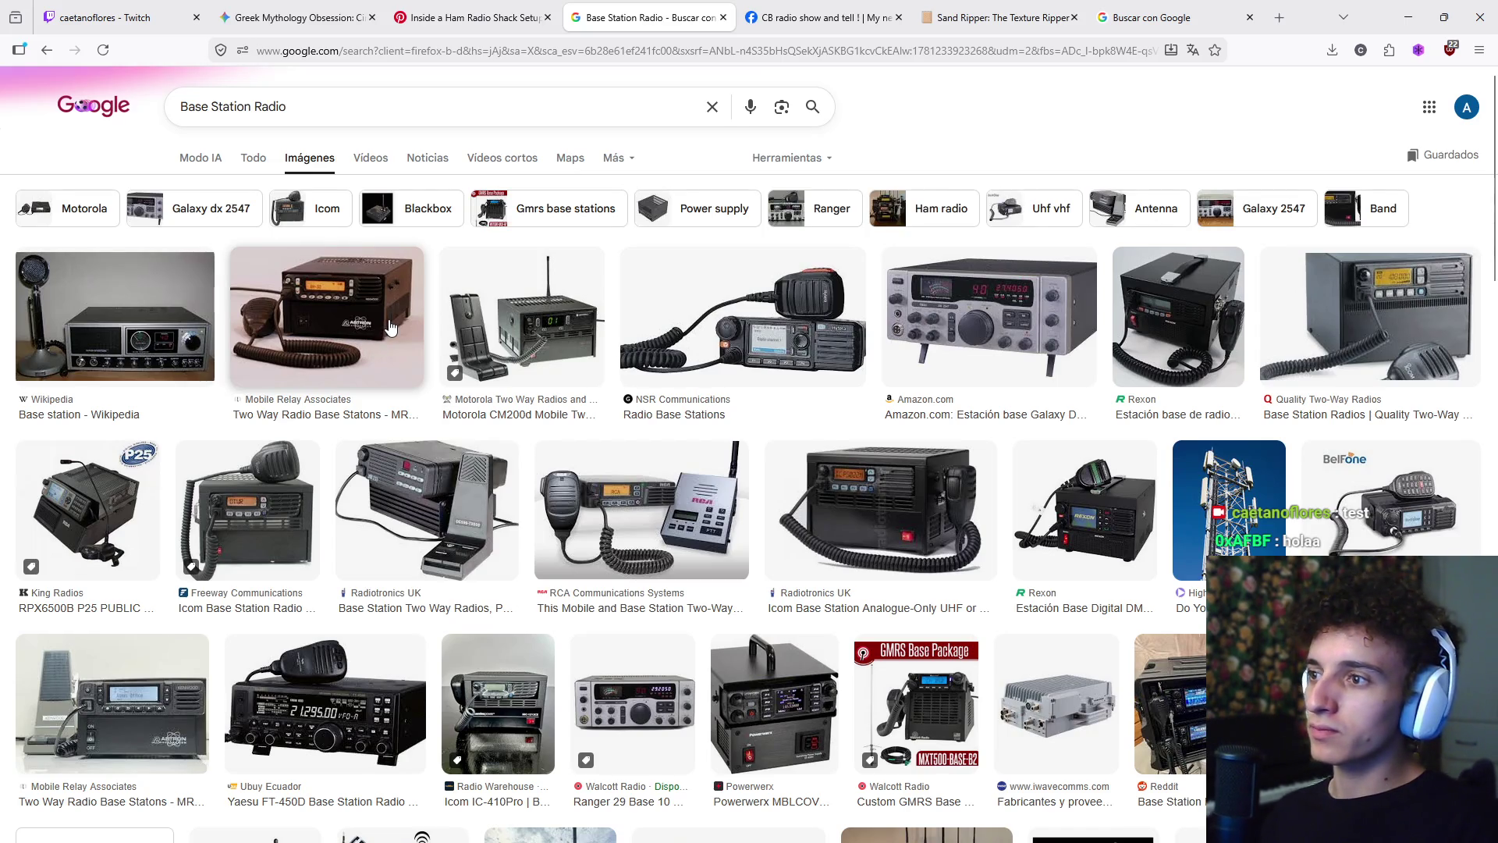
pyautogui.click(371, 331)
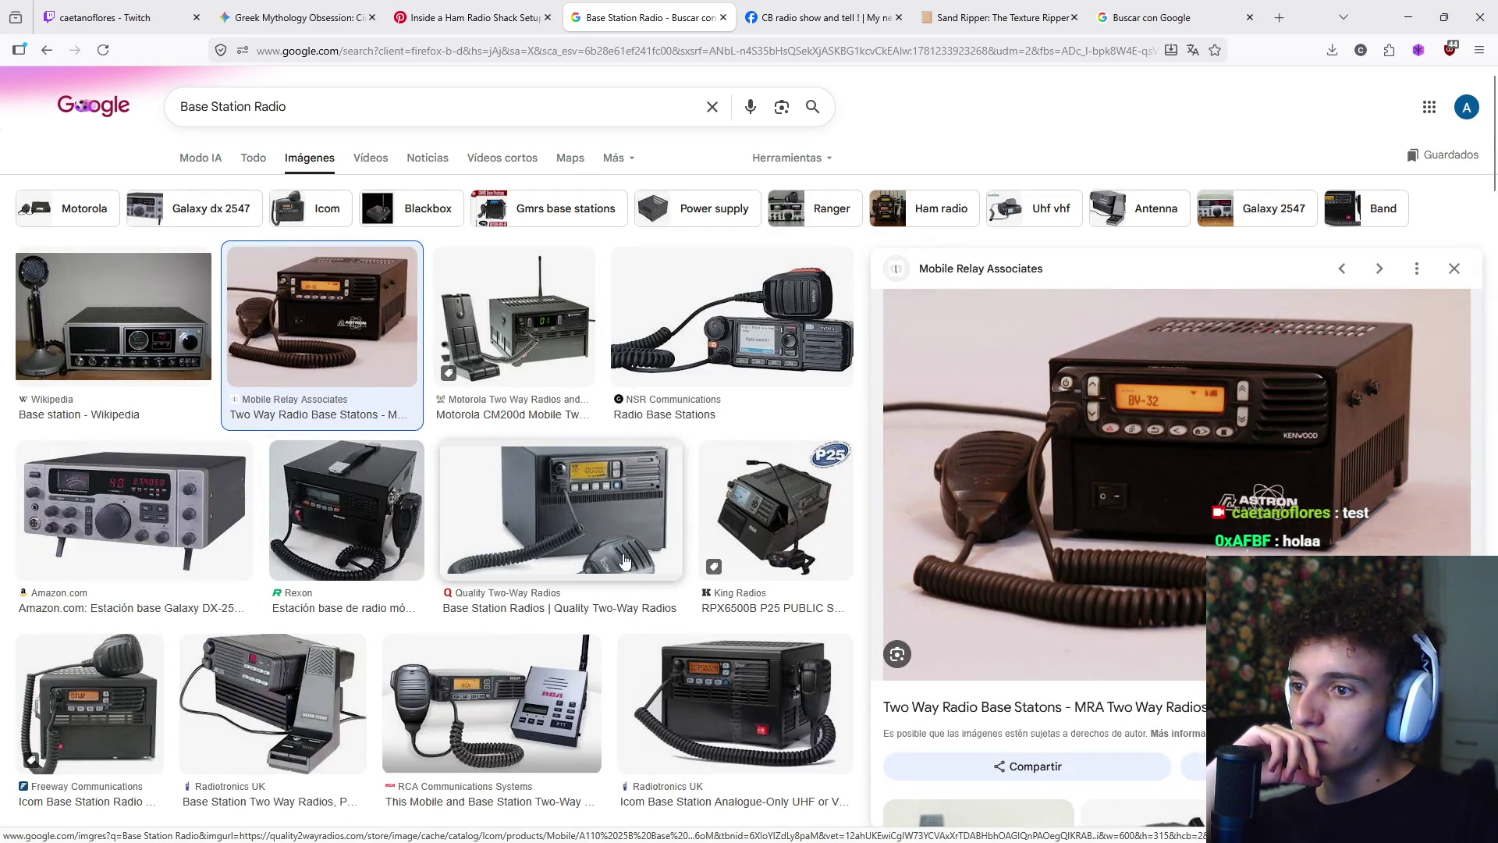
# - Preview the Radiotronics UK Icom base station radio and copy its image
pyautogui.click(776, 685)
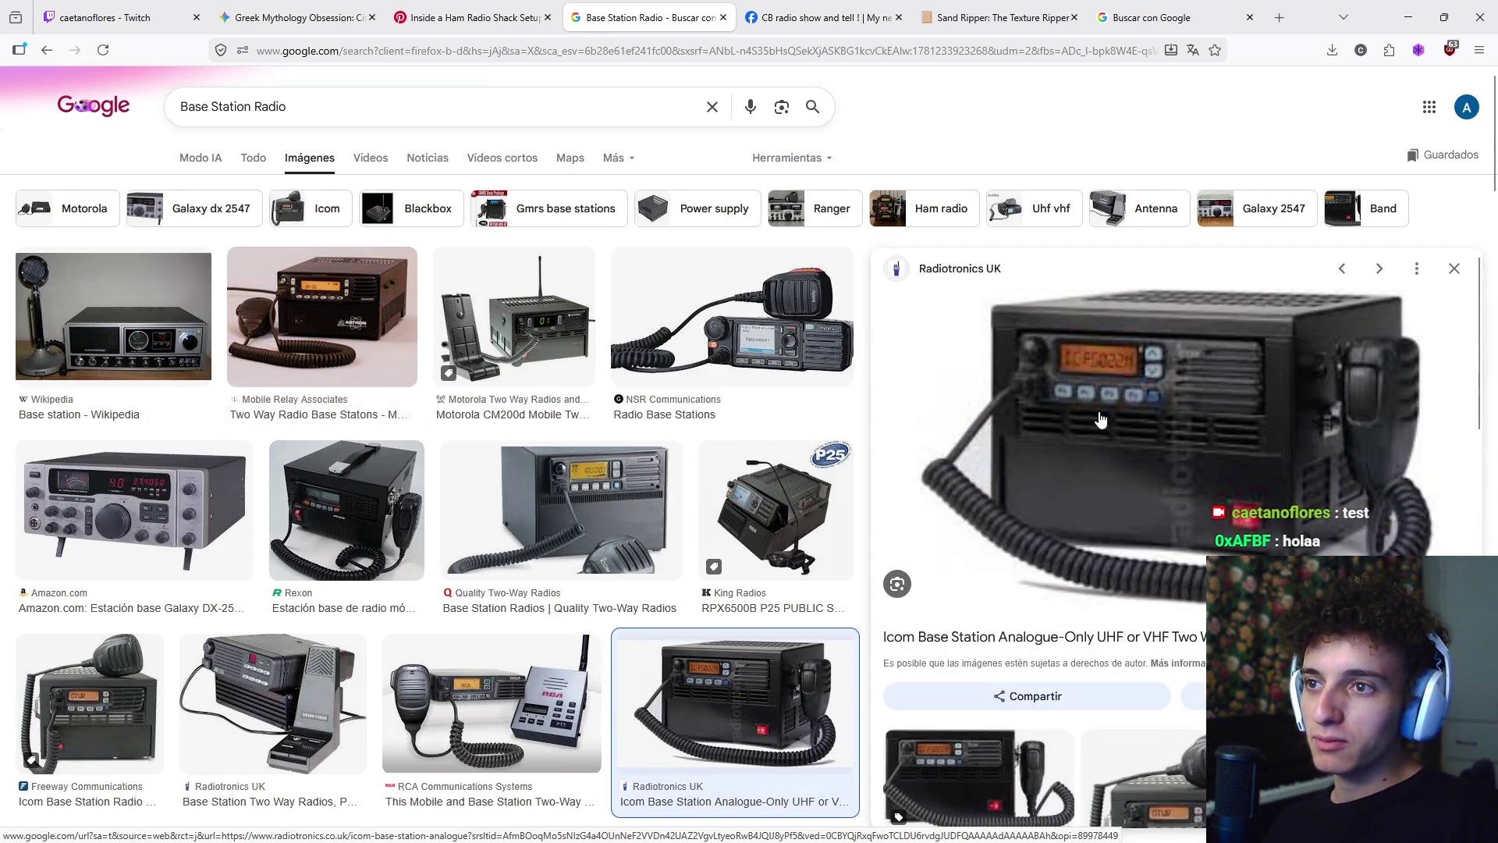
pyautogui.rightClick(1102, 601)
pyautogui.click(1190, 590)
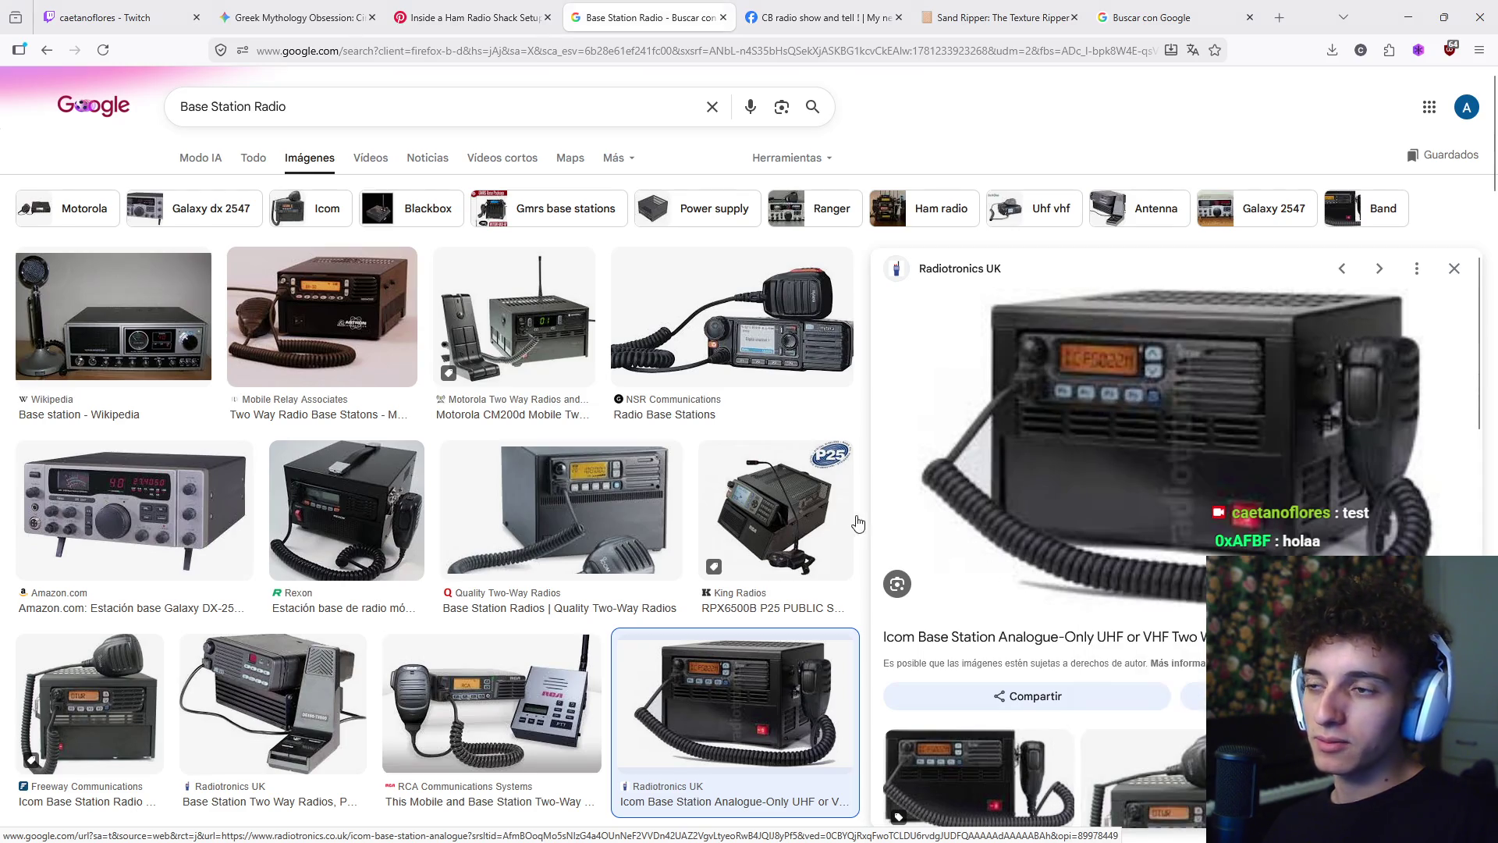
pyautogui.hotkey('alt', 'Tab')
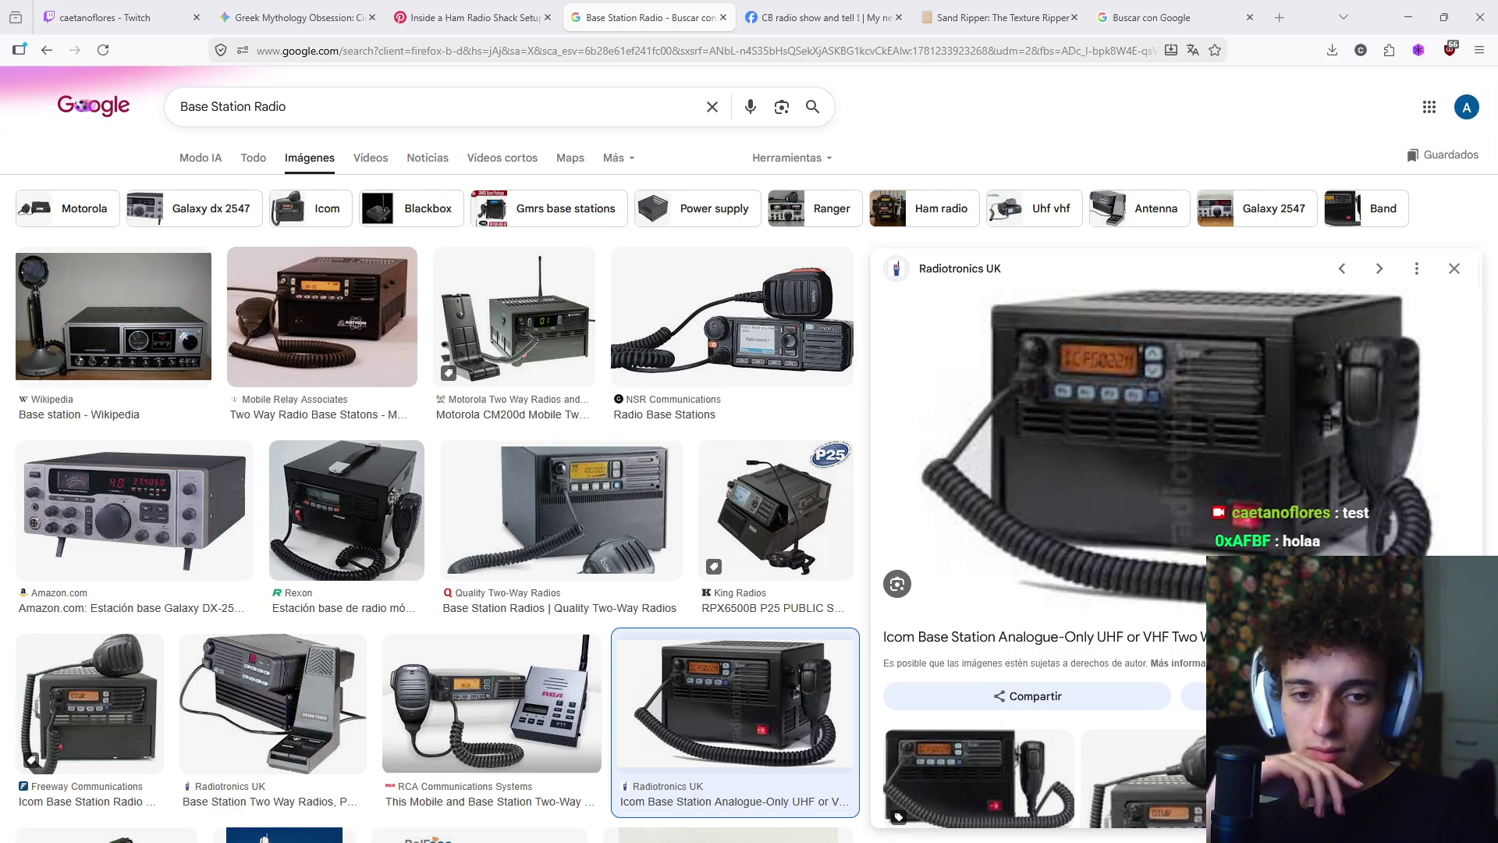
# - Look further down the Base Station Radio image results and back up
pyautogui.scroll(-3, 733, 538)
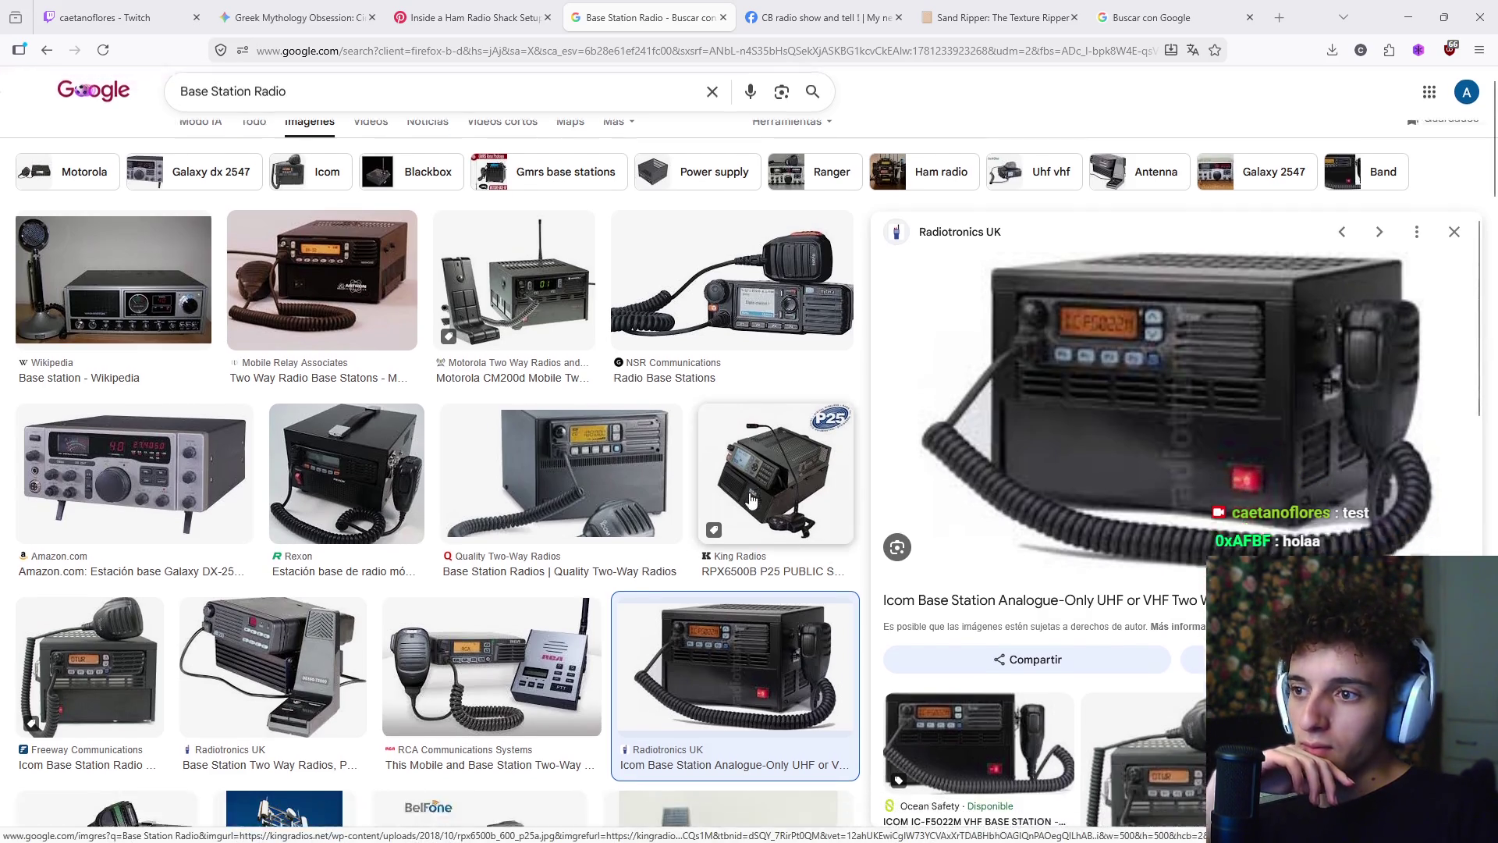
pyautogui.scroll(-5, 733, 538)
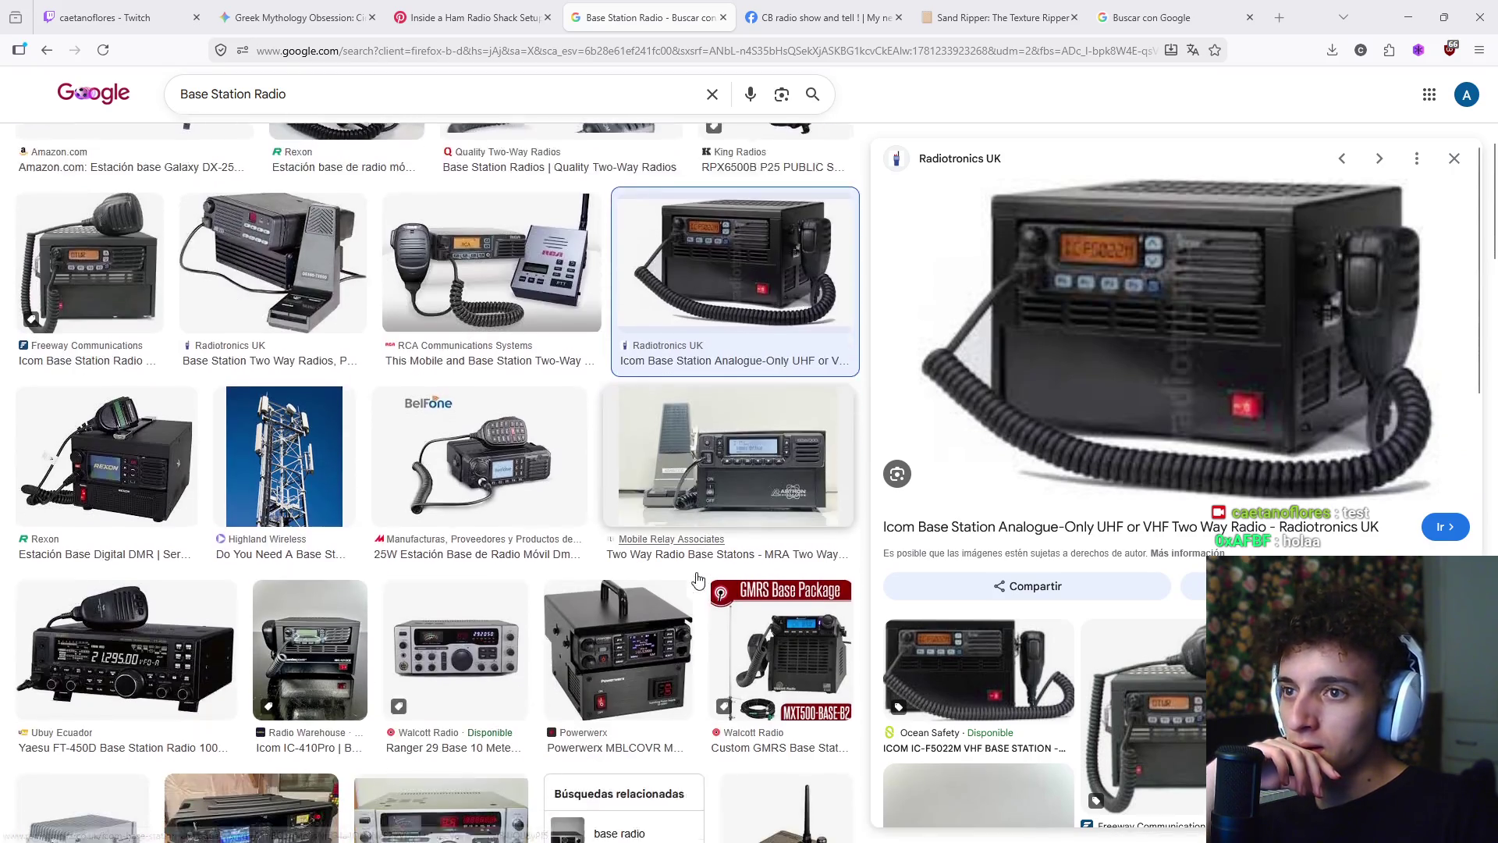
pyautogui.scroll(-4, 489, 515)
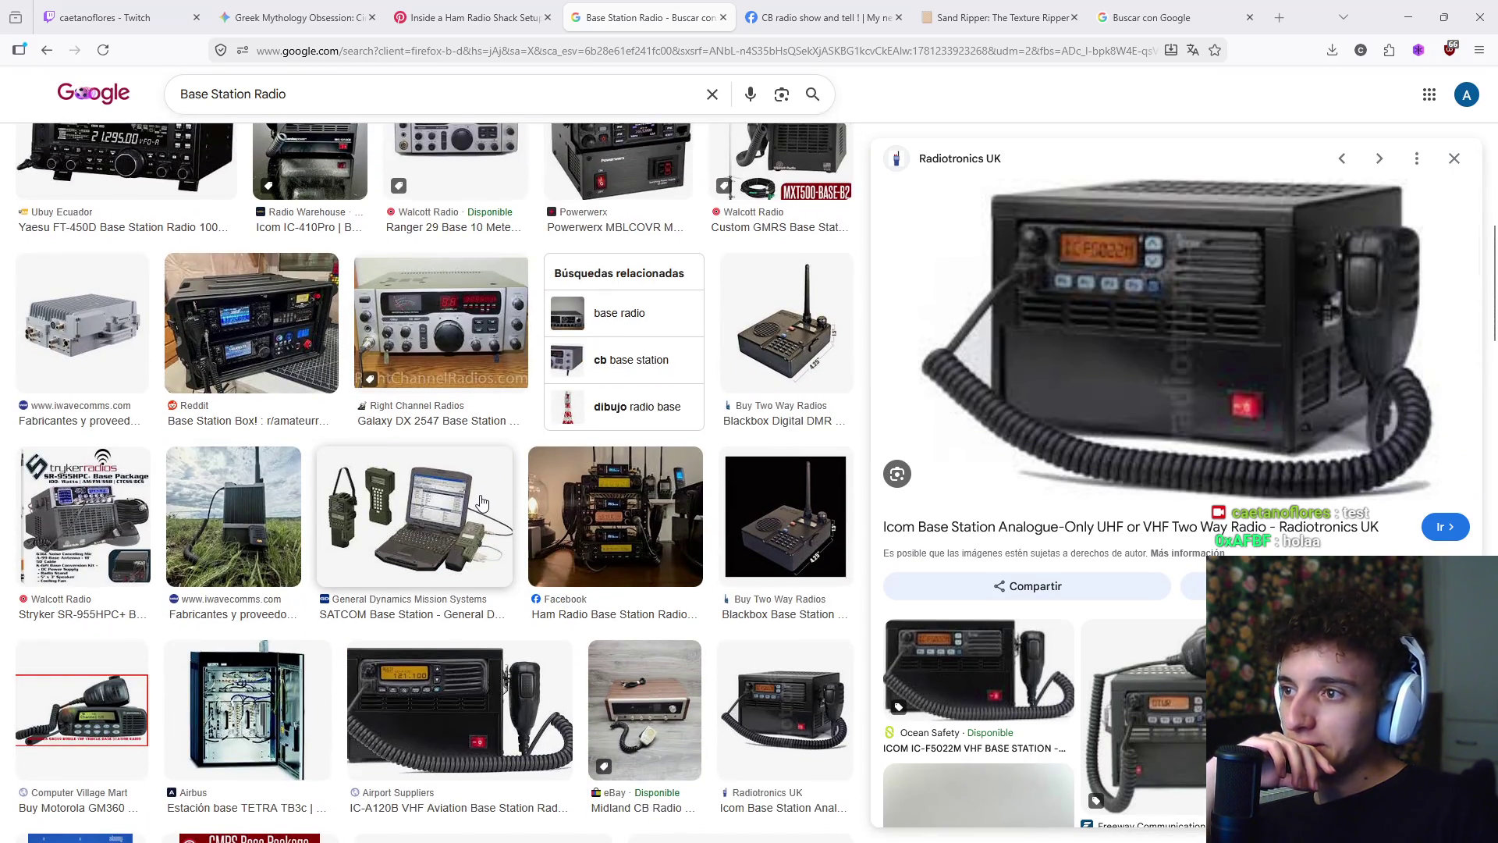
pyautogui.scroll(-5, 482, 502)
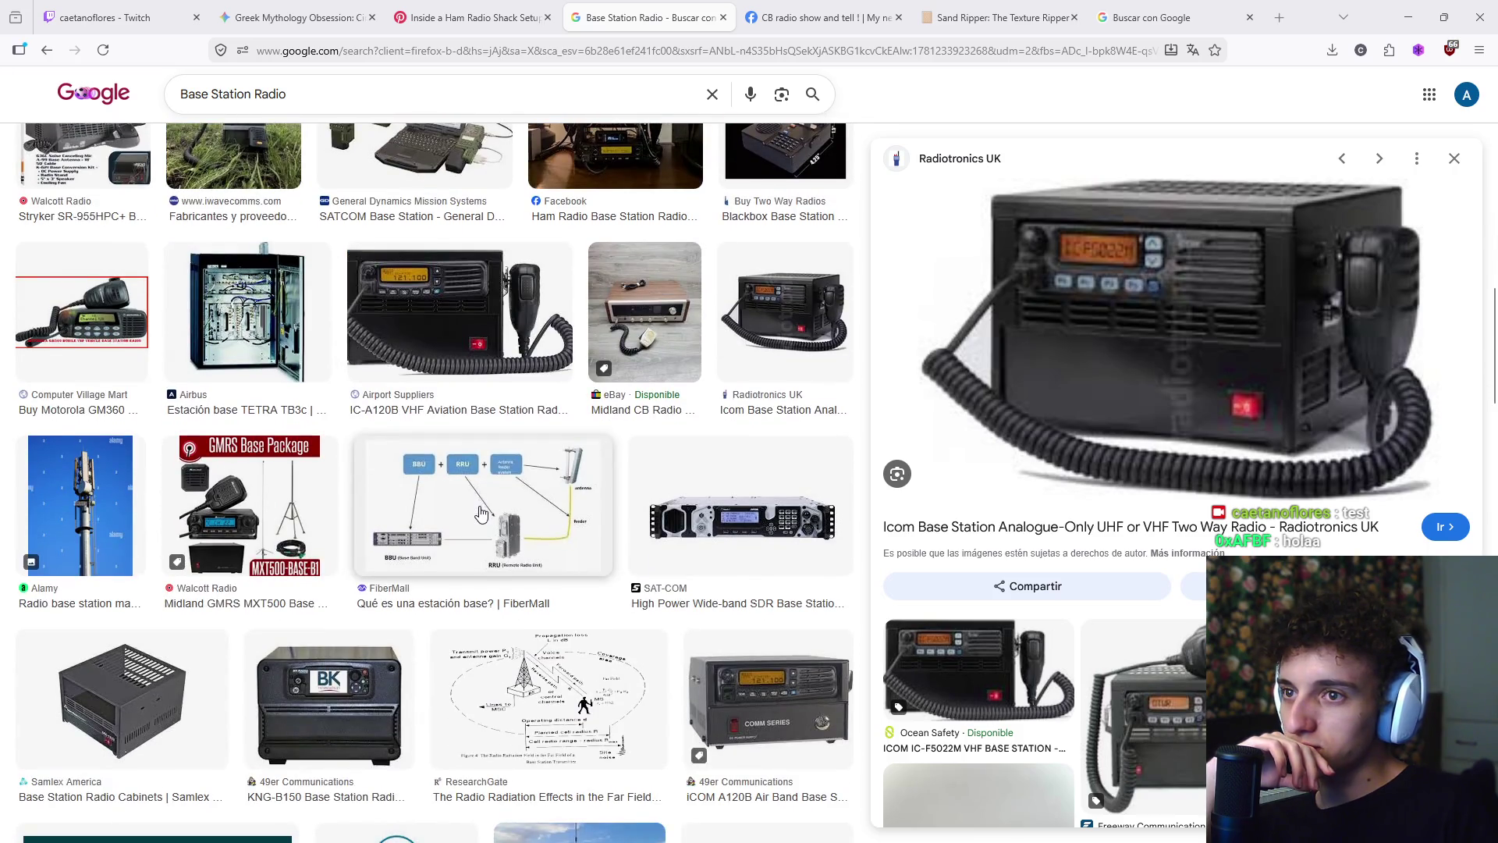
pyautogui.scroll(-5, 482, 513)
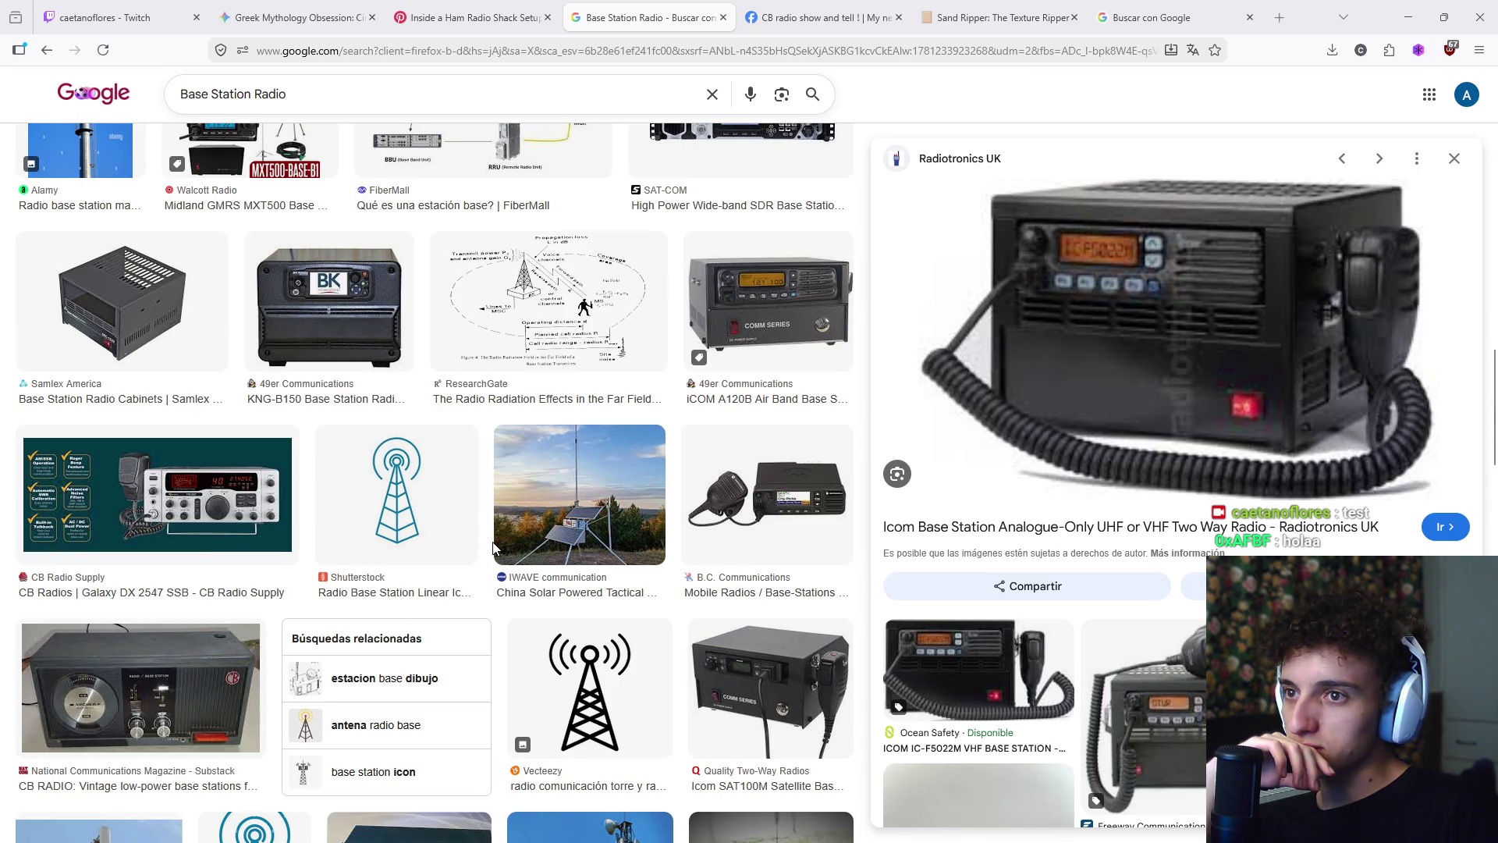
pyautogui.scroll(10, 499, 547)
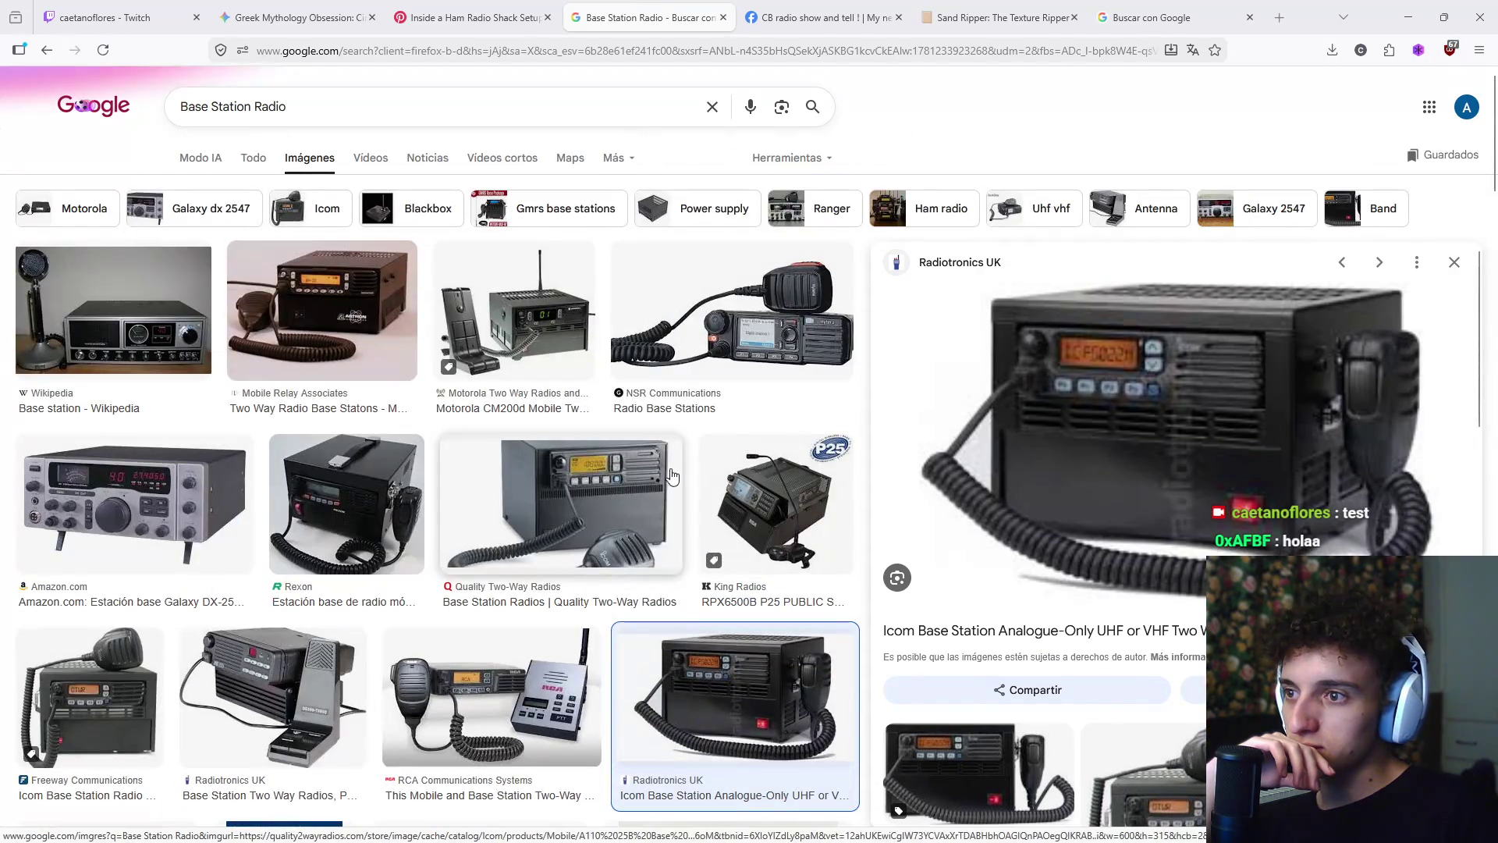
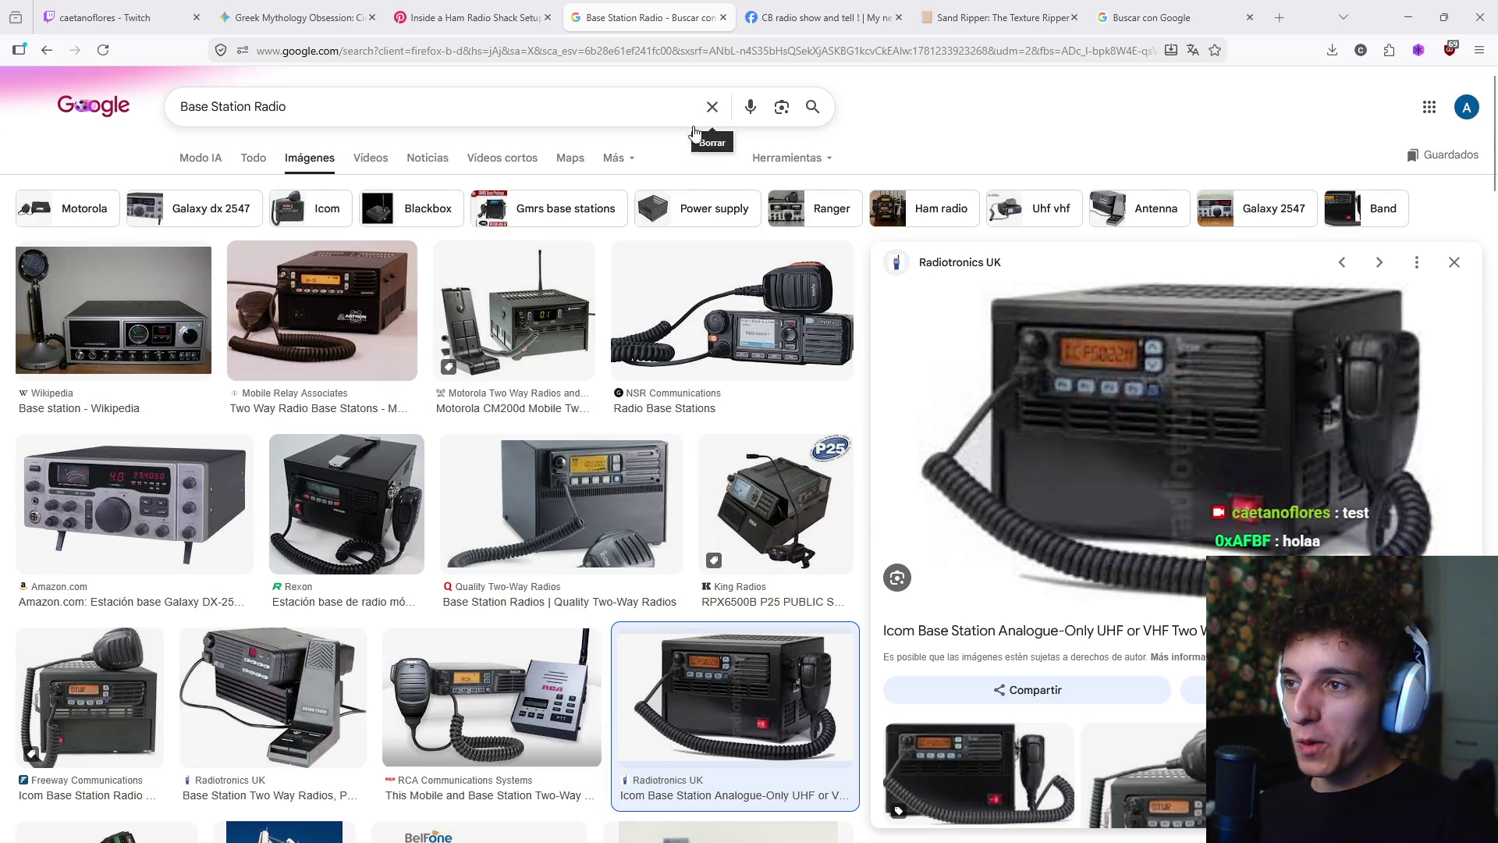
# - Clear the Google Images search, close the Sand Ripper: The Texture Ripper tab, and bring up Start
pyautogui.click(712, 124)
pyautogui.click(1009, 123)
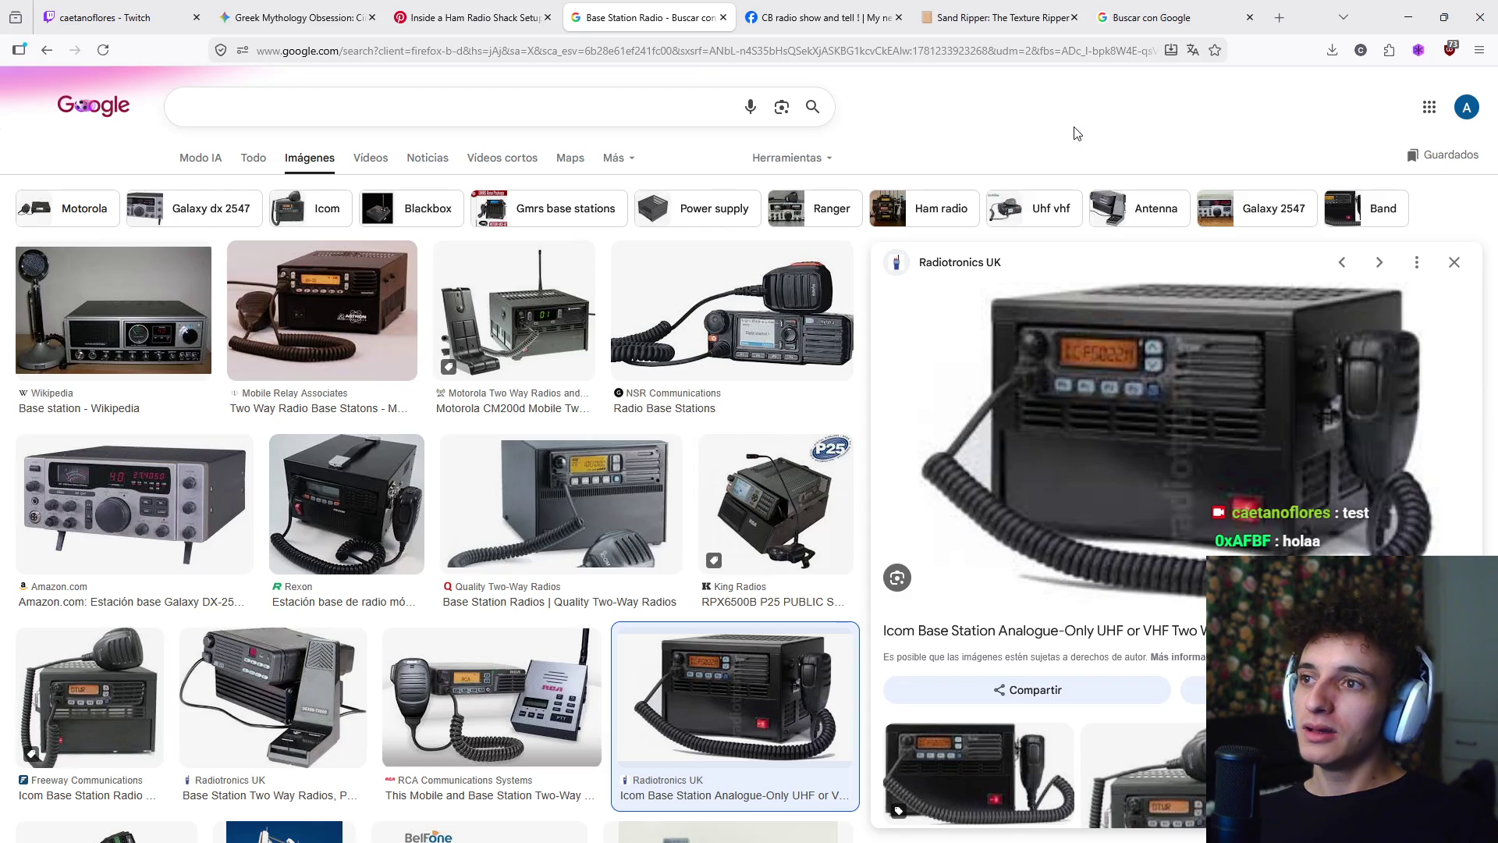
pyautogui.click(987, 17)
pyautogui.click(942, 45)
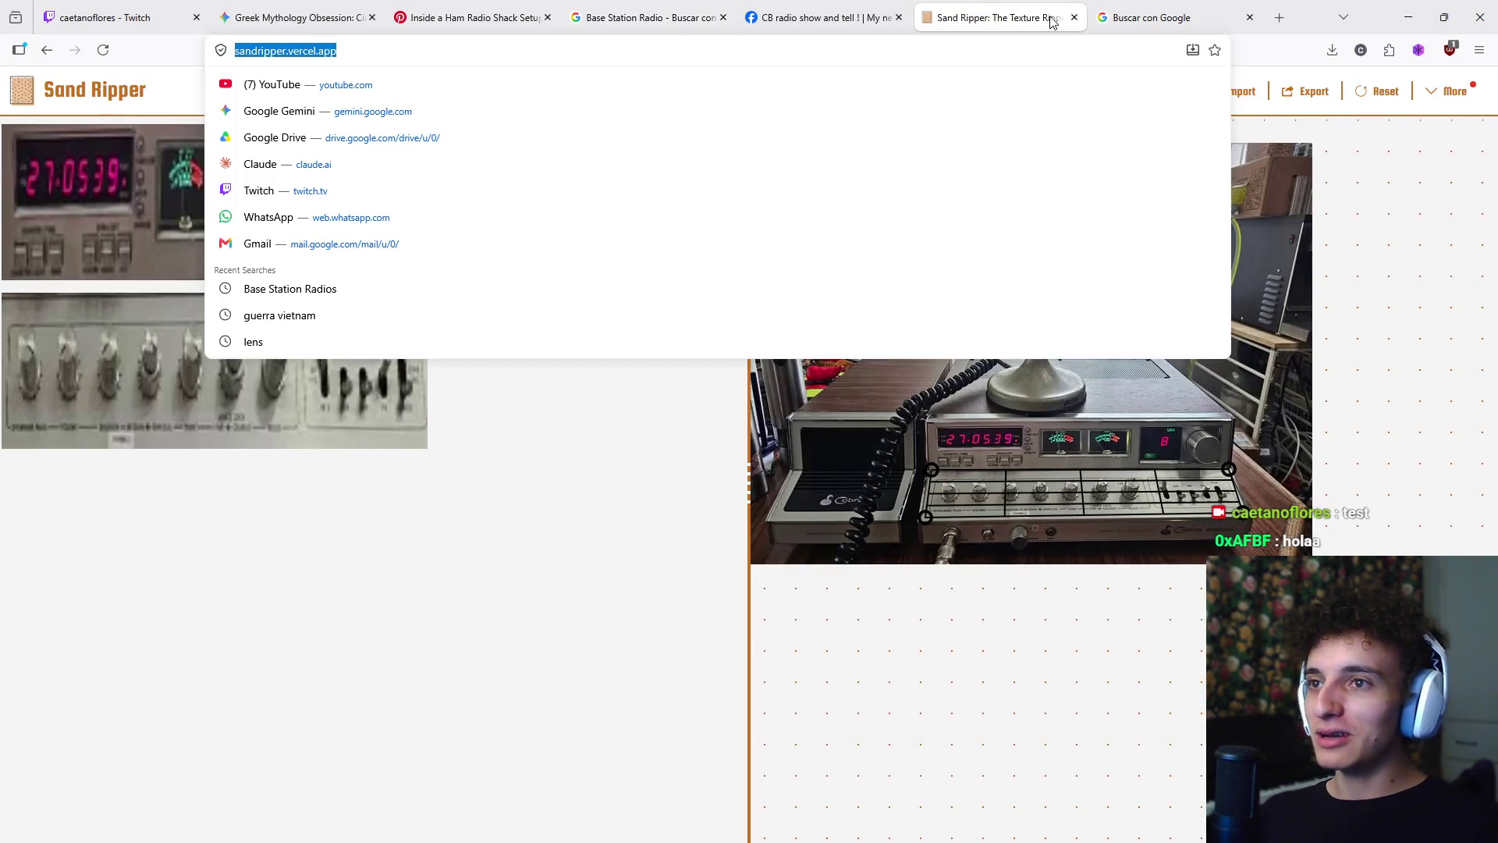
pyautogui.click(1073, 17)
pyautogui.click(945, 60)
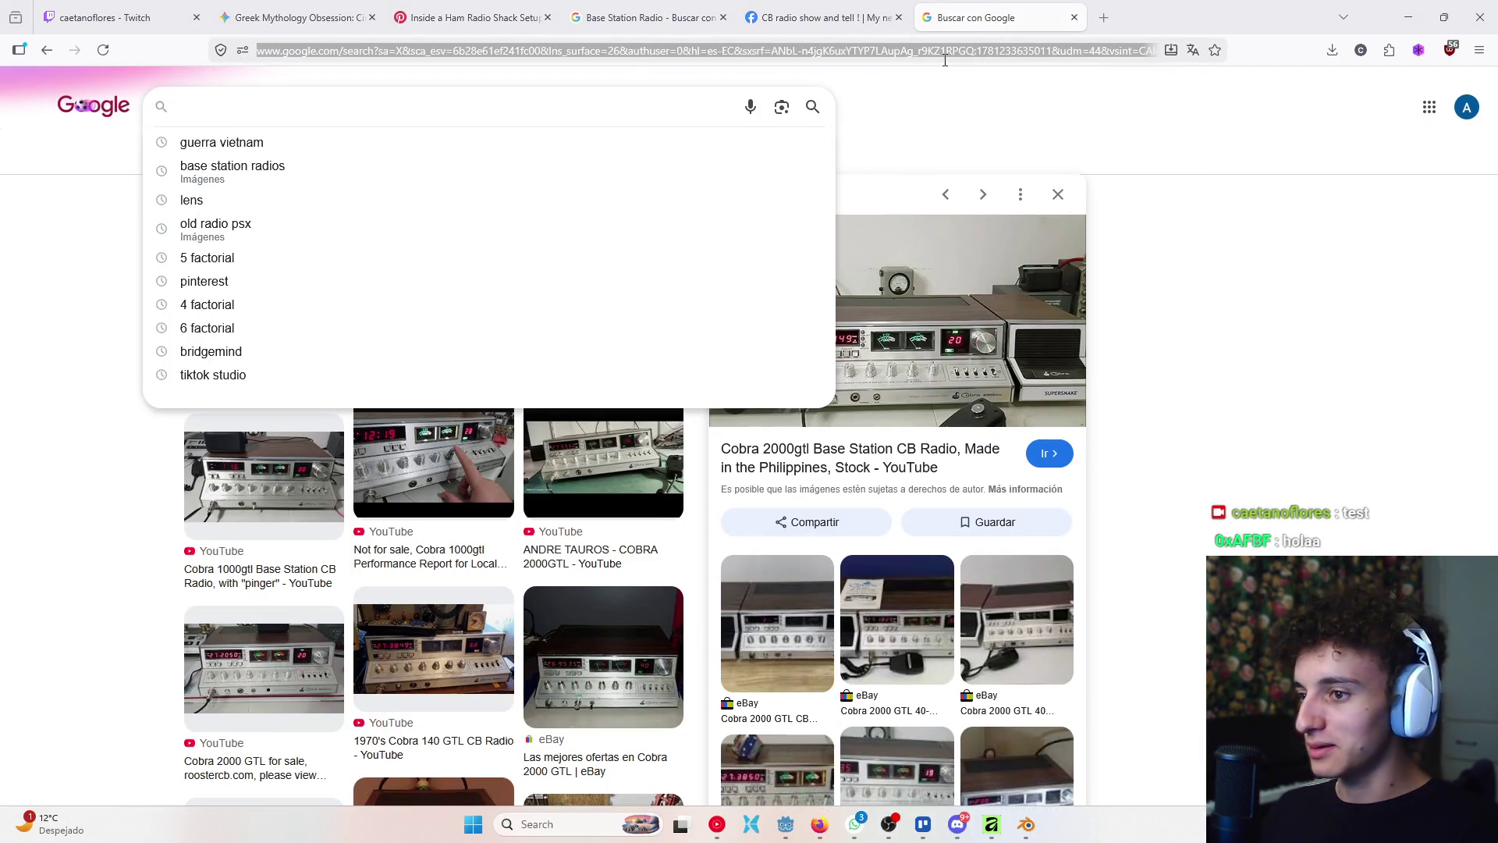
pyautogui.press('super')
pyautogui.press('super')
pyautogui.press('super')
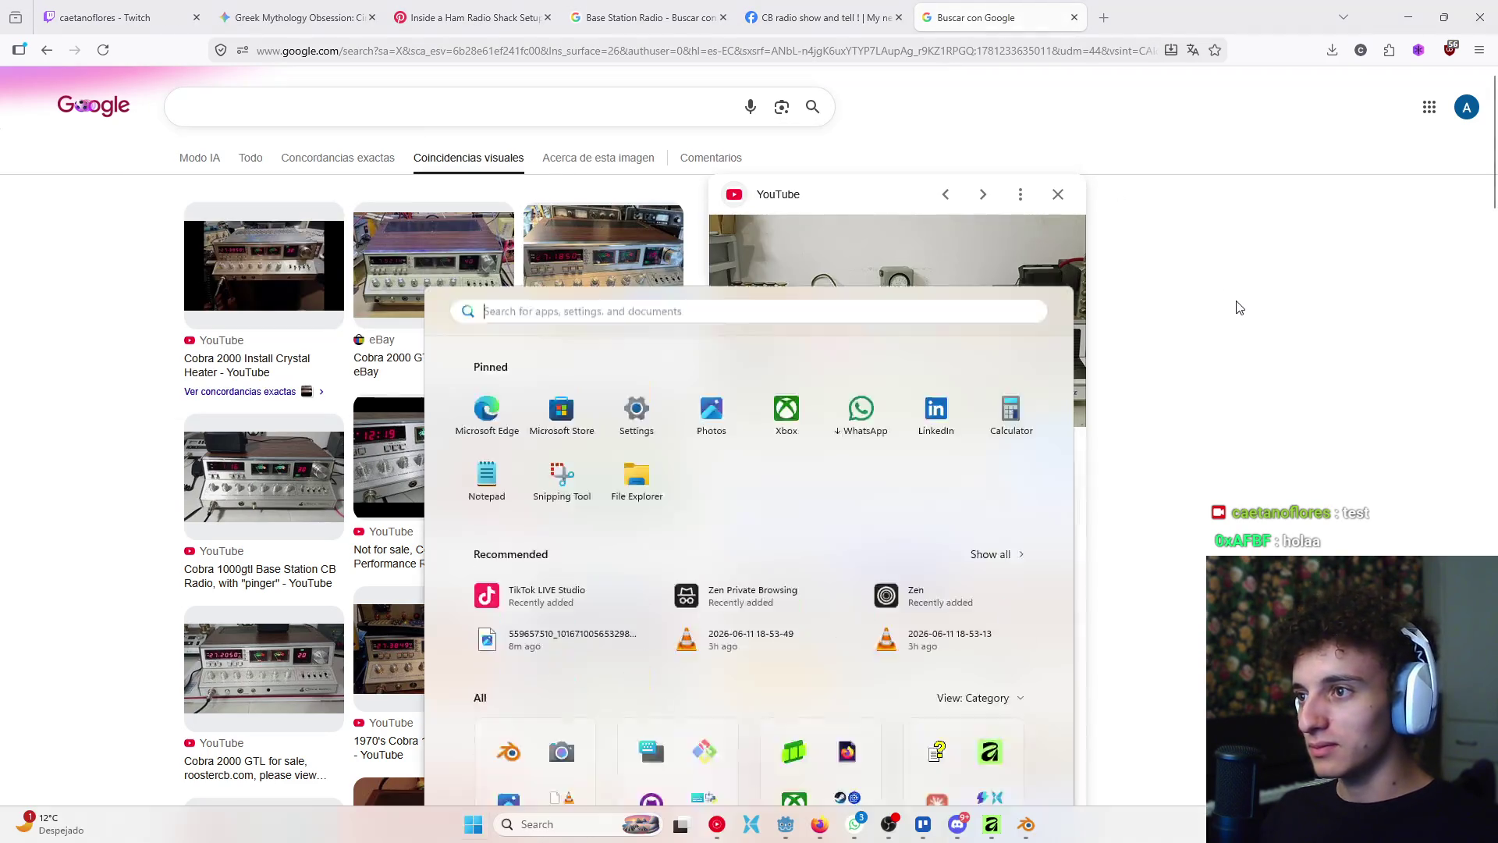
# - Launch the itch app via Start search and log in with the saved account
pyautogui.write('itch')
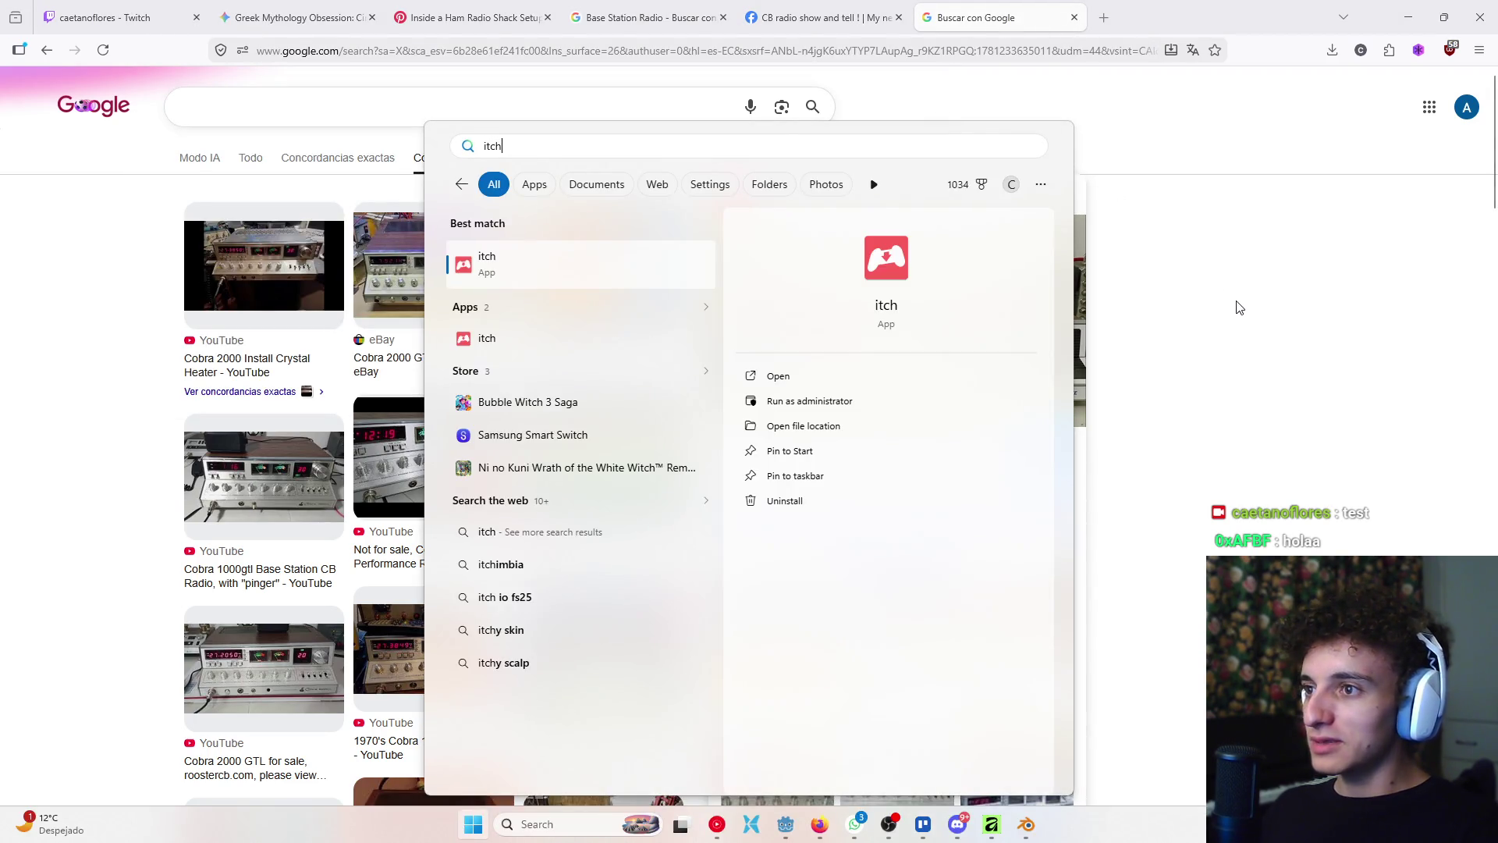
pyautogui.press('Return')
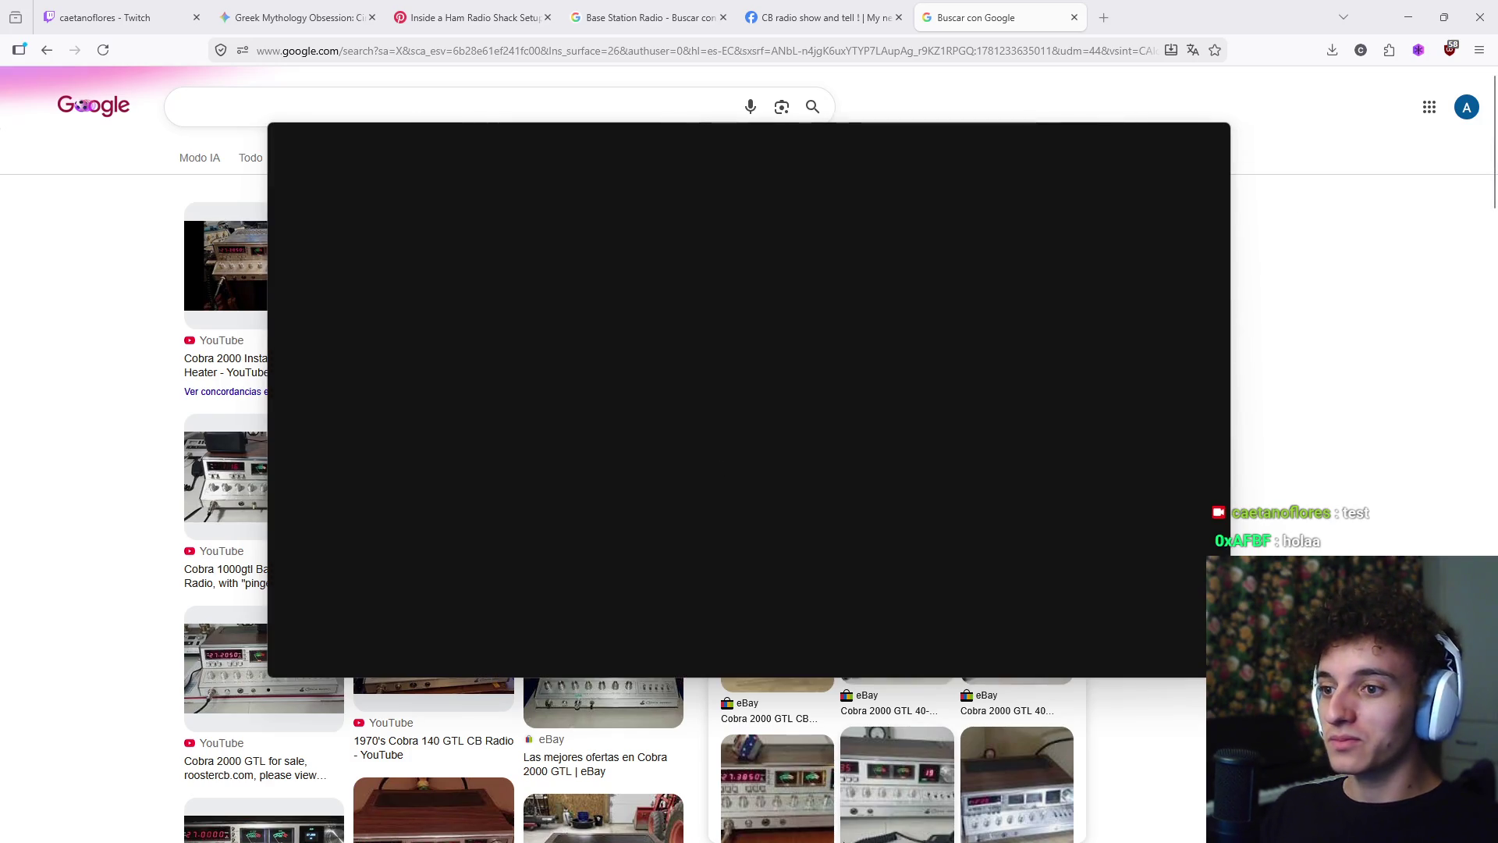
pyautogui.moveTo(938, 827)
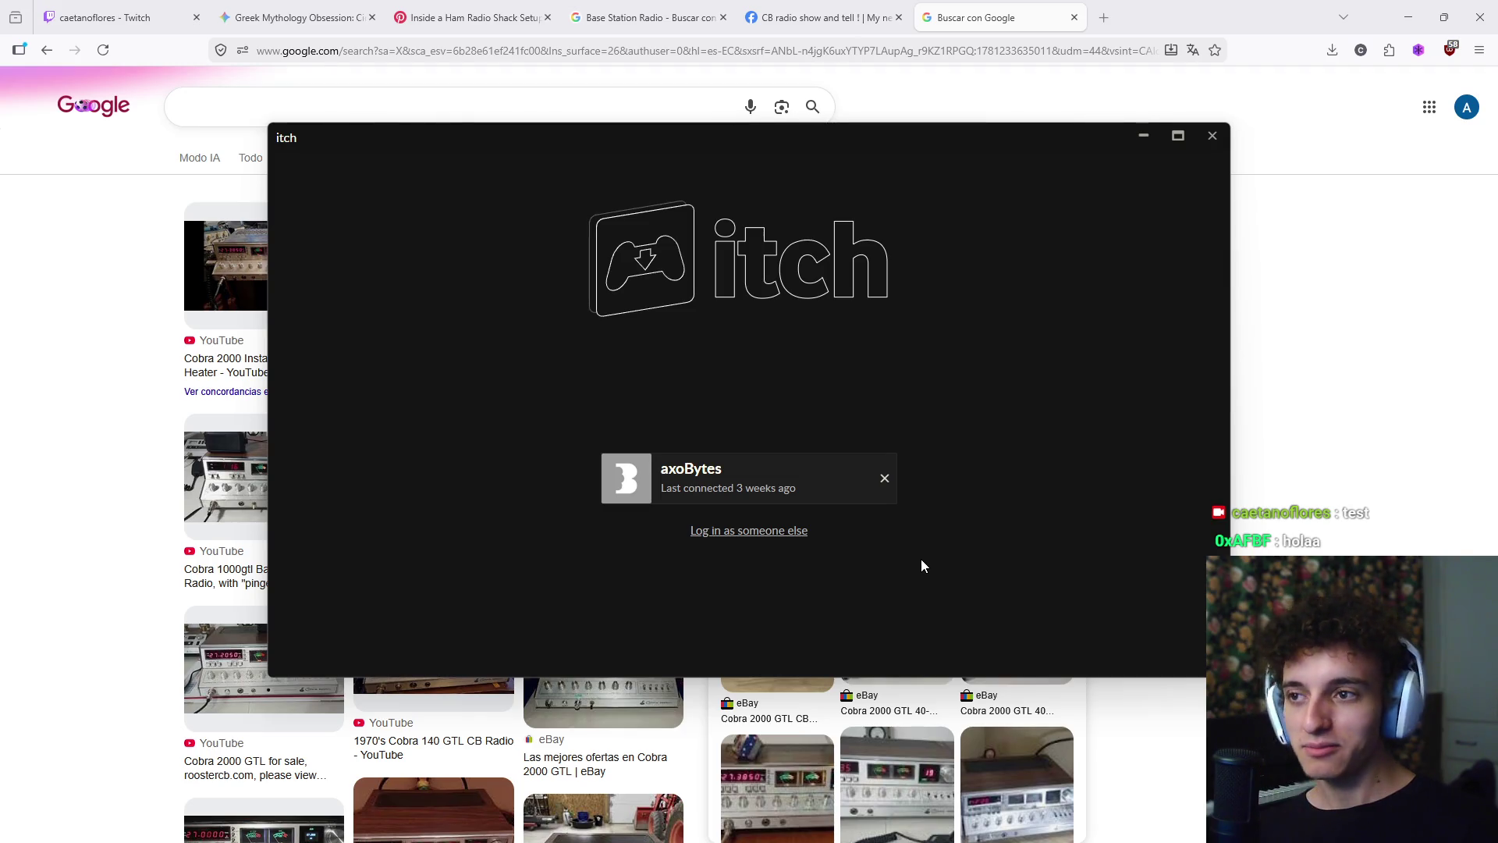
pyautogui.click(762, 469)
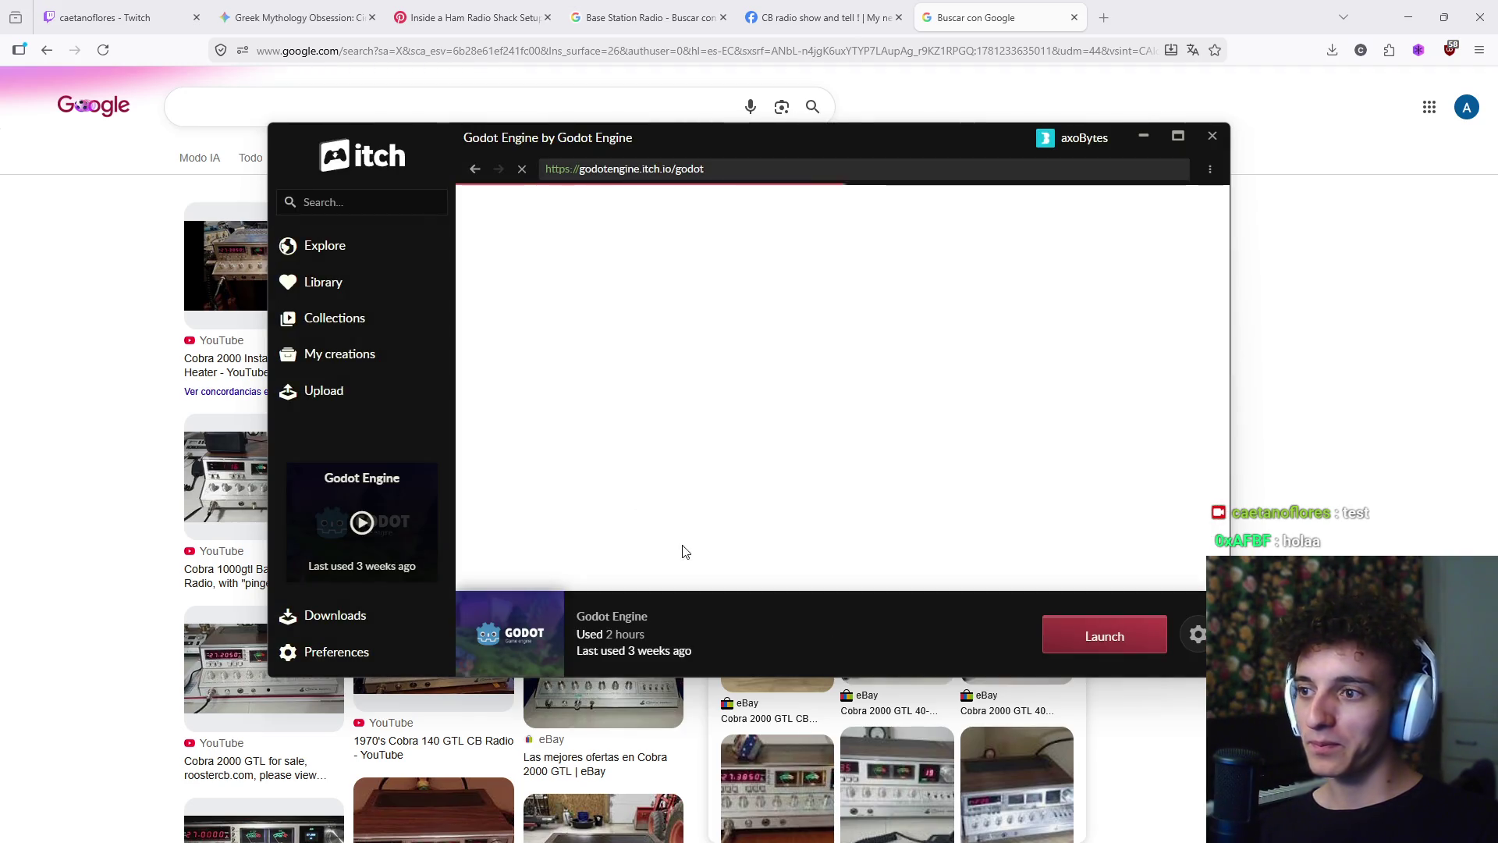
# - Open the full Library list and go to the Final Exam - PSX Survival Horror Asset Pack page
pyautogui.click(338, 292)
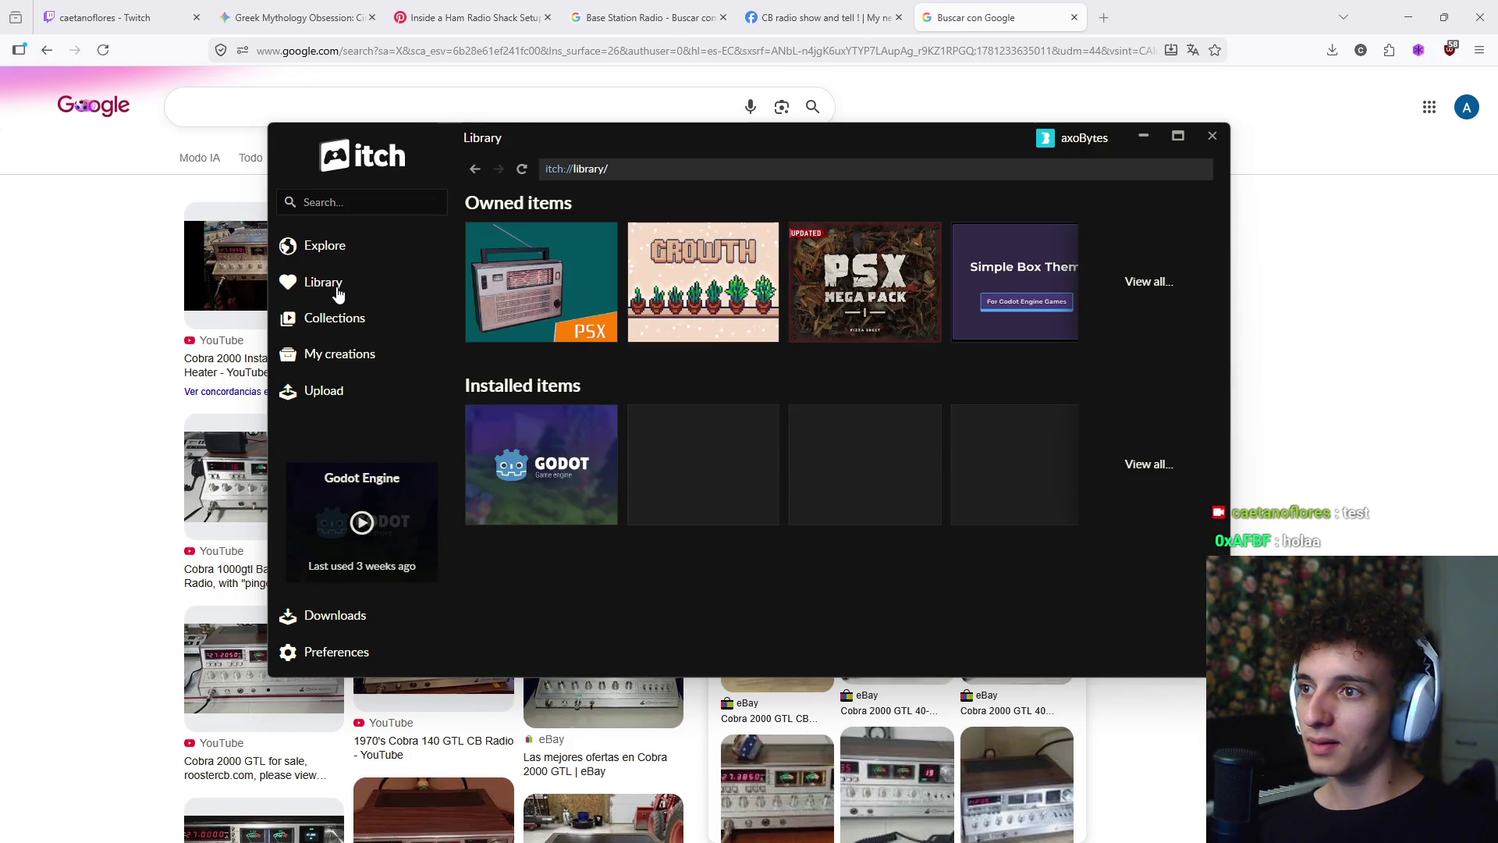
pyautogui.click(1143, 290)
pyautogui.scroll(-5, 936, 394)
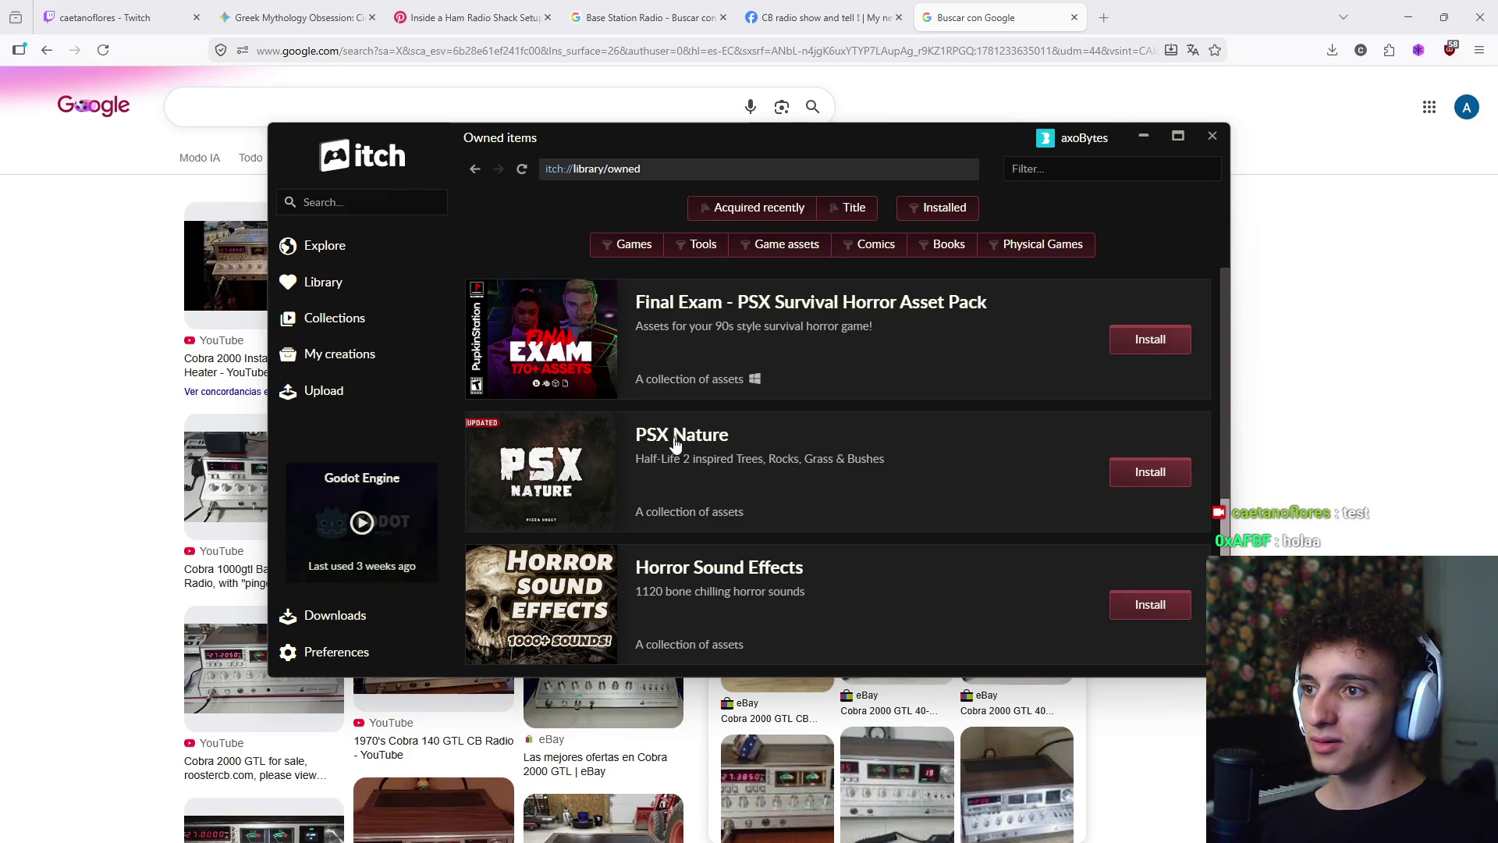
pyautogui.scroll(7, 686, 557)
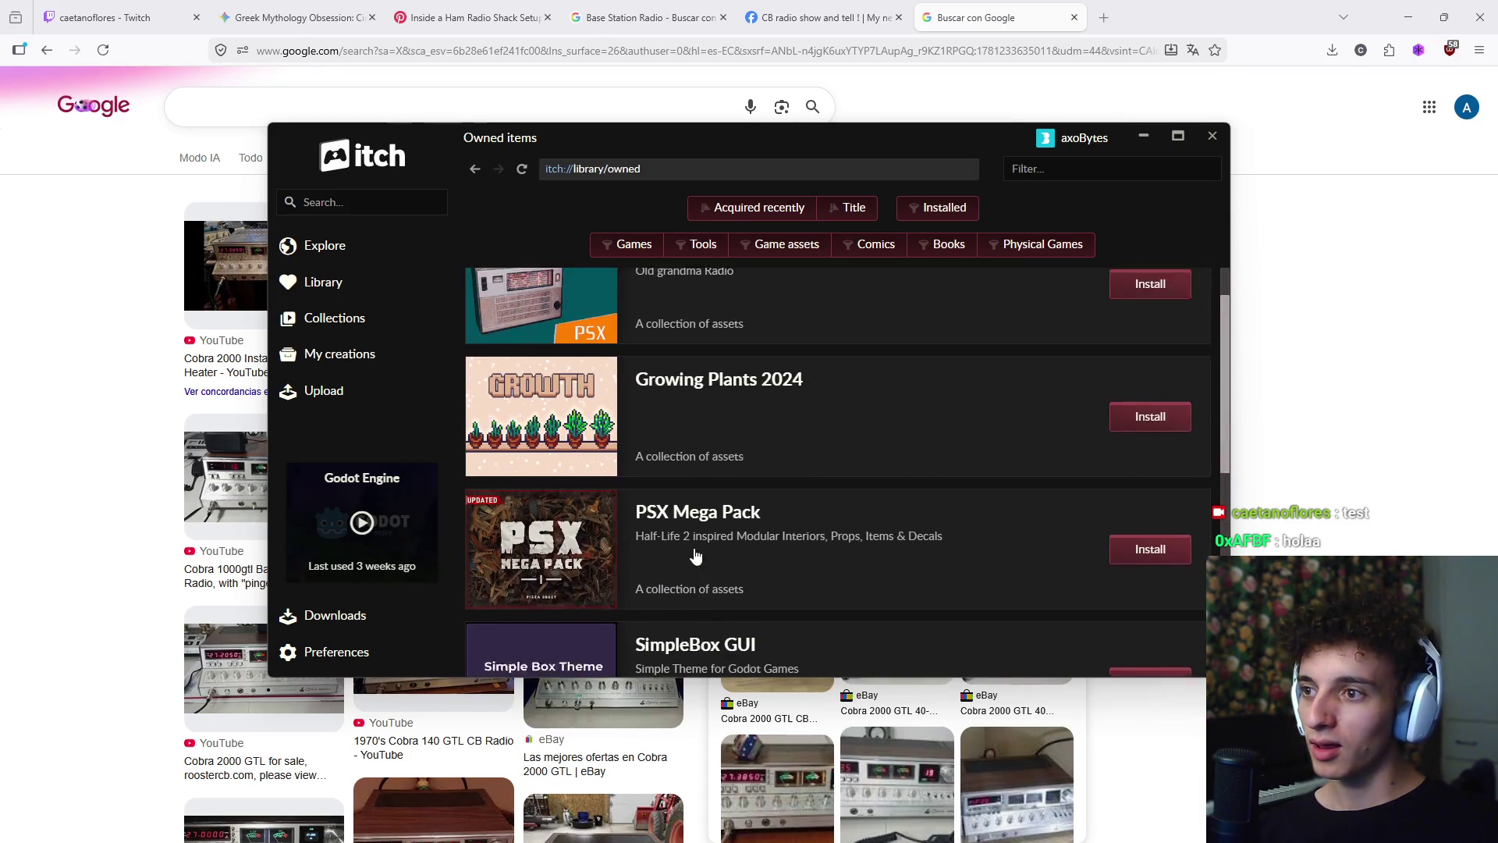
pyautogui.scroll(-3, 695, 516)
pyautogui.scroll(1, 673, 465)
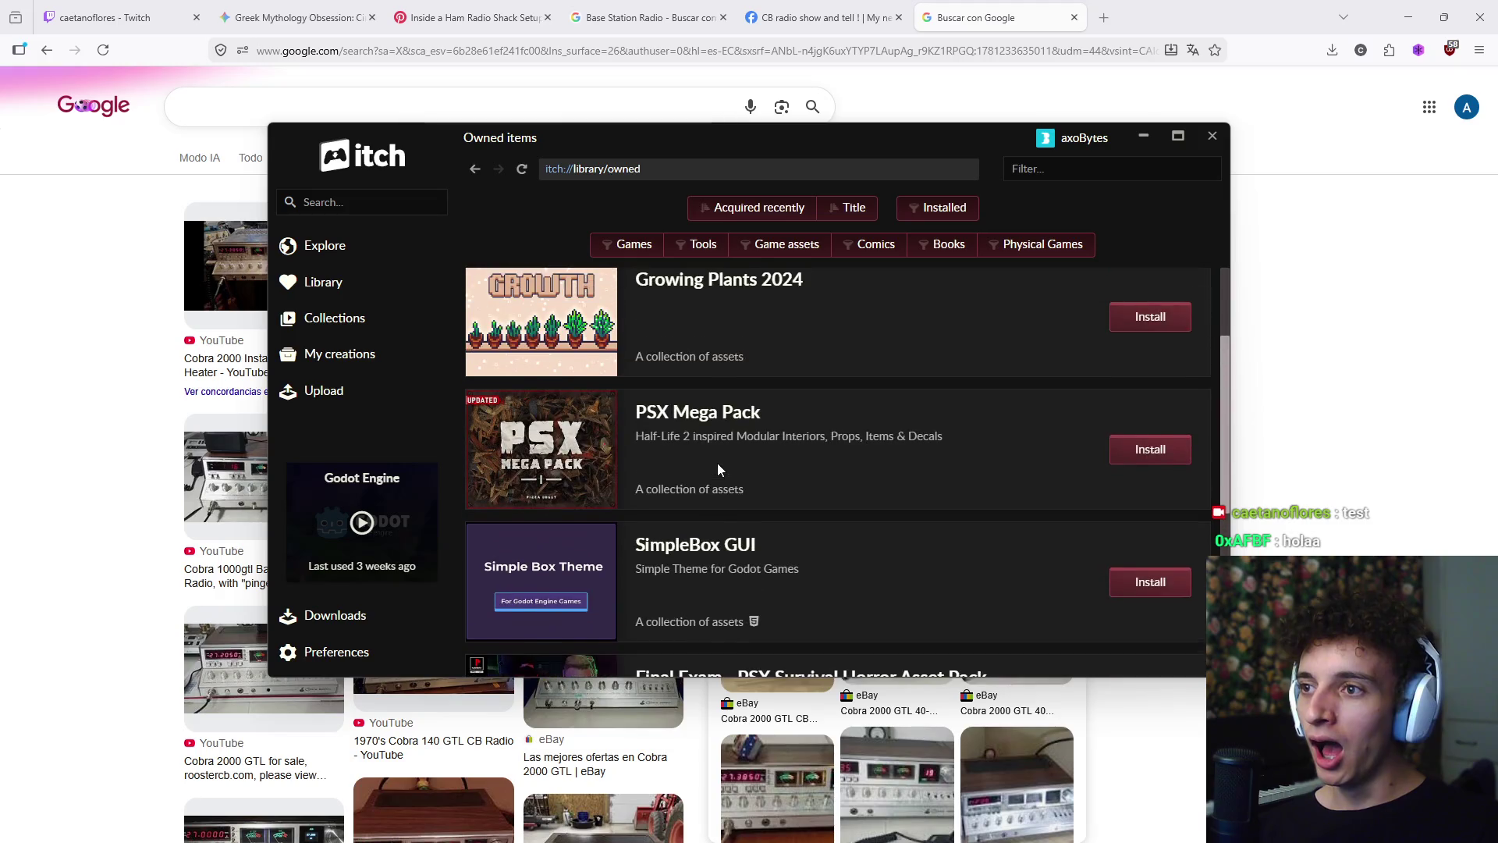
pyautogui.scroll(-4, 708, 419)
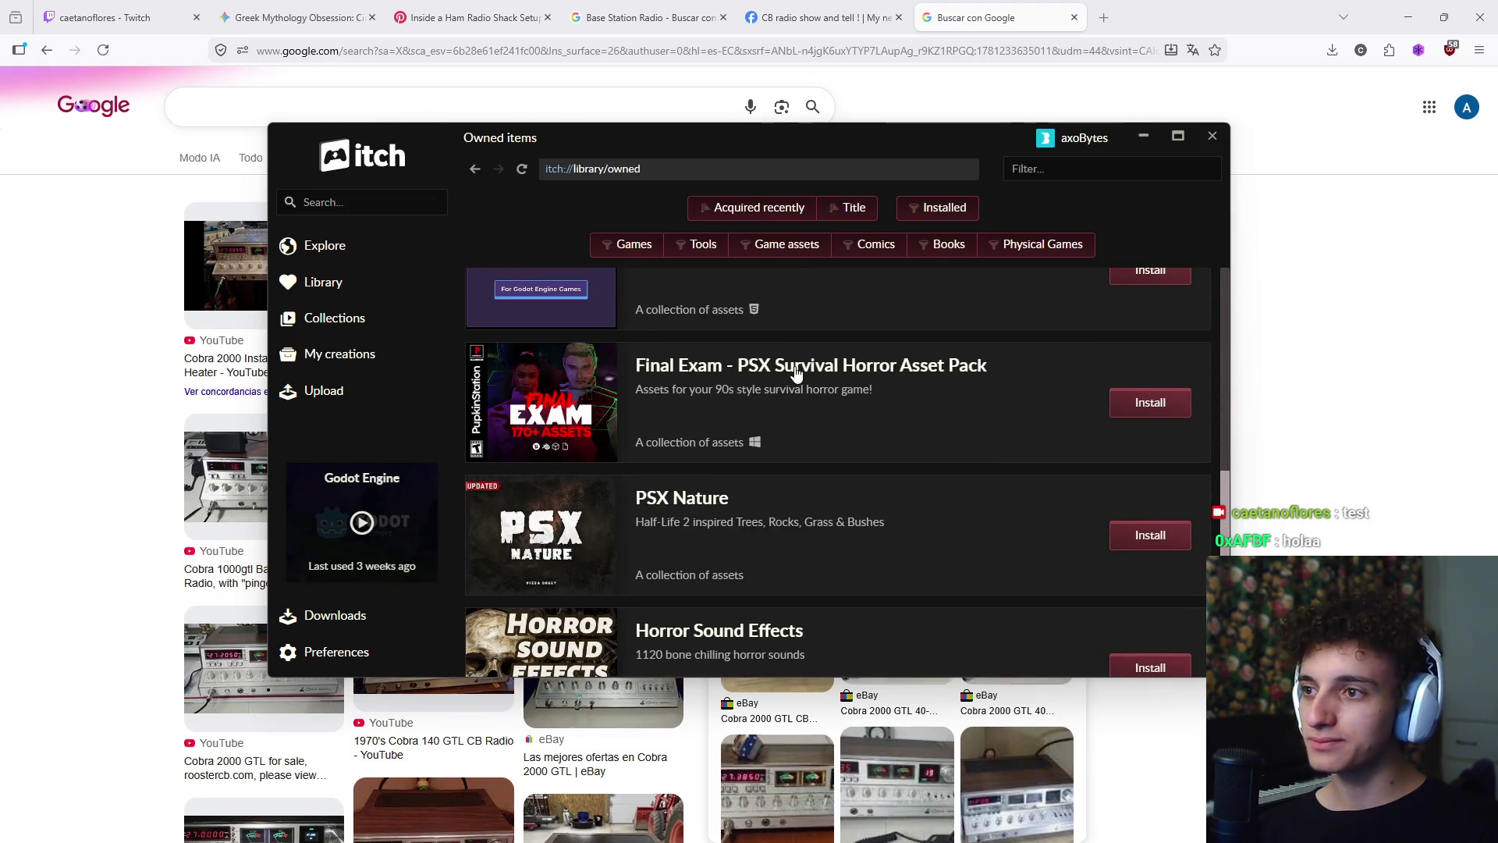
pyautogui.click(796, 373)
# - Maximize itch and view the pack's 108 Assorted Props screenshot enlarged
pyautogui.scroll(-5, 780, 414)
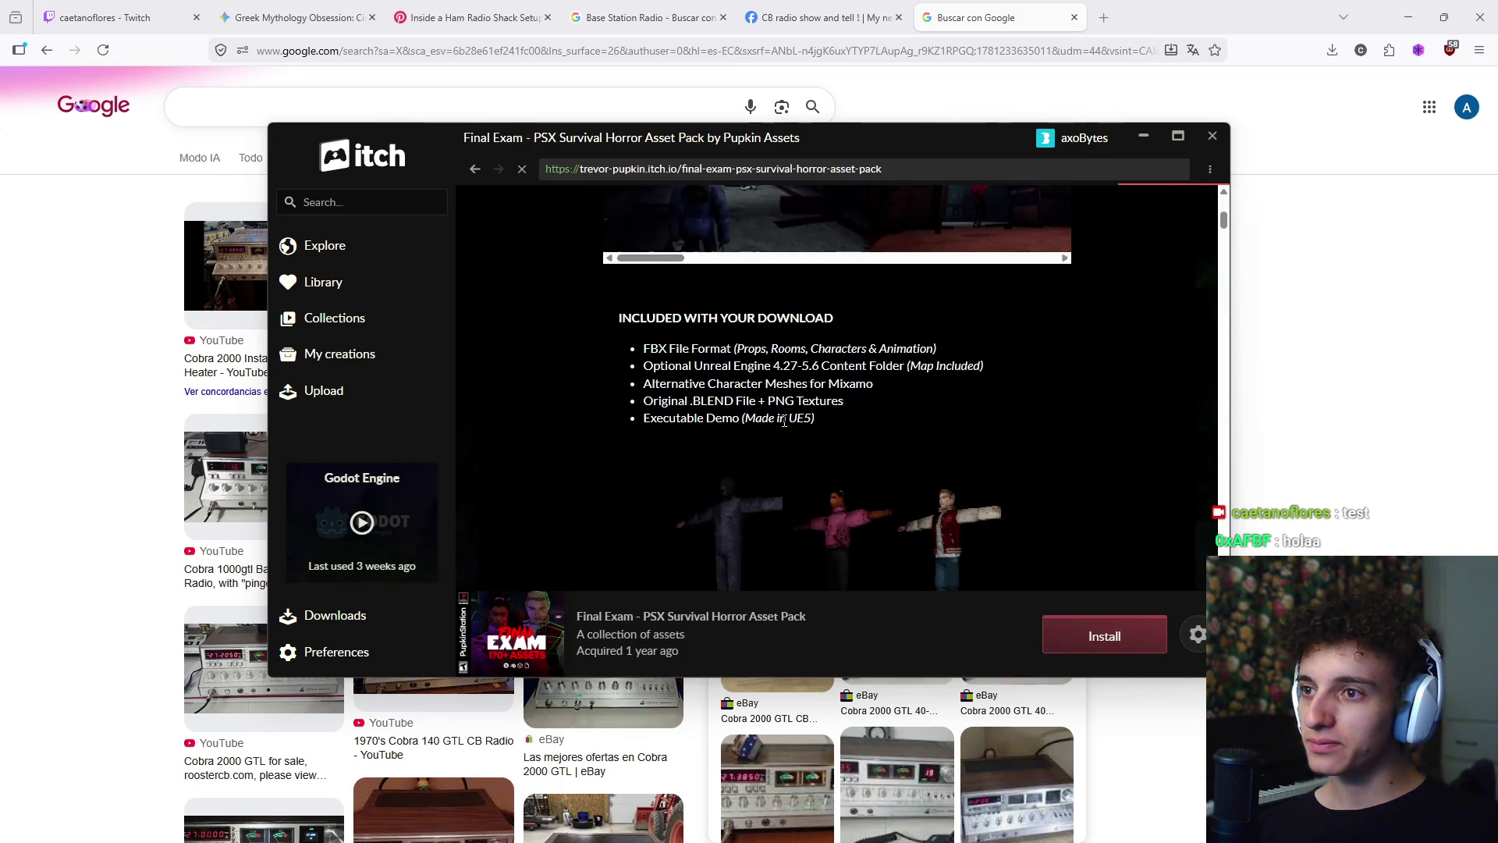
pyautogui.click(1168, 138)
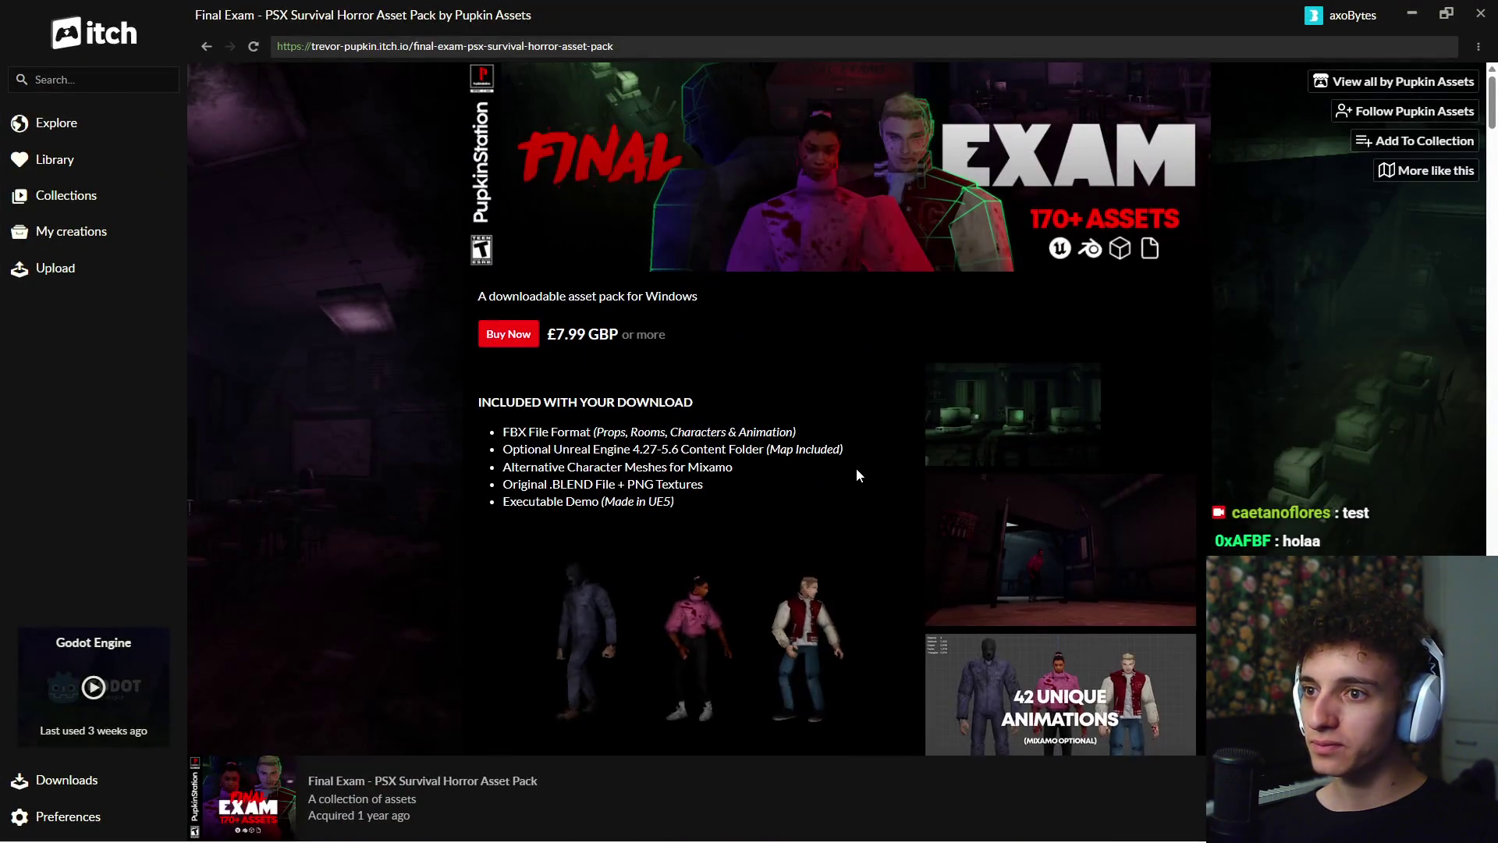
pyautogui.scroll(-10, 849, 461)
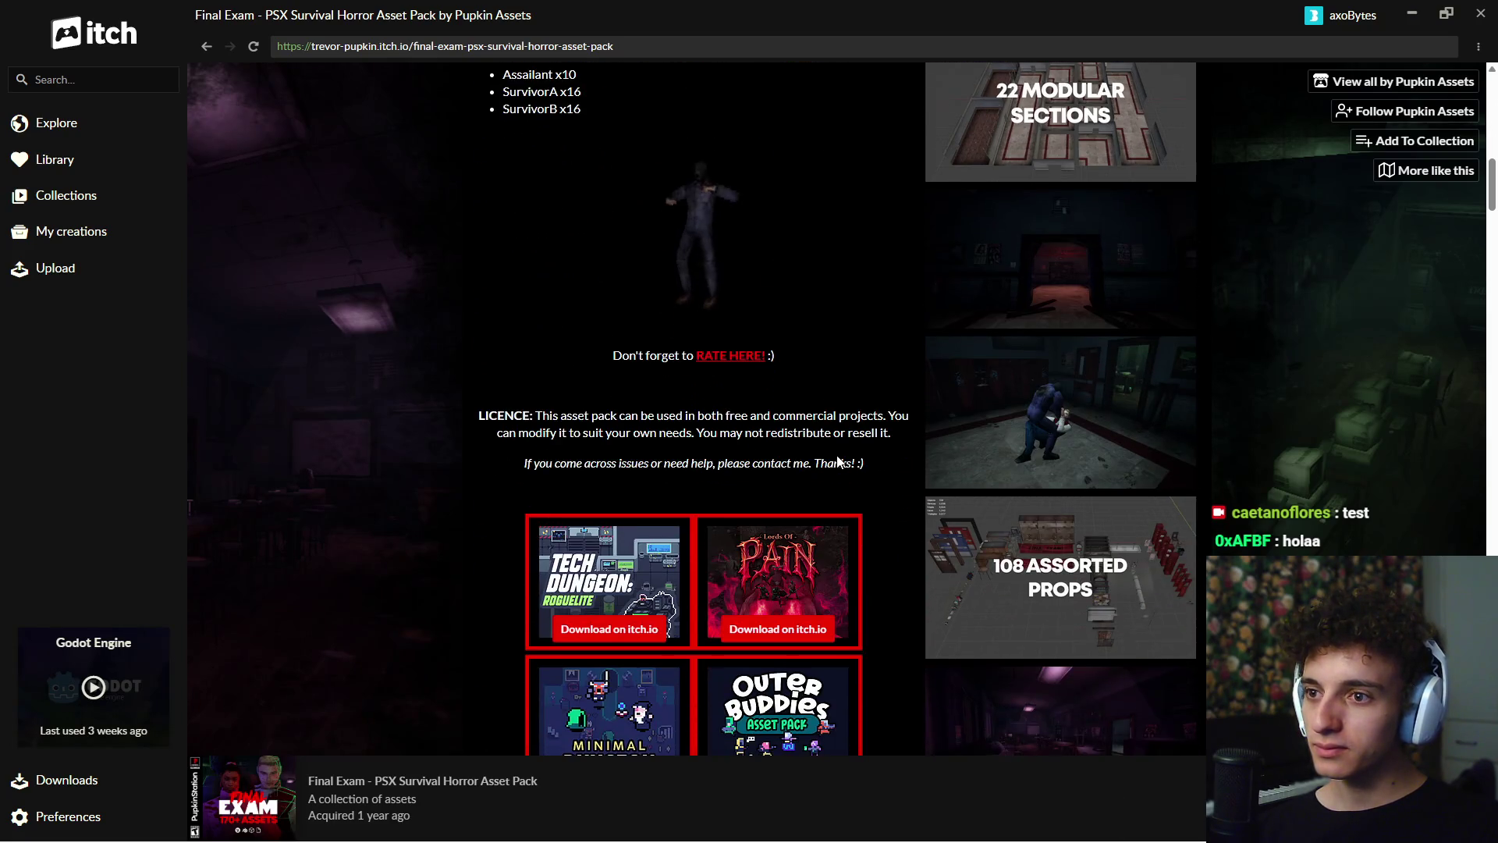
pyautogui.scroll(-2, 1090, 465)
pyautogui.click(1107, 460)
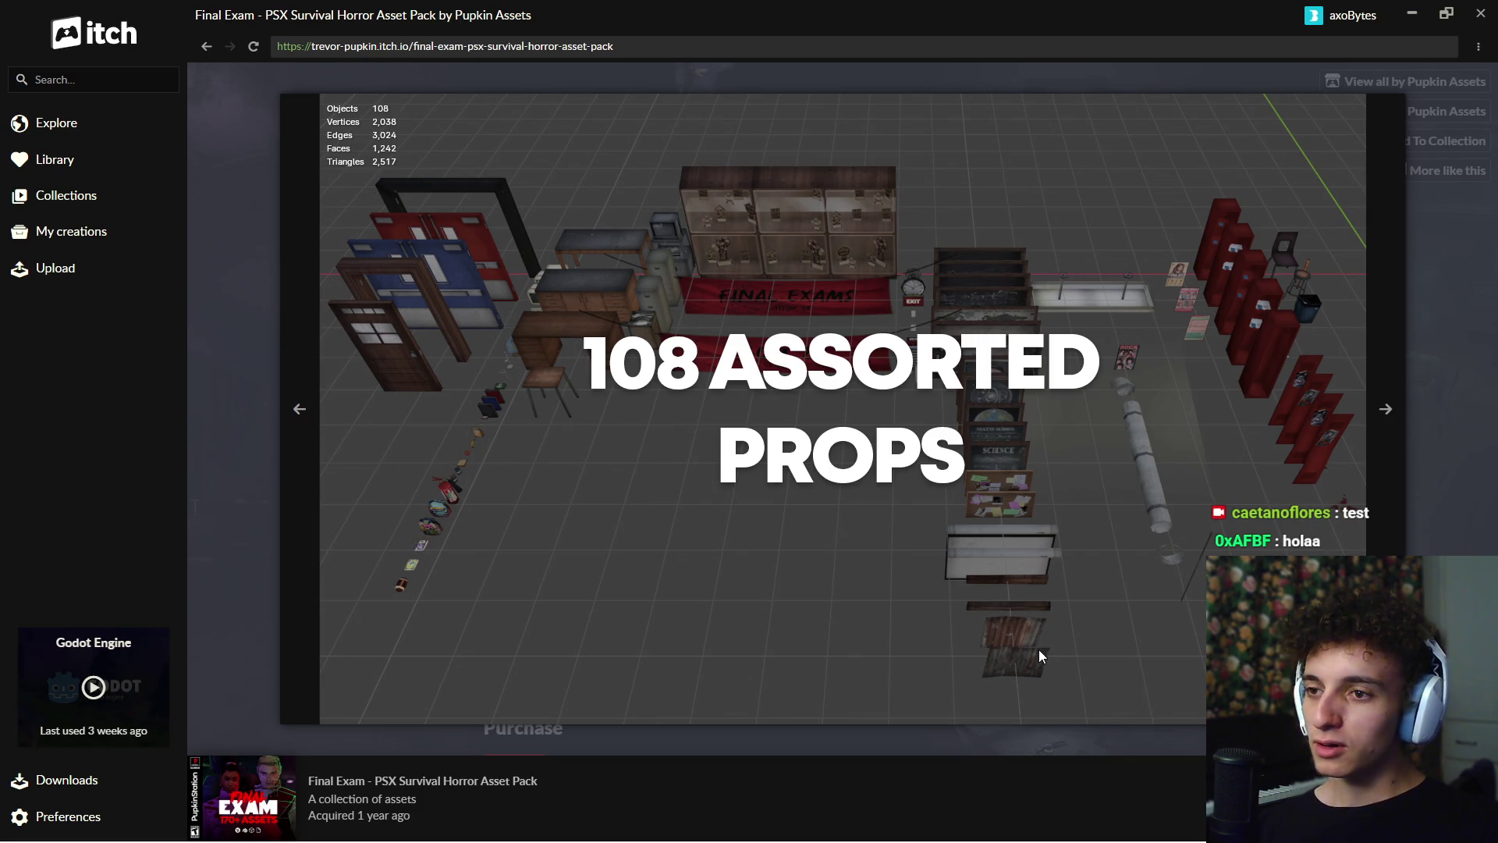
pyautogui.click(1480, 364)
# - Check the pack's install options, cancel, and copy the store page address for Firefox
pyautogui.scroll(-4, 837, 409)
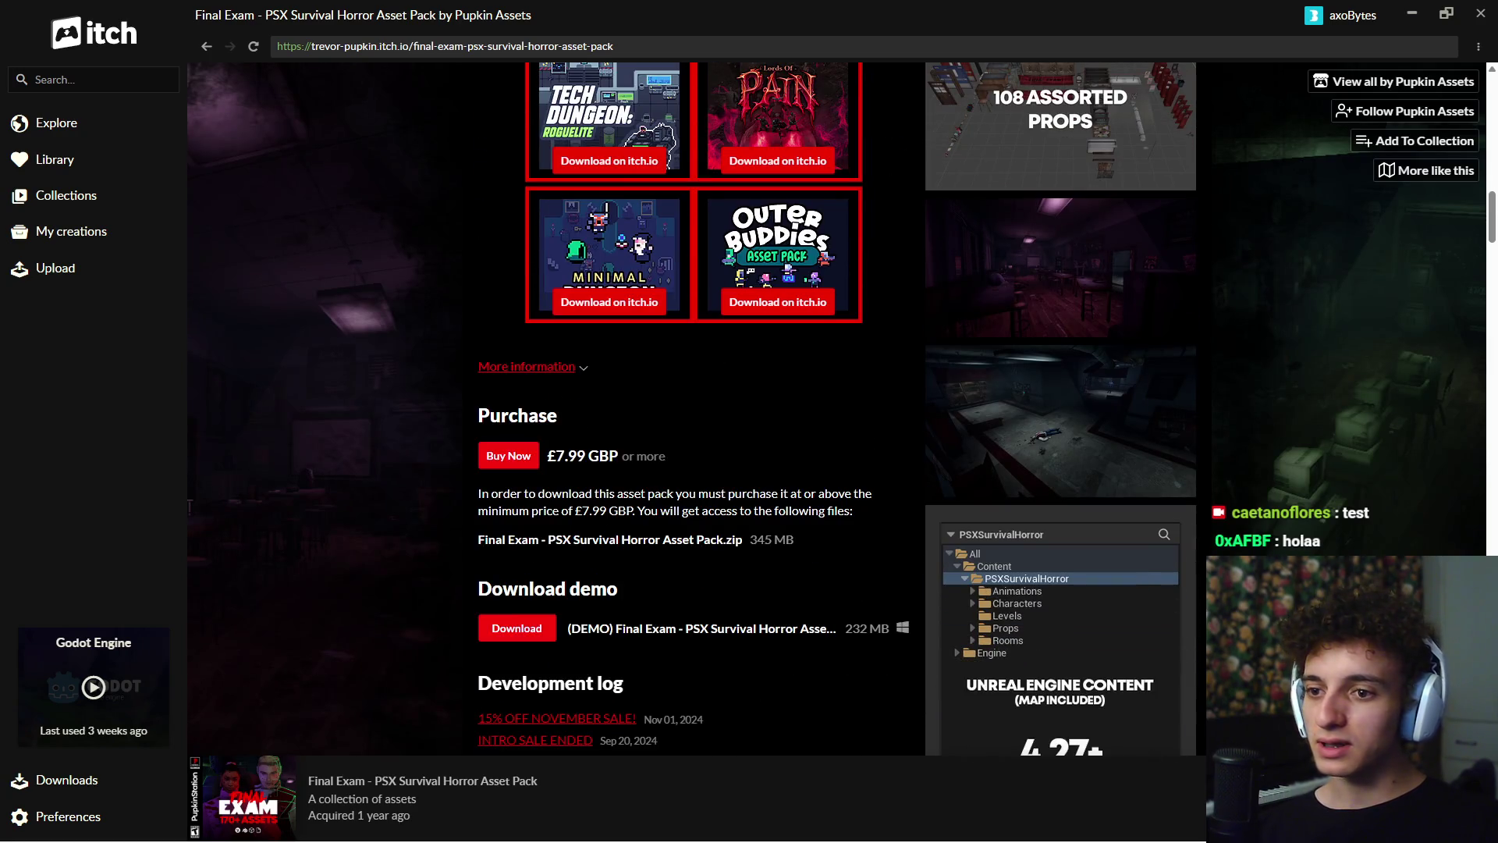
pyautogui.click(1327, 797)
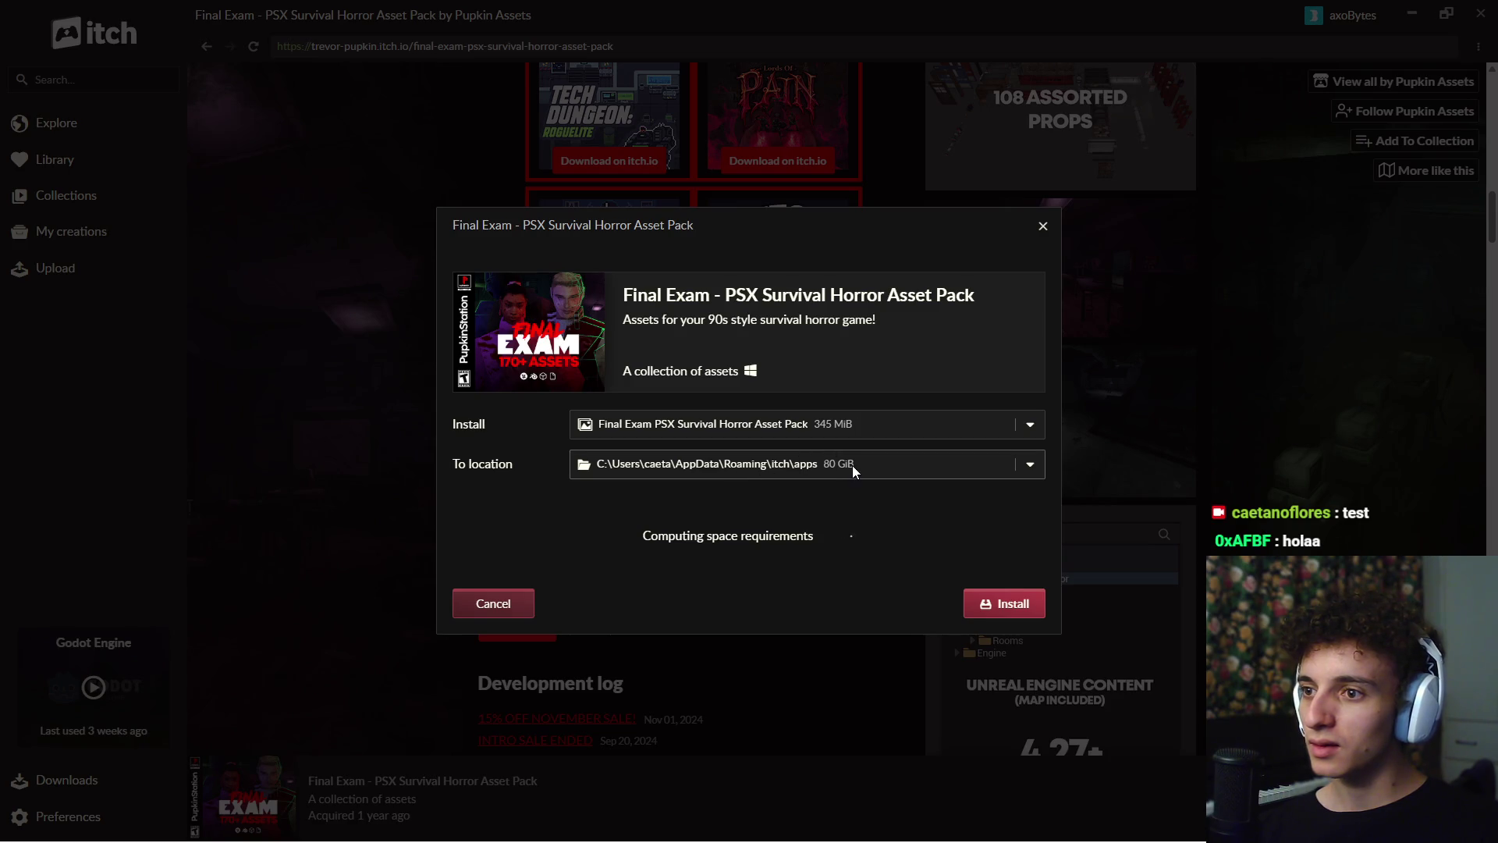
pyautogui.click(1040, 234)
pyautogui.click(647, 44)
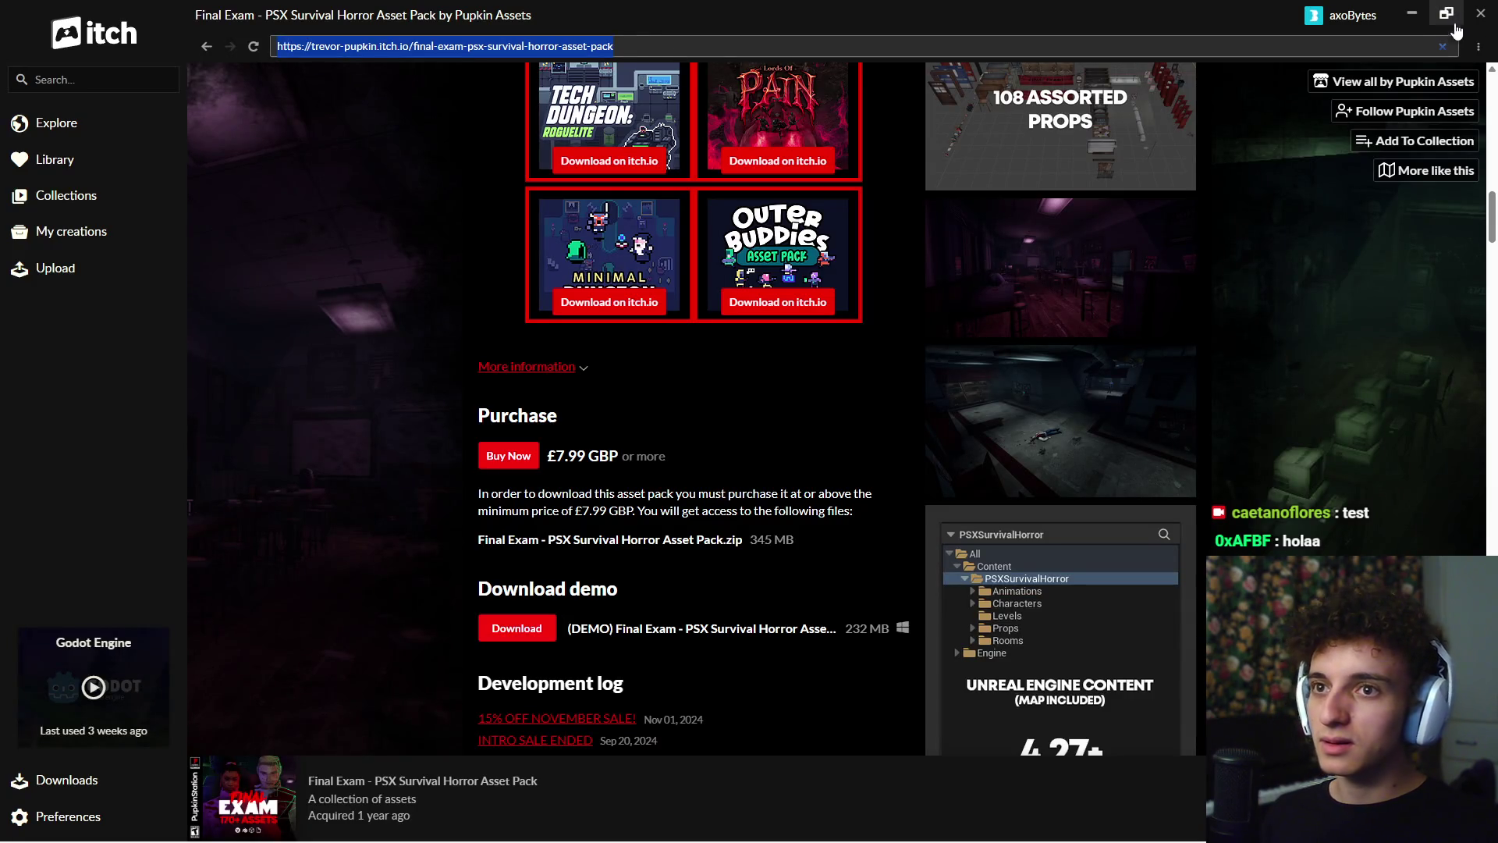
pyautogui.hotkey('alt', 'Tab')
pyautogui.hotkey('alt', 'Tab')
pyautogui.hotkey('alt', 'Tab')
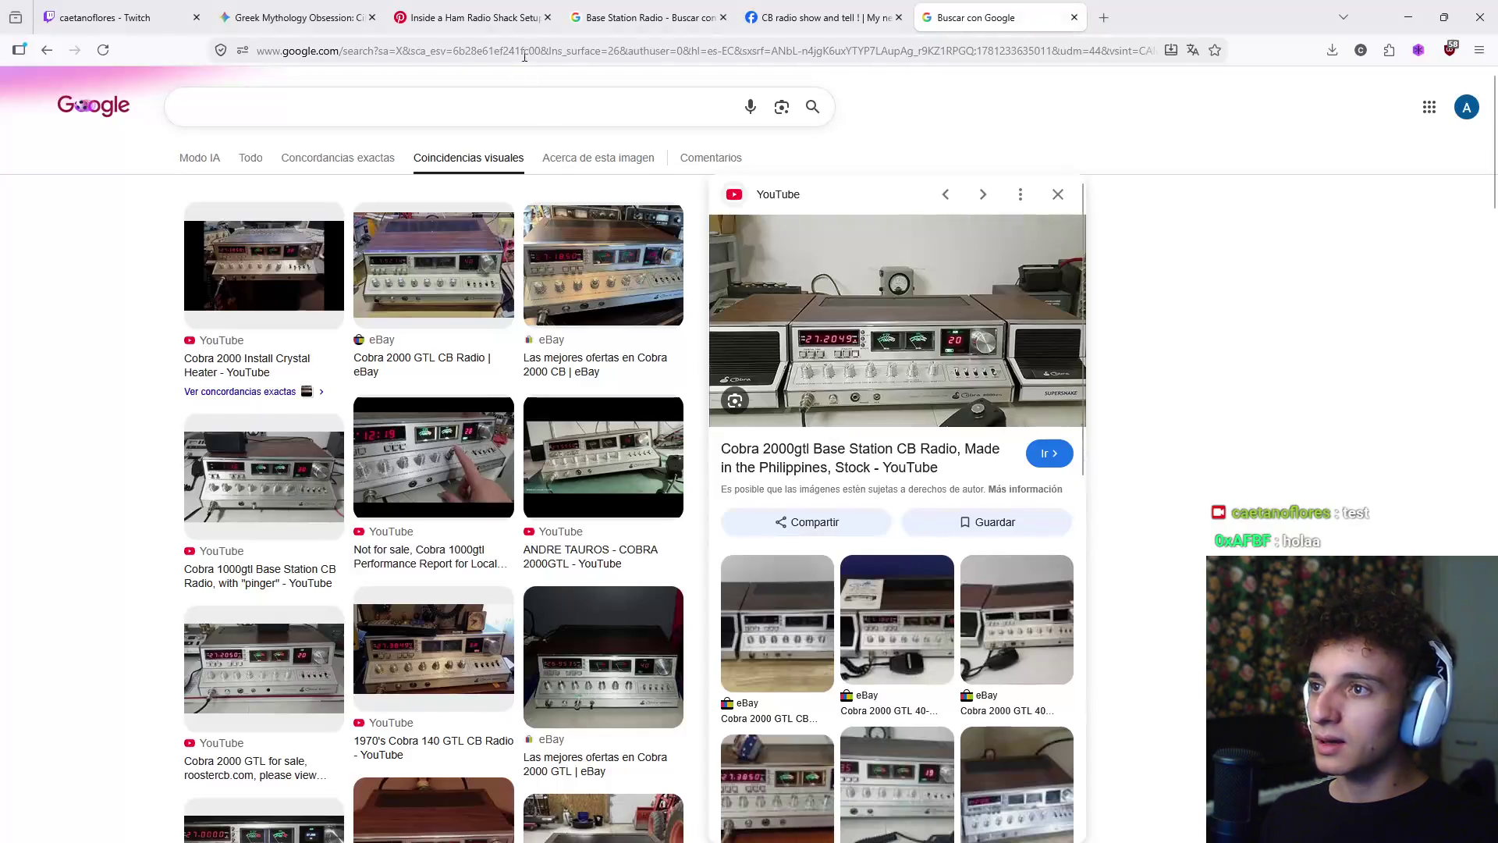
# - Load the copied Final Exam pack address in Firefox
pyautogui.click(536, 50)
pyautogui.write('https://trevor-pupkin.itch.io/final-exam-psx-survival-horror-asset-pack')
pyautogui.press('Return')
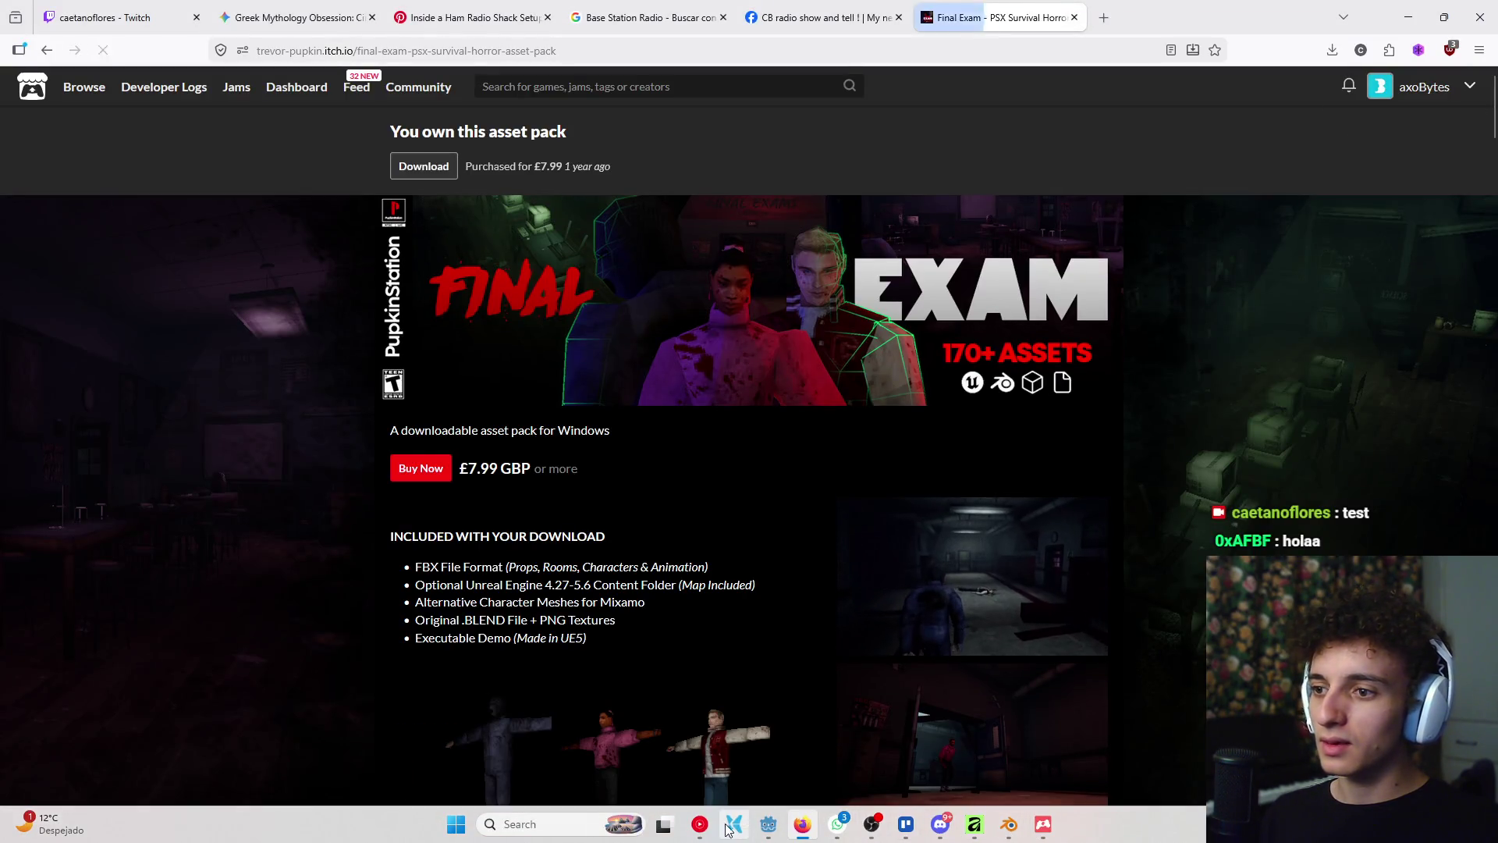
# - Play the Clair Obscur: Expedition 33 soundtrack in YouTube Music, then return to Firefox
pyautogui.click(699, 824)
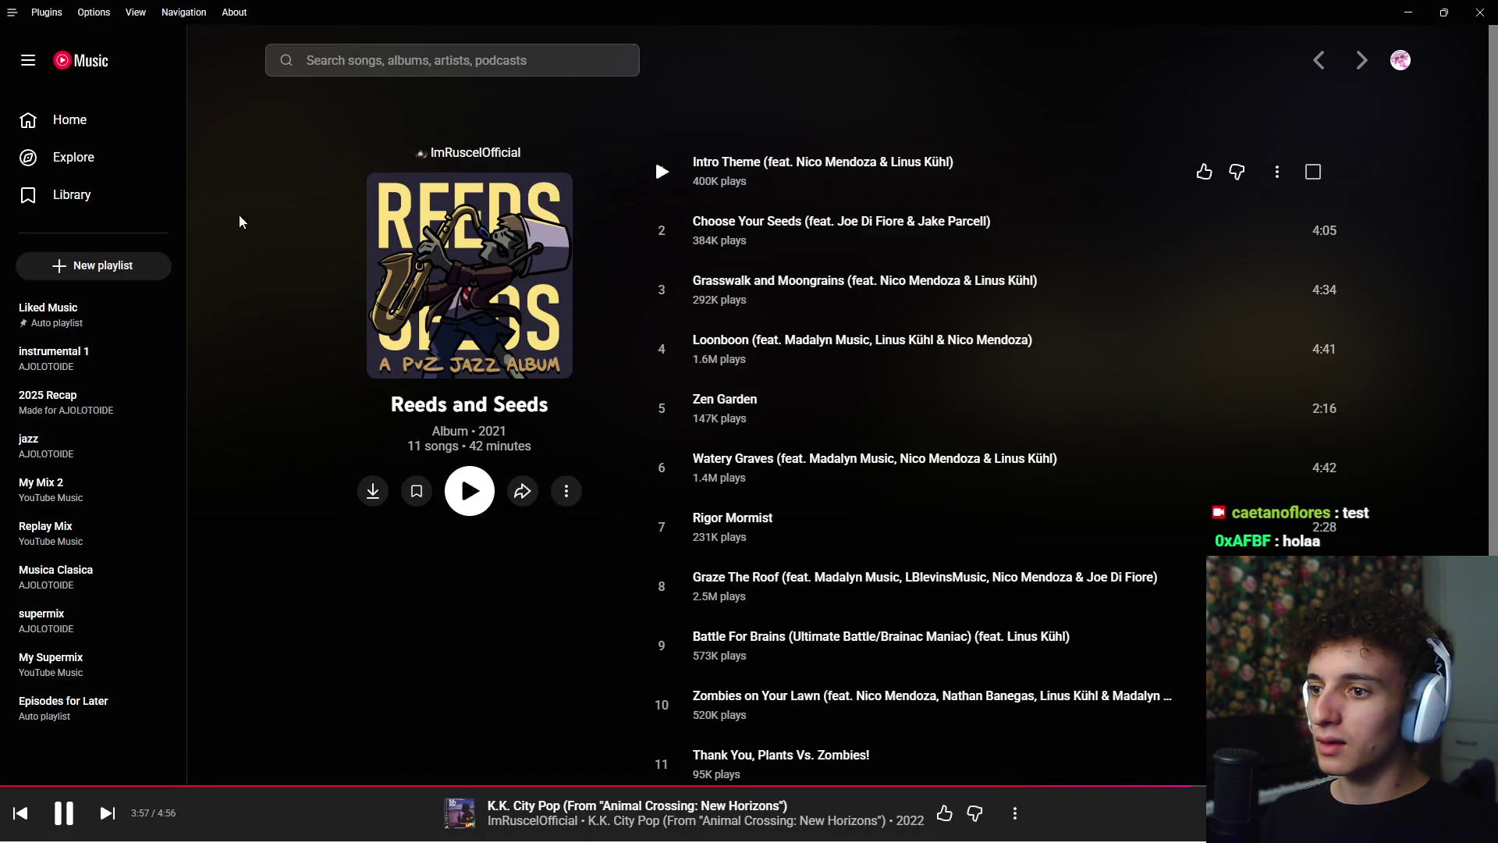
pyautogui.click(95, 67)
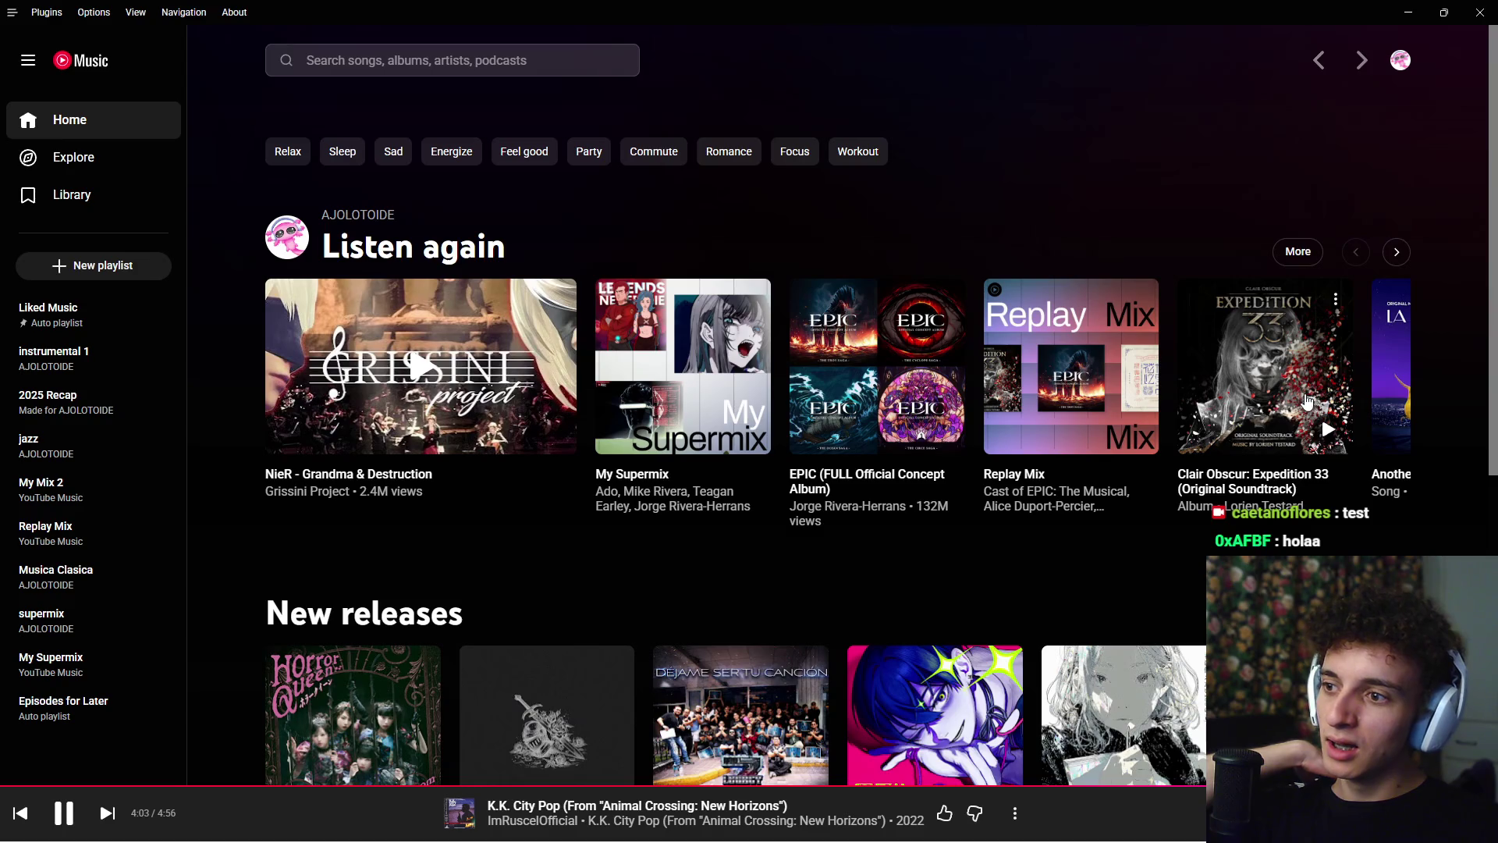
pyautogui.click(1332, 429)
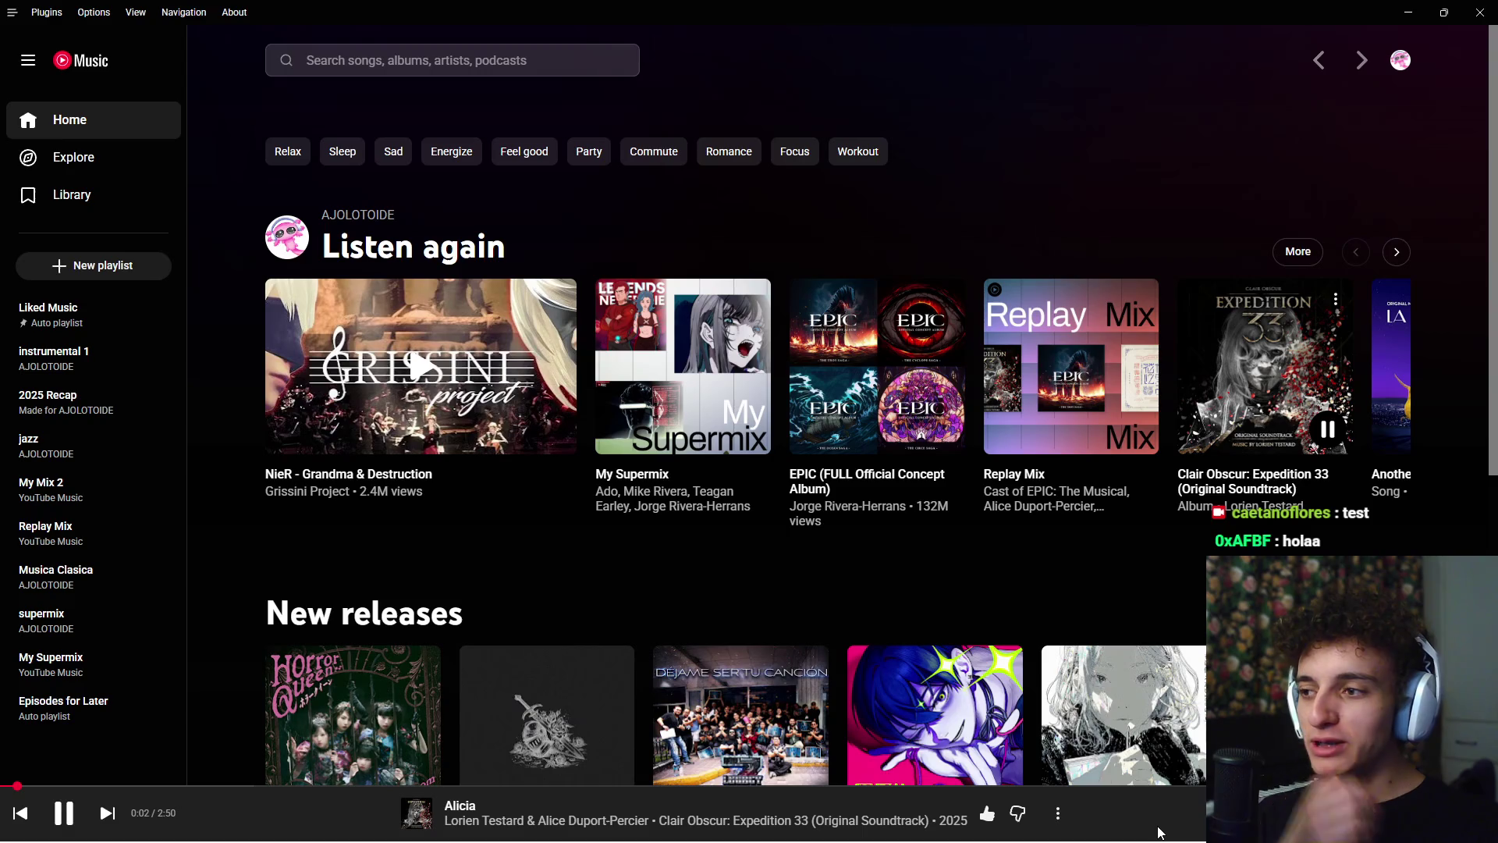
pyautogui.click(1408, 12)
pyautogui.scroll(-5, 415, 388)
# - Close the Final Exam and CB radio Facebook browser tabs and return to the itch app
pyautogui.scroll(6, 415, 388)
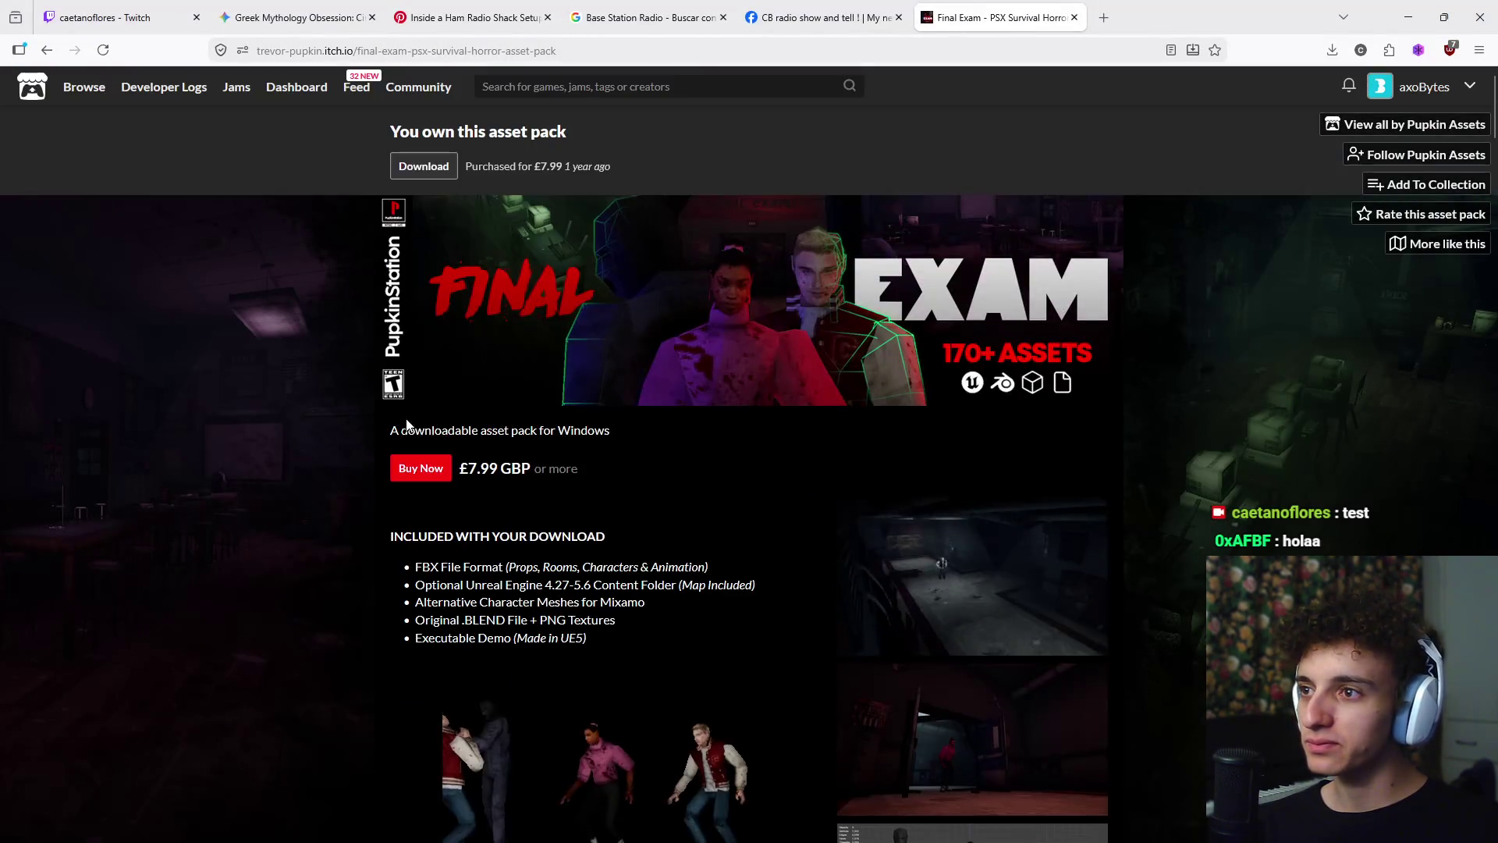
pyautogui.scroll(-10, 813, 485)
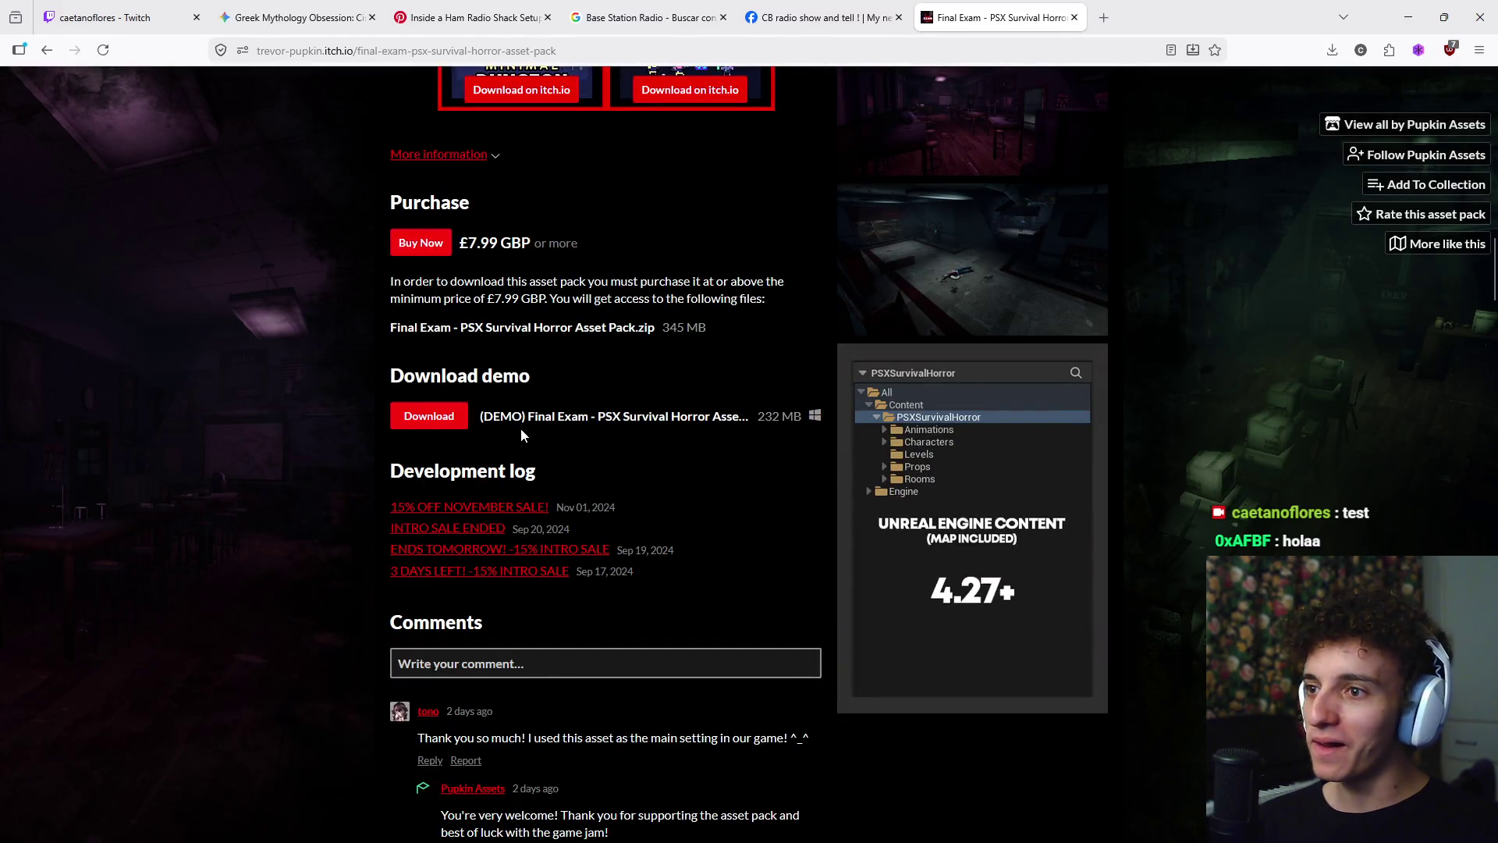
pyautogui.scroll(10, 502, 464)
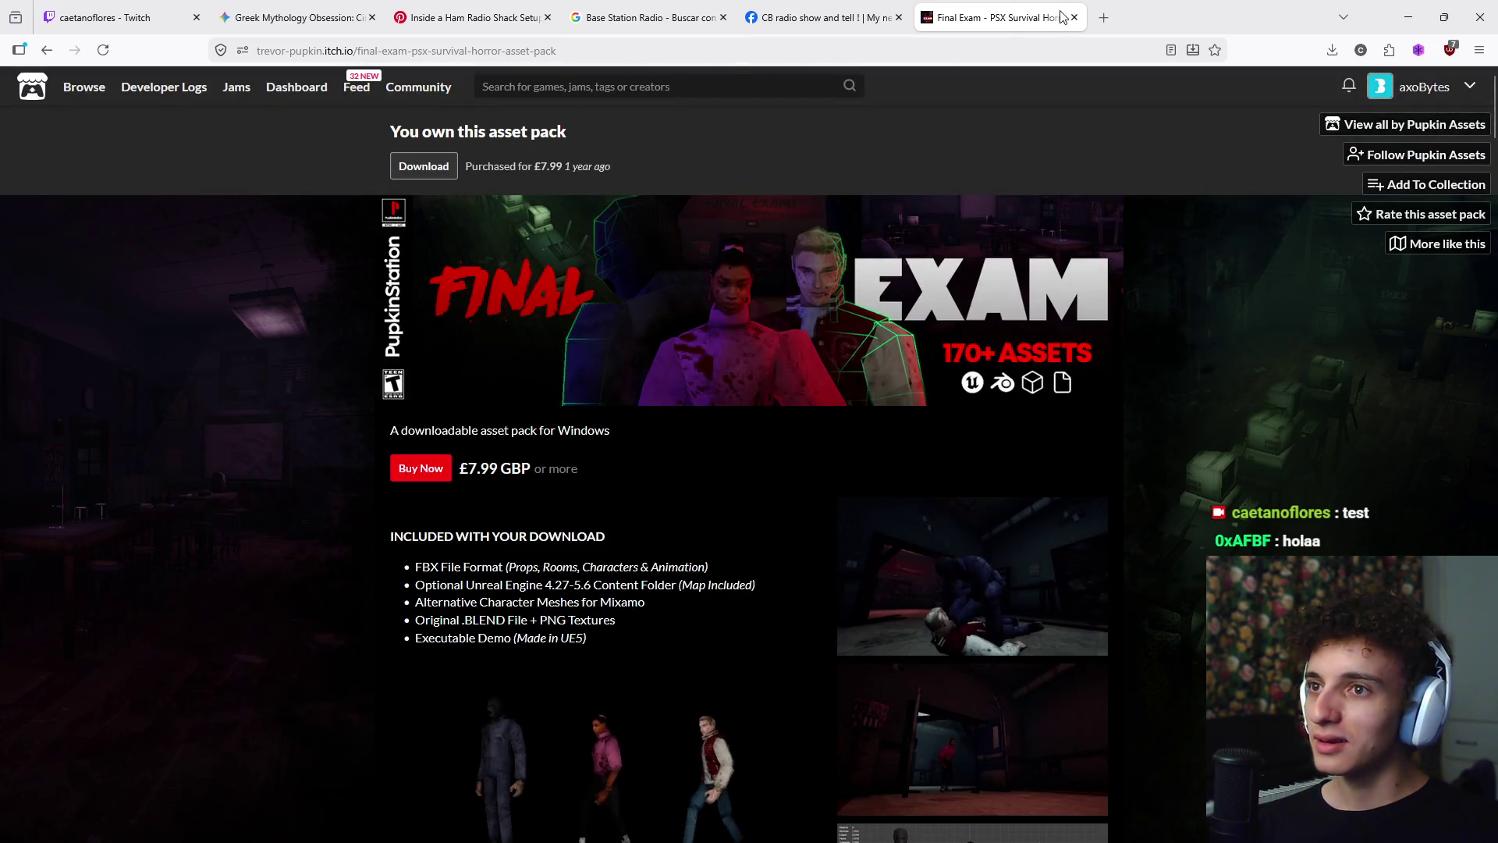
pyautogui.hotkey('ctrl', 'w')
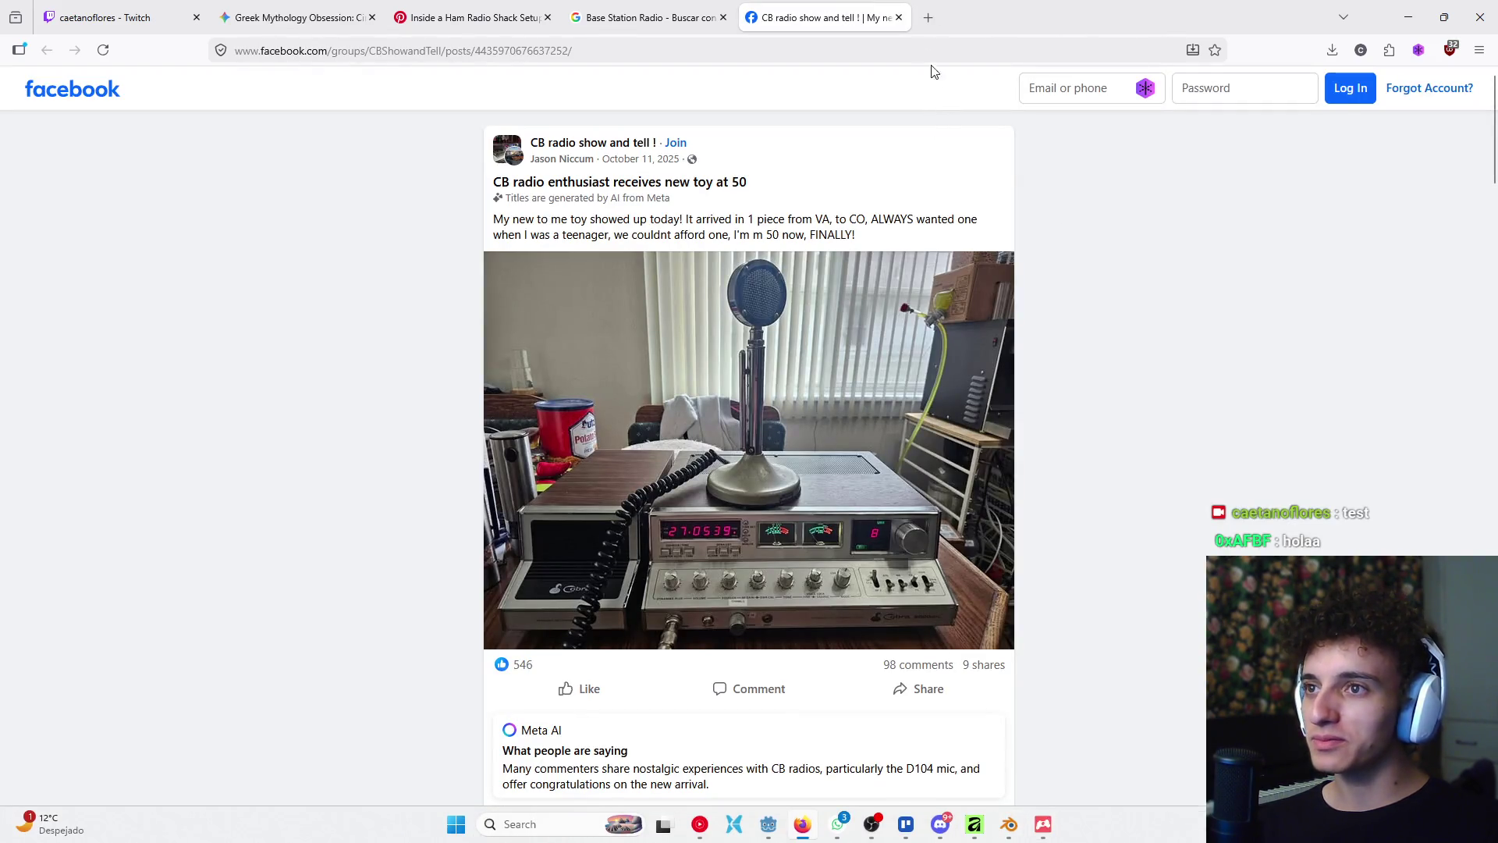
pyautogui.hotkey('ctrl', 'w')
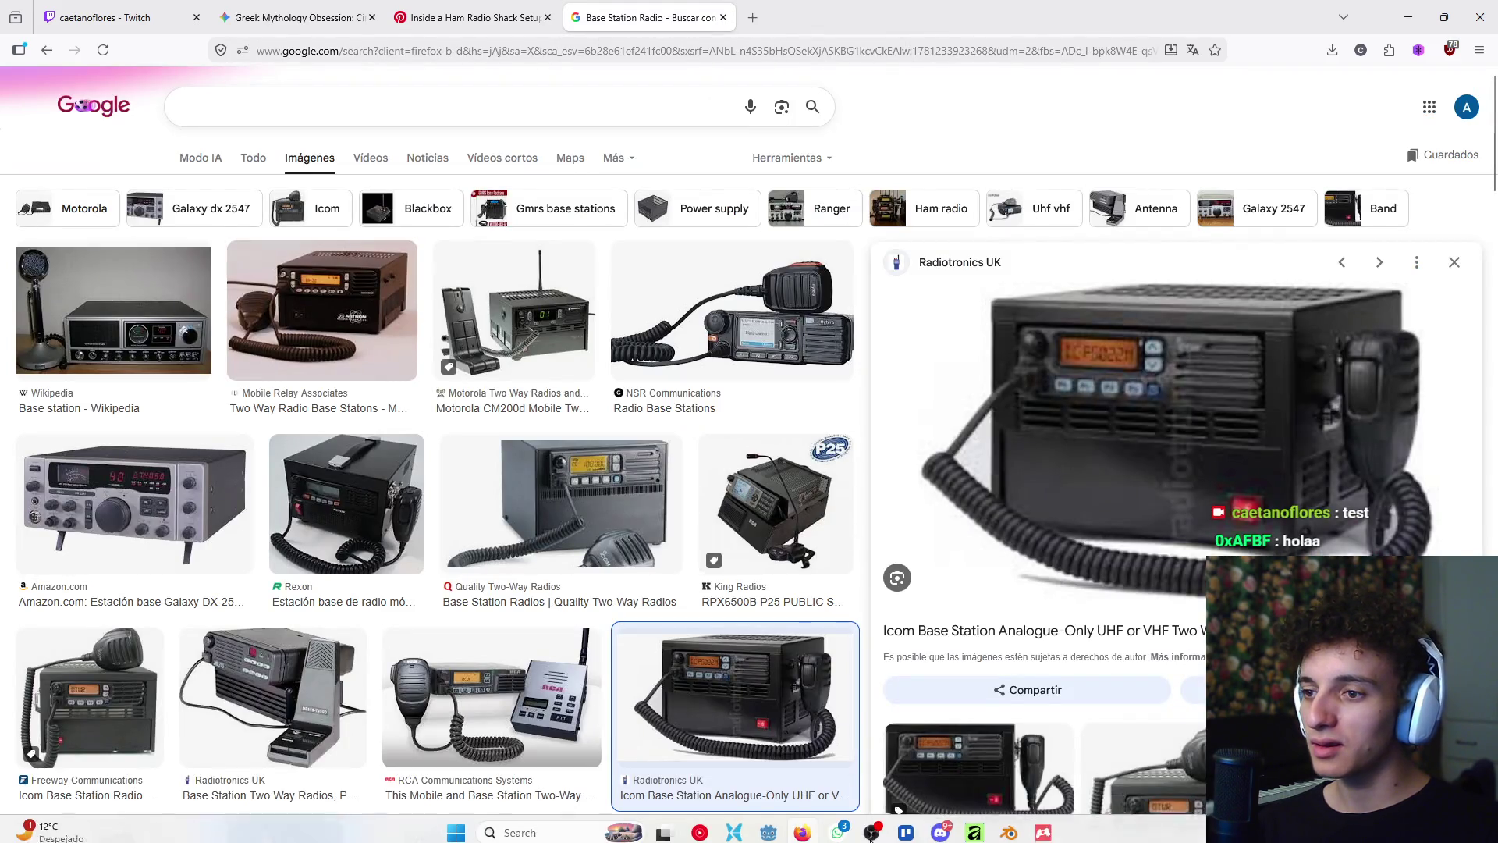
pyautogui.click(1042, 832)
pyautogui.scroll(15, 549, 570)
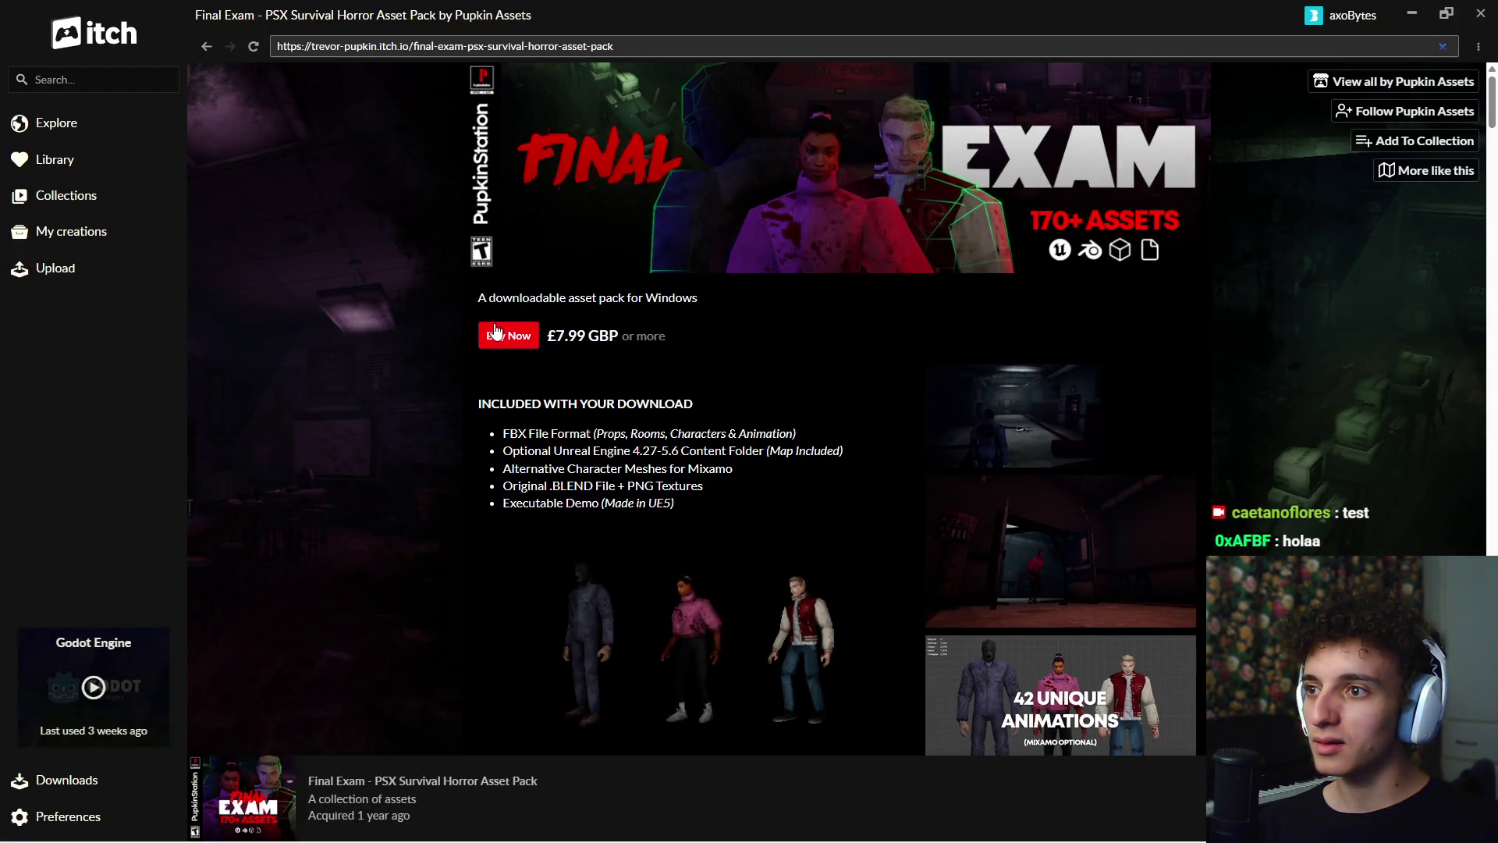
# - Install the Final Exam - PSX Survival Horror Asset Pack through itch
pyautogui.click(497, 331)
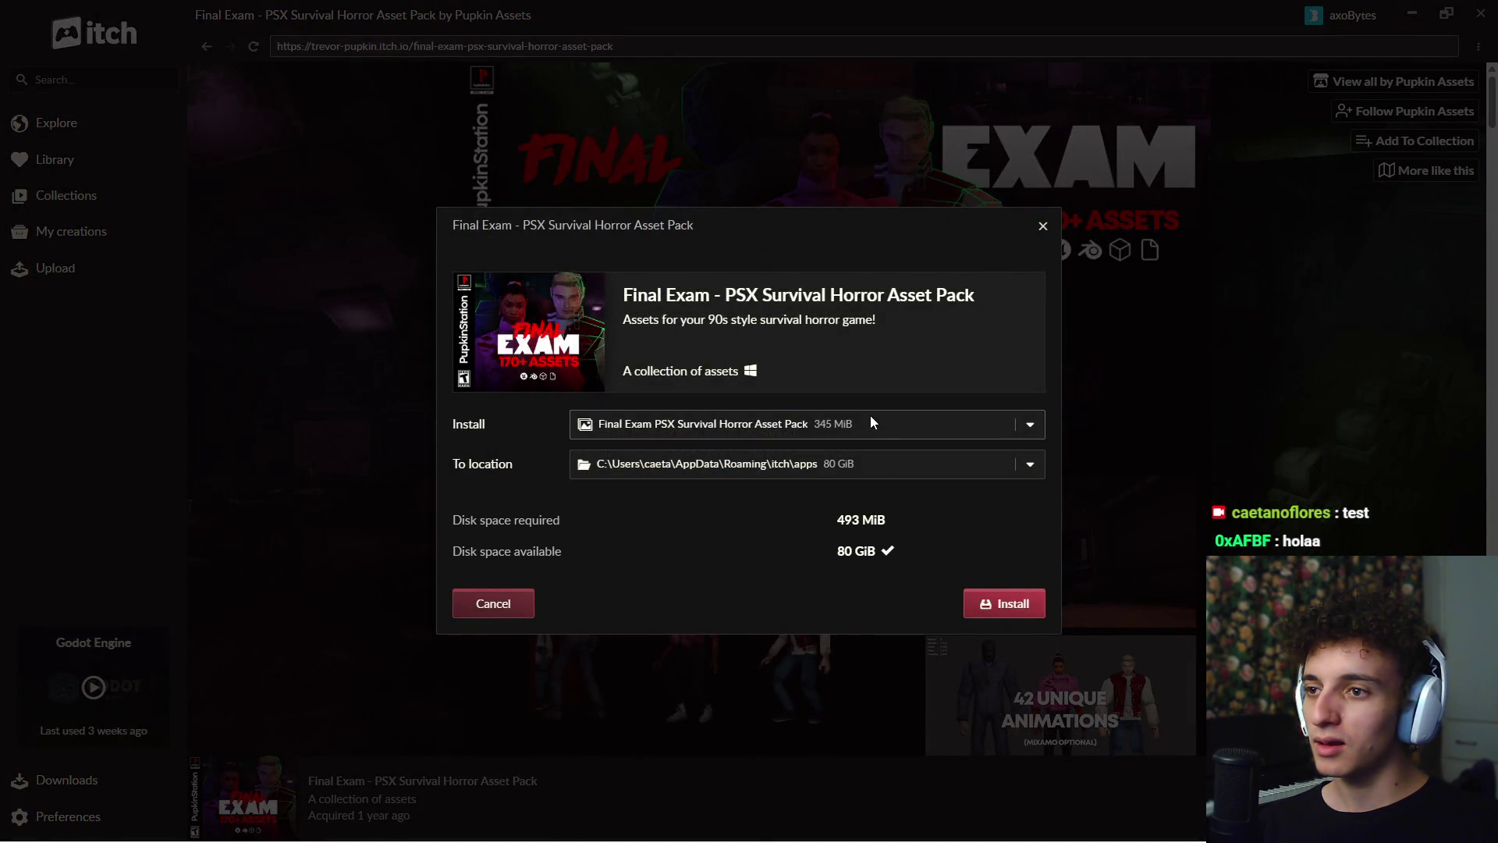
pyautogui.click(1026, 607)
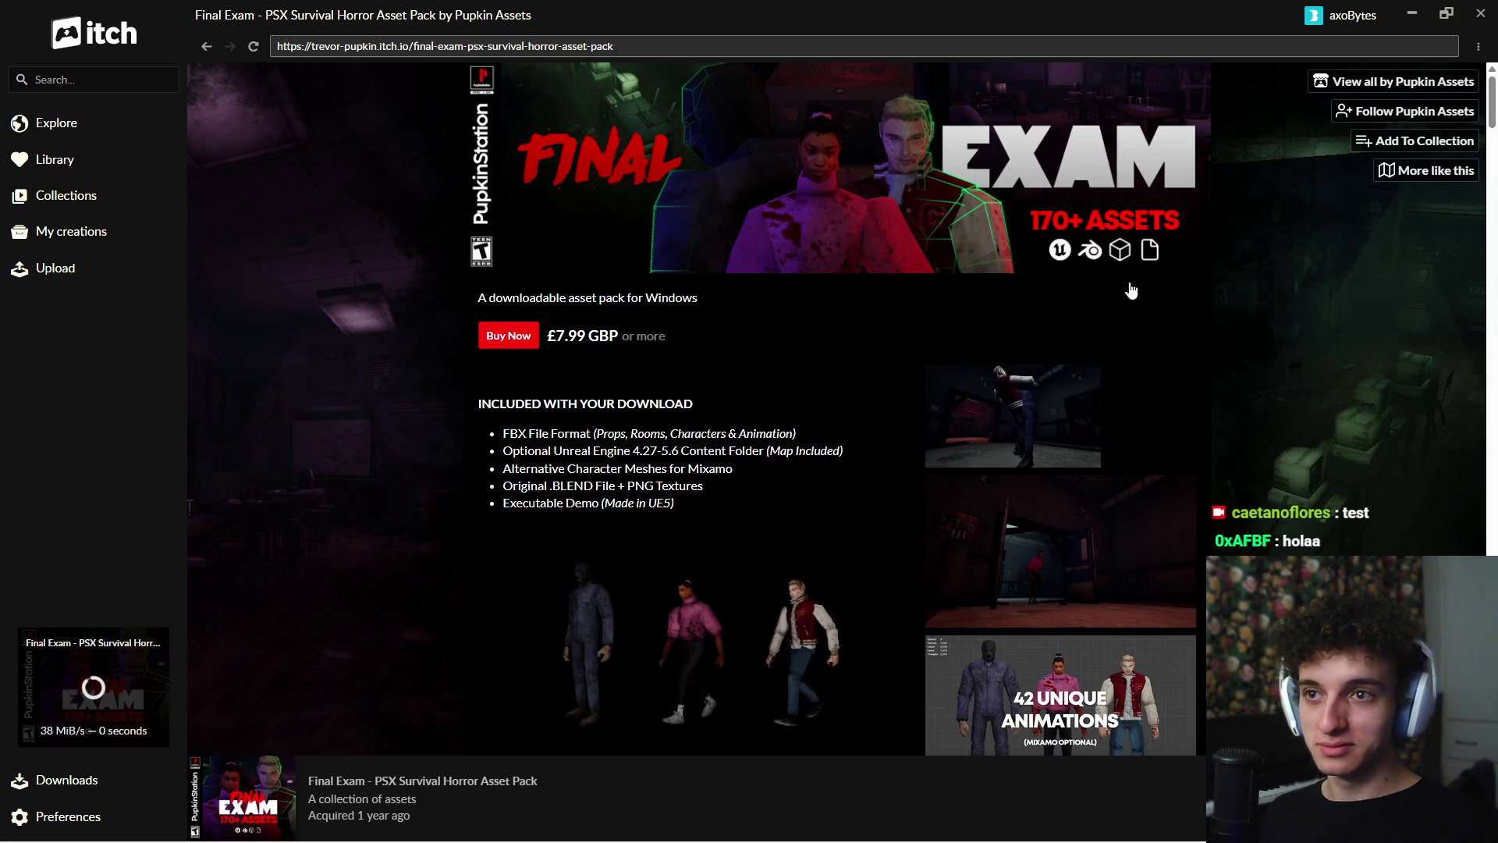
pyautogui.hotkey('alt', 'Tab')
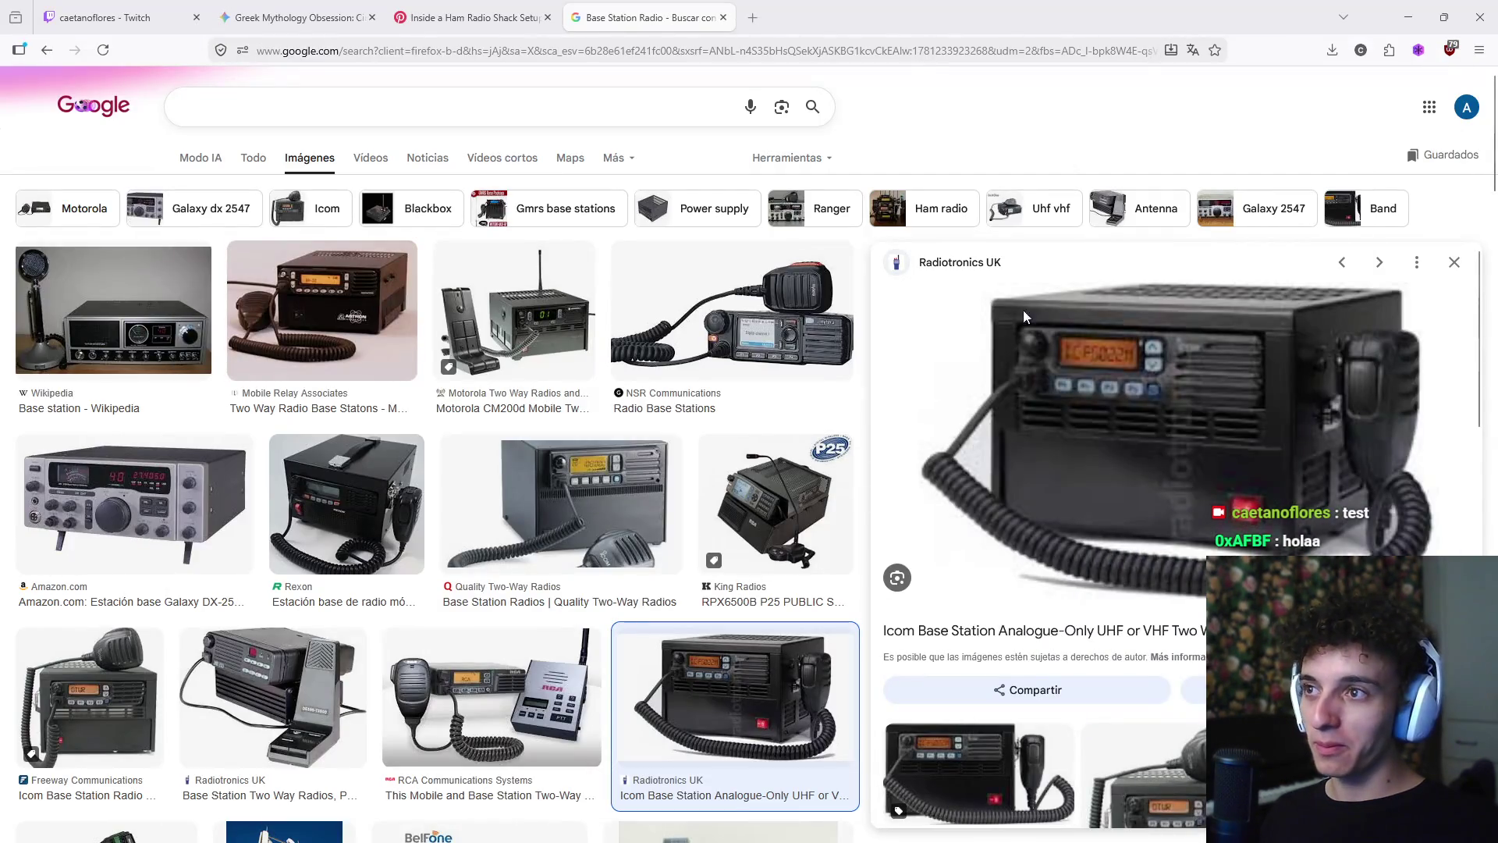
pyautogui.click(1410, 30)
pyautogui.hotkey('alt', 'Tab')
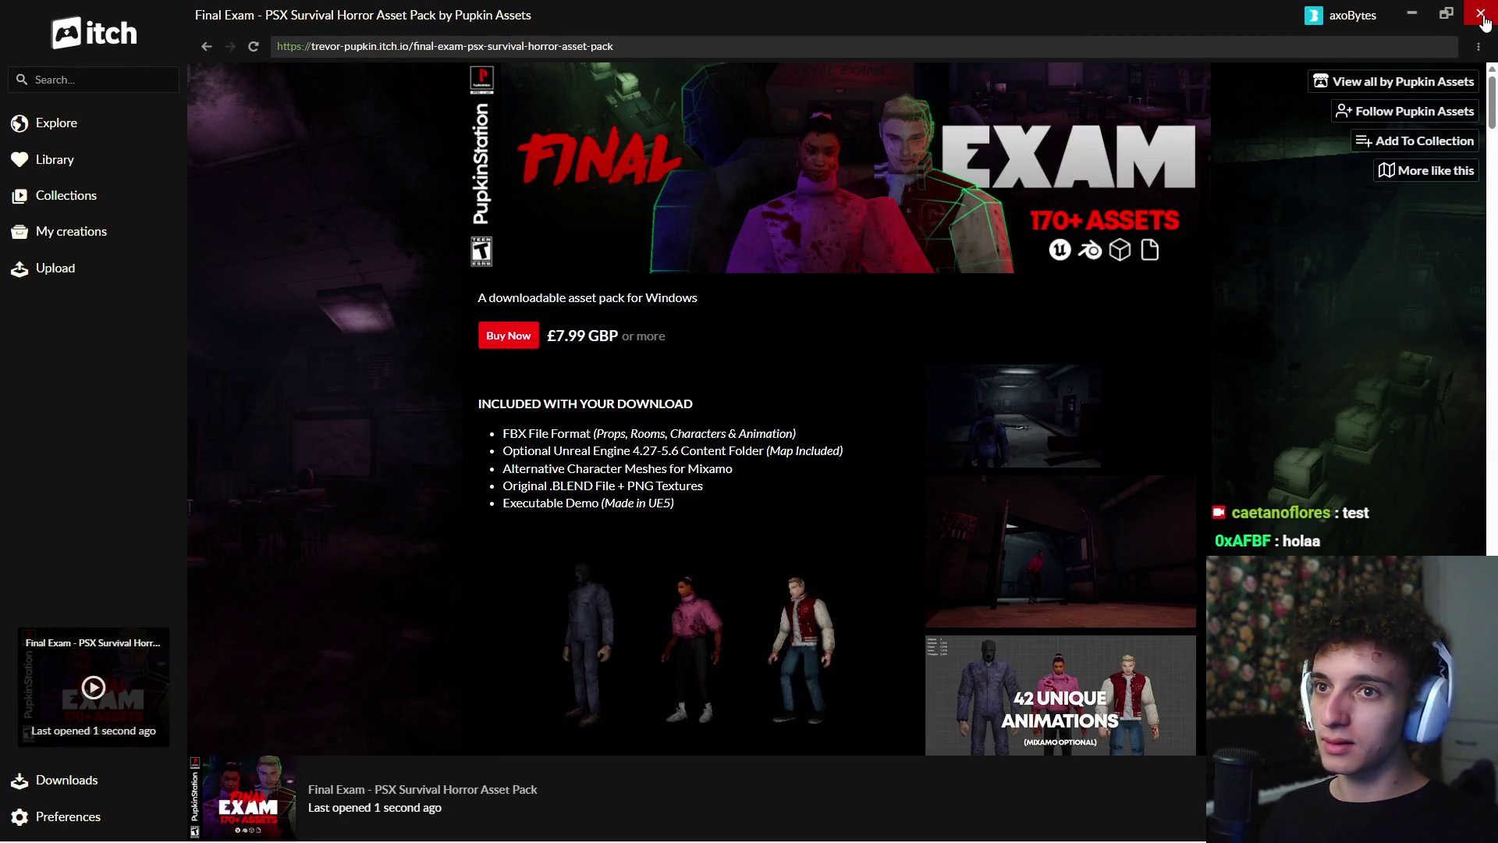
pyautogui.hotkey('alt', 'Tab')
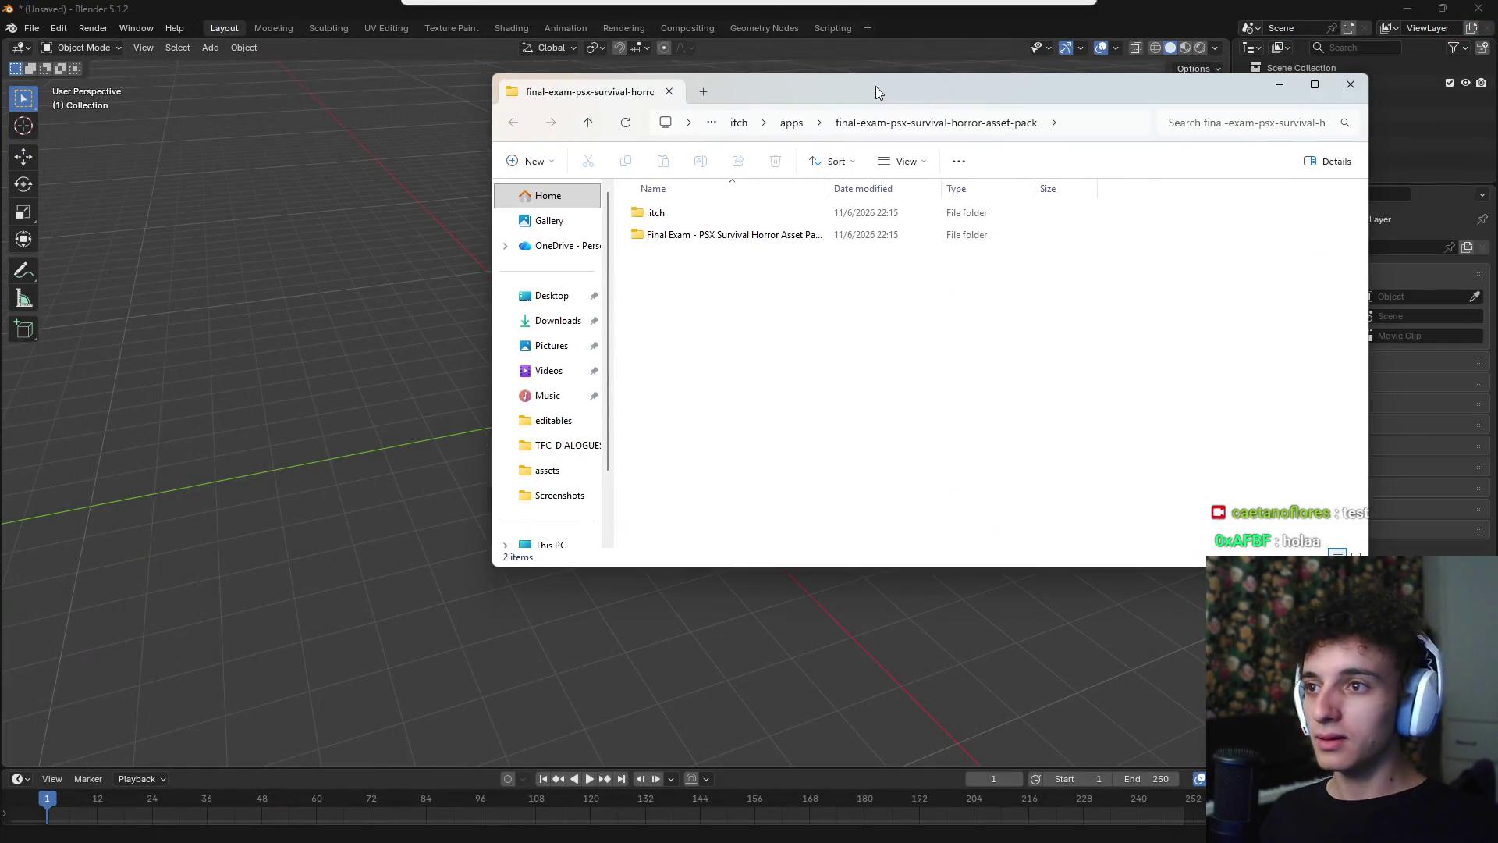
# - In a maximized file manager, open the packs folder inside RAW ASSETS
pyautogui.click(794, 235)
pyautogui.moveTo(877, 841)
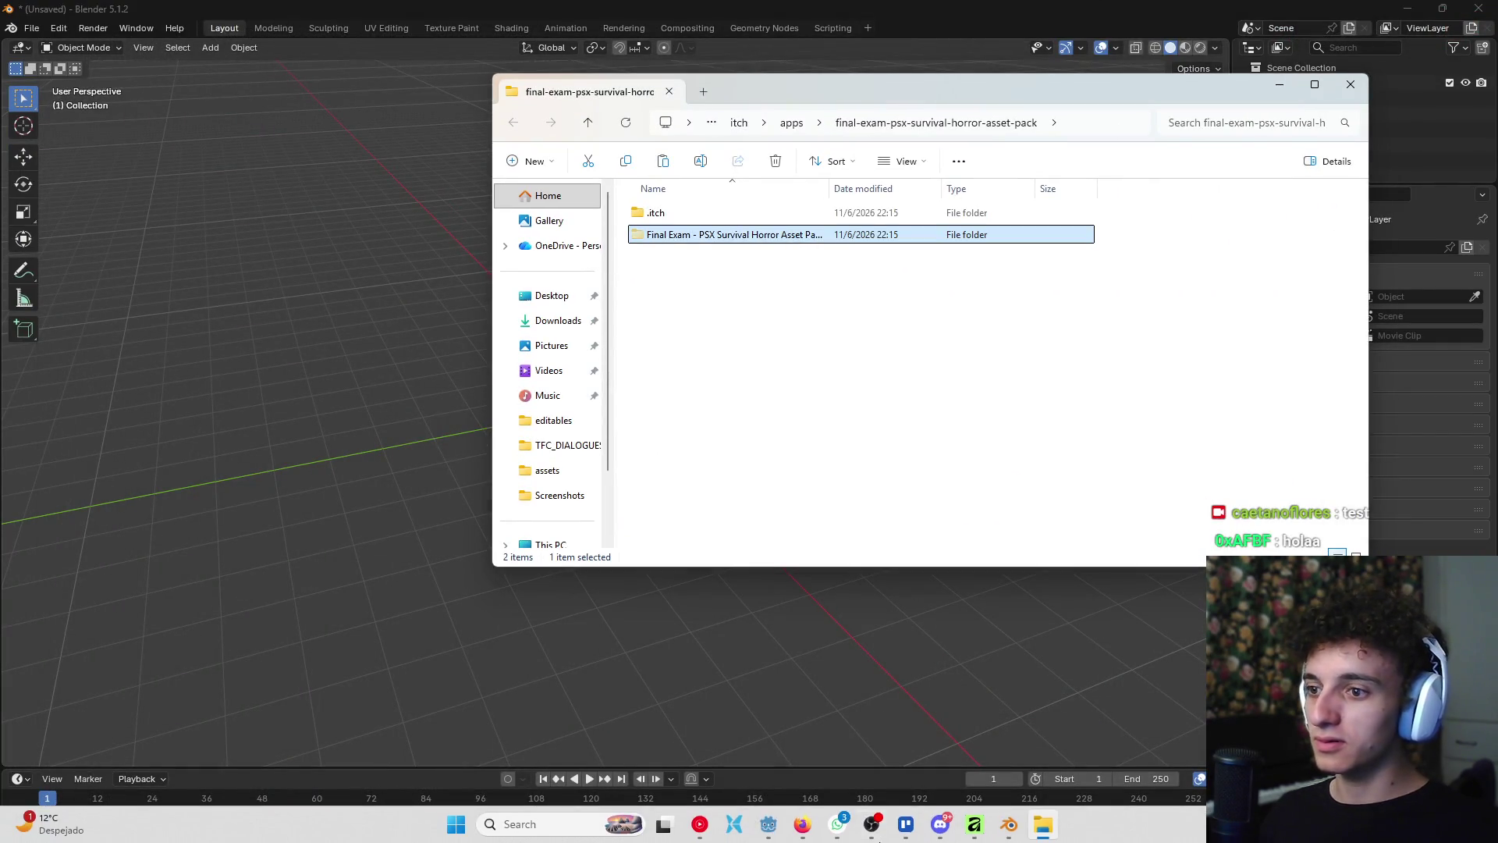
pyautogui.click(743, 830)
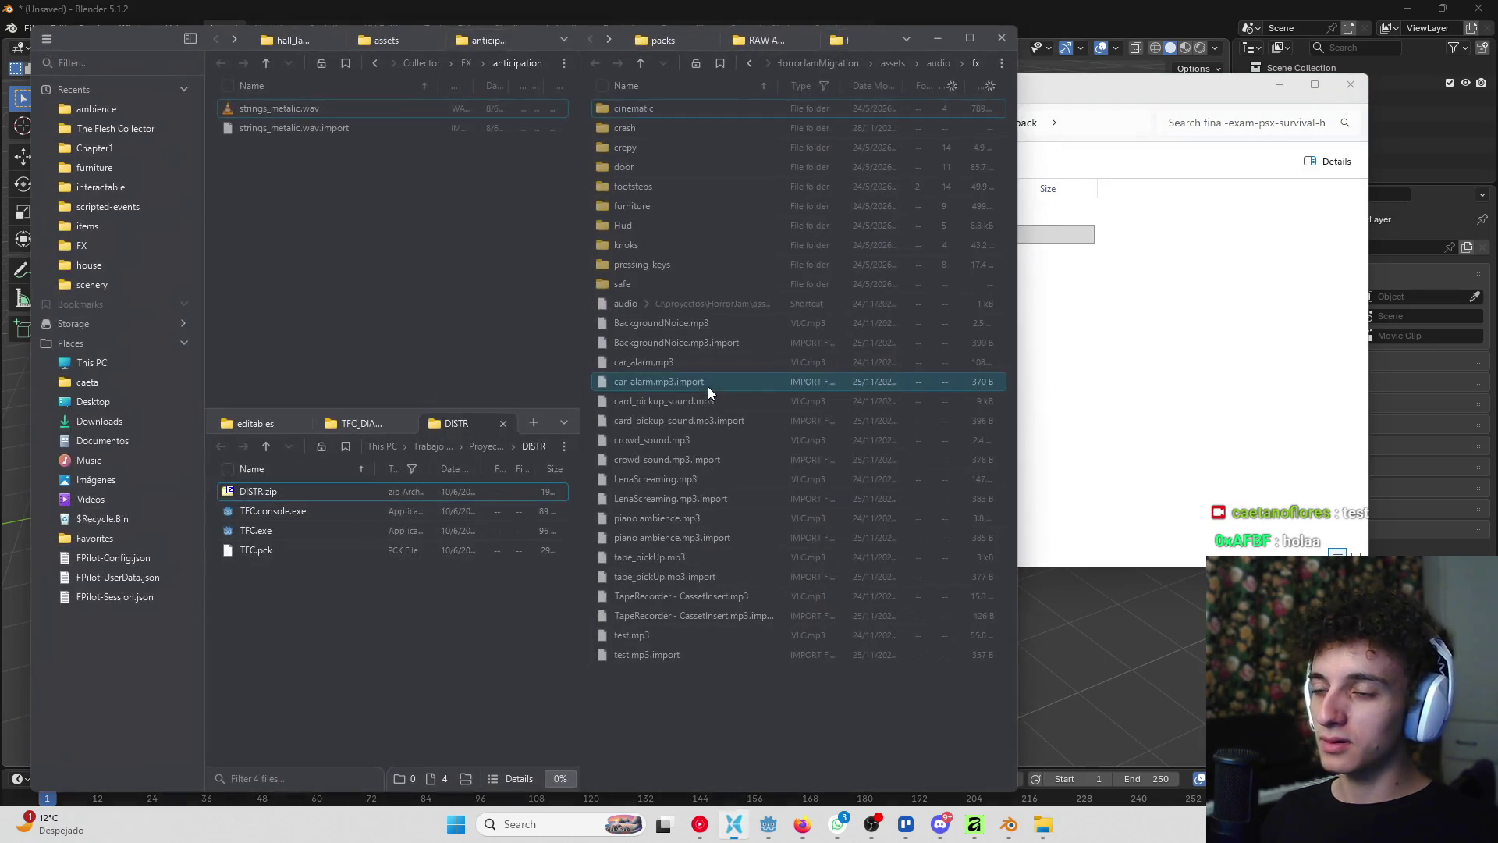
pyautogui.click(947, 5)
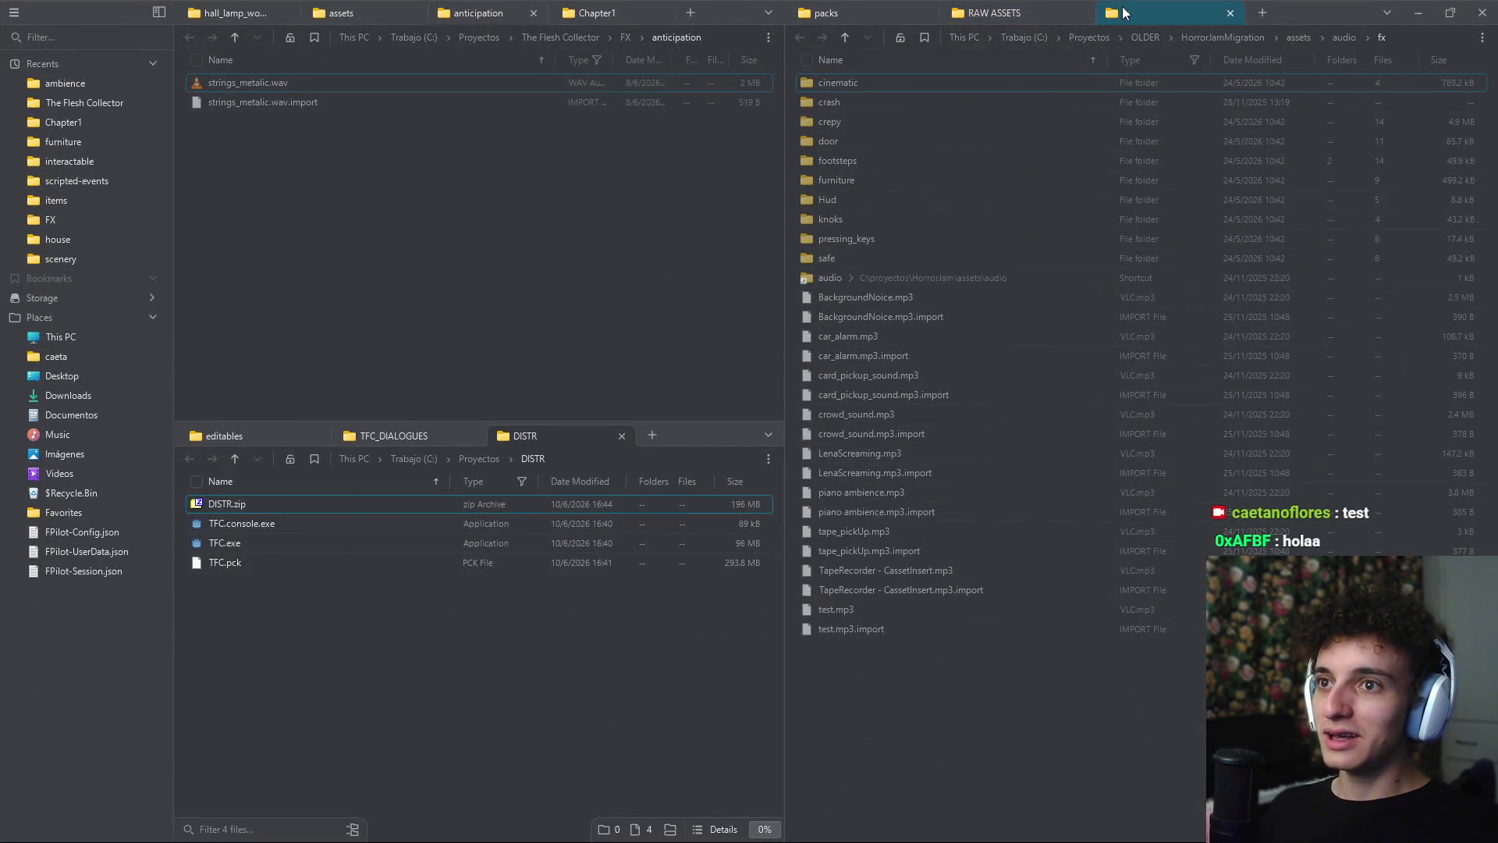
pyautogui.click(874, 10)
pyautogui.click(993, 9)
pyautogui.click(905, 11)
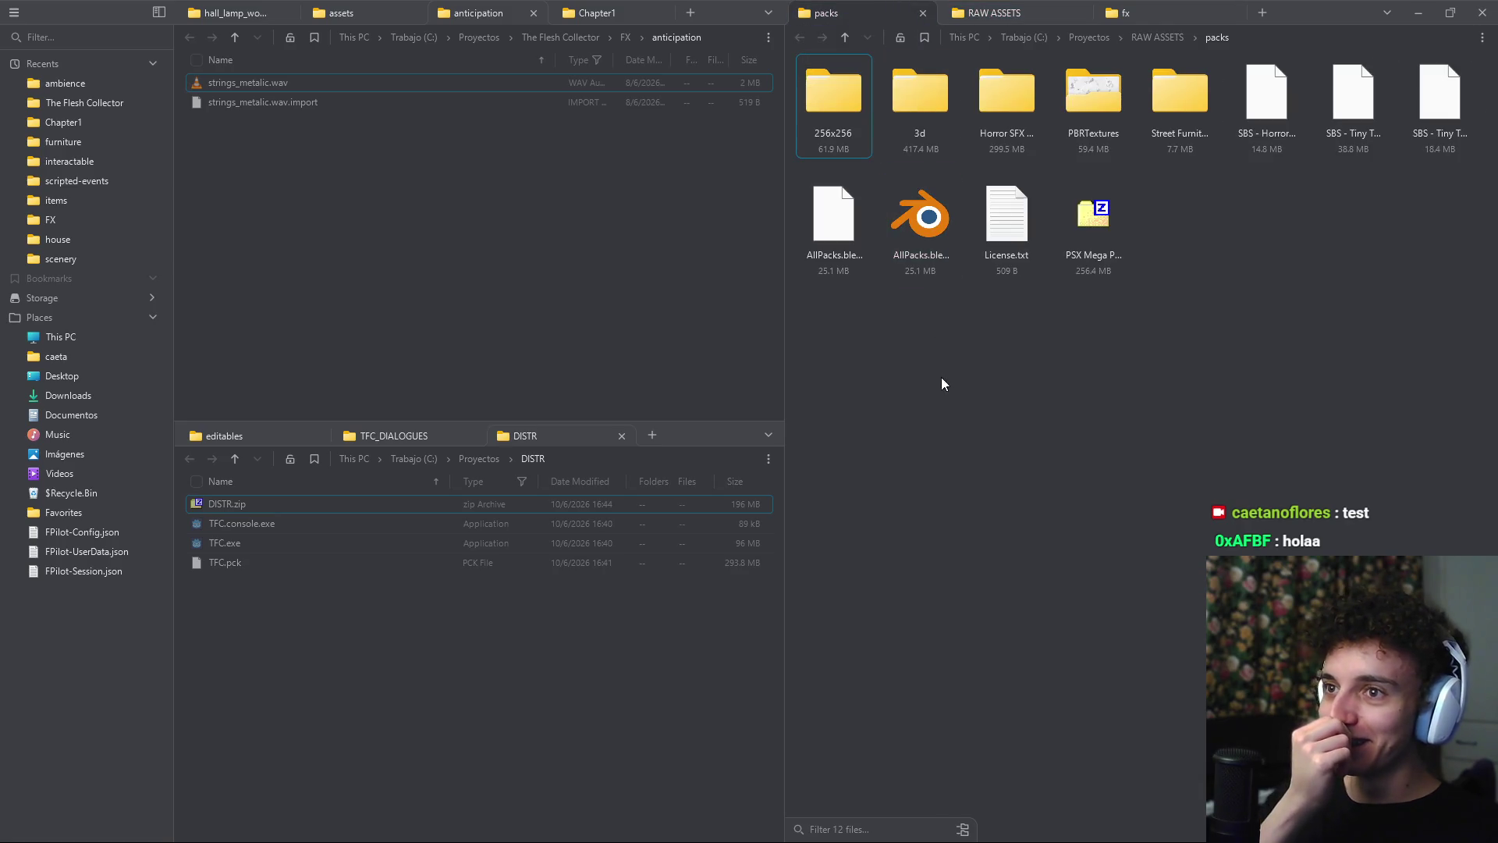
pyautogui.click(1000, 10)
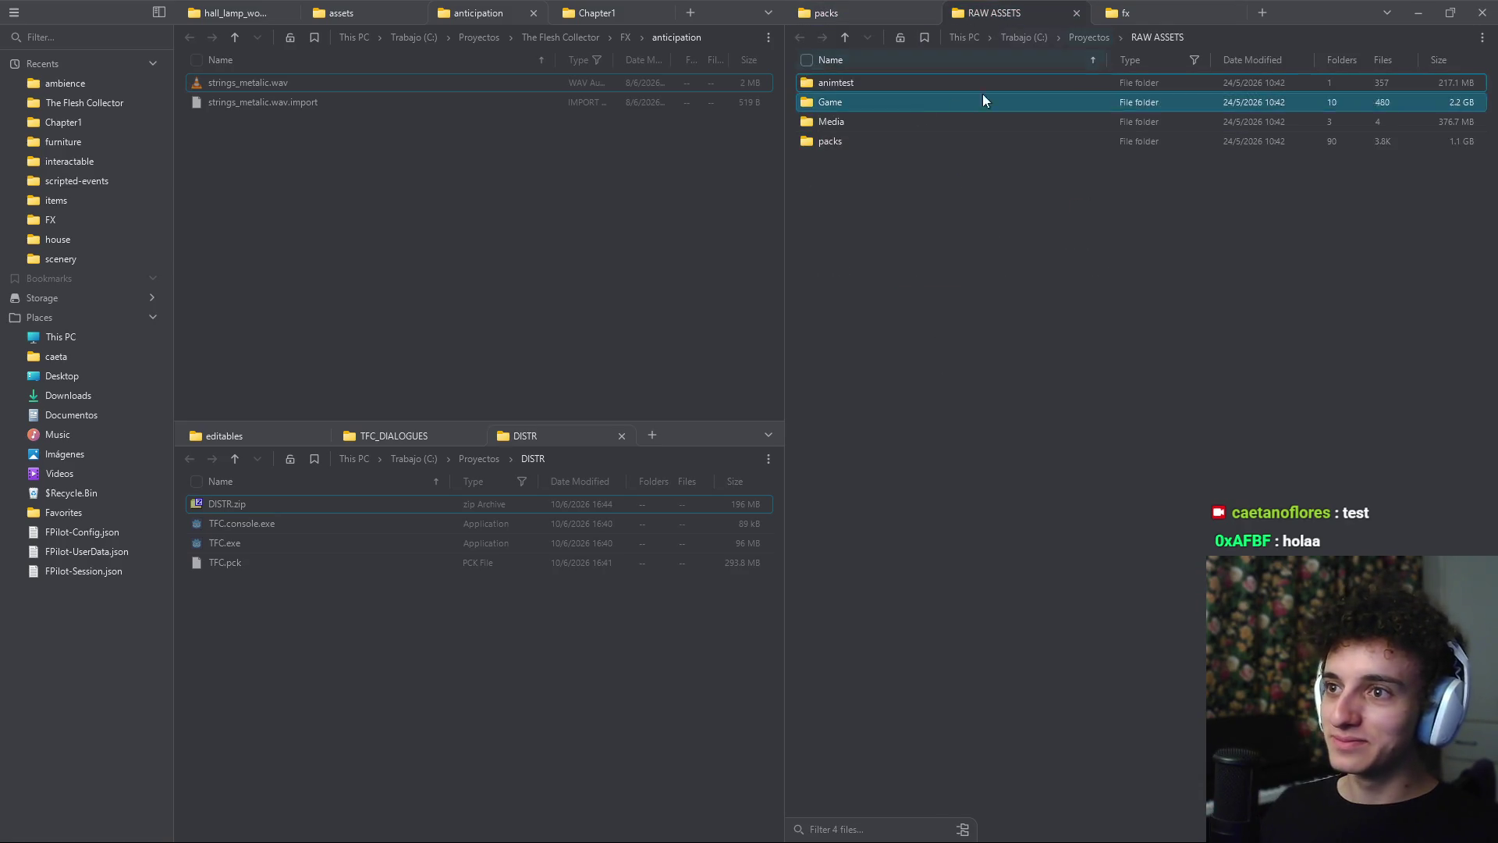
pyautogui.doubleClick(847, 141)
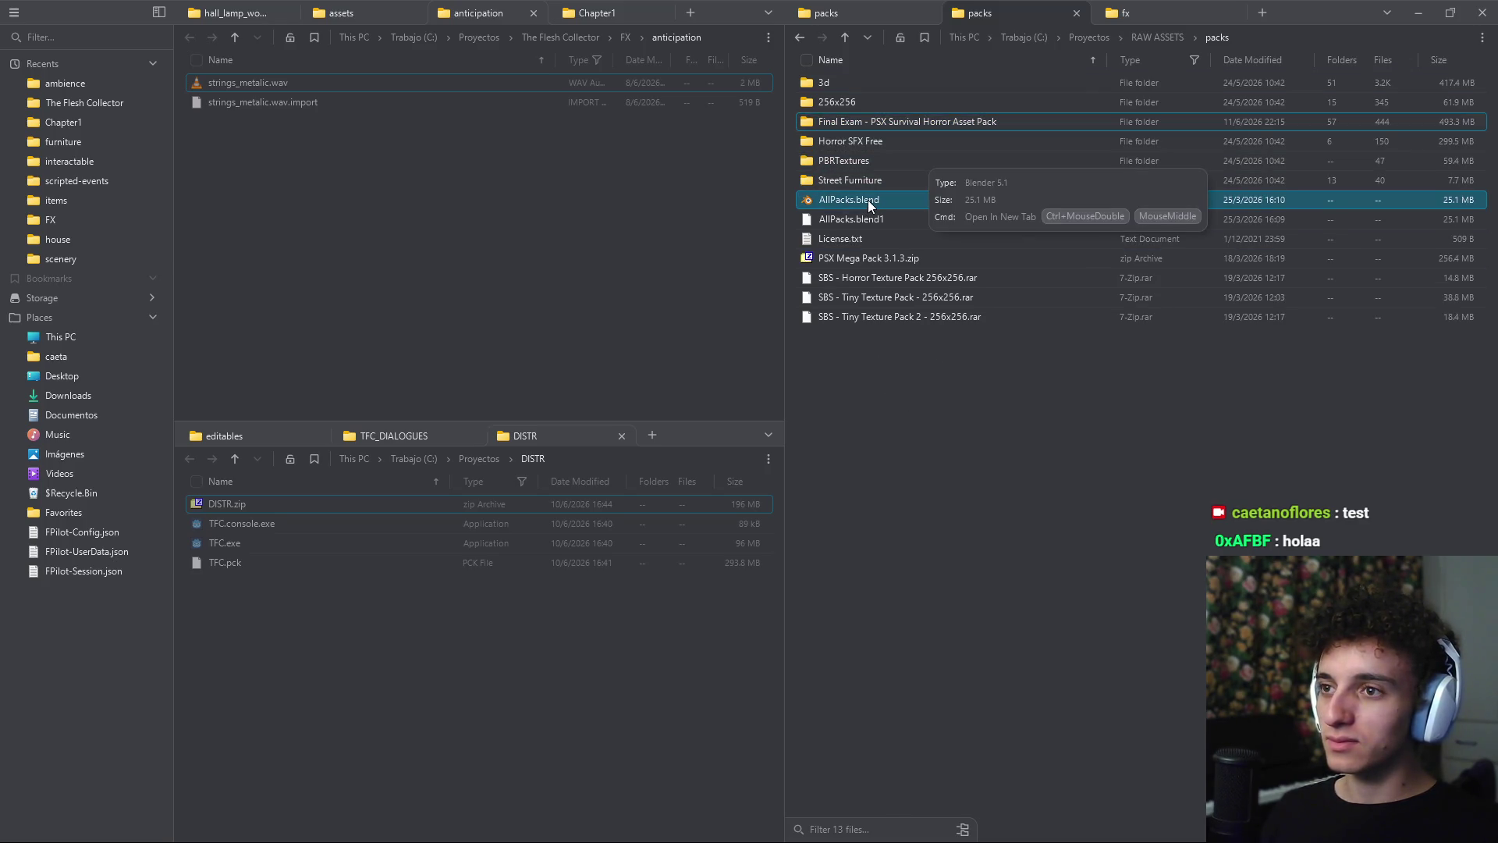
# - Close the untitled Blender session with Don't Save and open AllPacks.blend from packs
pyautogui.click(1013, 833)
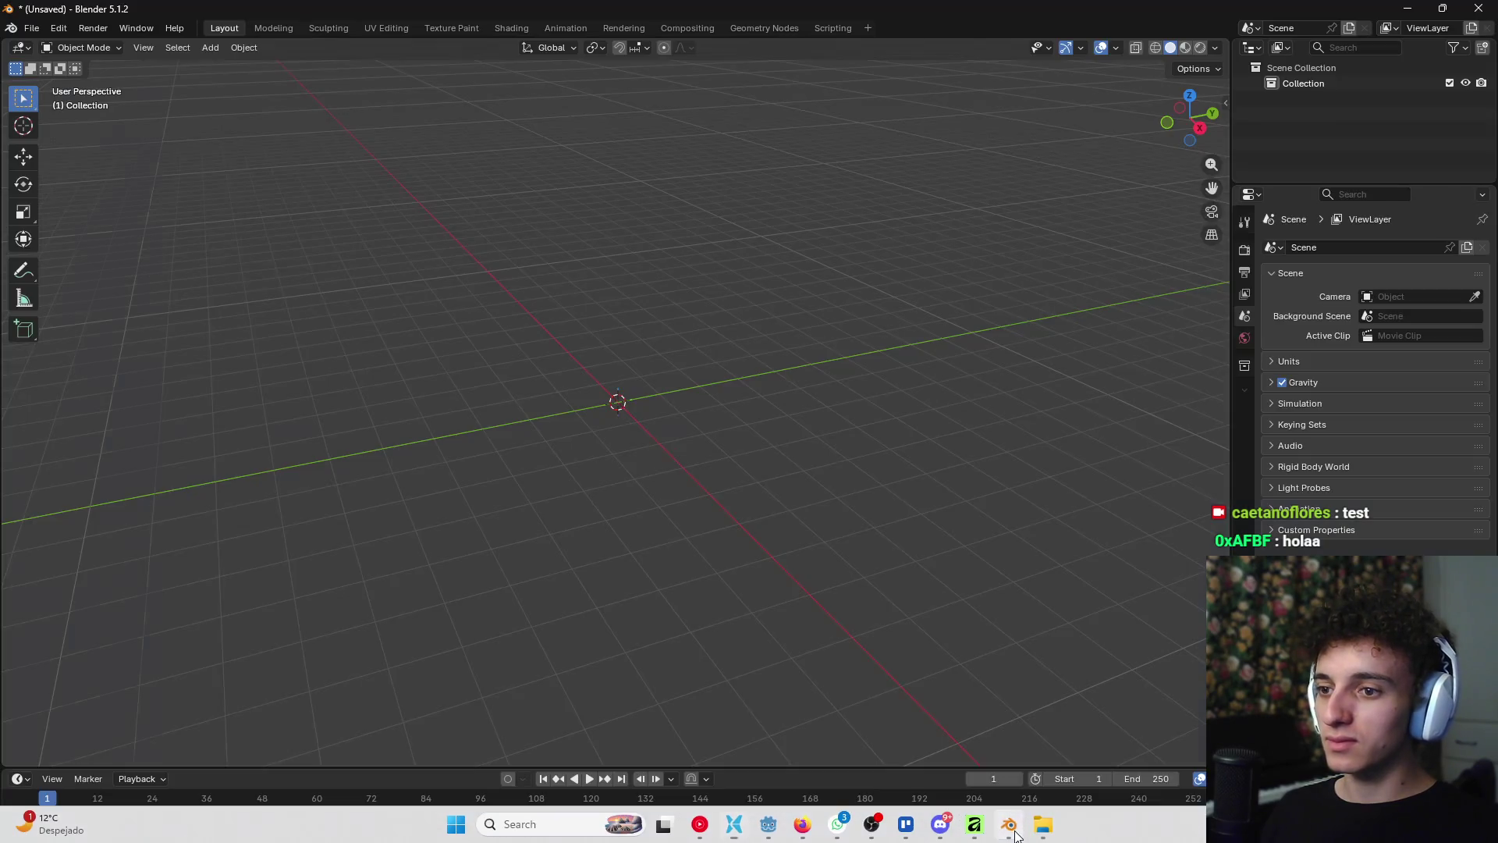
pyautogui.click(1478, 8)
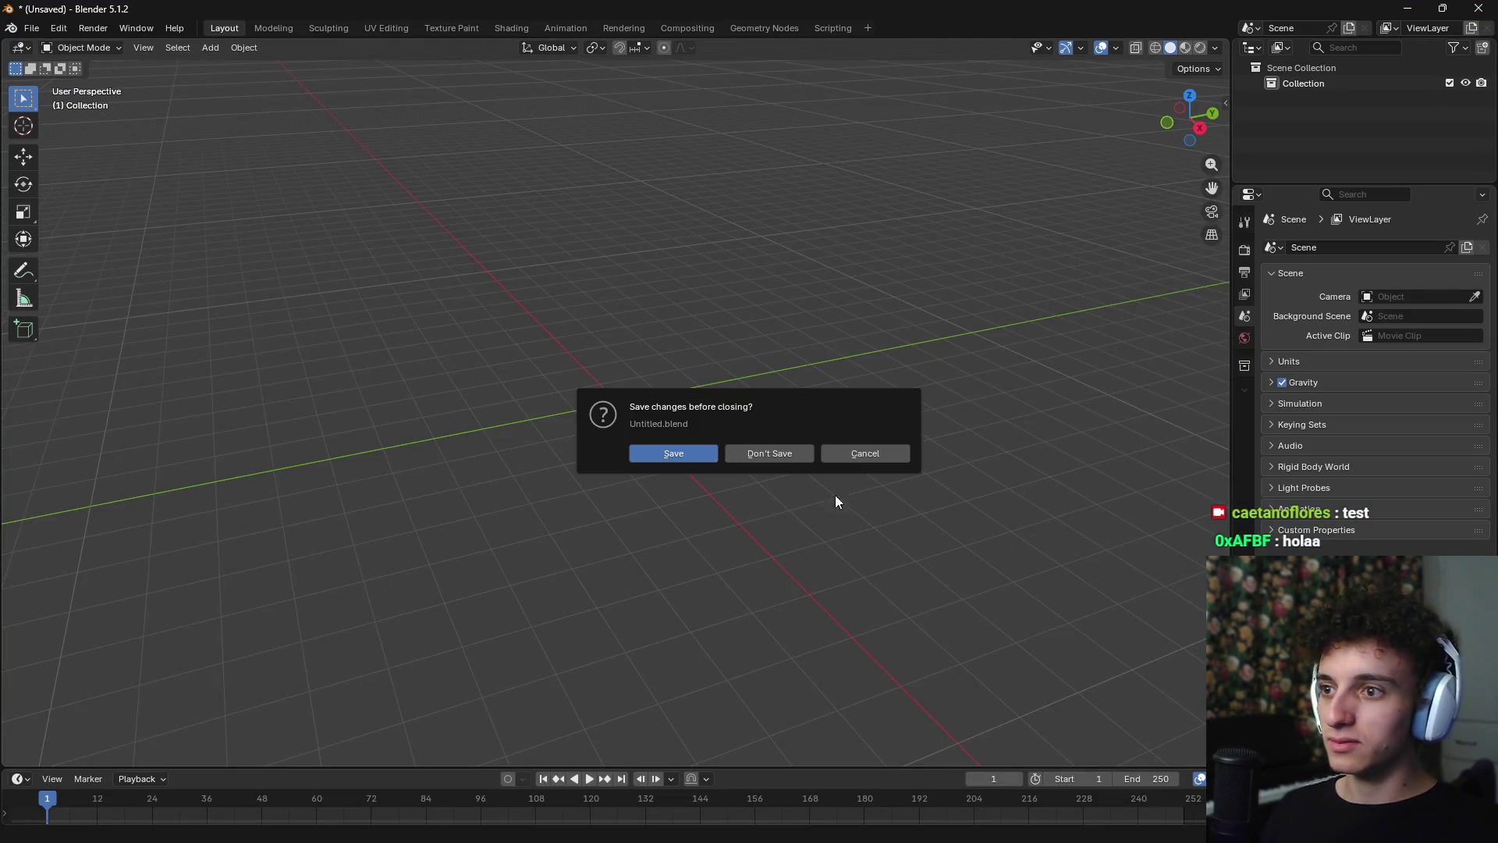
pyautogui.click(781, 455)
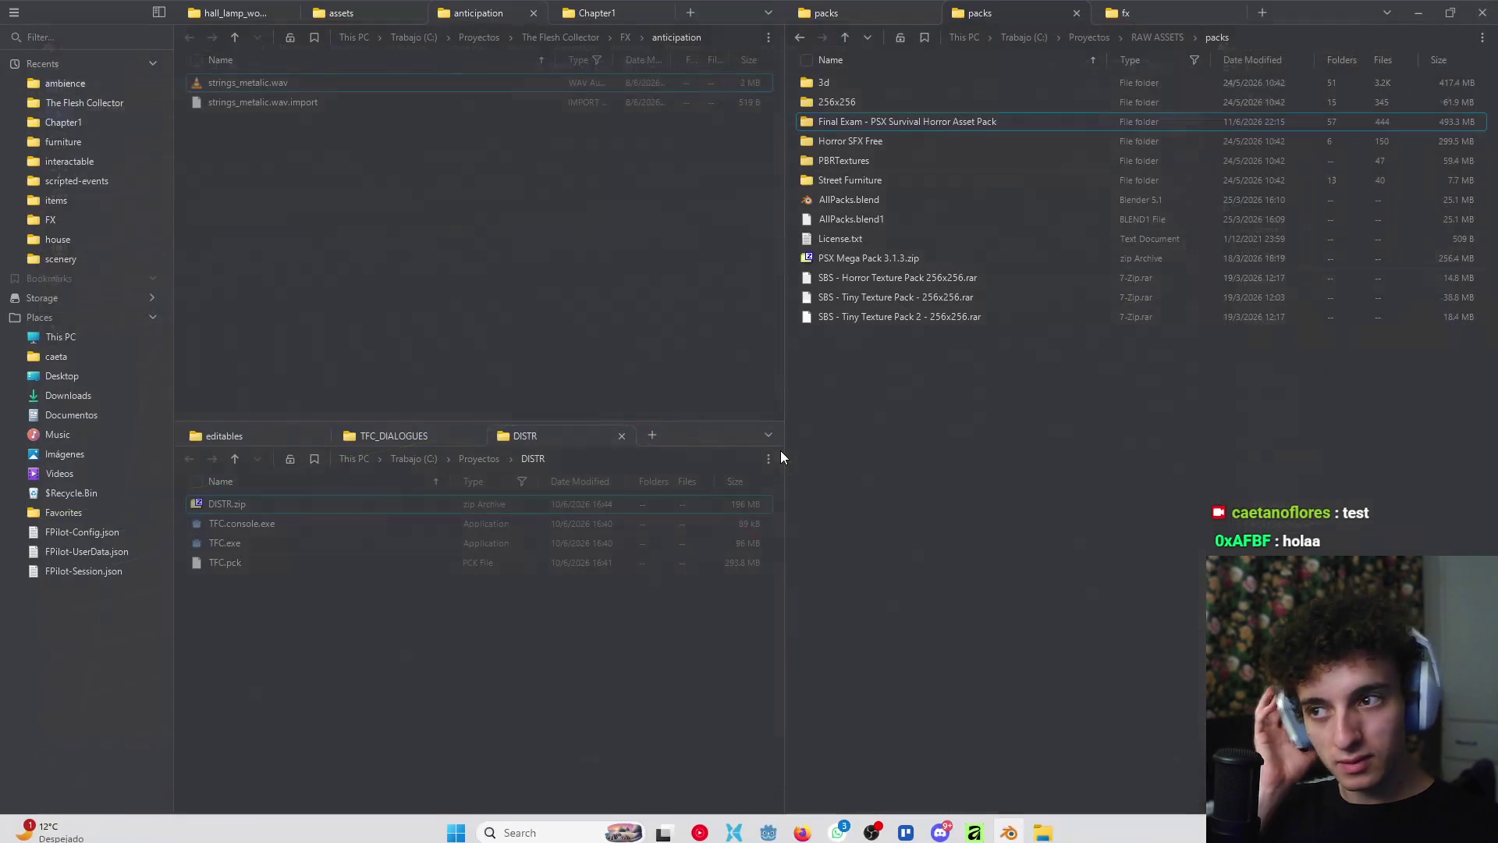
pyautogui.click(852, 200)
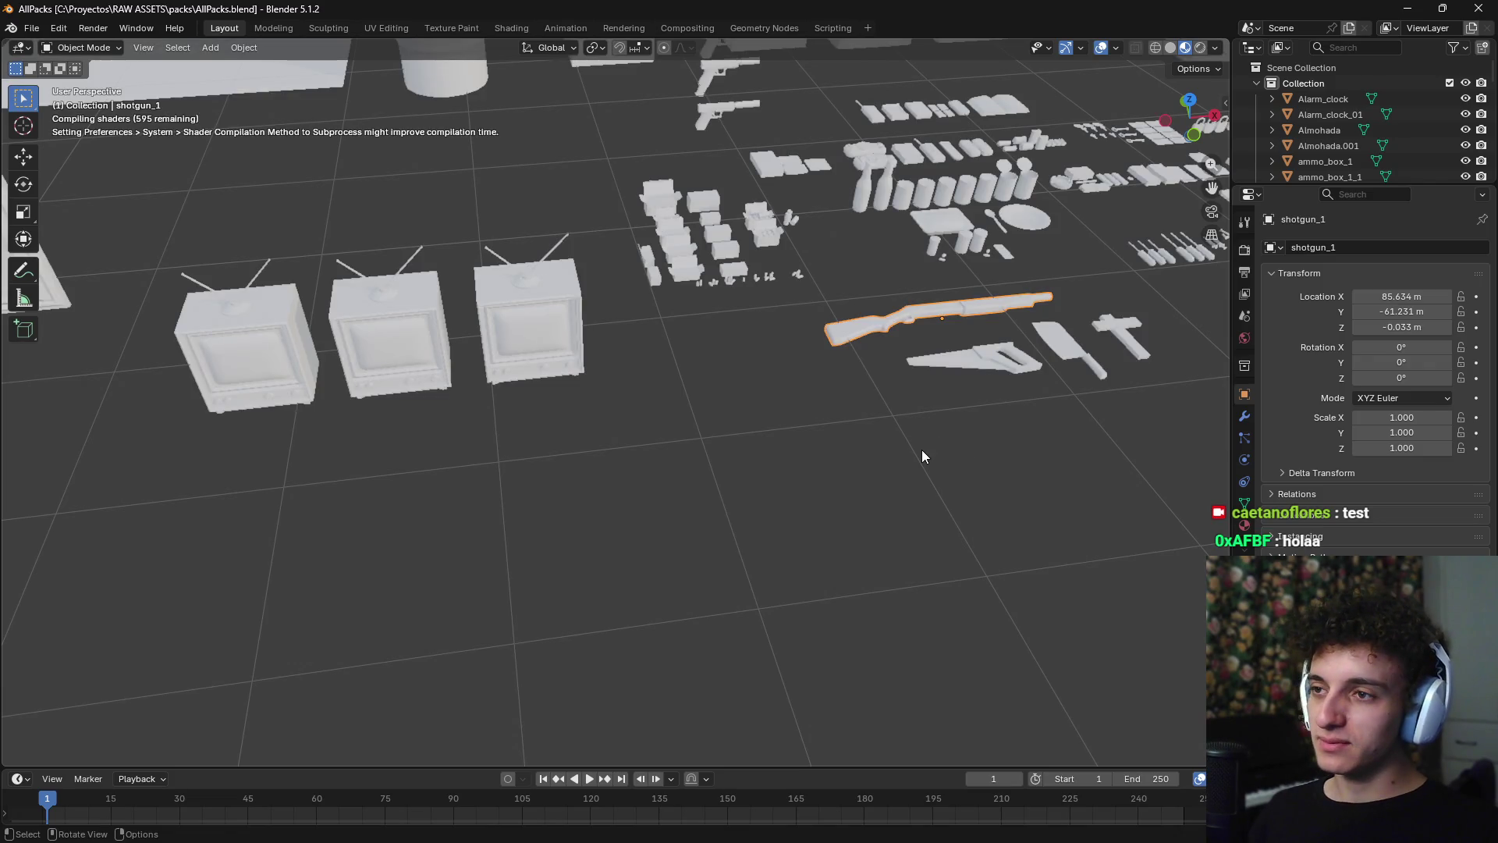
pyautogui.scroll(-5, 871, 504)
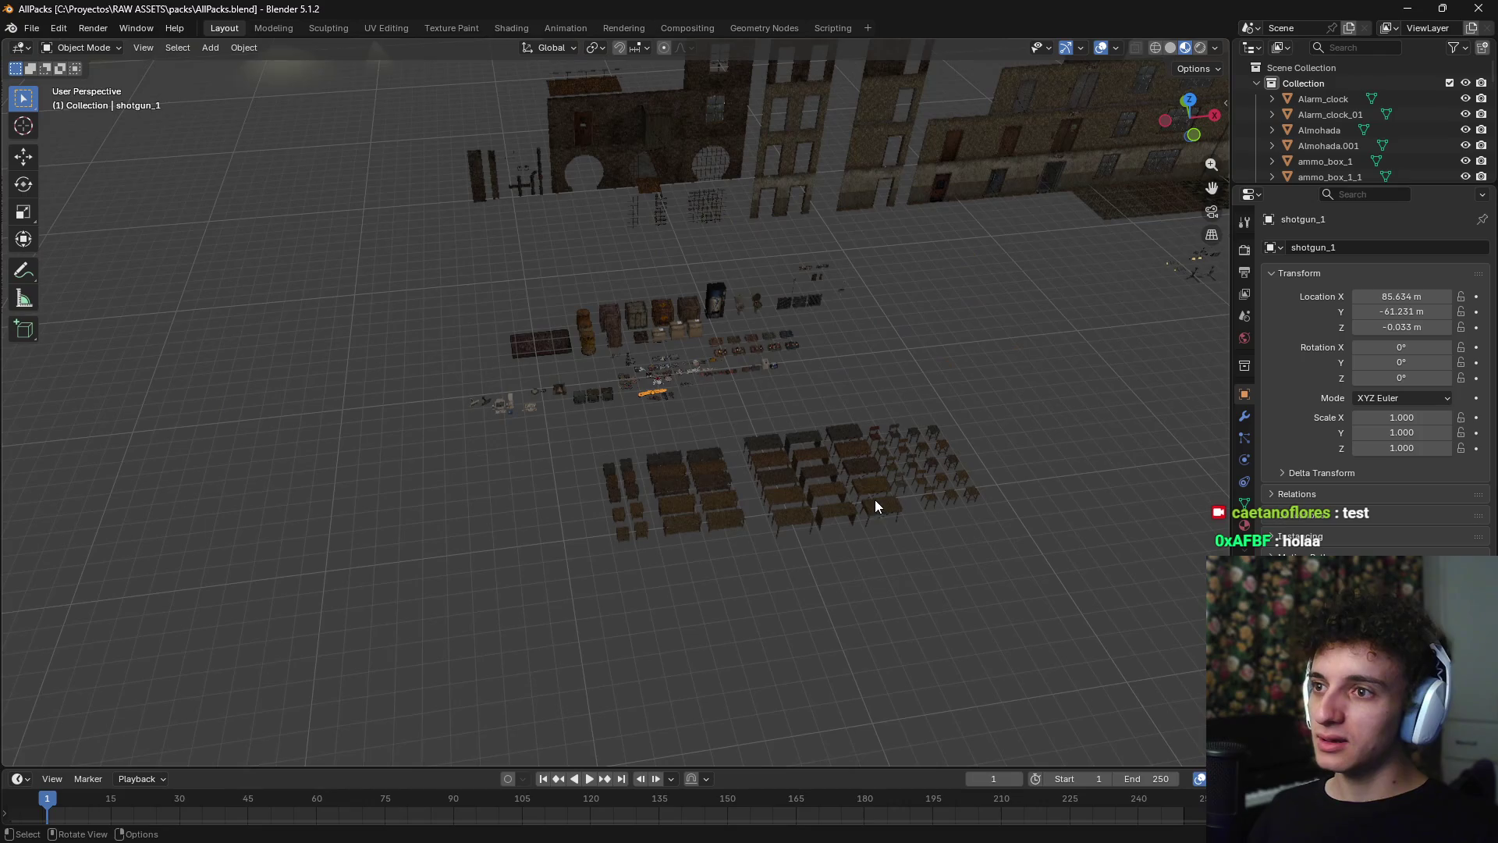
pyautogui.moveTo(874, 500)
pyautogui.keyDown('shift'); pyautogui.mouseDown(button='middle')
pyautogui.moveTo(840, 494)
pyautogui.moveTo(928, 462)
pyautogui.moveTo(614, 428)
pyautogui.mouseUp(button='middle'); pyautogui.keyUp('shift')
pyautogui.scroll(-8, 612, 431)
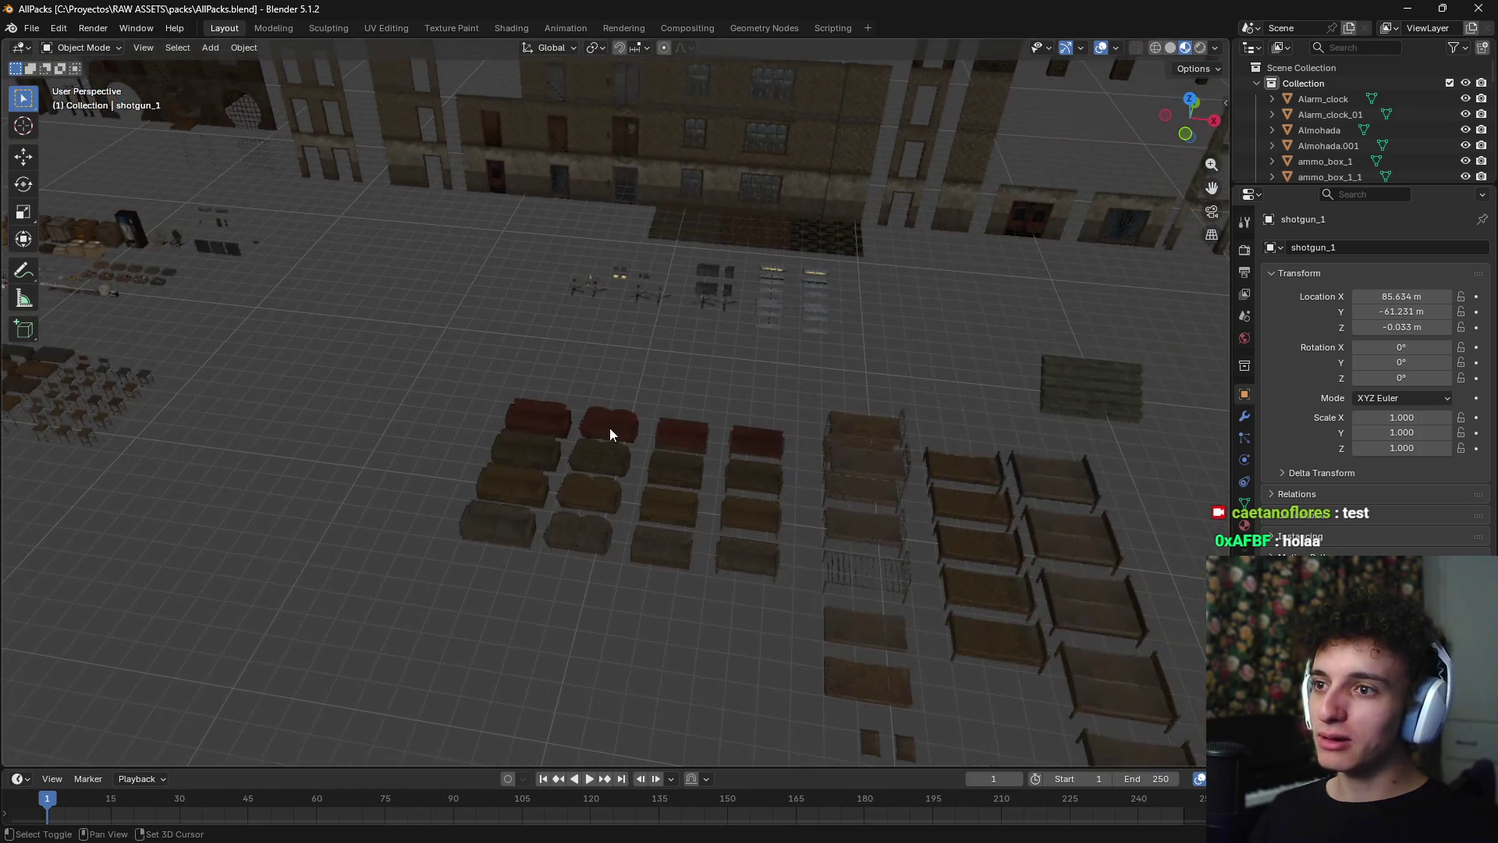
pyautogui.moveTo(716, 466)
pyautogui.keyDown('shift'); pyautogui.mouseDown(button='middle')
pyautogui.moveTo(590, 471)
pyautogui.moveTo(794, 462)
pyautogui.moveTo(640, 453)
pyautogui.mouseUp(button='middle'); pyautogui.keyUp('shift')
pyautogui.keyDown('shift'); pyautogui.moveTo(855, 394); pyautogui.dragTo(875, 382, button='middle'); pyautogui.keyUp('shift')
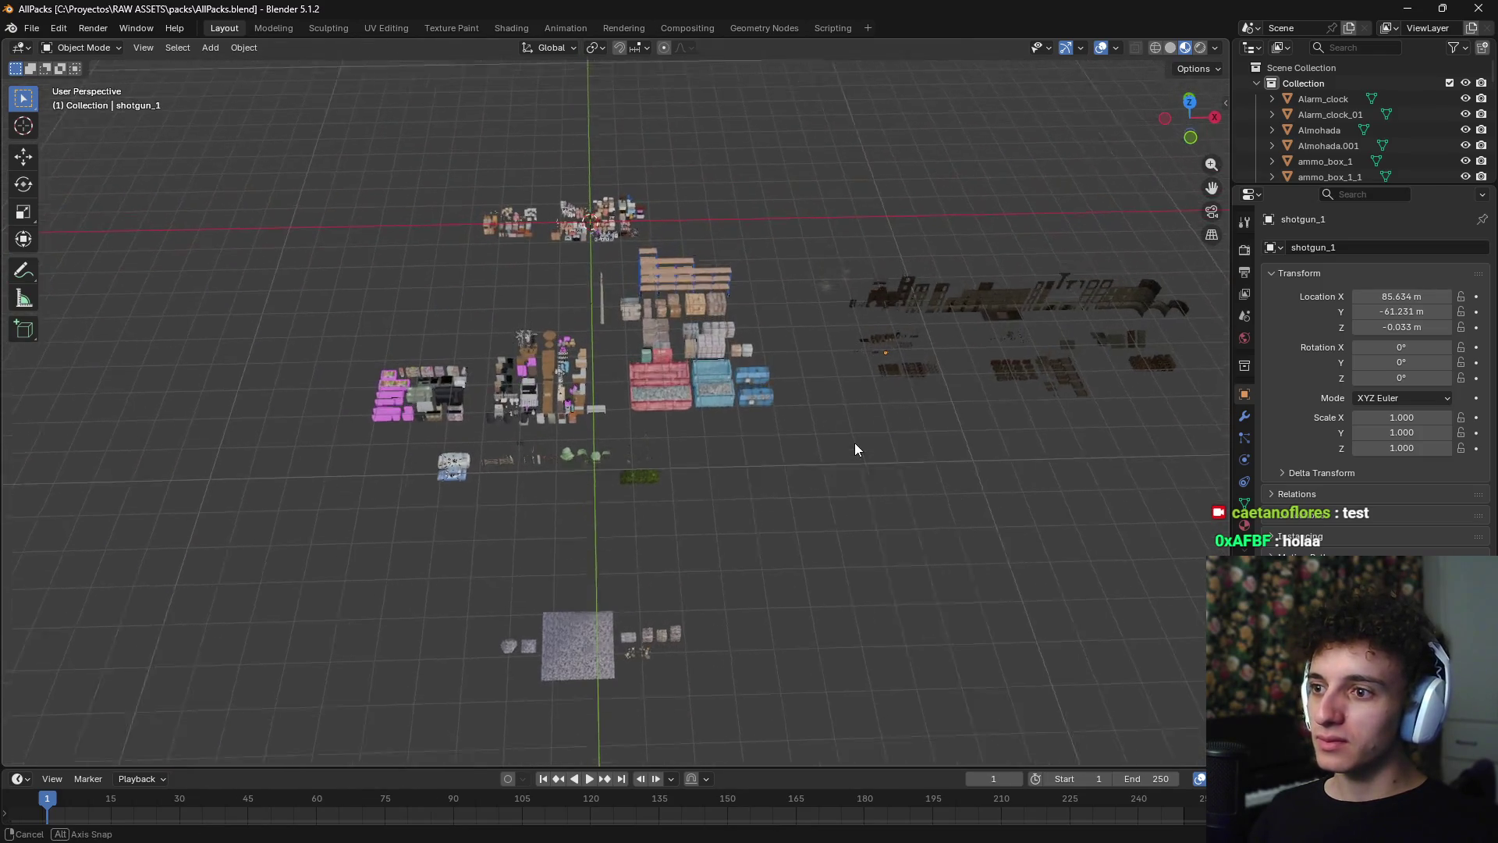
pyautogui.scroll(6, 545, 467)
pyautogui.scroll(8, 640, 448)
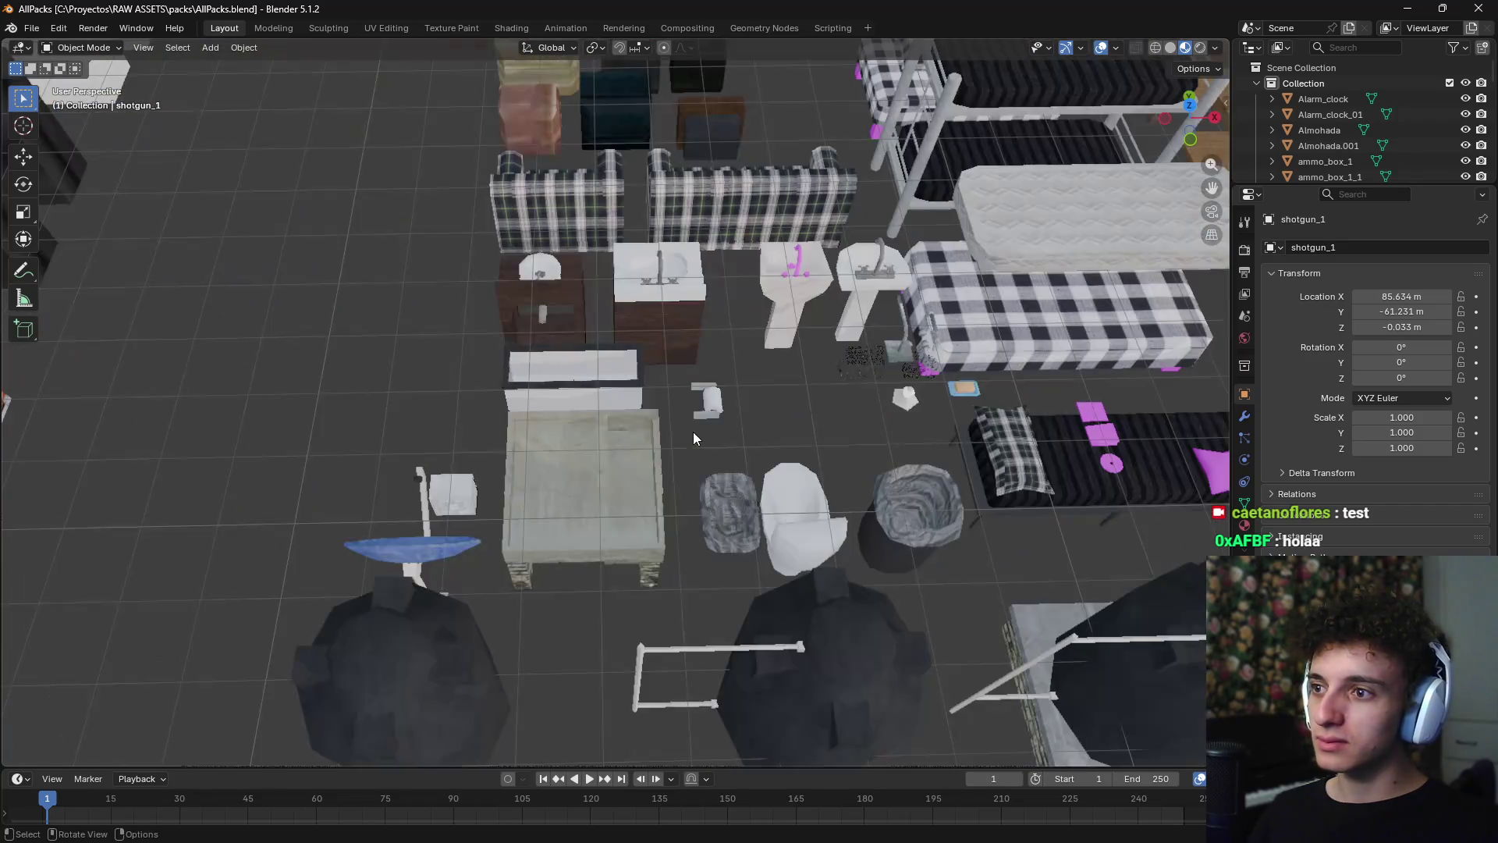
pyautogui.moveTo(692, 432)
pyautogui.keyDown('shift'); pyautogui.mouseDown(button='middle')
pyautogui.moveTo(724, 452)
pyautogui.moveTo(652, 540)
pyautogui.moveTo(525, 384)
pyautogui.moveTo(758, 459)
pyautogui.moveTo(652, 491)
pyautogui.moveTo(598, 575)
pyautogui.moveTo(629, 380)
pyautogui.mouseUp(button='middle'); pyautogui.keyUp('shift')
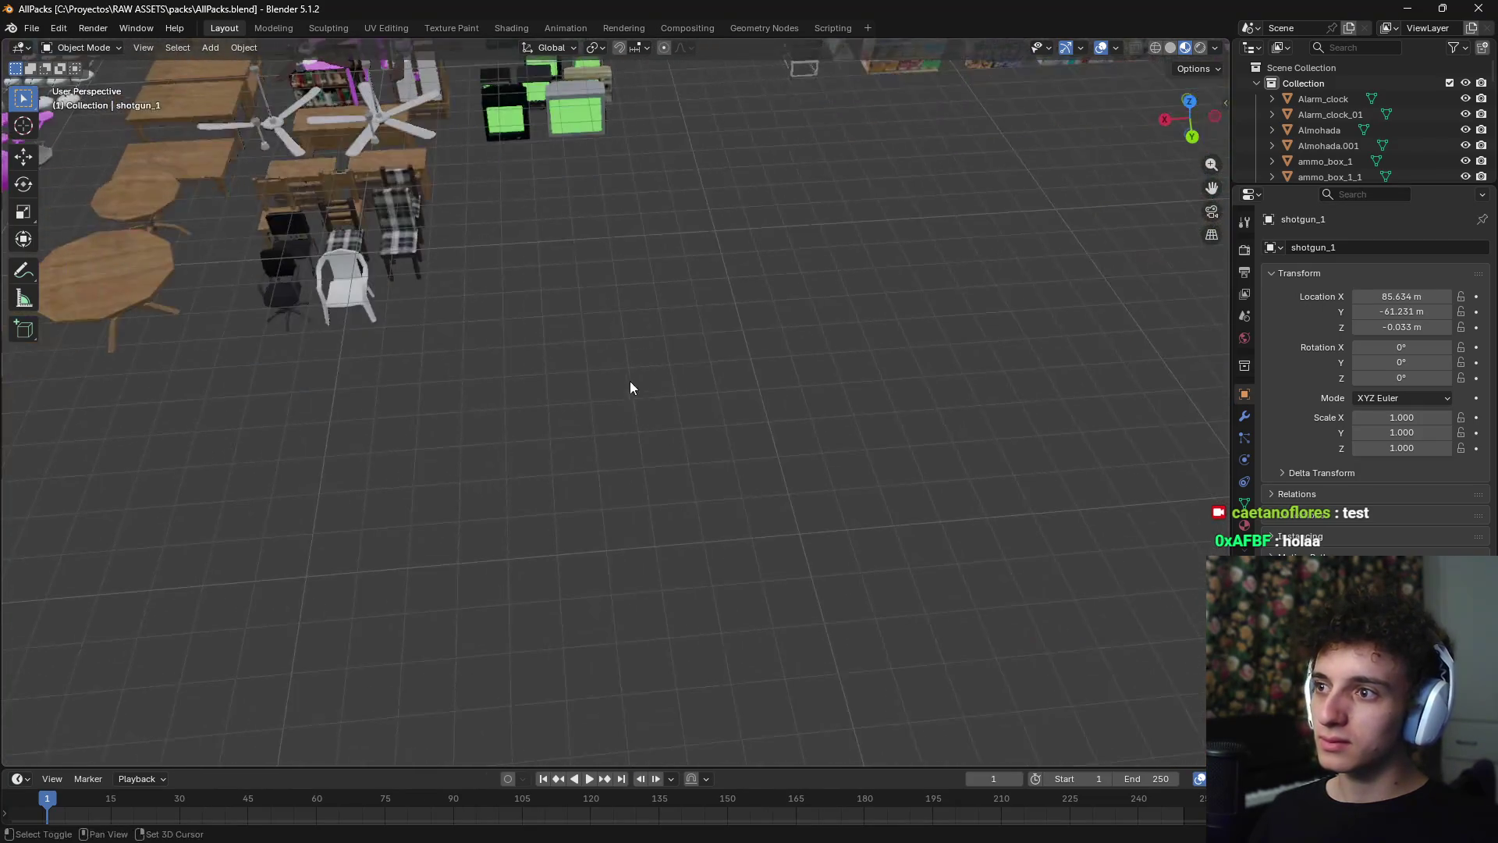
pyautogui.scroll(-3, 629, 381)
pyautogui.scroll(6, 607, 530)
pyautogui.moveTo(574, 502)
pyautogui.keyDown('shift'); pyautogui.mouseDown(button='middle')
pyautogui.moveTo(618, 474)
pyautogui.moveTo(621, 546)
pyautogui.moveTo(599, 503)
pyautogui.mouseUp(button='middle'); pyautogui.keyUp('shift')
pyautogui.scroll(4, 600, 484)
pyautogui.click(608, 481)
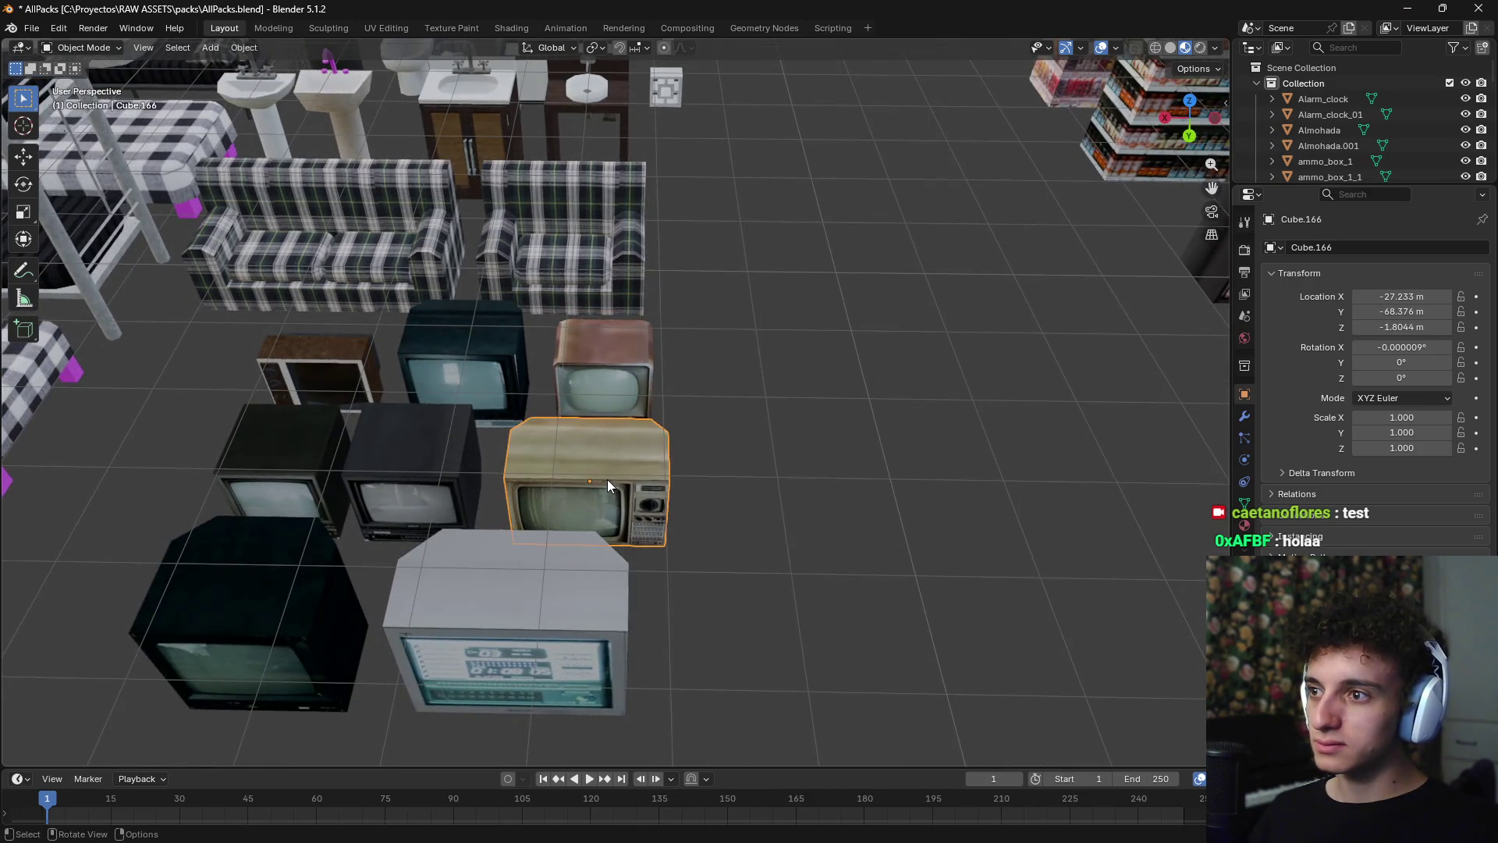
pyautogui.scroll(3, 616, 481)
pyautogui.moveTo(416, 471); pyautogui.dragTo(451, 460, button='middle')
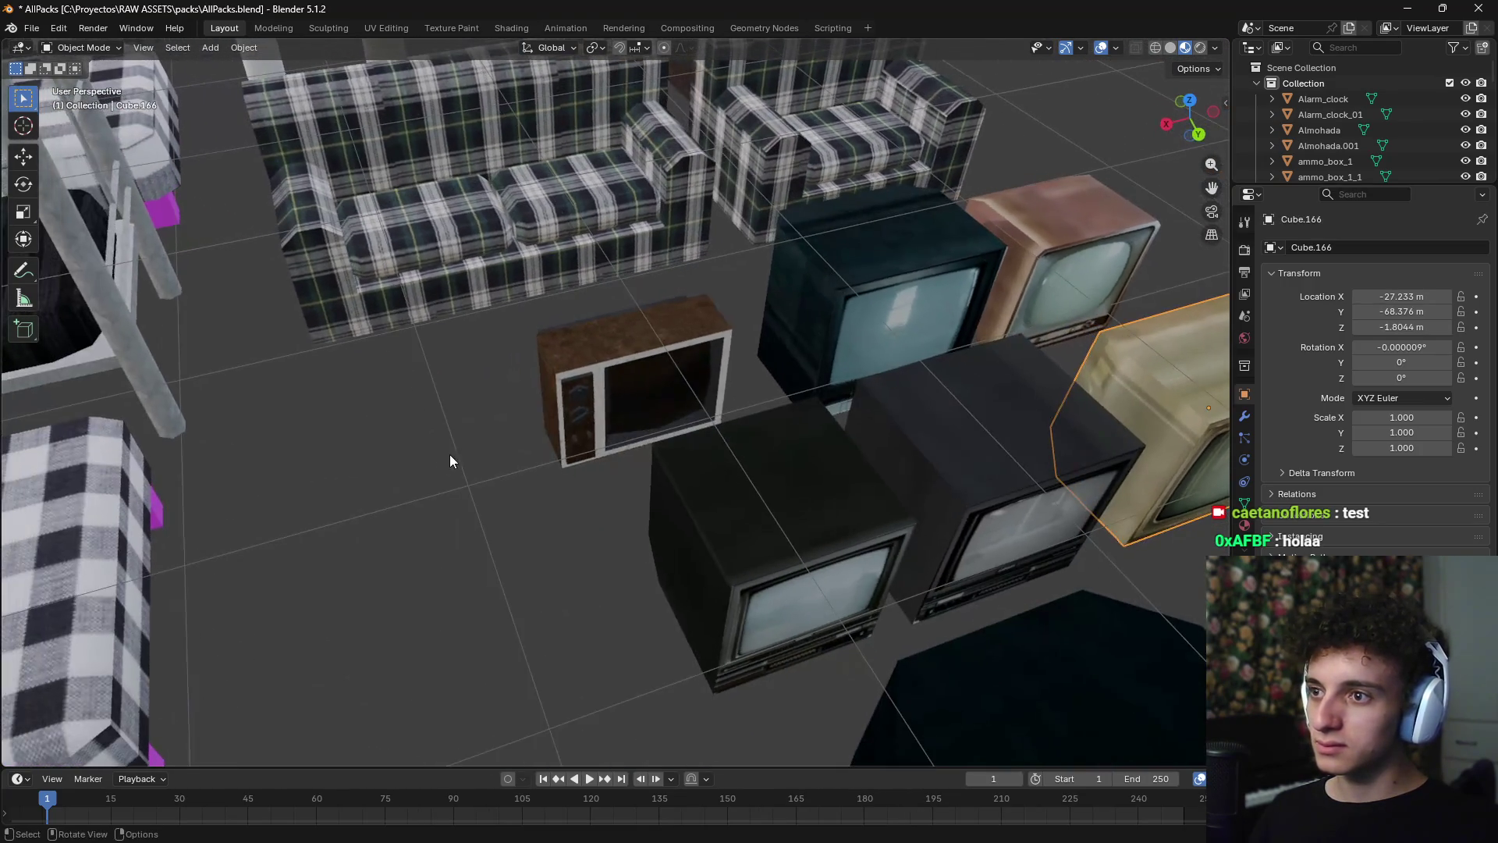
pyautogui.scroll(-8, 671, 468)
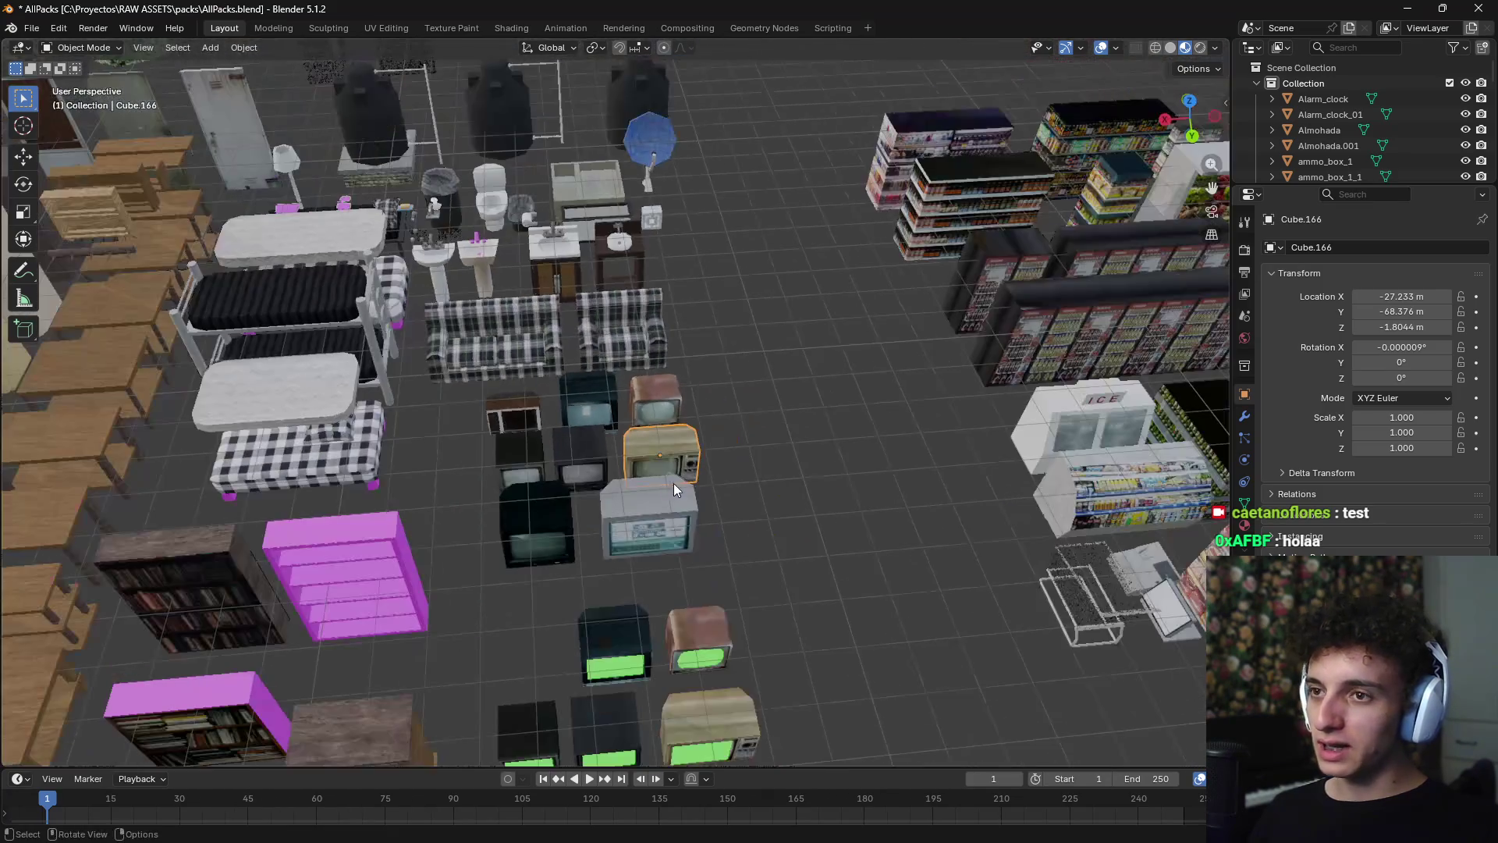
pyautogui.moveTo(673, 484)
pyautogui.mouseDown(button='middle')
pyautogui.moveTo(755, 504)
pyautogui.moveTo(363, 507)
pyautogui.moveTo(678, 493)
pyautogui.moveTo(694, 473)
pyautogui.mouseUp(button='middle')
pyautogui.keyDown('shift'); pyautogui.moveTo(537, 449); pyautogui.dragTo(737, 446, button='middle'); pyautogui.keyUp('shift')
pyautogui.scroll(-3, 737, 447)
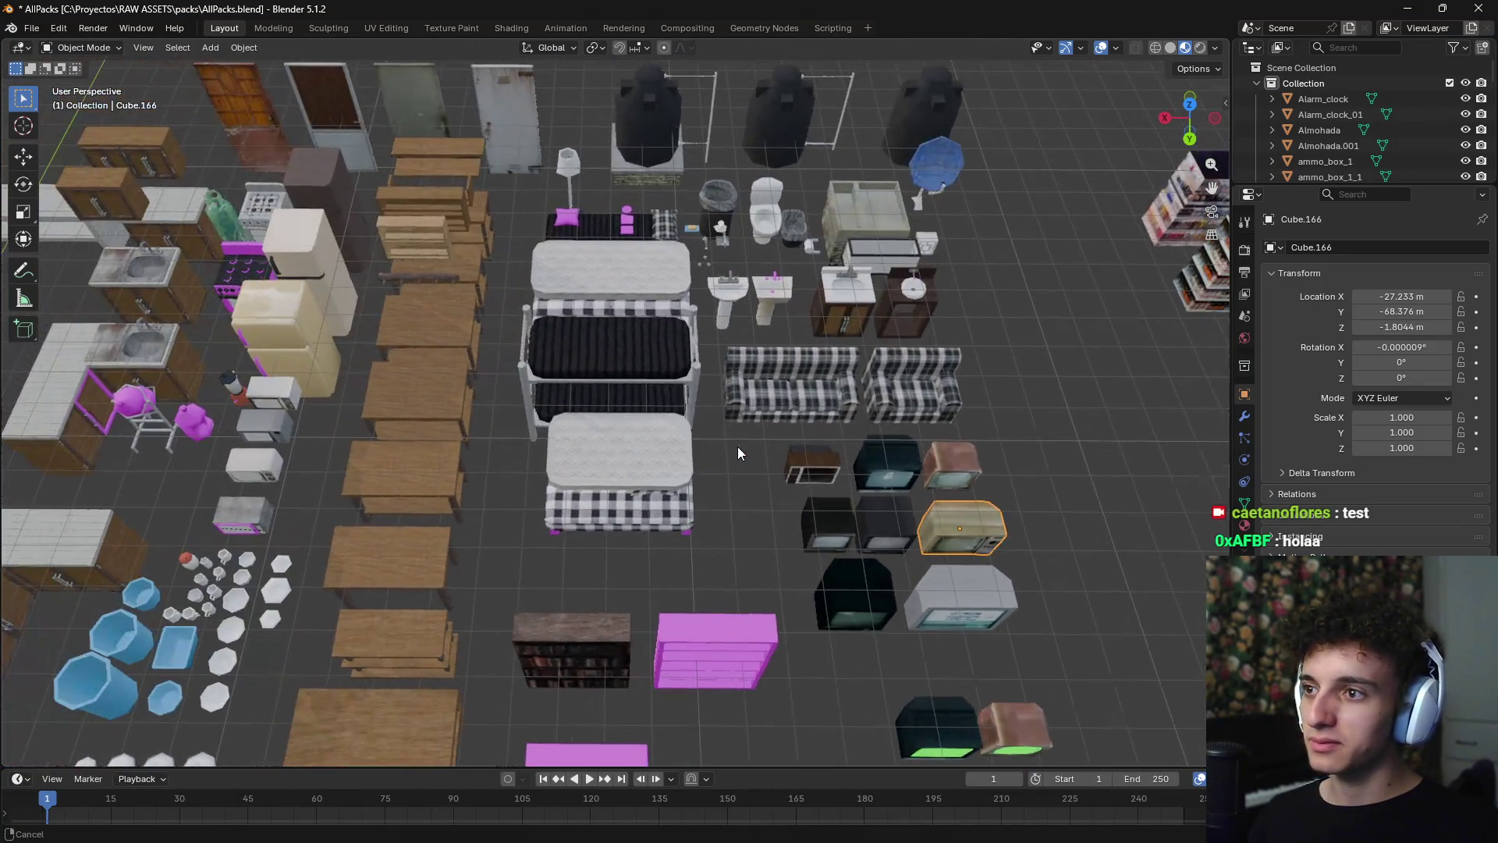
pyautogui.scroll(2, 635, 468)
pyautogui.moveTo(554, 443)
pyautogui.keyDown('shift'); pyautogui.mouseDown(button='middle')
pyautogui.moveTo(693, 345)
pyautogui.moveTo(734, 292)
pyautogui.moveTo(546, 287)
pyautogui.moveTo(540, 413)
pyautogui.moveTo(588, 471)
pyautogui.moveTo(667, 486)
pyautogui.moveTo(508, 394)
pyautogui.mouseUp(button='middle'); pyautogui.keyUp('shift')
pyautogui.scroll(5, 509, 395)
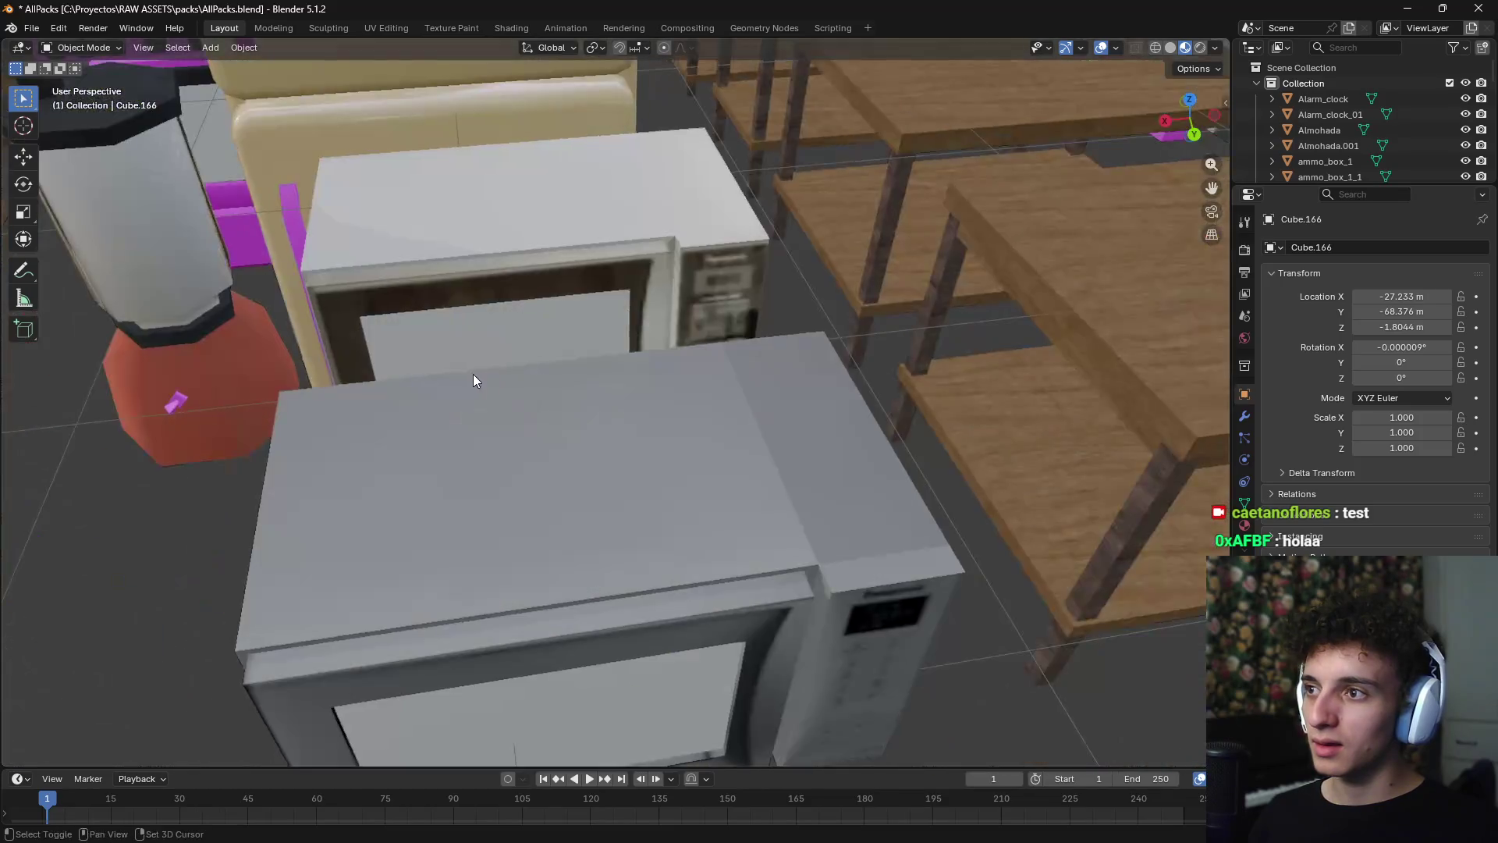
pyautogui.scroll(-2, 473, 373)
pyautogui.moveTo(646, 433)
pyautogui.keyDown('shift'); pyautogui.mouseDown(button='middle')
pyautogui.moveTo(666, 470)
pyautogui.moveTo(602, 390)
pyautogui.moveTo(648, 467)
pyautogui.moveTo(592, 368)
pyautogui.moveTo(574, 379)
pyautogui.mouseUp(button='middle'); pyautogui.keyUp('shift')
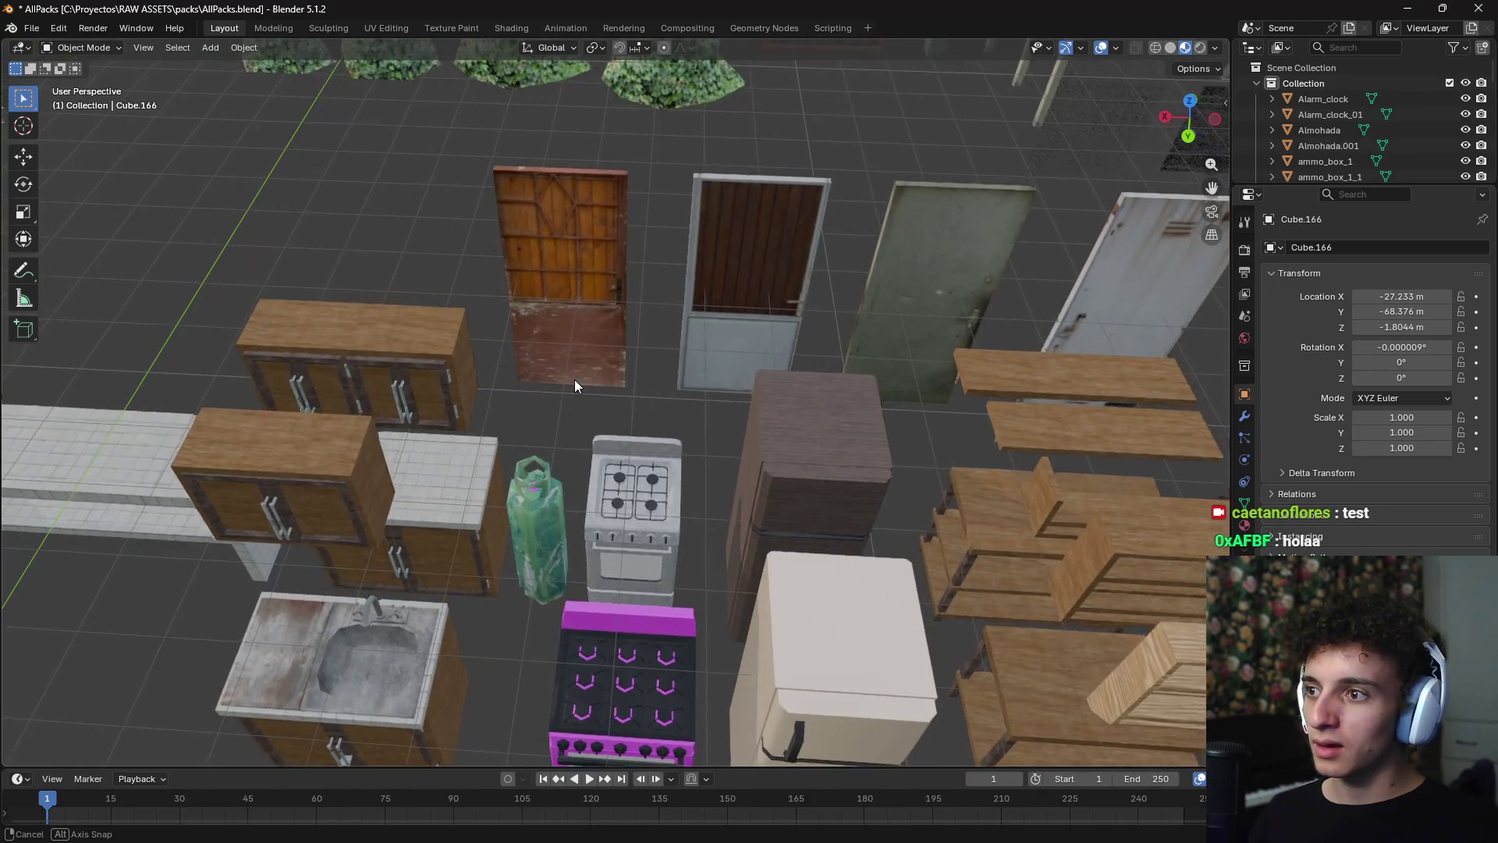
pyautogui.scroll(3, 573, 379)
pyautogui.scroll(2, 774, 368)
pyautogui.scroll(-5, 563, 382)
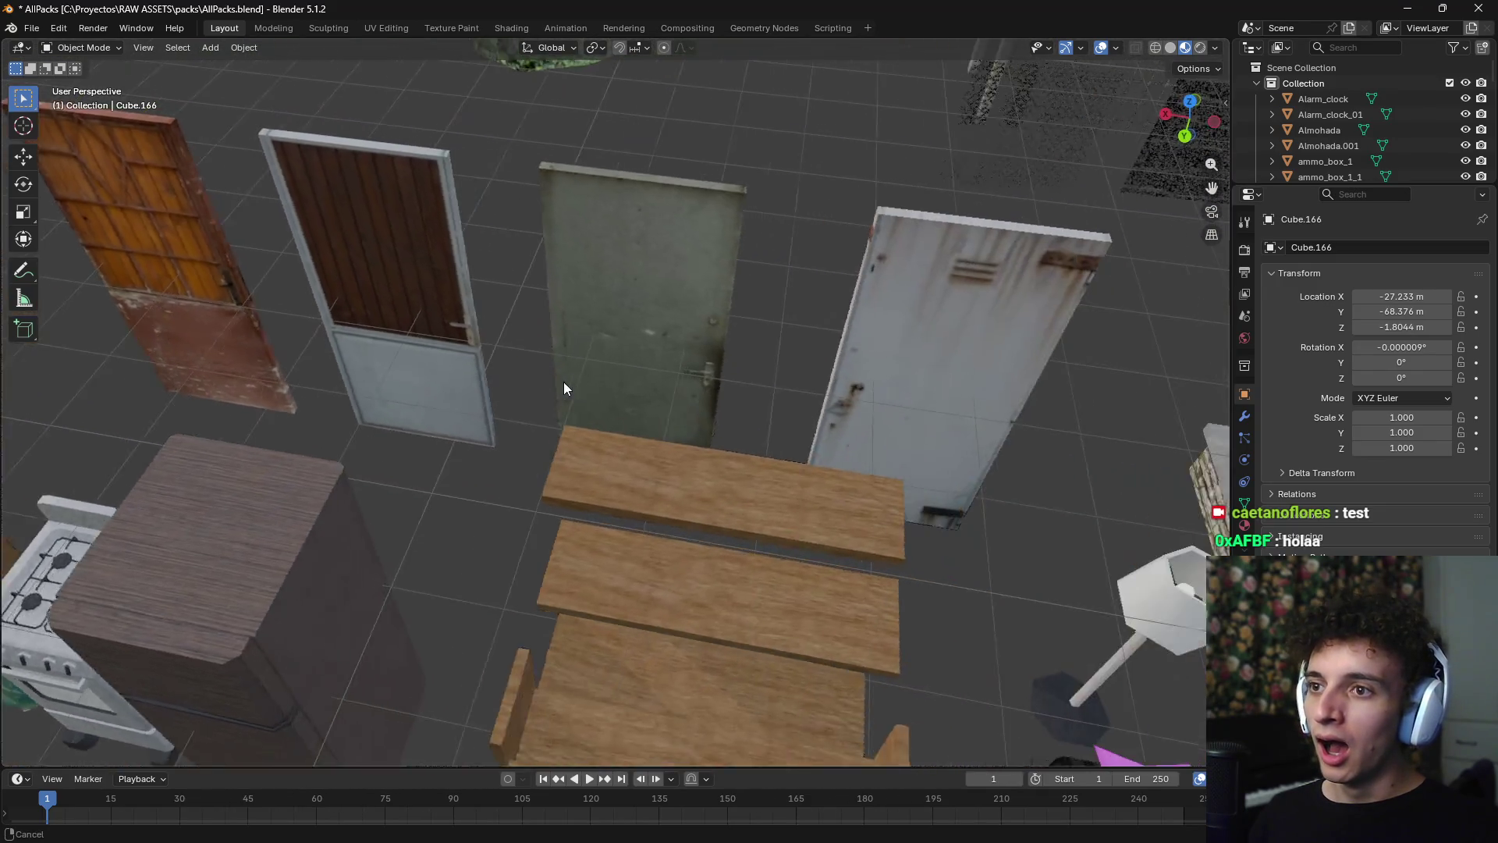
pyautogui.moveTo(640, 404)
pyautogui.keyDown('shift'); pyautogui.mouseDown(button='middle')
pyautogui.moveTo(626, 428)
pyautogui.moveTo(459, 407)
pyautogui.mouseUp(button='middle'); pyautogui.keyUp('shift')
pyautogui.scroll(5, 483, 406)
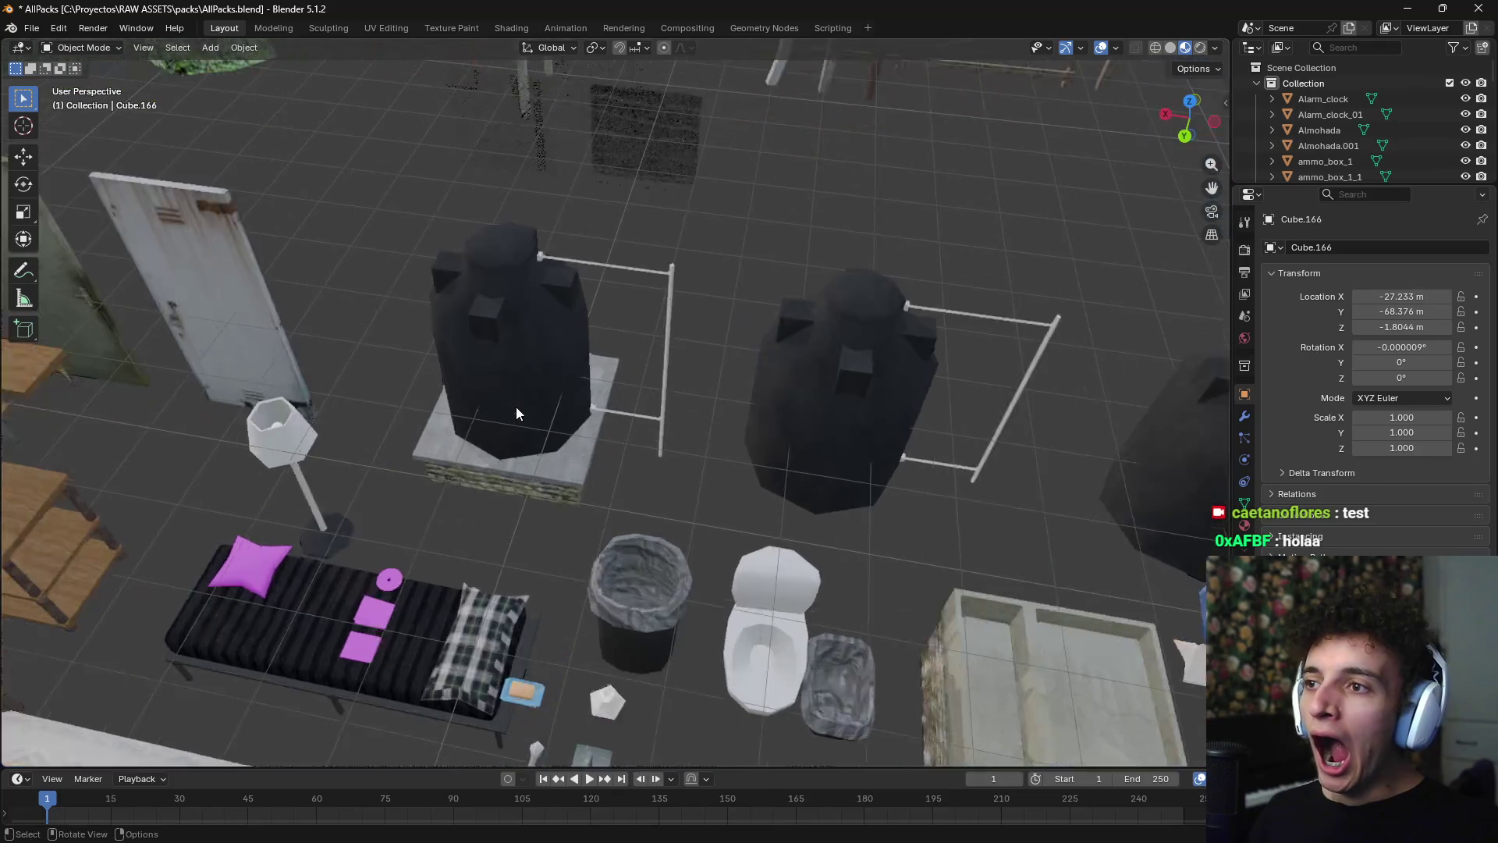
pyautogui.moveTo(635, 424)
pyautogui.mouseDown(button='middle')
pyautogui.moveTo(677, 434)
pyautogui.moveTo(561, 442)
pyautogui.moveTo(630, 423)
pyautogui.moveTo(537, 418)
pyautogui.moveTo(697, 372)
pyautogui.mouseUp(button='middle')
pyautogui.scroll(-3, 559, 442)
pyautogui.scroll(4, 537, 418)
pyautogui.scroll(-3, 560, 397)
pyautogui.click(698, 371)
pyautogui.scroll(3, 616, 400)
pyautogui.moveTo(616, 399)
pyautogui.keyDown('shift'); pyautogui.mouseDown(button='middle')
pyautogui.moveTo(543, 413)
pyautogui.moveTo(708, 429)
pyautogui.moveTo(654, 451)
pyautogui.moveTo(703, 461)
pyautogui.mouseUp(button='middle'); pyautogui.keyUp('shift')
pyautogui.scroll(5, 654, 445)
pyautogui.scroll(-3, 702, 461)
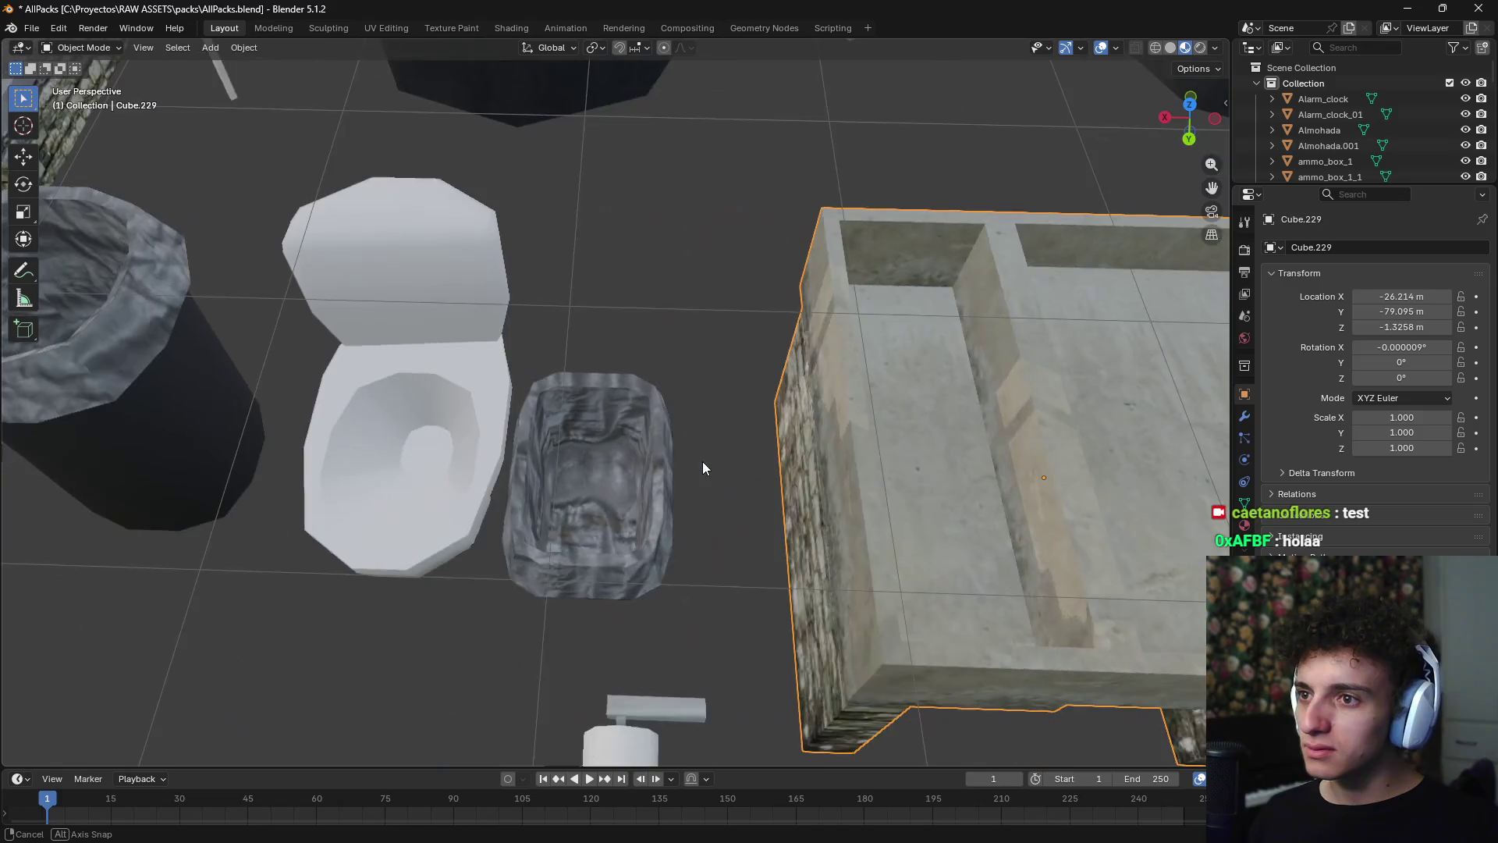
pyautogui.scroll(5, 670, 453)
pyautogui.scroll(-8, 836, 426)
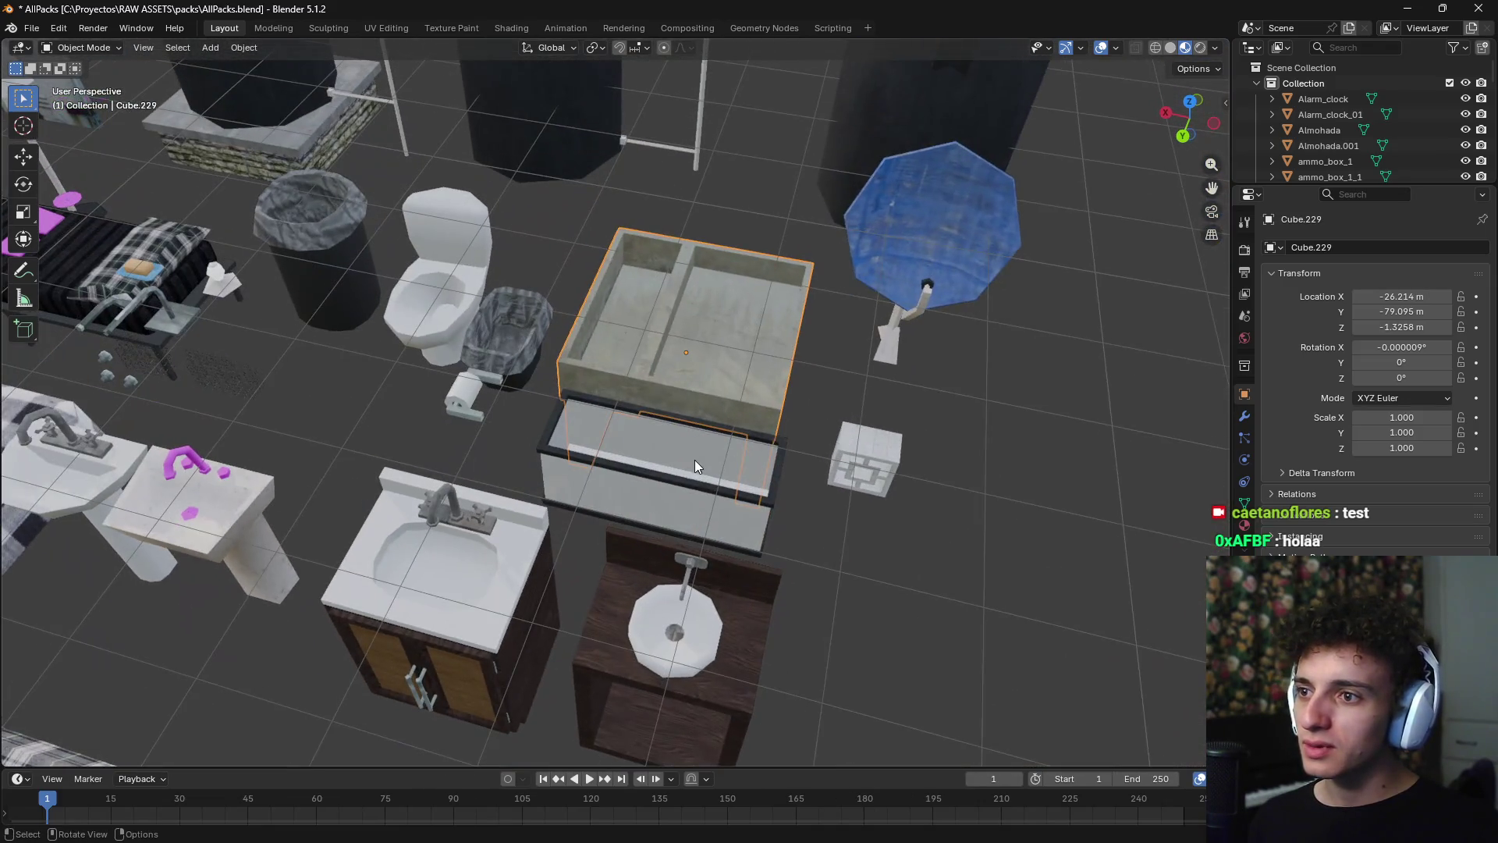
pyautogui.click(695, 465)
pyautogui.moveTo(695, 466)
pyautogui.mouseDown(button='middle')
pyautogui.moveTo(658, 492)
pyautogui.moveTo(665, 526)
pyautogui.moveTo(680, 481)
pyautogui.mouseUp(button='middle')
pyautogui.scroll(-10, 681, 480)
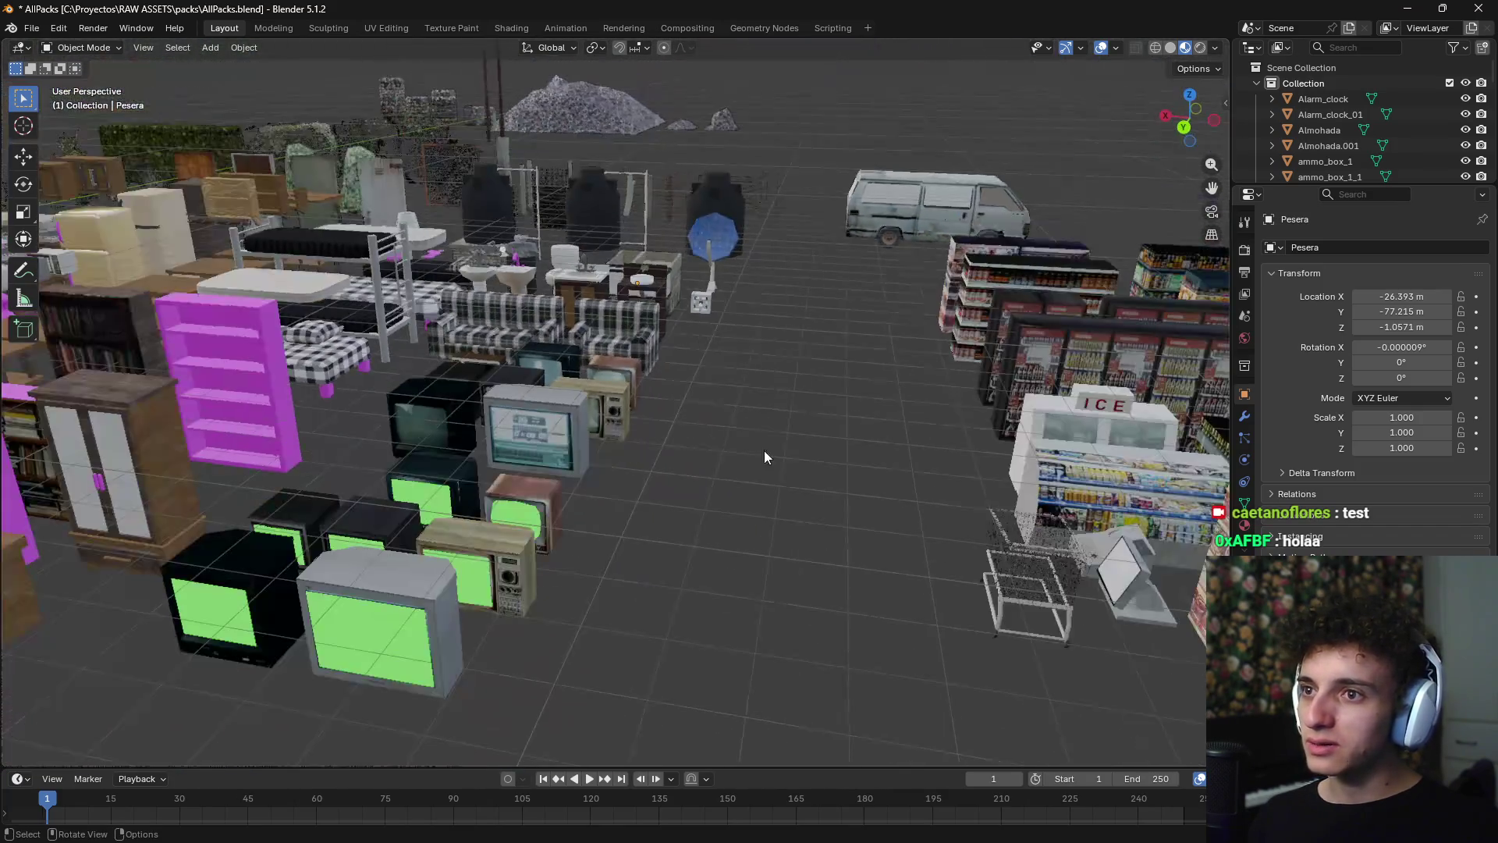
pyautogui.moveTo(764, 457)
pyautogui.mouseDown(button='middle')
pyautogui.moveTo(611, 488)
pyautogui.moveTo(796, 434)
pyautogui.moveTo(758, 451)
pyautogui.moveTo(779, 465)
pyautogui.moveTo(602, 404)
pyautogui.moveTo(667, 433)
pyautogui.moveTo(681, 457)
pyautogui.moveTo(738, 451)
pyautogui.moveTo(719, 440)
pyautogui.moveTo(718, 411)
pyautogui.moveTo(731, 458)
pyautogui.moveTo(663, 468)
pyautogui.moveTo(629, 452)
pyautogui.moveTo(757, 451)
pyautogui.mouseUp(button='middle')
pyautogui.scroll(-10, 757, 457)
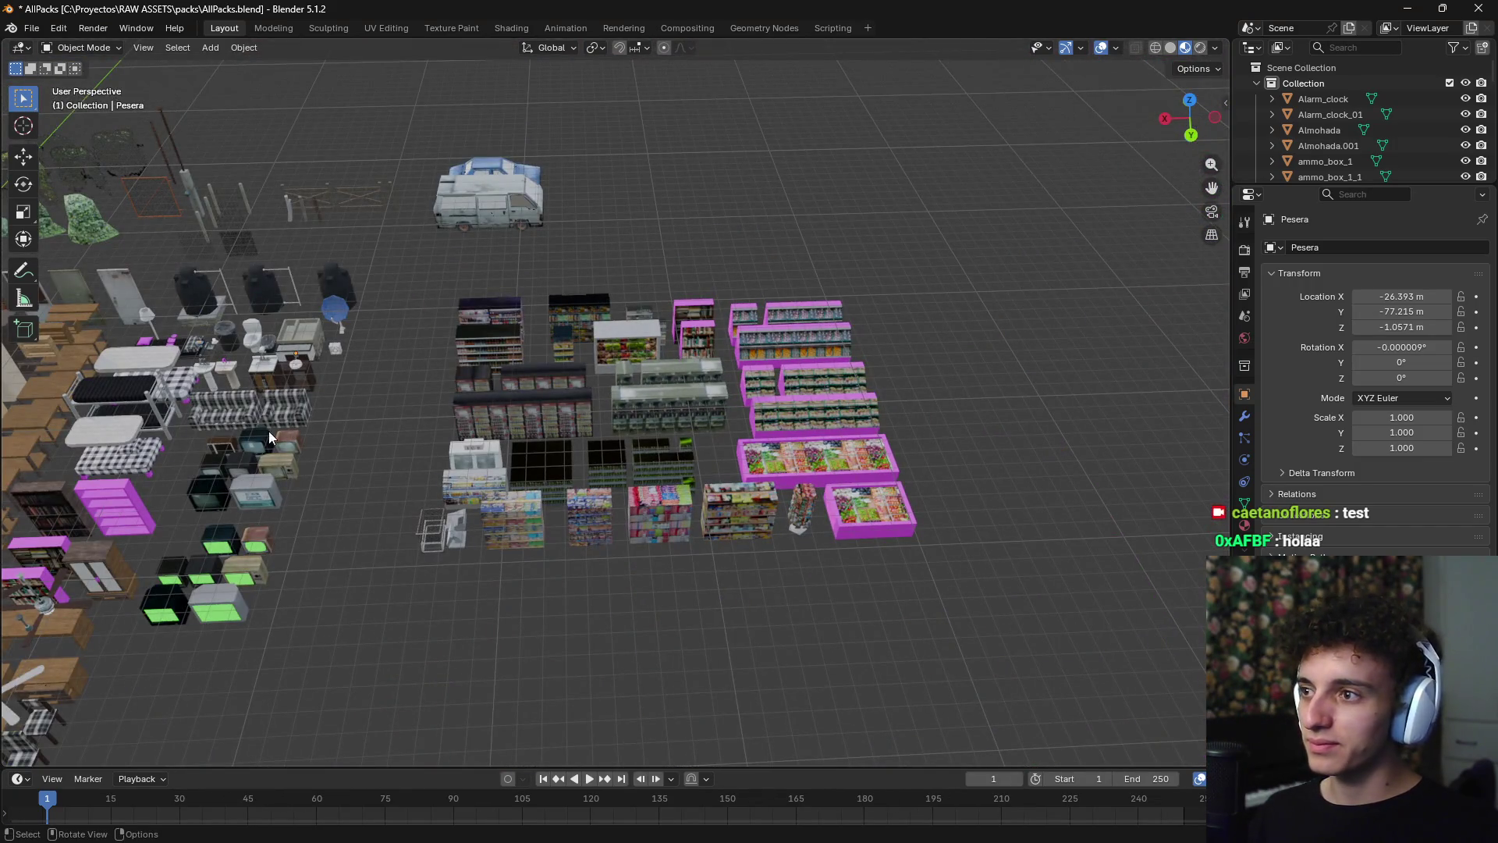
pyautogui.moveTo(268, 430)
pyautogui.mouseDown(button='middle')
pyautogui.moveTo(788, 384)
pyautogui.moveTo(611, 414)
pyautogui.moveTo(500, 373)
pyautogui.moveTo(479, 387)
pyautogui.moveTo(651, 348)
pyautogui.moveTo(489, 345)
pyautogui.moveTo(613, 403)
pyautogui.moveTo(601, 388)
pyautogui.moveTo(608, 491)
pyautogui.moveTo(592, 396)
pyautogui.moveTo(625, 574)
pyautogui.moveTo(640, 461)
pyautogui.moveTo(808, 439)
pyautogui.moveTo(525, 492)
pyautogui.moveTo(610, 507)
pyautogui.moveTo(529, 494)
pyautogui.moveTo(751, 362)
pyautogui.moveTo(669, 427)
pyautogui.moveTo(689, 455)
pyautogui.moveTo(672, 425)
pyautogui.moveTo(571, 471)
pyautogui.moveTo(617, 462)
pyautogui.moveTo(658, 391)
pyautogui.moveTo(649, 406)
pyautogui.moveTo(827, 392)
pyautogui.moveTo(724, 389)
pyautogui.moveTo(709, 481)
pyautogui.moveTo(630, 442)
pyautogui.moveTo(670, 443)
pyautogui.moveTo(695, 513)
pyautogui.moveTo(689, 471)
pyautogui.moveTo(704, 466)
pyautogui.moveTo(624, 484)
pyautogui.moveTo(708, 621)
pyautogui.mouseUp(button='middle')
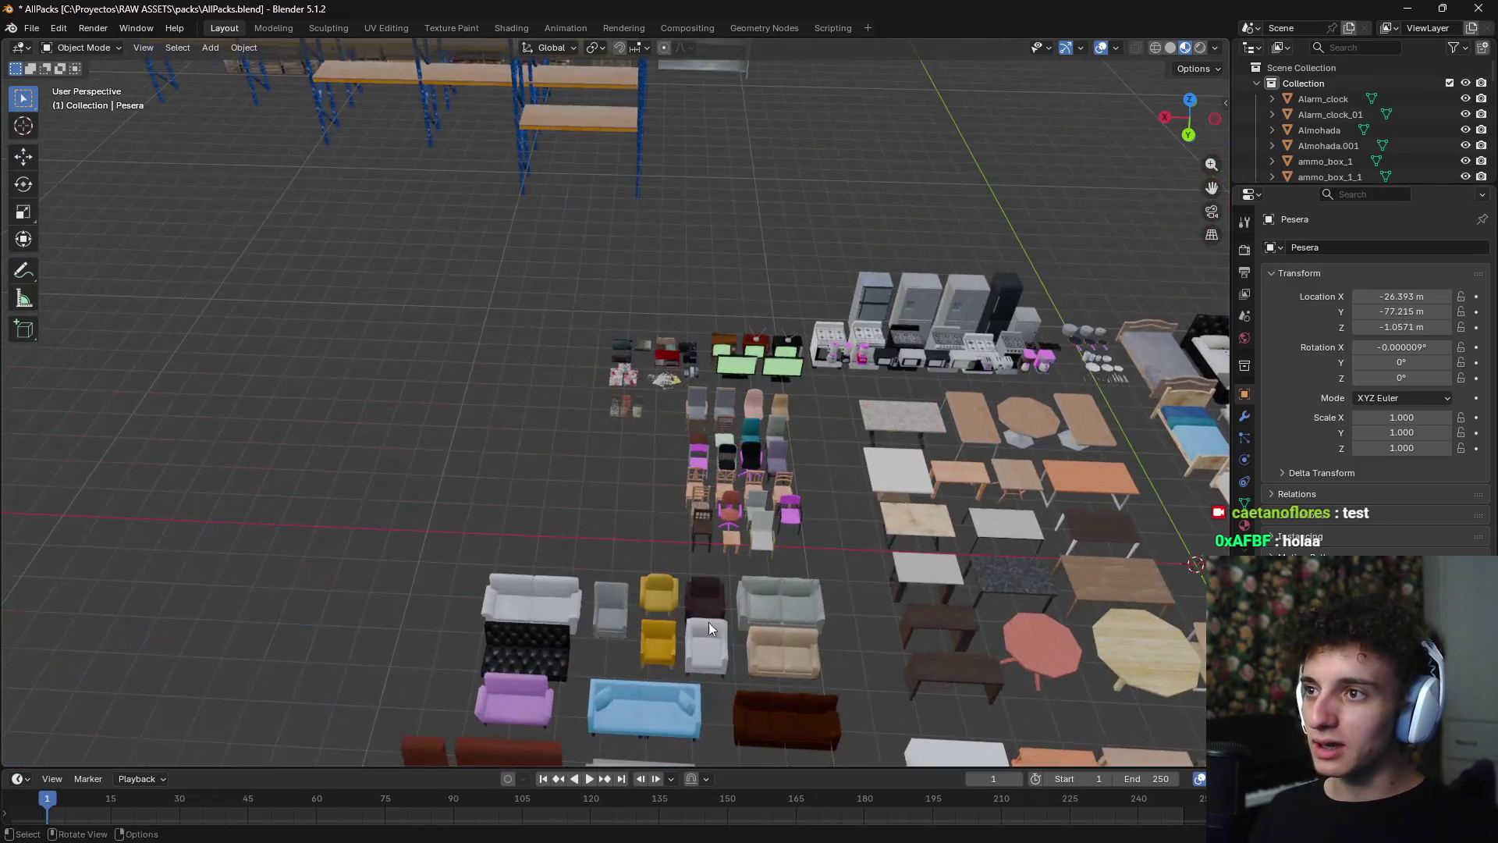
# - In Firefox's Pinterest tab, search for '80s basement'
pyautogui.click(802, 834)
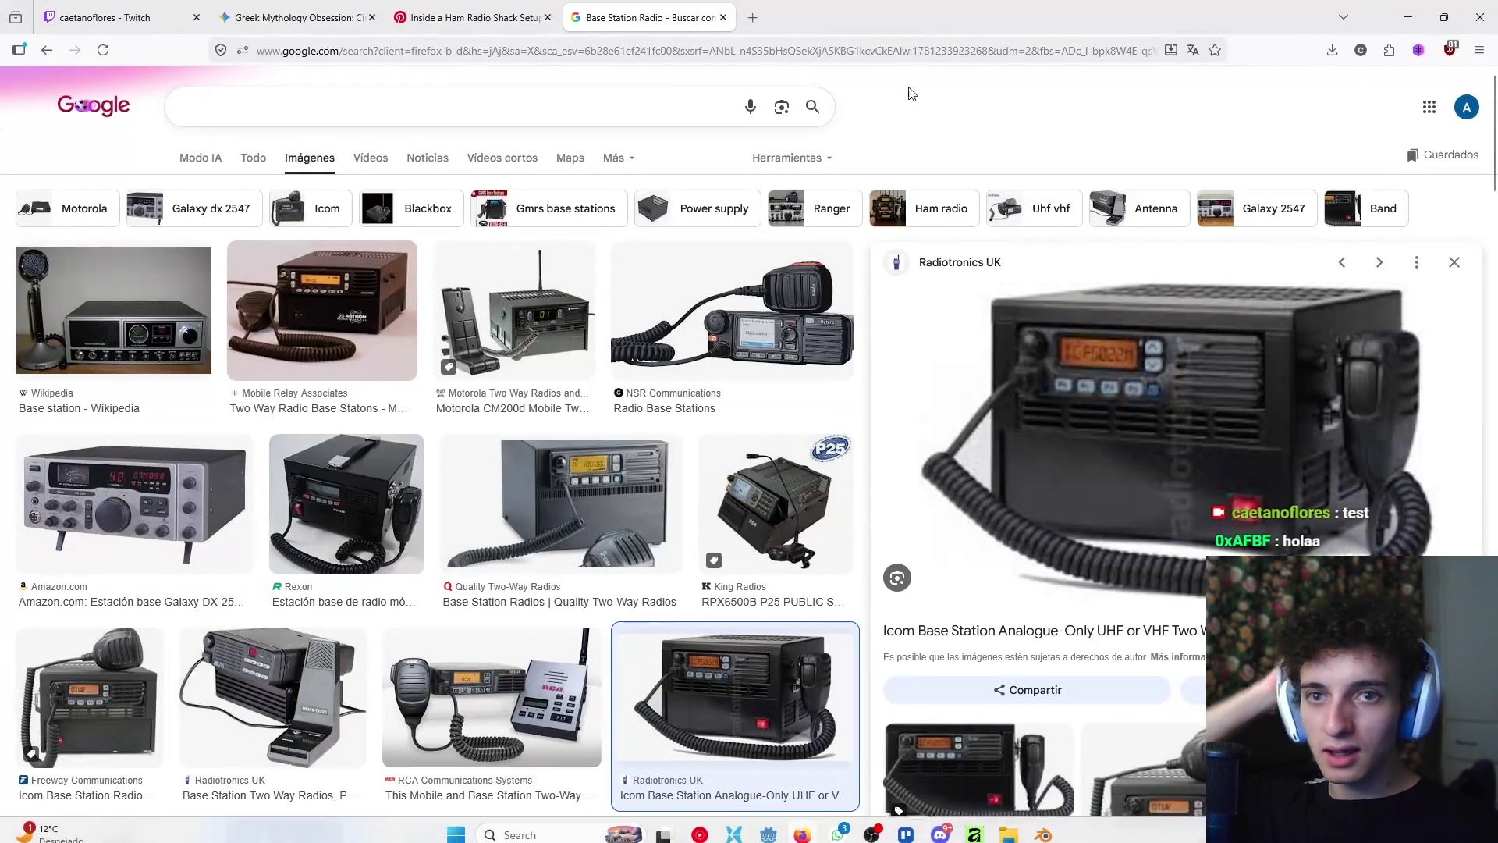
pyautogui.click(468, 17)
pyautogui.click(497, 100)
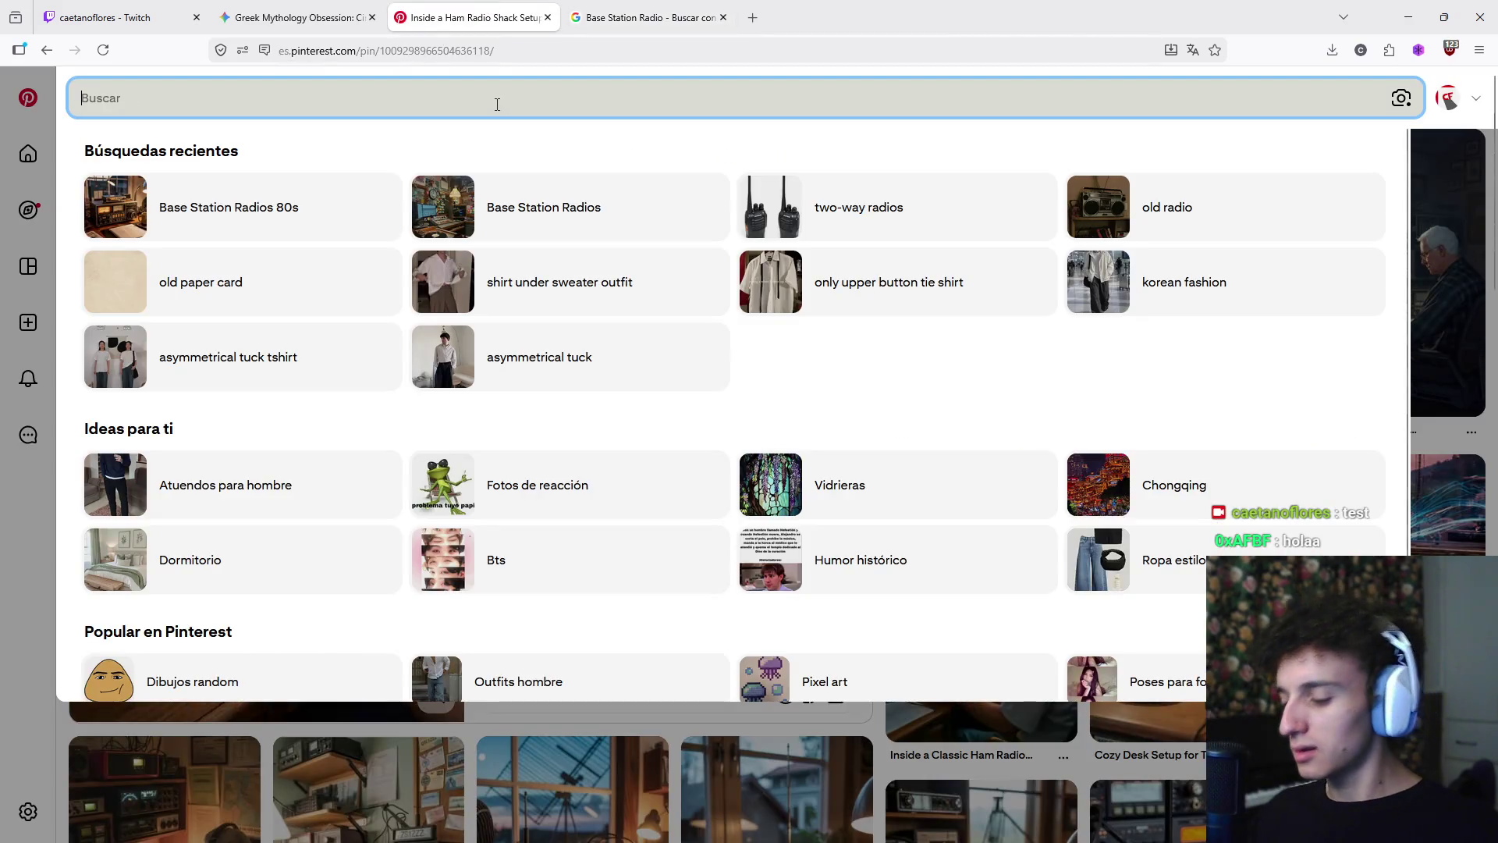
pyautogui.write('old ba')
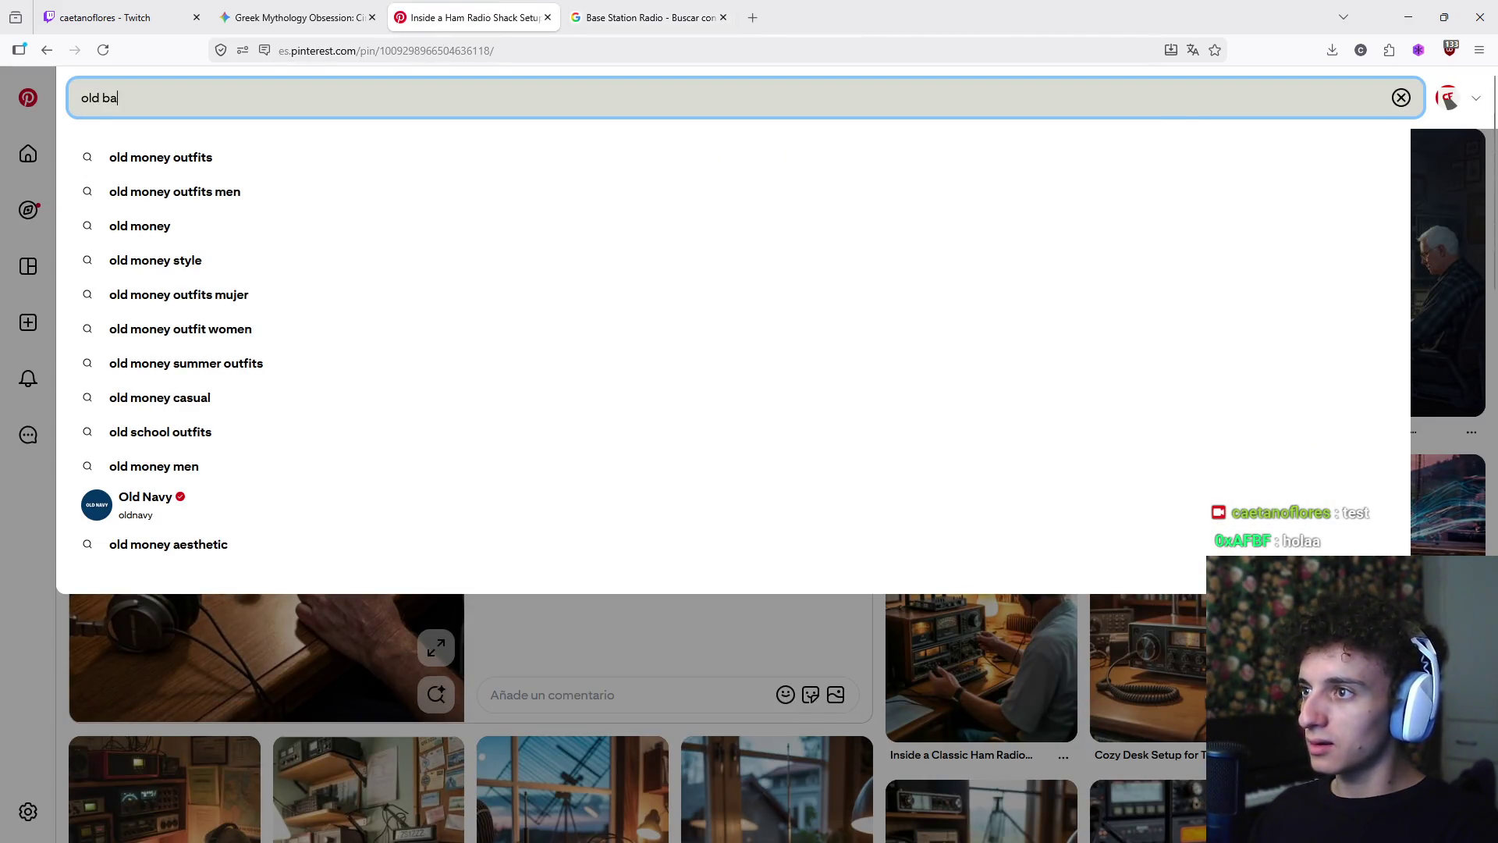
pyautogui.write('s')
pyautogui.hotkey('ctrl', 'a')
pyautogui.press('BackSpace')
pyautogui.write('80s ')
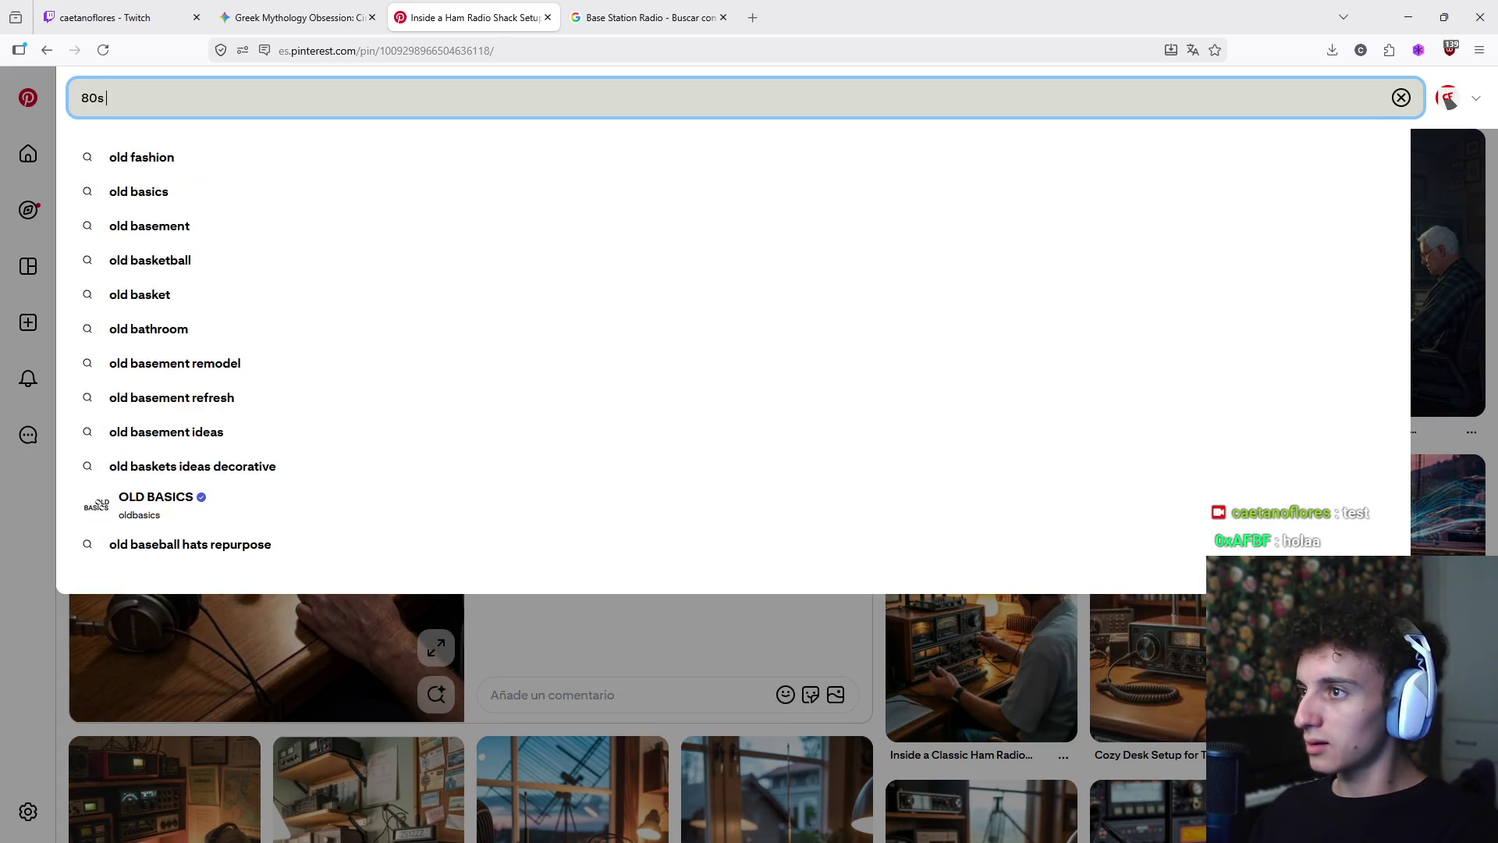
pyautogui.write('basement')
pyautogui.press('Return')
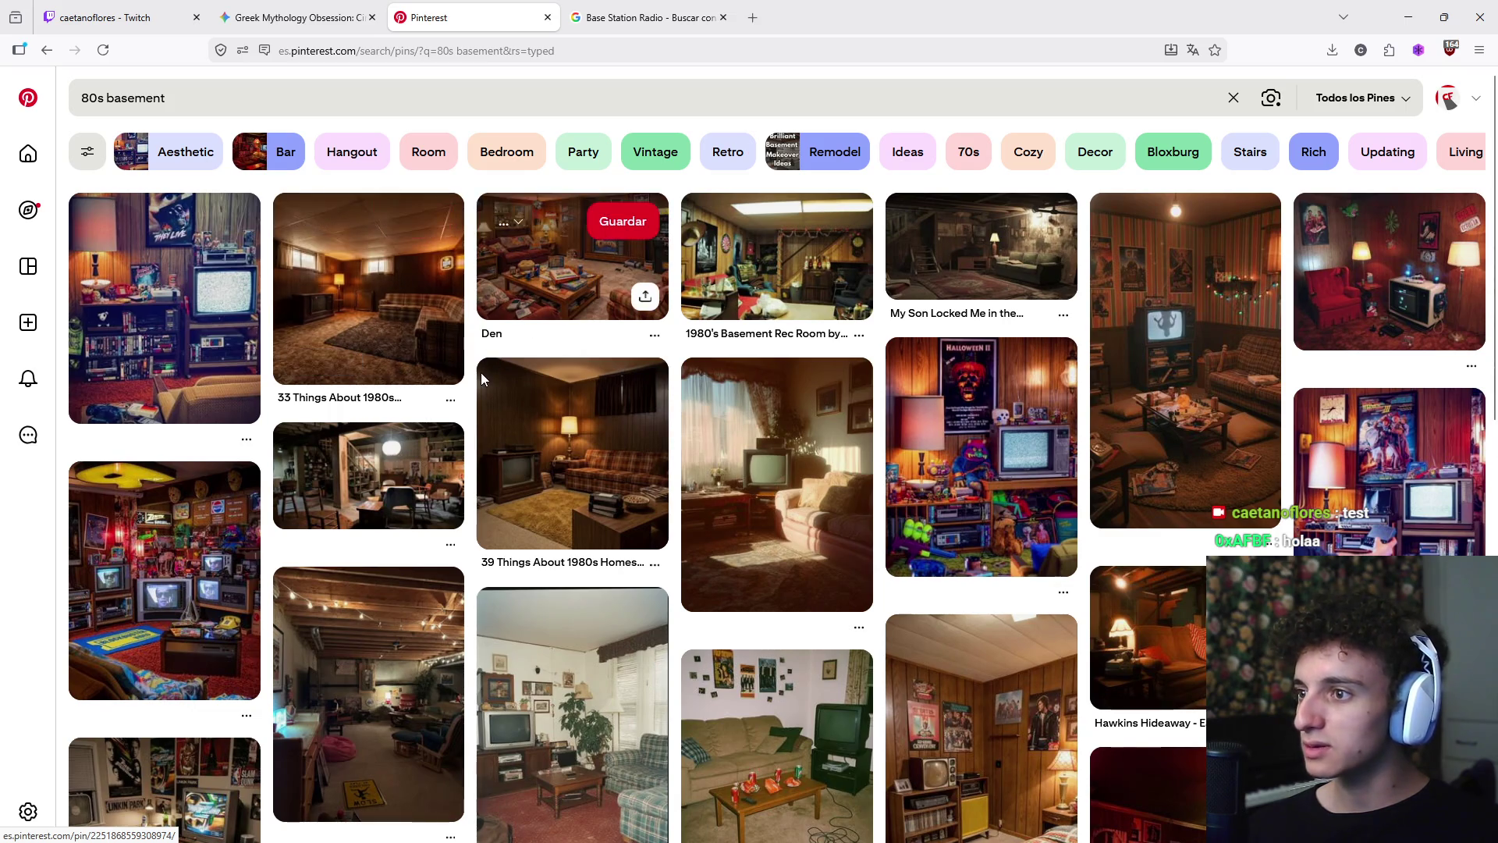
# - Scroll through the '80s basement' pins, then select '80s' in the search box to replace it
pyautogui.scroll(-2, 476, 382)
pyautogui.scroll(-1, 471, 395)
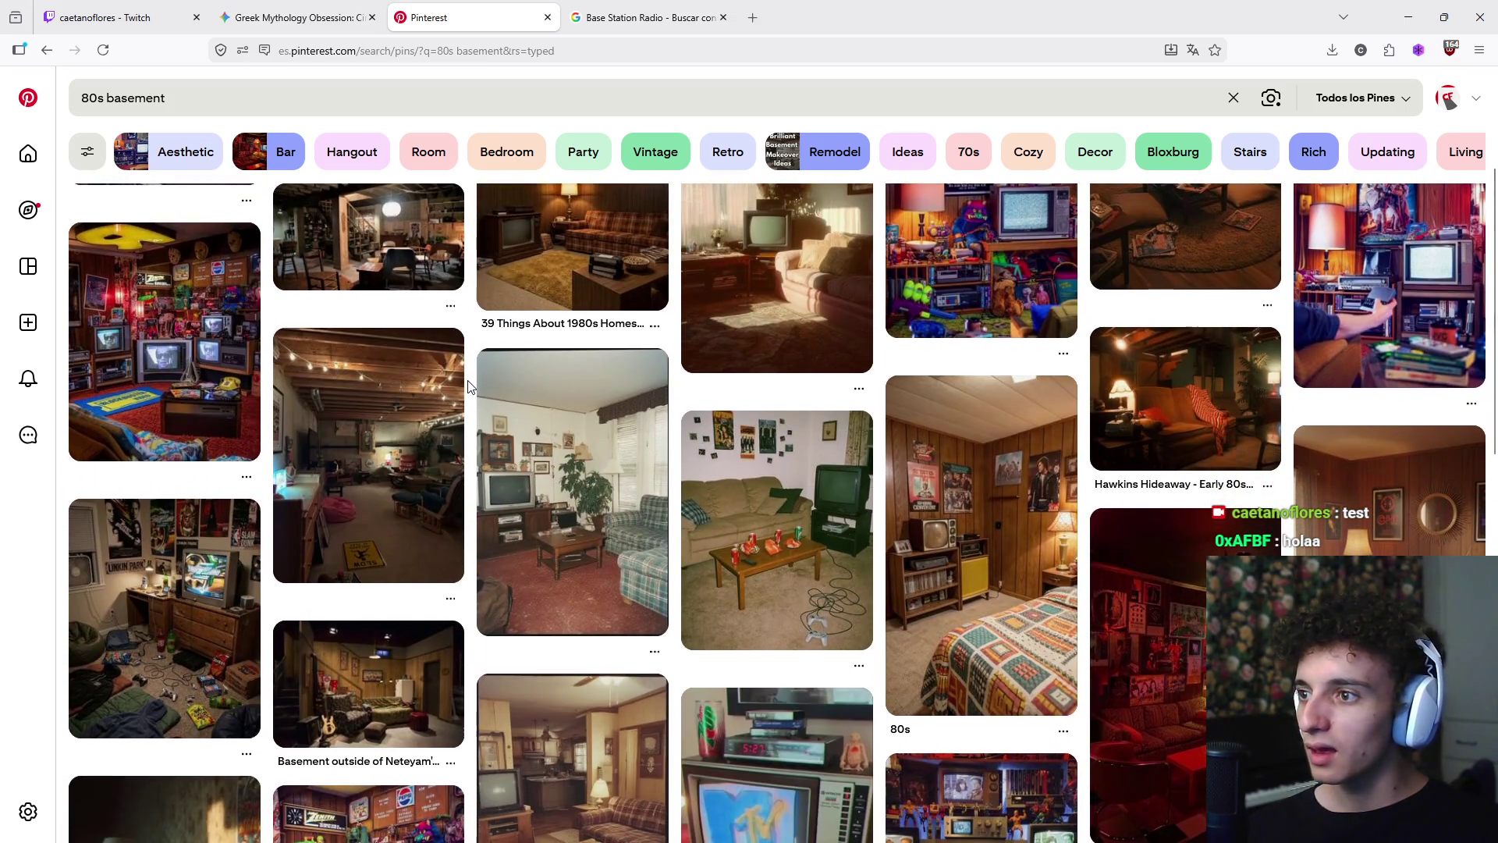
pyautogui.scroll(-1, 471, 387)
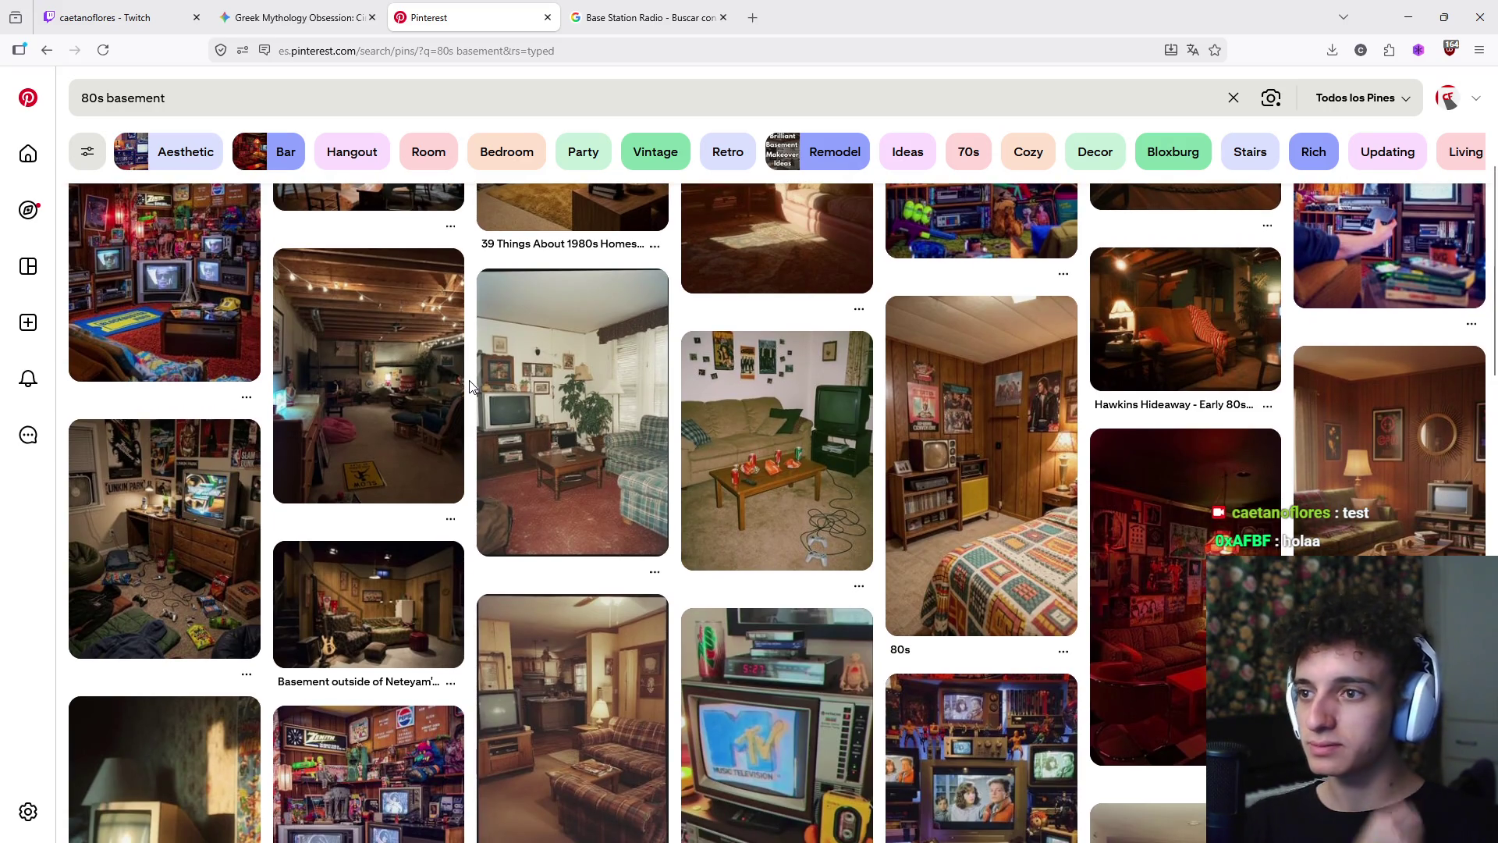
pyautogui.scroll(-9, 471, 387)
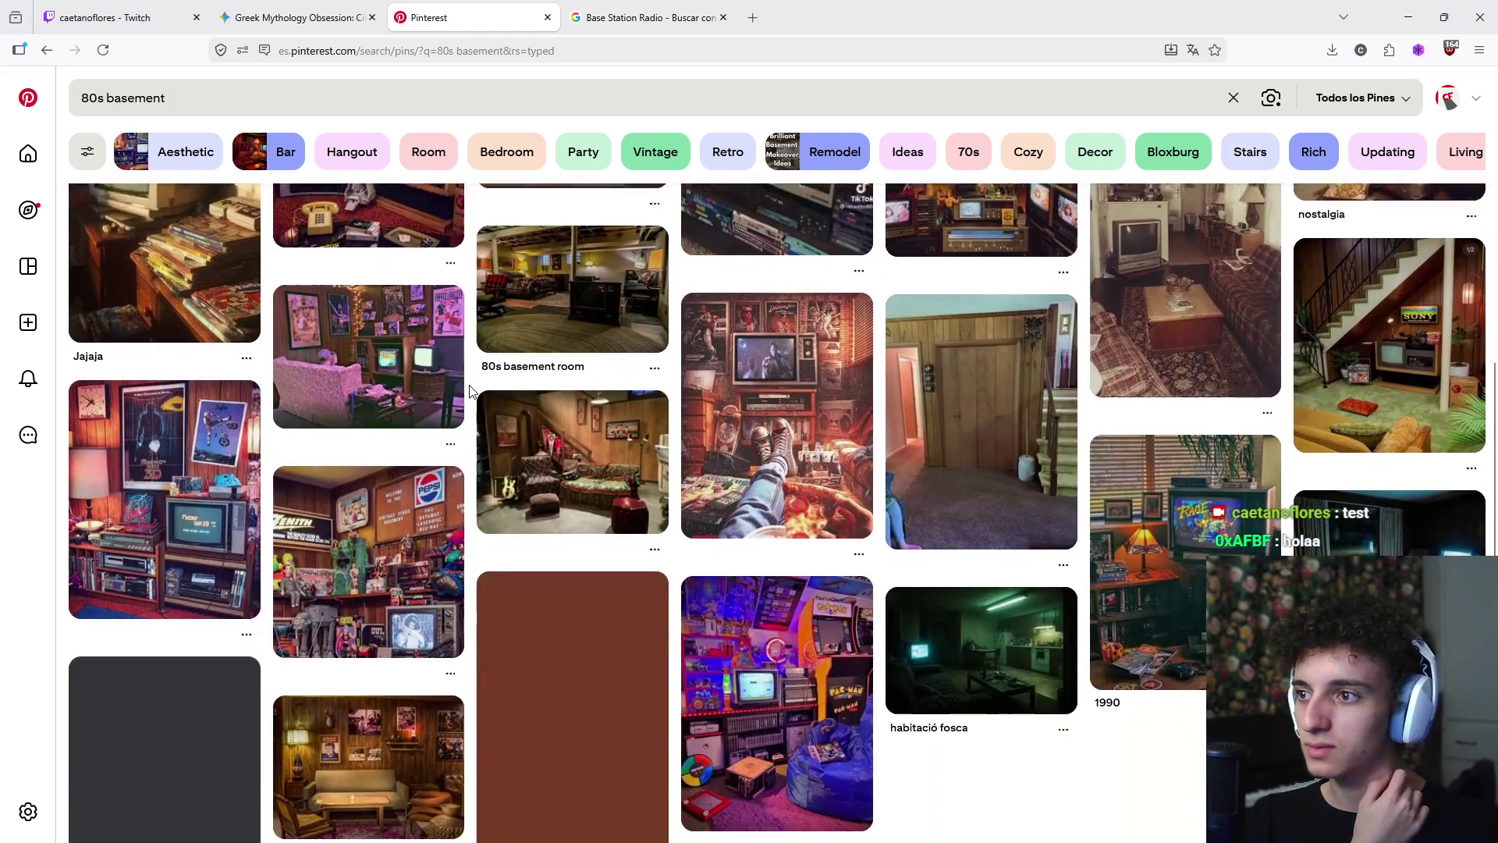
pyautogui.scroll(-1, 470, 390)
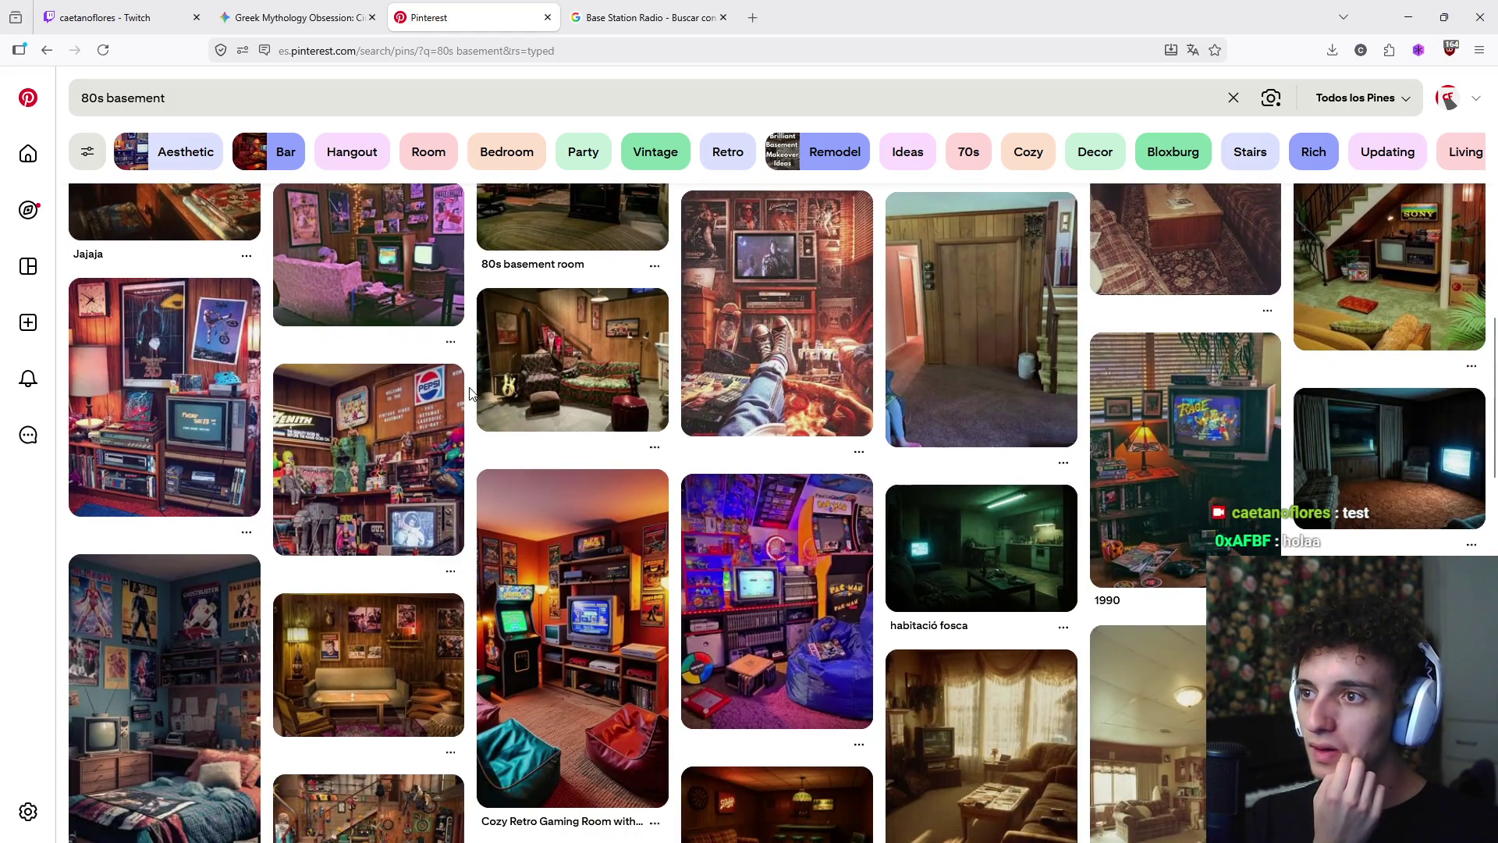
pyautogui.scroll(-12, 471, 390)
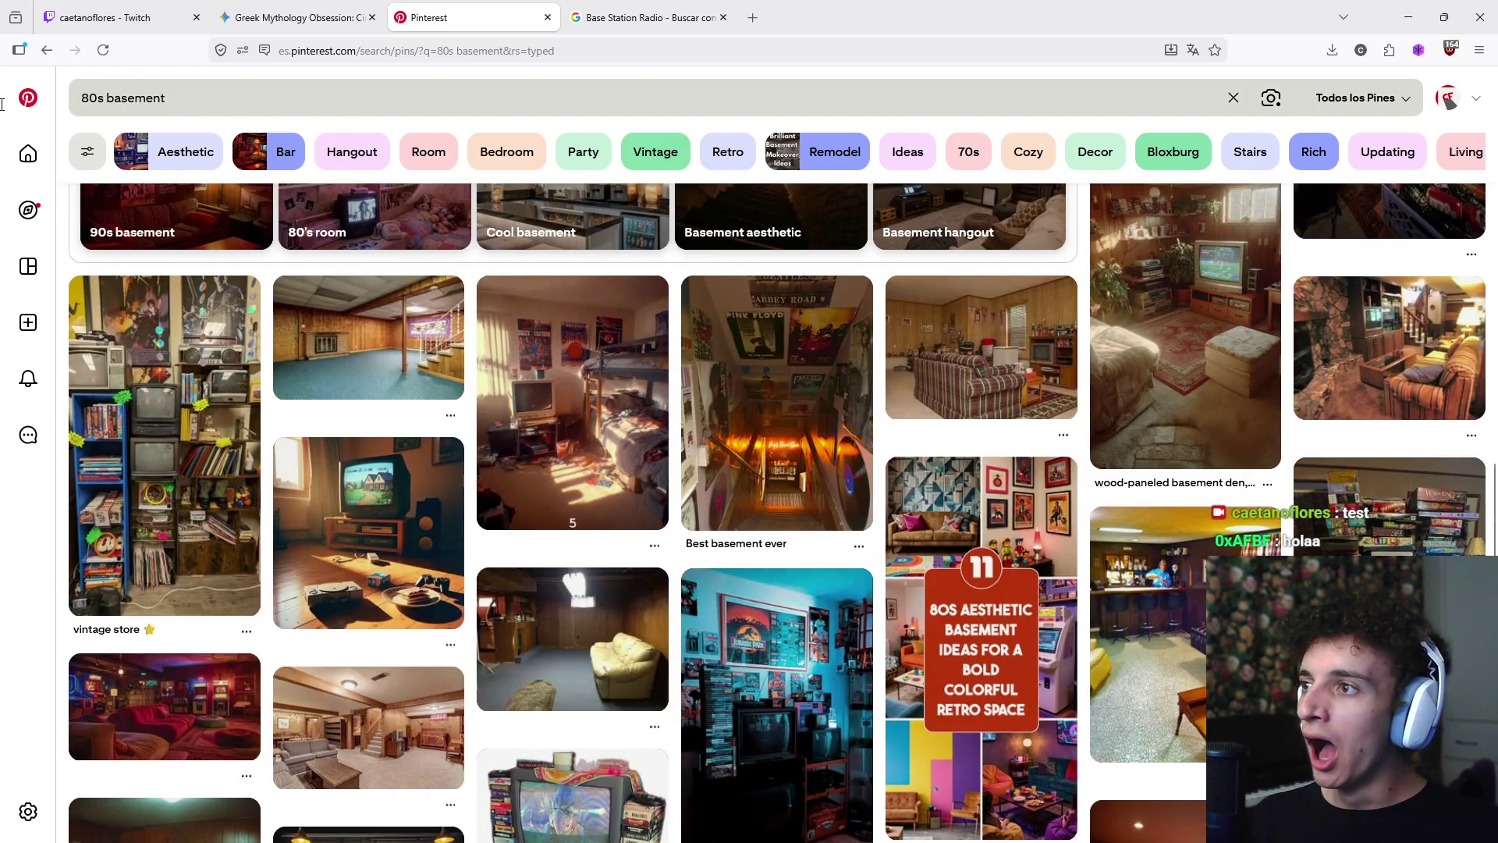
pyautogui.doubleClick(3, 104)
# - Search Pinterest for 'old basement' and return to the '80s basement' results
pyautogui.write('old')
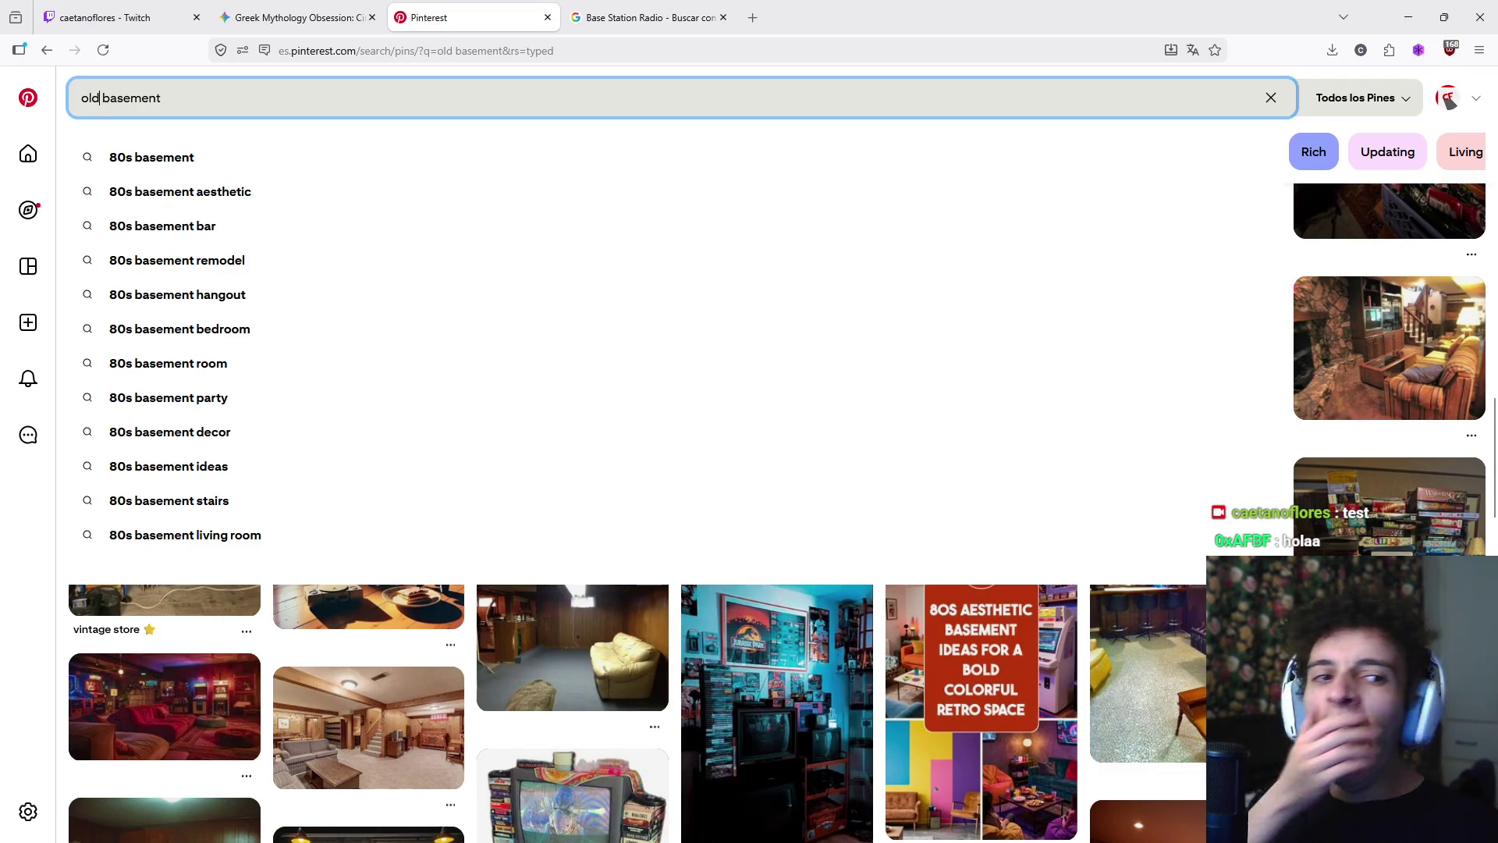
pyautogui.press('Return')
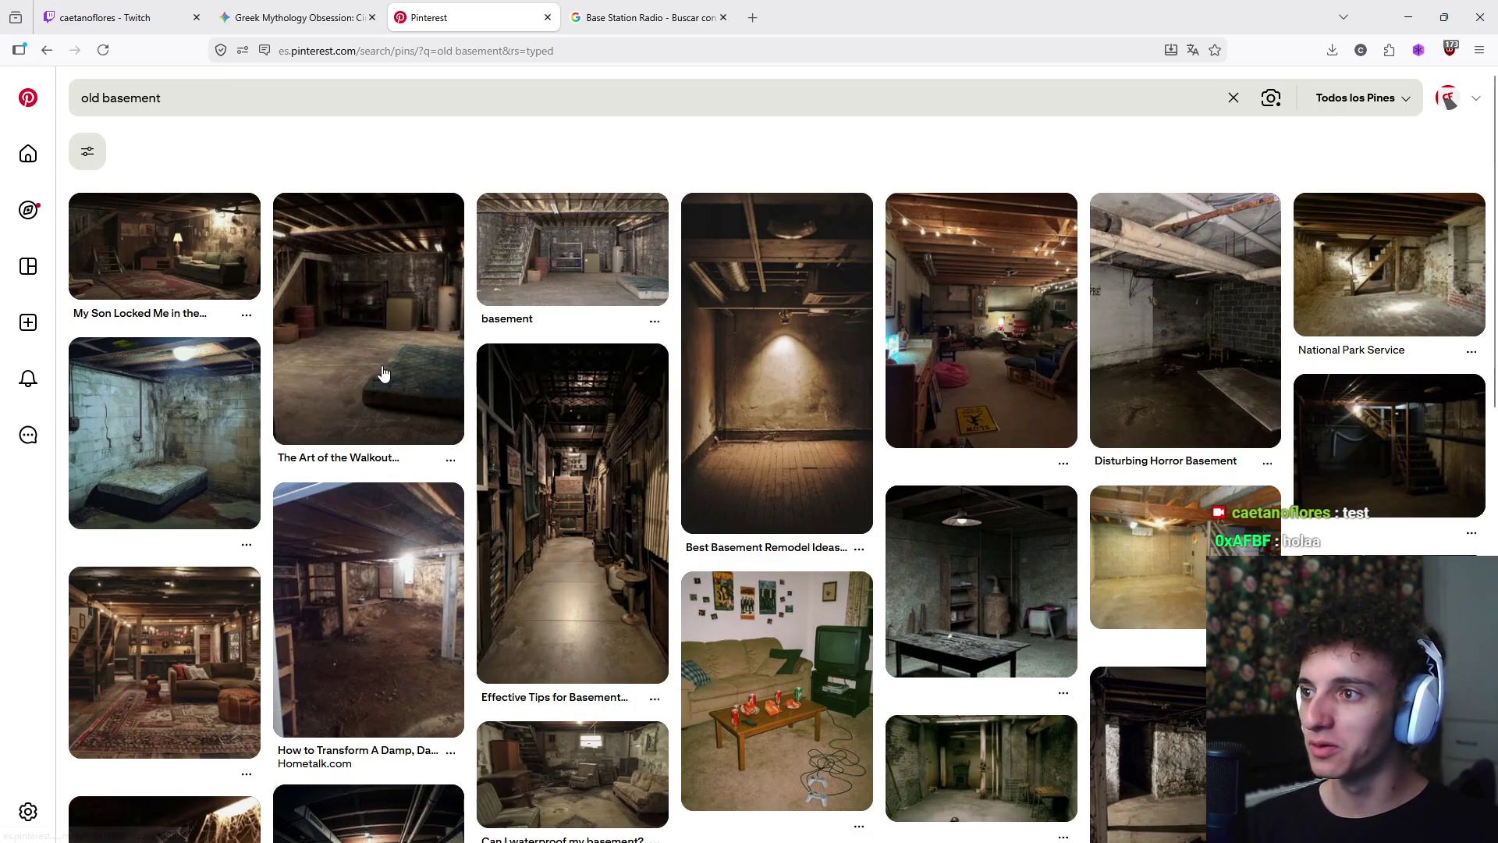
pyautogui.moveTo(384, 373)
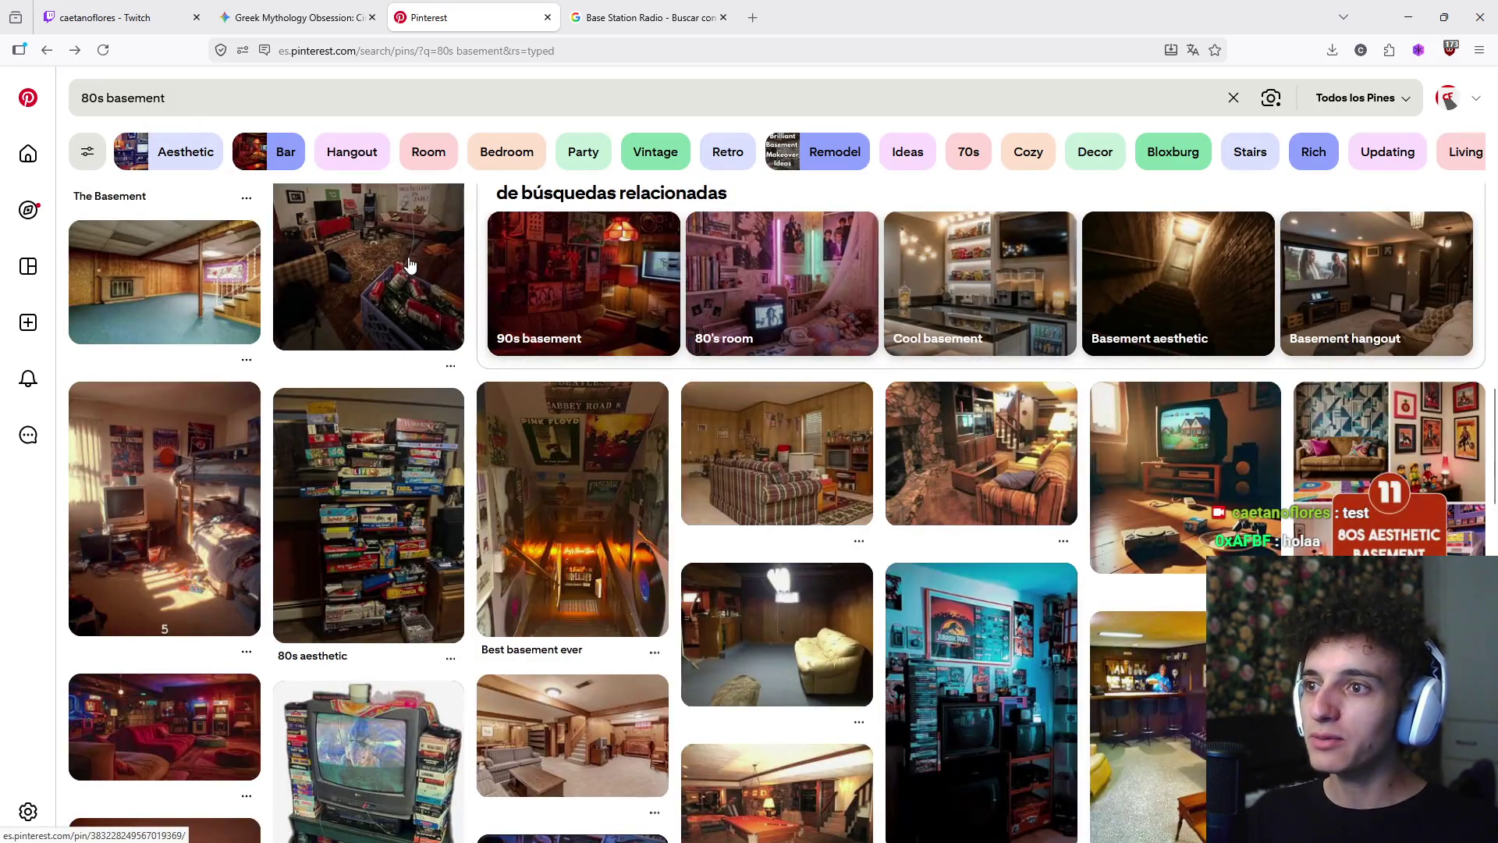
# - Scroll through the basement results and open the wood-panelled pin with the cream sofa
pyautogui.scroll(-6, 613, 427)
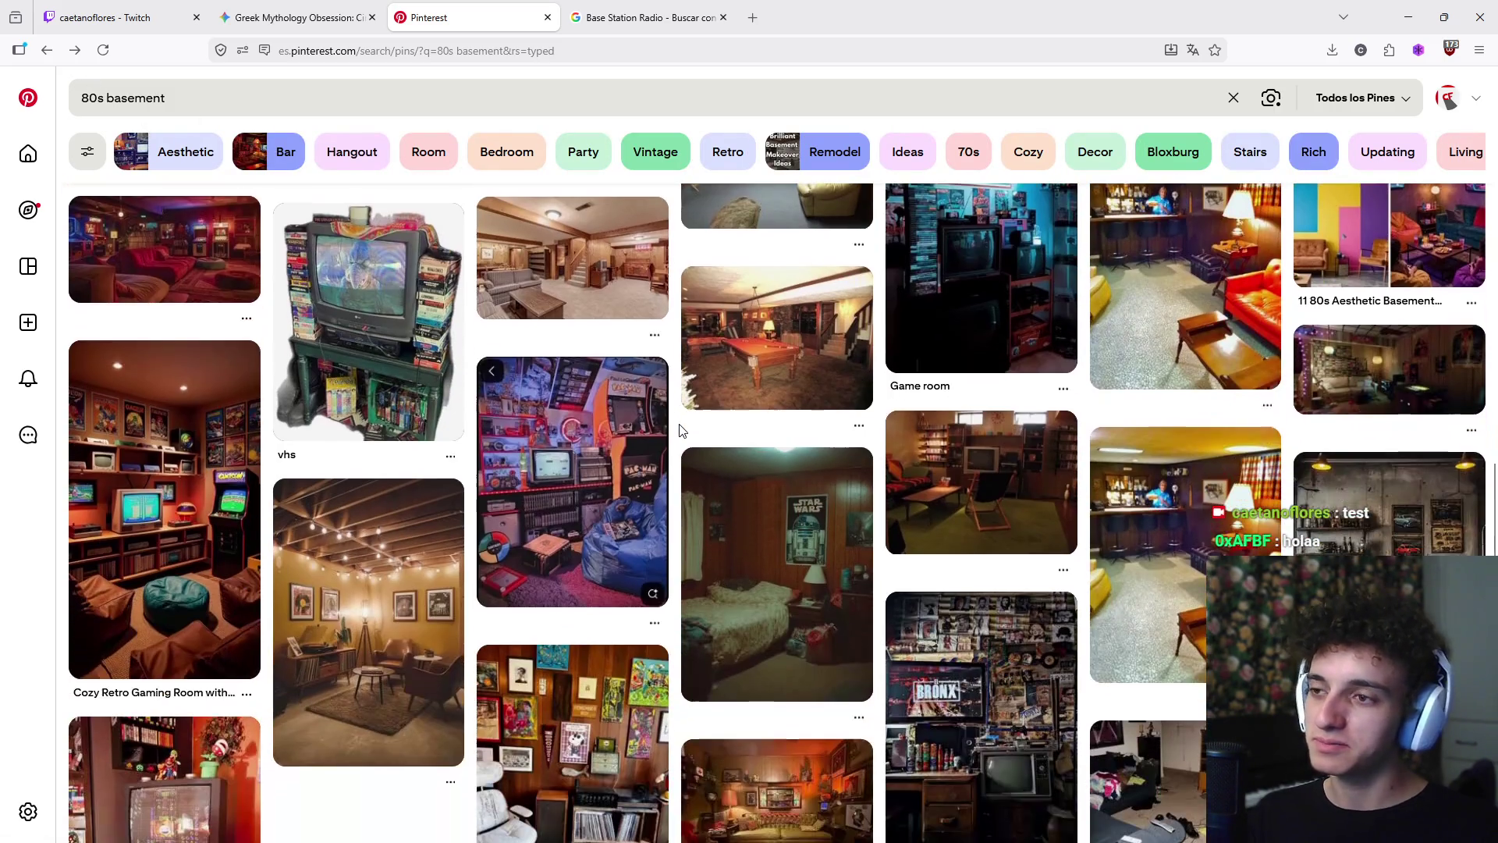
pyautogui.scroll(-4, 680, 429)
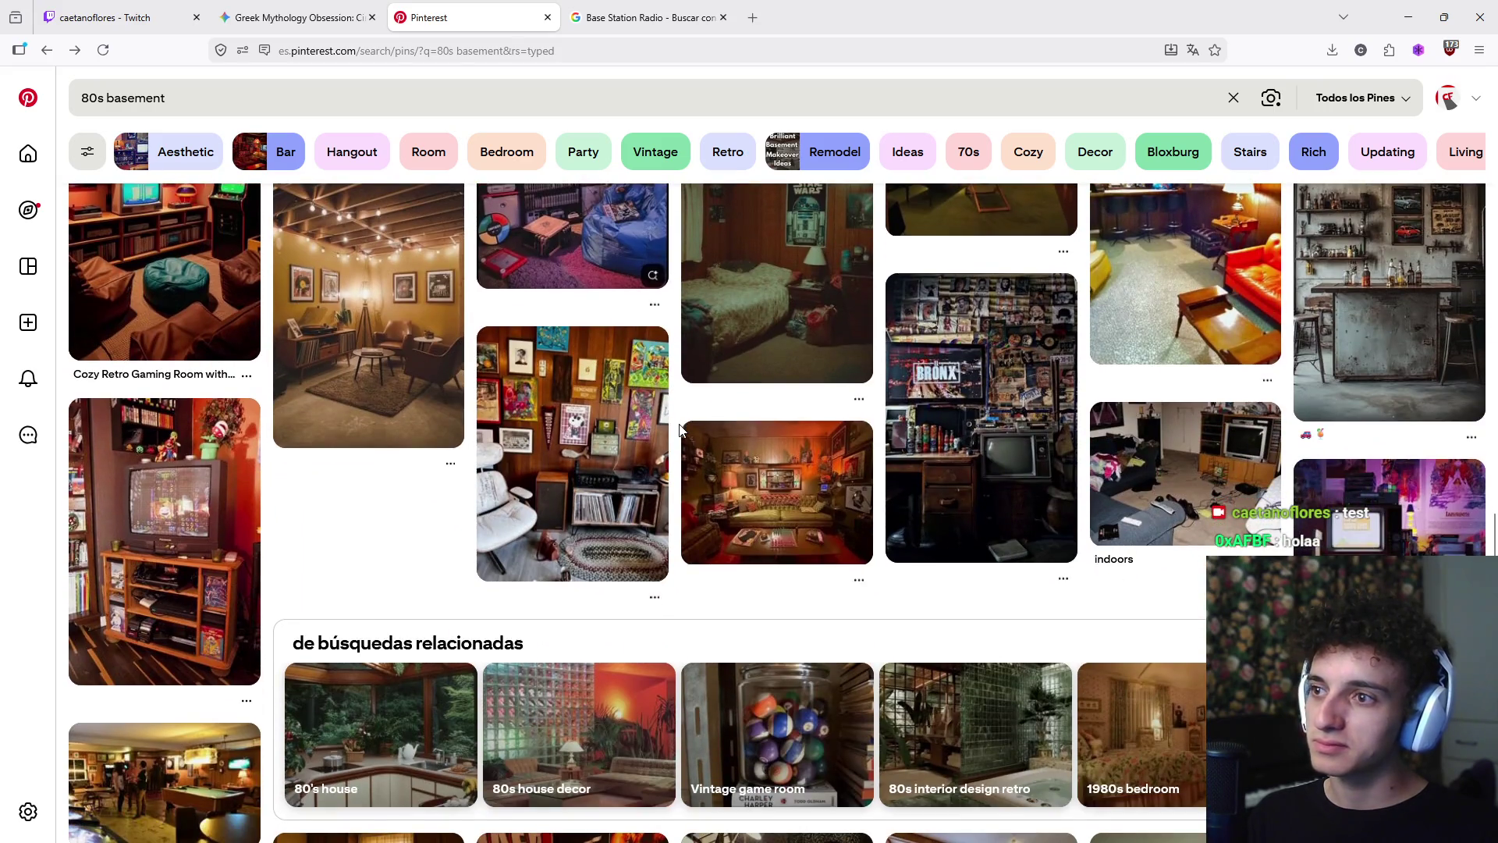
pyautogui.scroll(-8, 679, 428)
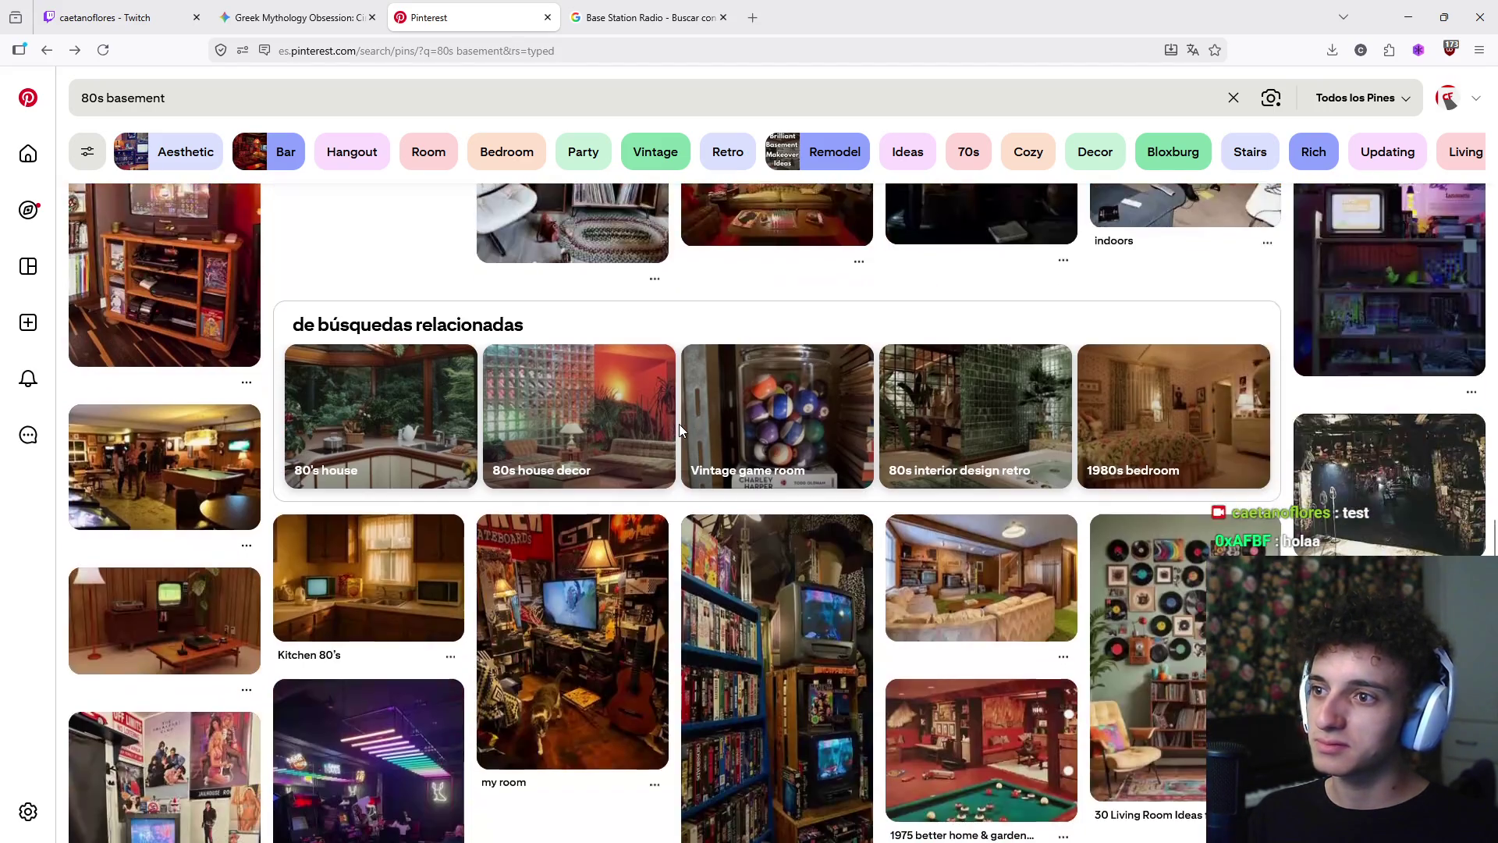
pyautogui.scroll(-5, 679, 427)
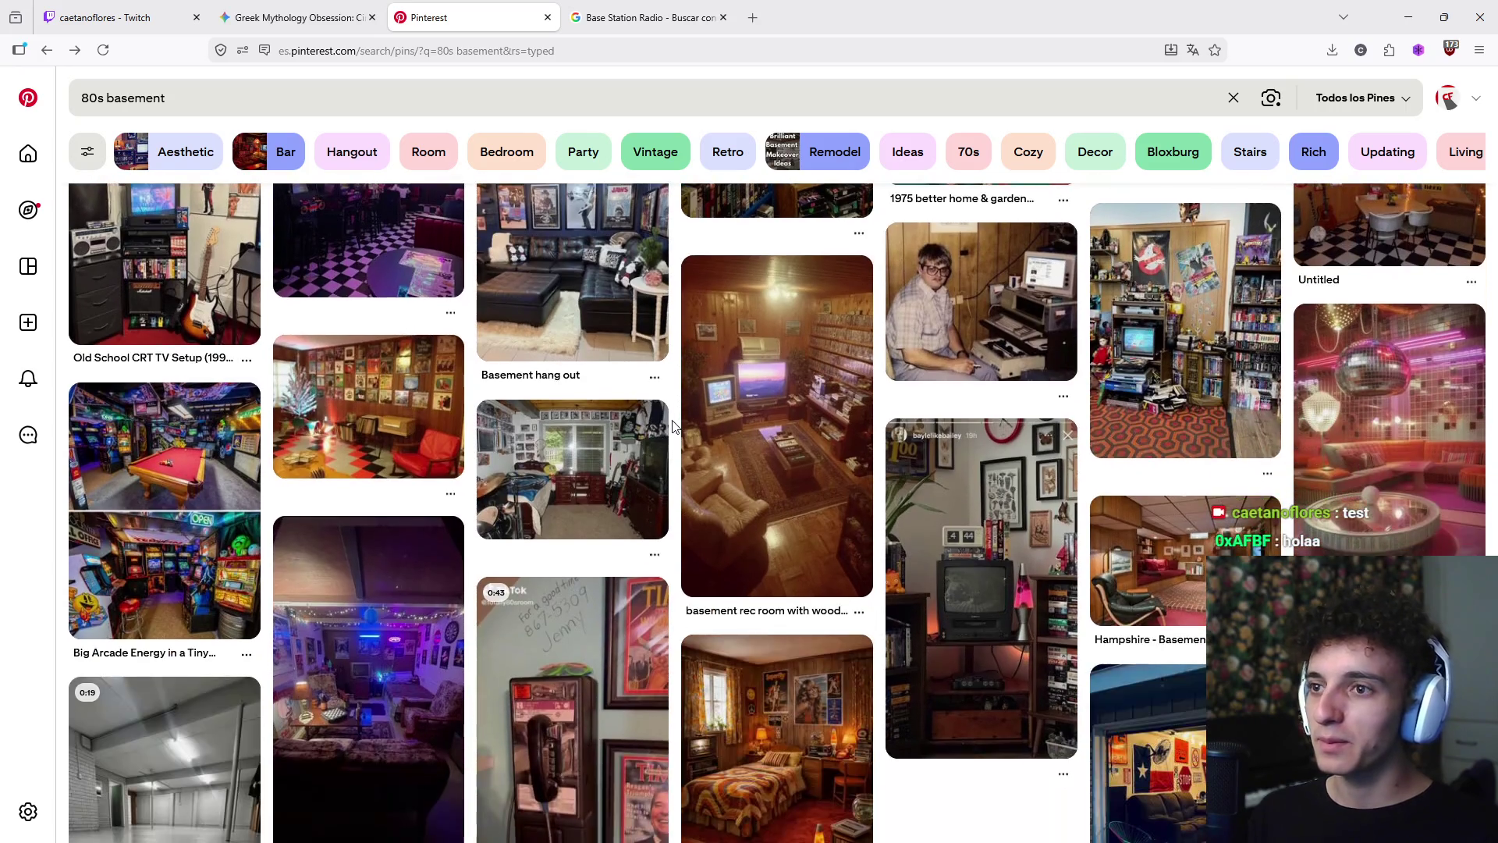
pyautogui.scroll(-10, 660, 415)
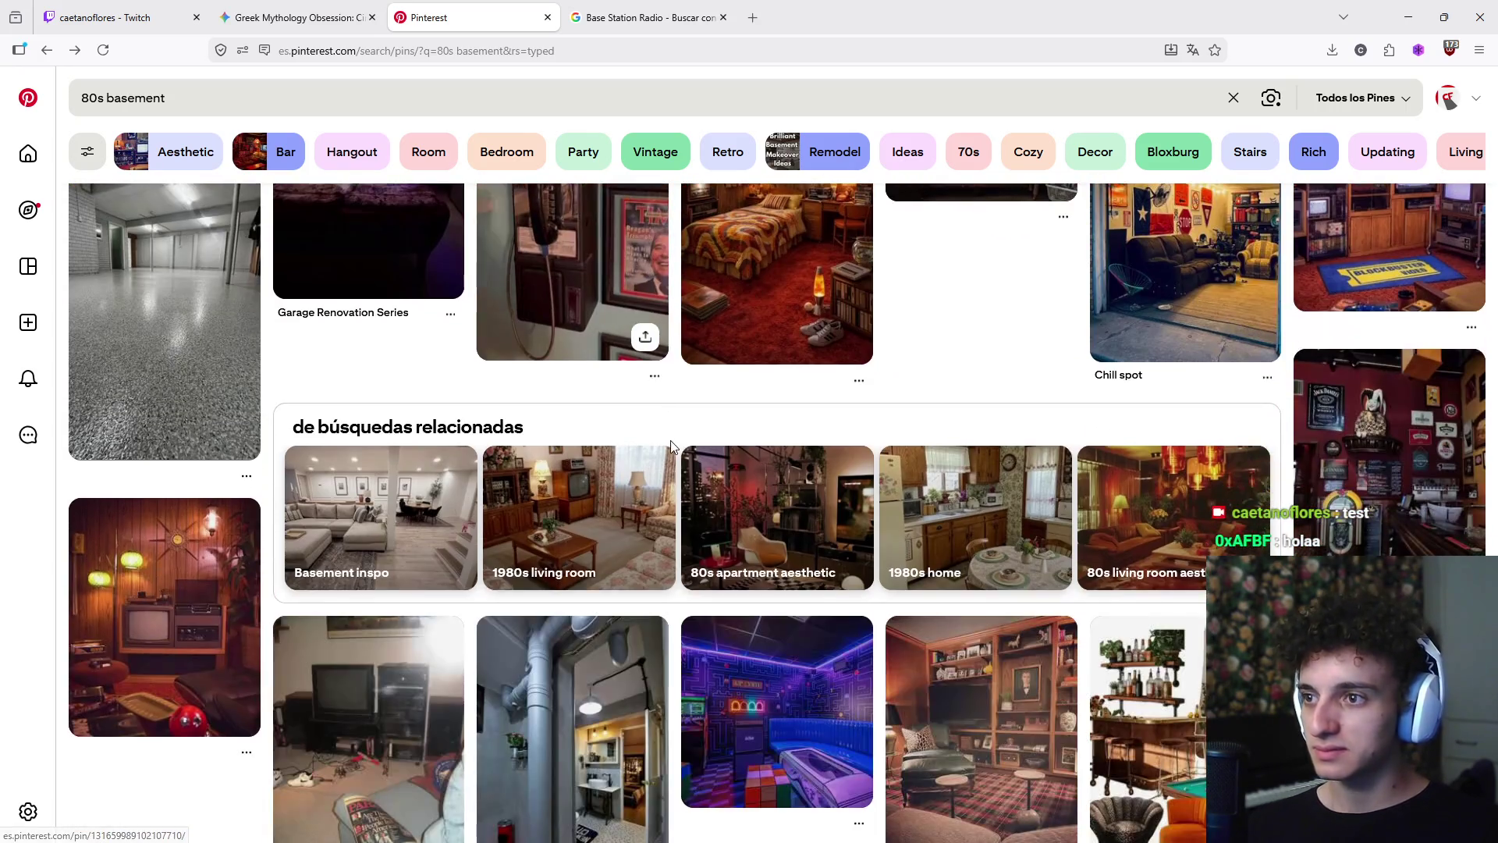
pyautogui.scroll(-15, 675, 444)
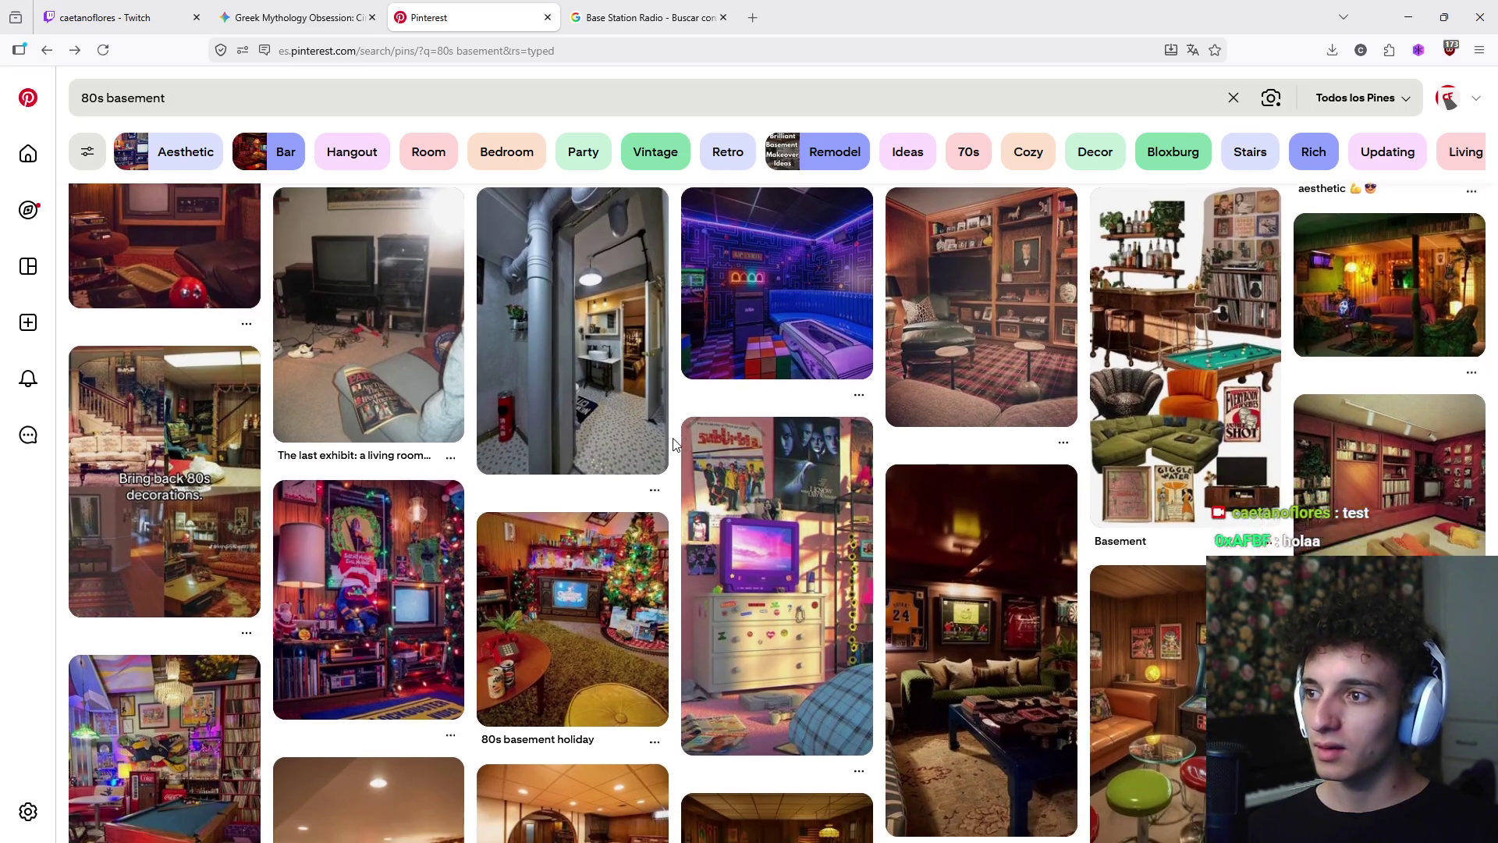
pyautogui.scroll(-15, 675, 444)
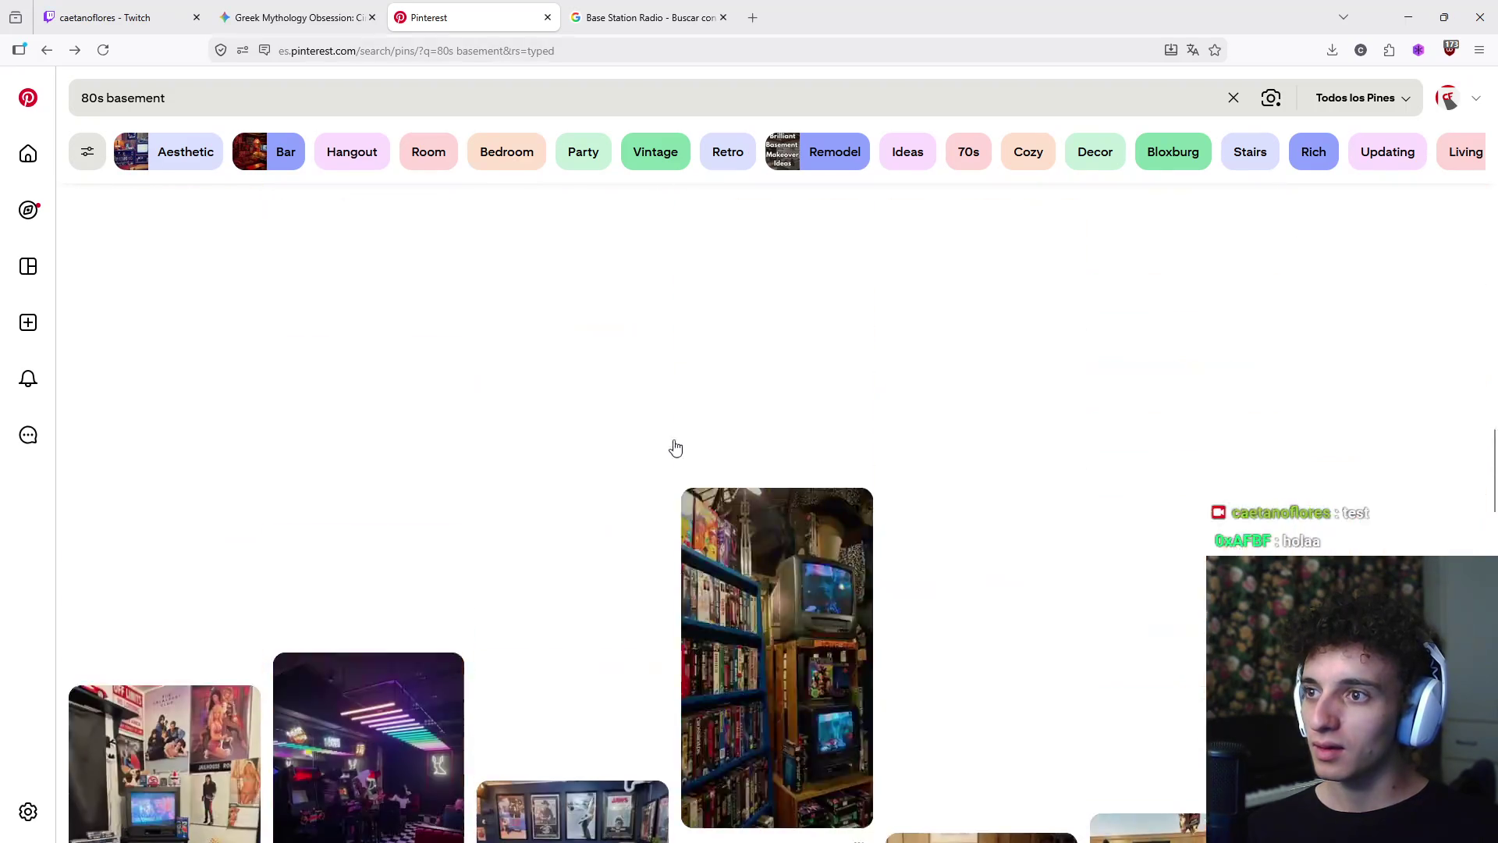
pyautogui.scroll(-4, 673, 436)
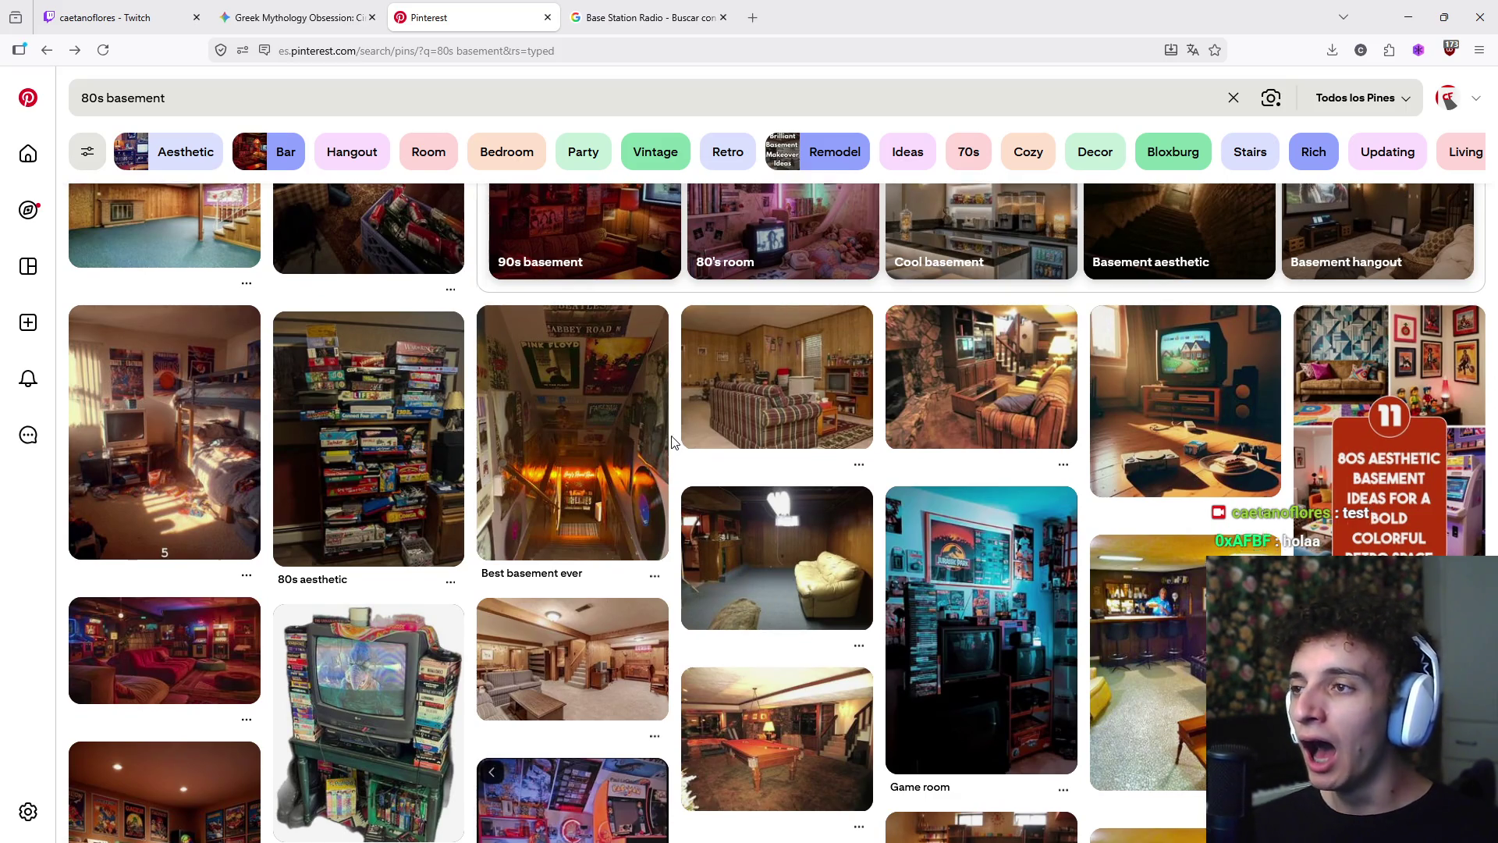
pyautogui.scroll(-10, 675, 442)
pyautogui.scroll(-10, 676, 433)
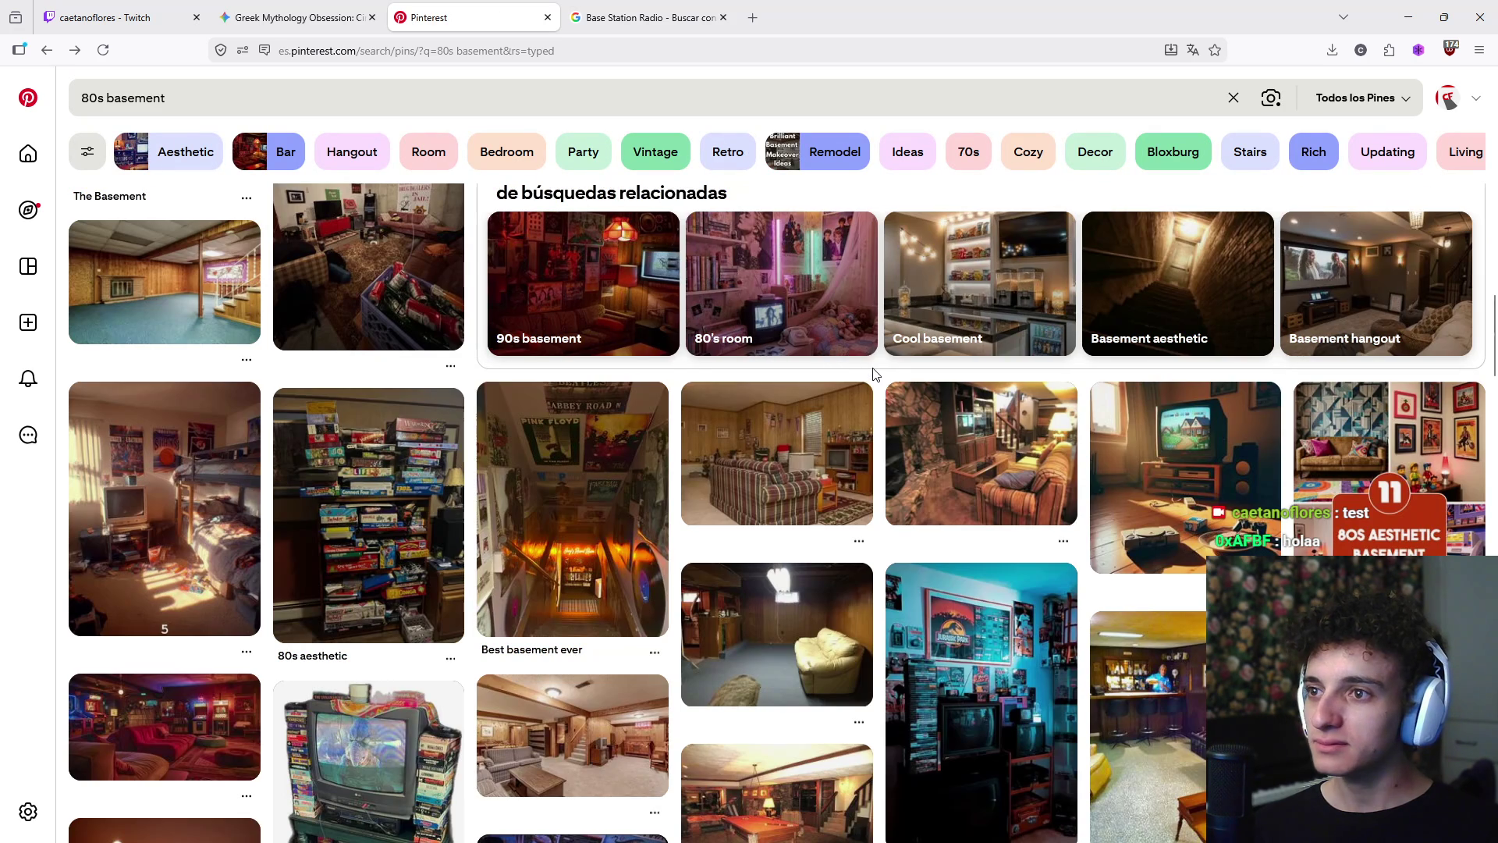
pyautogui.scroll(-1, 882, 380)
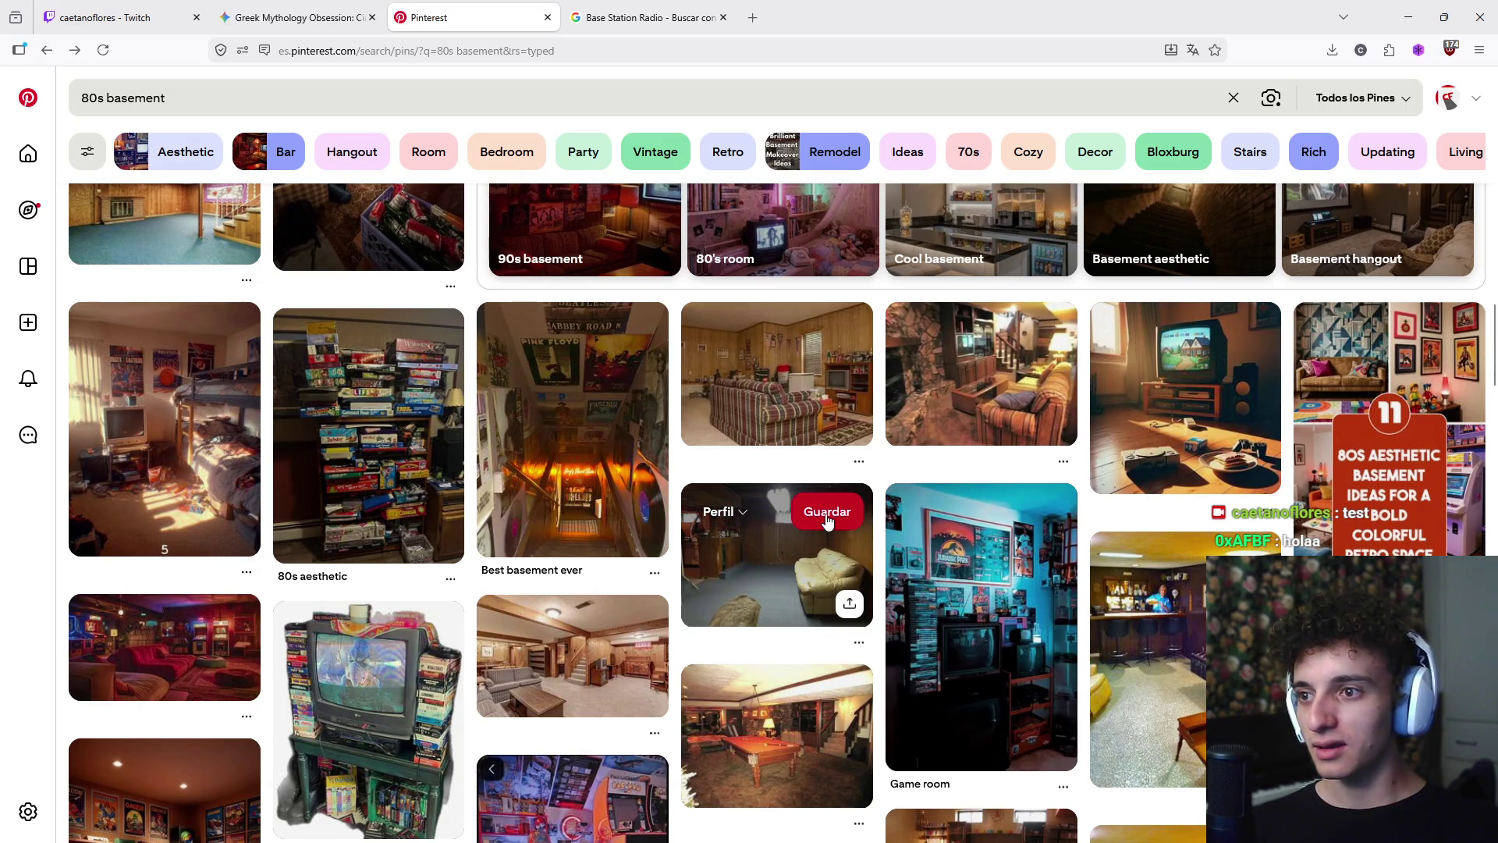
pyautogui.doubleClick(828, 521)
pyautogui.click(776, 561)
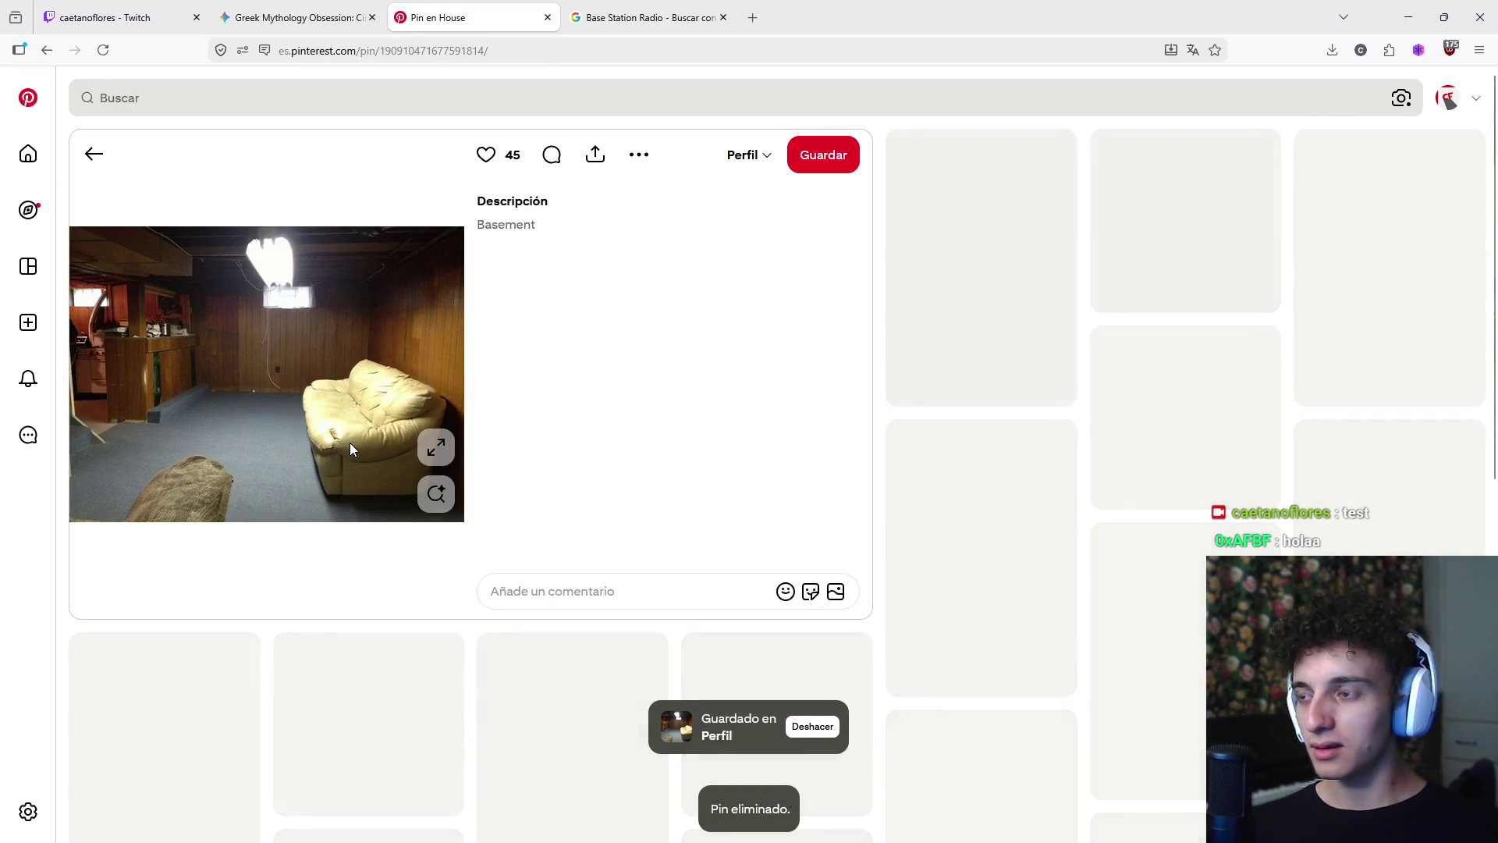
# - Browse the similar basement pins below the cream sofa pin
pyautogui.scroll(-1, 597, 467)
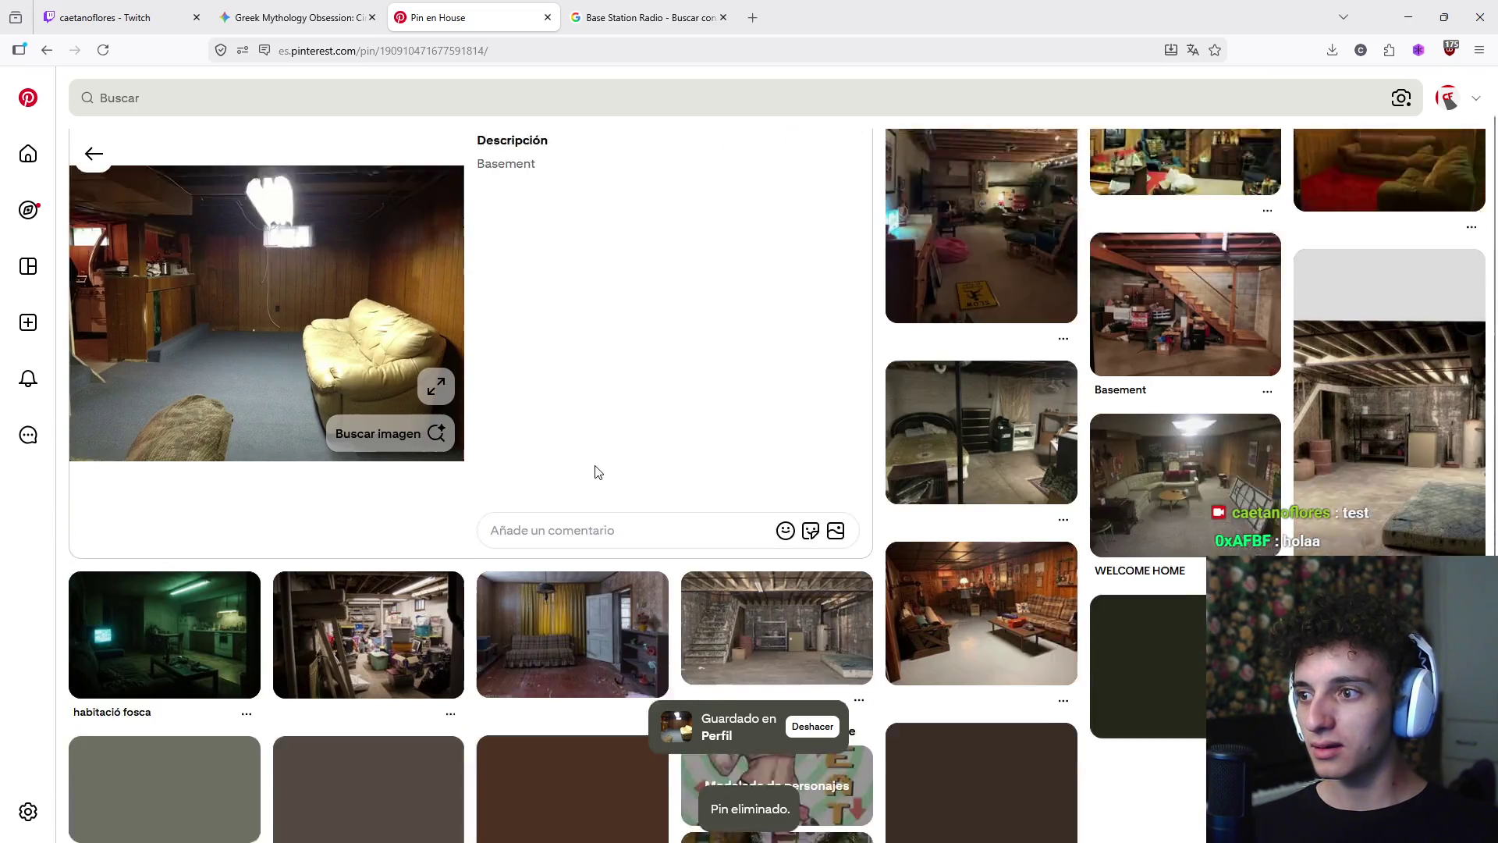
pyautogui.scroll(-4, 597, 472)
pyautogui.scroll(-1, 410, 660)
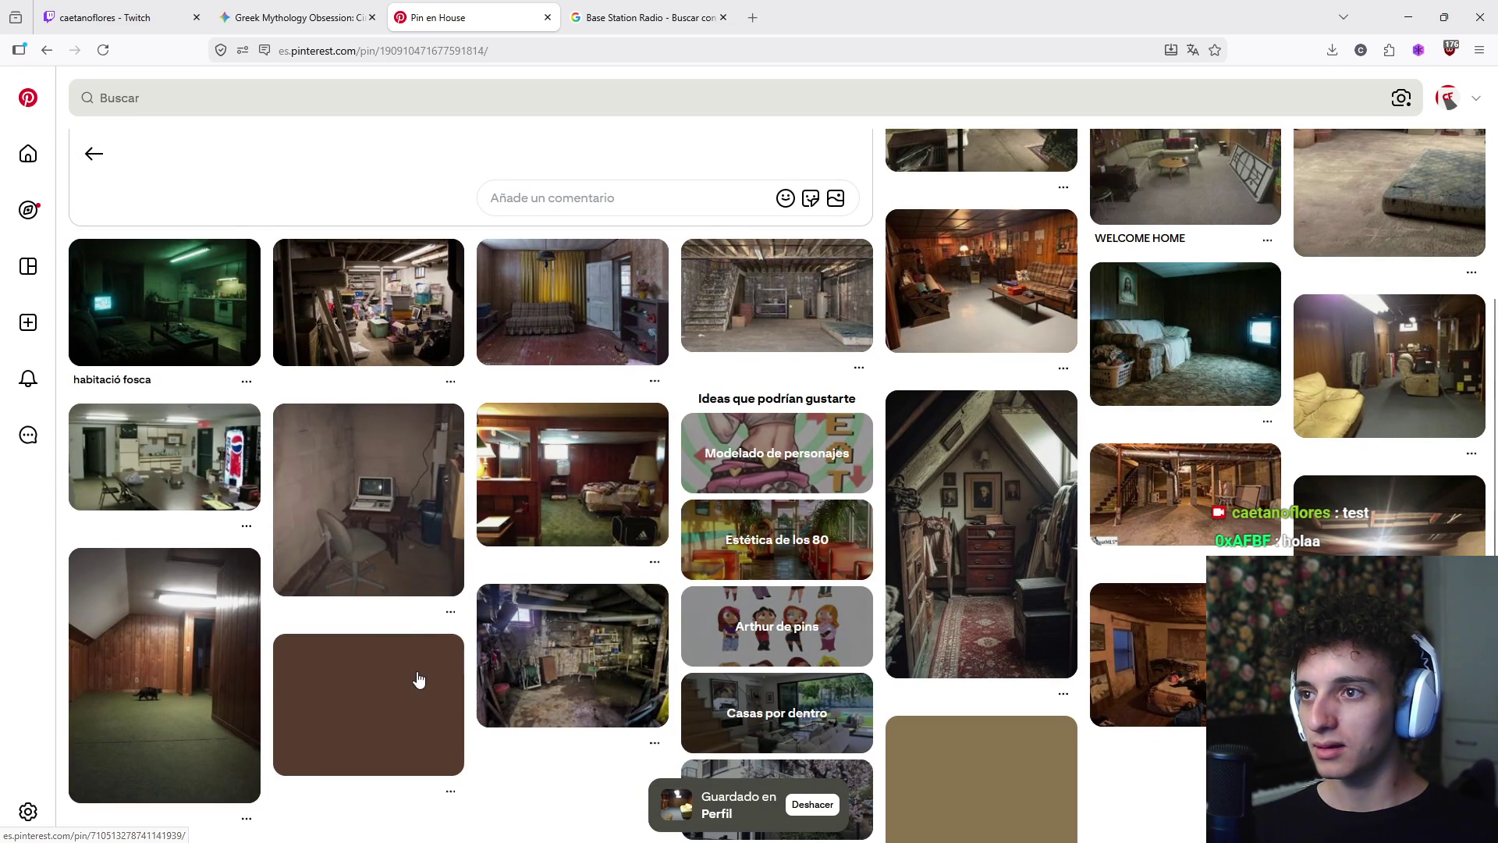
pyautogui.scroll(-1, 456, 640)
pyautogui.scroll(-3, 460, 635)
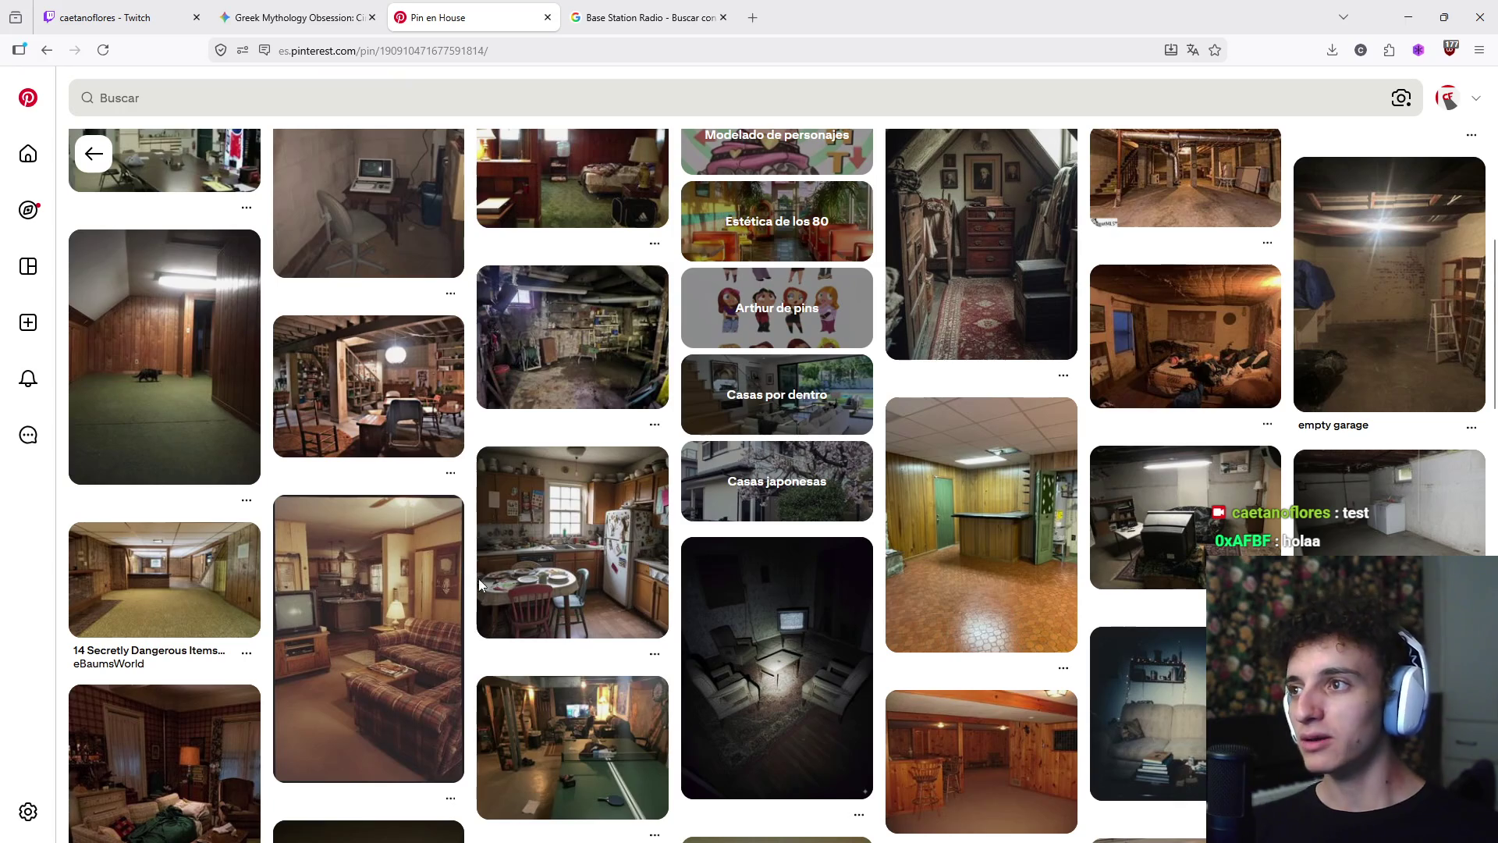
# - Return to the Blender asset-pack file and pan across the asset layout
pyautogui.moveTo(880, 821)
pyautogui.click(768, 824)
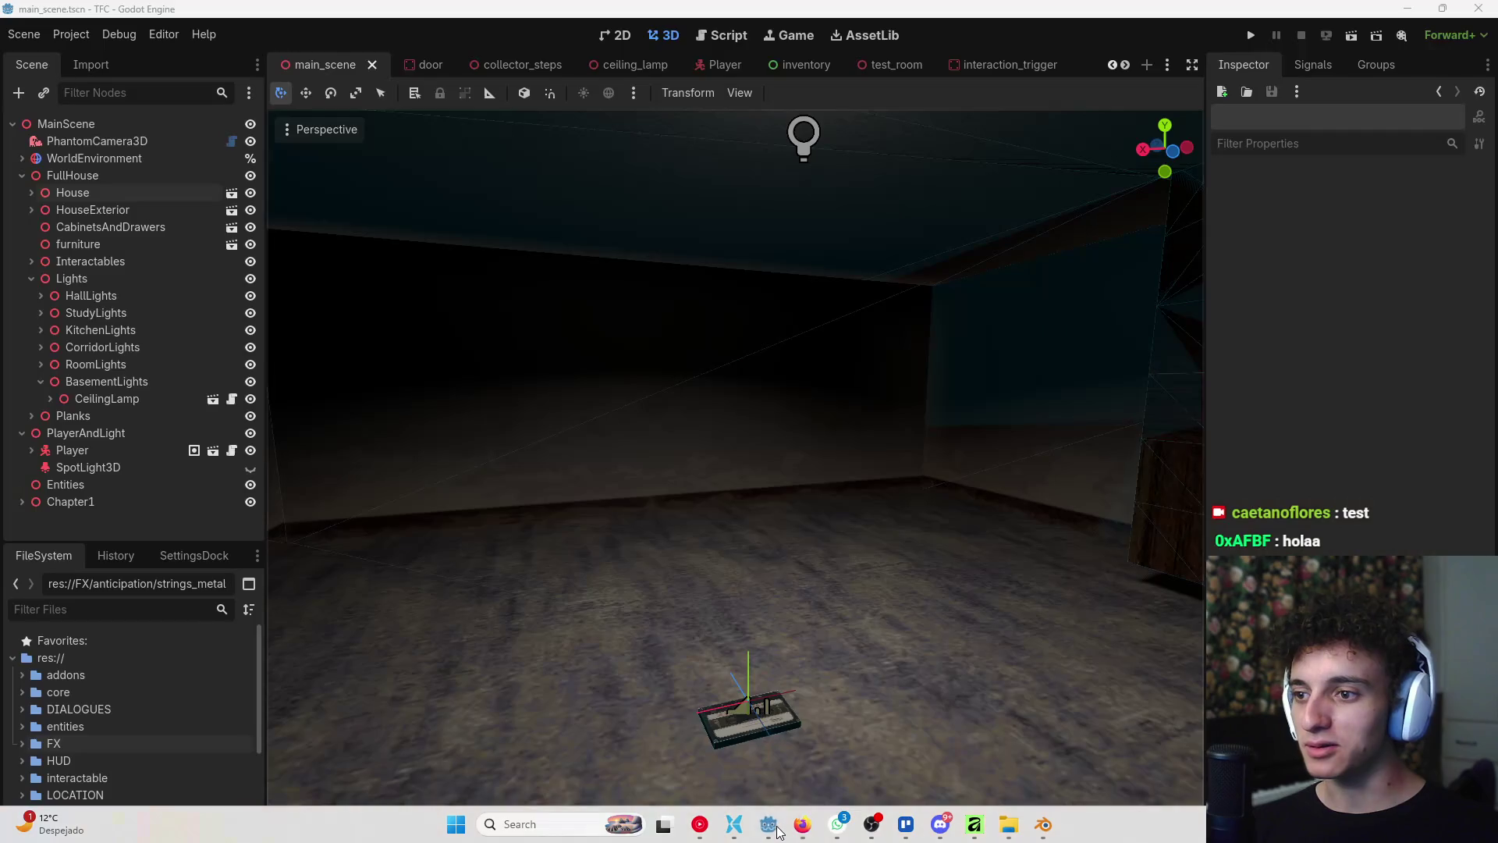
pyautogui.click(768, 824)
pyautogui.click(1043, 824)
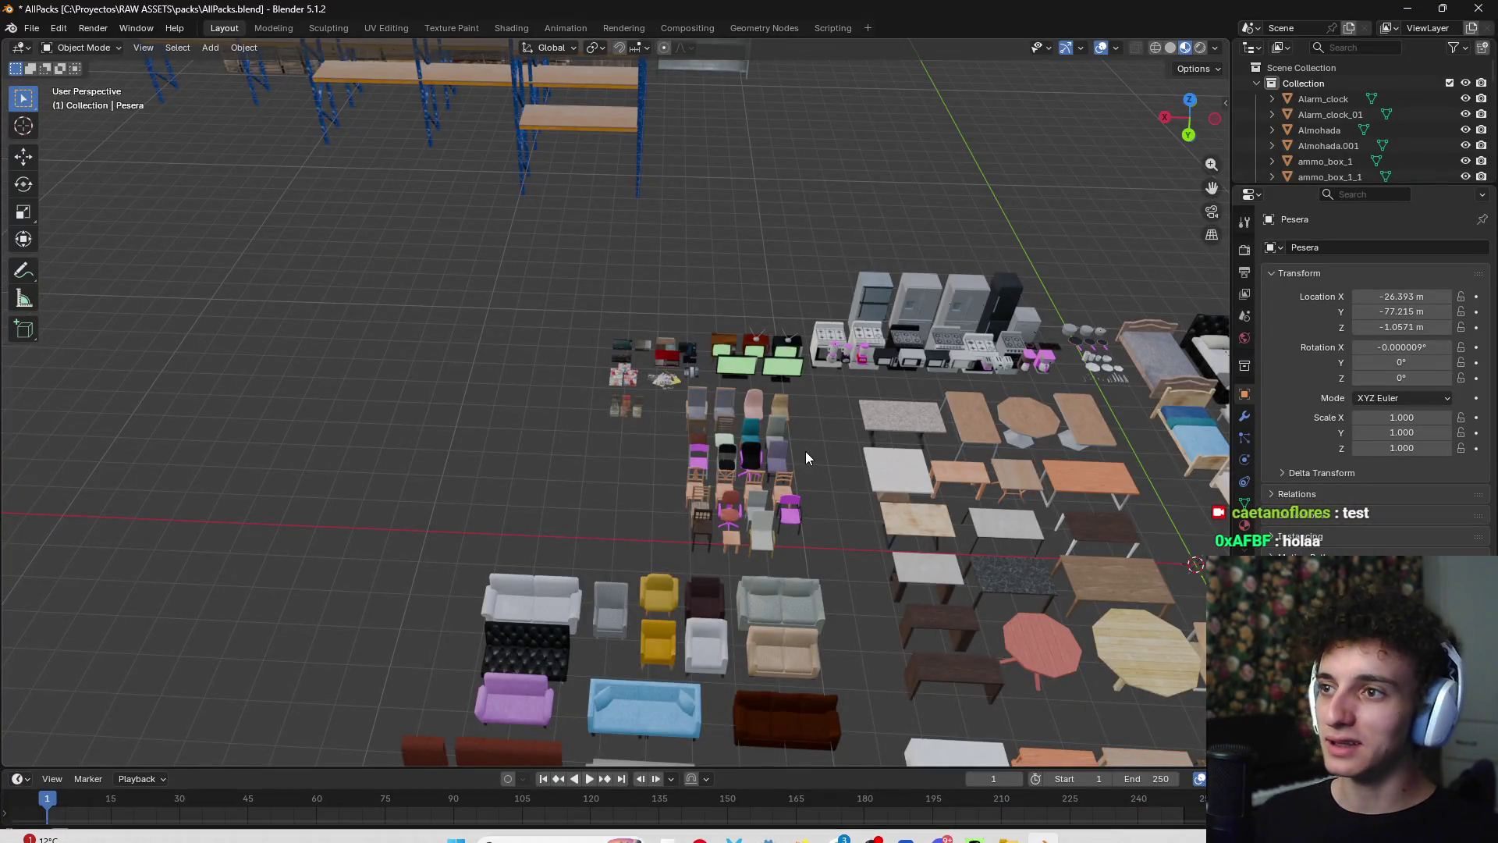
pyautogui.scroll(-4, 818, 451)
pyautogui.moveTo(816, 437)
pyautogui.keyDown('shift'); pyautogui.mouseDown(button='middle')
pyautogui.moveTo(673, 526)
pyautogui.moveTo(513, 410)
pyautogui.moveTo(560, 443)
pyautogui.moveTo(634, 362)
pyautogui.moveTo(658, 480)
pyautogui.moveTo(554, 352)
pyautogui.mouseUp(button='middle'); pyautogui.keyUp('shift')
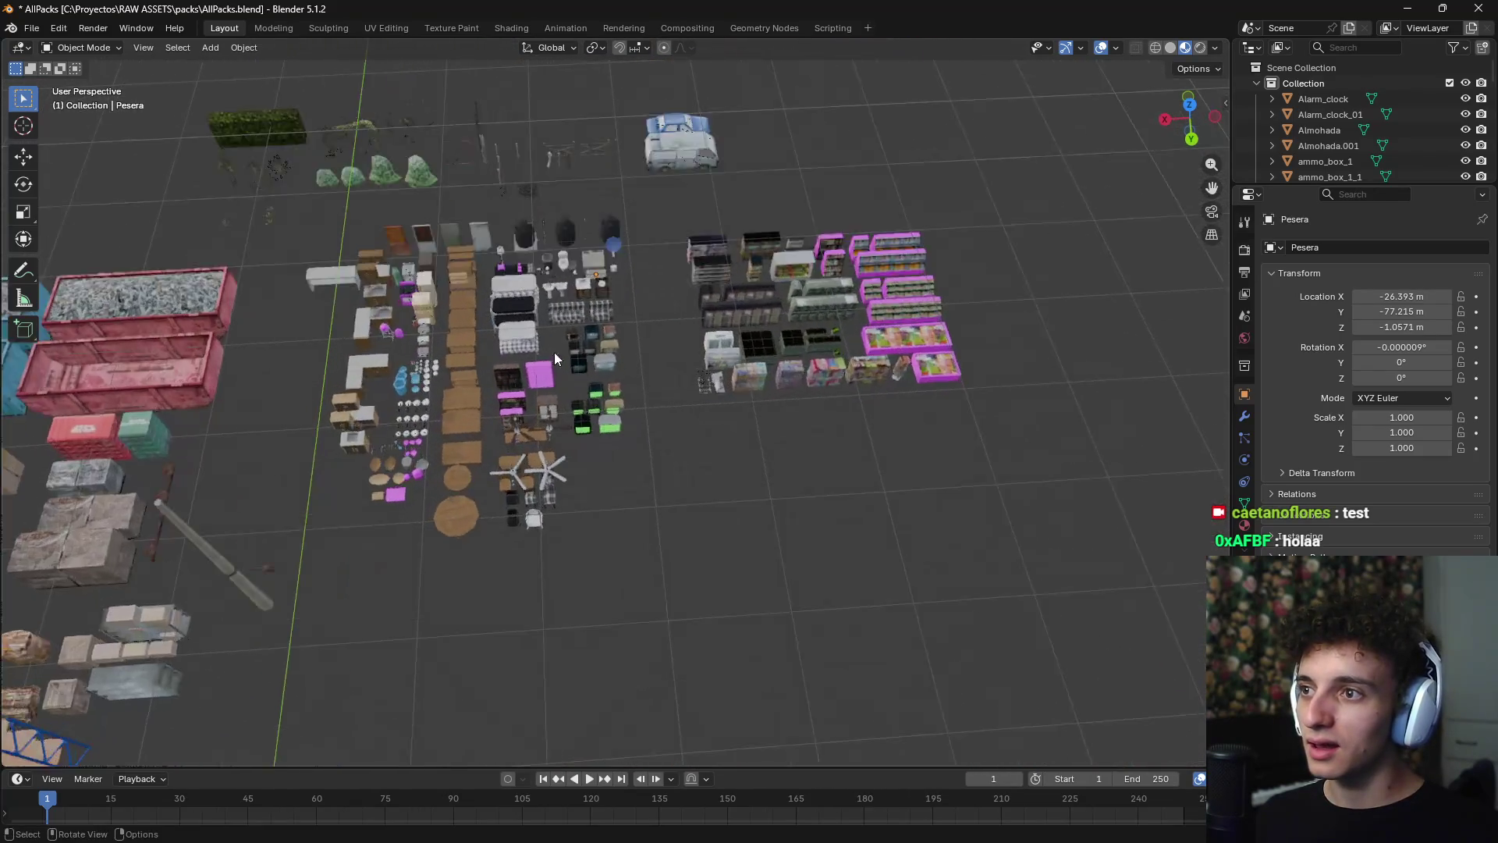
pyautogui.scroll(5, 554, 353)
pyautogui.scroll(-5, 690, 448)
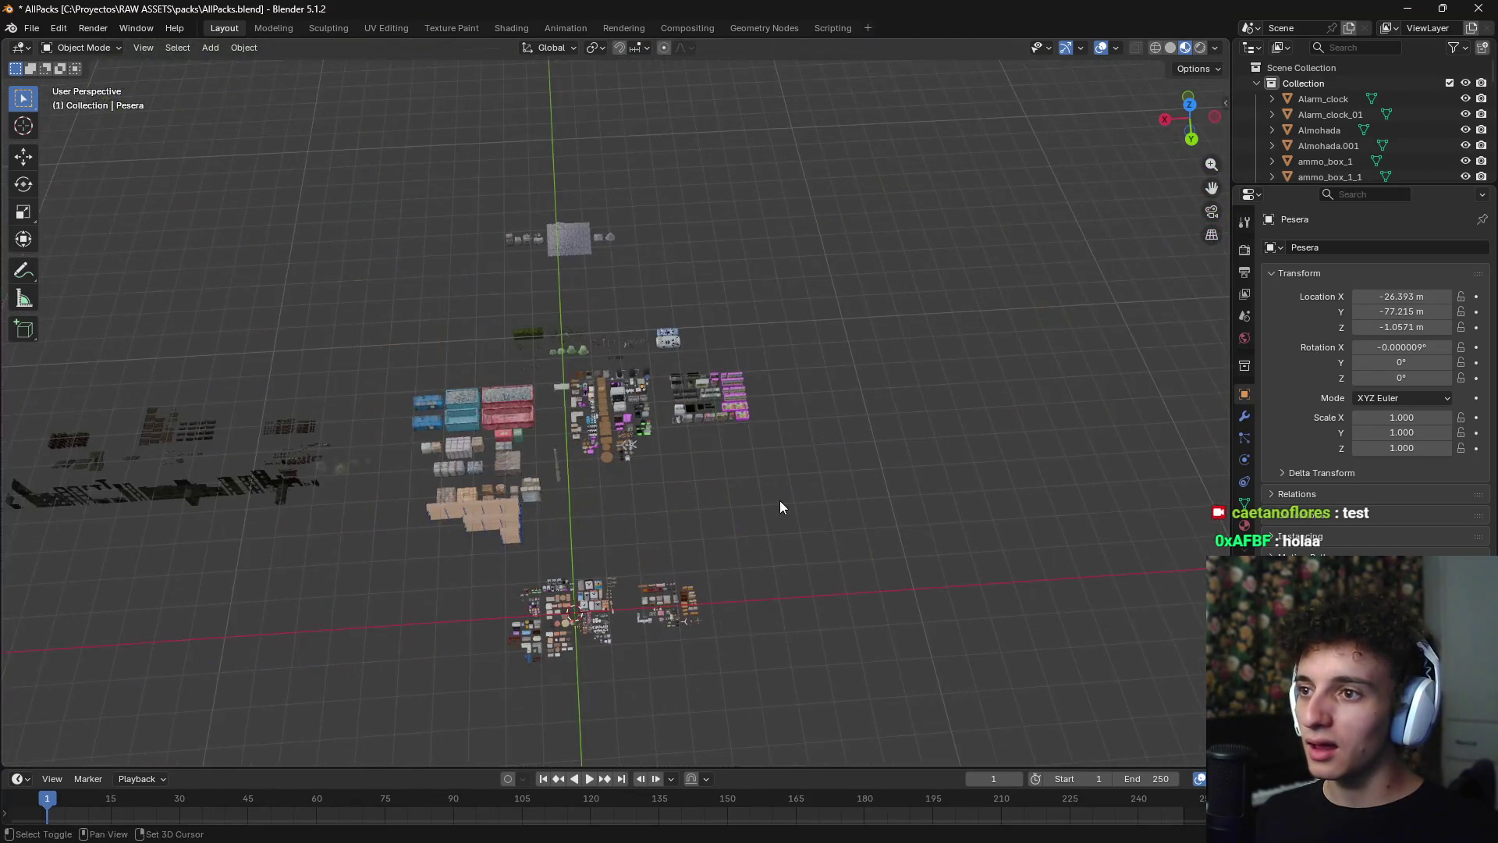
# - Orbit and pan the view around the crates, barrels and battery
pyautogui.moveTo(779, 499)
pyautogui.mouseDown(button='middle')
pyautogui.moveTo(515, 448)
pyautogui.moveTo(685, 445)
pyautogui.moveTo(587, 412)
pyautogui.moveTo(657, 406)
pyautogui.moveTo(483, 526)
pyautogui.moveTo(858, 418)
pyautogui.moveTo(502, 459)
pyautogui.moveTo(724, 352)
pyautogui.moveTo(535, 420)
pyautogui.moveTo(475, 373)
pyautogui.moveTo(739, 377)
pyautogui.moveTo(579, 398)
pyautogui.moveTo(696, 419)
pyautogui.moveTo(567, 443)
pyautogui.moveTo(779, 421)
pyautogui.moveTo(858, 370)
pyautogui.moveTo(794, 419)
pyautogui.moveTo(812, 412)
pyautogui.mouseUp(button='middle')
pyautogui.scroll(10, 476, 379)
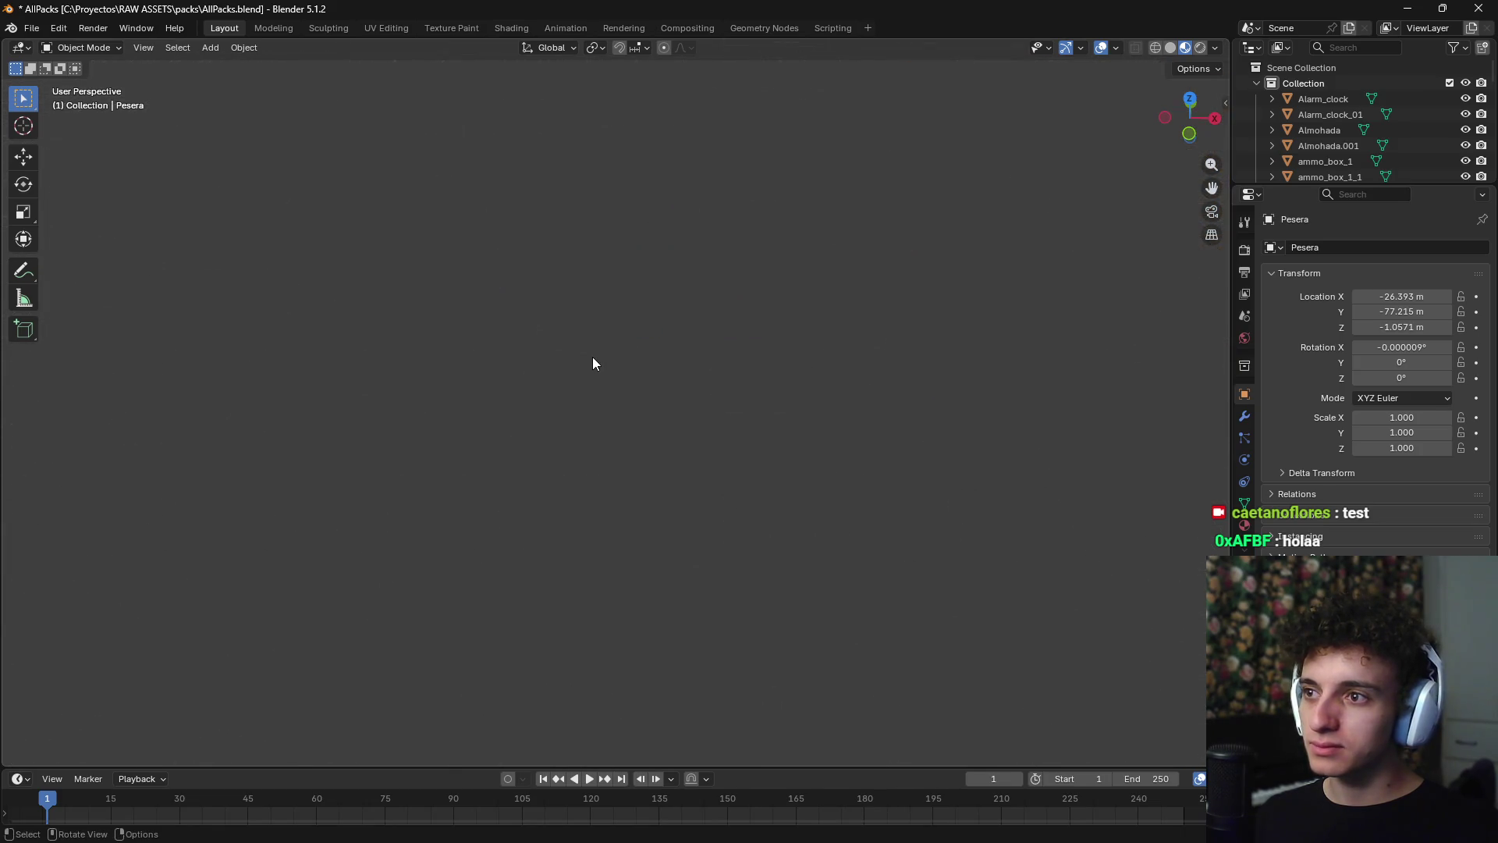
pyautogui.scroll(6, 612, 386)
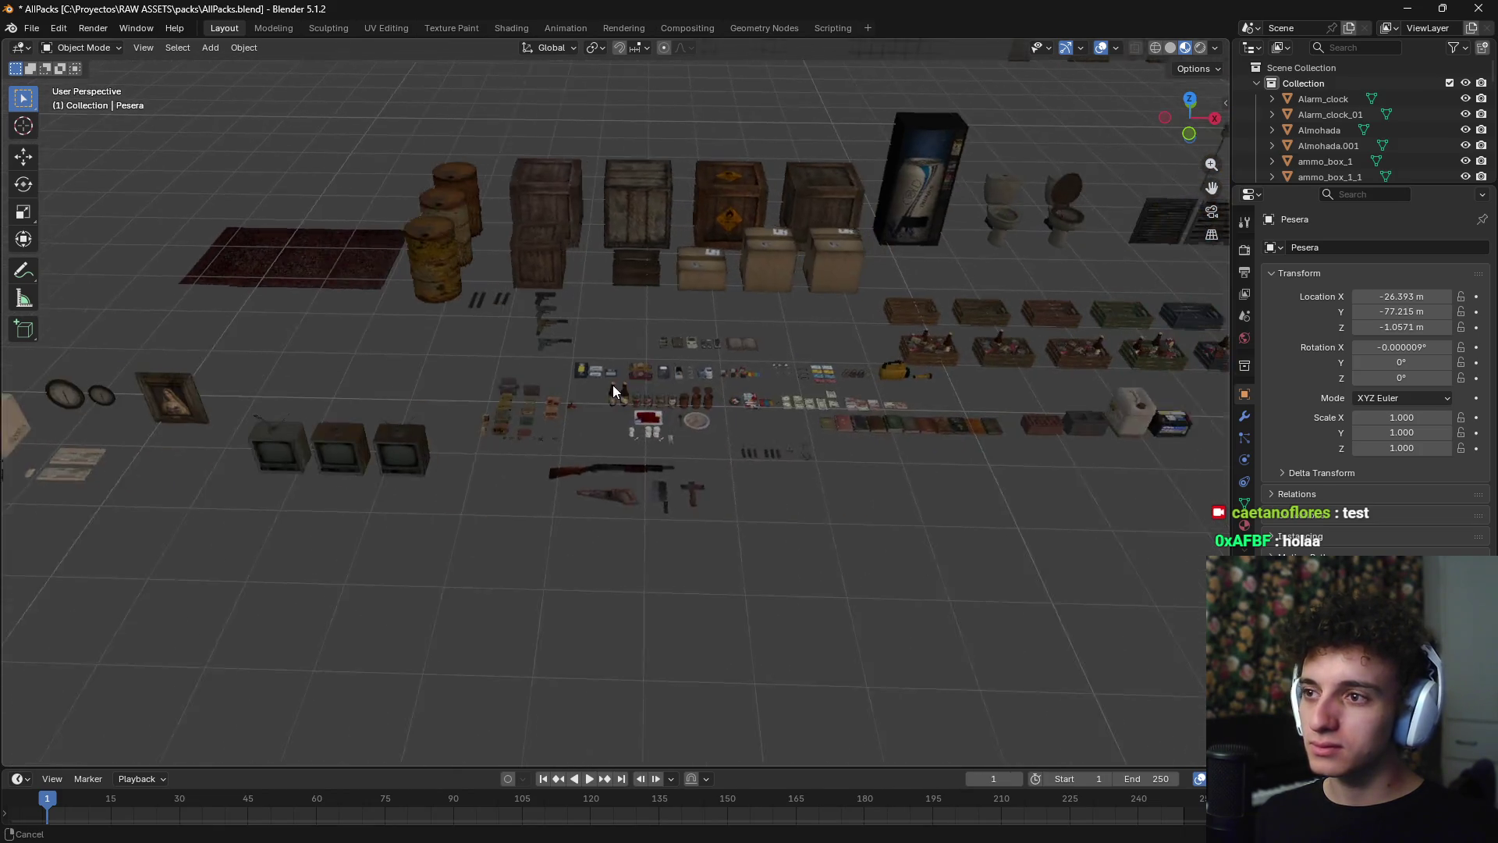
pyautogui.moveTo(635, 386)
pyautogui.mouseDown(button='middle')
pyautogui.moveTo(590, 420)
pyautogui.moveTo(602, 423)
pyautogui.mouseUp(button='middle')
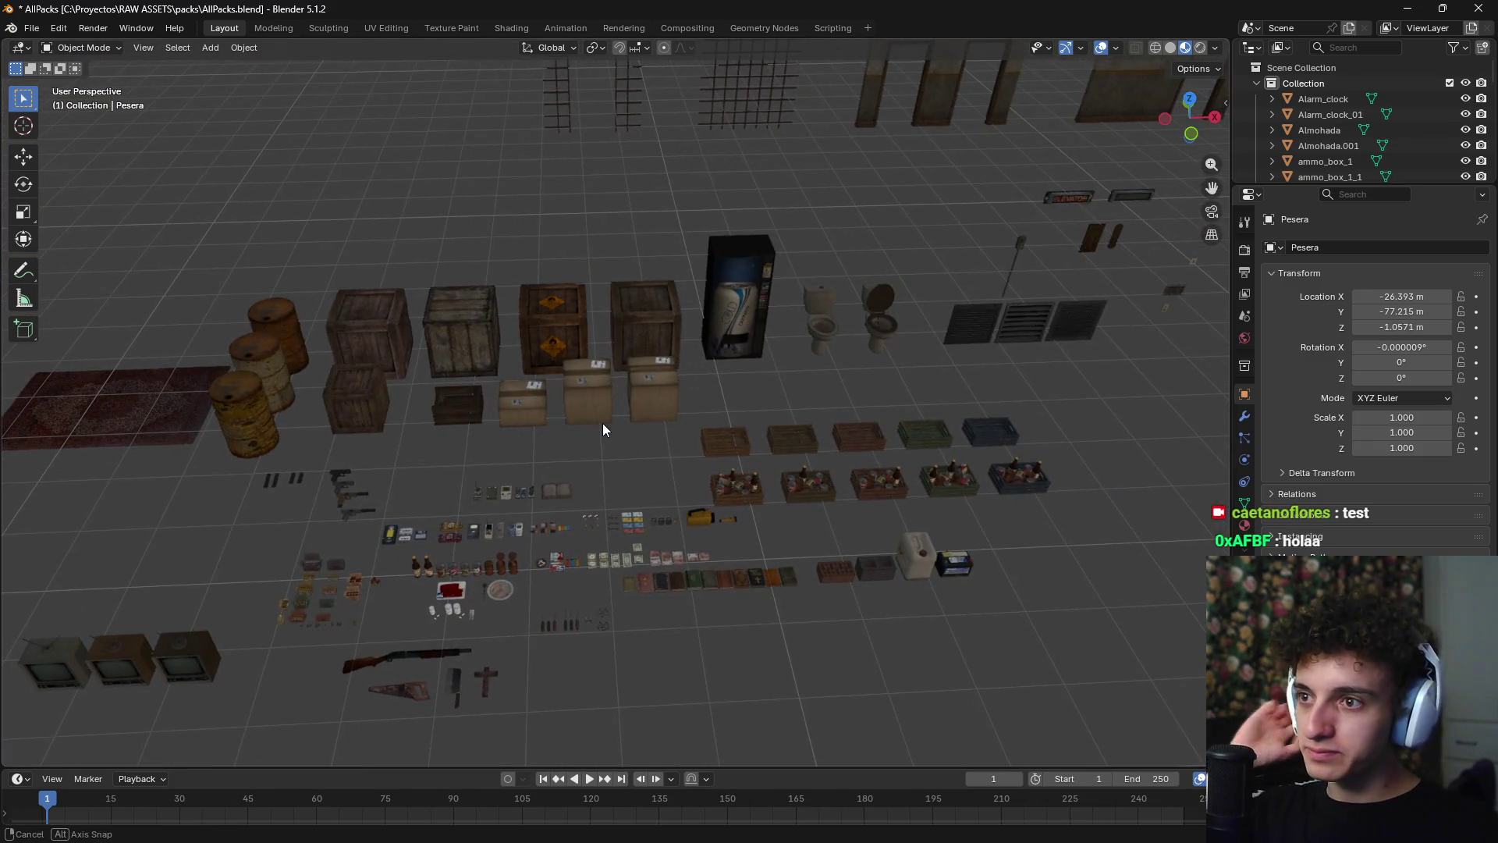
pyautogui.scroll(8, 587, 450)
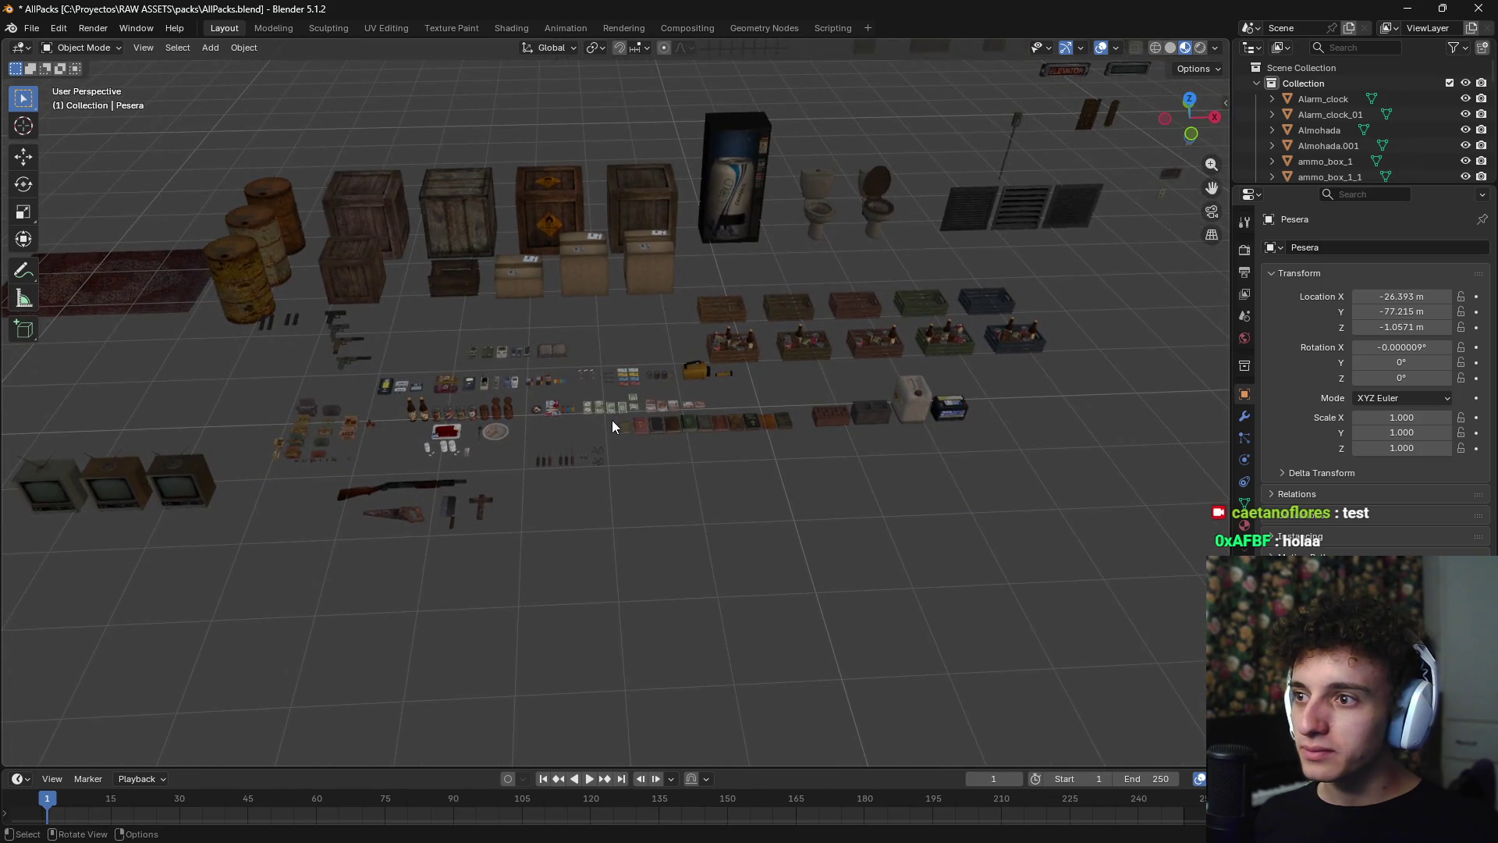
pyautogui.scroll(-10, 632, 460)
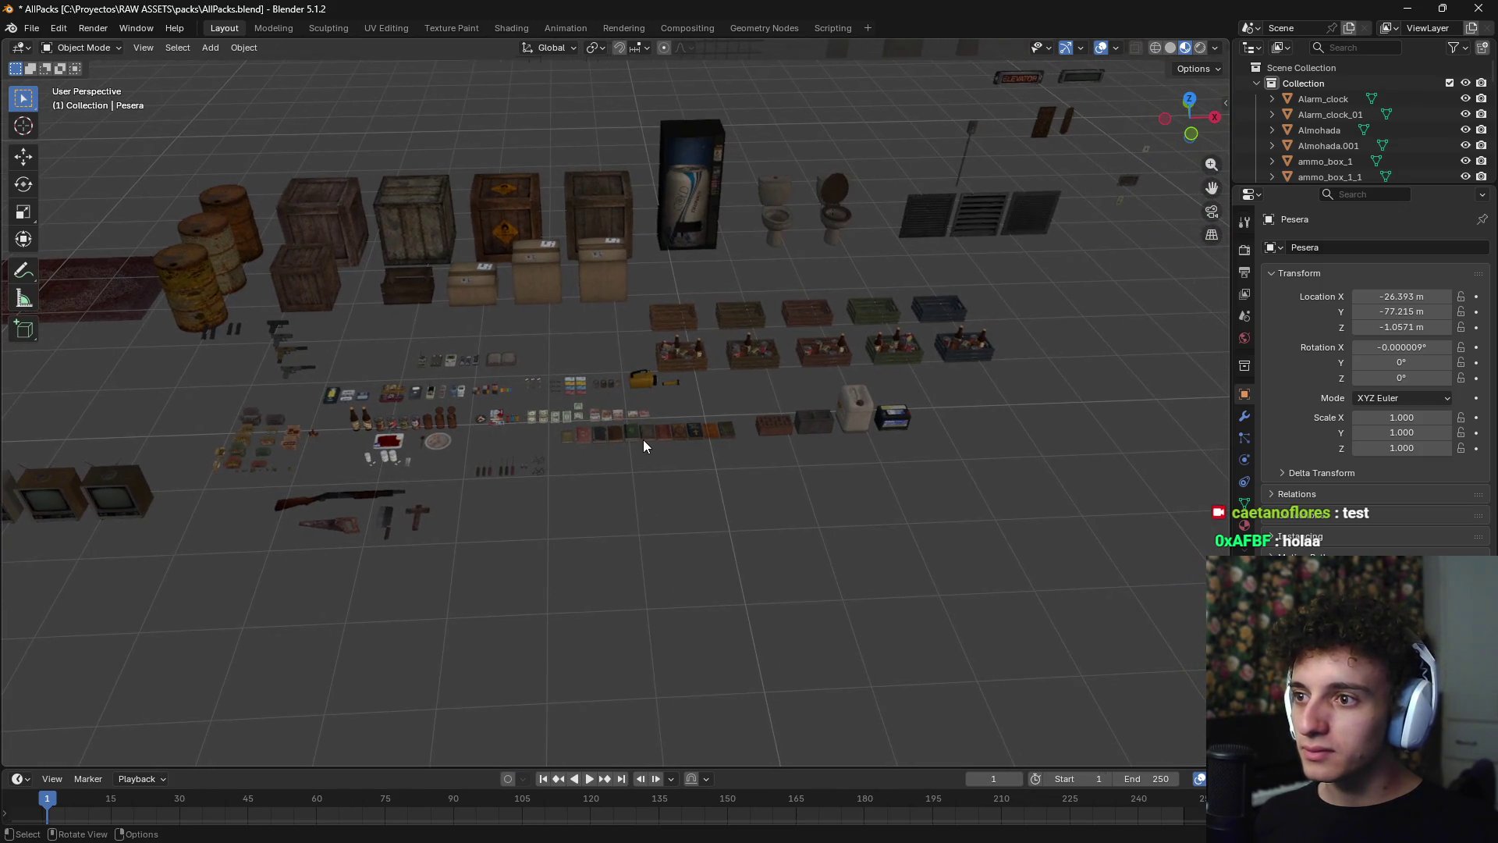
pyautogui.scroll(8, 643, 442)
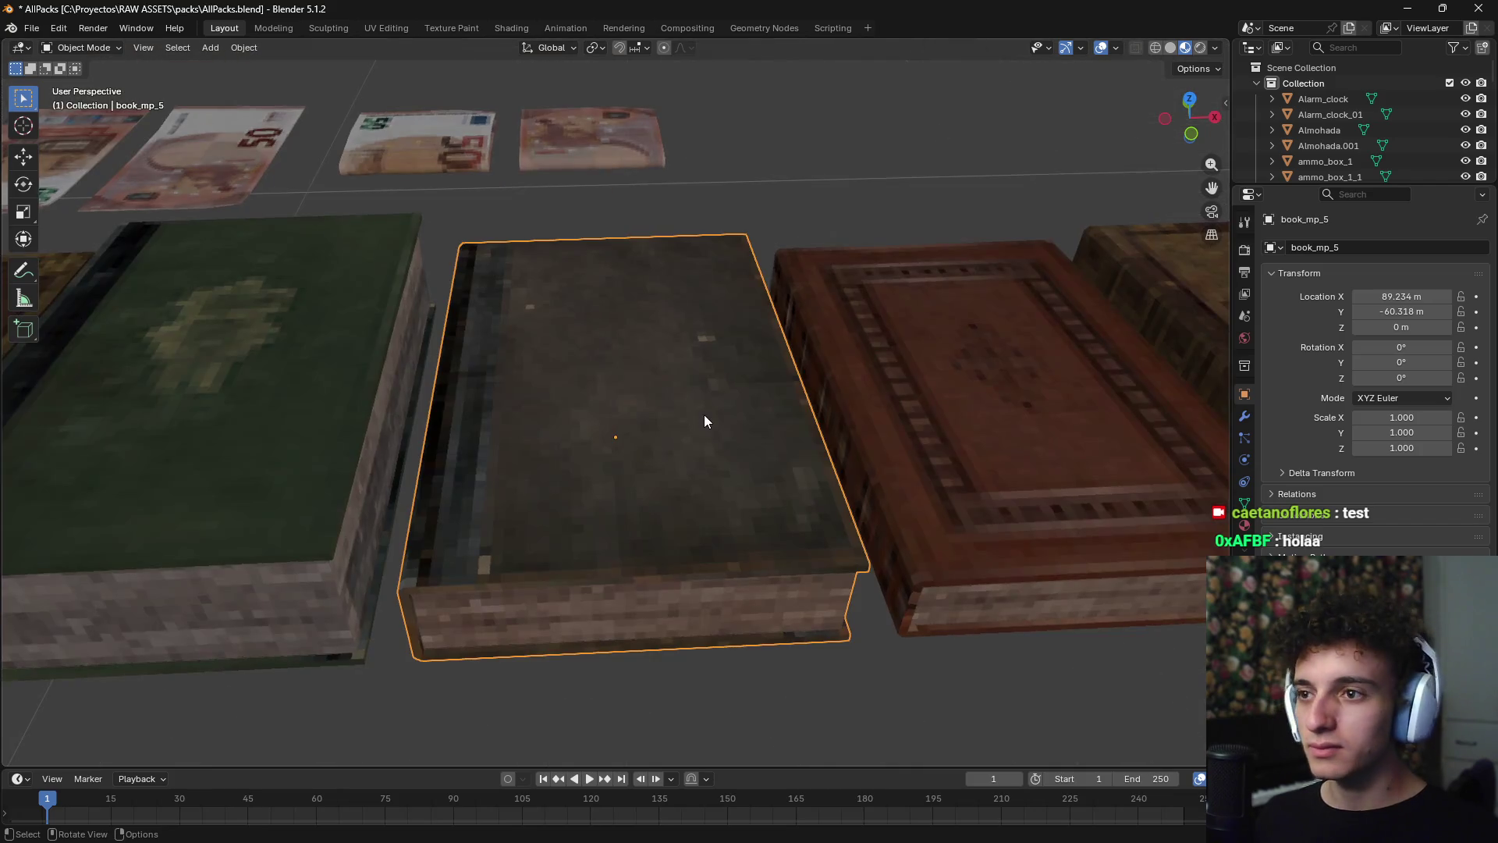
pyautogui.scroll(-8, 703, 414)
pyautogui.keyDown('shift'); pyautogui.moveTo(612, 438); pyautogui.dragTo(446, 502, button='middle'); pyautogui.keyUp('shift')
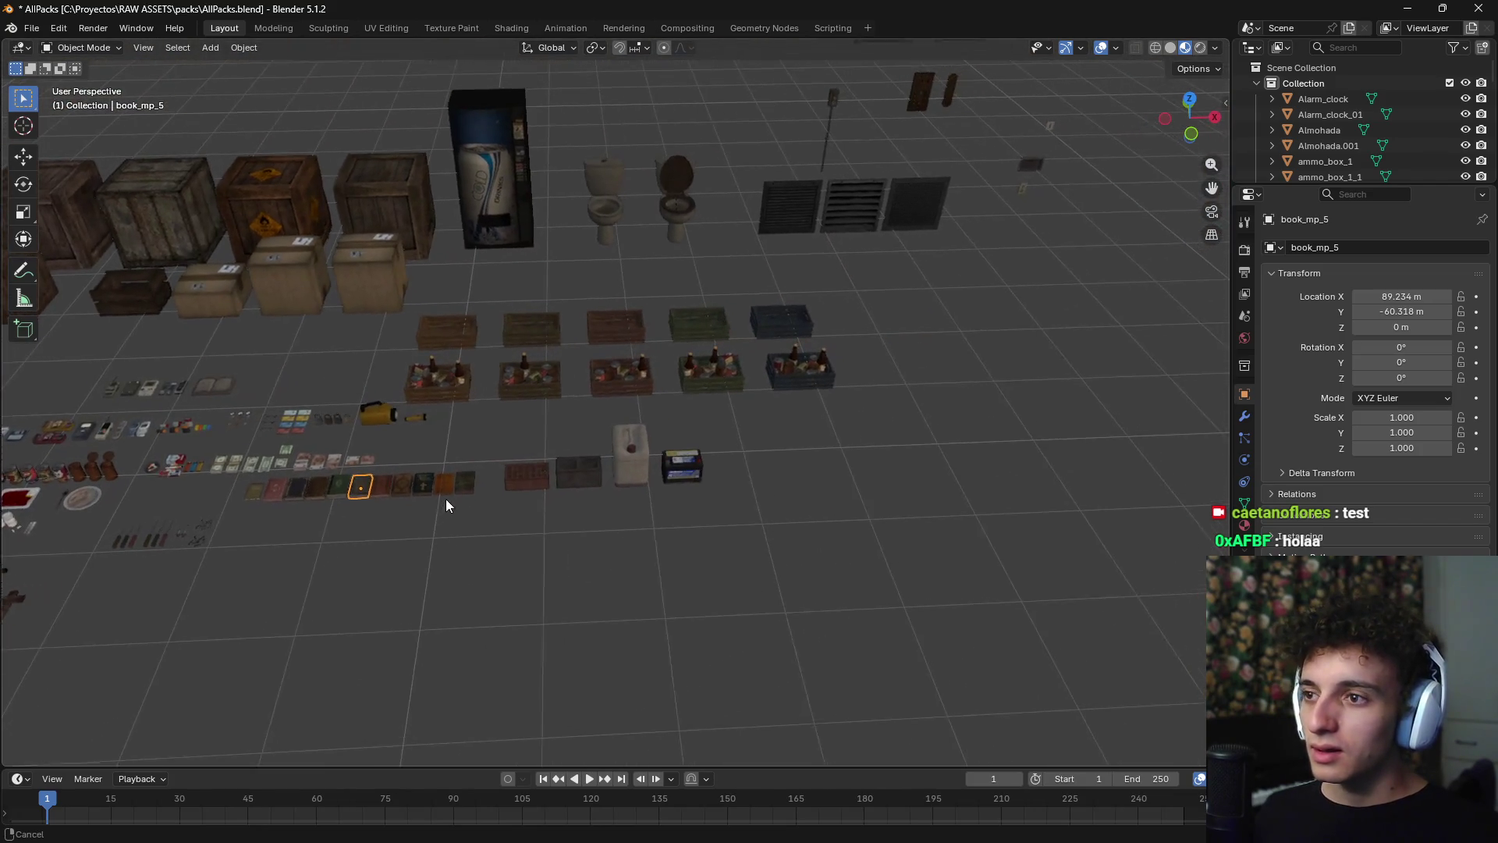
pyautogui.scroll(5, 624, 451)
pyautogui.moveTo(624, 451)
pyautogui.keyDown('shift'); pyautogui.mouseDown(button='middle')
pyautogui.moveTo(876, 412)
pyautogui.moveTo(853, 335)
pyautogui.moveTo(597, 603)
pyautogui.mouseUp(button='middle'); pyautogui.keyUp('shift')
pyautogui.scroll(-4, 612, 395)
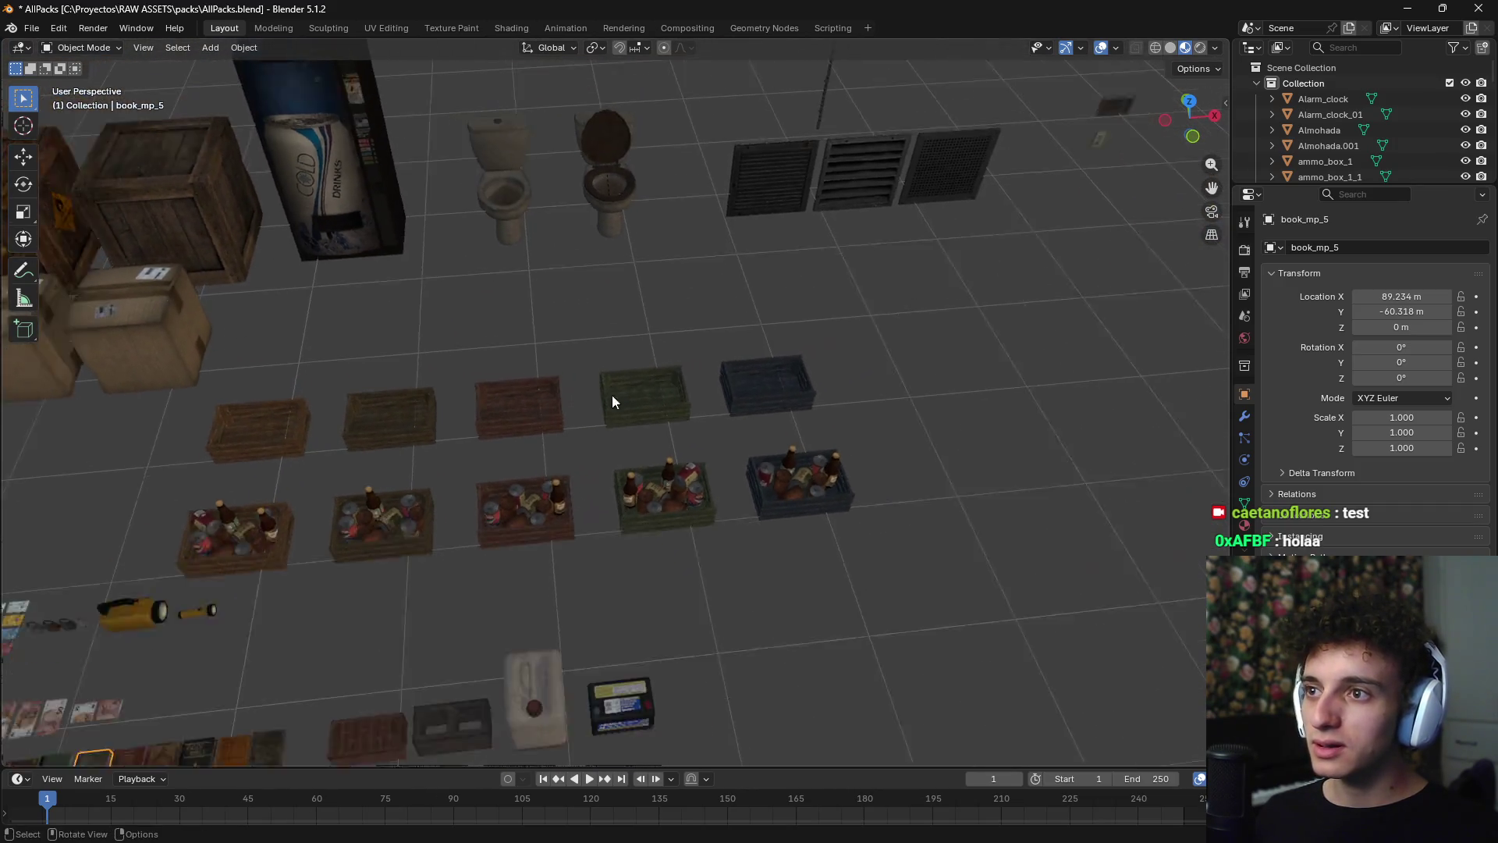
# - Survey the toilets, vents, walls, fans, sofas and beds, then pull back over the asset area
pyautogui.moveTo(612, 395)
pyautogui.keyDown('shift'); pyautogui.mouseDown(button='middle')
pyautogui.moveTo(611, 479)
pyautogui.moveTo(366, 550)
pyautogui.moveTo(337, 509)
pyautogui.mouseUp(button='middle'); pyautogui.keyUp('shift')
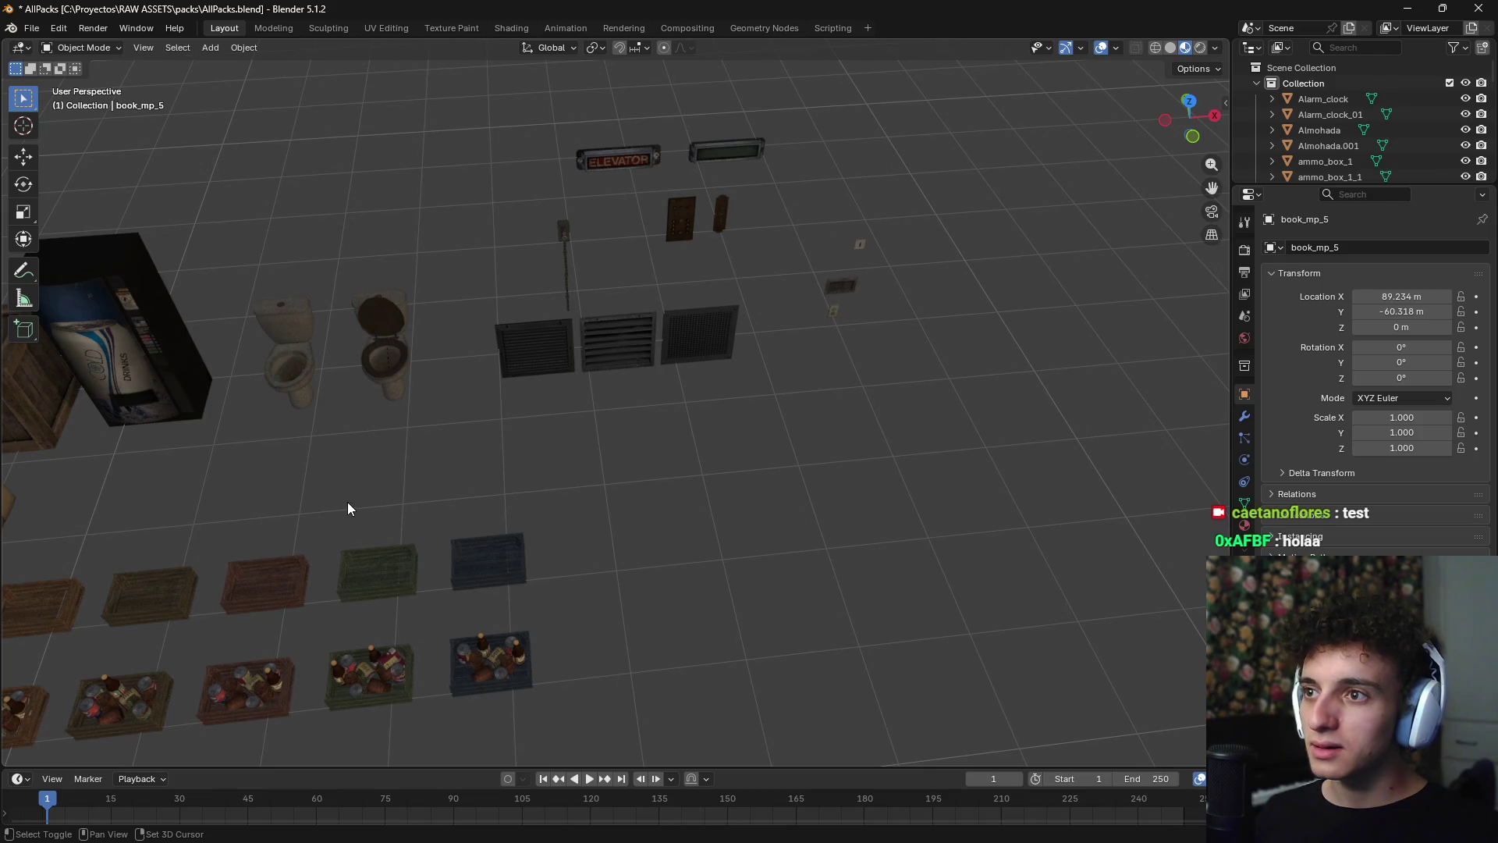
pyautogui.scroll(5, 381, 425)
pyautogui.keyDown('shift'); pyautogui.moveTo(382, 424); pyautogui.dragTo(957, 363, button='middle'); pyautogui.keyUp('shift')
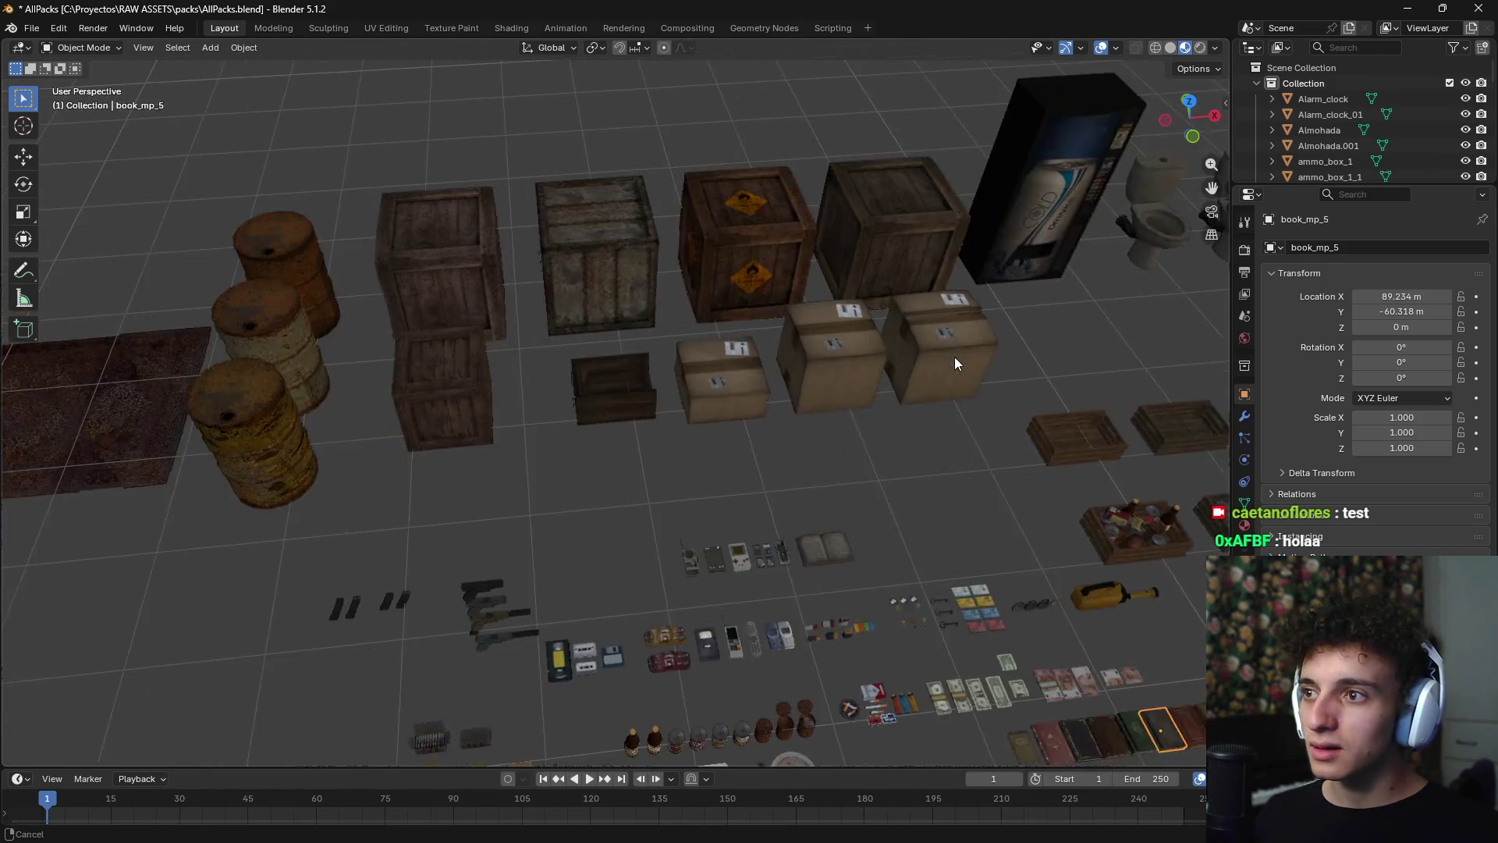
pyautogui.scroll(-6, 873, 400)
pyautogui.moveTo(875, 412)
pyautogui.keyDown('shift'); pyautogui.mouseDown(button='middle')
pyautogui.moveTo(426, 506)
pyautogui.moveTo(315, 430)
pyautogui.mouseUp(button='middle'); pyautogui.keyUp('shift')
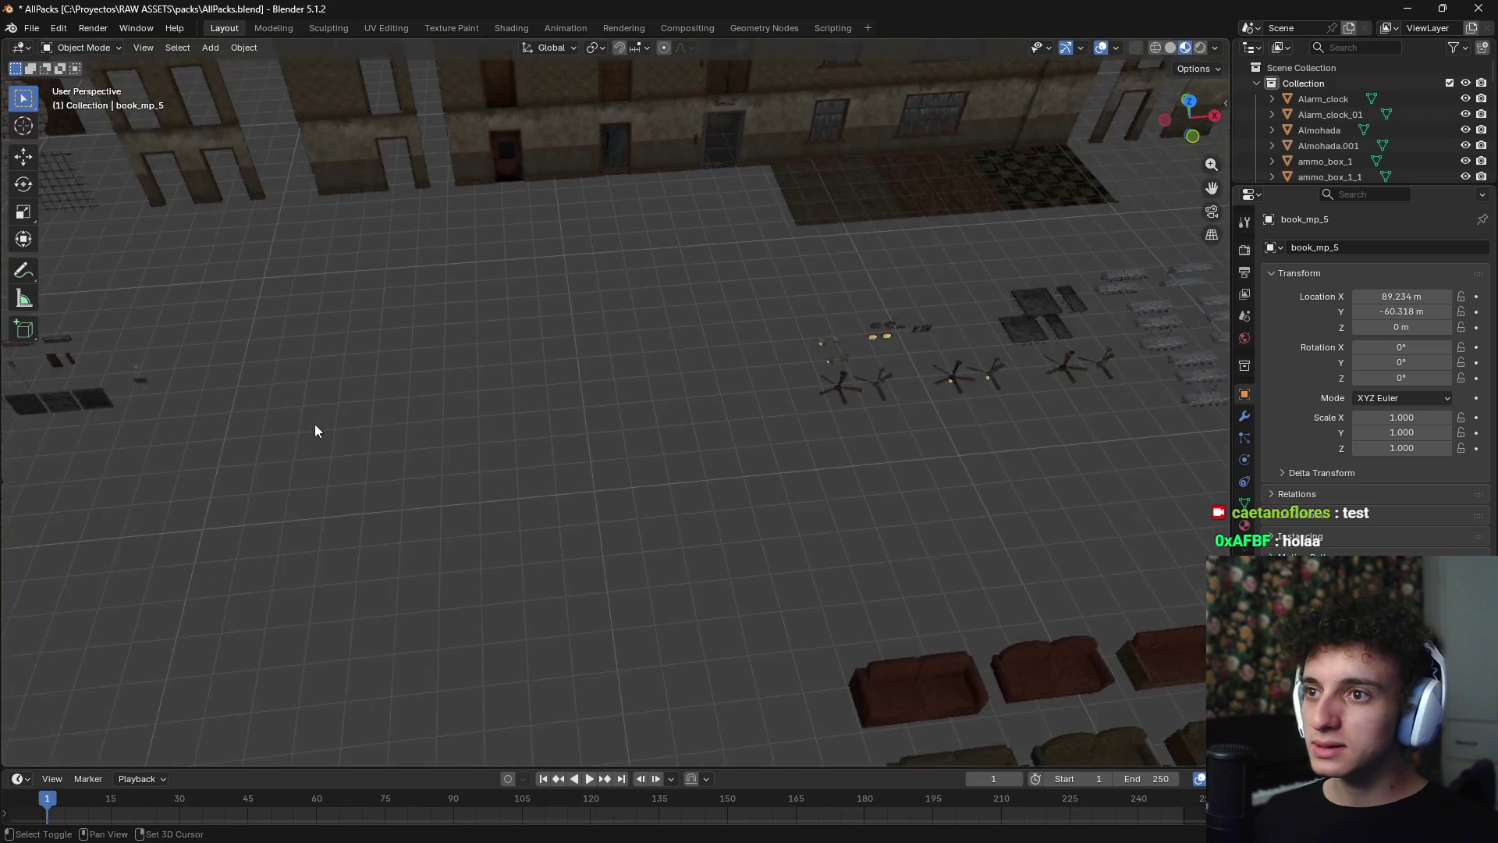
pyautogui.scroll(-2, 799, 458)
pyautogui.keyDown('shift'); pyautogui.moveTo(798, 458); pyautogui.dragTo(315, 388, button='middle'); pyautogui.keyUp('shift')
pyautogui.moveTo(535, 341)
pyautogui.keyDown('shift'); pyautogui.mouseDown(button='middle')
pyautogui.moveTo(757, 348)
pyautogui.moveTo(380, 378)
pyautogui.moveTo(735, 407)
pyautogui.moveTo(648, 405)
pyautogui.mouseUp(button='middle'); pyautogui.keyUp('shift')
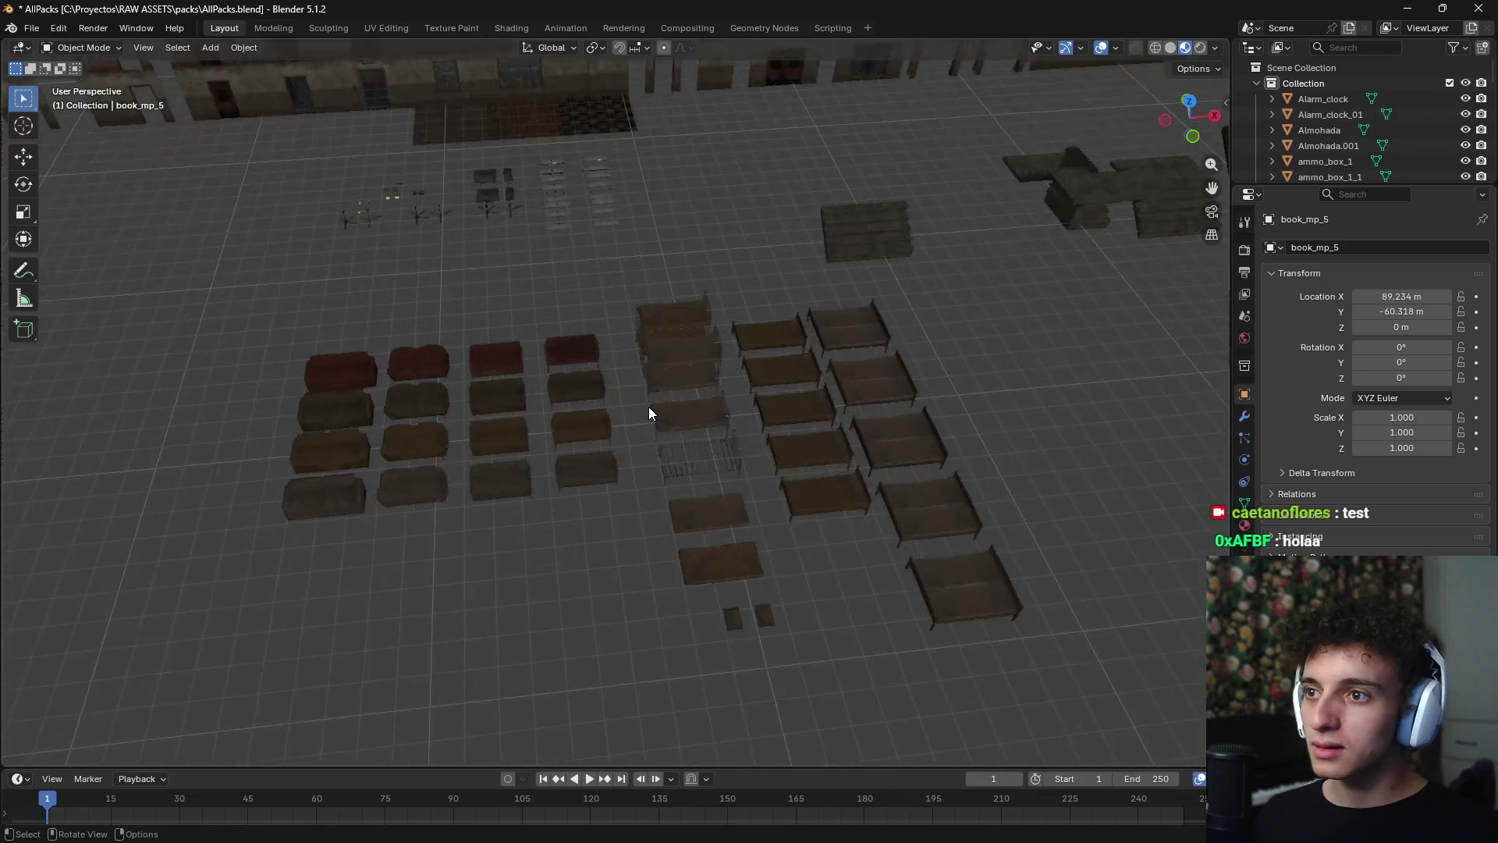
pyautogui.scroll(2, 649, 406)
pyautogui.scroll(2, 686, 421)
# - Search Pinterest for 'old war bunker' room references
pyautogui.hotkey('alt', 'Tab')
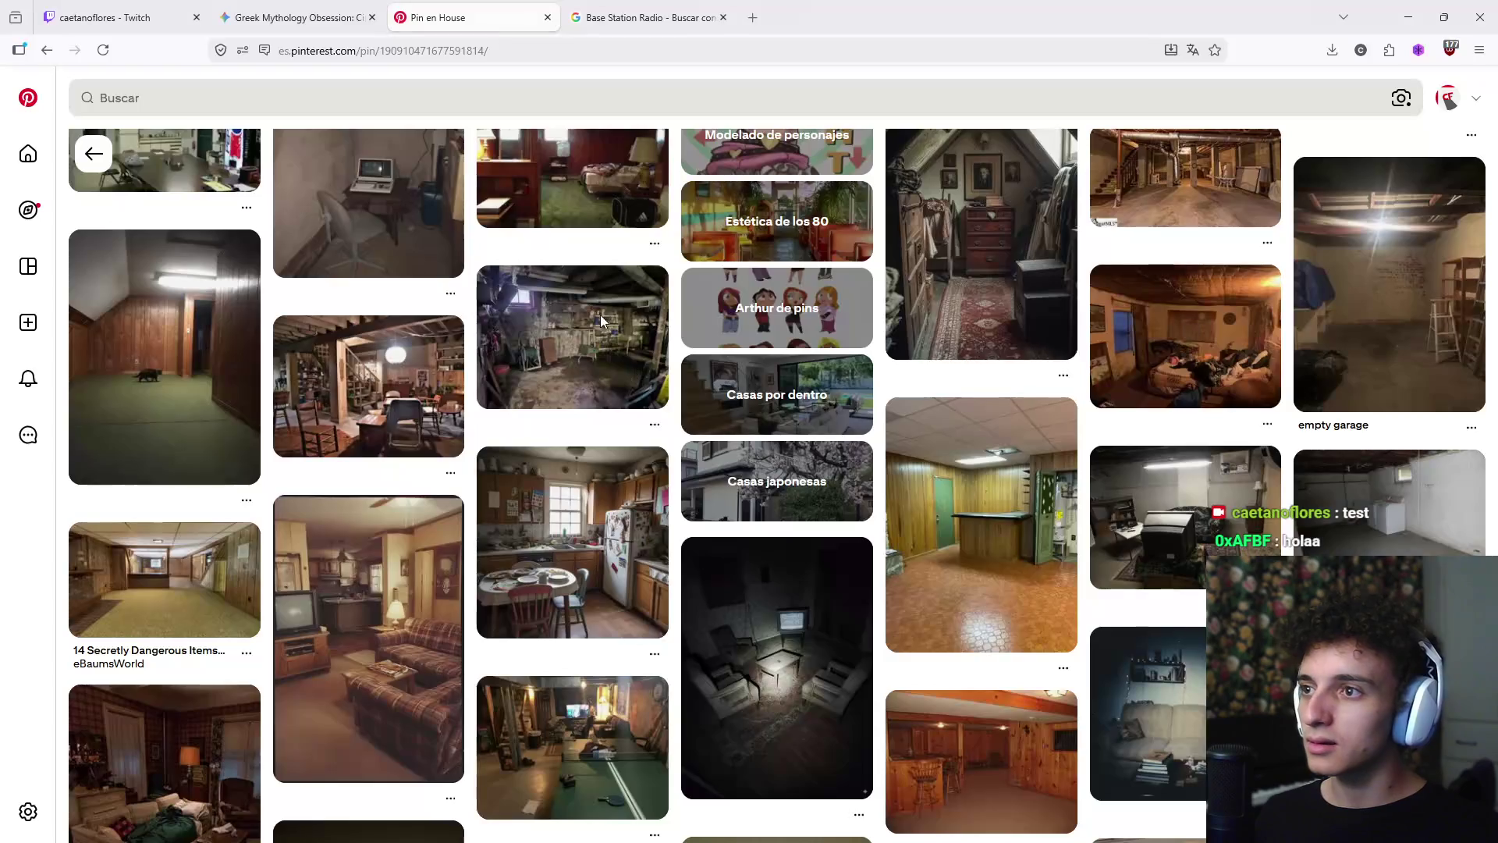
pyautogui.click(277, 95)
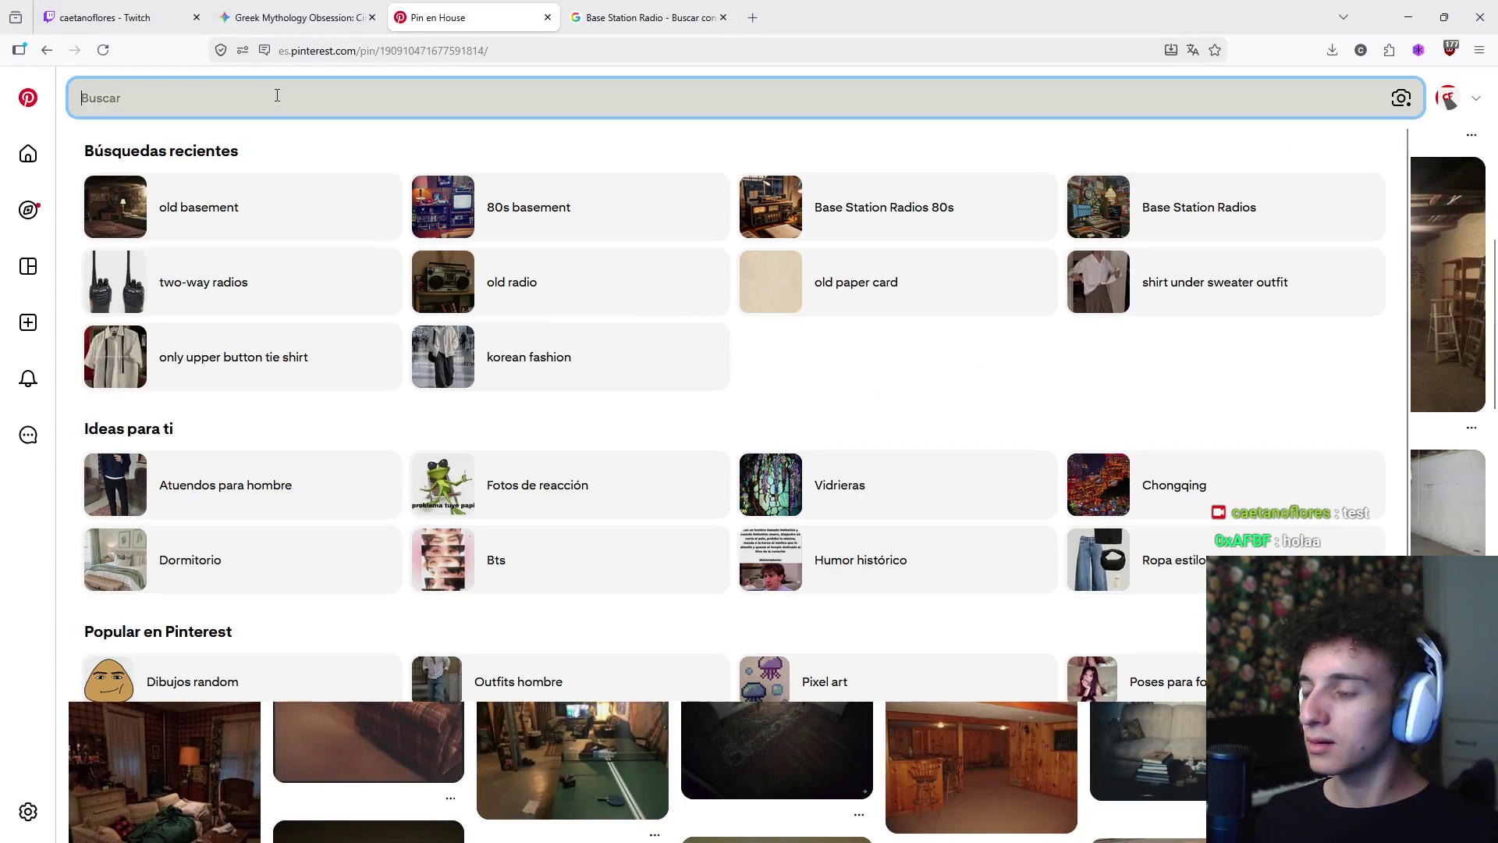
pyautogui.write('old war bun')
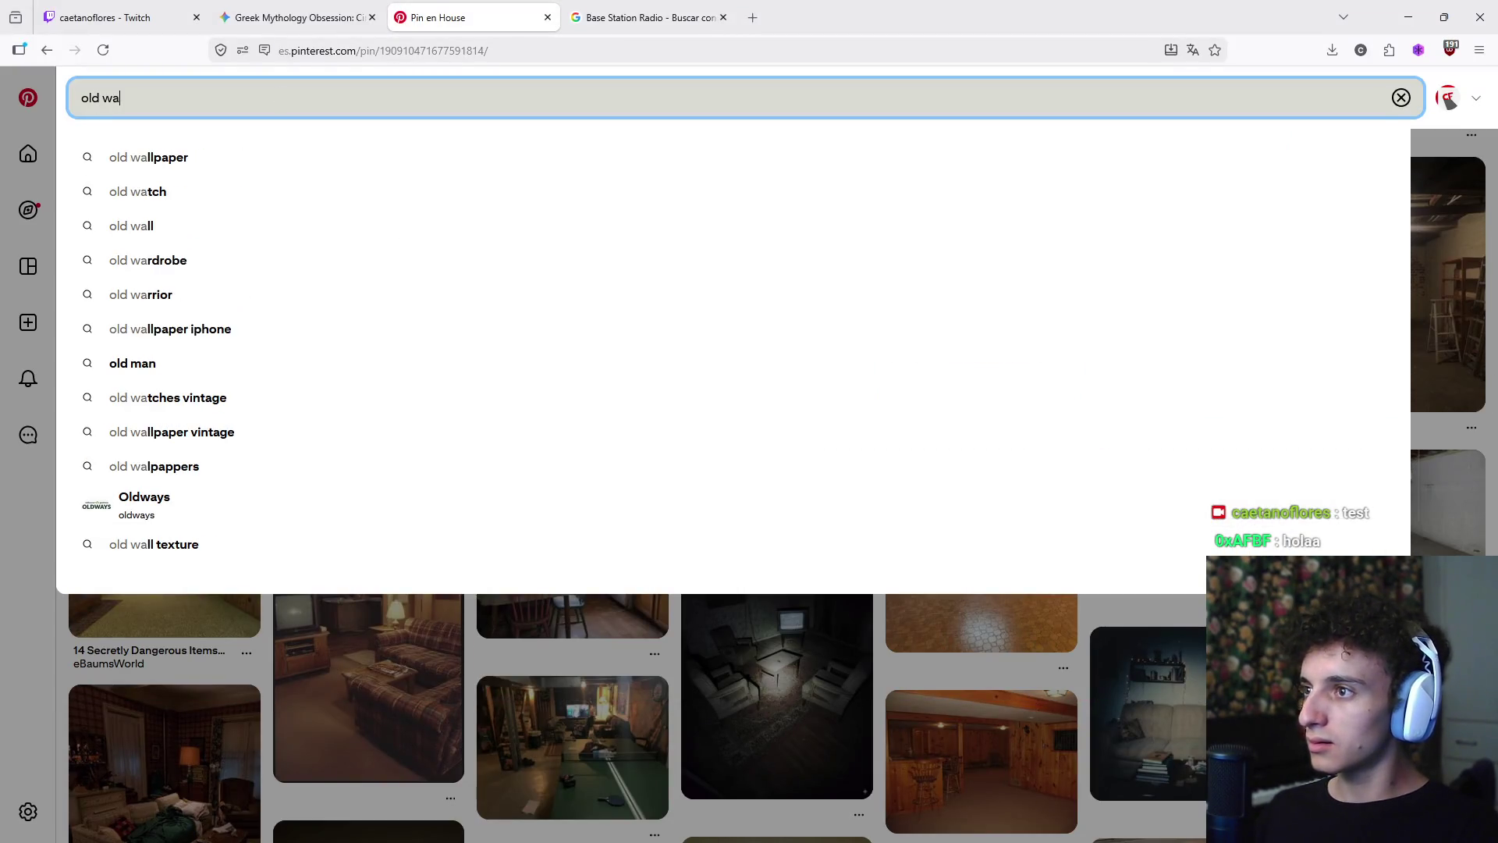
pyautogui.write('ker room')
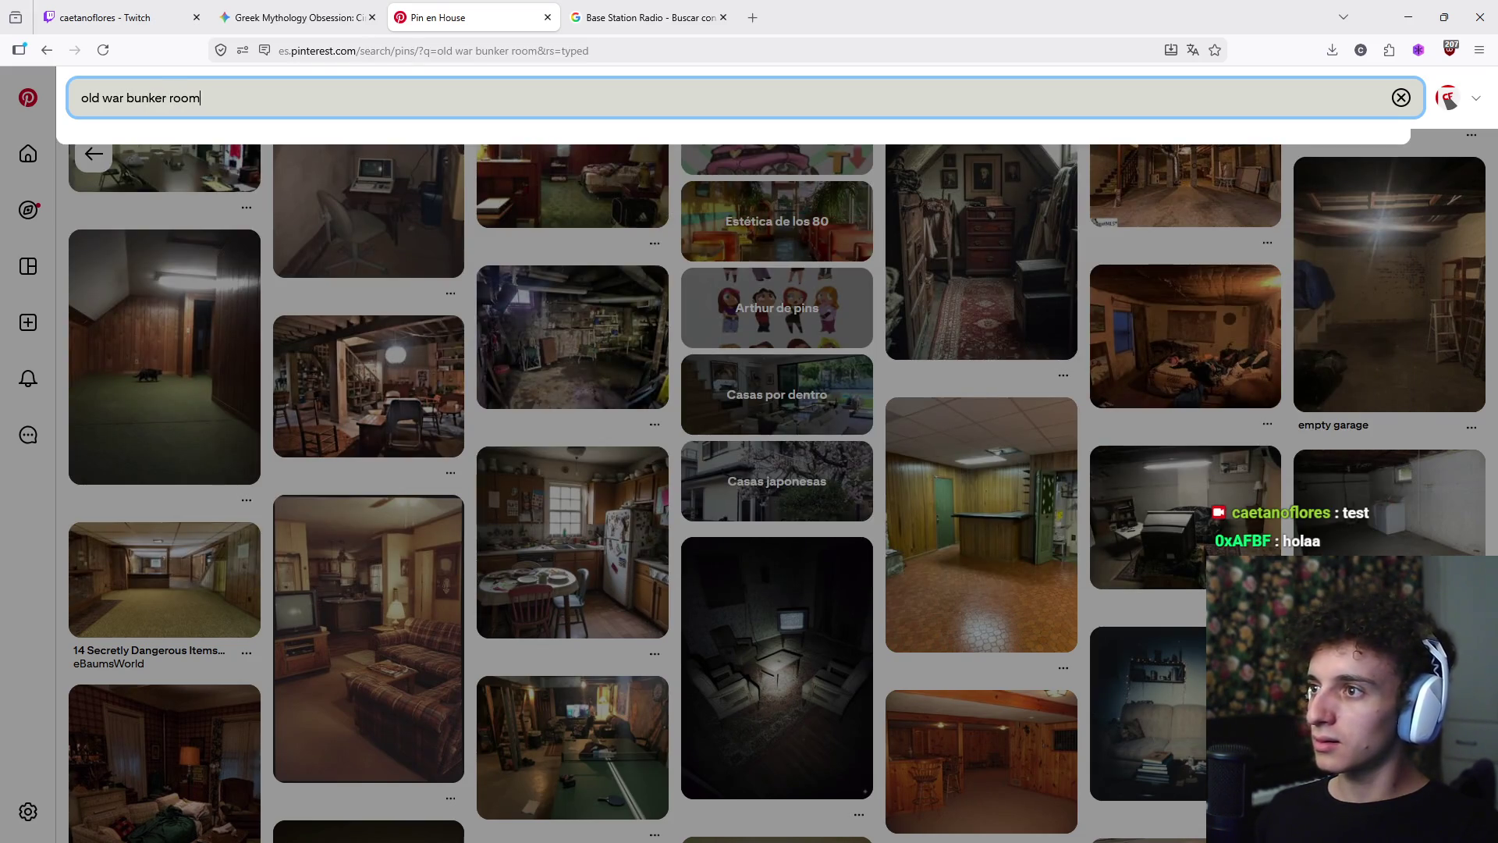
pyautogui.press('Return')
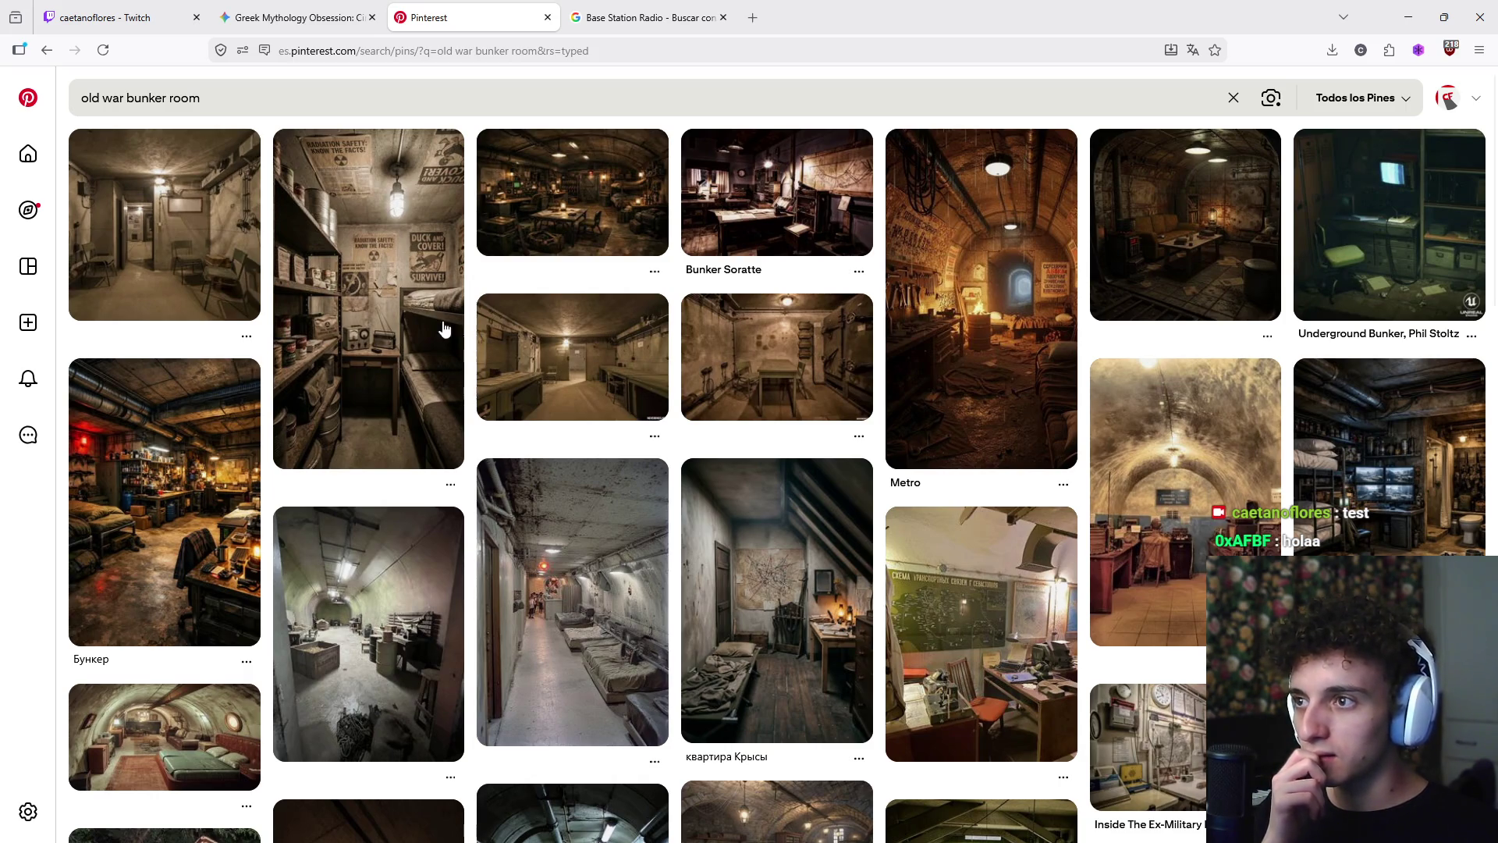
# - Open the radiation-shelter bunker pin, browse related bunkers, then go to the Google tab
pyautogui.click(407, 322)
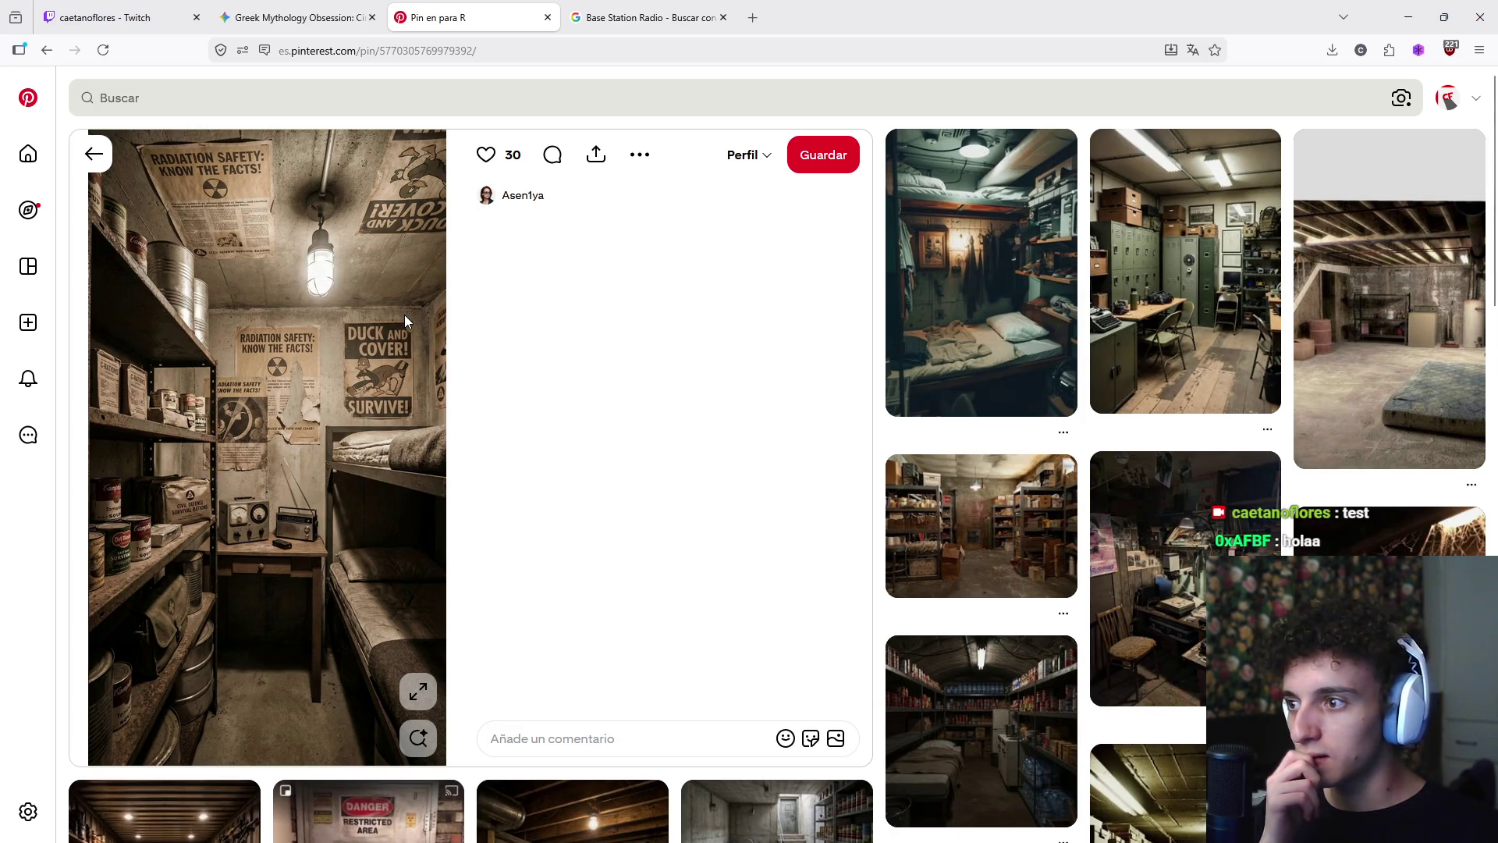
pyautogui.scroll(-4, 414, 328)
pyautogui.scroll(-5, 414, 327)
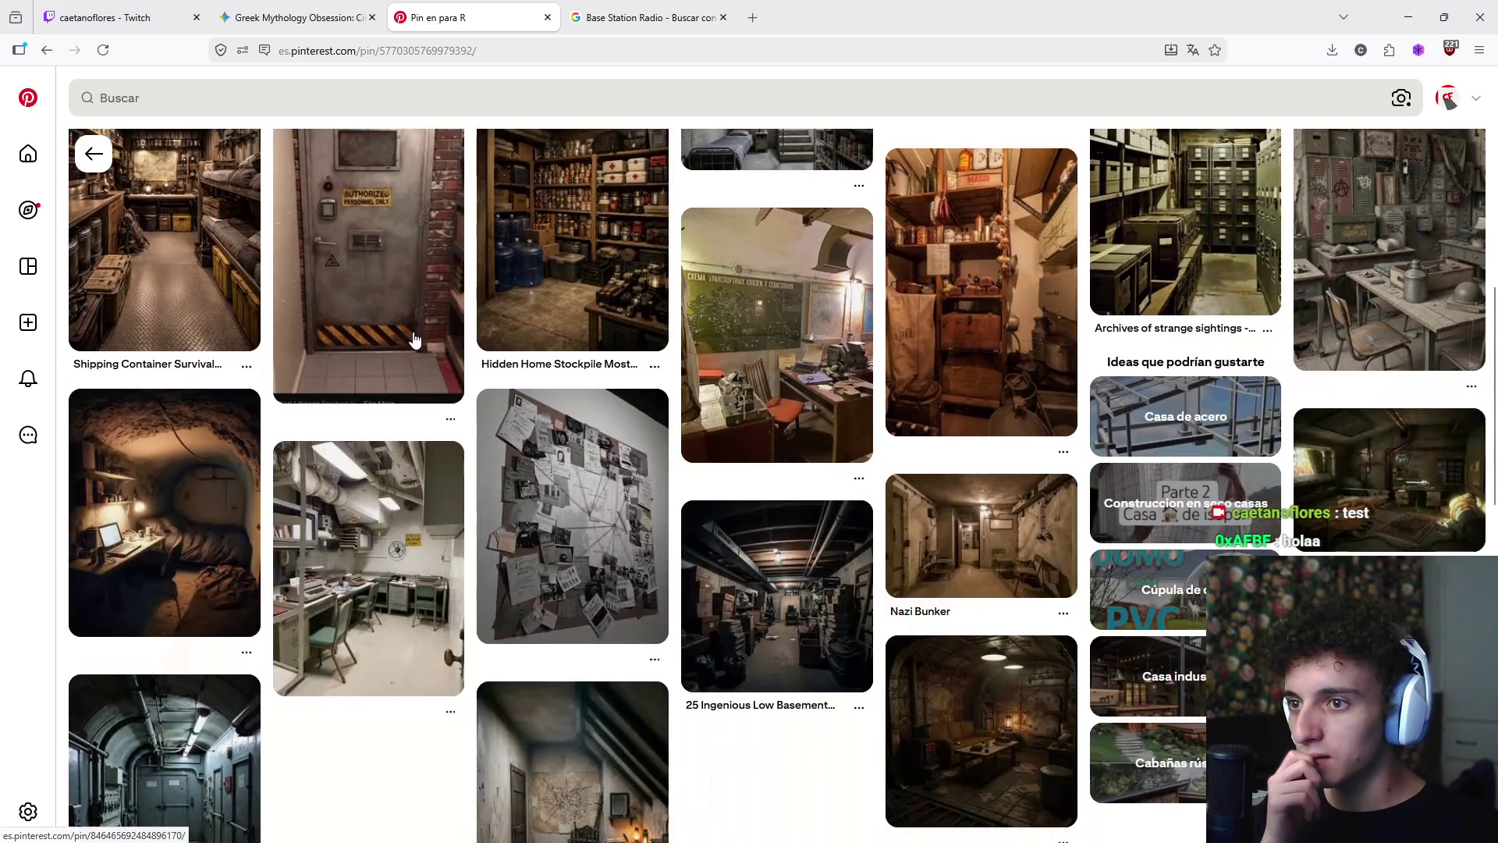
pyautogui.moveTo(414, 338)
pyautogui.scroll(-4, 414, 338)
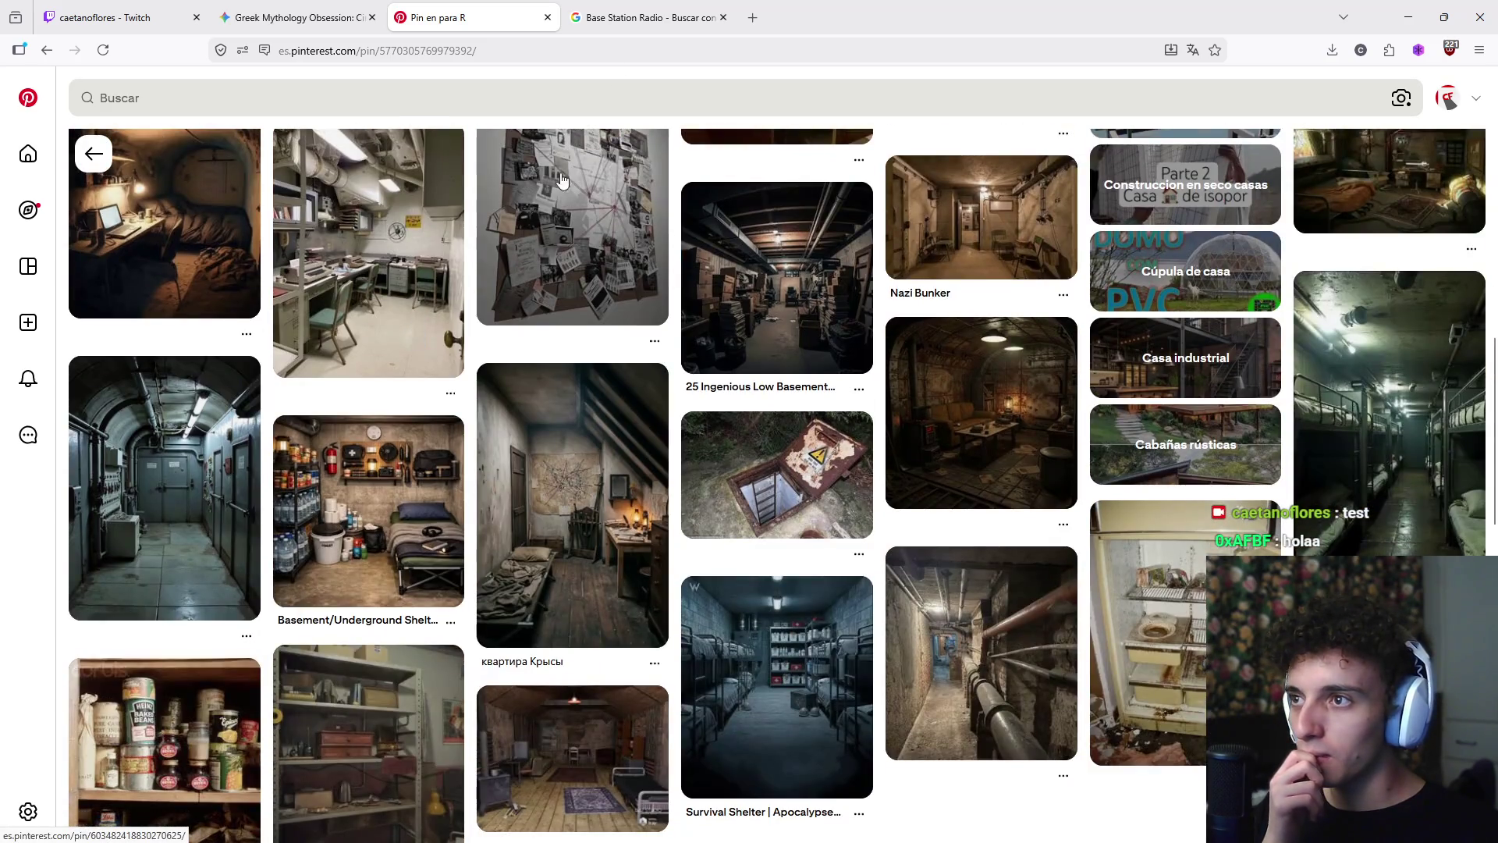
pyautogui.click(644, 17)
pyautogui.click(608, 50)
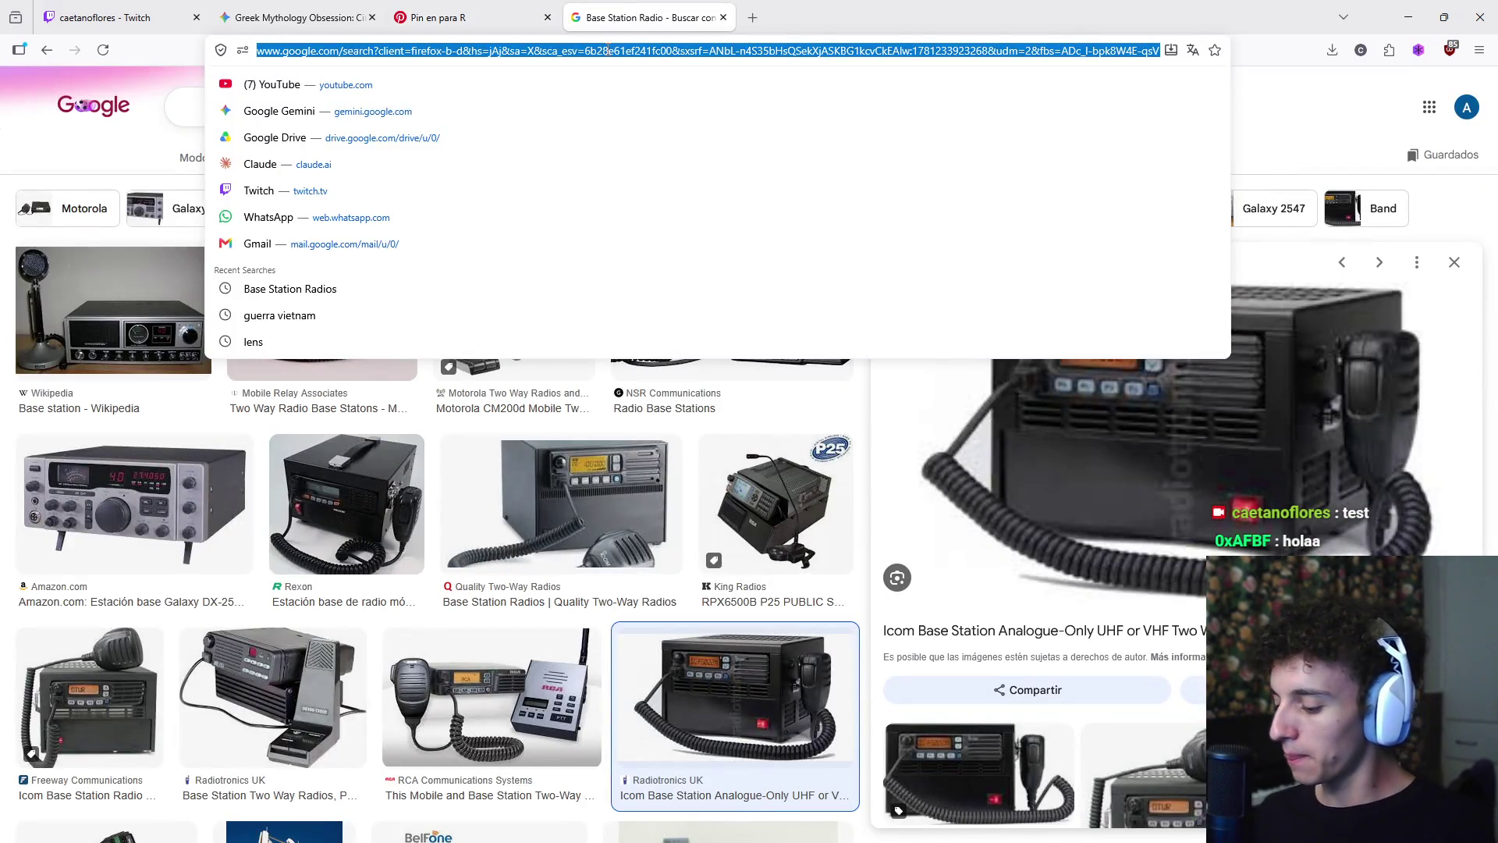
# - Go to itch.io and open its game assets listing
pyautogui.write('itch.io')
pyautogui.press('Return')
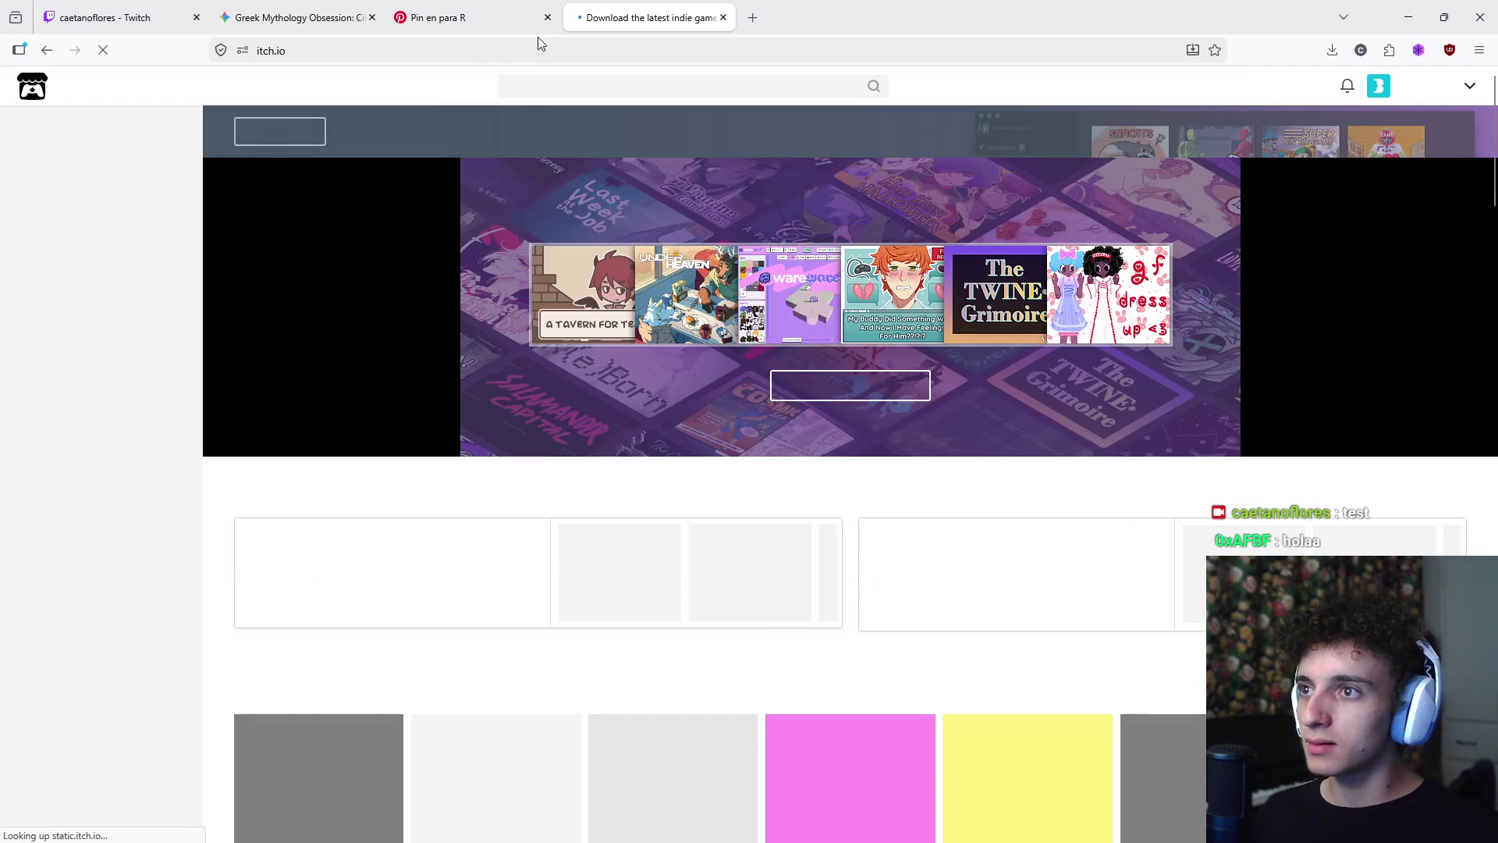
pyautogui.click(566, 85)
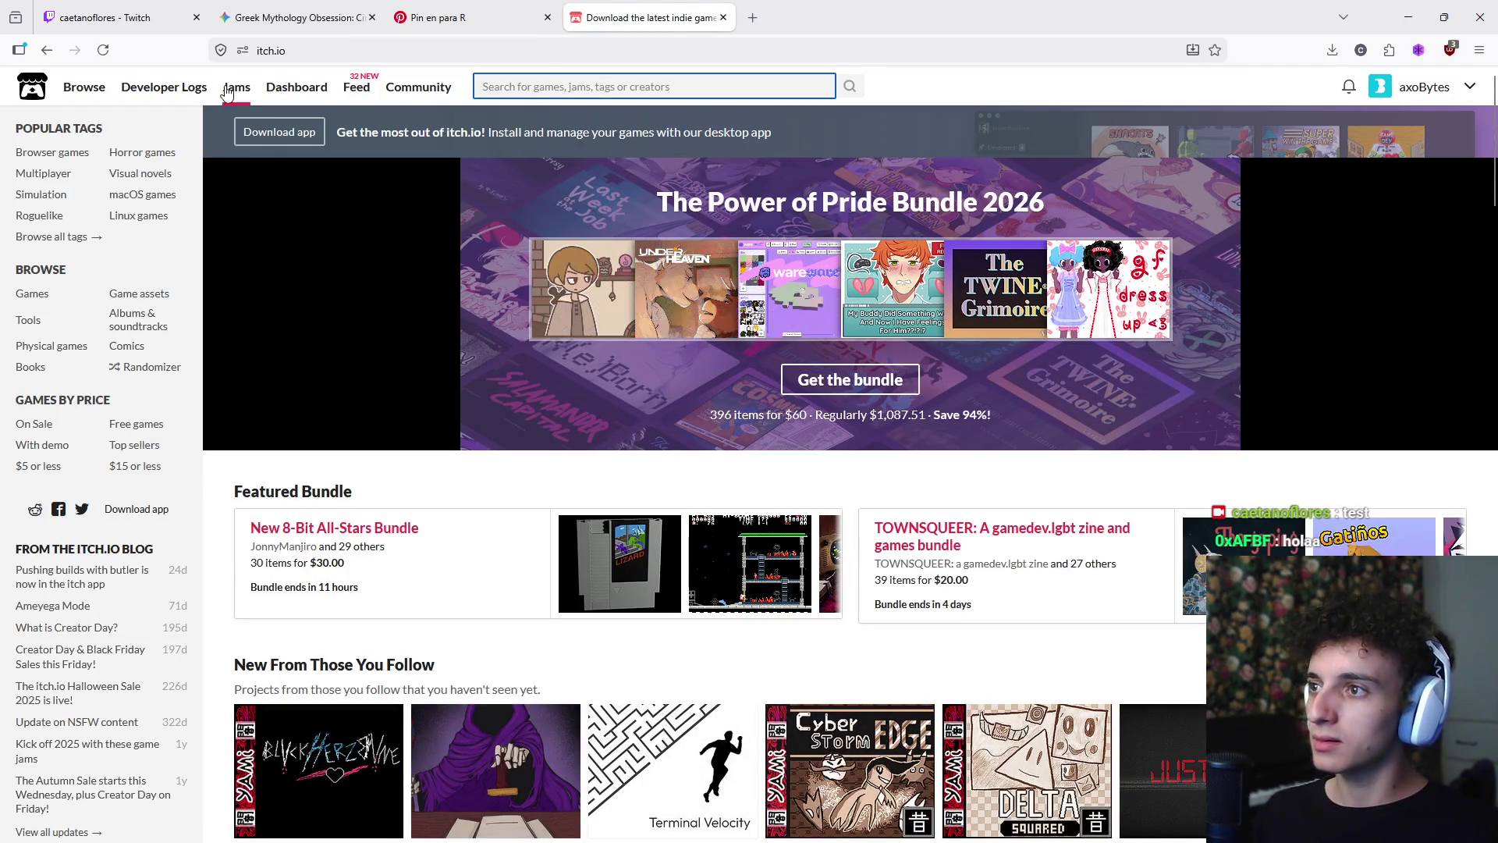
pyautogui.moveTo(87, 91)
pyautogui.click(216, 124)
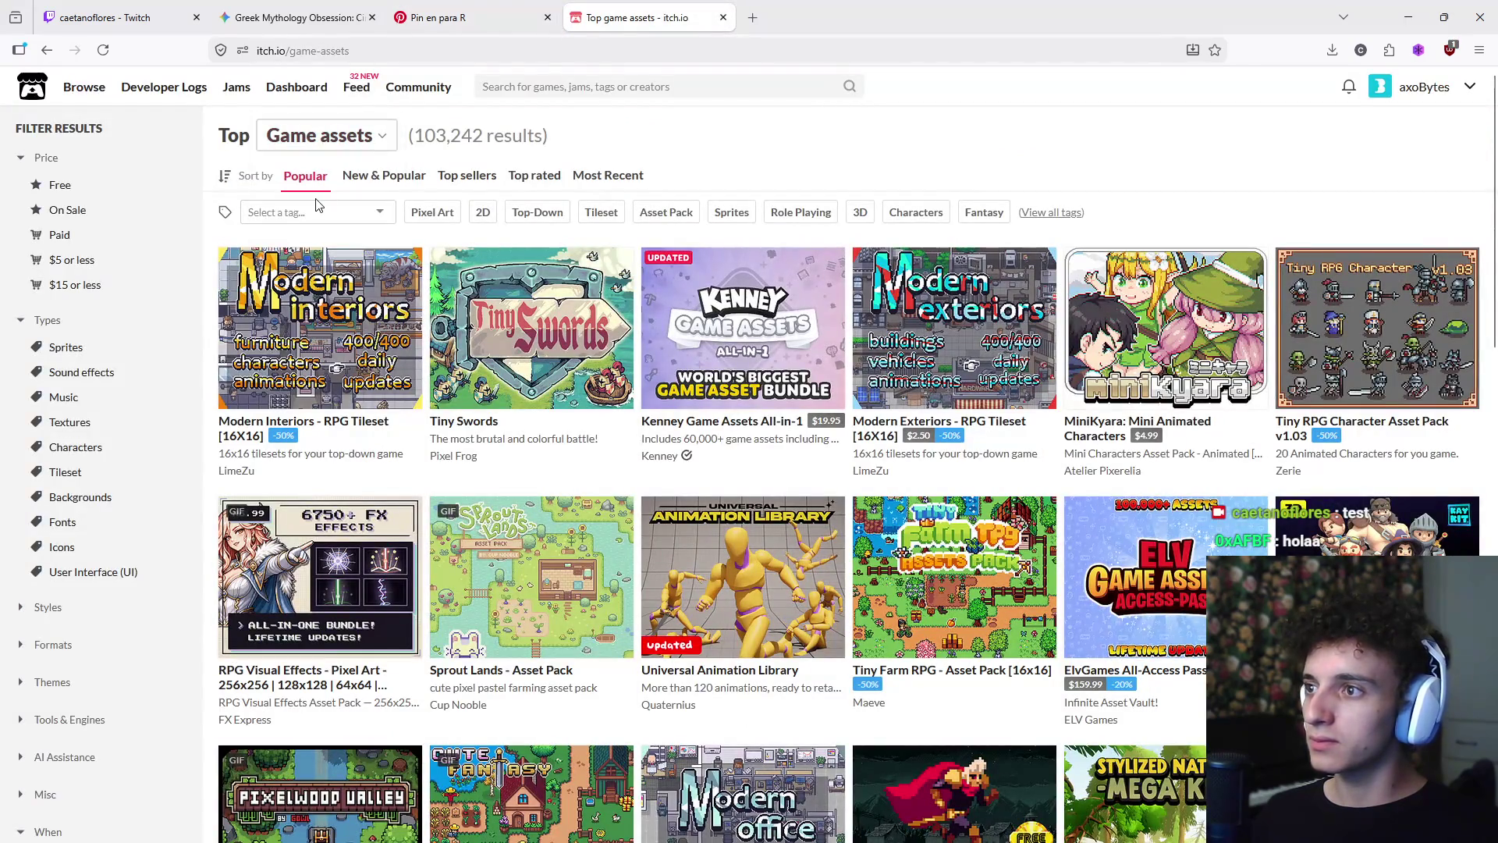
# - Filter the assets to the PSX (PlayStation) tag, then return to the Pinterest bunker pins
pyautogui.click(322, 203)
pyautogui.write('psx')
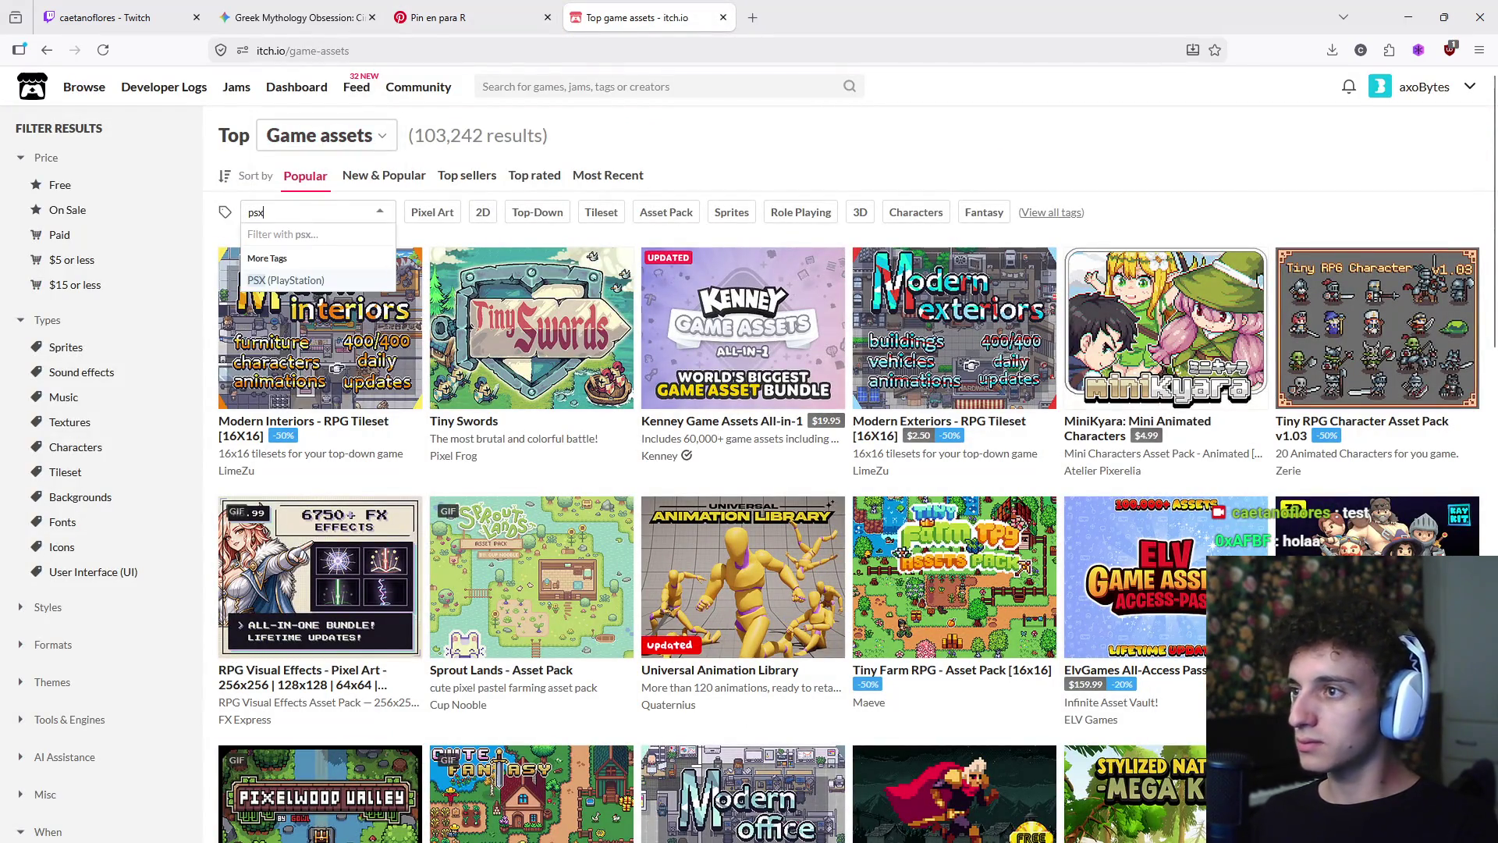
pyautogui.click(286, 280)
pyautogui.click(437, 17)
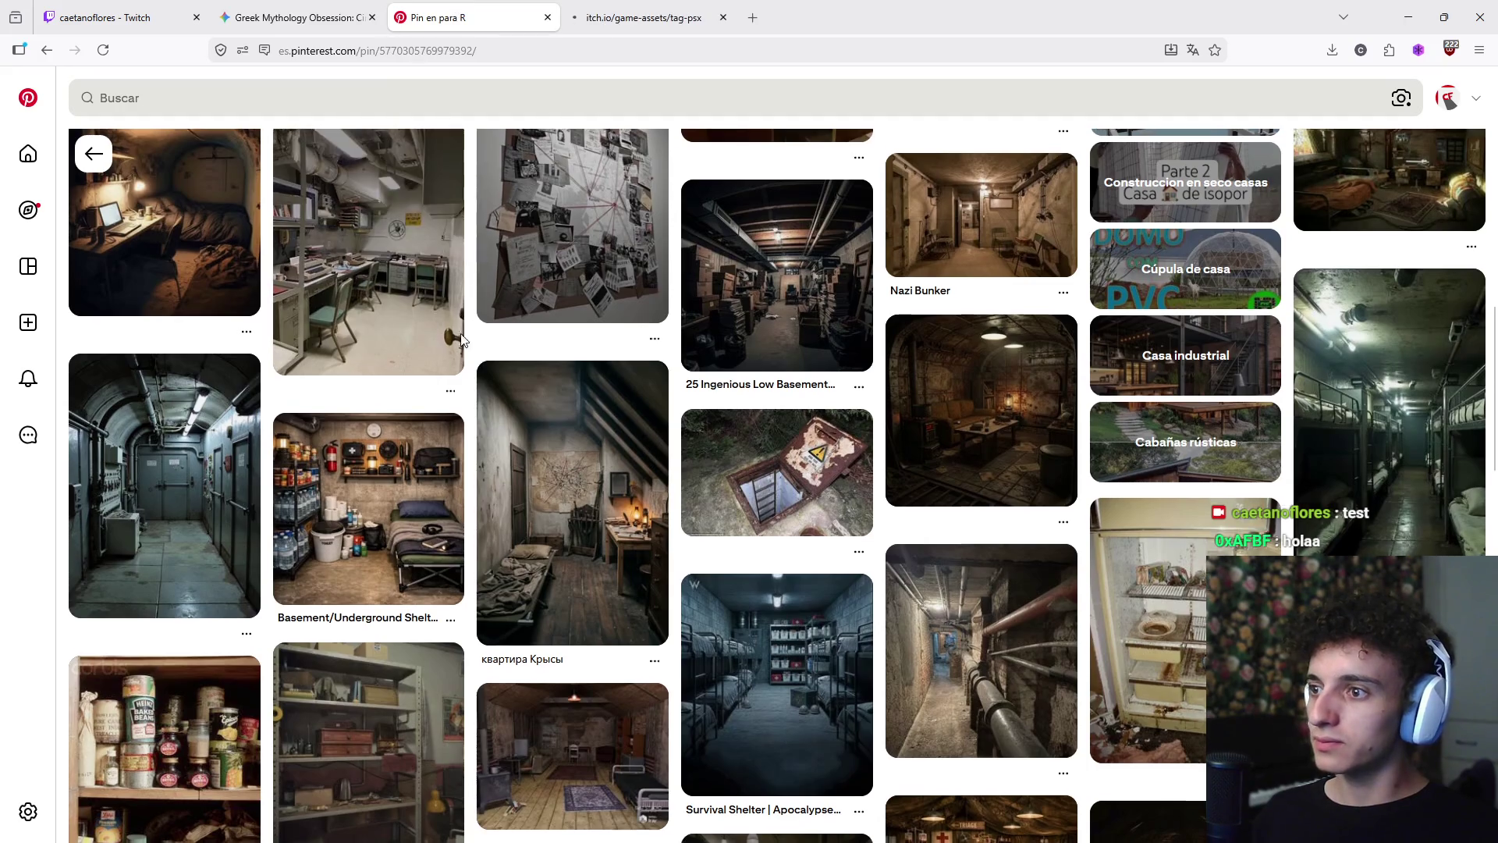
pyautogui.scroll(-5, 511, 428)
pyautogui.scroll(-4, 511, 427)
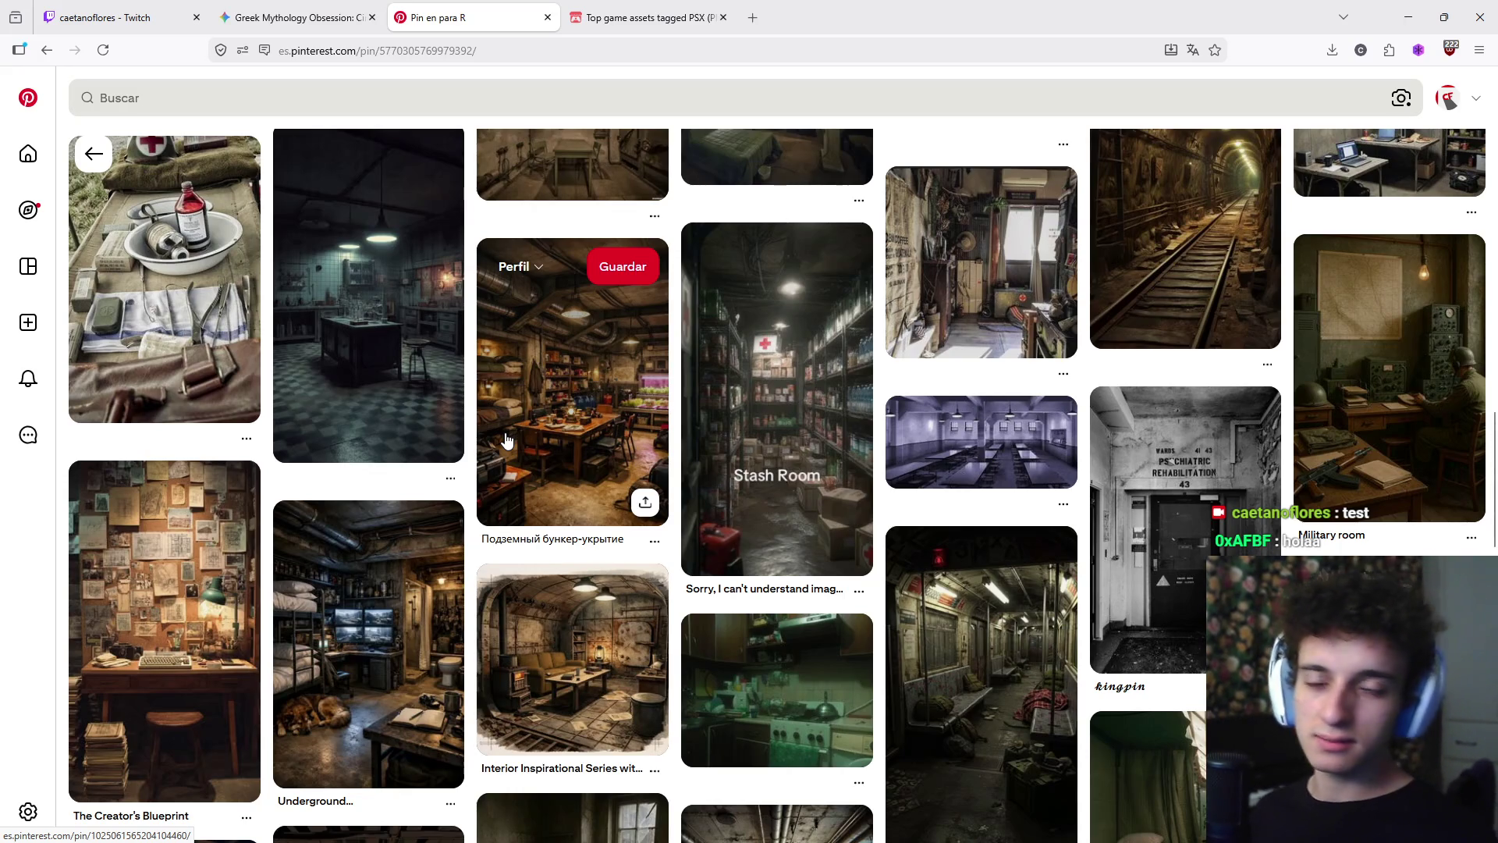
pyautogui.scroll(15, 506, 440)
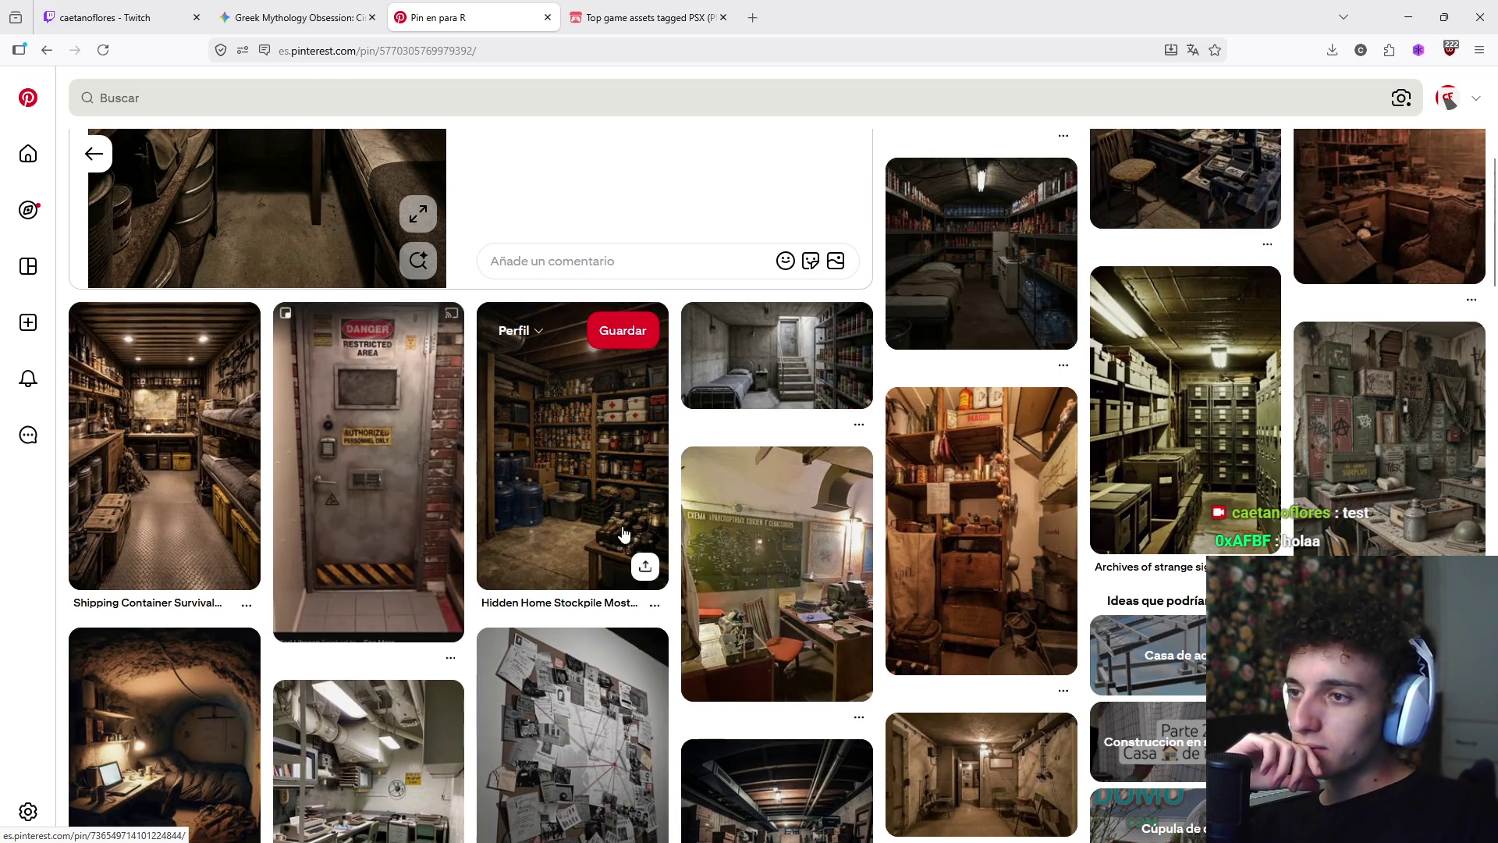
pyautogui.scroll(1, 679, 632)
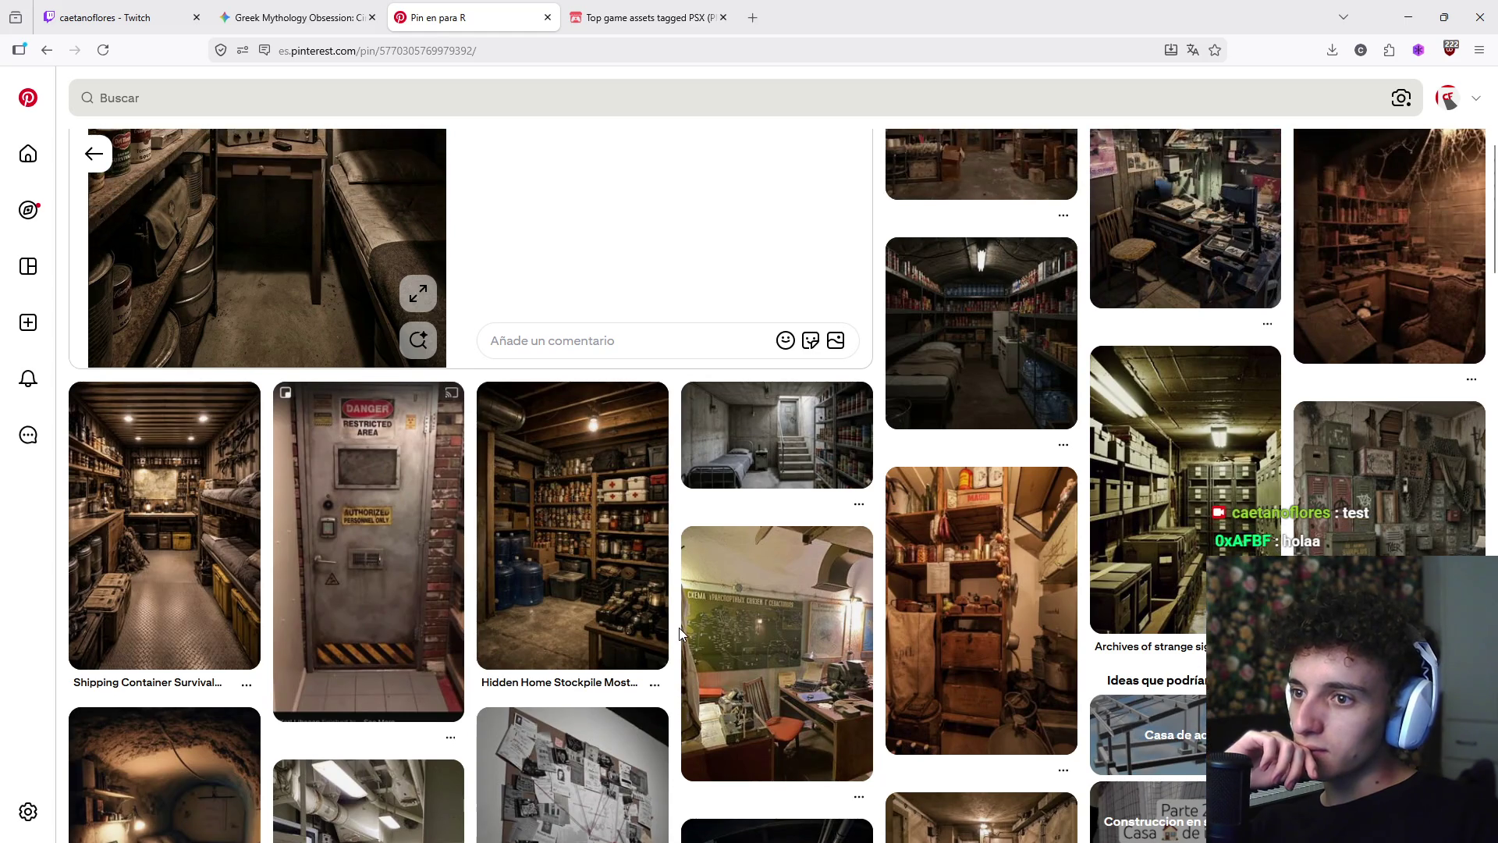
pyautogui.scroll(5, 679, 628)
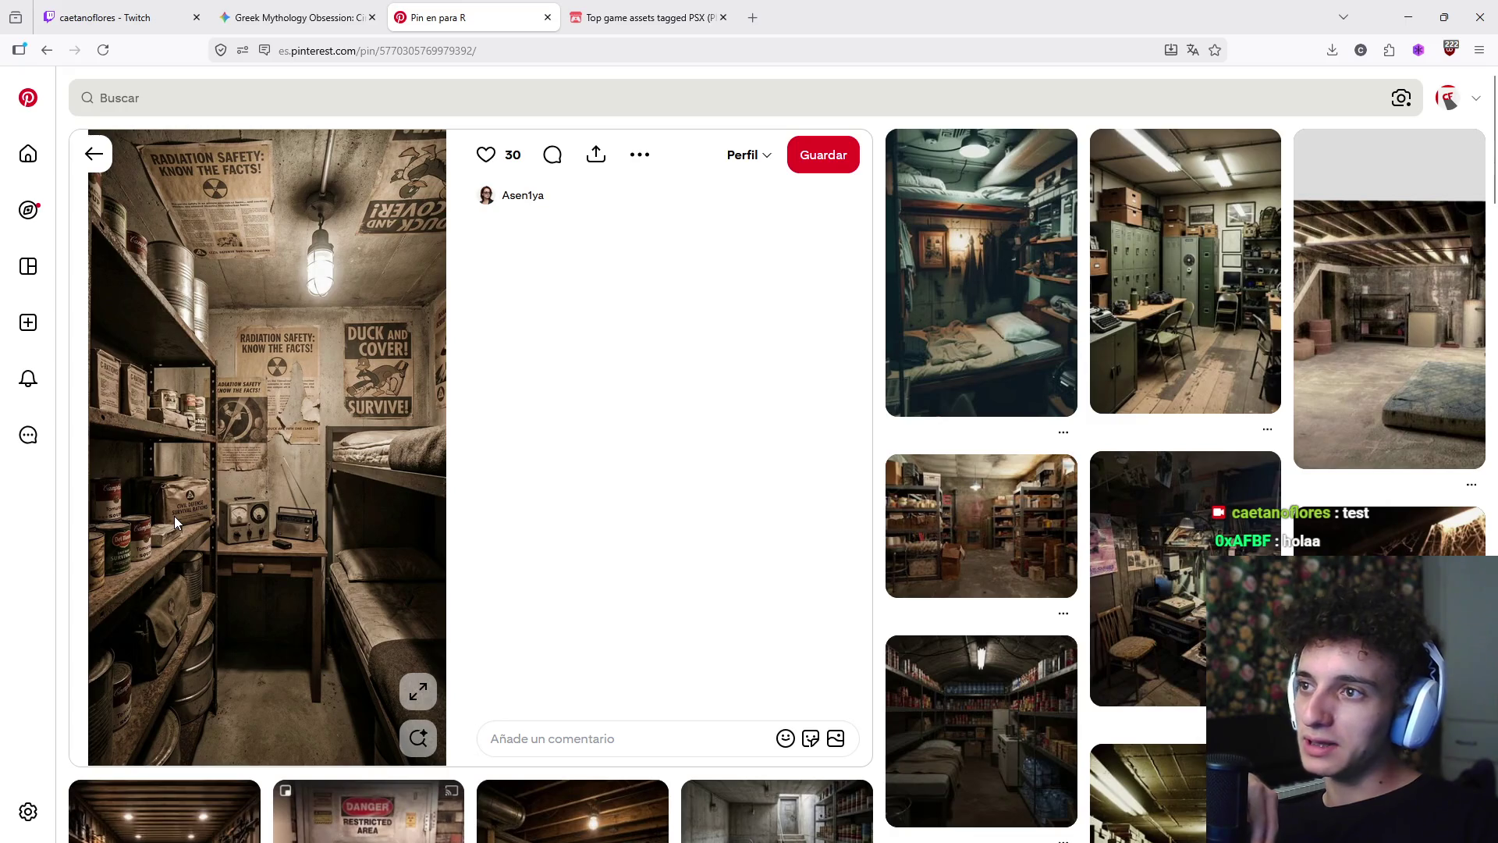
pyautogui.scroll(-10, 196, 512)
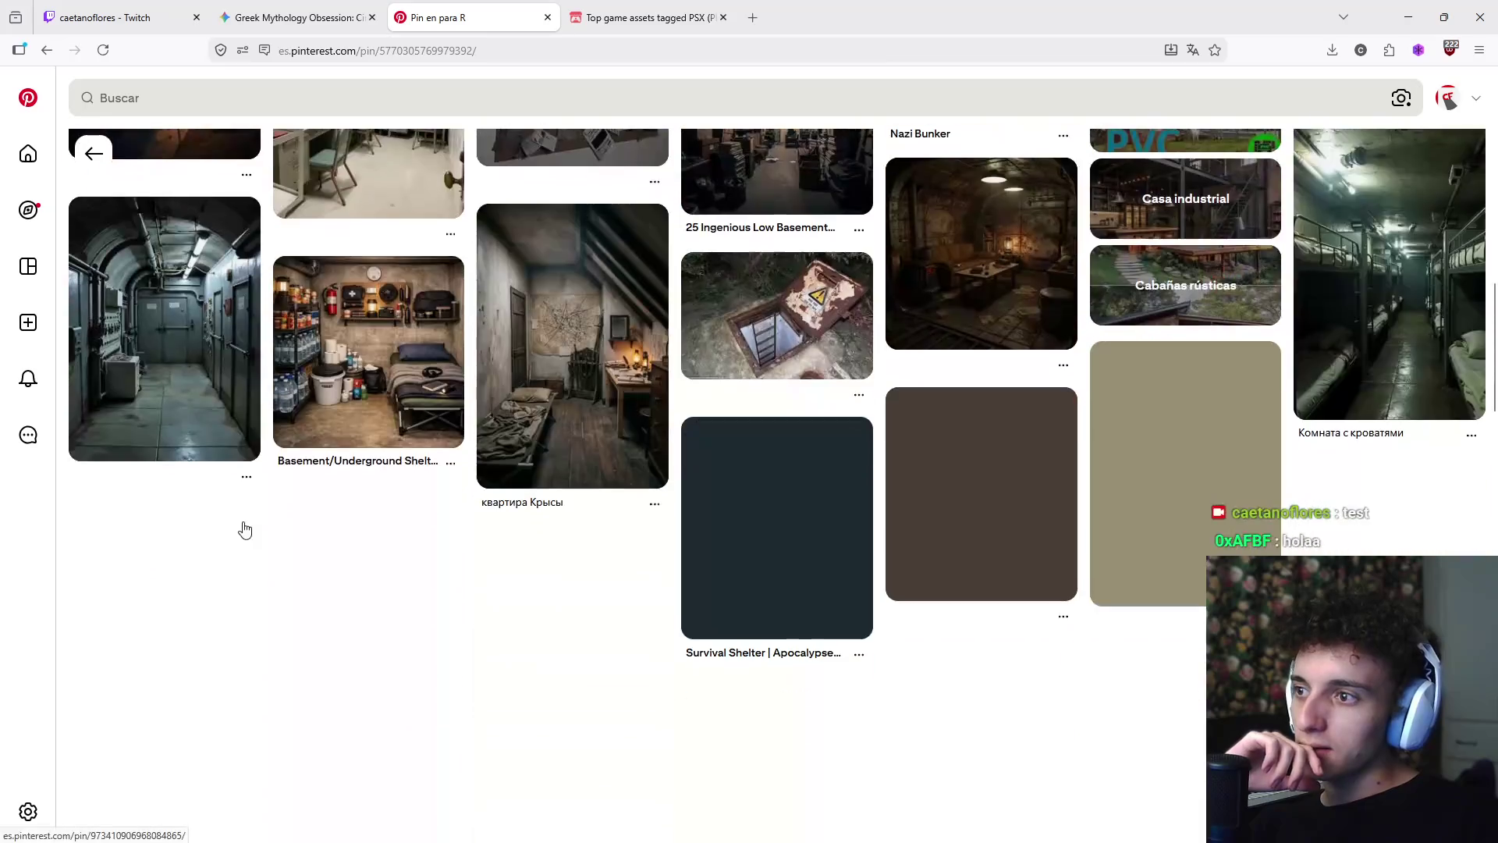
pyautogui.scroll(-7, 250, 534)
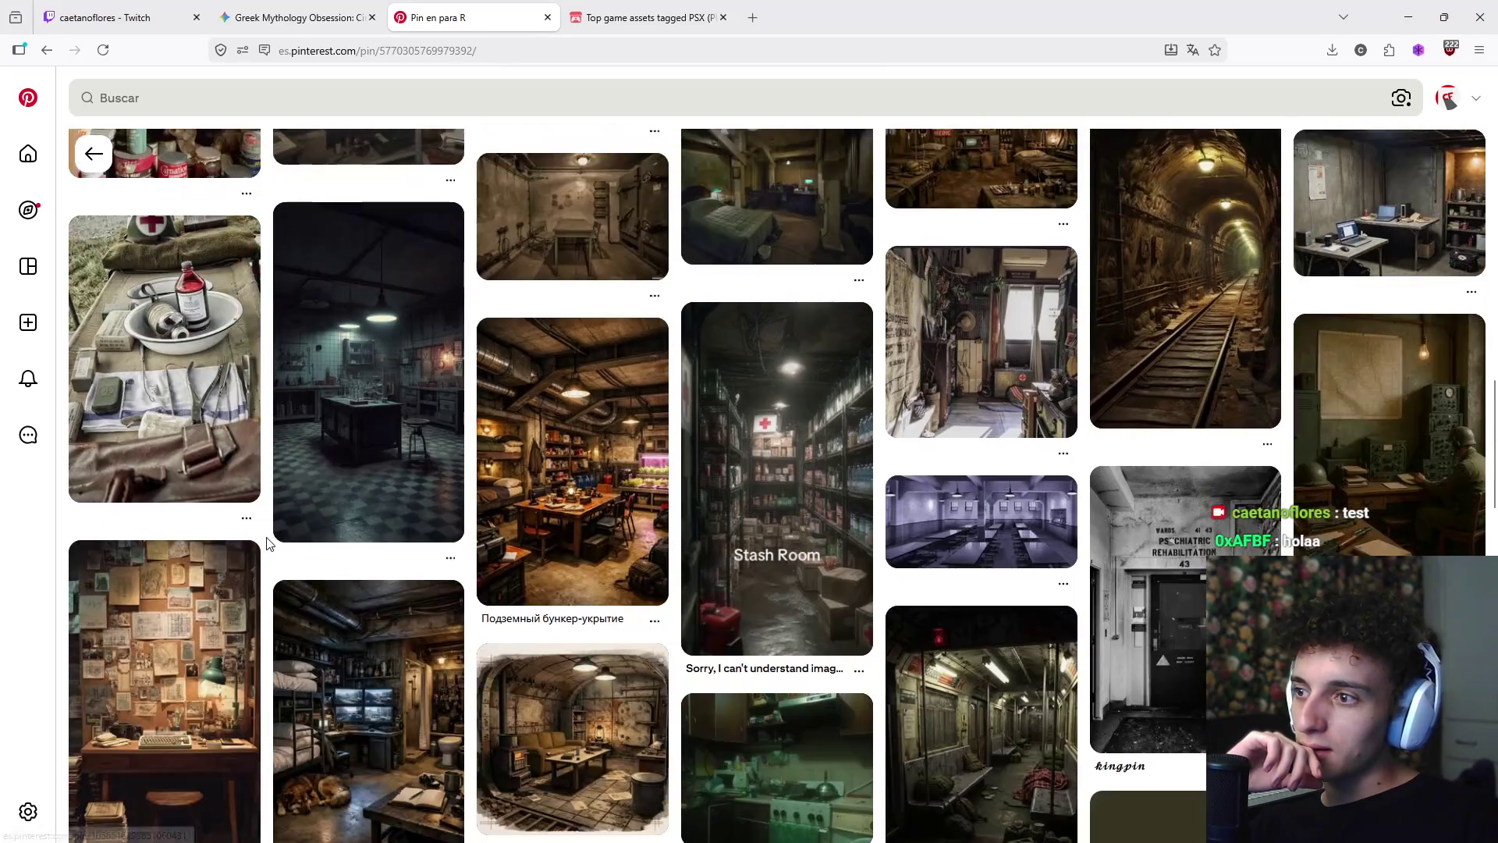
pyautogui.scroll(-7, 268, 543)
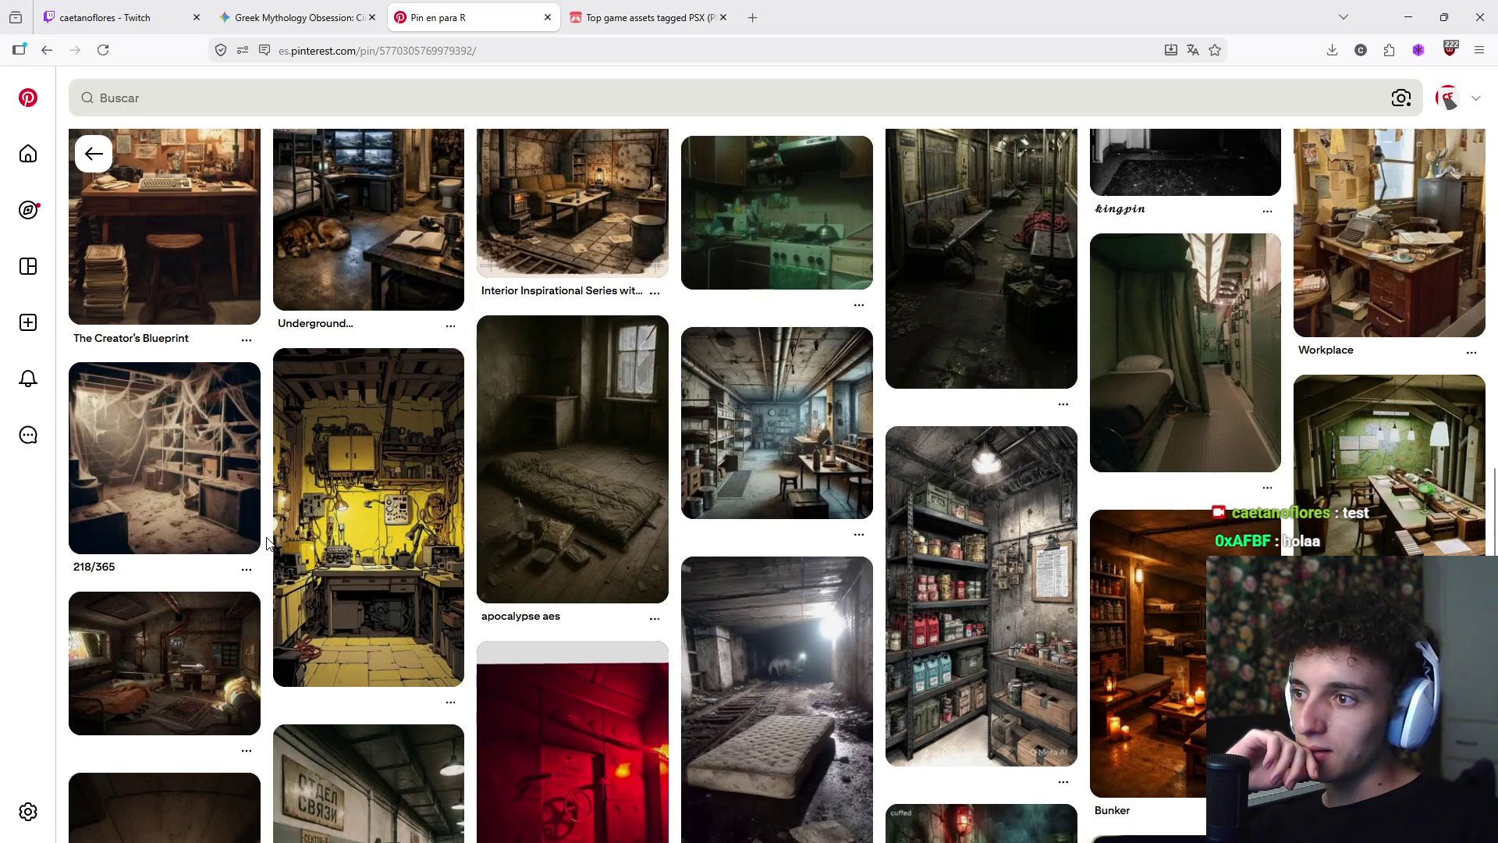
pyautogui.scroll(2, 266, 541)
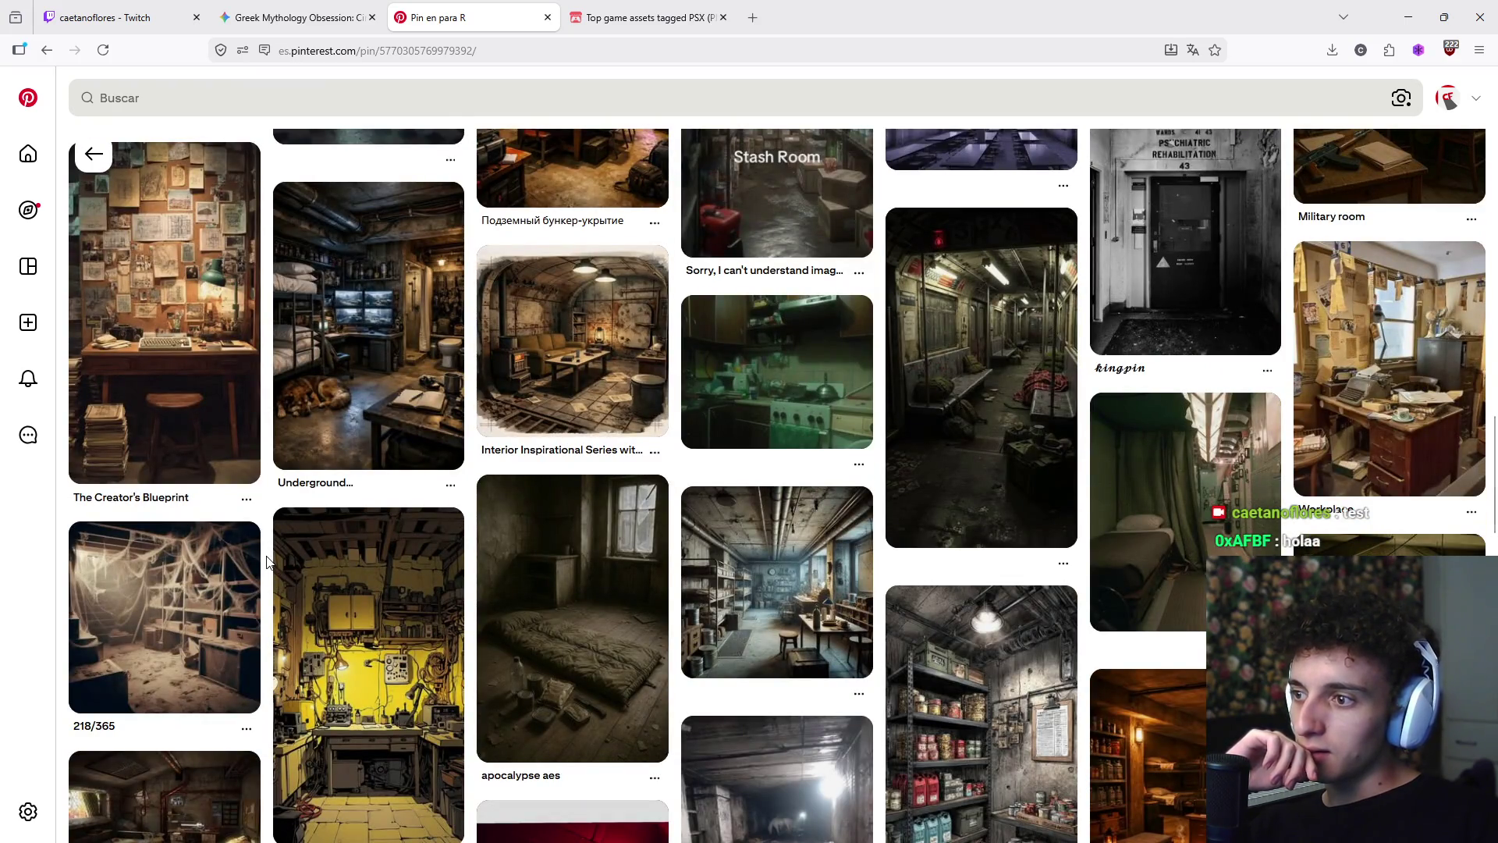
pyautogui.scroll(-5, 266, 562)
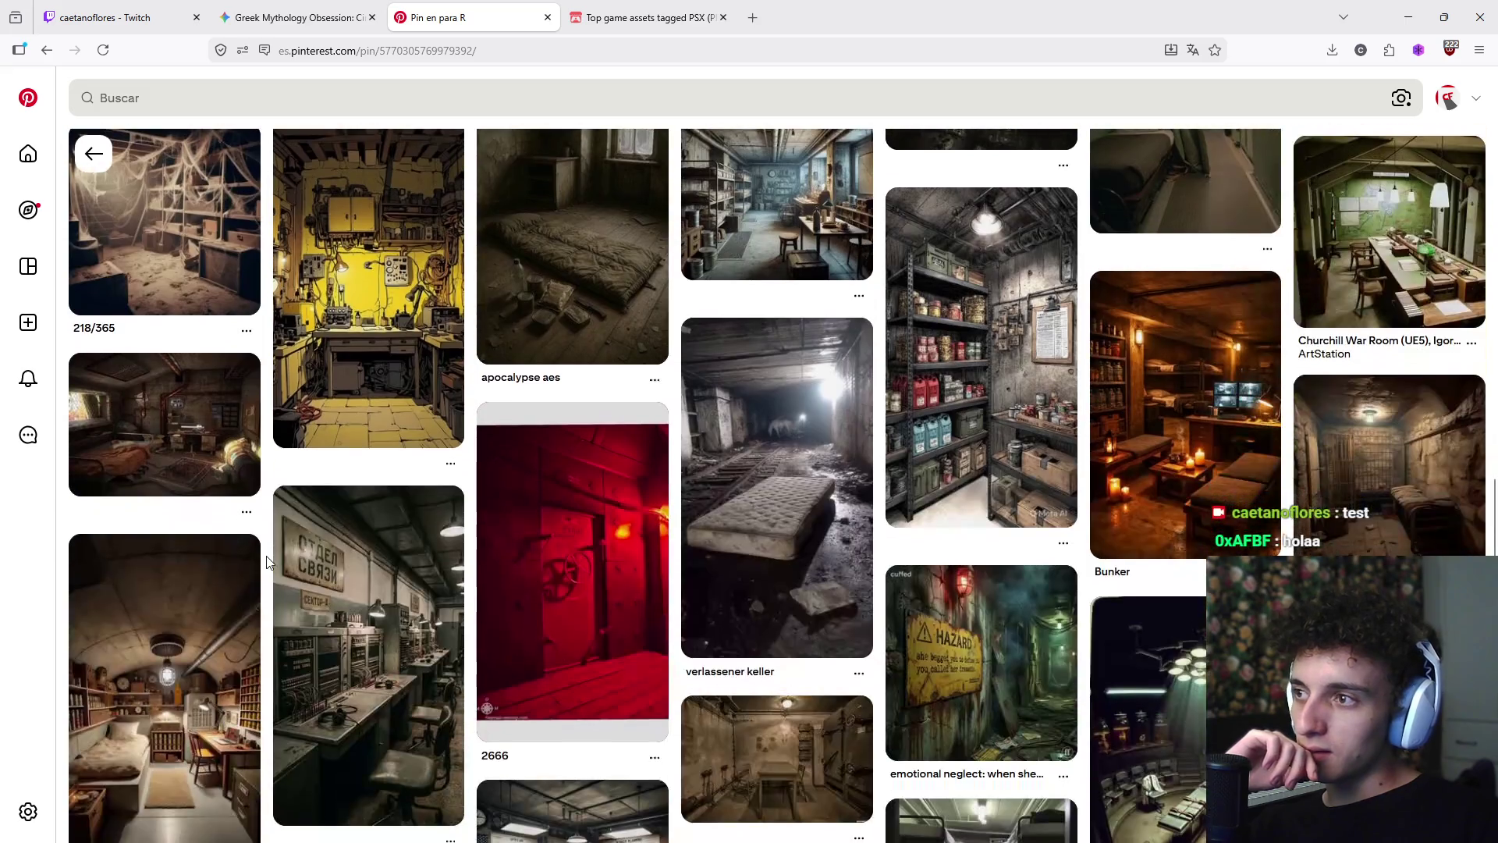
pyautogui.scroll(2, 266, 562)
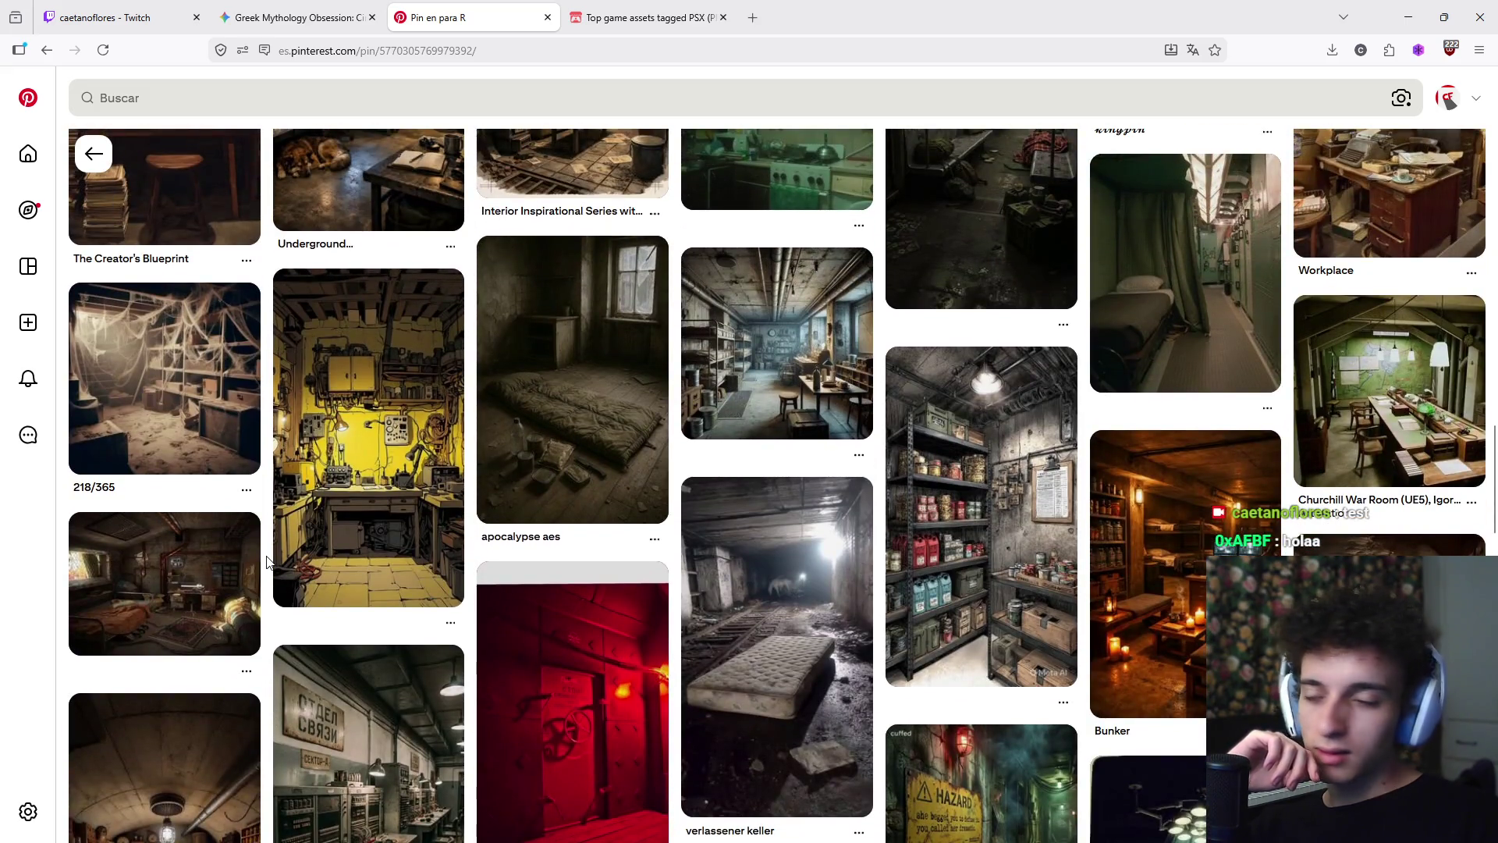
pyautogui.scroll(-12, 266, 561)
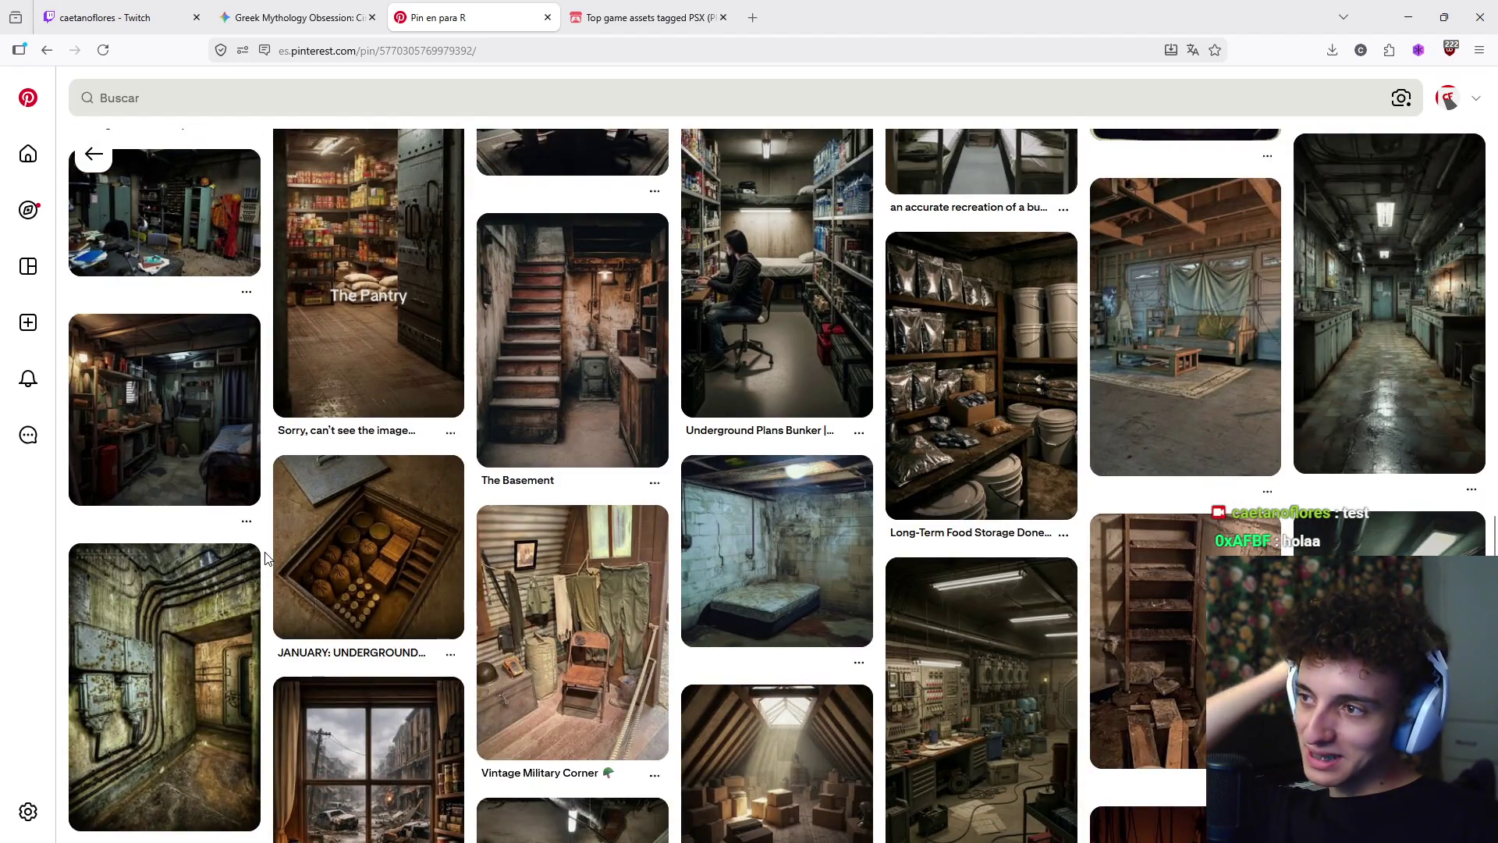
pyautogui.scroll(-9, 266, 557)
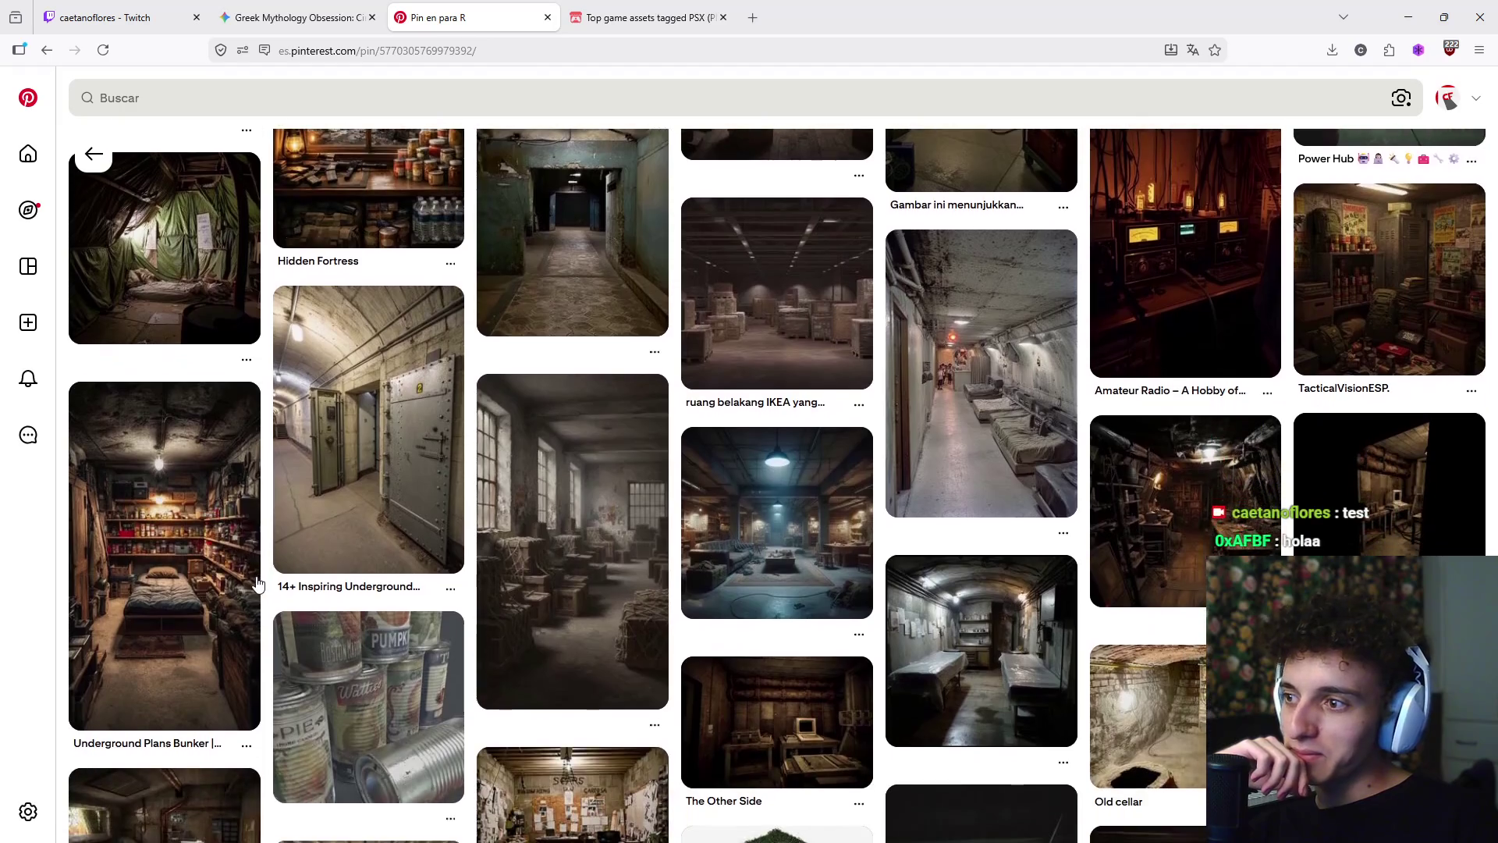
pyautogui.scroll(-15, 258, 581)
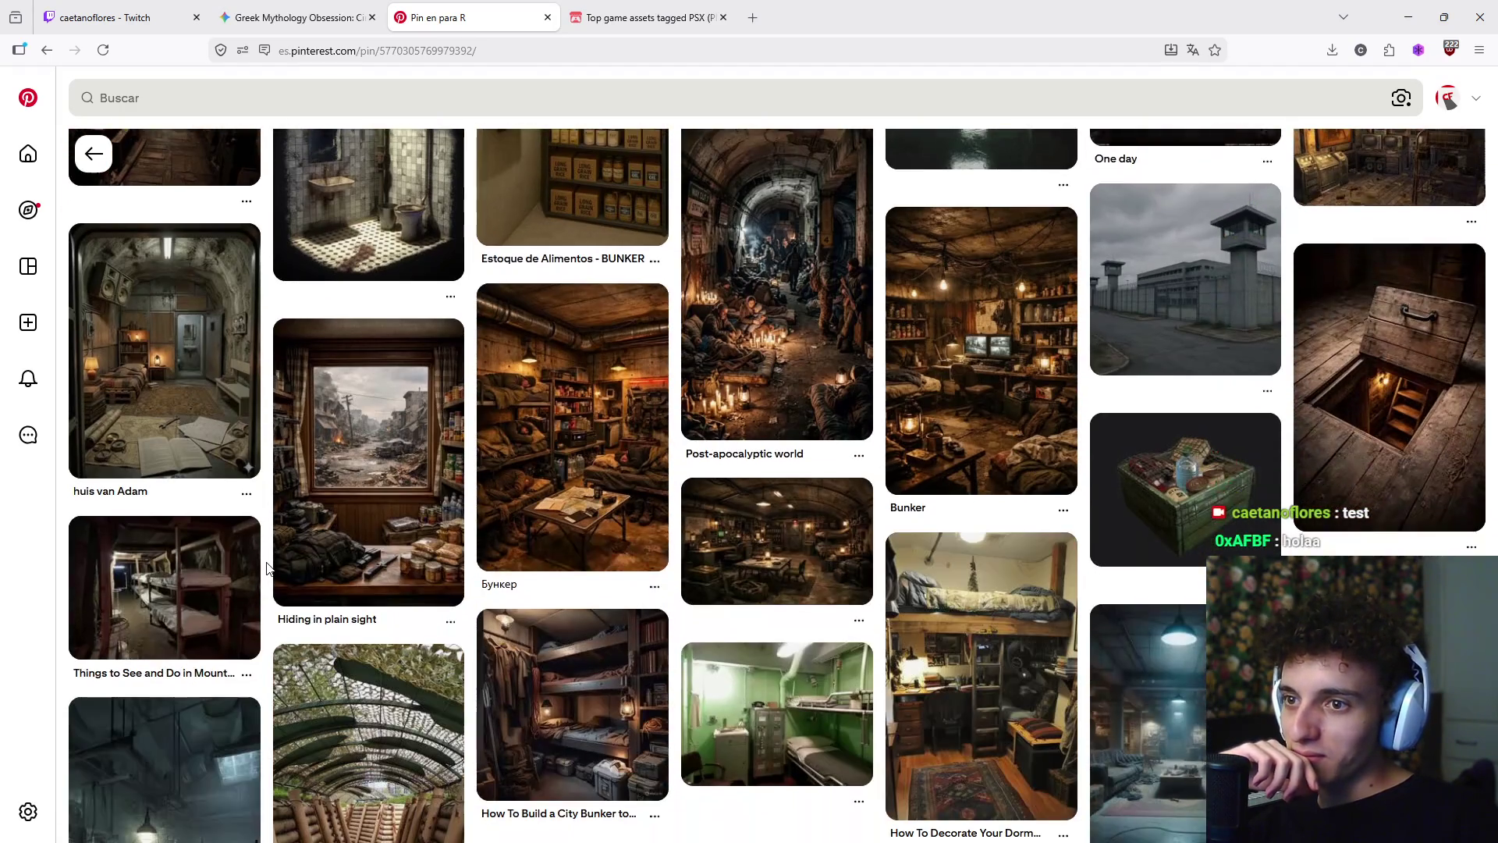
pyautogui.scroll(-6, 266, 567)
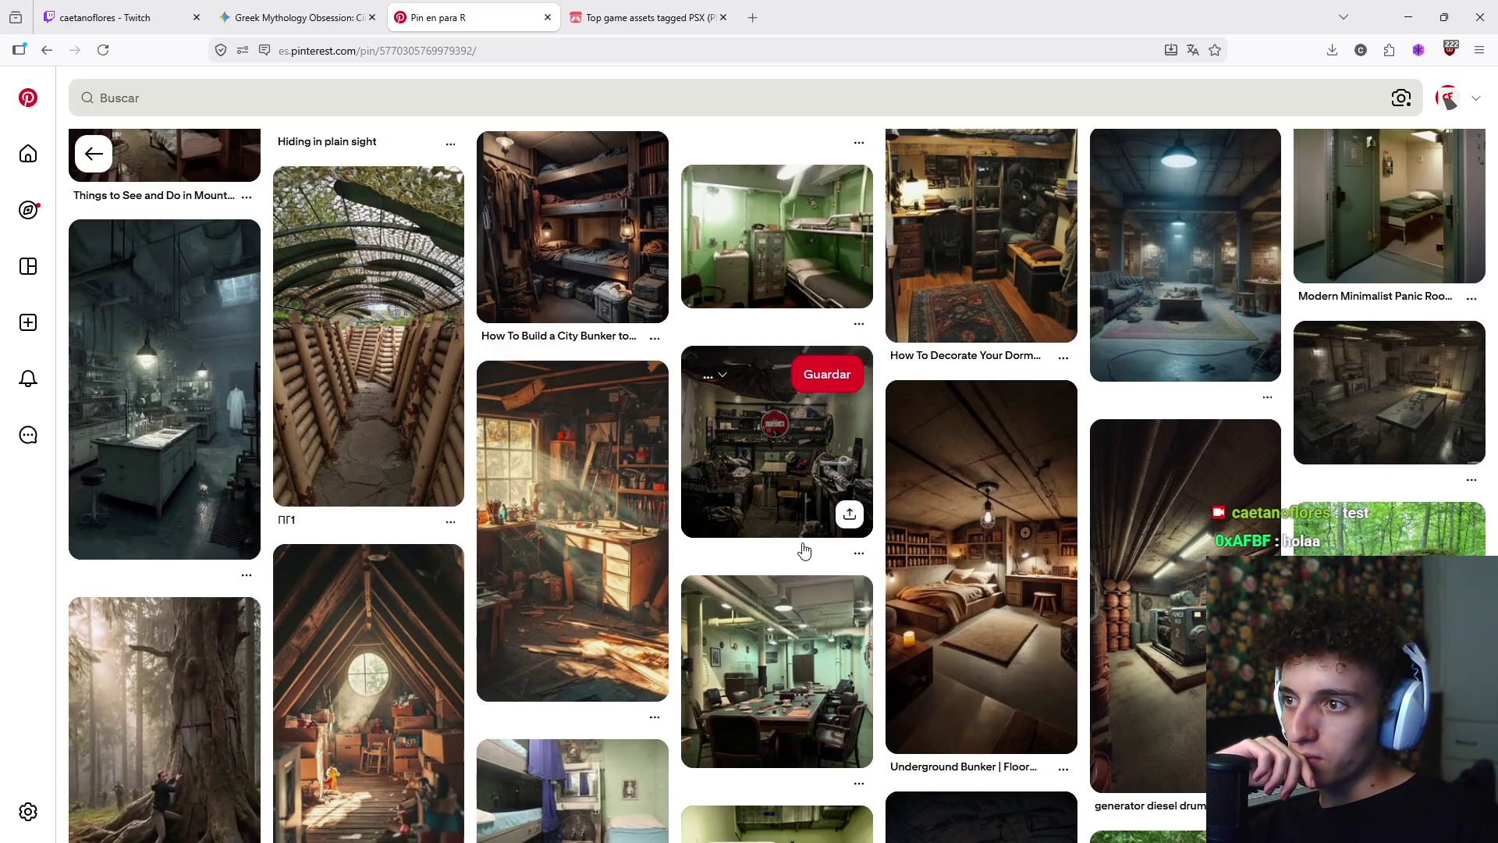
pyautogui.scroll(-5, 999, 564)
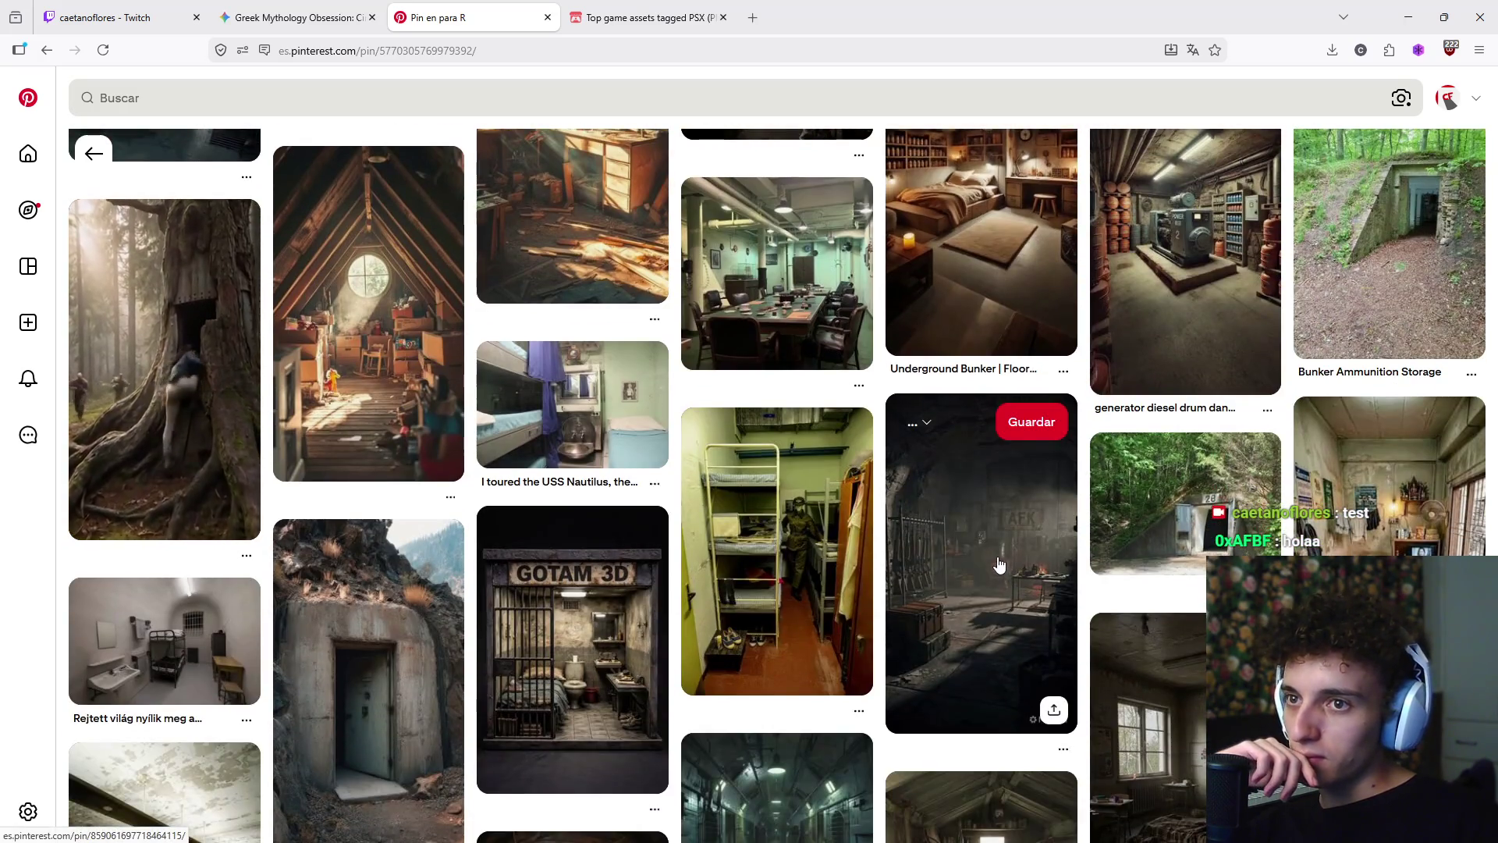
pyautogui.scroll(-1, 985, 556)
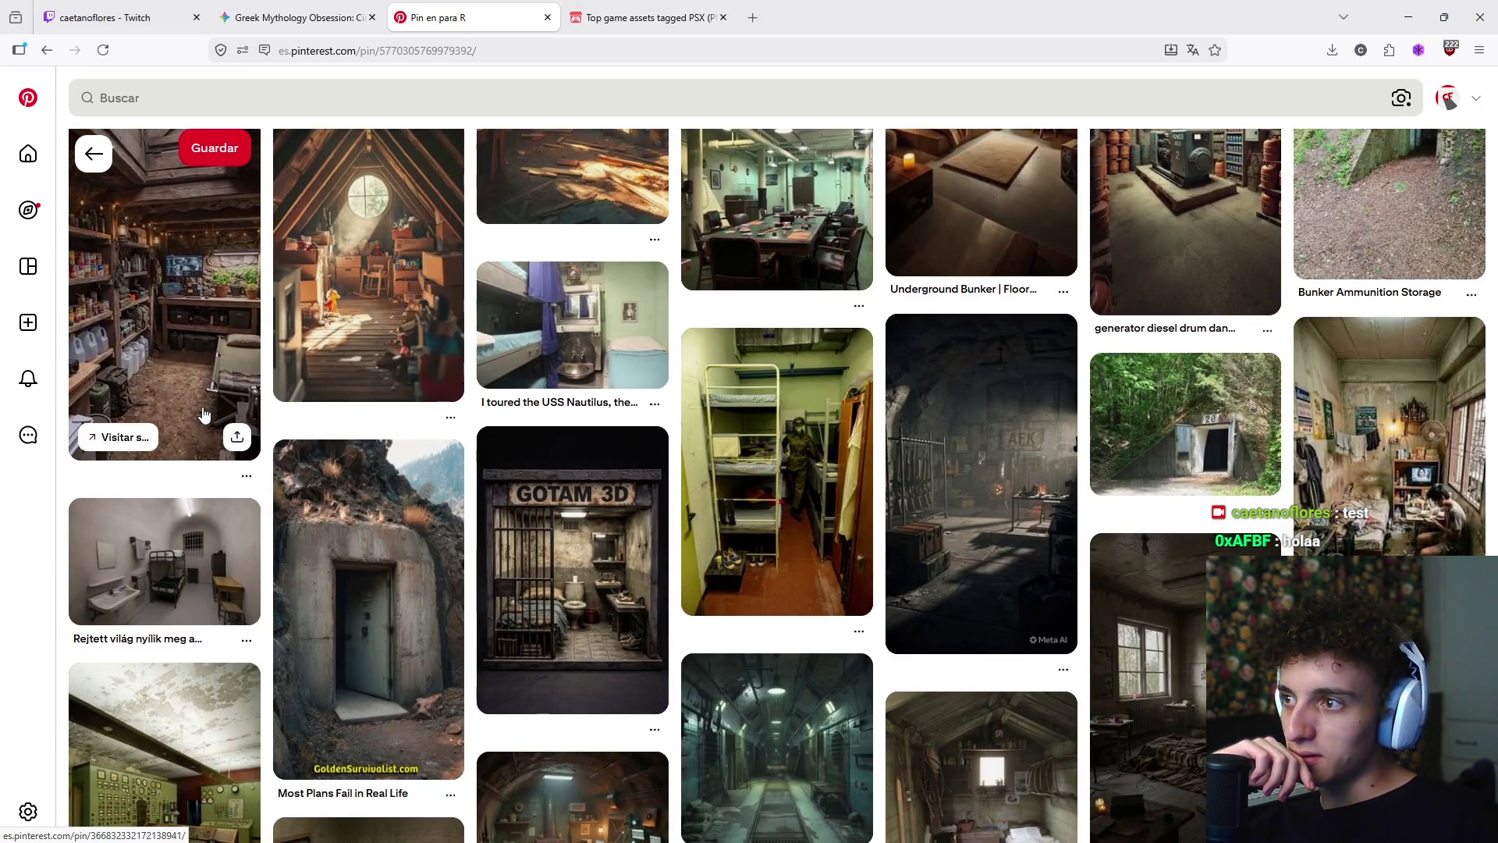
pyautogui.scroll(-3, 234, 429)
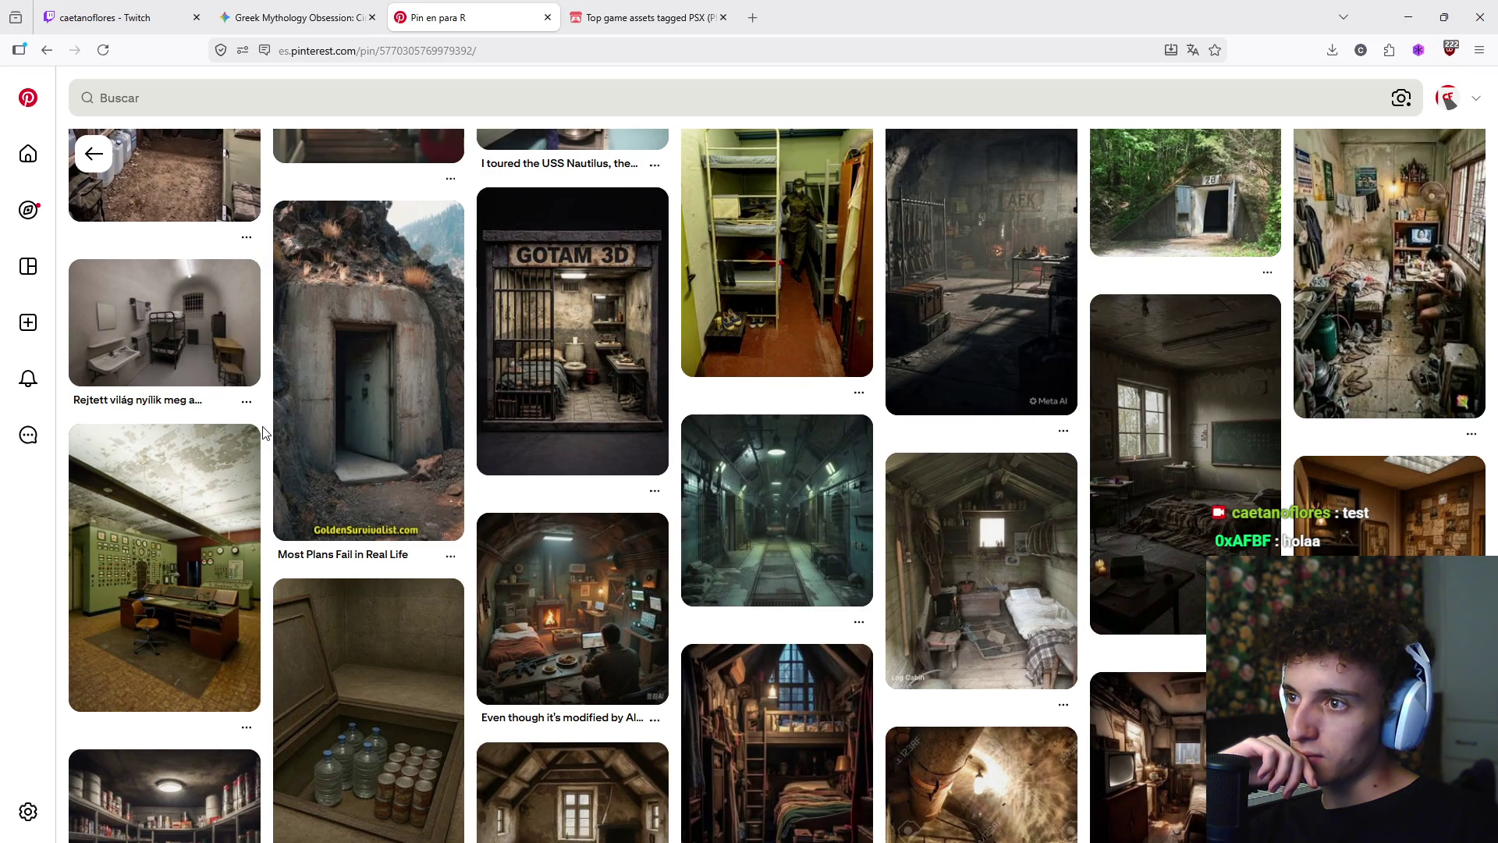
pyautogui.scroll(-7, 263, 433)
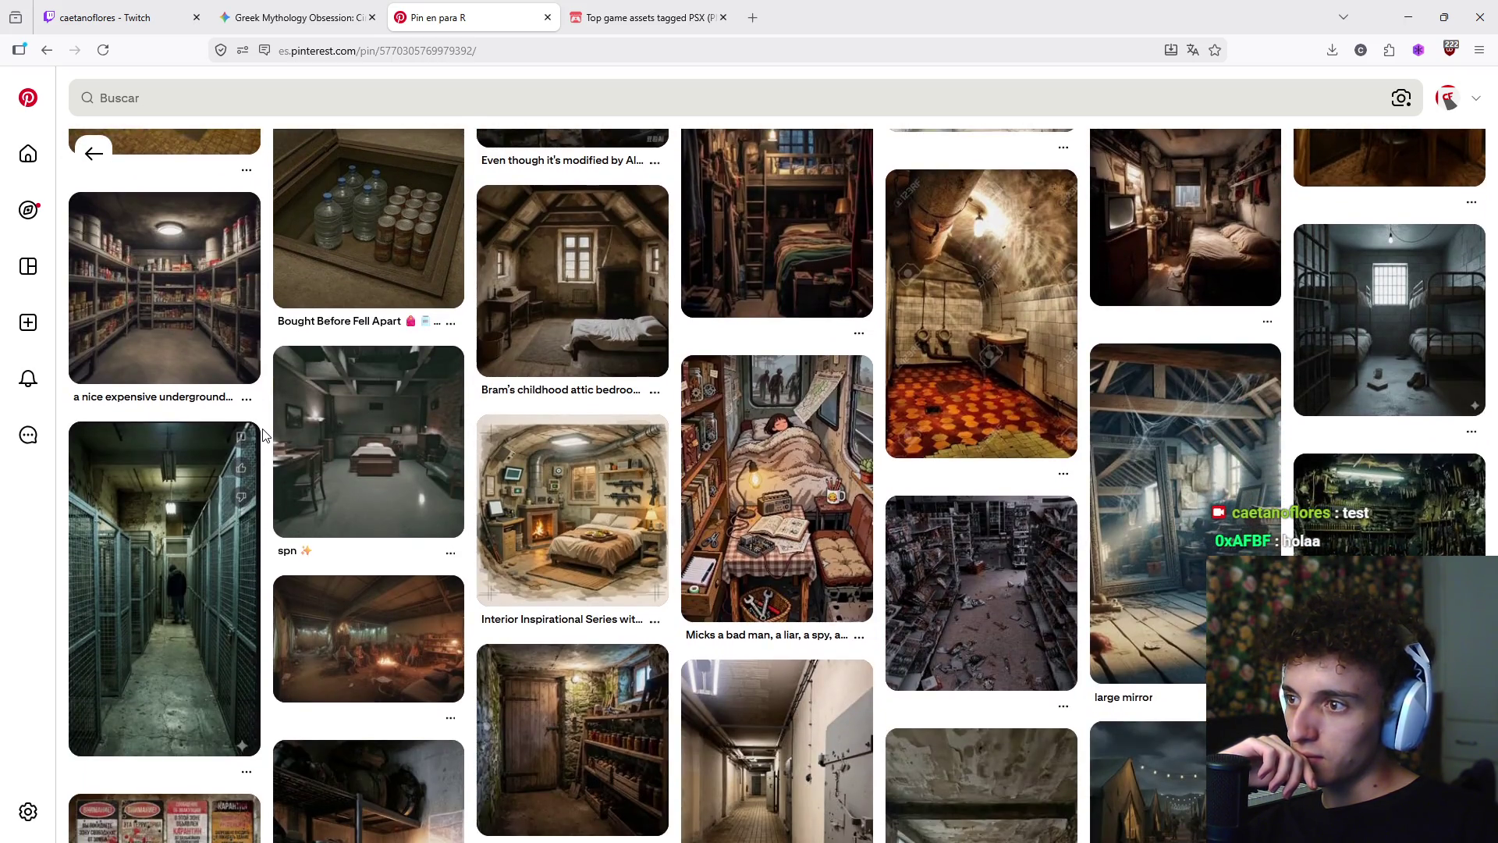
pyautogui.scroll(-10, 263, 433)
pyautogui.scroll(10, 263, 433)
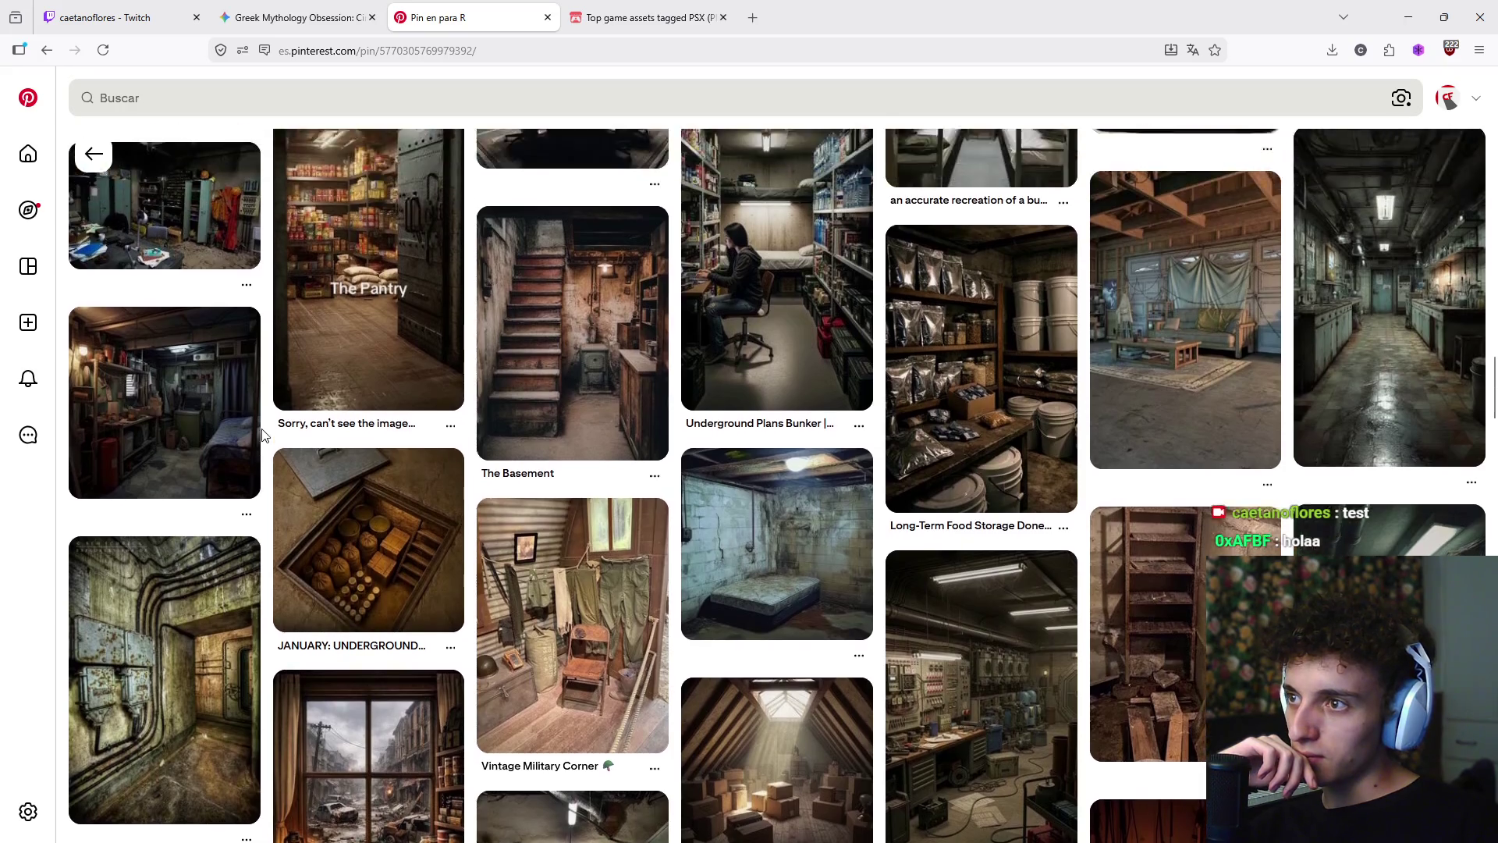
pyautogui.scroll(-4, 263, 433)
# - Scroll up to the cramped bunker pin's main image, then switch back to Blender
pyautogui.scroll(10, 263, 435)
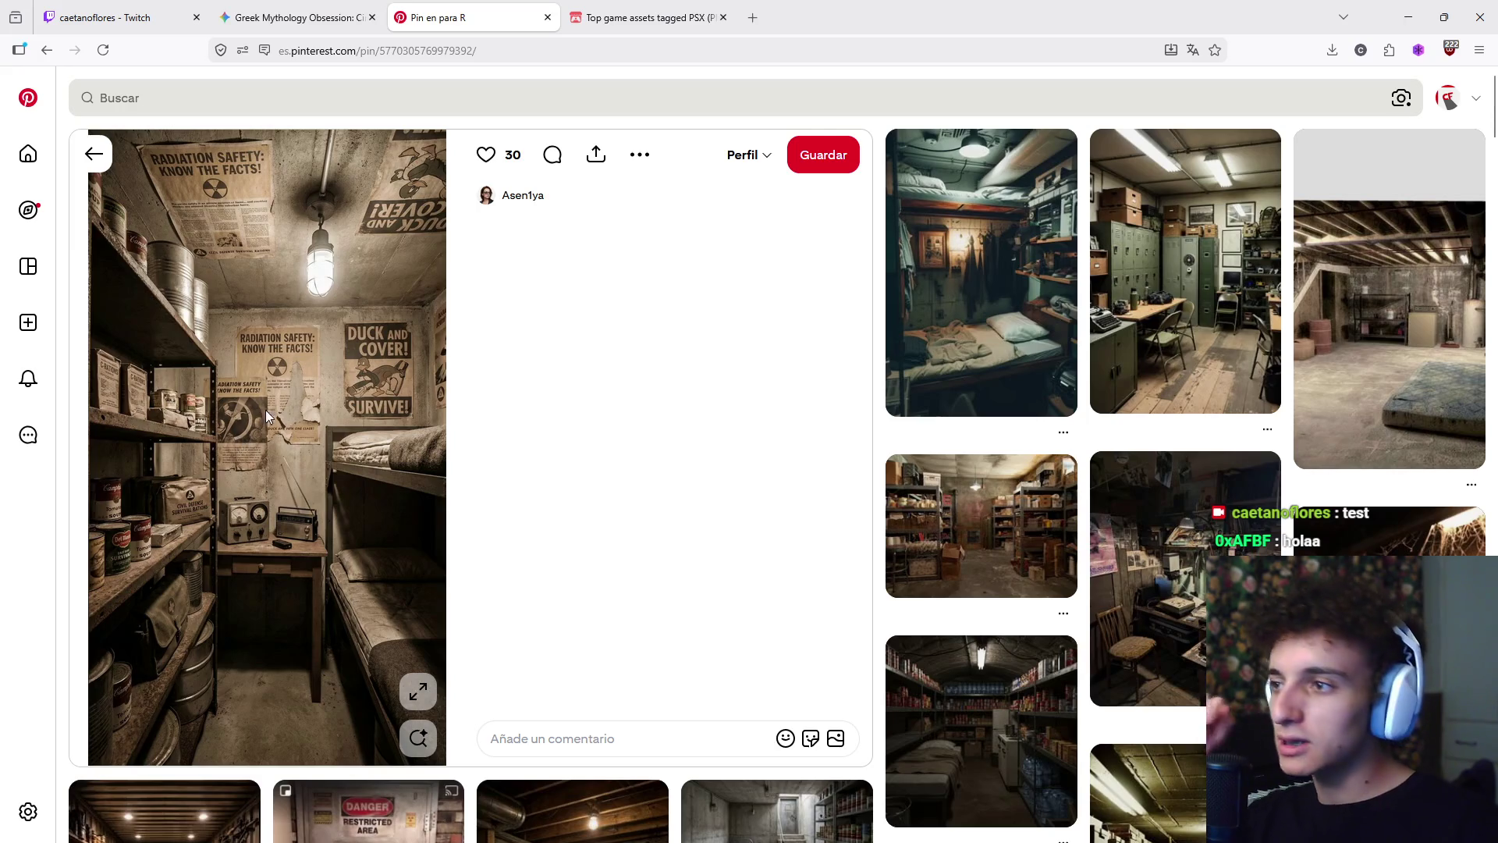
pyautogui.hotkey('alt', 'Tab')
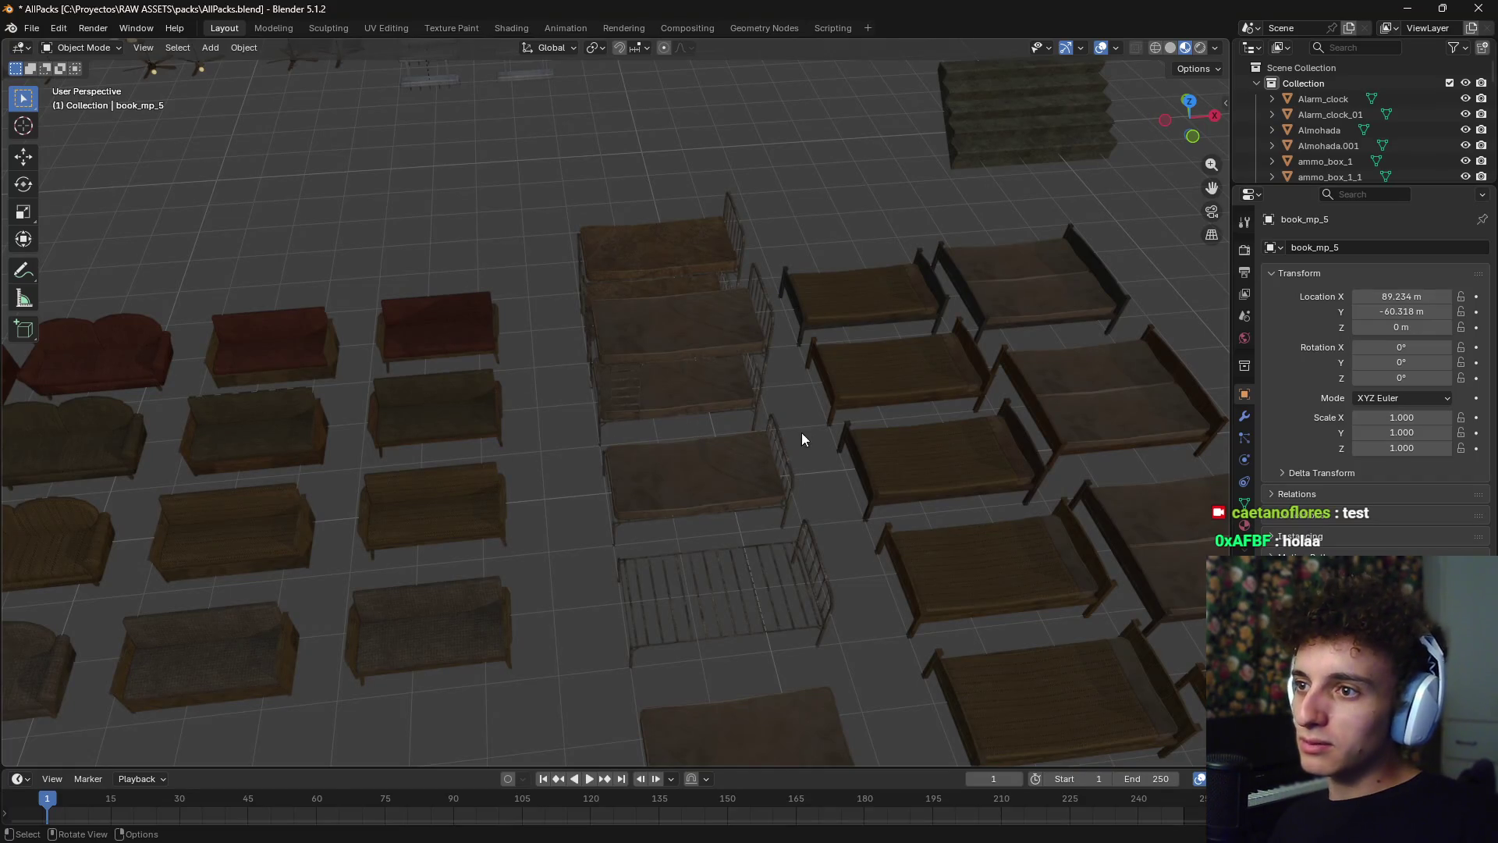
# - Orbit in on the bunk beds, select bed_2_1, and pull back over the furniture rows
pyautogui.moveTo(821, 433)
pyautogui.mouseDown(button='middle')
pyautogui.moveTo(770, 391)
pyautogui.moveTo(739, 495)
pyautogui.moveTo(729, 451)
pyautogui.moveTo(765, 421)
pyautogui.moveTo(713, 445)
pyautogui.moveTo(656, 405)
pyautogui.moveTo(702, 428)
pyautogui.moveTo(683, 421)
pyautogui.moveTo(703, 390)
pyautogui.mouseUp(button='middle')
pyautogui.scroll(5, 729, 452)
pyautogui.click(669, 460)
pyautogui.scroll(-5, 624, 468)
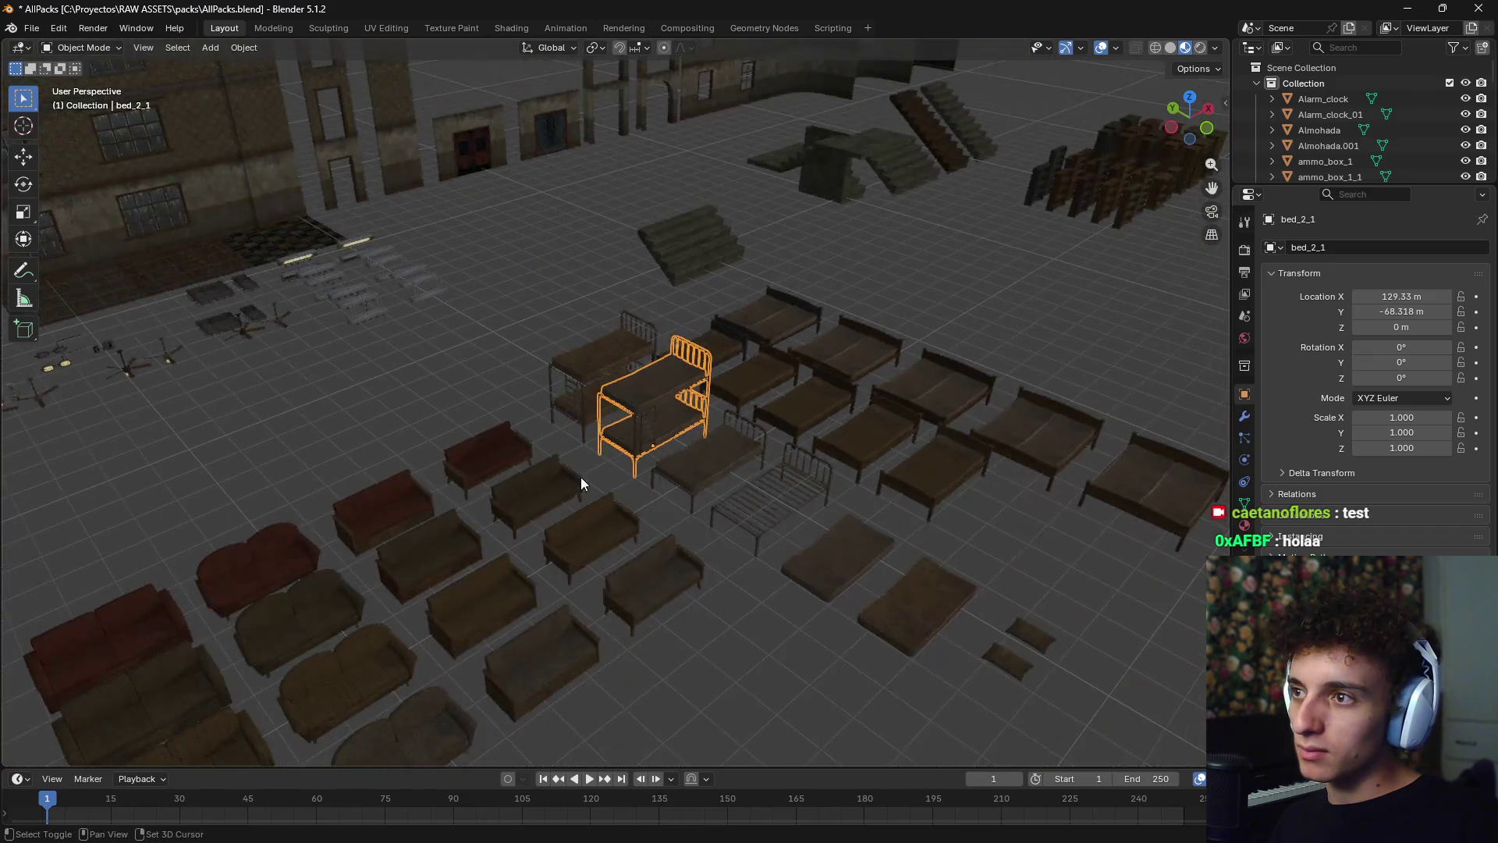
pyautogui.moveTo(581, 476)
pyautogui.mouseDown(button='middle')
pyautogui.moveTo(812, 567)
pyautogui.moveTo(775, 559)
pyautogui.moveTo(726, 581)
pyautogui.moveTo(676, 535)
pyautogui.moveTo(414, 589)
pyautogui.moveTo(782, 508)
pyautogui.moveTo(348, 484)
pyautogui.moveTo(389, 324)
pyautogui.moveTo(669, 424)
pyautogui.moveTo(642, 364)
pyautogui.moveTo(615, 415)
pyautogui.moveTo(643, 429)
pyautogui.mouseUp(button='middle')
# - Compare with the bunker reference, then bring the vents, toilets and crates into view
pyautogui.hotkey('alt', 'Tab')
pyautogui.hotkey('alt', 'Tab')
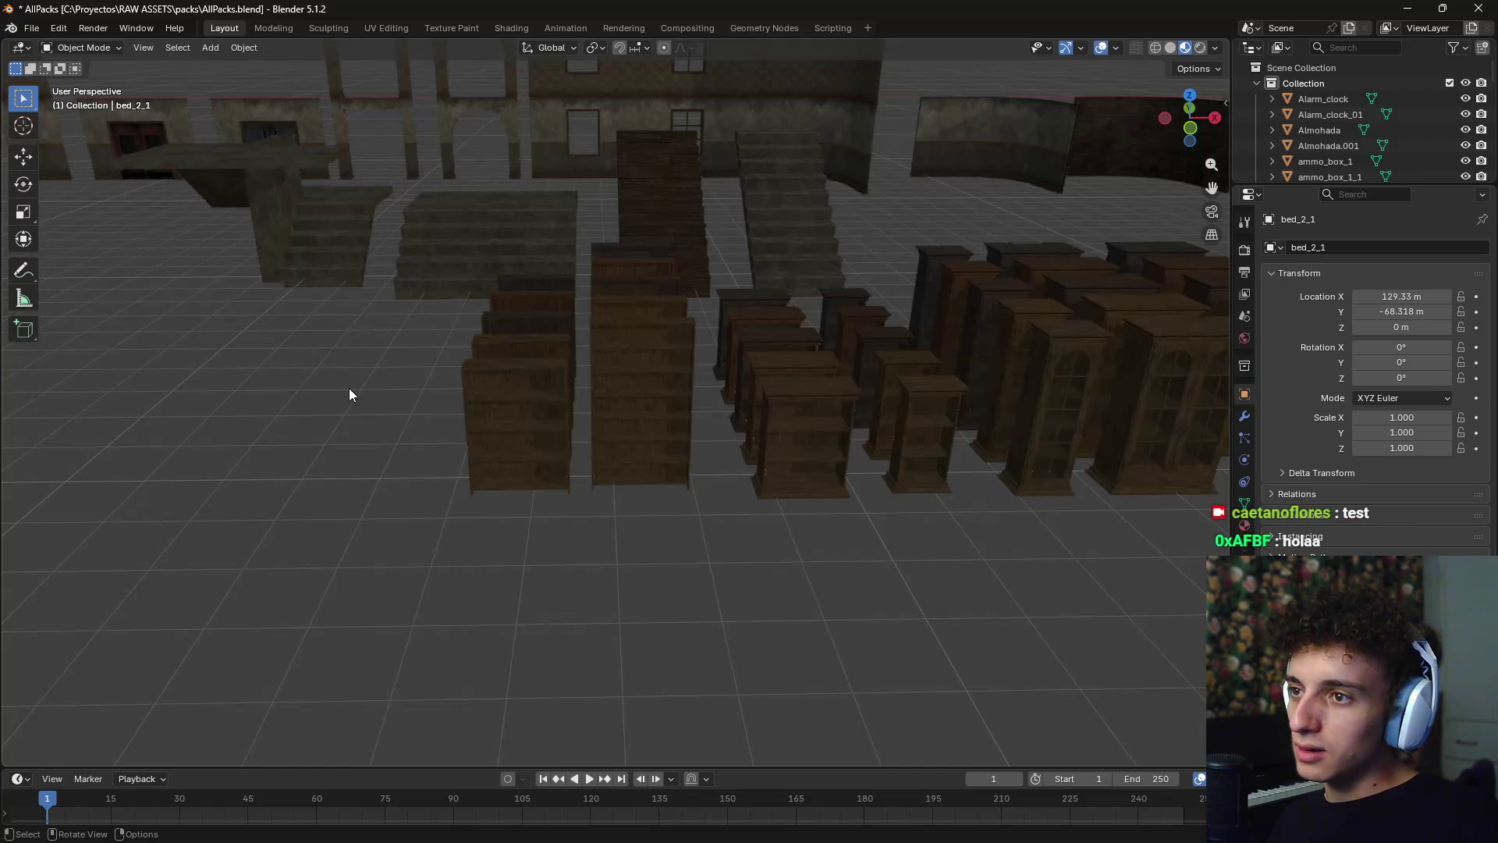
pyautogui.scroll(-5, 348, 387)
pyautogui.moveTo(357, 409); pyautogui.dragTo(368, 451, button='middle')
pyautogui.scroll(10, 409, 480)
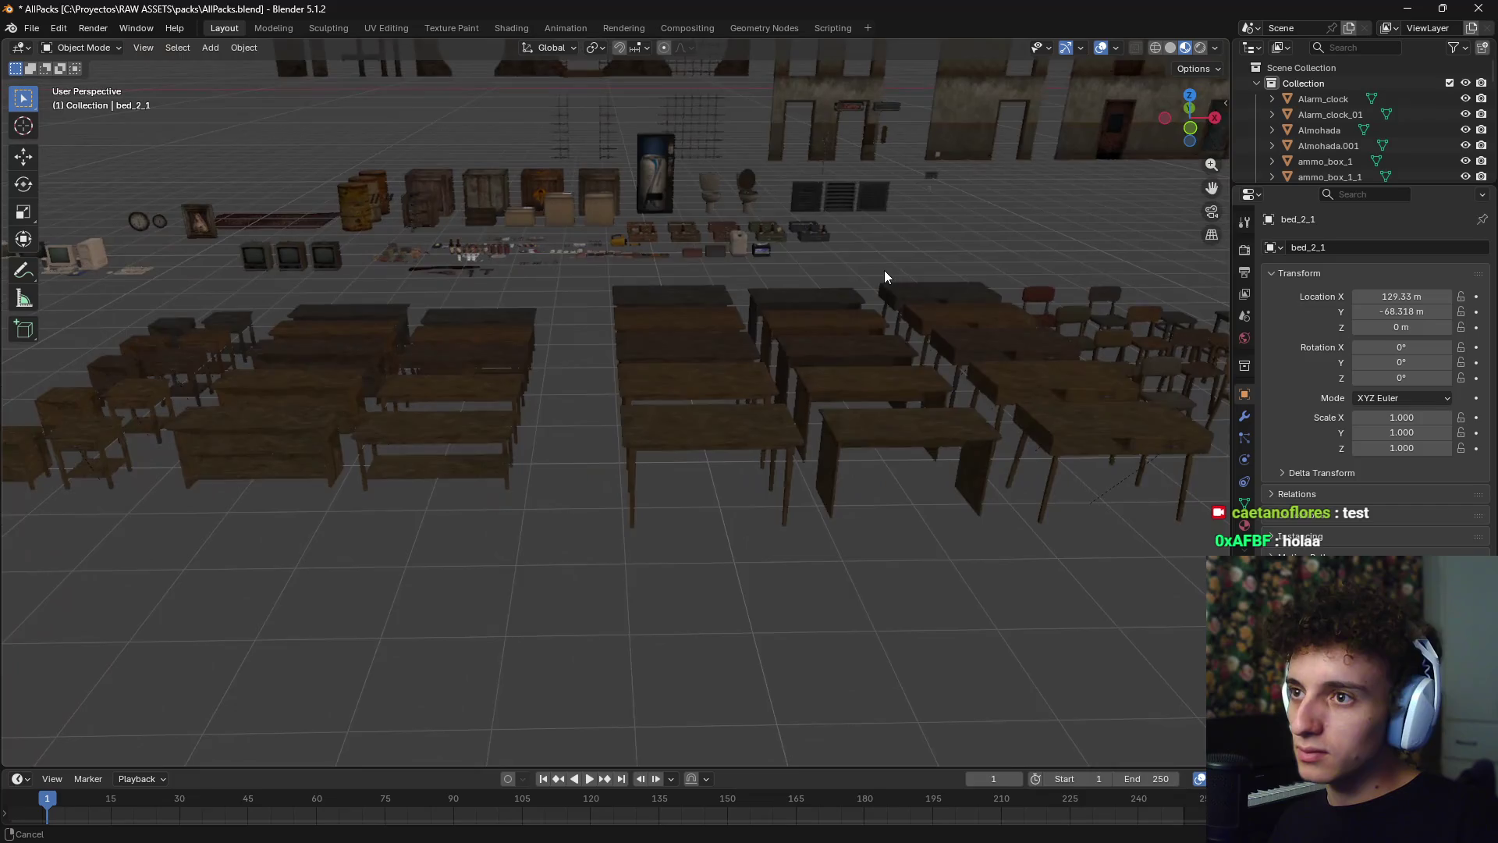
pyautogui.scroll(5, 886, 278)
pyautogui.moveTo(913, 324)
pyautogui.keyDown('shift'); pyautogui.mouseDown(button='middle')
pyautogui.moveTo(692, 589)
pyautogui.moveTo(666, 489)
pyautogui.mouseUp(button='middle'); pyautogui.keyUp('shift')
pyautogui.scroll(2, 666, 490)
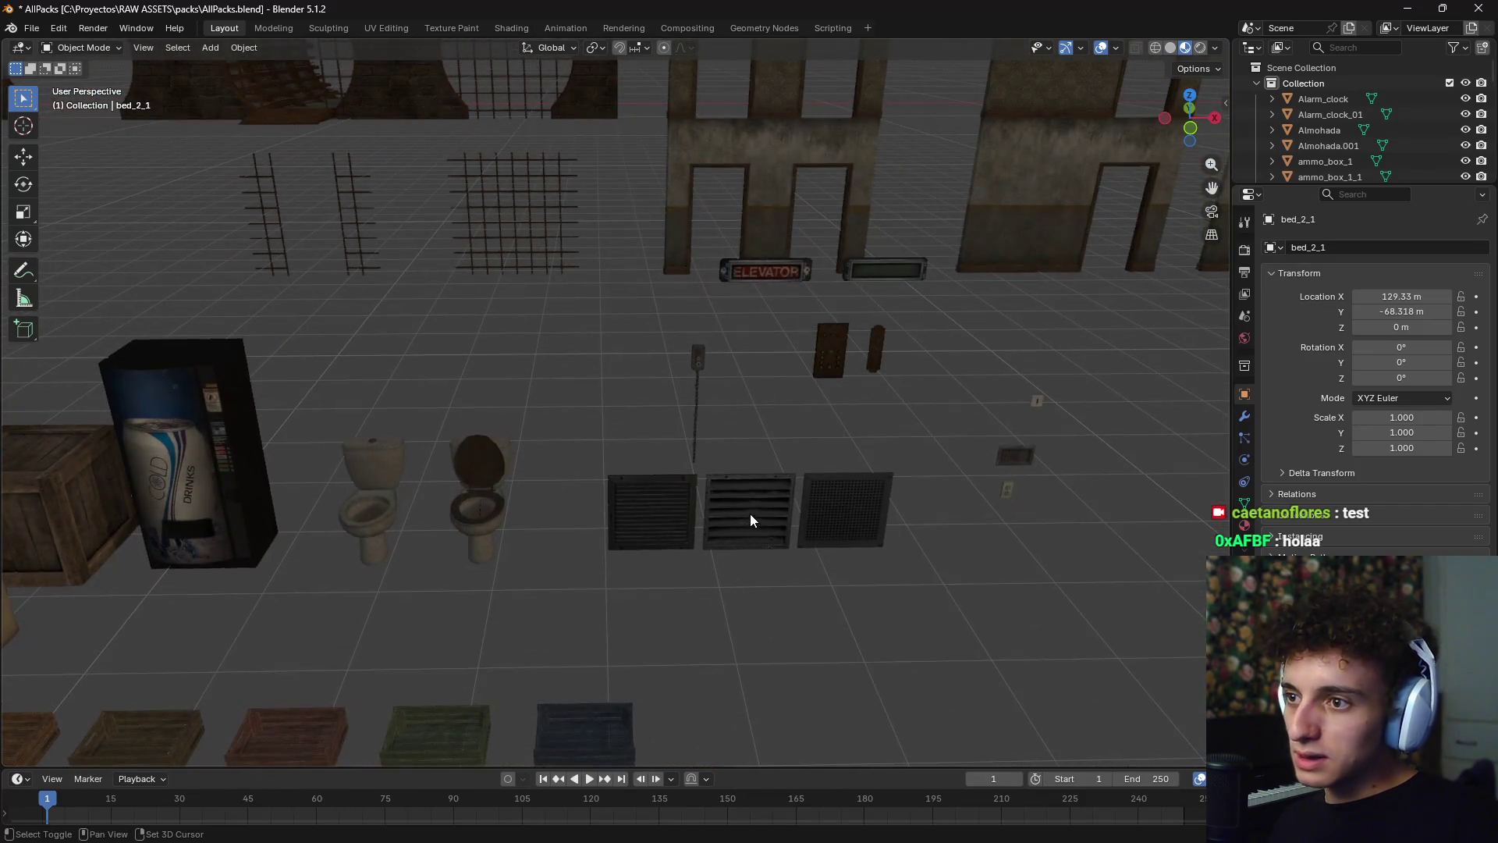
# - Duplicate the middle striped wall vent and move the copy out to about X 177 m
pyautogui.click(771, 507)
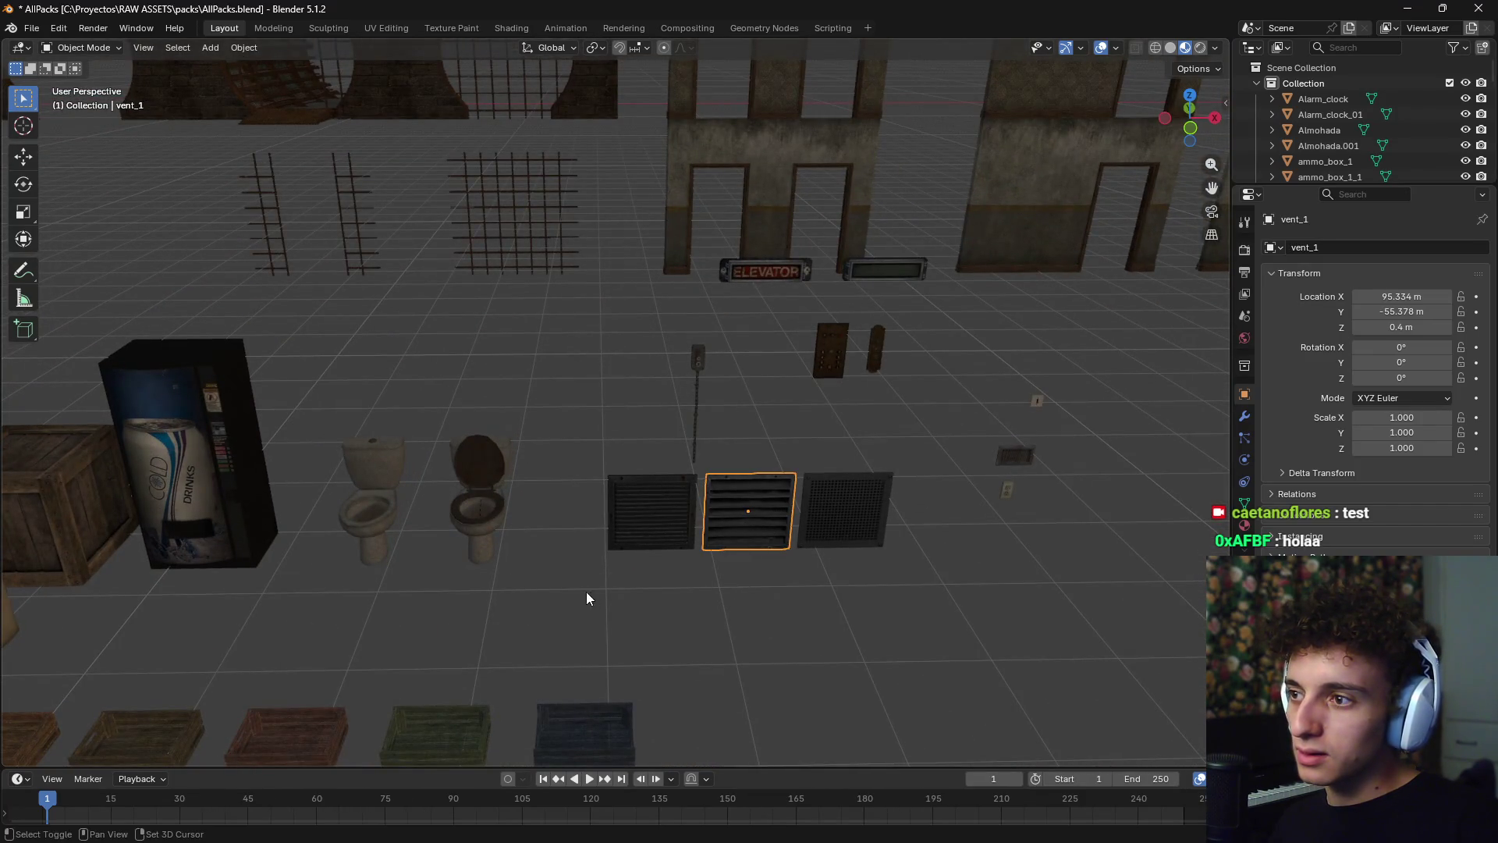
pyautogui.scroll(-8, 587, 592)
pyautogui.scroll(2, 495, 557)
pyautogui.keyDown('shift'); pyautogui.moveTo(495, 557); pyautogui.dragTo(808, 410, button='middle'); pyautogui.keyUp('shift')
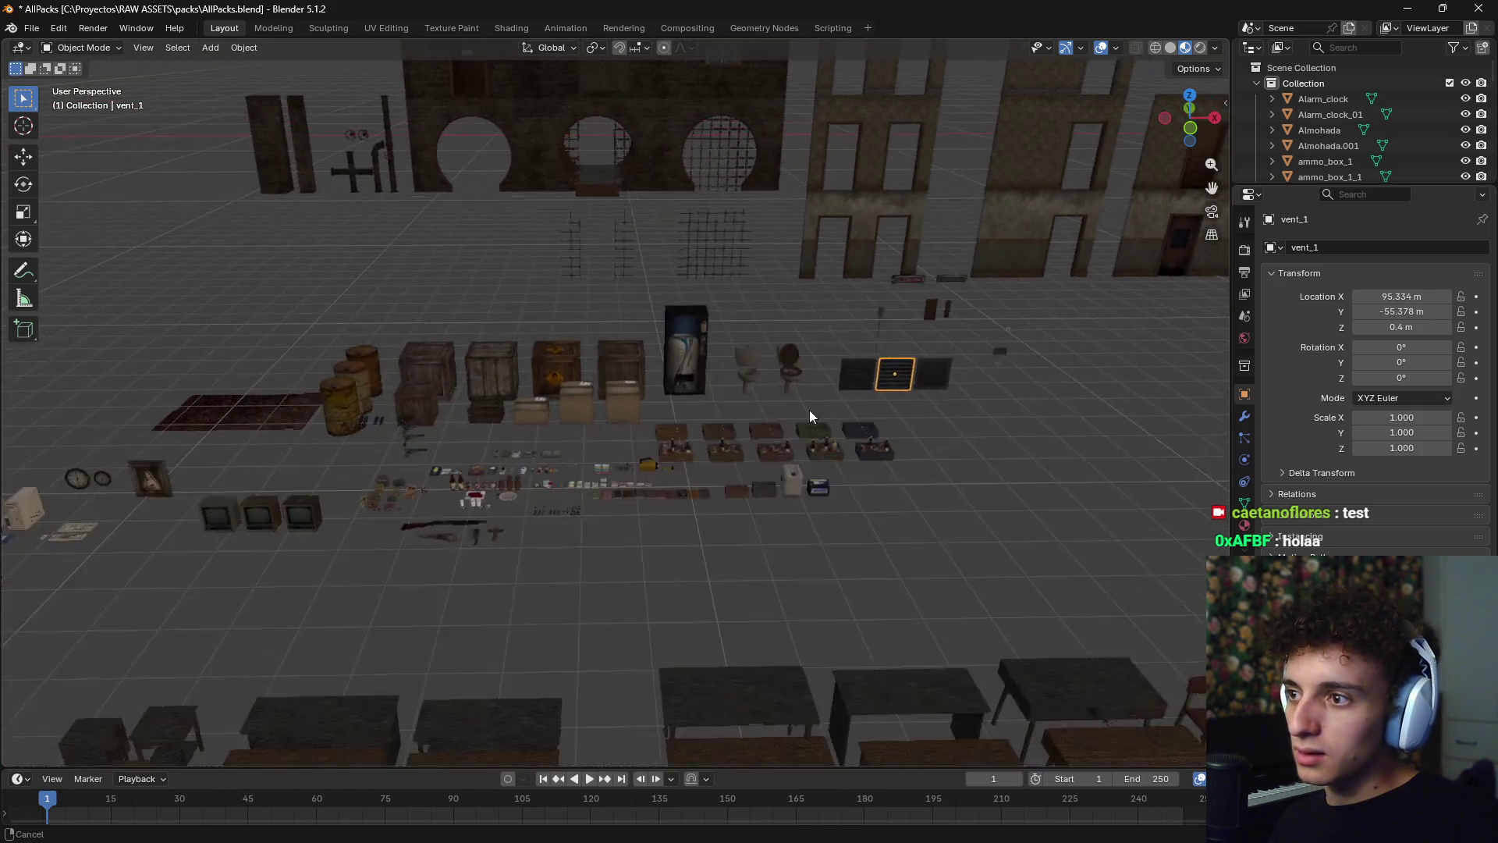
pyautogui.hotkey('shift', 'd')
pyautogui.scroll(-3, 808, 410)
pyautogui.moveTo(569, 452)
pyautogui.mouseDown(button='middle')
pyautogui.moveTo(566, 482)
pyautogui.moveTo(770, 451)
pyautogui.moveTo(663, 376)
pyautogui.moveTo(582, 385)
pyautogui.moveTo(737, 363)
pyautogui.moveTo(730, 308)
pyautogui.mouseUp(button='middle')
# - Frame the selected object up close, then check the bunker reference pin again
pyautogui.press('KP_Decimal')
pyautogui.scroll(-6, 580, 367)
pyautogui.scroll(-5, 731, 307)
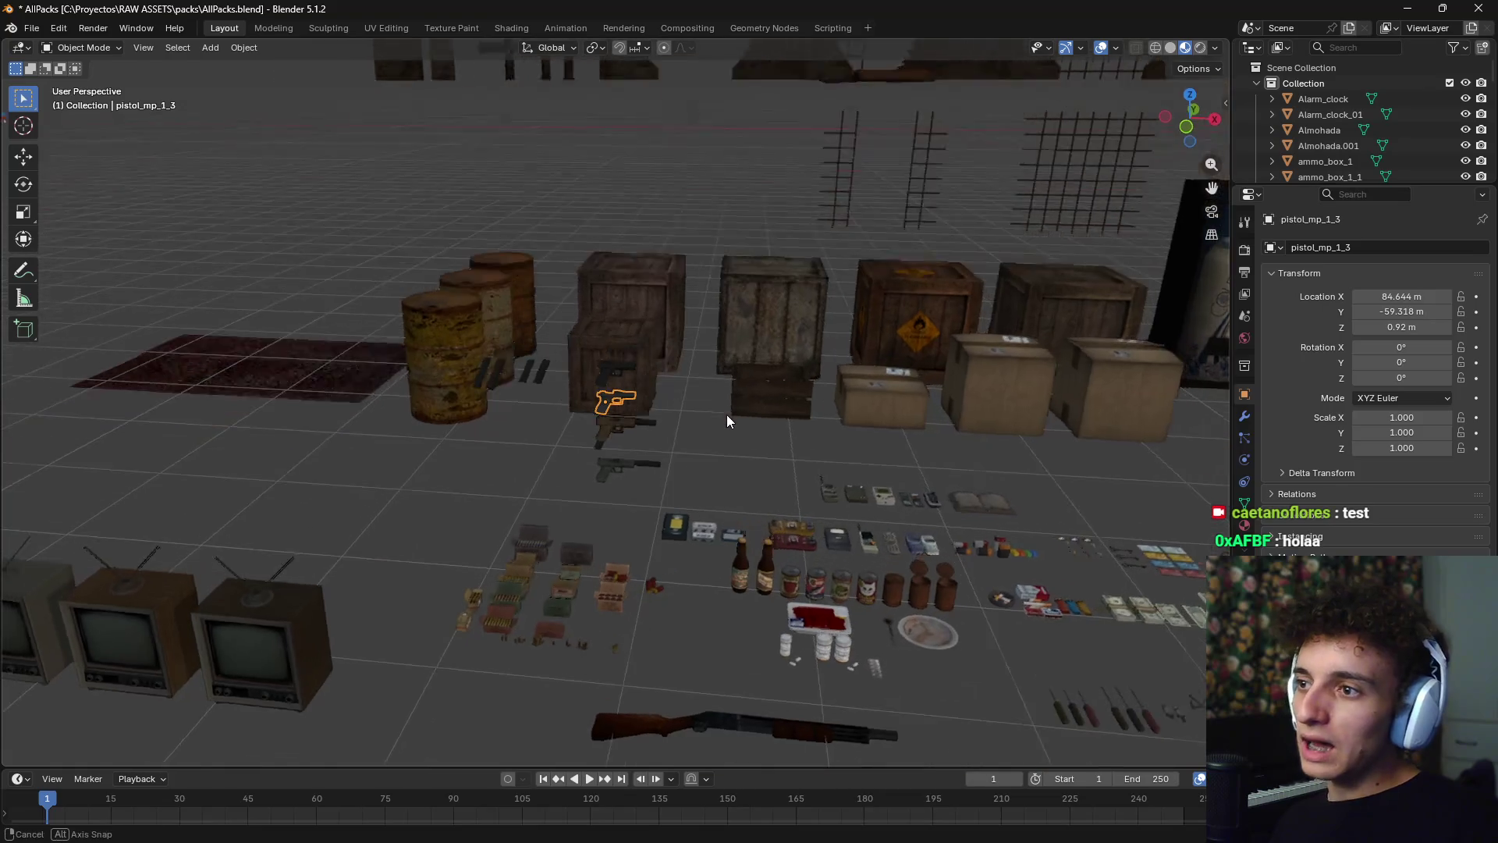
pyautogui.scroll(-3, 717, 427)
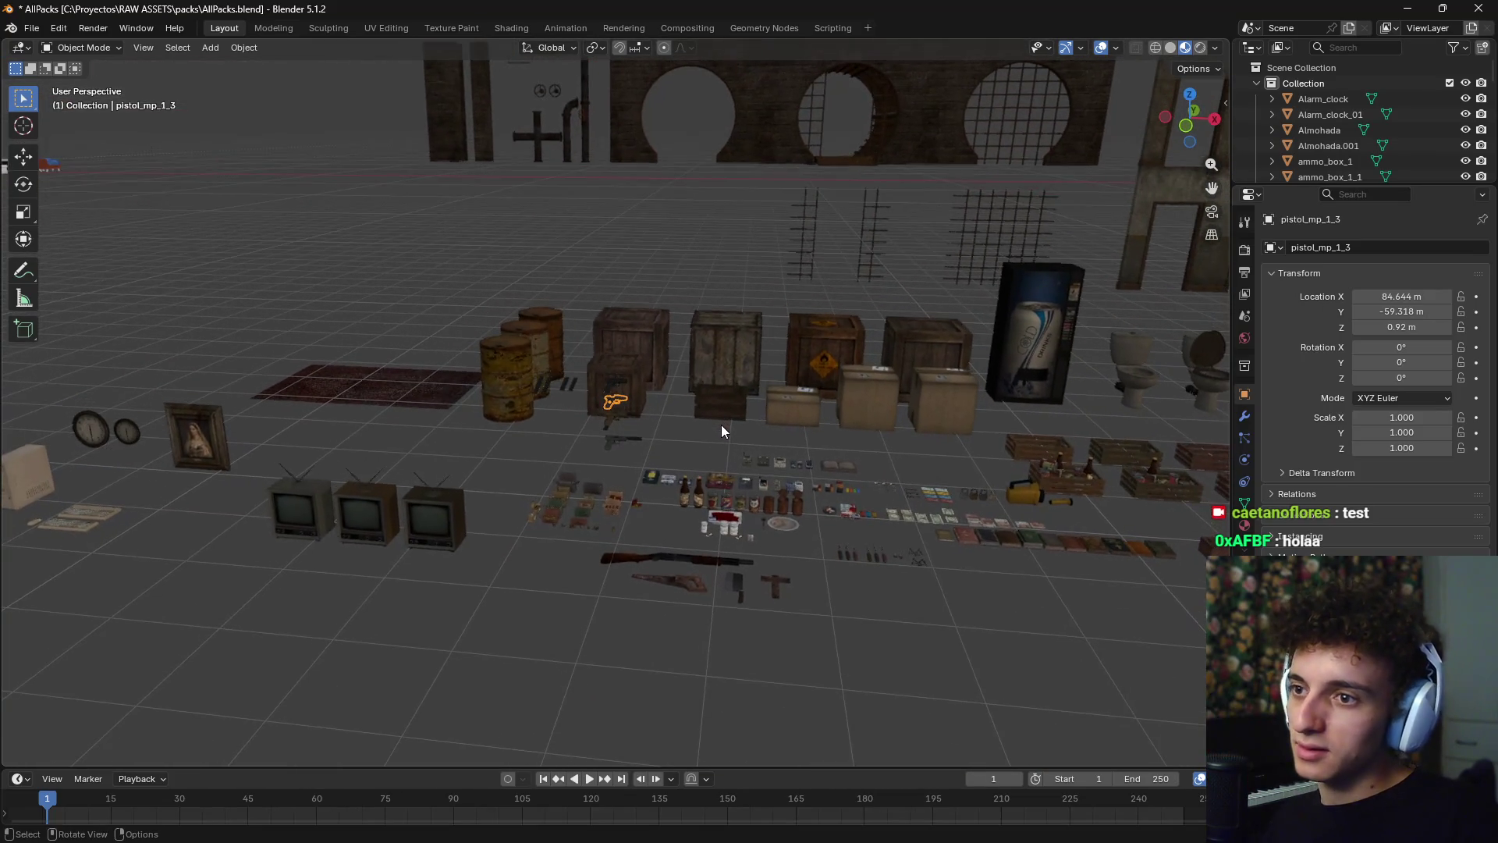
pyautogui.hotkey('alt', 'Tab')
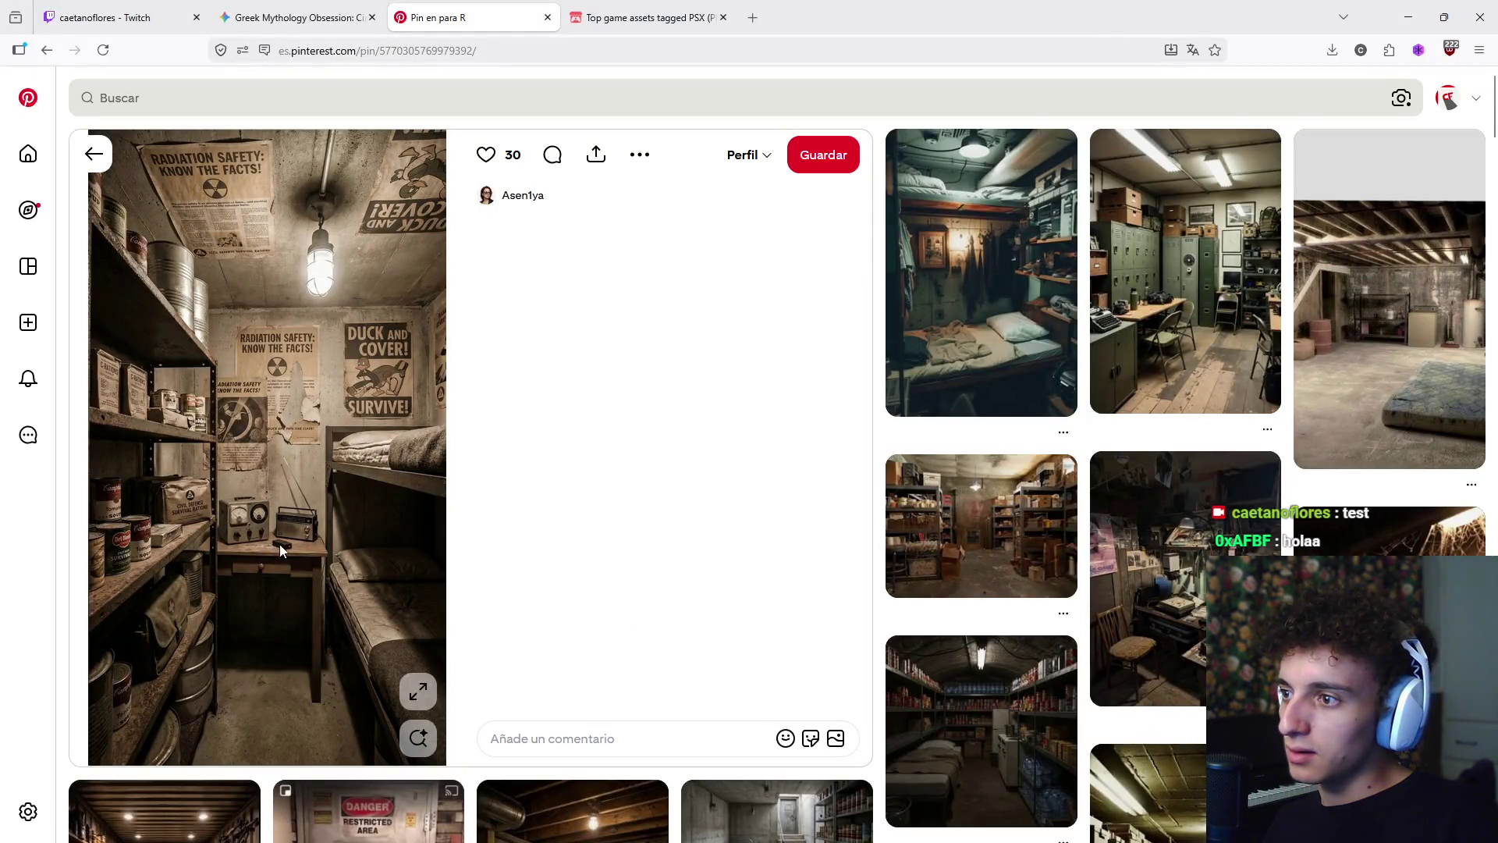
# - Return to AllPacks.blend and bring the pistols, lantern, access cards and money into close view
pyautogui.hotkey('alt', 'Tab')
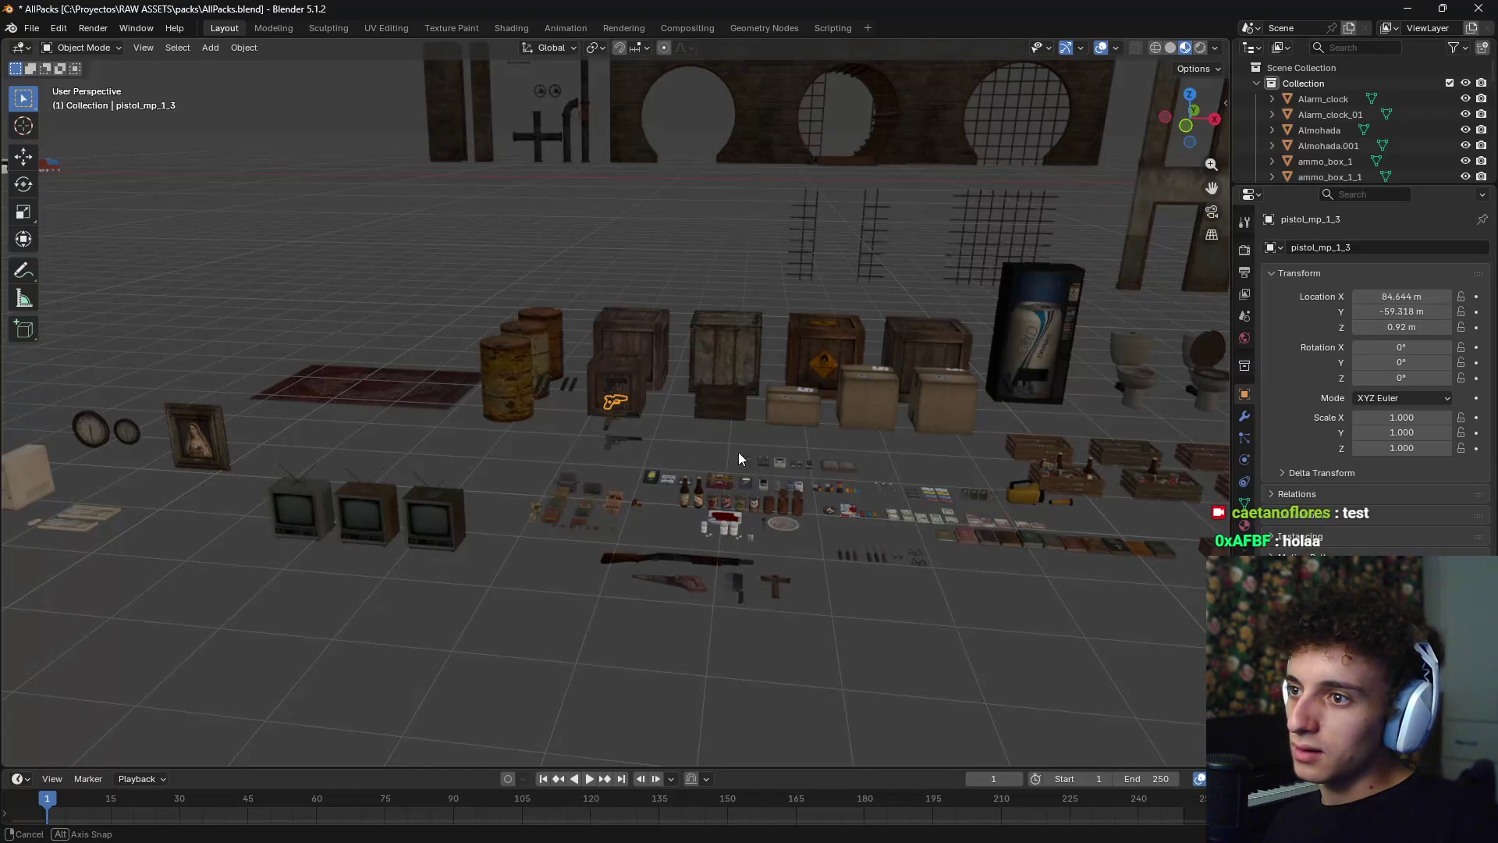
pyautogui.scroll(3, 738, 452)
pyautogui.moveTo(753, 476)
pyautogui.mouseDown(button='middle')
pyautogui.moveTo(518, 387)
pyautogui.moveTo(555, 526)
pyautogui.moveTo(636, 379)
pyautogui.moveTo(691, 391)
pyautogui.mouseUp(button='middle')
pyautogui.scroll(4, 599, 371)
pyautogui.scroll(-3, 599, 371)
pyautogui.moveTo(588, 350); pyautogui.dragTo(692, 582, button='middle')
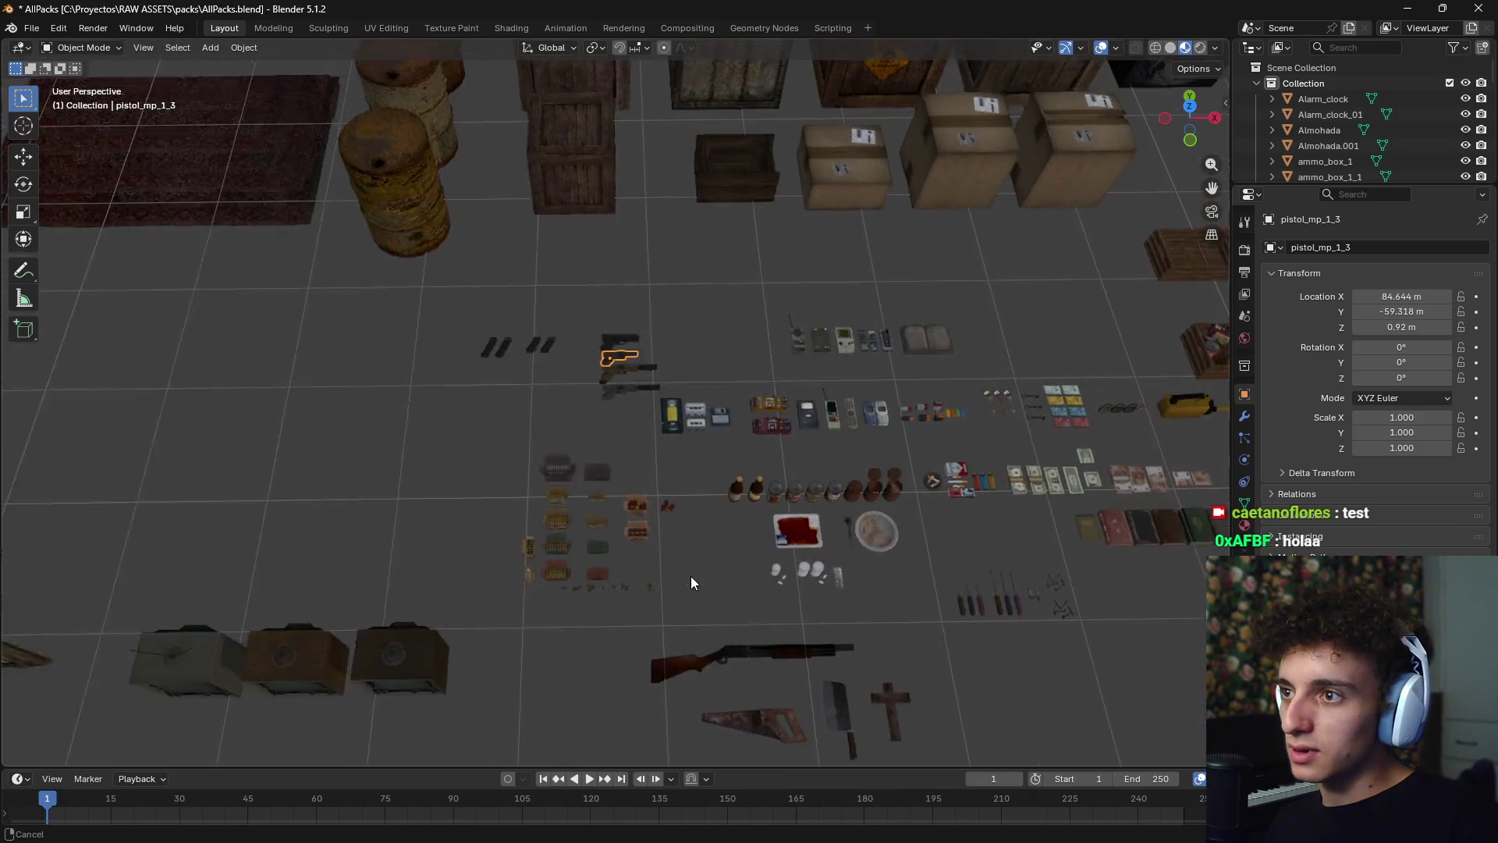
pyautogui.scroll(6, 644, 362)
pyautogui.scroll(-4, 656, 359)
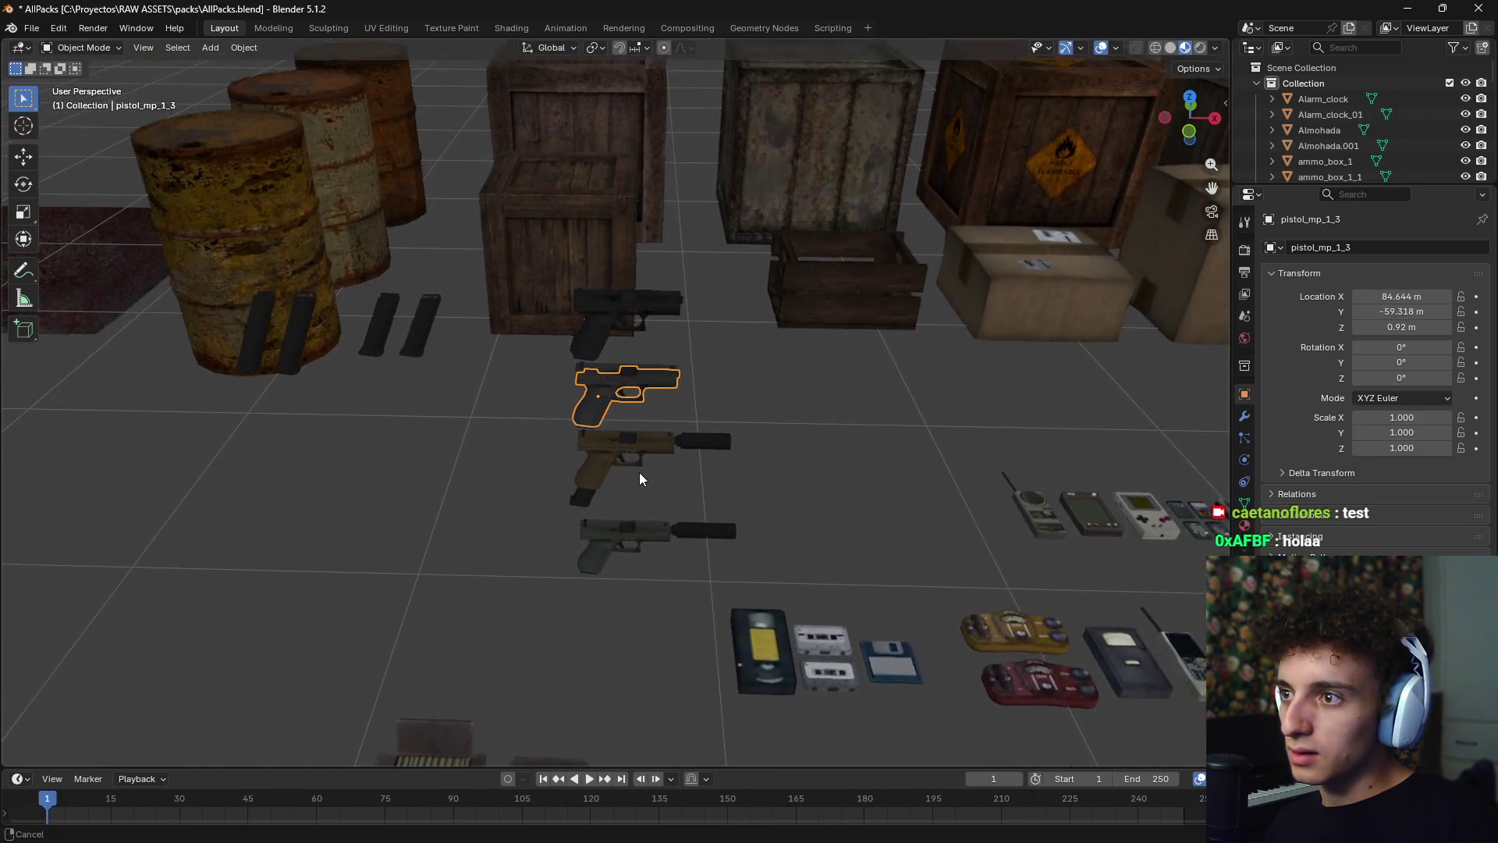
pyautogui.moveTo(639, 472)
pyautogui.keyDown('shift'); pyautogui.mouseDown(button='middle')
pyautogui.moveTo(606, 363)
pyautogui.moveTo(434, 289)
pyautogui.moveTo(750, 398)
pyautogui.moveTo(435, 377)
pyautogui.mouseUp(button='middle'); pyautogui.keyUp('shift')
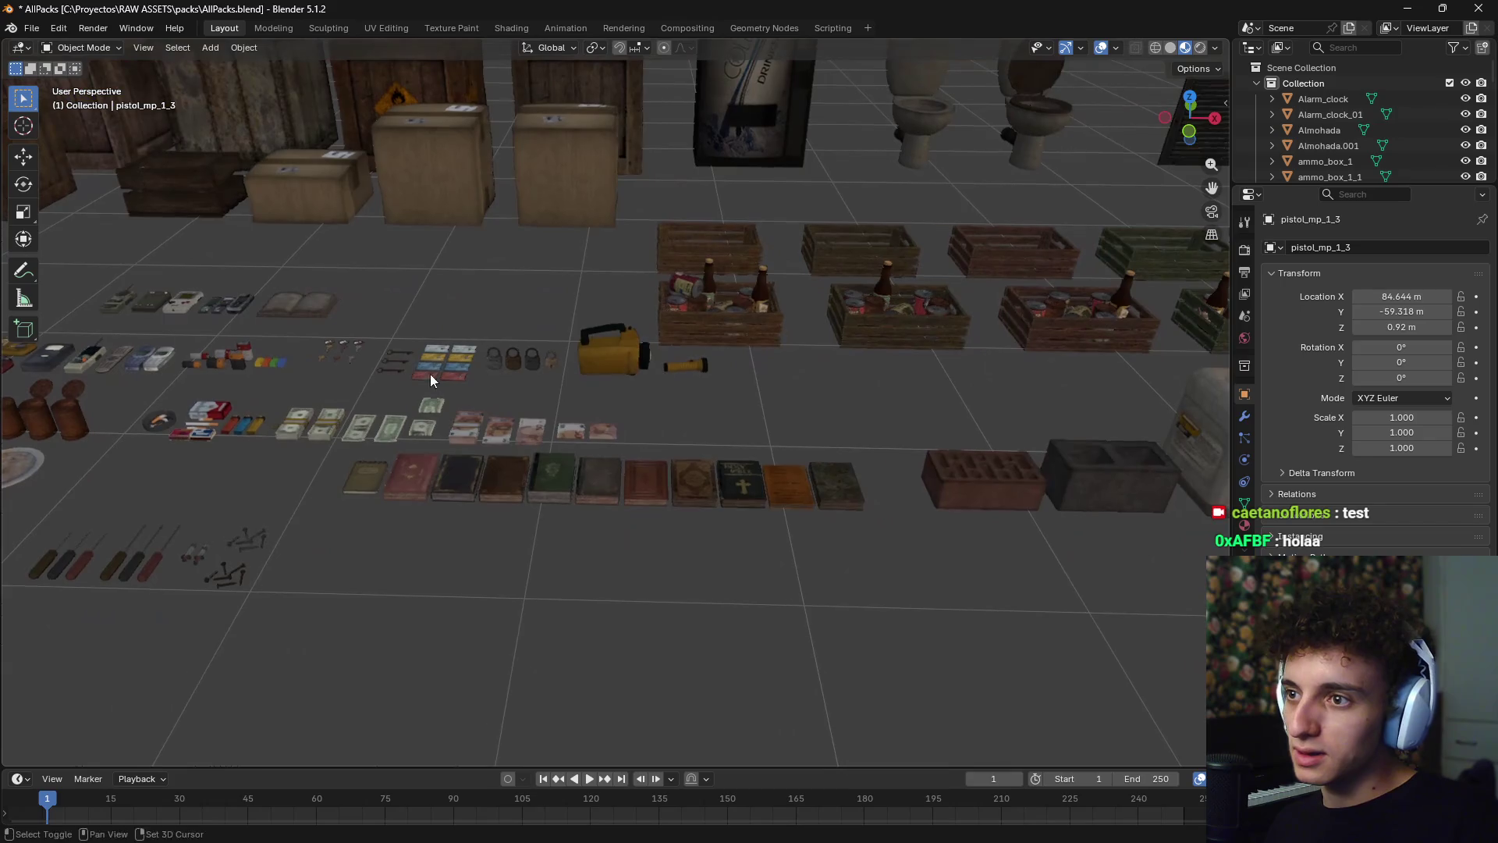
pyautogui.scroll(2, 656, 431)
pyautogui.scroll(3, 569, 455)
pyautogui.keyDown('shift'); pyautogui.moveTo(569, 454); pyautogui.dragTo(683, 450, button='middle'); pyautogui.keyUp('shift')
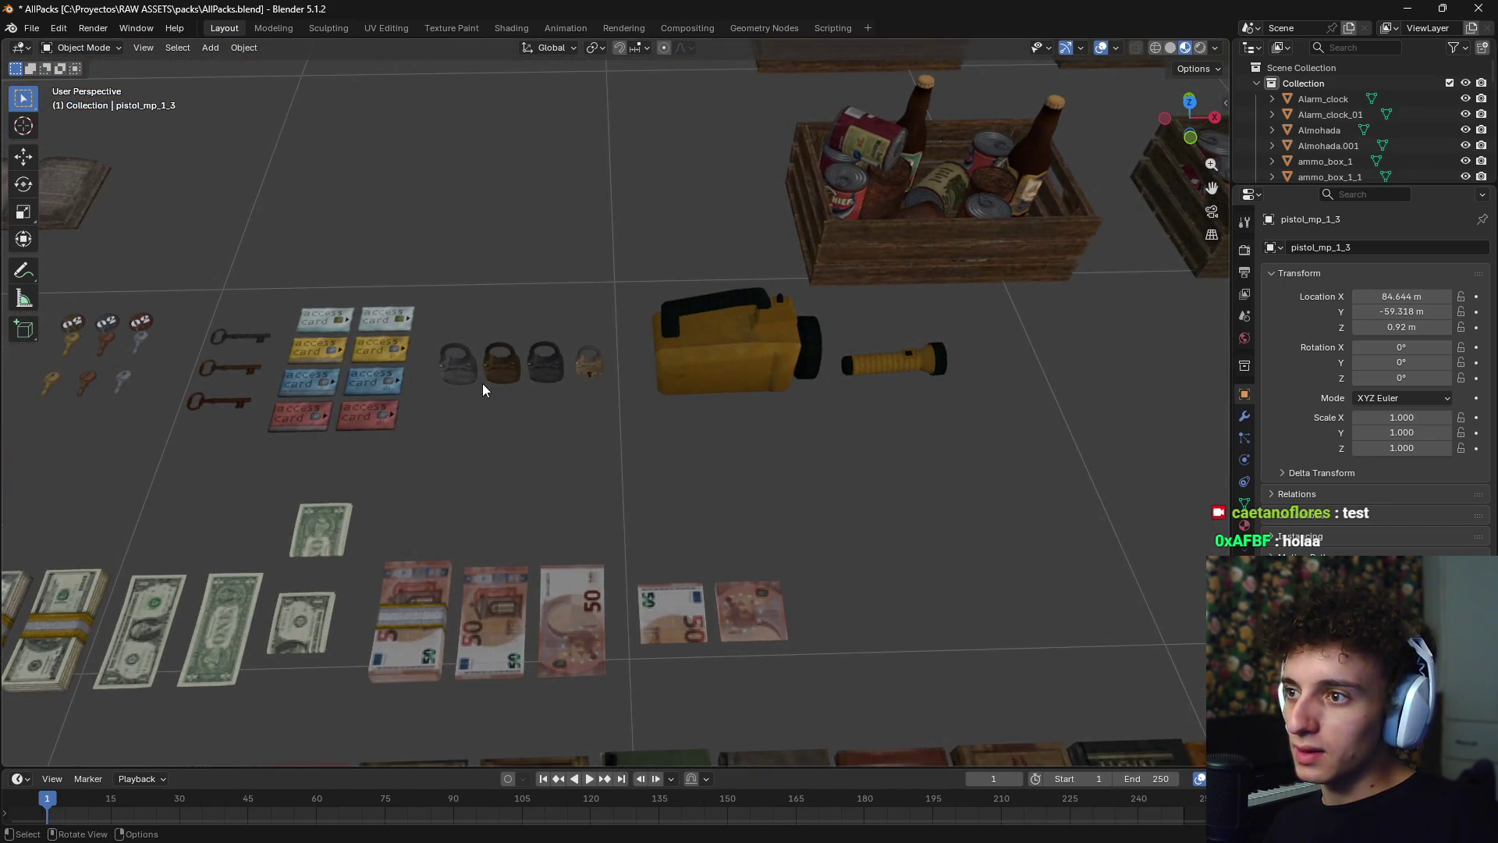
# - Make the padlock shackle the active object and add the middle hanging key
pyautogui.click(509, 352)
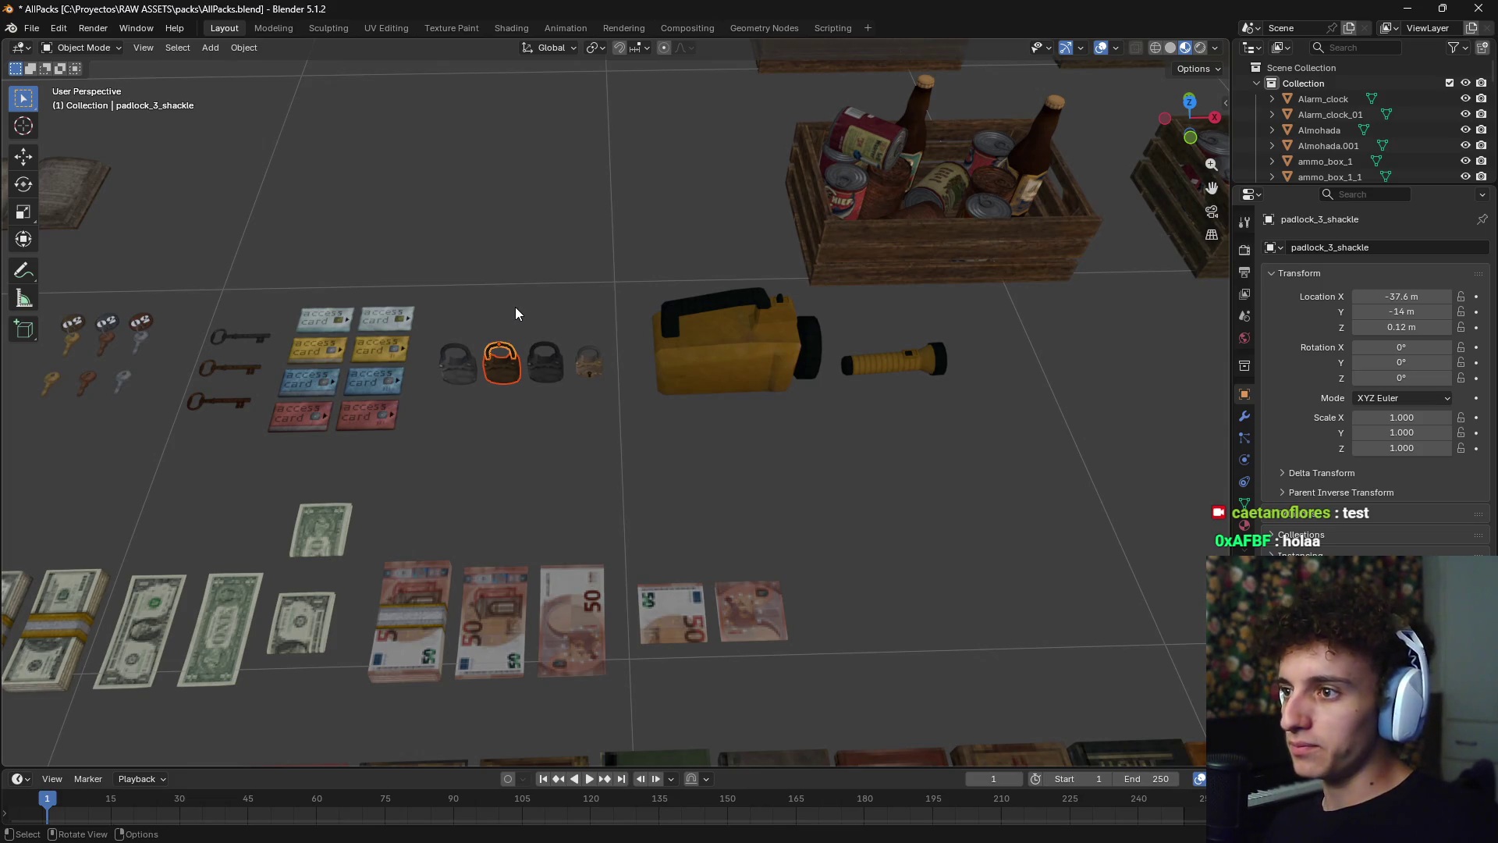
pyautogui.keyDown('shift'); pyautogui.click(513, 373); pyautogui.keyUp('shift')
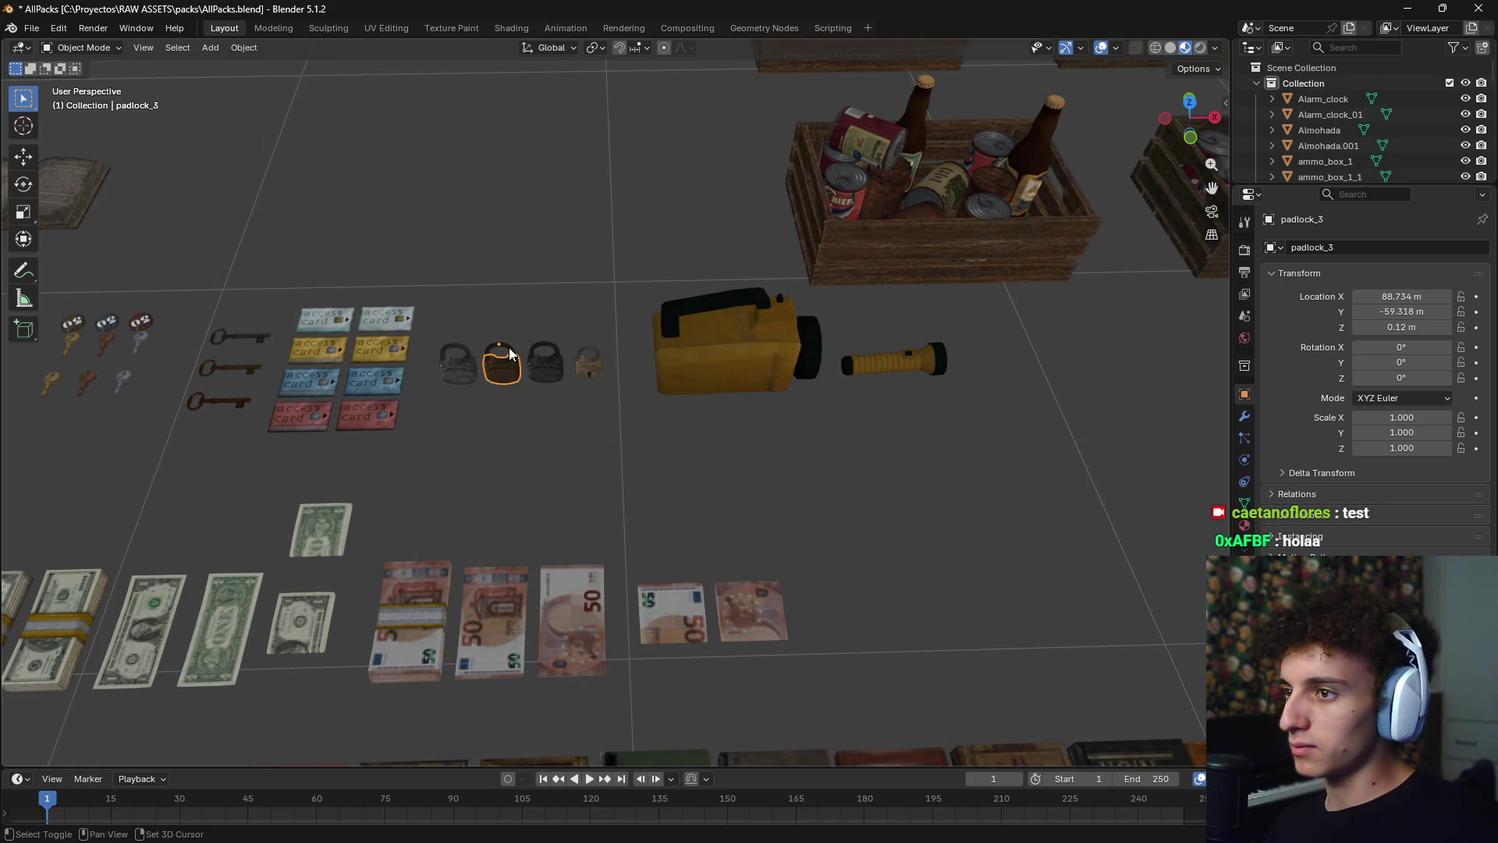
pyautogui.keyDown('shift'); pyautogui.click(509, 353); pyautogui.keyUp('shift')
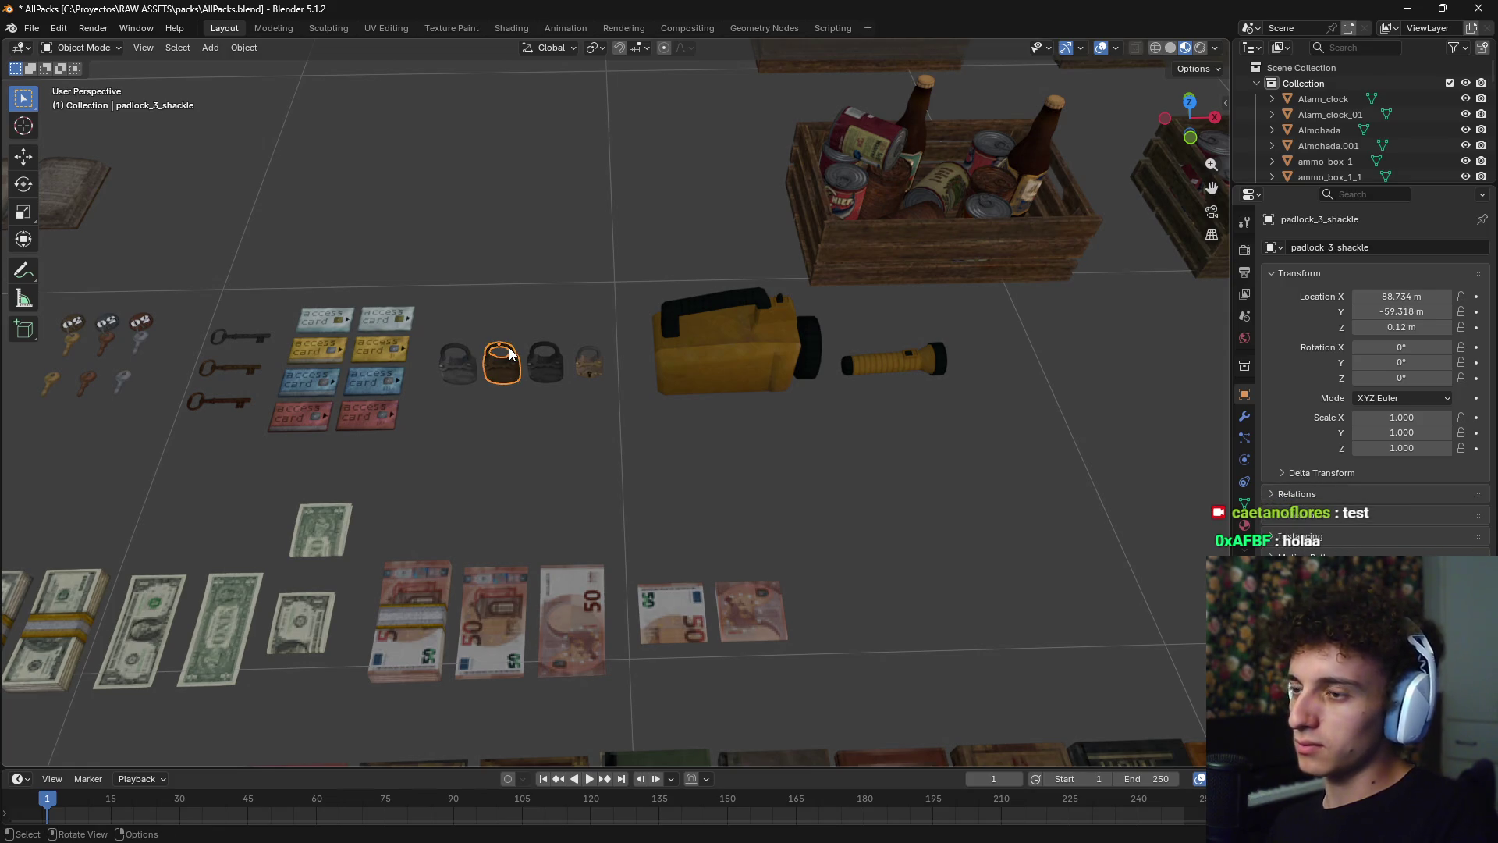
pyautogui.scroll(-3, 529, 292)
pyautogui.keyDown('shift'); pyautogui.moveTo(543, 330); pyautogui.dragTo(745, 330, button='middle'); pyautogui.keyUp('shift')
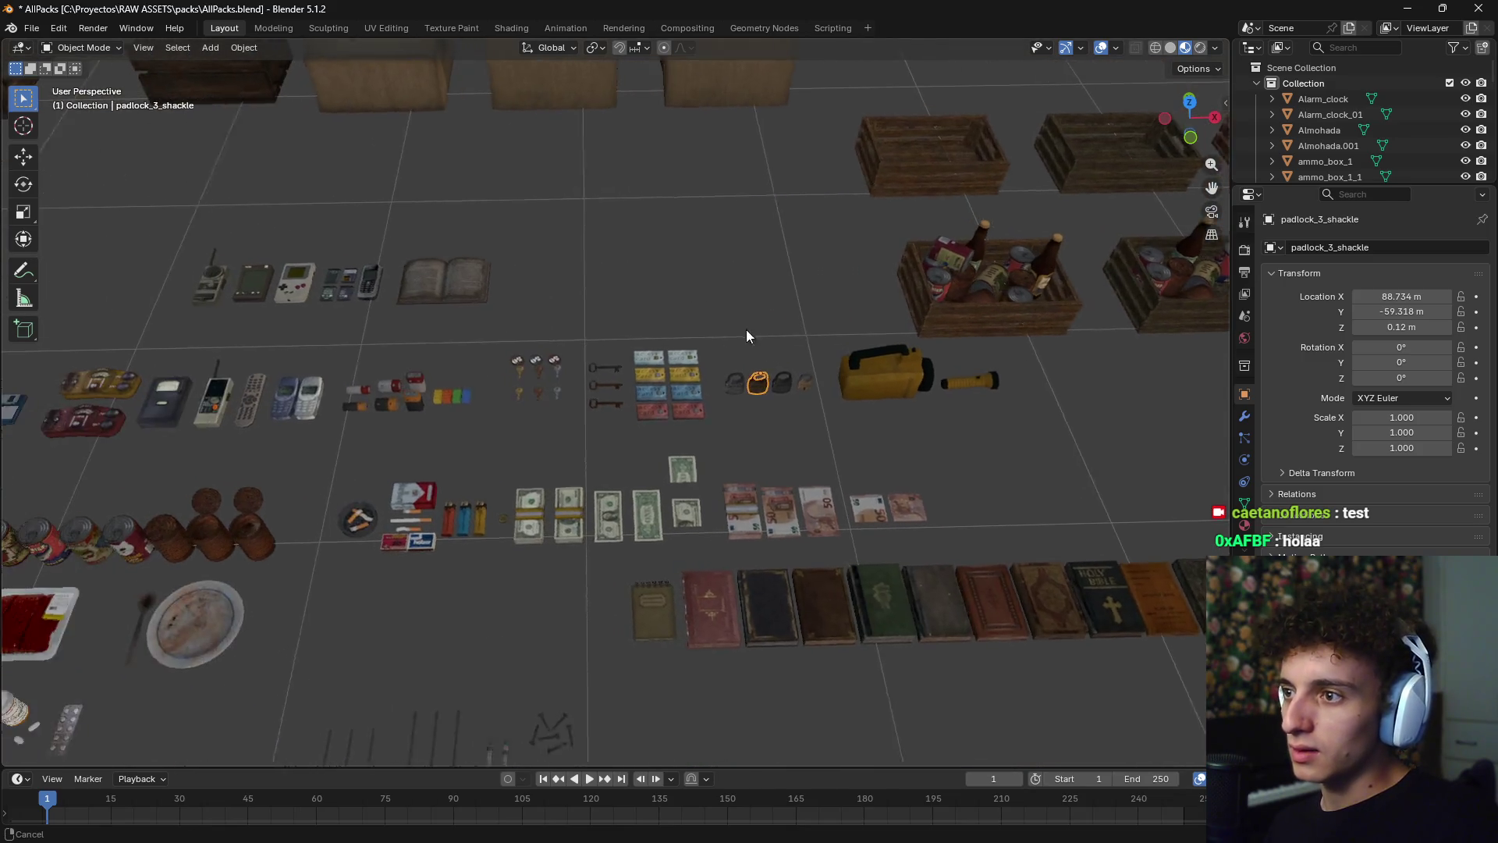
pyautogui.scroll(6, 523, 387)
pyautogui.keyDown('shift'); pyautogui.click(377, 289); pyautogui.keyUp('shift')
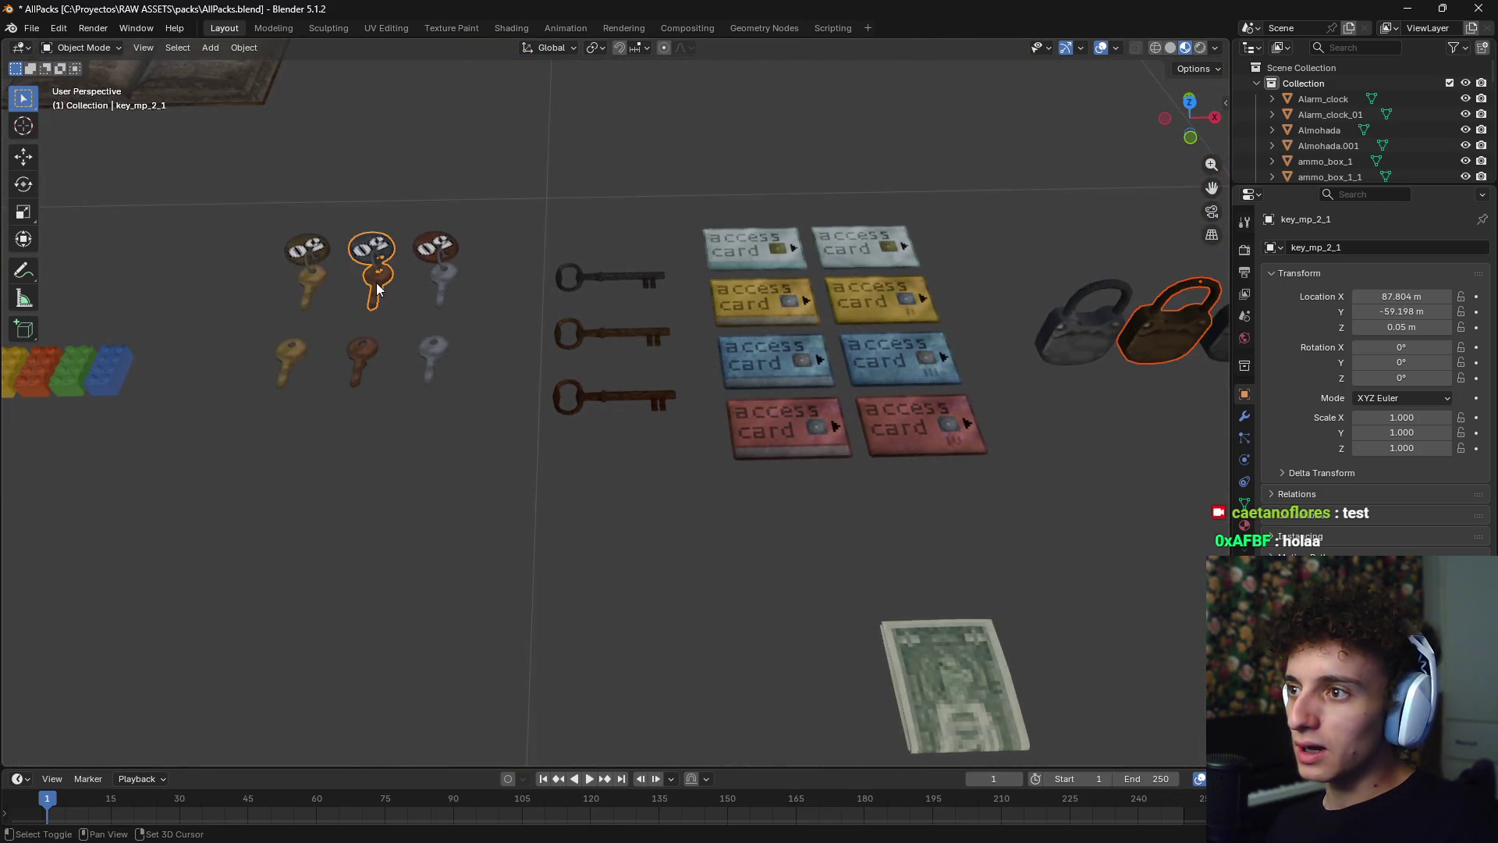
# - Select the last padlock and its shackle, and reposition that shackle
pyautogui.scroll(-5, 437, 370)
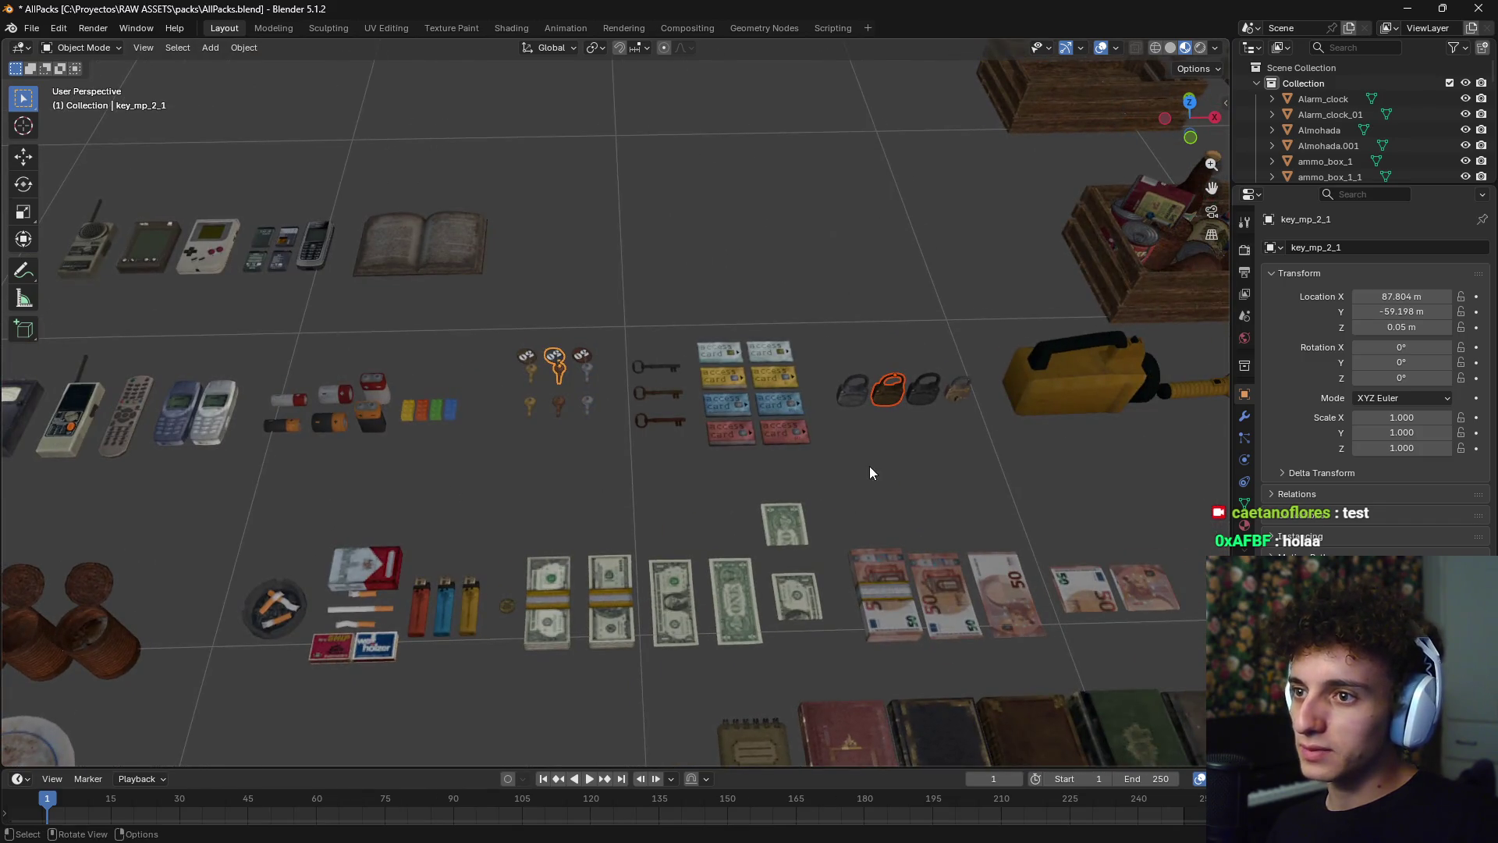
pyautogui.click(854, 397)
pyautogui.keyDown('shift'); pyautogui.click(862, 375); pyautogui.keyUp('shift')
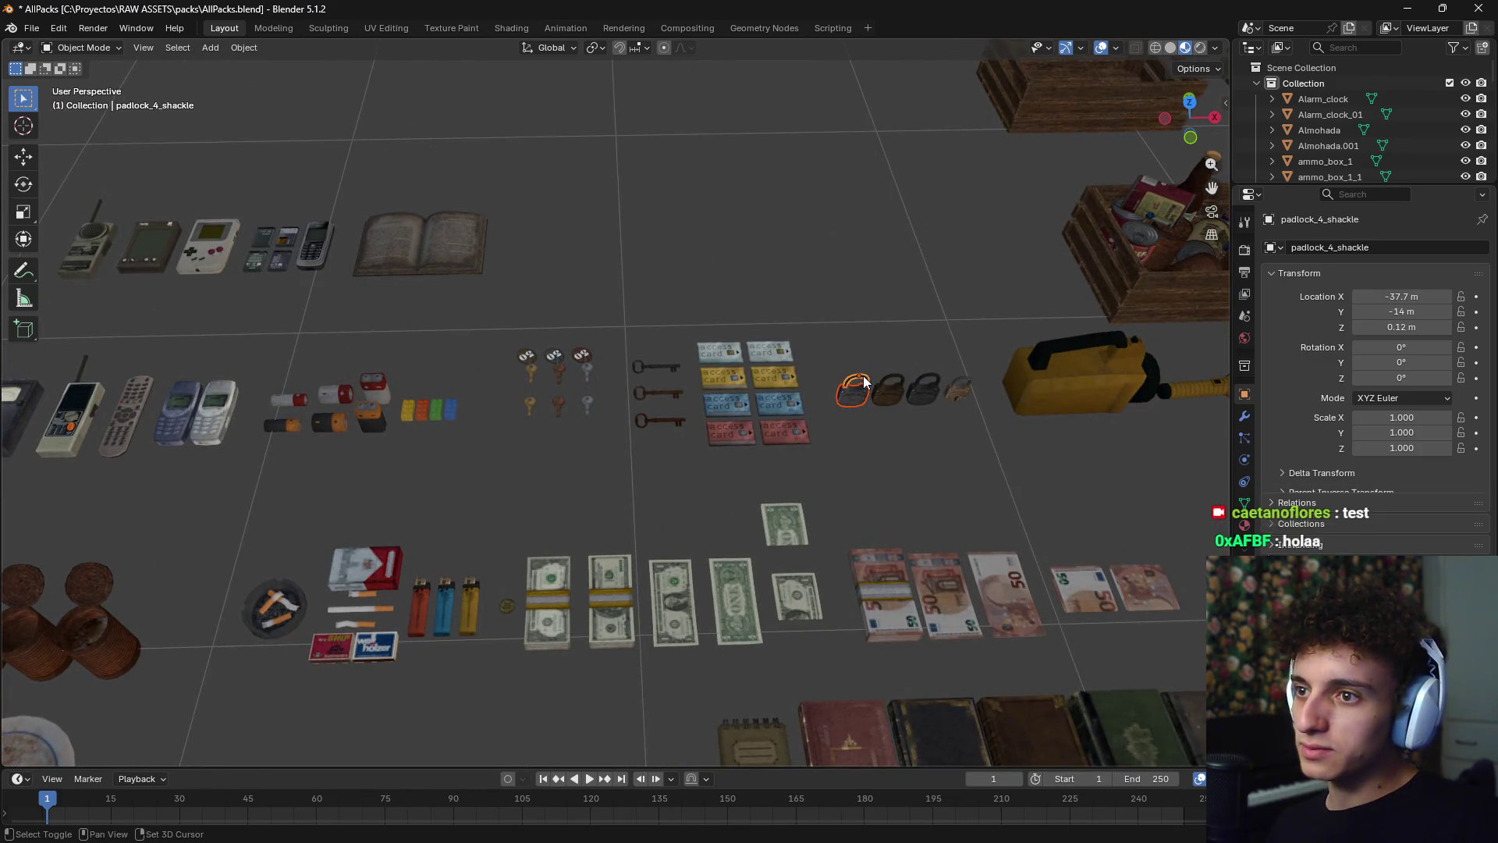
pyautogui.scroll(5, 638, 458)
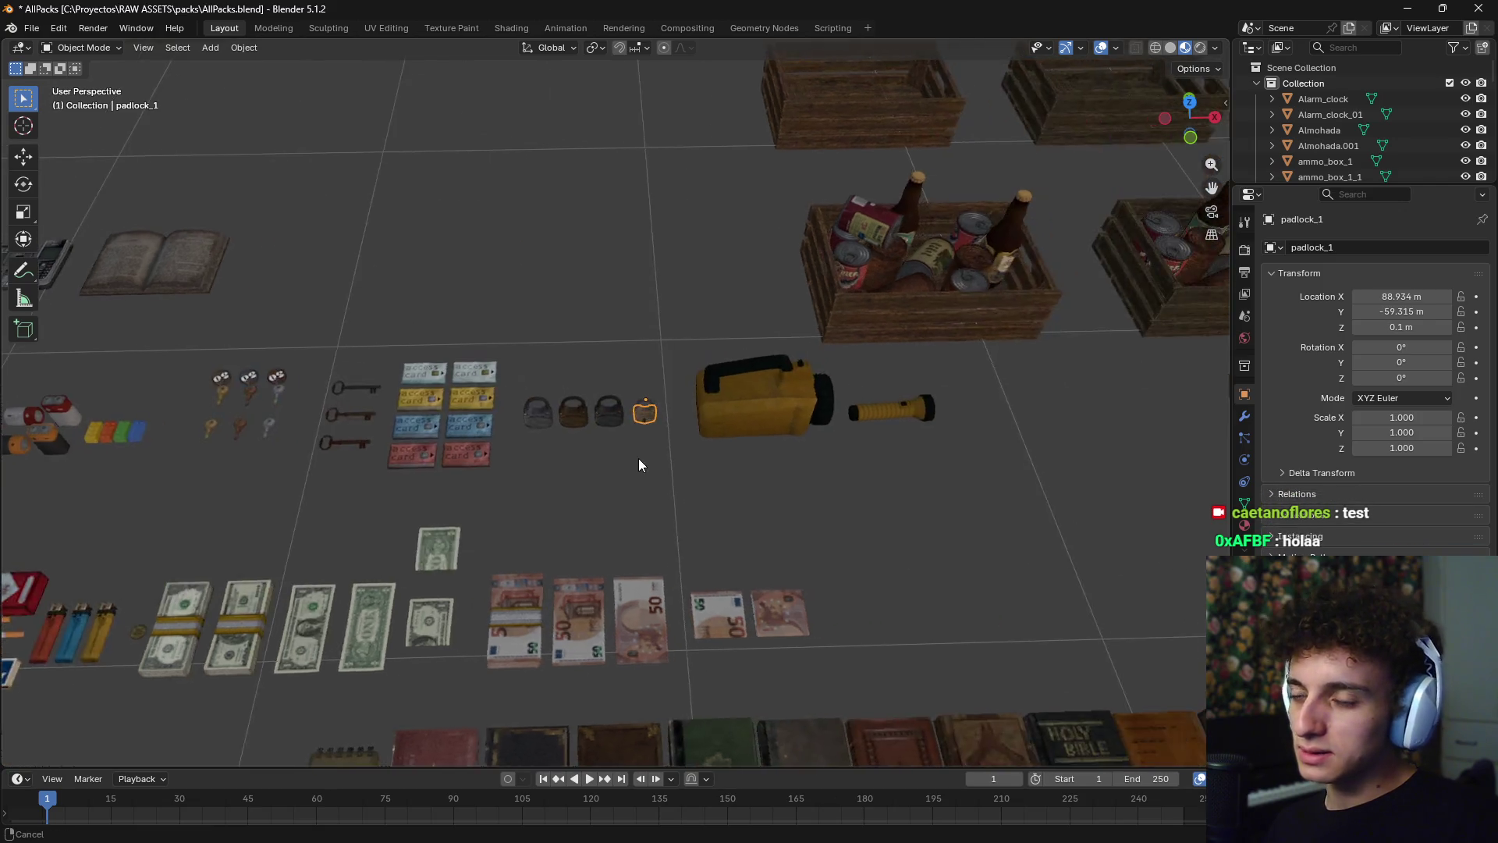
pyautogui.click(687, 397)
pyautogui.press('g')
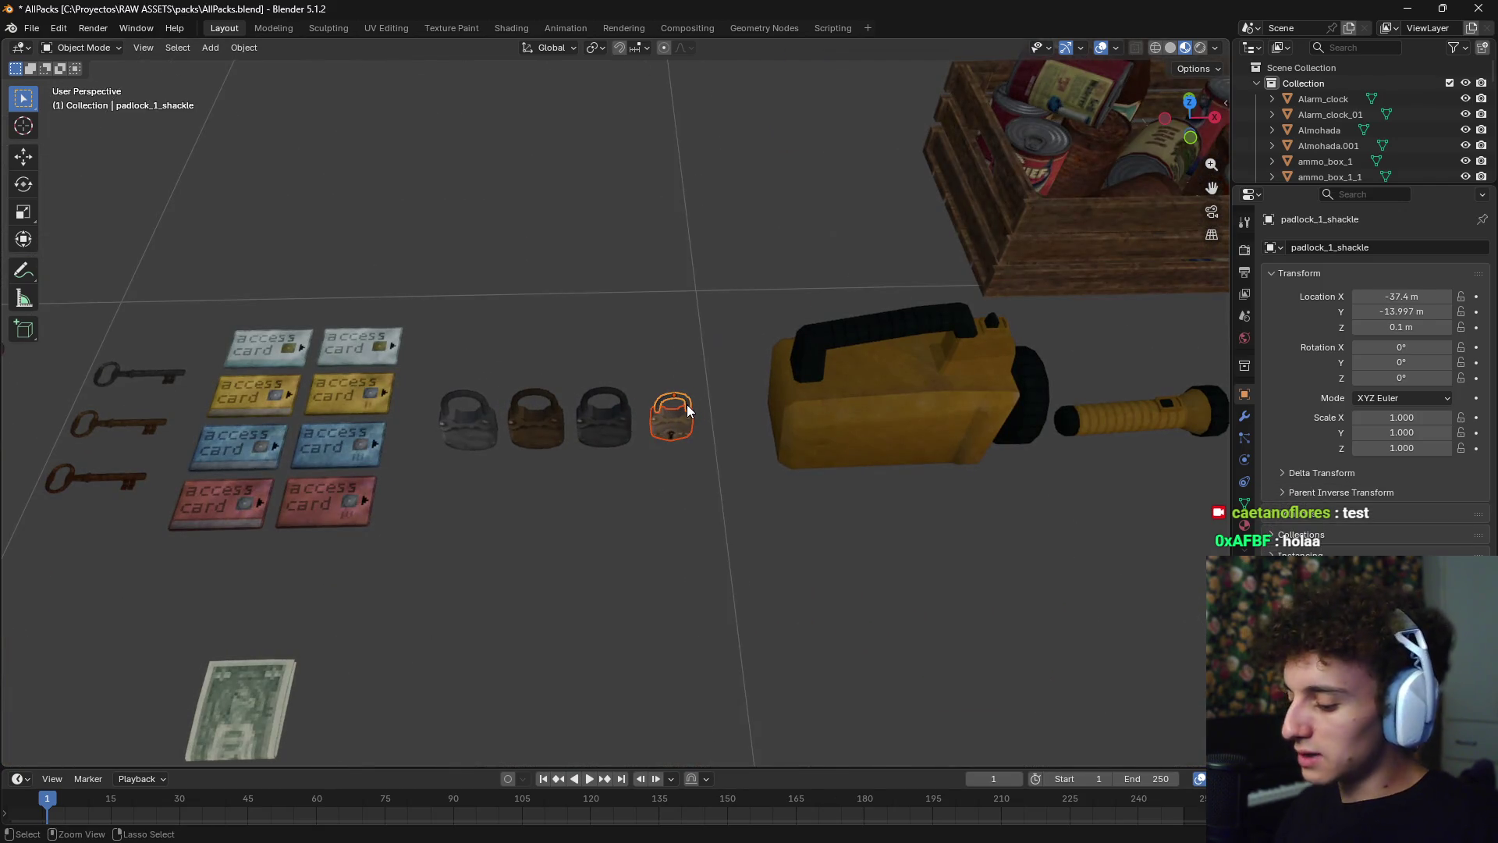
pyautogui.scroll(-5, 702, 468)
pyautogui.click(499, 540)
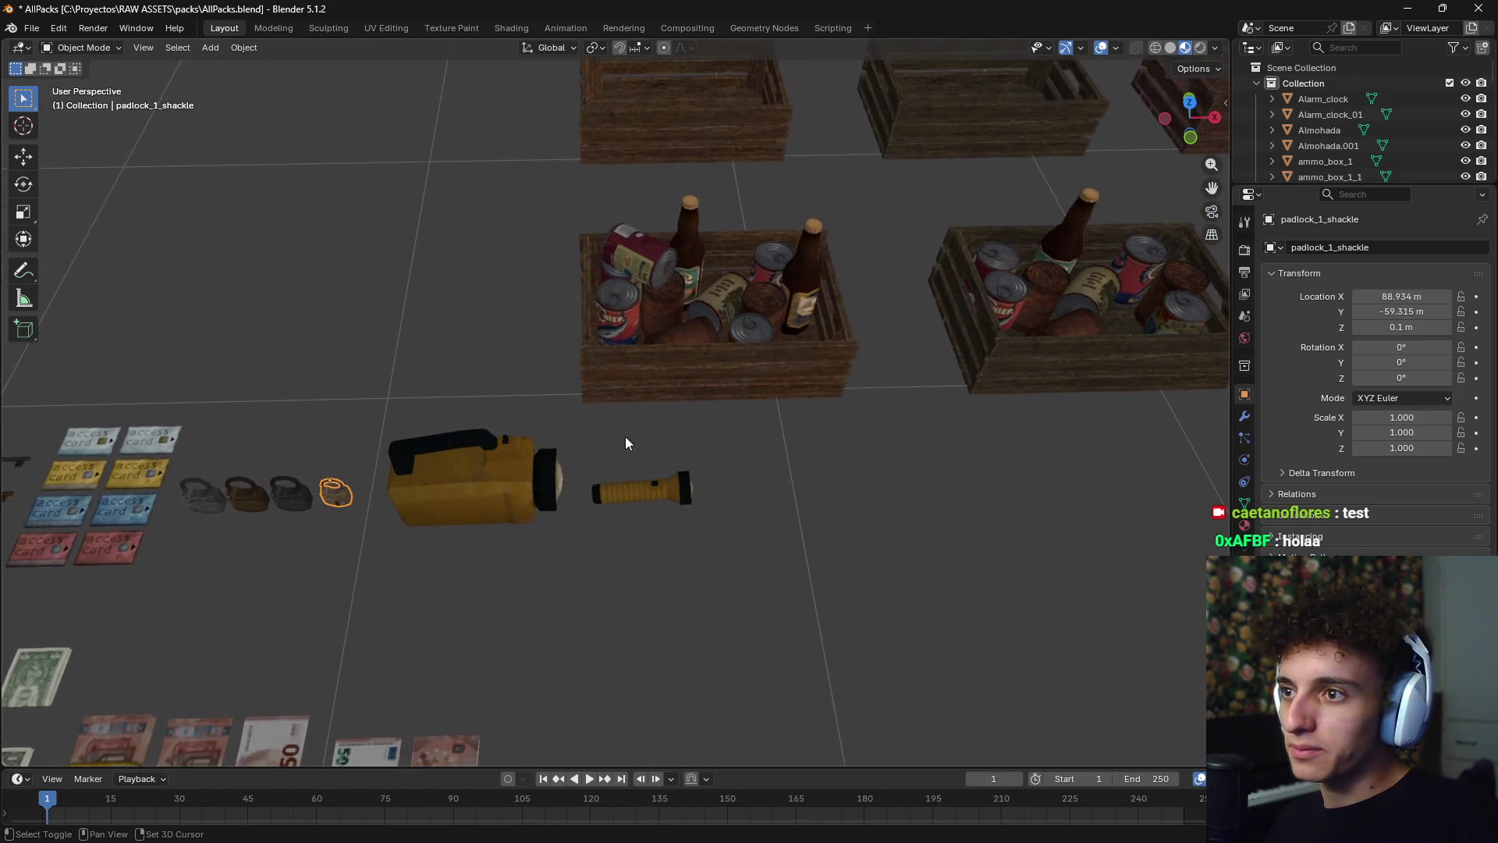
# - Add the left, right, green and blue supply crates, framing each with Numpad period
pyautogui.keyDown('shift'); pyautogui.click(711, 376); pyautogui.keyUp('shift')
pyautogui.click(1023, 296)
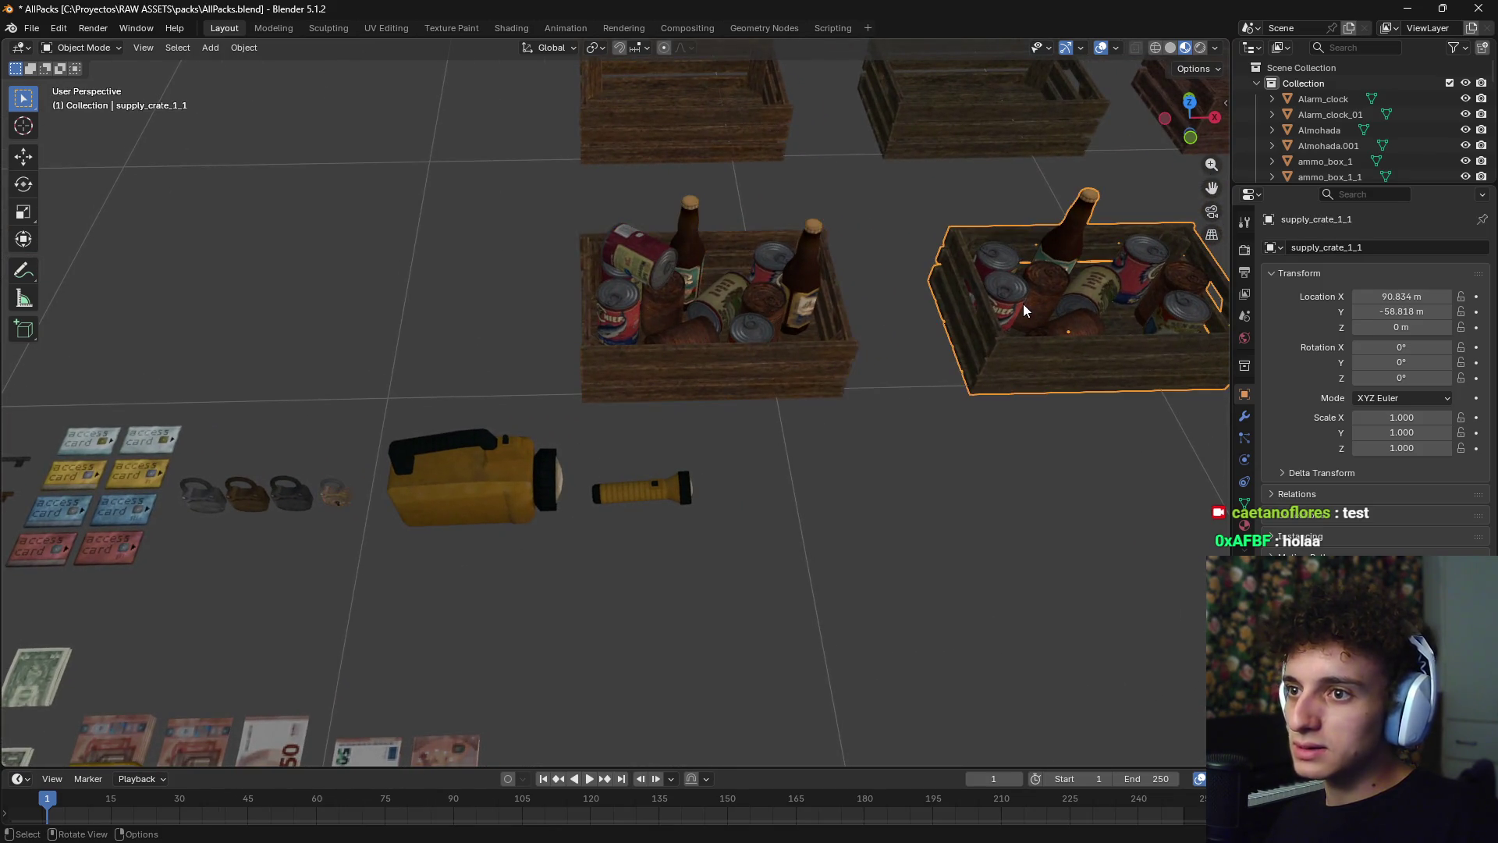
pyautogui.press('KP_Decimal')
pyautogui.click(920, 376)
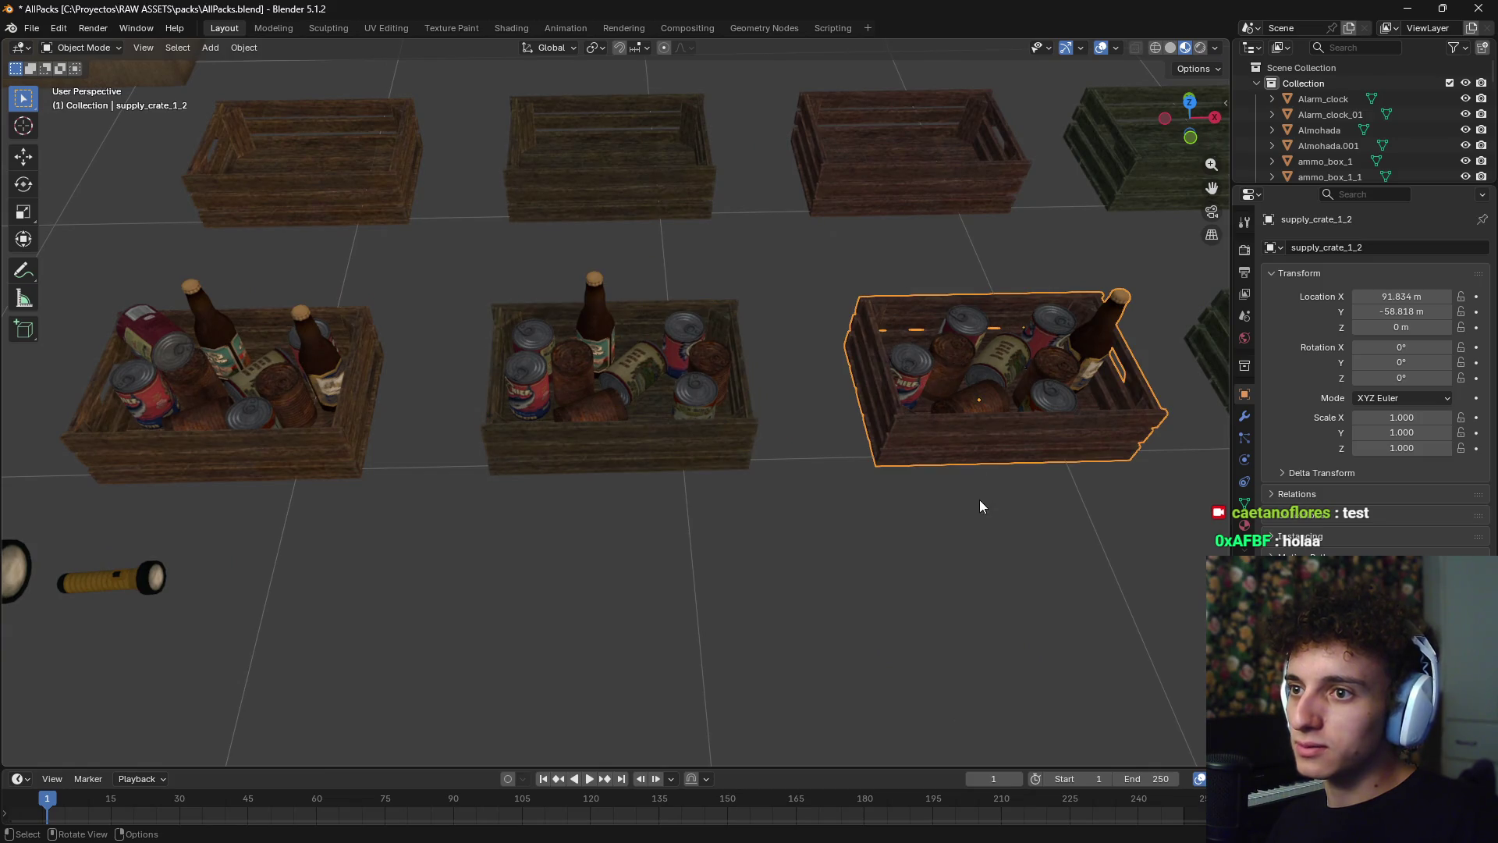
pyautogui.press('KP_Decimal')
pyautogui.click(782, 396)
pyautogui.press('KP_Decimal')
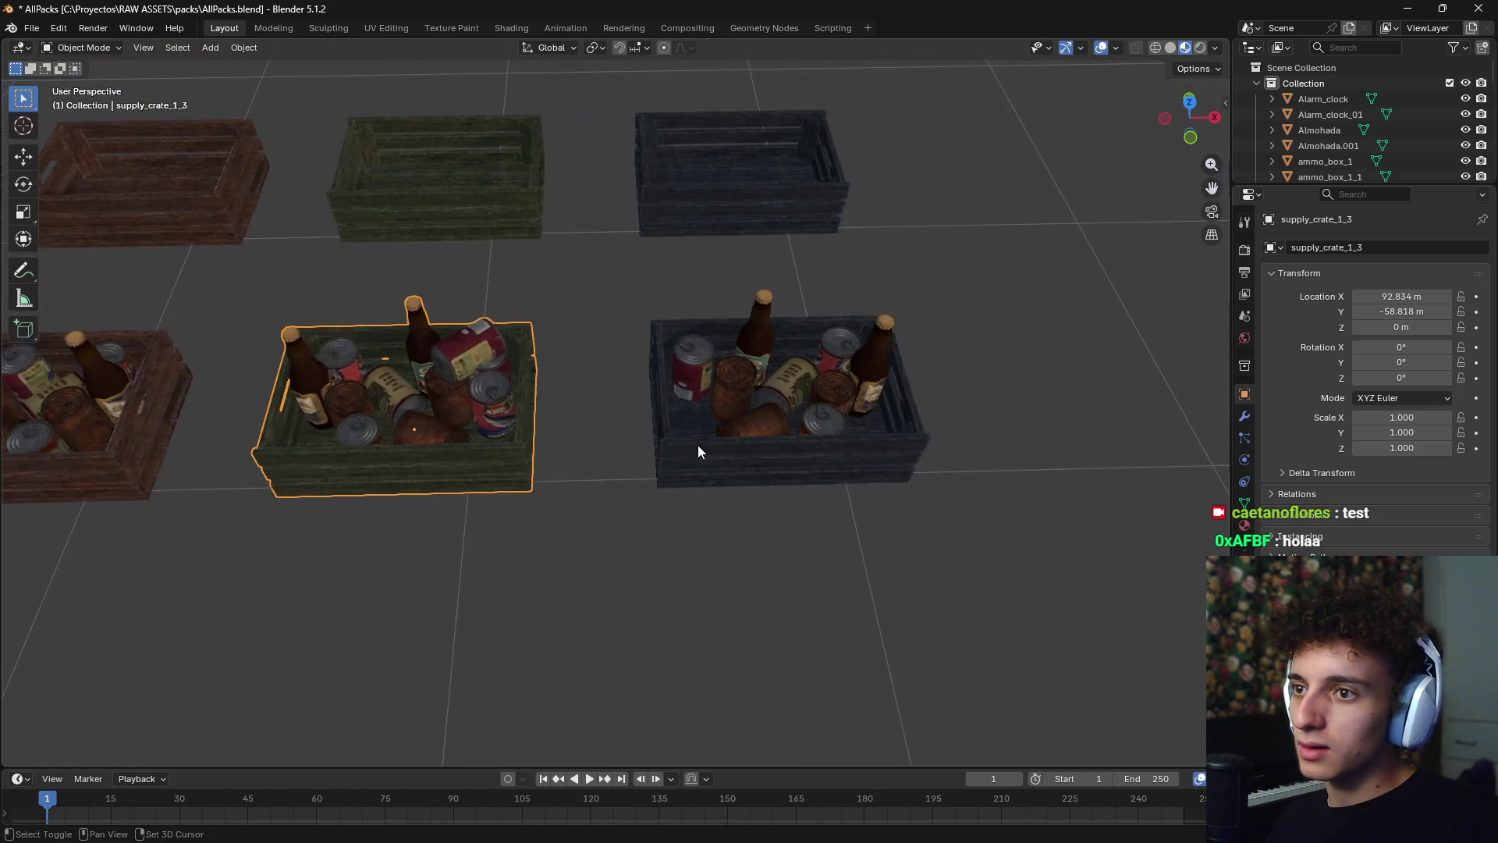
pyautogui.click(757, 401)
# - Add the middle numbered key, a padlock shackle, the large old key and the hanging key
pyautogui.scroll(-5, 620, 504)
pyautogui.keyDown('shift'); pyautogui.moveTo(448, 512); pyautogui.dragTo(531, 433, button='middle'); pyautogui.keyUp('shift')
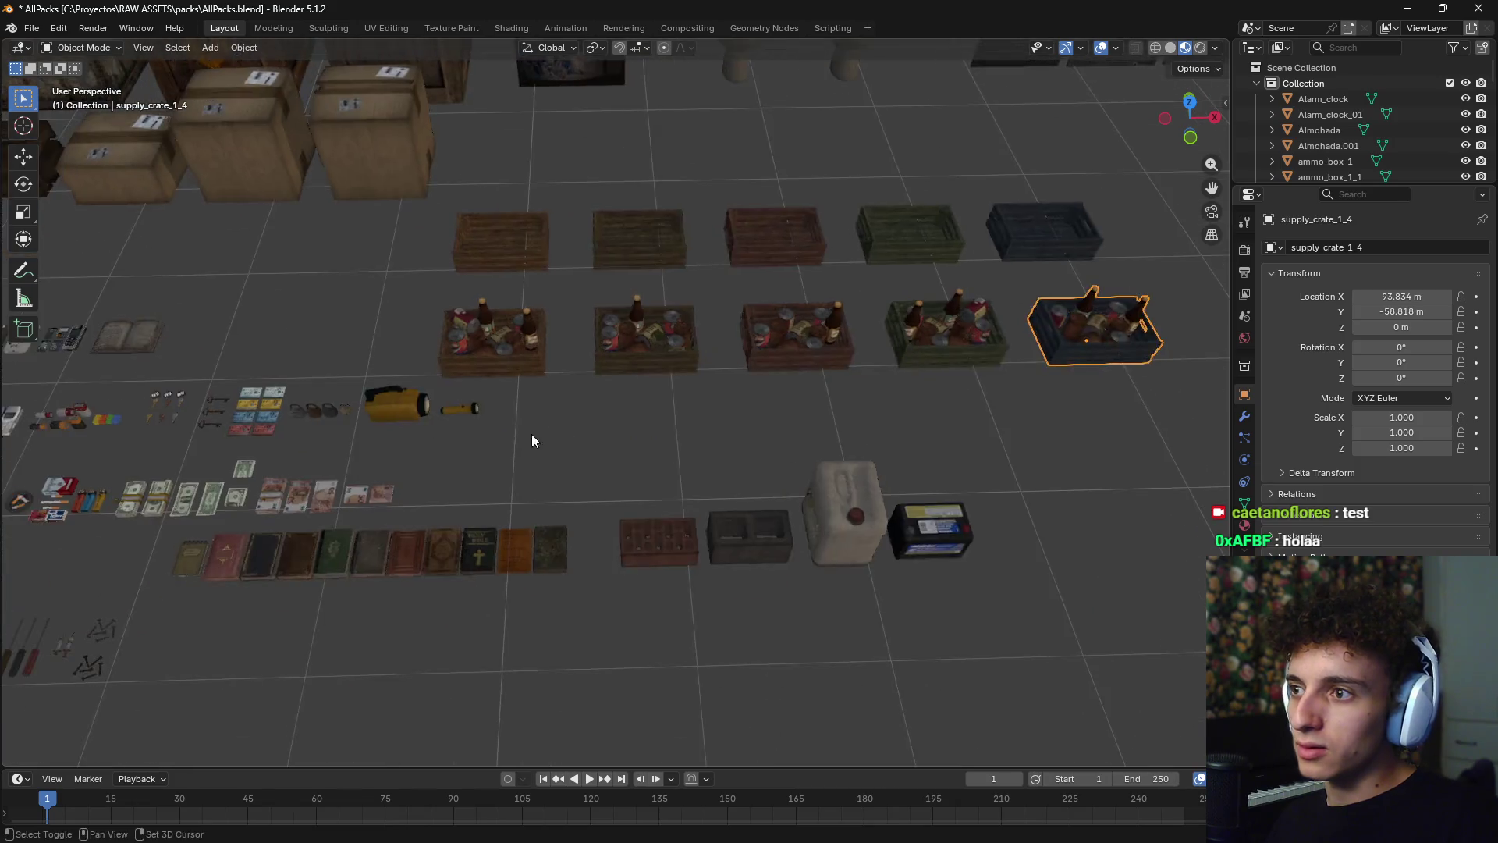
pyautogui.scroll(6, 531, 434)
pyautogui.keyDown('shift'); pyautogui.moveTo(493, 521); pyautogui.dragTo(683, 425, button='middle'); pyautogui.keyUp('shift')
pyautogui.scroll(3, 684, 424)
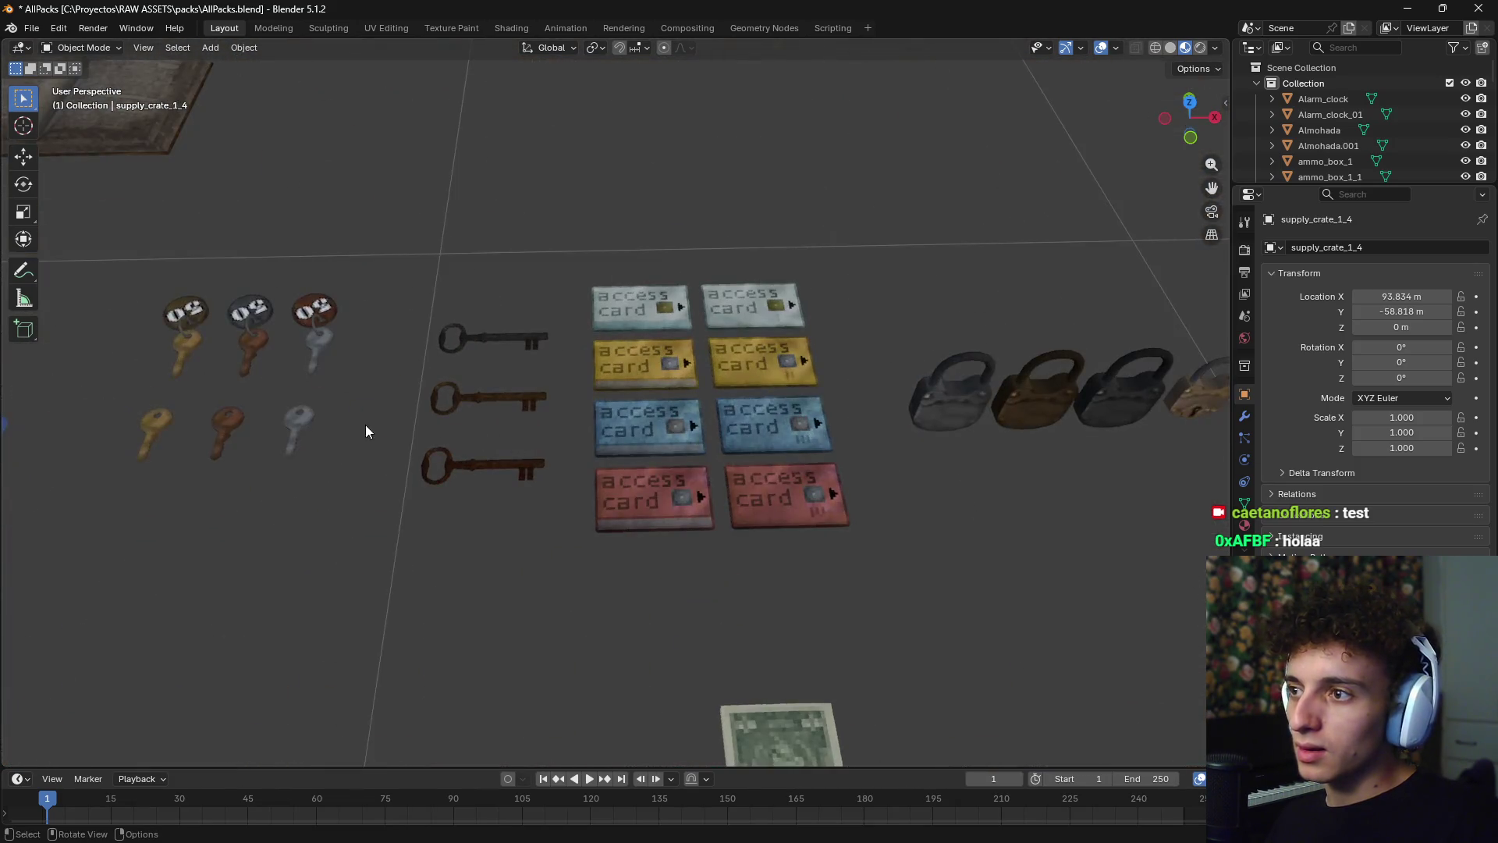
pyautogui.scroll(-1, 359, 414)
pyautogui.click(381, 365)
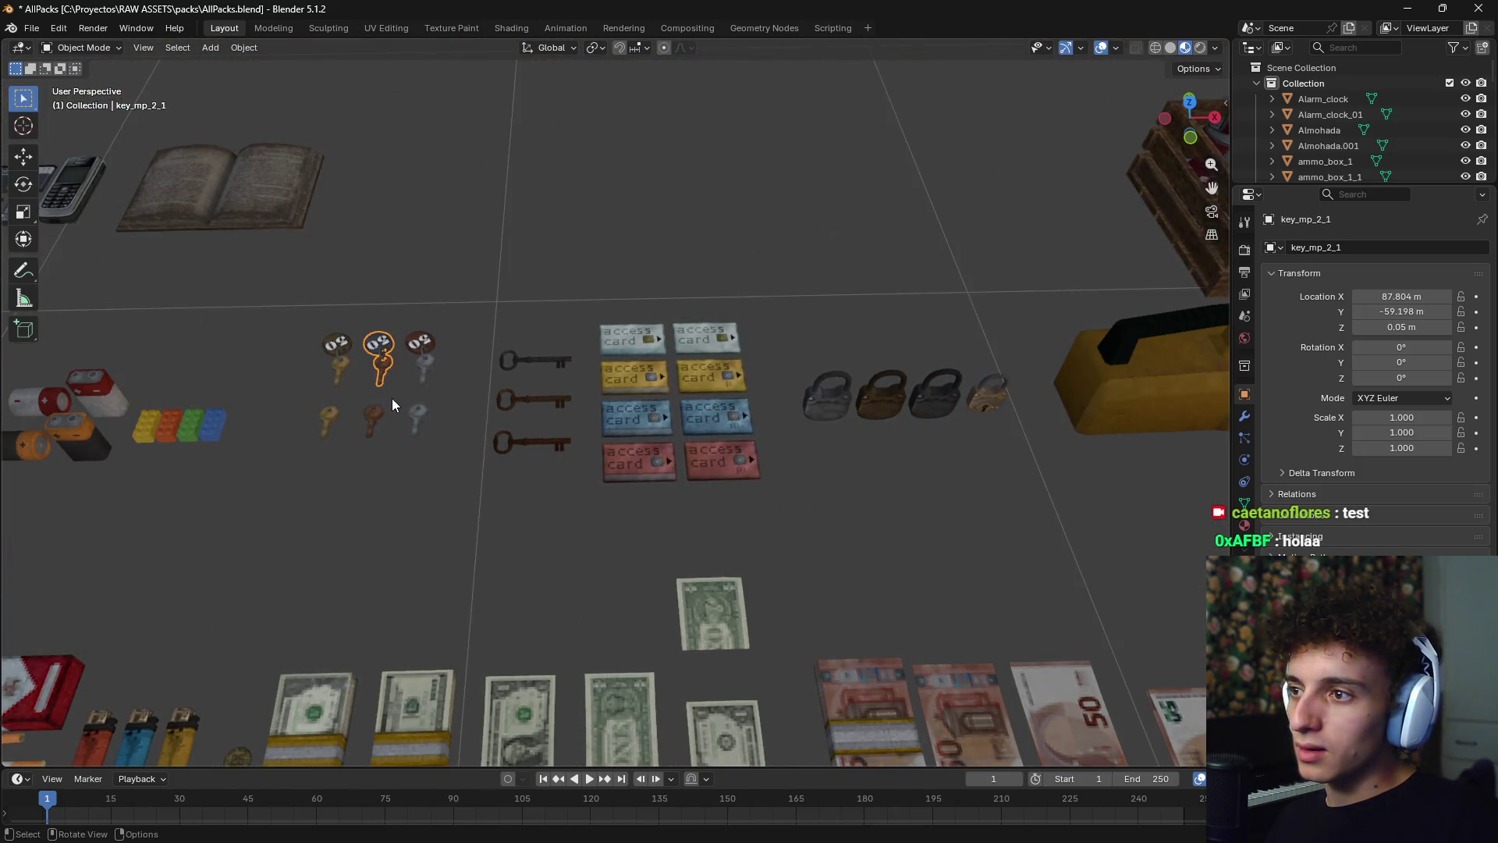
pyautogui.keyDown('shift'); pyautogui.click(971, 401); pyautogui.keyUp('shift')
pyautogui.keyDown('shift'); pyautogui.moveTo(412, 519); pyautogui.dragTo(821, 507, button='middle'); pyautogui.keyUp('shift')
pyautogui.keyDown('shift'); pyautogui.click(991, 346); pyautogui.keyUp('shift')
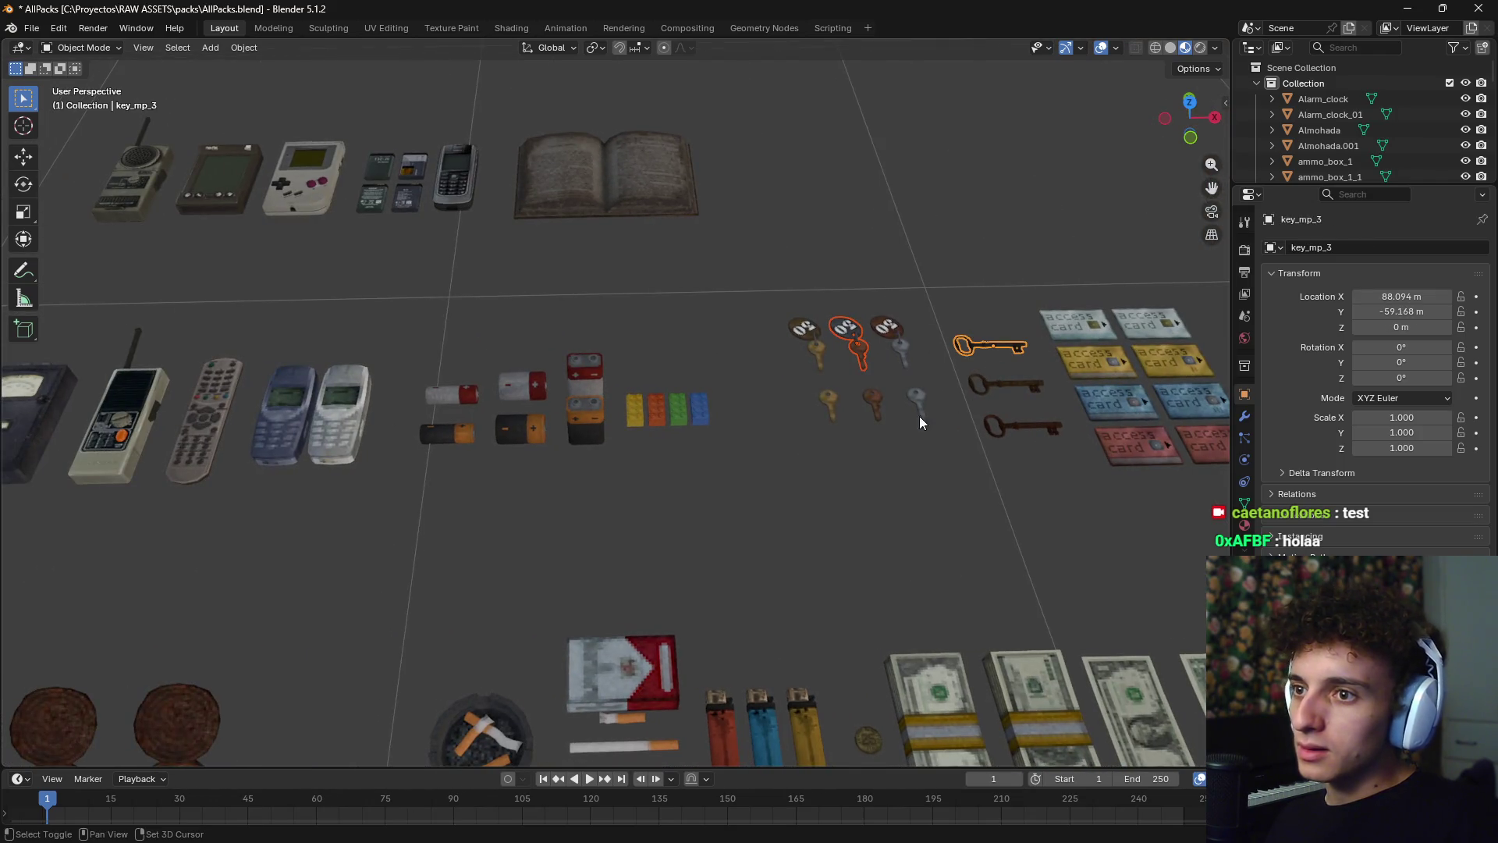
pyautogui.keyDown('shift'); pyautogui.click(859, 358); pyautogui.keyUp('shift')
# - Add the lower and upper walkie-talkies to the selection
pyautogui.keyDown('shift'); pyautogui.moveTo(671, 507); pyautogui.dragTo(838, 490, button='middle'); pyautogui.keyUp('shift')
pyautogui.scroll(2, 750, 502)
pyautogui.scroll(-2, 667, 521)
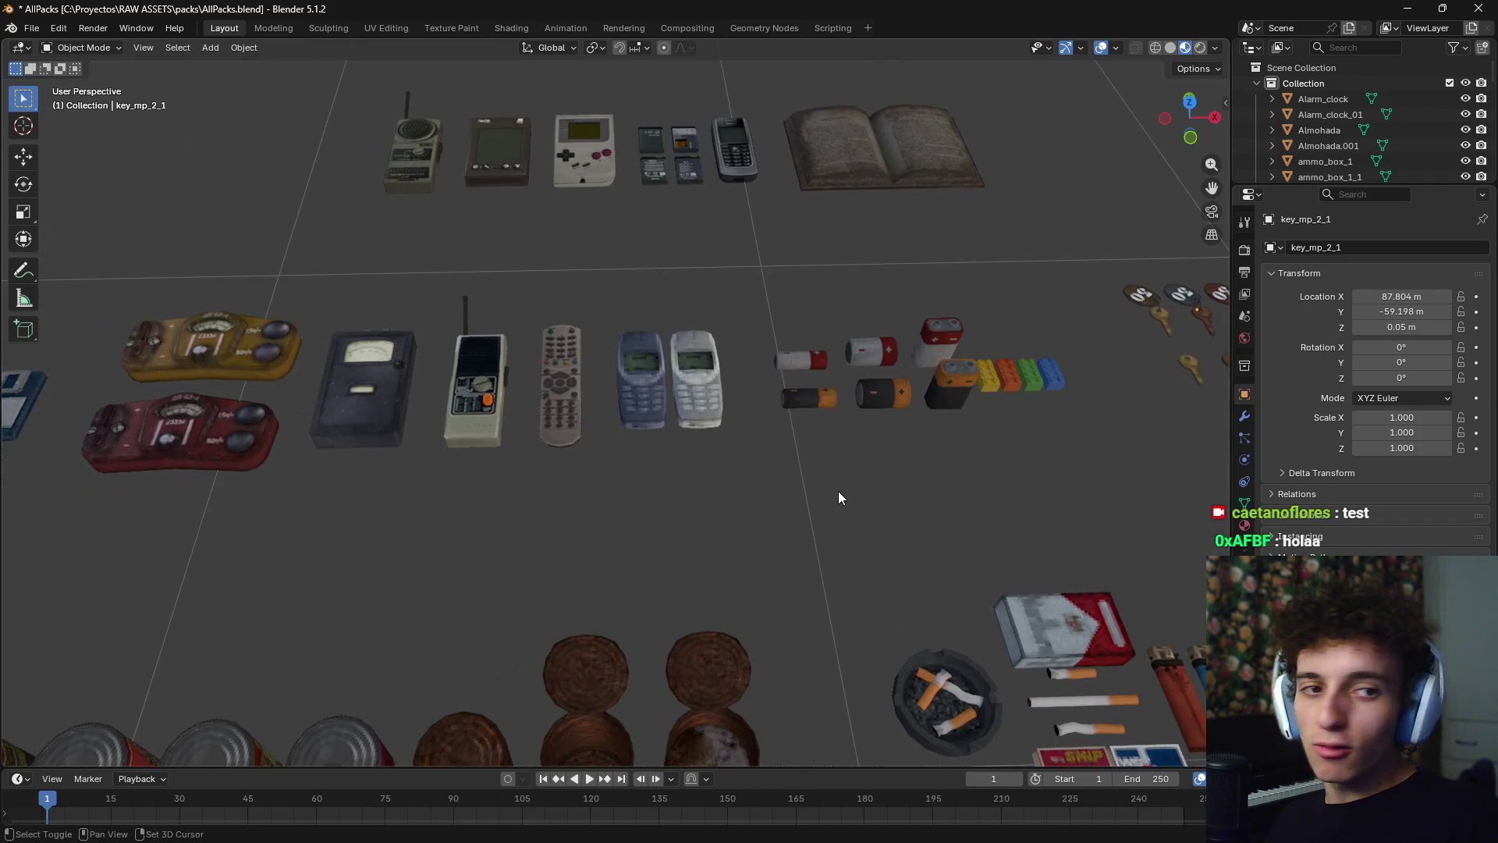
pyautogui.scroll(1, 693, 509)
pyautogui.moveTo(693, 508)
pyautogui.keyDown('shift'); pyautogui.mouseDown(button='middle')
pyautogui.moveTo(721, 509)
pyautogui.moveTo(558, 543)
pyautogui.moveTo(835, 566)
pyautogui.moveTo(806, 574)
pyautogui.mouseUp(button='middle'); pyautogui.keyUp('shift')
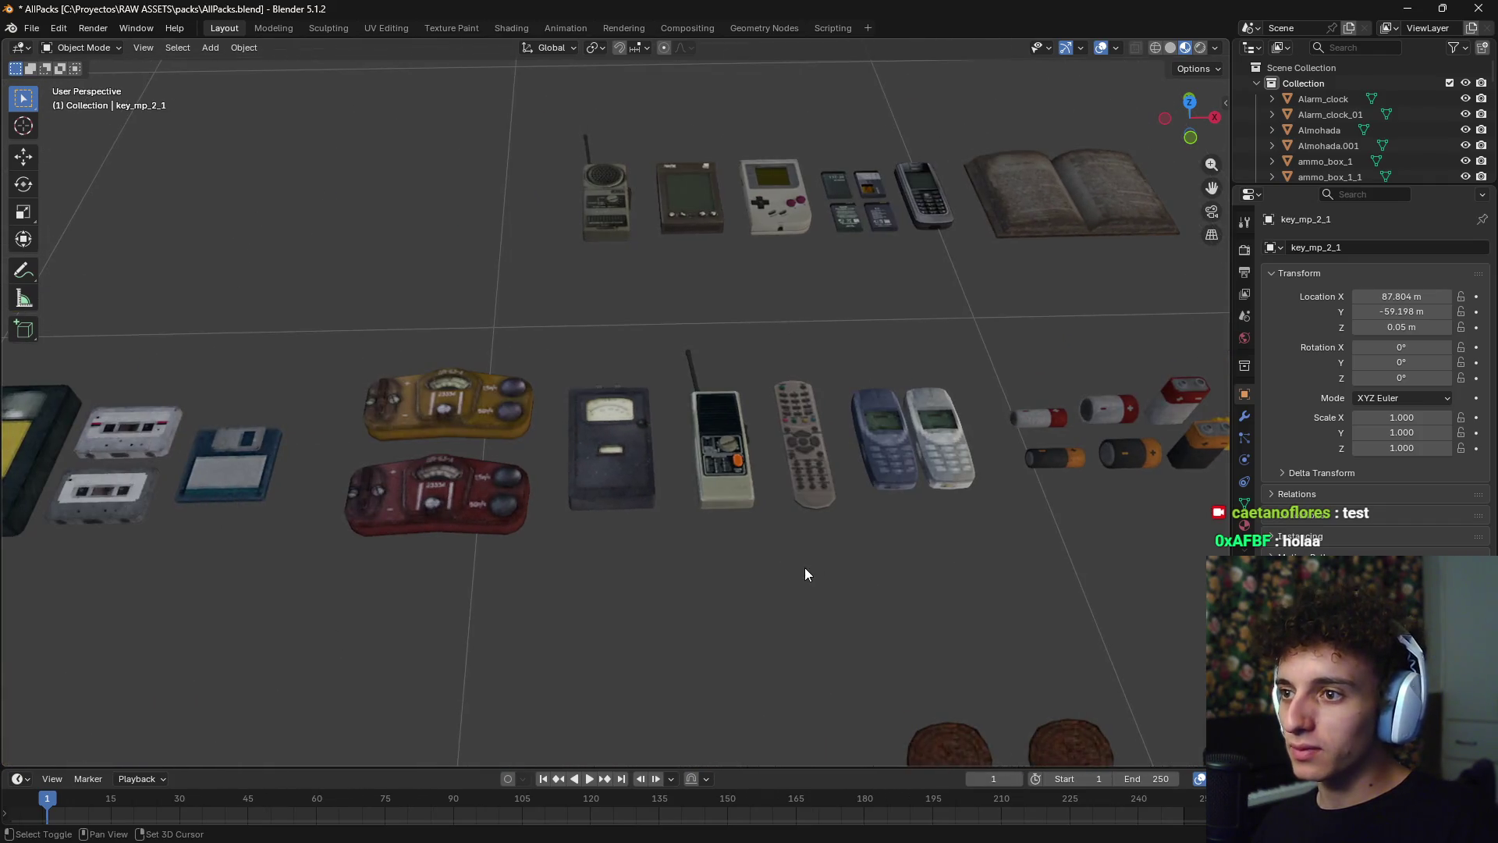
pyautogui.keyDown('shift'); pyautogui.click(729, 475); pyautogui.keyUp('shift')
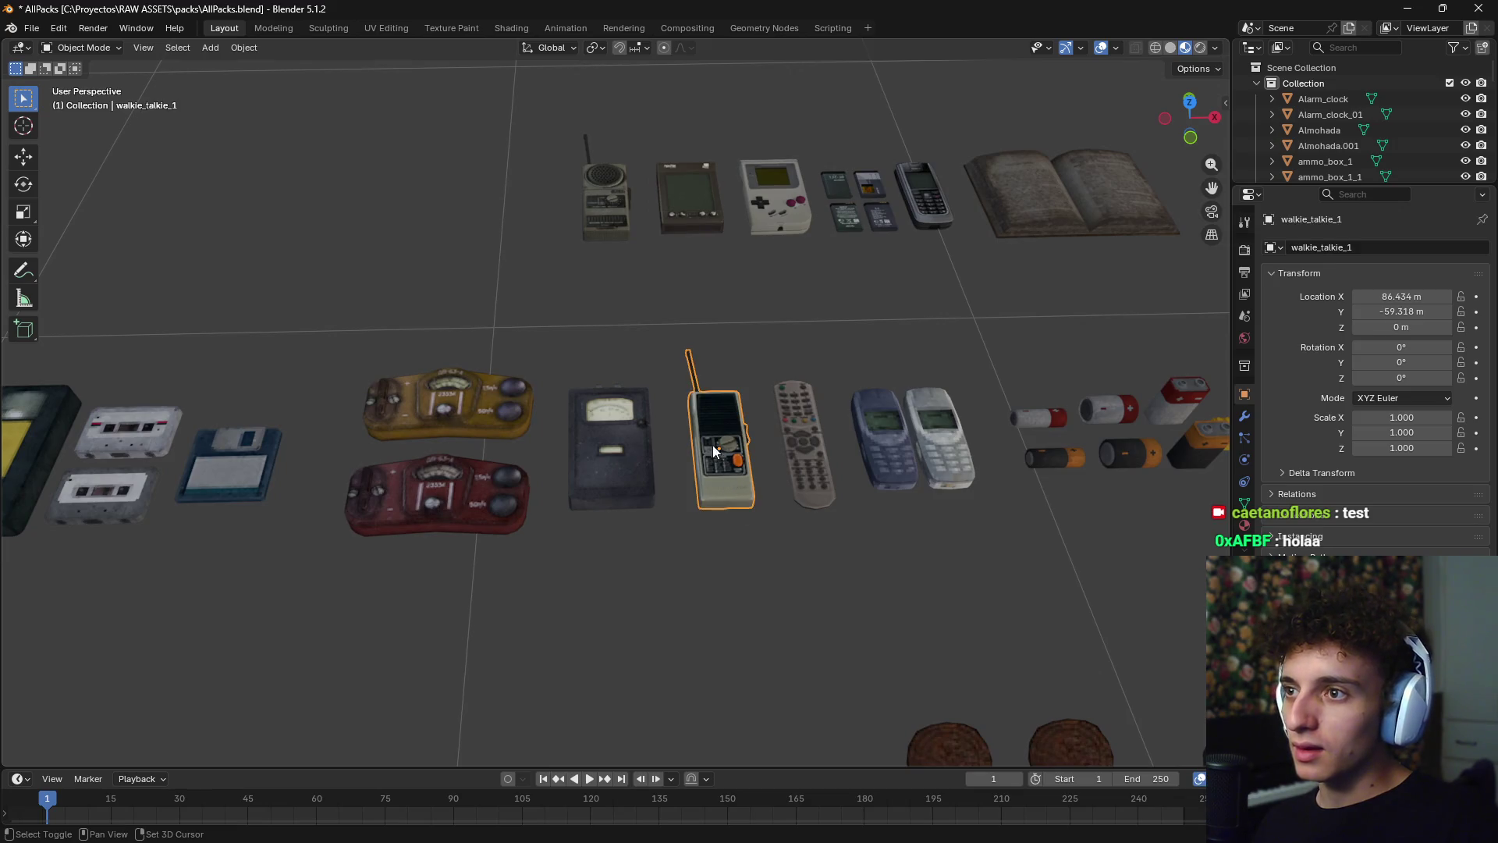
pyautogui.keyDown('shift'); pyautogui.click(602, 212); pyautogui.keyUp('shift')
# - Add the small, green, upper and pink-label ammo boxes to the selection
pyautogui.moveTo(554, 451)
pyautogui.keyDown('shift'); pyautogui.mouseDown(button='middle')
pyautogui.moveTo(733, 559)
pyautogui.moveTo(877, 531)
pyautogui.moveTo(925, 552)
pyautogui.moveTo(914, 535)
pyautogui.mouseUp(button='middle'); pyautogui.keyUp('shift')
pyautogui.scroll(-5, 819, 534)
pyautogui.moveTo(732, 533)
pyautogui.keyDown('shift'); pyautogui.mouseDown(button='middle')
pyautogui.moveTo(906, 419)
pyautogui.moveTo(729, 502)
pyautogui.moveTo(696, 349)
pyautogui.moveTo(541, 344)
pyautogui.mouseUp(button='middle'); pyautogui.keyUp('shift')
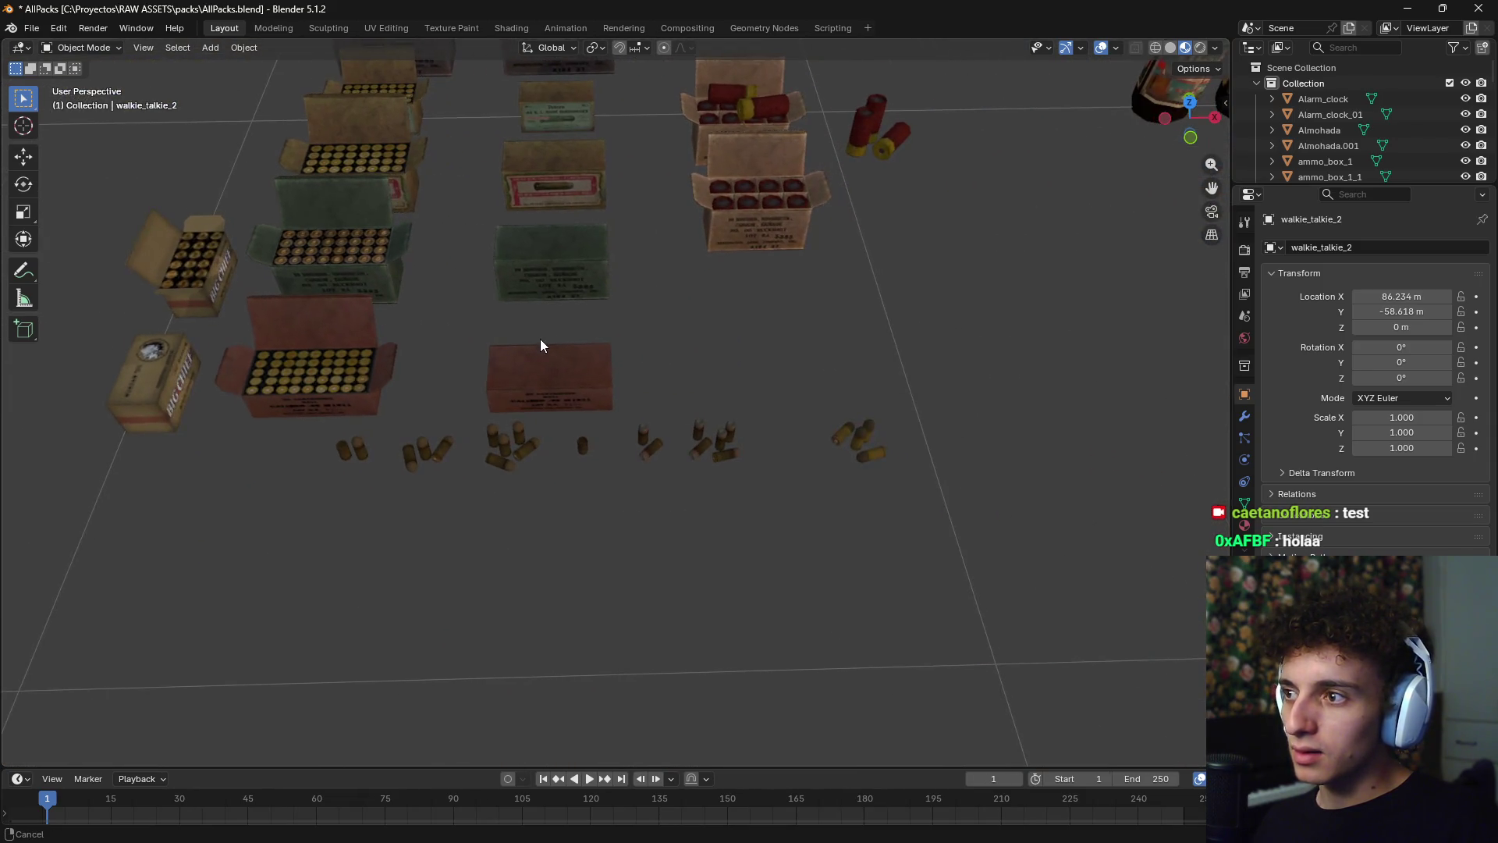
pyautogui.keyDown('shift'); pyautogui.click(166, 397); pyautogui.keyUp('shift')
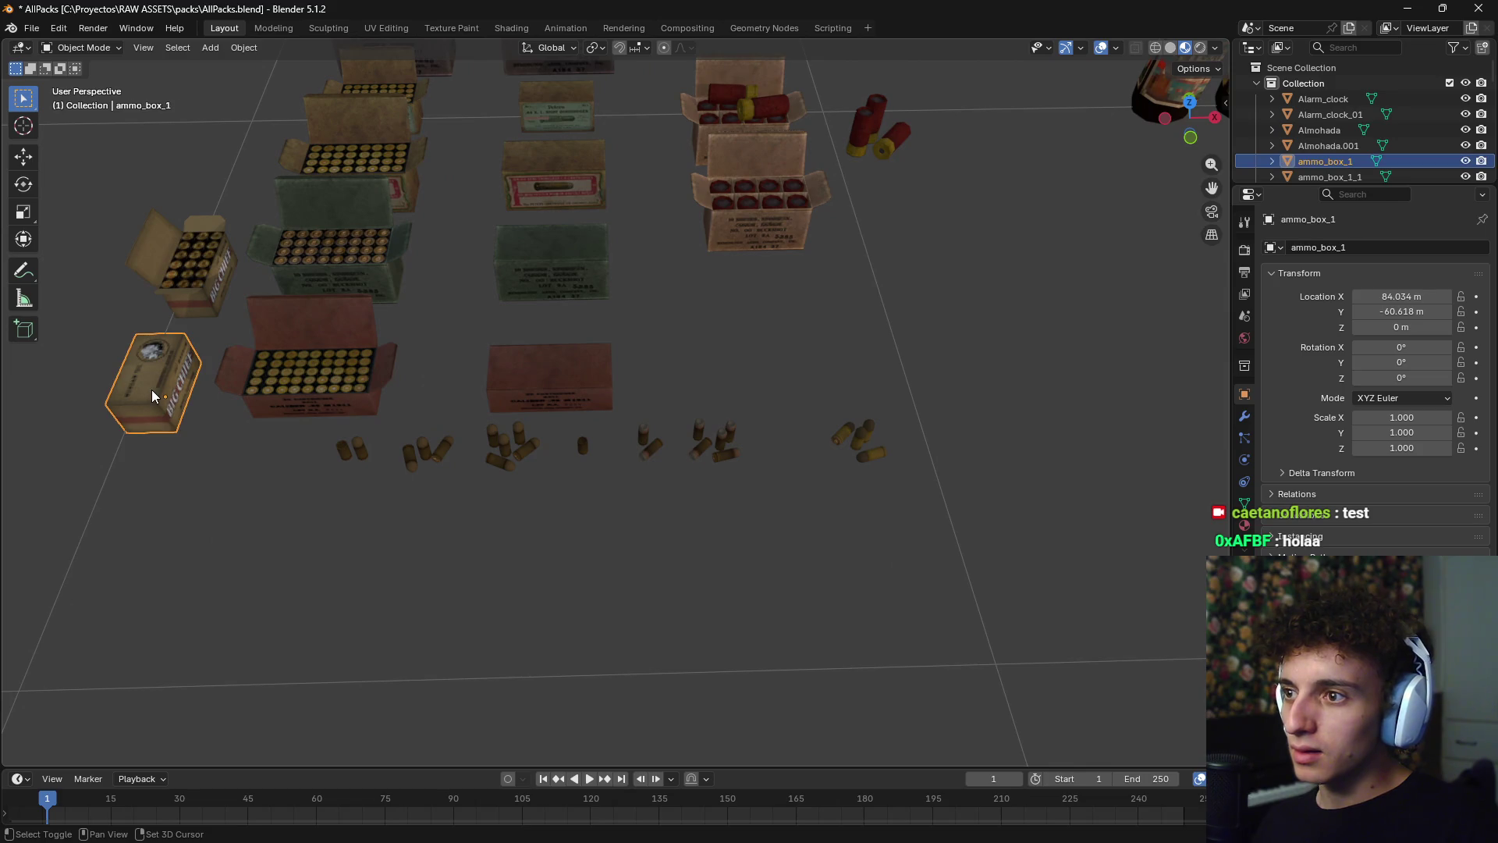
pyautogui.keyDown('shift'); pyautogui.click(554, 273); pyautogui.keyUp('shift')
pyautogui.moveTo(555, 274)
pyautogui.keyDown('shift'); pyautogui.mouseDown(button='middle')
pyautogui.moveTo(731, 390)
pyautogui.moveTo(701, 444)
pyautogui.moveTo(693, 400)
pyautogui.moveTo(685, 495)
pyautogui.moveTo(685, 409)
pyautogui.mouseUp(button='middle'); pyautogui.keyUp('shift')
pyautogui.keyDown('shift'); pyautogui.click(601, 257); pyautogui.keyUp('shift')
pyautogui.keyDown('shift'); pyautogui.click(589, 327); pyautogui.keyUp('shift')
pyautogui.keyDown('shift'); pyautogui.click(624, 429); pyautogui.keyUp('shift')
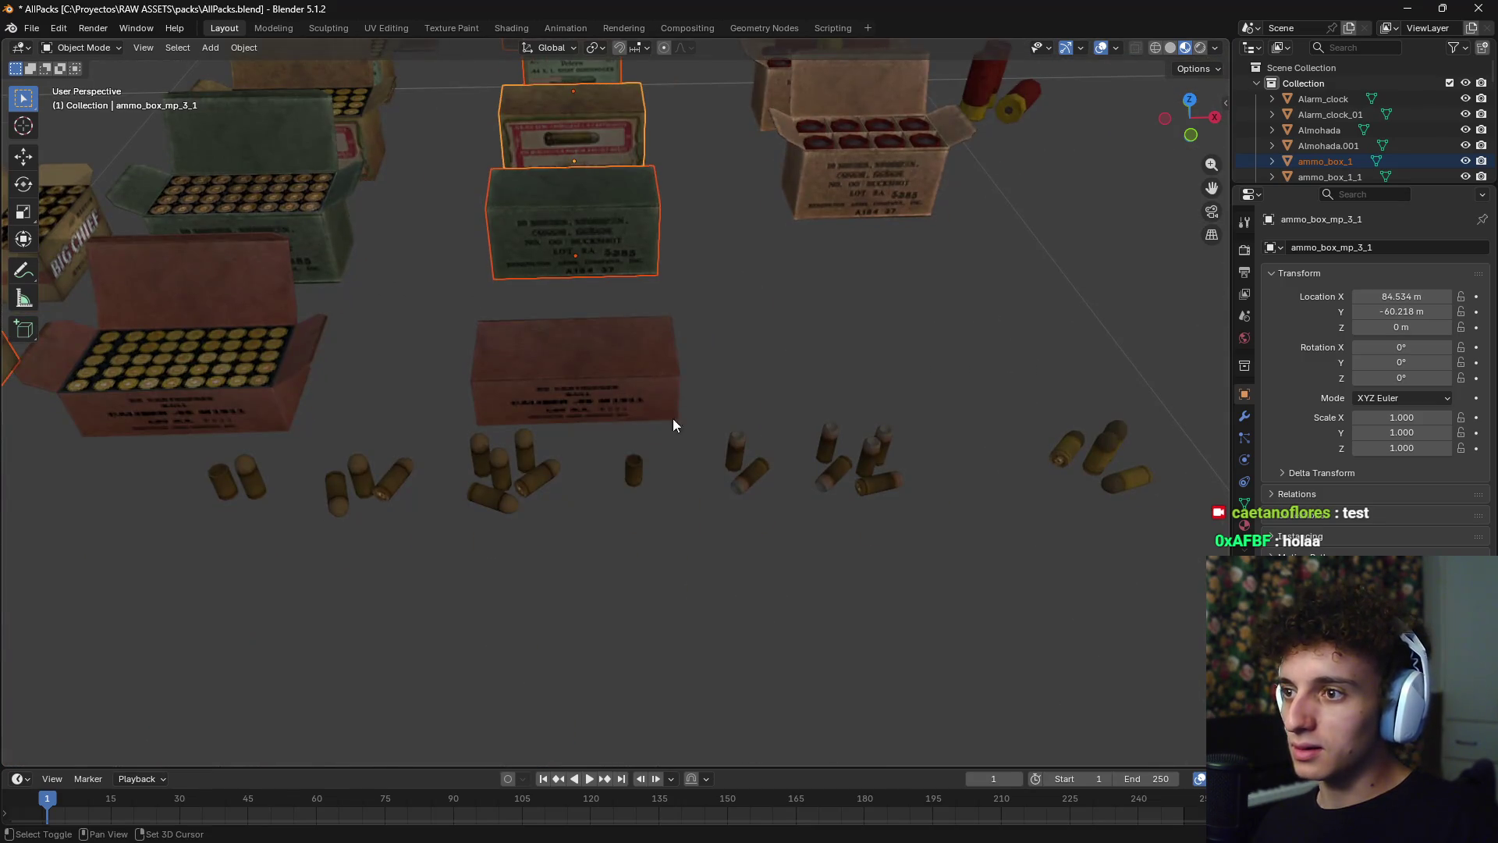
pyautogui.keyDown('shift'); pyautogui.click(674, 424); pyautogui.keyUp('shift')
pyautogui.scroll(-6, 822, 344)
pyautogui.scroll(8, 751, 432)
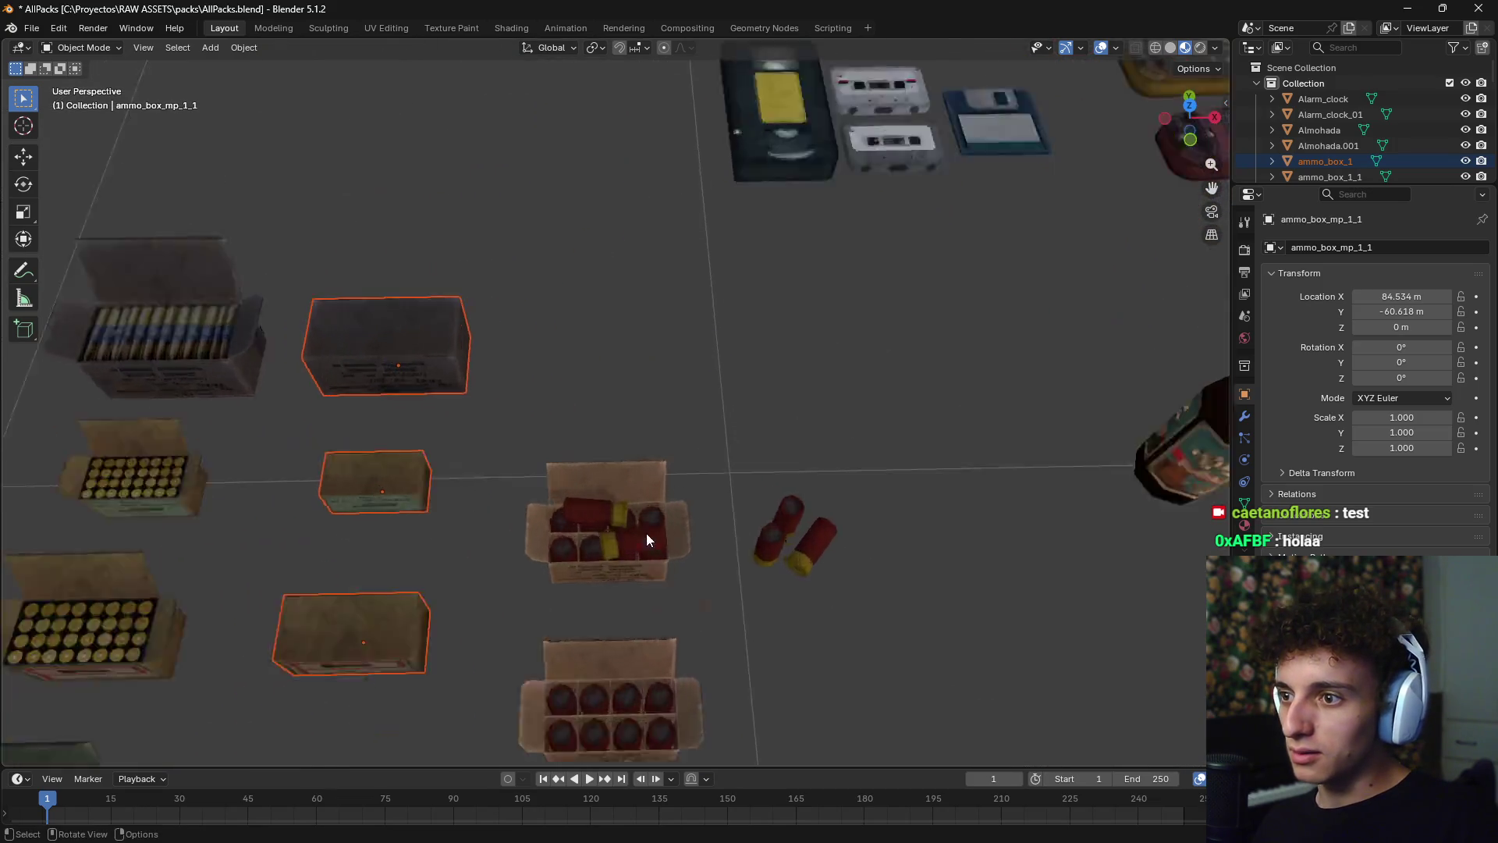
# - Add the shotgun shells, the plate and the spoon to the selection
pyautogui.moveTo(646, 538)
pyautogui.keyDown('shift'); pyautogui.mouseDown(button='middle')
pyautogui.moveTo(676, 429)
pyautogui.moveTo(669, 351)
pyautogui.mouseUp(button='middle'); pyautogui.keyUp('shift')
pyautogui.scroll(-5, 742, 414)
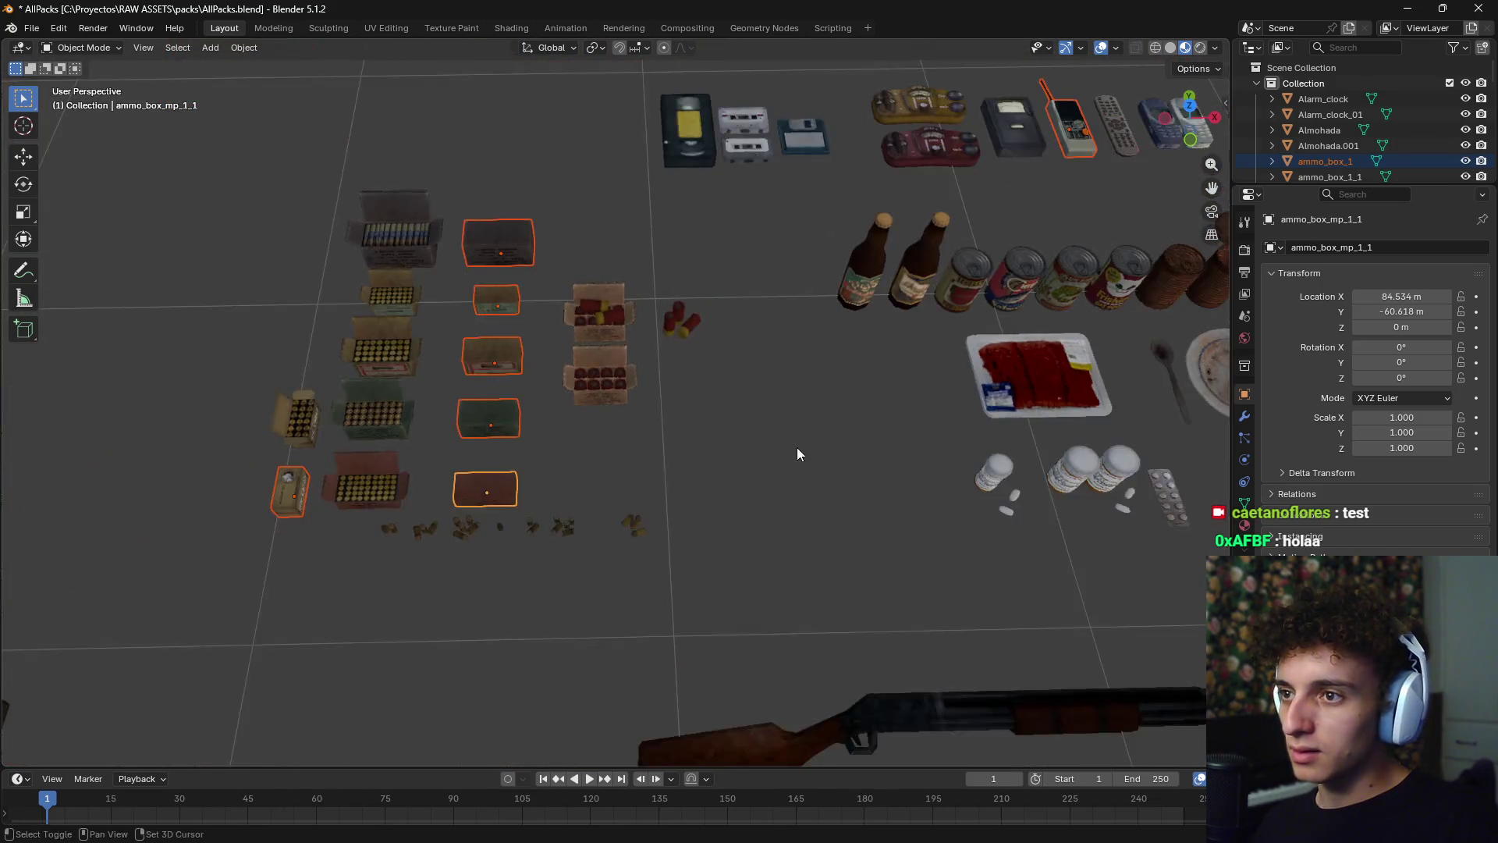
pyautogui.scroll(-2, 798, 455)
pyautogui.keyDown('shift'); pyautogui.click(559, 461); pyautogui.keyUp('shift')
pyautogui.scroll(4, 504, 470)
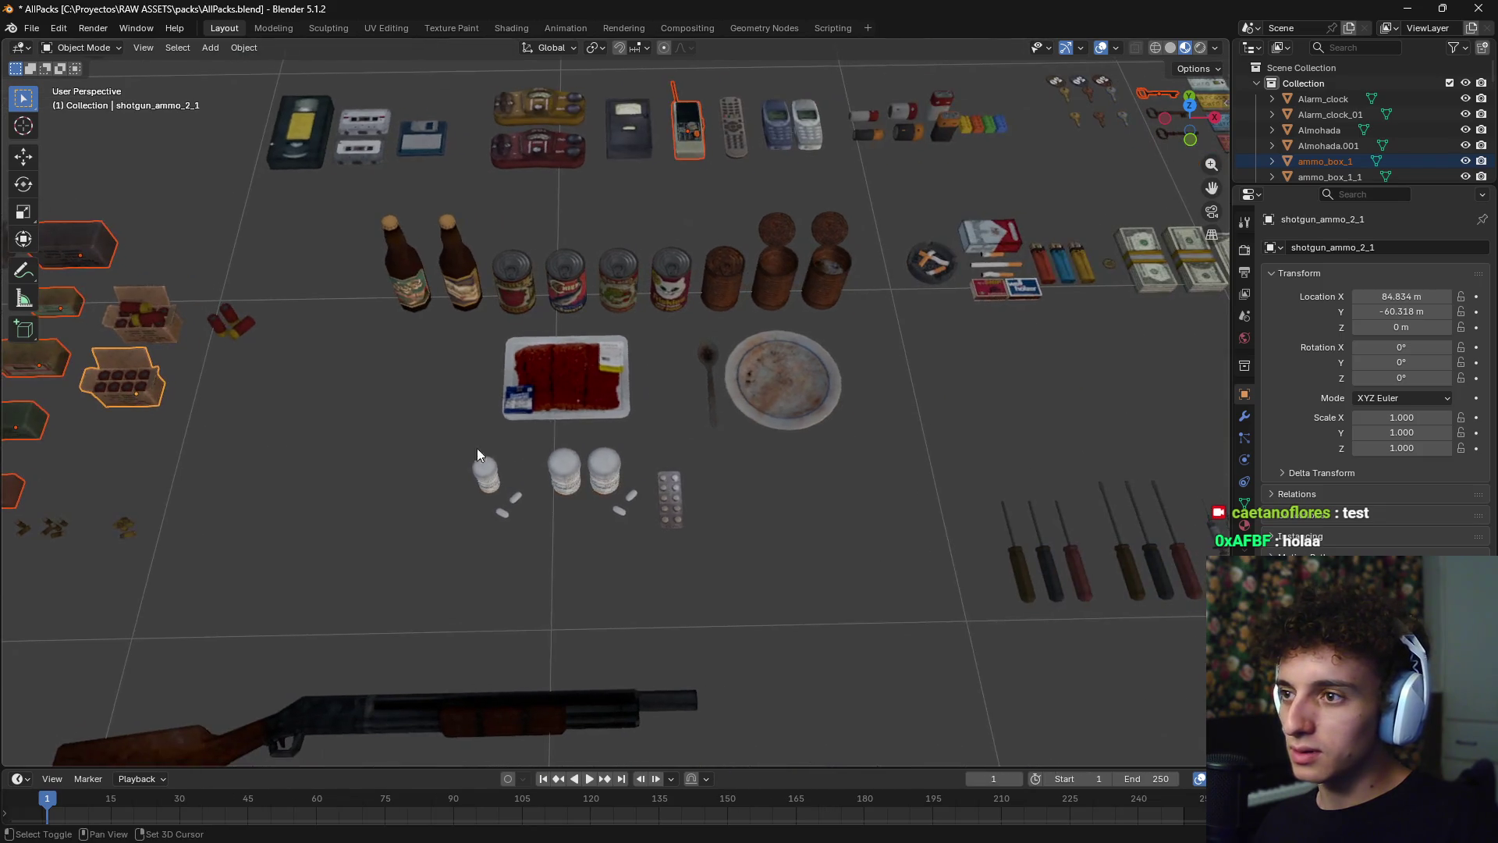
pyautogui.scroll(4, 478, 455)
pyautogui.scroll(-1, 589, 409)
pyautogui.keyDown('shift'); pyautogui.moveTo(747, 458); pyautogui.dragTo(575, 416, button='middle'); pyautogui.keyUp('shift')
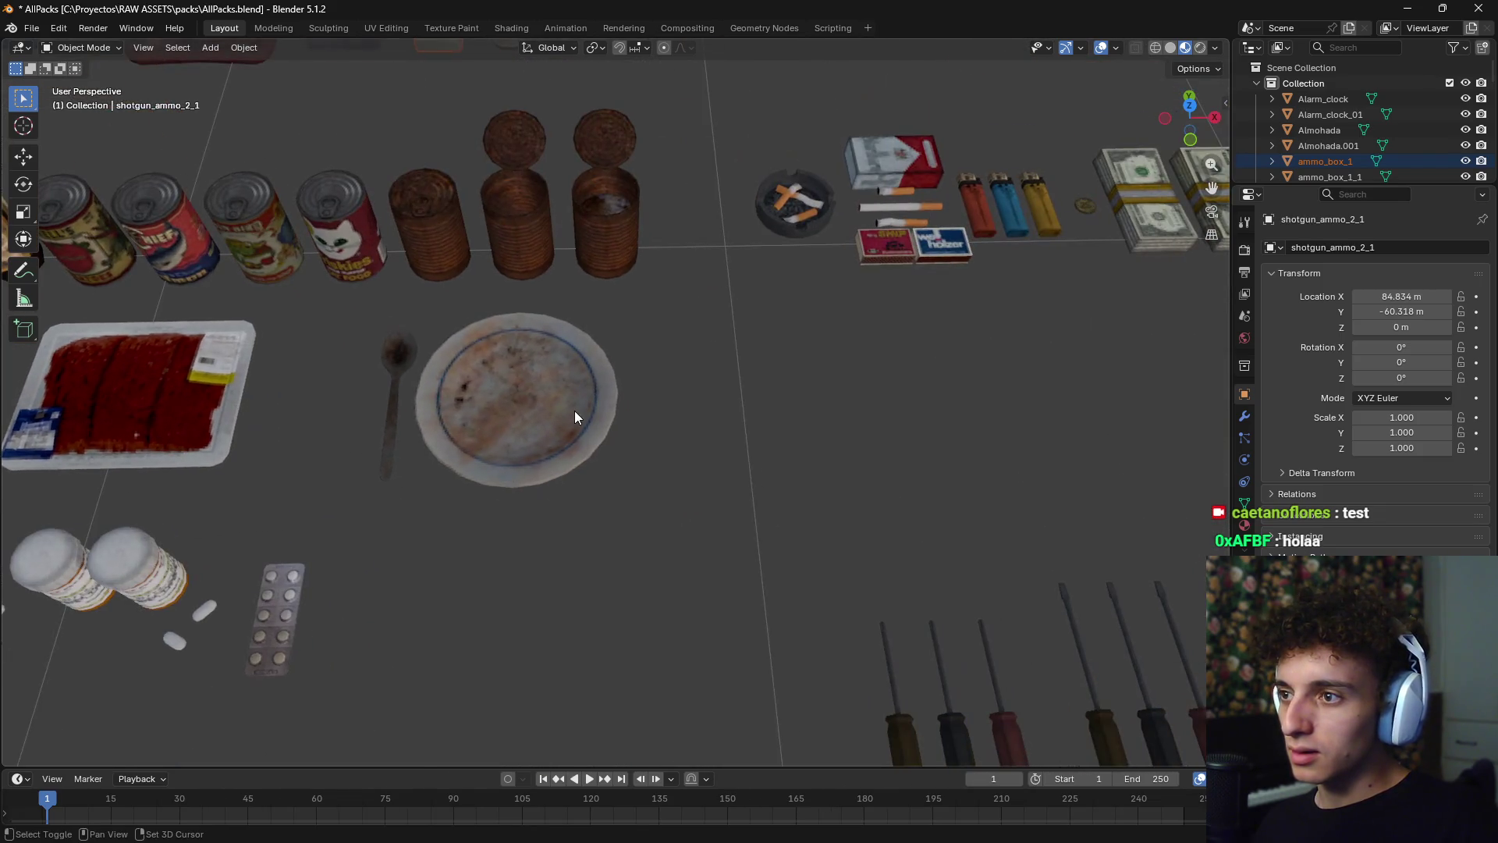
pyautogui.keyDown('shift'); pyautogui.click(575, 411); pyautogui.keyUp('shift')
pyautogui.keyDown('shift'); pyautogui.click(396, 386); pyautogui.keyUp('shift')
# - Add the ashtray and the red and blue matchboxes to the selection
pyautogui.moveTo(432, 431)
pyautogui.keyDown('shift'); pyautogui.mouseDown(button='middle')
pyautogui.moveTo(713, 378)
pyautogui.moveTo(418, 507)
pyautogui.moveTo(381, 580)
pyautogui.mouseUp(button='middle'); pyautogui.keyUp('shift')
pyautogui.scroll(-2, 616, 449)
pyautogui.scroll(3, 566, 419)
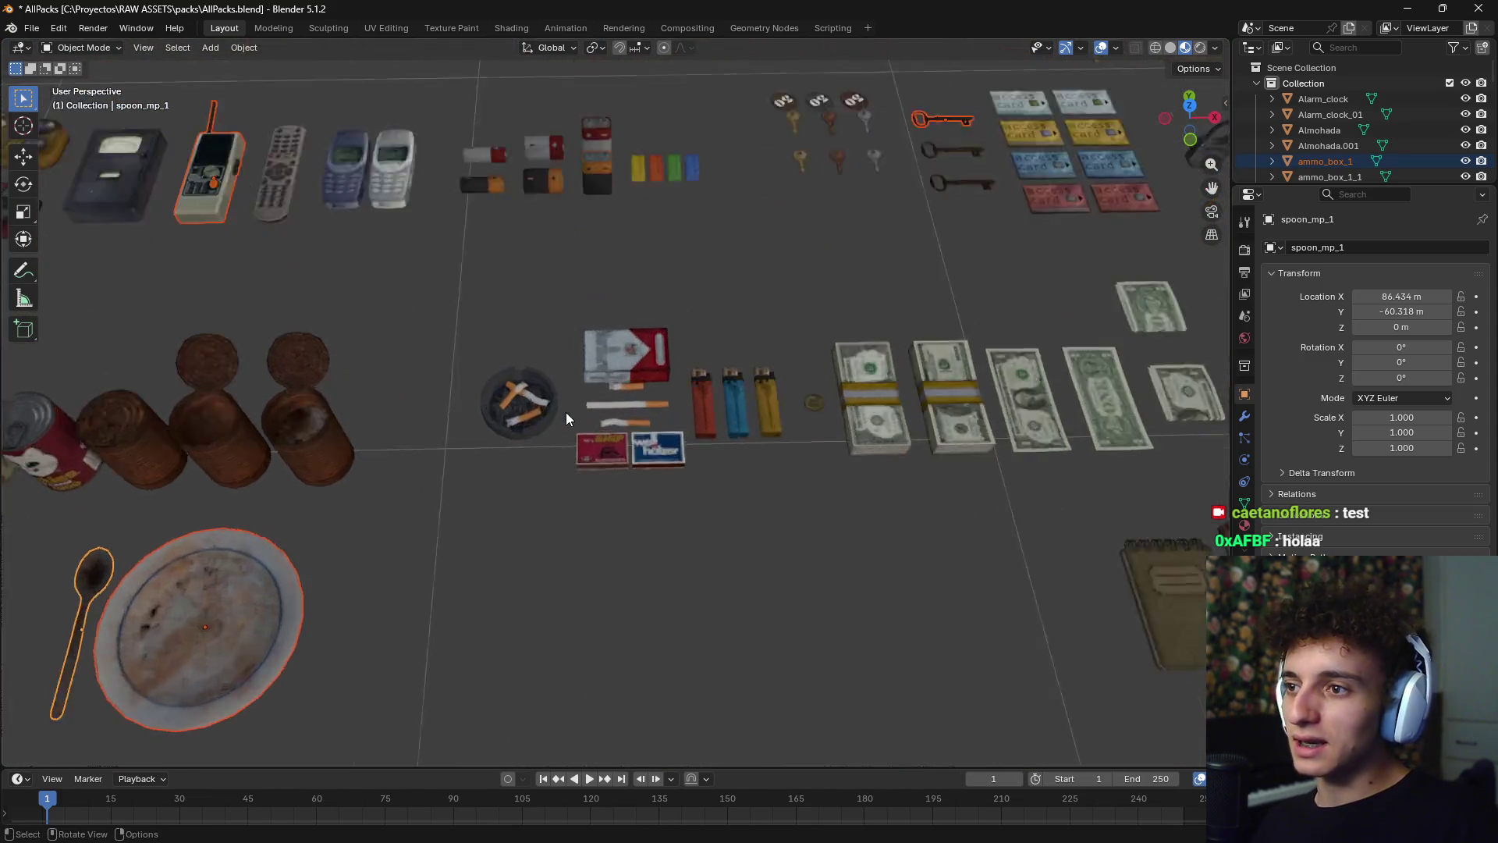
pyautogui.scroll(1, 546, 414)
pyautogui.keyDown('shift'); pyautogui.click(504, 406); pyautogui.keyUp('shift')
pyautogui.keyDown('shift'); pyautogui.moveTo(582, 532); pyautogui.dragTo(559, 581, button='middle'); pyautogui.keyUp('shift')
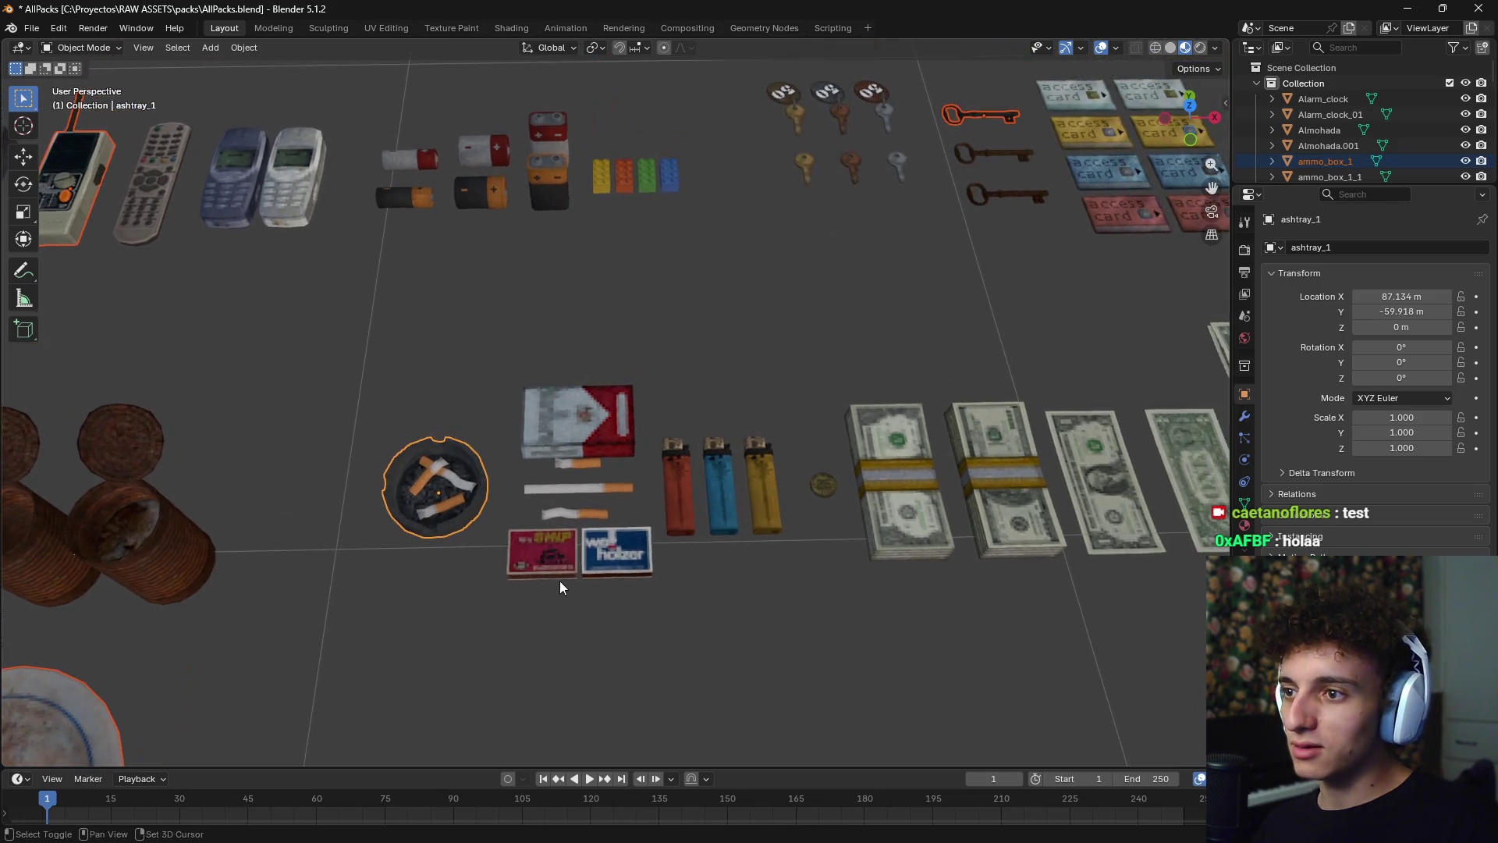
pyautogui.scroll(2, 593, 582)
pyautogui.scroll(-2, 627, 582)
pyautogui.keyDown('shift'); pyautogui.click(539, 568); pyautogui.keyUp('shift')
pyautogui.keyDown('shift'); pyautogui.click(617, 574); pyautogui.keyUp('shift')
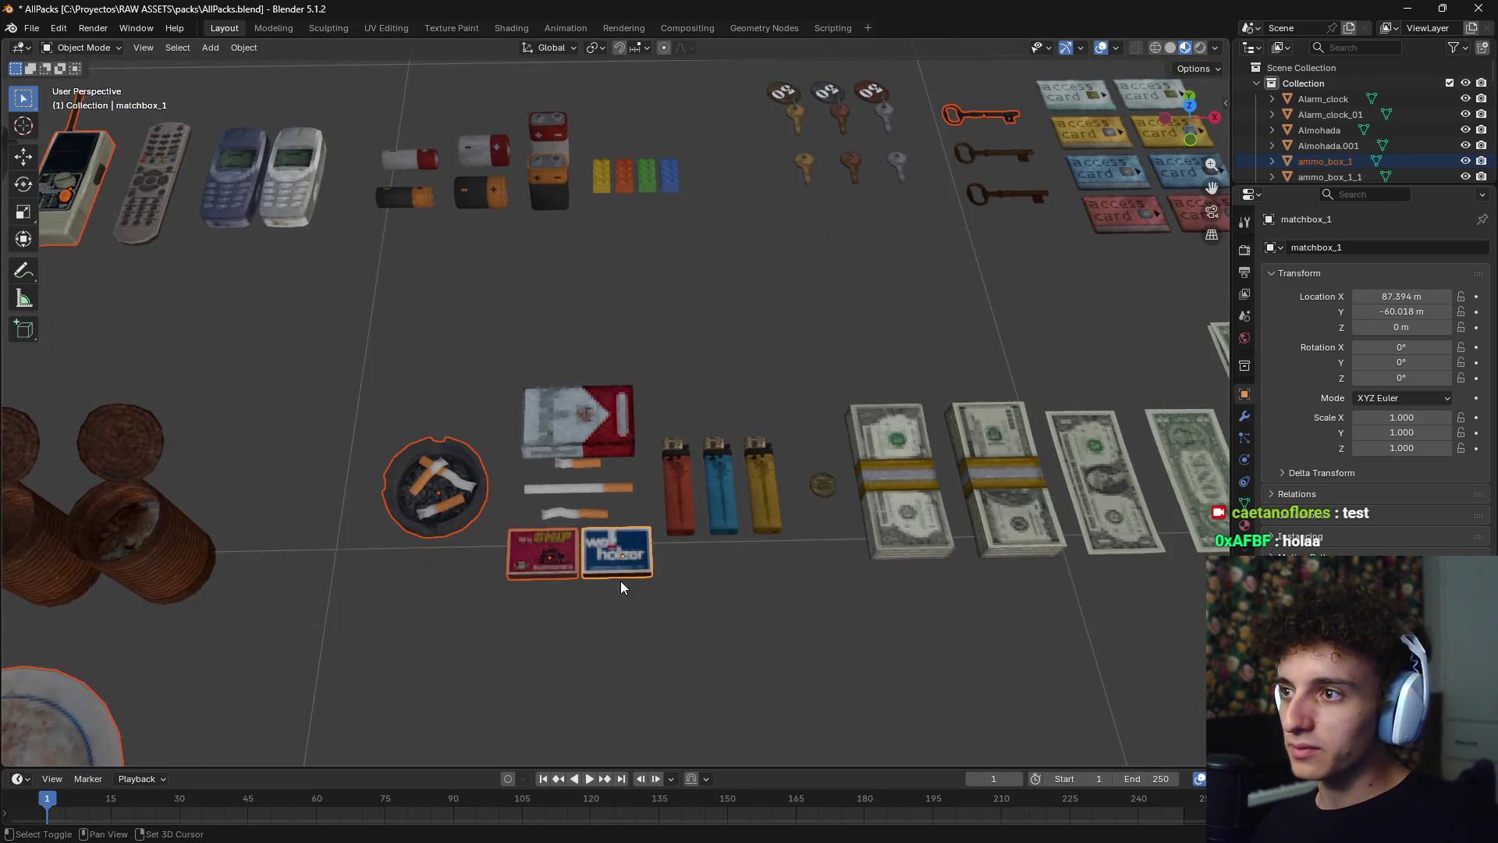
# - Add the whole row of books and the Holy Bible to the selection
pyautogui.scroll(-4, 638, 588)
pyautogui.moveTo(757, 582)
pyautogui.keyDown('shift'); pyautogui.mouseDown(button='middle')
pyautogui.moveTo(430, 454)
pyautogui.moveTo(429, 507)
pyautogui.mouseUp(button='middle'); pyautogui.keyUp('shift')
pyautogui.keyDown('shift'); pyautogui.click(437, 431); pyautogui.keyUp('shift')
pyautogui.keyDown('shift'); pyautogui.click(492, 432); pyautogui.keyUp('shift')
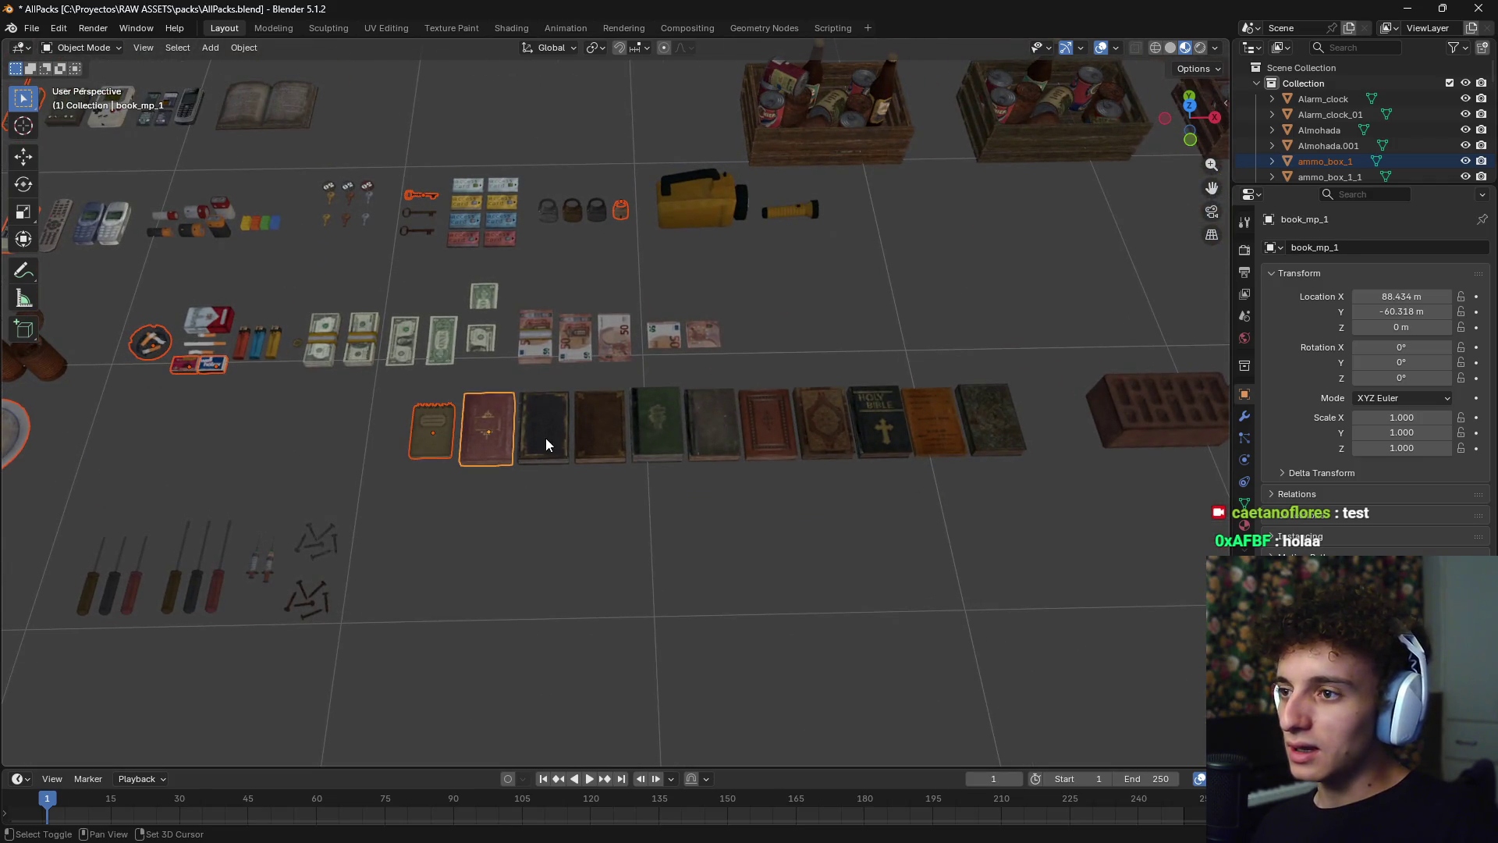
pyautogui.keyDown('shift'); pyautogui.click(546, 437); pyautogui.keyUp('shift')
pyautogui.keyDown('shift'); pyautogui.click(600, 441); pyautogui.keyUp('shift')
pyautogui.keyDown('shift'); pyautogui.click(657, 445); pyautogui.keyUp('shift')
pyautogui.keyDown('shift'); pyautogui.click(710, 441); pyautogui.keyUp('shift')
pyautogui.keyDown('shift'); pyautogui.click(767, 435); pyautogui.keyUp('shift')
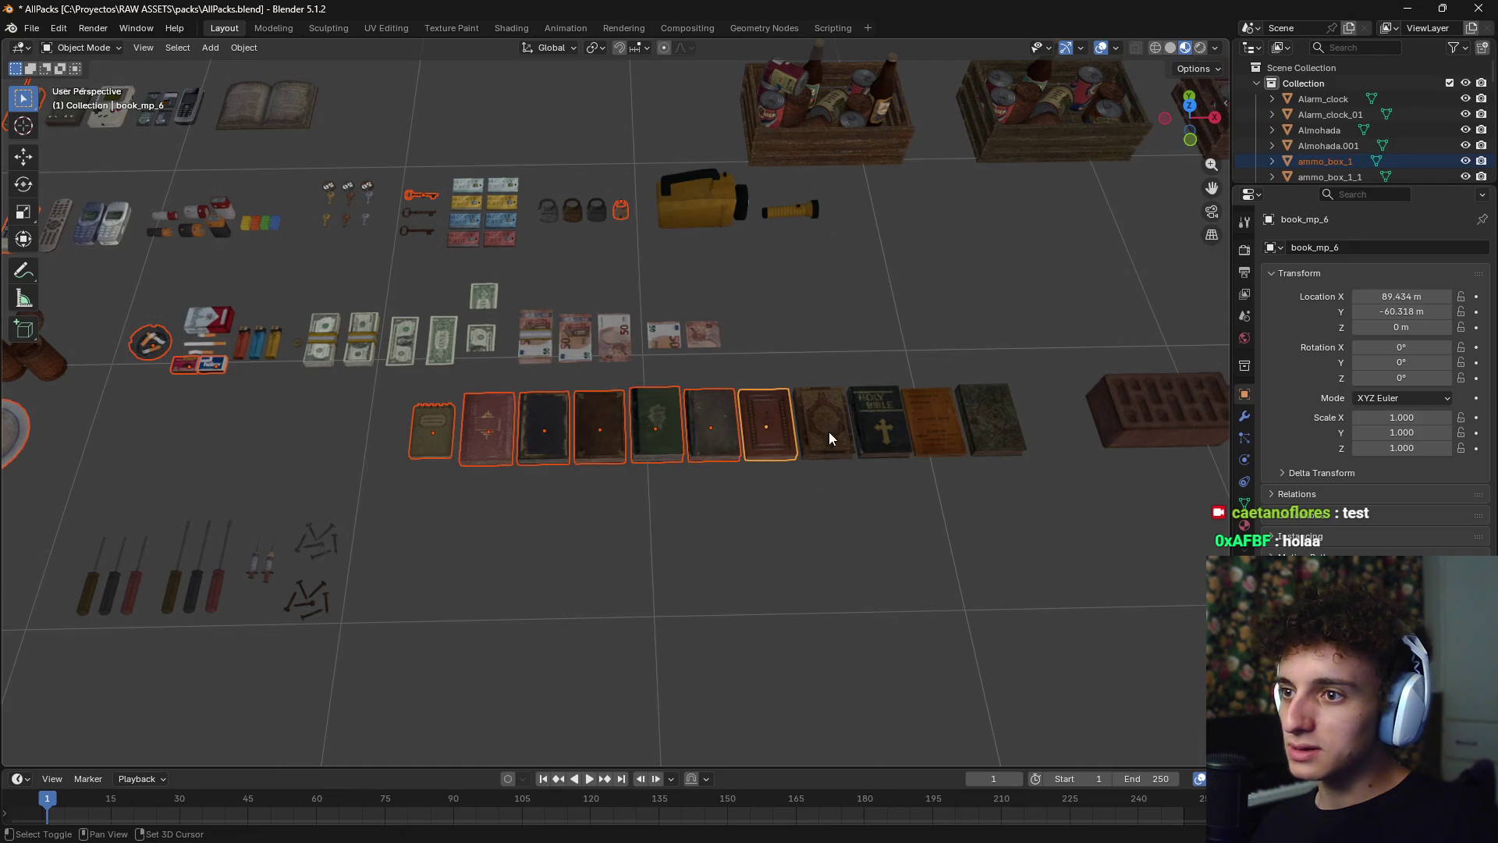
pyautogui.keyDown('shift'); pyautogui.click(828, 432); pyautogui.keyUp('shift')
pyautogui.keyDown('shift'); pyautogui.click(901, 431); pyautogui.keyUp('shift')
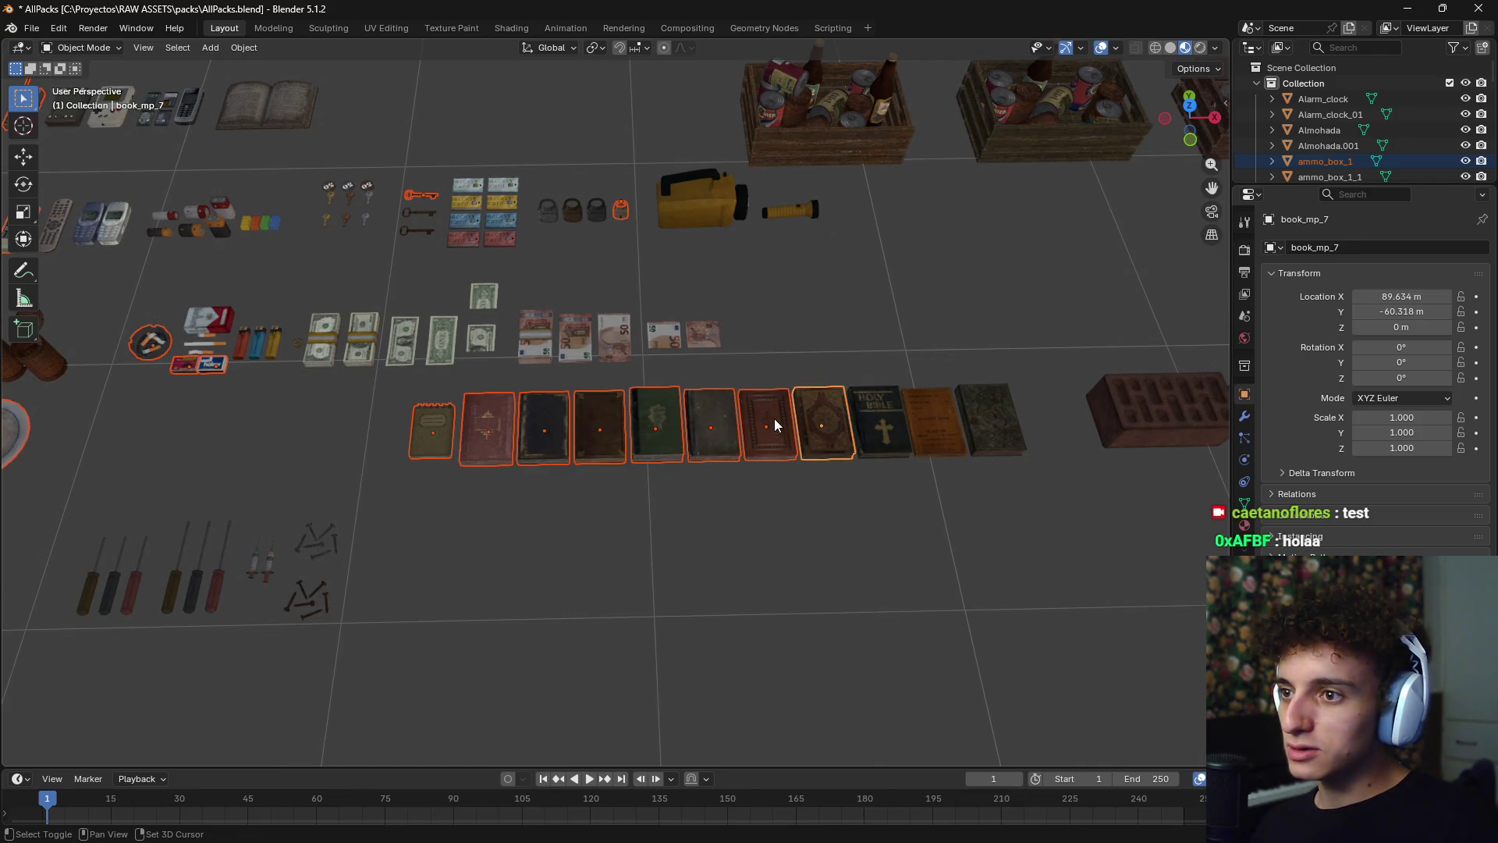
# - Trim the book selection back to the notebook, brown book and Holy Bible
pyautogui.keyDown('shift'); pyautogui.click(734, 441); pyautogui.keyUp('shift')
pyautogui.keyDown('shift'); pyautogui.click(731, 454); pyautogui.keyUp('shift')
pyautogui.press('c')
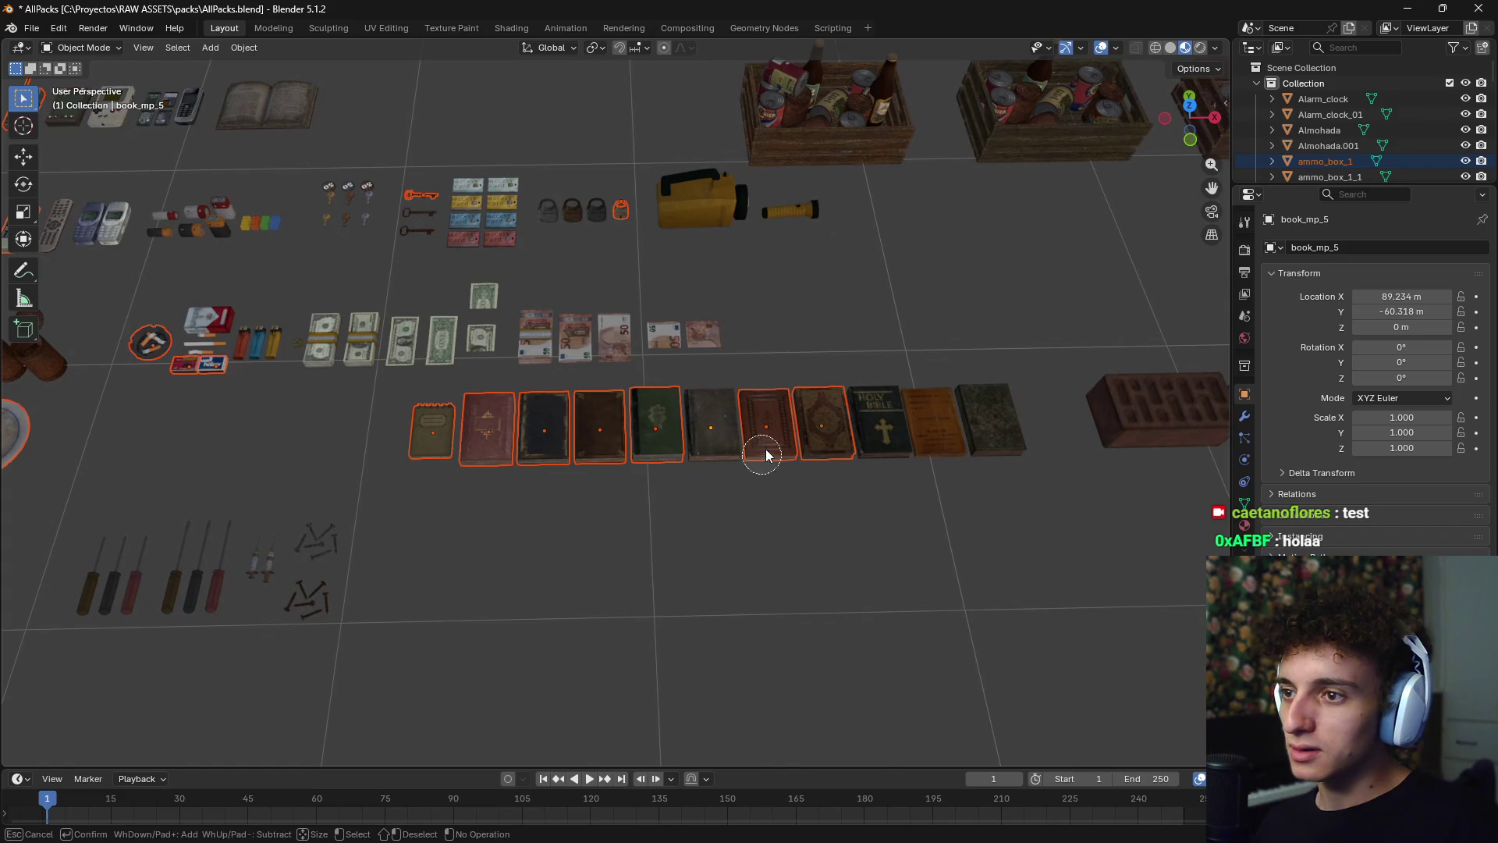
pyautogui.keyDown('shift'); pyautogui.moveTo(762, 448); pyautogui.dragTo(829, 415); pyautogui.keyUp('shift')
pyautogui.keyDown('shift'); pyautogui.moveTo(622, 422); pyautogui.dragTo(449, 431); pyautogui.keyUp('shift')
pyautogui.press('Escape')
pyautogui.click(446, 431)
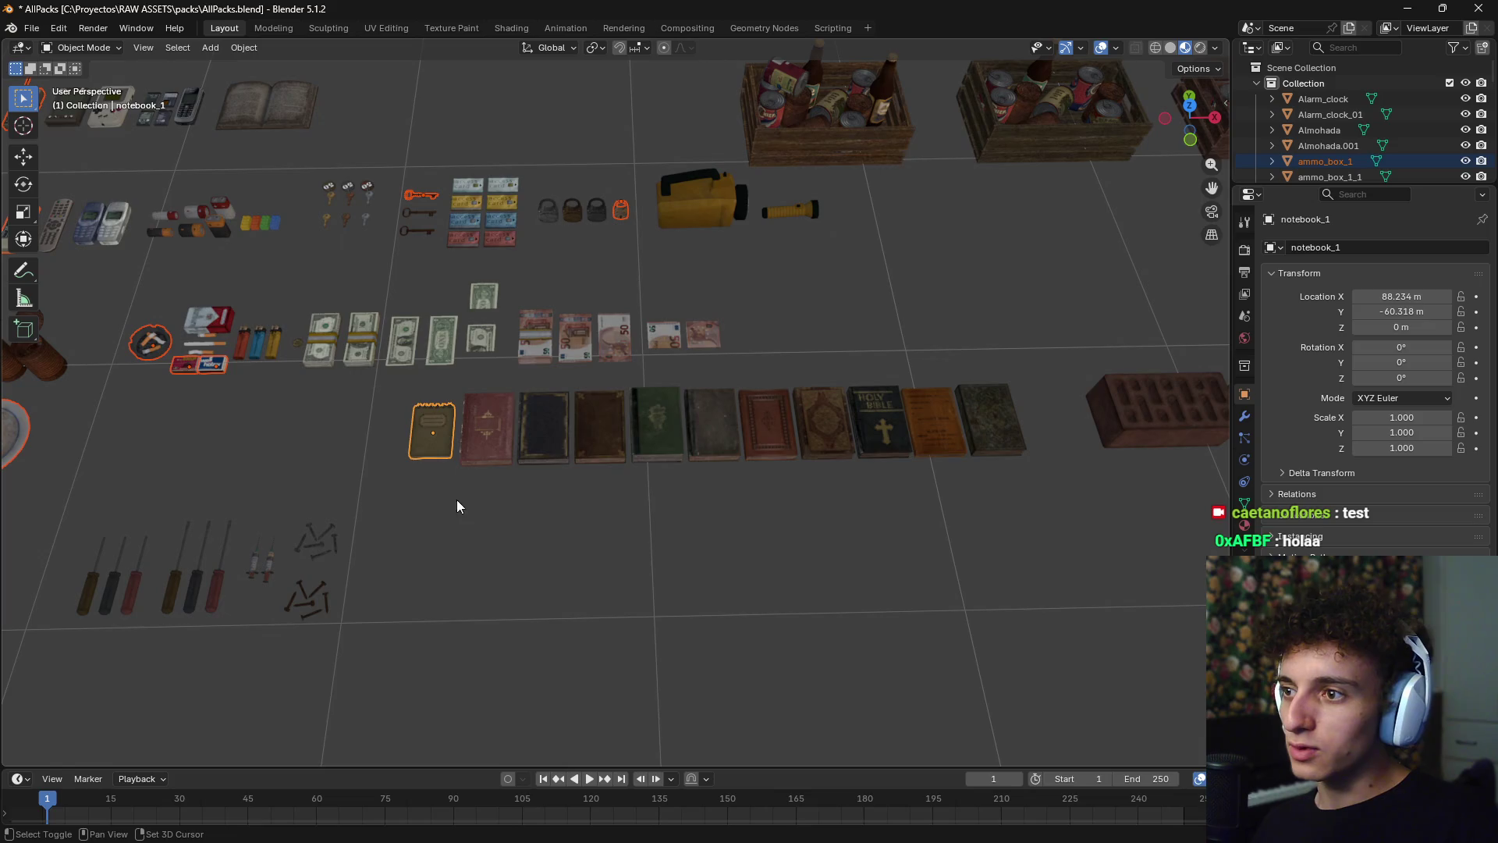
pyautogui.keyDown('shift'); pyautogui.click(587, 437); pyautogui.keyUp('shift')
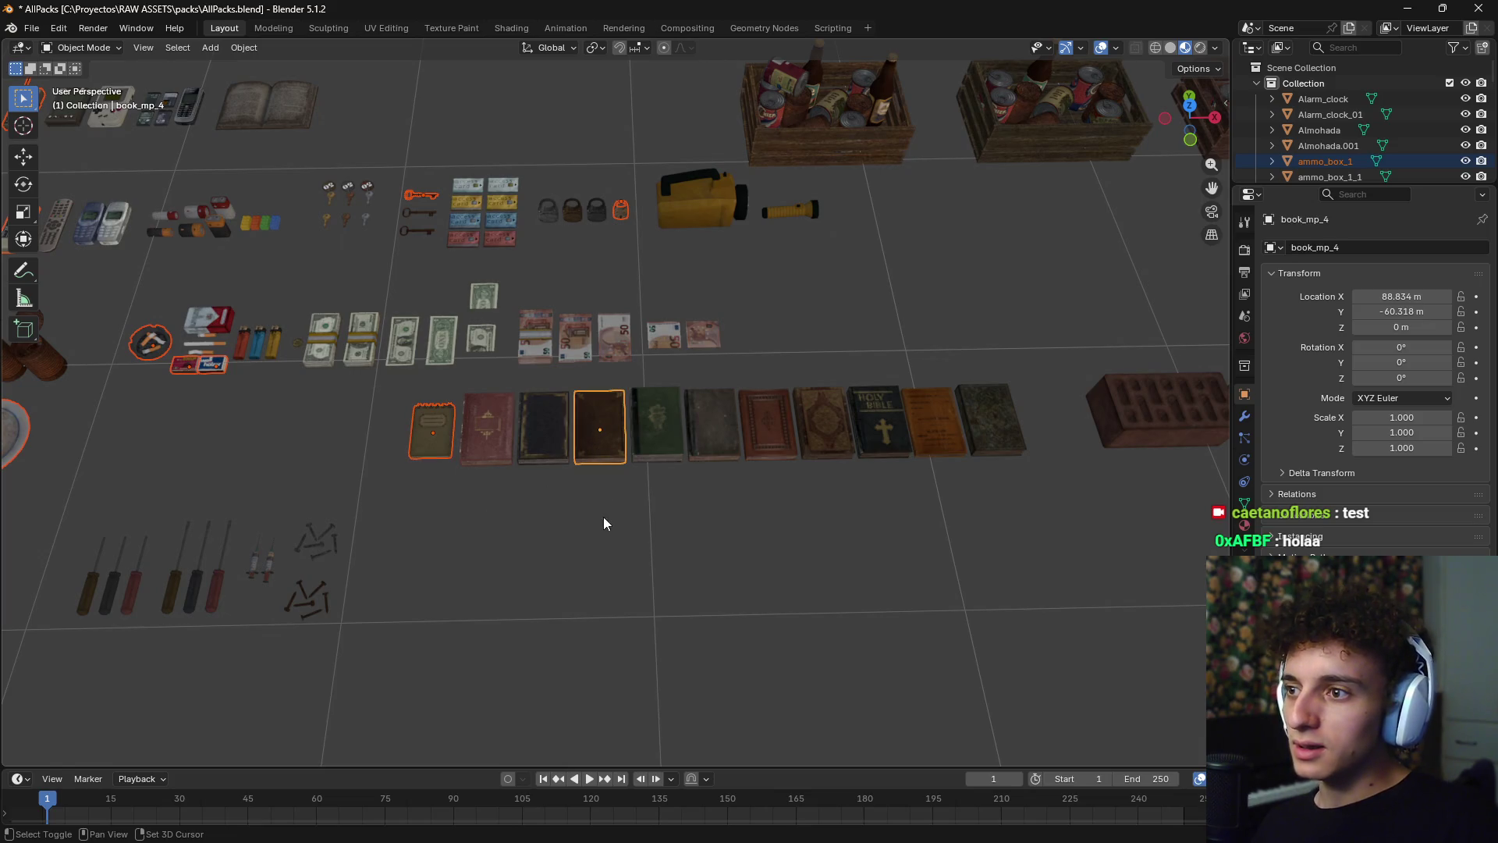
pyautogui.keyDown('shift'); pyautogui.click(866, 441); pyautogui.keyUp('shift')
# - Add the concrete block, the jerry can and the car battery
pyautogui.keyDown('shift'); pyautogui.moveTo(877, 530); pyautogui.dragTo(470, 553, button='middle'); pyautogui.keyUp('shift')
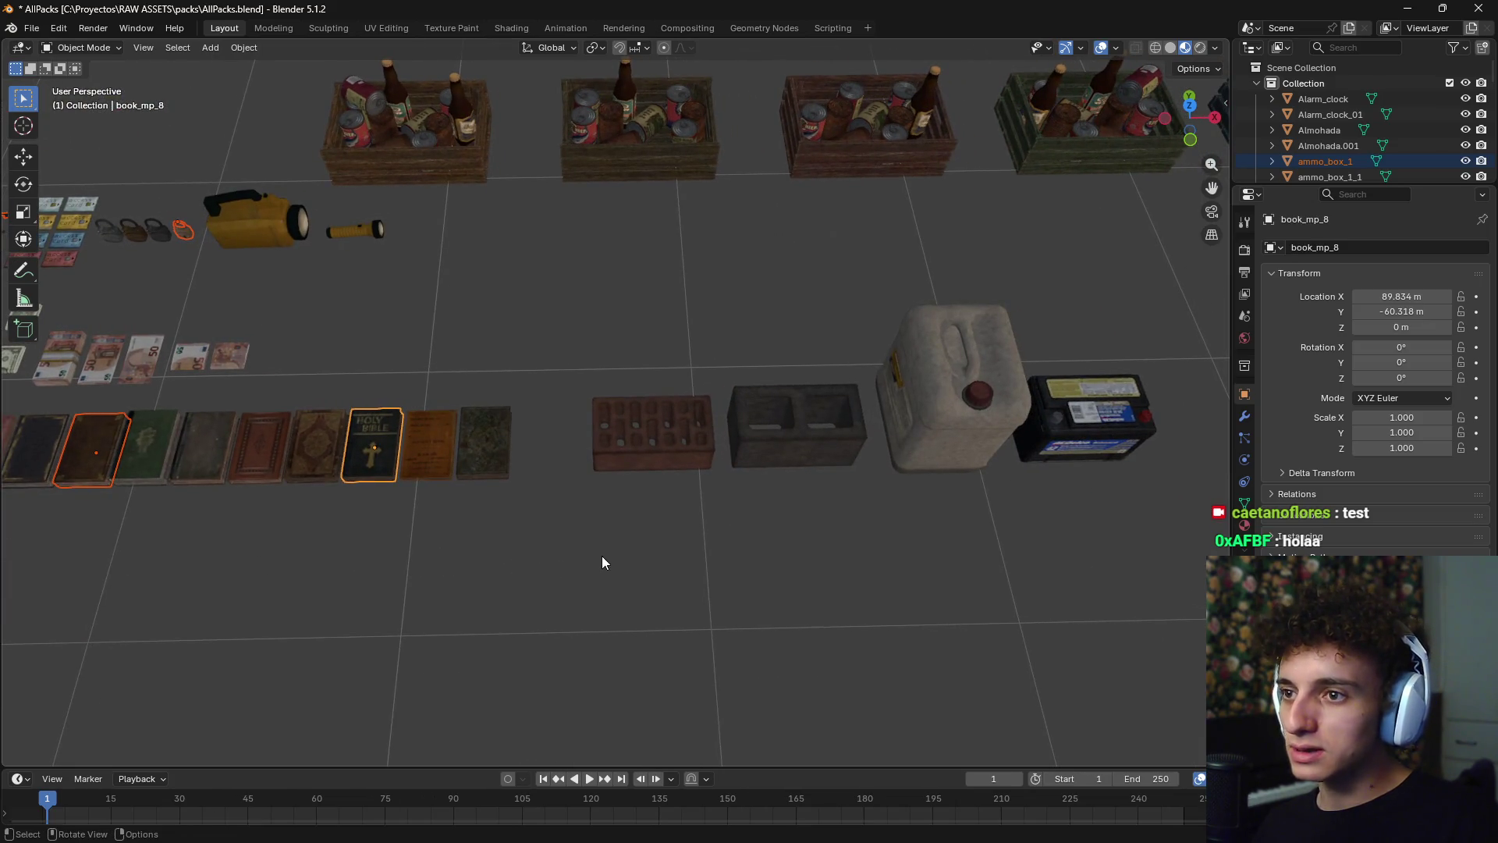
pyautogui.keyDown('shift'); pyautogui.click(763, 433); pyautogui.keyUp('shift')
pyautogui.keyDown('shift'); pyautogui.click(976, 397); pyautogui.keyUp('shift')
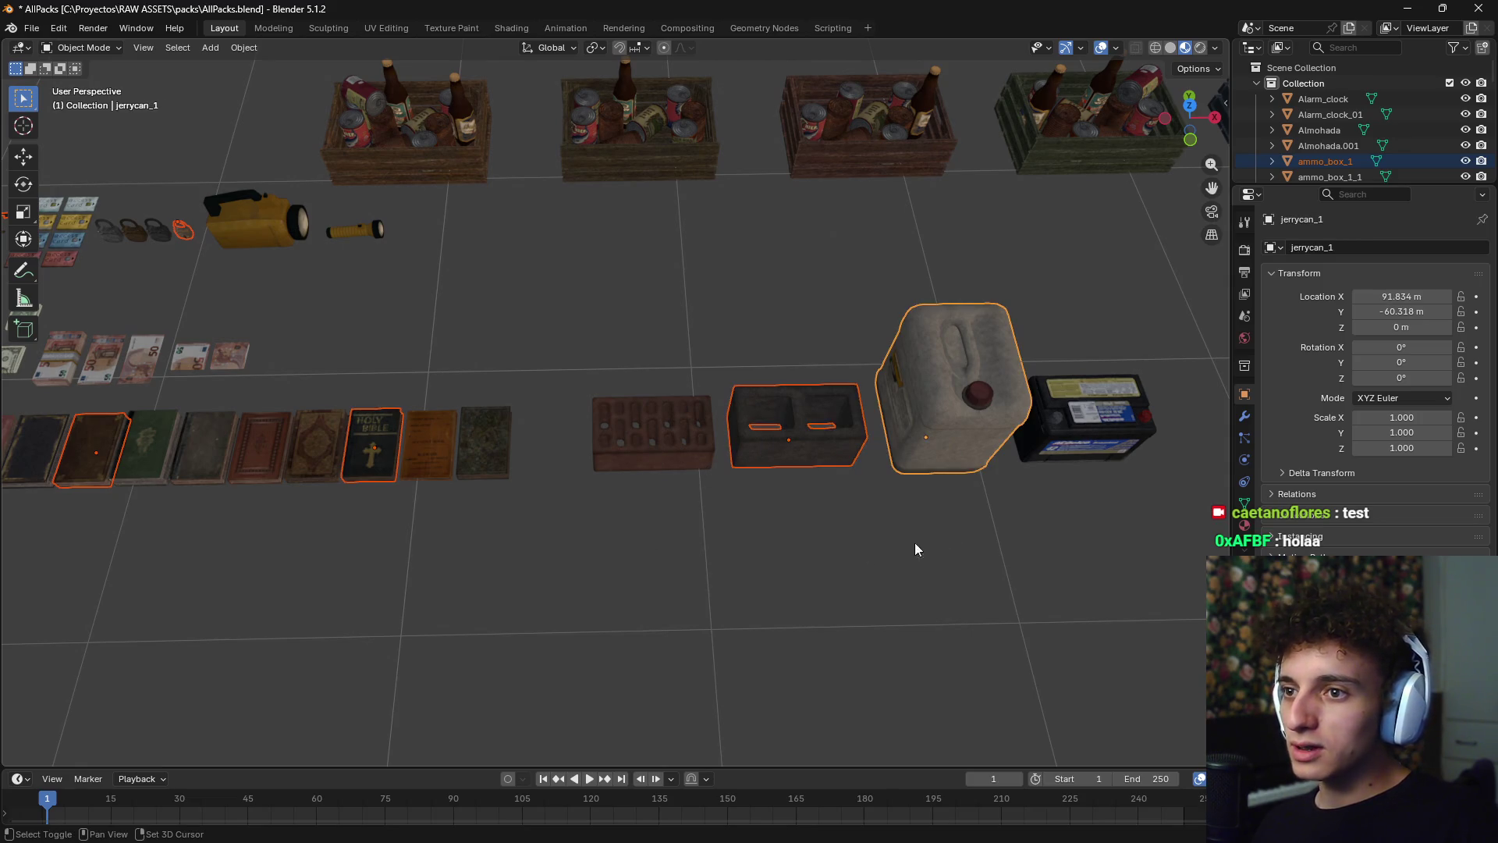
pyautogui.keyDown('shift'); pyautogui.moveTo(914, 542); pyautogui.dragTo(504, 582, button='middle'); pyautogui.keyUp('shift')
pyautogui.keyDown('shift'); pyautogui.click(513, 486); pyautogui.keyUp('shift')
# - Survey the shotgun, saw, cleaver, computers, clocks, rug and barrels across the scene
pyautogui.keyDown('shift'); pyautogui.moveTo(324, 575); pyautogui.dragTo(595, 495, button='middle'); pyautogui.keyUp('shift')
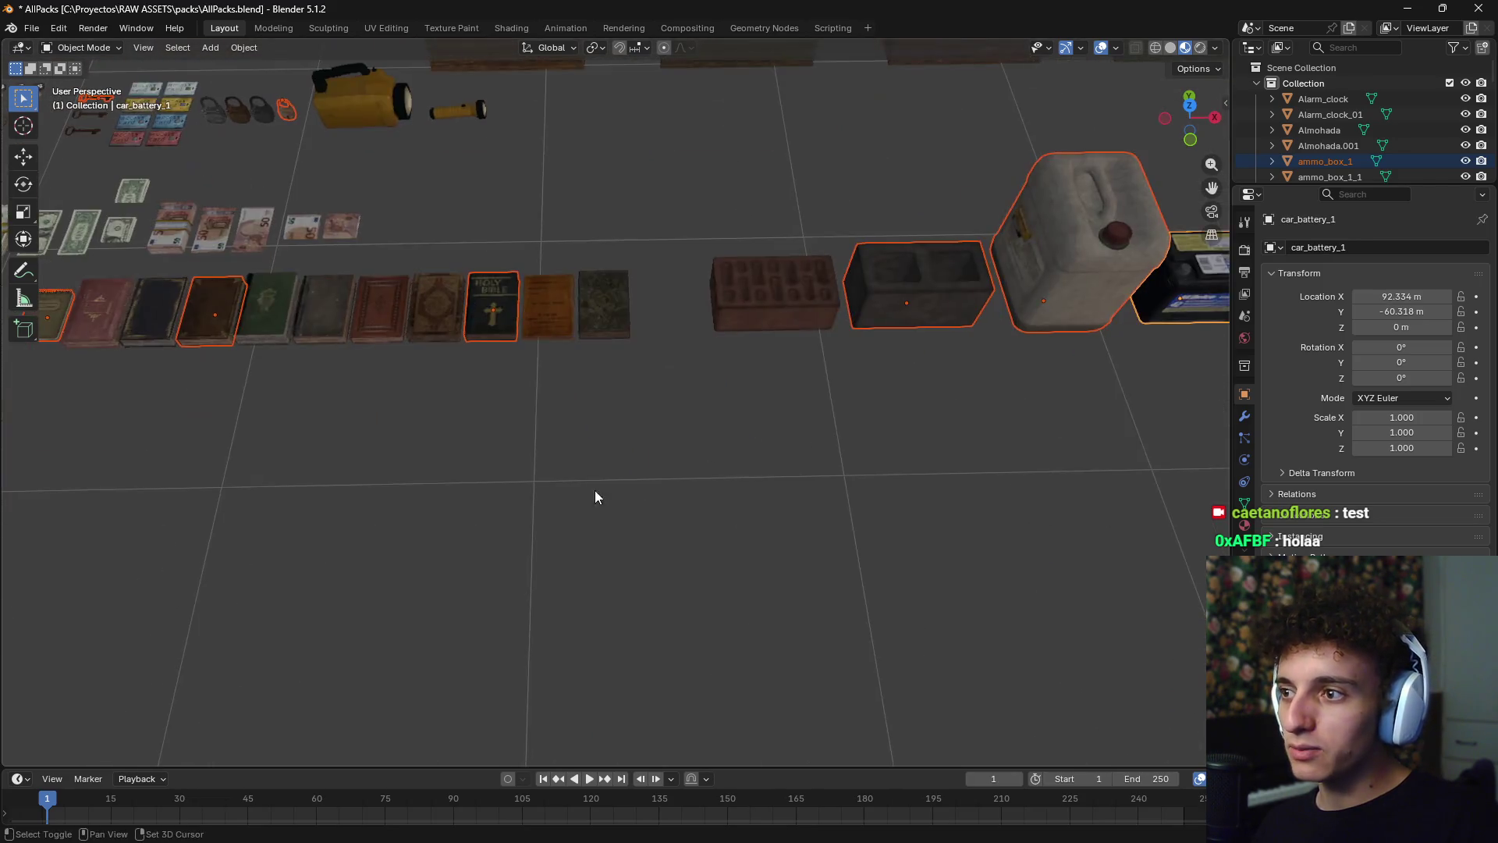
pyautogui.scroll(-4, 505, 492)
pyautogui.keyDown('shift'); pyautogui.moveTo(504, 491); pyautogui.dragTo(705, 418, button='middle'); pyautogui.keyUp('shift')
pyautogui.scroll(4, 606, 422)
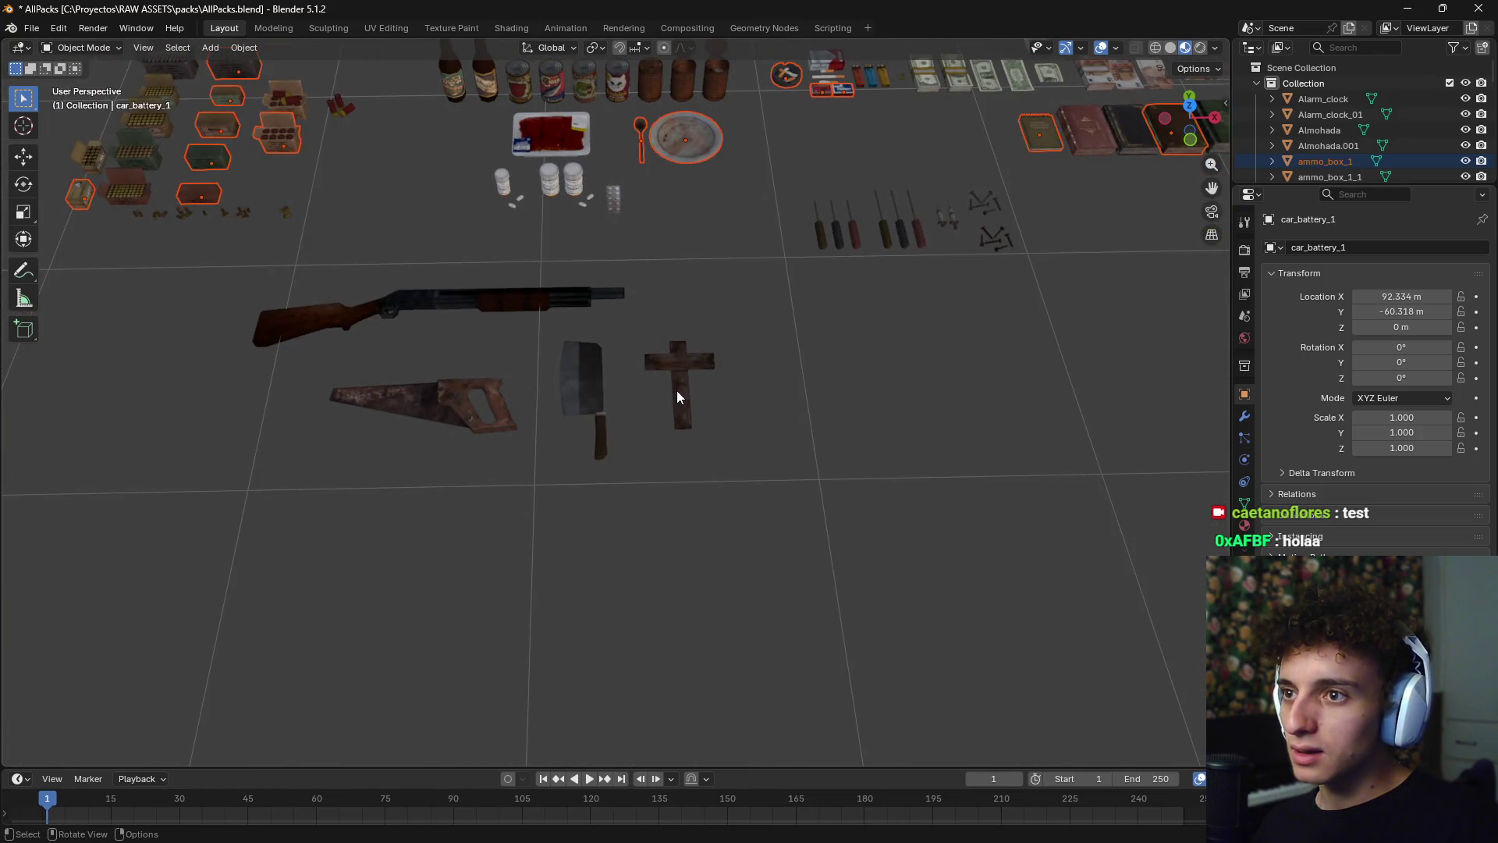
pyautogui.scroll(-4, 749, 383)
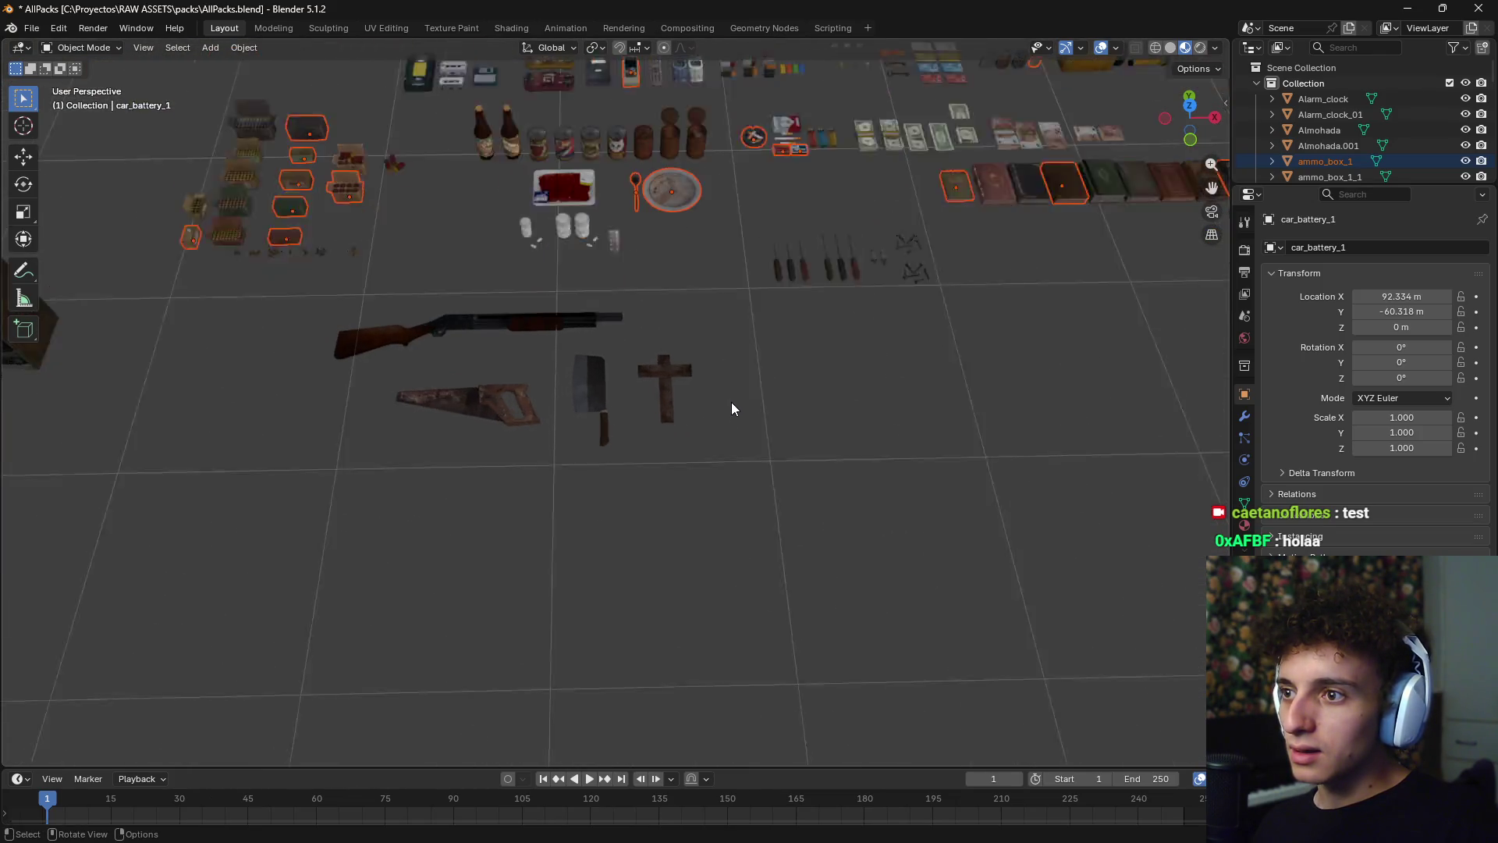
pyautogui.scroll(4, 718, 410)
pyautogui.scroll(-4, 527, 470)
pyautogui.moveTo(527, 471)
pyautogui.keyDown('shift'); pyautogui.mouseDown(button='middle')
pyautogui.moveTo(654, 534)
pyautogui.moveTo(680, 508)
pyautogui.mouseUp(button='middle'); pyautogui.keyUp('shift')
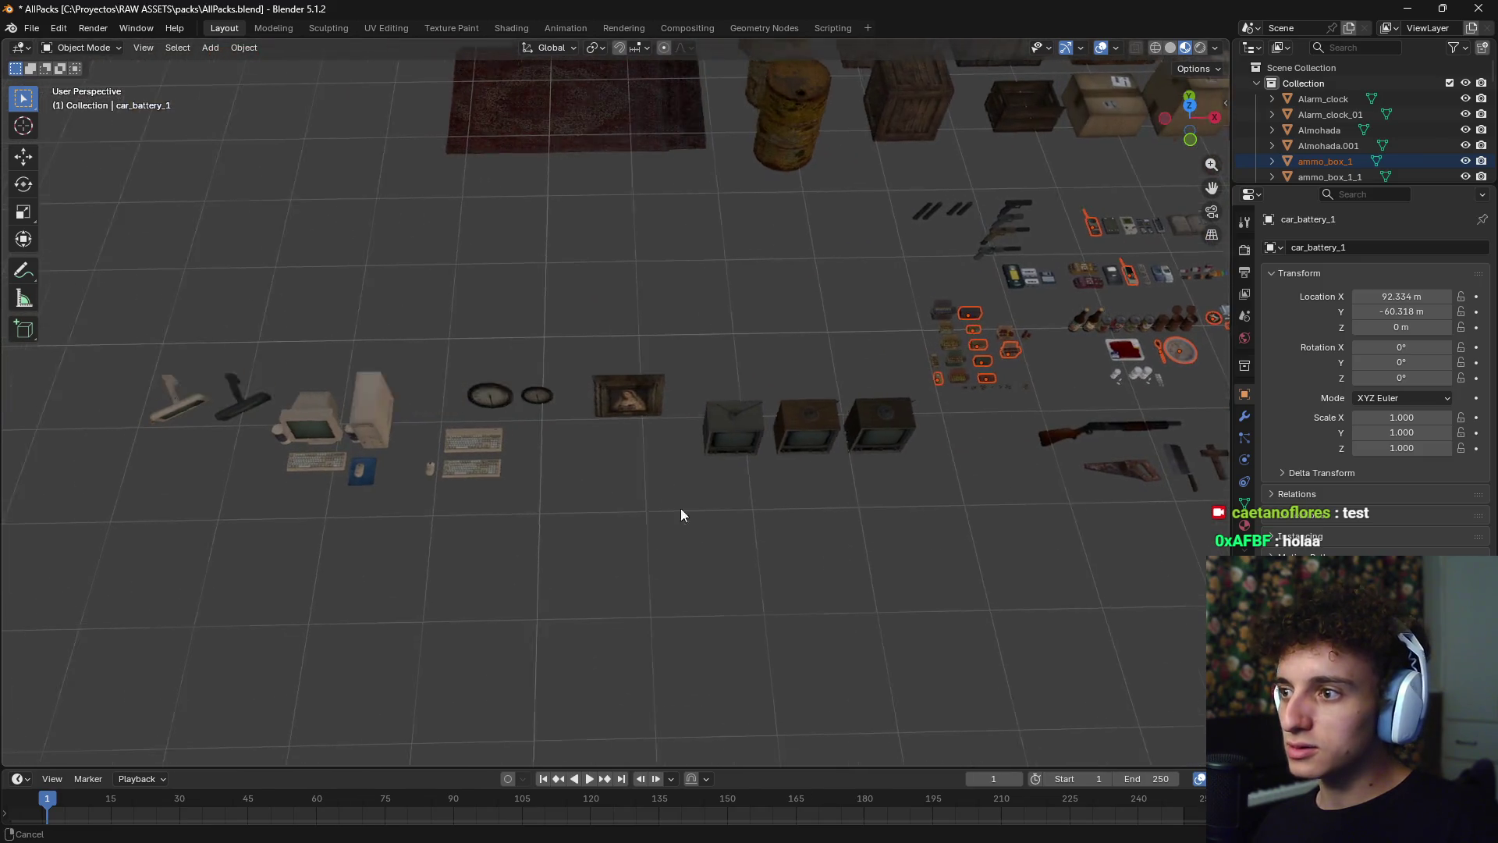
pyautogui.scroll(3, 722, 490)
pyautogui.scroll(-3, 762, 400)
pyautogui.scroll(2, 785, 375)
pyautogui.scroll(-2, 756, 353)
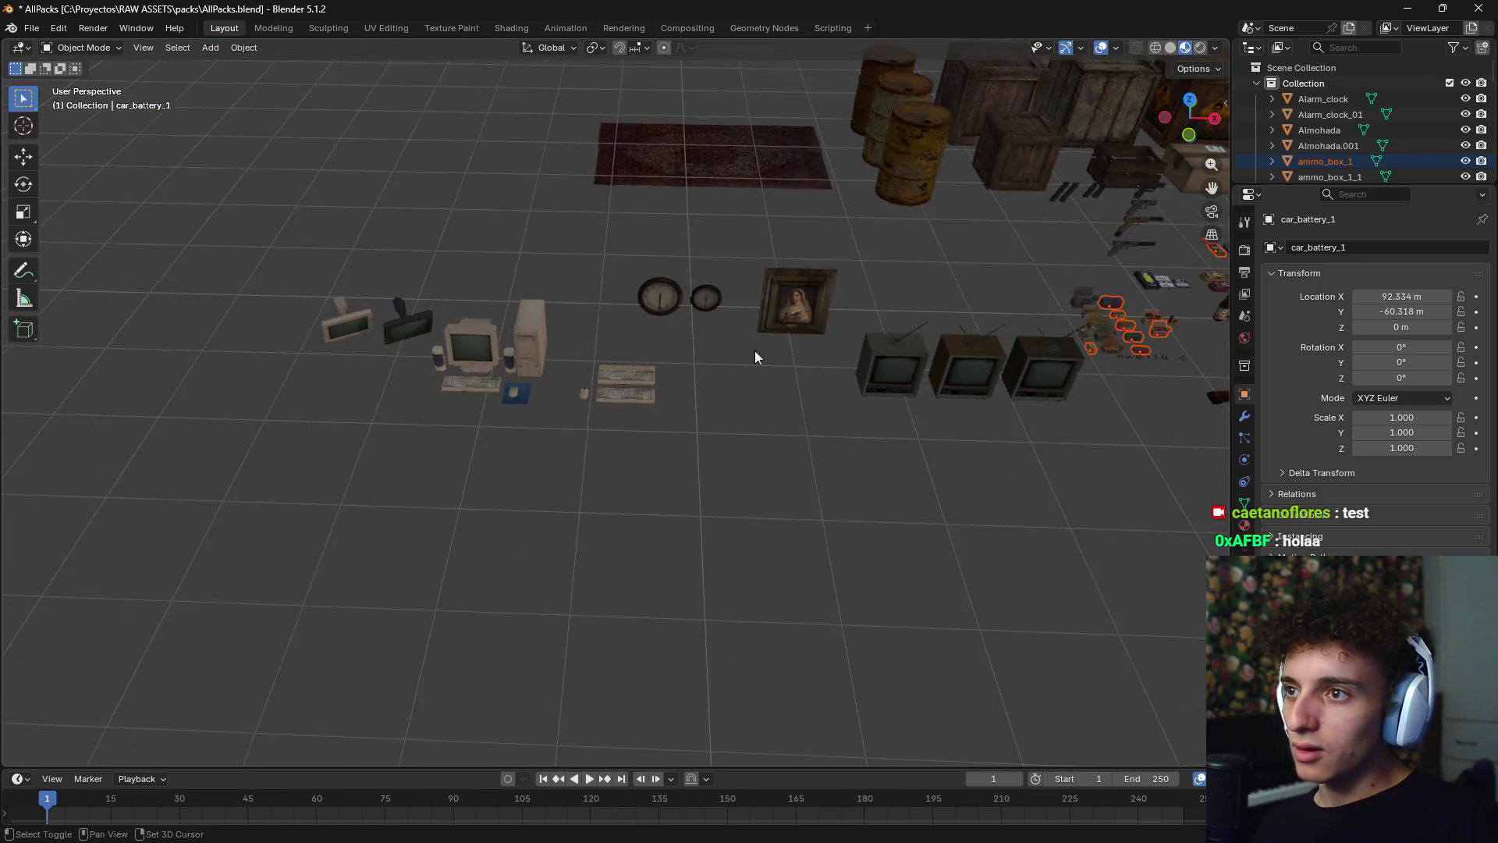
pyautogui.scroll(3, 691, 556)
pyautogui.moveTo(756, 353)
pyautogui.keyDown('shift'); pyautogui.mouseDown(button='middle')
pyautogui.moveTo(691, 556)
pyautogui.moveTo(693, 601)
pyautogui.moveTo(719, 430)
pyautogui.moveTo(767, 577)
pyautogui.moveTo(708, 356)
pyautogui.moveTo(694, 457)
pyautogui.moveTo(789, 513)
pyautogui.moveTo(767, 526)
pyautogui.moveTo(749, 501)
pyautogui.moveTo(819, 484)
pyautogui.moveTo(841, 504)
pyautogui.mouseUp(button='middle'); pyautogui.keyUp('shift')
pyautogui.scroll(-10, 841, 503)
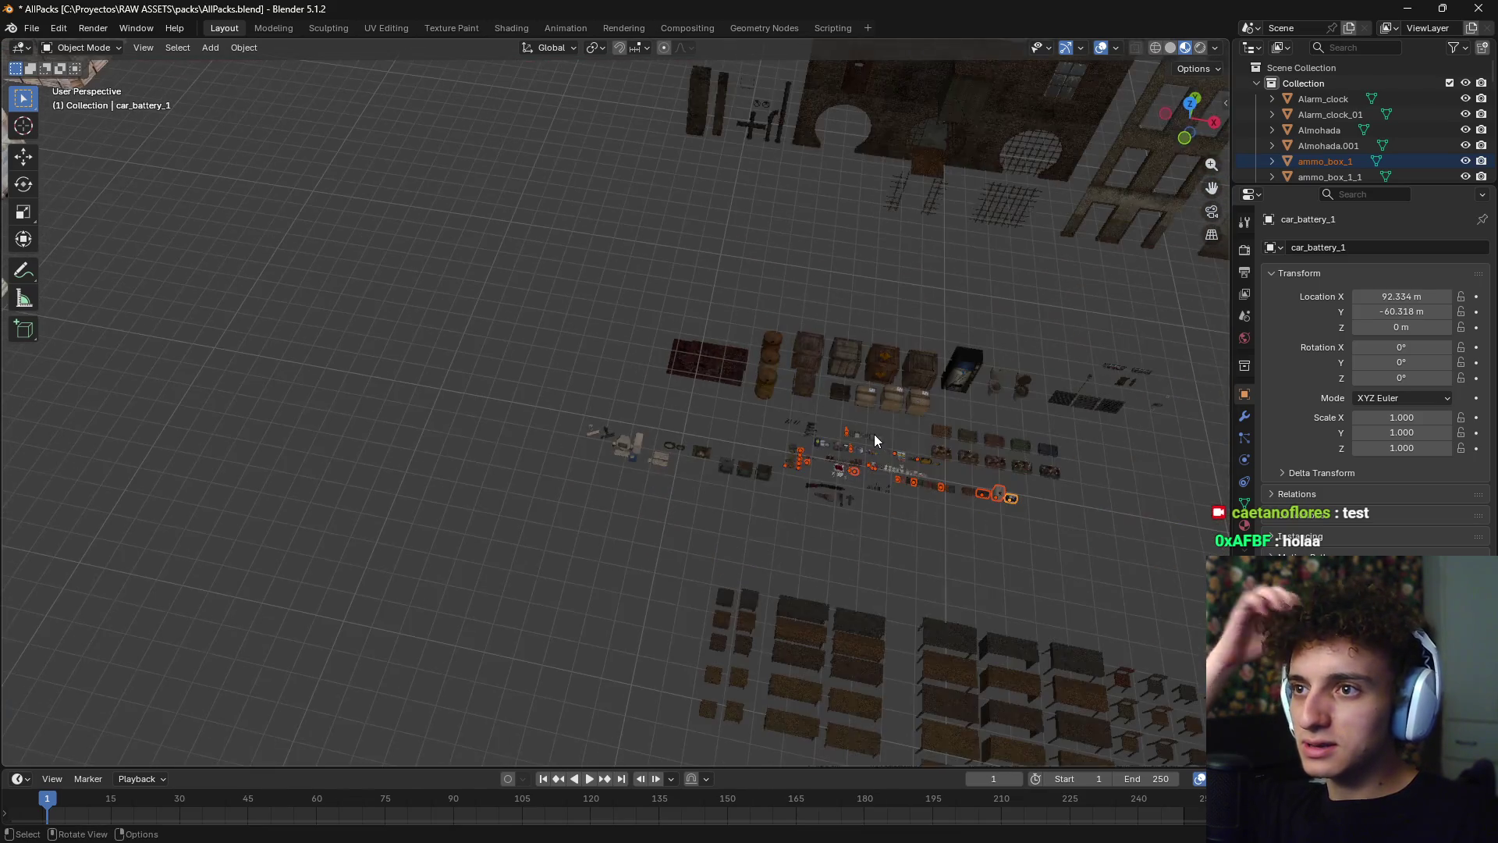
# - Centre the building walls and grates, then view the whole layout from Top Orthographic
pyautogui.moveTo(914, 449)
pyautogui.keyDown('shift'); pyautogui.mouseDown(button='middle')
pyautogui.moveTo(957, 461)
pyautogui.moveTo(549, 471)
pyautogui.moveTo(648, 485)
pyautogui.mouseUp(button='middle'); pyautogui.keyUp('shift')
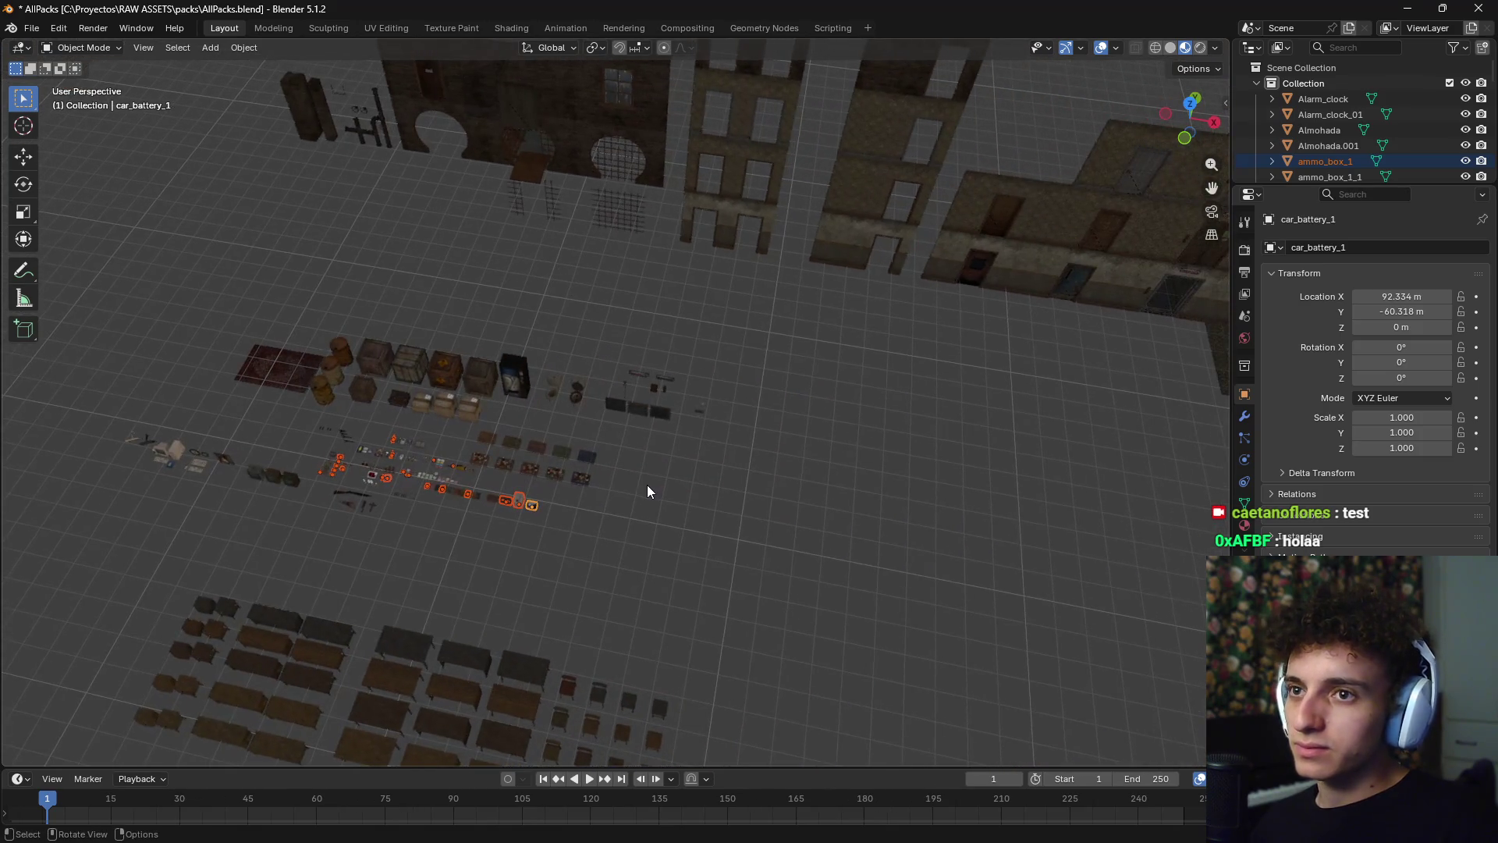
pyautogui.scroll(6, 649, 320)
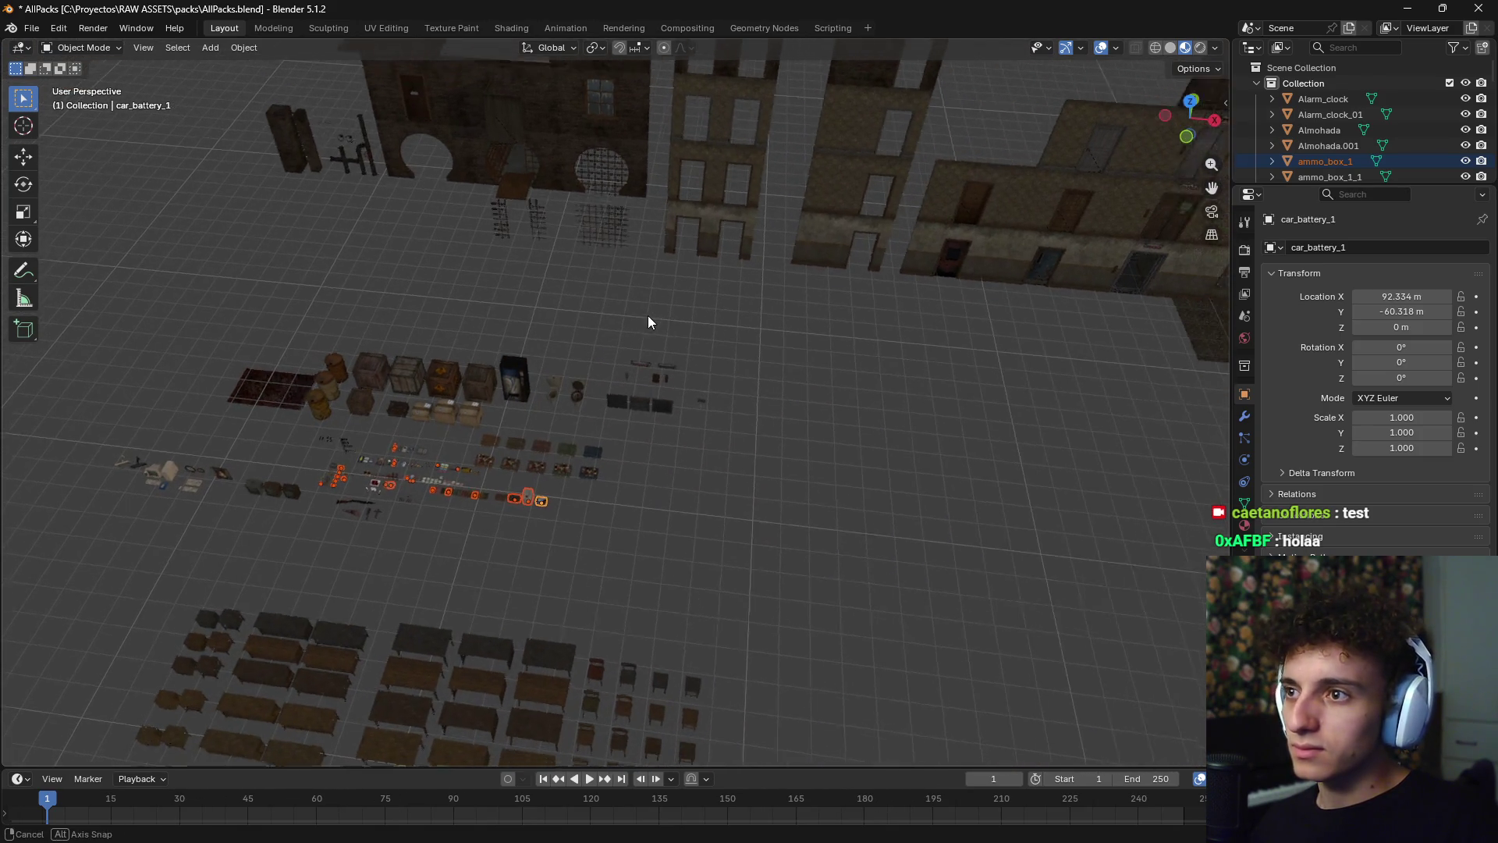
pyautogui.moveTo(611, 245)
pyautogui.keyDown('shift'); pyautogui.mouseDown(button='middle')
pyautogui.moveTo(561, 544)
pyautogui.moveTo(522, 505)
pyautogui.moveTo(723, 437)
pyautogui.moveTo(655, 465)
pyautogui.moveTo(671, 506)
pyautogui.moveTo(784, 498)
pyautogui.moveTo(761, 512)
pyautogui.mouseUp(button='middle'); pyautogui.keyUp('shift')
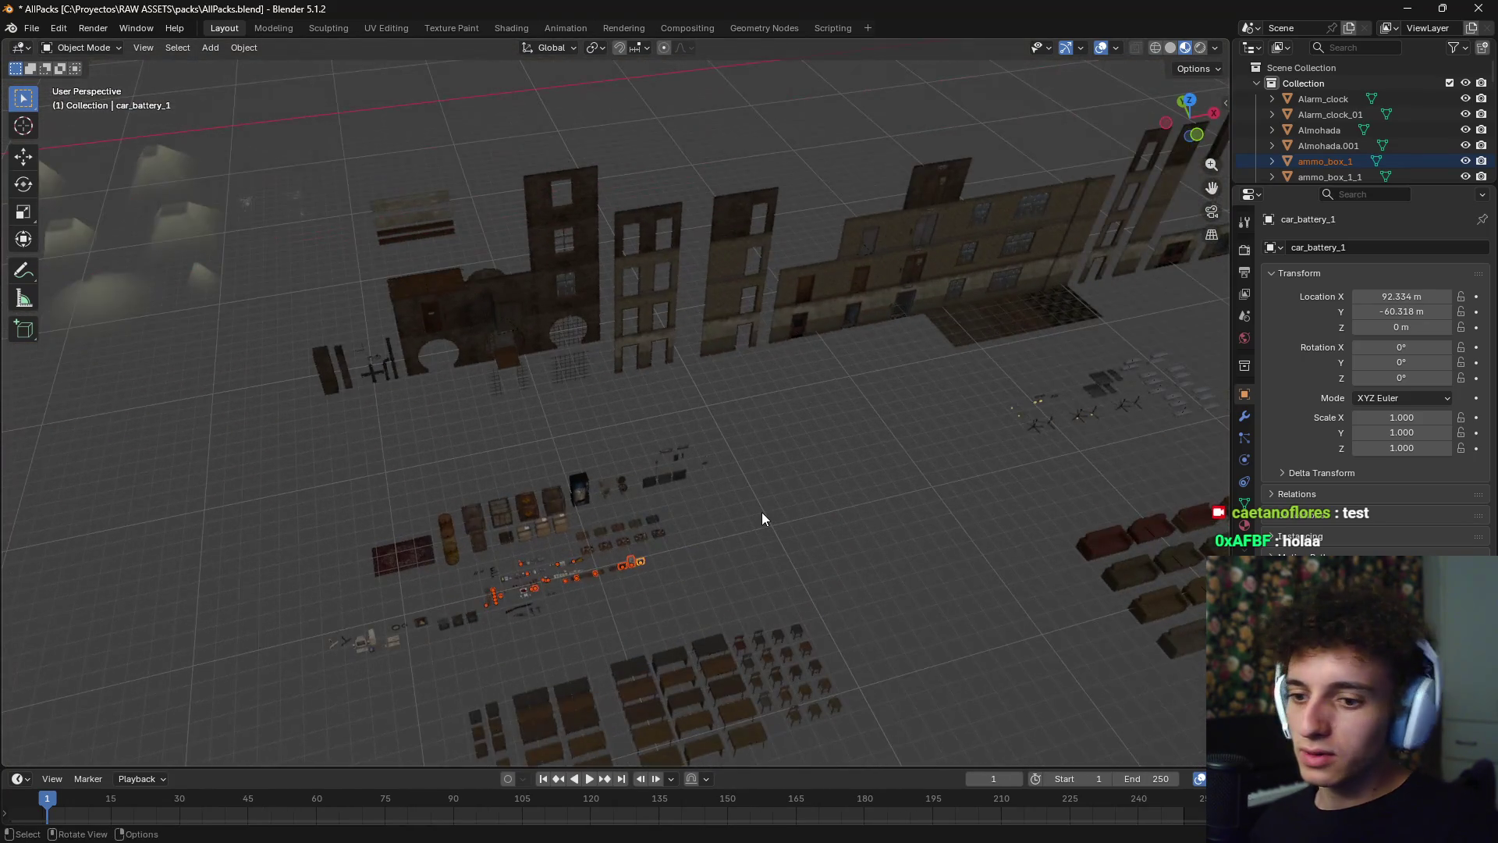
pyautogui.press('KP_7')
pyautogui.scroll(-10, 761, 512)
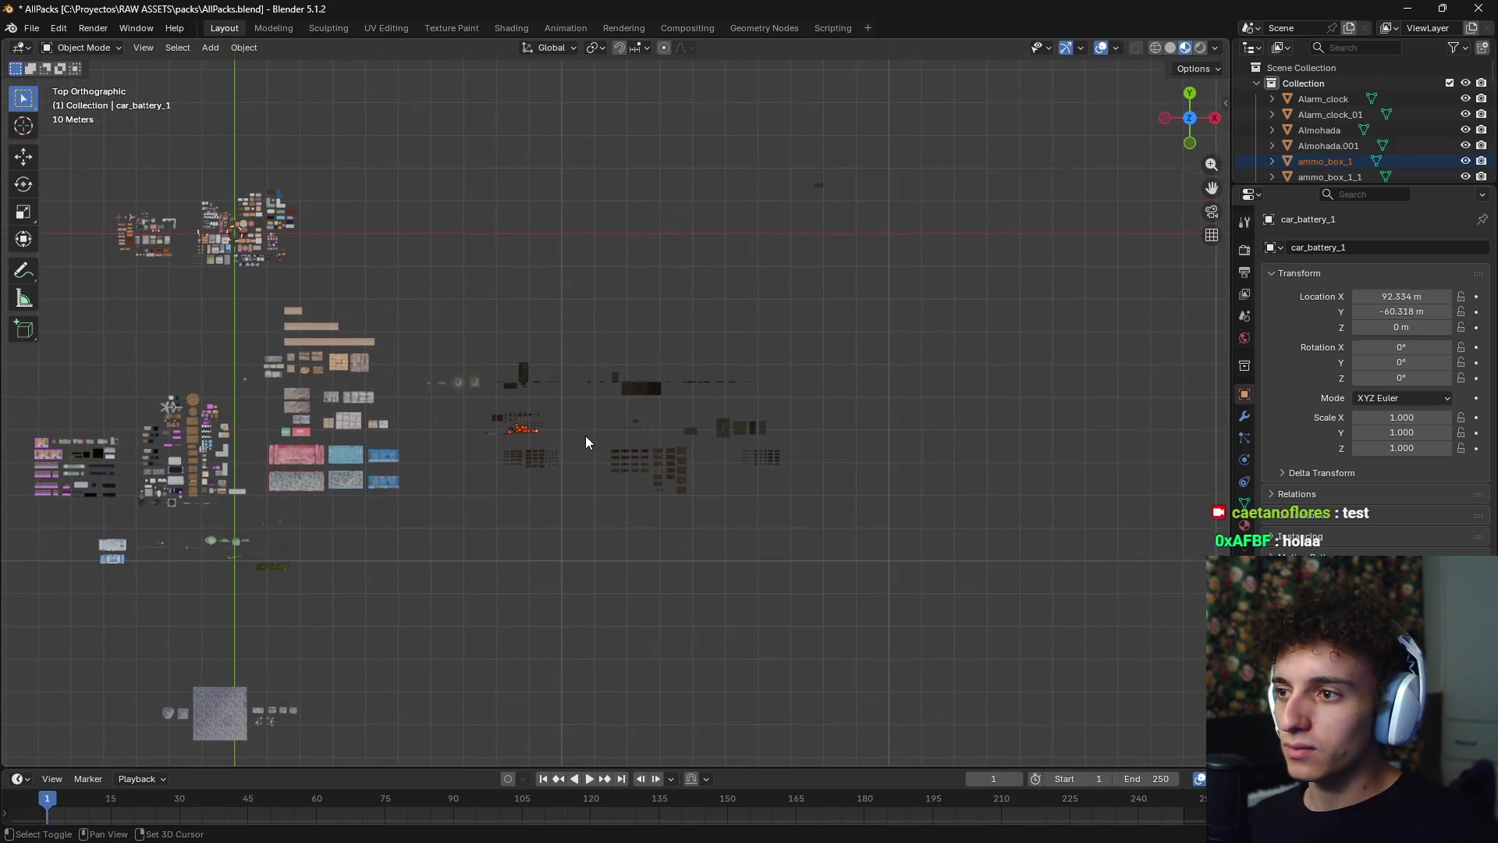
# - Duplicate the chosen props and drop the copies at a new spot
pyautogui.hotkey('shift', 'd')
pyautogui.click(879, 232)
pyautogui.scroll(12, 880, 233)
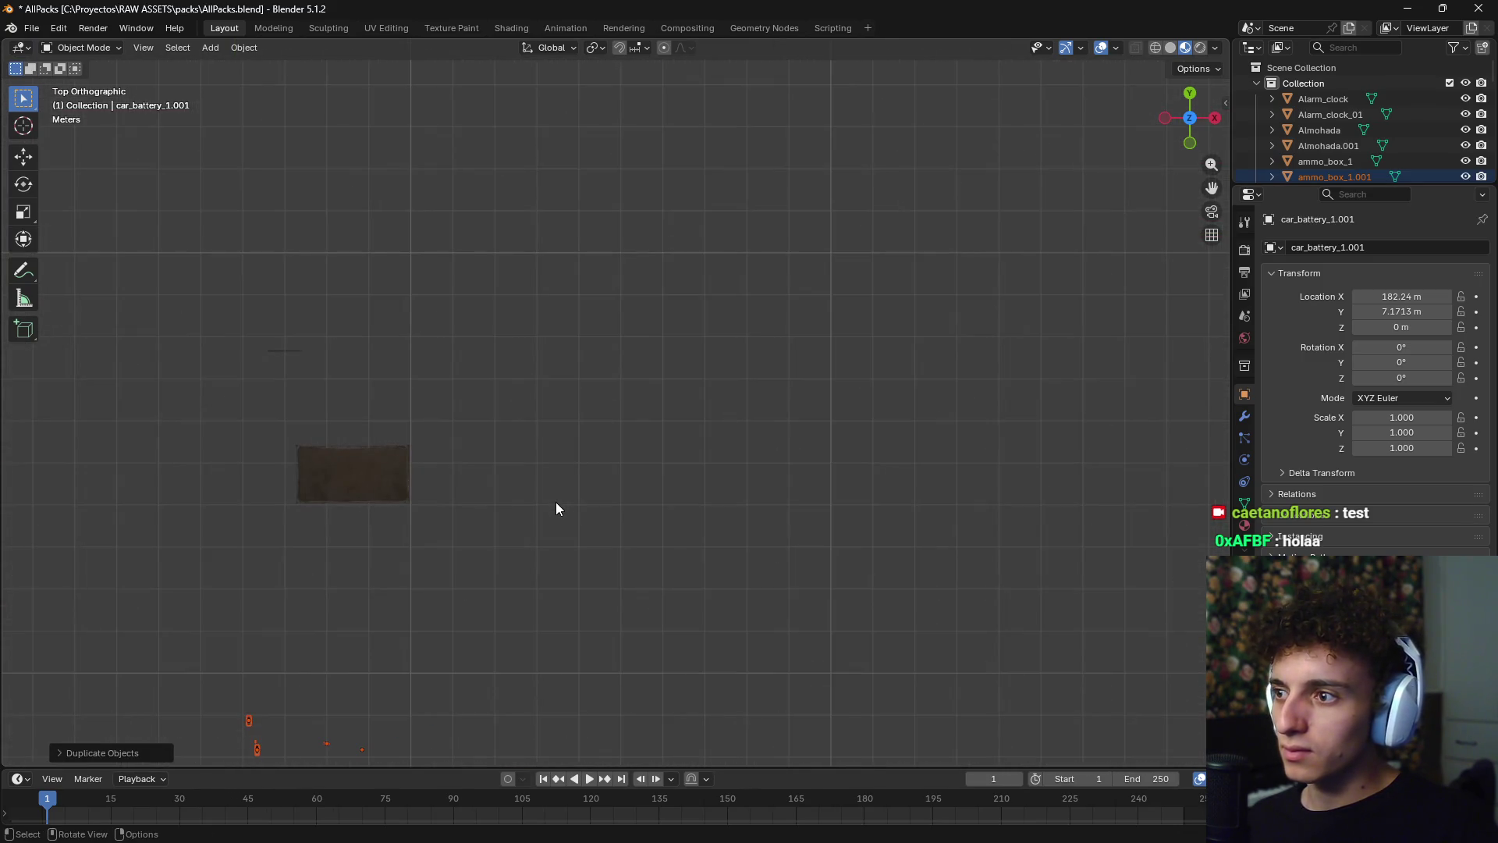
pyautogui.moveTo(405, 508); pyautogui.dragTo(438, 458, button='middle')
pyautogui.press('KP_7')
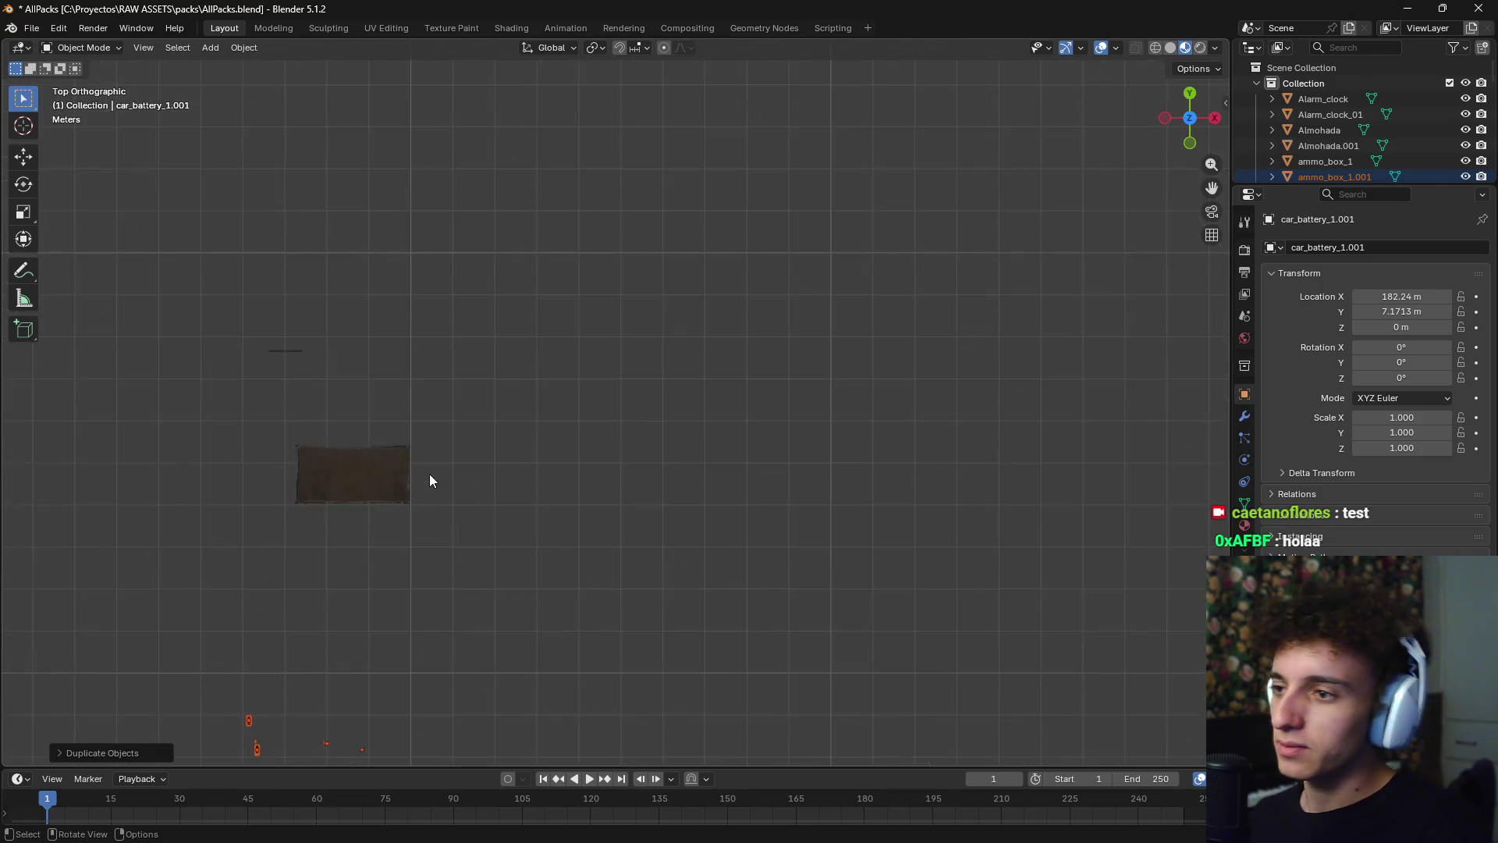
pyautogui.scroll(-2, 561, 663)
# - Move the copies into empty ground, car battery copy near X 187 m, Y 16.5 m, then deselect
pyautogui.press('g')
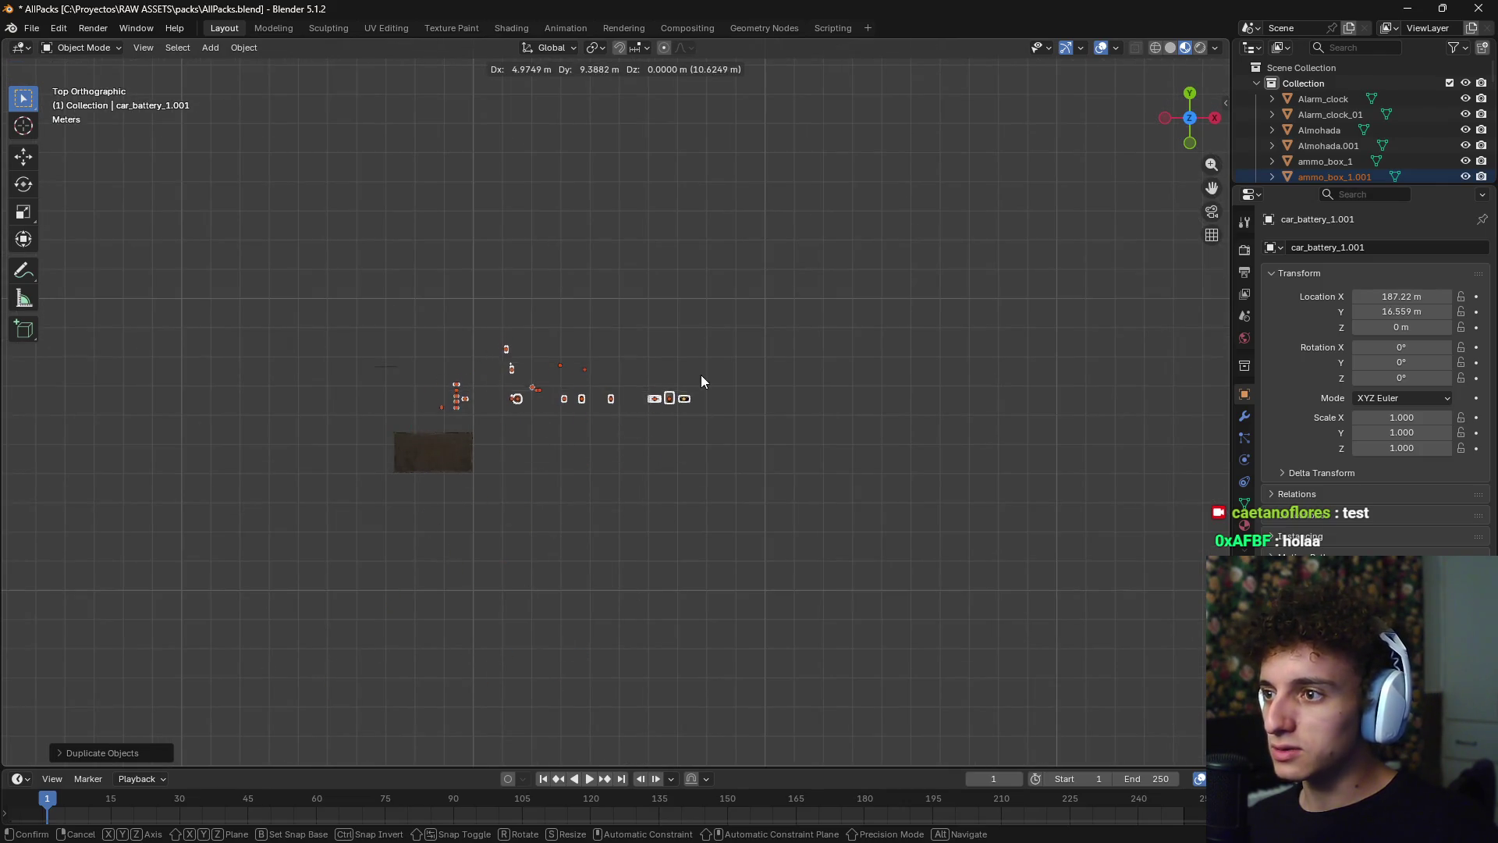
pyautogui.click(725, 370)
pyautogui.scroll(-4, 420, 575)
pyautogui.click(420, 575)
# - Orbit the view toward the furniture pack
pyautogui.scroll(5, 443, 579)
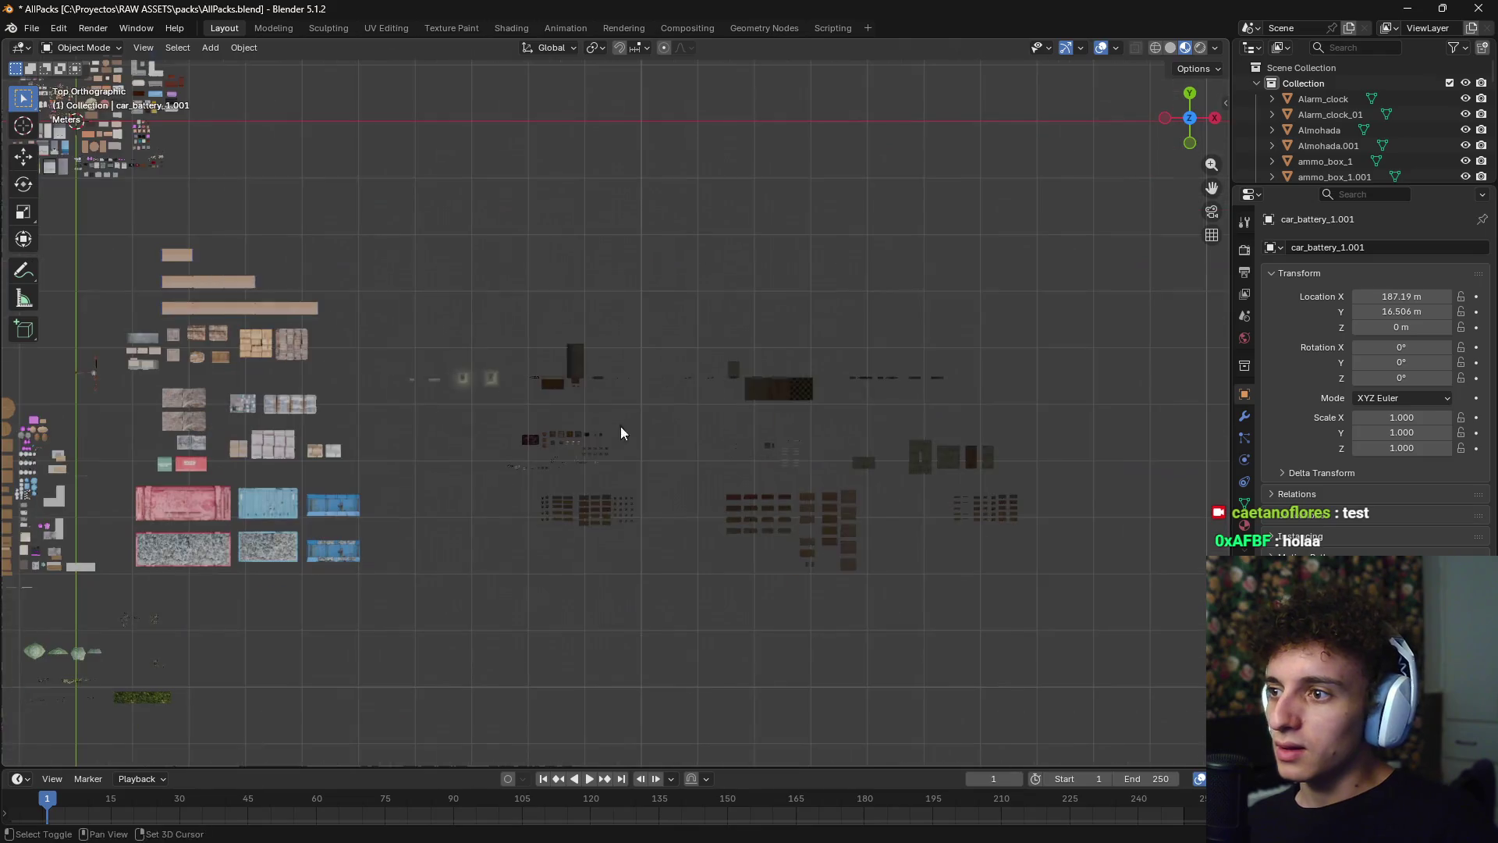
pyautogui.scroll(3, 606, 518)
pyautogui.moveTo(579, 489)
pyautogui.mouseDown(button='middle')
pyautogui.moveTo(685, 396)
pyautogui.moveTo(683, 296)
pyautogui.moveTo(597, 533)
pyautogui.moveTo(921, 416)
pyautogui.moveTo(646, 525)
pyautogui.moveTo(723, 409)
pyautogui.moveTo(426, 546)
pyautogui.moveTo(674, 402)
pyautogui.moveTo(584, 472)
pyautogui.moveTo(427, 433)
pyautogui.moveTo(803, 501)
pyautogui.moveTo(752, 495)
pyautogui.moveTo(769, 448)
pyautogui.moveTo(619, 502)
pyautogui.moveTo(709, 302)
pyautogui.moveTo(631, 458)
pyautogui.moveTo(725, 448)
pyautogui.mouseUp(button='middle')
pyautogui.scroll(3, 670, 406)
# - Select and frame Microwave_01, then orbit for an overview of the furniture grid
pyautogui.click(724, 451)
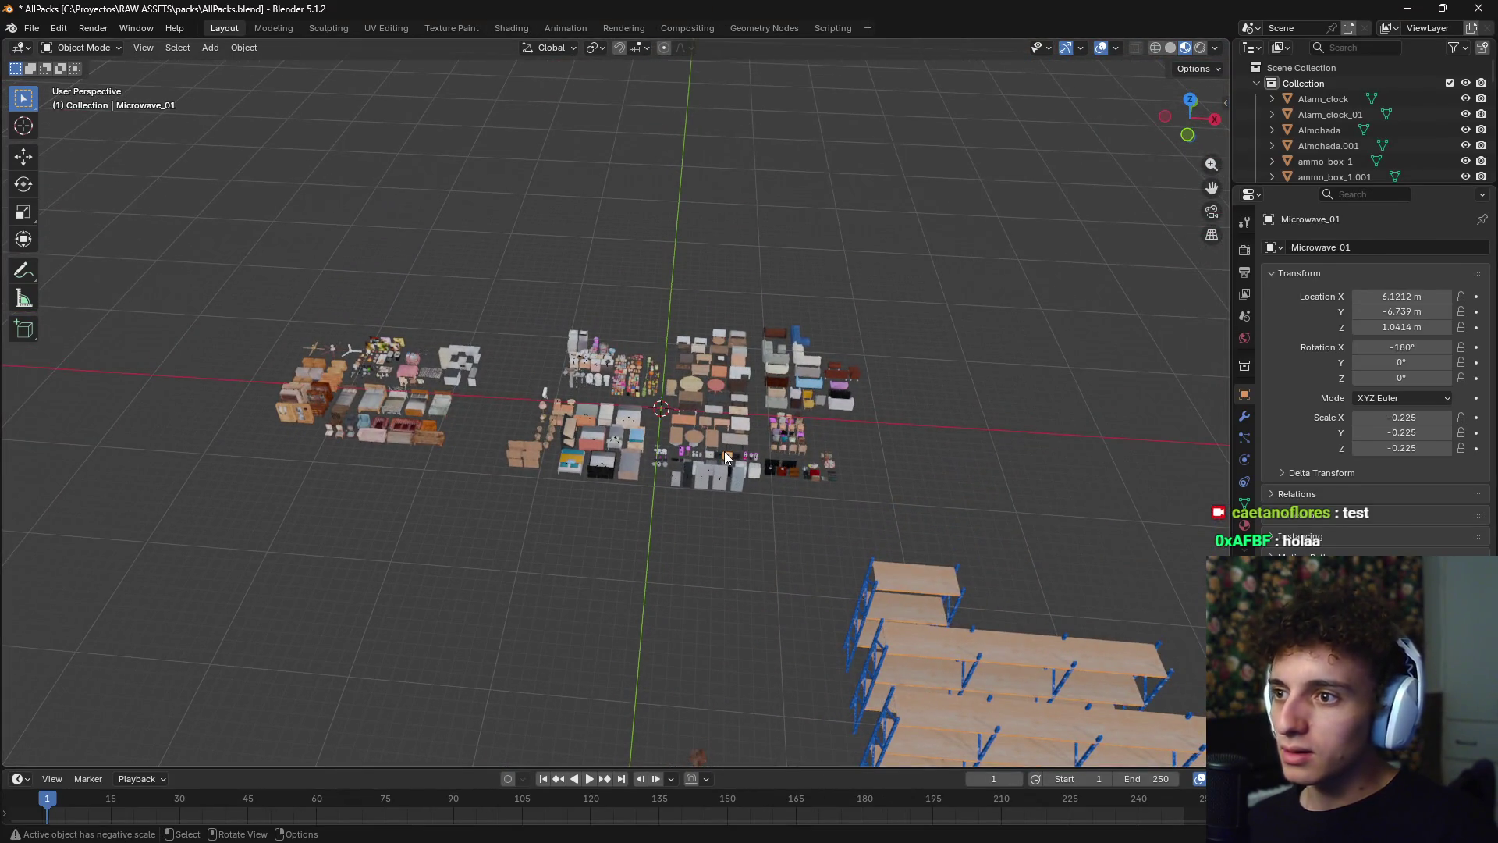
pyautogui.press('KP_Decimal')
pyautogui.scroll(-10, 781, 430)
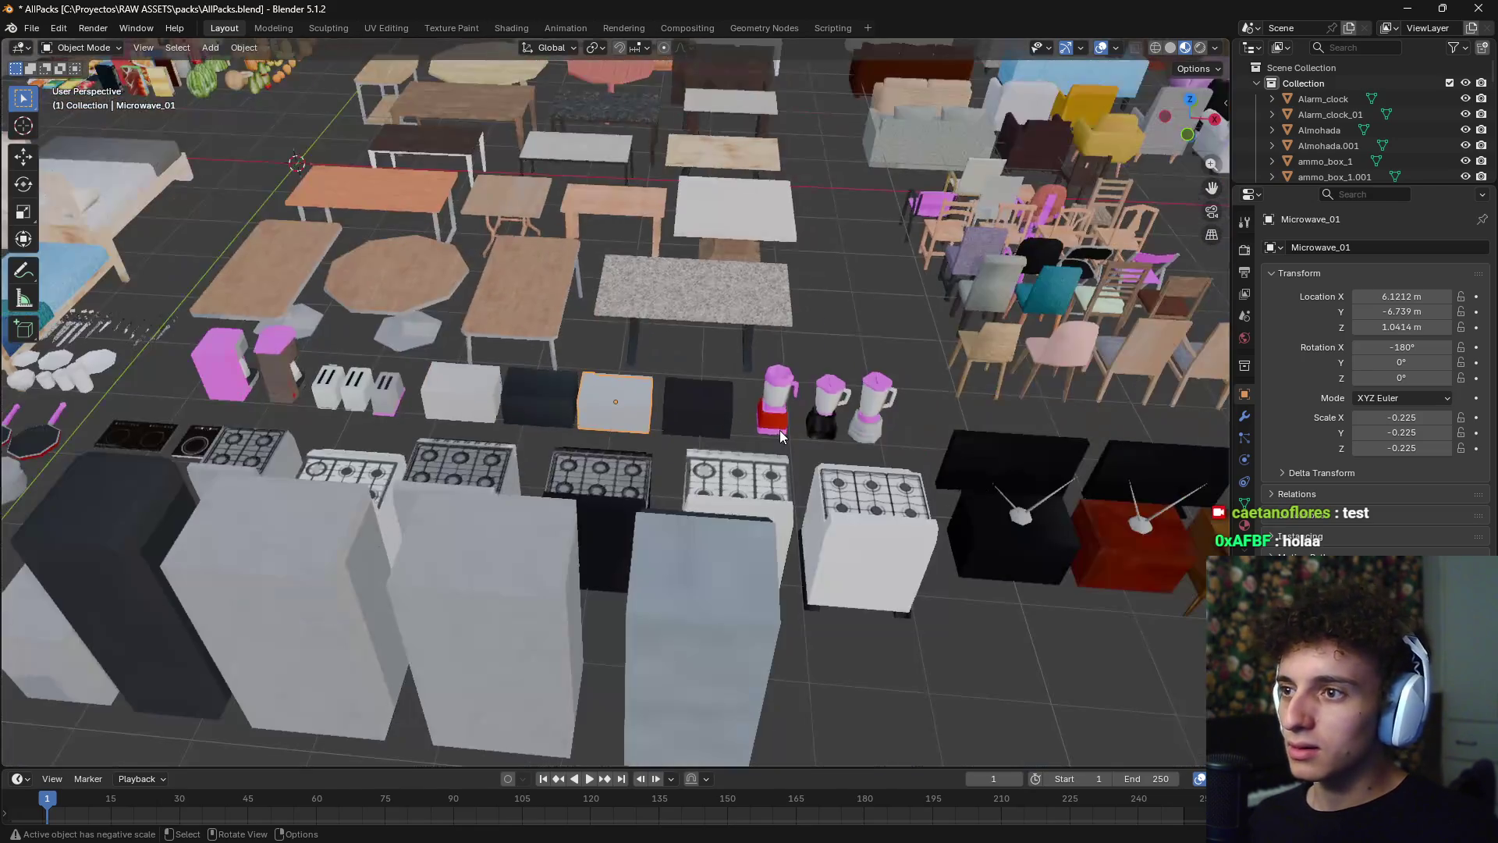
pyautogui.moveTo(769, 440)
pyautogui.mouseDown(button='middle')
pyautogui.moveTo(673, 409)
pyautogui.moveTo(555, 403)
pyautogui.moveTo(729, 411)
pyautogui.moveTo(642, 397)
pyautogui.moveTo(614, 414)
pyautogui.moveTo(831, 391)
pyautogui.moveTo(770, 433)
pyautogui.mouseUp(button='middle')
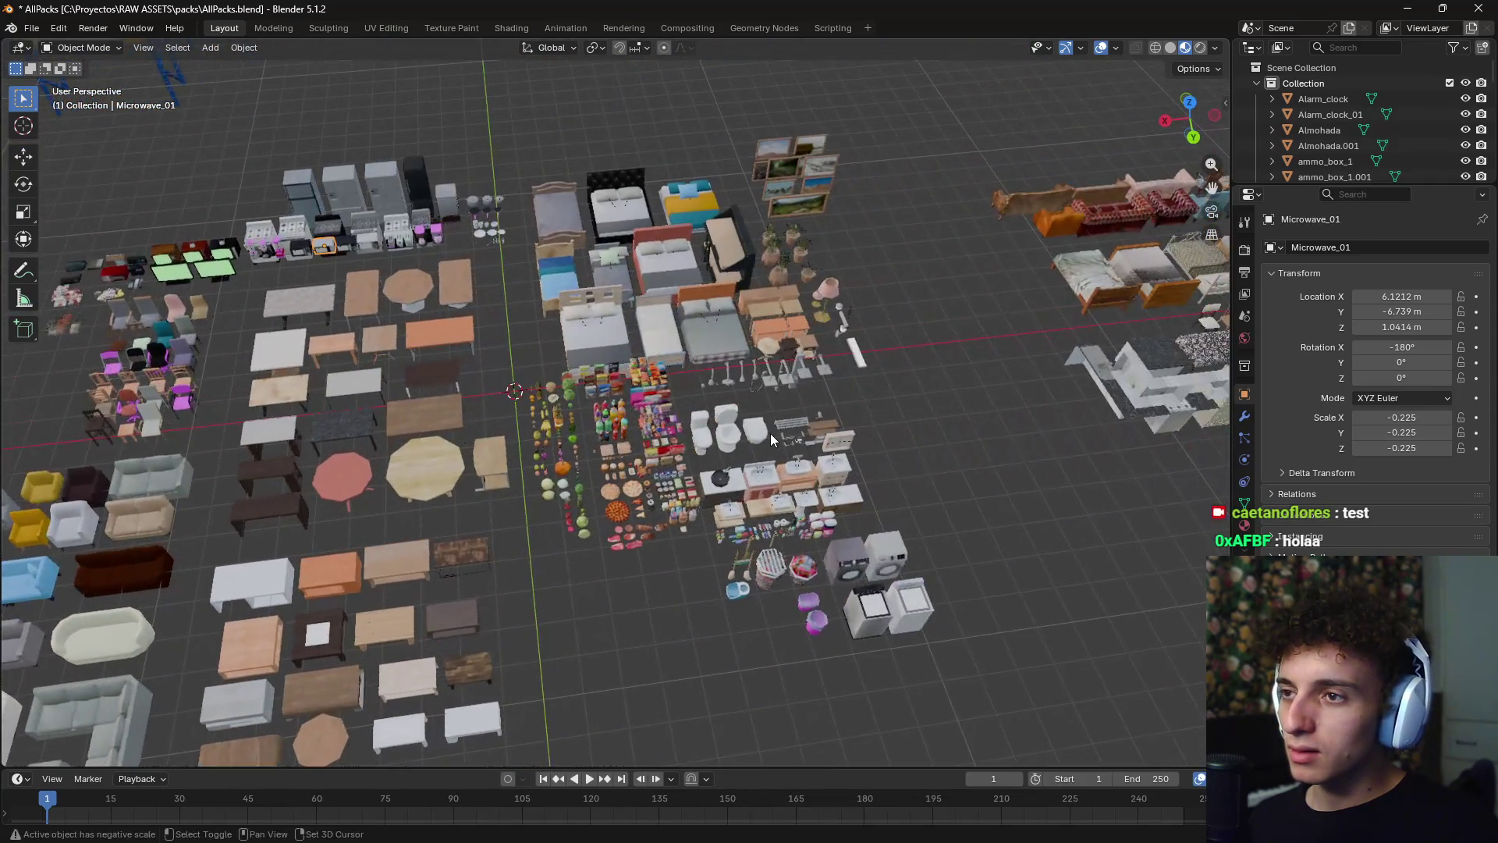
pyautogui.moveTo(899, 437)
pyautogui.mouseDown(button='middle')
pyautogui.moveTo(675, 520)
pyautogui.moveTo(688, 481)
pyautogui.moveTo(540, 476)
pyautogui.moveTo(524, 456)
pyautogui.moveTo(802, 203)
pyautogui.moveTo(722, 350)
pyautogui.moveTo(770, 345)
pyautogui.moveTo(805, 370)
pyautogui.moveTo(521, 545)
pyautogui.moveTo(462, 465)
pyautogui.mouseUp(button='middle')
pyautogui.scroll(5, 805, 369)
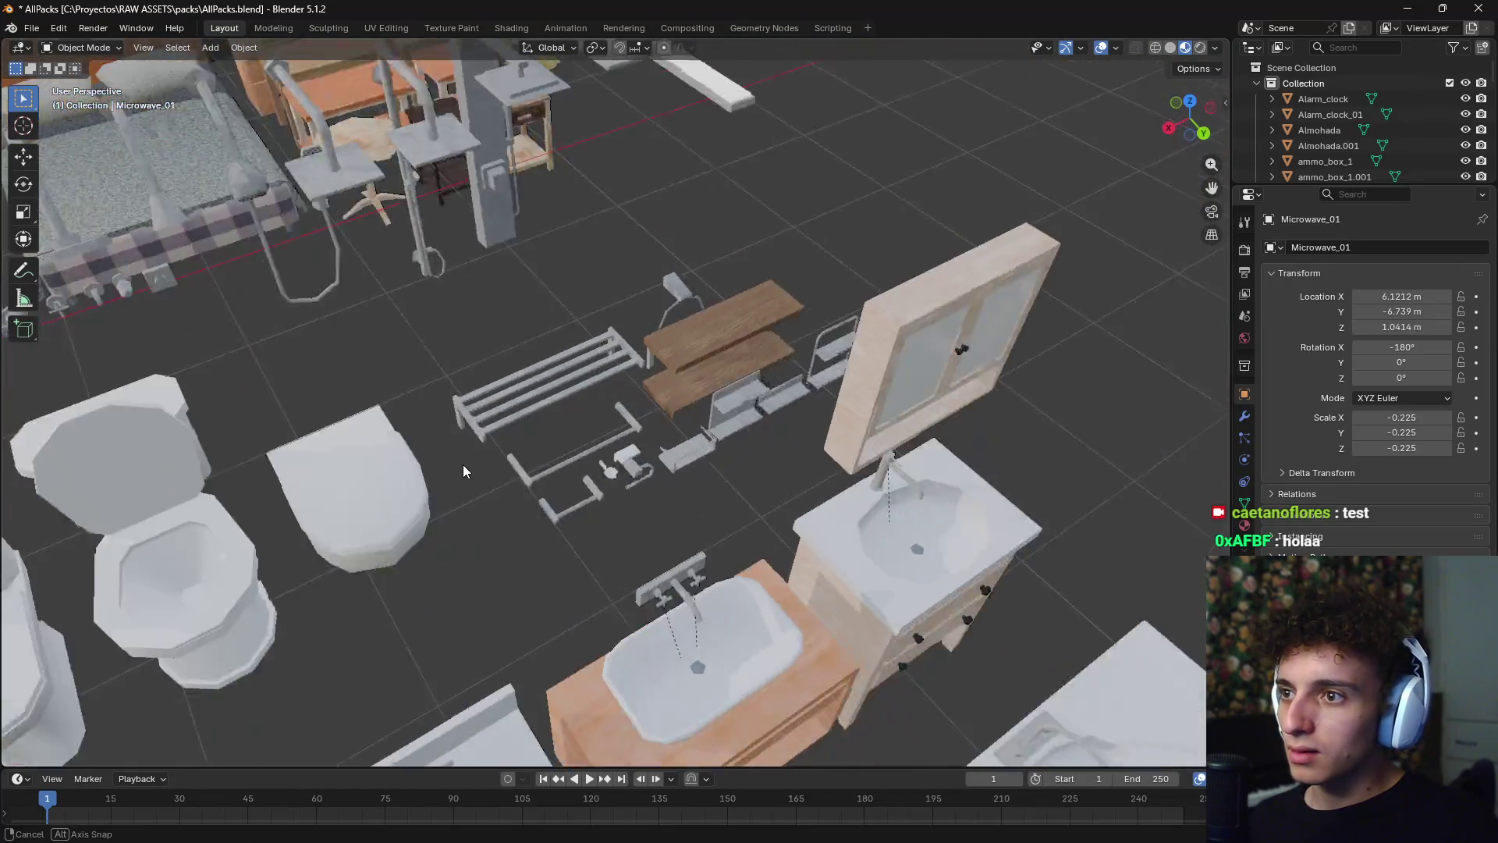
pyautogui.scroll(2, 462, 465)
# - Select the wooden shelf Shelf_01 and compare it against the bunker reference image
pyautogui.click(683, 406)
pyautogui.moveTo(680, 416)
pyautogui.mouseDown(button='middle')
pyautogui.moveTo(884, 397)
pyautogui.moveTo(555, 428)
pyautogui.moveTo(784, 429)
pyautogui.moveTo(786, 346)
pyautogui.moveTo(747, 407)
pyautogui.moveTo(771, 386)
pyautogui.moveTo(752, 401)
pyautogui.moveTo(760, 432)
pyautogui.moveTo(699, 454)
pyautogui.moveTo(930, 503)
pyautogui.moveTo(621, 503)
pyautogui.moveTo(804, 525)
pyautogui.moveTo(721, 406)
pyautogui.moveTo(743, 448)
pyautogui.moveTo(870, 504)
pyautogui.moveTo(794, 551)
pyautogui.moveTo(682, 537)
pyautogui.moveTo(774, 522)
pyautogui.moveTo(709, 539)
pyautogui.moveTo(671, 518)
pyautogui.mouseUp(button='middle')
pyautogui.hotkey('alt', 'Tab')
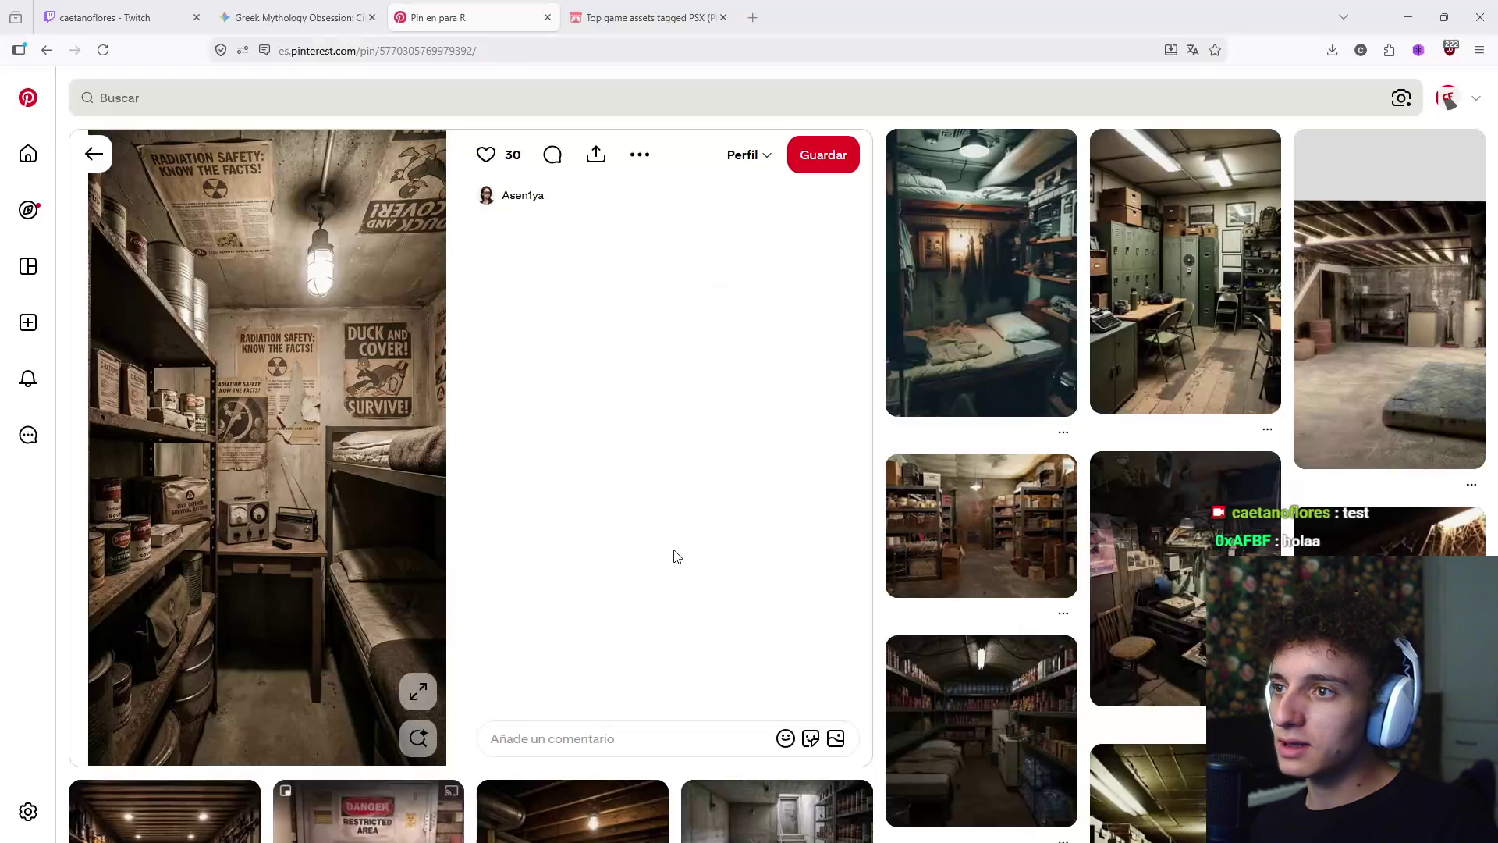
pyautogui.hotkey('alt', 'Tab')
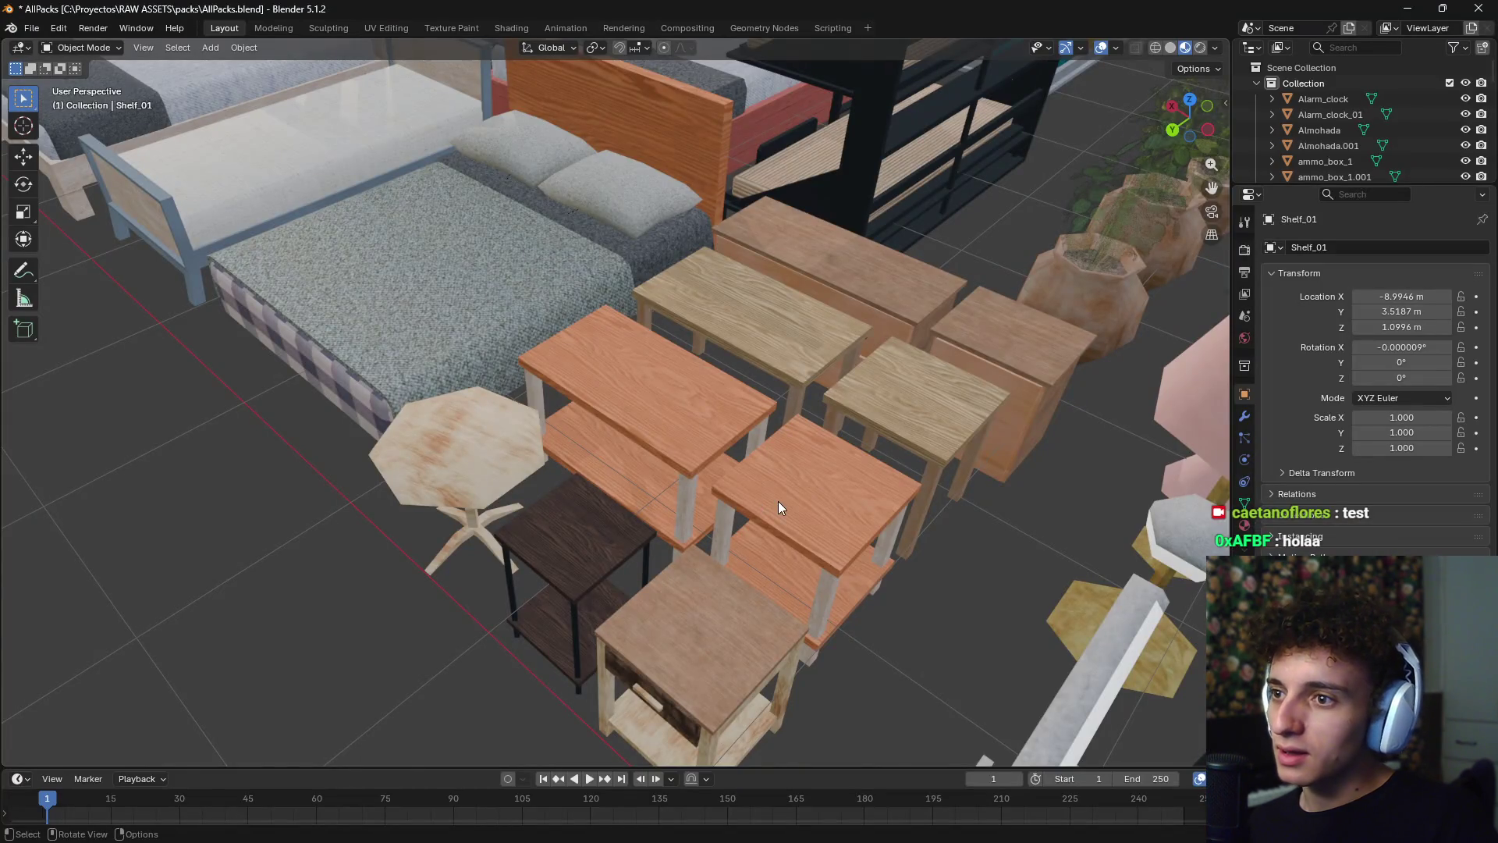
pyautogui.scroll(-5, 779, 501)
pyautogui.moveTo(821, 509)
pyautogui.mouseDown(button='middle')
pyautogui.moveTo(633, 528)
pyautogui.moveTo(658, 537)
pyautogui.moveTo(620, 494)
pyautogui.mouseUp(button='middle')
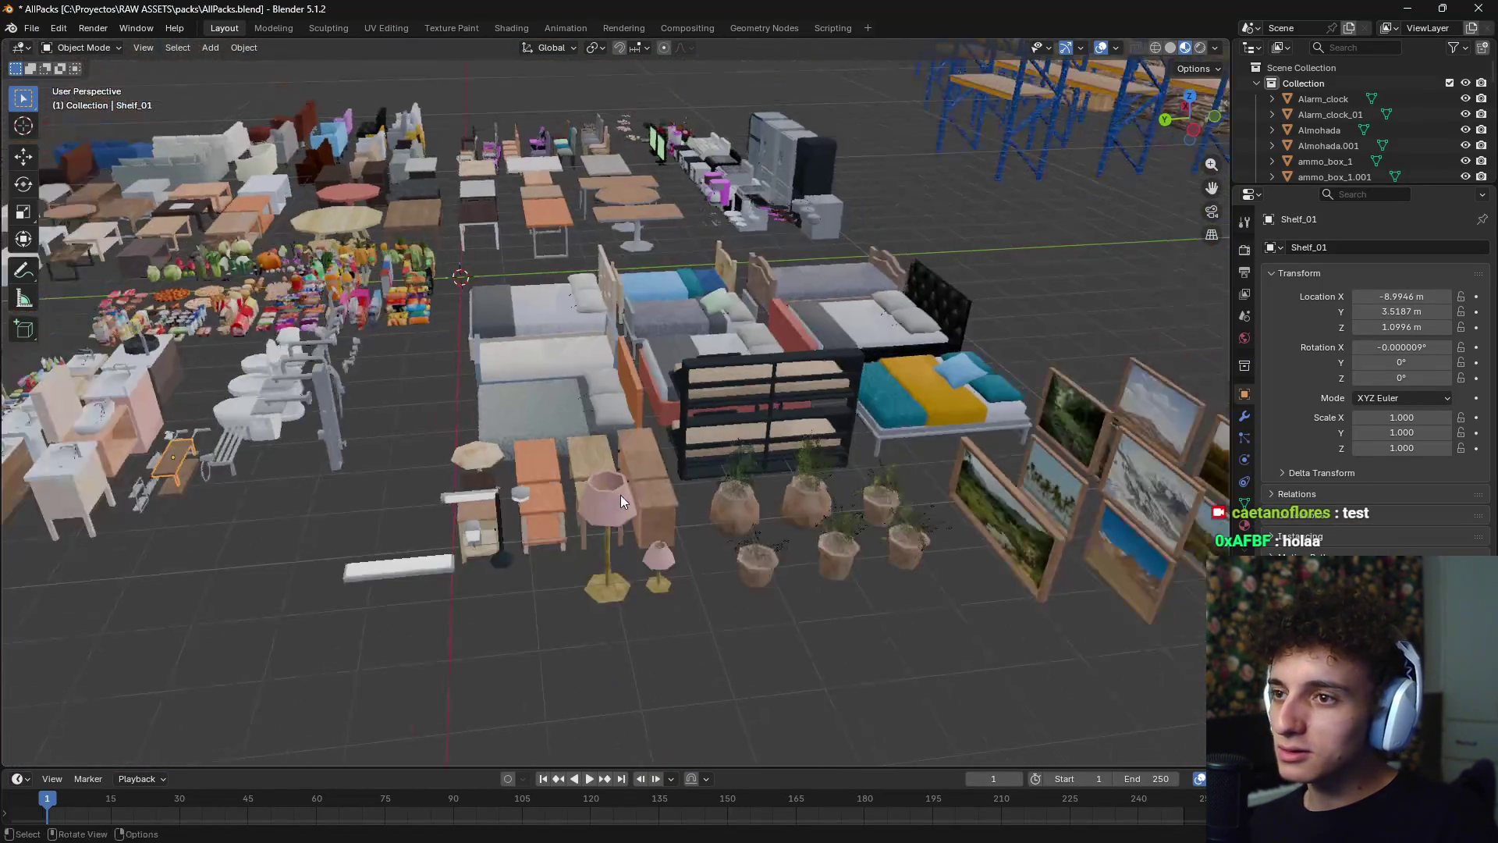
# - From a top view, place a copy of Shelf_01 in the empty build area
pyautogui.scroll(-2, 633, 488)
pyautogui.press('KP_7')
pyautogui.scroll(-2, 693, 437)
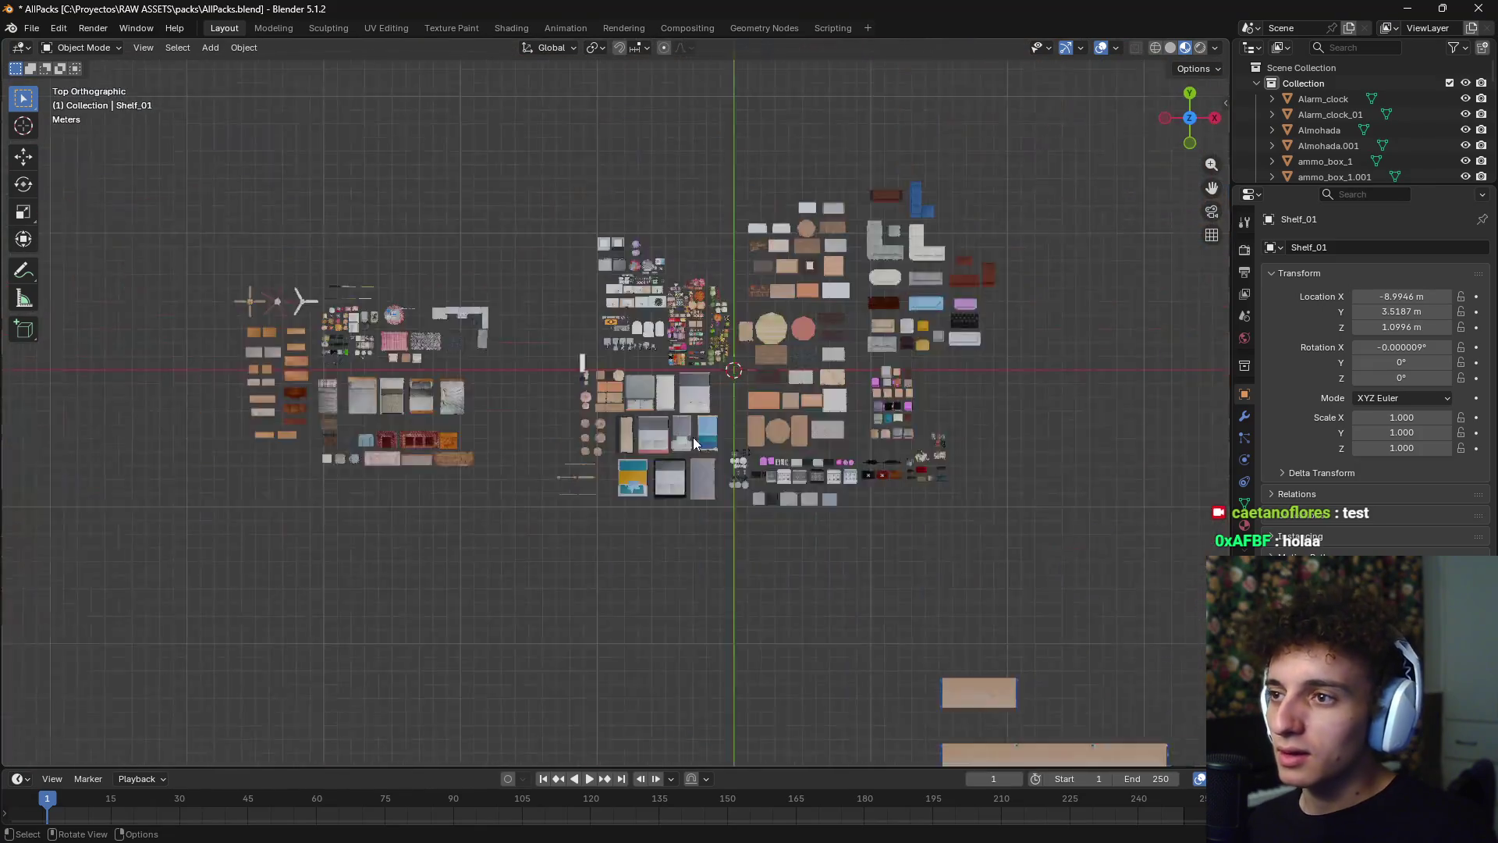
pyautogui.scroll(-5, 736, 474)
pyautogui.moveTo(747, 479)
pyautogui.keyDown('shift'); pyautogui.mouseDown(button='middle')
pyautogui.moveTo(353, 407)
pyautogui.moveTo(339, 426)
pyautogui.mouseUp(button='middle'); pyautogui.keyUp('shift')
pyautogui.hotkey('shift', 'd')
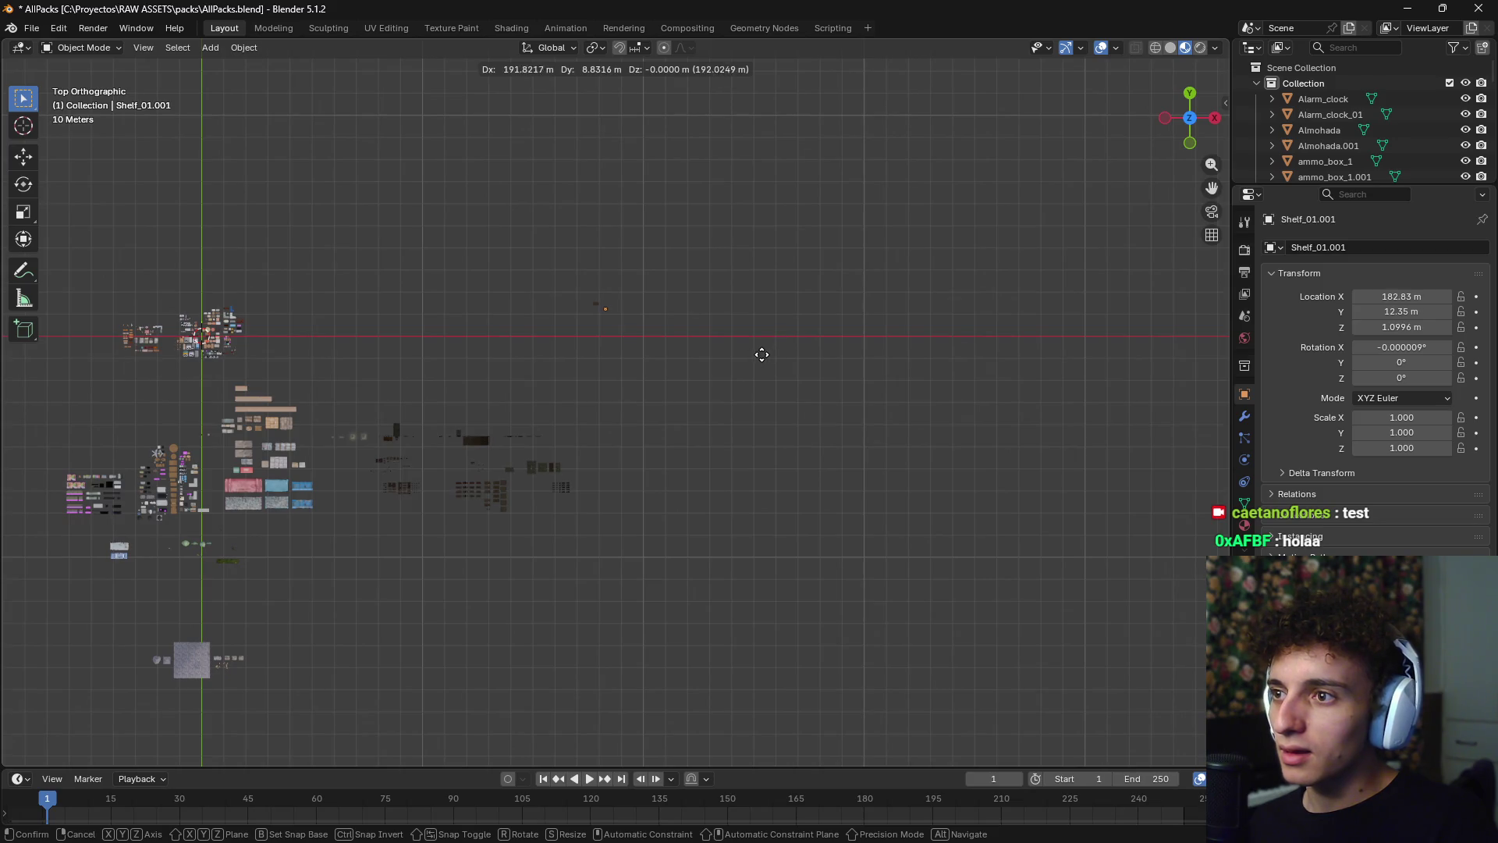
pyautogui.click(756, 355)
# - Select and frame the ceiling lamp piece, orbiting to view the lamps from below
pyautogui.moveTo(395, 484)
pyautogui.keyDown('shift'); pyautogui.mouseDown(button='middle')
pyautogui.moveTo(527, 419)
pyautogui.moveTo(549, 325)
pyautogui.mouseUp(button='middle'); pyautogui.keyUp('shift')
pyautogui.scroll(8, 549, 326)
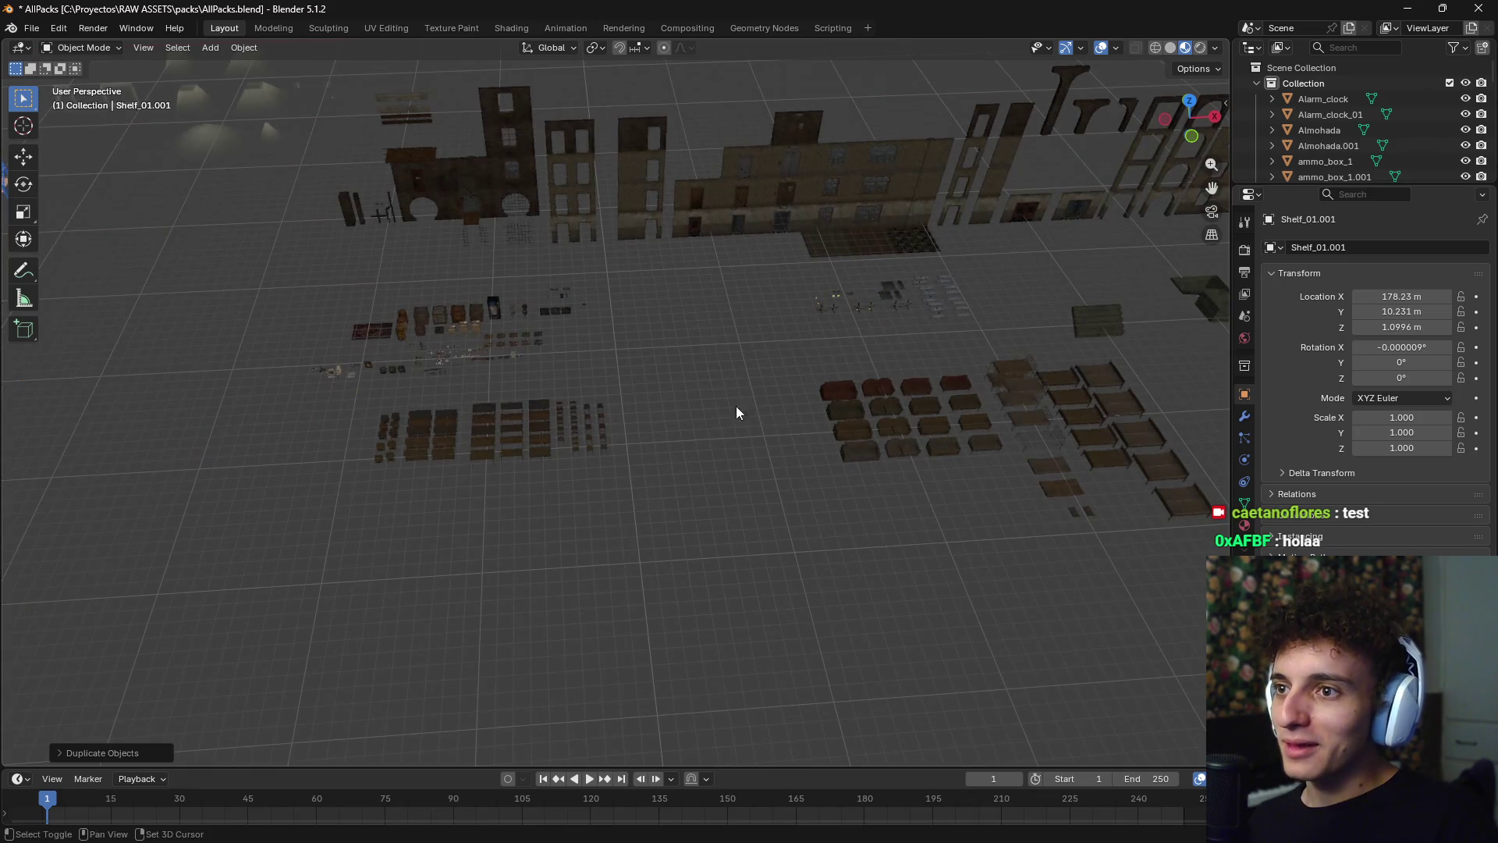
pyautogui.scroll(6, 736, 413)
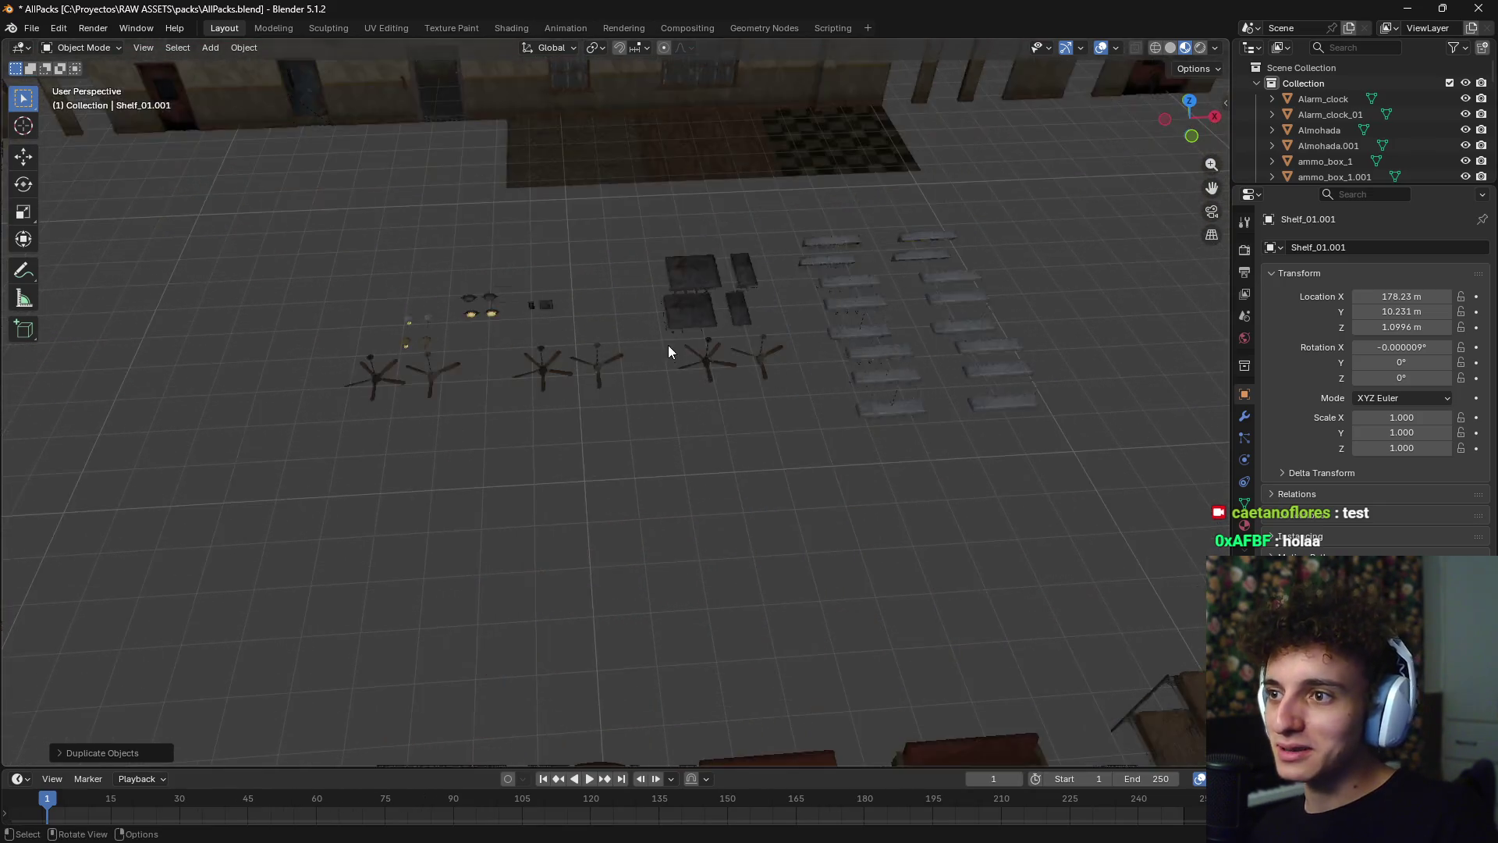
pyautogui.scroll(3, 681, 309)
pyautogui.click(709, 289)
pyautogui.press('KP_Decimal')
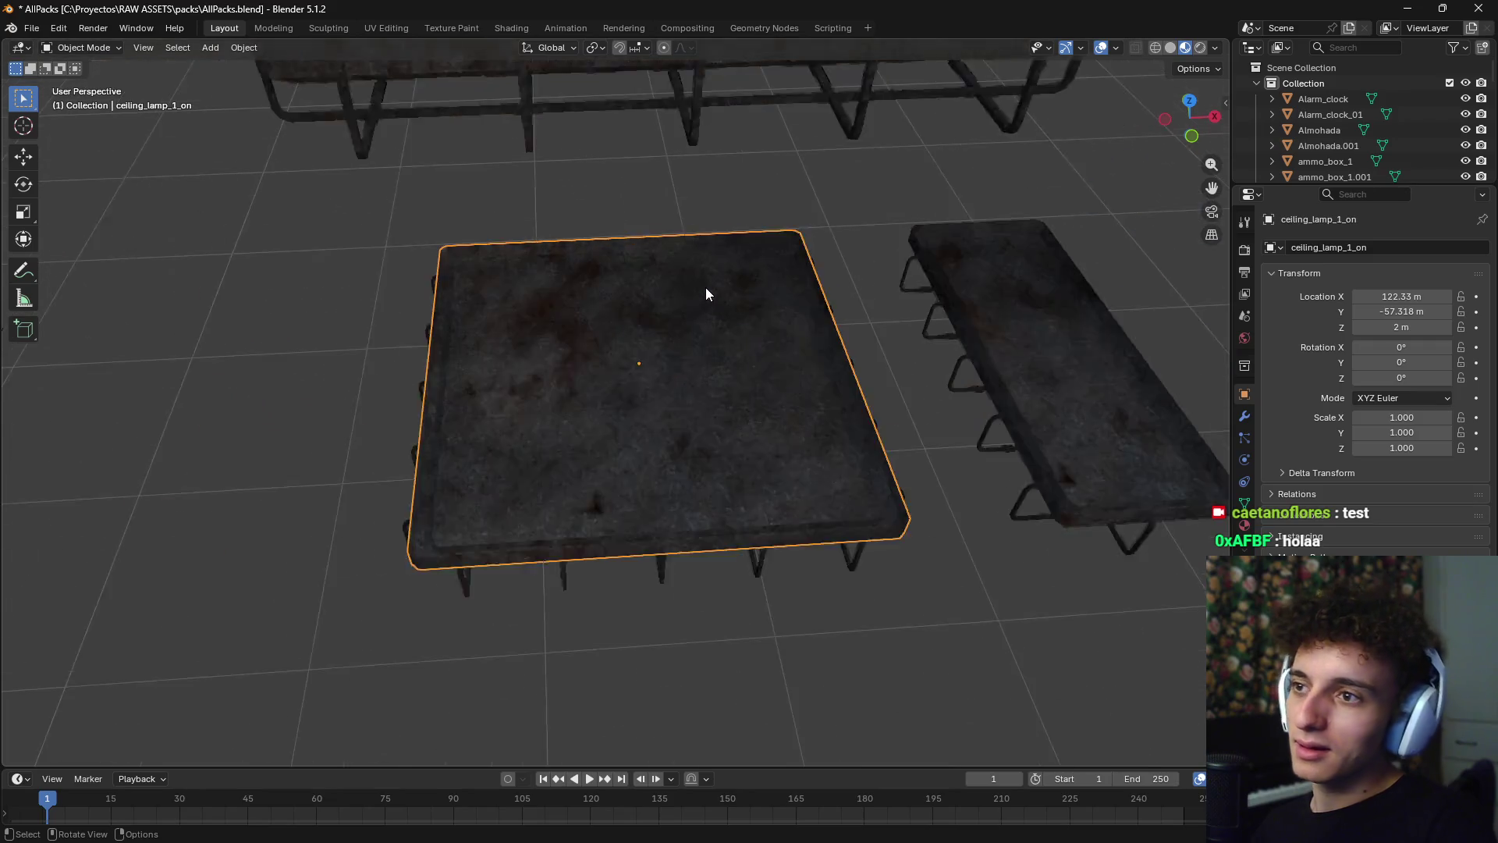
pyautogui.scroll(-6, 604, 391)
pyautogui.moveTo(700, 355)
pyautogui.mouseDown(button='middle')
pyautogui.moveTo(806, 250)
pyautogui.moveTo(851, 348)
pyautogui.moveTo(1023, 231)
pyautogui.moveTo(866, 234)
pyautogui.moveTo(856, 191)
pyautogui.moveTo(910, 264)
pyautogui.moveTo(975, 288)
pyautogui.moveTo(909, 321)
pyautogui.mouseUp(button='middle')
pyautogui.moveTo(699, 401)
pyautogui.mouseDown(button='middle')
pyautogui.moveTo(883, 460)
pyautogui.moveTo(630, 425)
pyautogui.moveTo(644, 408)
pyautogui.moveTo(737, 446)
pyautogui.moveTo(659, 489)
pyautogui.moveTo(574, 499)
pyautogui.moveTo(647, 433)
pyautogui.moveTo(608, 438)
pyautogui.moveTo(719, 434)
pyautogui.mouseUp(button='middle')
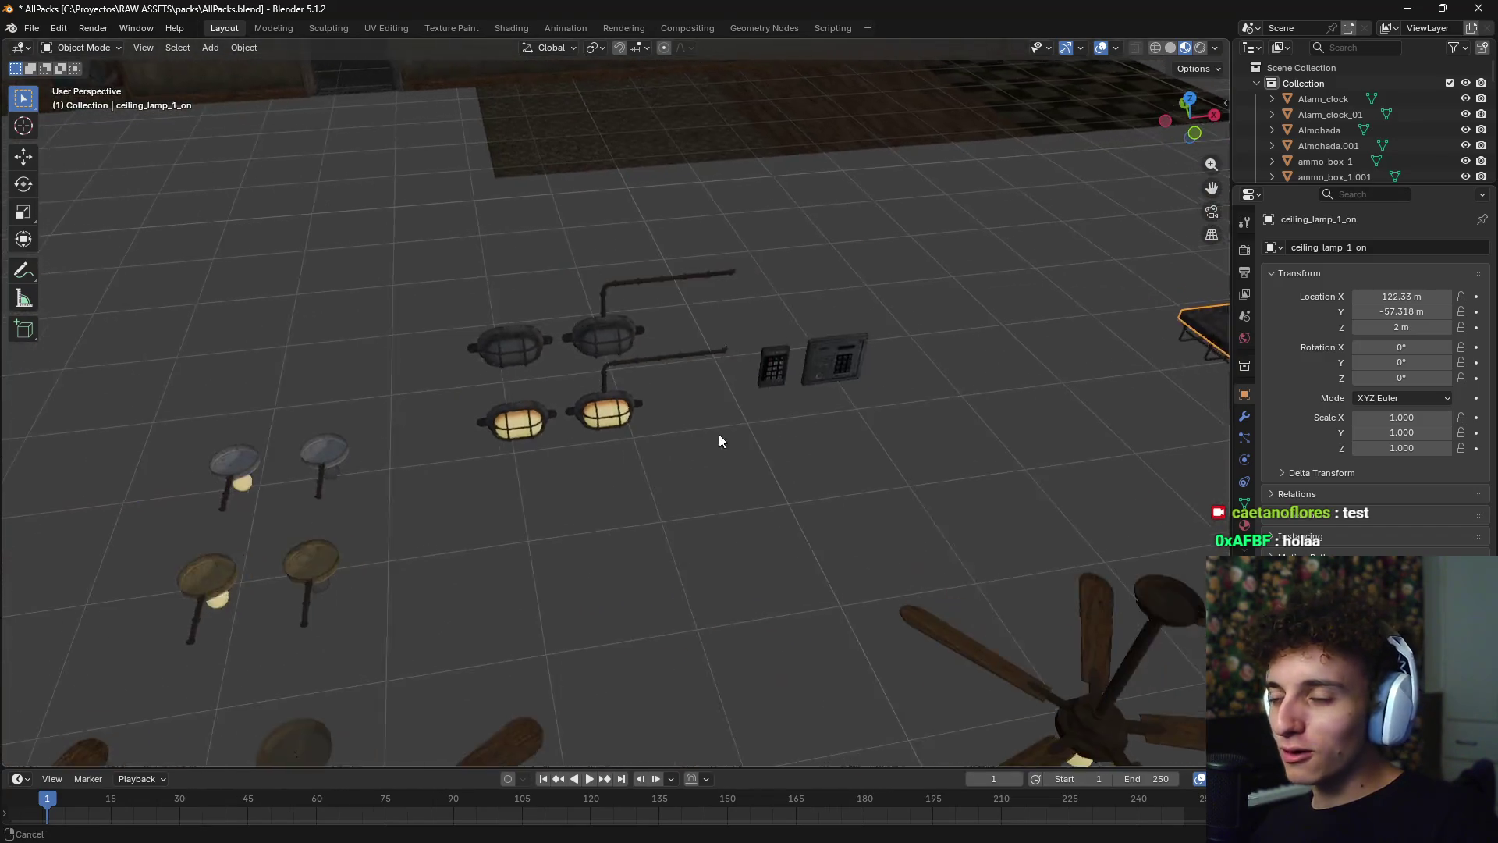
pyautogui.scroll(5, 653, 438)
# - Select the lit lamp with the pipe, then deselect it
pyautogui.click(572, 389)
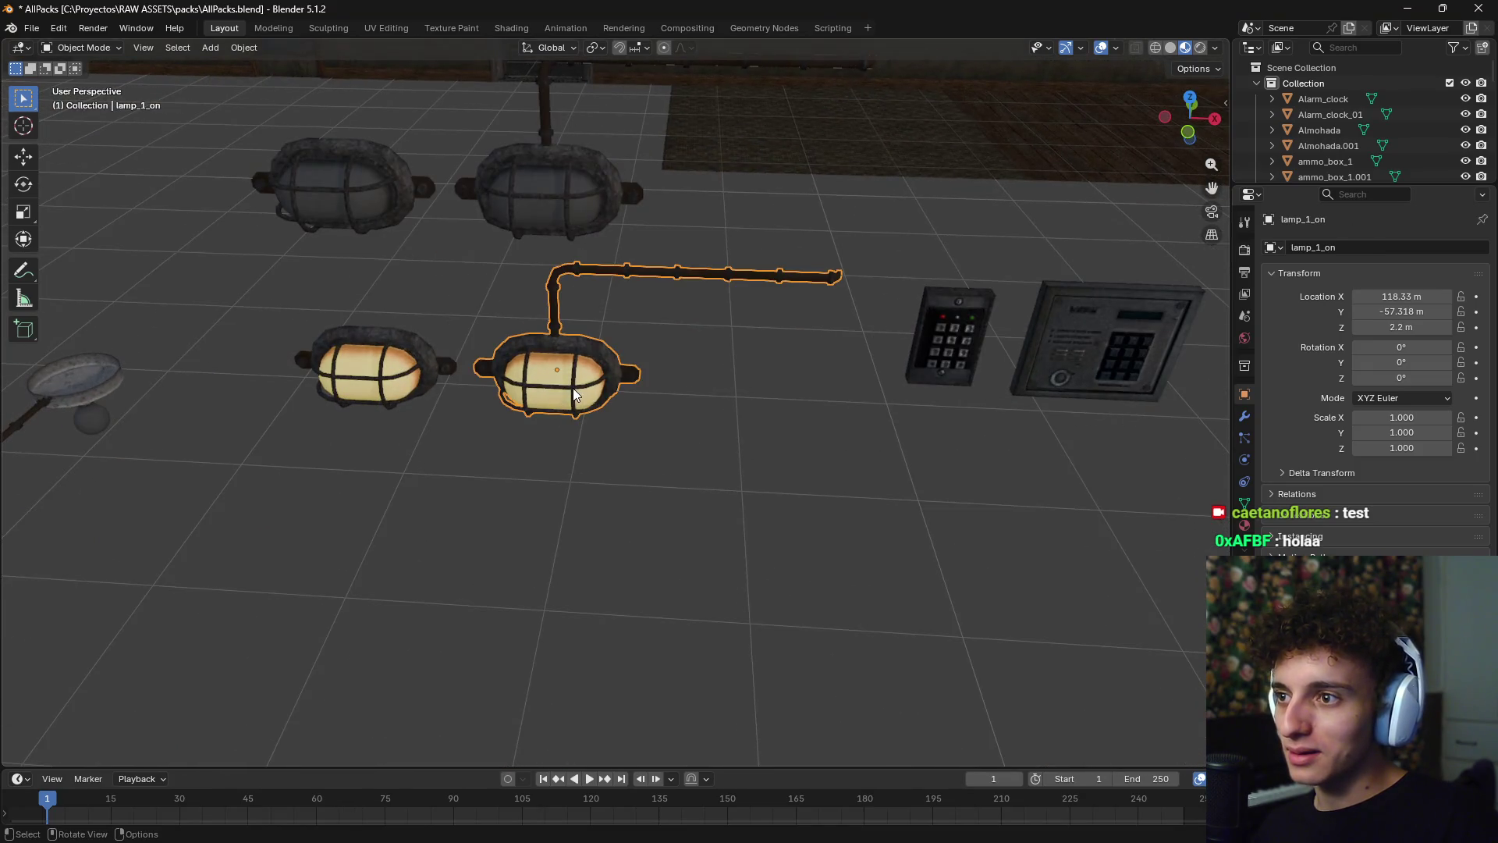
pyautogui.scroll(-5, 574, 439)
pyautogui.scroll(2, 578, 453)
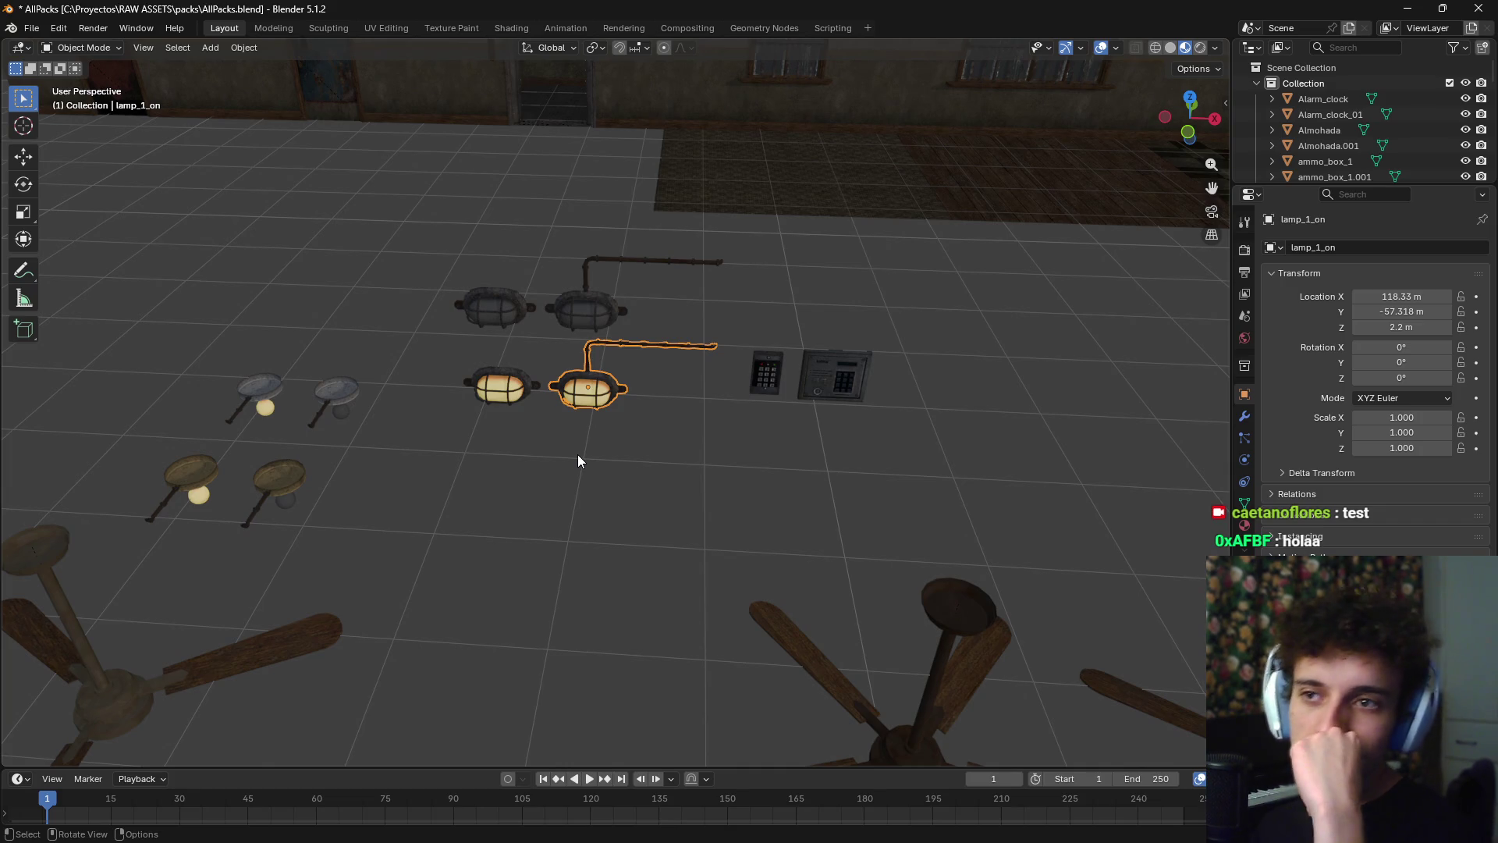
pyautogui.click(589, 541)
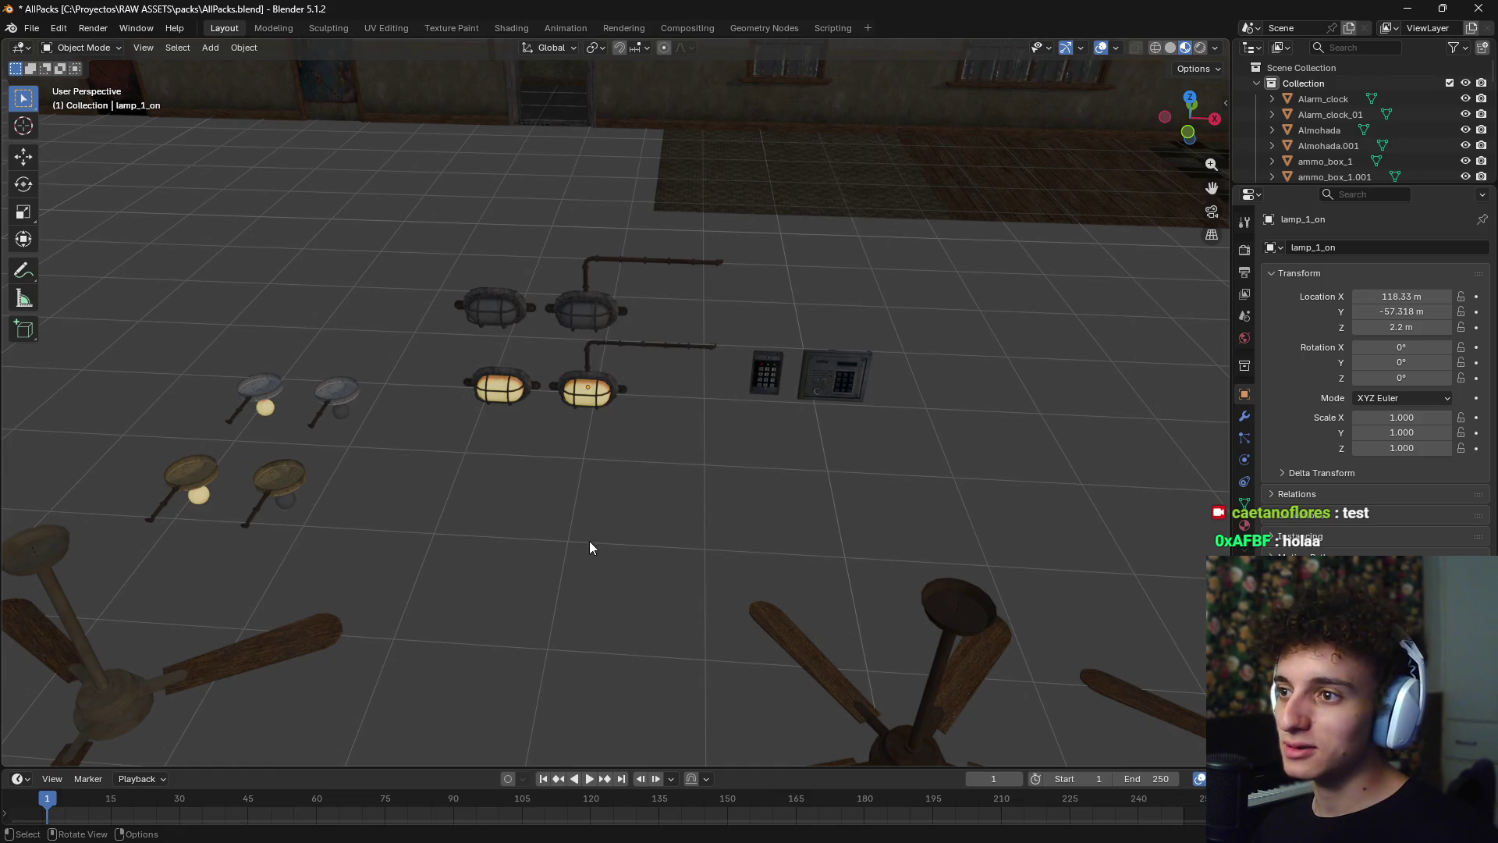
pyautogui.click(591, 443)
pyautogui.scroll(-8, 591, 457)
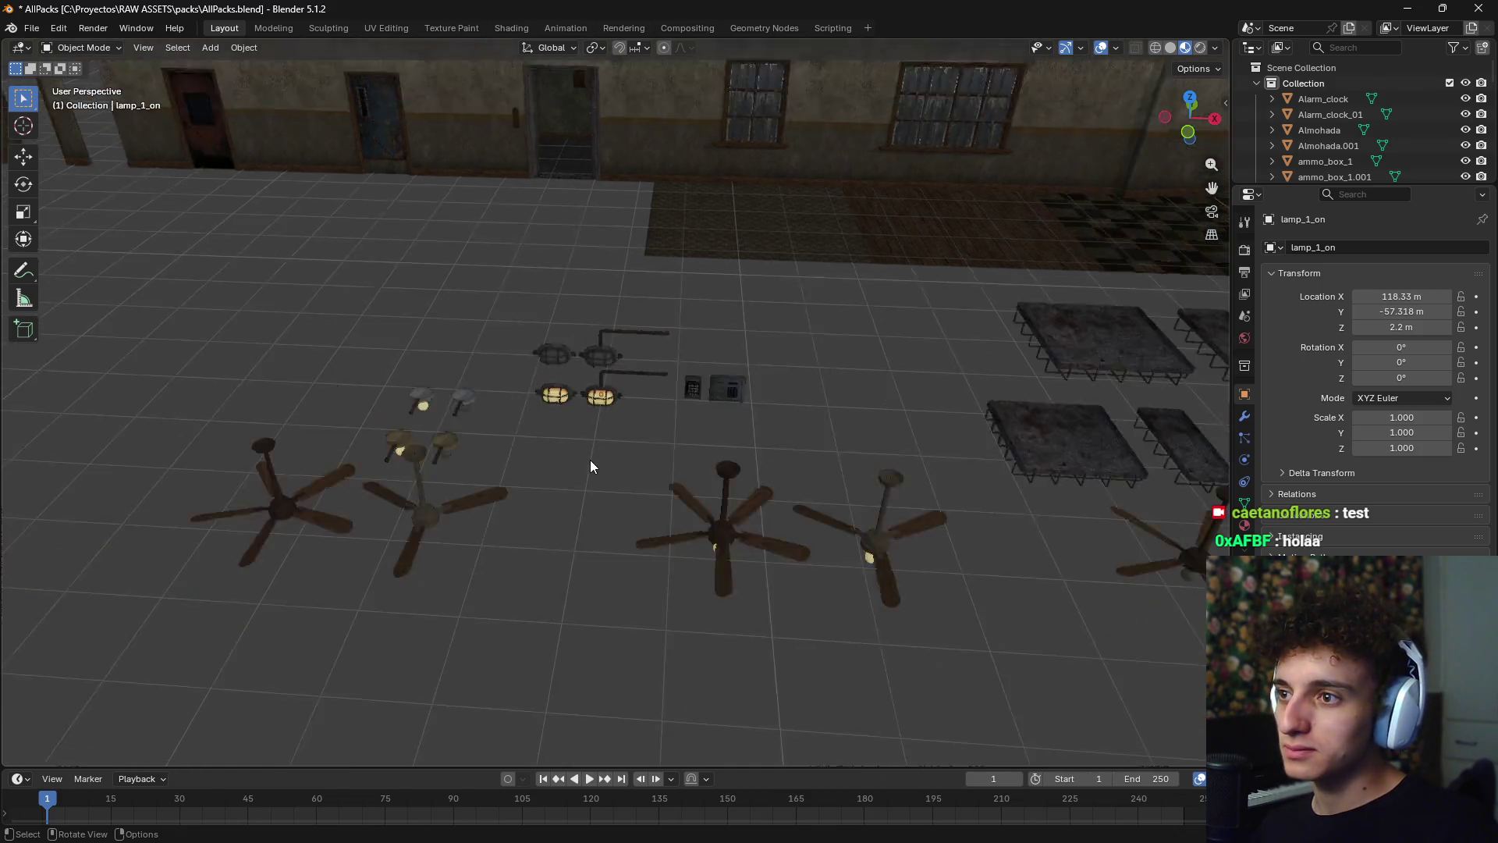
pyautogui.scroll(8, 646, 451)
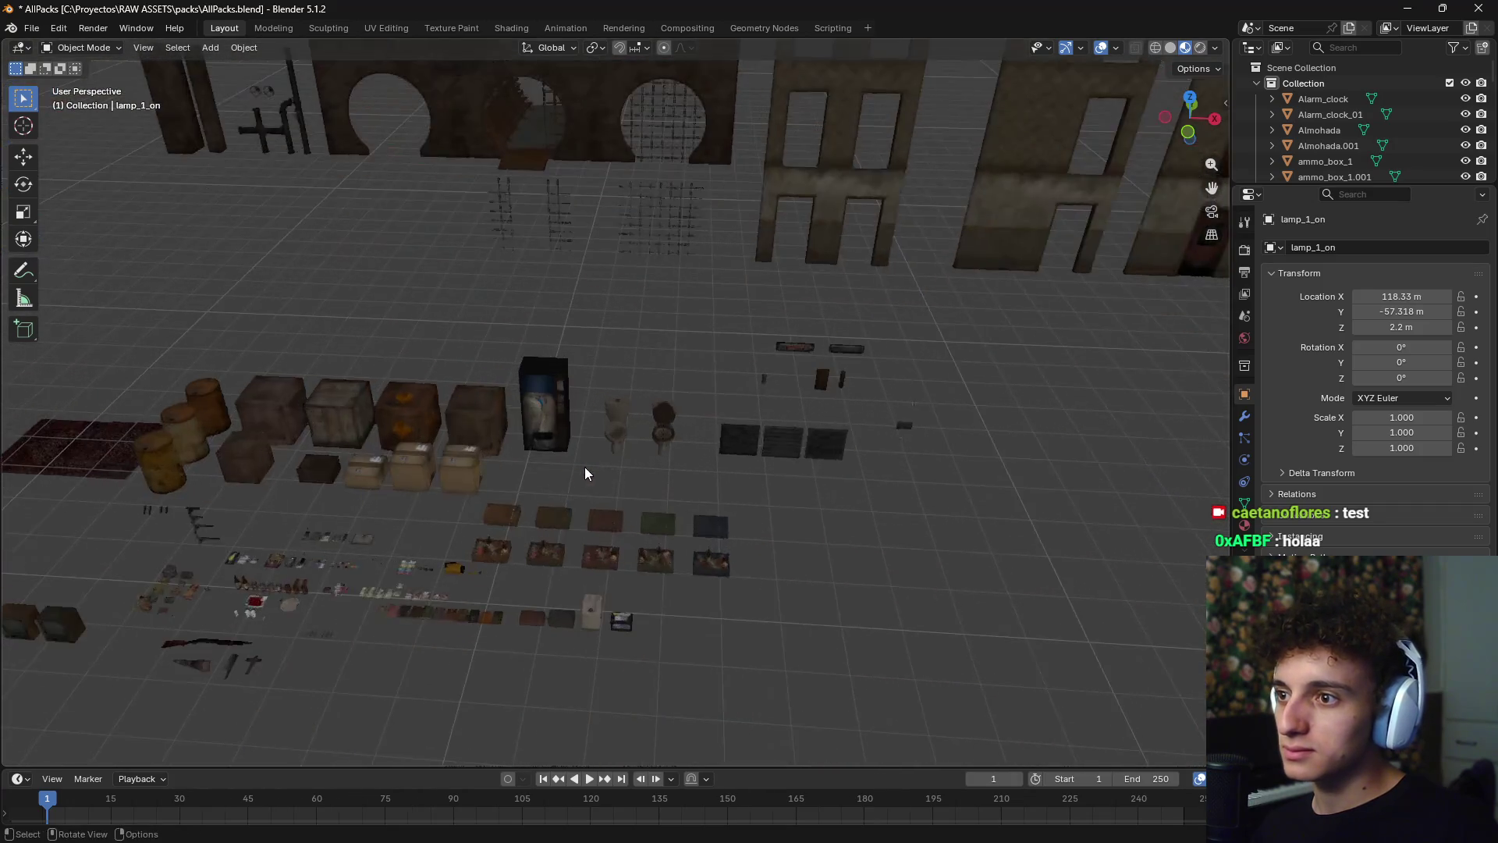
pyautogui.scroll(3, 568, 391)
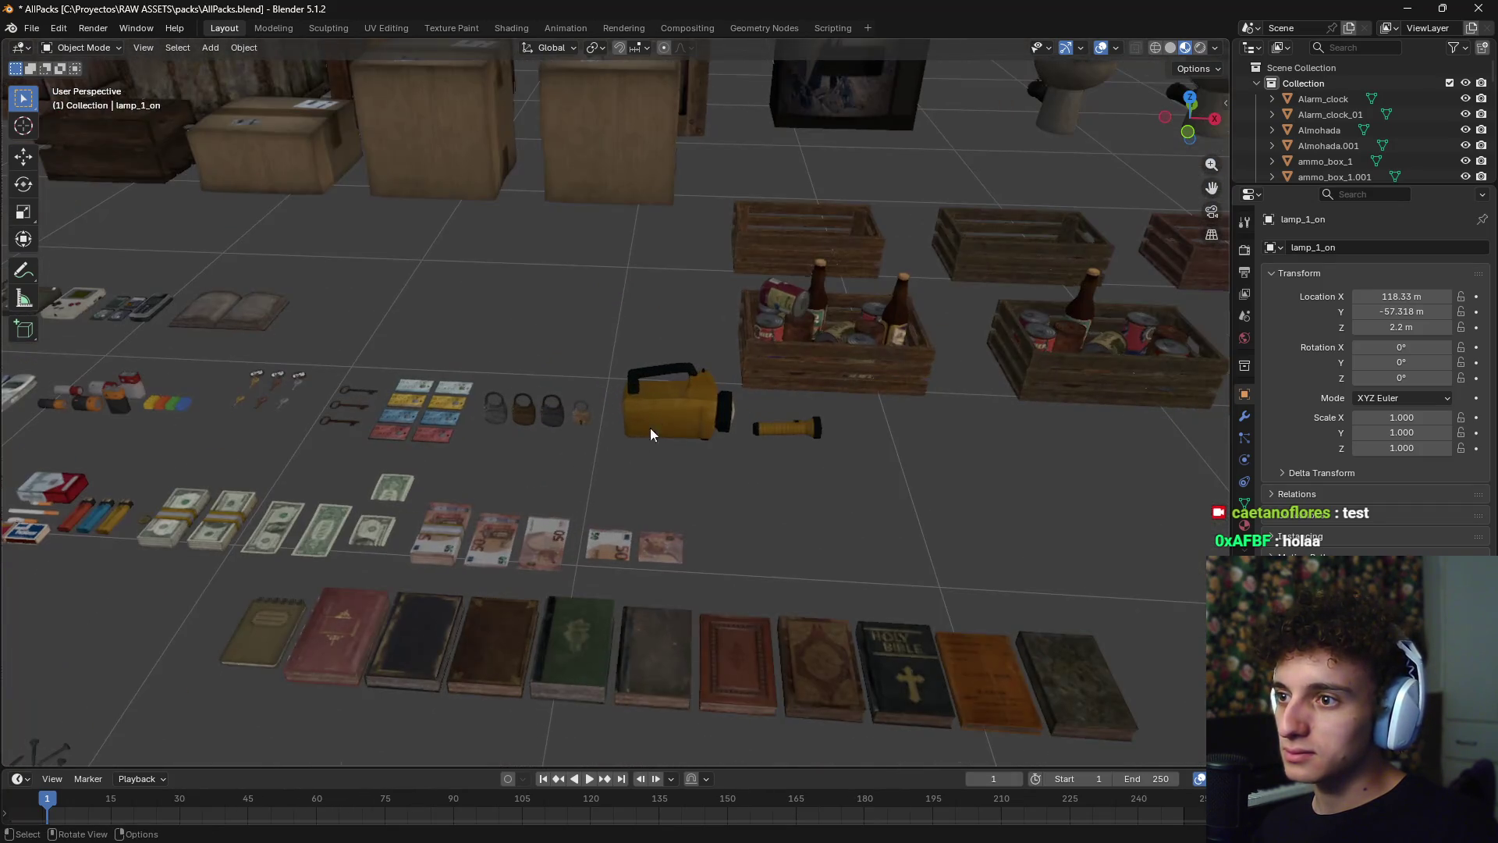
pyautogui.scroll(3, 608, 437)
# - Select the yellow lantern flashlight and the small flashlight together
pyautogui.click(676, 408)
pyautogui.moveTo(657, 482)
pyautogui.keyDown('shift'); pyautogui.mouseDown(button='middle')
pyautogui.moveTo(833, 461)
pyautogui.moveTo(923, 423)
pyautogui.moveTo(584, 465)
pyautogui.mouseUp(button='middle'); pyautogui.keyUp('shift')
pyautogui.click(922, 423)
pyautogui.scroll(2, 713, 492)
pyautogui.scroll(-4, 746, 476)
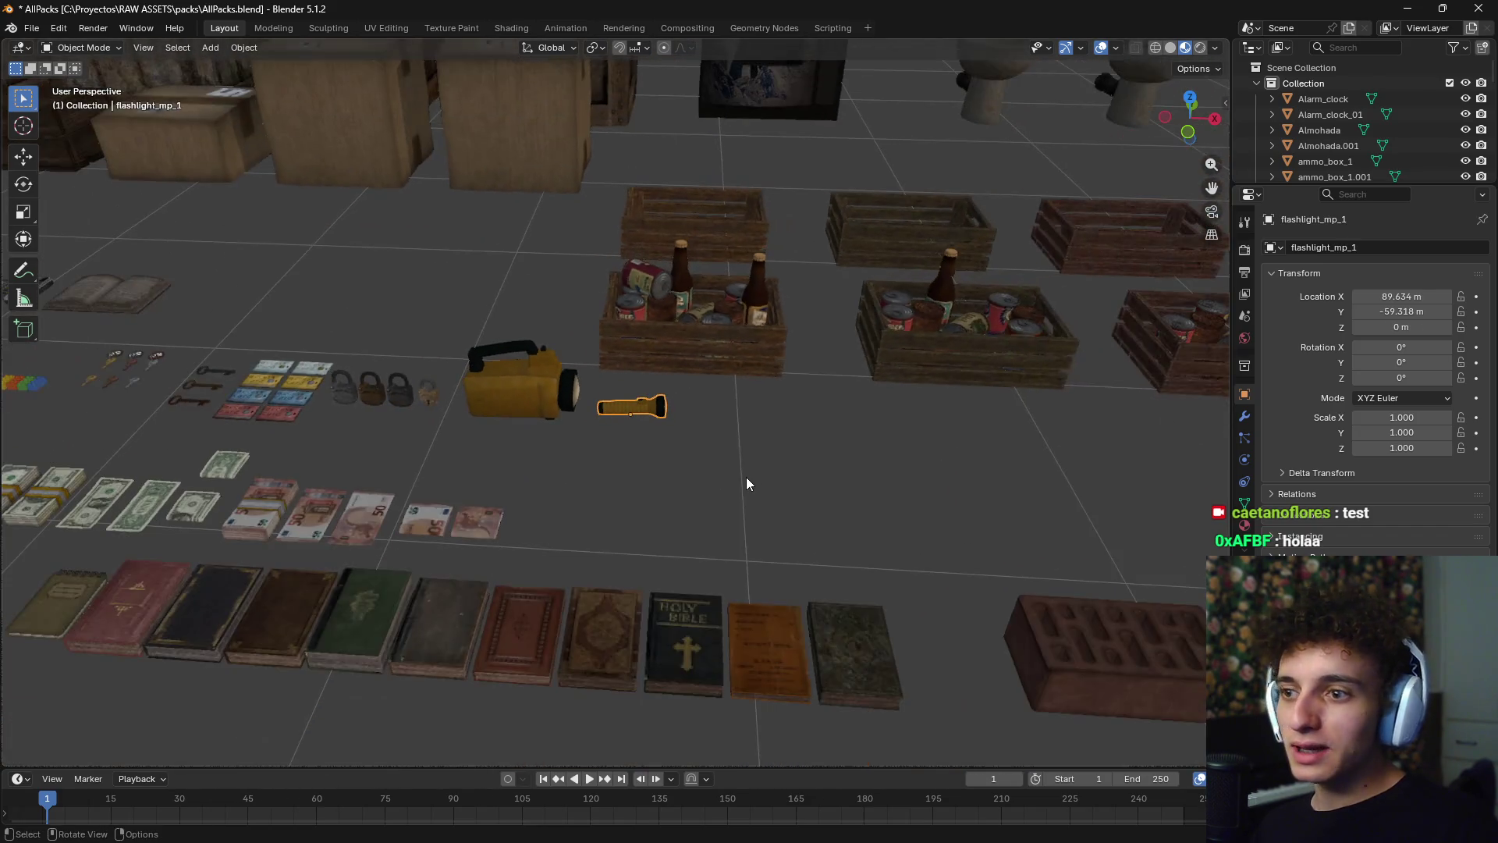
pyautogui.scroll(2, 746, 476)
# - Duplicate both flashlights into the empty area, flashlight_mp_1.001 near X 181.9 m, Y 13.5 m
pyautogui.press('KP_7')
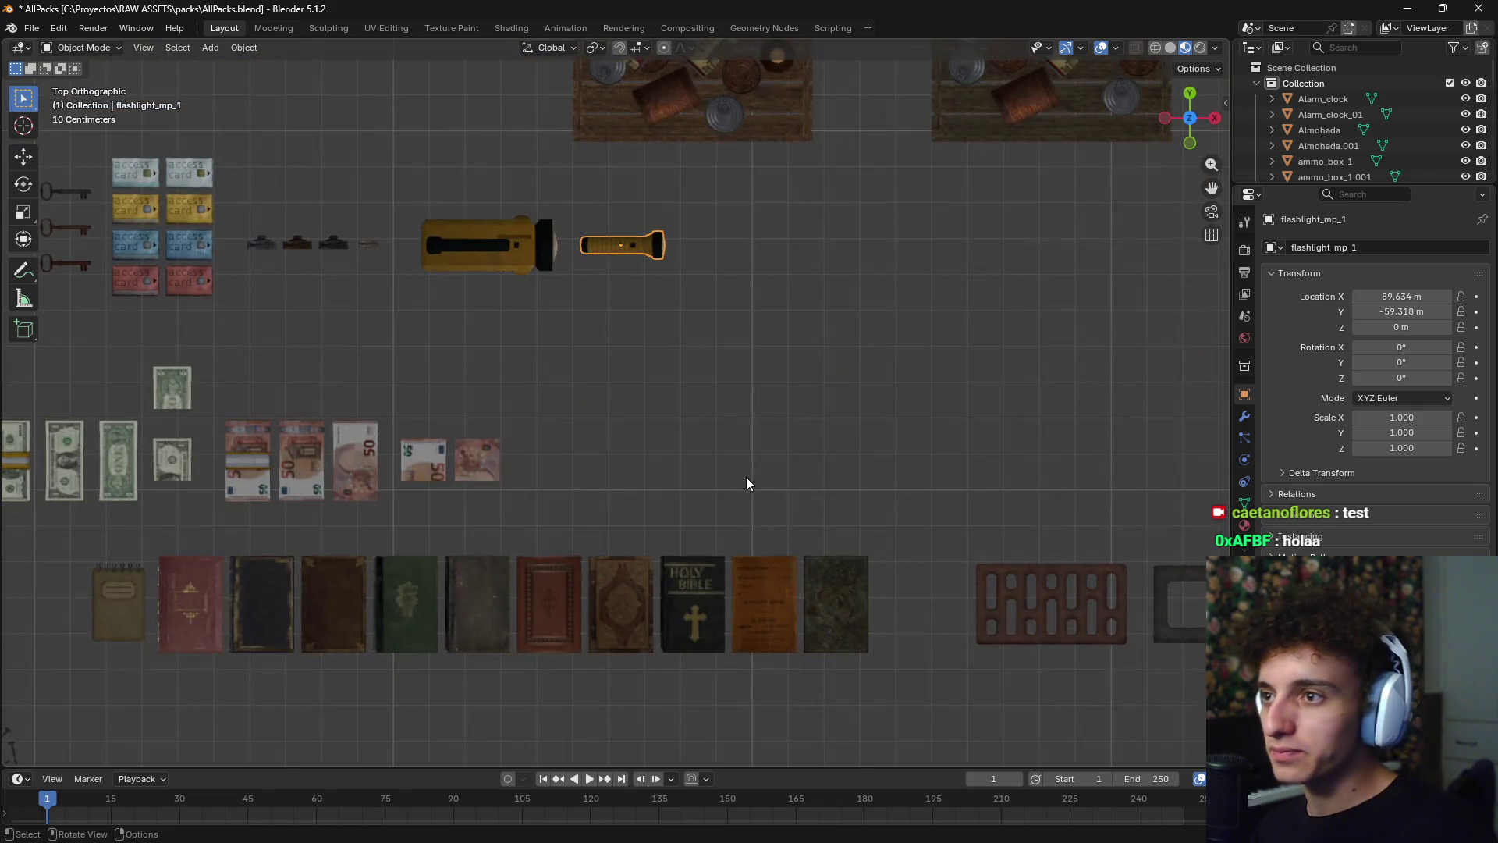
pyautogui.scroll(-5, 727, 442)
pyautogui.scroll(-2, 728, 442)
pyautogui.scroll(3, 587, 490)
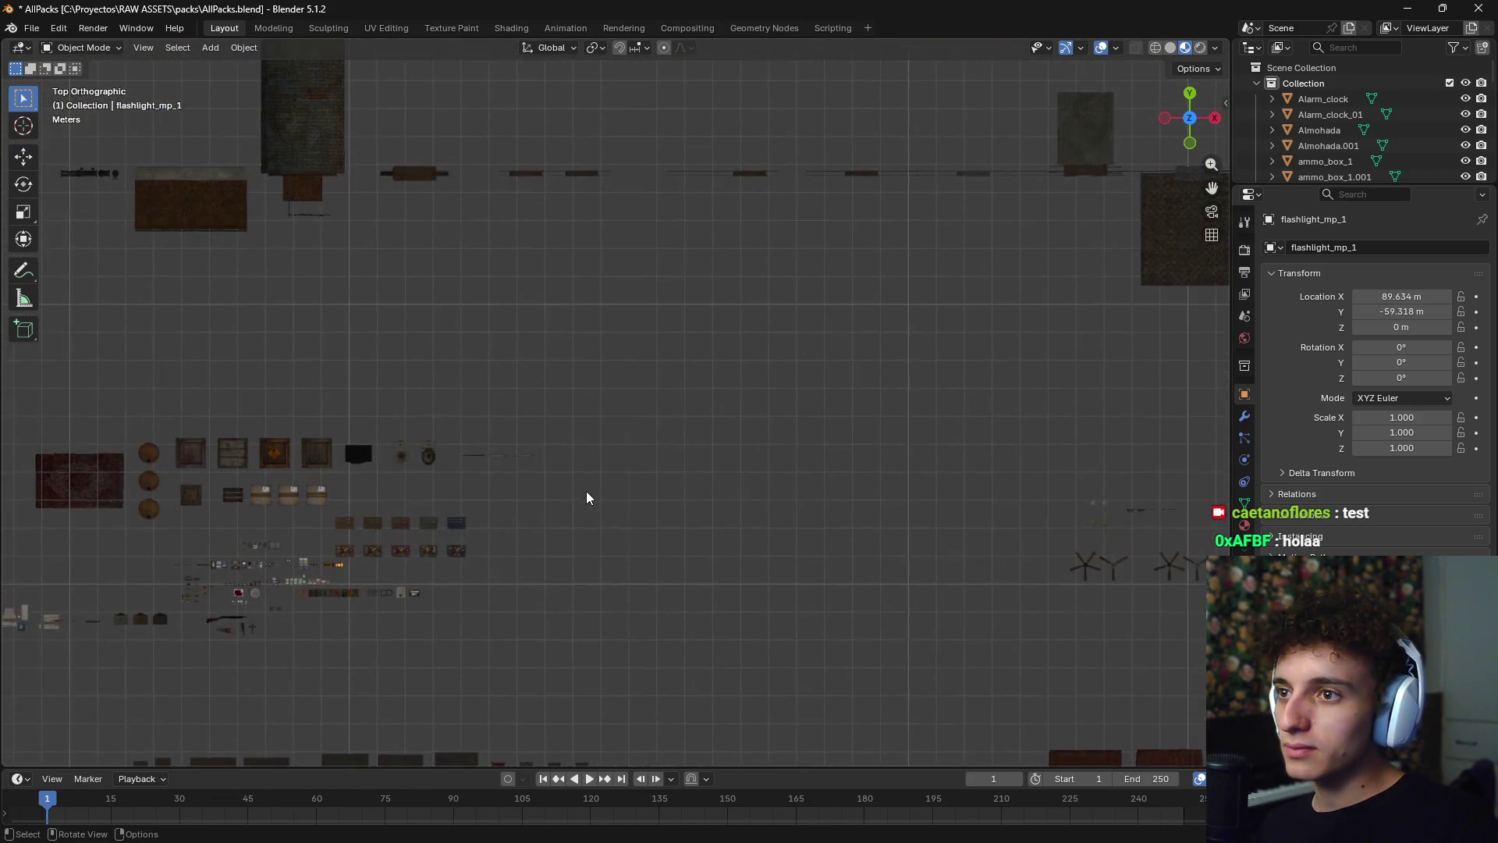
pyautogui.moveTo(648, 509)
pyautogui.keyDown('shift'); pyautogui.mouseDown(button='middle')
pyautogui.moveTo(481, 644)
pyautogui.moveTo(426, 630)
pyautogui.mouseUp(button='middle'); pyautogui.keyUp('shift')
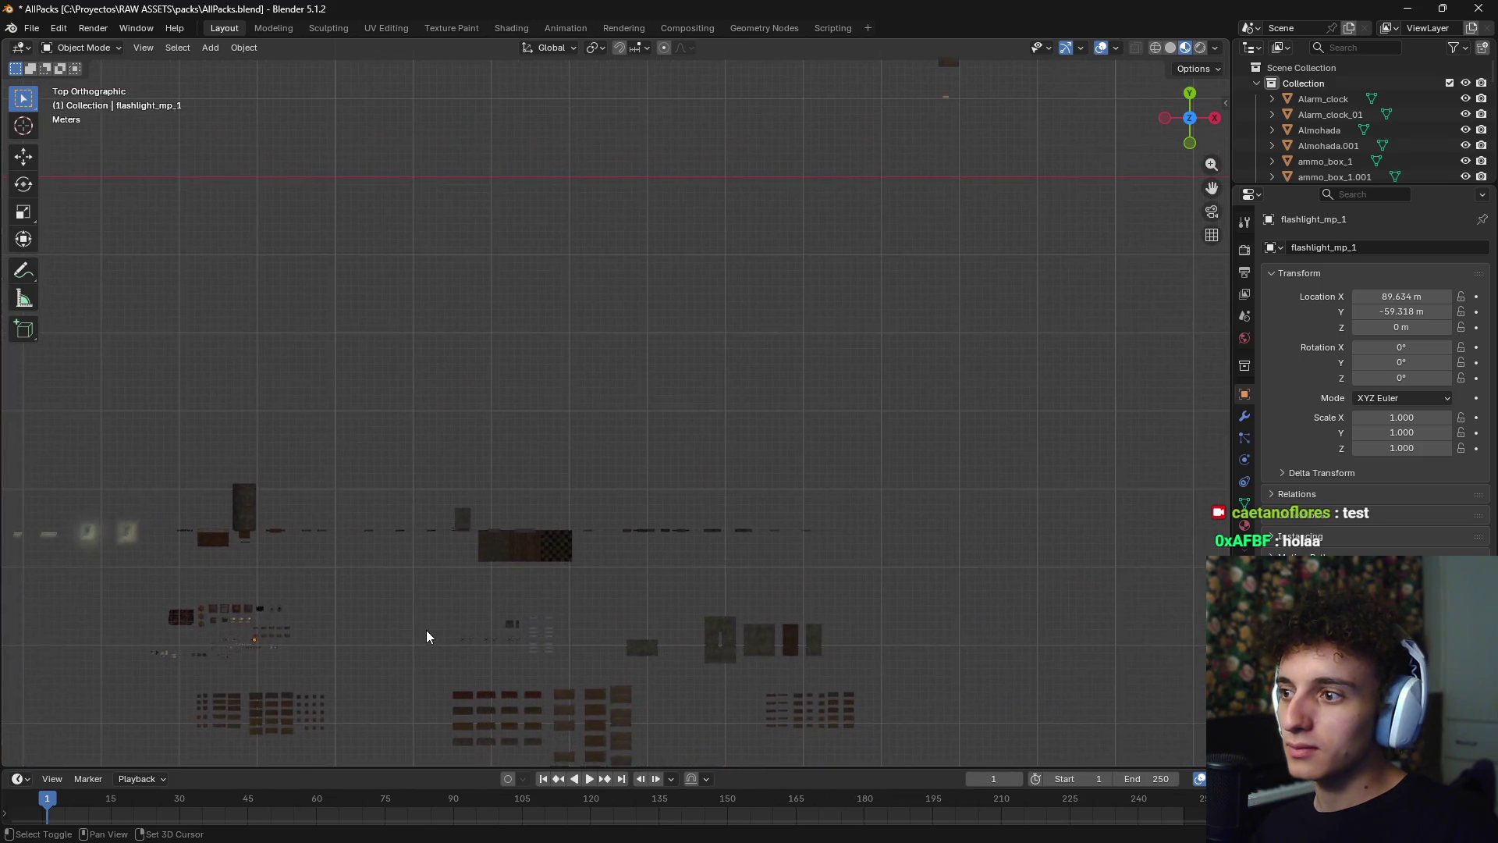
pyautogui.click(1103, 91)
pyautogui.moveTo(1104, 91)
pyautogui.keyDown('shift'); pyautogui.mouseDown(button='middle')
pyautogui.moveTo(849, 268)
pyautogui.moveTo(819, 311)
pyautogui.mouseUp(button='middle'); pyautogui.keyUp('shift')
pyautogui.hotkey('shift', 'd')
pyautogui.click(834, 313)
# - Pan the view back over the tables, weapons and cross
pyautogui.scroll(-5, 736, 367)
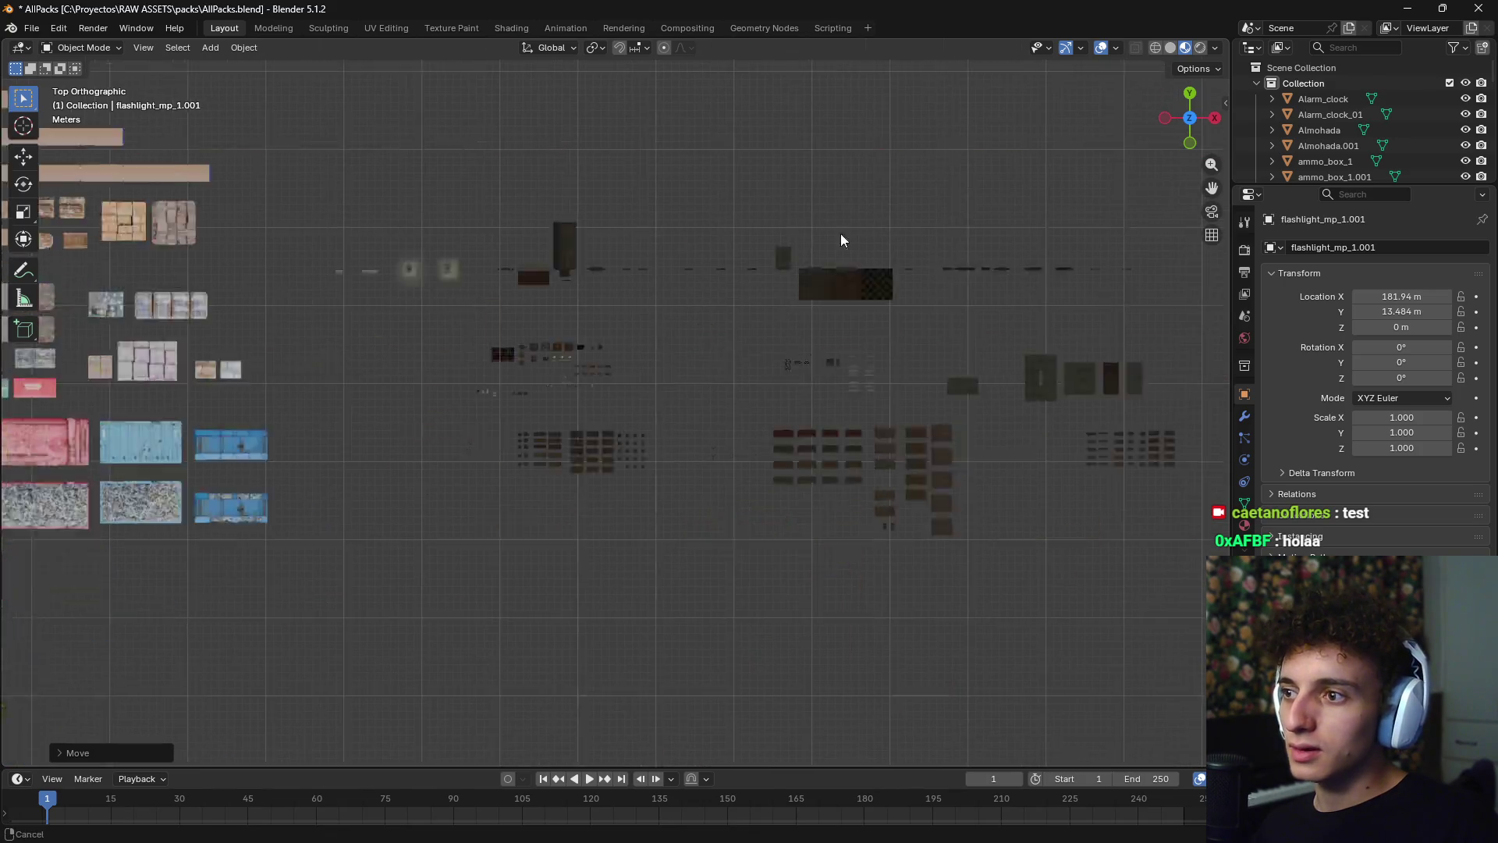
pyautogui.moveTo(840, 233); pyautogui.dragTo(700, 247, button='middle')
pyautogui.scroll(5, 718, 323)
pyautogui.keyDown('shift'); pyautogui.moveTo(708, 156); pyautogui.dragTo(606, 545, button='middle'); pyautogui.keyUp('shift')
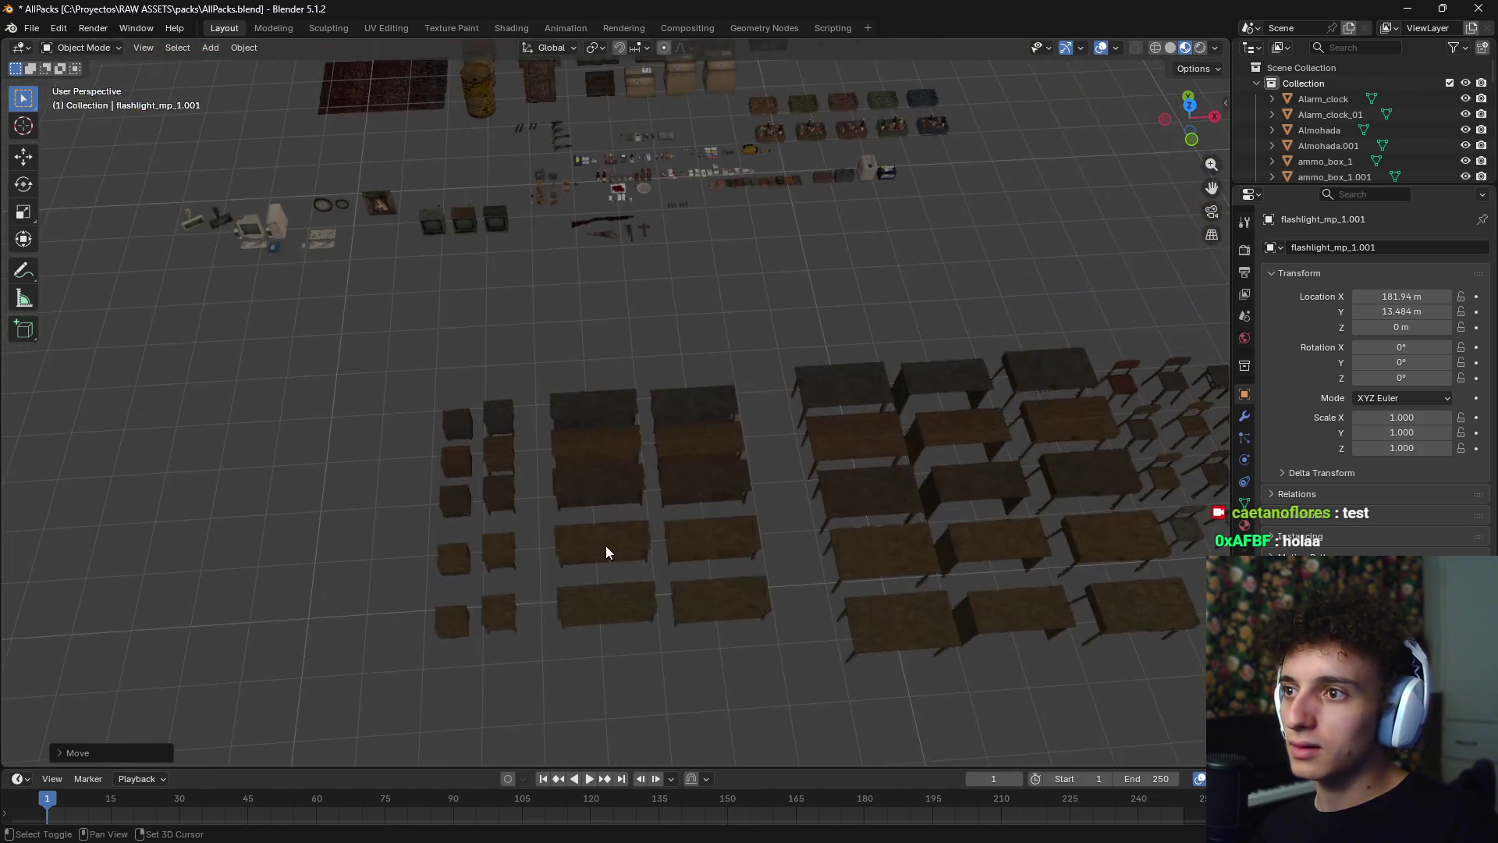
pyautogui.scroll(3, 593, 390)
pyautogui.keyDown('shift'); pyautogui.moveTo(585, 258); pyautogui.dragTo(655, 367, button='middle'); pyautogui.keyUp('shift')
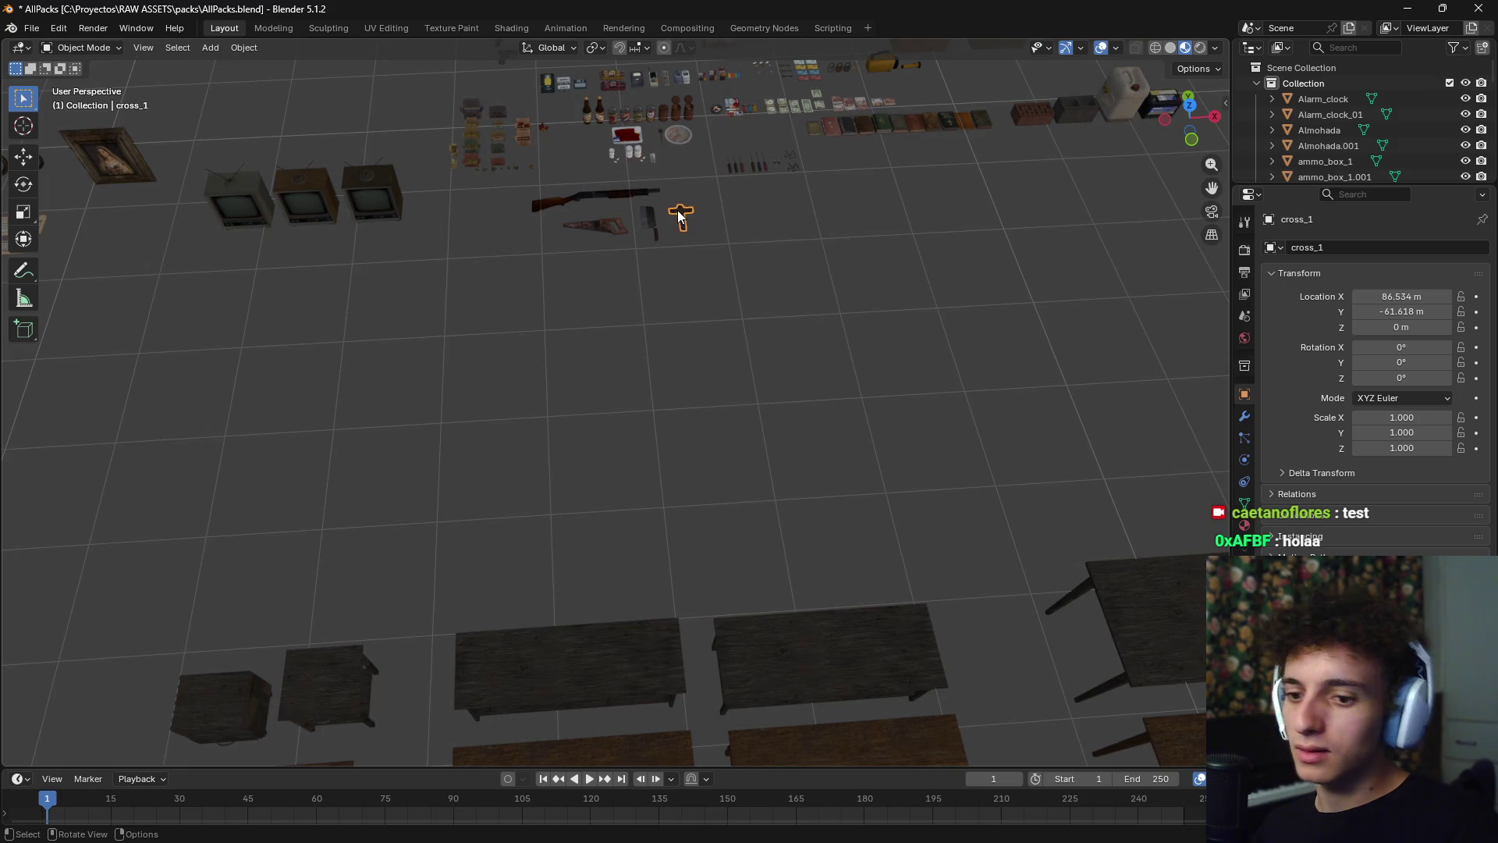
pyautogui.scroll(7, 679, 214)
pyautogui.scroll(-4, 666, 190)
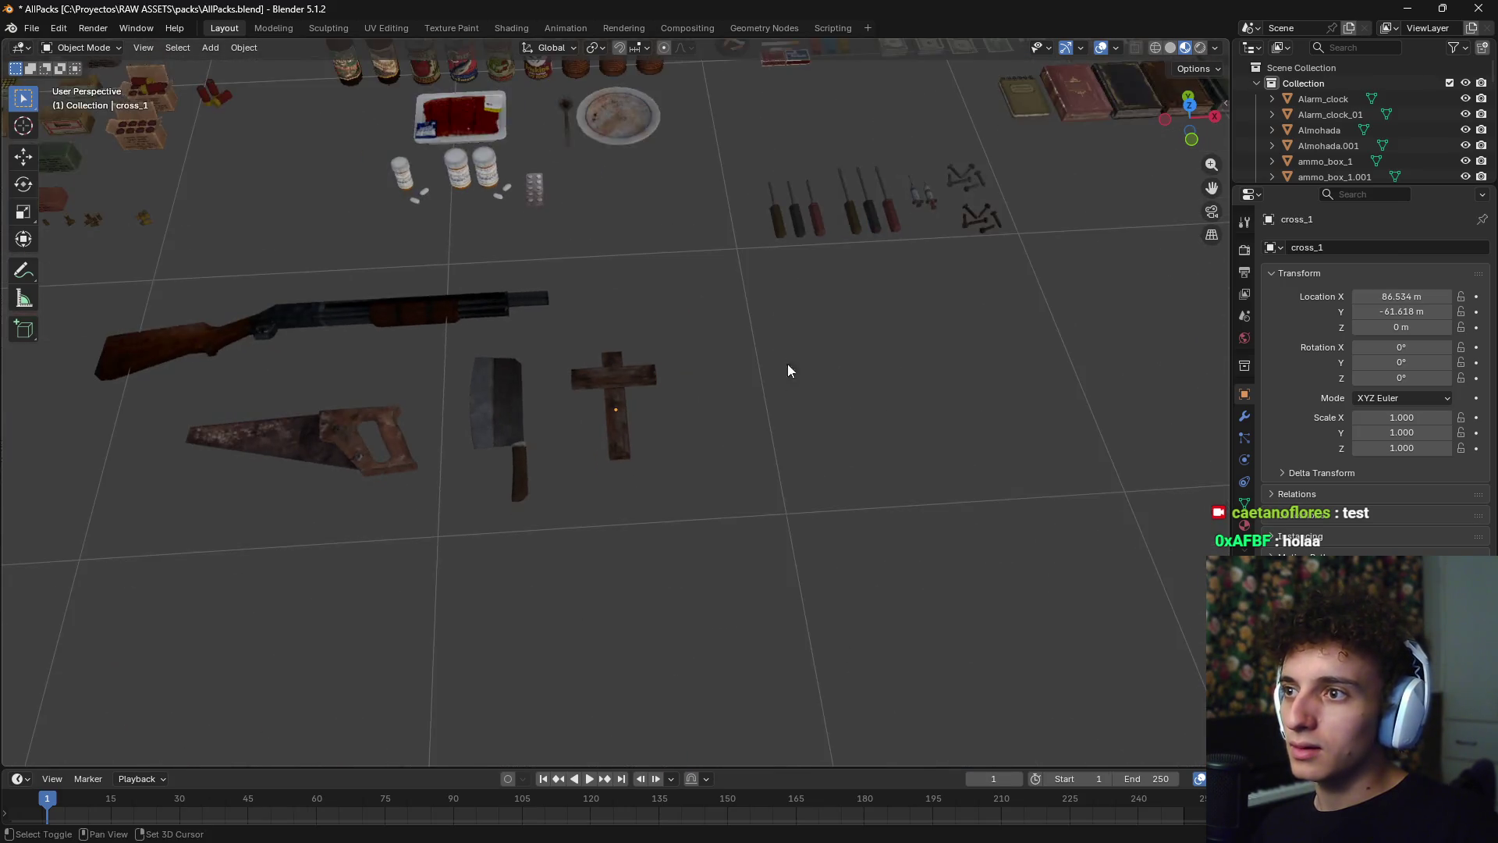
pyautogui.scroll(-4, 741, 390)
pyautogui.scroll(2, 657, 424)
pyautogui.moveTo(657, 425)
pyautogui.keyDown('shift'); pyautogui.mouseDown(button='middle')
pyautogui.moveTo(796, 418)
pyautogui.moveTo(473, 399)
pyautogui.moveTo(699, 424)
pyautogui.moveTo(401, 419)
pyautogui.moveTo(684, 144)
pyautogui.moveTo(512, 458)
pyautogui.mouseUp(button='middle'); pyautogui.keyUp('shift')
pyautogui.scroll(2, 796, 418)
pyautogui.scroll(5, 364, 442)
pyautogui.scroll(-5, 501, 432)
pyautogui.keyDown('shift'); pyautogui.moveTo(583, 494); pyautogui.dragTo(558, 531, button='middle'); pyautogui.keyUp('shift')
pyautogui.scroll(2, 559, 531)
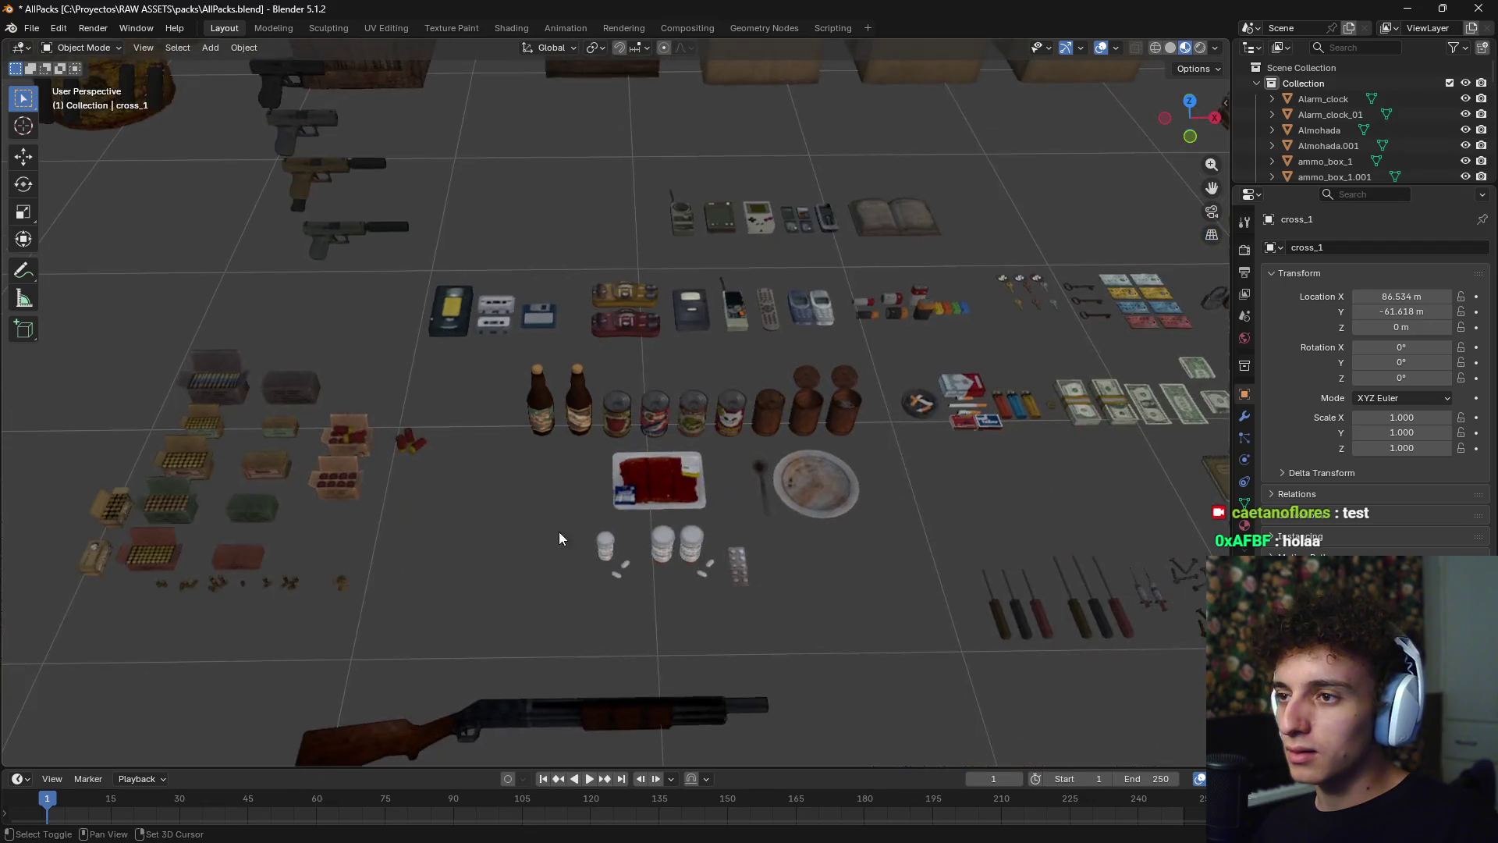
pyautogui.scroll(-3, 559, 533)
pyautogui.moveTo(551, 619)
pyautogui.mouseDown(button='middle')
pyautogui.moveTo(619, 432)
pyautogui.moveTo(655, 261)
pyautogui.moveTo(531, 612)
pyautogui.moveTo(446, 500)
pyautogui.moveTo(328, 624)
pyautogui.mouseUp(button='middle')
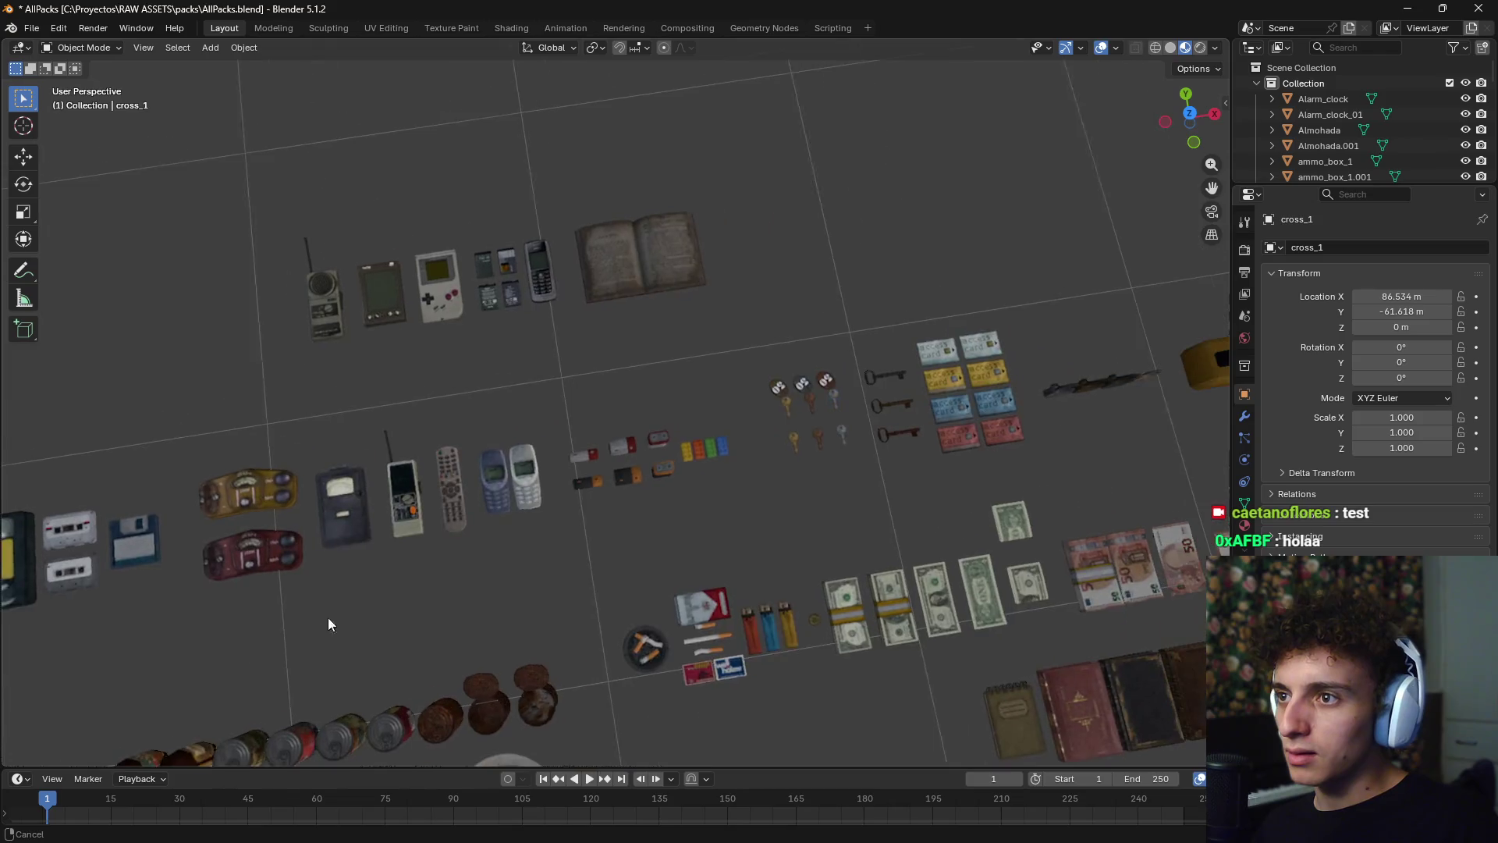
pyautogui.keyDown('shift'); pyautogui.scroll(4, 588, 628); pyautogui.keyUp('shift')
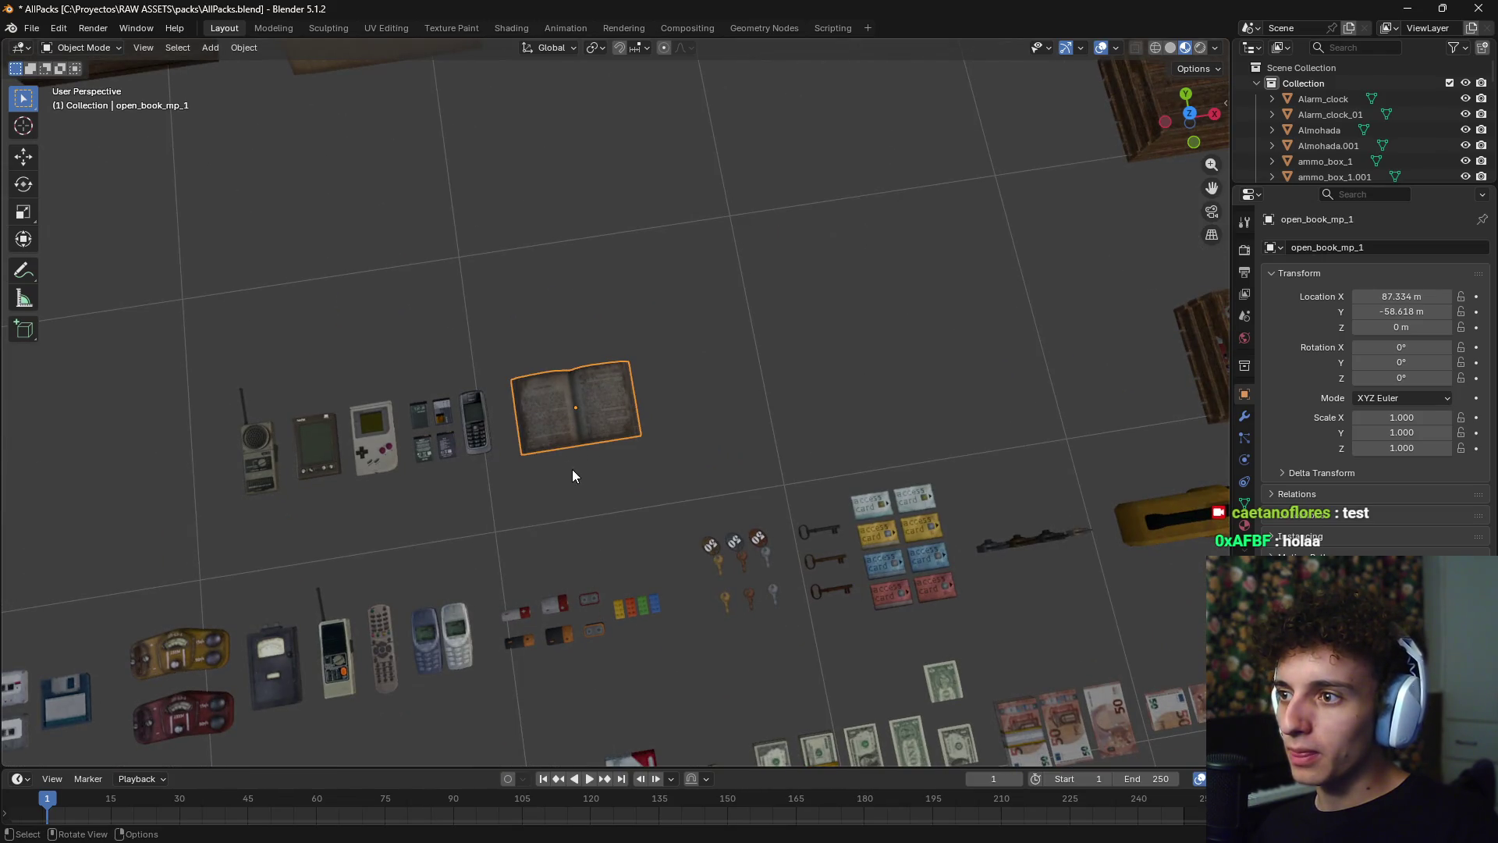
pyautogui.moveTo(630, 461)
pyautogui.mouseDown(button='middle')
pyautogui.moveTo(535, 198)
pyautogui.moveTo(635, 195)
pyautogui.moveTo(648, 241)
pyautogui.moveTo(619, 301)
pyautogui.moveTo(622, 502)
pyautogui.moveTo(525, 434)
pyautogui.moveTo(591, 498)
pyautogui.mouseUp(button='middle')
pyautogui.moveTo(471, 392)
pyautogui.mouseDown(button='middle')
pyautogui.moveTo(709, 429)
pyautogui.moveTo(378, 407)
pyautogui.moveTo(936, 346)
pyautogui.moveTo(828, 332)
pyautogui.moveTo(386, 423)
pyautogui.moveTo(625, 476)
pyautogui.moveTo(550, 295)
pyautogui.moveTo(547, 502)
pyautogui.moveTo(460, 535)
pyautogui.mouseUp(button='middle')
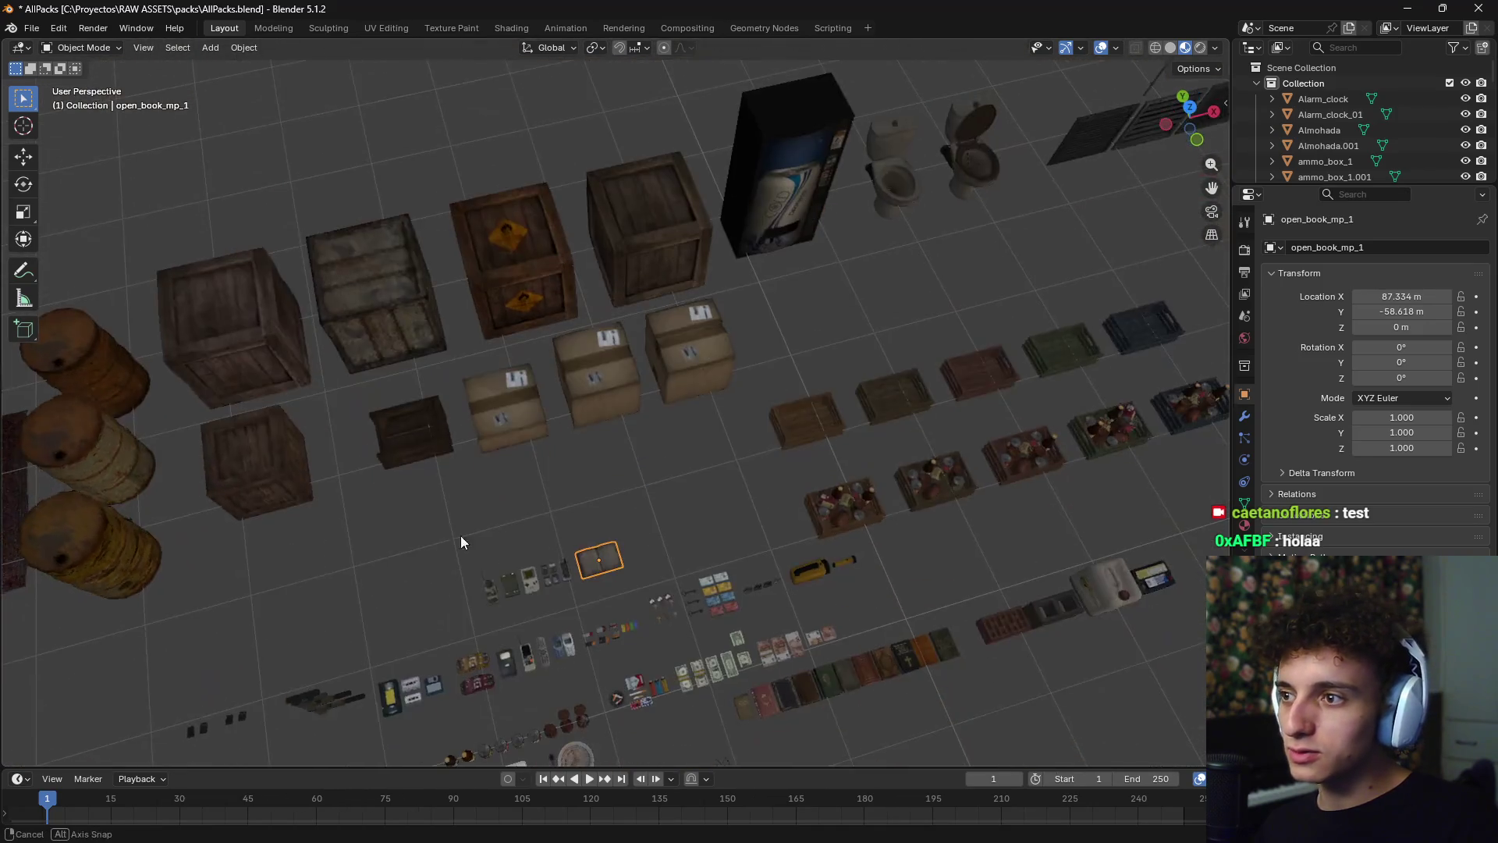
pyautogui.scroll(3, 805, 470)
pyautogui.click(689, 302)
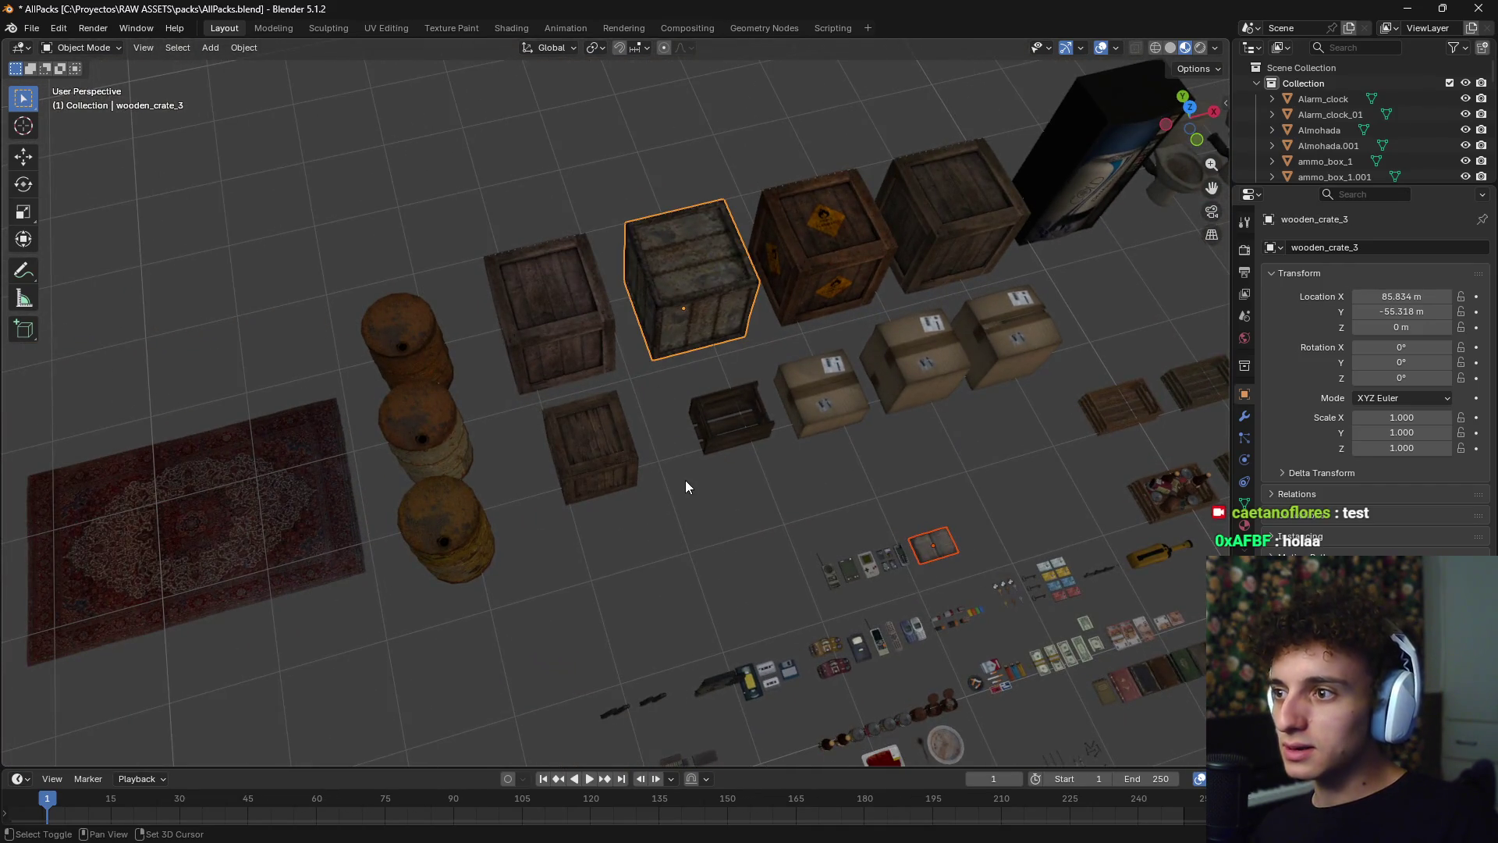
pyautogui.moveTo(686, 485); pyautogui.dragTo(910, 334, button='middle')
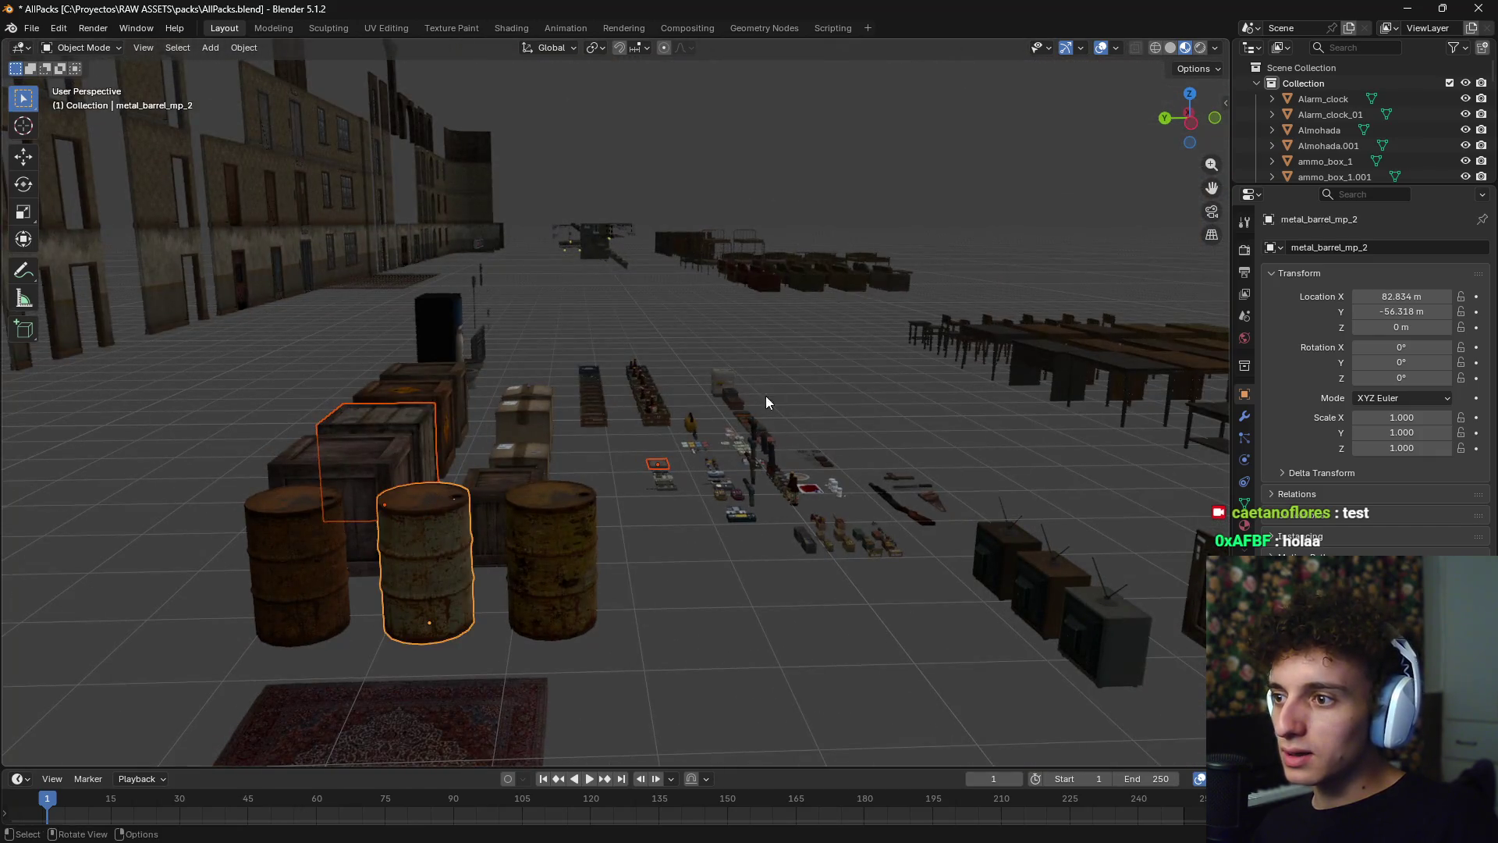
pyautogui.moveTo(766, 395); pyautogui.dragTo(550, 479, button='middle')
pyautogui.scroll(-5, 551, 480)
pyautogui.scroll(6, 593, 384)
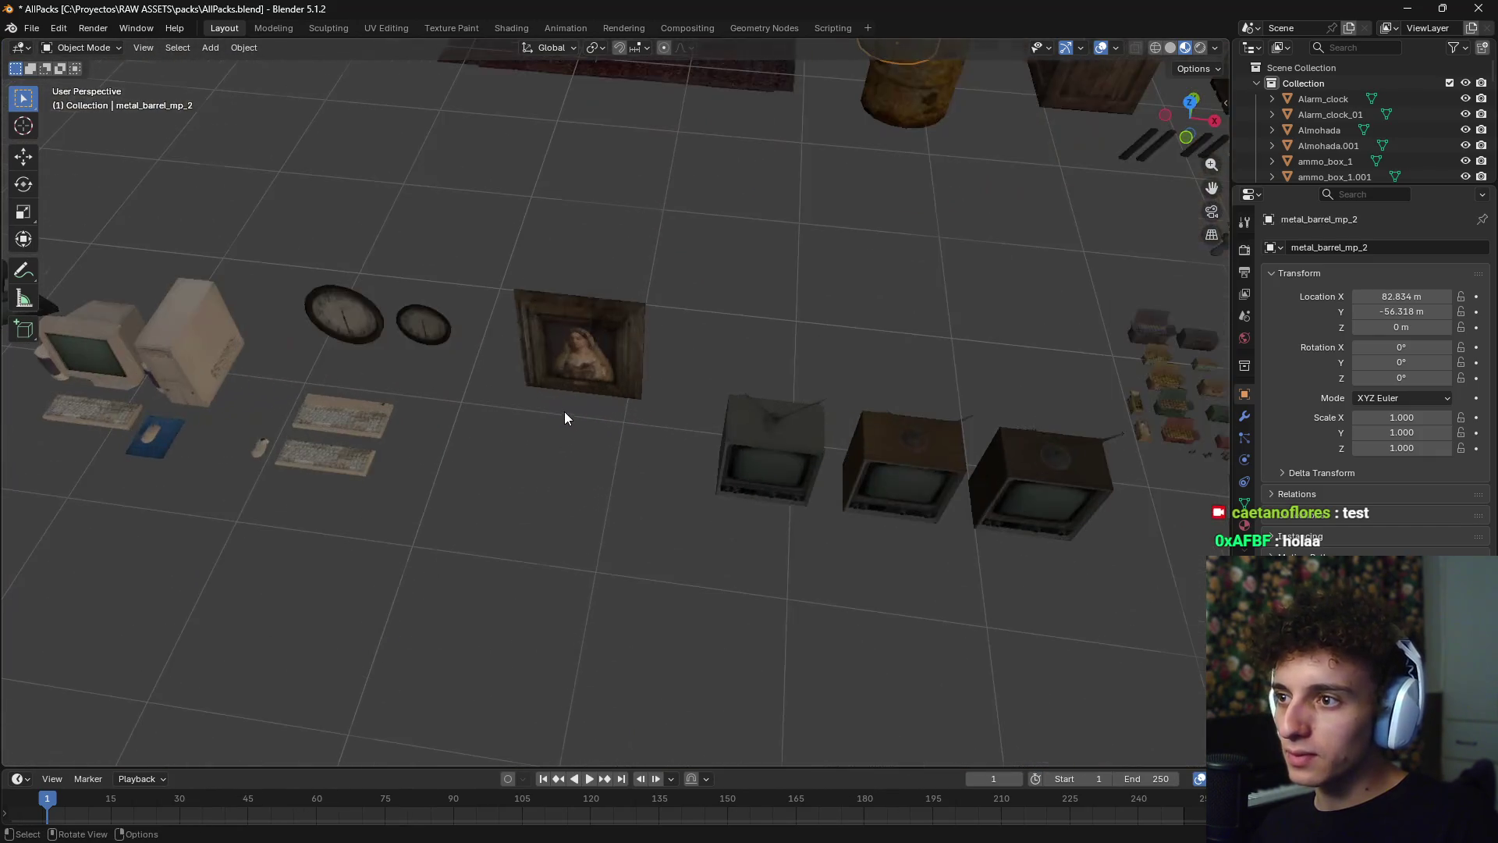
pyautogui.moveTo(565, 413)
pyautogui.mouseDown(button='middle')
pyautogui.moveTo(617, 508)
pyautogui.moveTo(794, 531)
pyautogui.moveTo(855, 500)
pyautogui.moveTo(821, 479)
pyautogui.moveTo(820, 493)
pyautogui.moveTo(619, 491)
pyautogui.mouseUp(button='middle')
pyautogui.hotkey('alt', 'Tab')
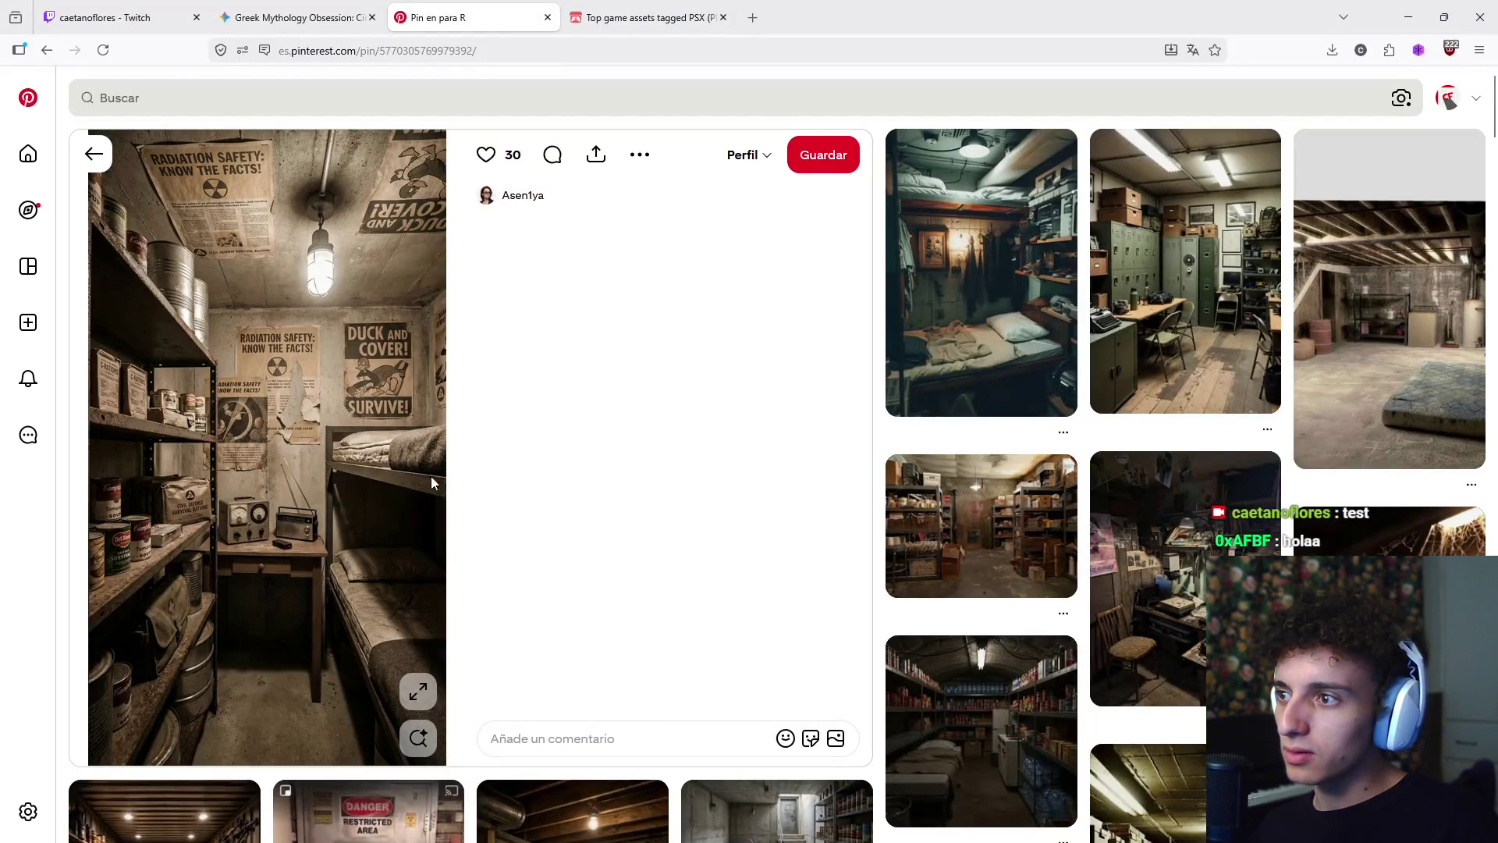
pyautogui.hotkey('alt', 'Tab')
pyautogui.scroll(-5, 706, 489)
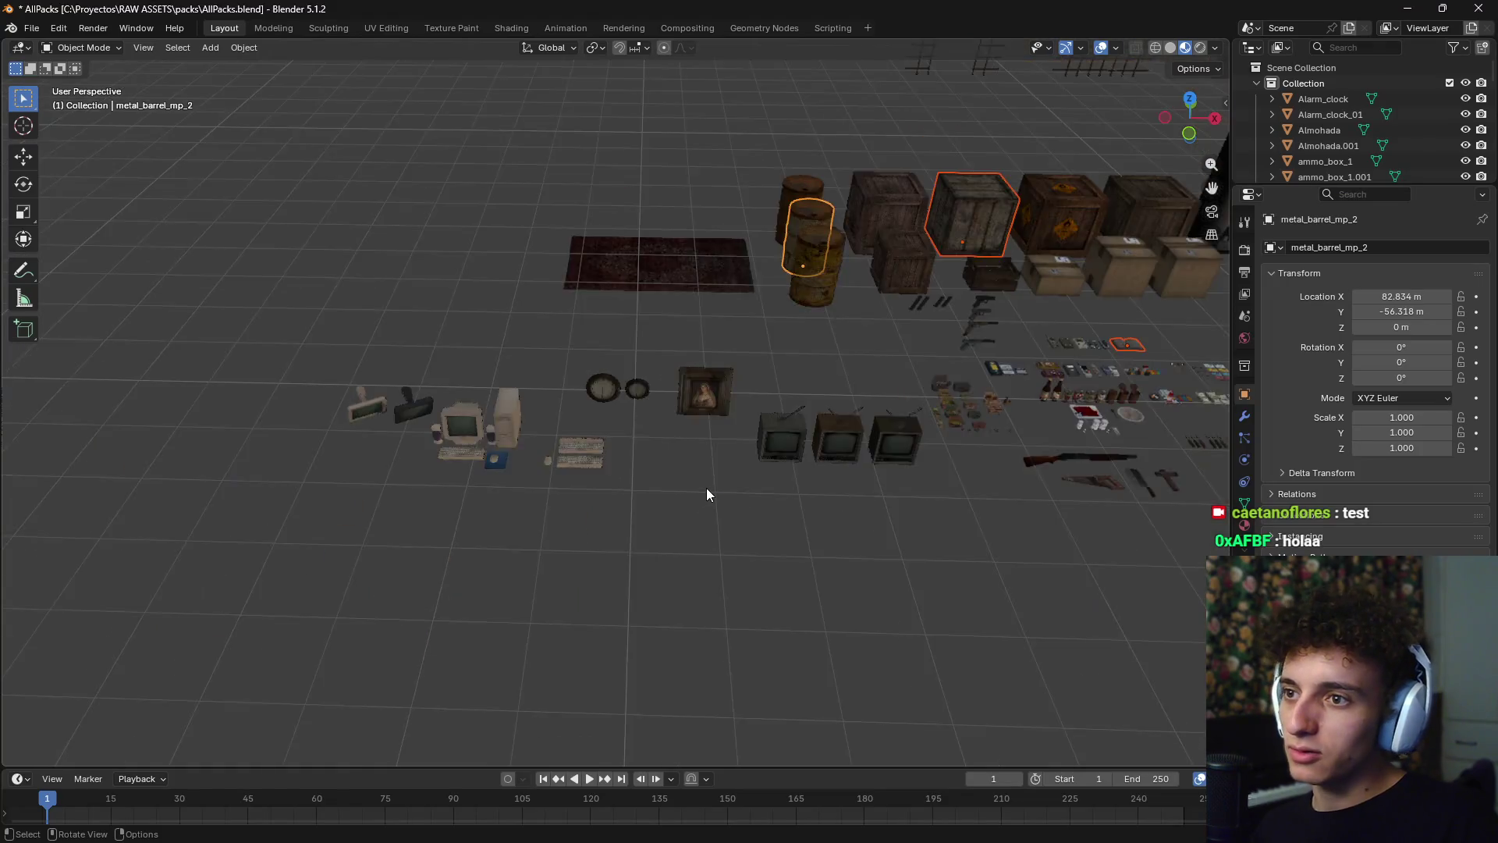
pyautogui.scroll(5, 619, 494)
pyautogui.hotkey('alt', 'Tab')
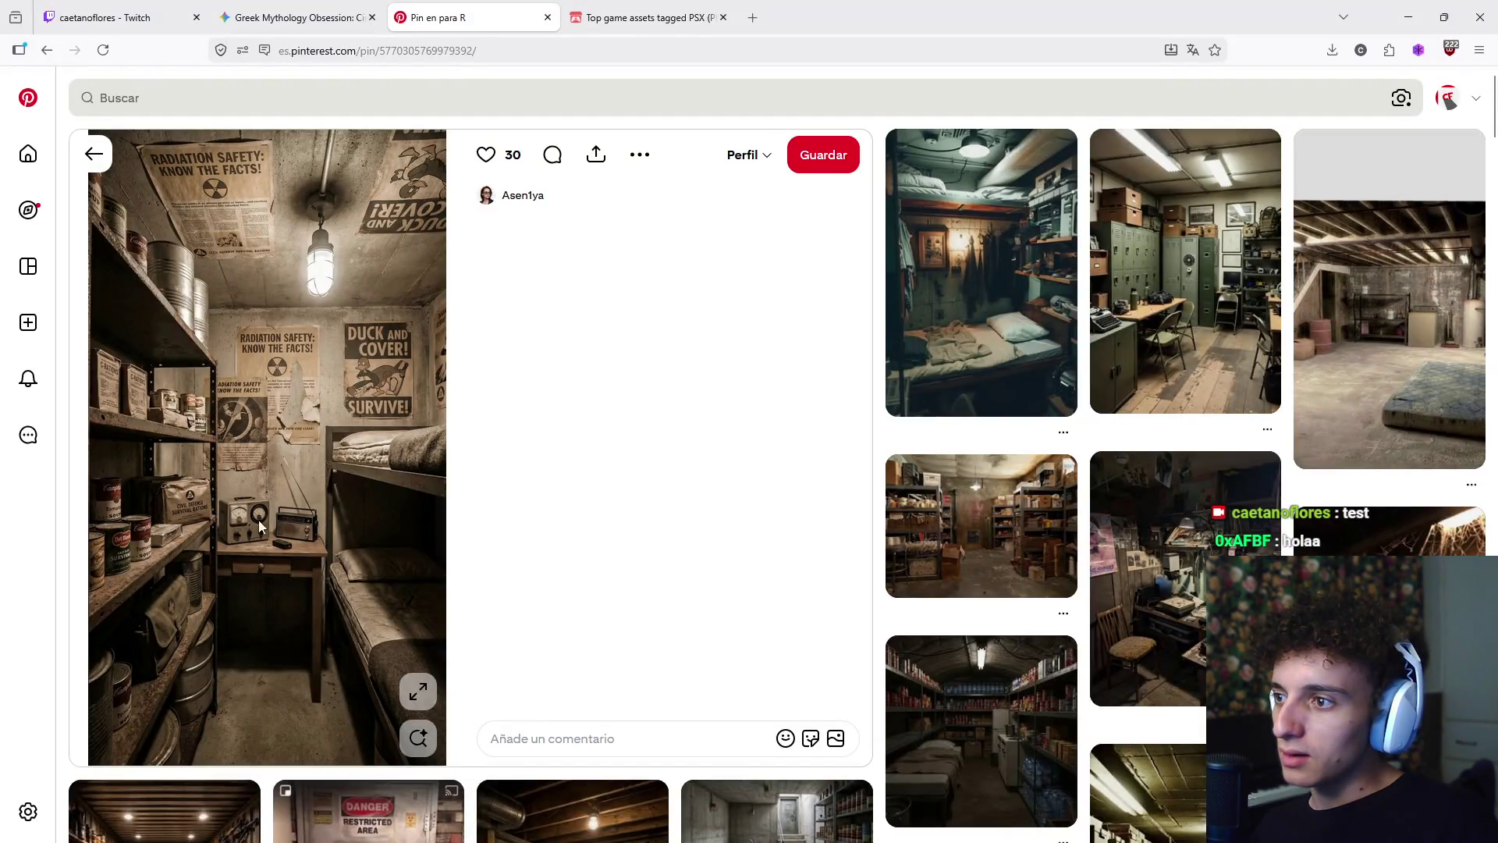
pyautogui.hotkey('alt', 'Tab')
pyautogui.scroll(-4, 661, 456)
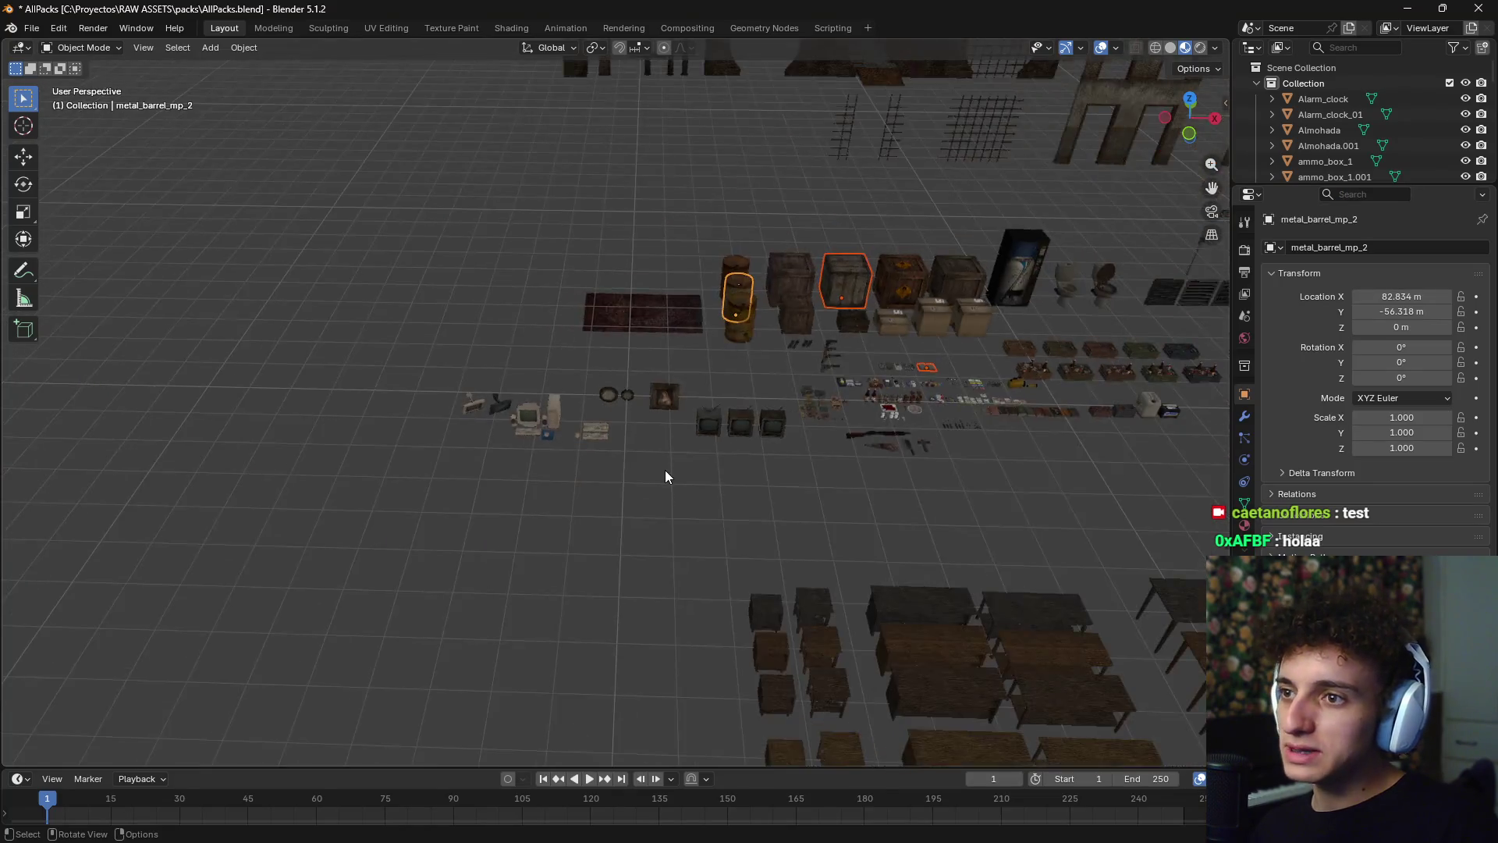
pyautogui.moveTo(665, 471)
pyautogui.mouseDown(button='middle')
pyautogui.moveTo(846, 495)
pyautogui.moveTo(595, 446)
pyautogui.moveTo(834, 450)
pyautogui.moveTo(476, 516)
pyautogui.moveTo(498, 470)
pyautogui.moveTo(726, 447)
pyautogui.moveTo(763, 492)
pyautogui.moveTo(732, 400)
pyautogui.moveTo(750, 376)
pyautogui.moveTo(712, 370)
pyautogui.moveTo(710, 387)
pyautogui.moveTo(774, 420)
pyautogui.moveTo(568, 531)
pyautogui.moveTo(732, 447)
pyautogui.mouseUp(button='middle')
pyautogui.scroll(5, 483, 500)
pyautogui.scroll(-2, 866, 429)
pyautogui.moveTo(866, 429)
pyautogui.keyDown('shift'); pyautogui.mouseDown(button='middle')
pyautogui.moveTo(557, 532)
pyautogui.moveTo(490, 528)
pyautogui.mouseUp(button='middle'); pyautogui.keyUp('shift')
pyautogui.moveTo(865, 519)
pyautogui.keyDown('shift'); pyautogui.mouseDown(button='middle')
pyautogui.moveTo(405, 438)
pyautogui.moveTo(849, 354)
pyautogui.moveTo(523, 401)
pyautogui.moveTo(451, 452)
pyautogui.moveTo(837, 290)
pyautogui.moveTo(780, 331)
pyautogui.moveTo(710, 223)
pyautogui.moveTo(489, 348)
pyautogui.moveTo(911, 287)
pyautogui.moveTo(507, 434)
pyautogui.mouseUp(button='middle'); pyautogui.keyUp('shift')
pyautogui.scroll(3, 685, 448)
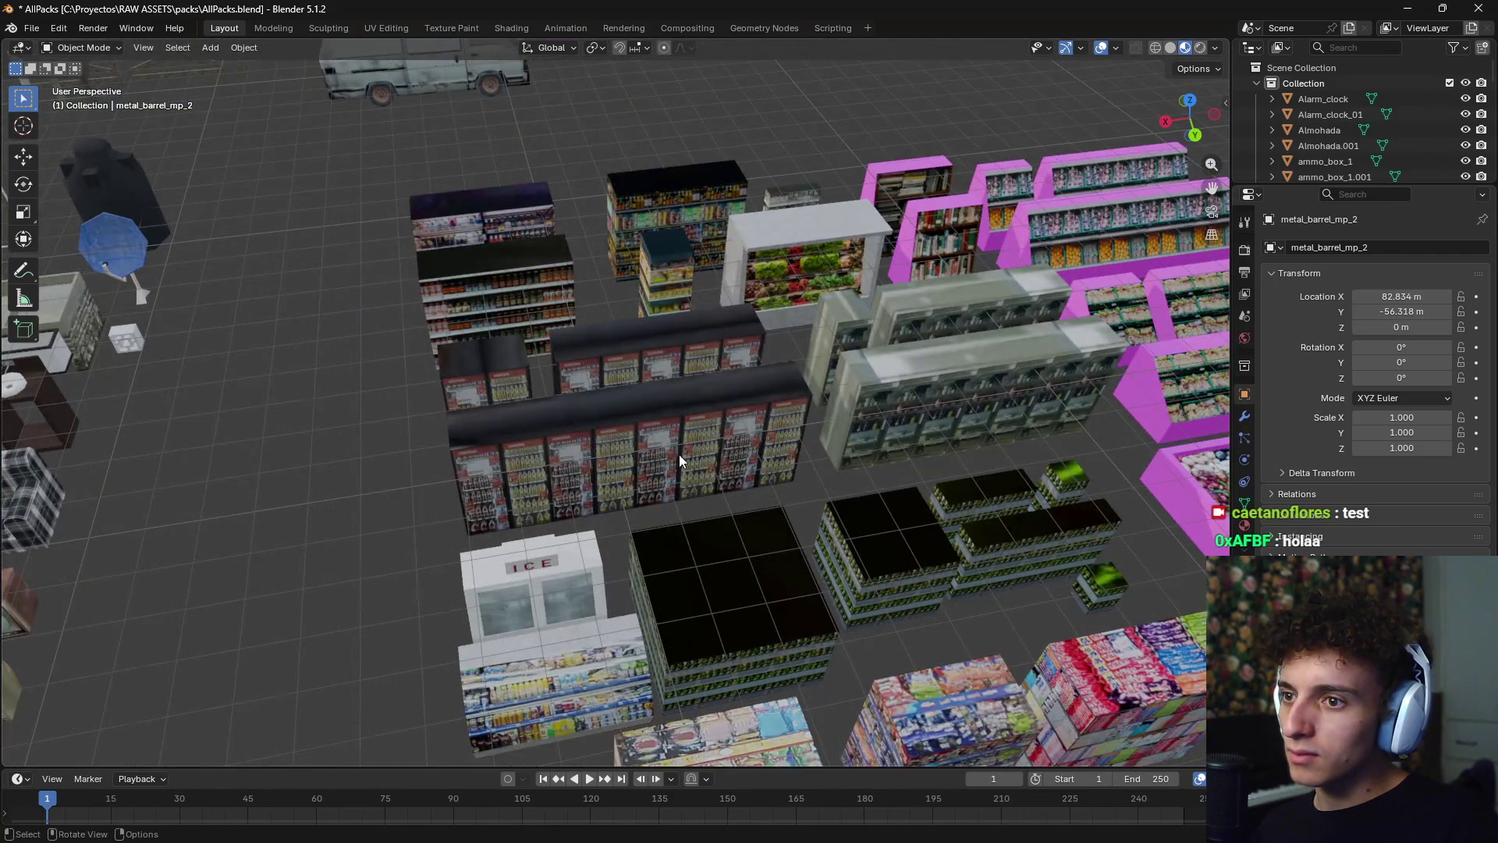
pyautogui.scroll(-5, 678, 454)
pyautogui.moveTo(741, 454)
pyautogui.keyDown('shift'); pyautogui.mouseDown(button='middle')
pyautogui.moveTo(510, 457)
pyautogui.moveTo(568, 371)
pyautogui.moveTo(705, 438)
pyautogui.moveTo(642, 428)
pyautogui.moveTo(906, 405)
pyautogui.moveTo(418, 593)
pyautogui.mouseUp(button='middle'); pyautogui.keyUp('shift')
pyautogui.scroll(4, 590, 335)
pyautogui.scroll(-5, 585, 375)
pyautogui.scroll(4, 610, 492)
pyautogui.moveTo(639, 435)
pyautogui.keyDown('shift'); pyautogui.mouseDown(button='middle')
pyautogui.moveTo(1000, 330)
pyautogui.moveTo(856, 555)
pyautogui.mouseUp(button='middle'); pyautogui.keyUp('shift')
pyautogui.moveTo(409, 480)
pyautogui.keyDown('shift'); pyautogui.mouseDown(button='middle')
pyautogui.moveTo(499, 505)
pyautogui.moveTo(170, 568)
pyautogui.moveTo(659, 377)
pyautogui.moveTo(480, 427)
pyautogui.mouseUp(button='middle'); pyautogui.keyUp('shift')
pyautogui.scroll(6, 480, 423)
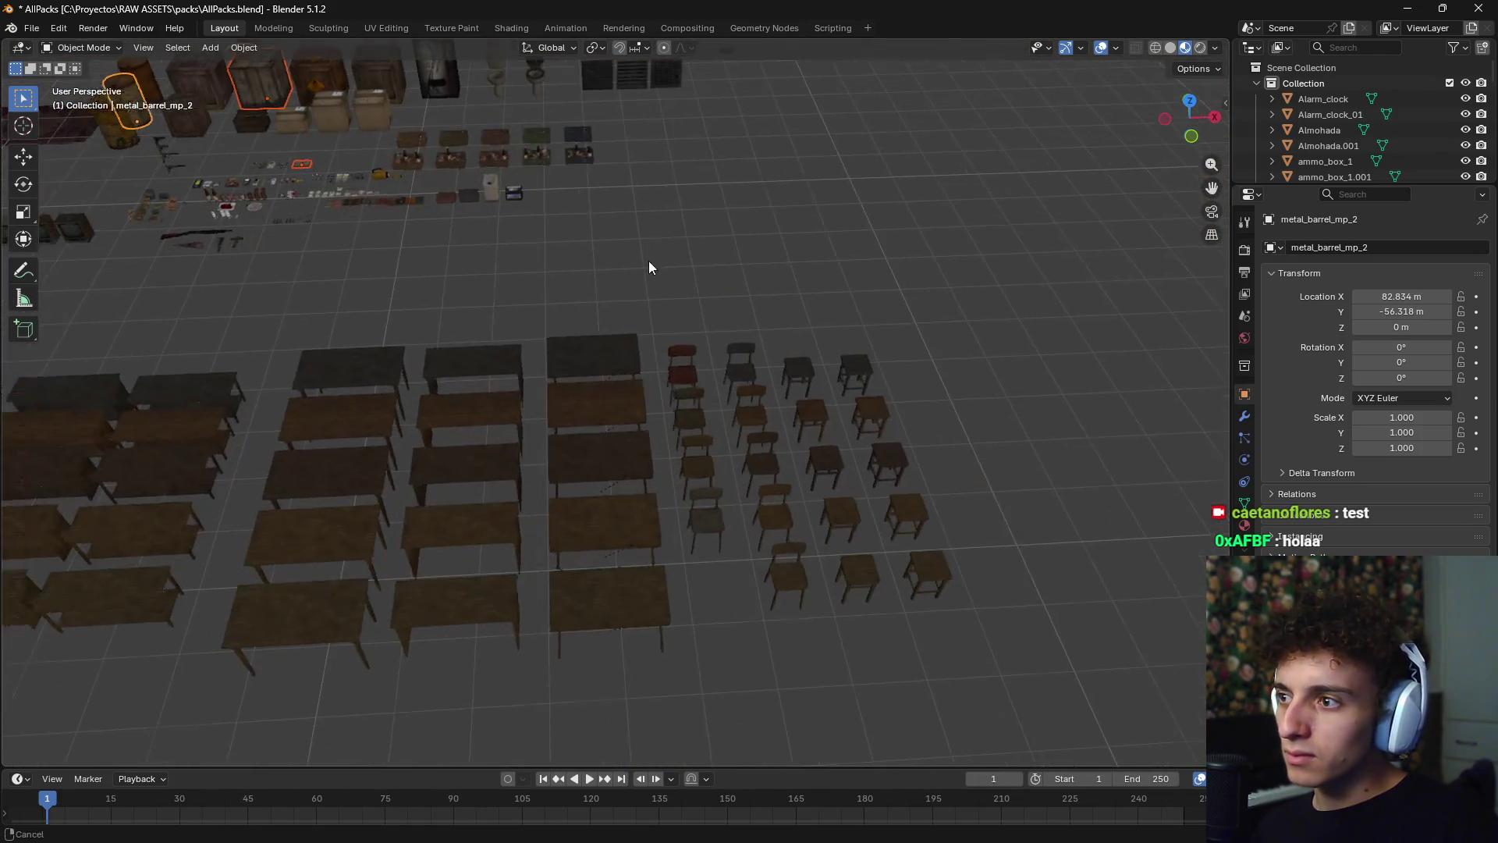
pyautogui.moveTo(732, 292)
pyautogui.keyDown('shift'); pyautogui.mouseDown(button='middle')
pyautogui.moveTo(749, 344)
pyautogui.moveTo(742, 311)
pyautogui.moveTo(727, 359)
pyautogui.moveTo(713, 327)
pyautogui.mouseUp(button='middle'); pyautogui.keyUp('shift')
pyautogui.scroll(4, 713, 327)
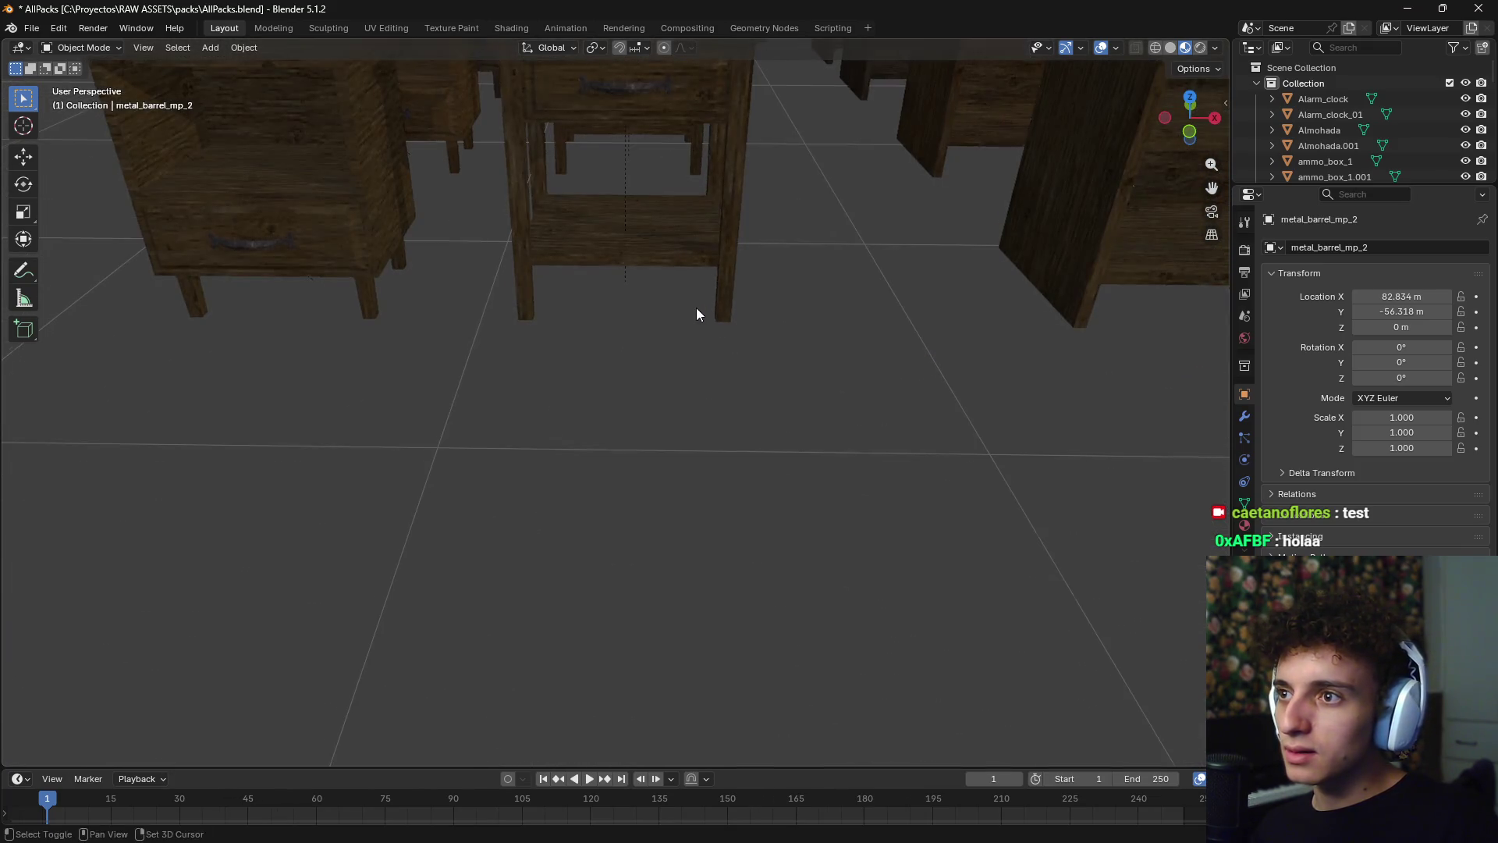
pyautogui.scroll(-5, 687, 336)
pyautogui.scroll(2, 680, 344)
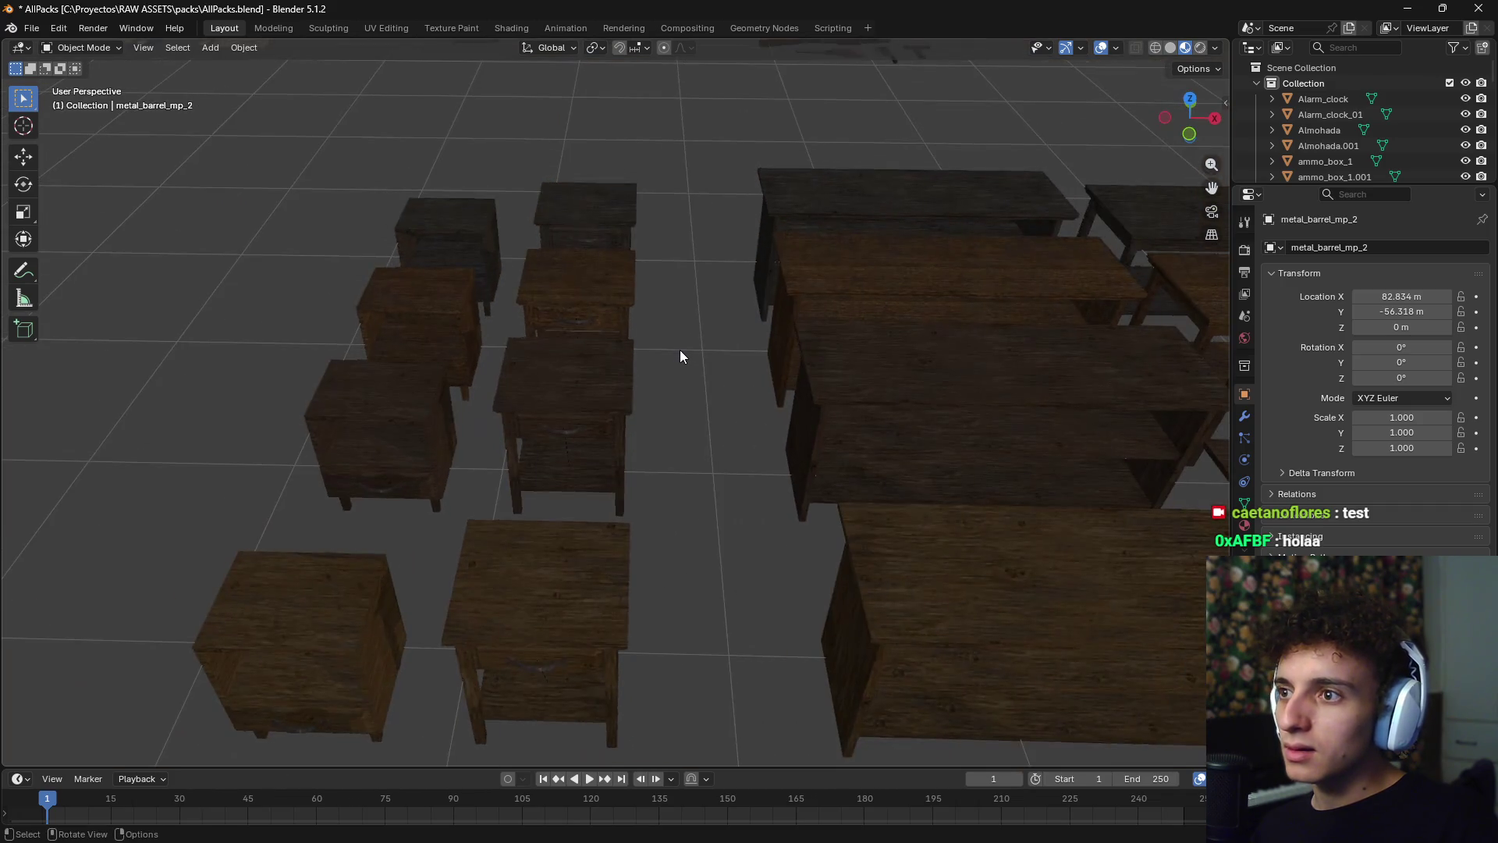
pyautogui.scroll(4, 681, 344)
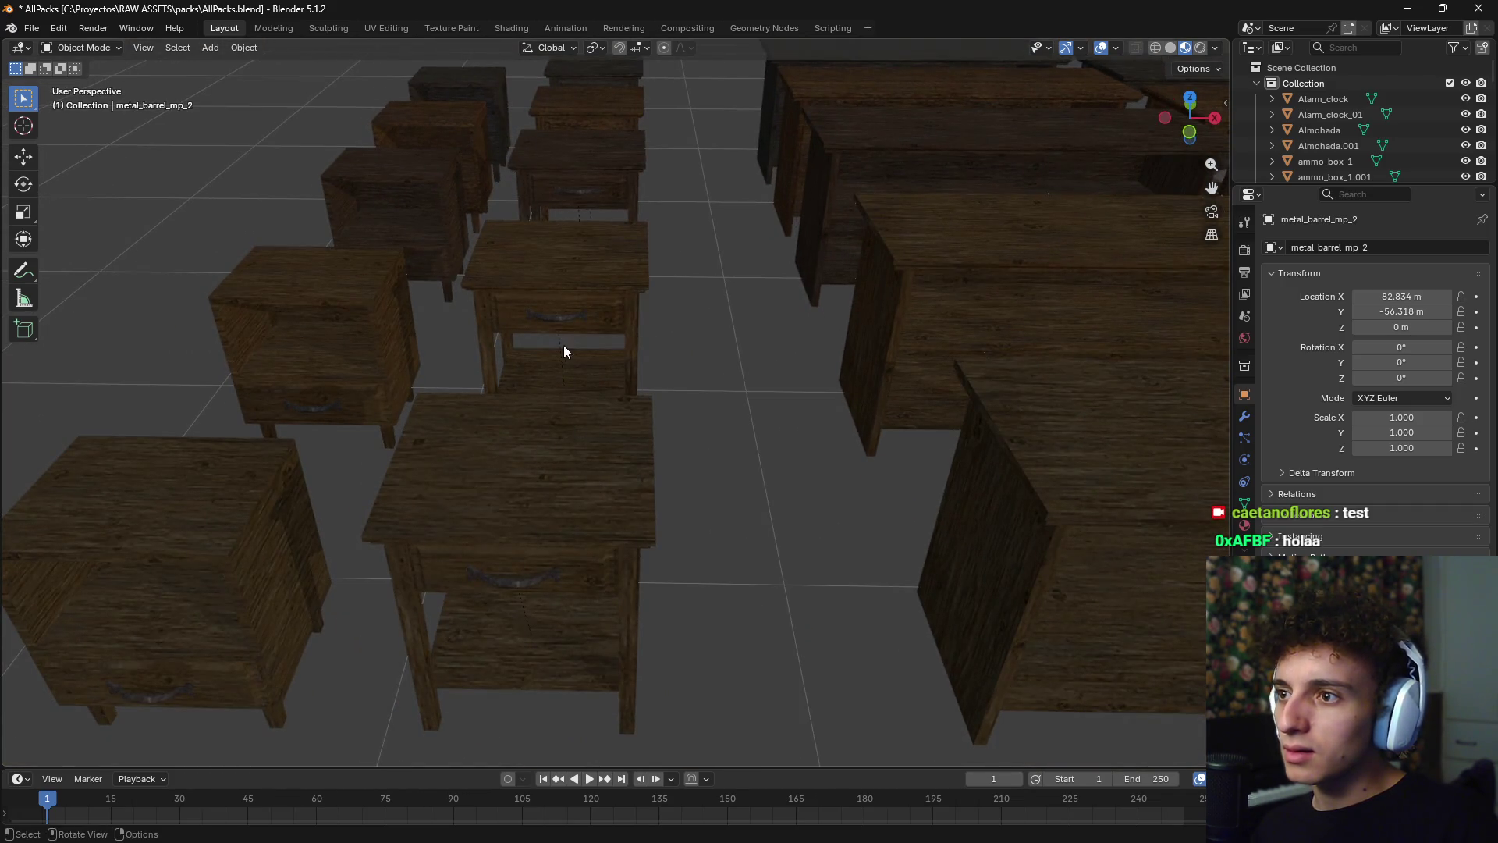
# - Add the whole nightstand to the crate and barrel selection
pyautogui.click(583, 316)
pyautogui.keyDown('shift'); pyautogui.moveTo(646, 383); pyautogui.dragTo(373, 395, button='middle'); pyautogui.keyUp('shift')
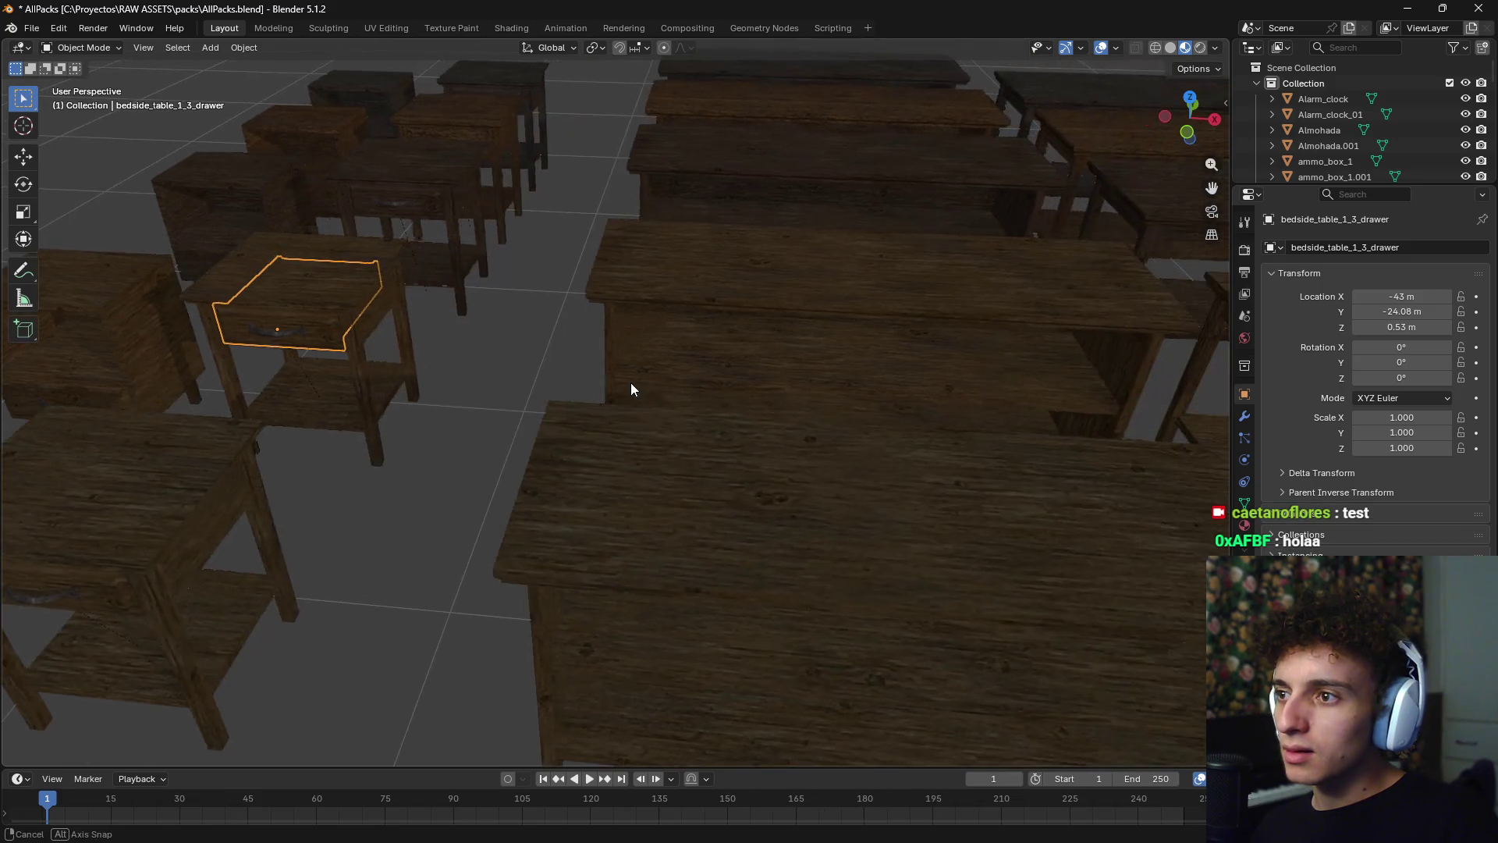
pyautogui.click(374, 400)
# - Drop copies in the empty bunker area, nightstand bedside_table_1_3.001 near X 186.7 m, Y 7.07 m
pyautogui.press('KP_7')
pyautogui.scroll(-3, 780, 367)
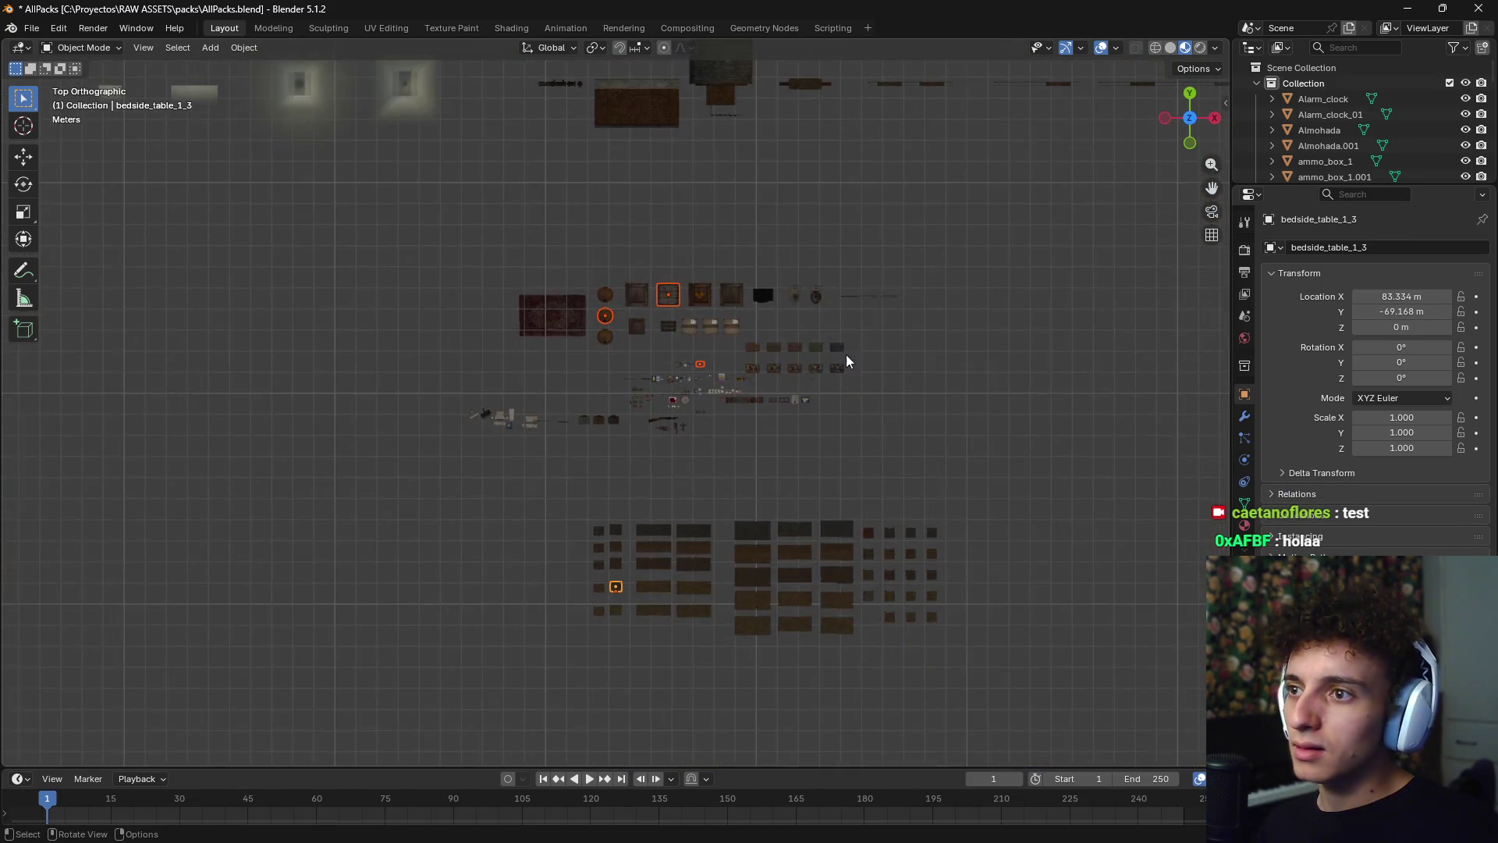
pyautogui.scroll(-3, 846, 354)
pyautogui.scroll(-3, 626, 573)
pyautogui.moveTo(660, 527)
pyautogui.keyDown('shift'); pyautogui.mouseDown(button='middle')
pyautogui.moveTo(631, 531)
pyautogui.moveTo(661, 486)
pyautogui.mouseUp(button='middle'); pyautogui.keyUp('shift')
pyautogui.click(1017, 247)
pyautogui.scroll(8, 971, 232)
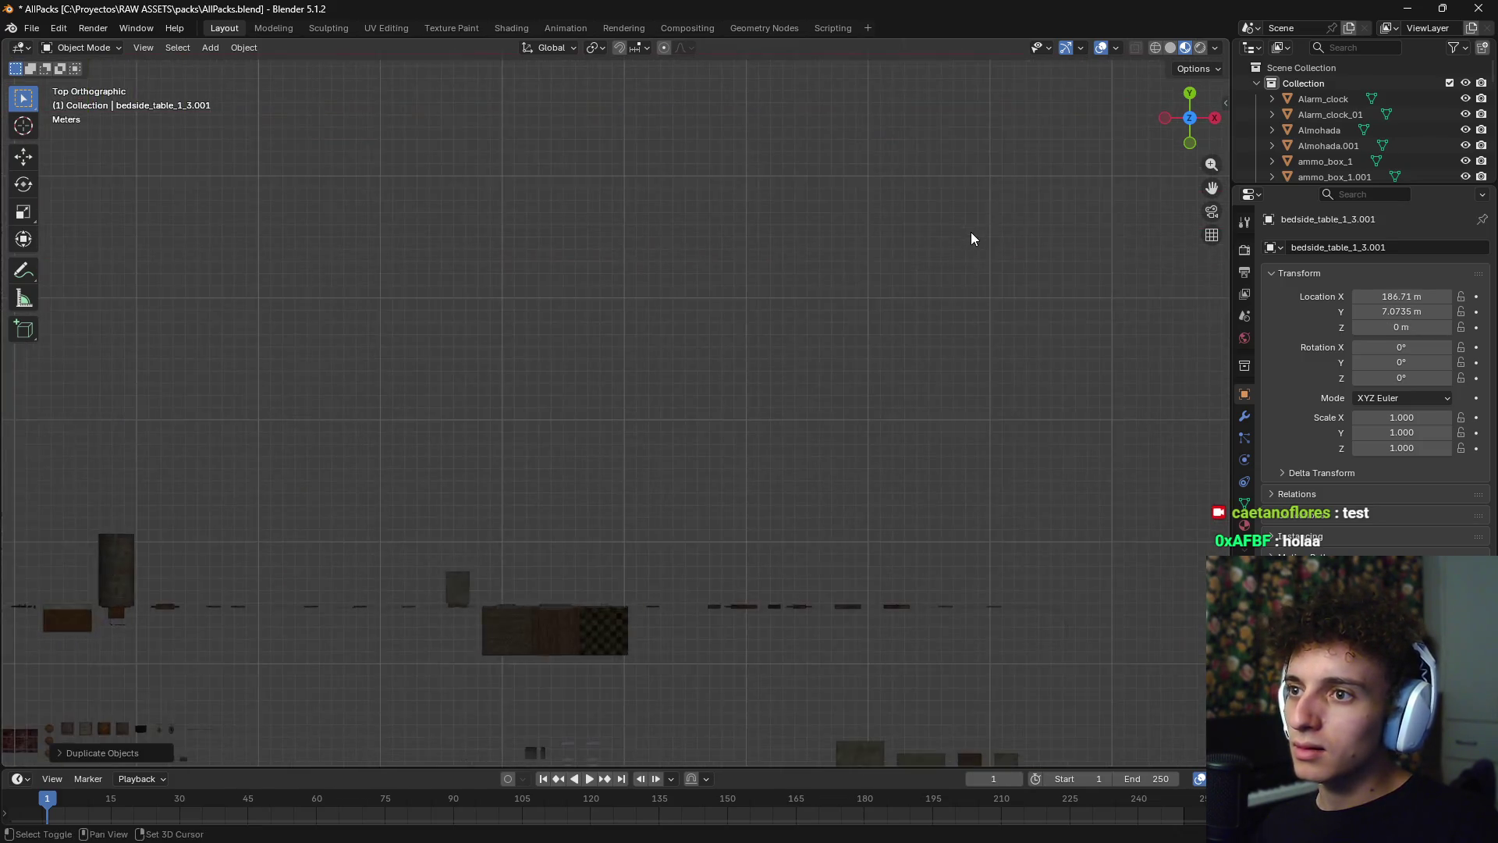
pyautogui.scroll(2, 650, 442)
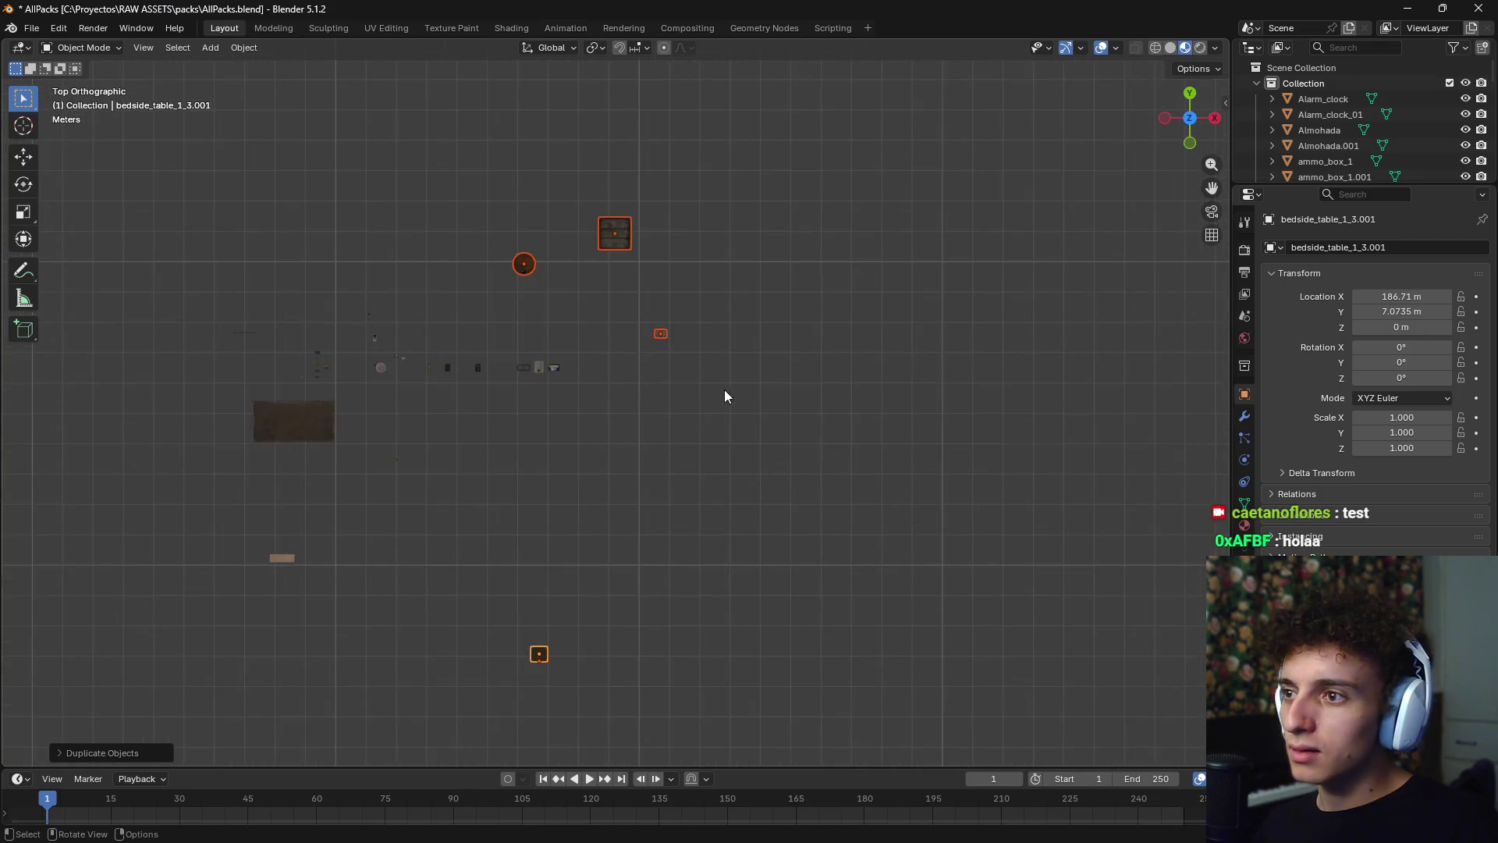
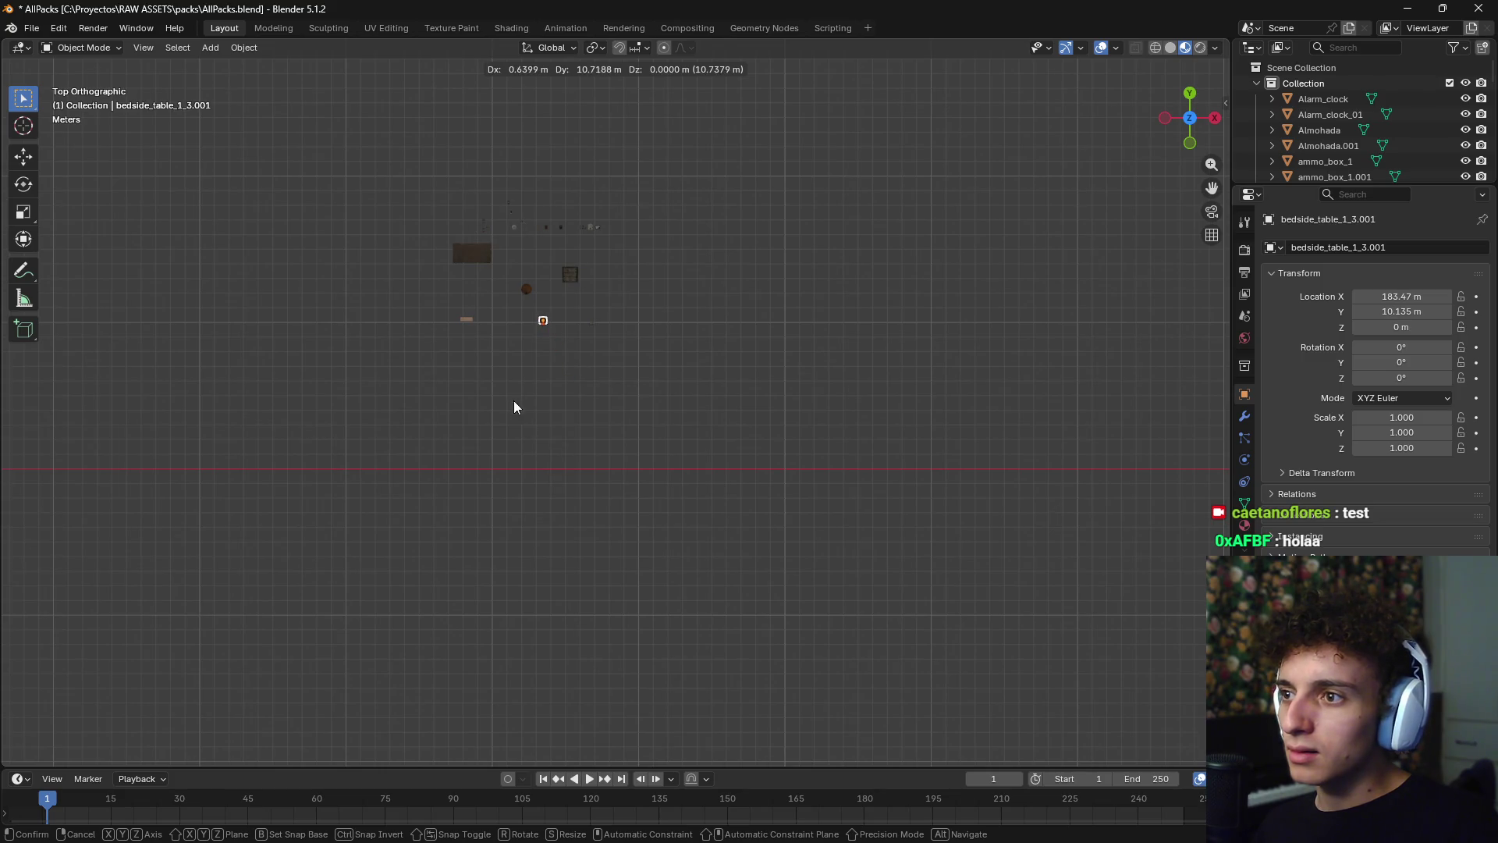
# - Place the bedside table, then slide the open book along the floor plane
pyautogui.click(513, 406)
pyautogui.scroll(3, 609, 390)
pyautogui.moveTo(629, 330)
pyautogui.keyDown('shift'); pyautogui.mouseDown(button='middle')
pyautogui.moveTo(618, 518)
pyautogui.moveTo(548, 418)
pyautogui.moveTo(710, 511)
pyautogui.moveTo(794, 480)
pyautogui.mouseUp(button='middle'); pyautogui.keyUp('shift')
pyautogui.click(871, 589)
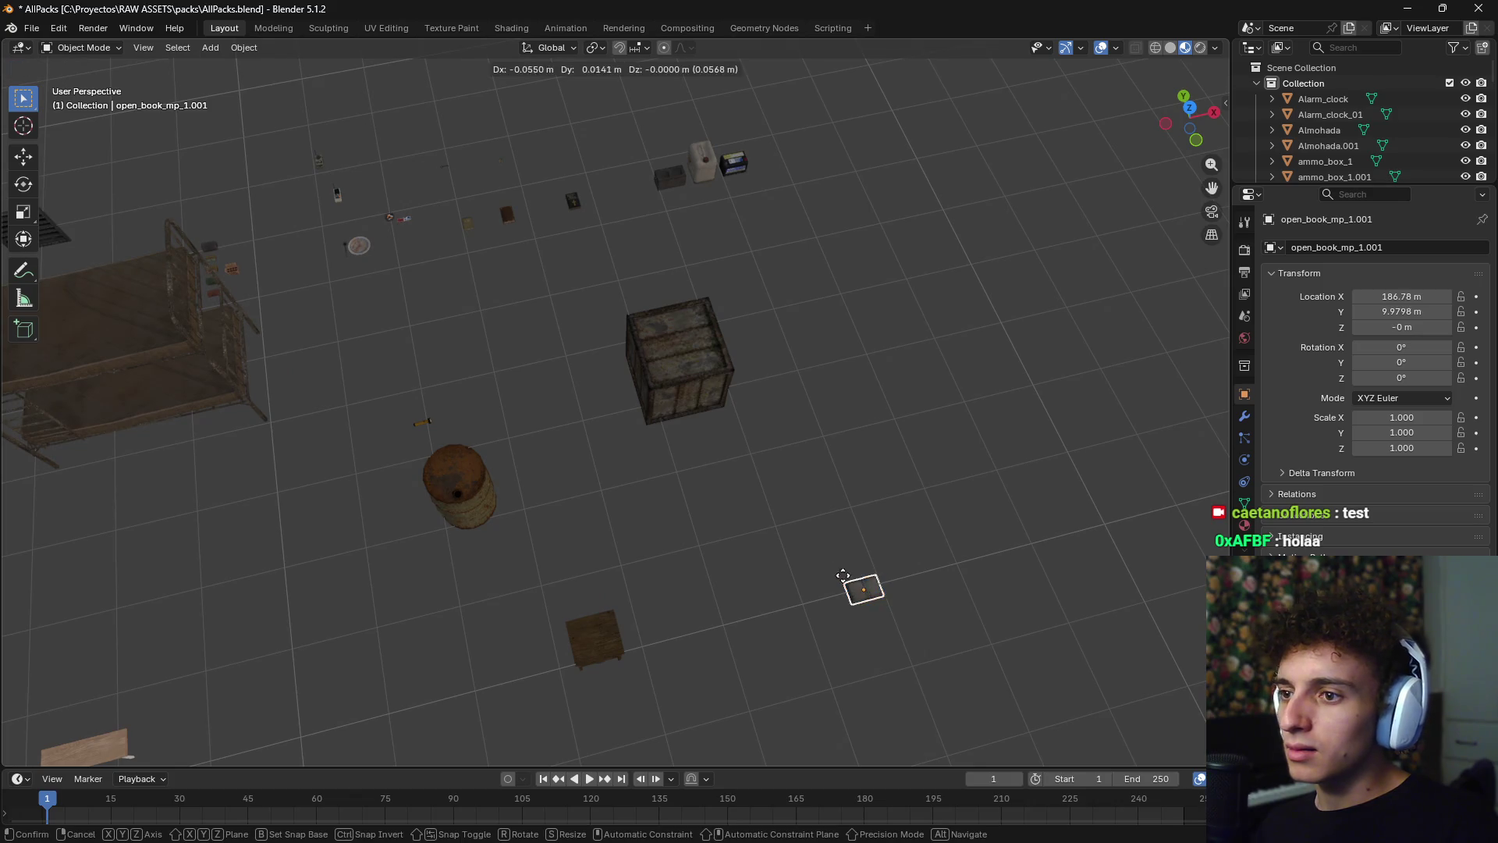
pyautogui.hotkey('shift', 'z')
pyautogui.click(481, 364)
# - Switch to Top view over the books and move the selected book
pyautogui.moveTo(482, 364)
pyautogui.mouseDown(button='middle')
pyautogui.moveTo(651, 424)
pyautogui.moveTo(603, 459)
pyautogui.mouseUp(button='middle')
pyautogui.scroll(6, 546, 374)
pyautogui.keyDown('shift'); pyautogui.moveTo(515, 307); pyautogui.dragTo(579, 449, button='middle'); pyautogui.keyUp('shift')
pyautogui.scroll(-4, 582, 424)
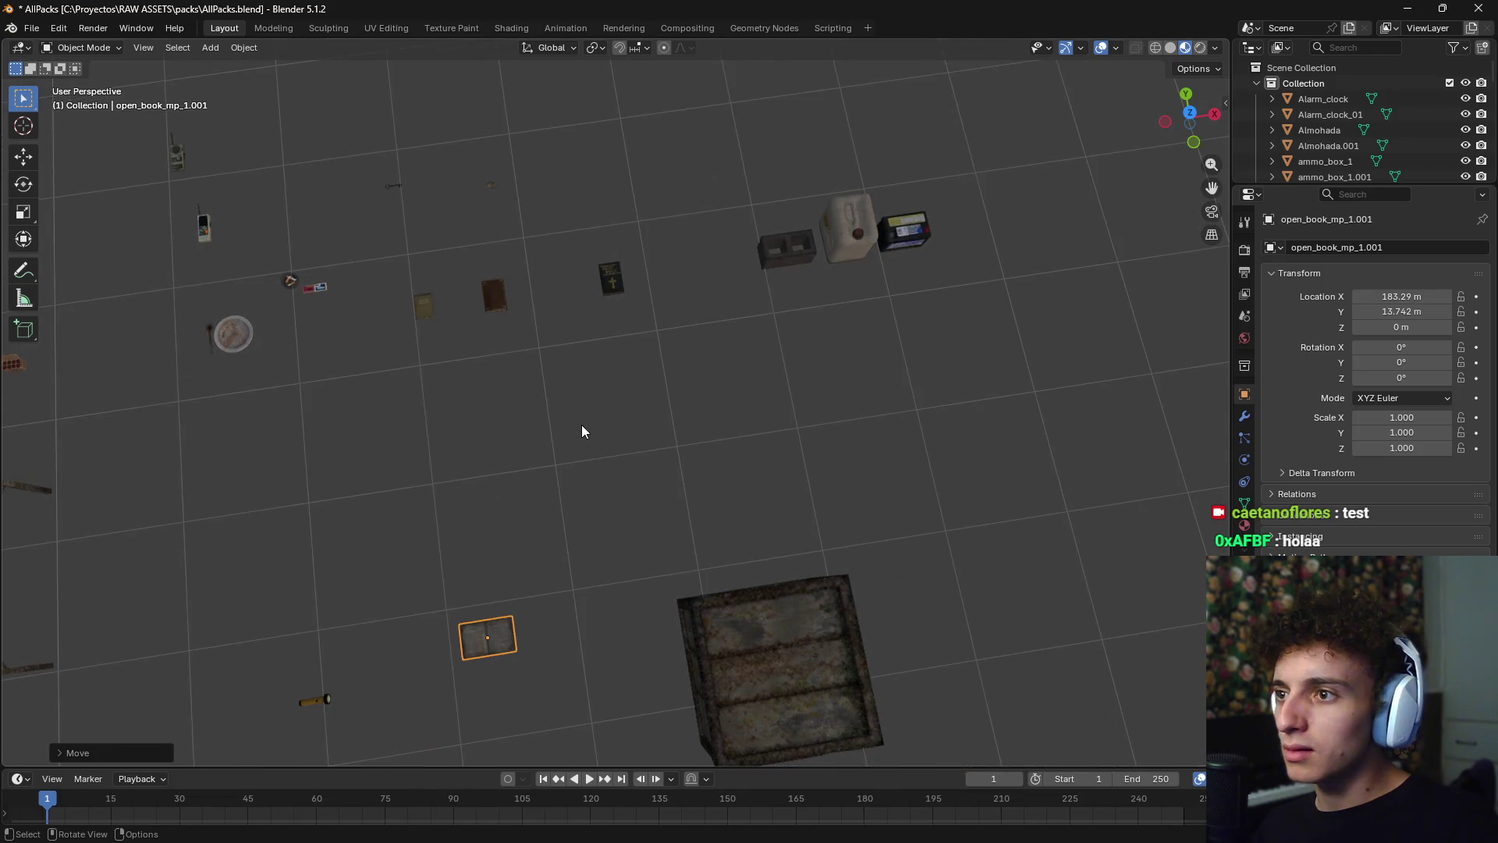
pyautogui.press('KP_7')
pyautogui.press('g')
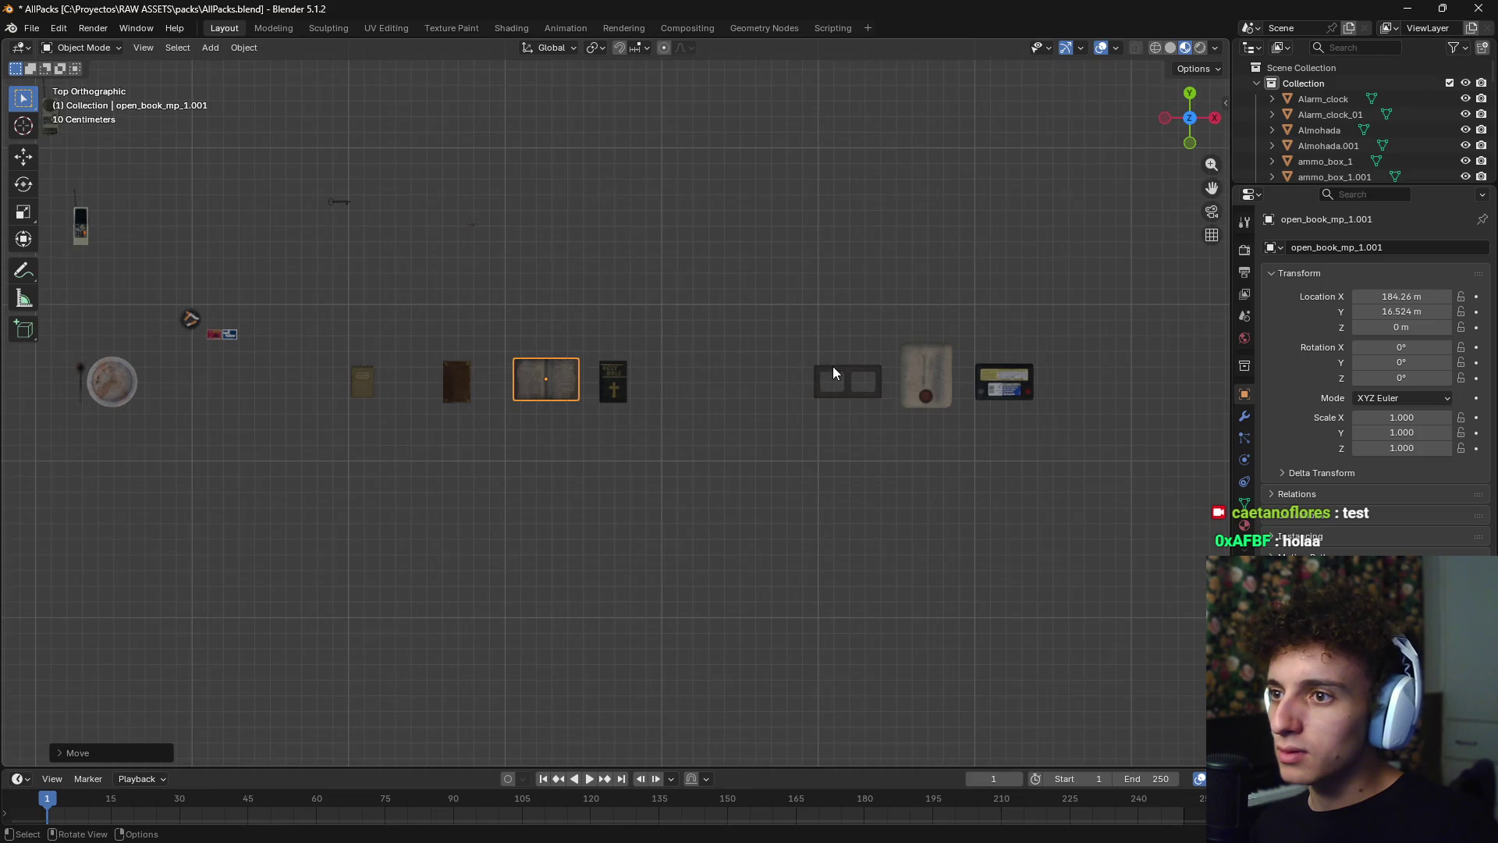
pyautogui.hscroll(-6, 835, 371)
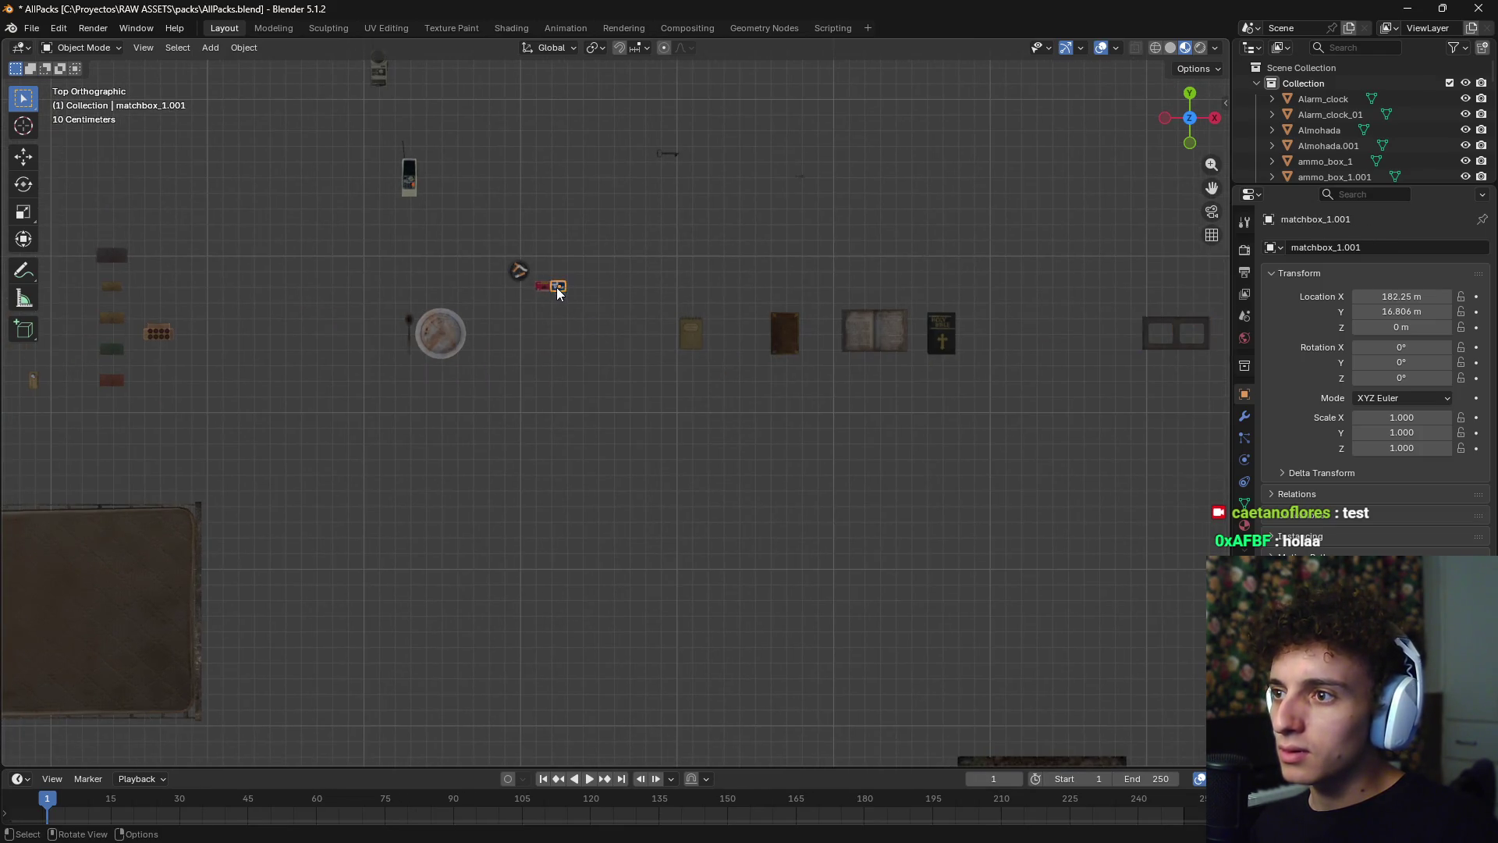
# - Move the matchboxes beside the row and the plate and spoon into it
pyautogui.moveTo(515, 311); pyautogui.dragTo(515, 310)
pyautogui.press('g')
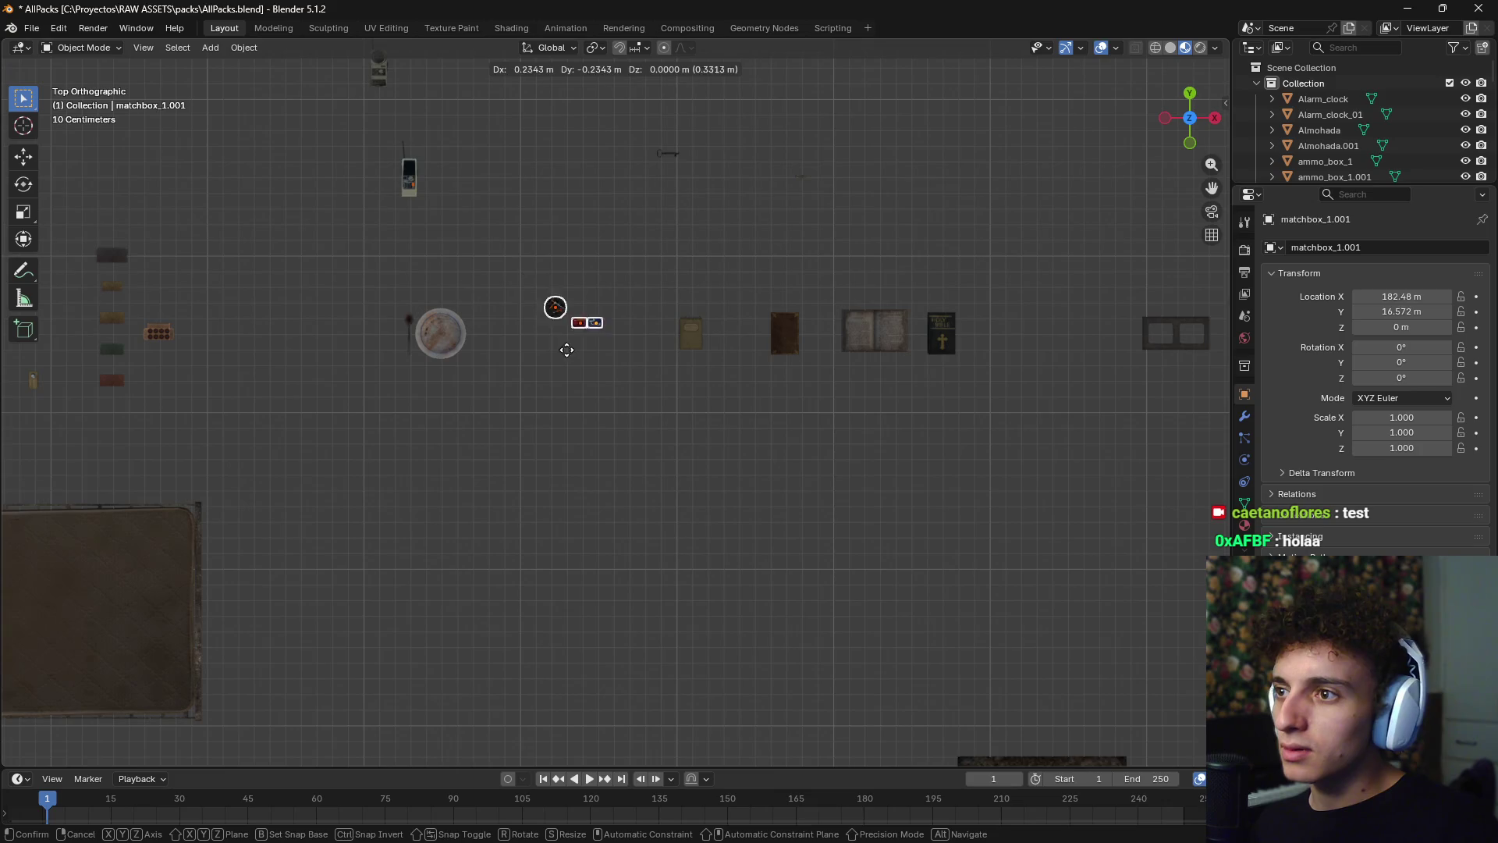
pyautogui.click(598, 355)
pyautogui.moveTo(386, 392); pyautogui.dragTo(386, 392)
pyautogui.press('g')
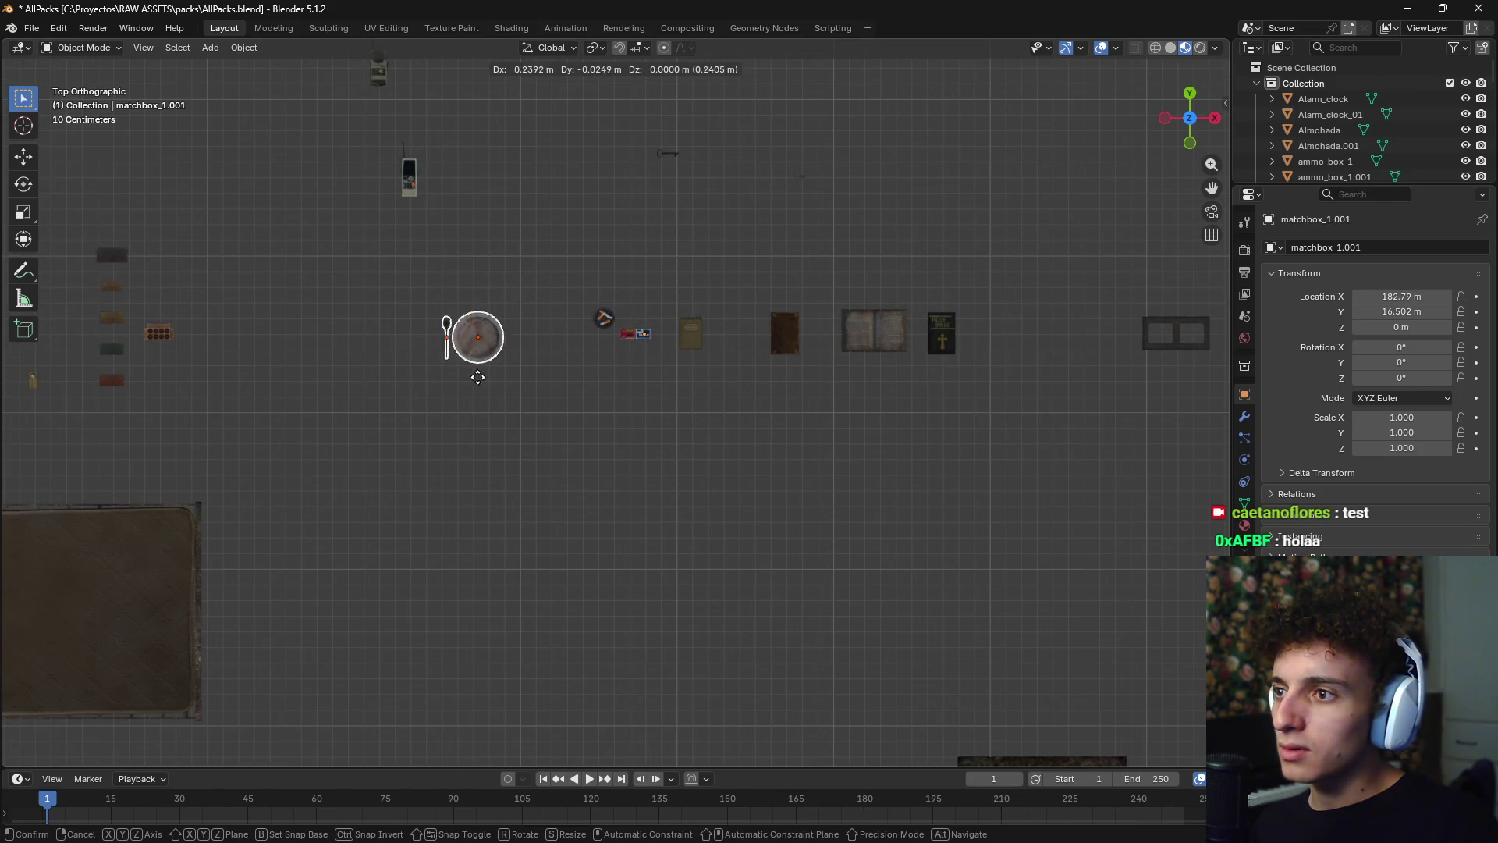
pyautogui.click(515, 372)
# - Line up the key beside the books and the two phones at the row's start
pyautogui.keyDown('shift'); pyautogui.moveTo(596, 211); pyautogui.dragTo(616, 331, button='middle'); pyautogui.keyUp('shift')
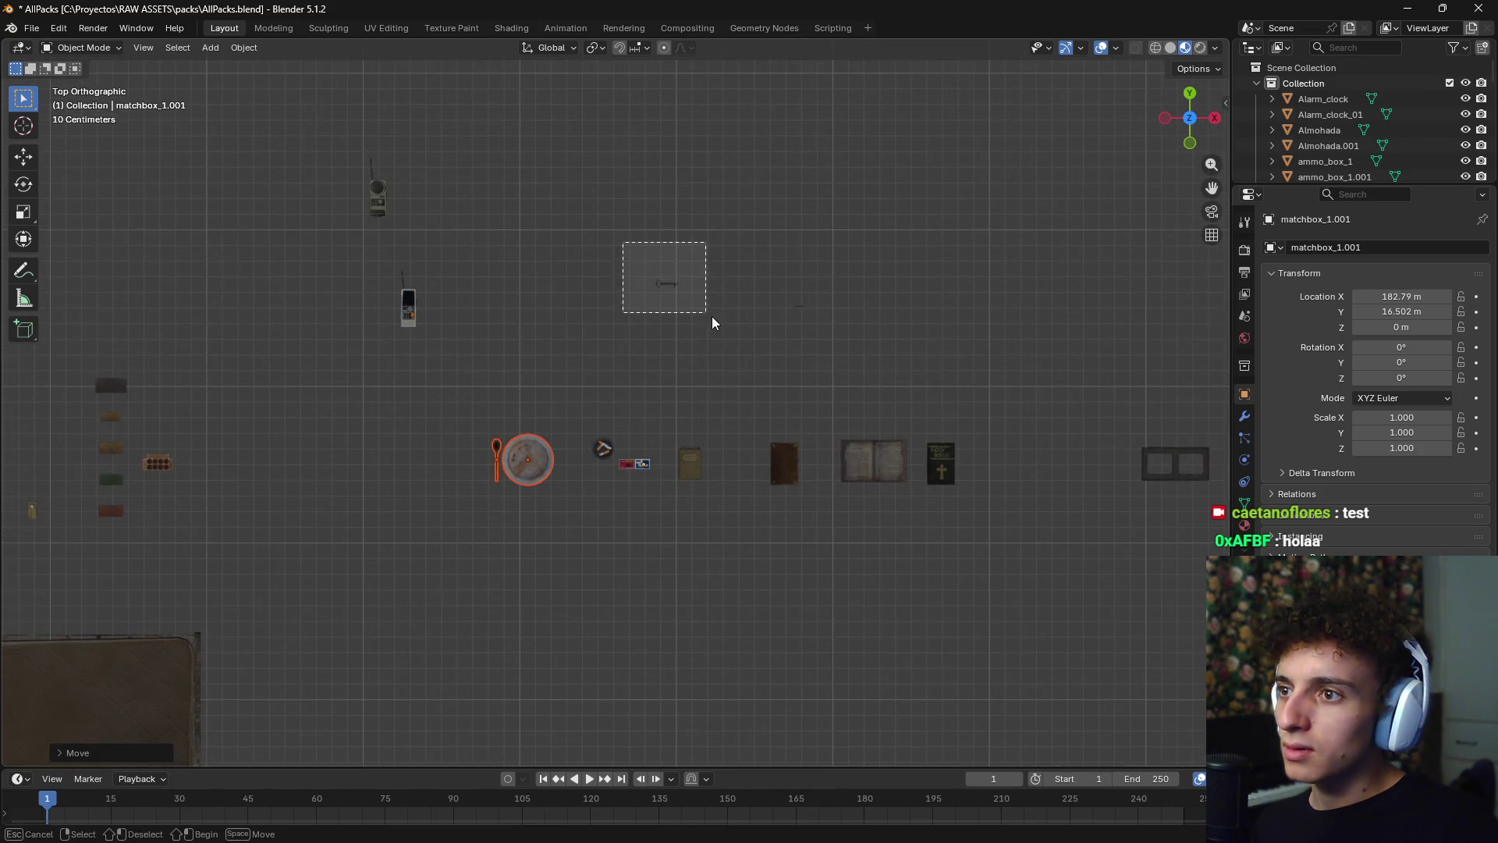
pyautogui.moveTo(712, 318); pyautogui.dragTo(711, 318)
pyautogui.press('g')
pyautogui.click(779, 496)
pyautogui.moveTo(479, 274); pyautogui.dragTo(354, 375)
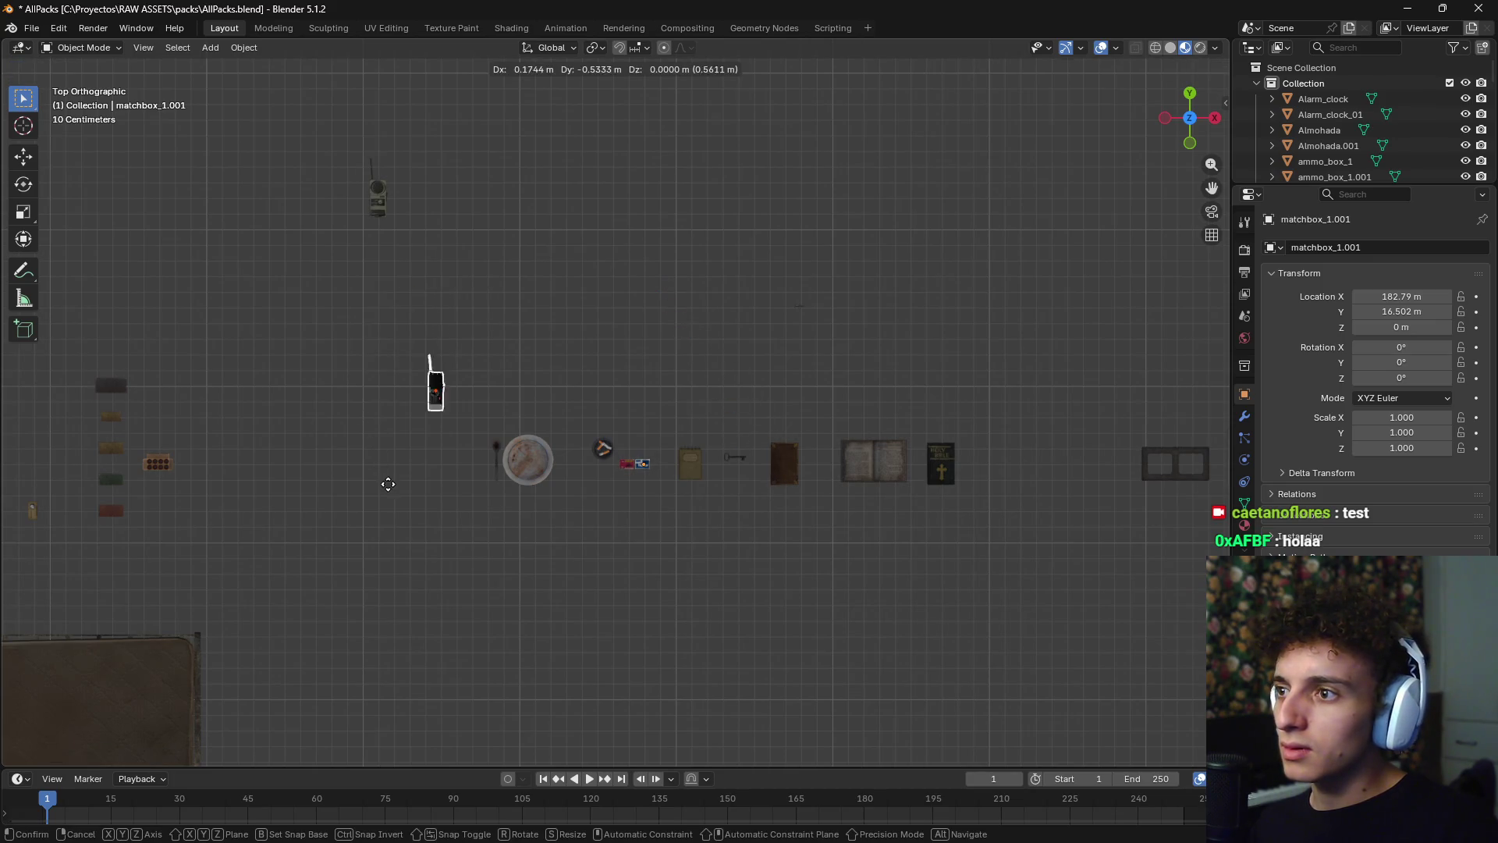
pyautogui.click(404, 520)
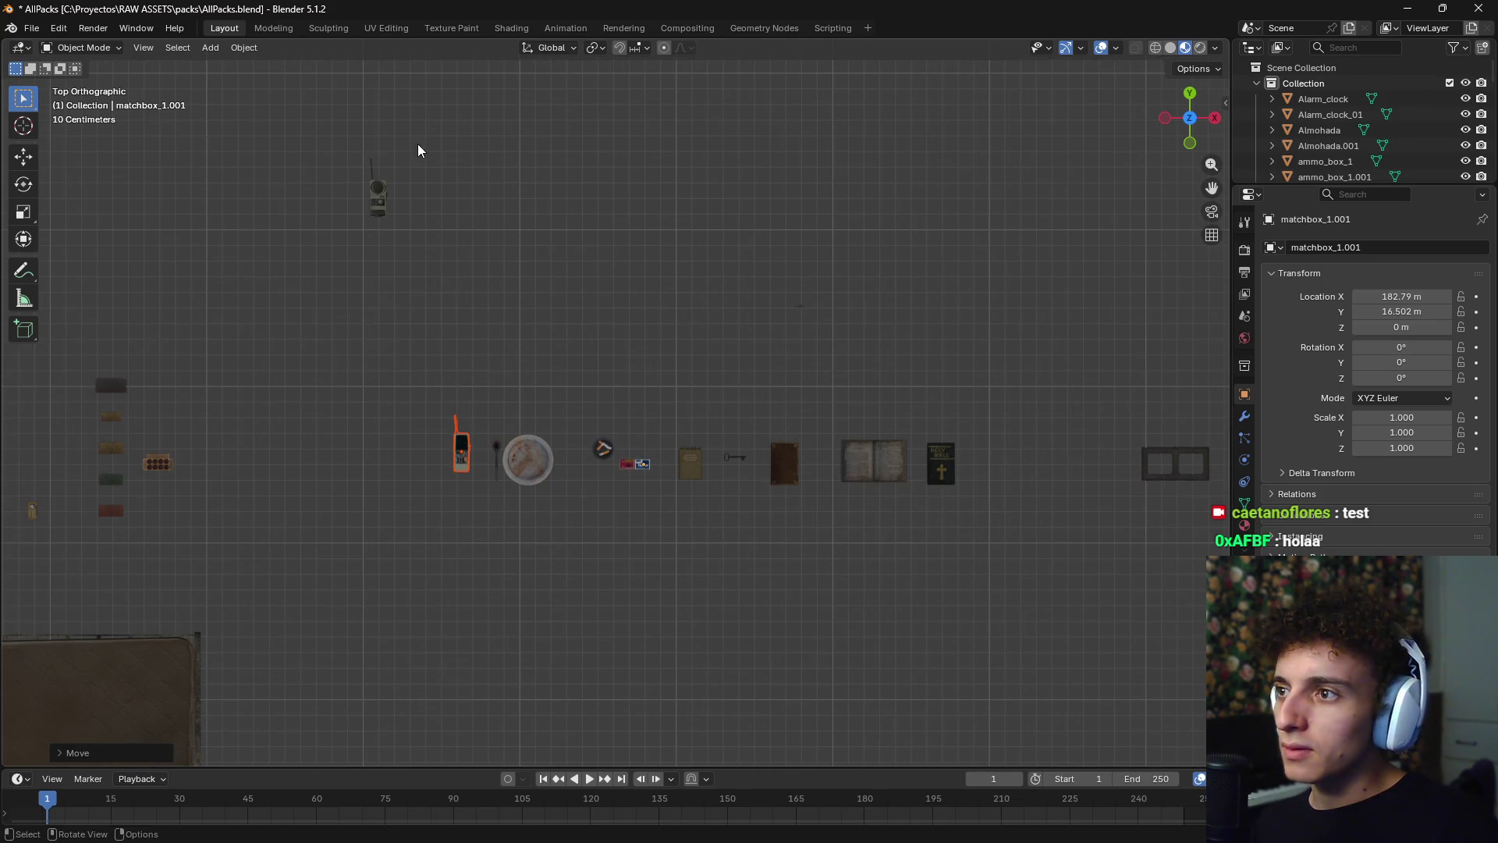
pyautogui.click(358, 556)
# - Rotate the matchbox column 90 degrees and gather all the matchboxes under the plate
pyautogui.keyDown('shift'); pyautogui.moveTo(22, 338); pyautogui.dragTo(244, 277, button='middle'); pyautogui.keyUp('shift')
pyautogui.moveTo(268, 288); pyautogui.dragTo(423, 476)
pyautogui.press('g')
pyautogui.click(635, 545)
pyautogui.press('r')
pyautogui.write('90')
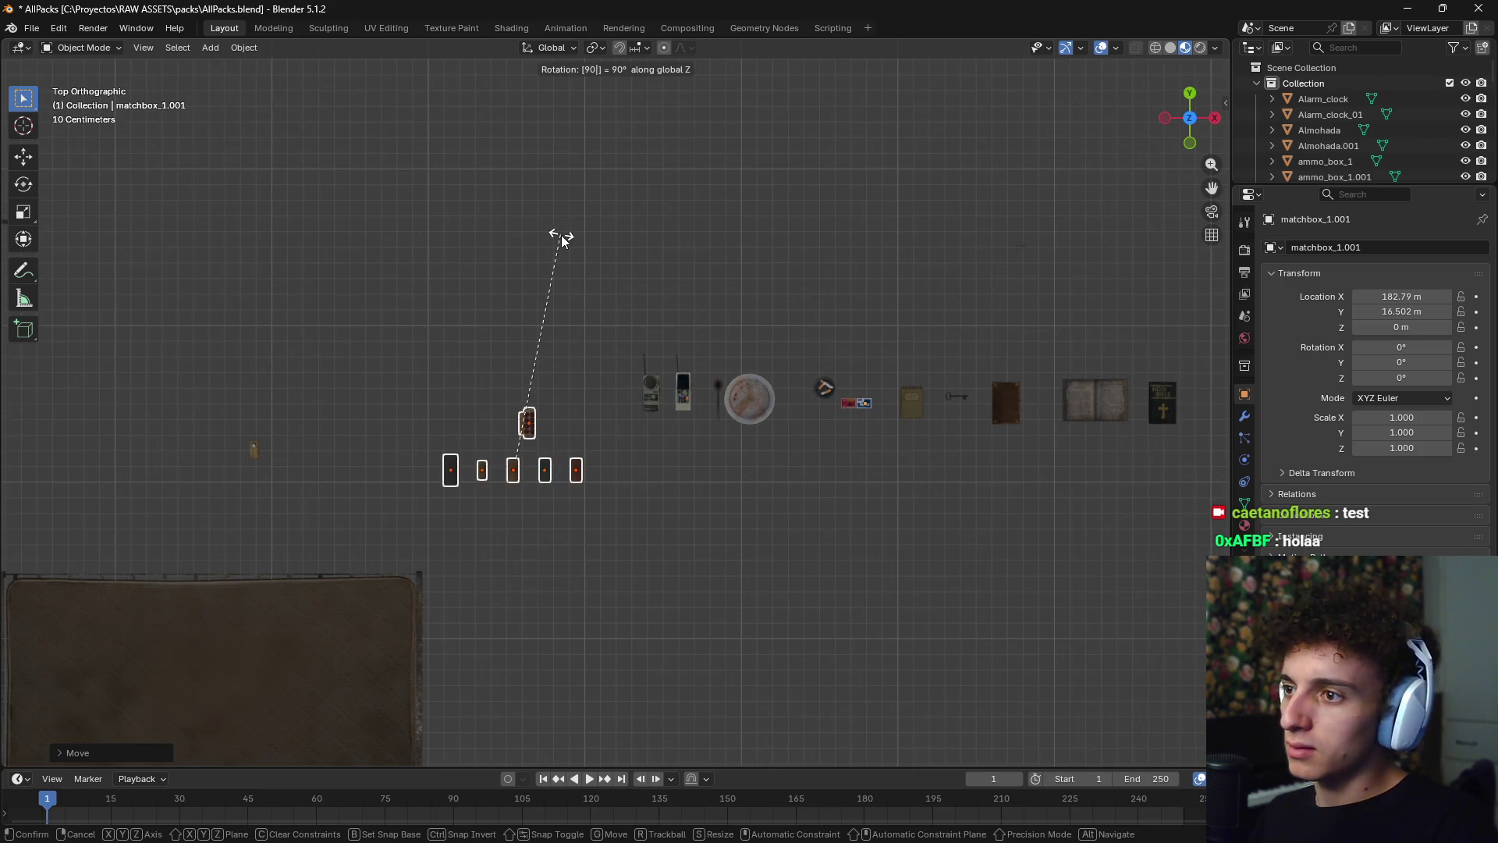
pyautogui.press('Return')
pyautogui.press('g')
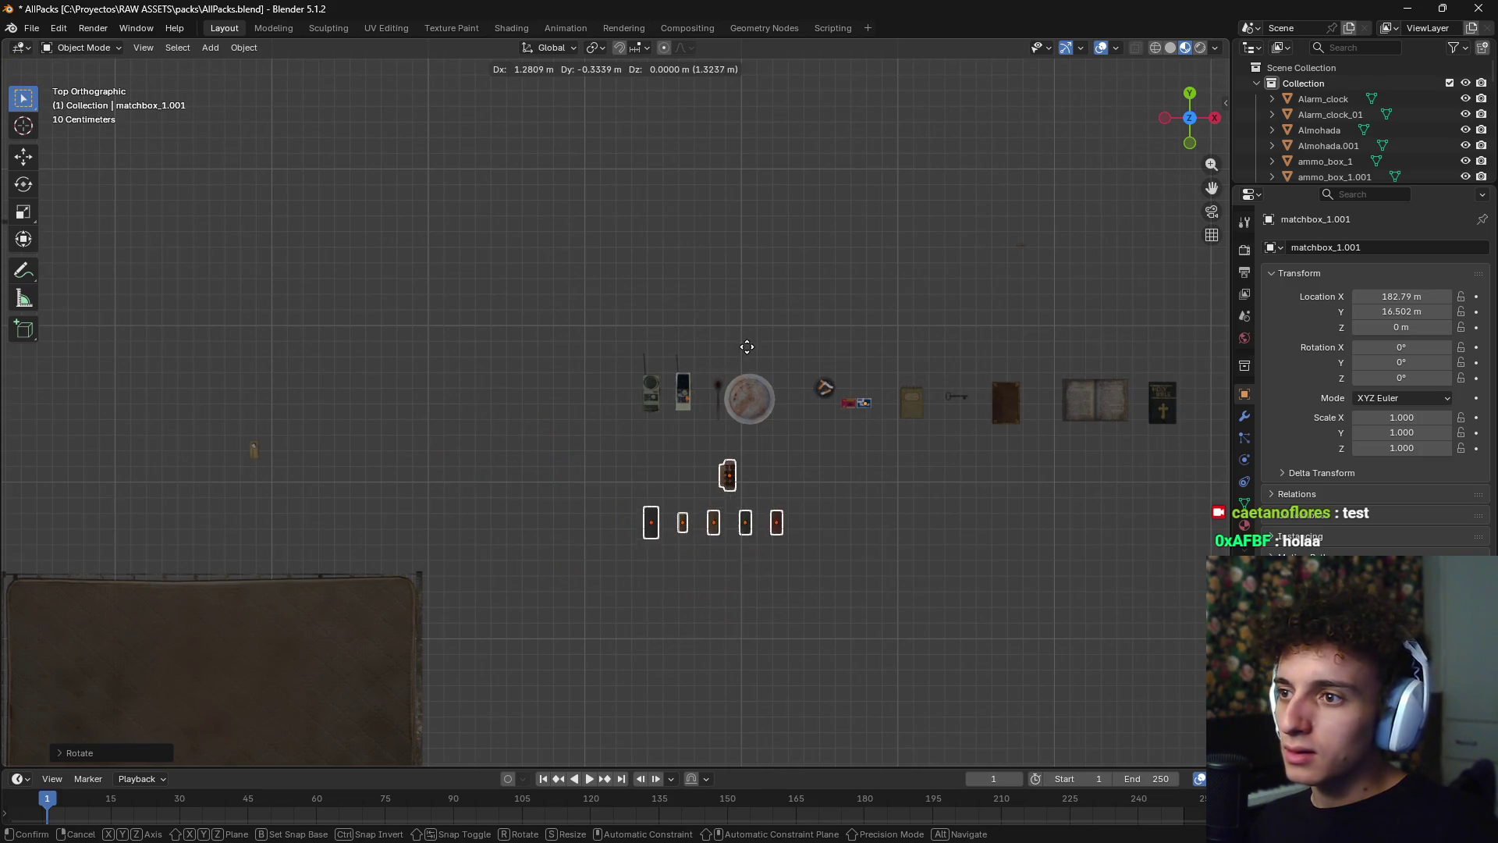
pyautogui.click(747, 346)
pyautogui.moveTo(363, 407); pyautogui.dragTo(215, 484)
pyautogui.click(838, 508)
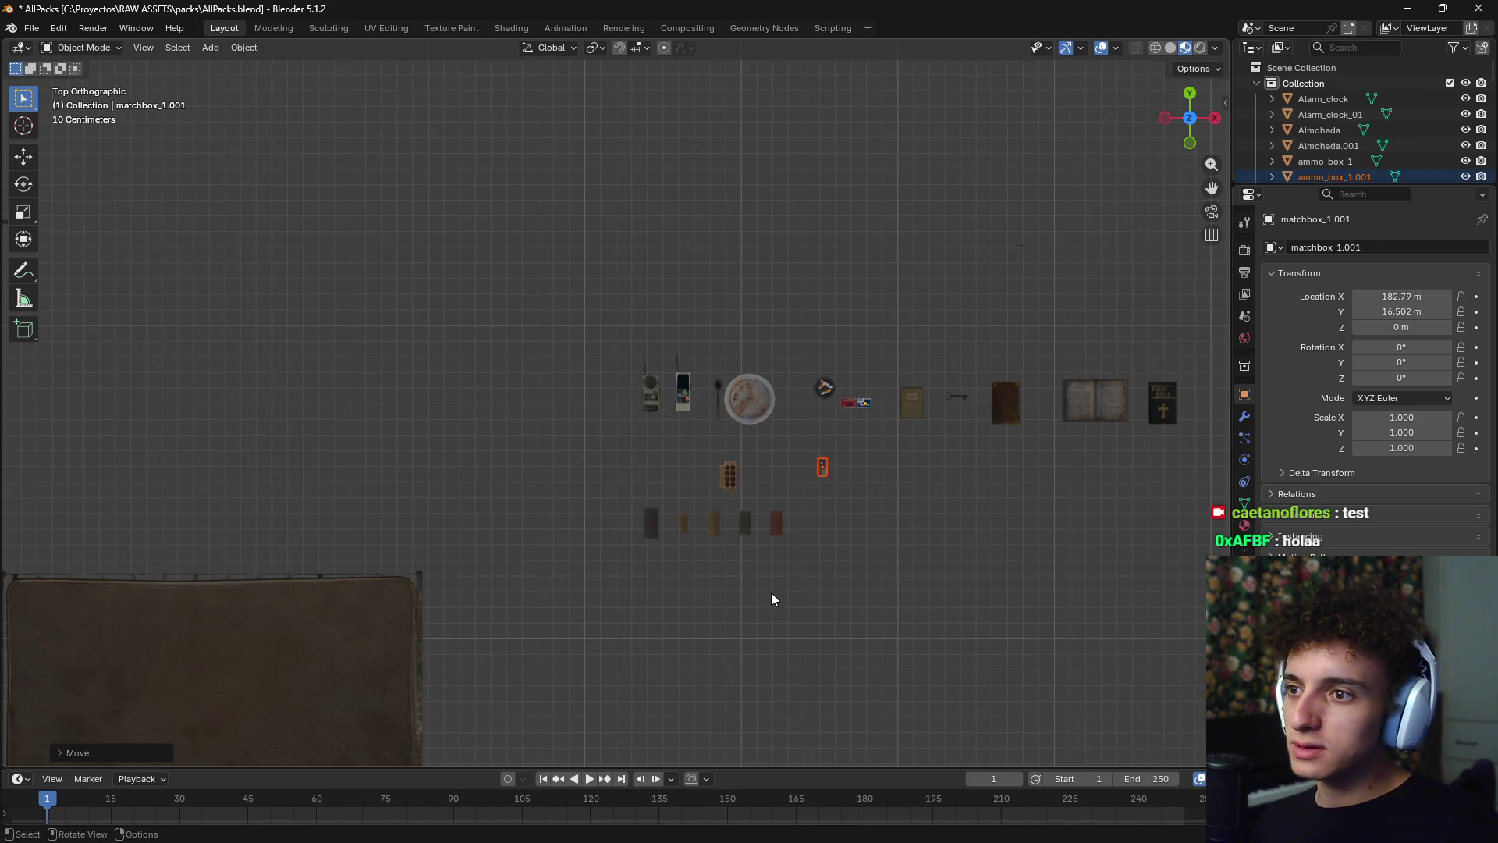
# - Move the crate beside the barrel and the flashlight near the matchboxes
pyautogui.scroll(8, 771, 594)
pyautogui.click(826, 343)
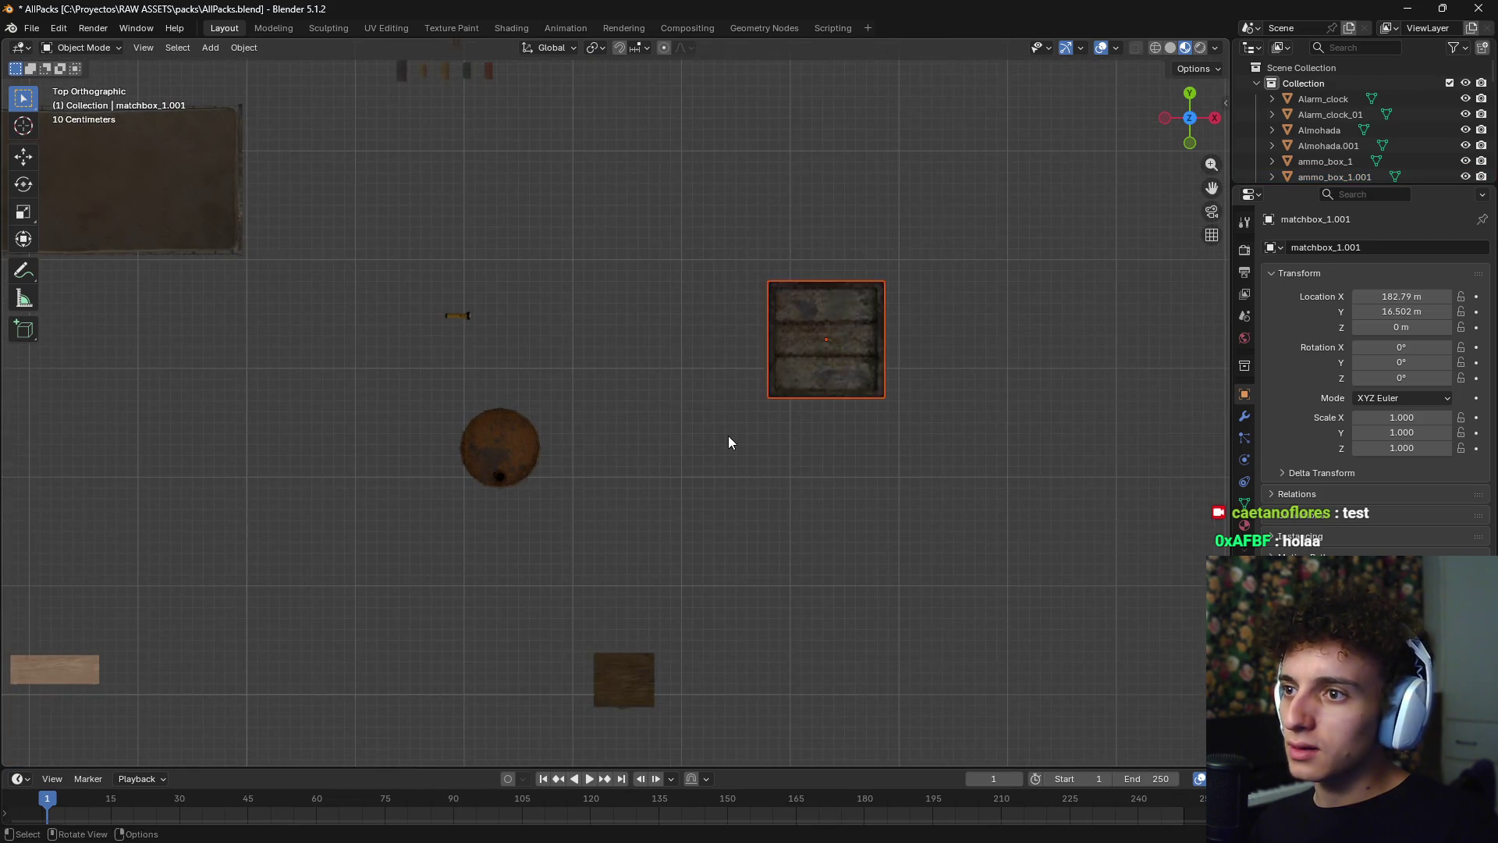
pyautogui.press('g')
pyautogui.click(287, 549)
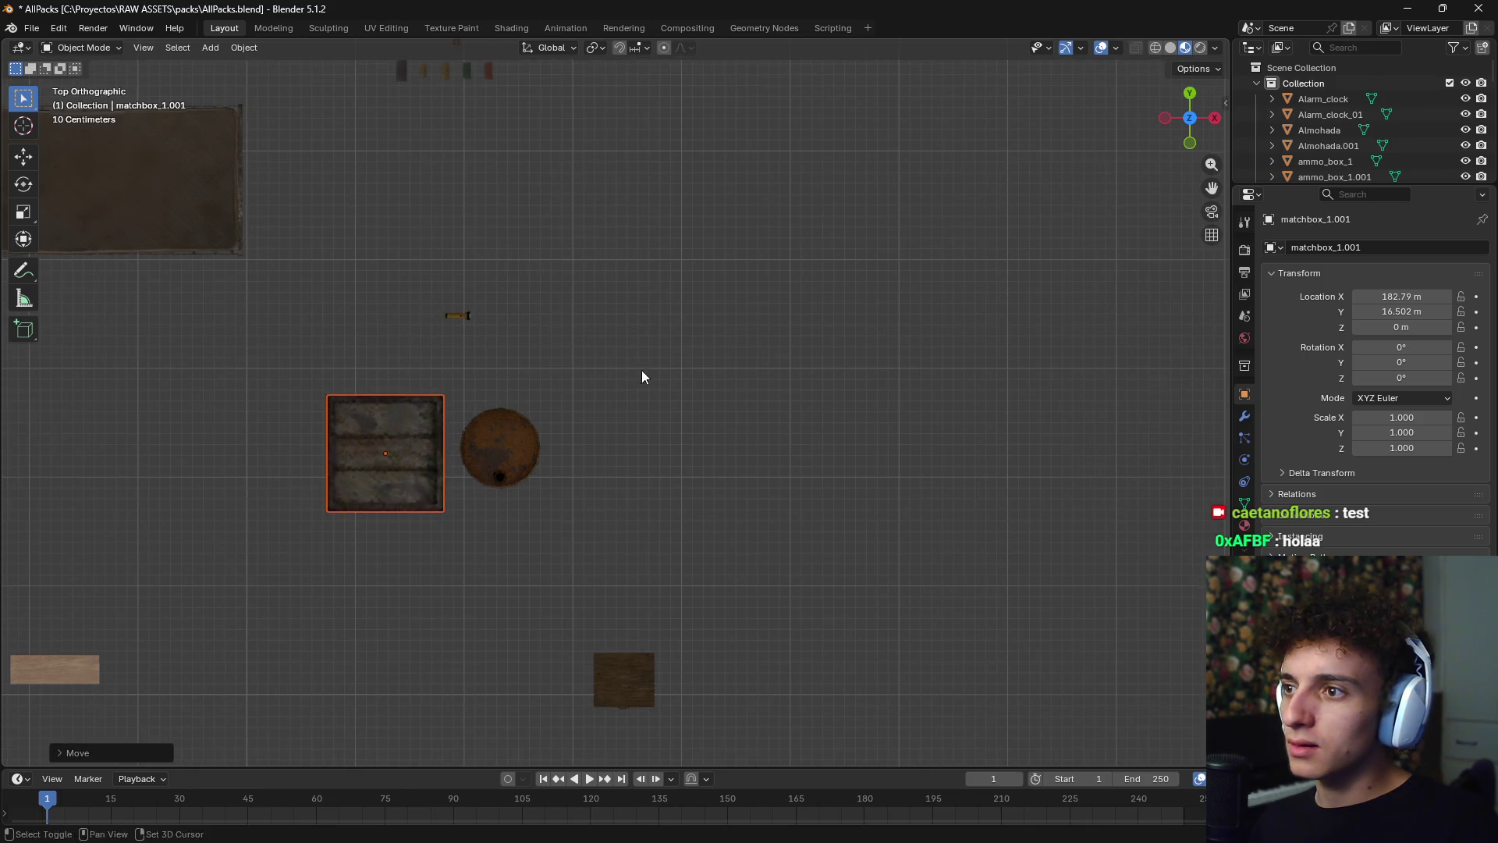
pyautogui.keyDown('shift'); pyautogui.moveTo(641, 370); pyautogui.dragTo(590, 564, button='middle'); pyautogui.keyUp('shift')
pyautogui.click(410, 508)
pyautogui.press('g')
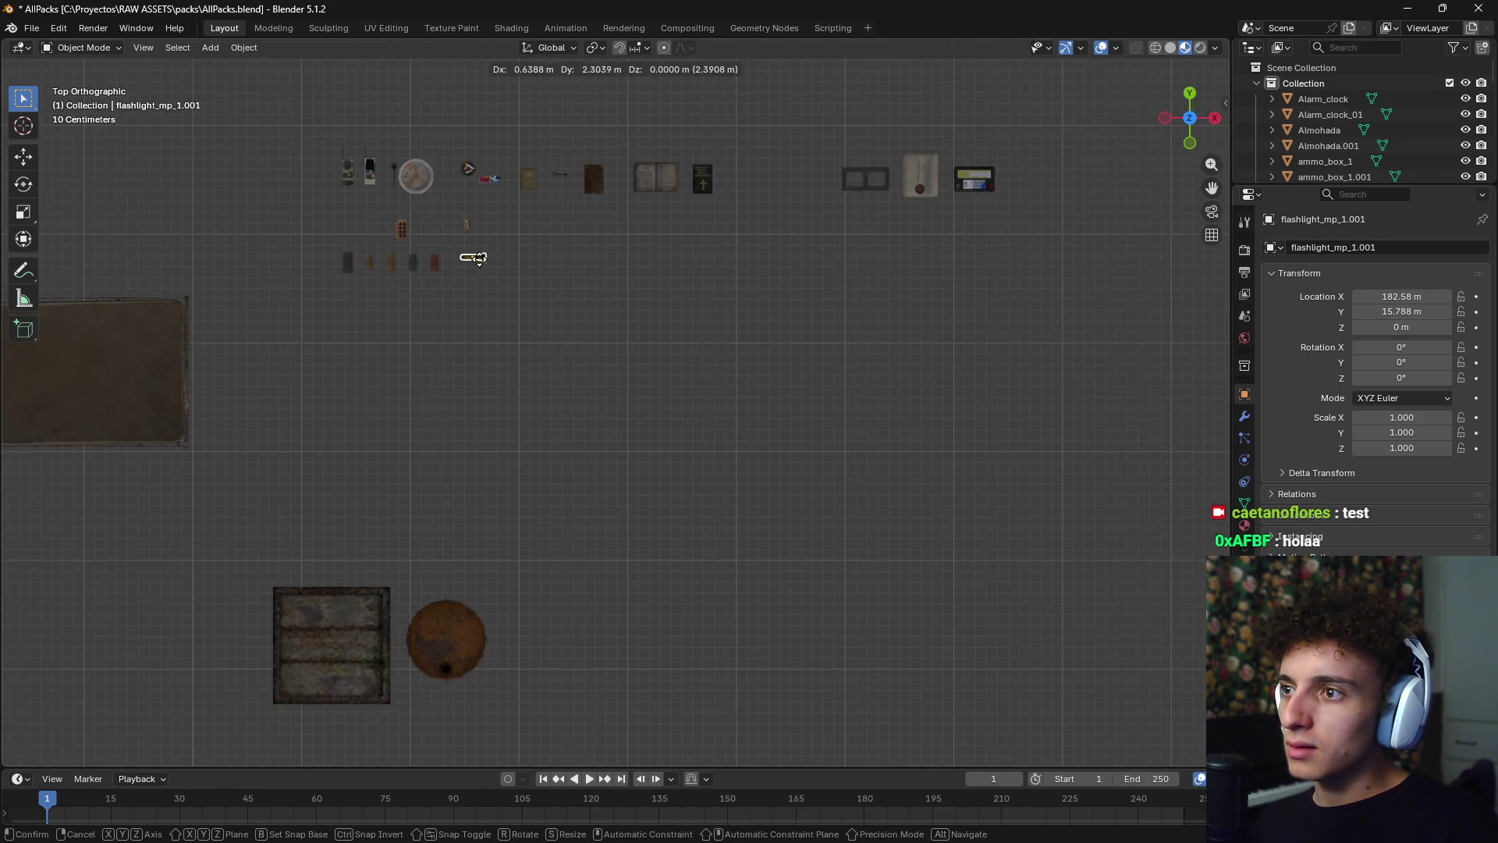
pyautogui.click(478, 265)
pyautogui.scroll(-2, 630, 568)
pyautogui.moveTo(630, 568)
pyautogui.keyDown('shift'); pyautogui.mouseDown(button='middle')
pyautogui.moveTo(555, 395)
pyautogui.moveTo(499, 517)
pyautogui.moveTo(608, 351)
pyautogui.moveTo(612, 458)
pyautogui.moveTo(555, 457)
pyautogui.moveTo(593, 523)
pyautogui.mouseUp(button='middle'); pyautogui.keyUp('shift')
# - Place the bedside table beside the crate and the shelf beside the bedside table
pyautogui.click(500, 517)
pyautogui.scroll(4, 517, 531)
pyautogui.scroll(-5, 555, 457)
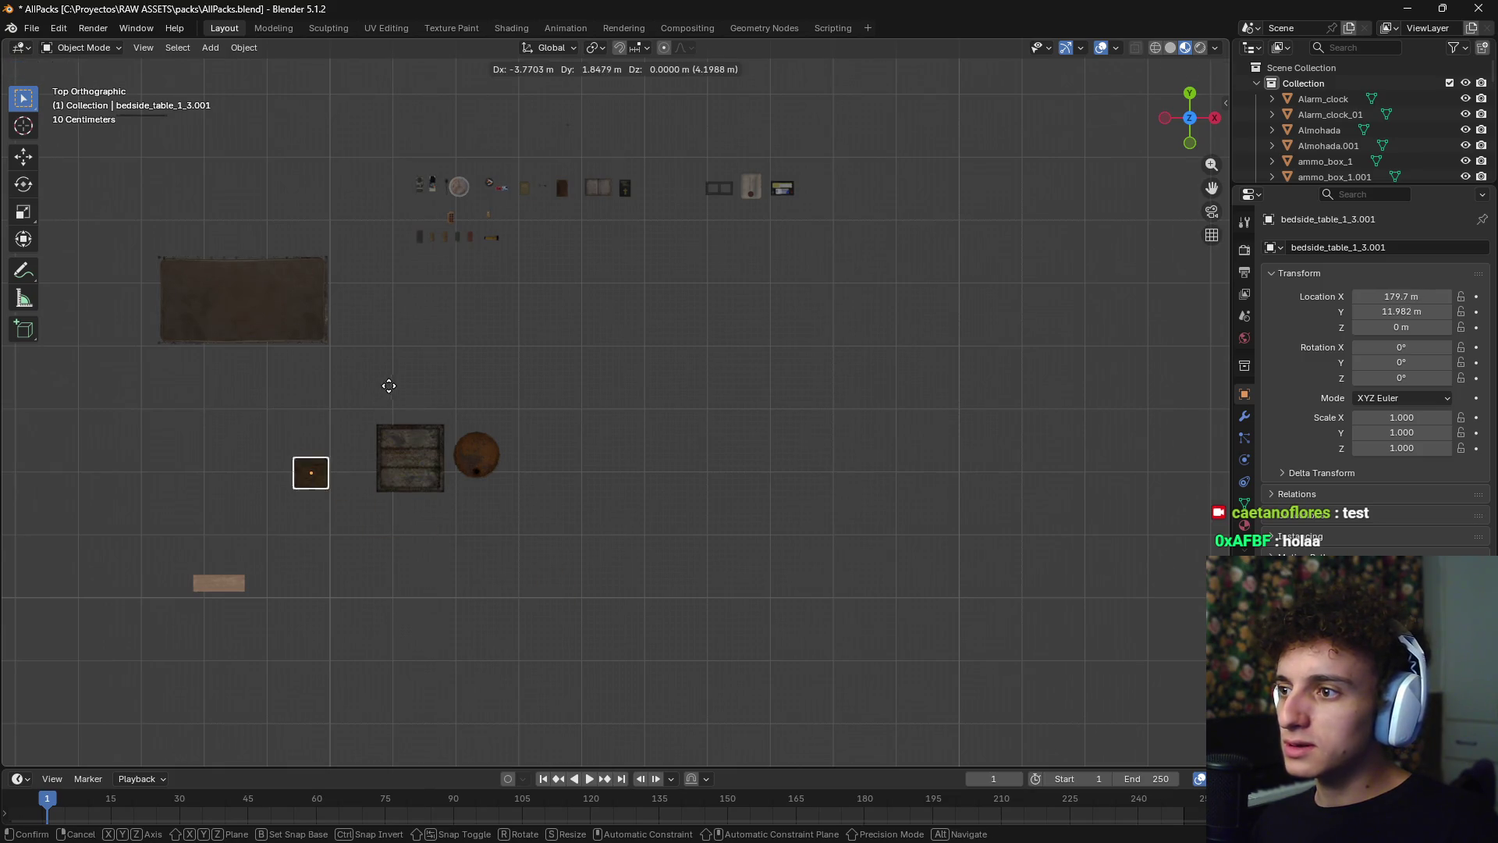
pyautogui.click(408, 379)
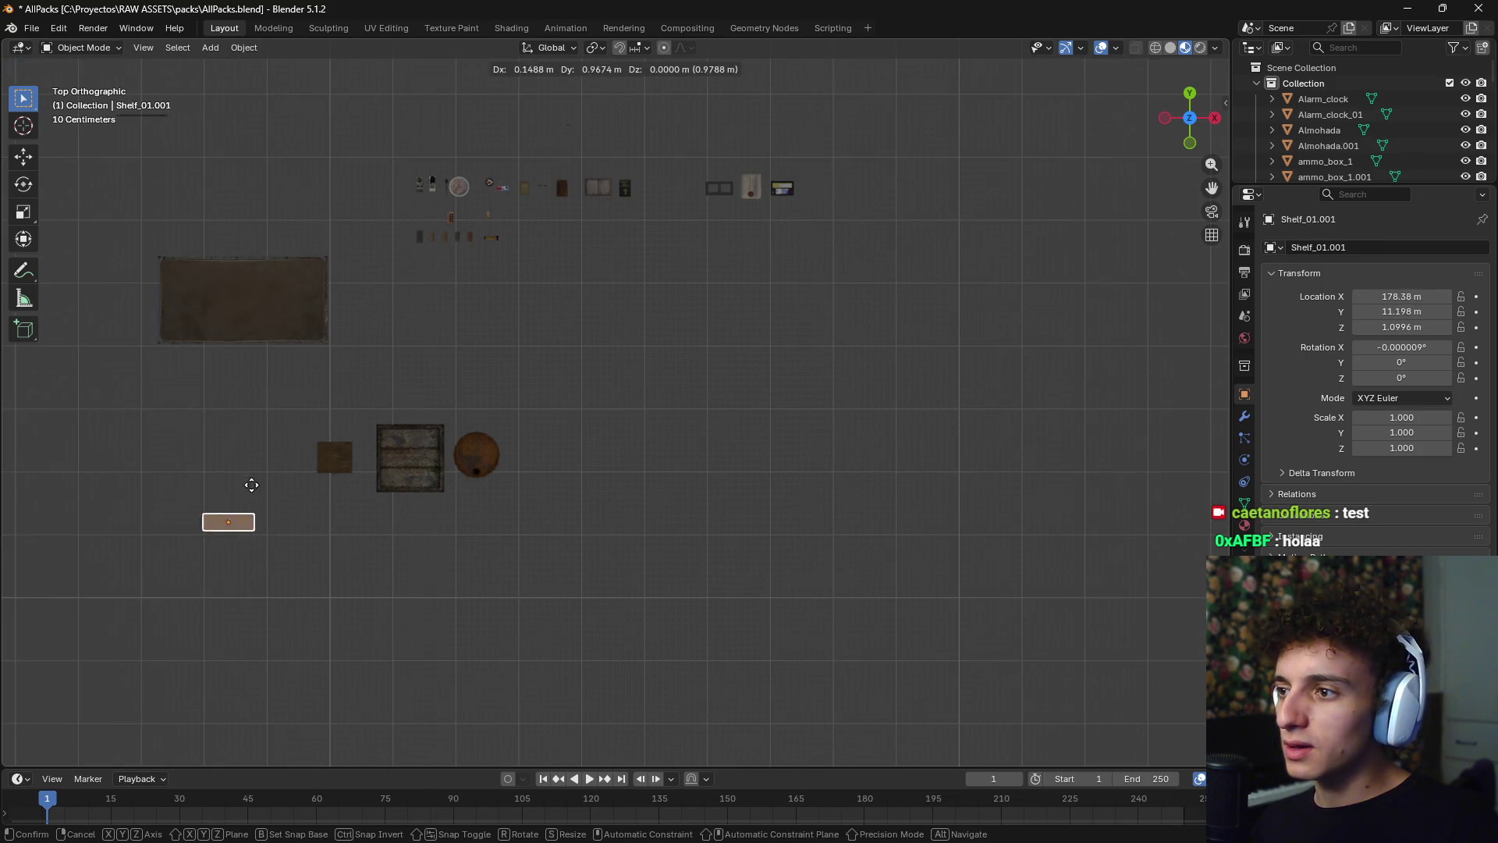
pyautogui.moveTo(282, 305)
pyautogui.mouseDown()
pyautogui.moveTo(602, 395)
pyautogui.moveTo(673, 456)
pyautogui.mouseUp()
pyautogui.click(662, 460)
# - Move the large furniture row above the small props, then start moving the vent
pyautogui.moveTo(171, 345); pyautogui.dragTo(854, 585)
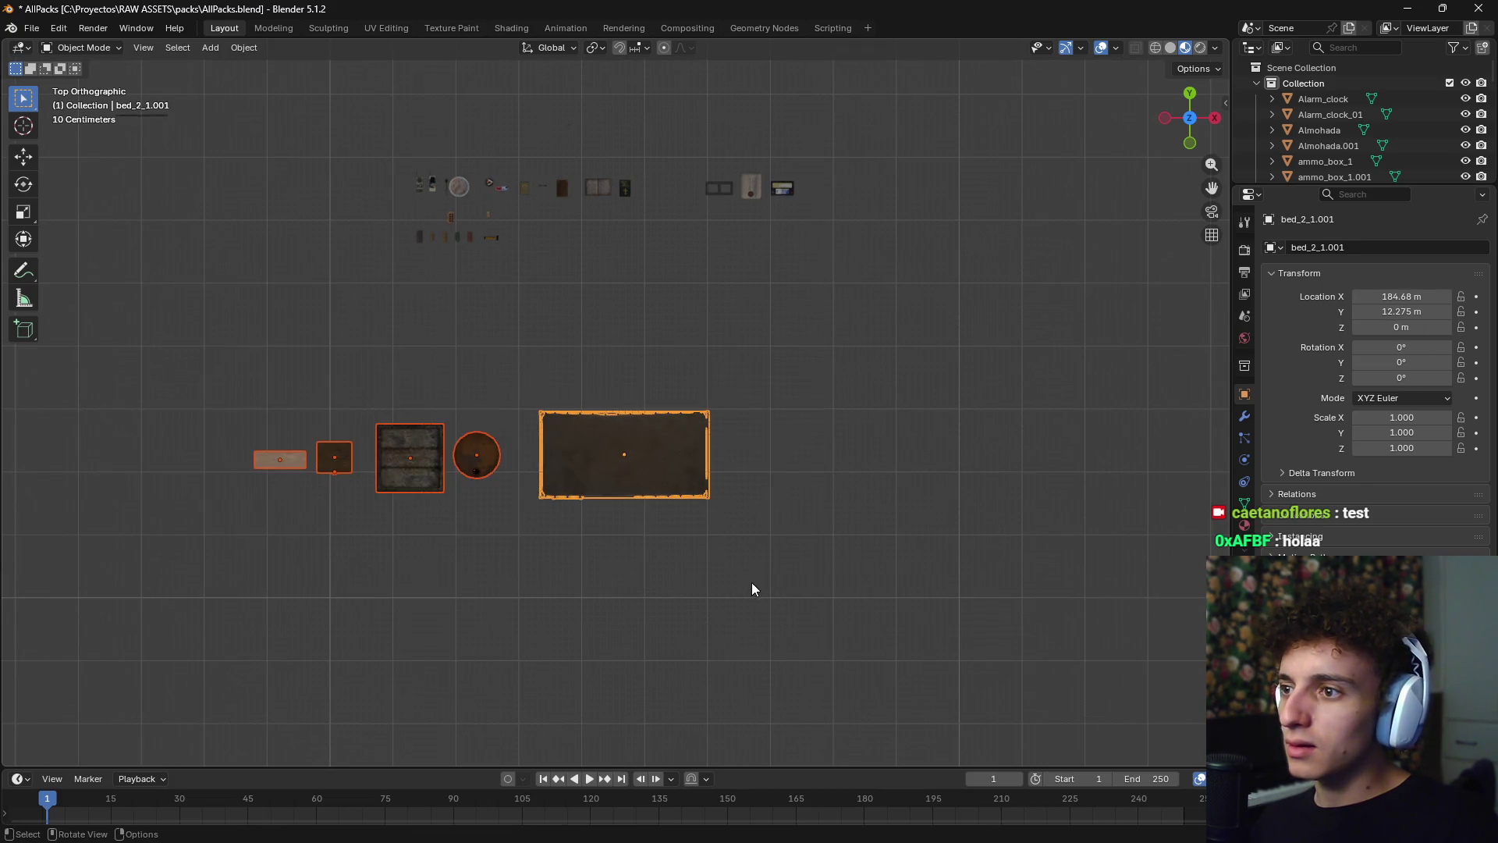
pyautogui.keyDown('shift'); pyautogui.moveTo(752, 588); pyautogui.dragTo(702, 671, button='middle'); pyautogui.keyUp('shift')
pyautogui.press('g')
pyautogui.click(809, 194)
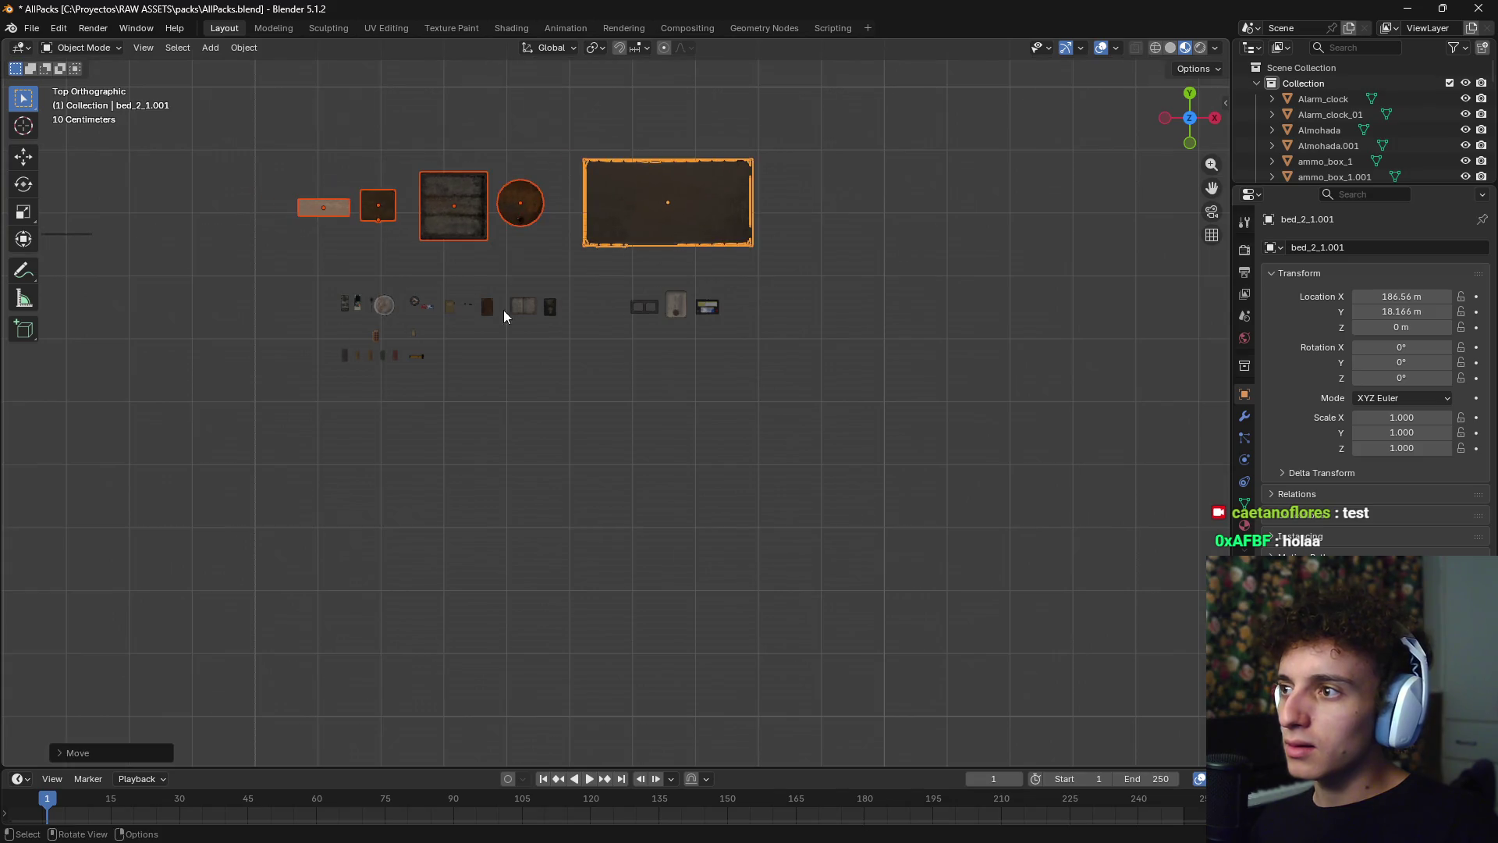
pyautogui.moveTo(509, 382)
pyautogui.mouseDown(button='middle')
pyautogui.moveTo(513, 237)
pyautogui.moveTo(565, 224)
pyautogui.moveTo(416, 199)
pyautogui.mouseUp(button='middle')
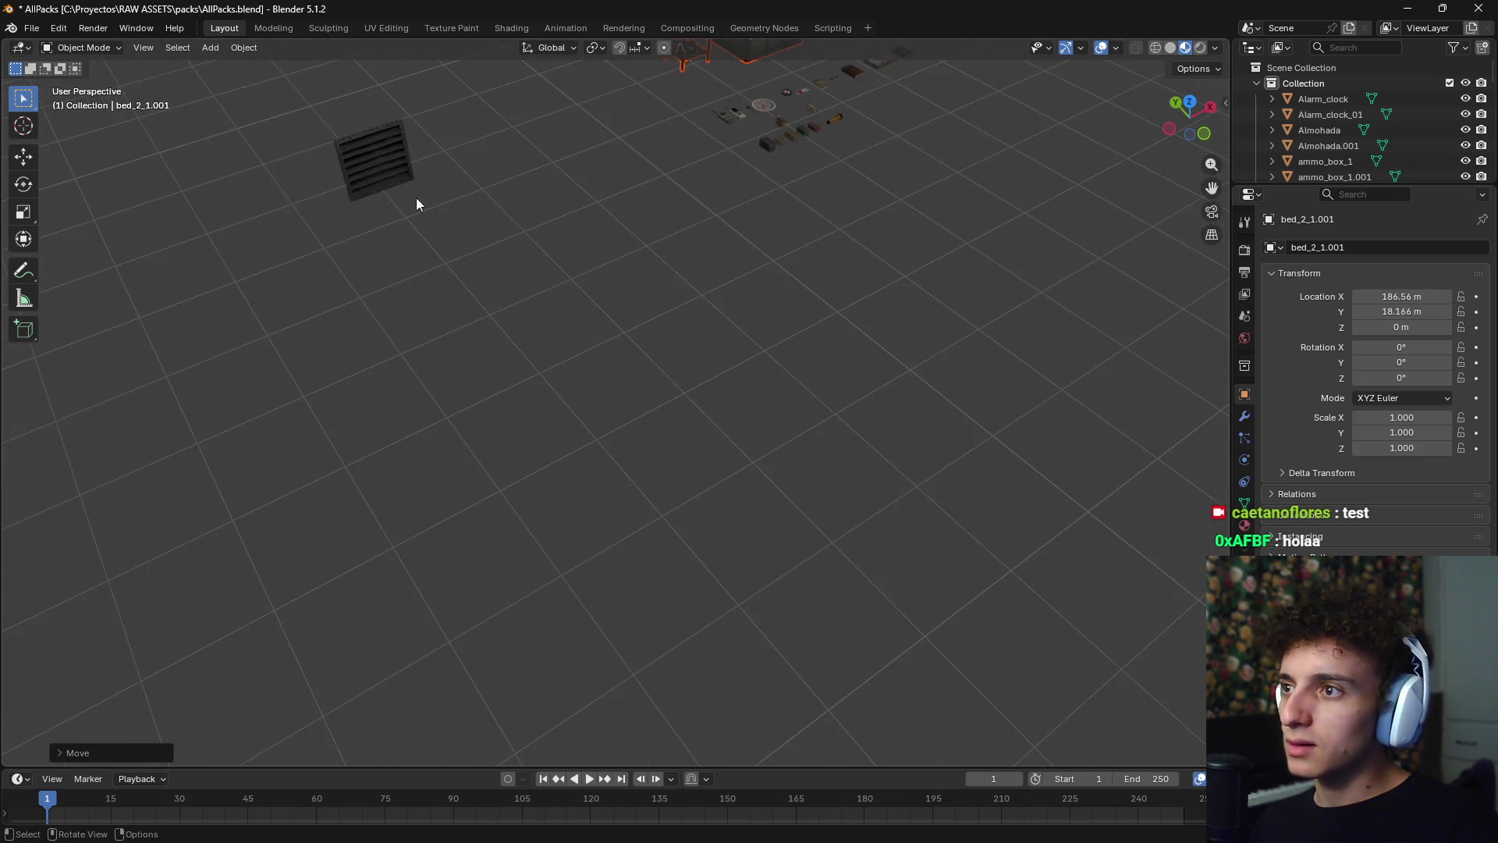
pyautogui.press('KP_7')
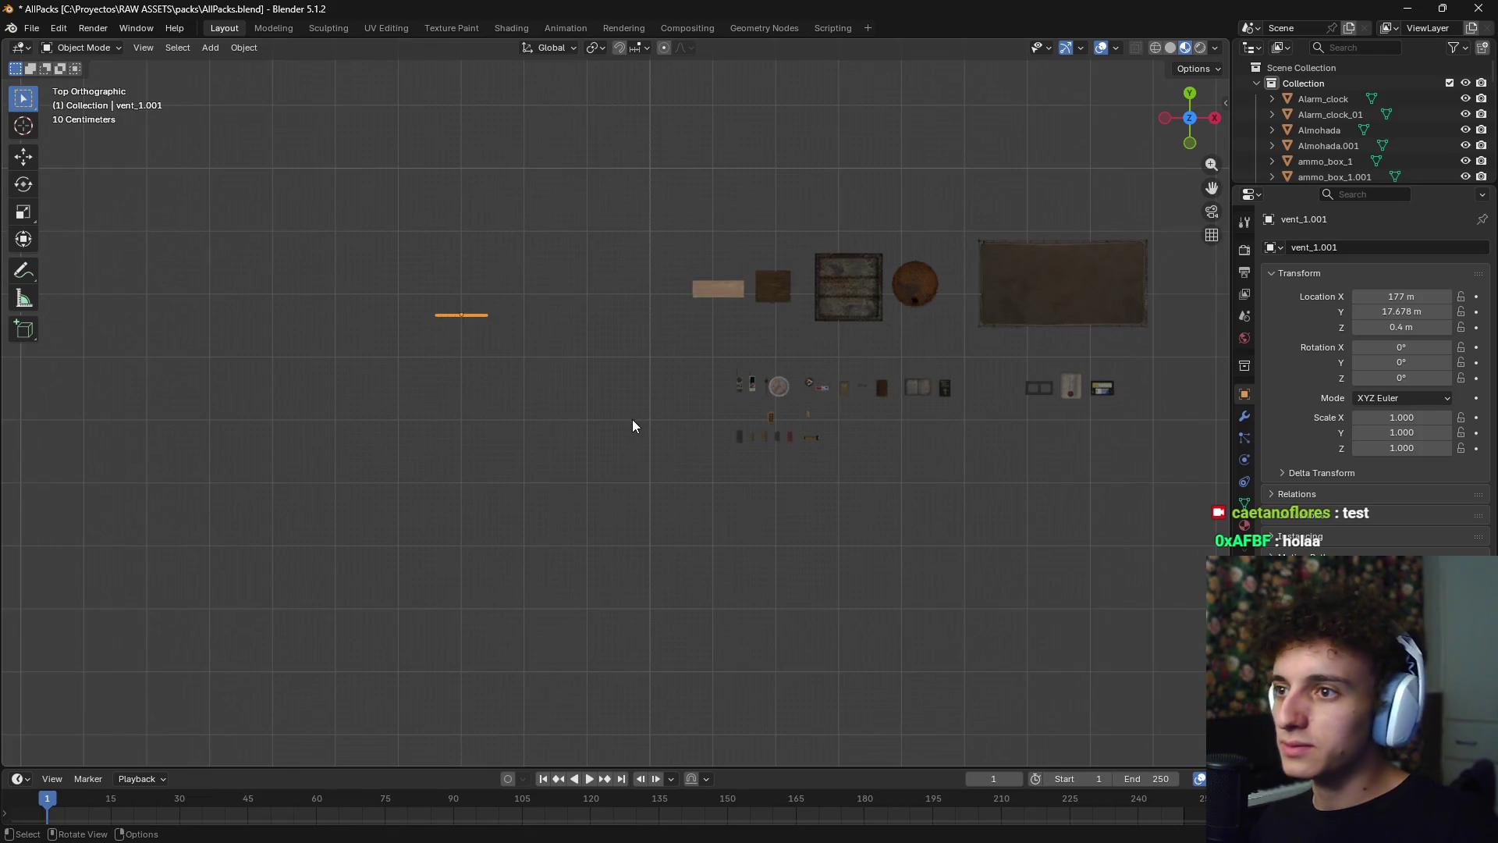
pyautogui.press('g')
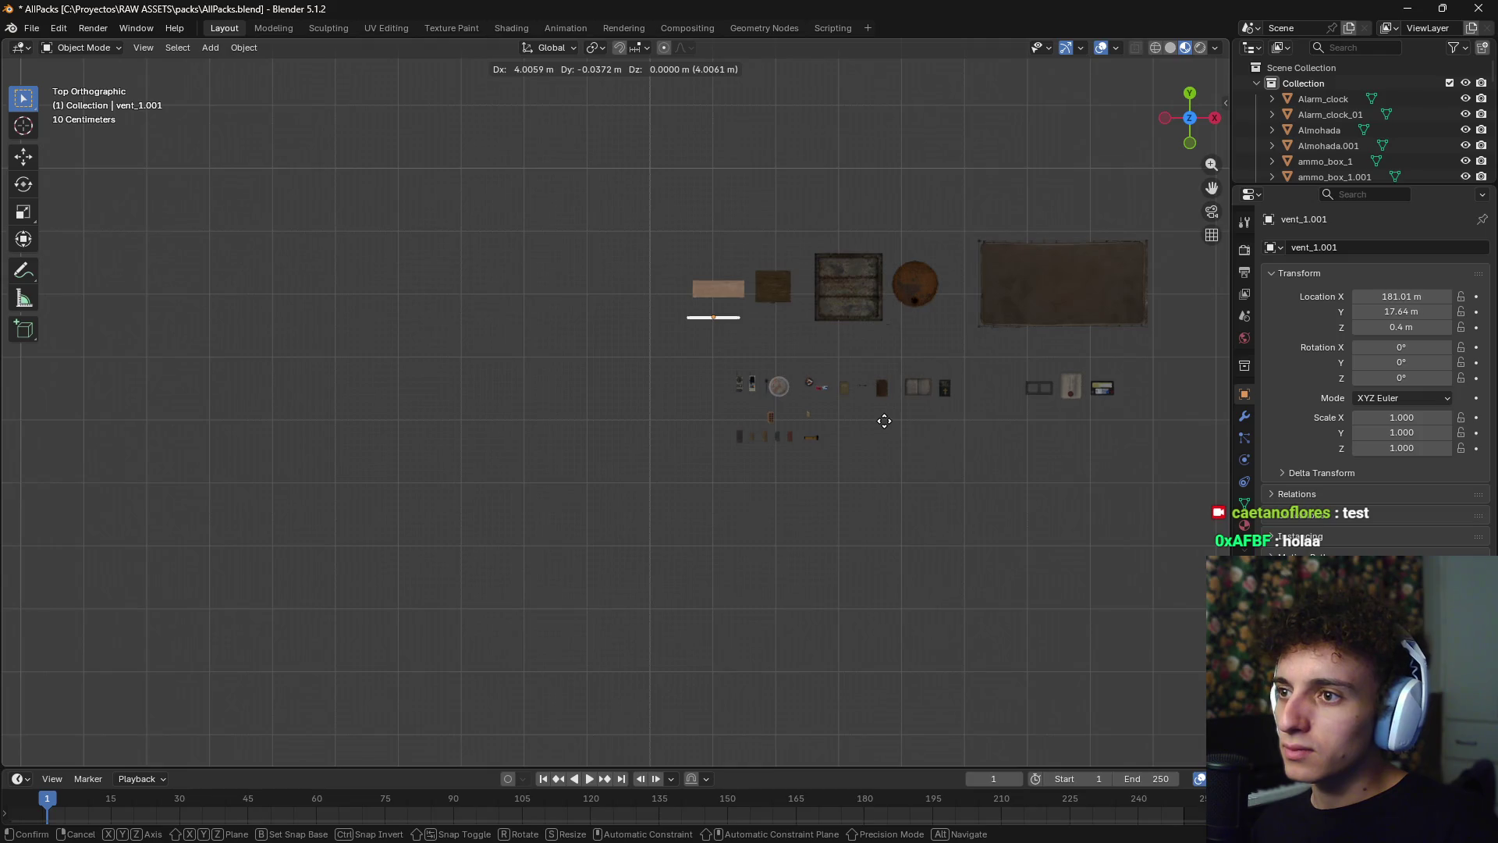
pyautogui.click(825, 395)
pyautogui.scroll(-20, 765, 429)
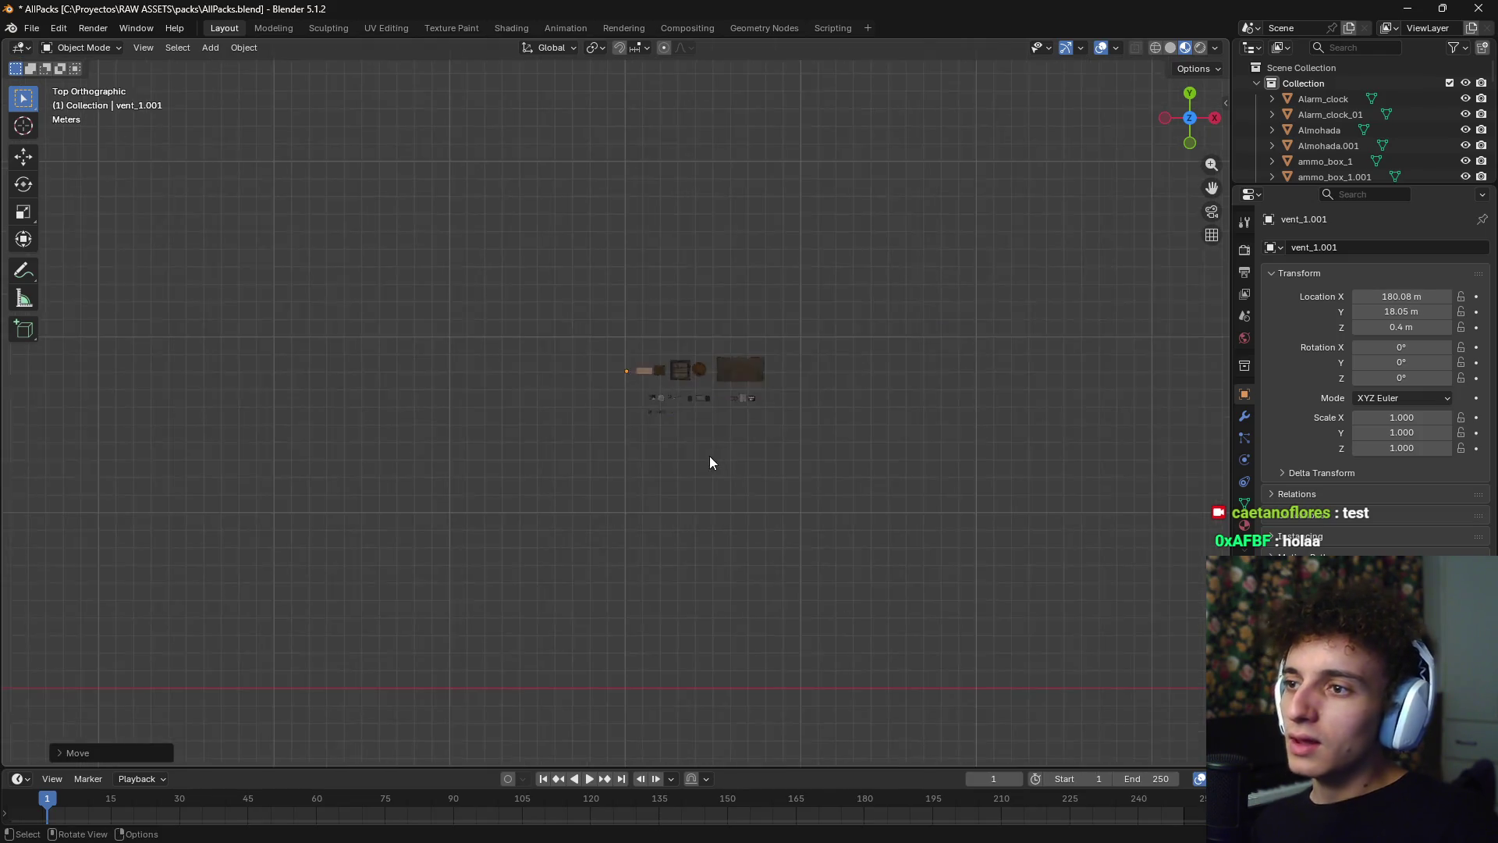
pyautogui.keyDown('shift'); pyautogui.moveTo(632, 446); pyautogui.dragTo(690, 398, button='middle'); pyautogui.keyUp('shift')
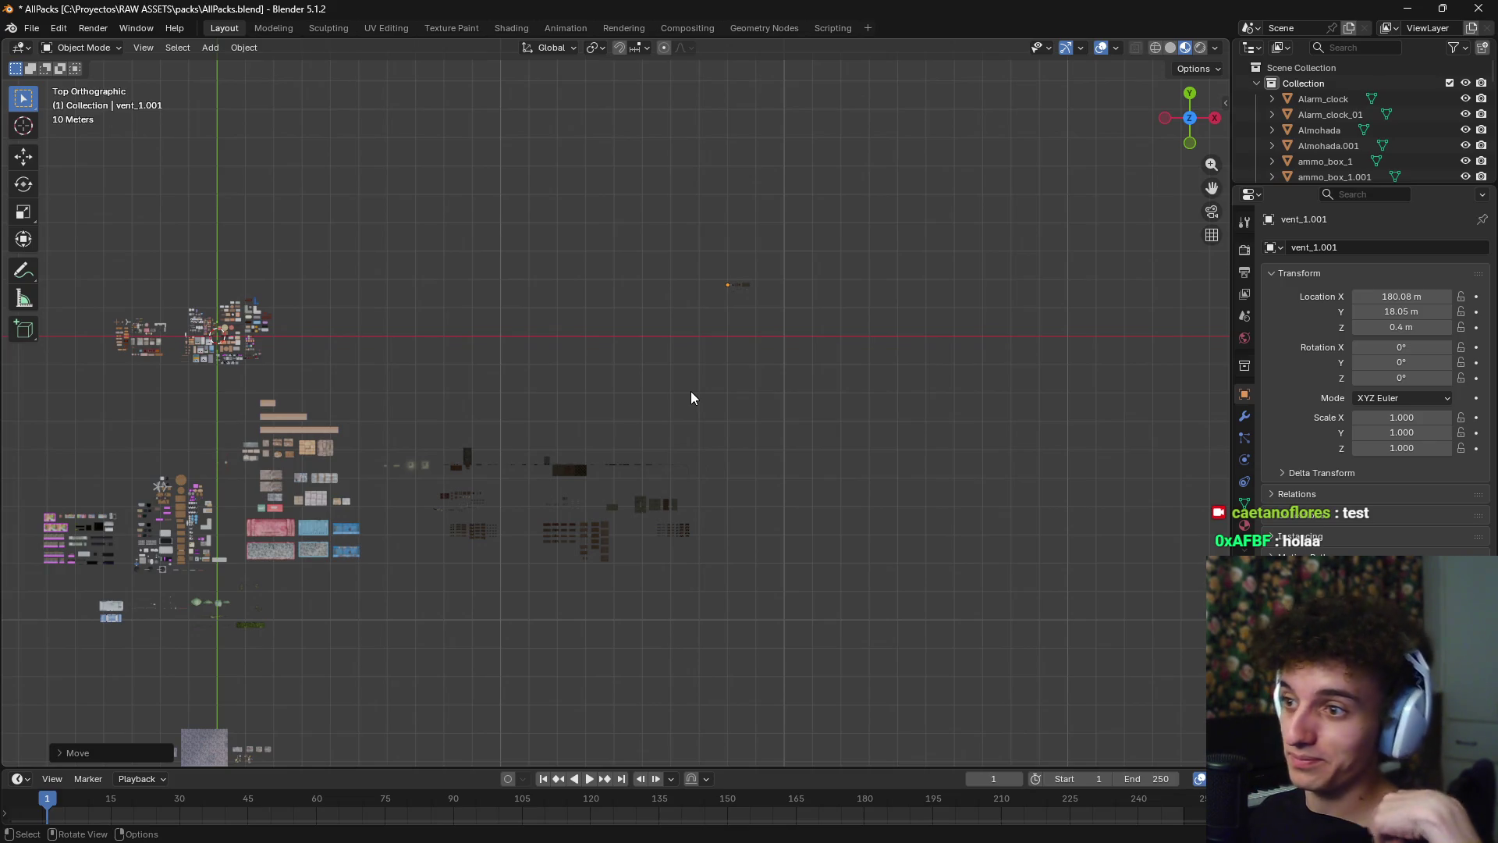
pyautogui.scroll(4, 646, 358)
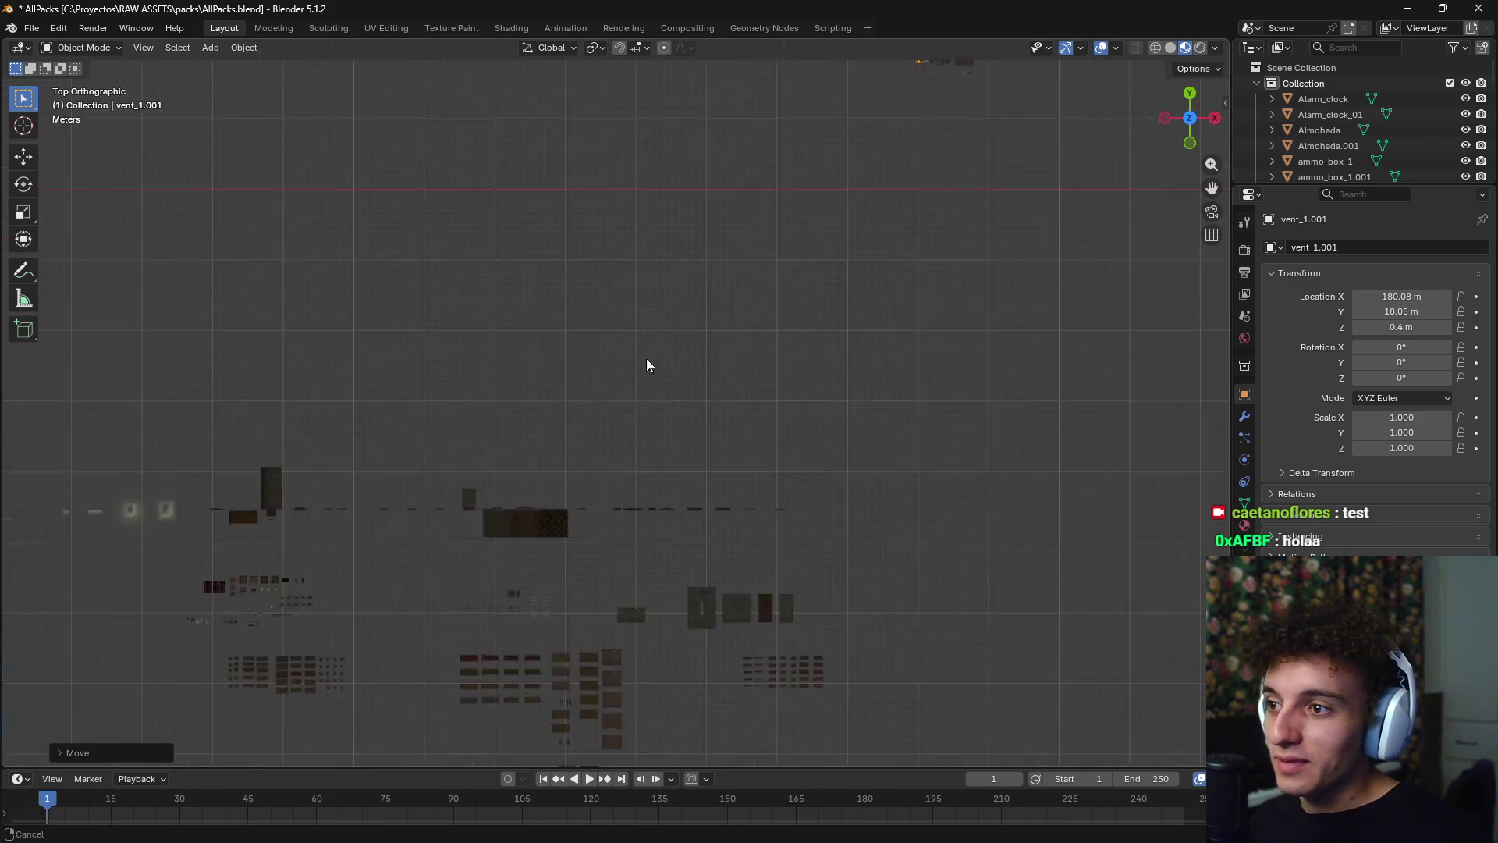
pyautogui.moveTo(697, 289)
pyautogui.mouseDown(button='middle')
pyautogui.moveTo(675, 149)
pyautogui.moveTo(606, 390)
pyautogui.moveTo(559, 378)
pyautogui.moveTo(518, 410)
pyautogui.moveTo(737, 446)
pyautogui.moveTo(475, 494)
pyautogui.moveTo(575, 506)
pyautogui.moveTo(553, 514)
pyautogui.moveTo(545, 438)
pyautogui.mouseUp(button='middle')
pyautogui.scroll(3, 619, 409)
pyautogui.click(610, 427)
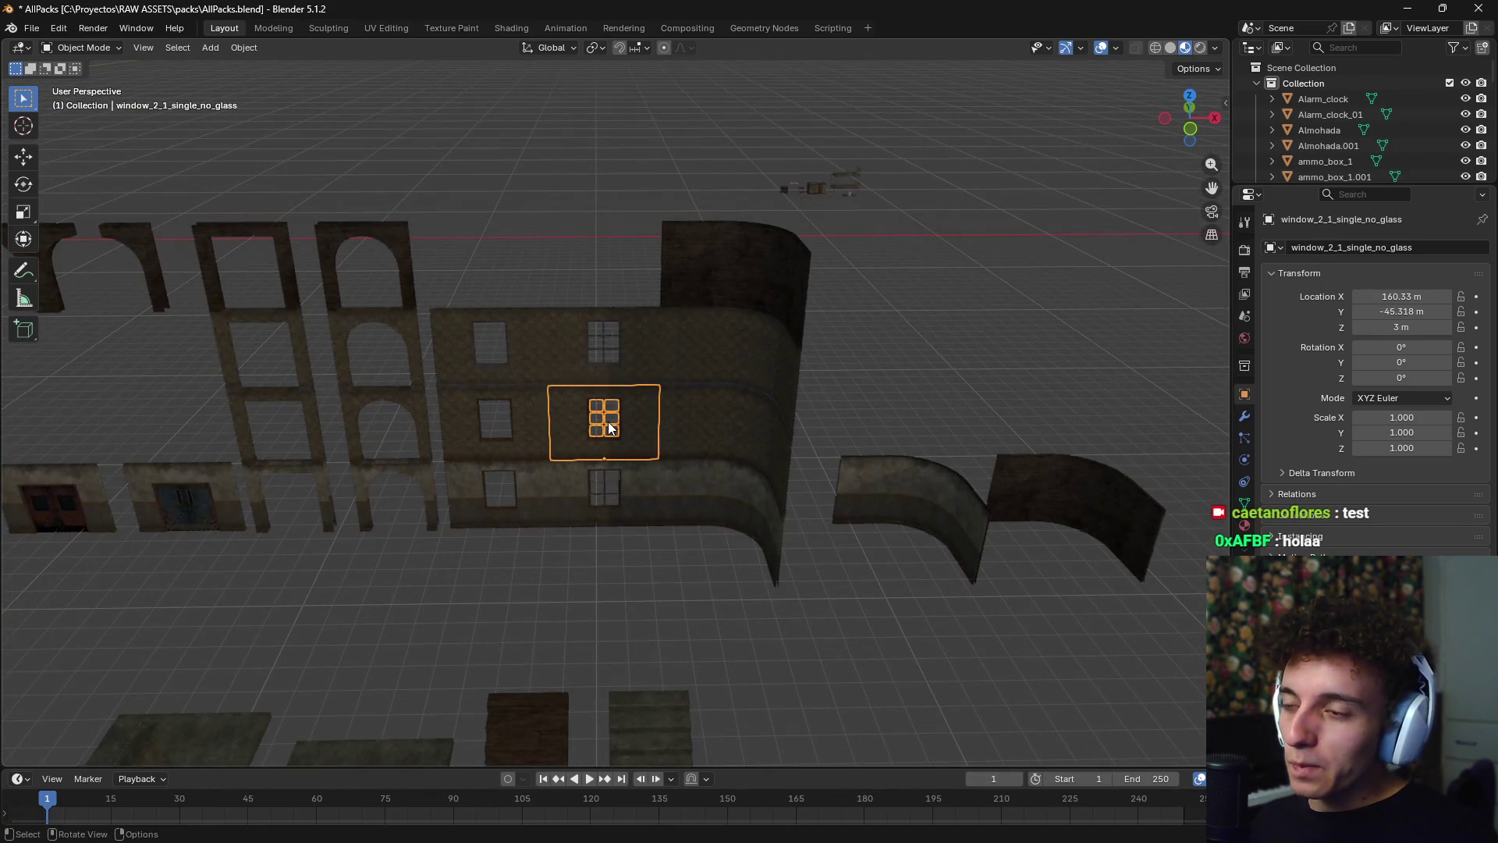
pyautogui.scroll(5, 610, 425)
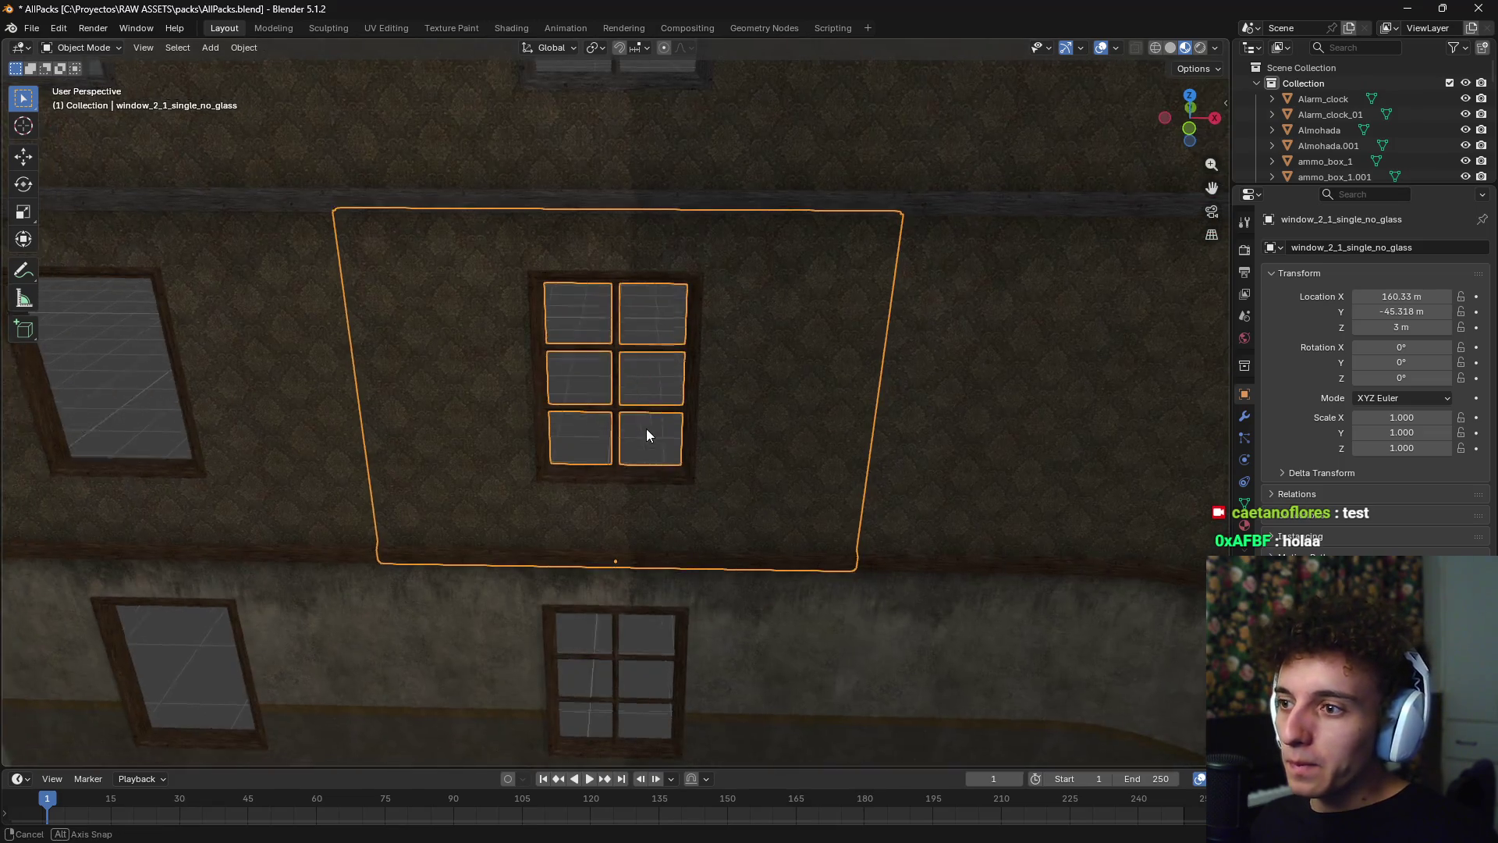
pyautogui.moveTo(676, 414)
pyautogui.mouseDown(button='middle')
pyautogui.moveTo(578, 452)
pyautogui.moveTo(732, 418)
pyautogui.moveTo(798, 429)
pyautogui.moveTo(682, 378)
pyautogui.moveTo(642, 461)
pyautogui.moveTo(779, 458)
pyautogui.mouseUp(button='middle')
pyautogui.scroll(-5, 642, 461)
pyautogui.scroll(-6, 779, 468)
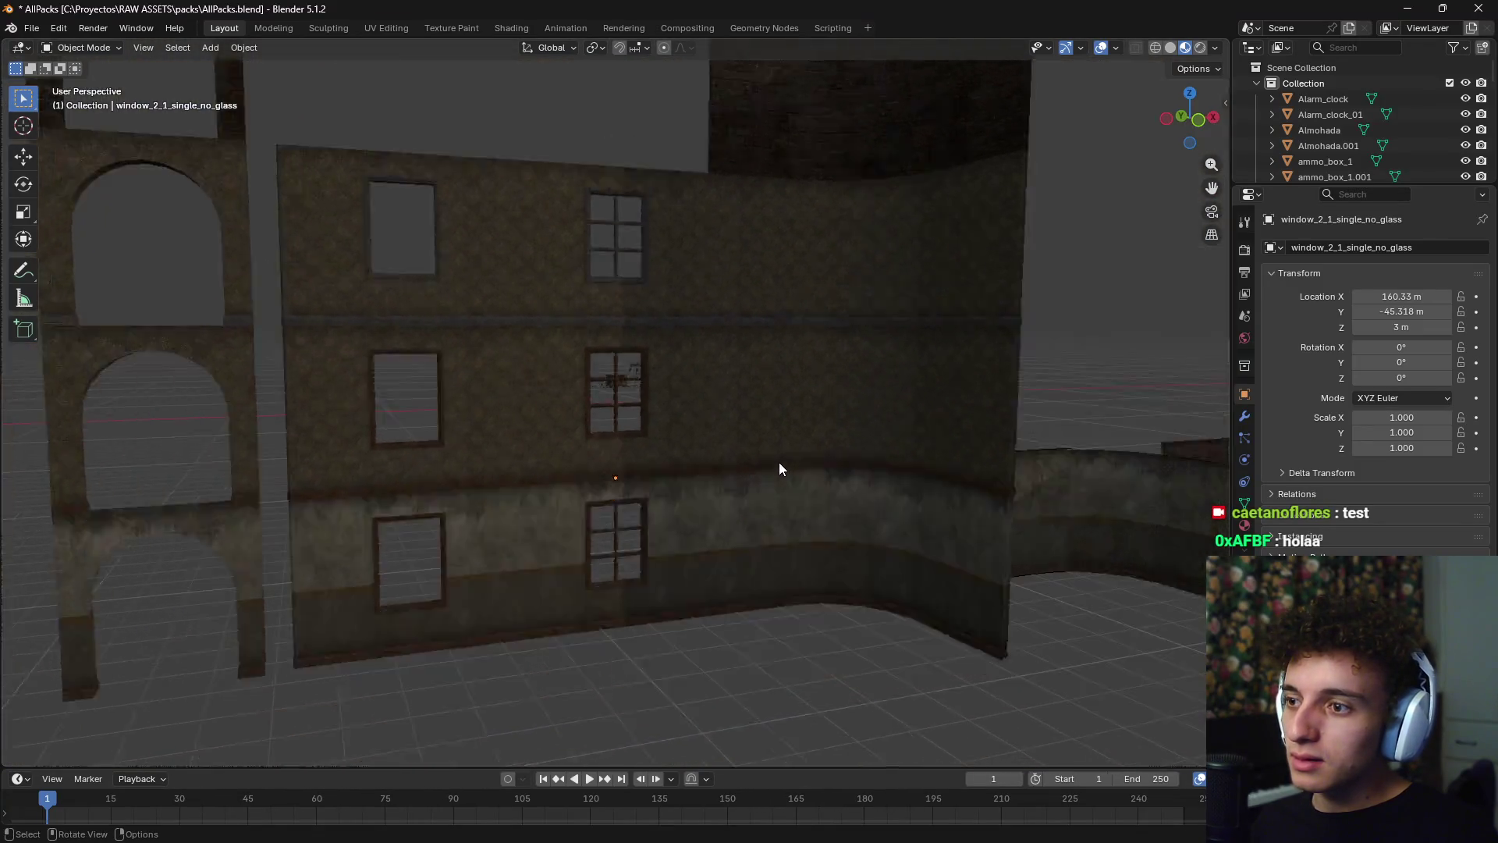
pyautogui.scroll(10, 765, 520)
pyautogui.moveTo(813, 278); pyautogui.dragTo(719, 455, button='middle')
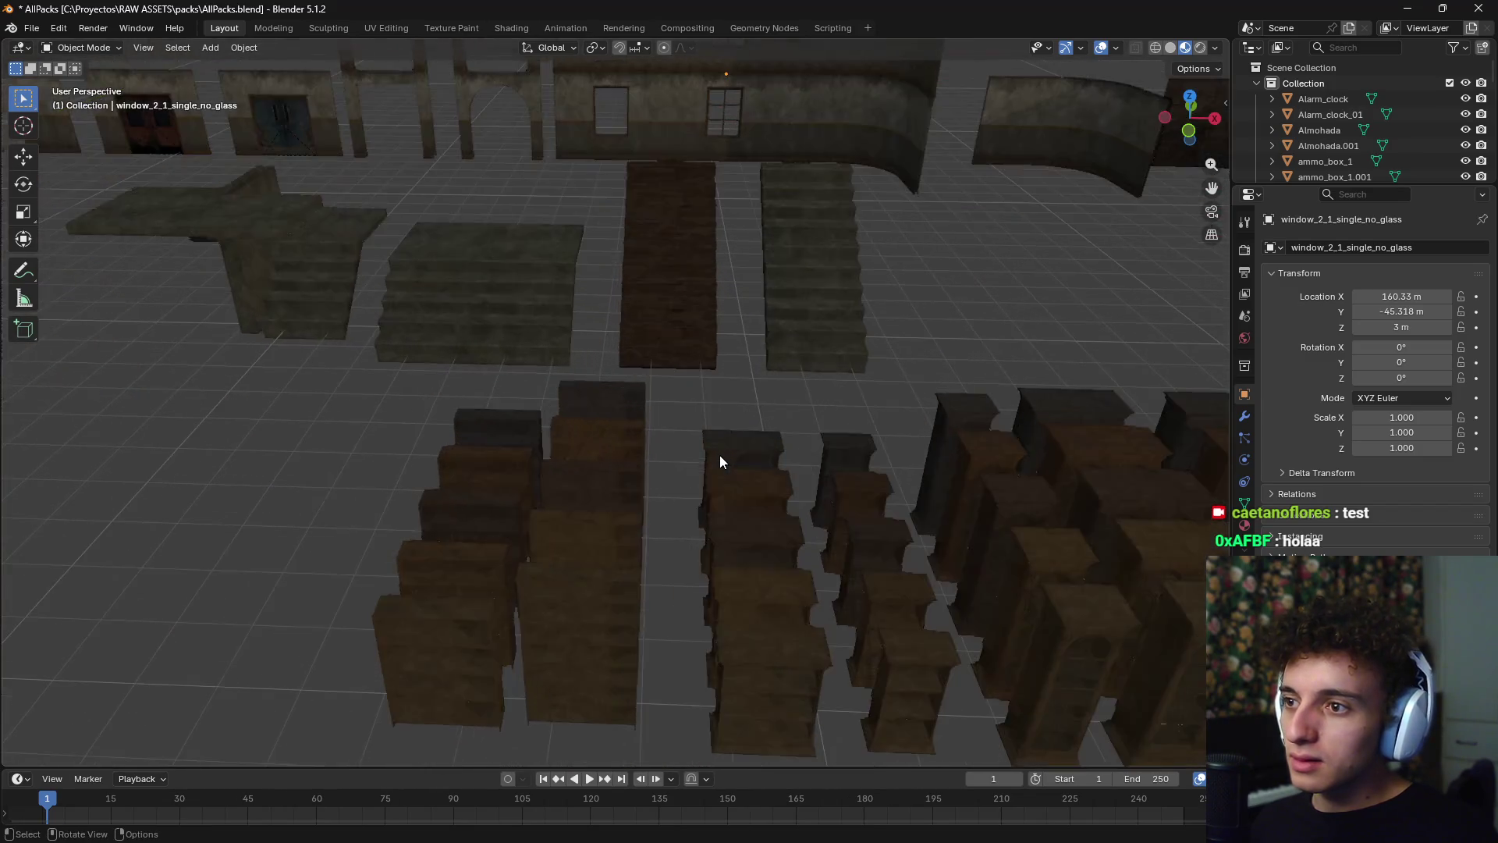
pyautogui.scroll(-5, 719, 455)
pyautogui.scroll(-3, 807, 412)
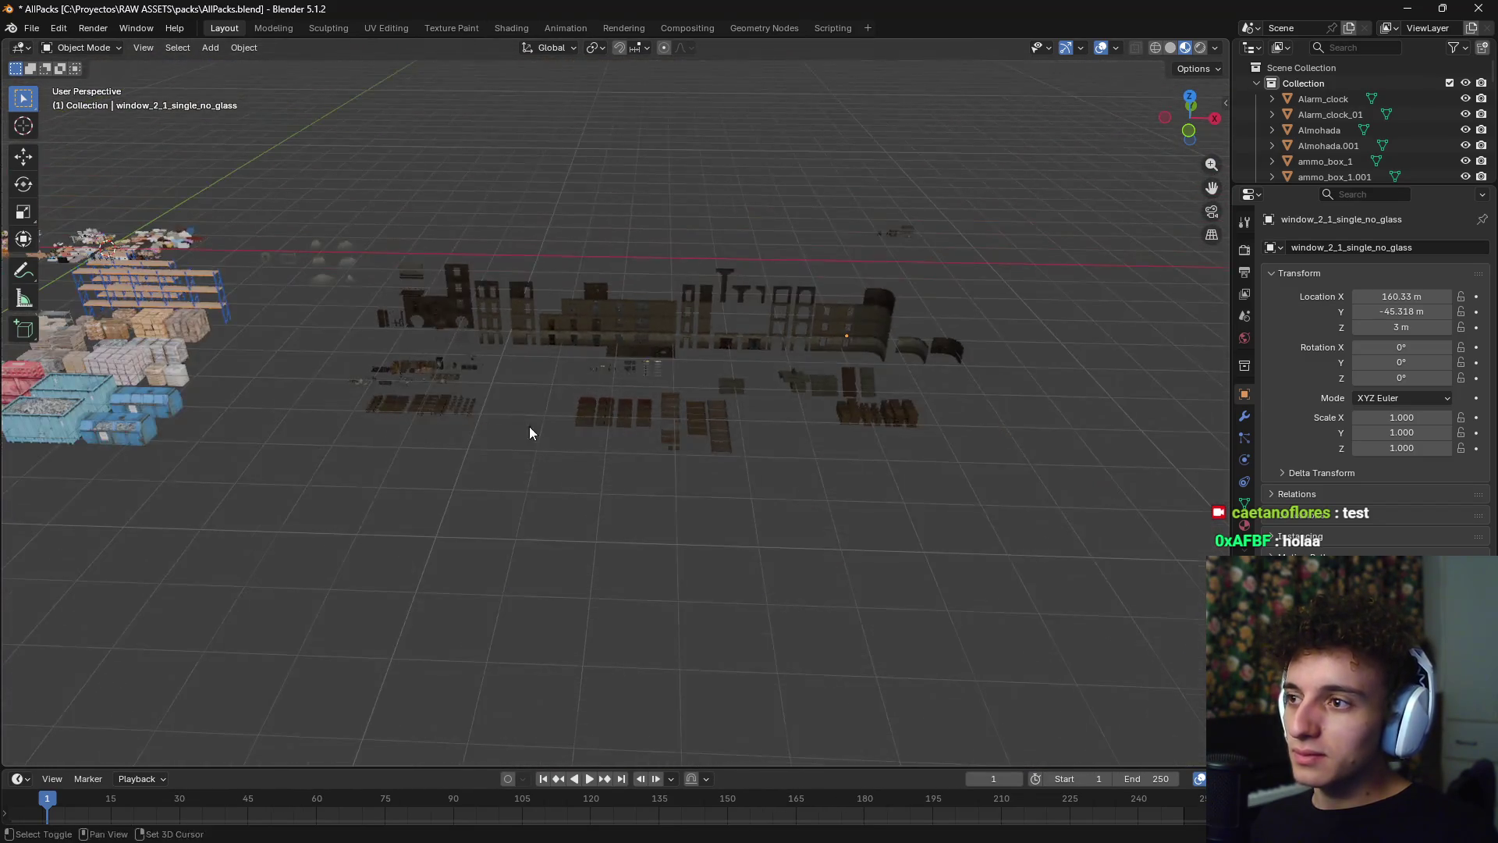
pyautogui.scroll(4, 529, 426)
pyautogui.moveTo(455, 437)
pyautogui.keyDown('shift'); pyautogui.mouseDown(button='middle')
pyautogui.moveTo(588, 457)
pyautogui.moveTo(676, 344)
pyautogui.moveTo(685, 375)
pyautogui.moveTo(639, 392)
pyautogui.moveTo(718, 372)
pyautogui.mouseUp(button='middle'); pyautogui.keyUp('shift')
pyautogui.scroll(3, 583, 463)
pyautogui.scroll(2, 675, 343)
pyautogui.scroll(2, 640, 394)
pyautogui.scroll(3, 663, 387)
pyautogui.scroll(-4, 698, 475)
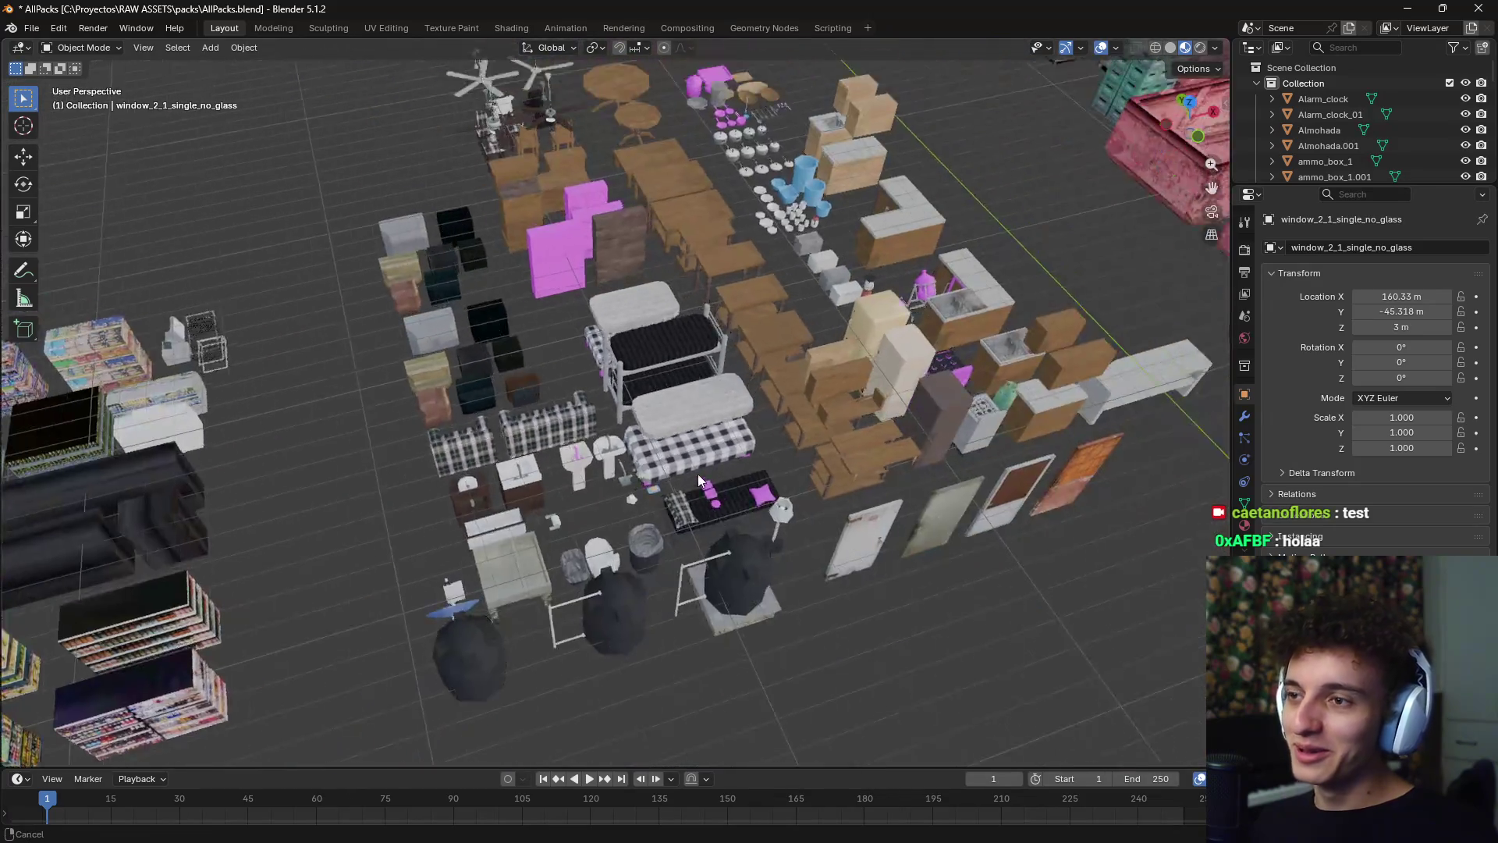
pyautogui.scroll(2, 678, 433)
pyautogui.moveTo(677, 433)
pyautogui.mouseDown(button='middle')
pyautogui.moveTo(643, 443)
pyautogui.moveTo(719, 465)
pyautogui.moveTo(691, 438)
pyautogui.moveTo(675, 501)
pyautogui.mouseUp(button='middle')
pyautogui.scroll(4, 642, 440)
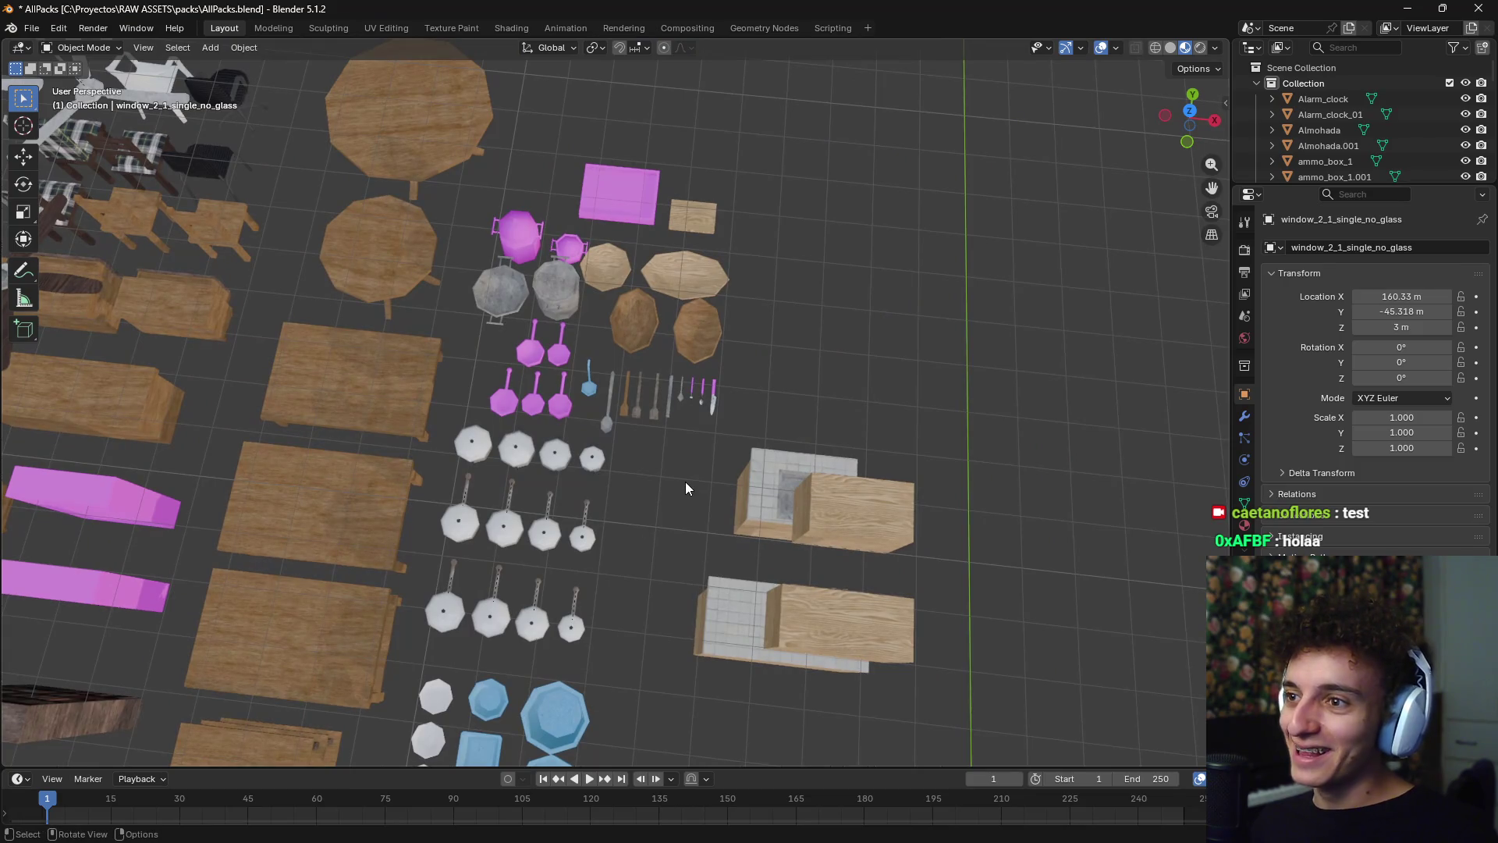
pyautogui.scroll(5, 677, 481)
pyautogui.moveTo(695, 419)
pyautogui.keyDown('shift'); pyautogui.mouseDown(button='middle')
pyautogui.moveTo(582, 446)
pyautogui.moveTo(747, 388)
pyautogui.moveTo(780, 414)
pyautogui.mouseUp(button='middle'); pyautogui.keyUp('shift')
pyautogui.scroll(-5, 816, 455)
pyautogui.scroll(8, 653, 355)
pyautogui.scroll(-8, 693, 374)
pyautogui.scroll(5, 704, 305)
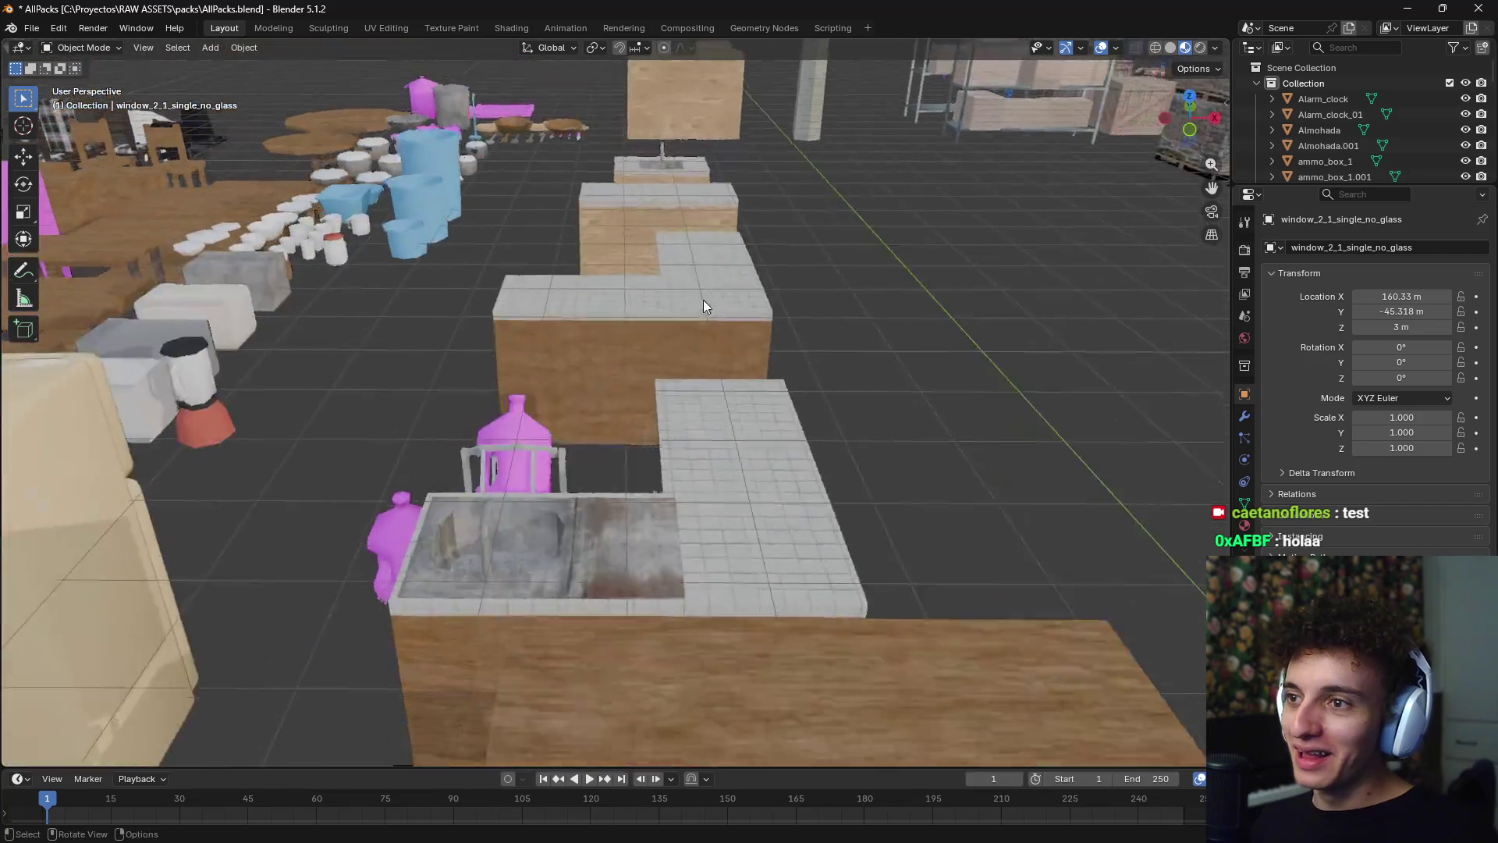
pyautogui.scroll(-8, 704, 306)
pyautogui.scroll(8, 657, 306)
pyautogui.scroll(-6, 816, 448)
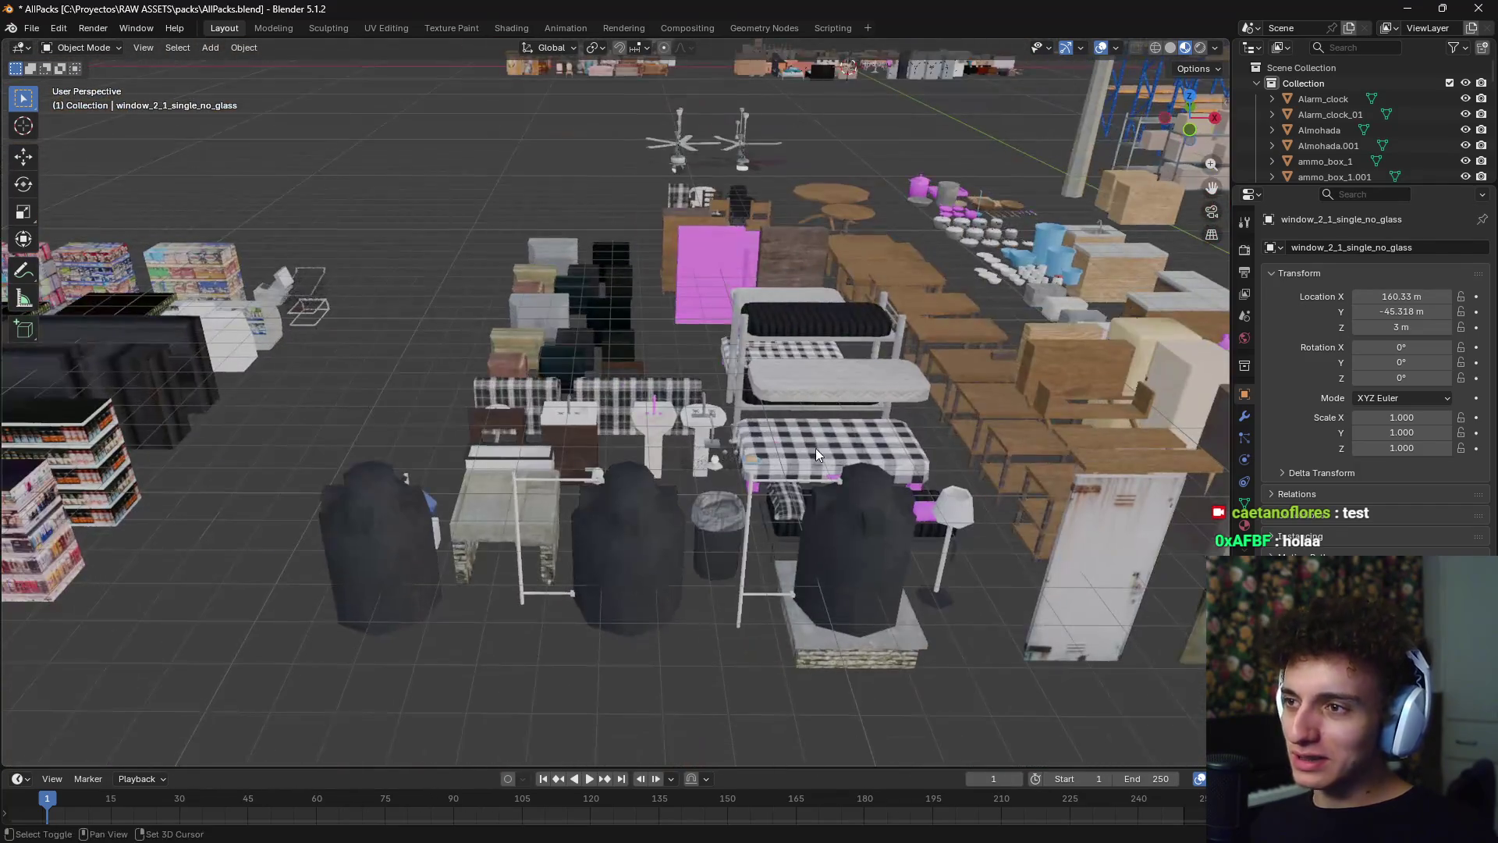
pyautogui.scroll(-6, 816, 448)
pyautogui.scroll(2, 792, 381)
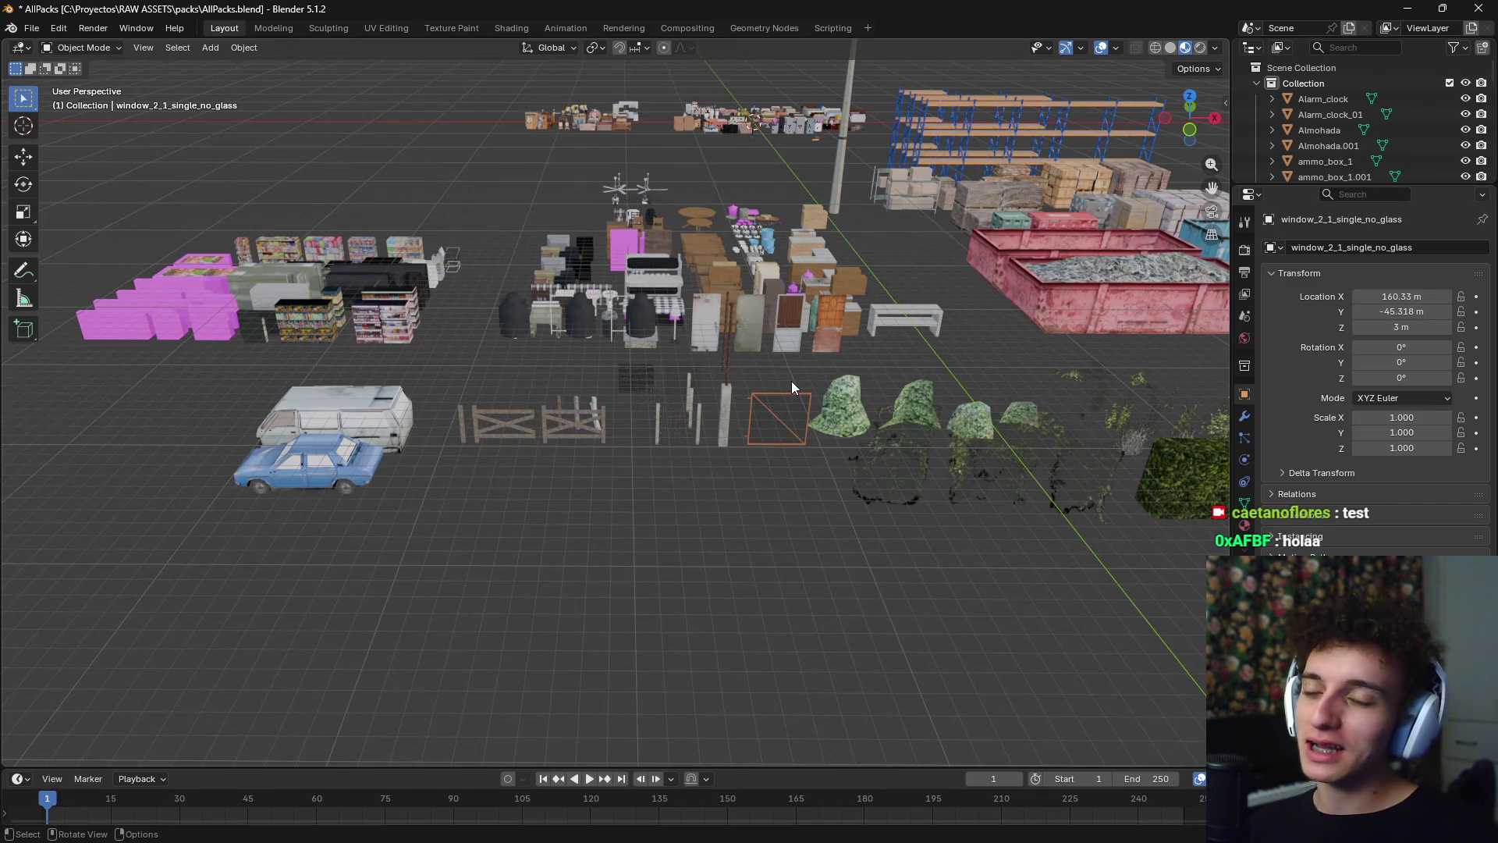
pyautogui.moveTo(677, 358)
pyautogui.keyDown('shift'); pyautogui.mouseDown(button='middle')
pyautogui.moveTo(708, 487)
pyautogui.moveTo(807, 192)
pyautogui.moveTo(719, 414)
pyautogui.moveTo(635, 269)
pyautogui.moveTo(532, 575)
pyautogui.mouseUp(button='middle'); pyautogui.keyUp('shift')
pyautogui.scroll(5, 582, 393)
pyautogui.moveTo(603, 381); pyautogui.dragTo(563, 549, button='middle')
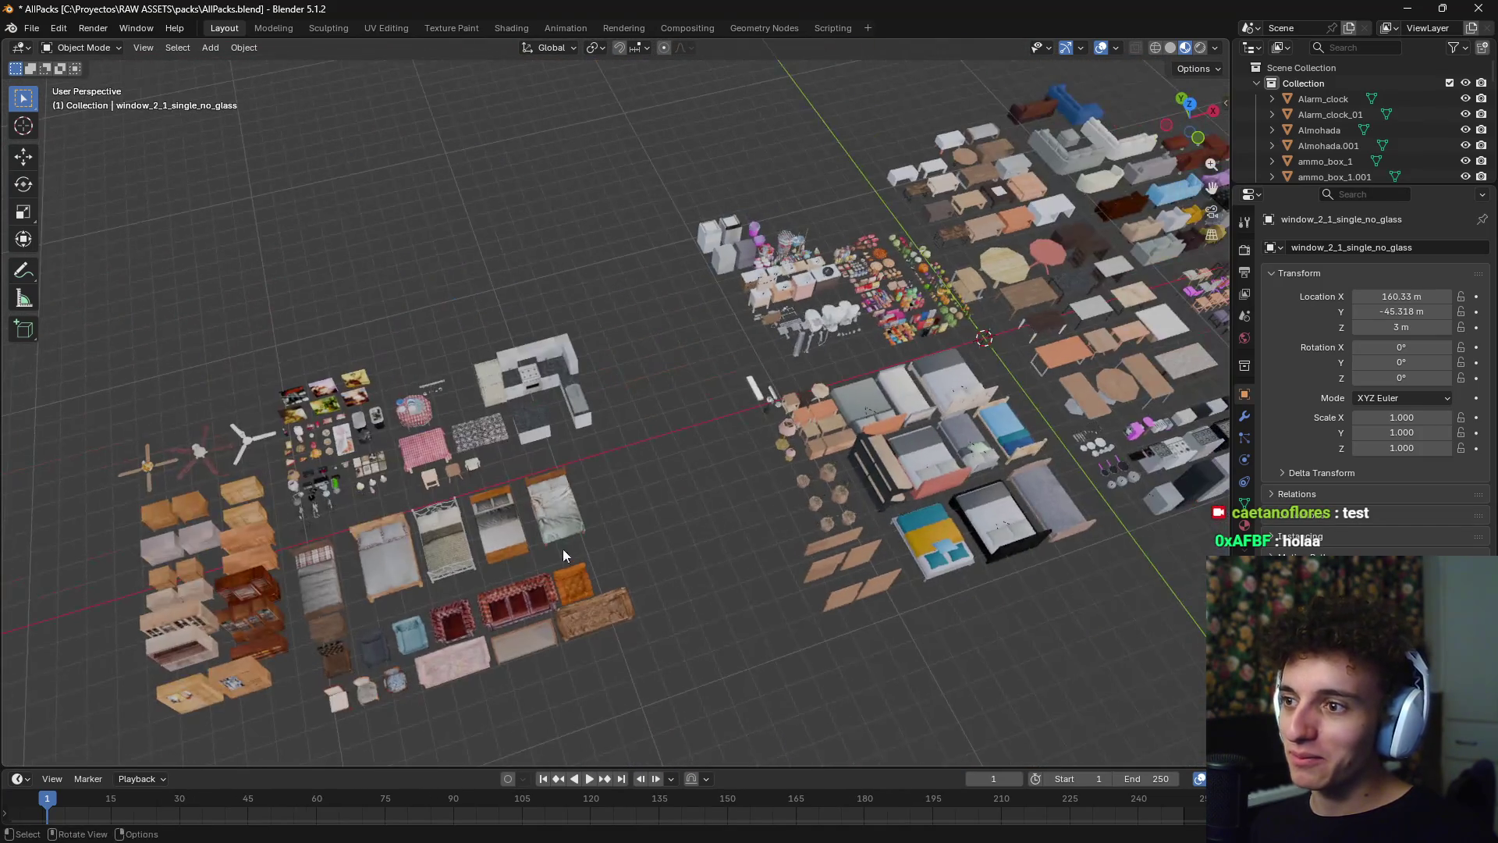
pyautogui.press('KP_Decimal')
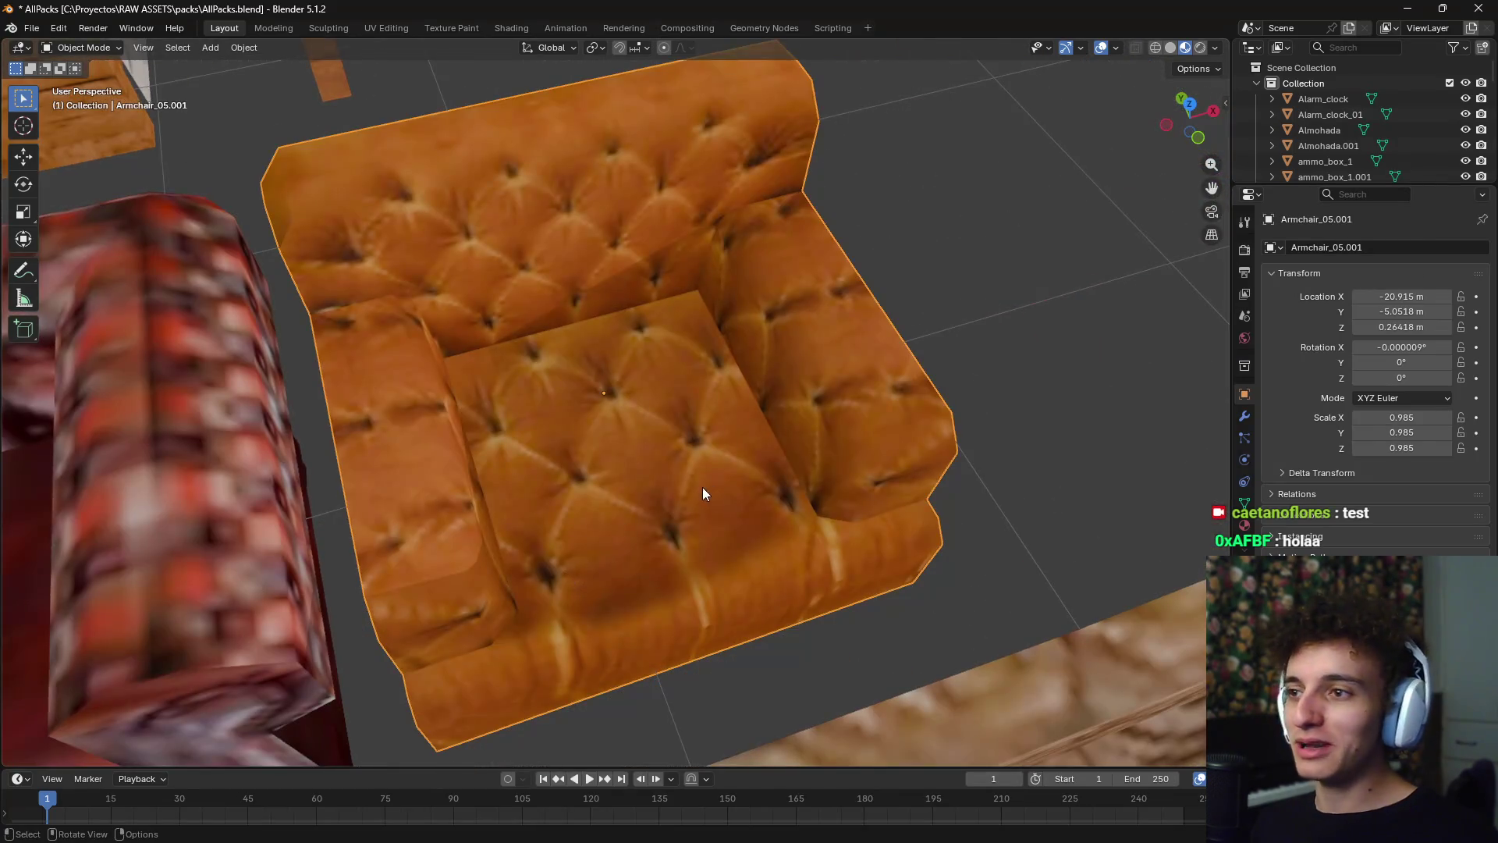
pyautogui.scroll(-5, 702, 486)
pyautogui.scroll(-5, 702, 468)
pyautogui.moveTo(863, 405)
pyautogui.mouseDown(button='middle')
pyautogui.moveTo(891, 352)
pyautogui.moveTo(835, 298)
pyautogui.moveTo(769, 343)
pyautogui.mouseUp(button='middle')
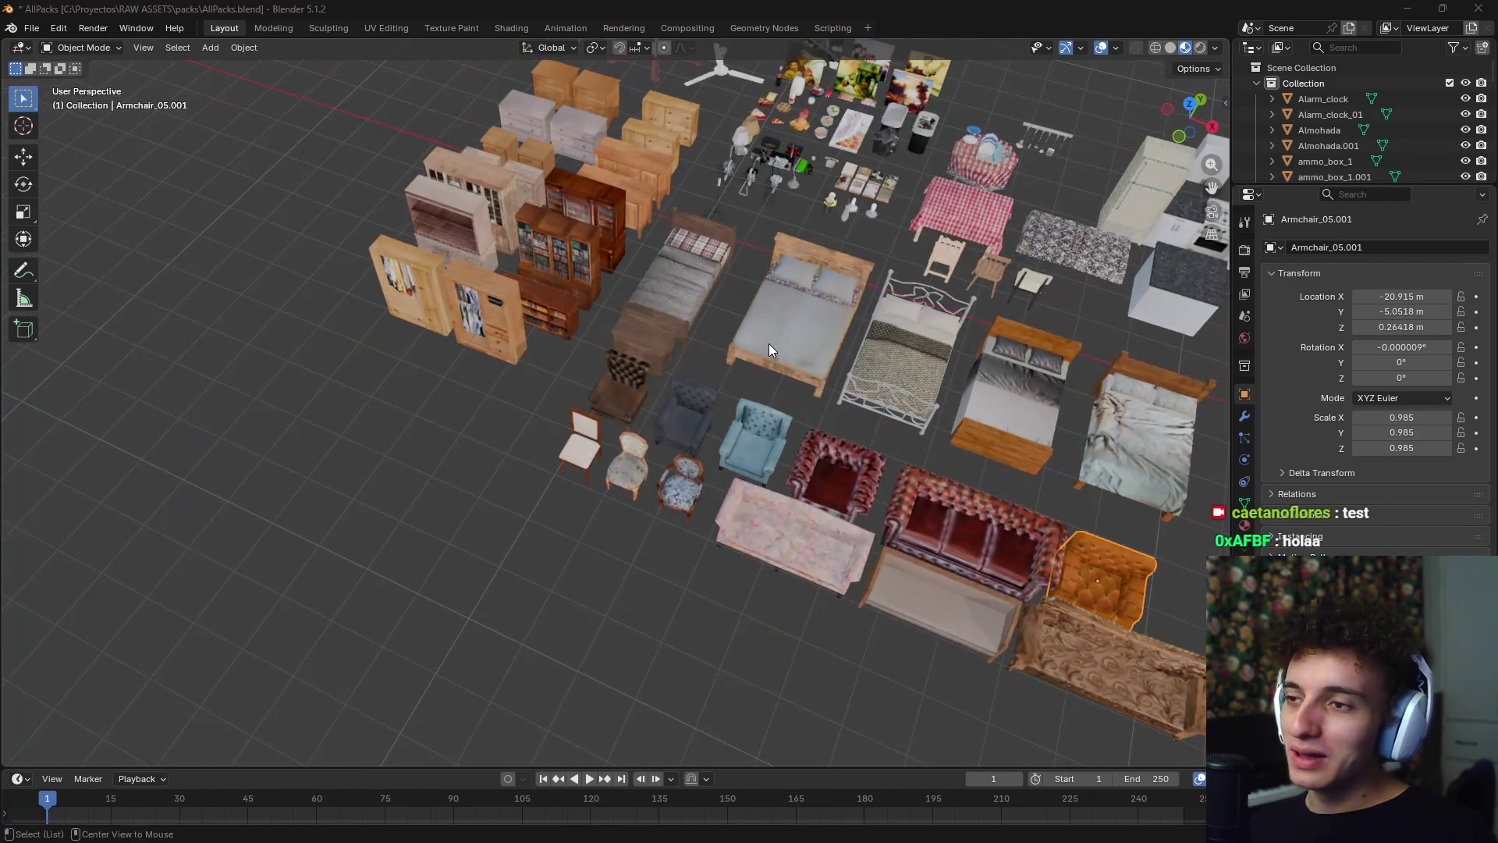
pyautogui.hotkey('alt', 'Tab')
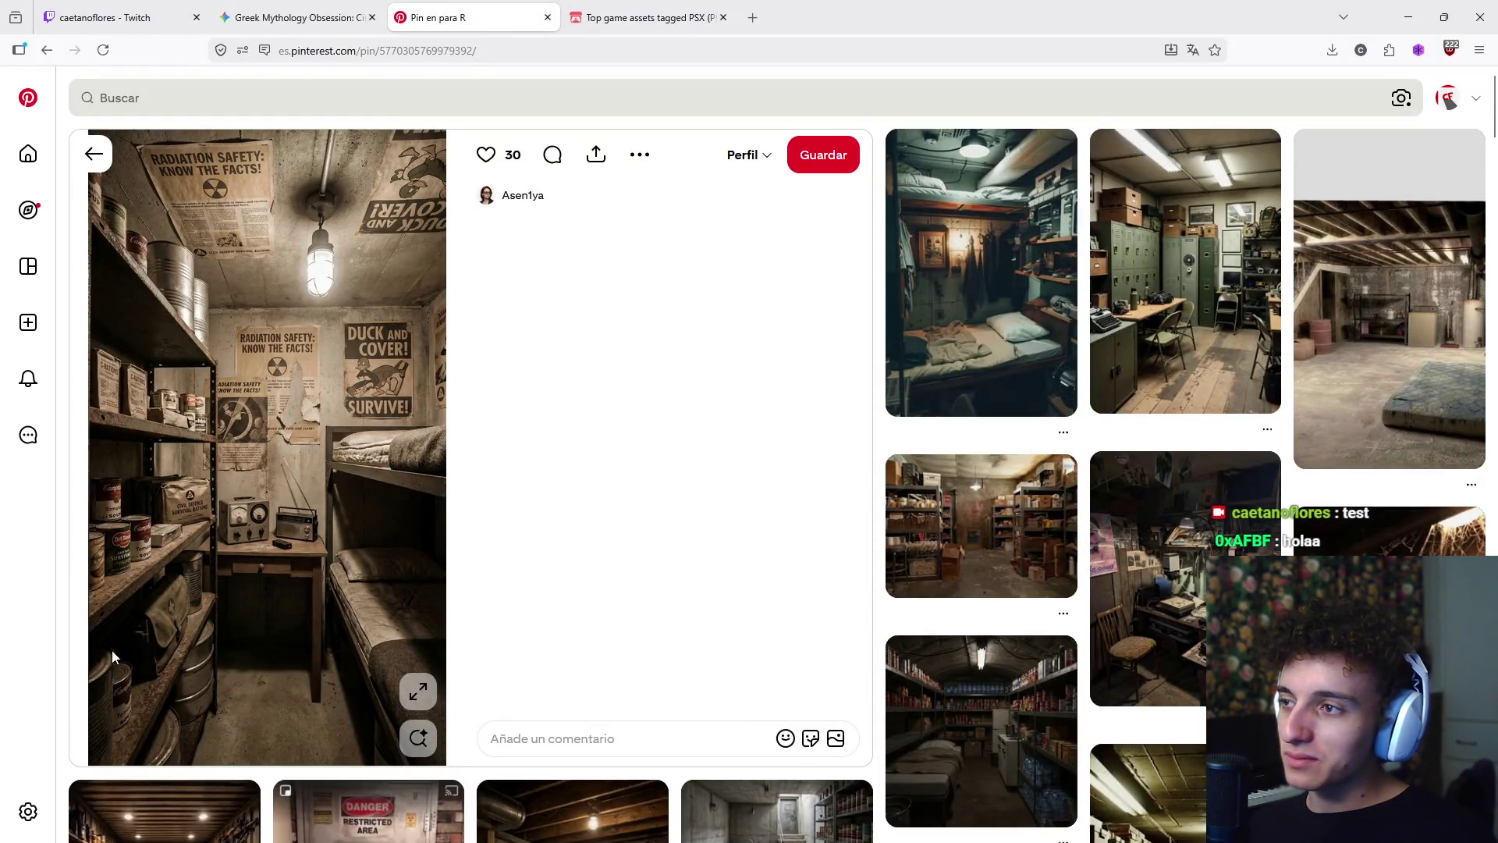
pyautogui.hotkey('alt', 'Tab')
pyautogui.moveTo(797, 457)
pyautogui.mouseDown(button='middle')
pyautogui.moveTo(873, 412)
pyautogui.moveTo(759, 415)
pyautogui.moveTo(555, 533)
pyautogui.mouseUp(button='middle')
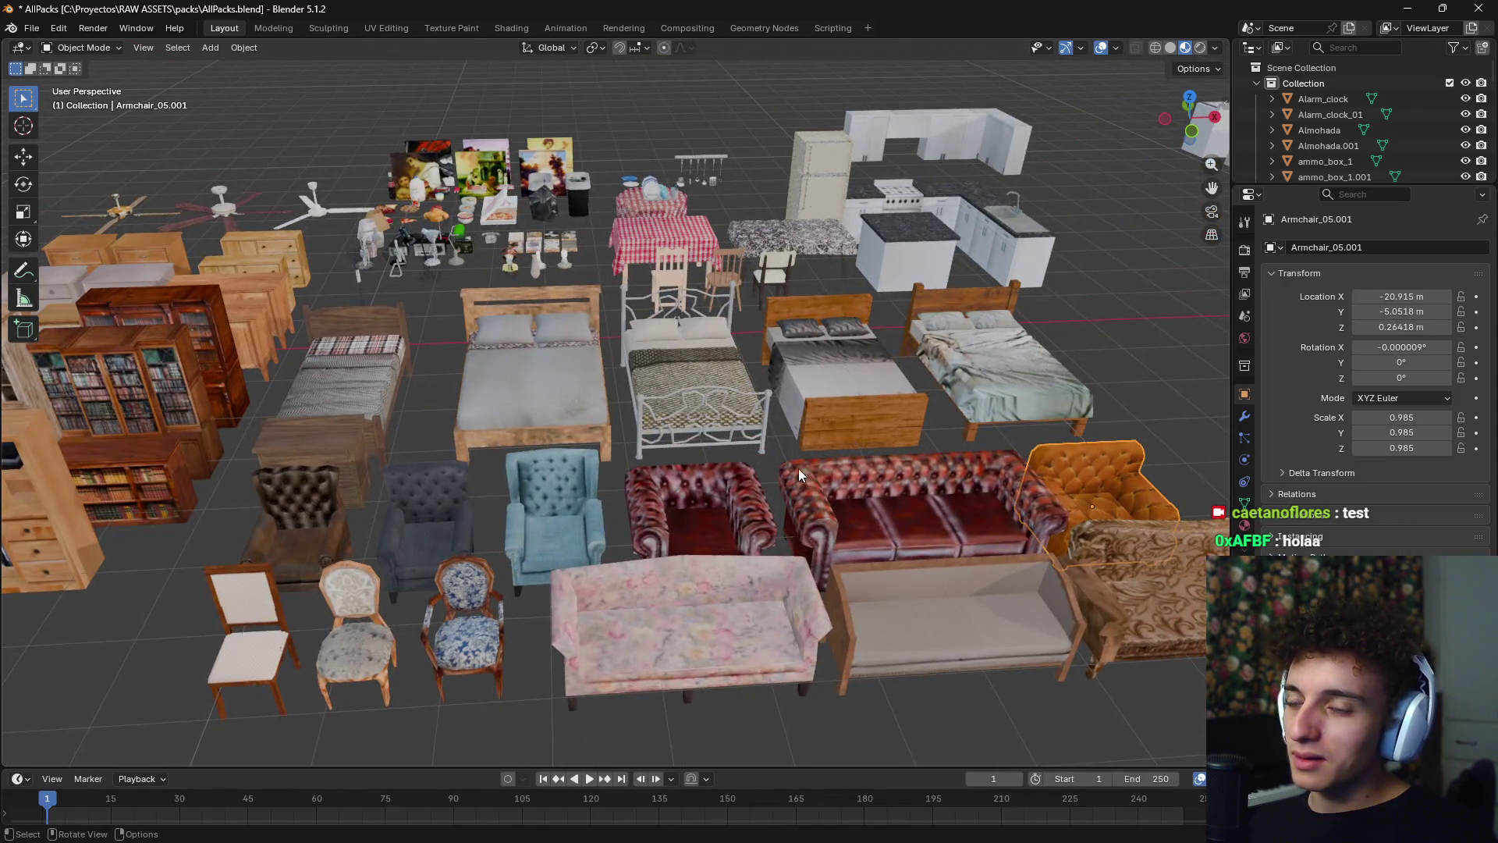
# - Select the small radio among the clocks and lamps and frame it in view
pyautogui.moveTo(798, 468)
pyautogui.mouseDown(button='middle')
pyautogui.moveTo(632, 423)
pyautogui.moveTo(625, 383)
pyautogui.moveTo(816, 288)
pyautogui.moveTo(883, 400)
pyautogui.moveTo(475, 470)
pyautogui.moveTo(805, 310)
pyautogui.mouseUp(button='middle')
pyautogui.scroll(3, 625, 382)
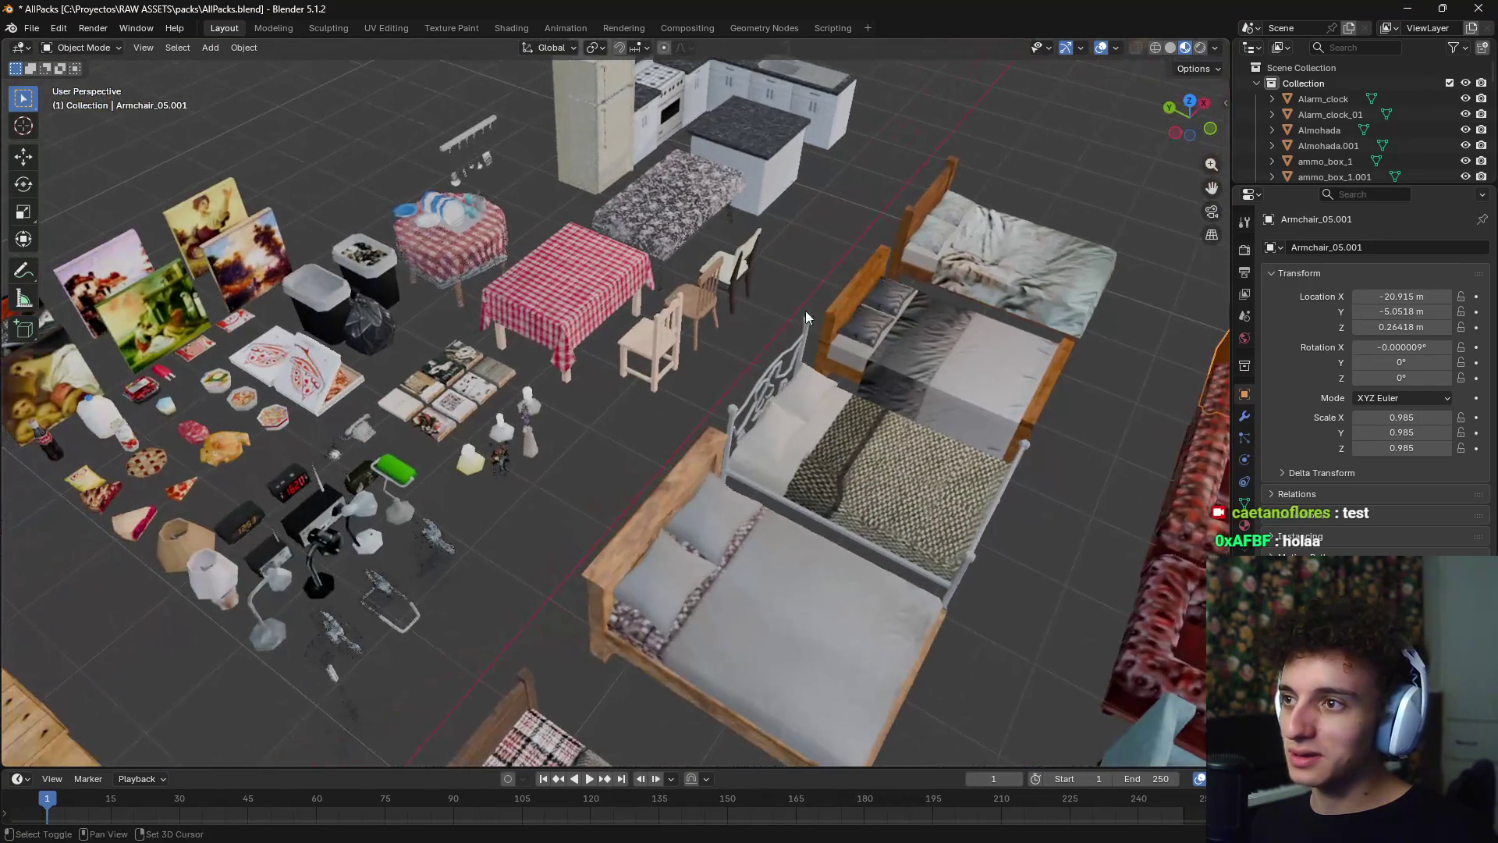
pyautogui.moveTo(701, 351)
pyautogui.keyDown('shift'); pyautogui.mouseDown(button='middle')
pyautogui.moveTo(719, 492)
pyautogui.moveTo(823, 407)
pyautogui.moveTo(686, 338)
pyautogui.moveTo(598, 610)
pyautogui.moveTo(555, 529)
pyautogui.mouseUp(button='middle'); pyautogui.keyUp('shift')
pyautogui.scroll(-8, 686, 541)
pyautogui.scroll(3, 686, 338)
pyautogui.scroll(4, 705, 429)
pyautogui.moveTo(705, 429)
pyautogui.mouseDown(button='middle')
pyautogui.moveTo(569, 505)
pyautogui.moveTo(485, 506)
pyautogui.moveTo(475, 521)
pyautogui.moveTo(616, 541)
pyautogui.mouseUp(button='middle')
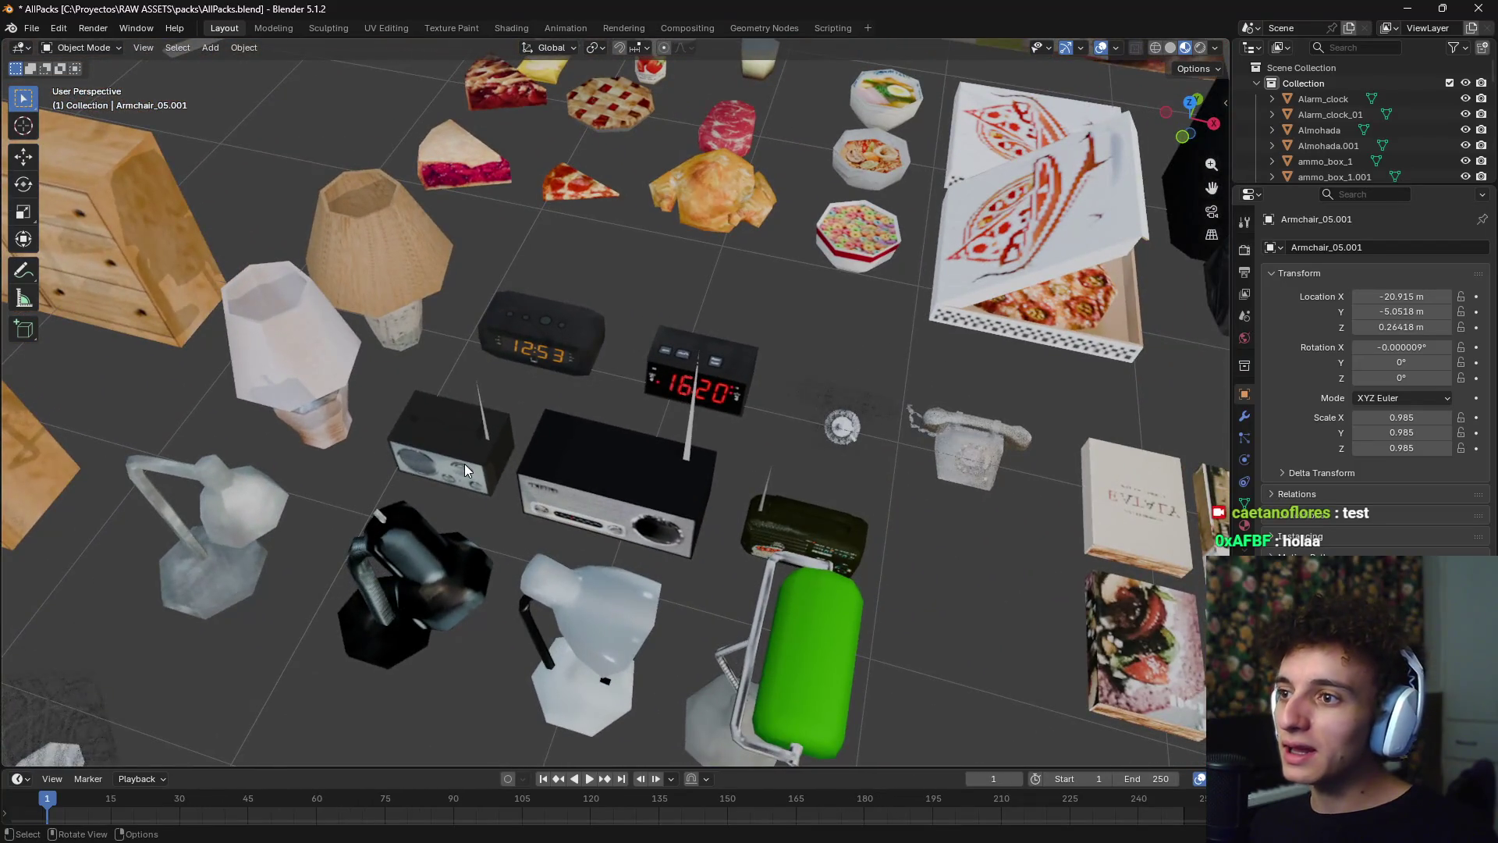
pyautogui.click(465, 463)
pyautogui.scroll(2, 465, 463)
pyautogui.press('KP_Decimal')
pyautogui.scroll(-5, 615, 537)
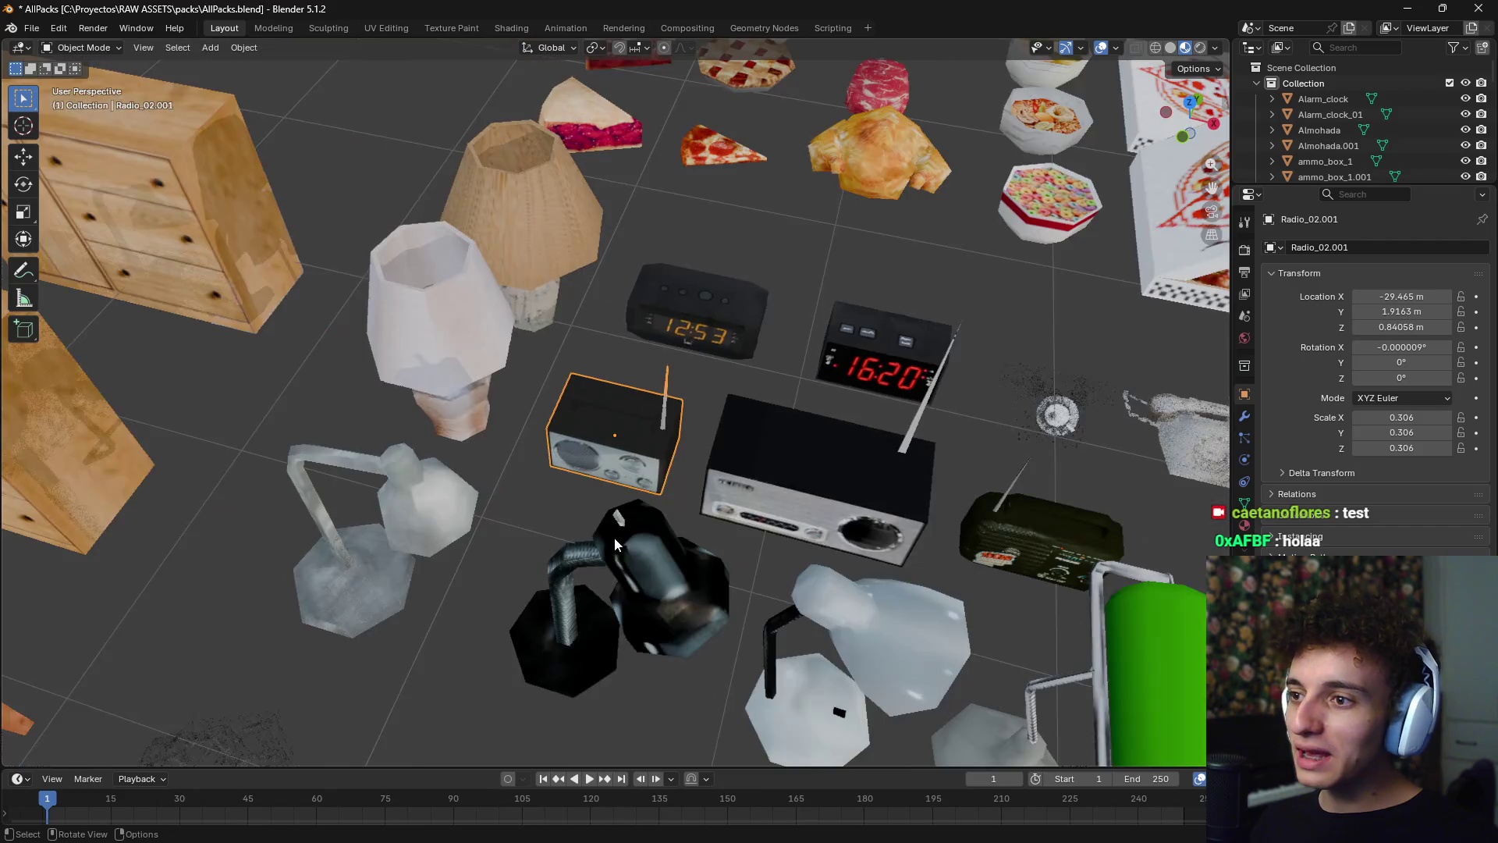
pyautogui.moveTo(615, 537)
pyautogui.mouseDown(button='middle')
pyautogui.moveTo(737, 518)
pyautogui.moveTo(785, 399)
pyautogui.moveTo(520, 542)
pyautogui.moveTo(710, 475)
pyautogui.moveTo(842, 479)
pyautogui.moveTo(571, 470)
pyautogui.moveTo(509, 511)
pyautogui.moveTo(593, 462)
pyautogui.moveTo(527, 554)
pyautogui.moveTo(552, 478)
pyautogui.moveTo(605, 456)
pyautogui.mouseUp(button='middle')
pyautogui.scroll(5, 785, 400)
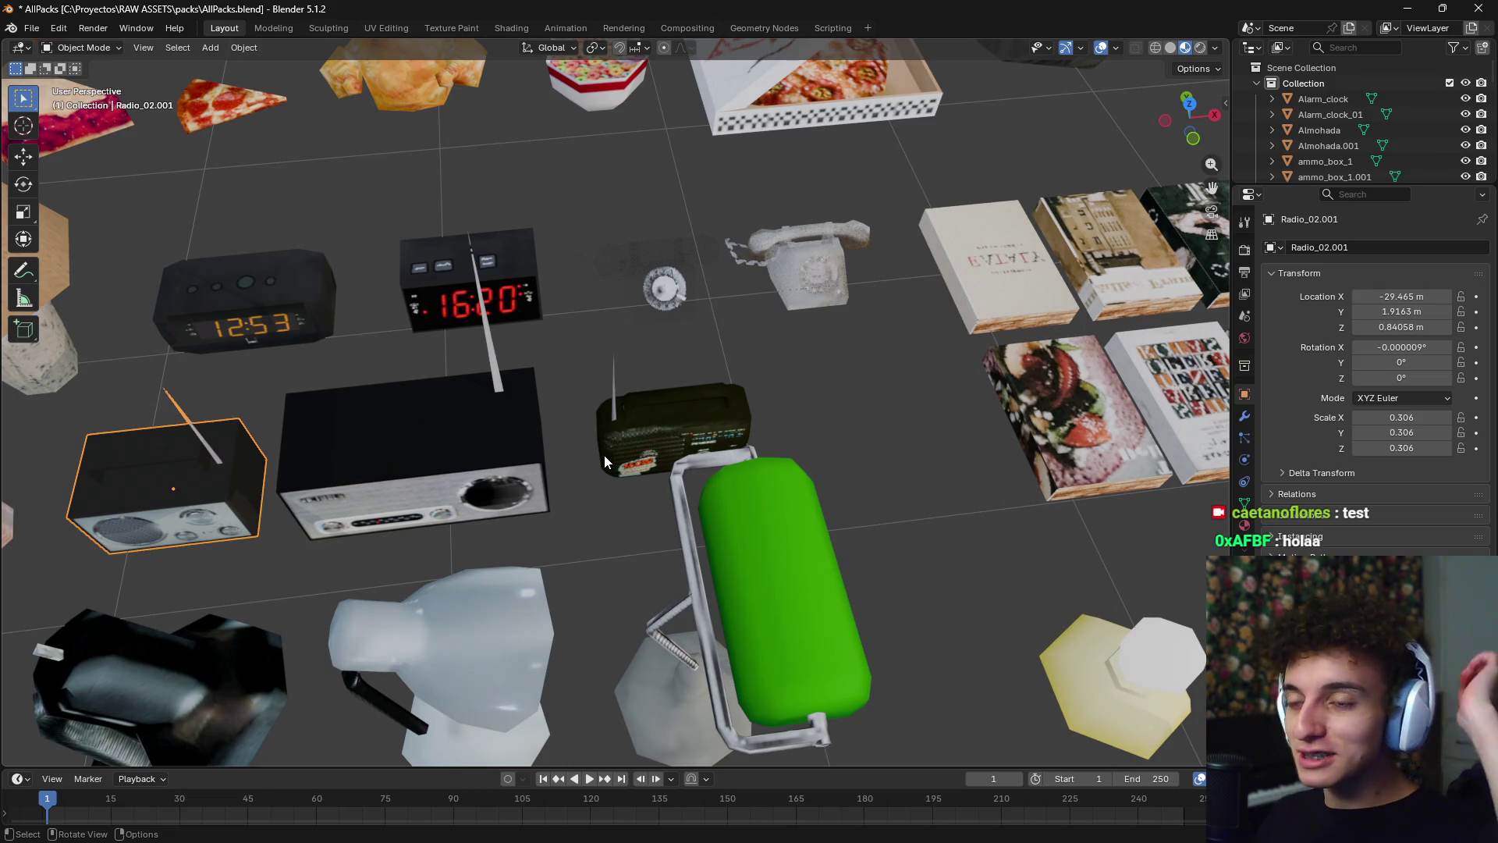
# - Survey the asset packs: the kitchen set, paintings, food and tables
pyautogui.moveTo(649, 383)
pyautogui.mouseDown(button='middle')
pyautogui.moveTo(775, 378)
pyautogui.moveTo(708, 501)
pyautogui.moveTo(681, 453)
pyautogui.moveTo(835, 458)
pyautogui.moveTo(796, 471)
pyautogui.moveTo(832, 372)
pyautogui.moveTo(944, 507)
pyautogui.moveTo(628, 270)
pyautogui.moveTo(715, 410)
pyautogui.moveTo(729, 386)
pyautogui.moveTo(710, 342)
pyautogui.moveTo(733, 349)
pyautogui.moveTo(637, 405)
pyautogui.moveTo(578, 397)
pyautogui.moveTo(610, 410)
pyautogui.moveTo(585, 404)
pyautogui.moveTo(587, 435)
pyautogui.mouseUp(button='middle')
pyautogui.scroll(-3, 710, 503)
pyautogui.scroll(-4, 719, 507)
pyautogui.scroll(10, 569, 362)
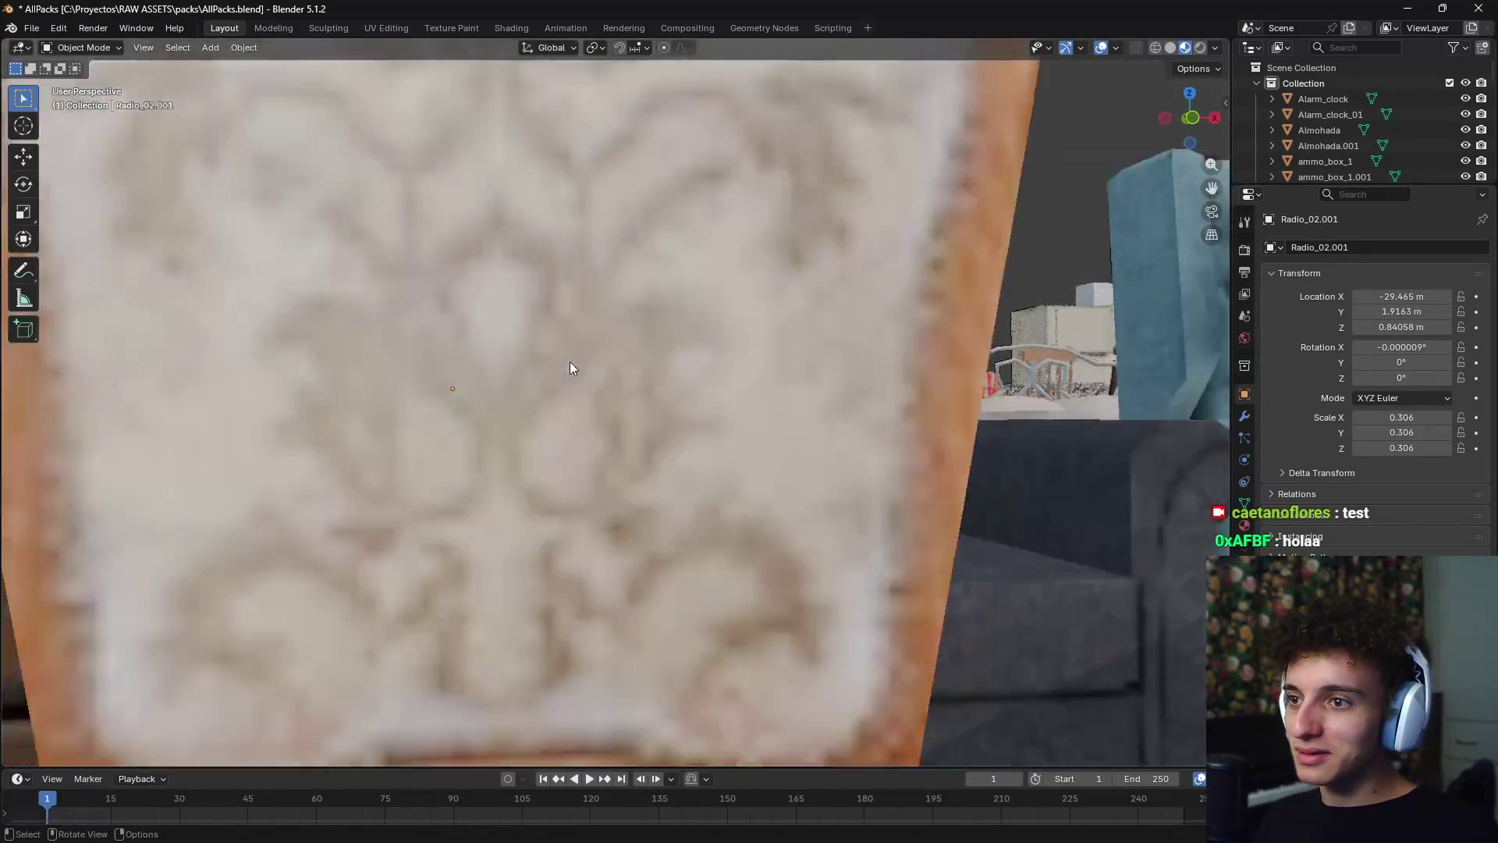
pyautogui.scroll(-10, 570, 368)
pyautogui.moveTo(570, 368)
pyautogui.mouseDown(button='middle')
pyautogui.moveTo(568, 517)
pyautogui.moveTo(756, 289)
pyautogui.moveTo(783, 280)
pyautogui.mouseUp(button='middle')
pyautogui.scroll(10, 646, 426)
pyautogui.scroll(-5, 783, 279)
pyautogui.moveTo(849, 316)
pyautogui.mouseDown(button='middle')
pyautogui.moveTo(409, 382)
pyautogui.moveTo(670, 421)
pyautogui.moveTo(421, 475)
pyautogui.mouseUp(button='middle')
pyautogui.moveTo(771, 453)
pyautogui.mouseDown(button='middle')
pyautogui.moveTo(782, 432)
pyautogui.moveTo(812, 433)
pyautogui.mouseUp(button='middle')
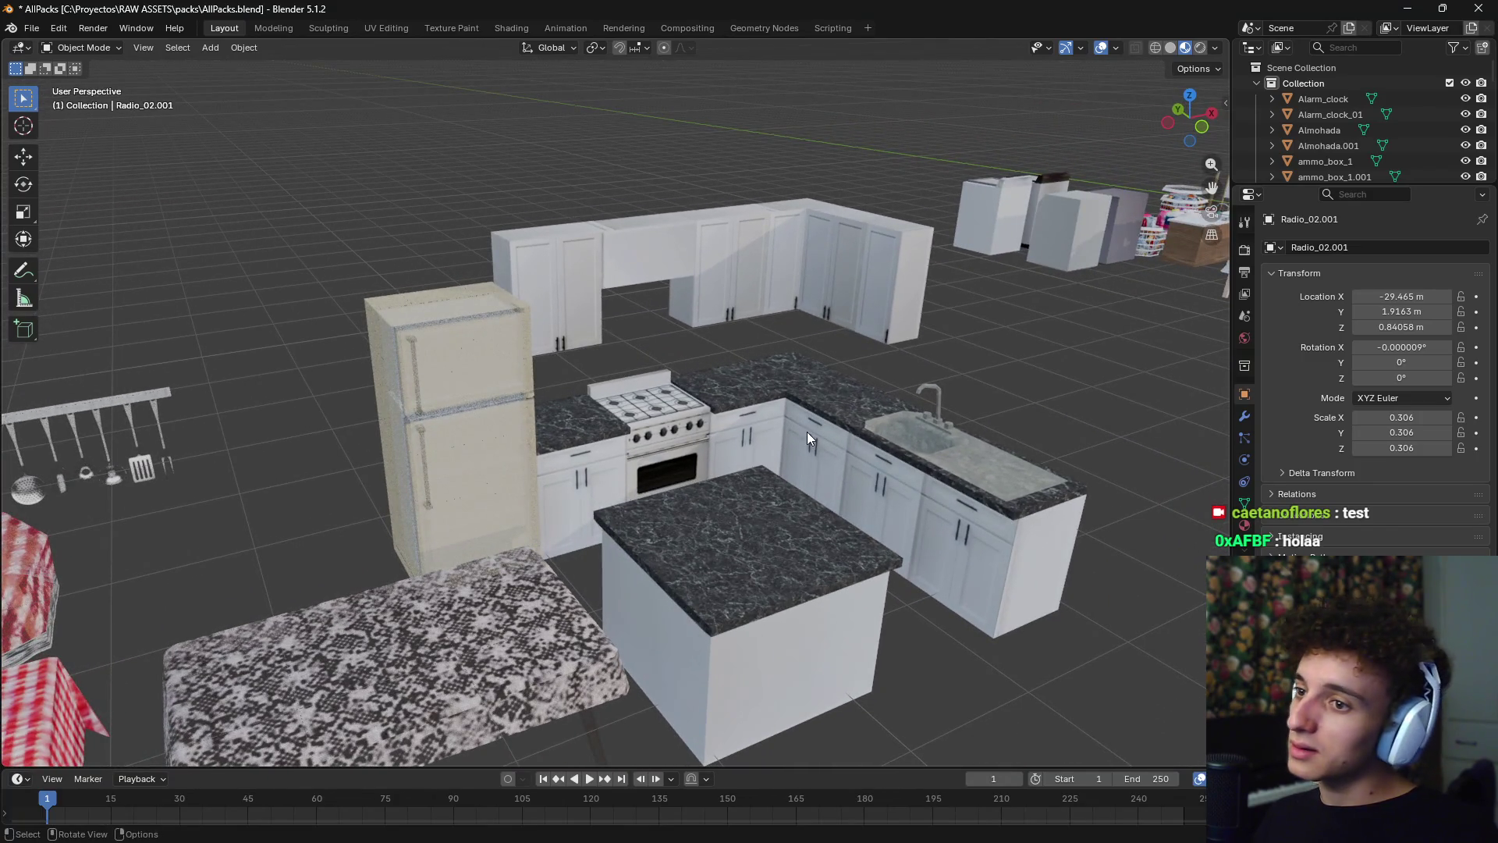
pyautogui.scroll(5, 821, 447)
pyautogui.moveTo(822, 453)
pyautogui.mouseDown(button='middle')
pyautogui.moveTo(381, 429)
pyautogui.moveTo(626, 442)
pyautogui.moveTo(591, 453)
pyautogui.moveTo(708, 504)
pyautogui.moveTo(663, 475)
pyautogui.moveTo(991, 493)
pyautogui.moveTo(398, 488)
pyautogui.moveTo(791, 483)
pyautogui.moveTo(840, 467)
pyautogui.mouseUp(button='middle')
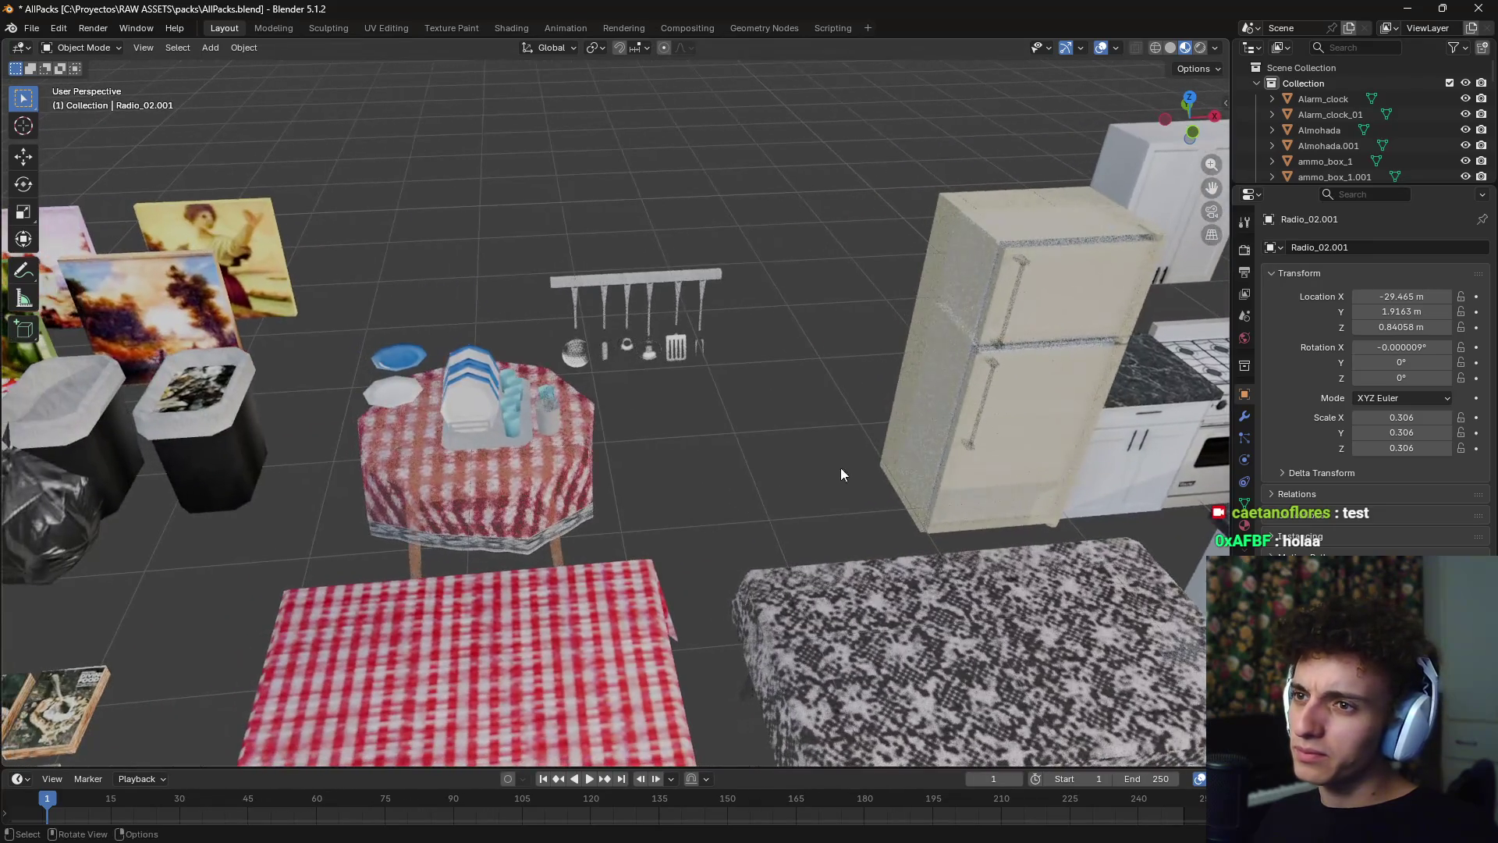
pyautogui.moveTo(848, 413)
pyautogui.mouseDown(button='middle')
pyautogui.moveTo(975, 415)
pyautogui.moveTo(653, 416)
pyautogui.moveTo(839, 599)
pyautogui.moveTo(537, 503)
pyautogui.moveTo(325, 485)
pyautogui.moveTo(671, 479)
pyautogui.mouseUp(button='middle')
pyautogui.scroll(-5, 762, 371)
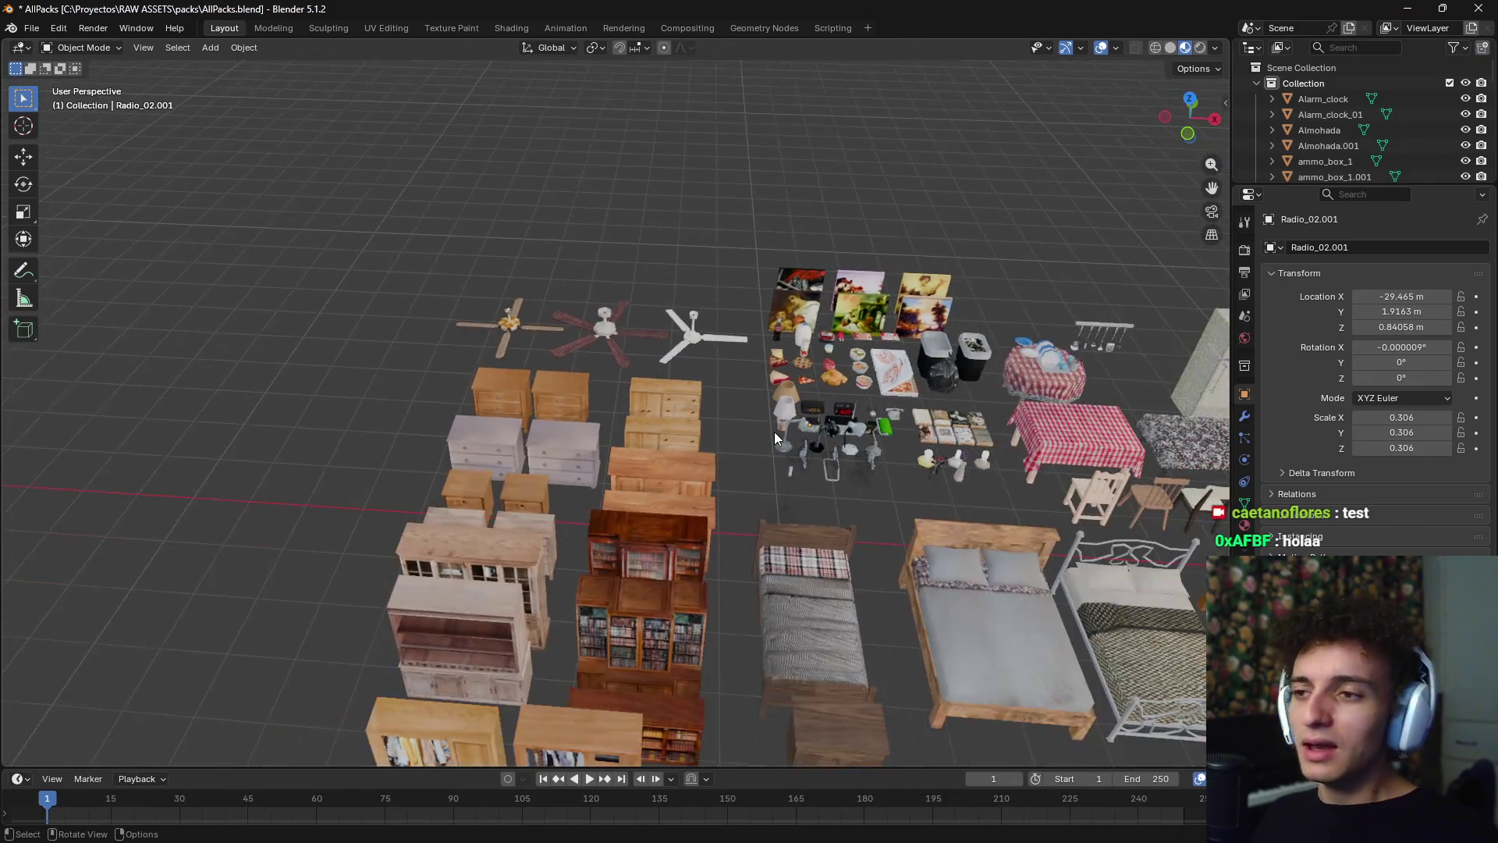
# - Check the bunker reference picture, then orbit back to the radios and lamps
pyautogui.hotkey('alt', 'Tab')
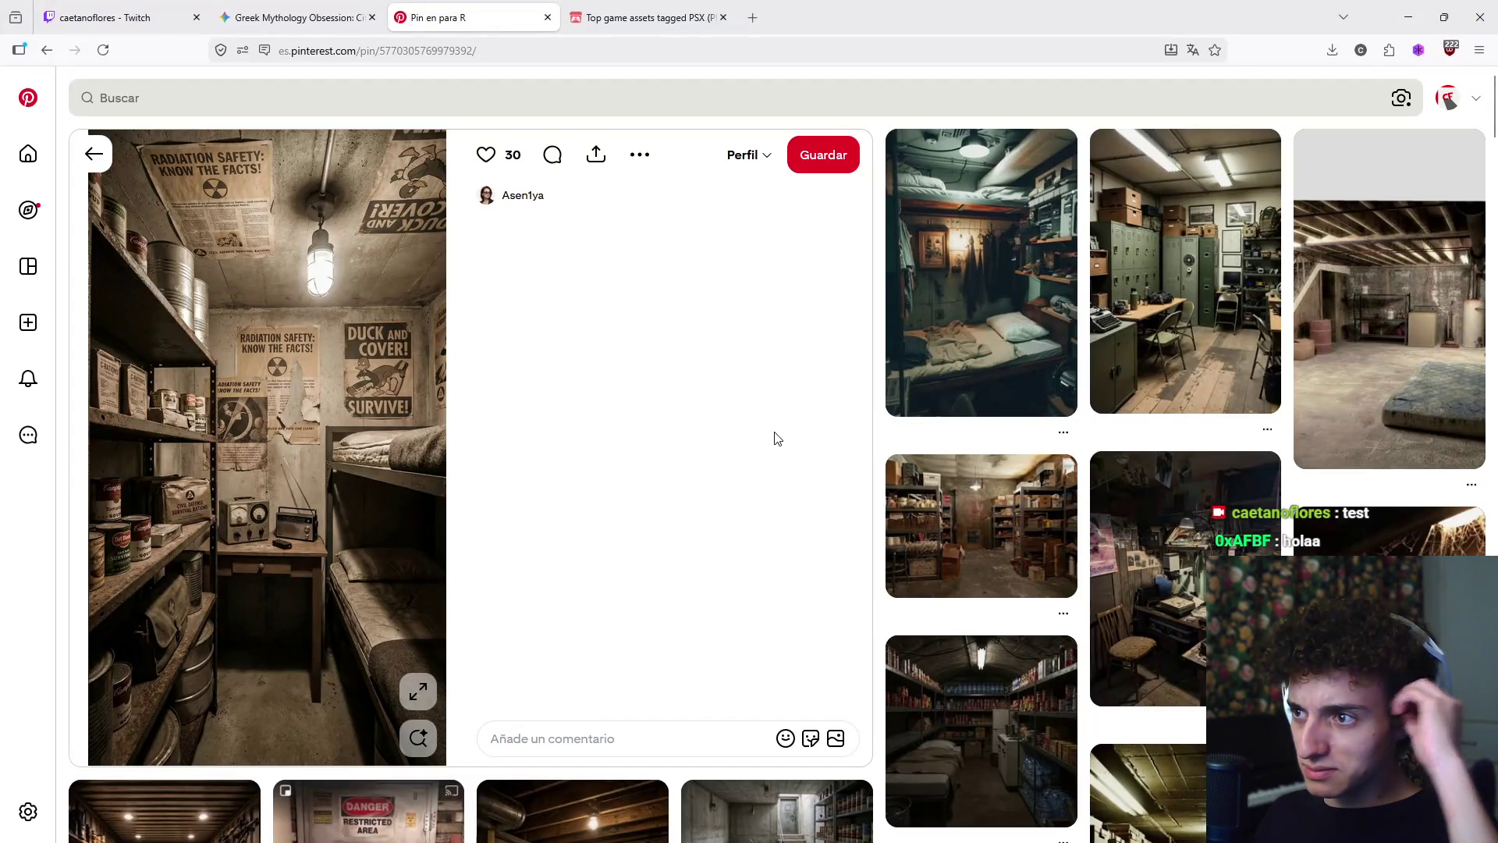
pyautogui.hotkey('alt', 'Tab')
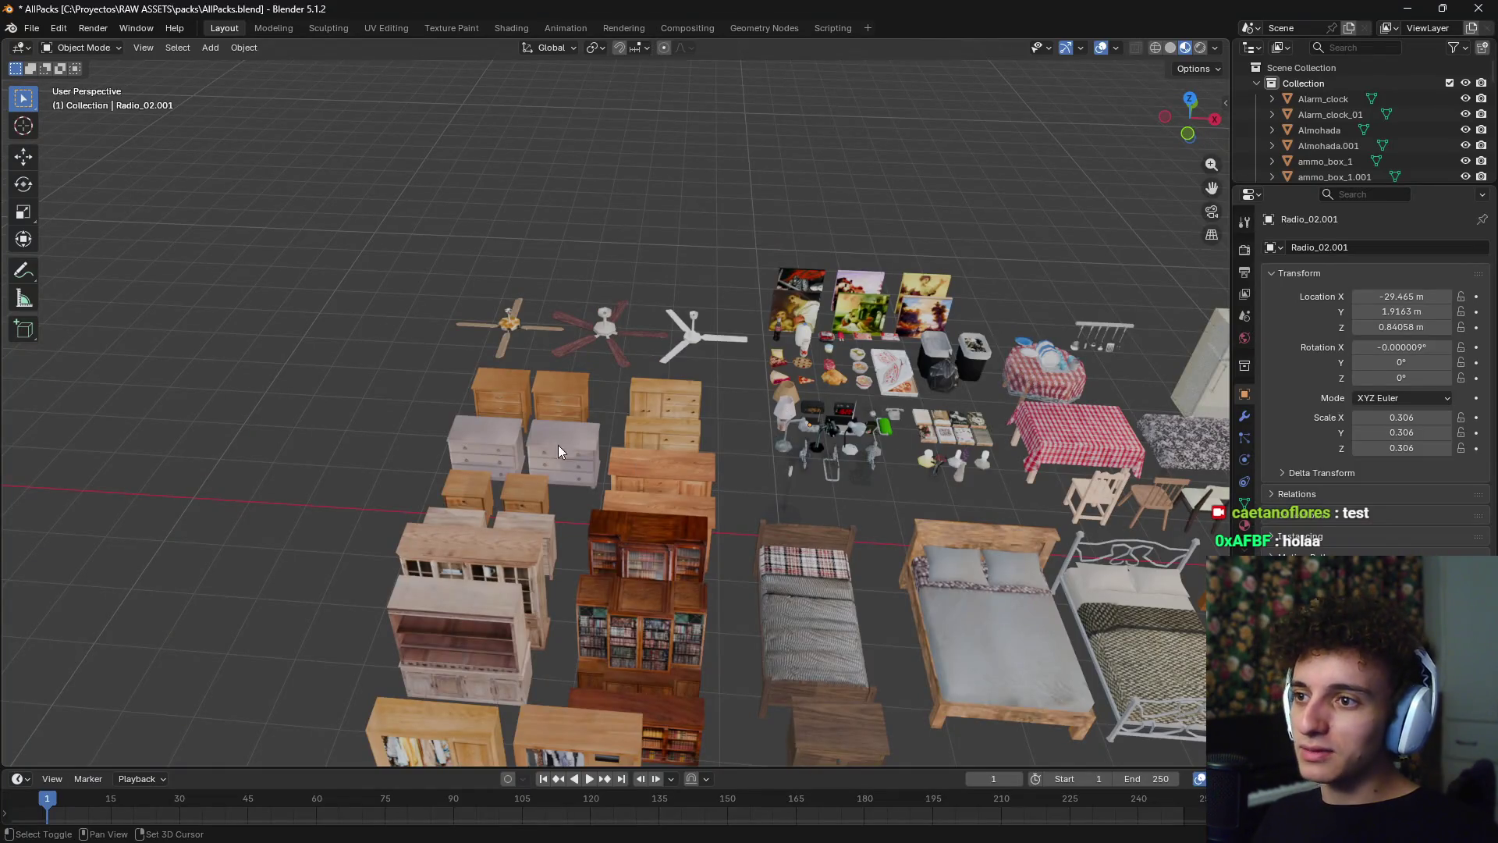
pyautogui.scroll(5, 670, 471)
pyautogui.scroll(-2, 667, 465)
pyautogui.scroll(5, 610, 296)
pyautogui.moveTo(465, 408)
pyautogui.mouseDown(button='middle')
pyautogui.moveTo(531, 371)
pyautogui.moveTo(525, 456)
pyautogui.moveTo(469, 429)
pyautogui.moveTo(786, 493)
pyautogui.moveTo(658, 569)
pyautogui.mouseUp(button='middle')
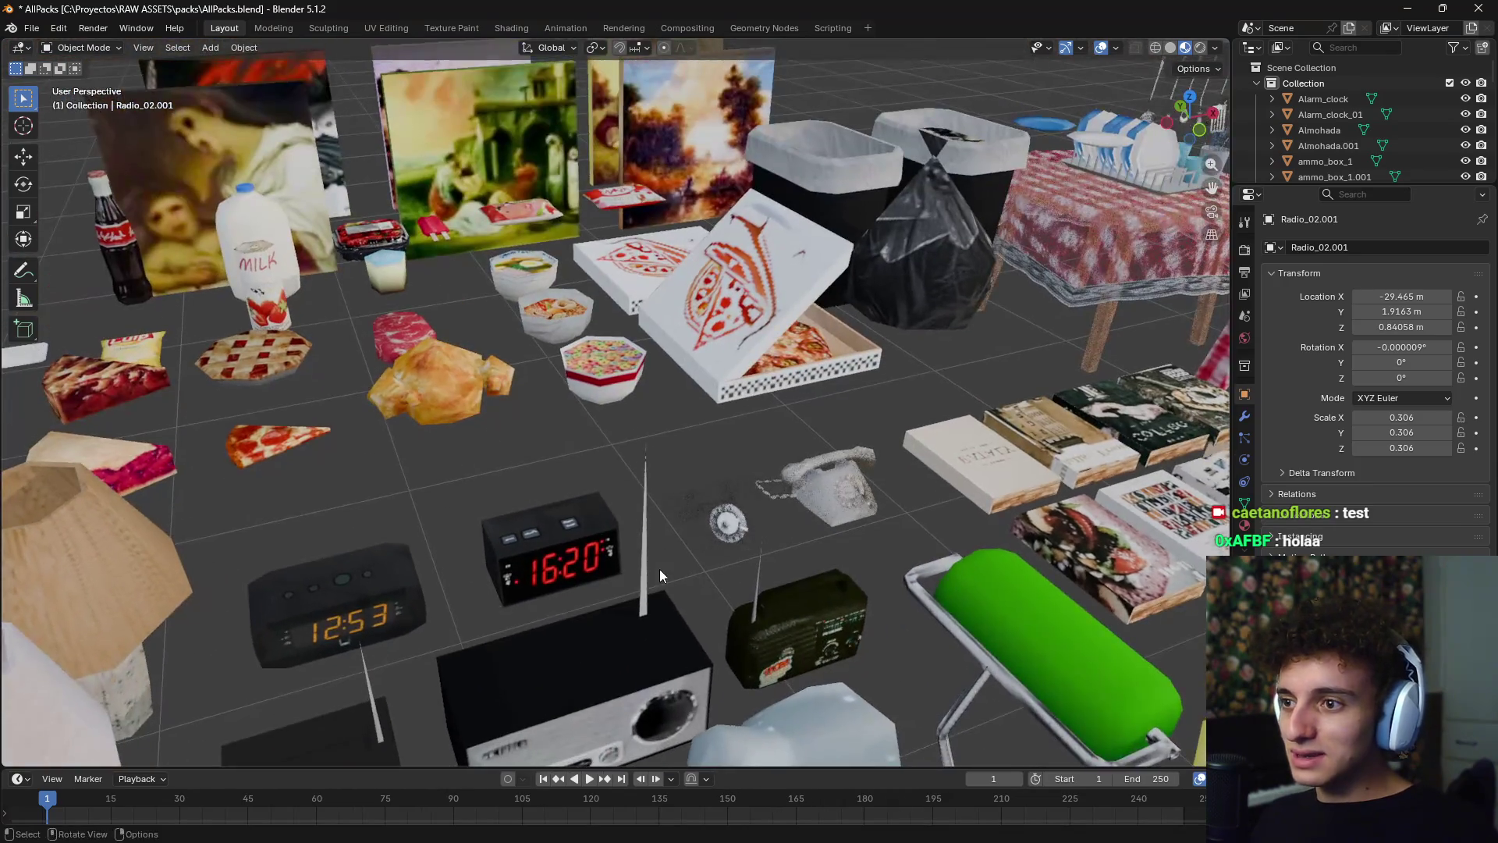
pyautogui.scroll(4, 658, 569)
pyautogui.scroll(-3, 757, 201)
pyautogui.moveTo(757, 202); pyautogui.dragTo(730, 336, button='middle')
# - Select Radio_01.001, isolate it in Local View, and view its front
pyautogui.click(558, 435)
pyautogui.moveTo(557, 436)
pyautogui.mouseDown(button='middle')
pyautogui.moveTo(509, 476)
pyautogui.moveTo(648, 439)
pyautogui.moveTo(474, 565)
pyautogui.mouseUp(button='middle')
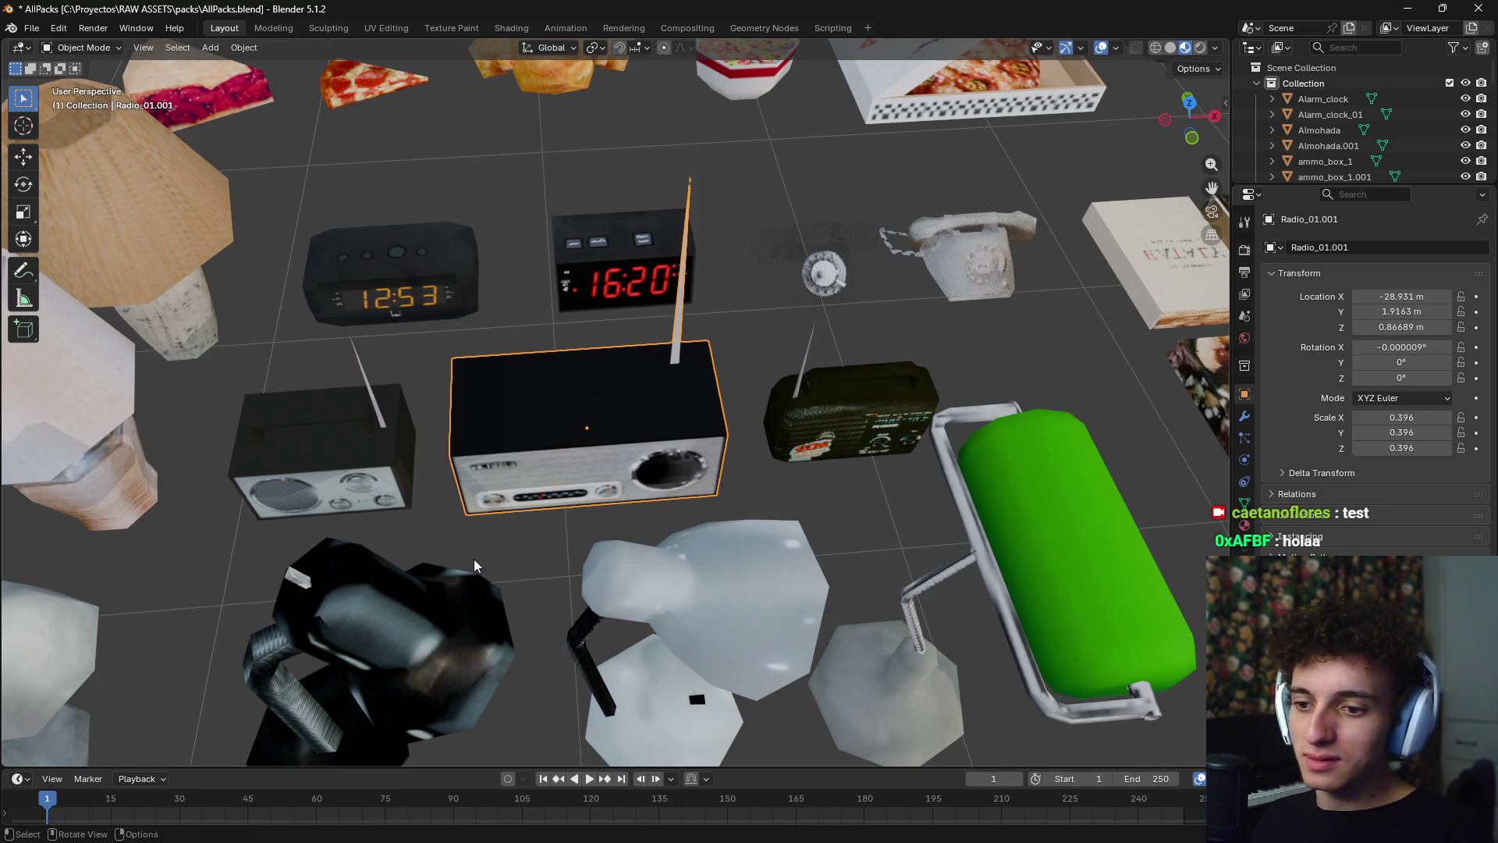
pyautogui.press('KP_Divide')
pyautogui.moveTo(536, 635)
pyautogui.mouseDown(button='middle')
pyautogui.moveTo(498, 495)
pyautogui.moveTo(534, 359)
pyautogui.mouseUp(button='middle')
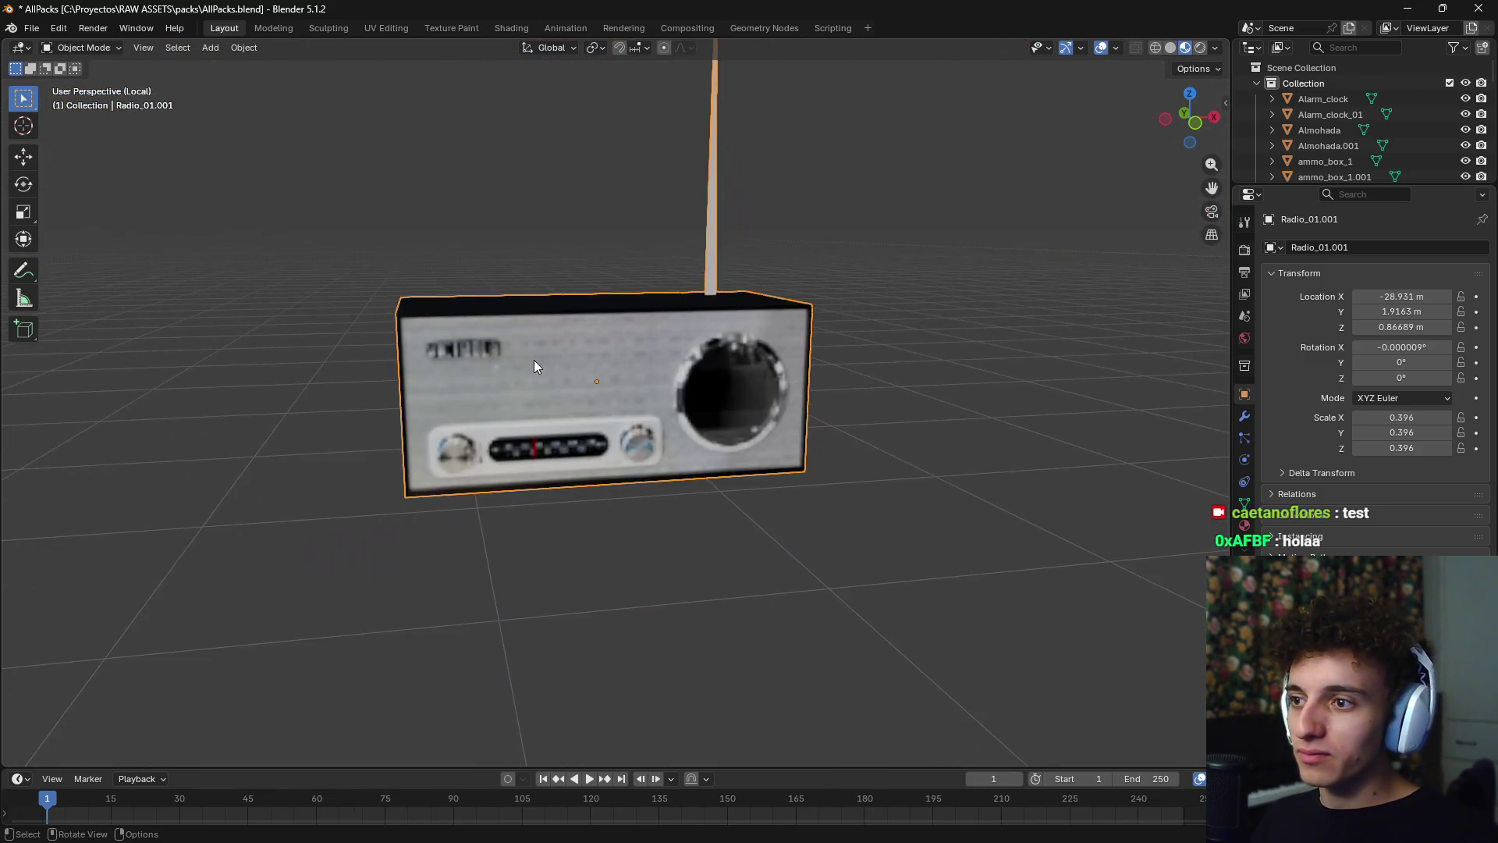
# - In Edit Mode front view, knife-cut new edges around the radio's dial panel
pyautogui.press('Tab')
pyautogui.press('KP_1')
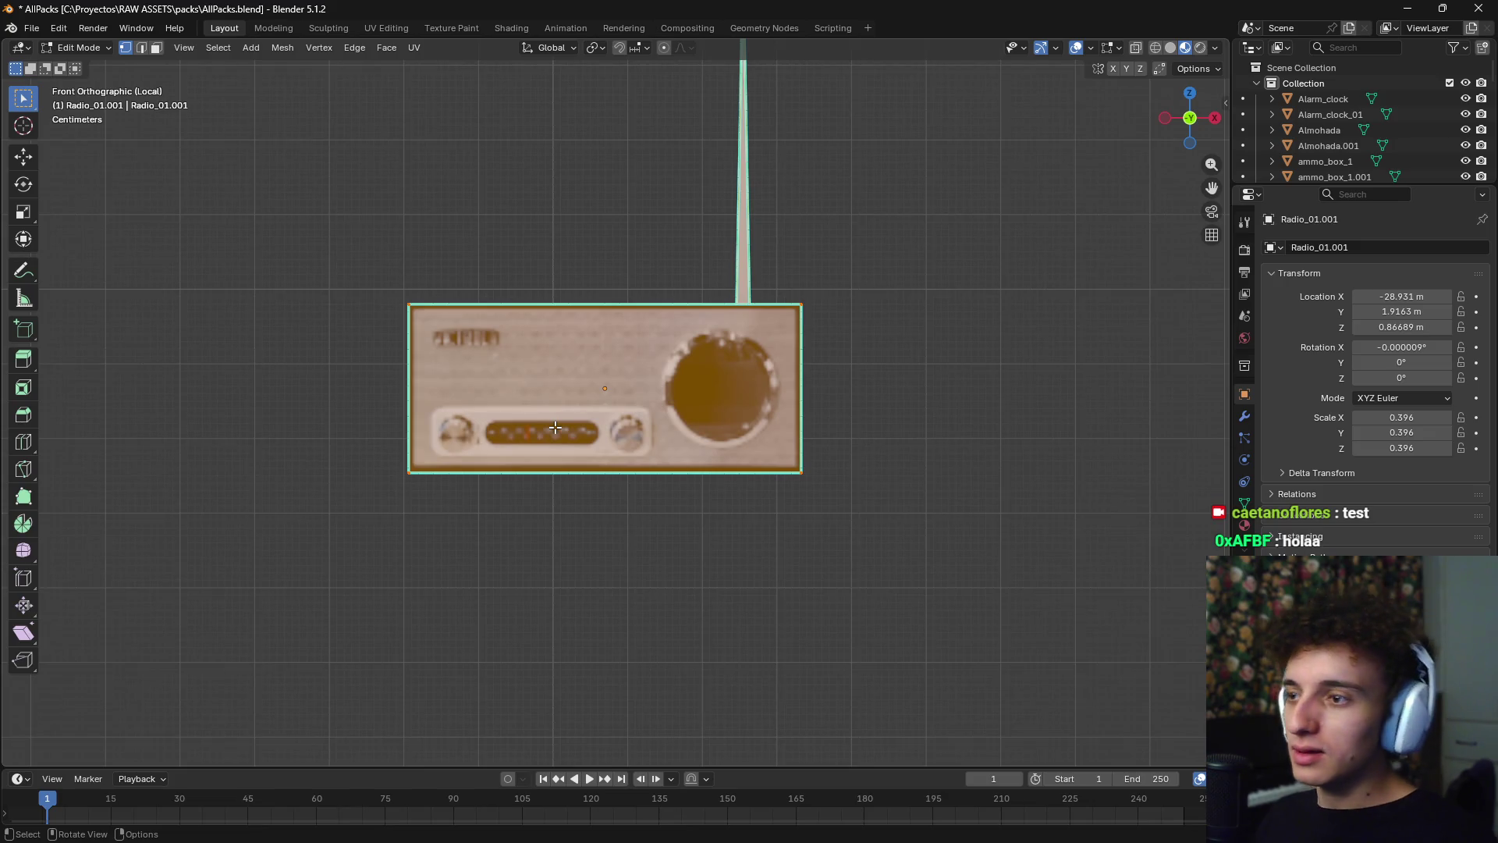
pyautogui.scroll(5, 546, 422)
pyautogui.press('k')
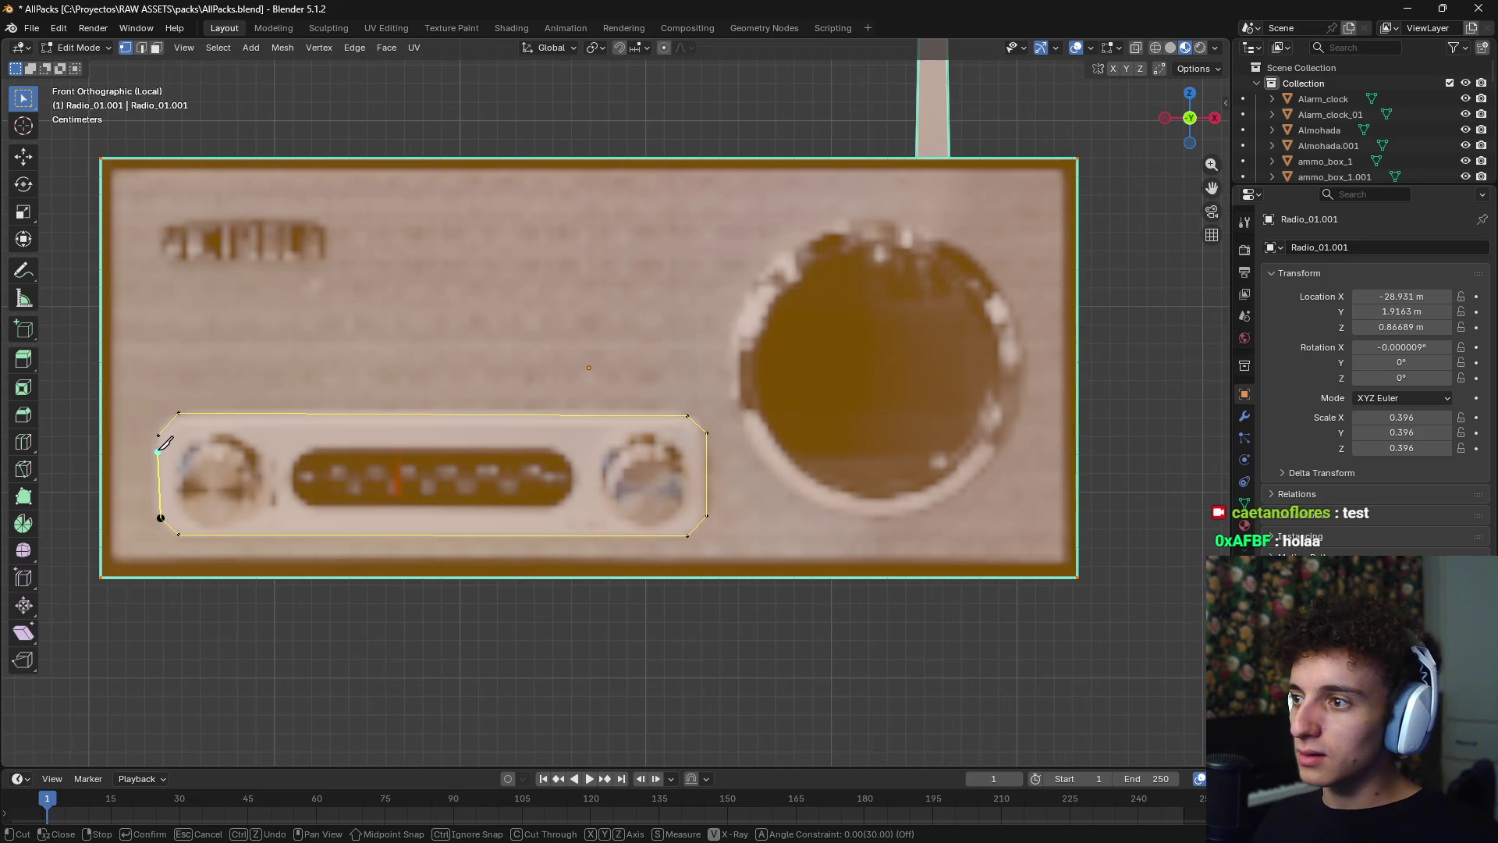
pyautogui.press('Return')
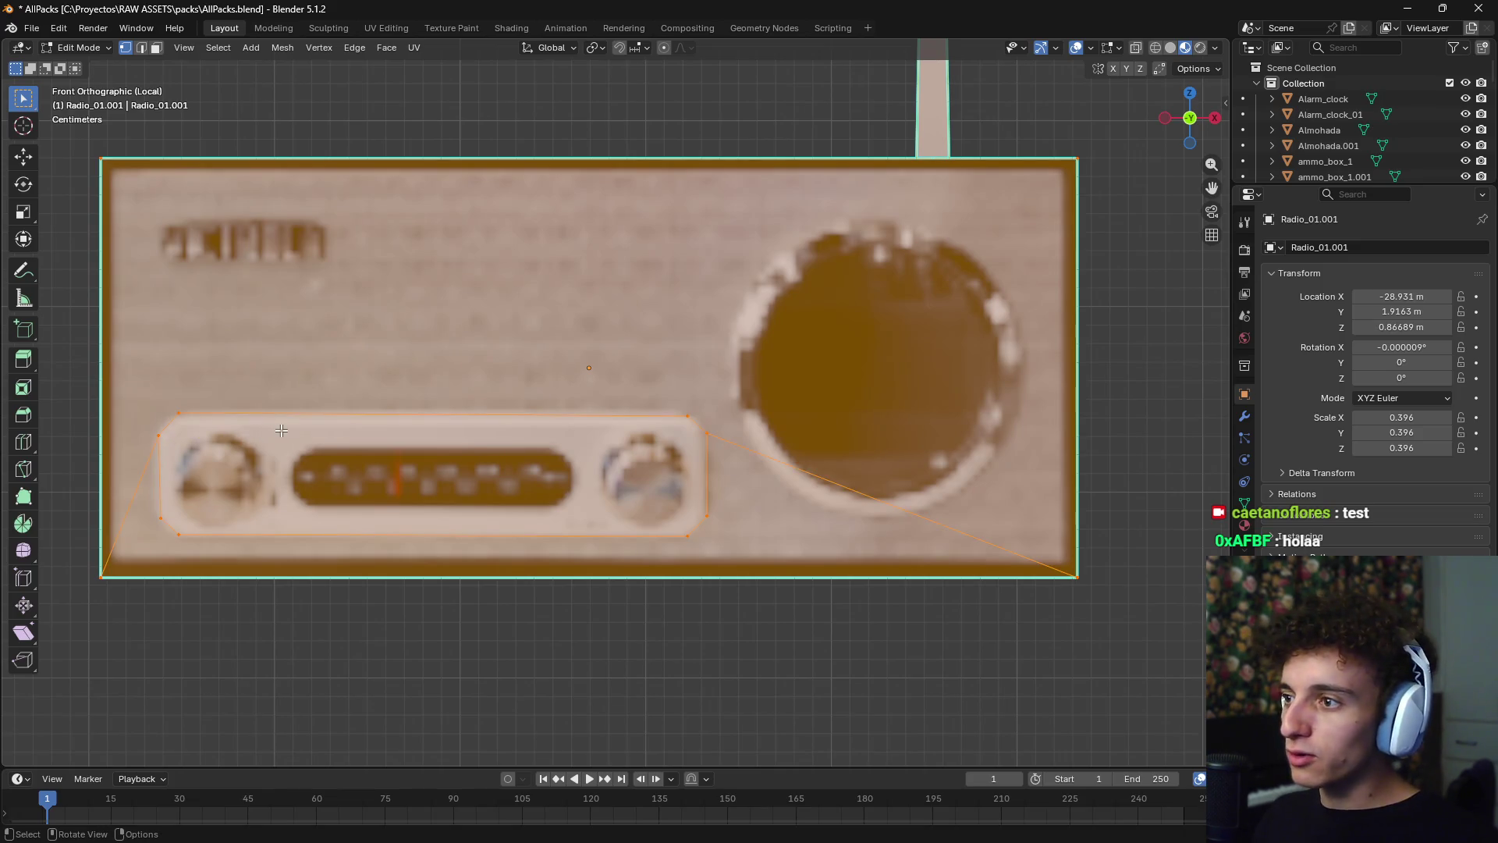
# - Extrude the selected front face slightly from the top view
pyautogui.press('KP_4')
pyautogui.press('KP_4')
pyautogui.press('KP_8')
pyautogui.press('3')
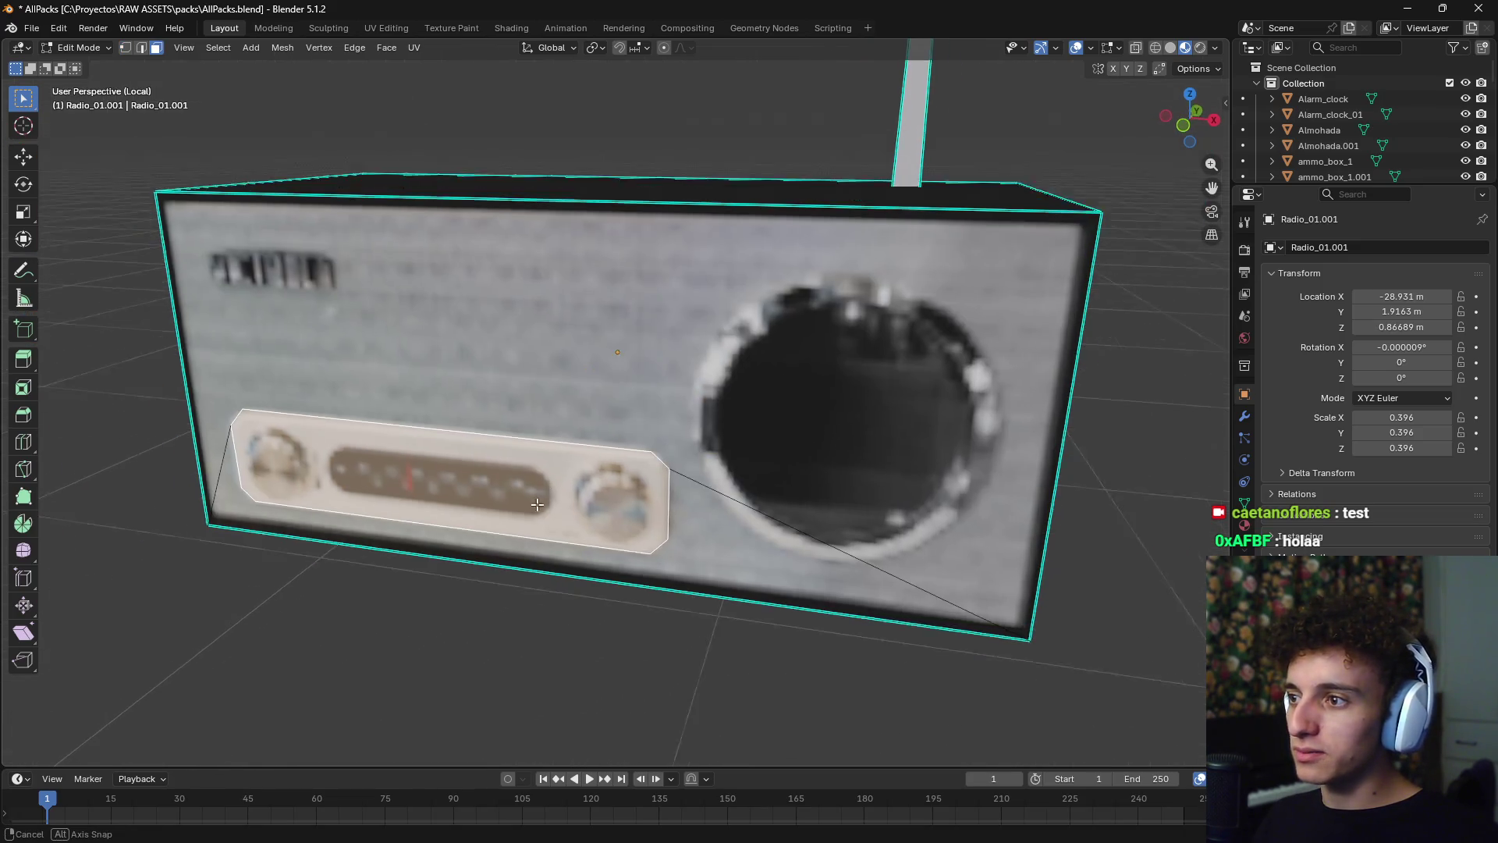
pyautogui.press('KP_7')
pyautogui.press('e')
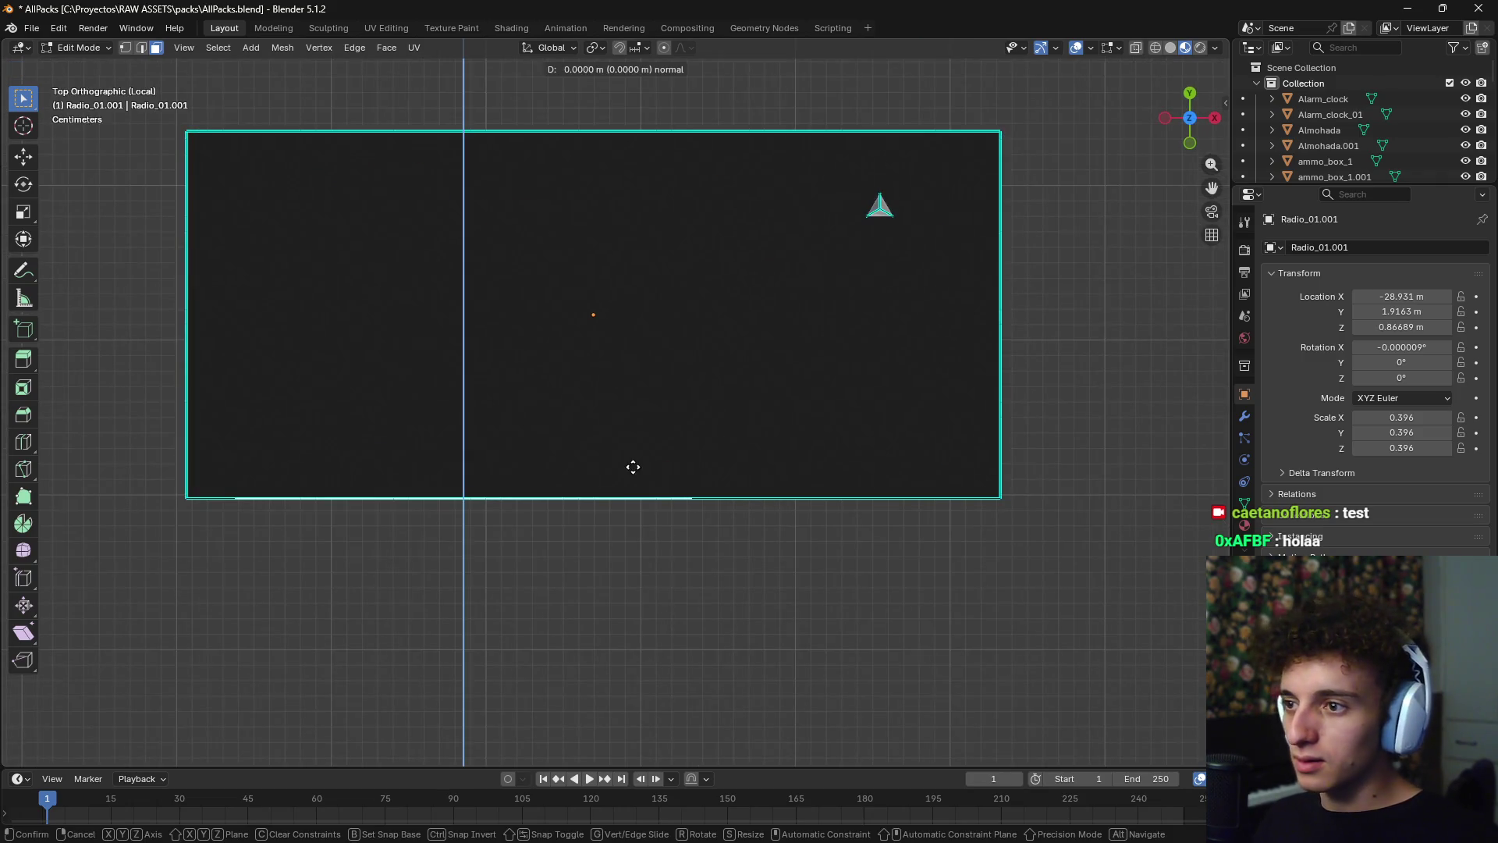
pyautogui.click(639, 492)
pyautogui.moveTo(639, 493)
pyautogui.mouseDown(button='middle')
pyautogui.moveTo(702, 492)
pyautogui.moveTo(877, 327)
pyautogui.moveTo(837, 303)
pyautogui.mouseUp(button='middle')
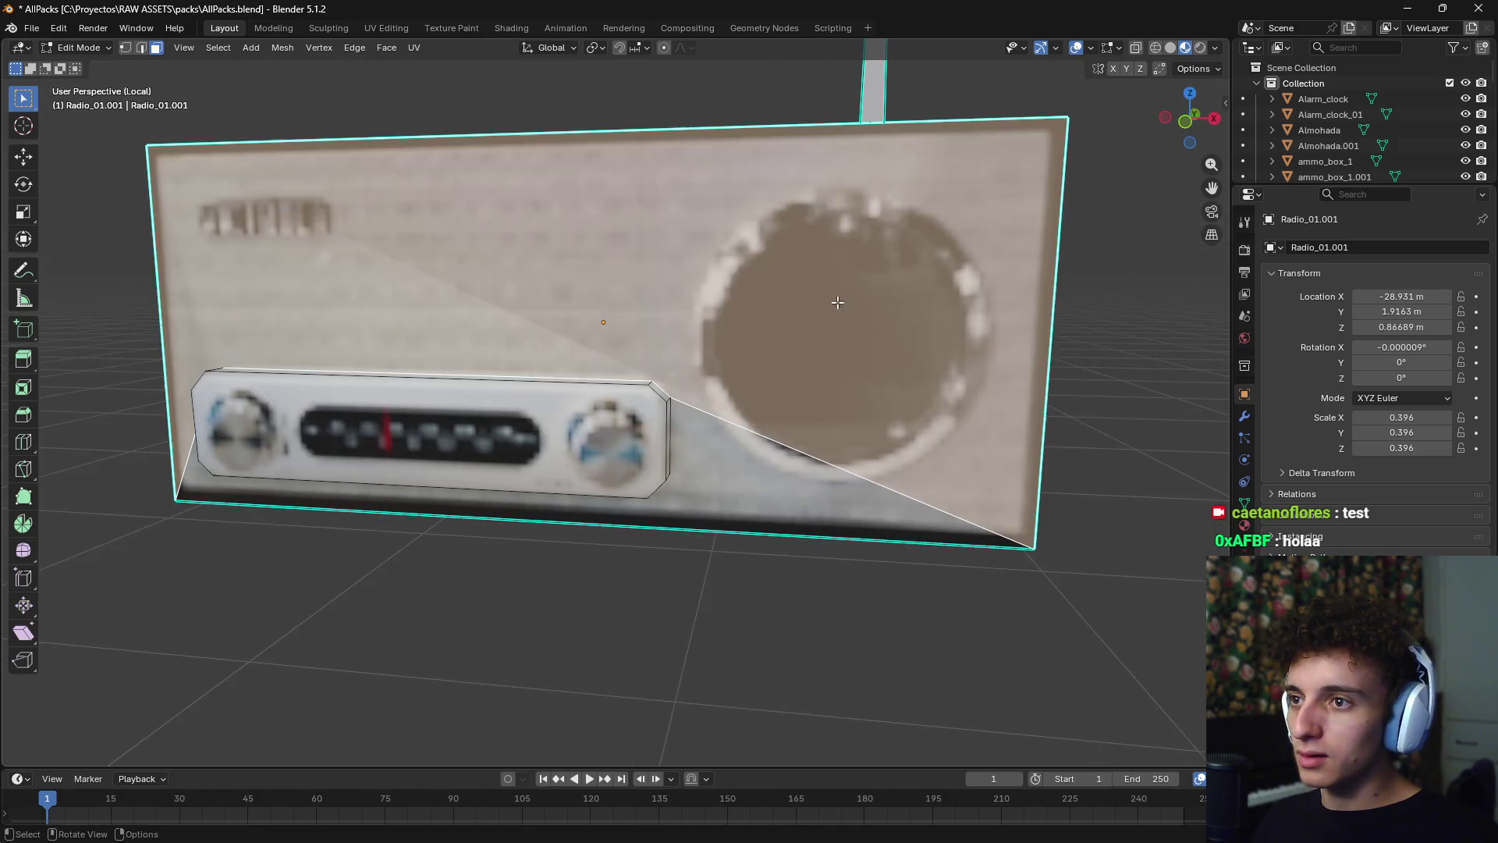
# - Select the corner vertices of the diagonal edge across the radio front
pyautogui.press('KP_1')
pyautogui.scroll(3, 842, 303)
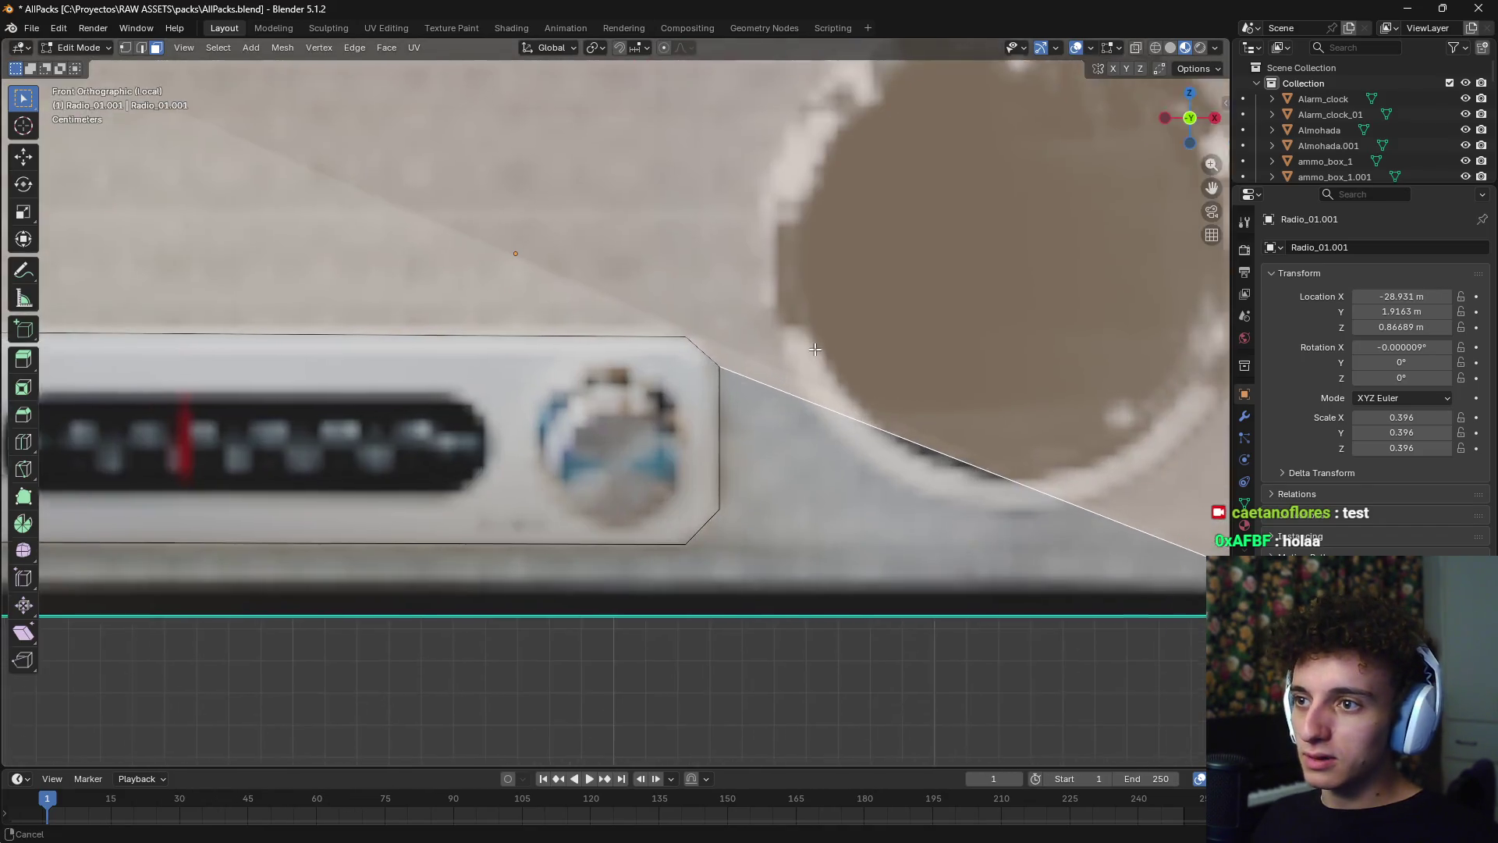
pyautogui.scroll(-1, 644, 411)
pyautogui.press('1')
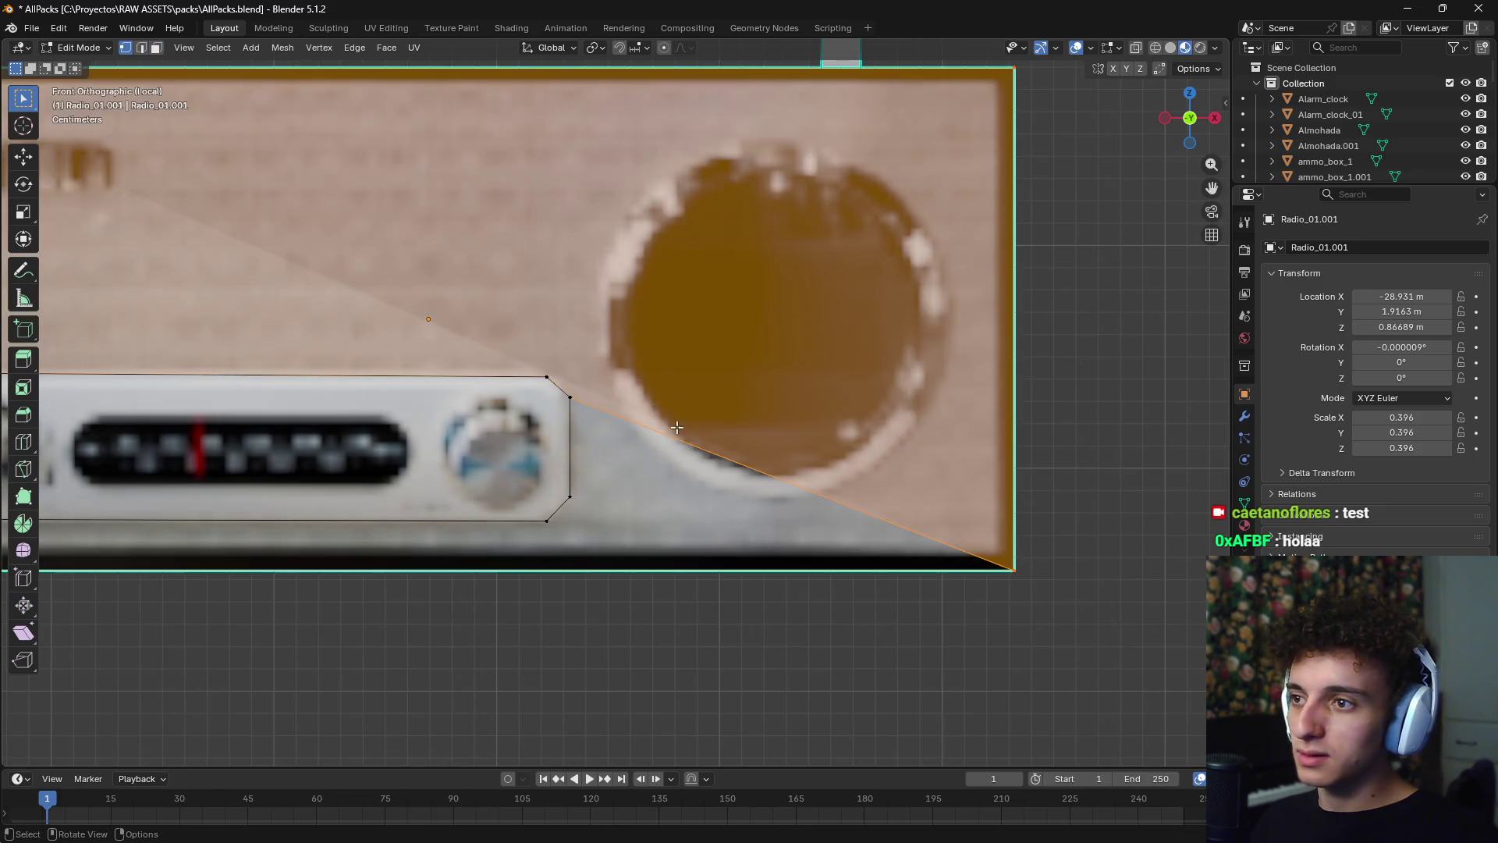
pyautogui.click(570, 401)
pyautogui.click(1014, 573)
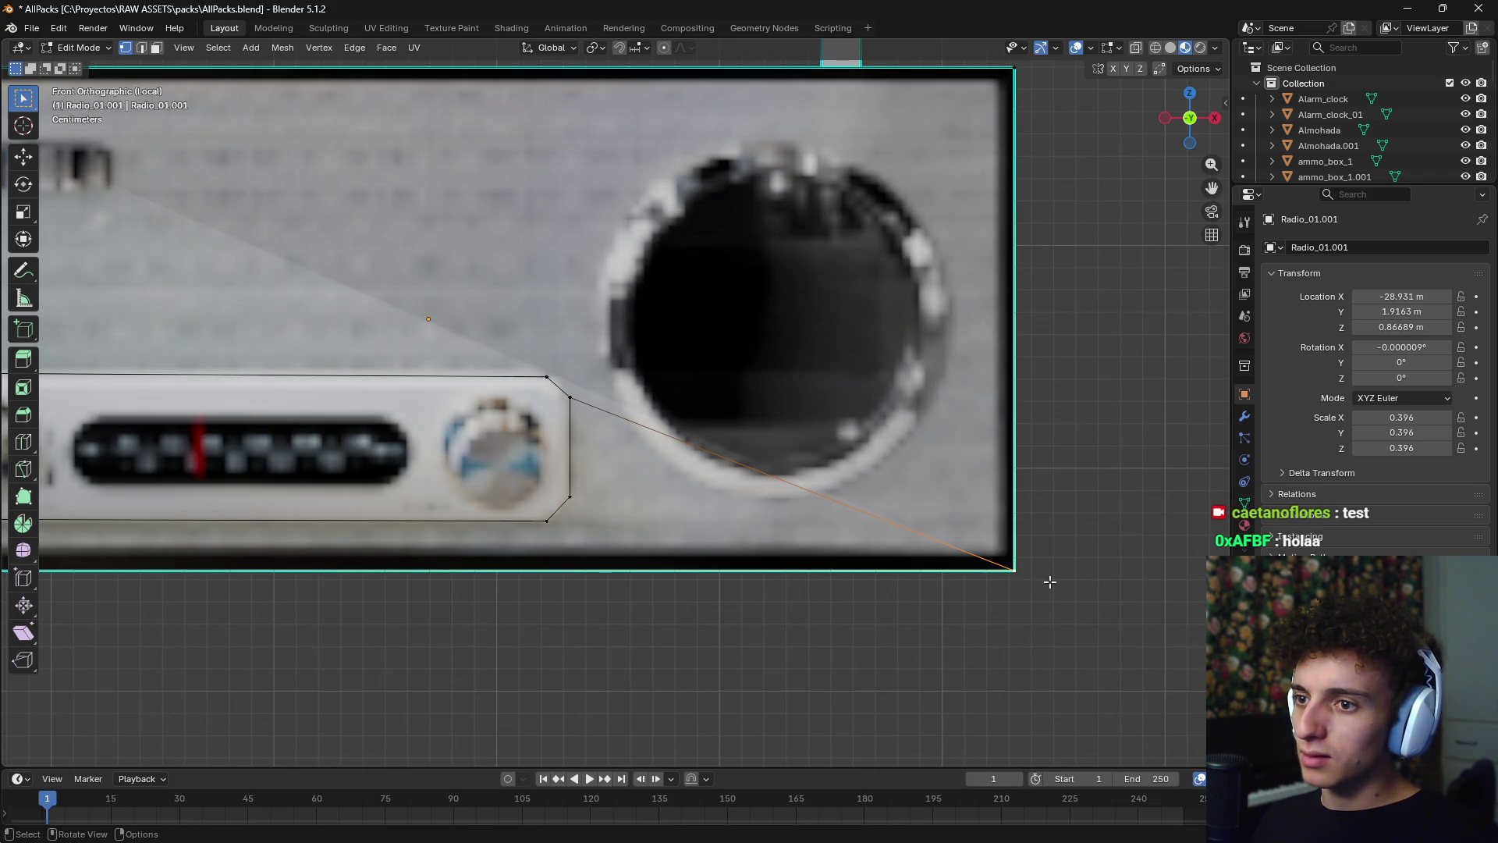
pyautogui.moveTo(1050, 581)
pyautogui.mouseDown(button='middle')
pyautogui.moveTo(1047, 635)
pyautogui.moveTo(670, 609)
pyautogui.mouseUp(button='middle')
pyautogui.click(565, 578)
pyautogui.moveTo(564, 578); pyautogui.dragTo(1120, 574, button='middle')
pyautogui.keyDown('shift'); pyautogui.click(1123, 563); pyautogui.keyUp('shift')
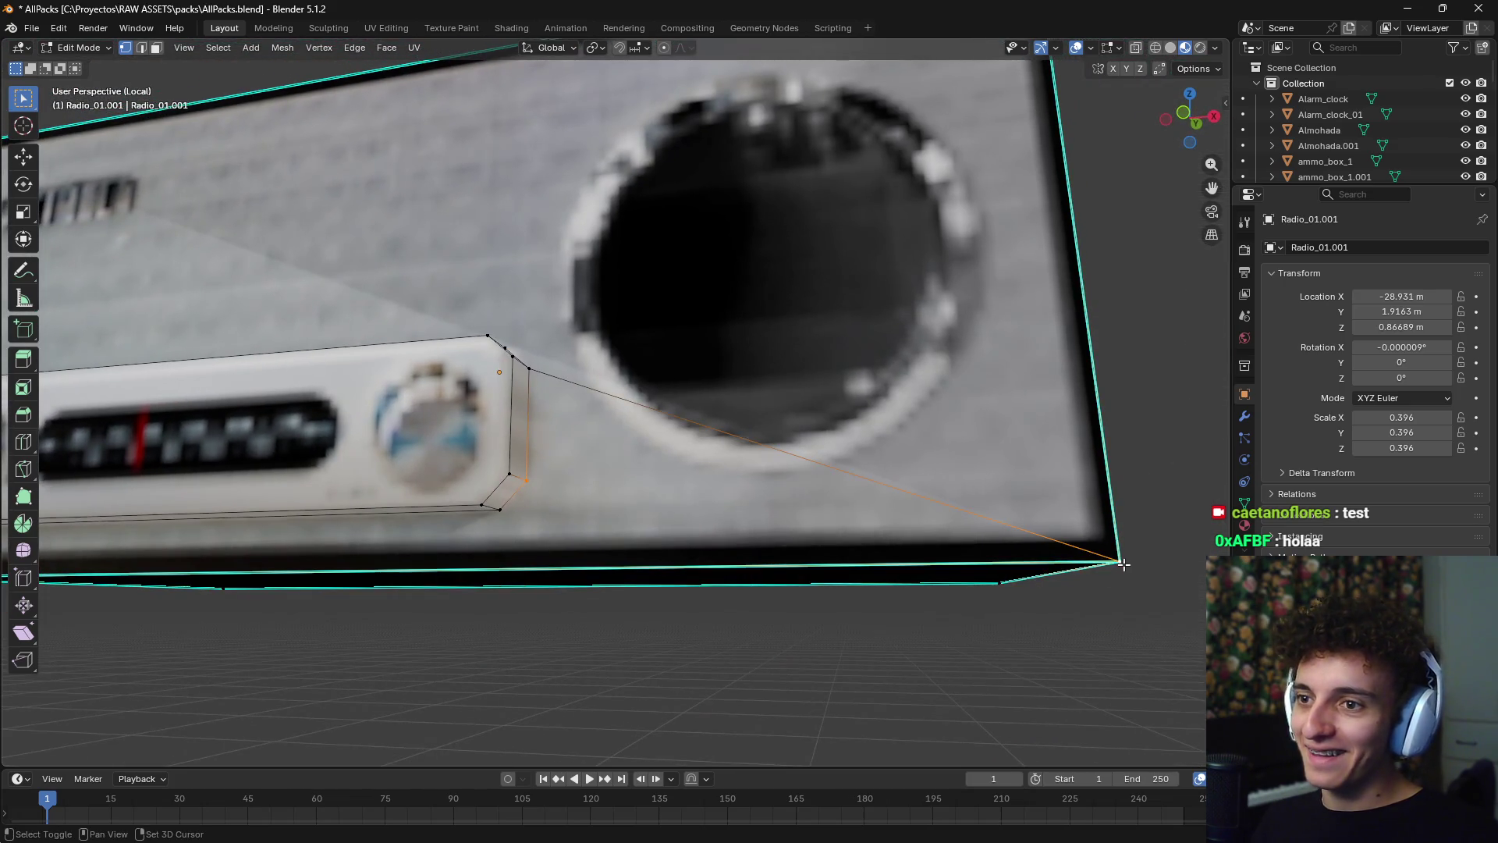
pyautogui.moveTo(956, 515)
pyautogui.mouseDown(button='middle')
pyautogui.moveTo(764, 499)
pyautogui.moveTo(822, 497)
pyautogui.moveTo(845, 469)
pyautogui.mouseUp(button='middle')
pyautogui.scroll(1, 823, 497)
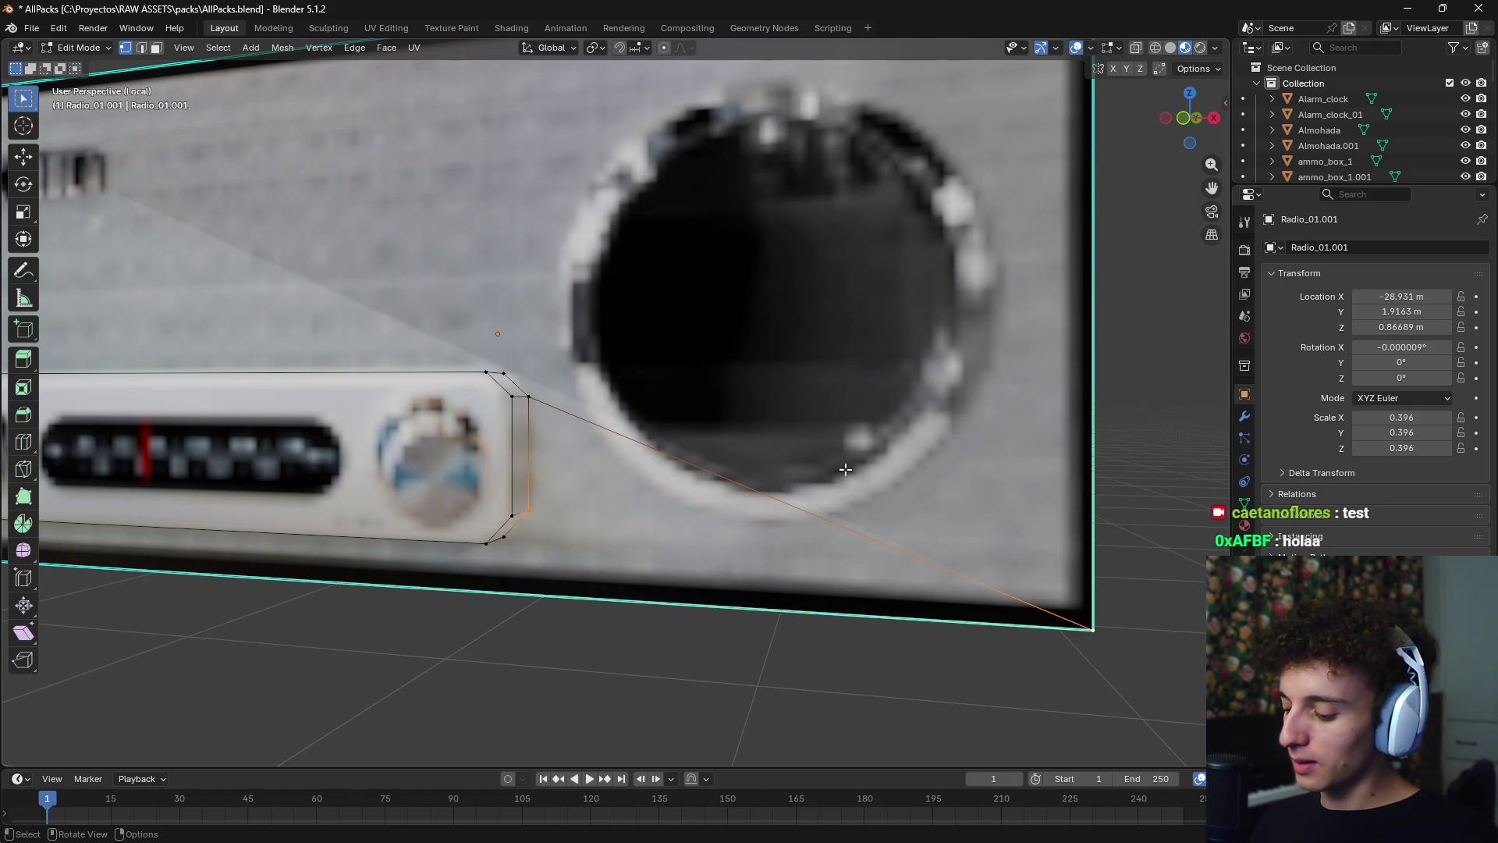
# - In edge mode, dissolve the stray diagonal edge on the radio's front, retrying Dissolve Edges three times
pyautogui.press('2')
pyautogui.click(652, 447)
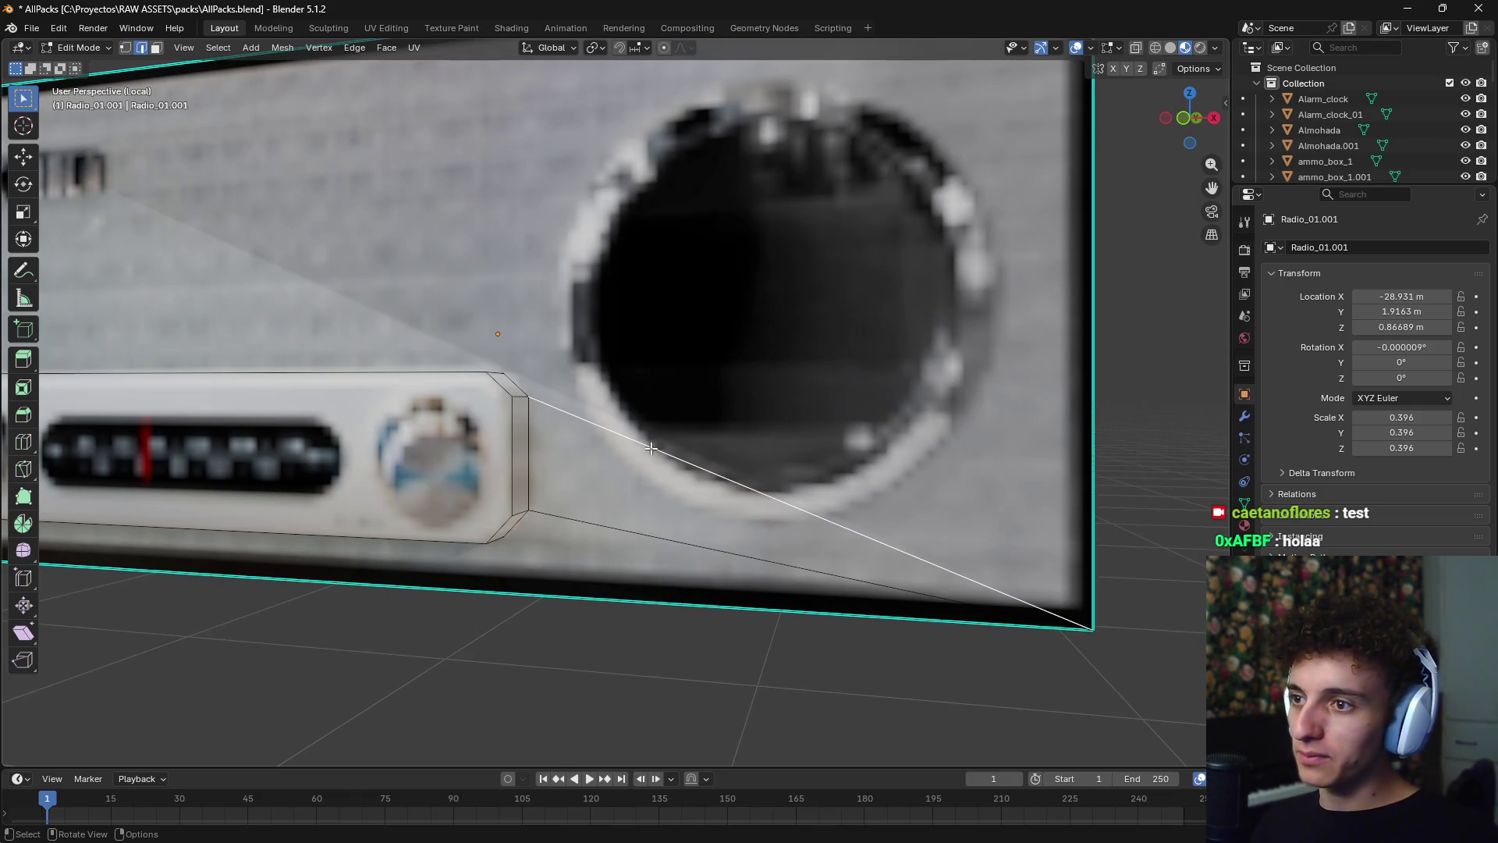
pyautogui.press('x')
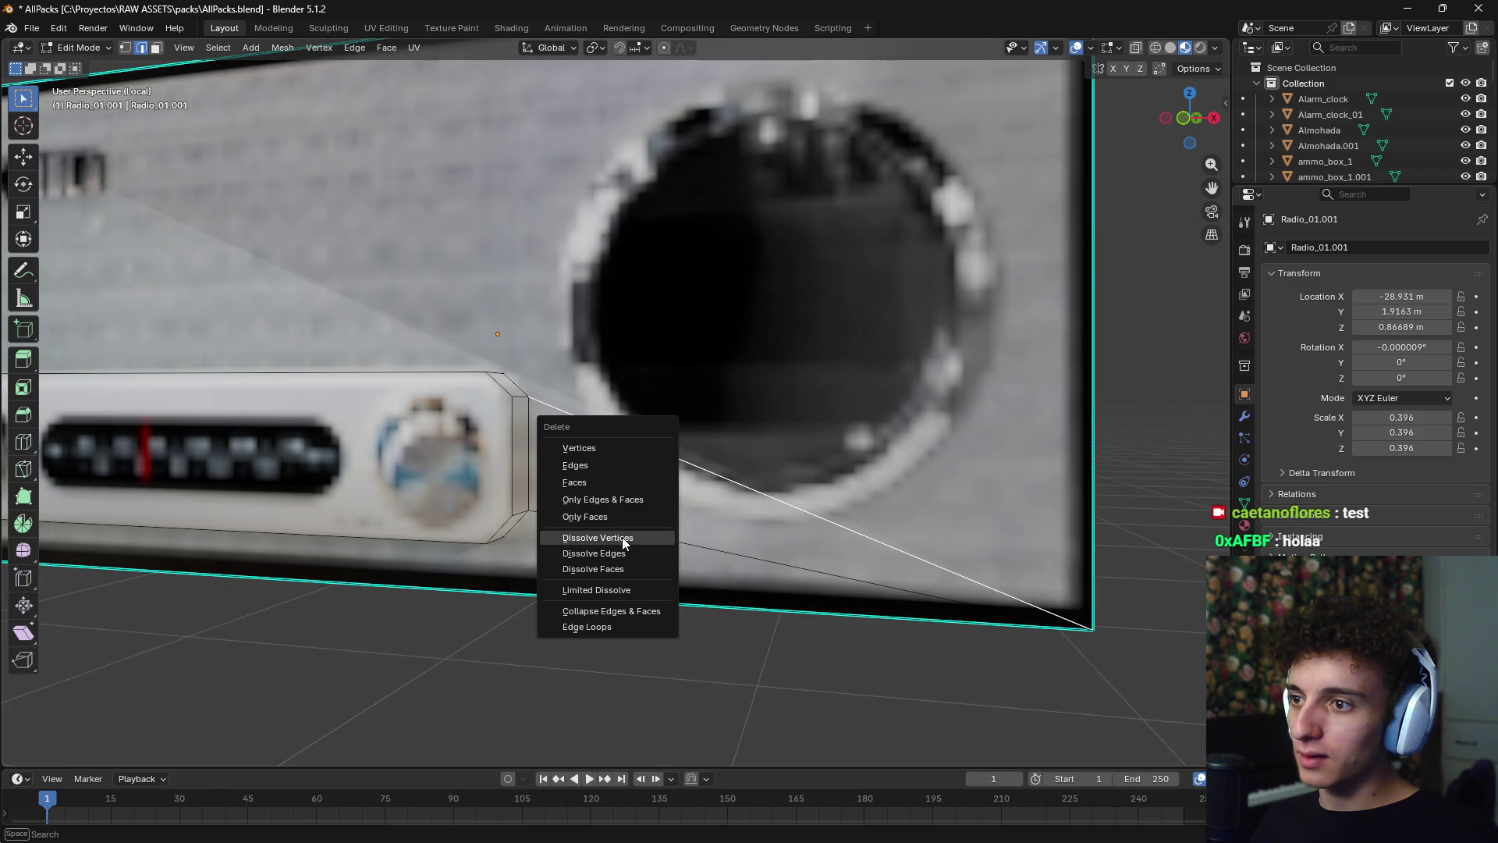
pyautogui.click(626, 552)
pyautogui.press('x')
pyautogui.click(653, 481)
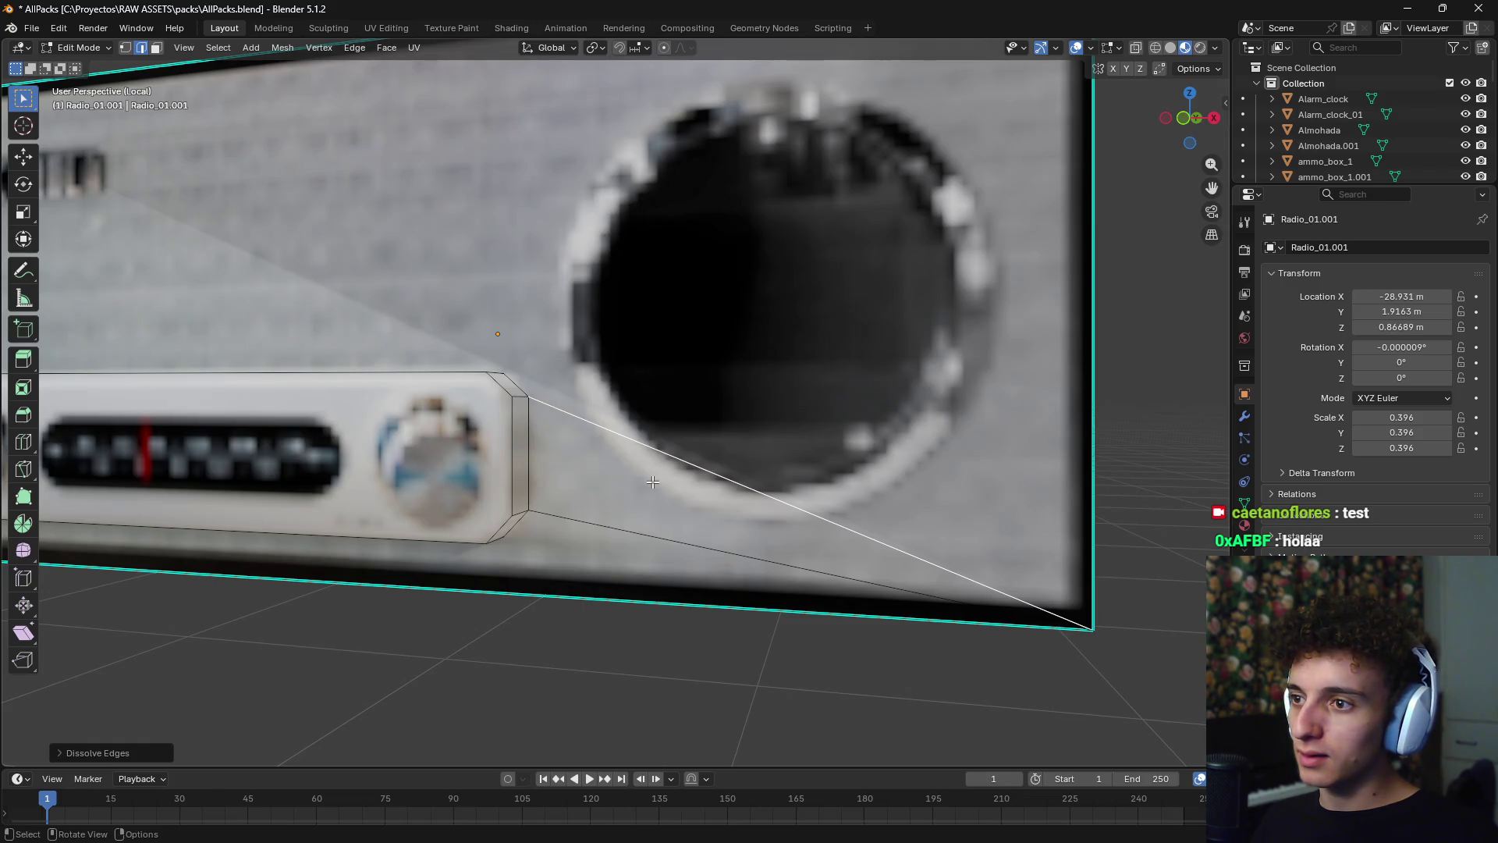
pyautogui.press('x')
pyautogui.click(653, 481)
# - Clear the selection, return to vertex select, and view the radio from above in X-ray
pyautogui.moveTo(652, 481)
pyautogui.mouseDown(button='middle')
pyautogui.moveTo(780, 410)
pyautogui.moveTo(772, 420)
pyautogui.mouseUp(button='middle')
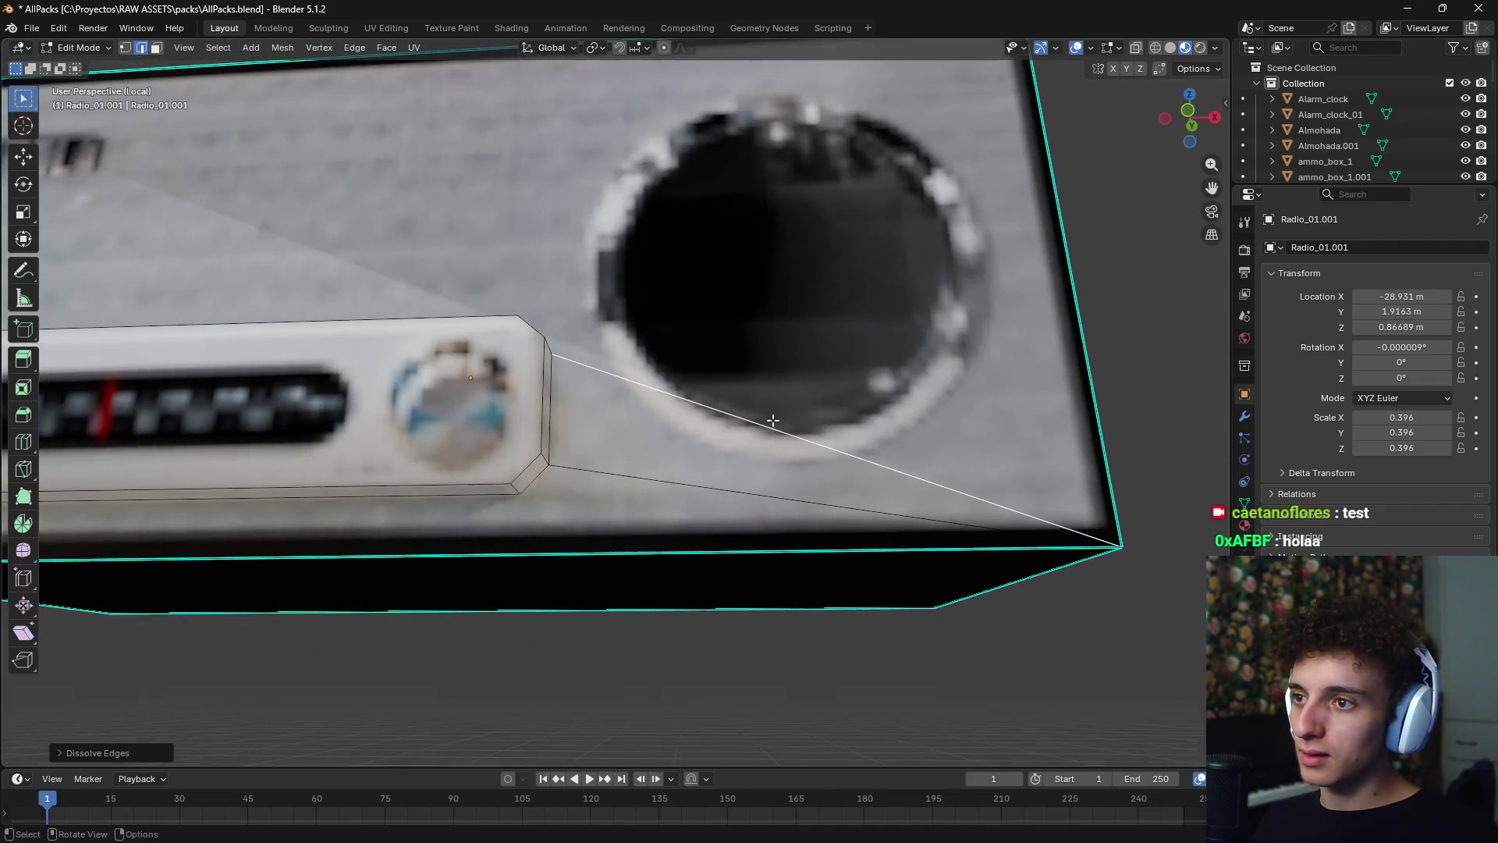
pyautogui.hotkey('alt', 'a')
pyautogui.press('1')
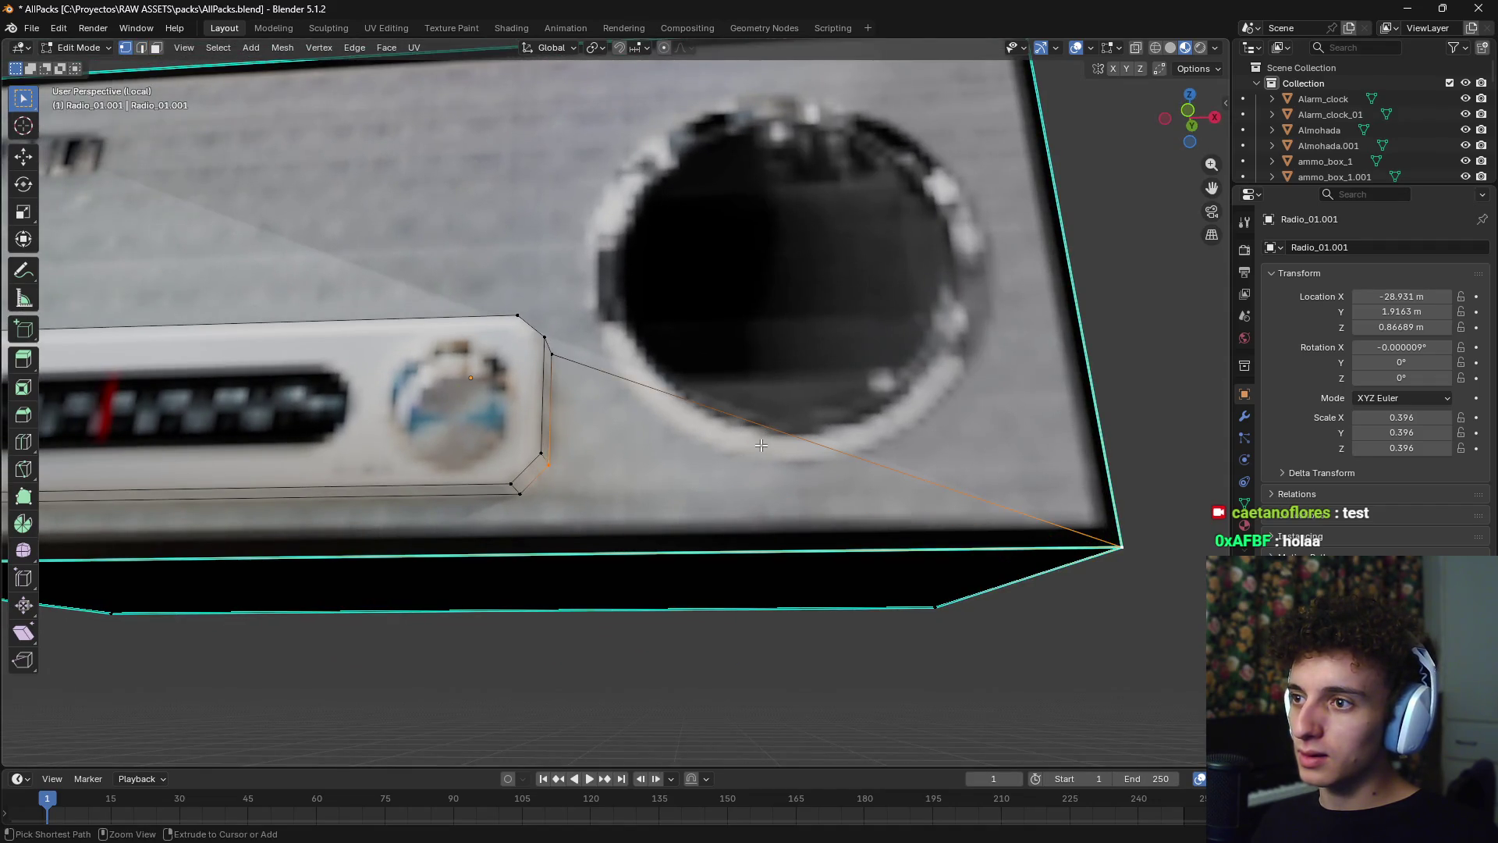
pyautogui.moveTo(761, 445); pyautogui.dragTo(517, 425, button='middle')
pyautogui.hotkey('alt', 'a')
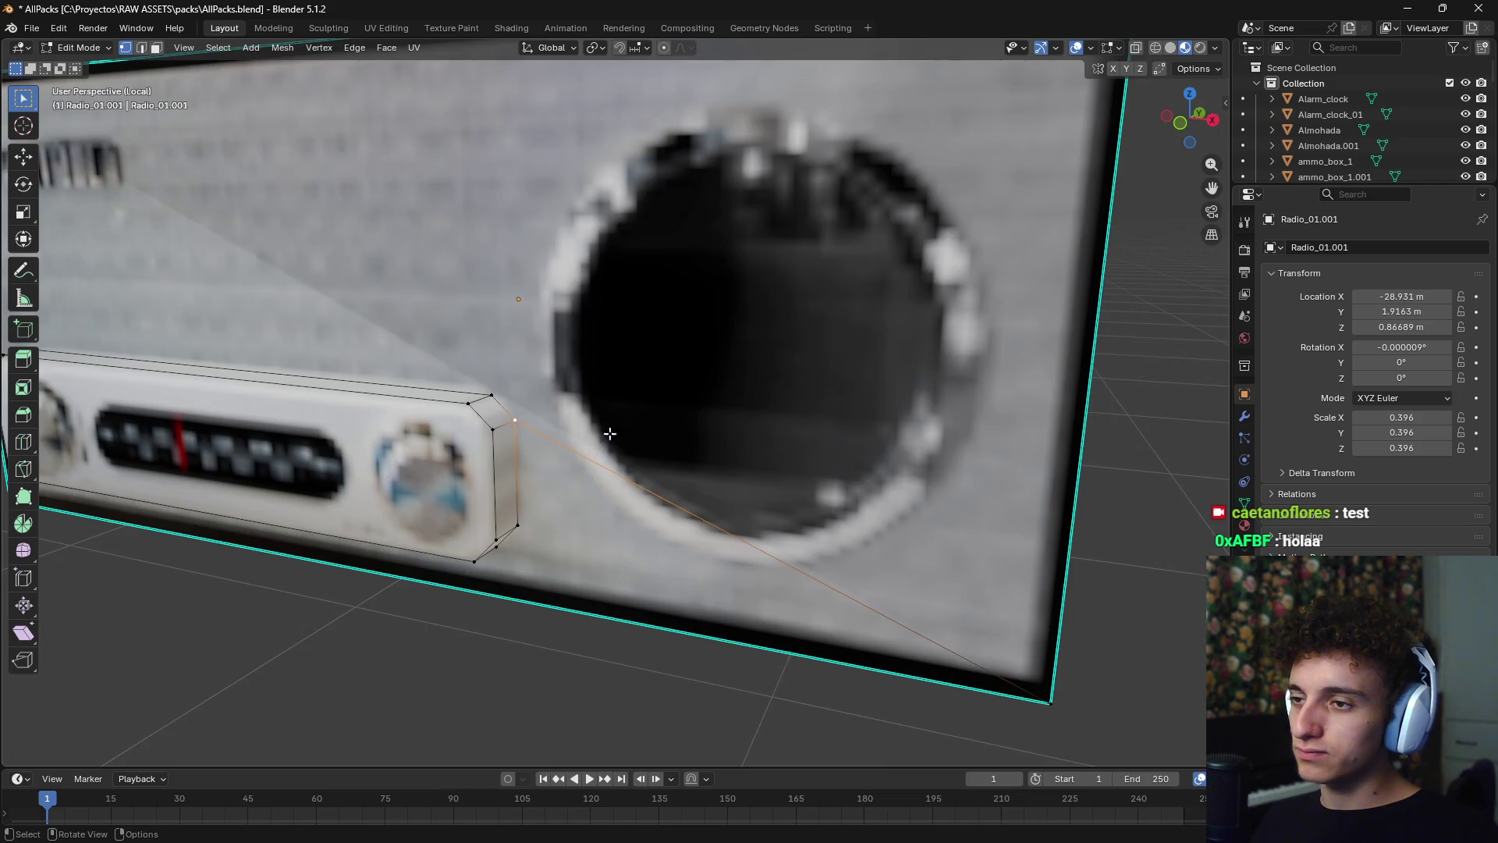
pyautogui.moveTo(610, 434); pyautogui.dragTo(722, 411, button='middle')
pyautogui.press('KP_7')
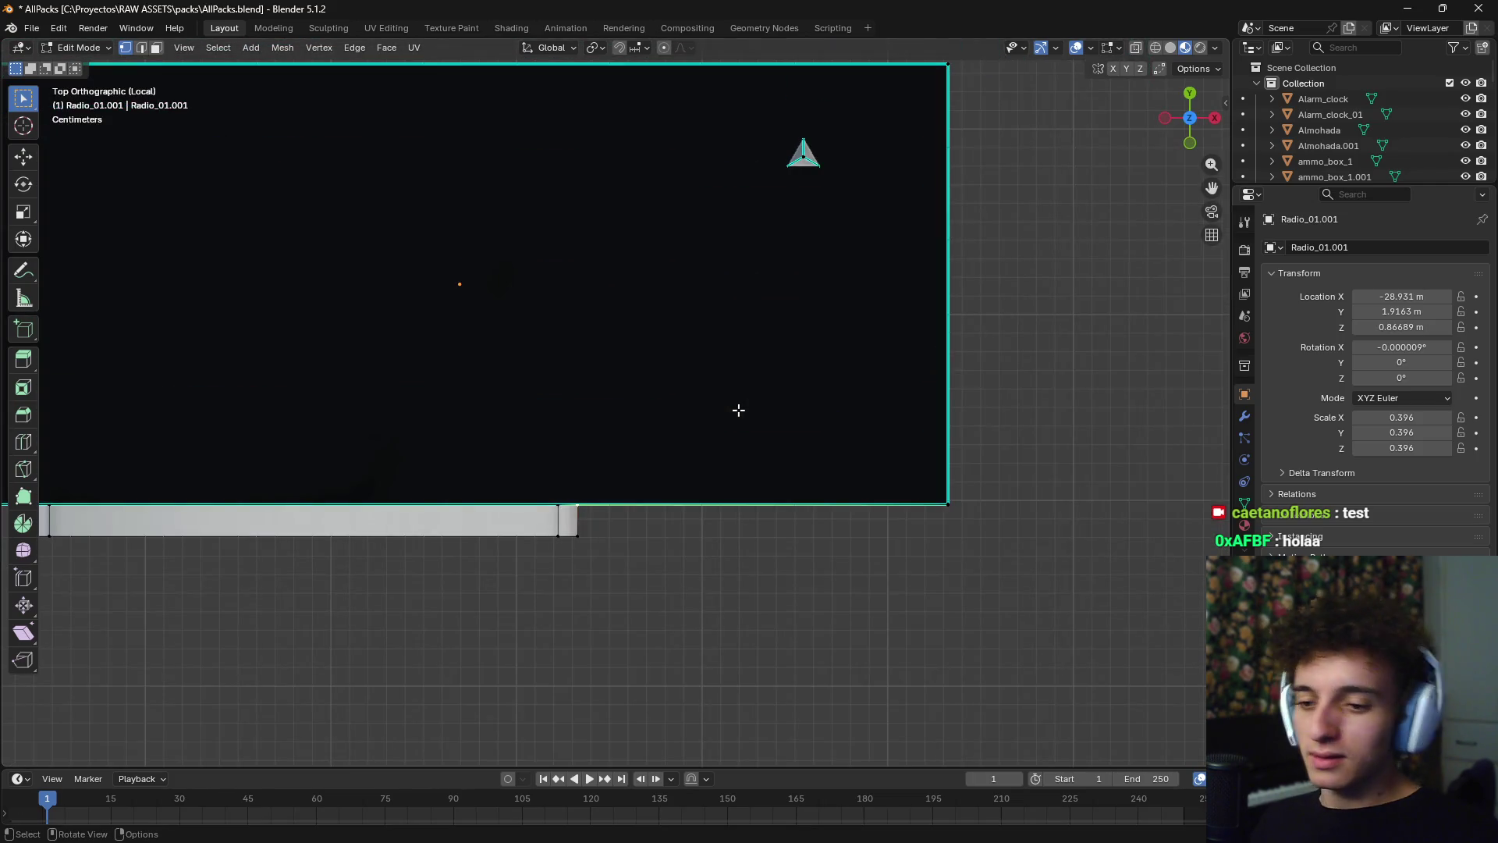
pyautogui.hotkey('alt', 'z')
# - View the radio from the front in Material Preview with the 3D cursor at the speaker's centre
pyautogui.press('`')
pyautogui.click(591, 424)
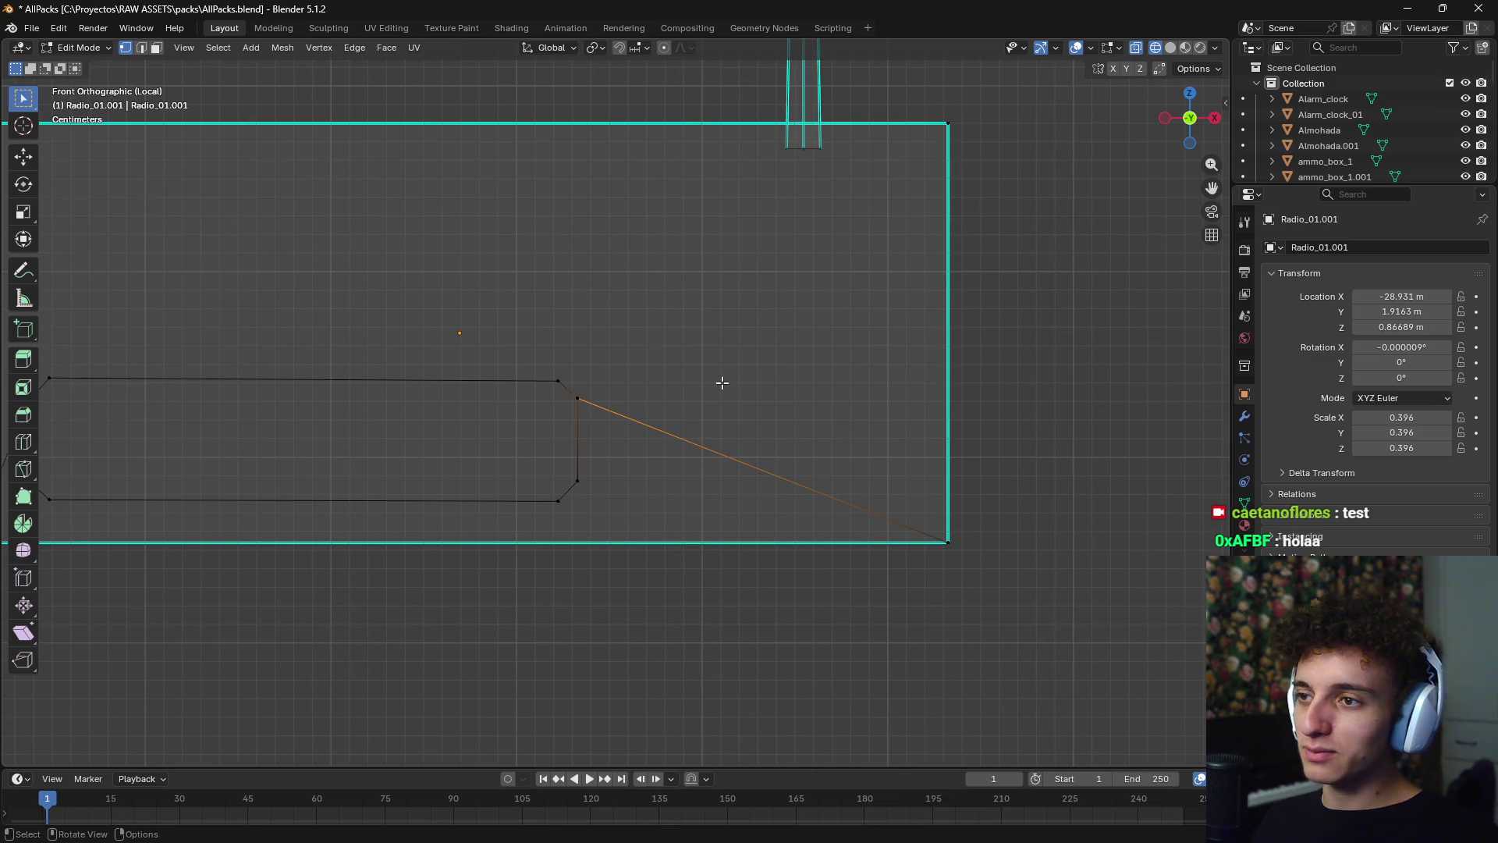
pyautogui.press('z')
pyautogui.click(706, 477)
pyautogui.scroll(-2, 665, 389)
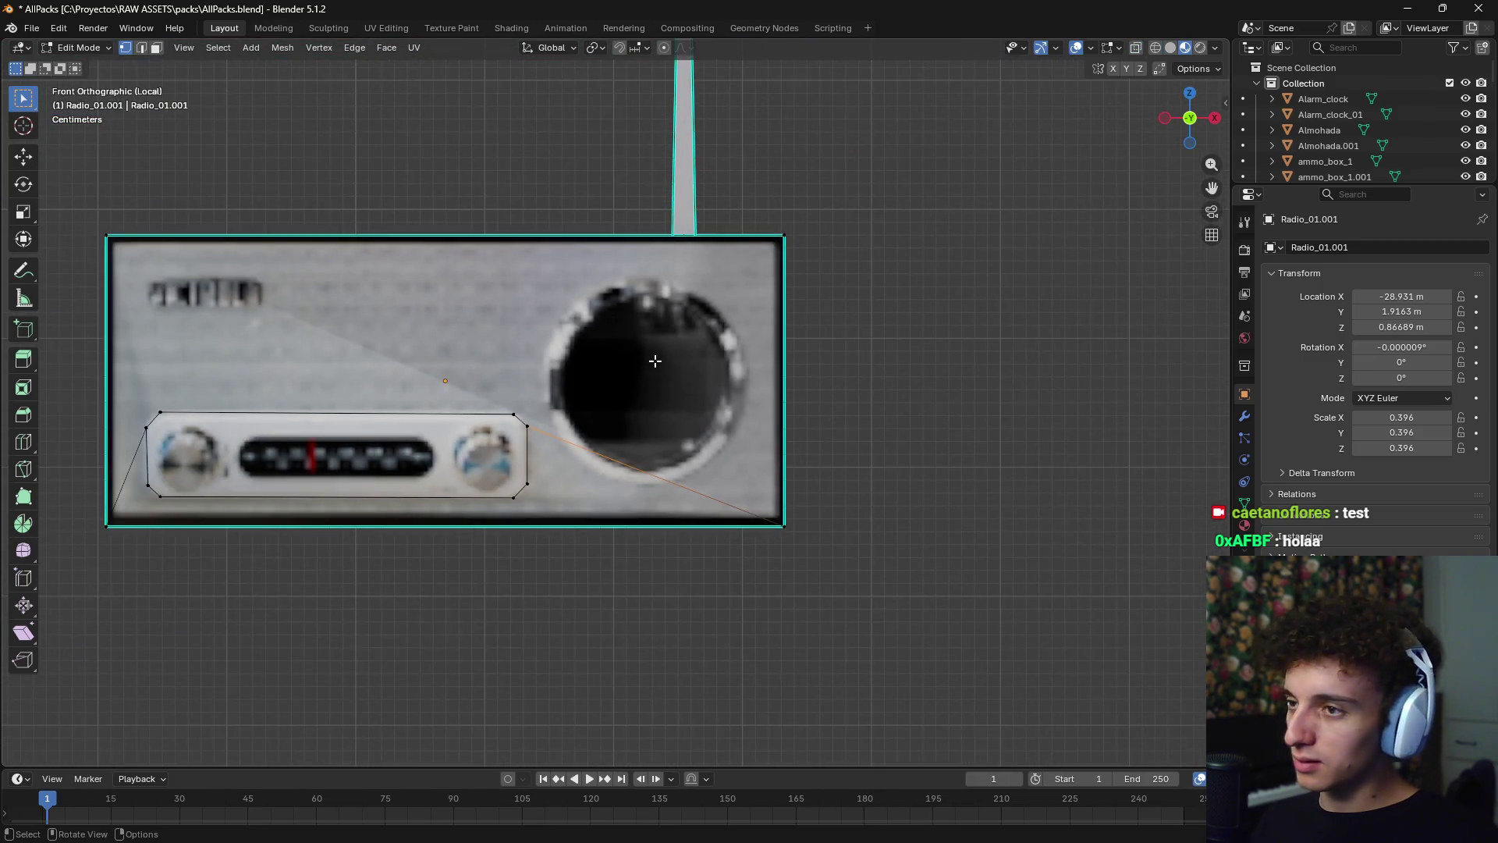
pyautogui.keyDown('shift'); pyautogui.moveTo(643, 377); pyautogui.dragTo(644, 385, button='right'); pyautogui.keyUp('shift')
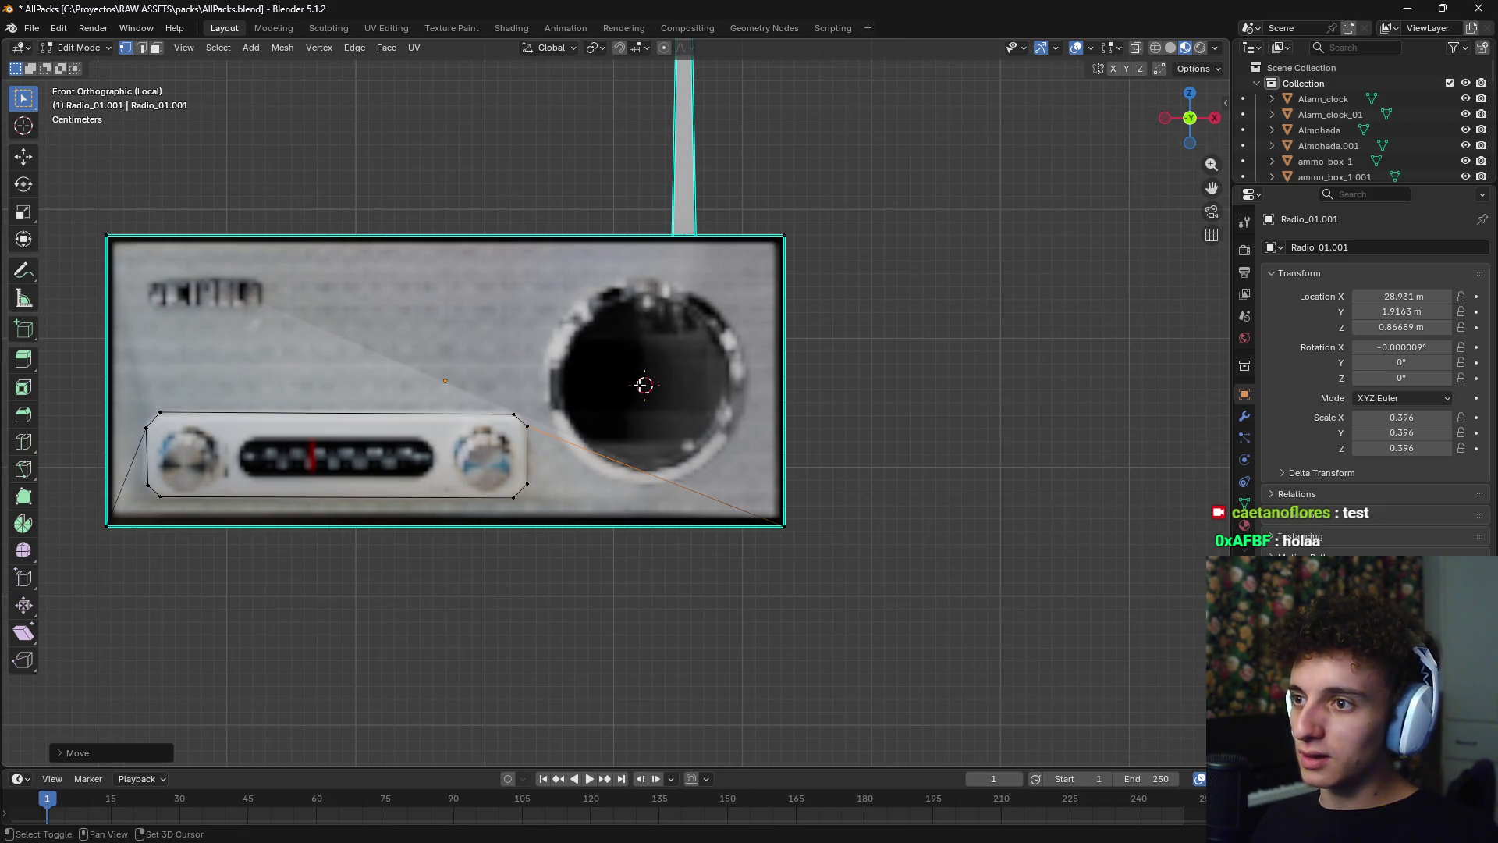
# - Add a circle at the speaker's centre and rotate it about X to stand upright
pyautogui.hotkey('shift', 'a')
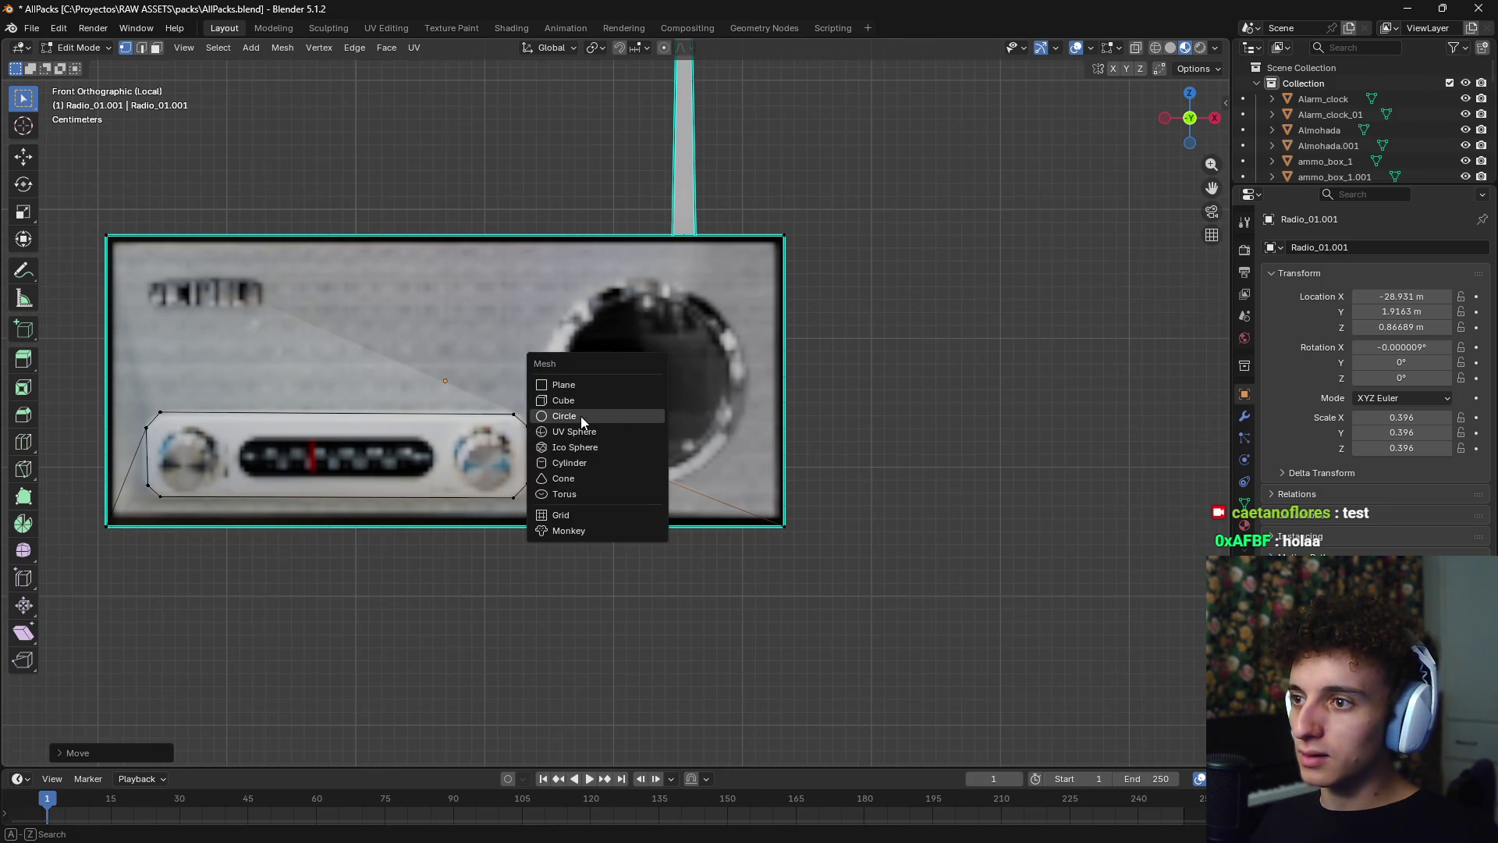
pyautogui.click(581, 415)
pyautogui.press('r')
pyautogui.press('x')
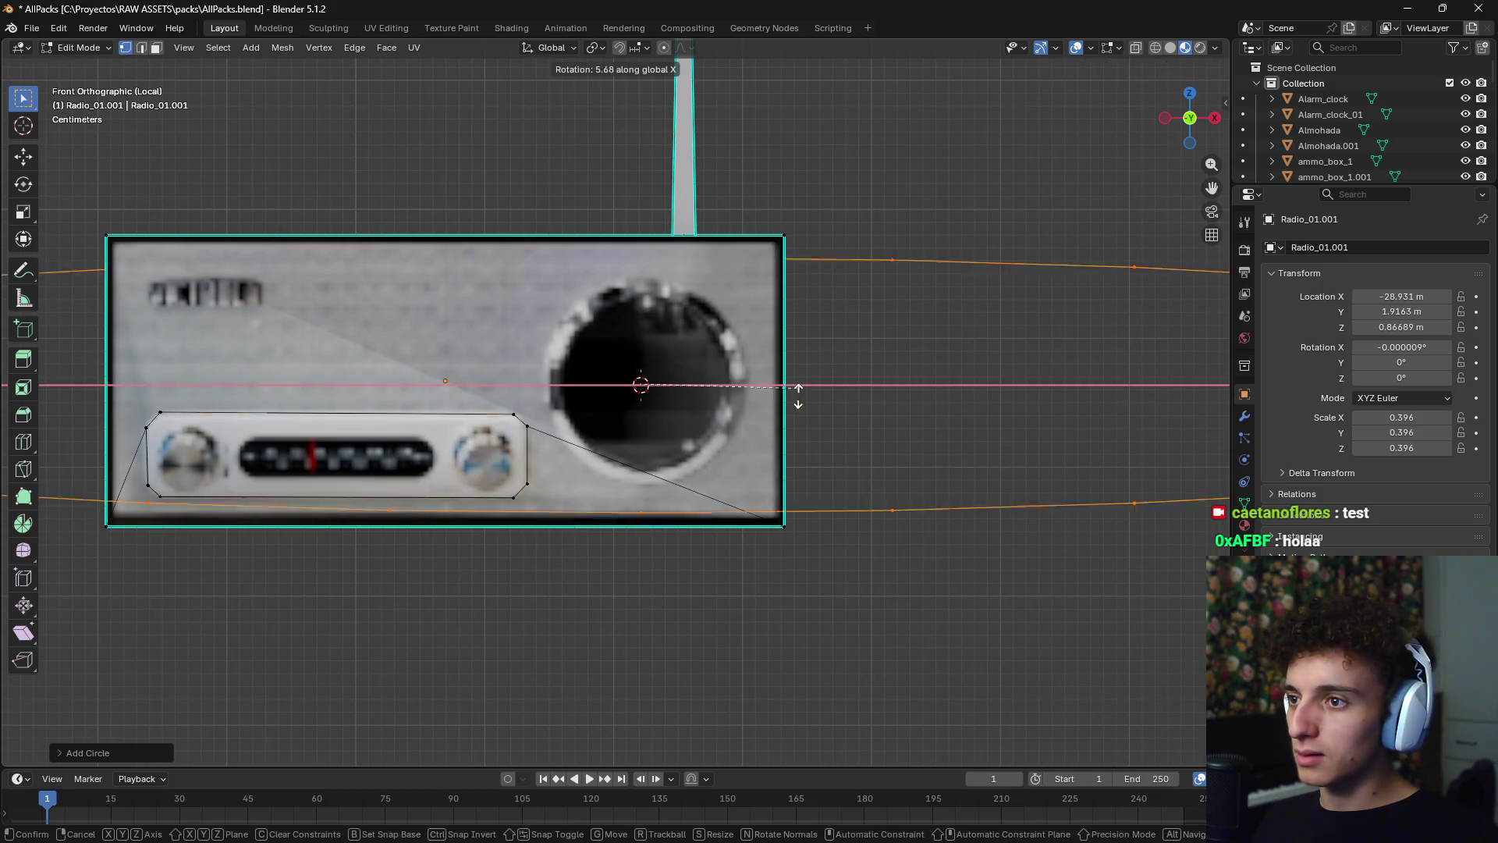
pyautogui.write('90')
pyautogui.press('Return')
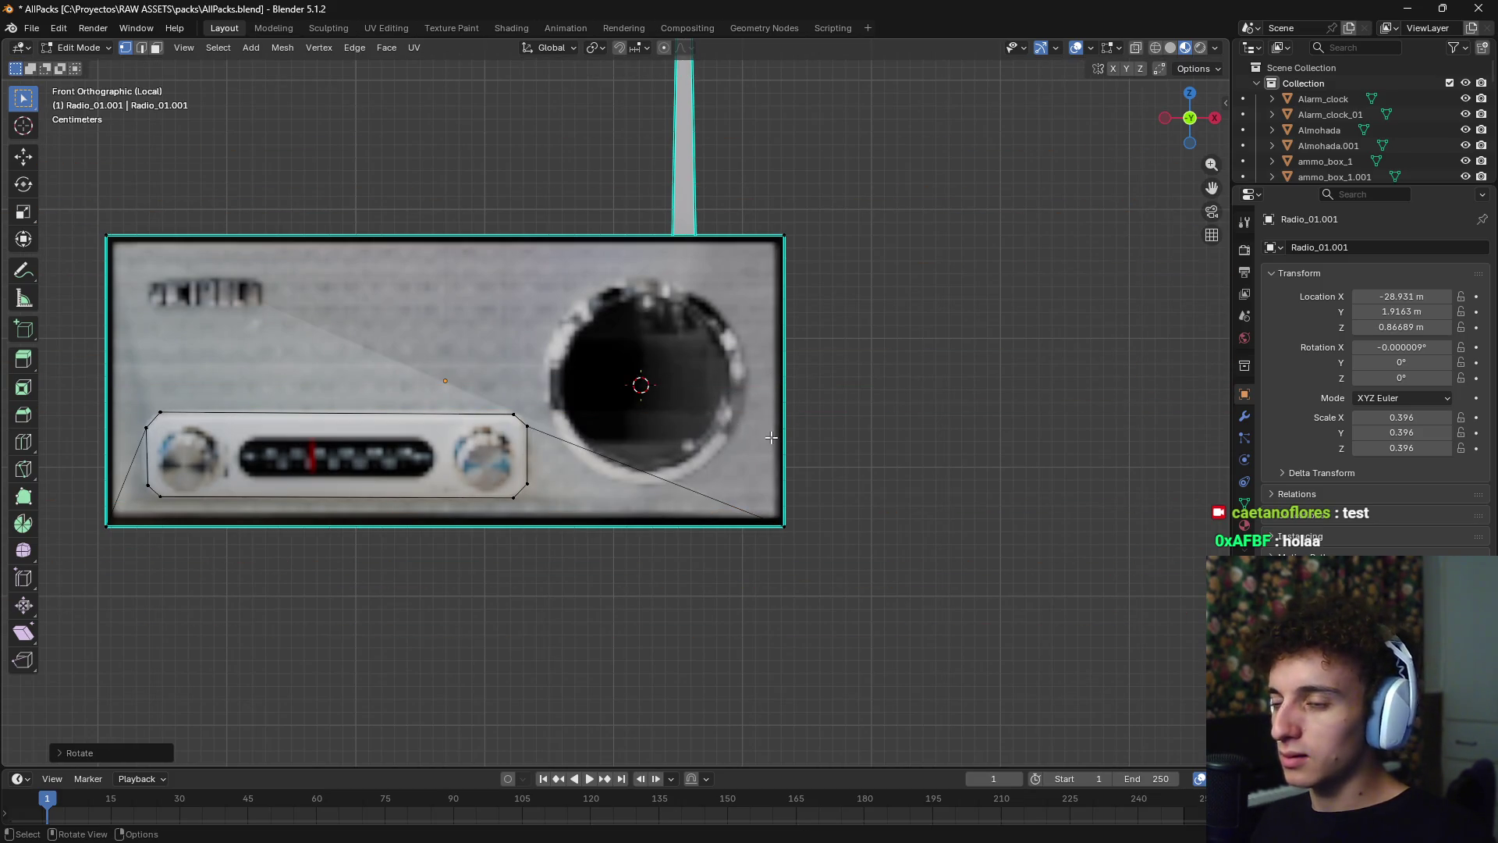
pyautogui.scroll(-5, 796, 433)
# - Resize and nudge the first circle to match the speaker rim, then deselect it
pyautogui.press('s')
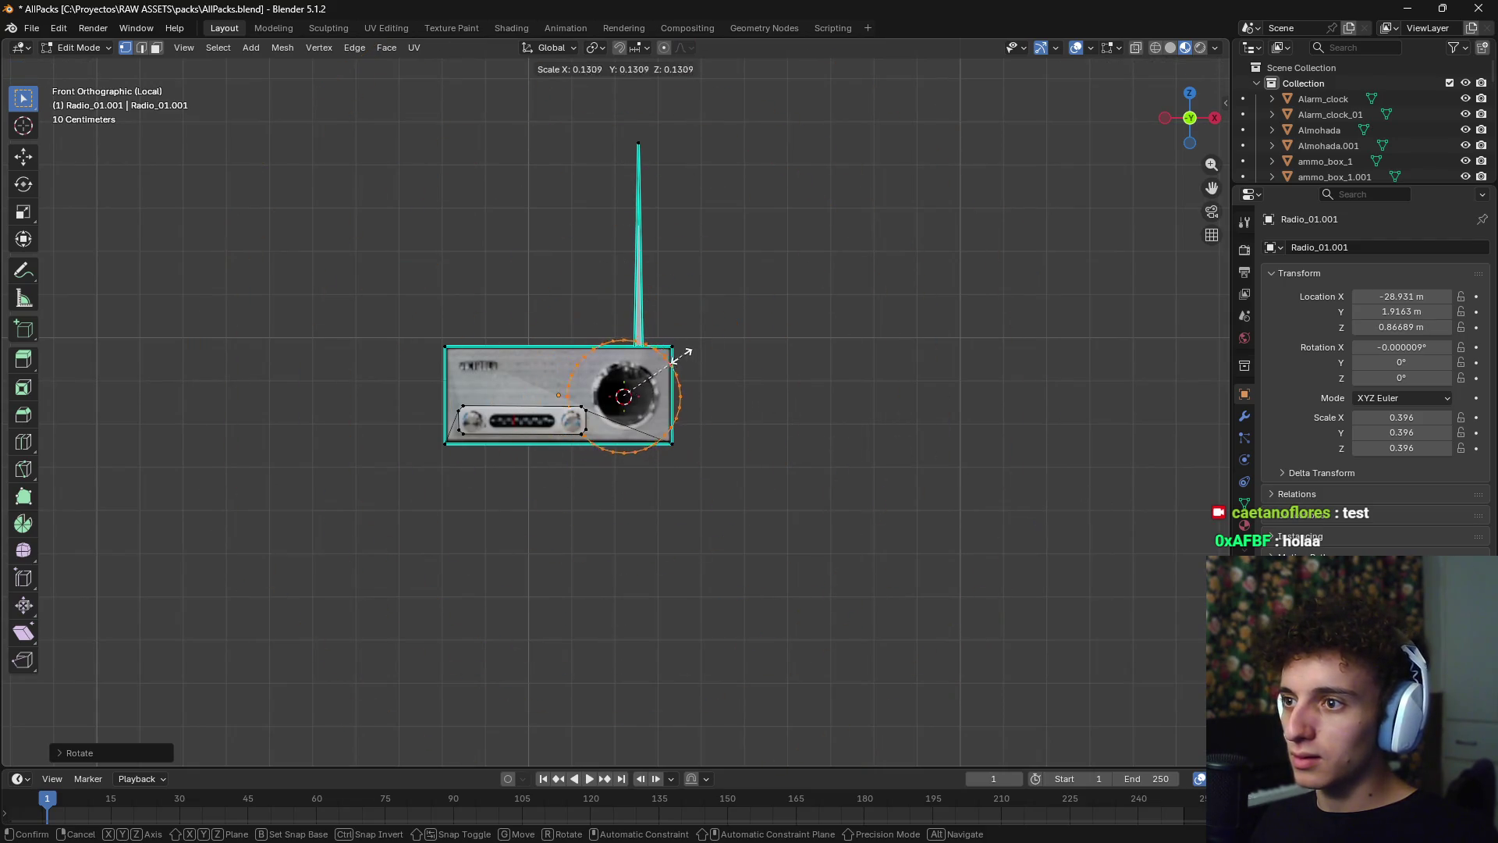
pyautogui.press('Return')
pyautogui.scroll(8, 640, 375)
pyautogui.press('s')
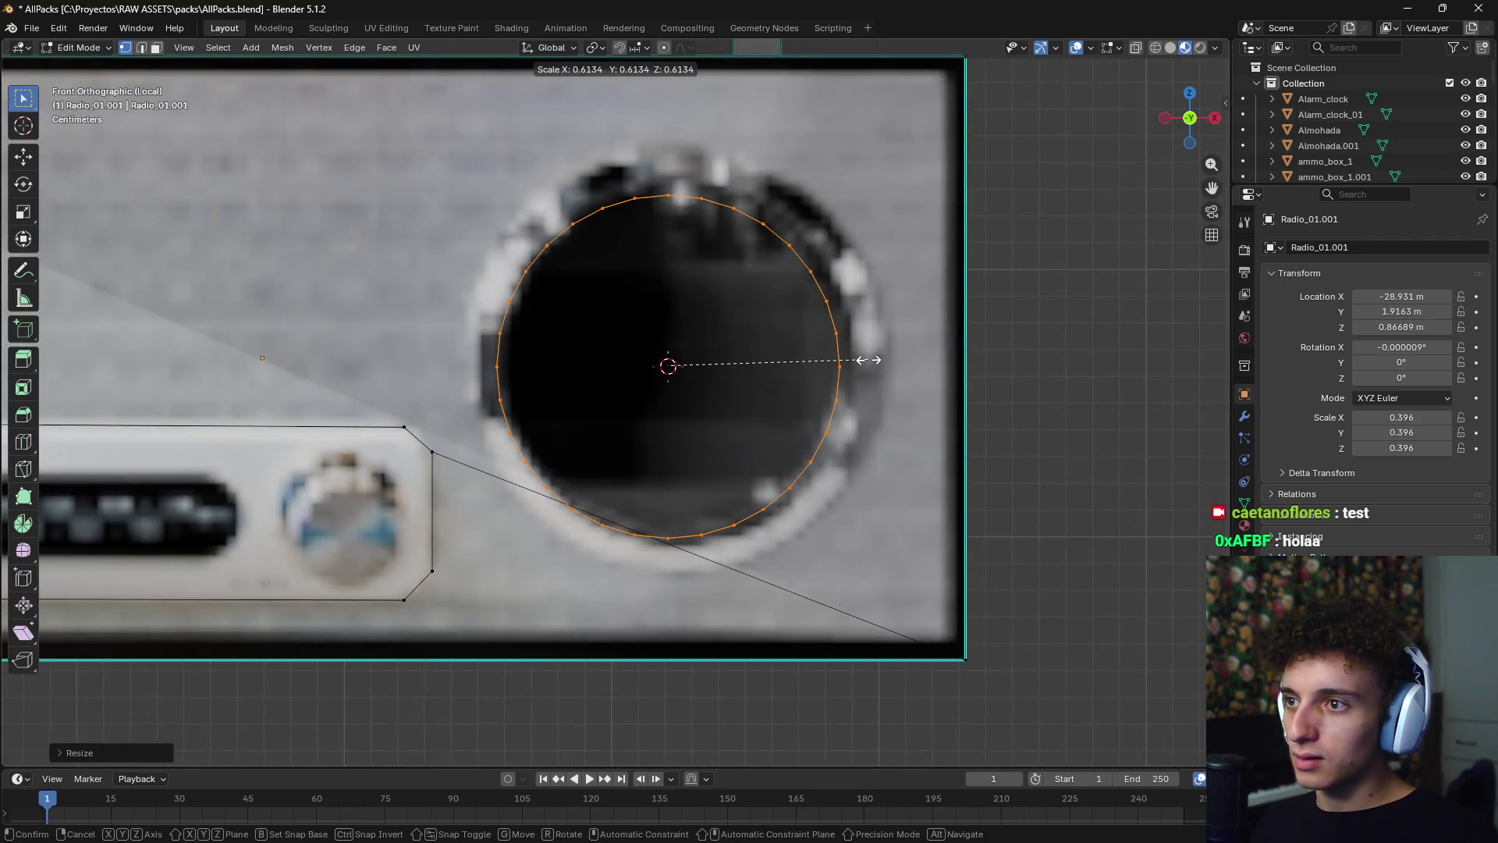
pyautogui.press('Return')
pyautogui.press('g')
pyautogui.press('Return')
pyautogui.press('s')
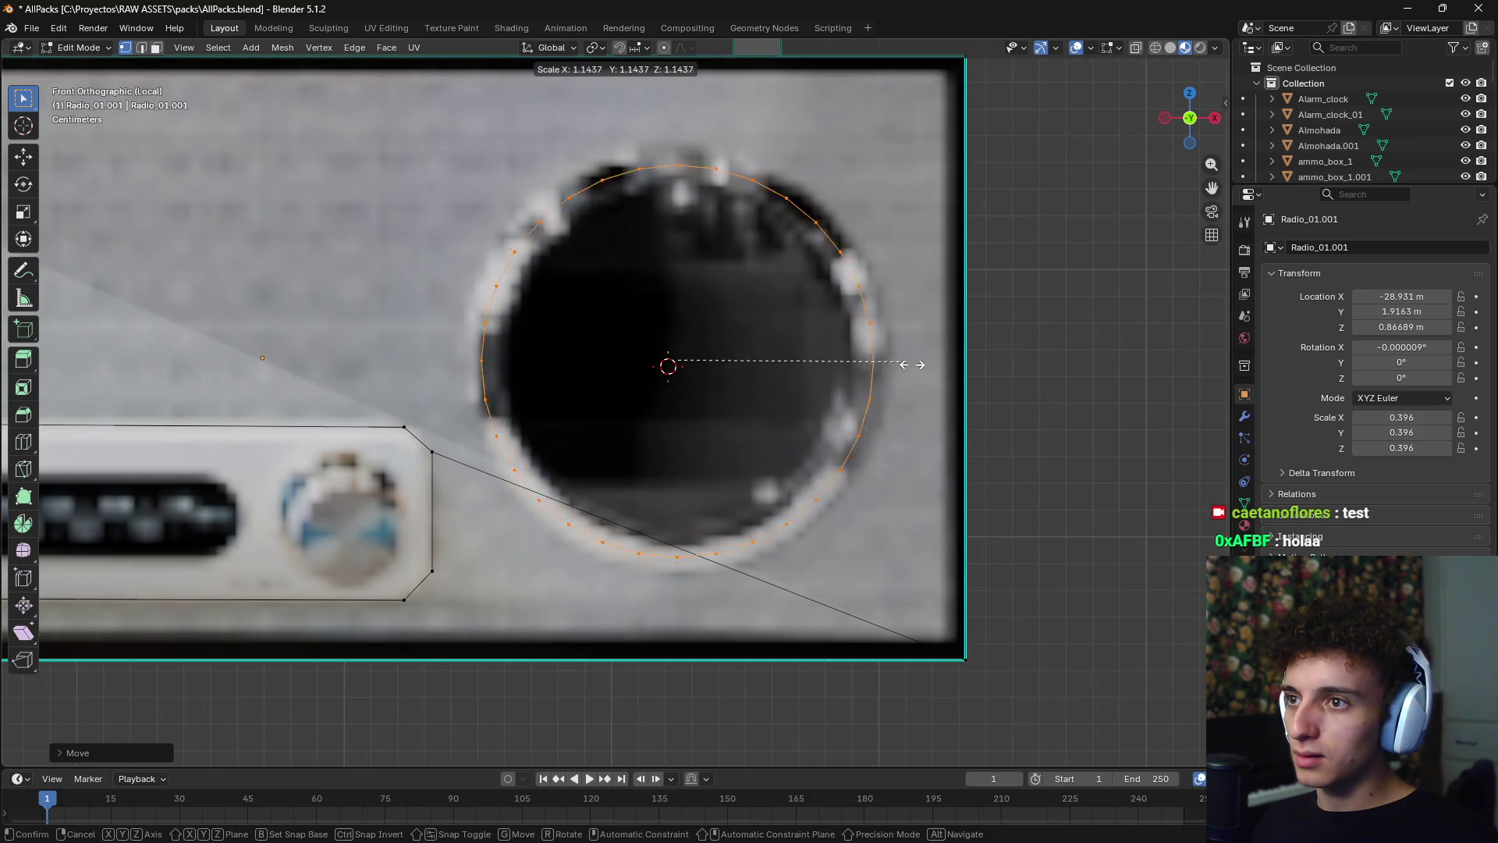
pyautogui.press('Return')
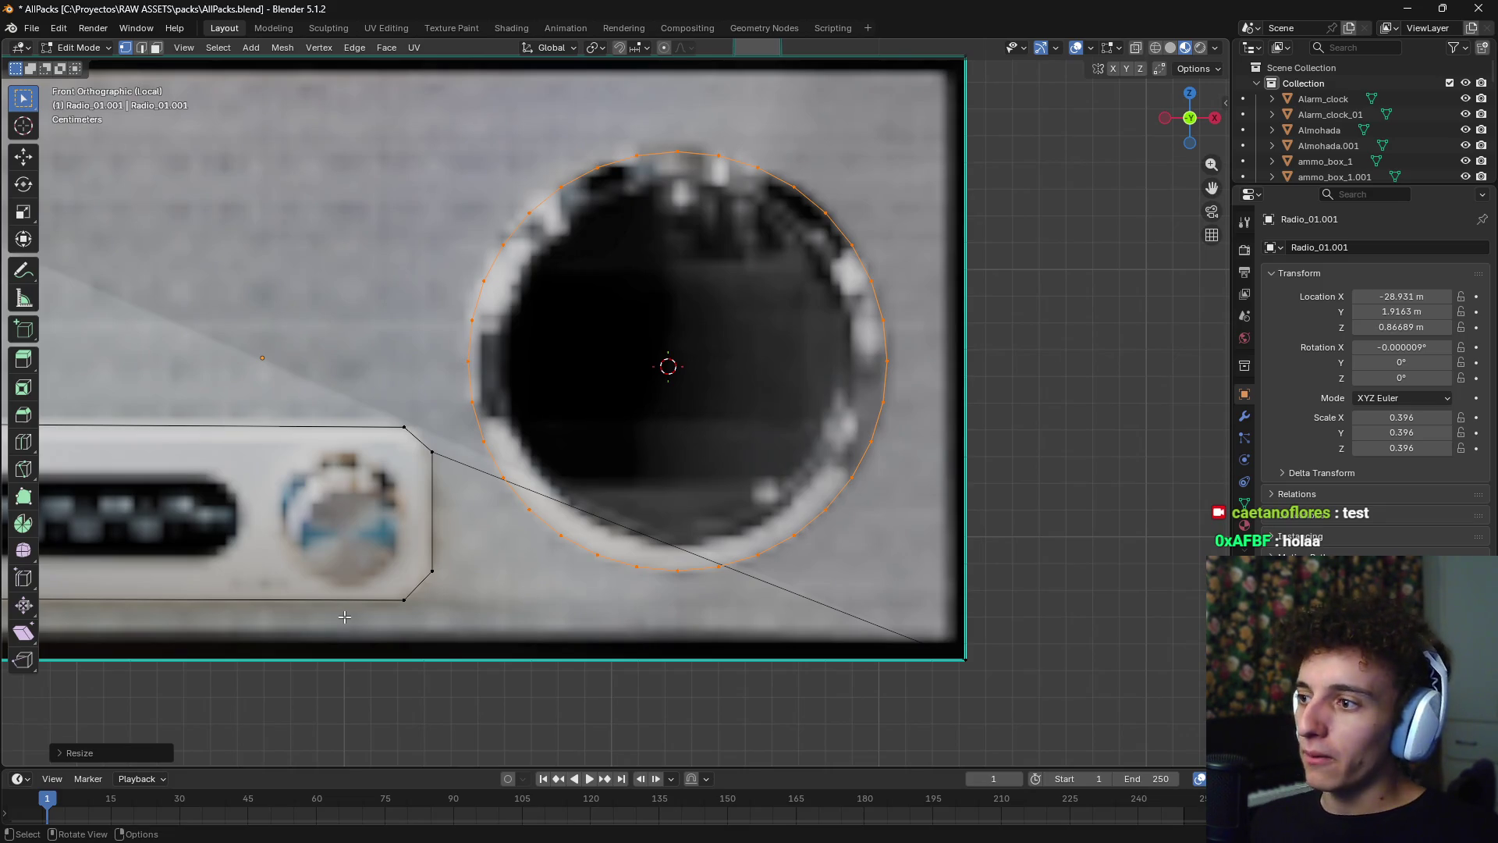
pyautogui.click(58, 752)
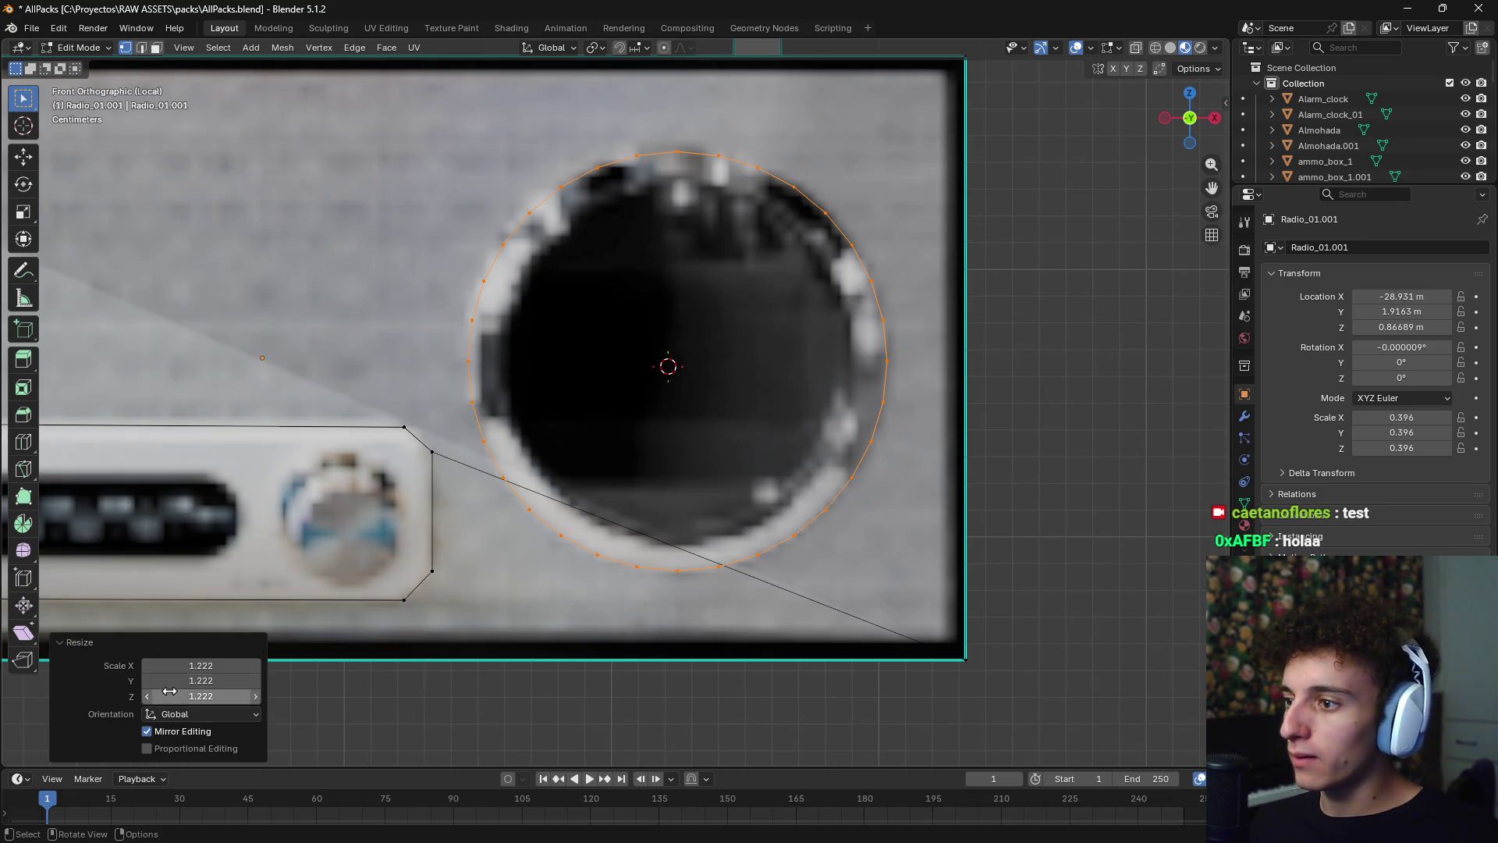
pyautogui.click(1030, 334)
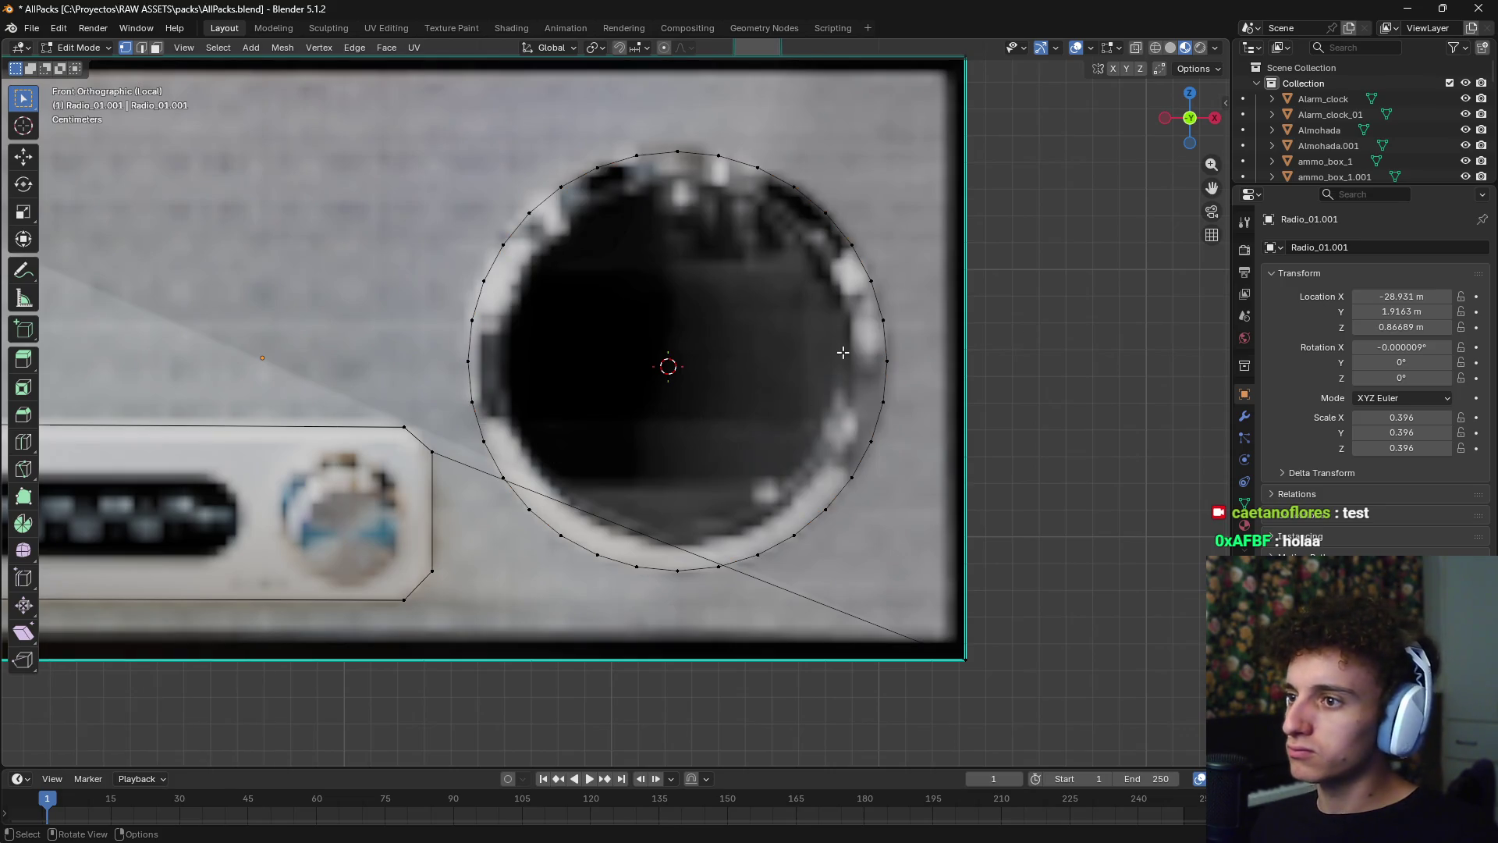
# - Undo the circle edits, delete the leftover horizontal edge, and put the 3D cursor at the speaker's centre
pyautogui.hotkey('ctrl', 'z')
pyautogui.hotkey('ctrl', 'z')
pyautogui.hotkey('ctrl', 'z')
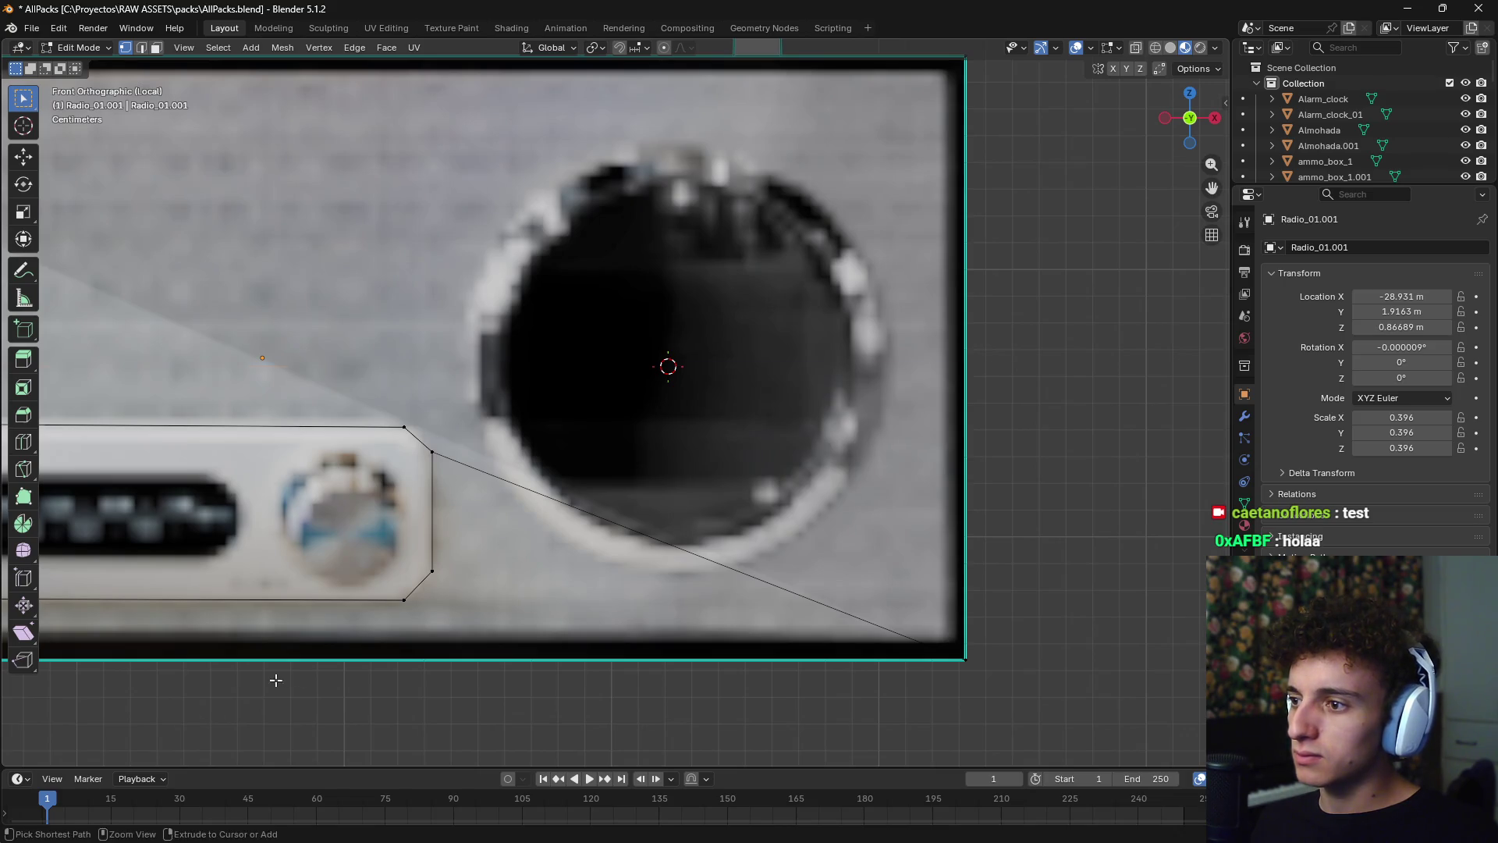
pyautogui.hotkey('ctrl', 'z')
pyautogui.scroll(-7, 488, 639)
pyautogui.press('x')
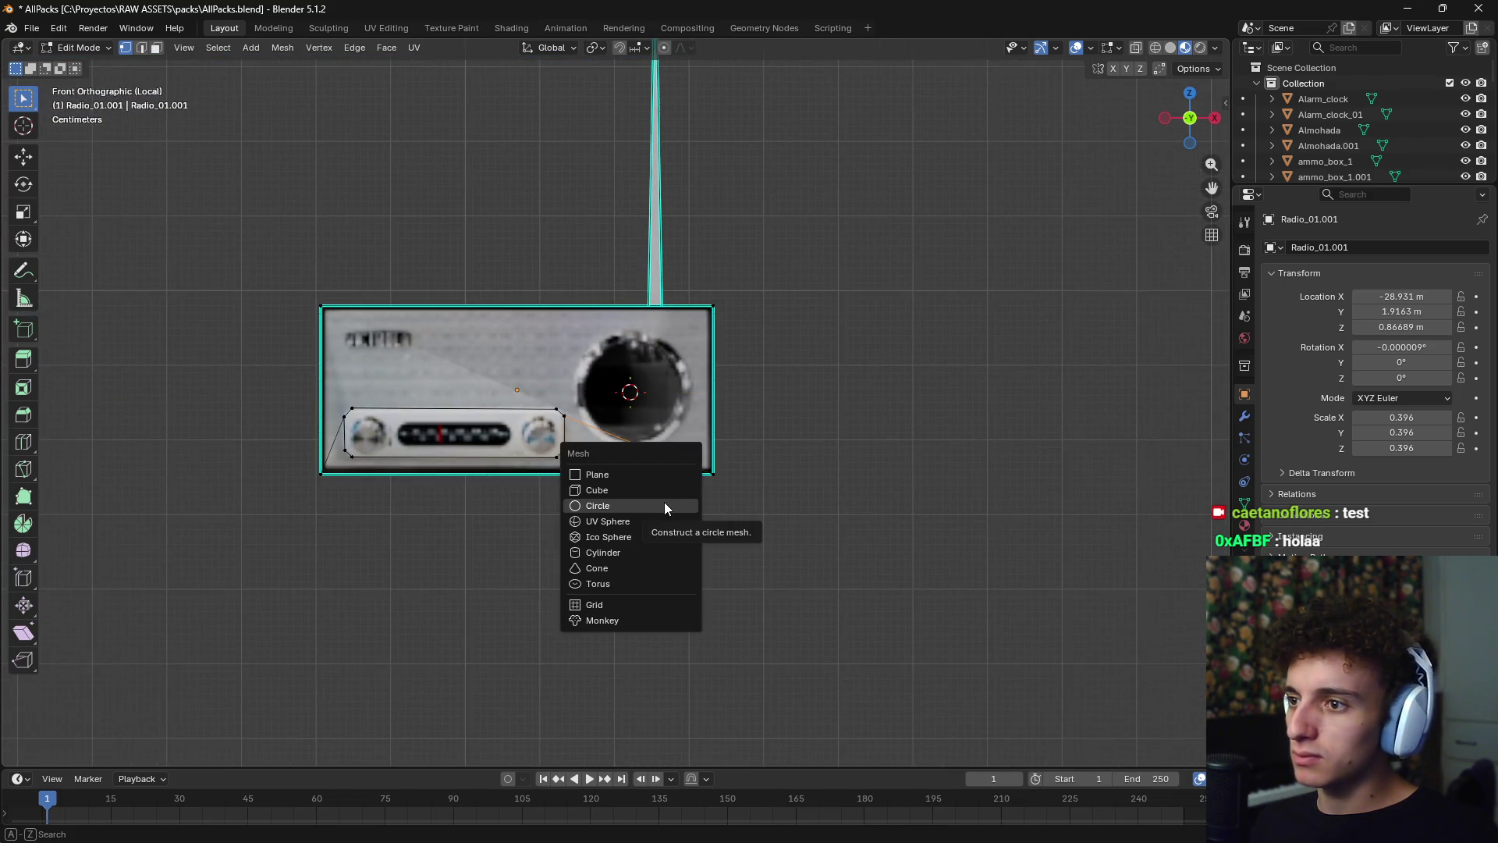
pyautogui.click(649, 505)
pyautogui.keyDown('shift'); pyautogui.rightClick(638, 385); pyautogui.keyUp('shift')
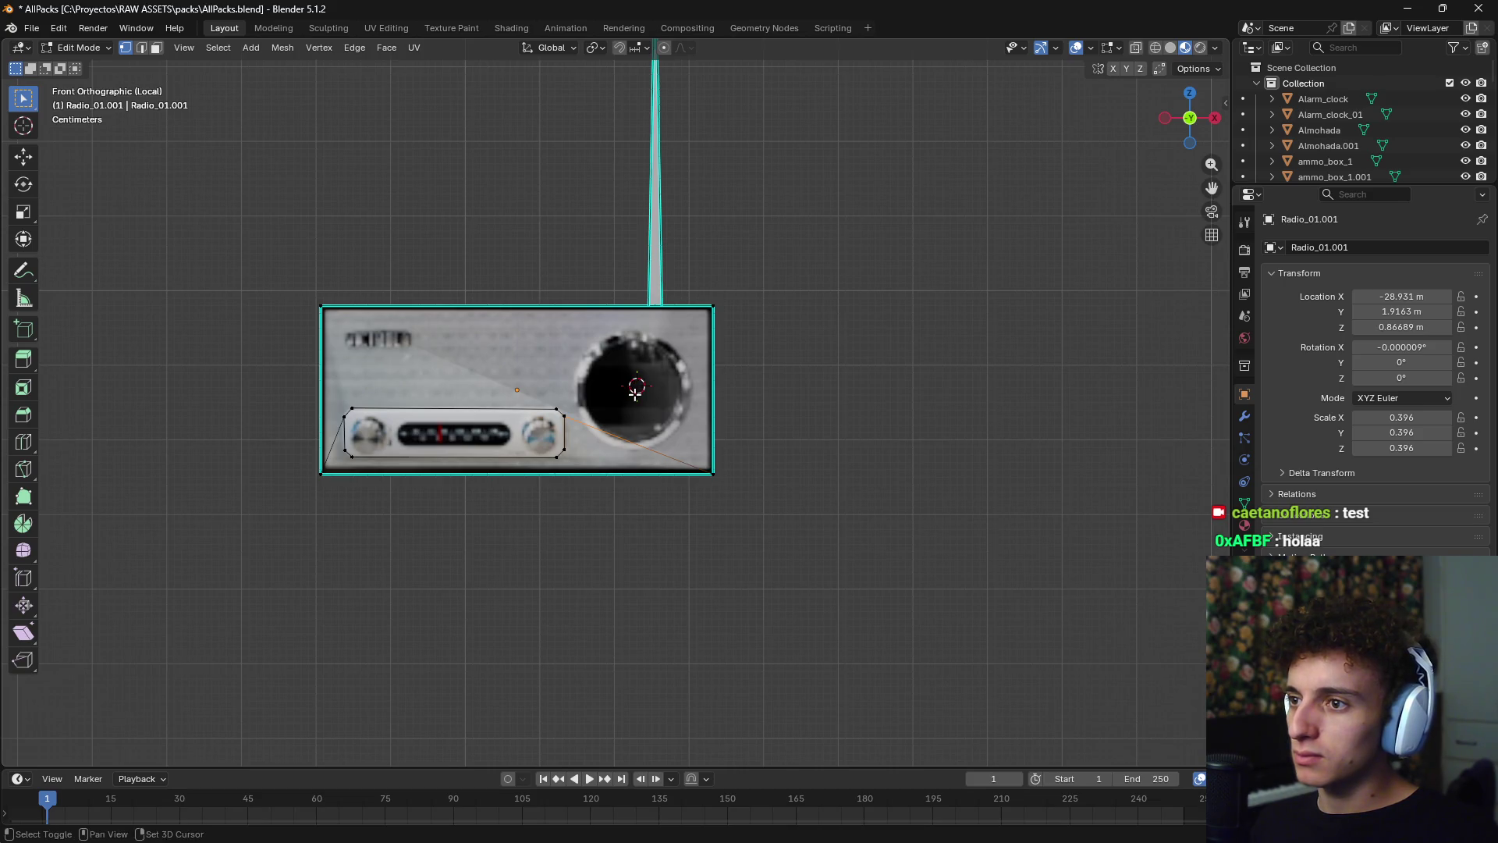
# - Add a new circle at the speaker's centre with 9 vertices, after first trying 12
pyautogui.hotkey('shift', 'a')
pyautogui.click(629, 395)
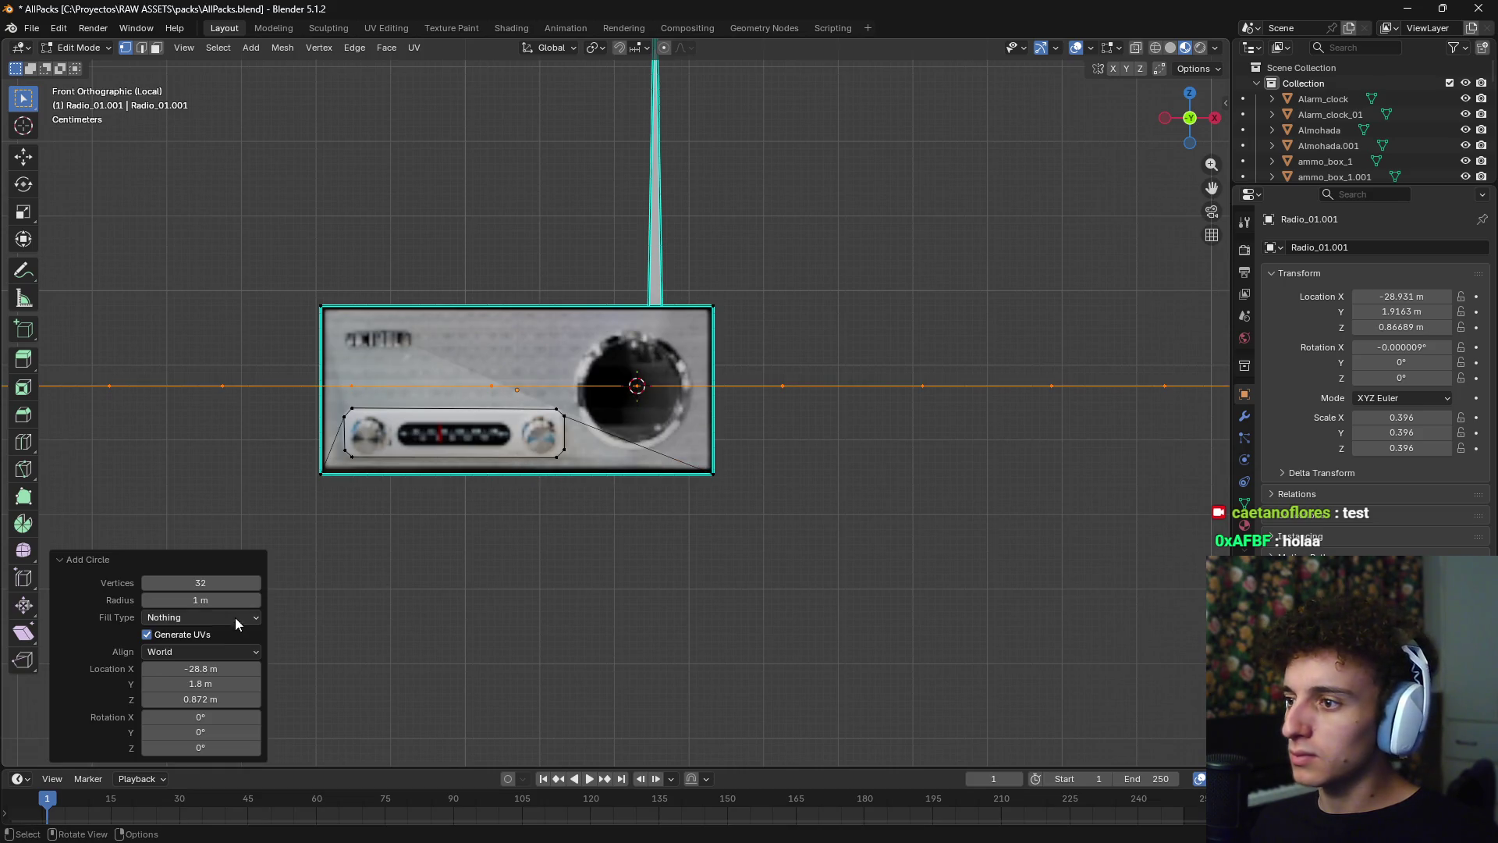
pyautogui.click(201, 579)
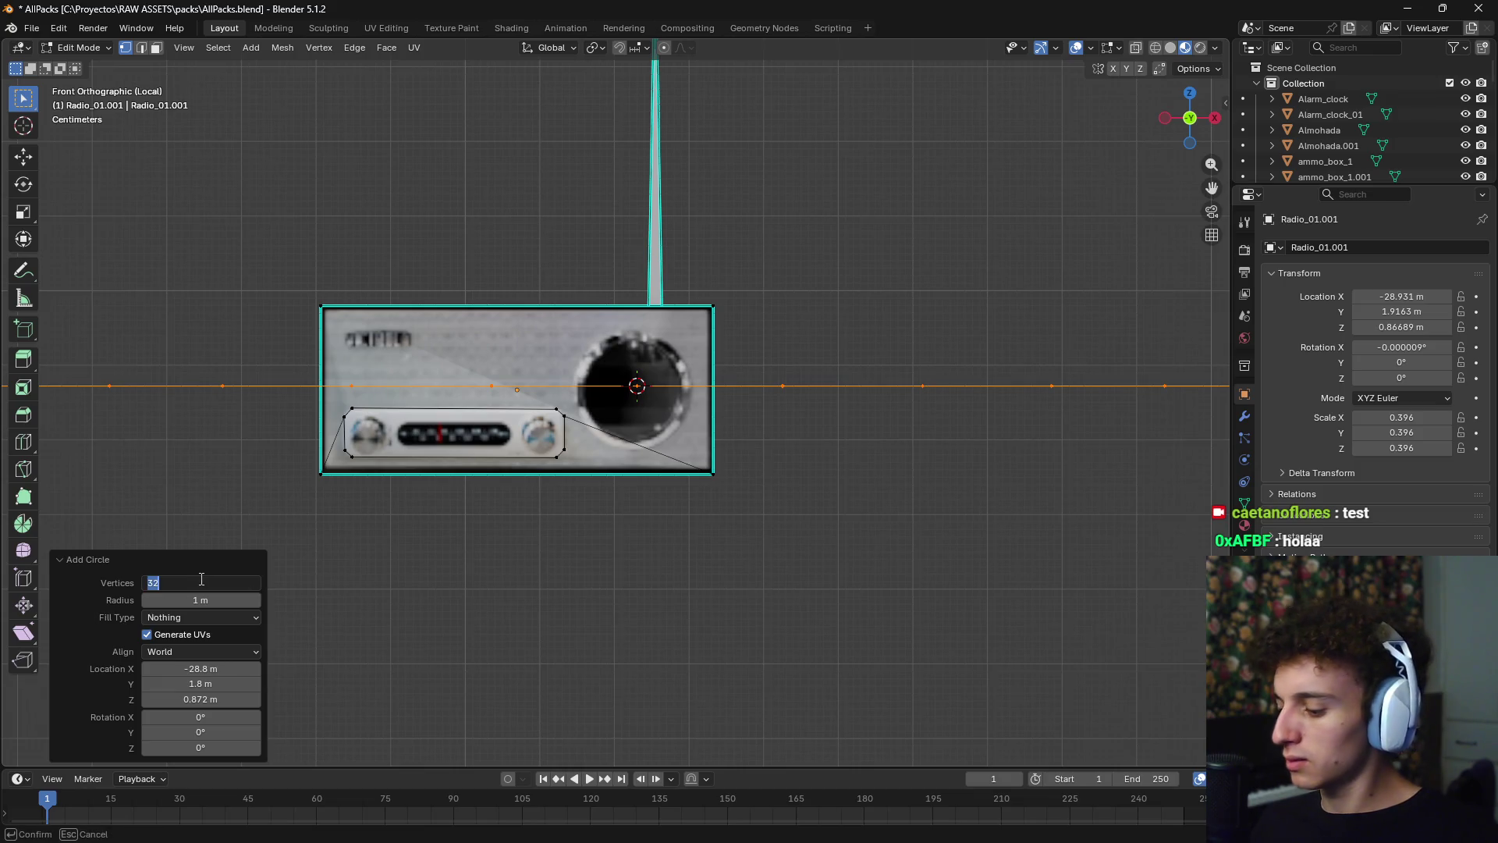
pyautogui.write('12')
pyautogui.press('Return')
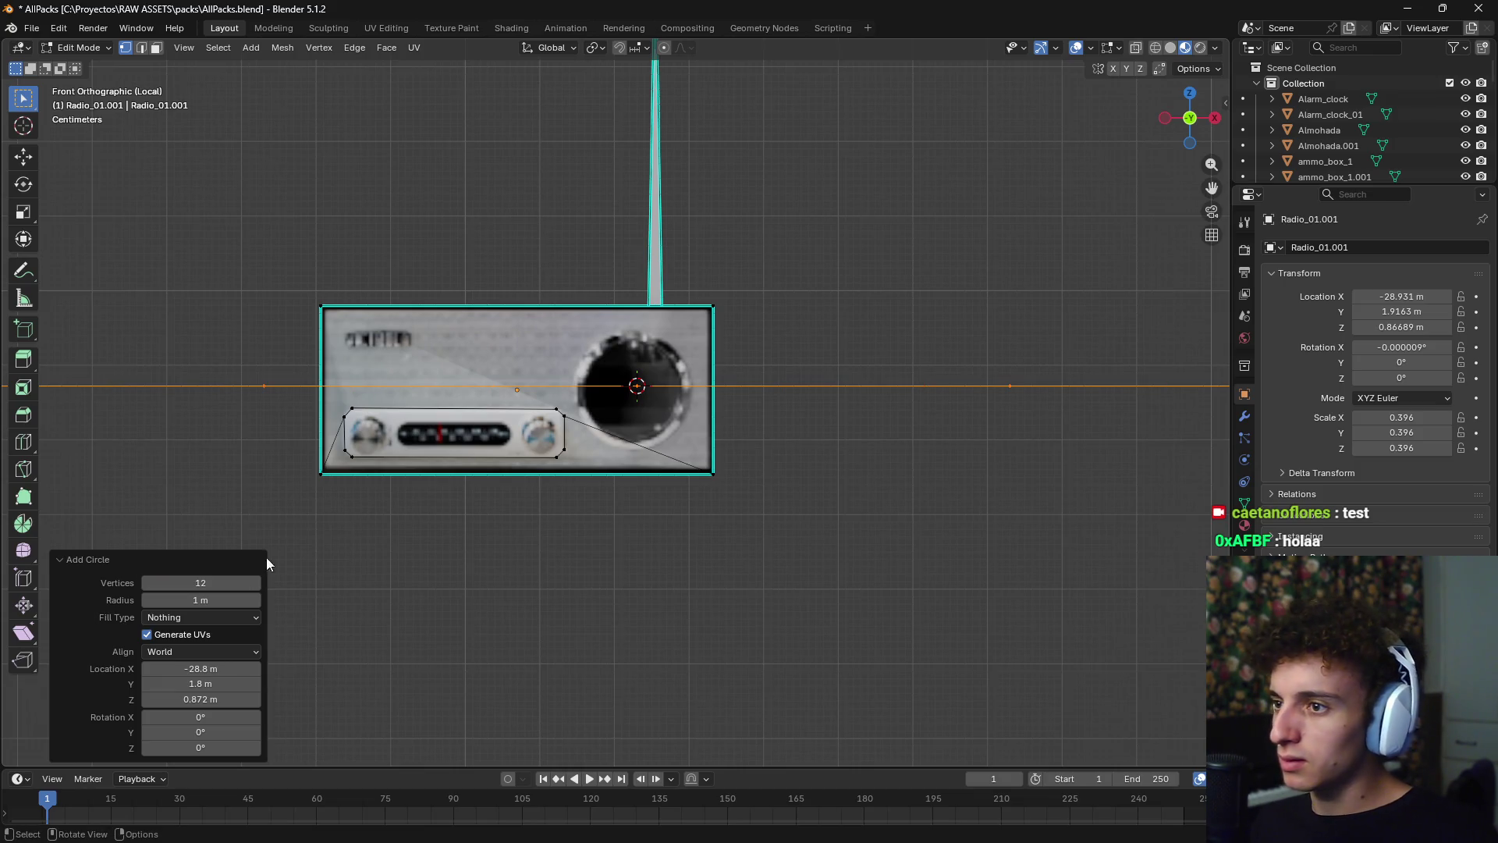
pyautogui.moveTo(593, 546); pyautogui.dragTo(745, 497, button='middle')
pyautogui.moveTo(200, 583); pyautogui.dragTo(201, 583)
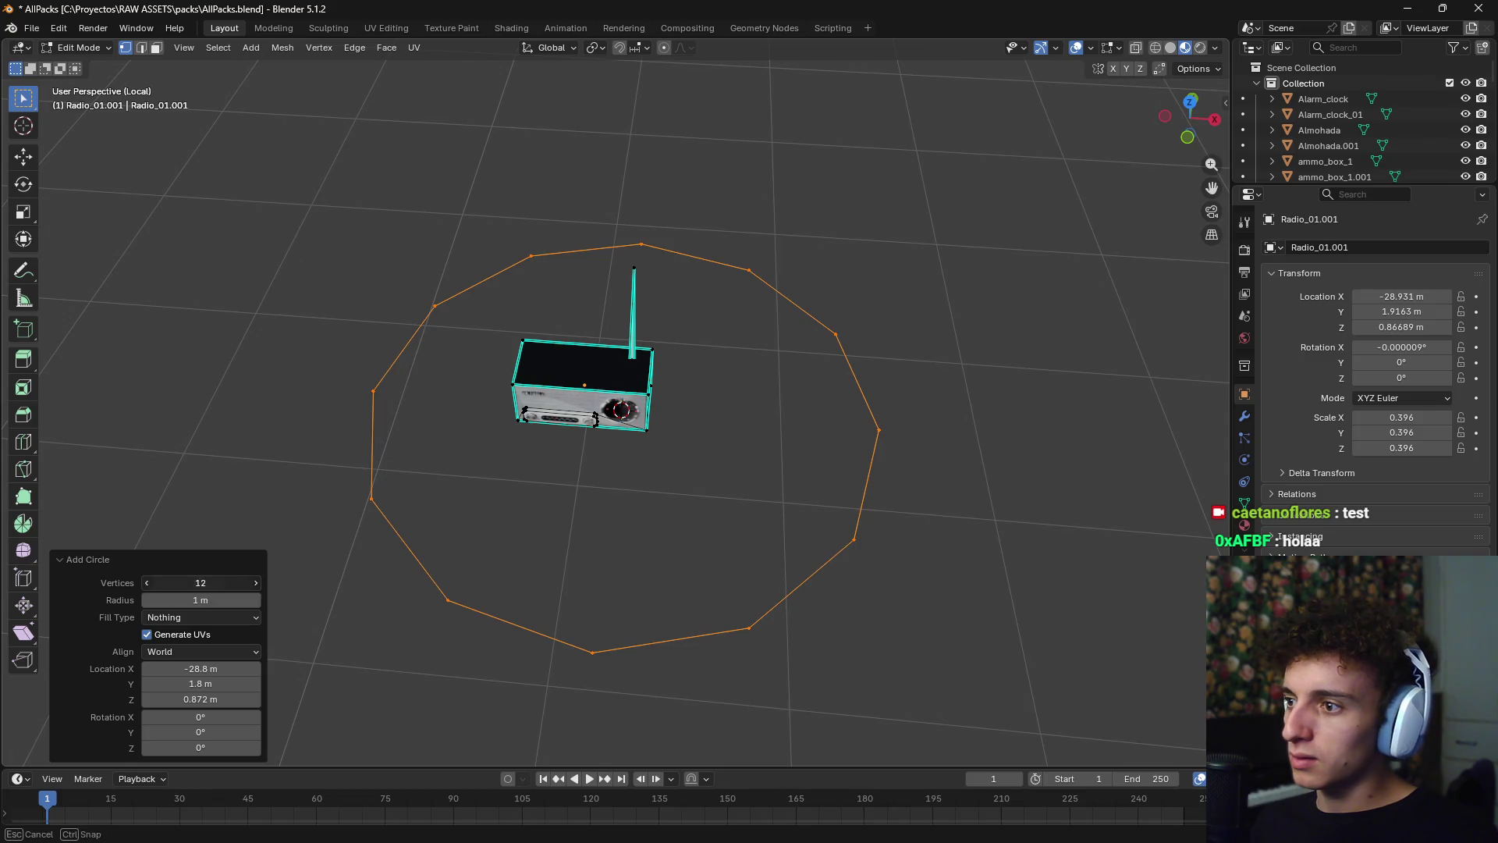
pyautogui.write('9')
pyautogui.press('Return')
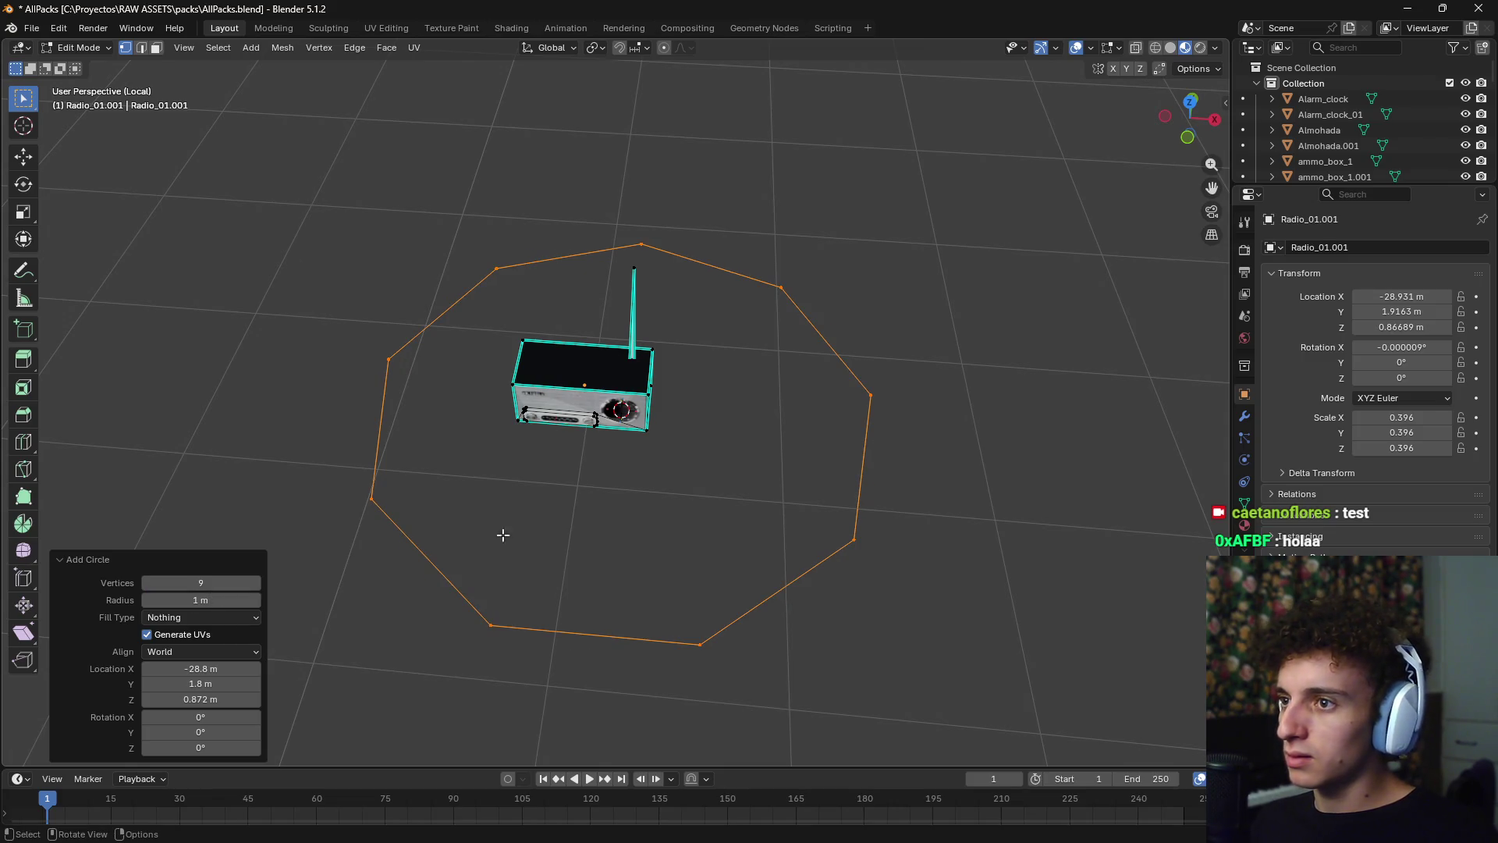
# - Rotate the circle 90° about X (rx90) and look at the radio from the front
pyautogui.moveTo(666, 478); pyautogui.dragTo(679, 418, button='middle')
pyautogui.write('rx')
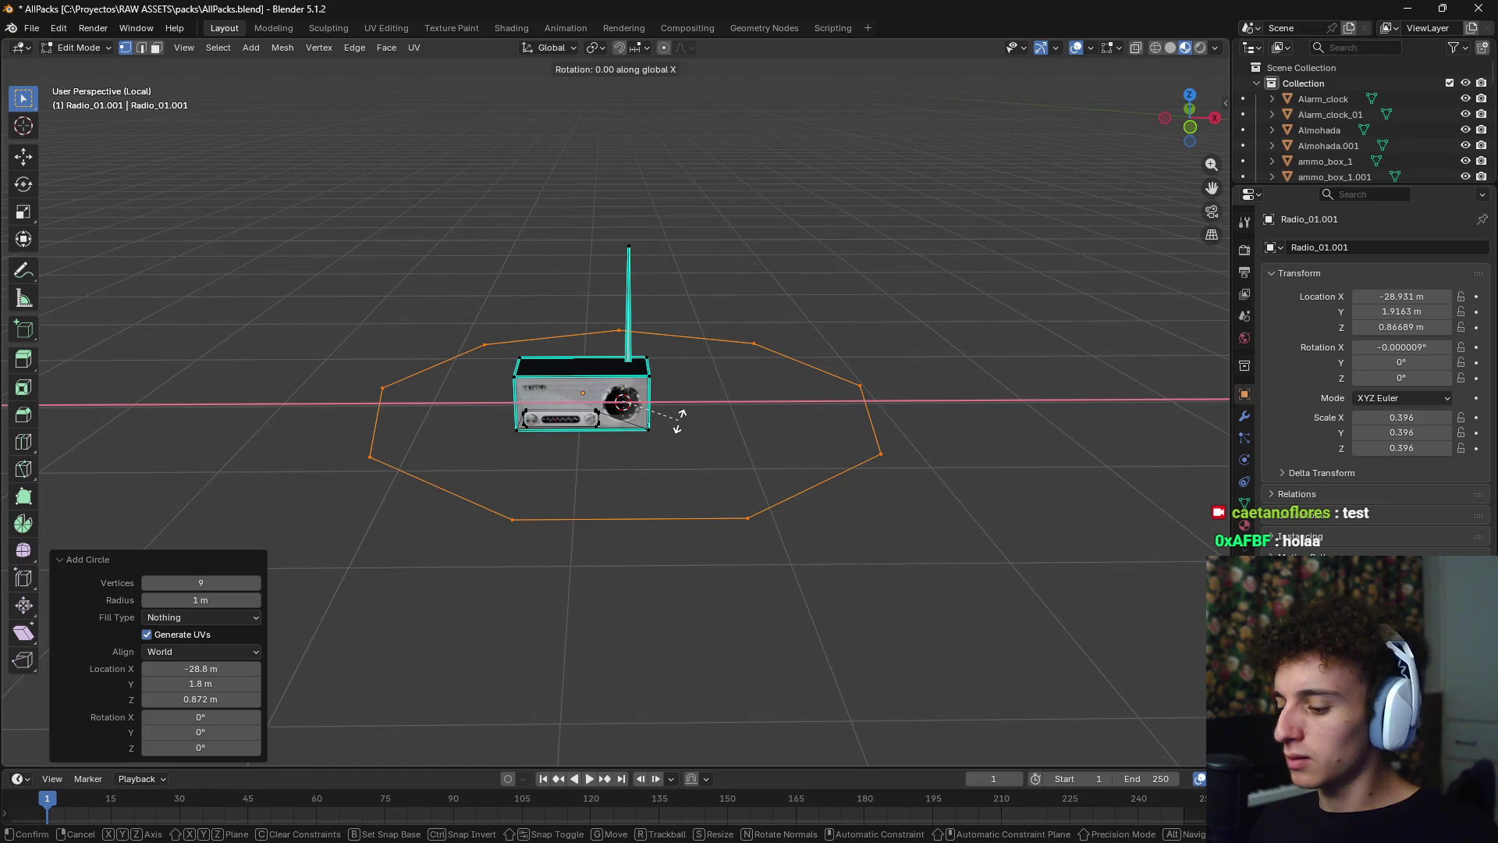
pyautogui.write('90')
pyautogui.press('Return')
pyautogui.press('KP_1')
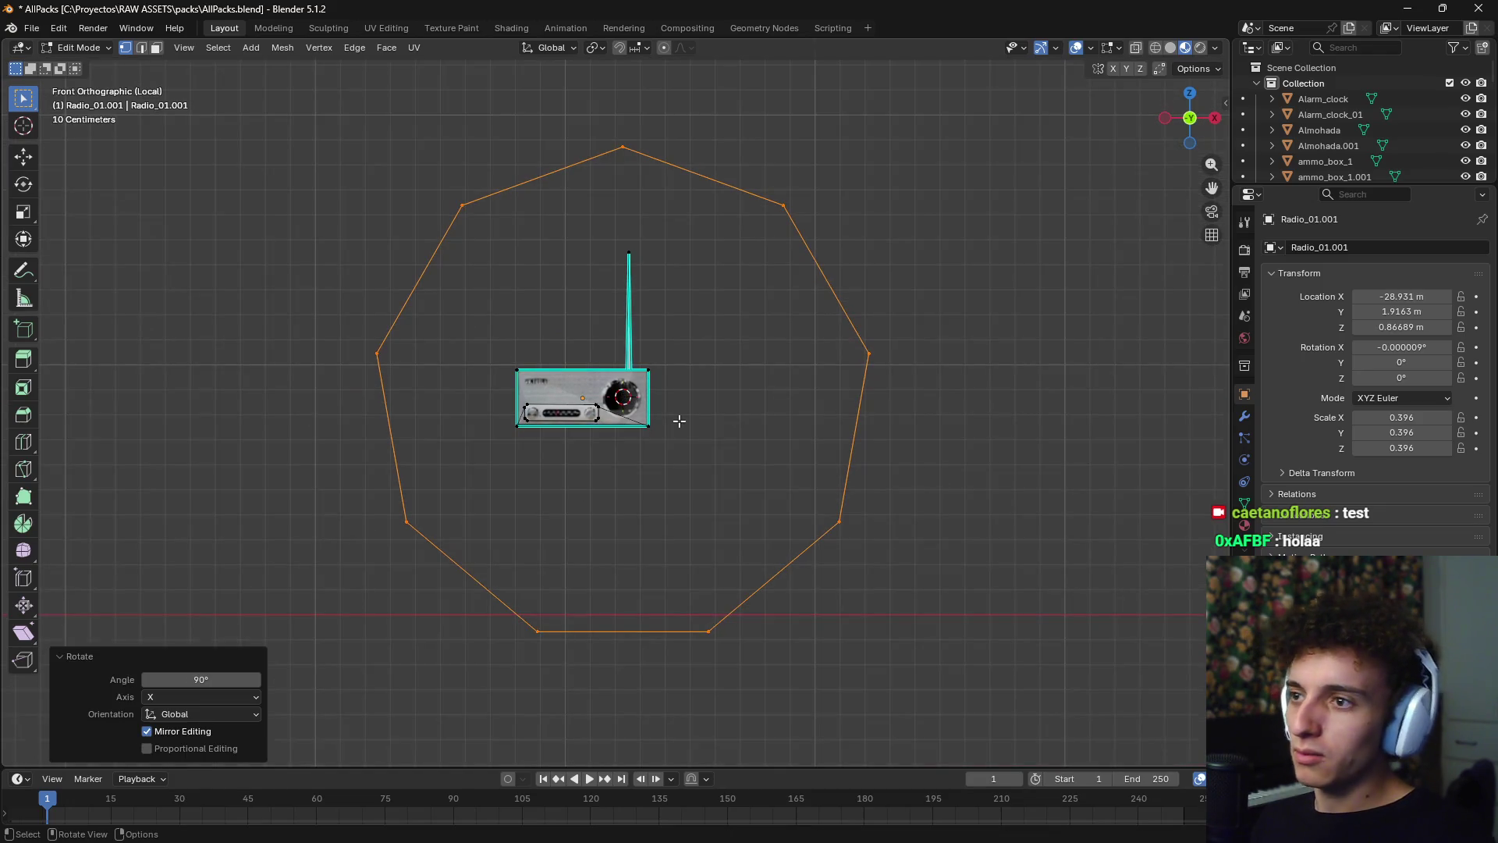
pyautogui.scroll(5, 679, 419)
# - Scale, move and rotate the circle so it sits over the round speaker
pyautogui.press('s')
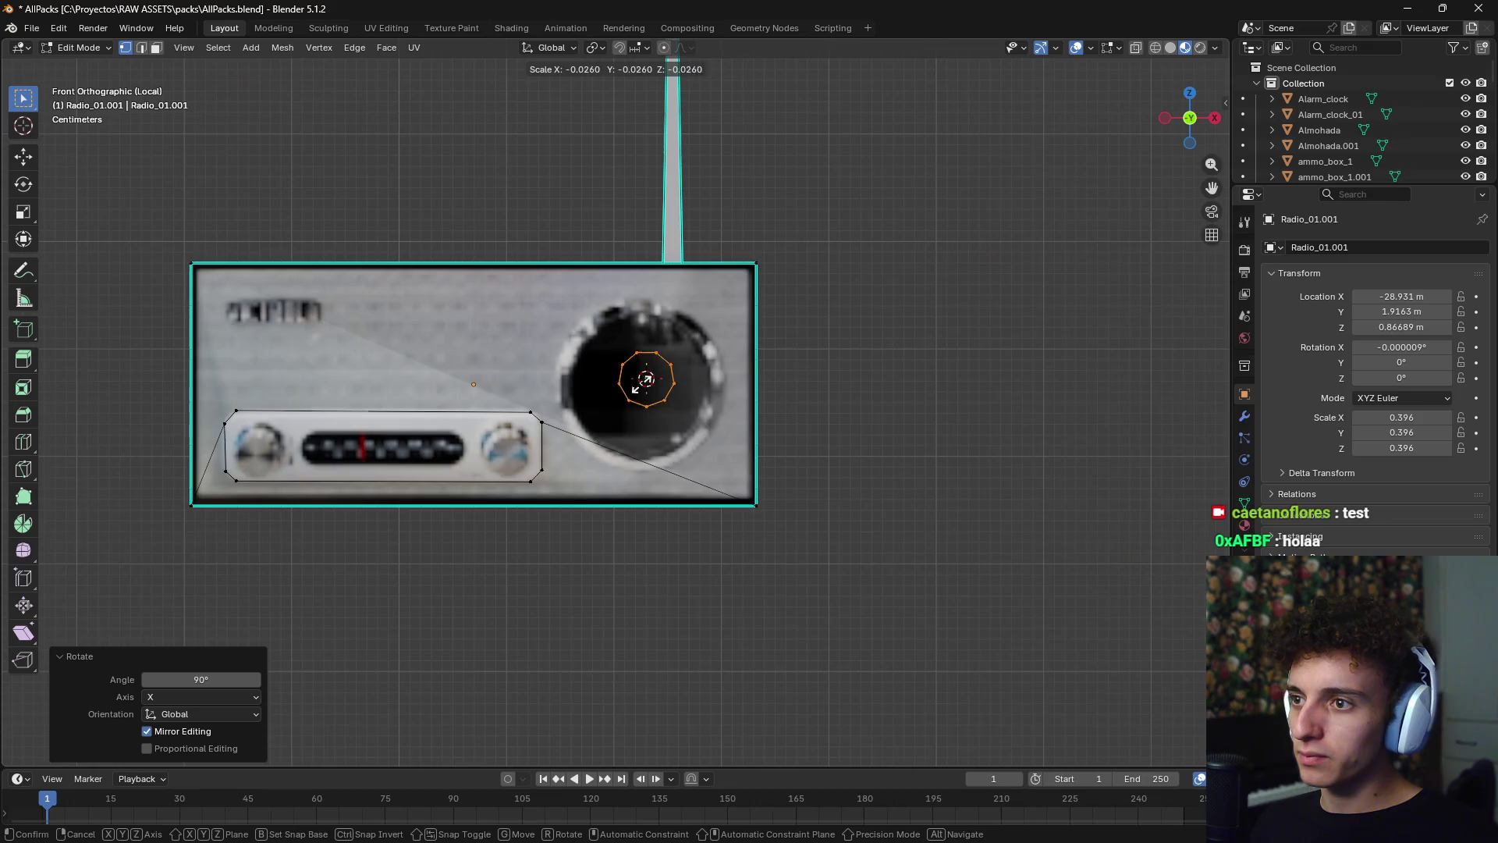
pyautogui.click(660, 384)
pyautogui.scroll(4, 736, 358)
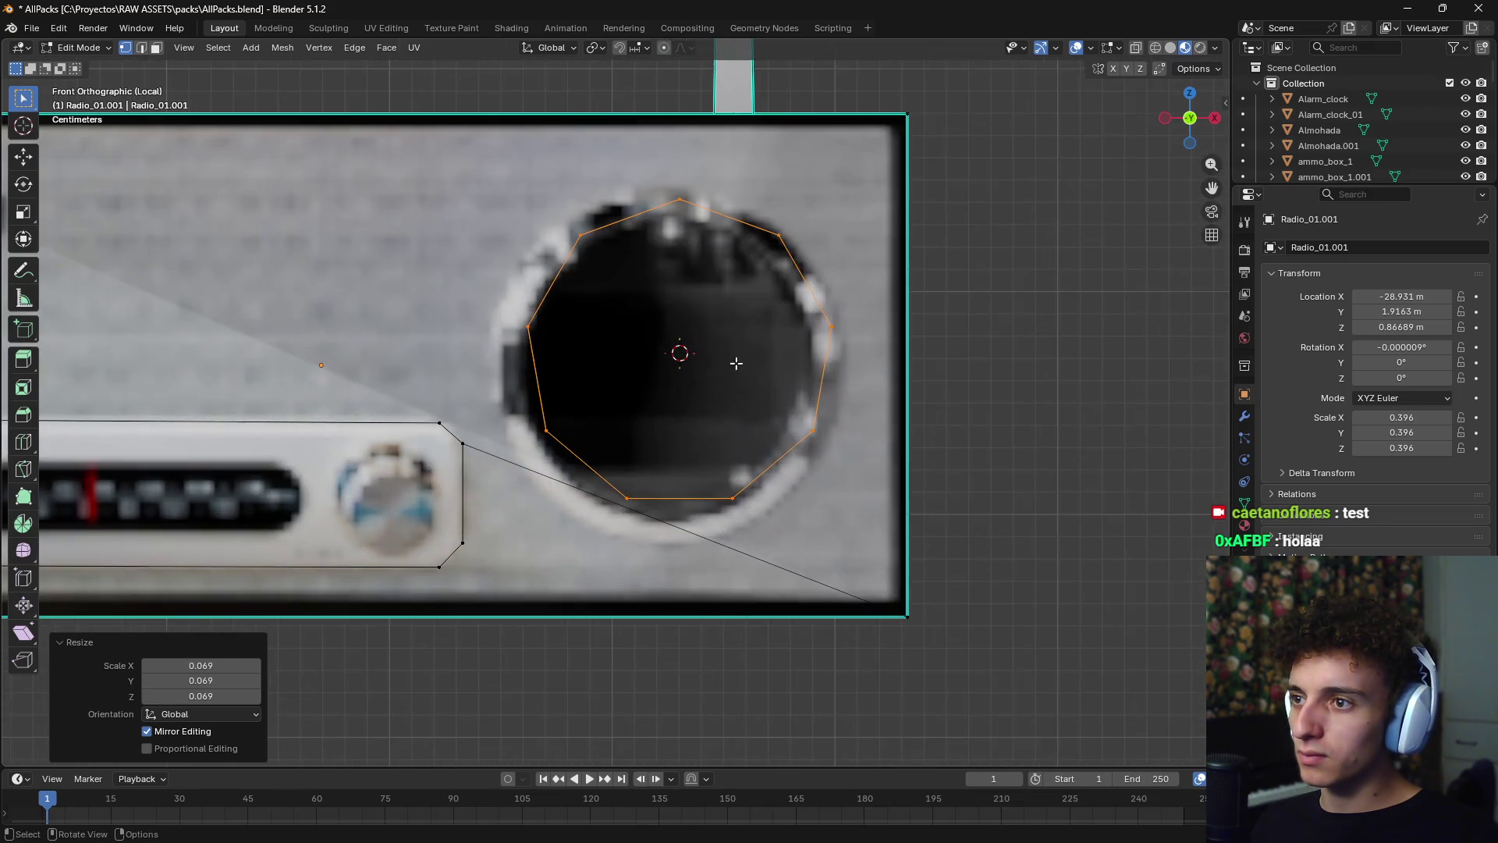
pyautogui.press('g')
pyautogui.click(796, 341)
pyautogui.press('r')
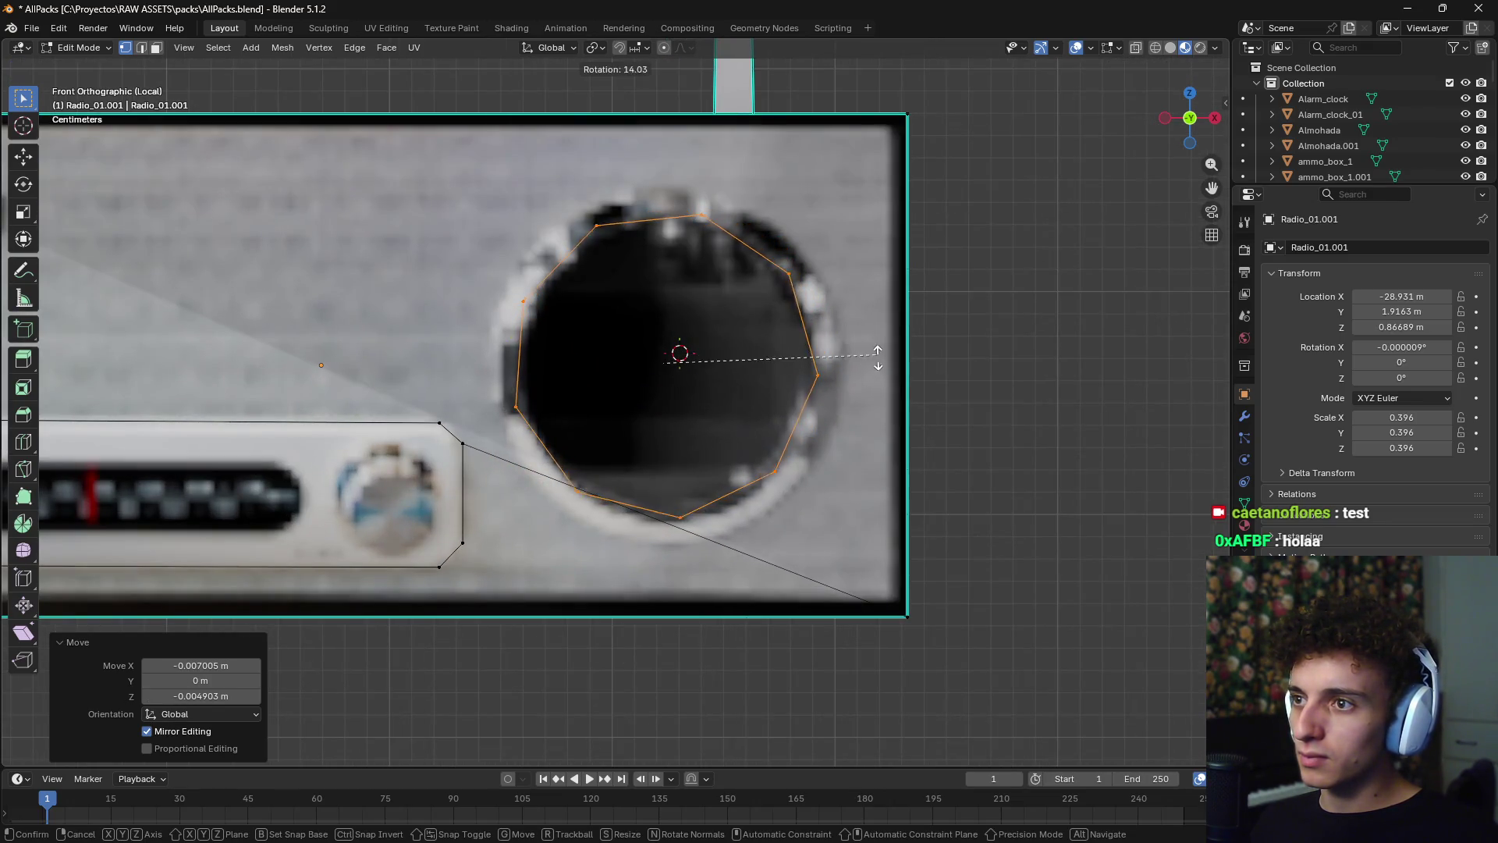
pyautogui.click(880, 375)
pyautogui.press('g')
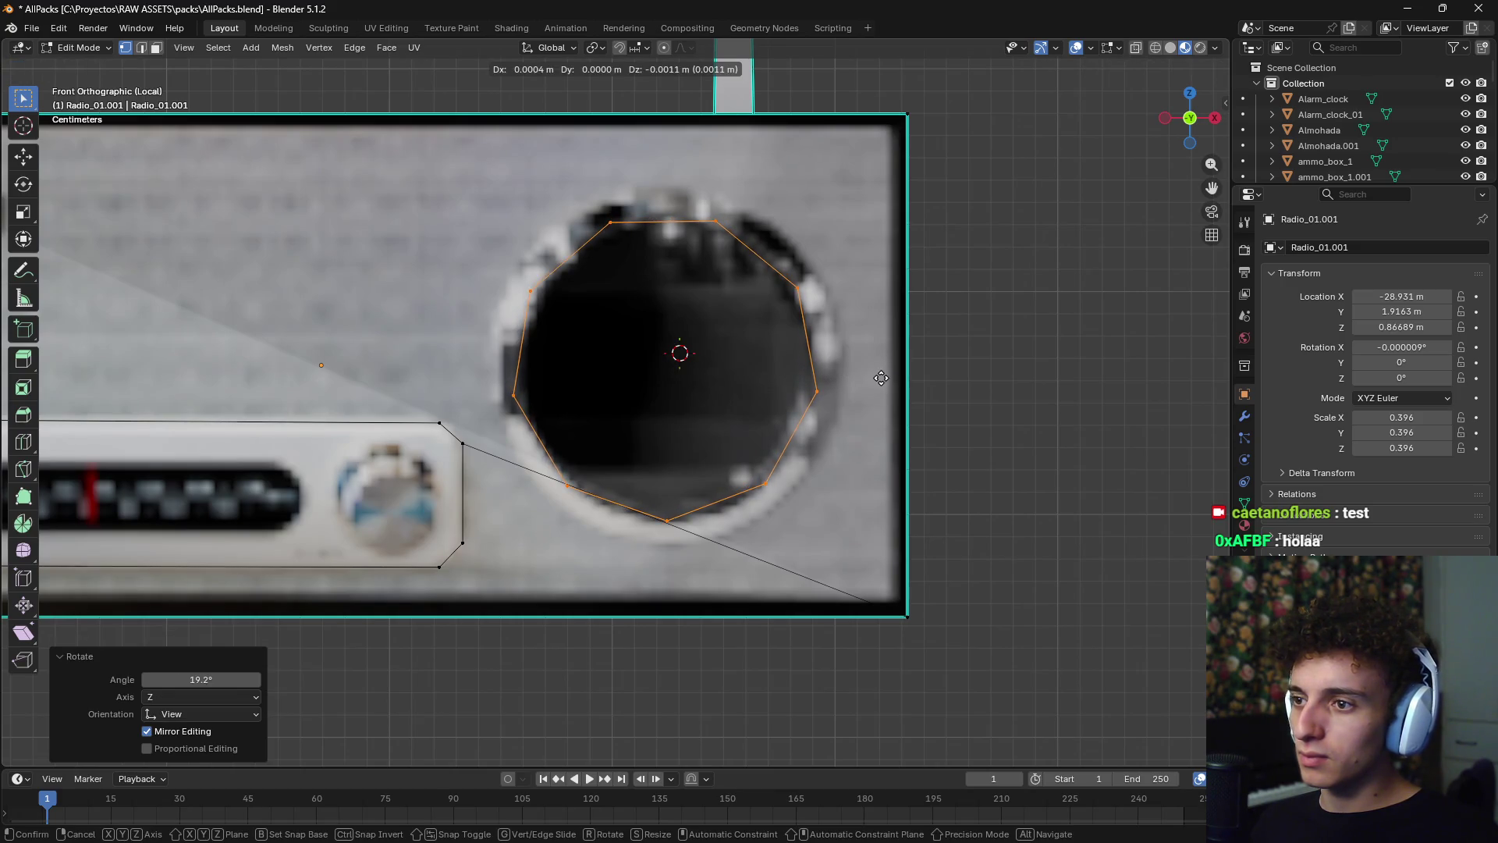
pyautogui.click(882, 381)
pyautogui.moveTo(882, 381)
pyautogui.mouseDown(button='middle')
pyautogui.moveTo(972, 391)
pyautogui.moveTo(963, 405)
pyautogui.moveTo(986, 418)
pyautogui.mouseUp(button='middle')
# - Fill the nine-sided ring with a face and extrude it outward into a short knob
pyautogui.press('f')
pyautogui.press('e')
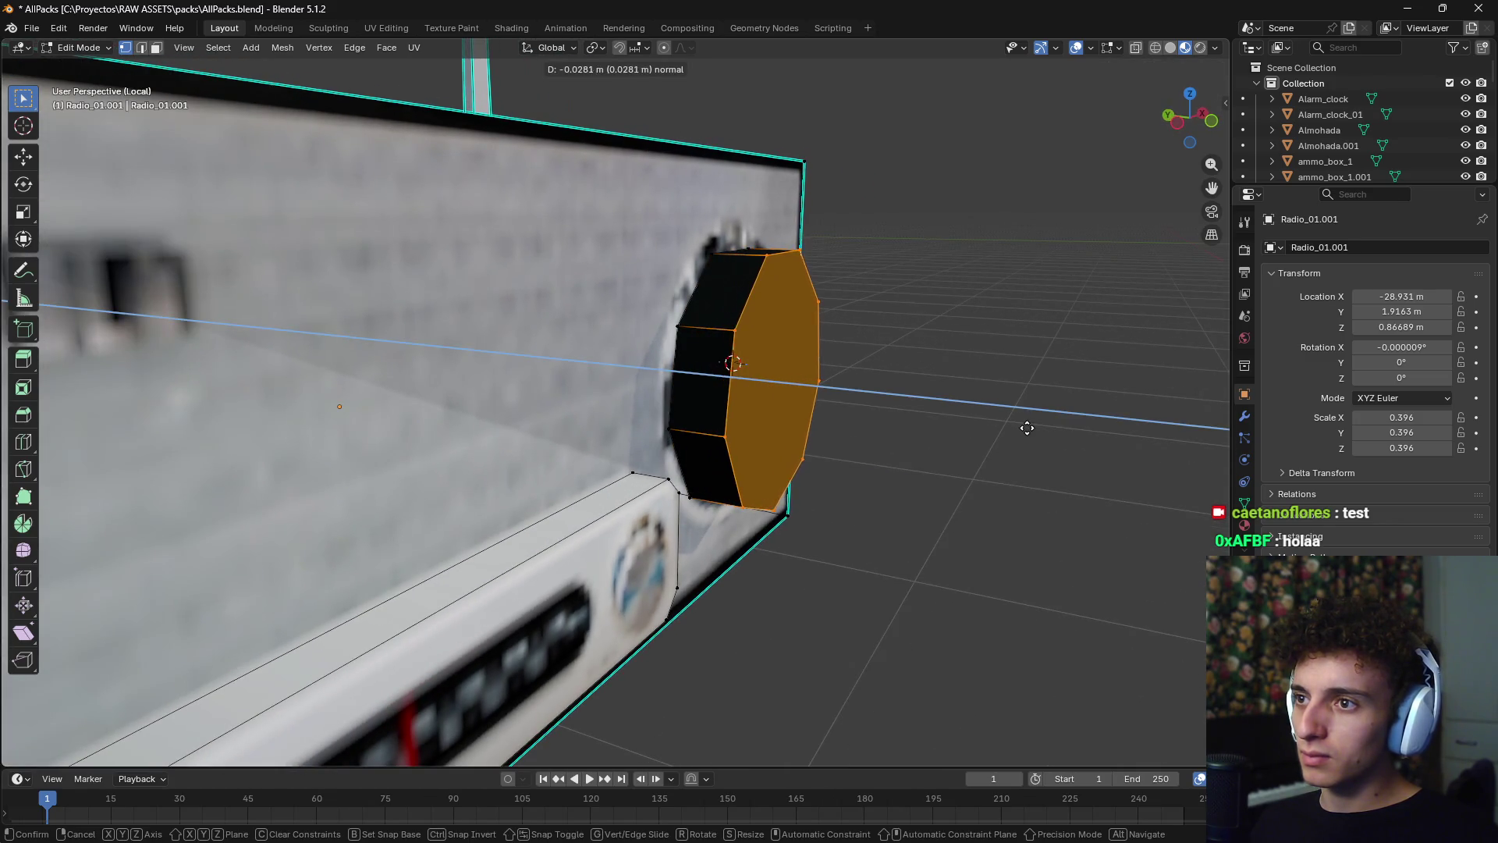
pyautogui.click(1043, 436)
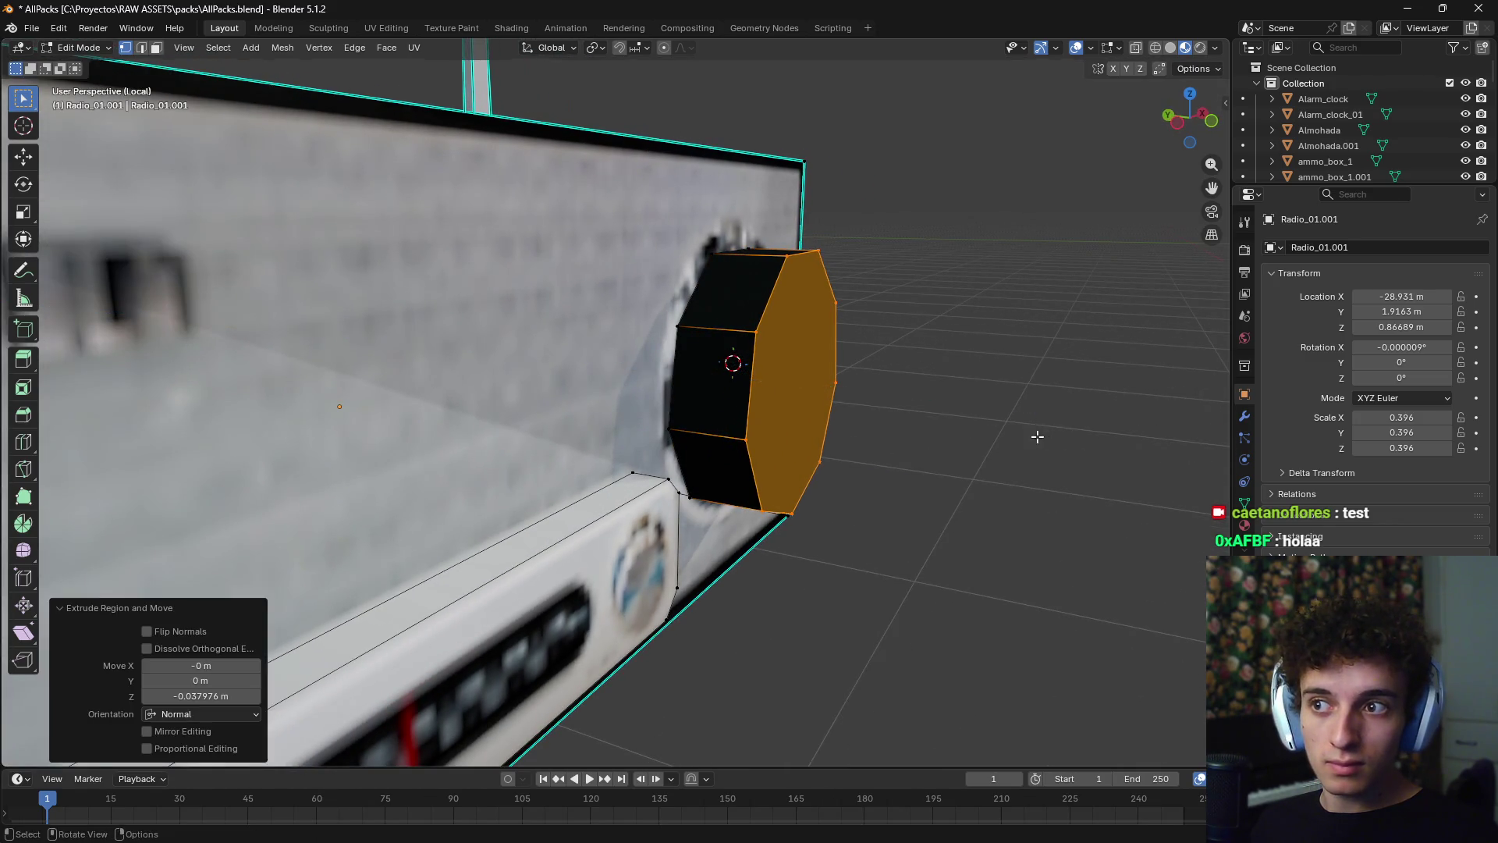
pyautogui.moveTo(1036, 434); pyautogui.dragTo(993, 385, button='middle')
pyautogui.hotkey('alt', 'a')
pyautogui.moveTo(791, 363)
pyautogui.mouseDown(button='middle')
pyautogui.moveTo(1007, 391)
pyautogui.moveTo(802, 377)
pyautogui.mouseUp(button='middle')
# - In face mode, select the knob's front face and try an axis-locked move, then cancel it
pyautogui.press('3')
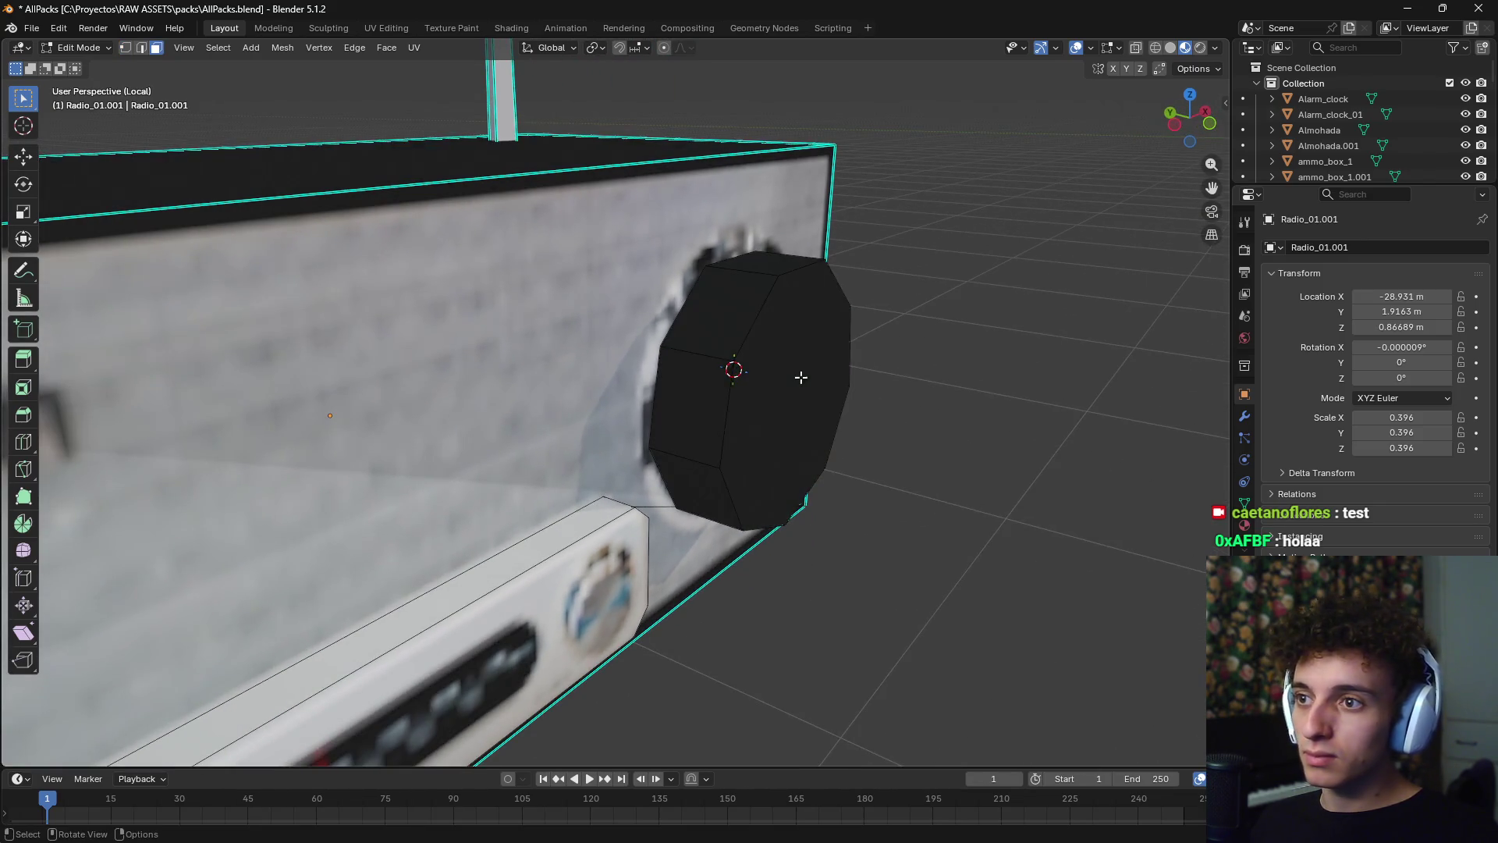
pyautogui.click(811, 376)
pyautogui.press('g')
pyautogui.press('x')
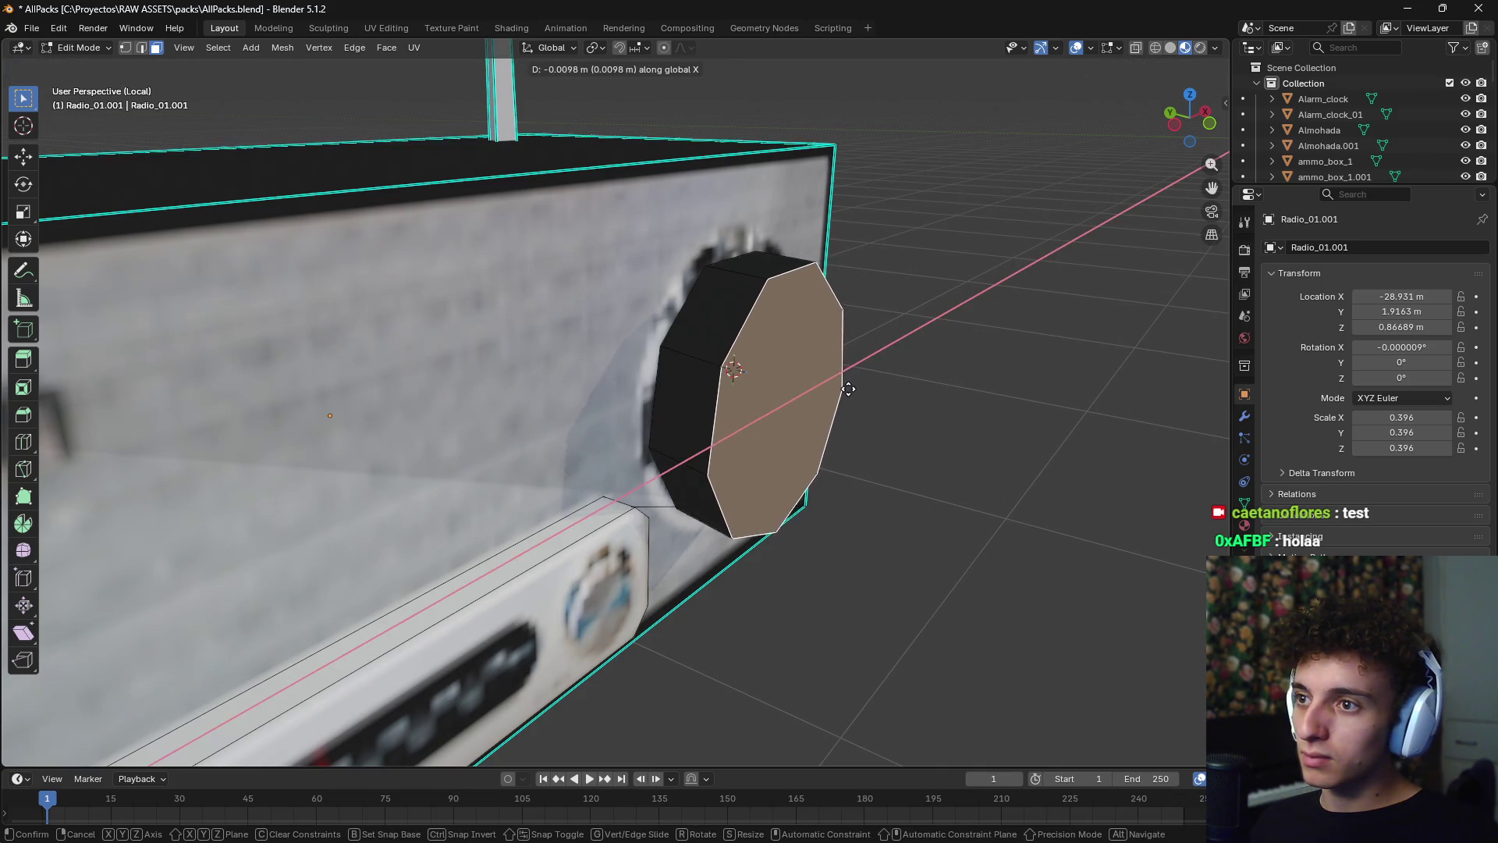
pyautogui.press('z')
pyautogui.press('y')
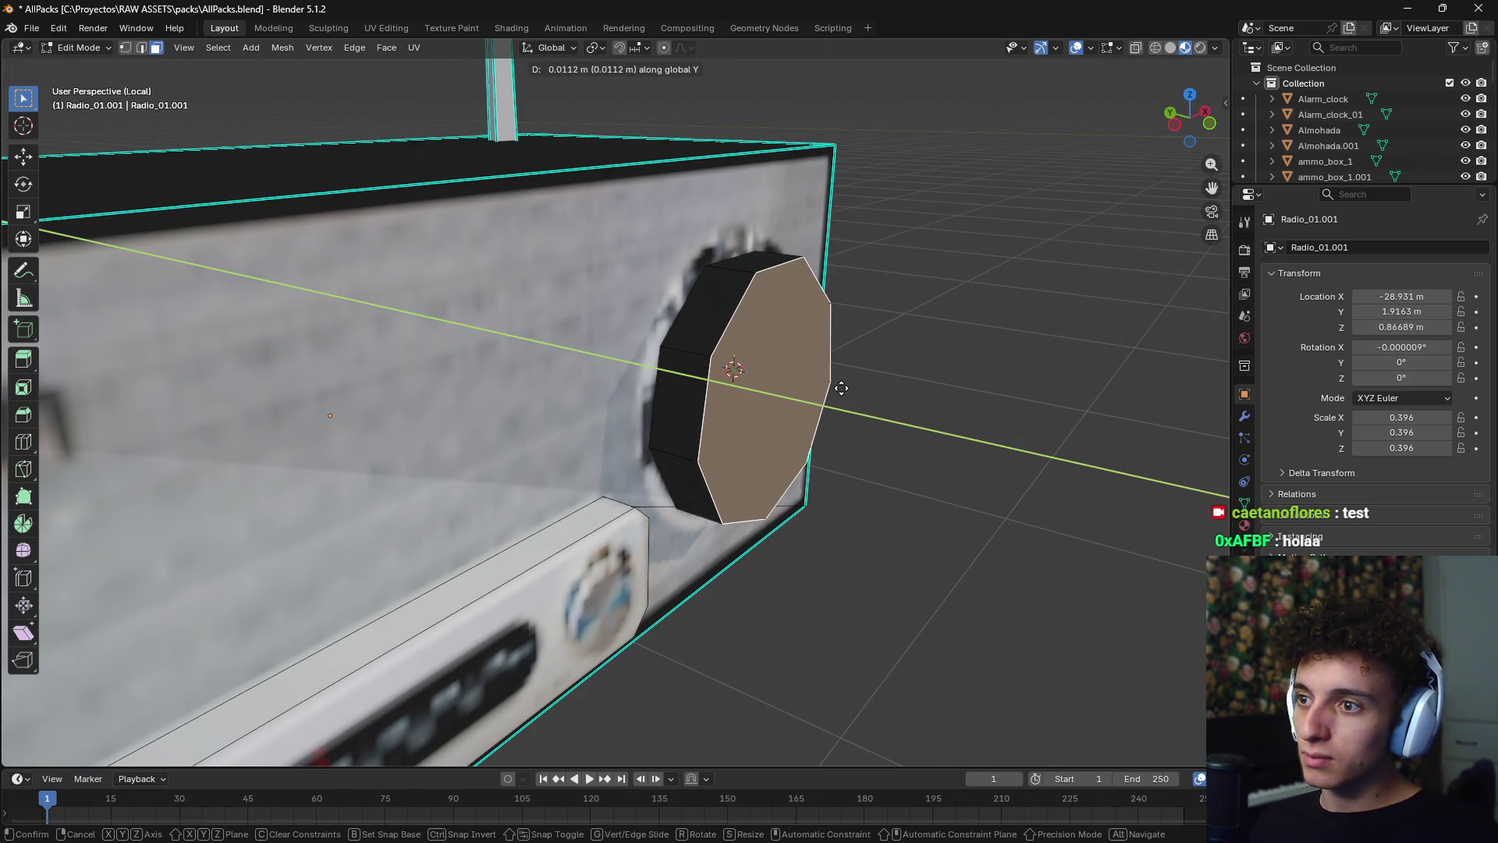
pyautogui.rightClick(859, 389)
# - Reselect the knob's front face and view the radio straight from the front
pyautogui.scroll(-6, 897, 382)
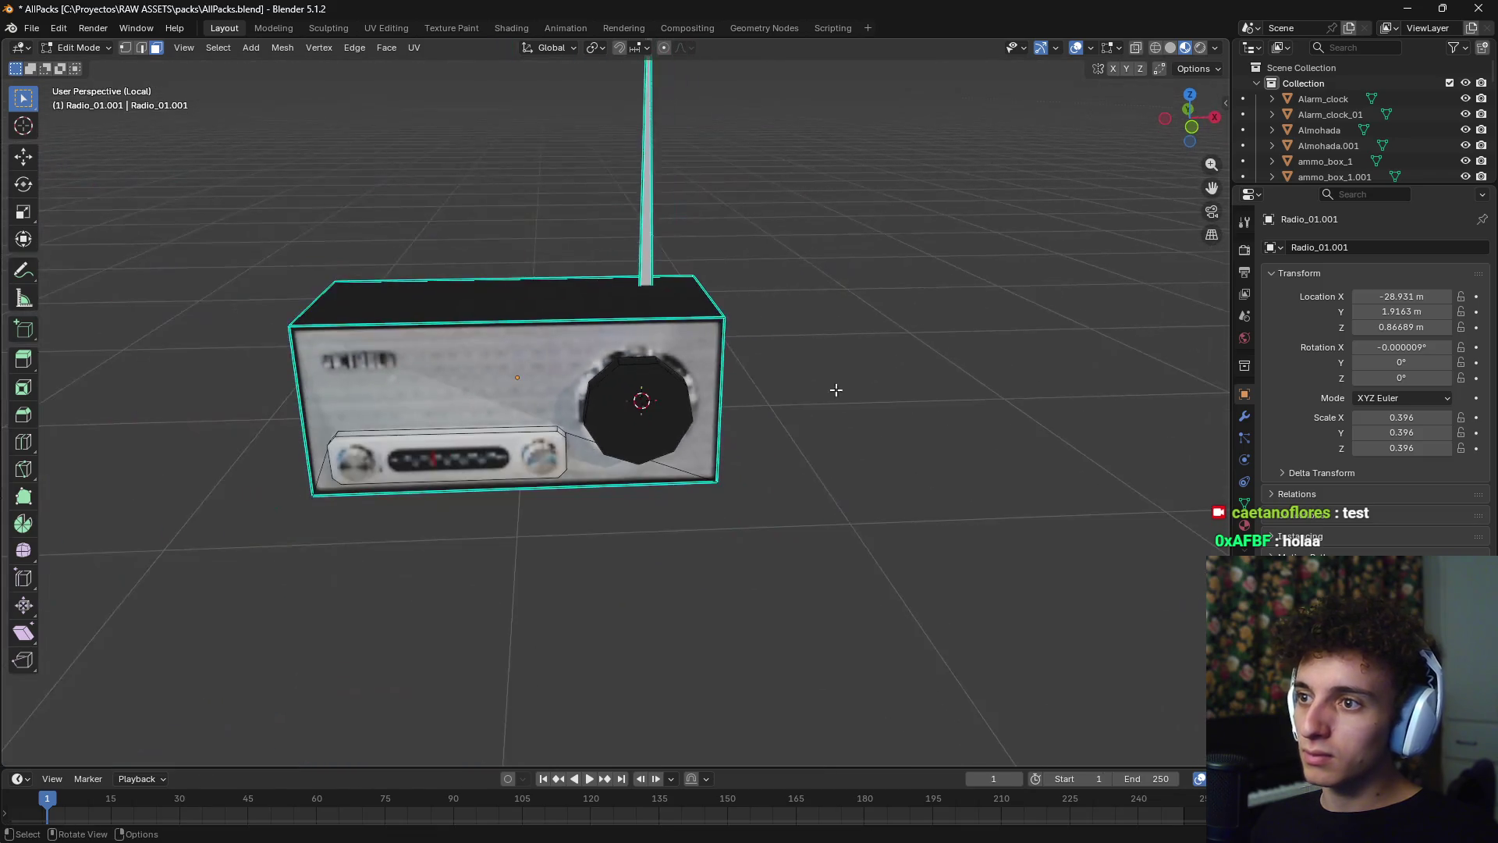
pyautogui.moveTo(833, 392)
pyautogui.mouseDown(button='middle')
pyautogui.moveTo(880, 369)
pyautogui.moveTo(840, 414)
pyautogui.moveTo(659, 385)
pyautogui.moveTo(713, 396)
pyautogui.moveTo(578, 424)
pyautogui.moveTo(611, 390)
pyautogui.moveTo(715, 383)
pyautogui.mouseUp(button='middle')
pyautogui.scroll(5, 765, 424)
pyautogui.click(658, 384)
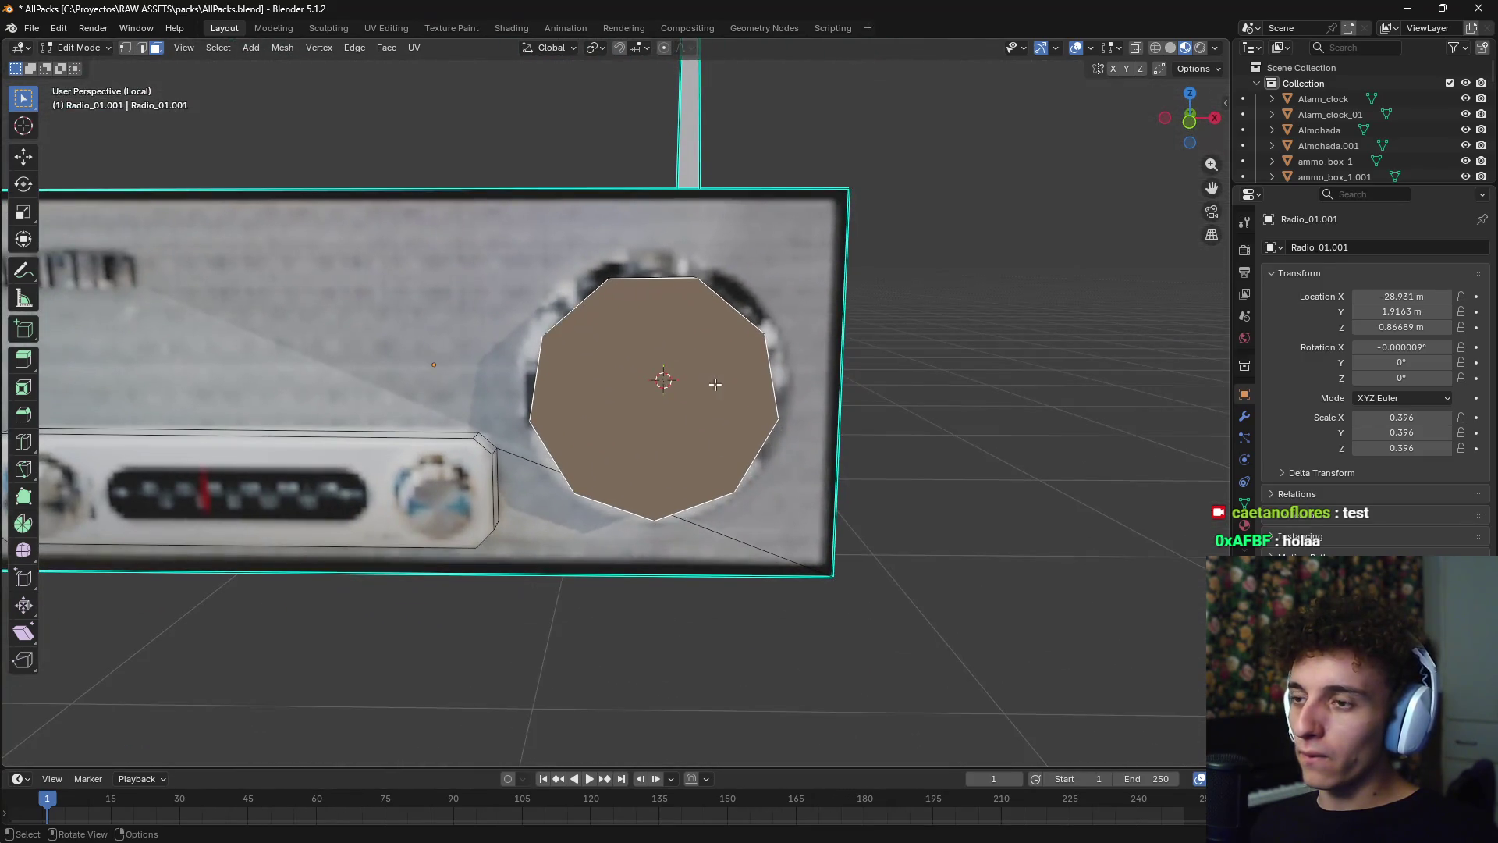
pyautogui.press('KP_1')
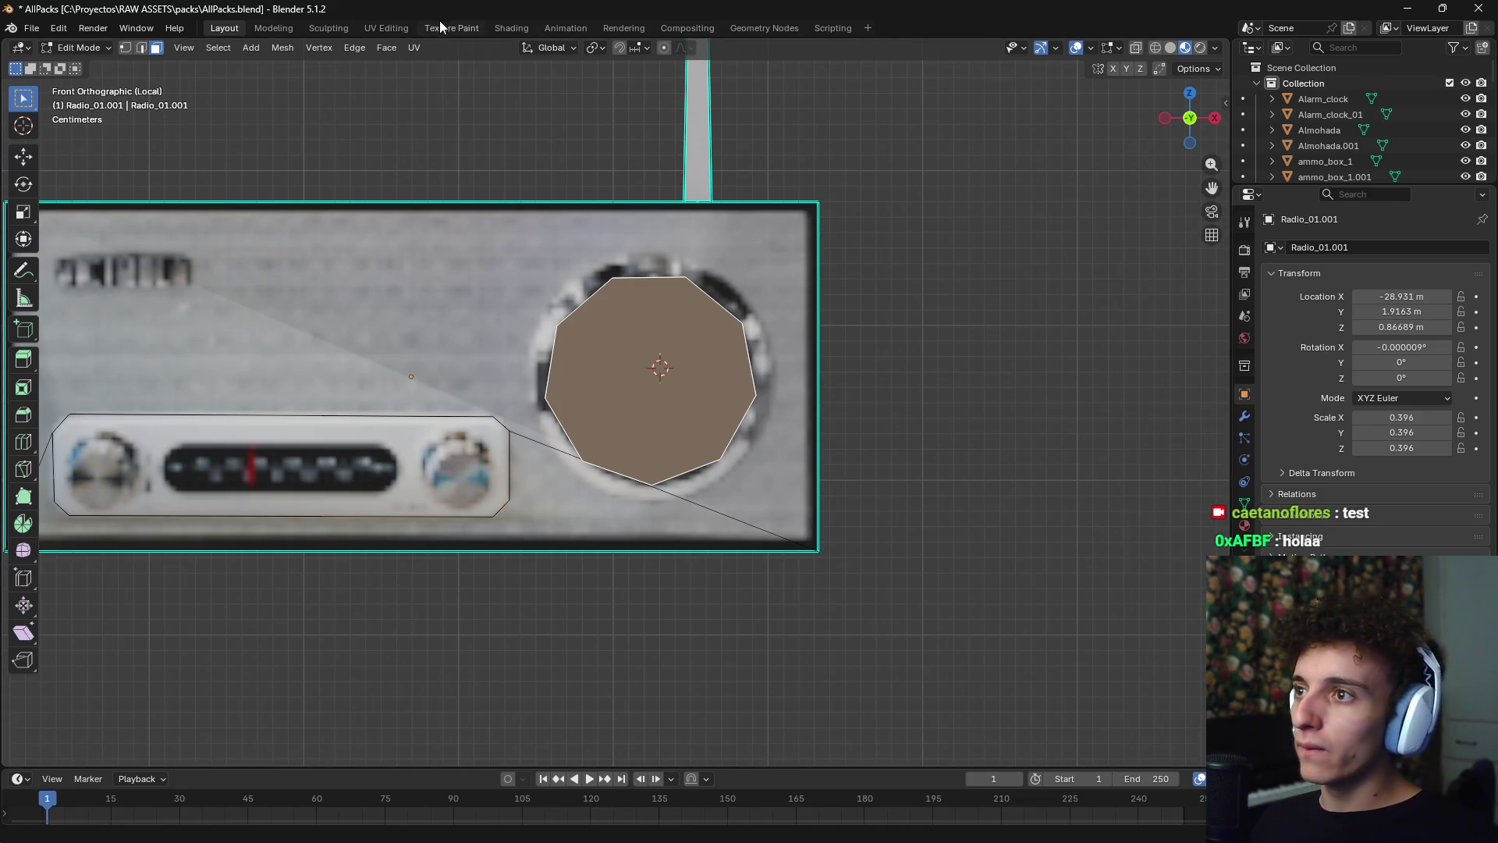
# - Switch to the UV Editing workspace, isolate the radio, and frame the selected knob face
pyautogui.click(396, 29)
pyautogui.scroll(-2, 860, 269)
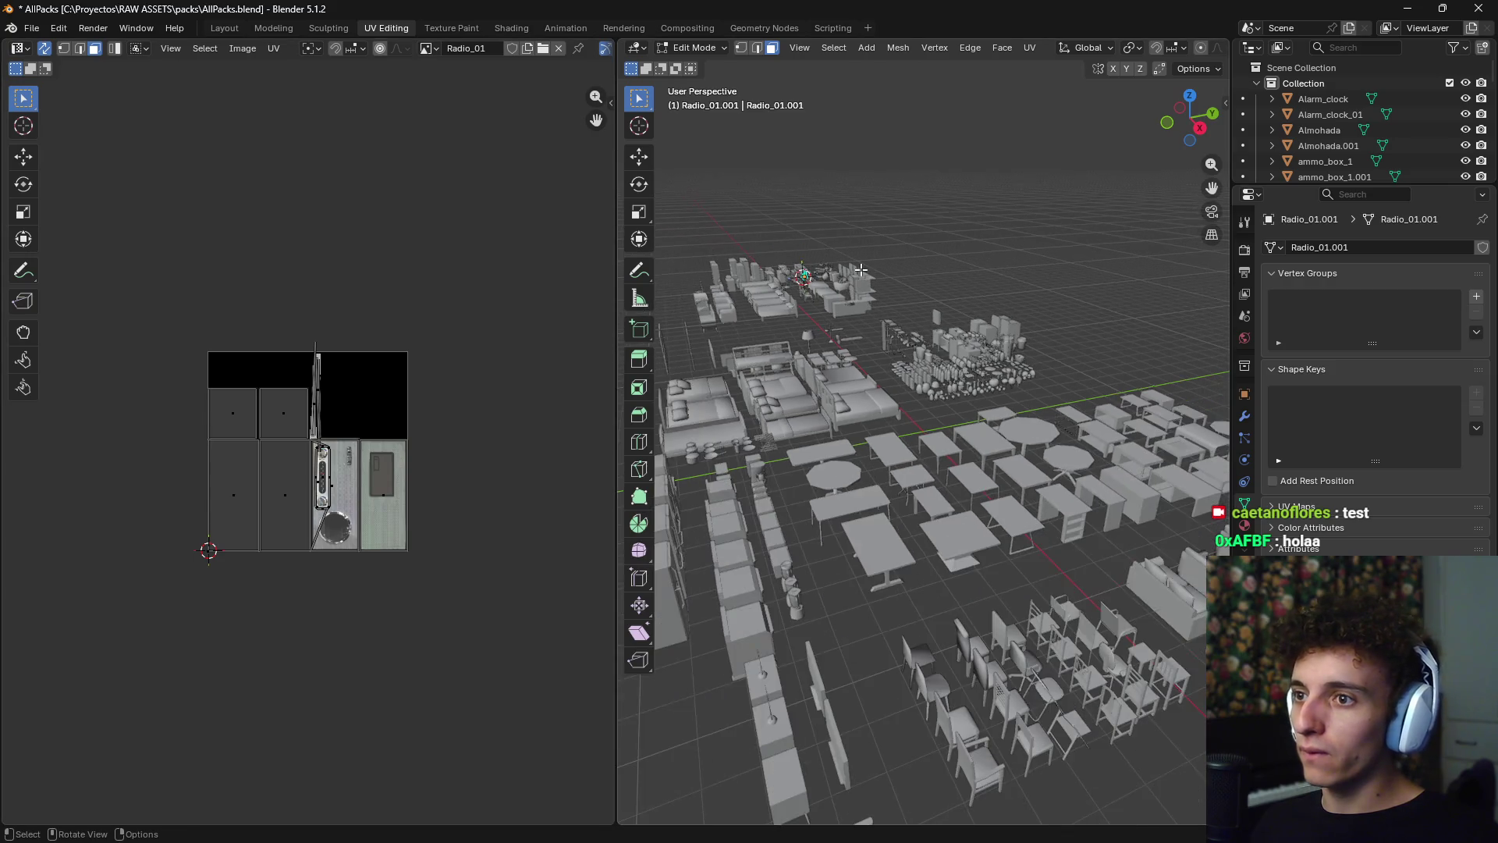
pyautogui.press('KP_Divide')
pyautogui.press('KP_Decimal')
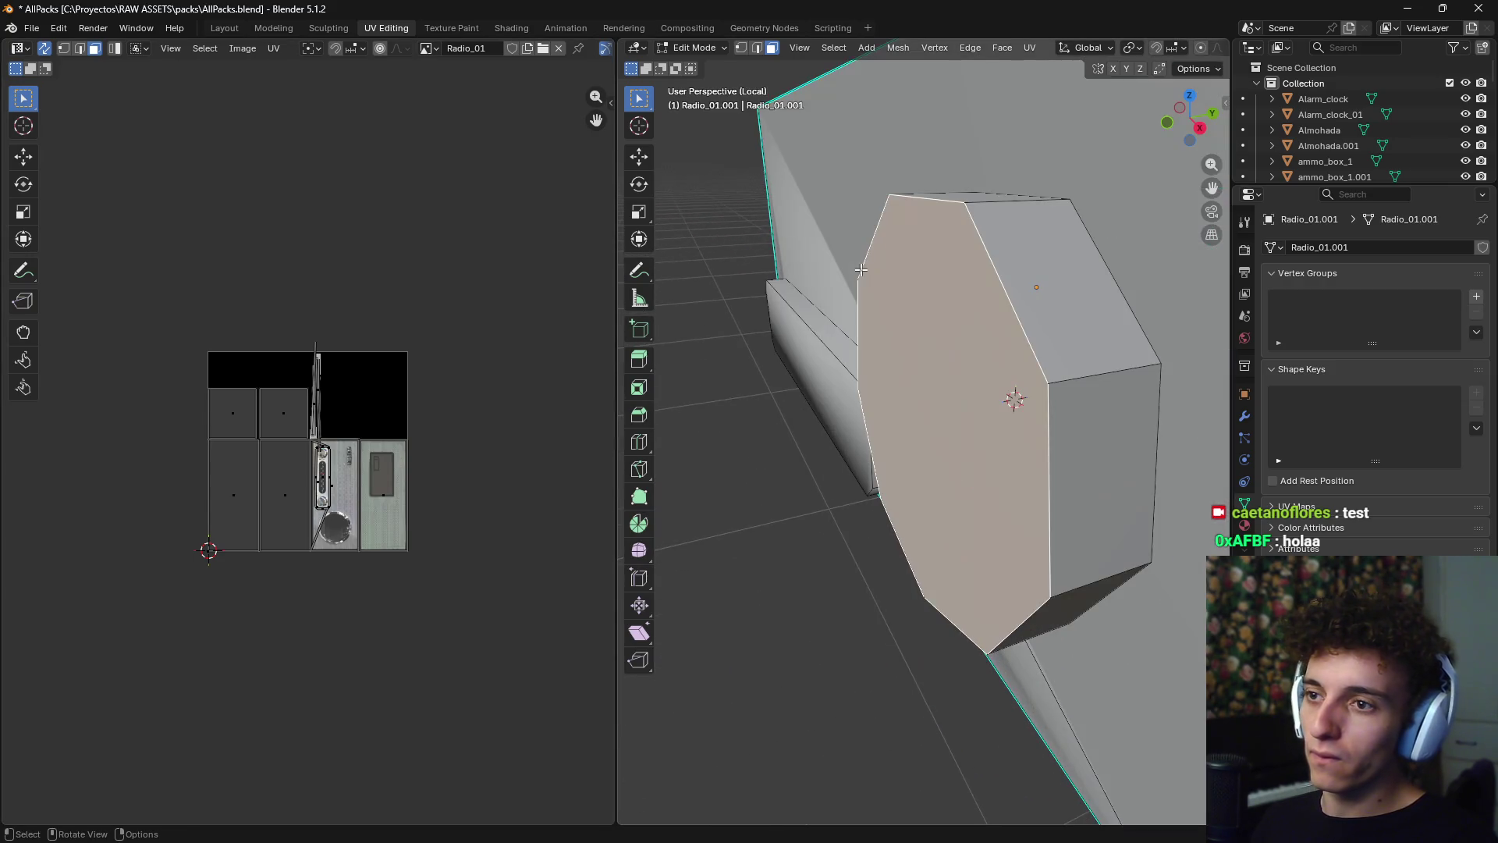
pyautogui.moveTo(861, 269); pyautogui.dragTo(702, 391, button='middle')
pyautogui.scroll(2, 476, 489)
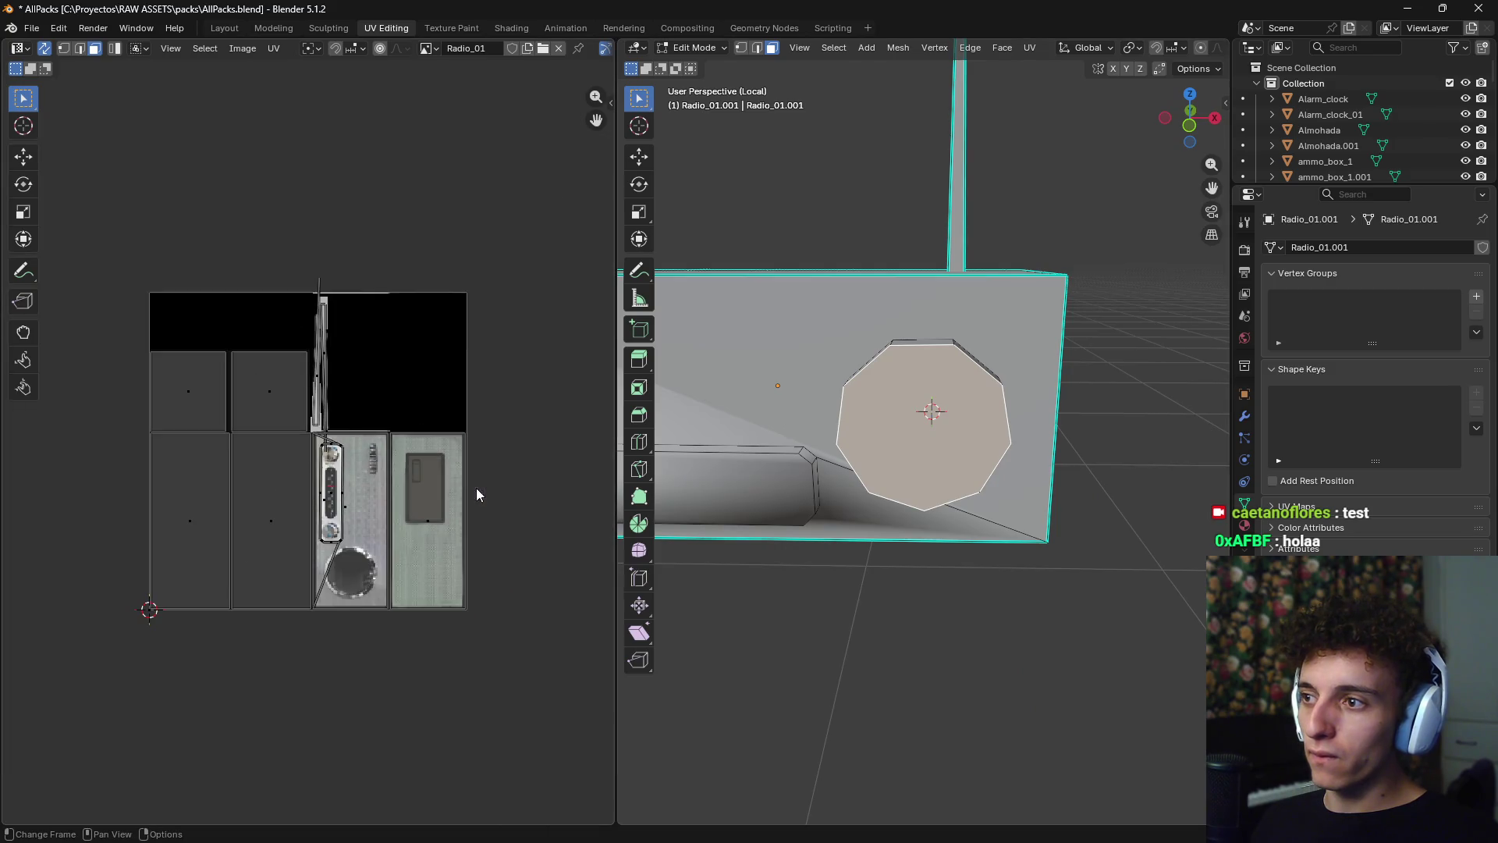
# - Try selecting and deselecting everything, then restore the selection to just the knob face
pyautogui.press('b')
pyautogui.click(949, 630)
pyautogui.scroll(5, 345, 457)
pyautogui.scroll(-5, 351, 457)
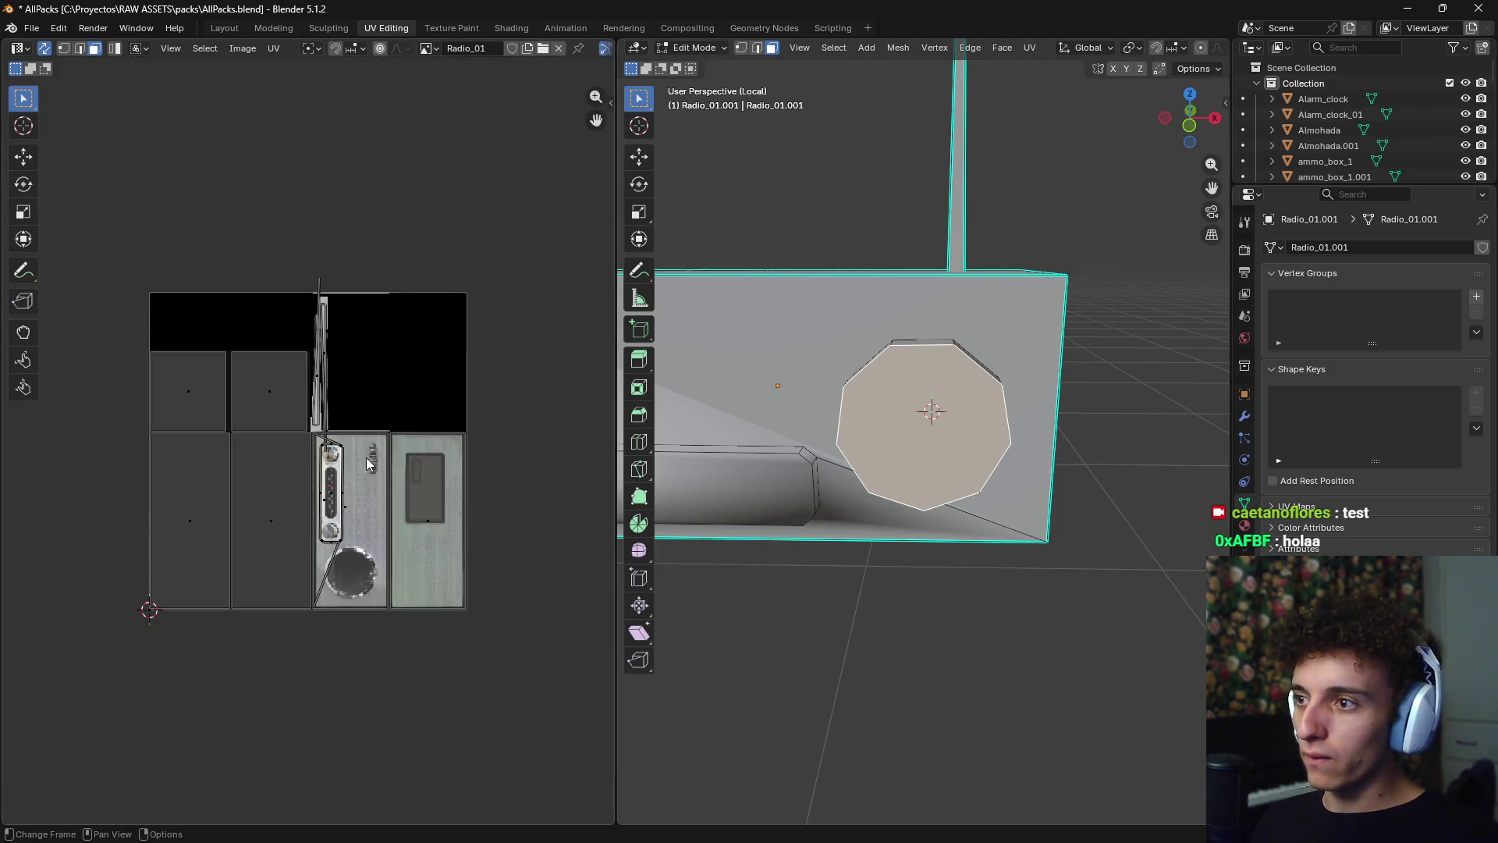
pyautogui.scroll(1, 366, 457)
pyautogui.press('a')
pyautogui.hotkey('alt', 'a')
pyautogui.hotkey('ctrl', 'z')
pyautogui.hotkey('ctrl', 'z')
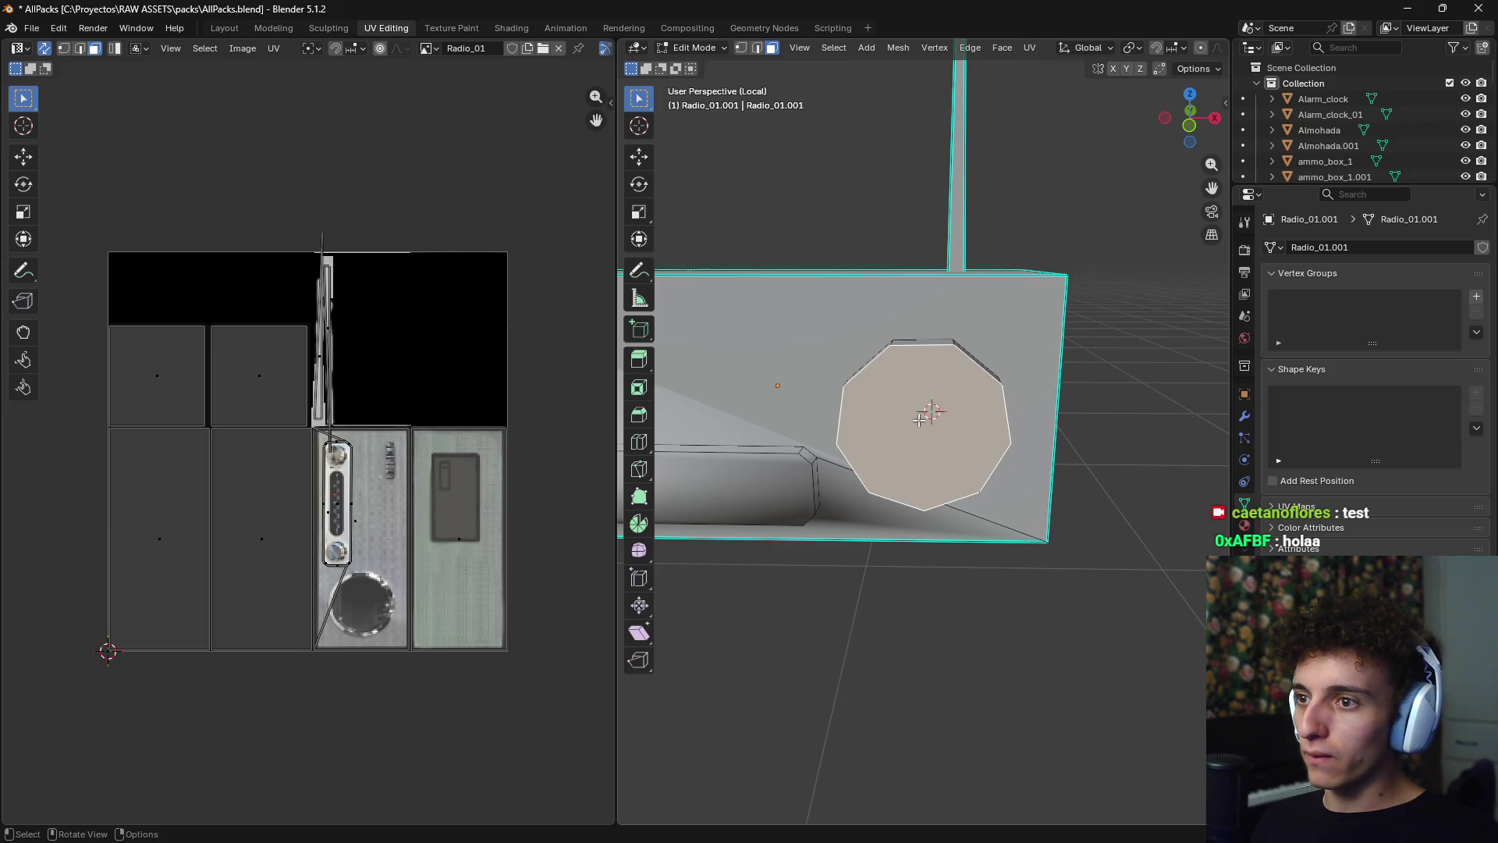
# - Fit the whole UV layout in the UV editor and browse its header menus
pyautogui.click(18, 48)
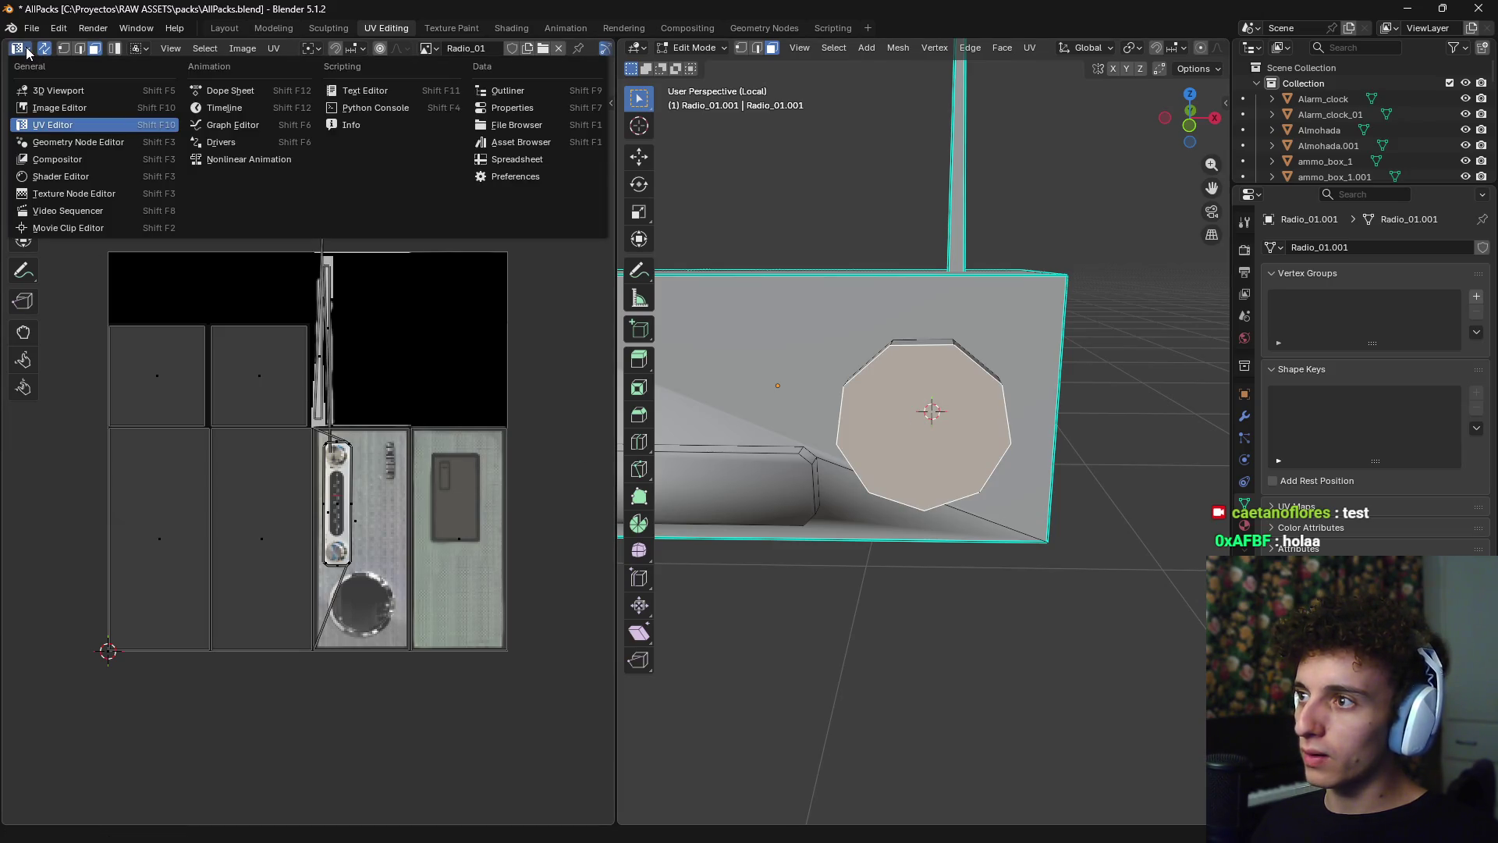
pyautogui.click(171, 49)
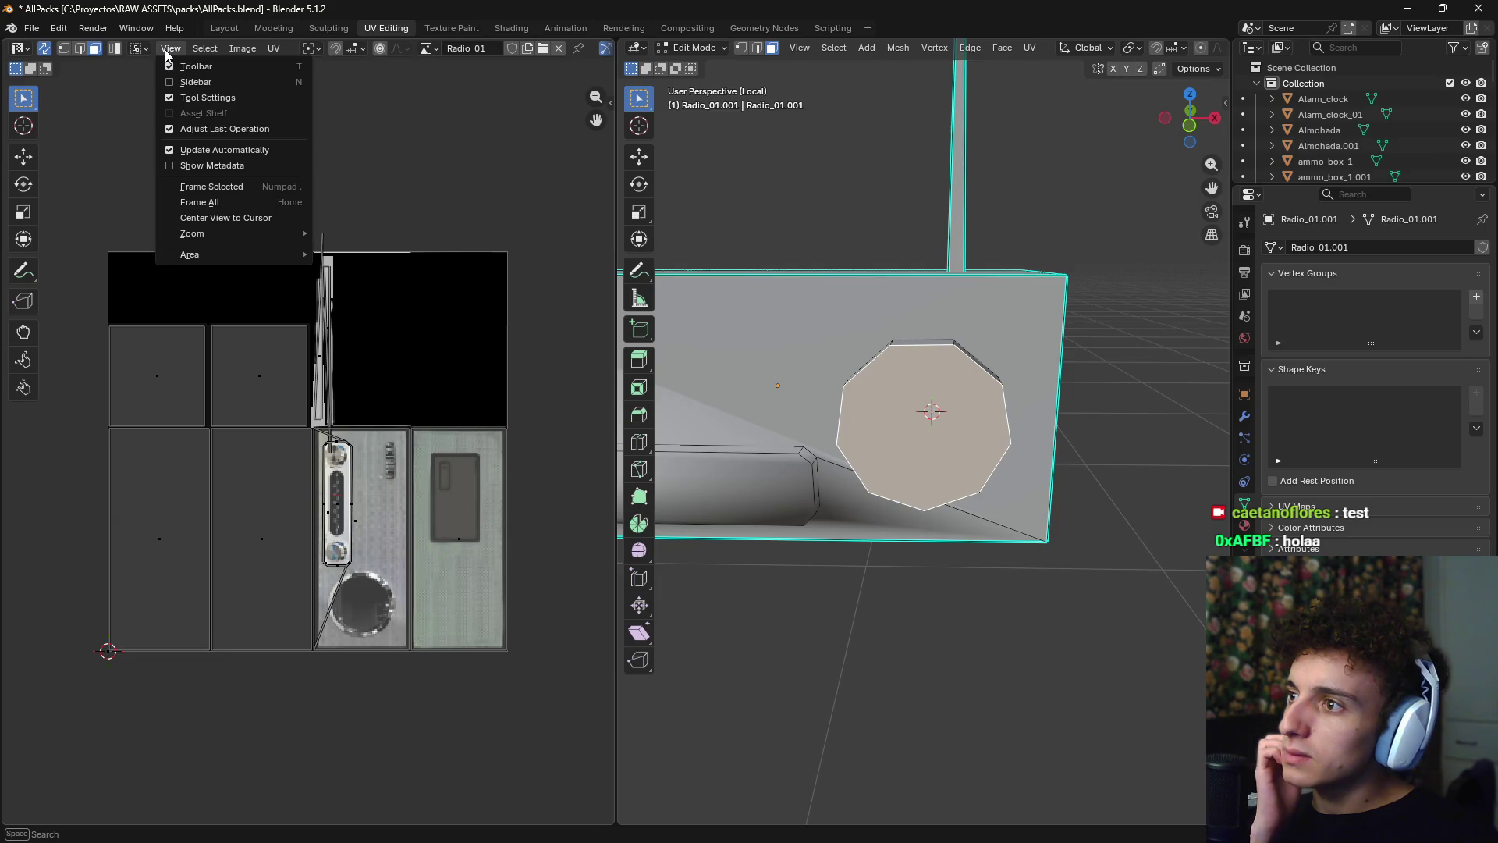
pyautogui.click(217, 201)
pyautogui.scroll(-5, 546, 50)
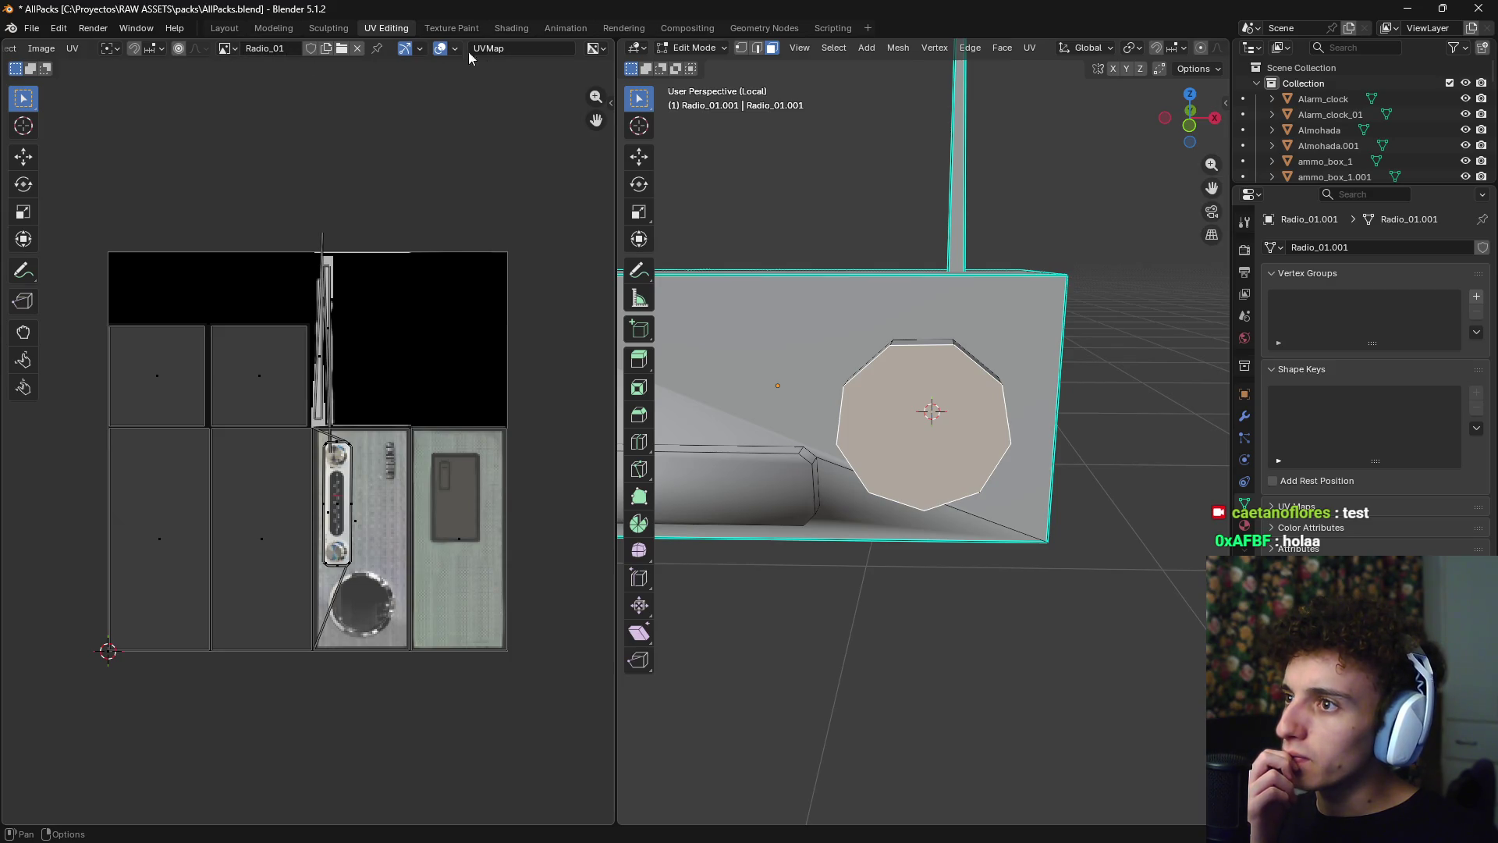
pyautogui.click(120, 49)
pyautogui.click(122, 50)
pyautogui.click(162, 49)
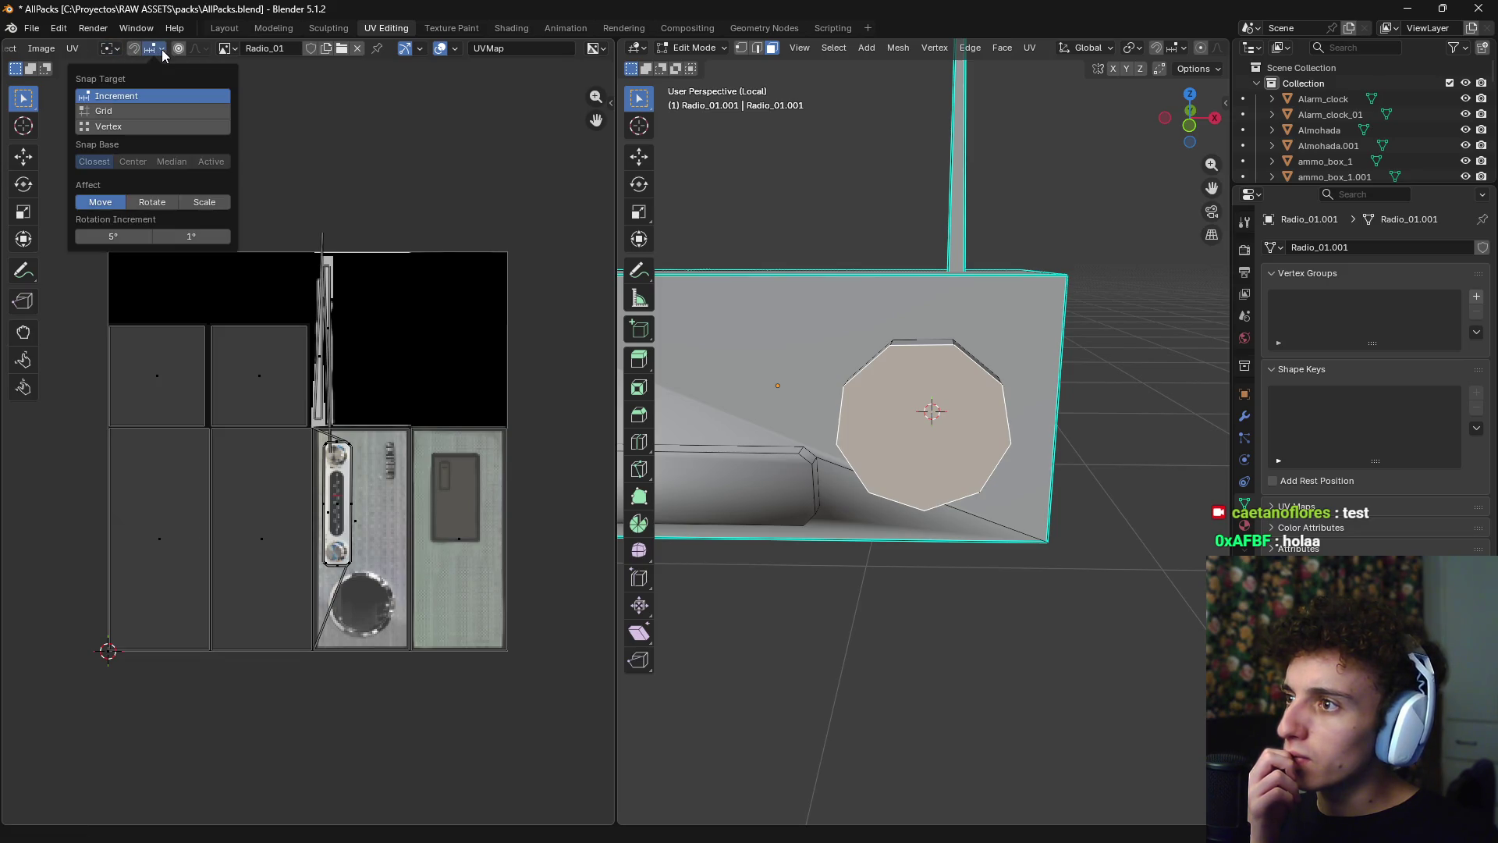
pyautogui.click(162, 49)
pyautogui.click(204, 48)
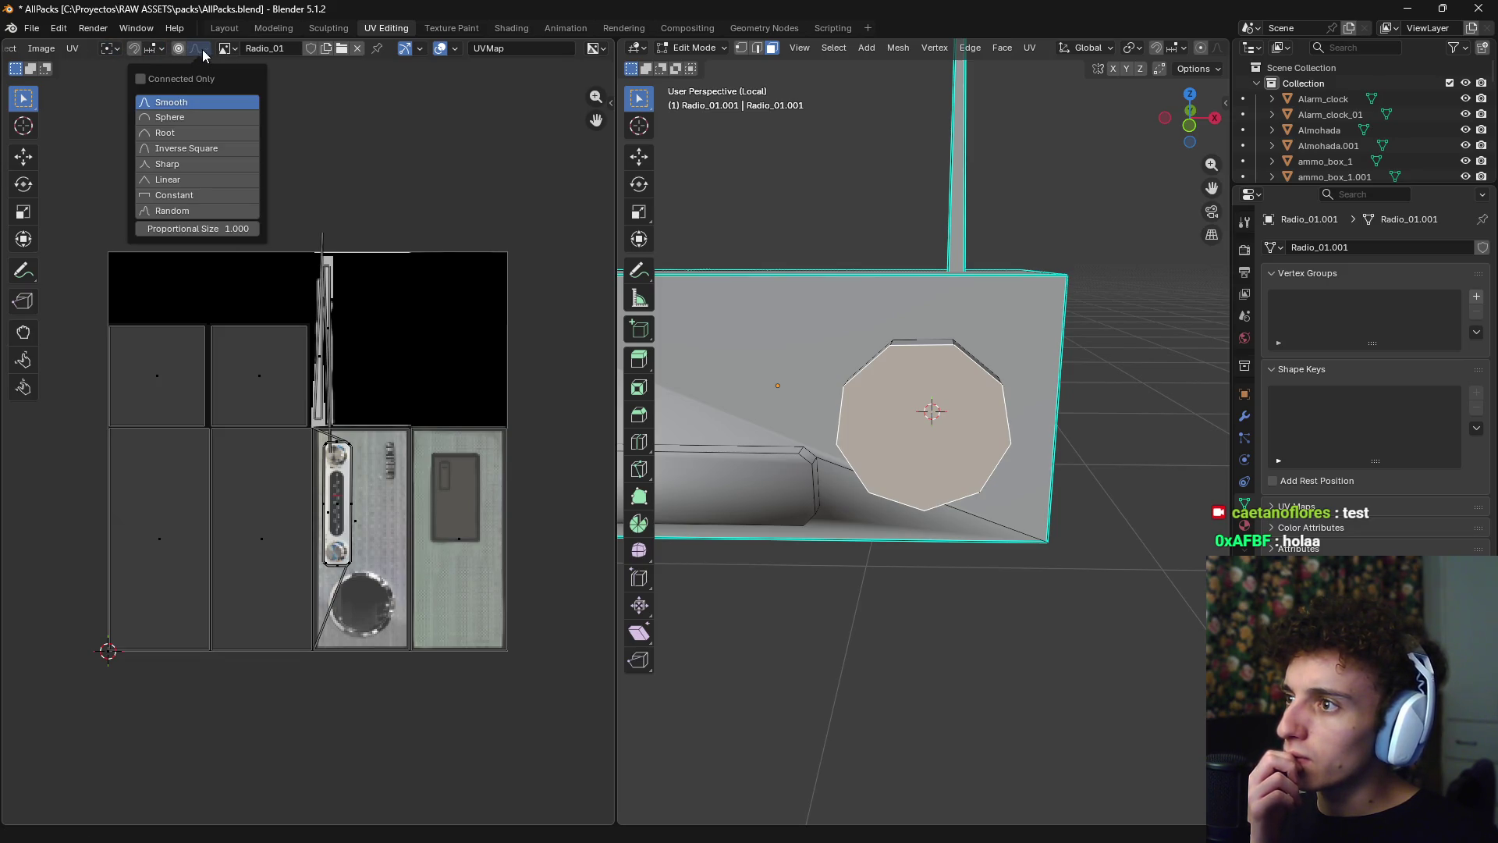
pyautogui.click(202, 49)
# - Look through the UV editor's overlay settings, UV options and editor type list
pyautogui.click(455, 51)
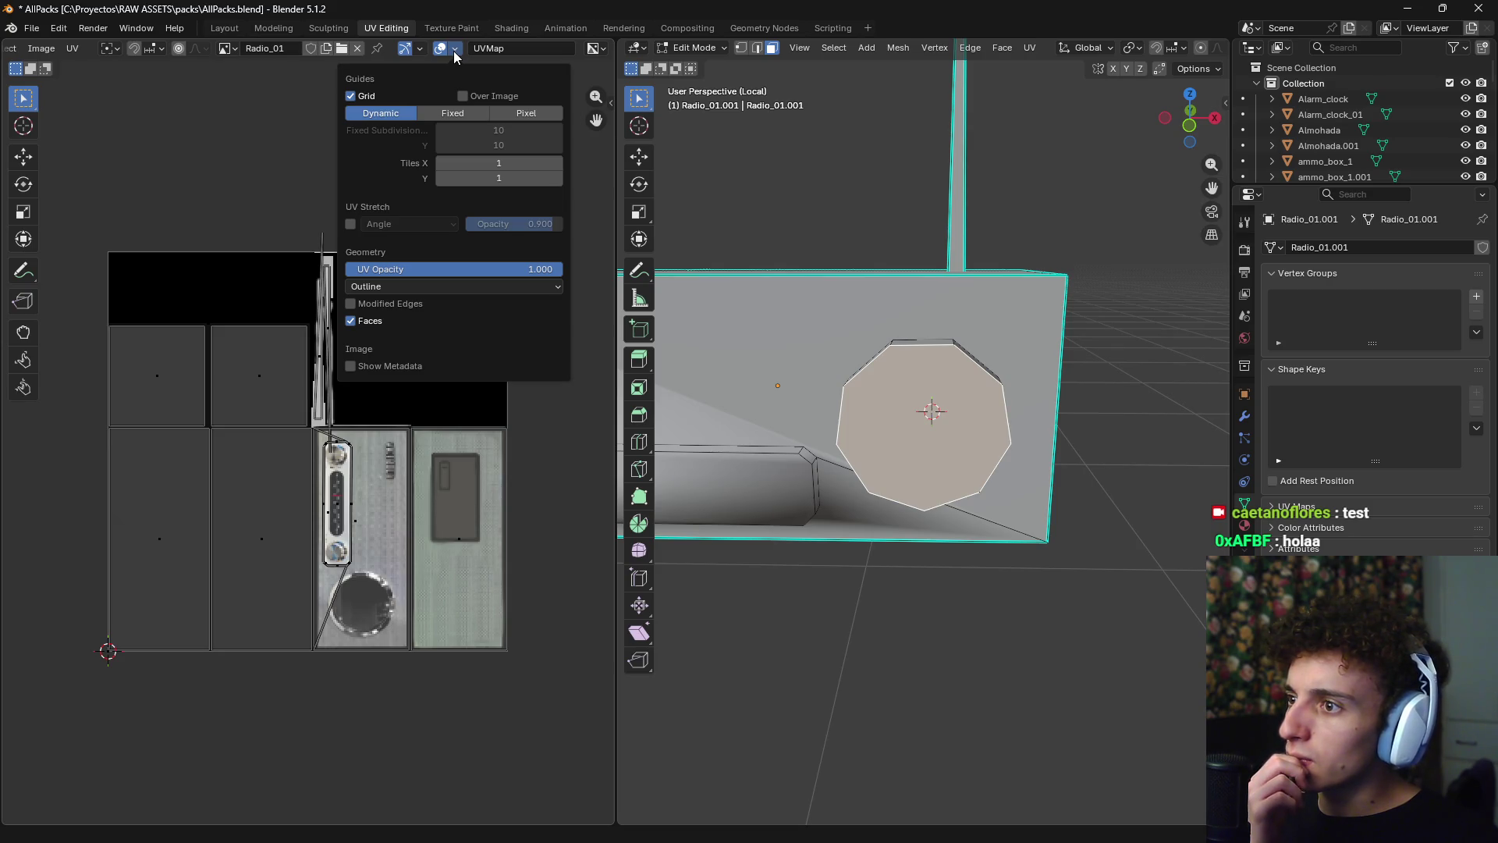
pyautogui.click(454, 52)
pyautogui.click(424, 50)
pyautogui.click(424, 50)
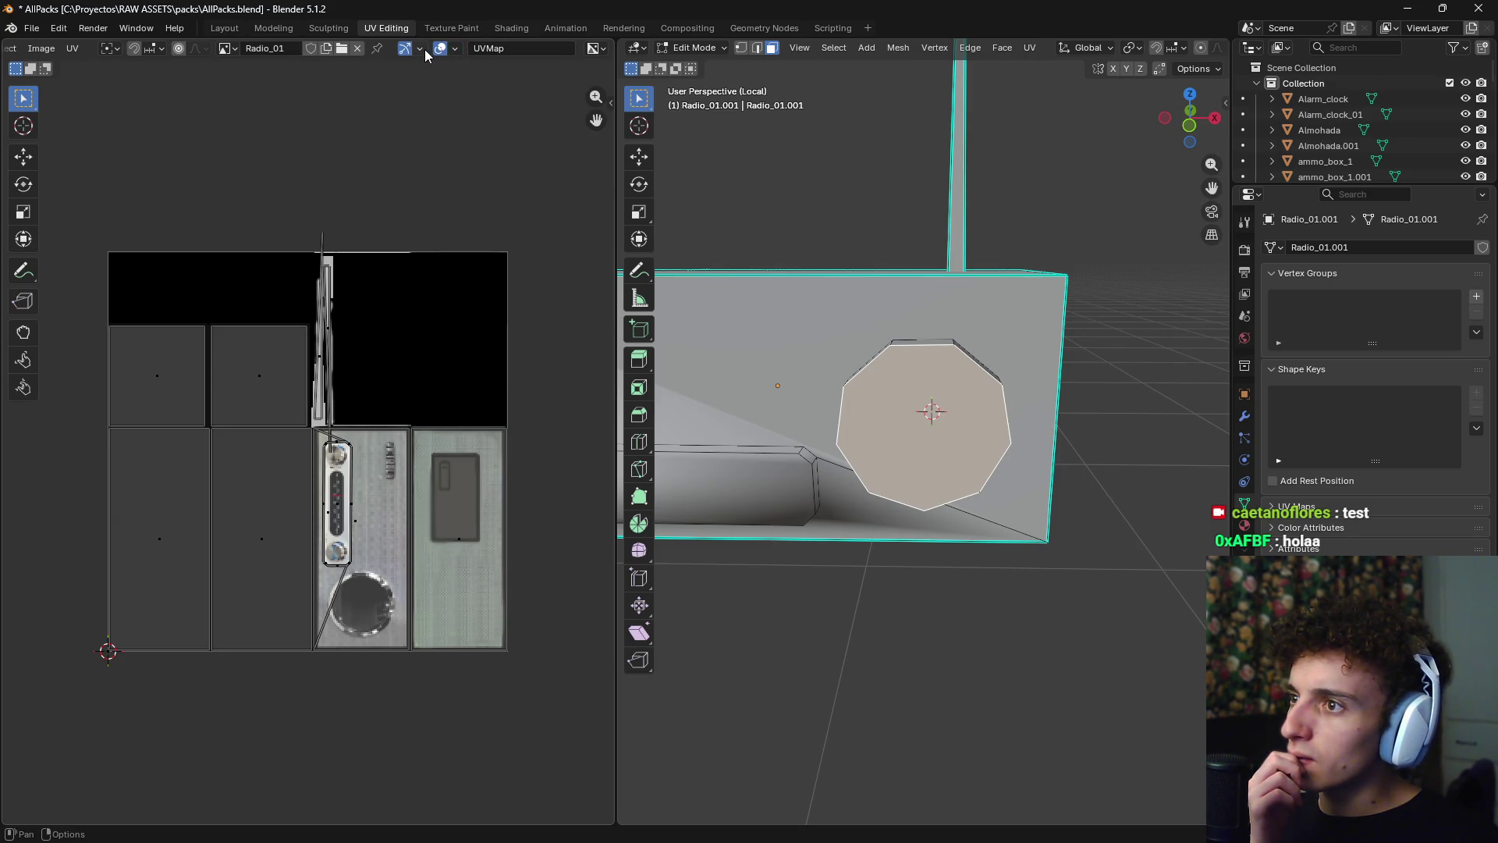
pyautogui.click(456, 49)
pyautogui.scroll(5, 151, 55)
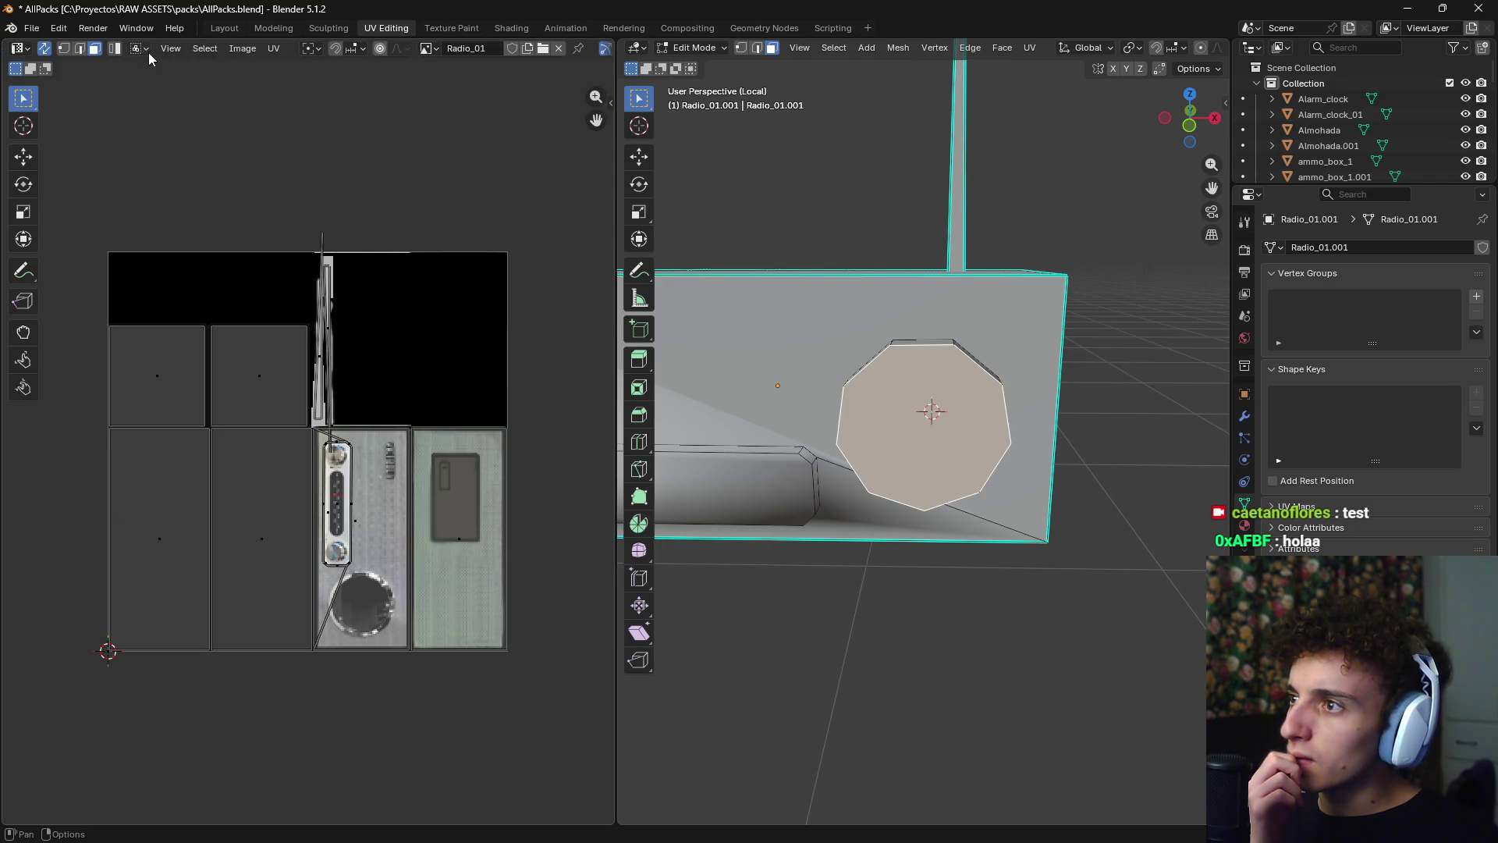
pyautogui.click(254, 53)
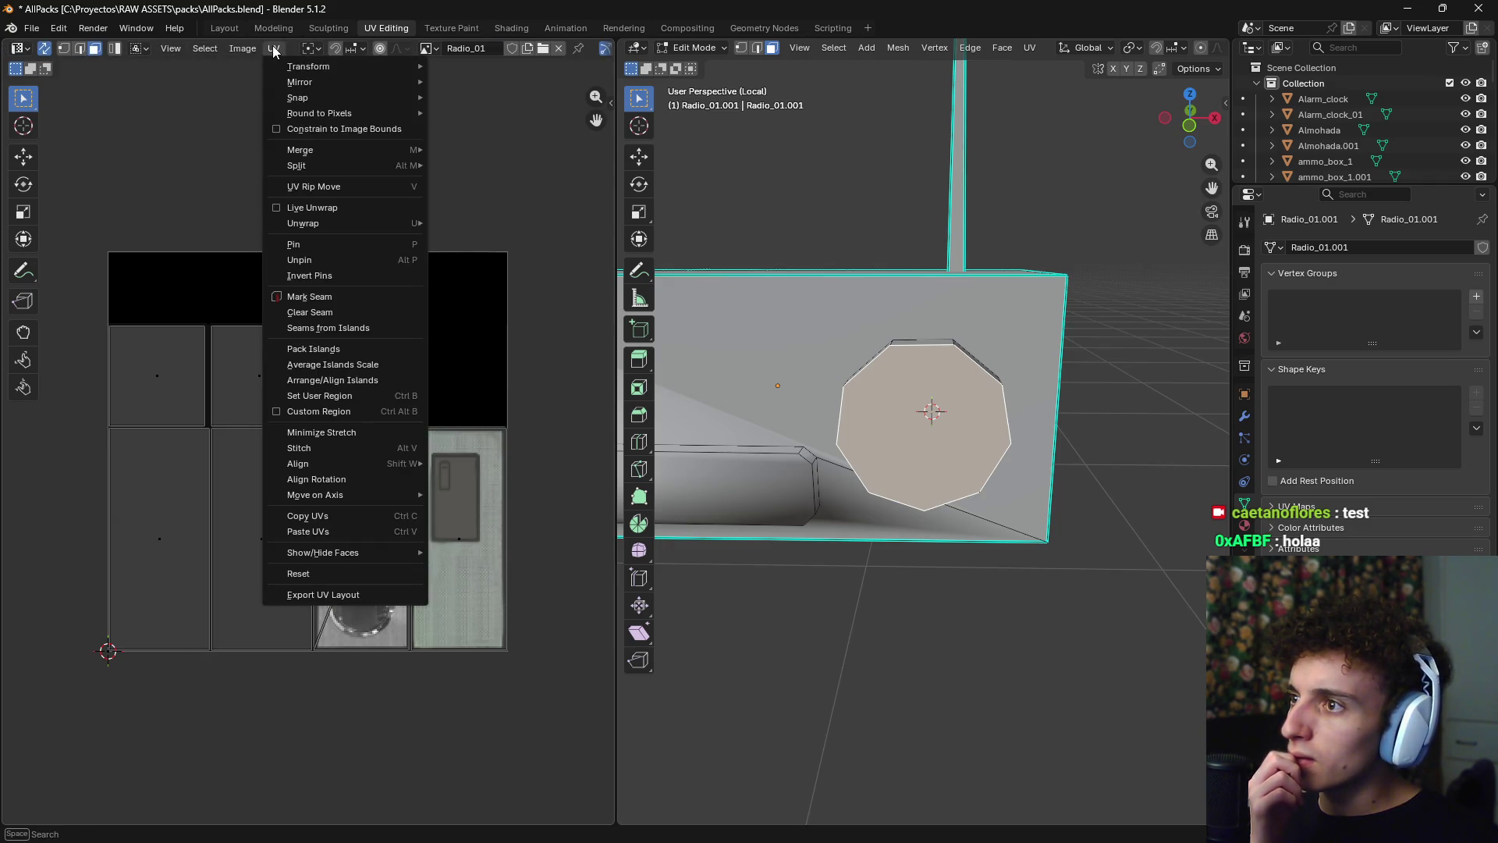
pyautogui.moveTo(194, 48)
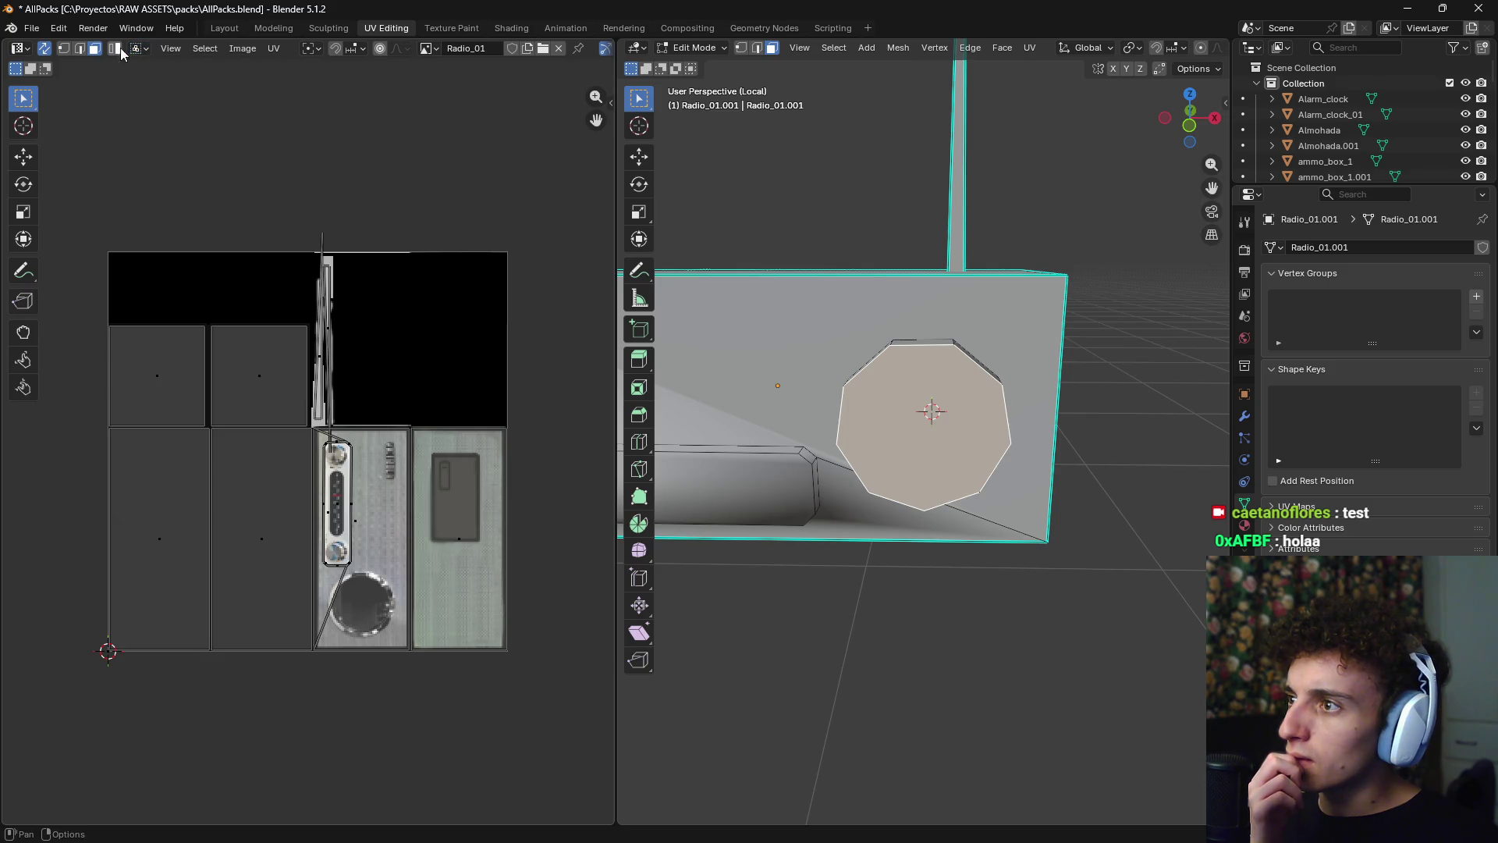
pyautogui.click(22, 49)
pyautogui.click(26, 53)
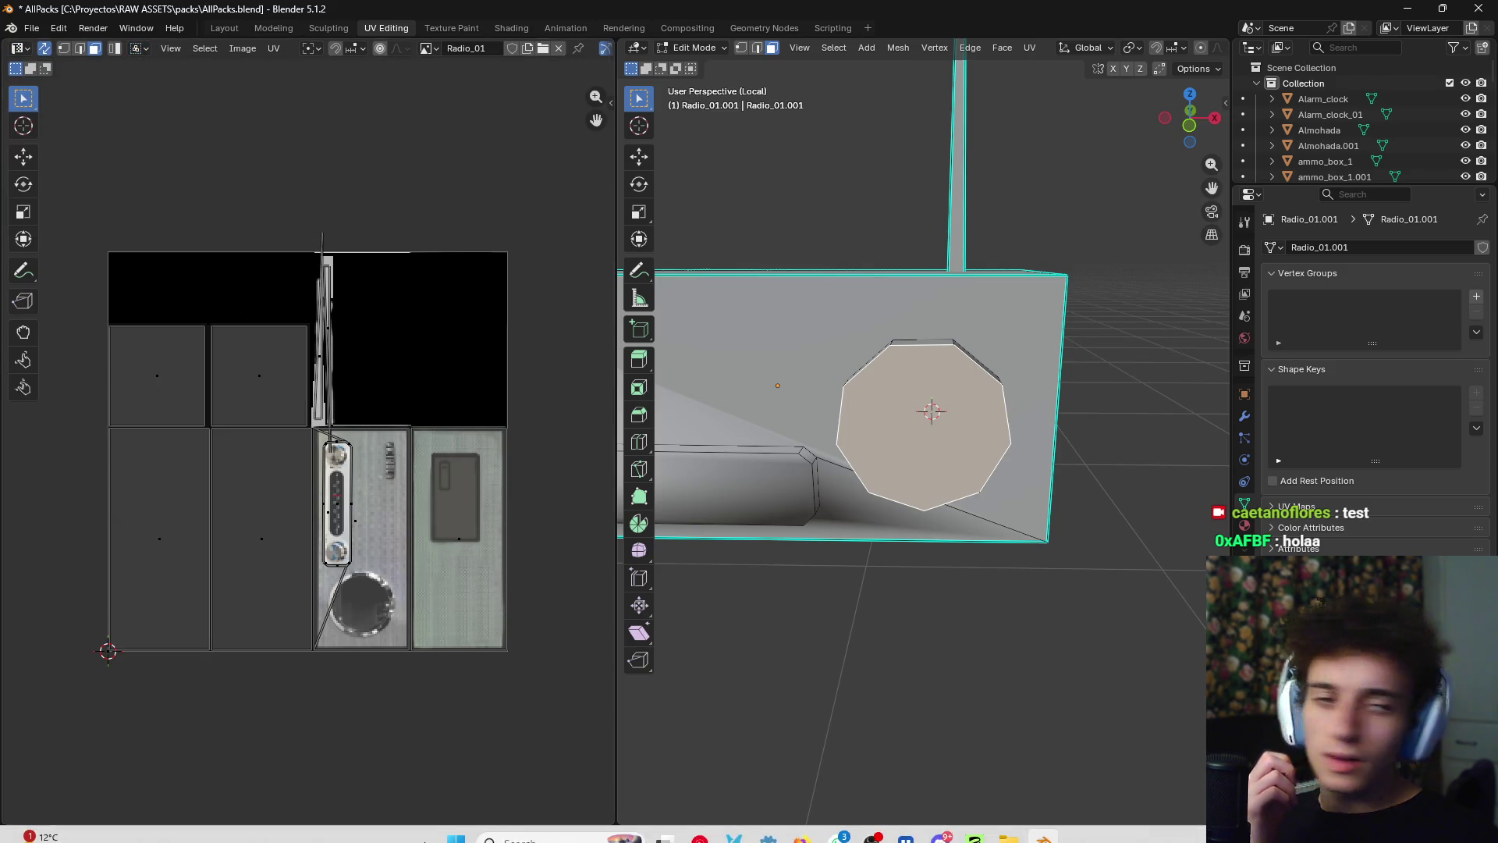
# - Toggle UV Sync Selection off and back on, then add the octagon's side faces to the selection
pyautogui.click(45, 48)
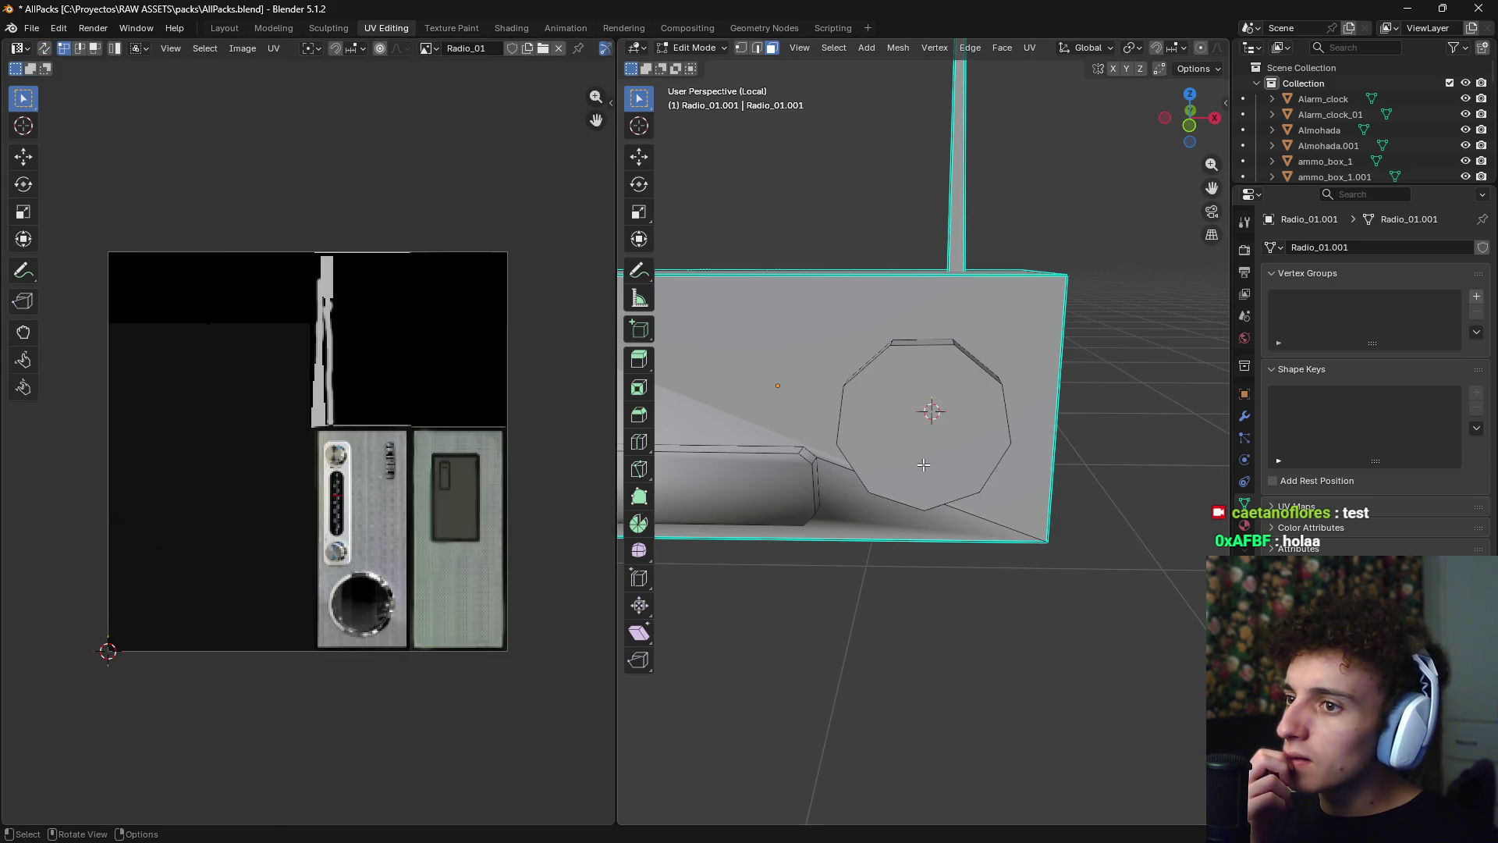
pyautogui.click(48, 46)
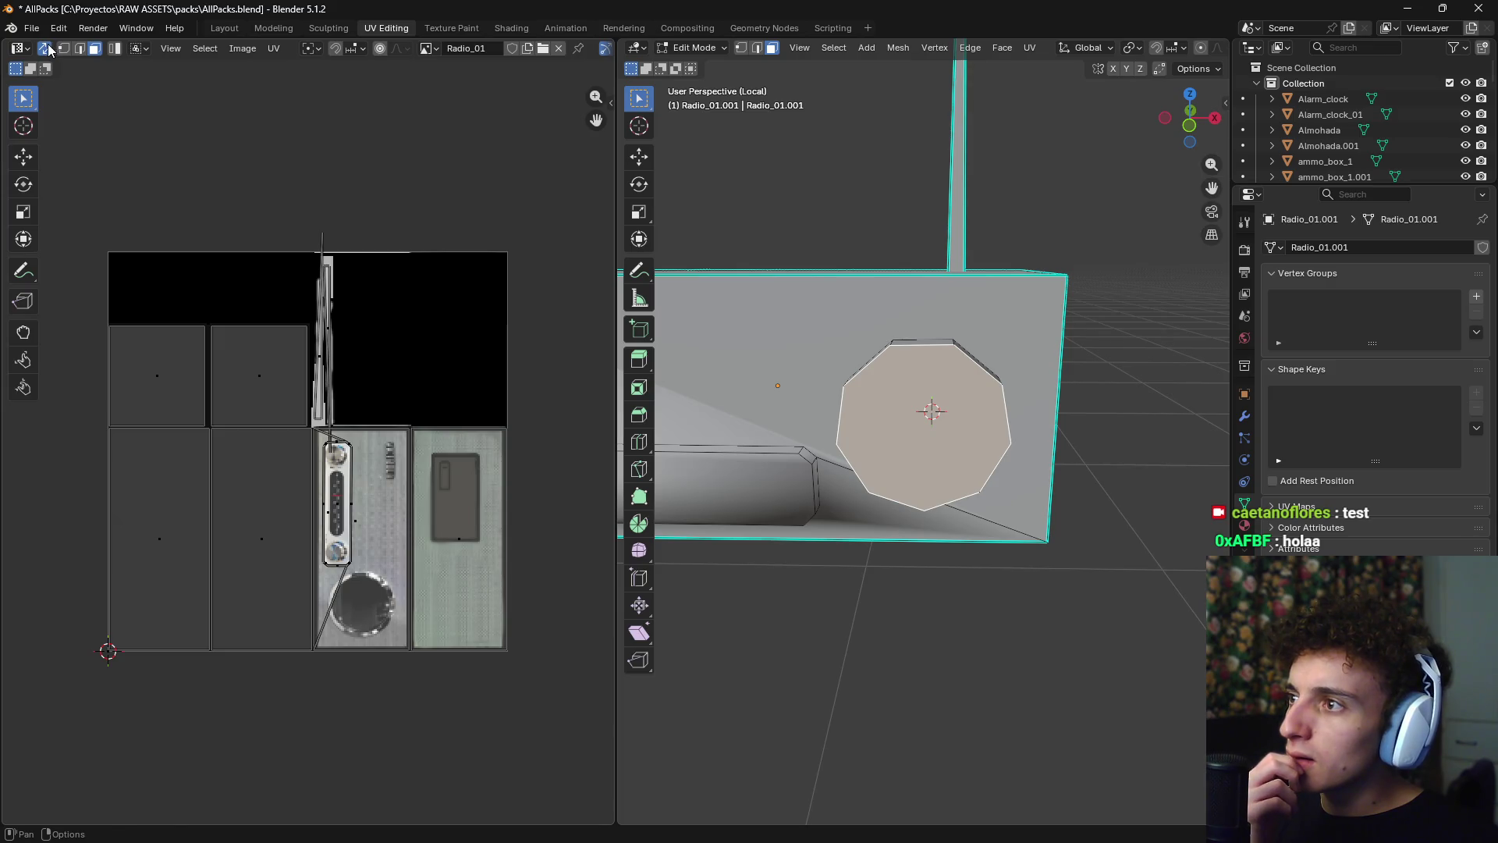
pyautogui.moveTo(905, 455)
pyautogui.mouseDown(button='middle')
pyautogui.moveTo(933, 401)
pyautogui.moveTo(1012, 432)
pyautogui.mouseUp(button='middle')
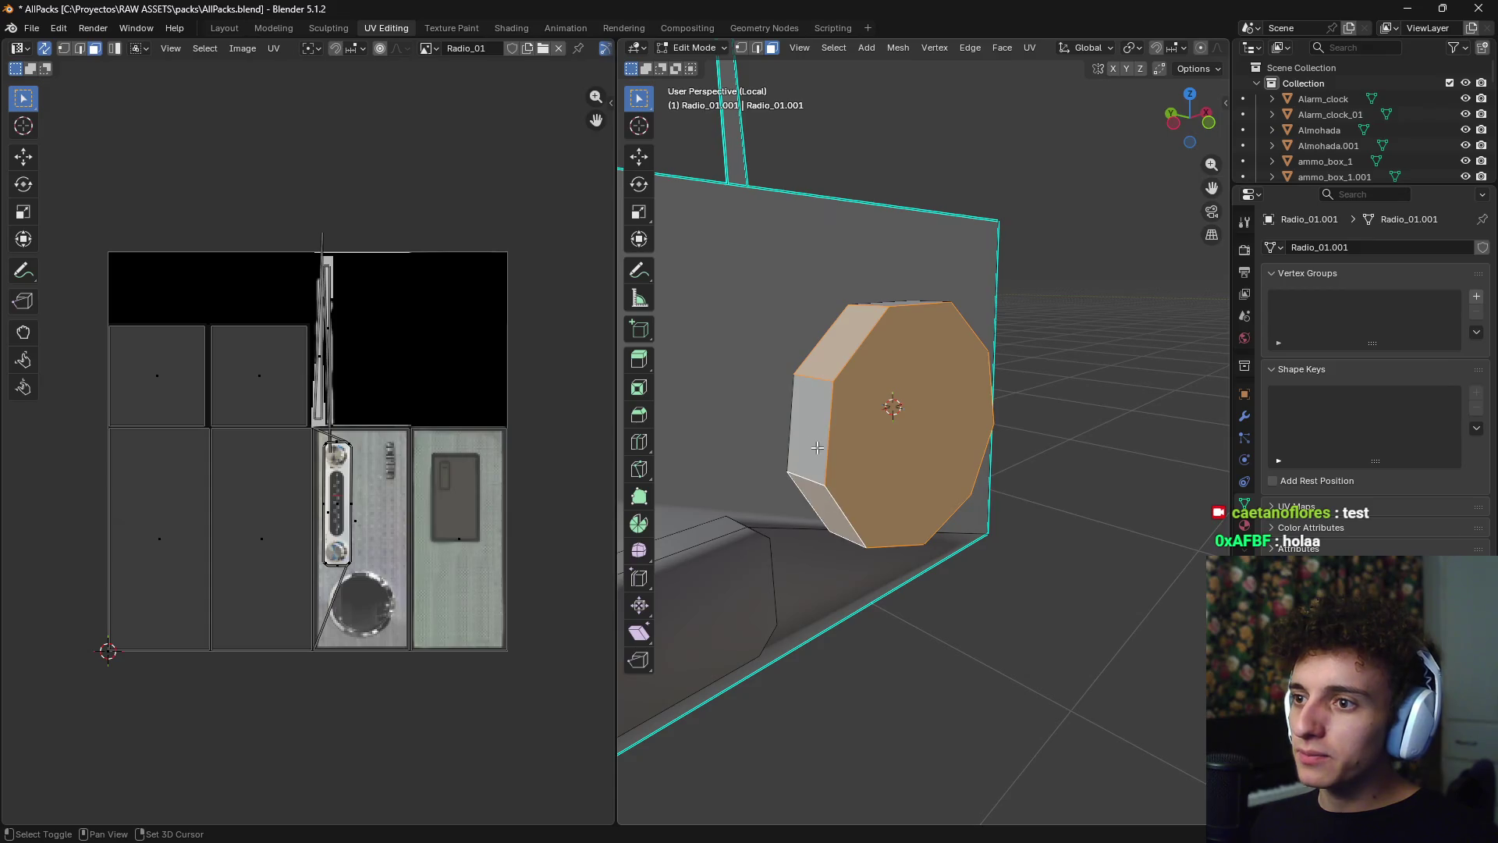
pyautogui.moveTo(858, 324); pyautogui.dragTo(958, 336, button='middle')
pyautogui.keyDown('shift'); pyautogui.click(958, 335); pyautogui.keyUp('shift')
pyautogui.keyDown('shift'); pyautogui.click(1003, 425); pyautogui.keyUp('shift')
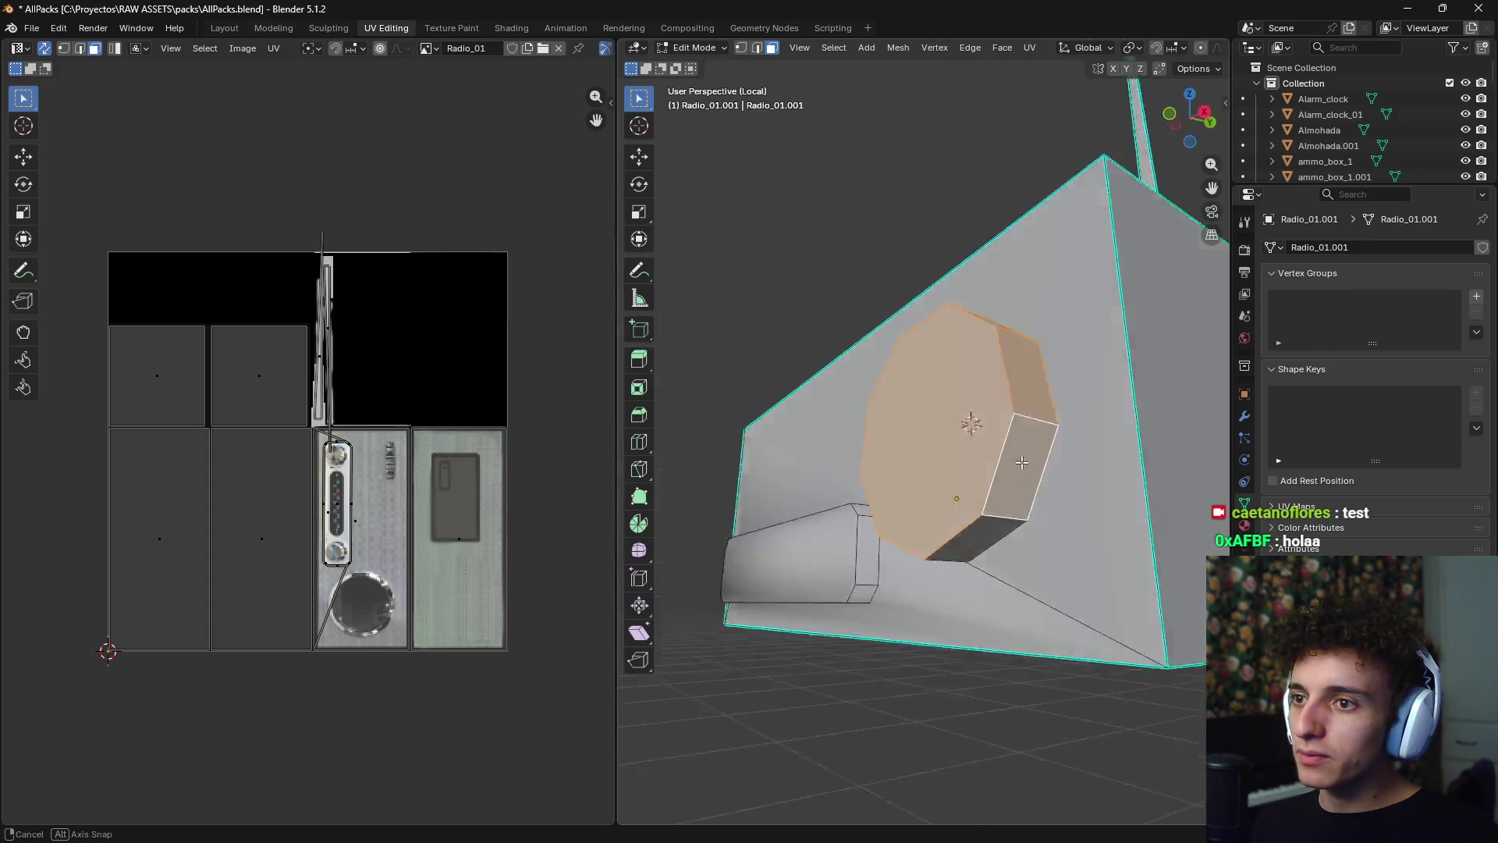
pyautogui.moveTo(1002, 425)
pyautogui.mouseDown(button='middle')
pyautogui.moveTo(1030, 363)
pyautogui.moveTo(959, 345)
pyautogui.mouseUp(button='middle')
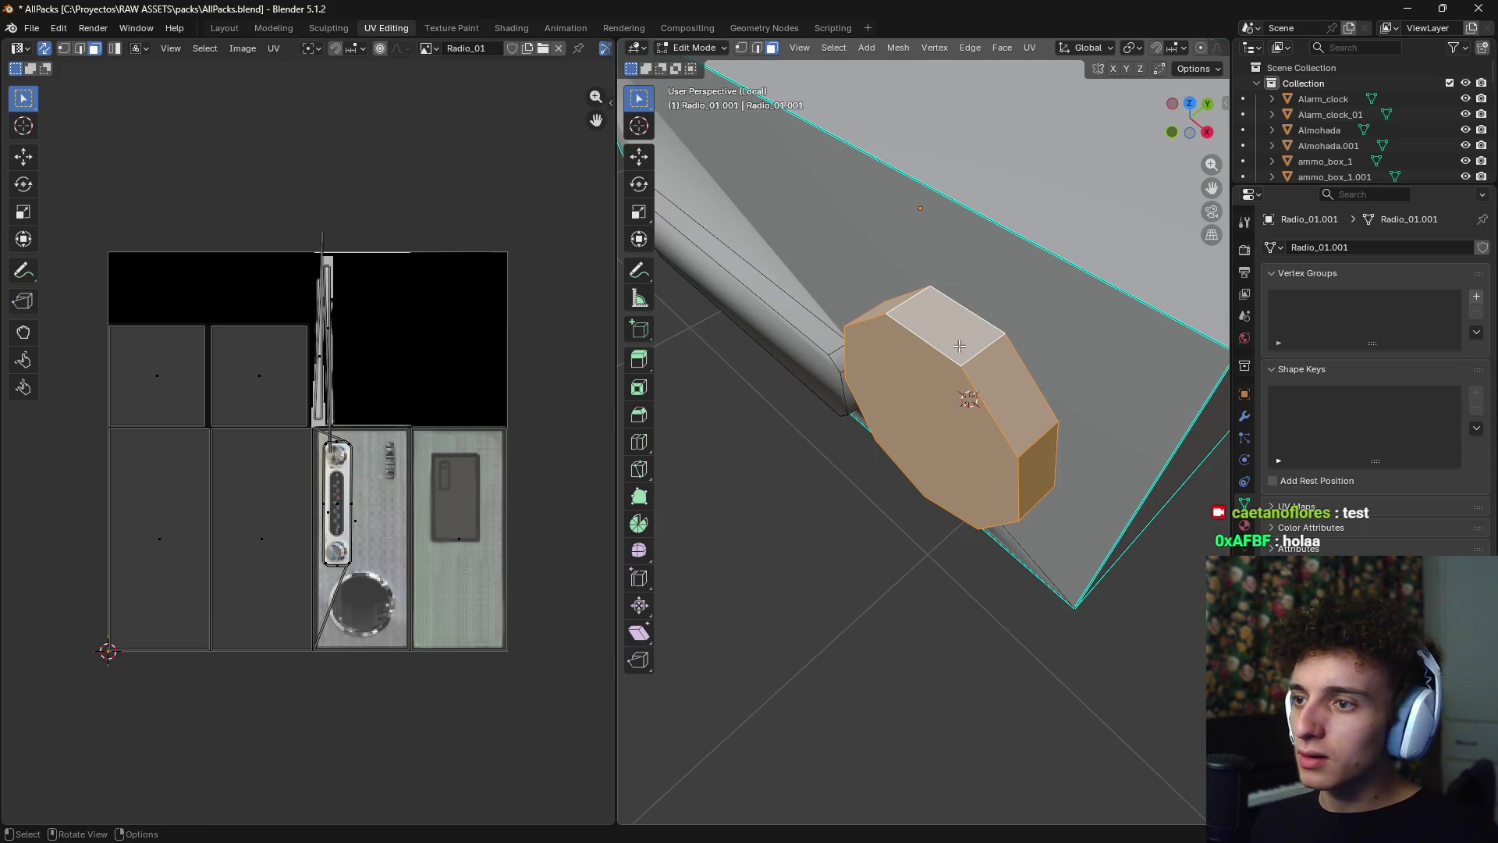
# - Cube-project the speaker faces, then scale the new UV islands and park them above the texture
pyautogui.press('u')
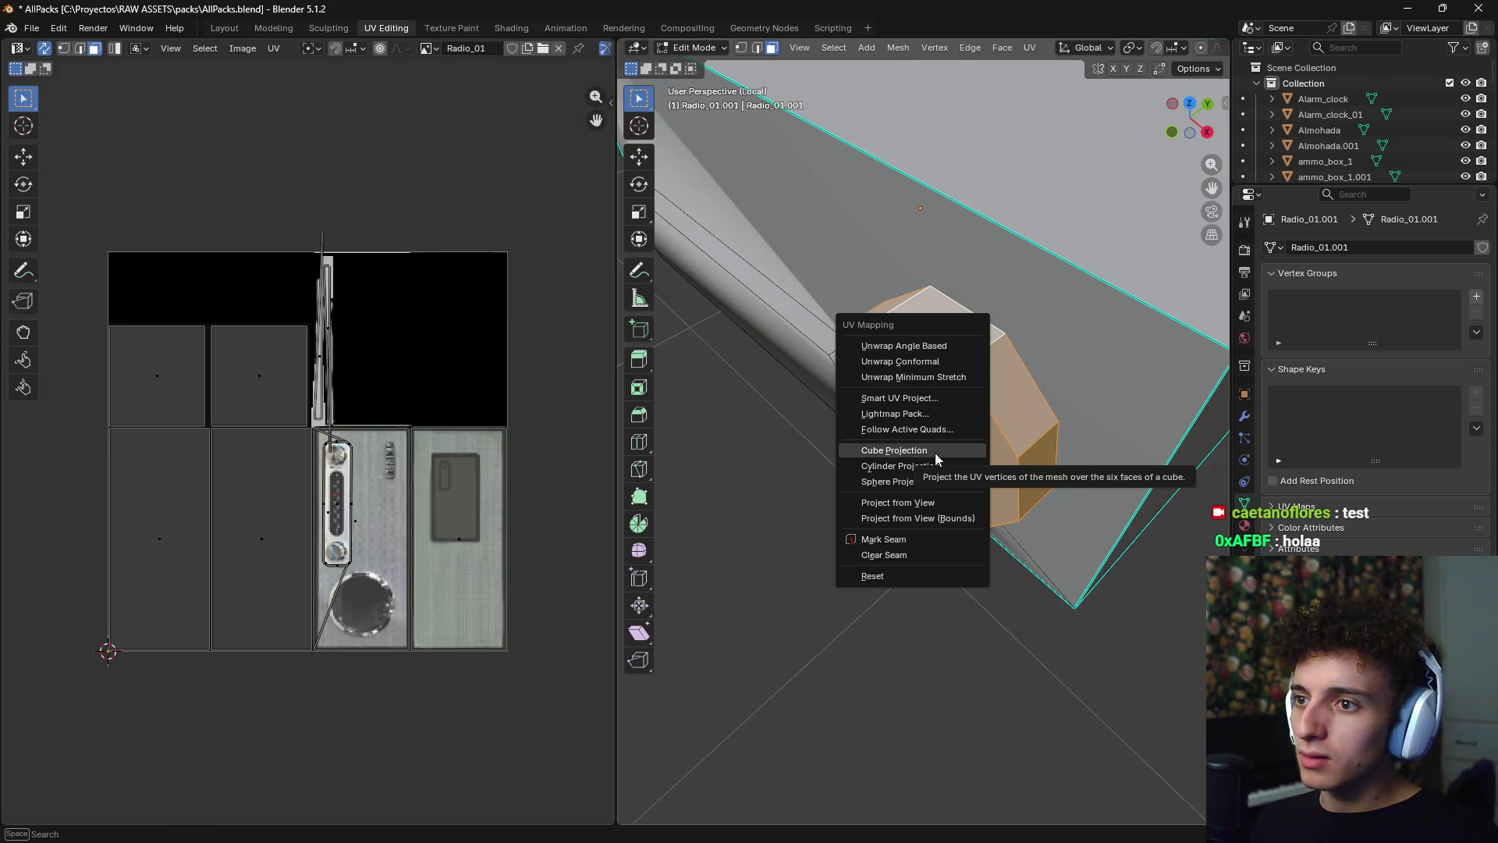
pyautogui.click(934, 459)
pyautogui.scroll(-2, 484, 463)
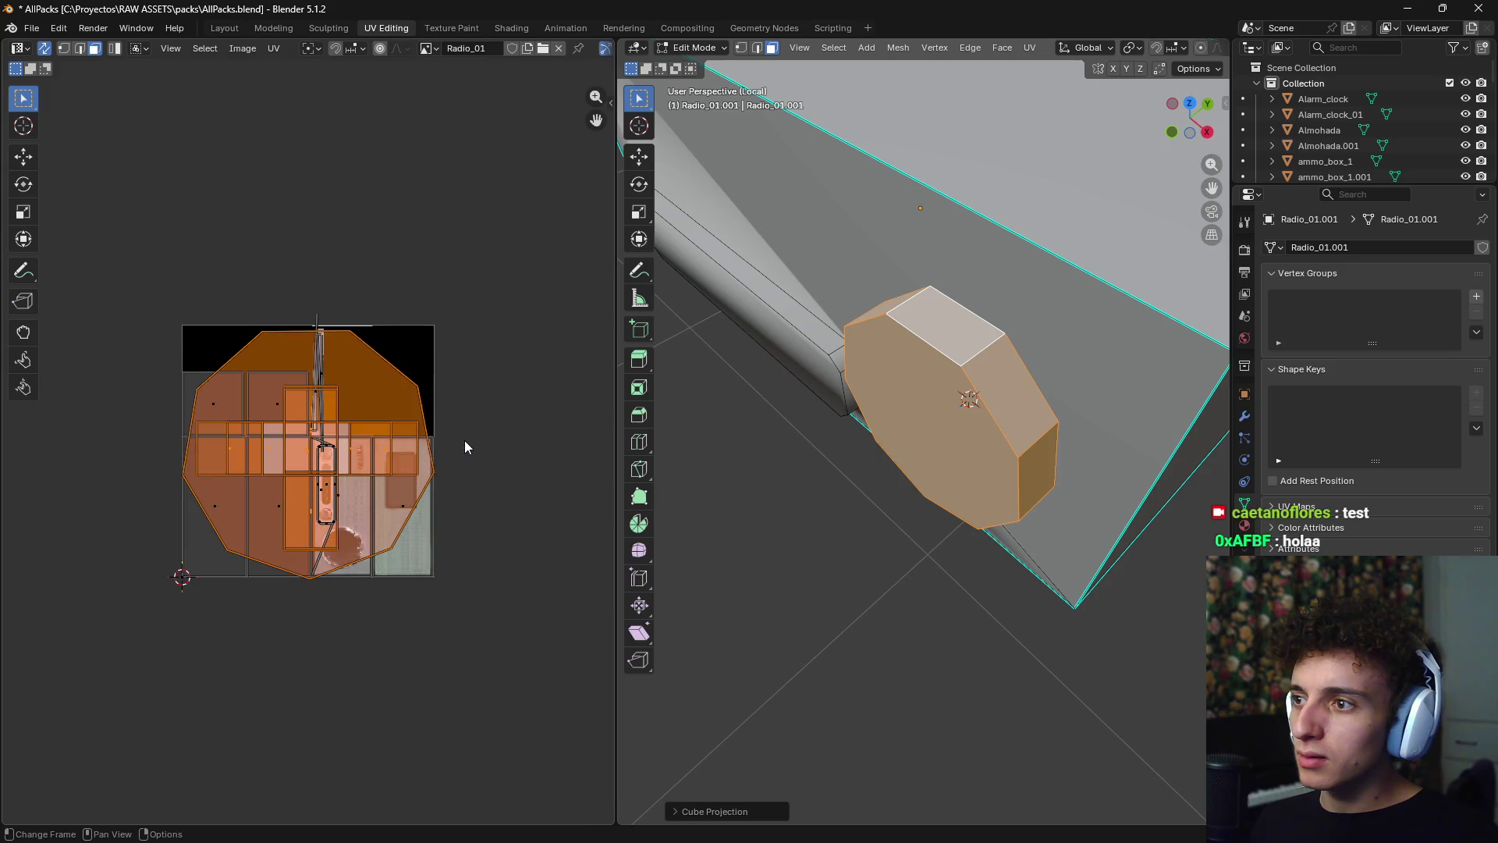
pyautogui.press('s')
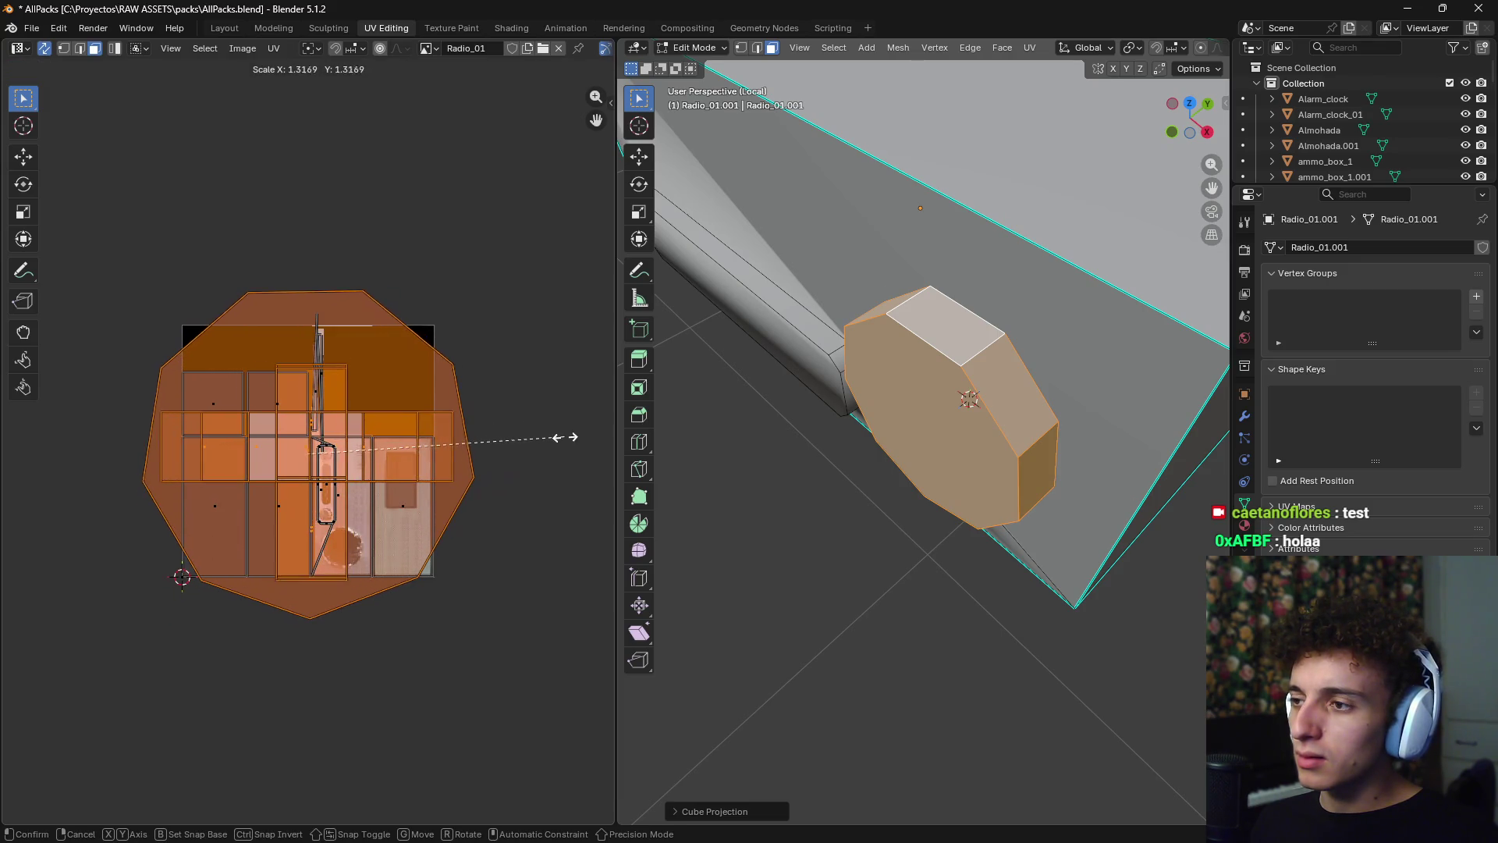
pyautogui.click(565, 435)
pyautogui.press('g')
pyautogui.click(525, 166)
pyautogui.scroll(1, 499, 218)
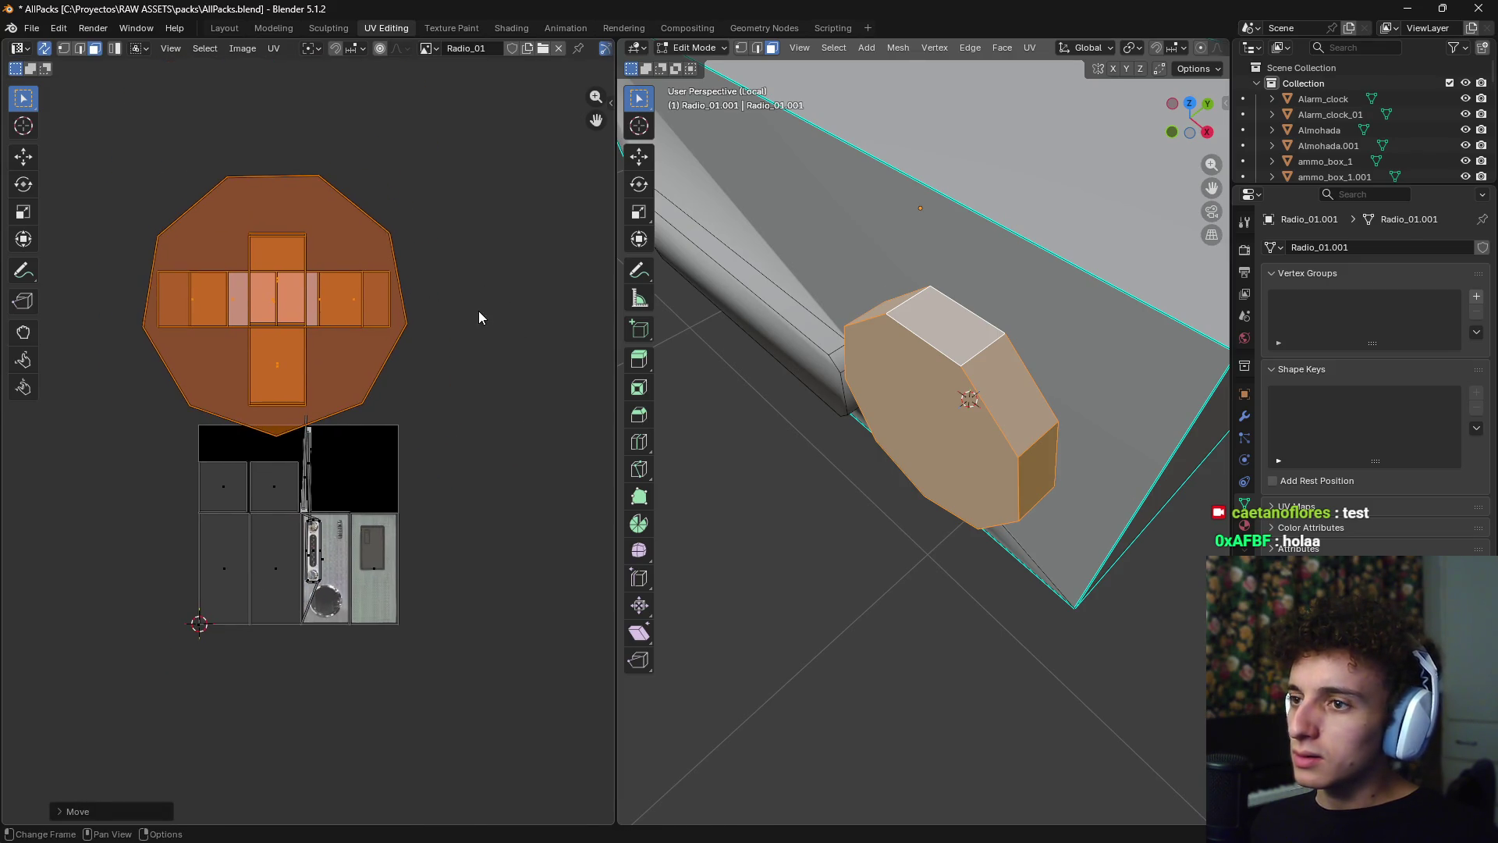
pyautogui.click(465, 310)
# - Move the octagonal front-face island down onto the texture and shrink it
pyautogui.click(894, 405)
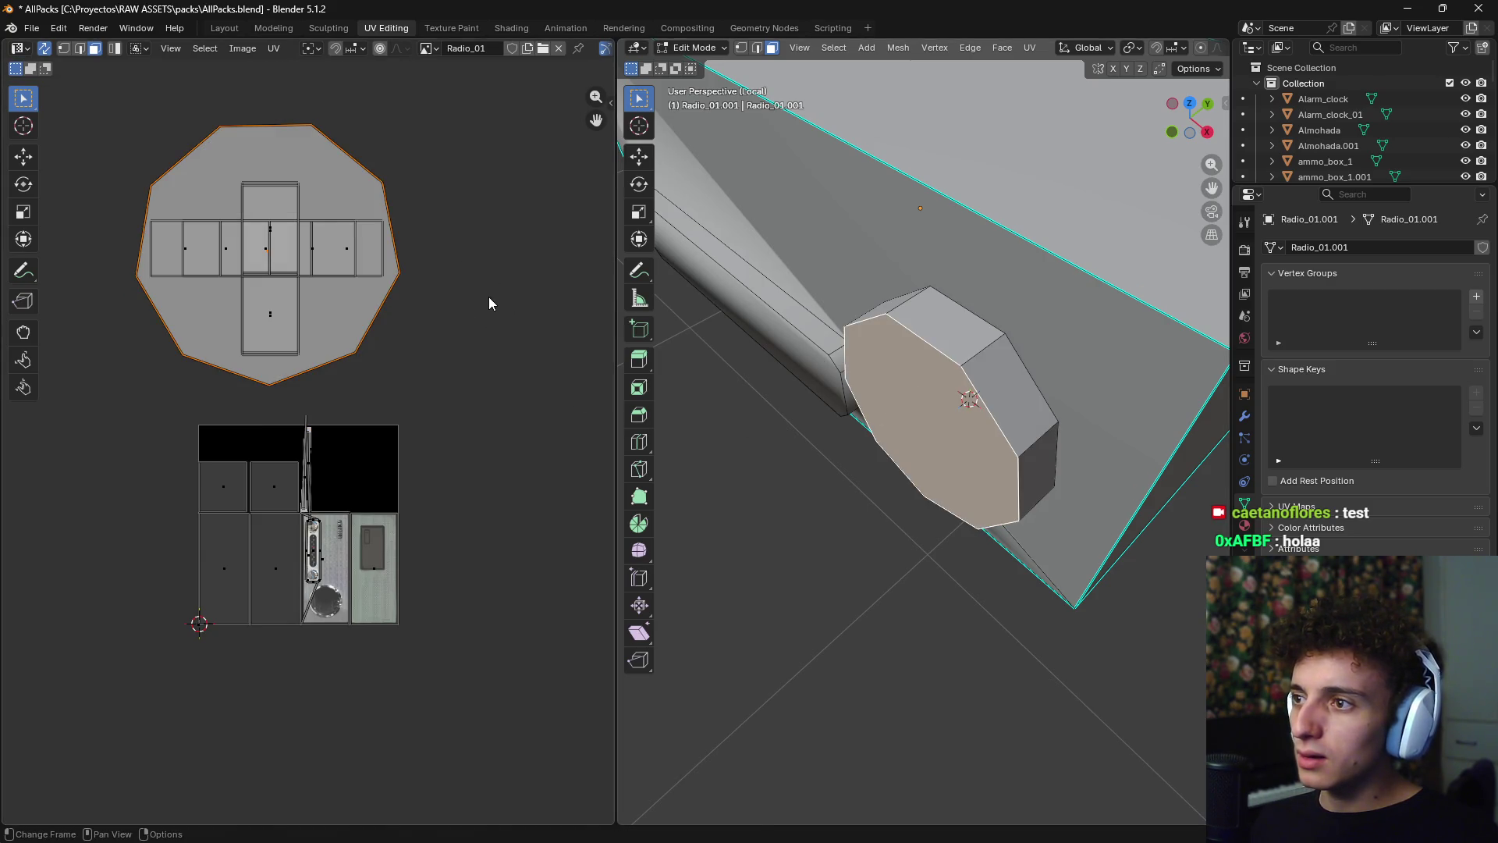
pyautogui.press('g')
pyautogui.scroll(3, 568, 547)
pyautogui.scroll(-3, 406, 312)
pyautogui.click(462, 341)
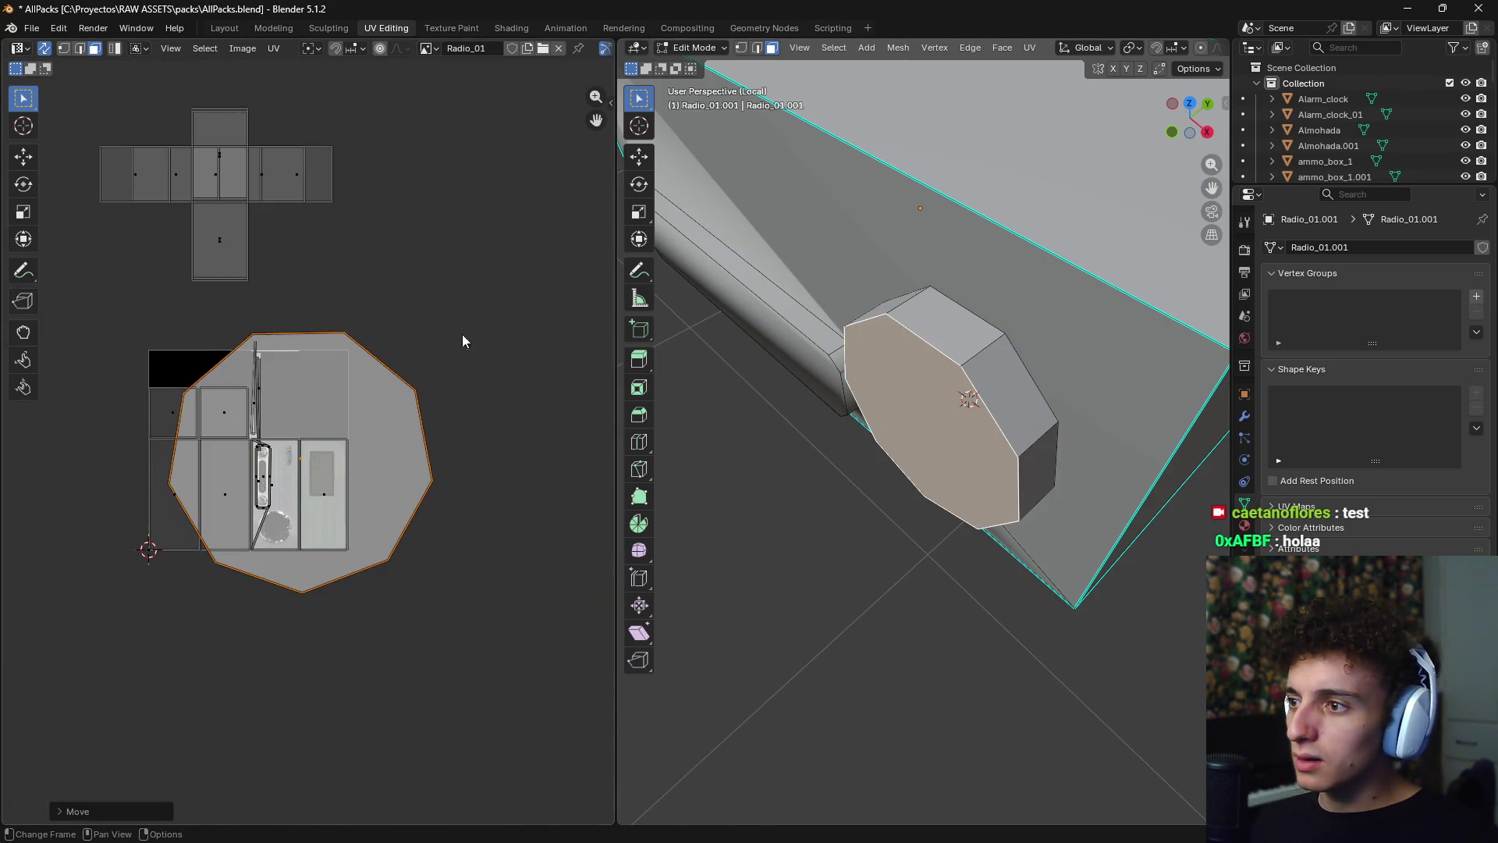
pyautogui.press('s')
pyautogui.scroll(3, 378, 438)
pyautogui.click(434, 358)
# - Show the radio with textures and place the octagon island inside the speaker circle
pyautogui.moveTo(976, 375); pyautogui.dragTo(1035, 387, button='middle')
pyautogui.press('z')
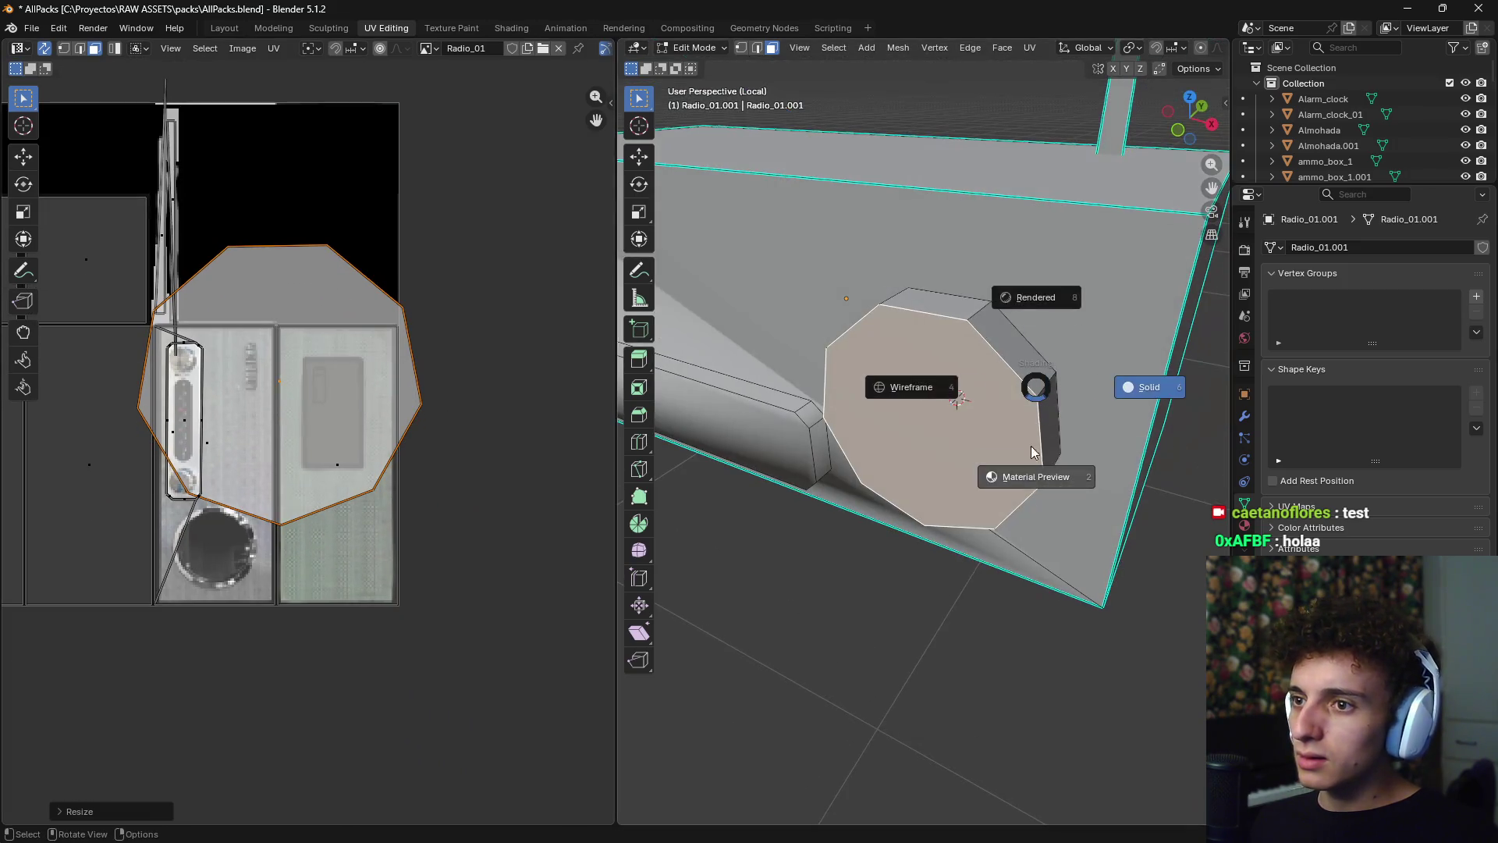
pyautogui.click(1032, 452)
pyautogui.moveTo(1032, 452); pyautogui.dragTo(684, 446, button='middle')
pyautogui.press('s')
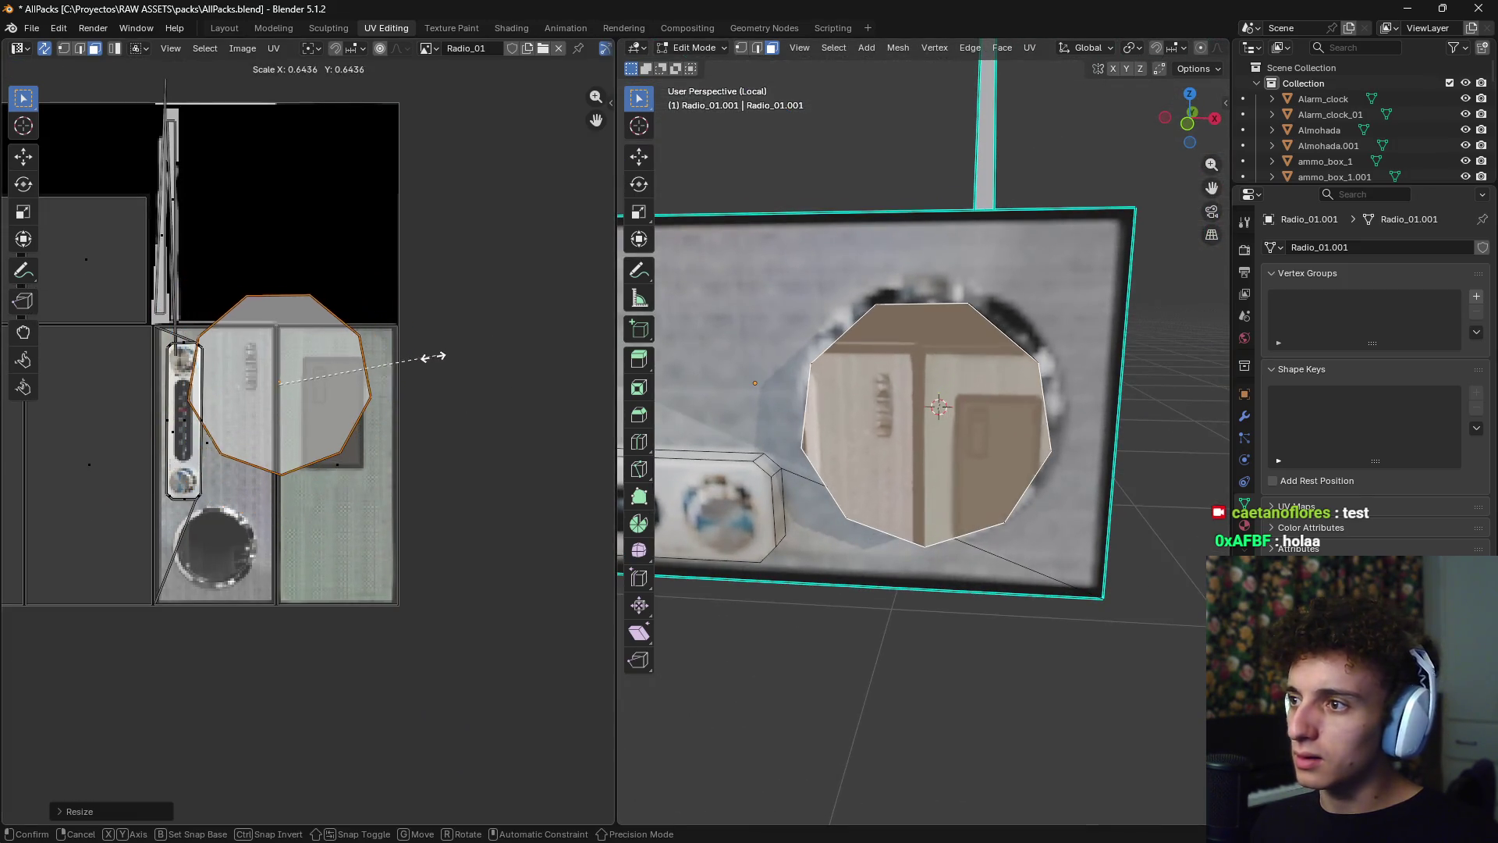
pyautogui.press('g')
pyautogui.click(345, 509)
pyautogui.press('s')
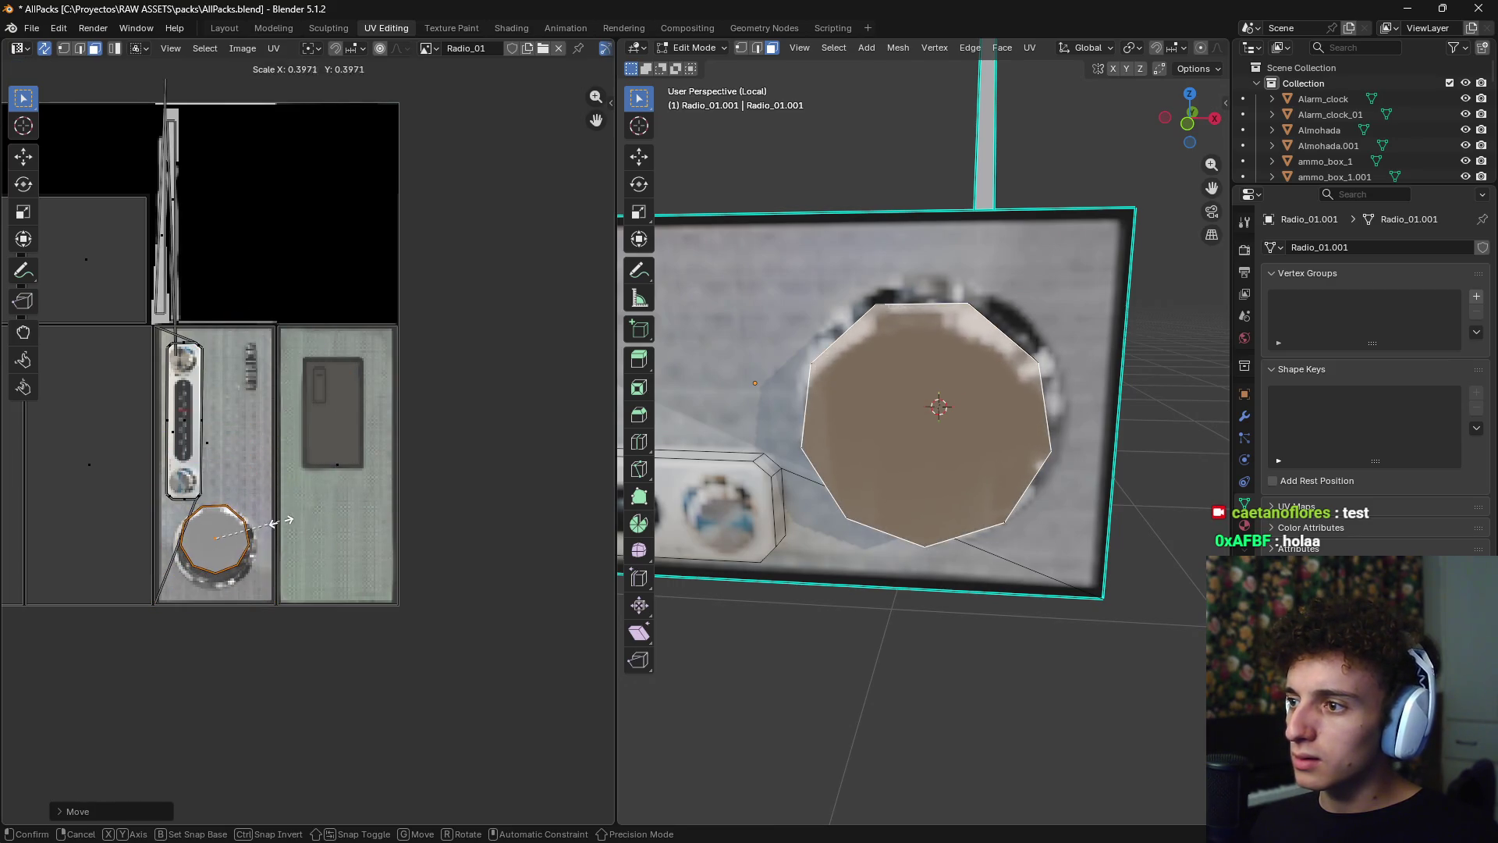
pyautogui.click(283, 528)
# - Rotate, rescale and nudge the octagon island until it lines up with the speaker circle
pyautogui.press('r')
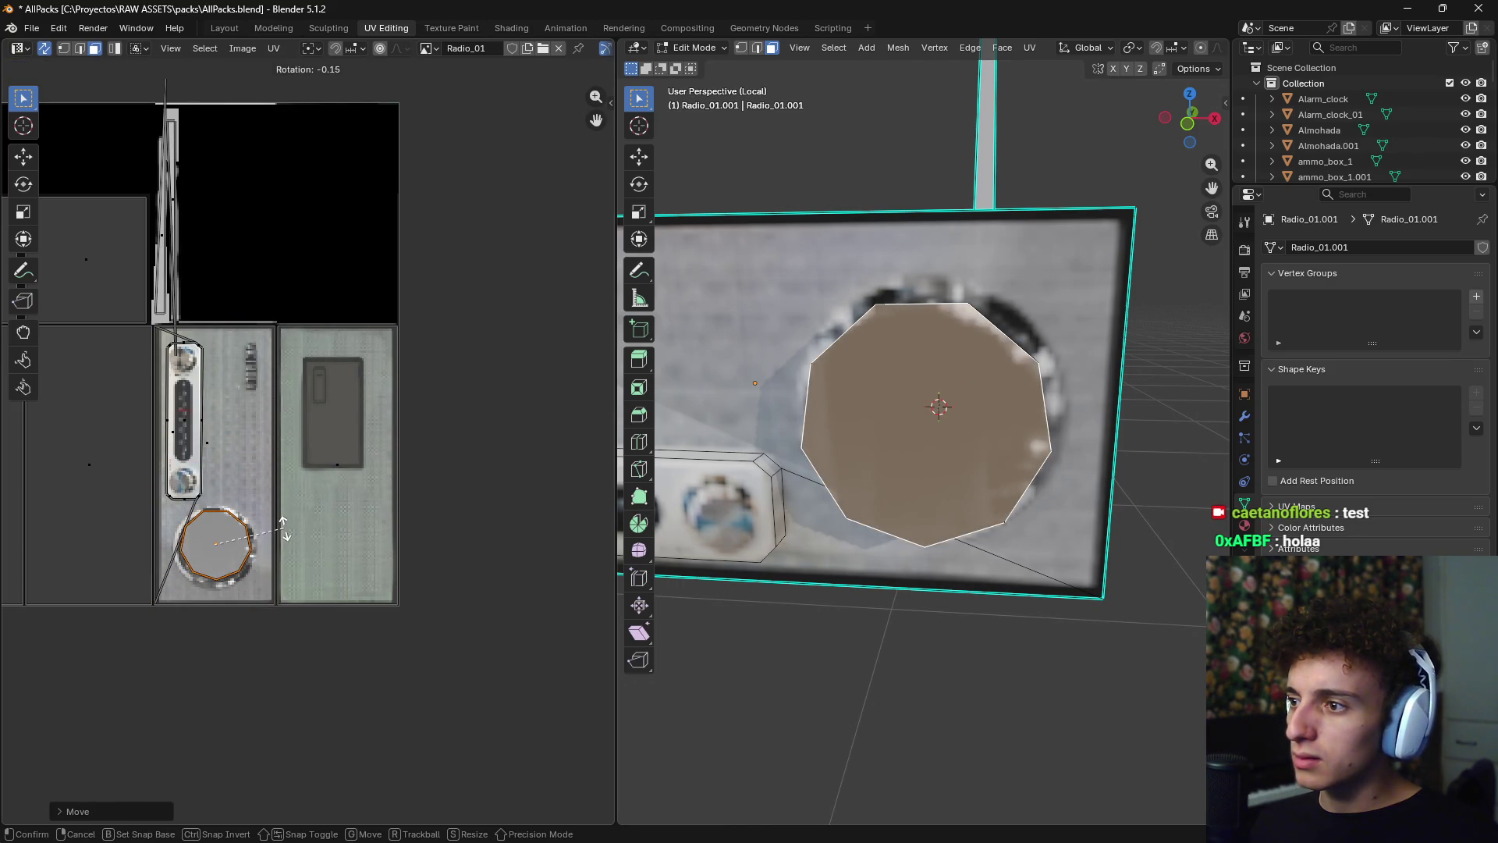
pyautogui.click(226, 608)
pyautogui.press('s')
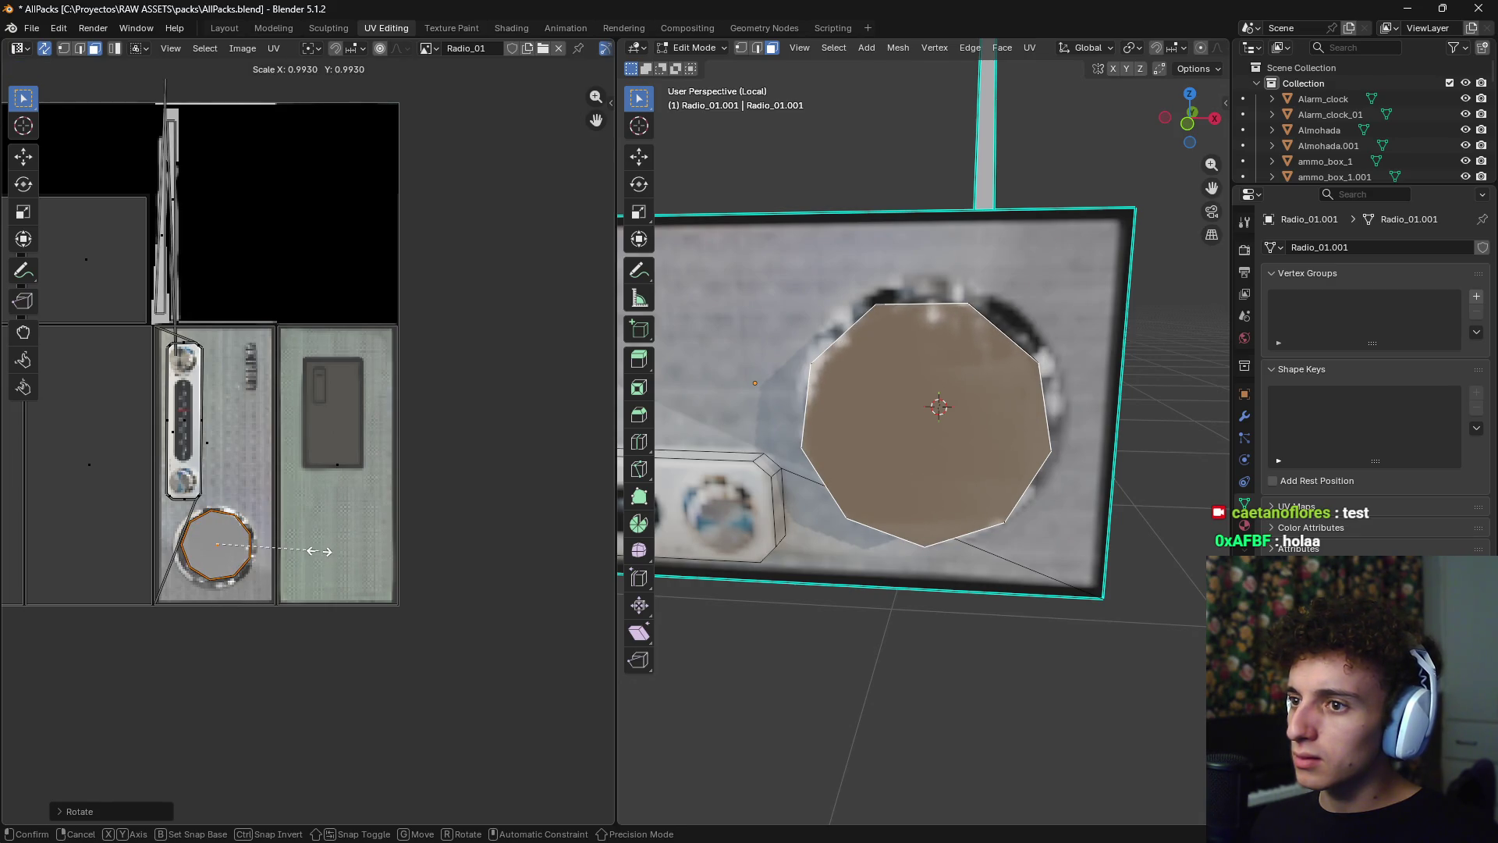
pyautogui.click(319, 551)
pyautogui.press('g')
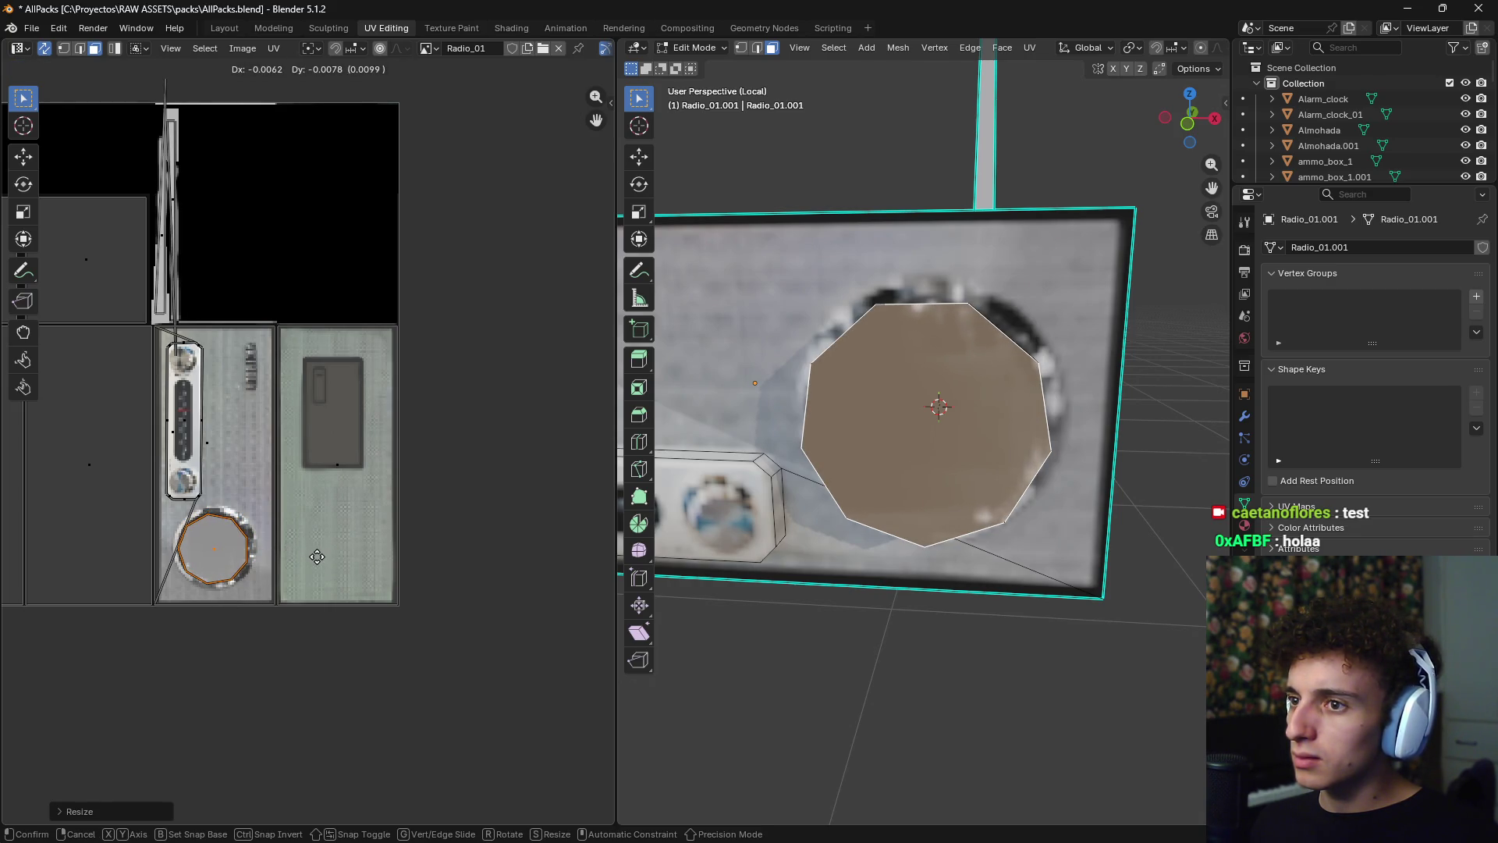
pyautogui.click(301, 566)
pyautogui.scroll(5, 301, 560)
pyautogui.scroll(-1, 423, 521)
pyautogui.press('s')
pyautogui.click(410, 518)
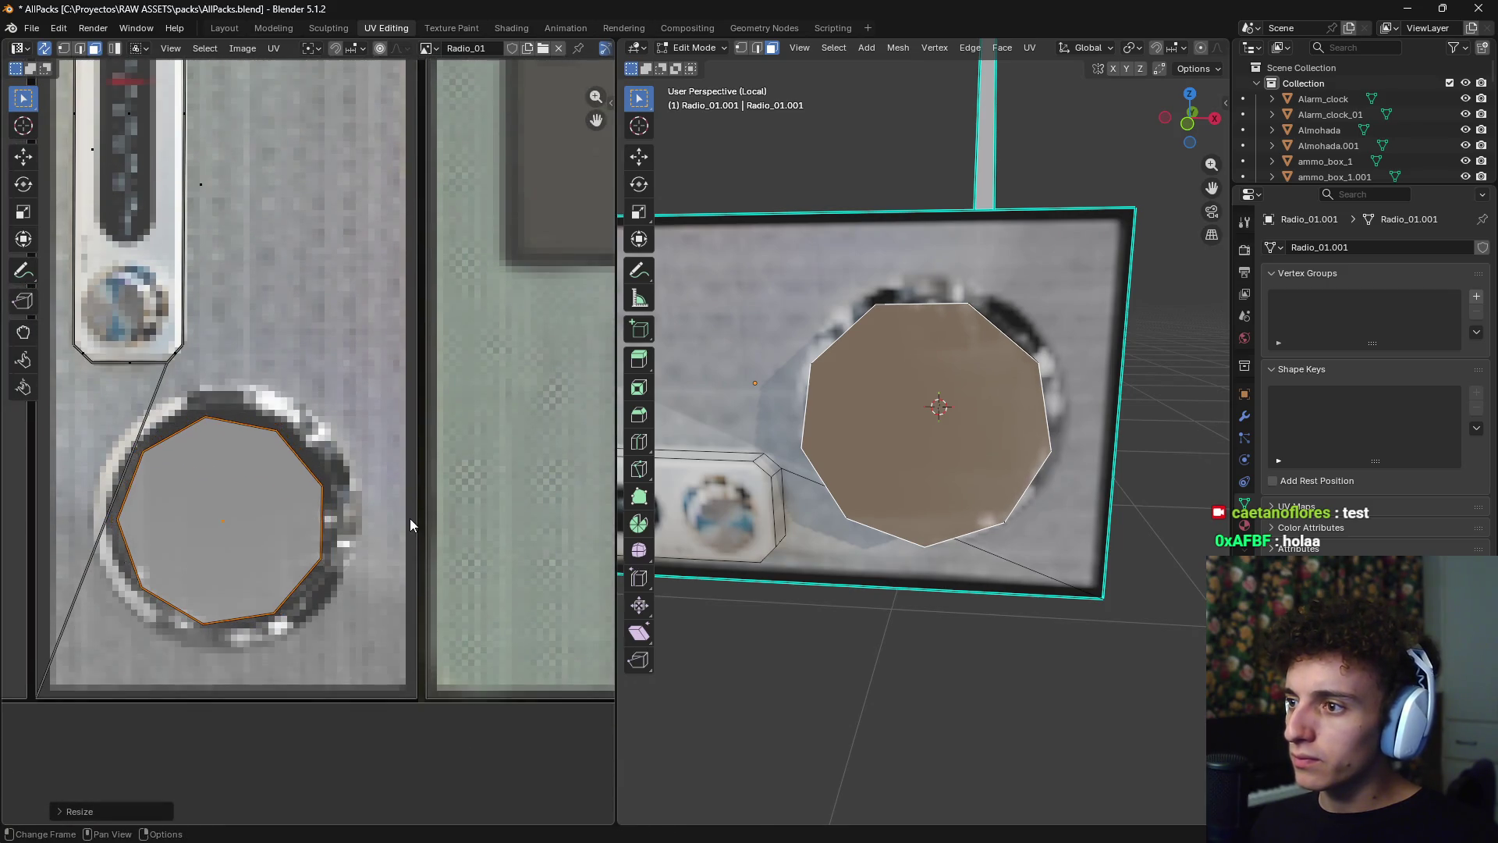
pyautogui.press('g')
pyautogui.click(410, 516)
pyautogui.press('s')
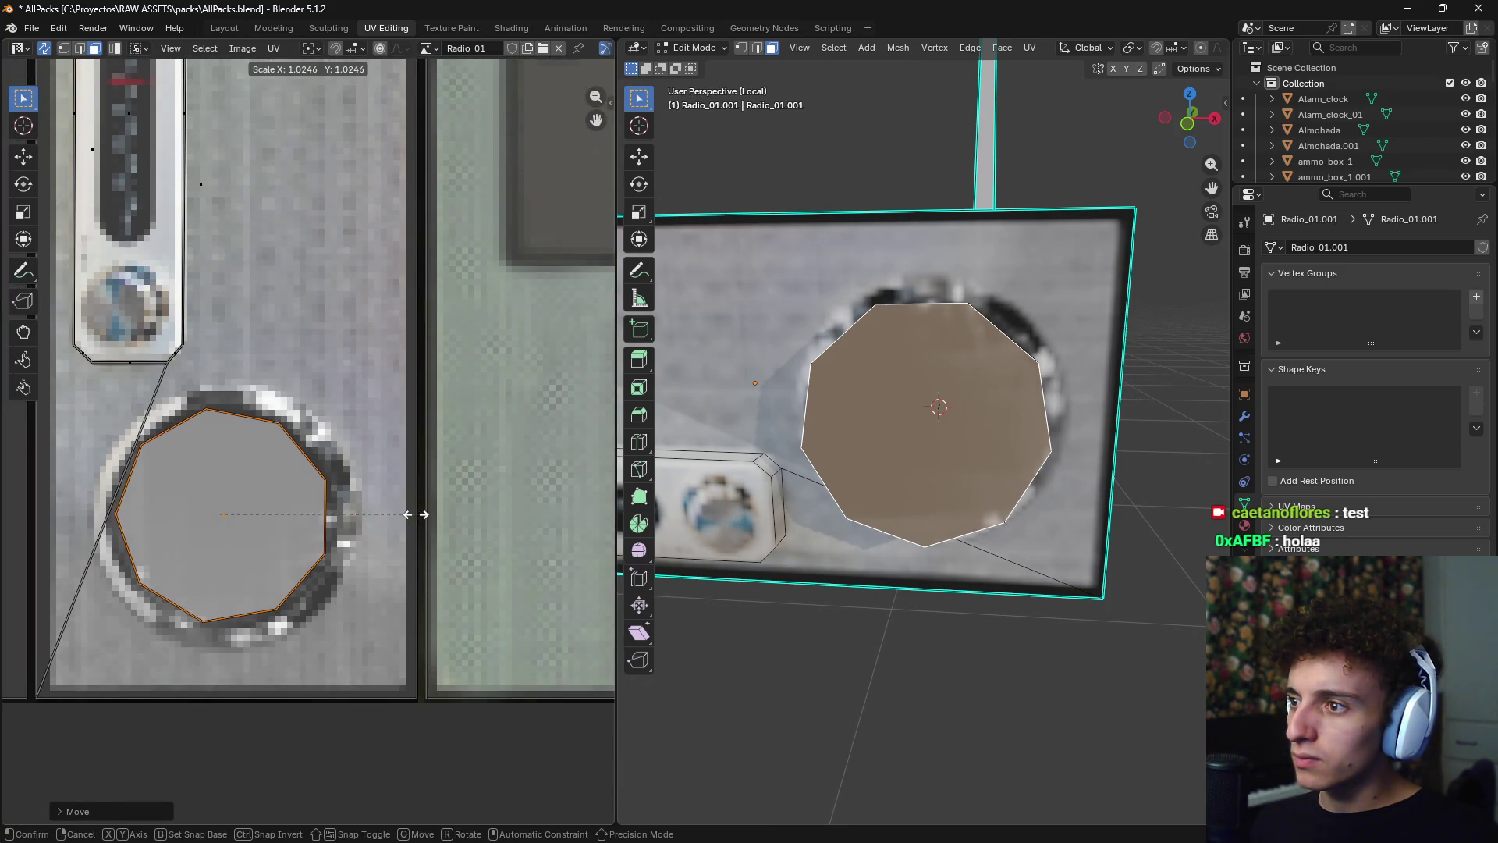
pyautogui.click(419, 515)
# - Shrink the cross-shaped side-face island and drop it into the black texture area
pyautogui.moveTo(897, 483)
pyautogui.mouseDown(button='middle')
pyautogui.moveTo(1017, 552)
pyautogui.moveTo(968, 570)
pyautogui.moveTo(863, 542)
pyautogui.moveTo(975, 577)
pyautogui.mouseUp(button='middle')
pyautogui.scroll(-10, 410, 312)
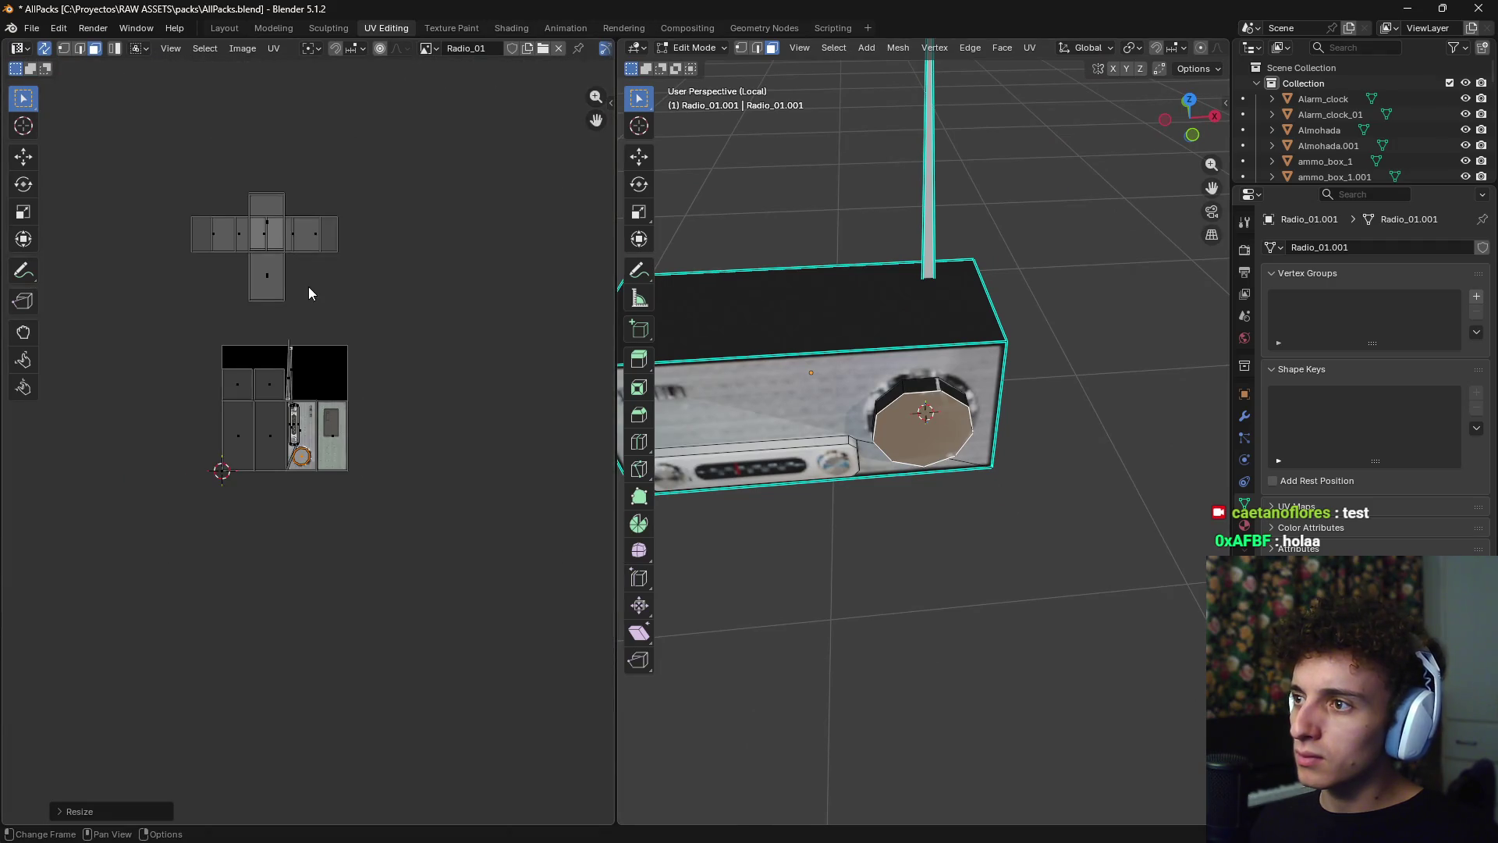
pyautogui.moveTo(120, 160)
pyautogui.mouseDown()
pyautogui.moveTo(422, 365)
pyautogui.moveTo(265, 261)
pyautogui.mouseUp()
pyautogui.press('s')
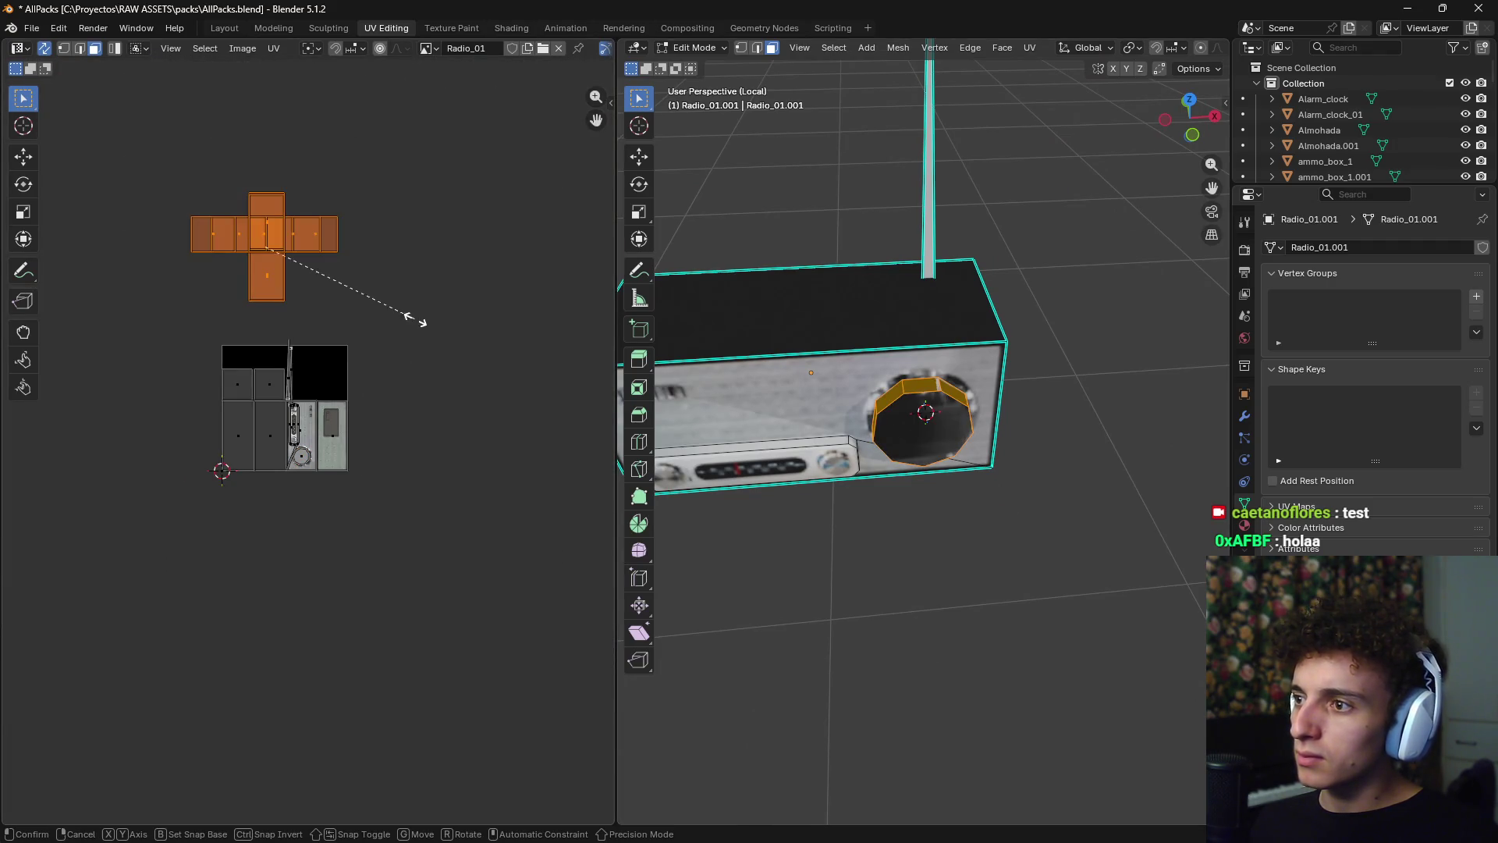
pyautogui.click(300, 256)
pyautogui.press('g')
pyautogui.click(405, 397)
pyautogui.moveTo(921, 585)
pyautogui.mouseDown(button='middle')
pyautogui.moveTo(962, 597)
pyautogui.moveTo(1030, 535)
pyautogui.mouseUp(button='middle')
pyautogui.scroll(-6, 1030, 535)
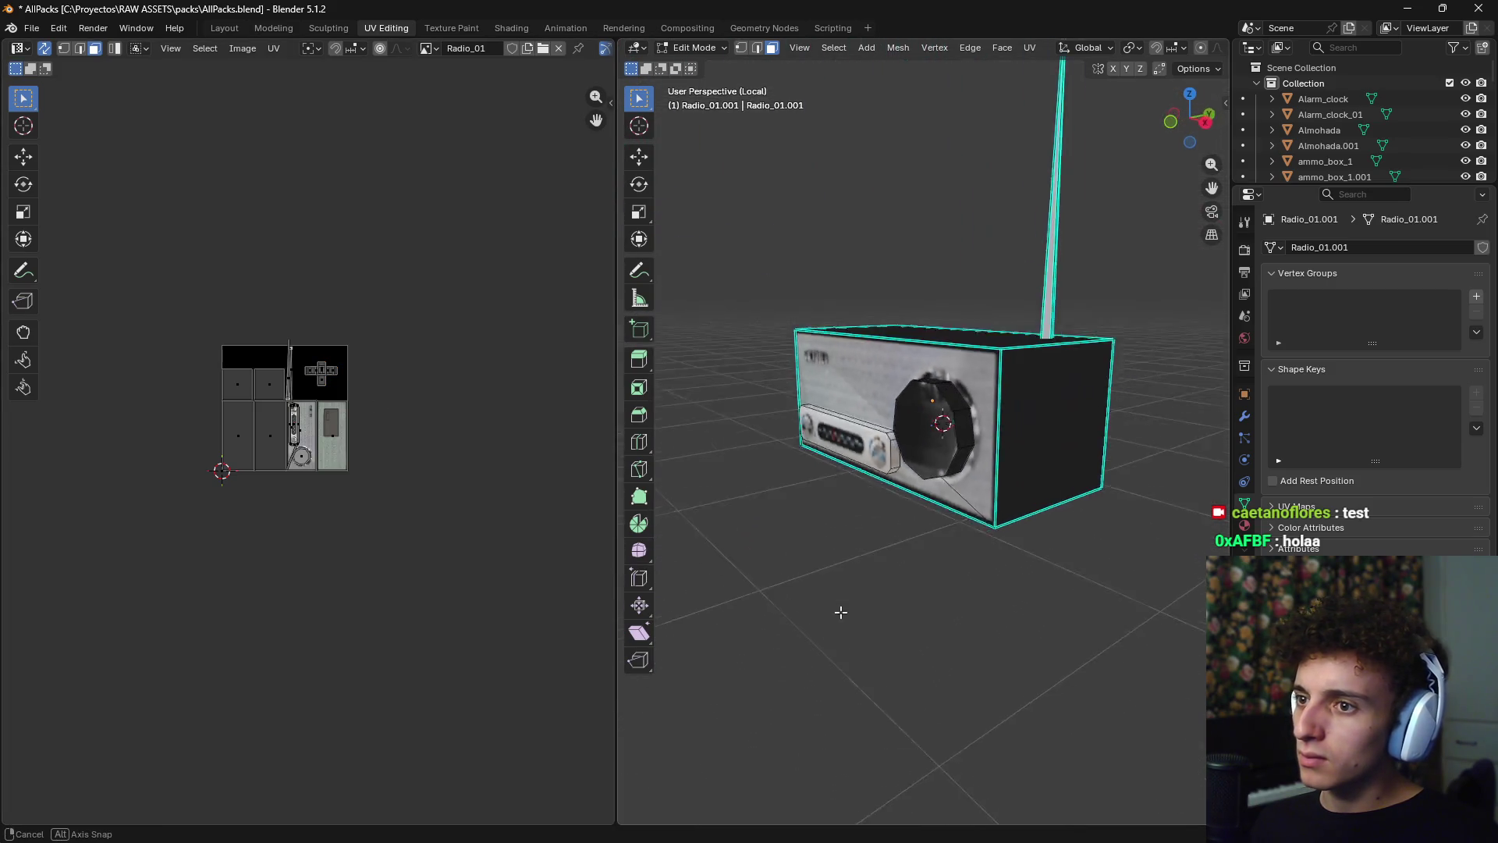
pyautogui.moveTo(839, 612)
pyautogui.mouseDown(button='middle')
pyautogui.moveTo(740, 581)
pyautogui.moveTo(950, 565)
pyautogui.moveTo(933, 562)
pyautogui.mouseUp(button='middle')
pyautogui.scroll(6, 933, 562)
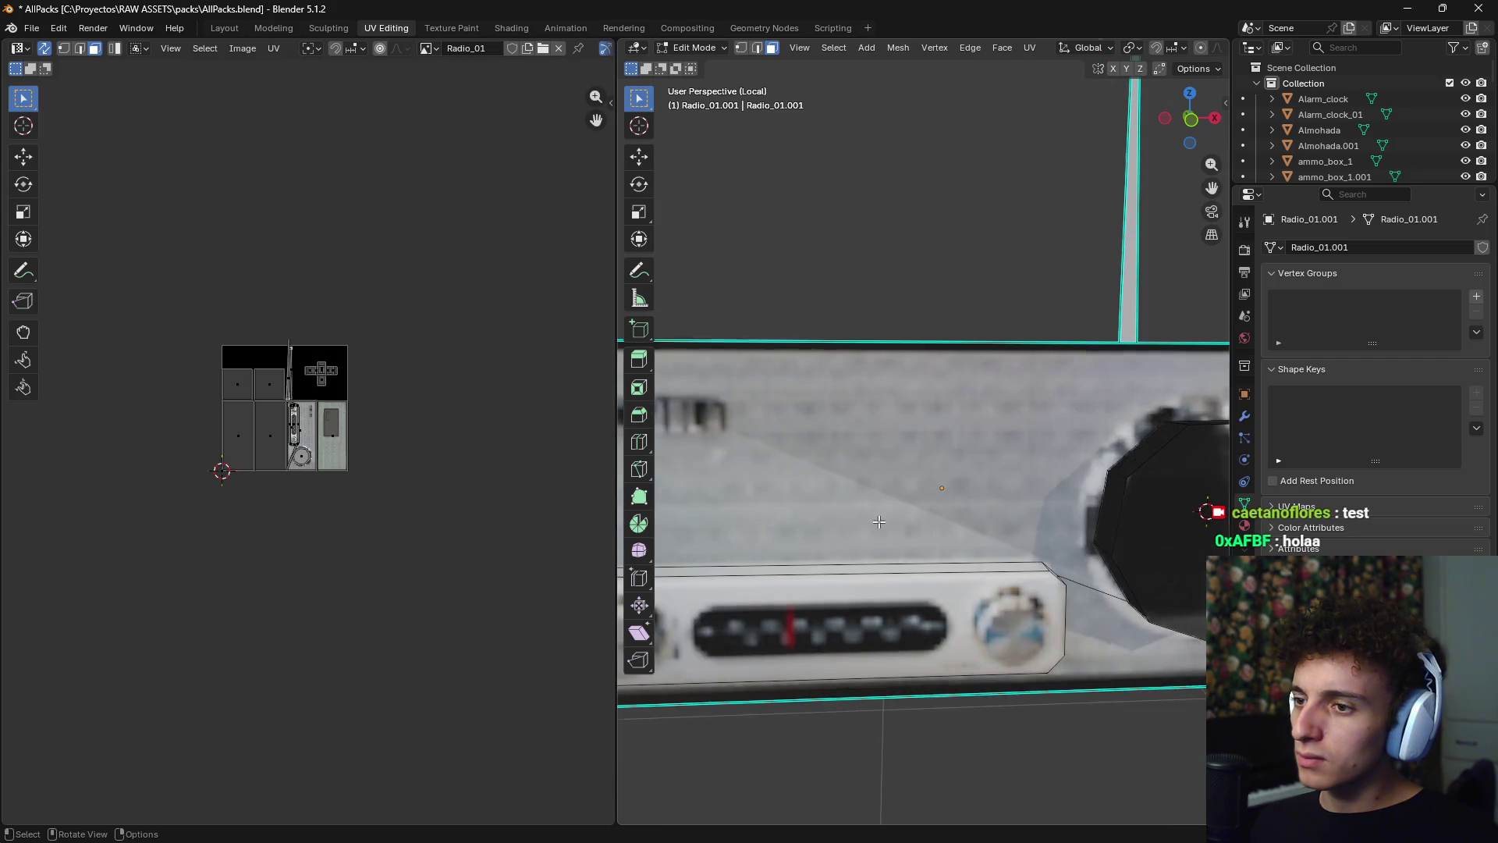
pyautogui.scroll(-2, 876, 510)
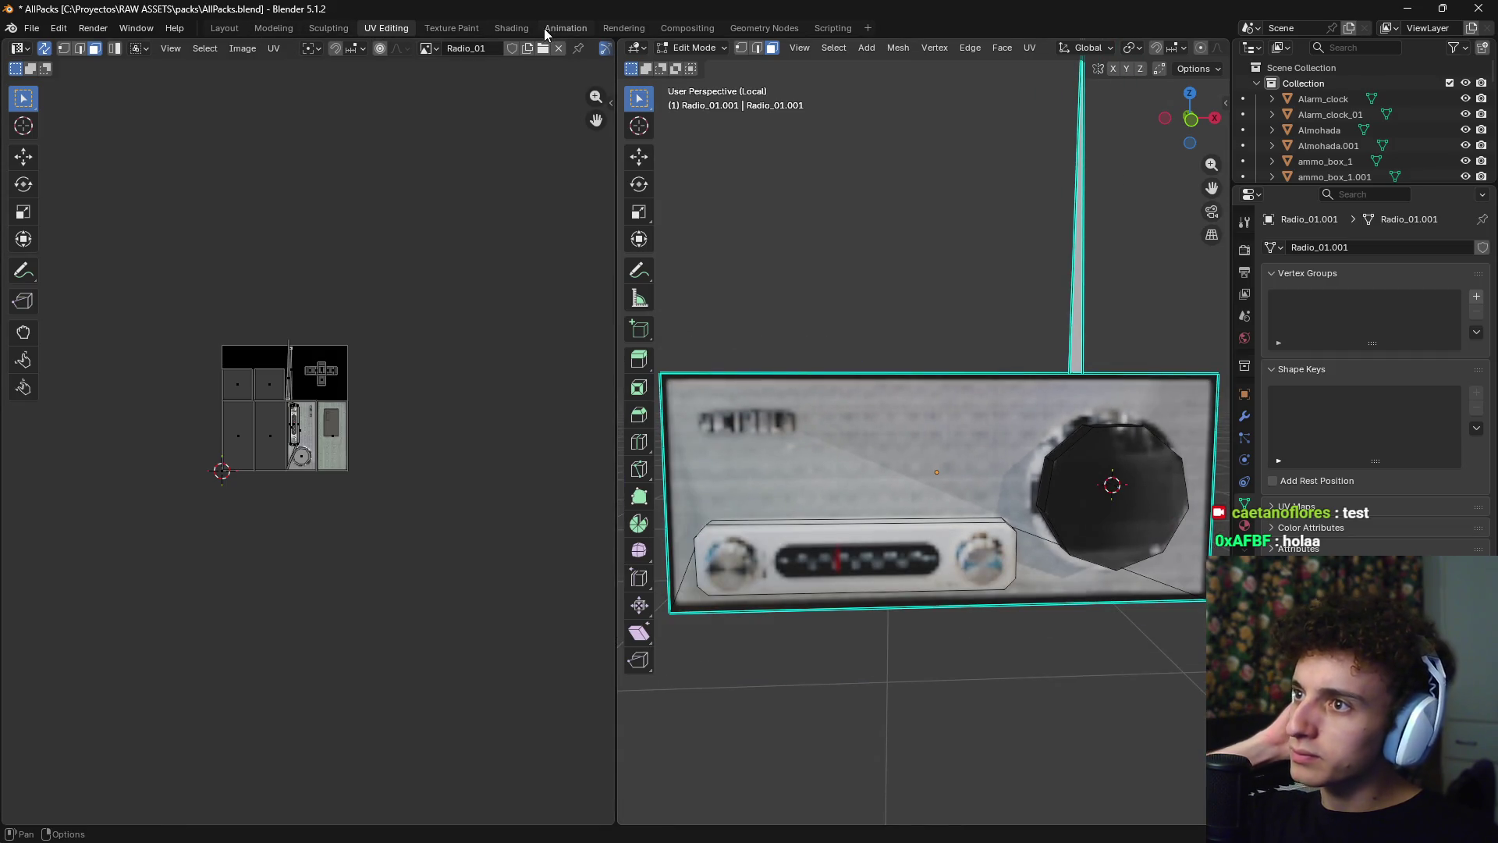
# - Set the Radio_01 Image Texture interpolation to Closest, then return to the Layout view
pyautogui.hotkey('ctrl', 'pagedown')
pyautogui.hotkey('ctrl', 'pagedown')
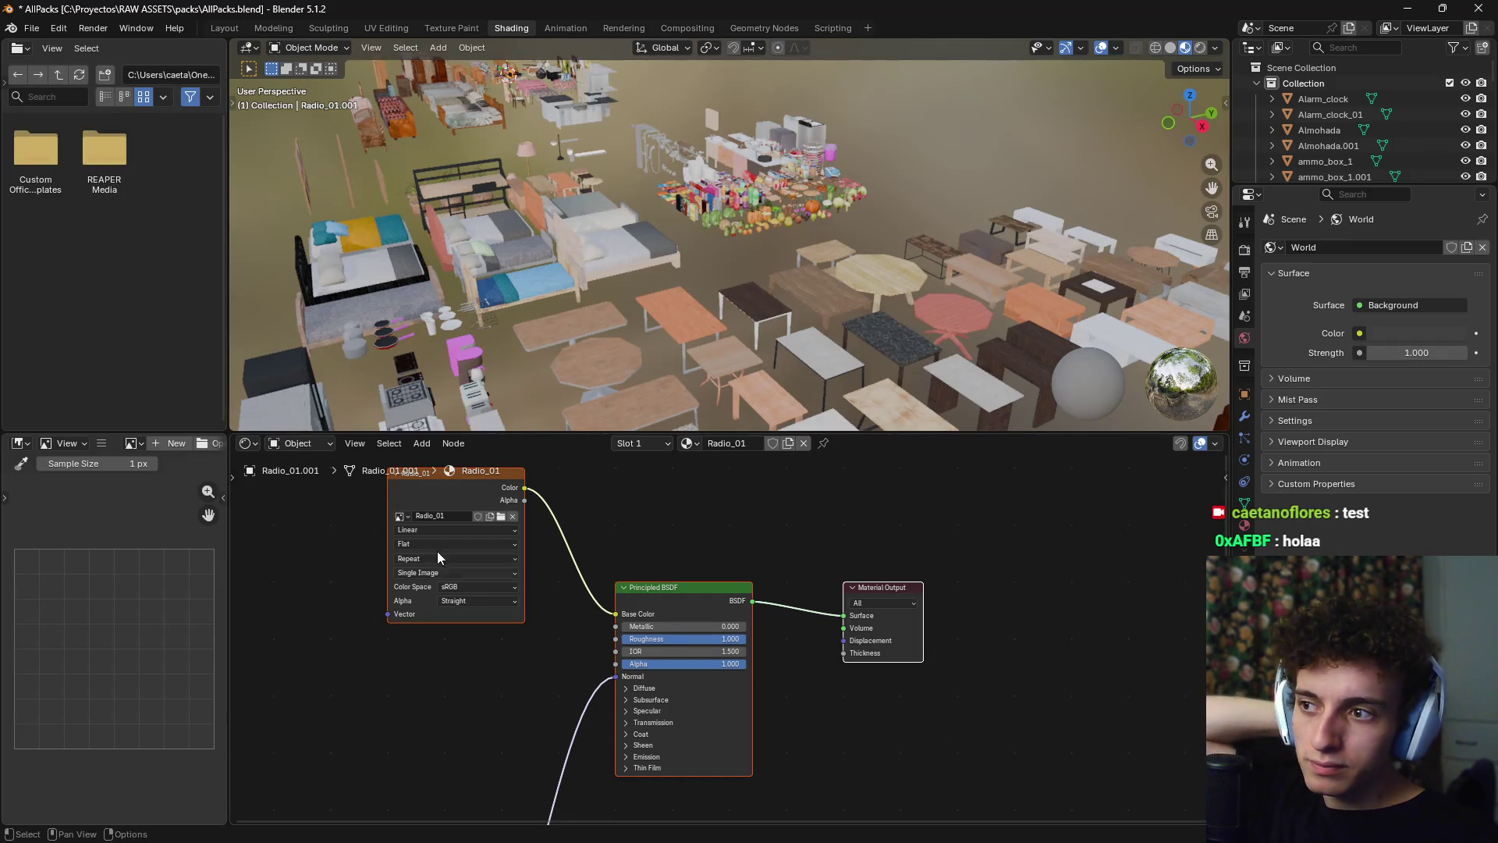
pyautogui.click(433, 521)
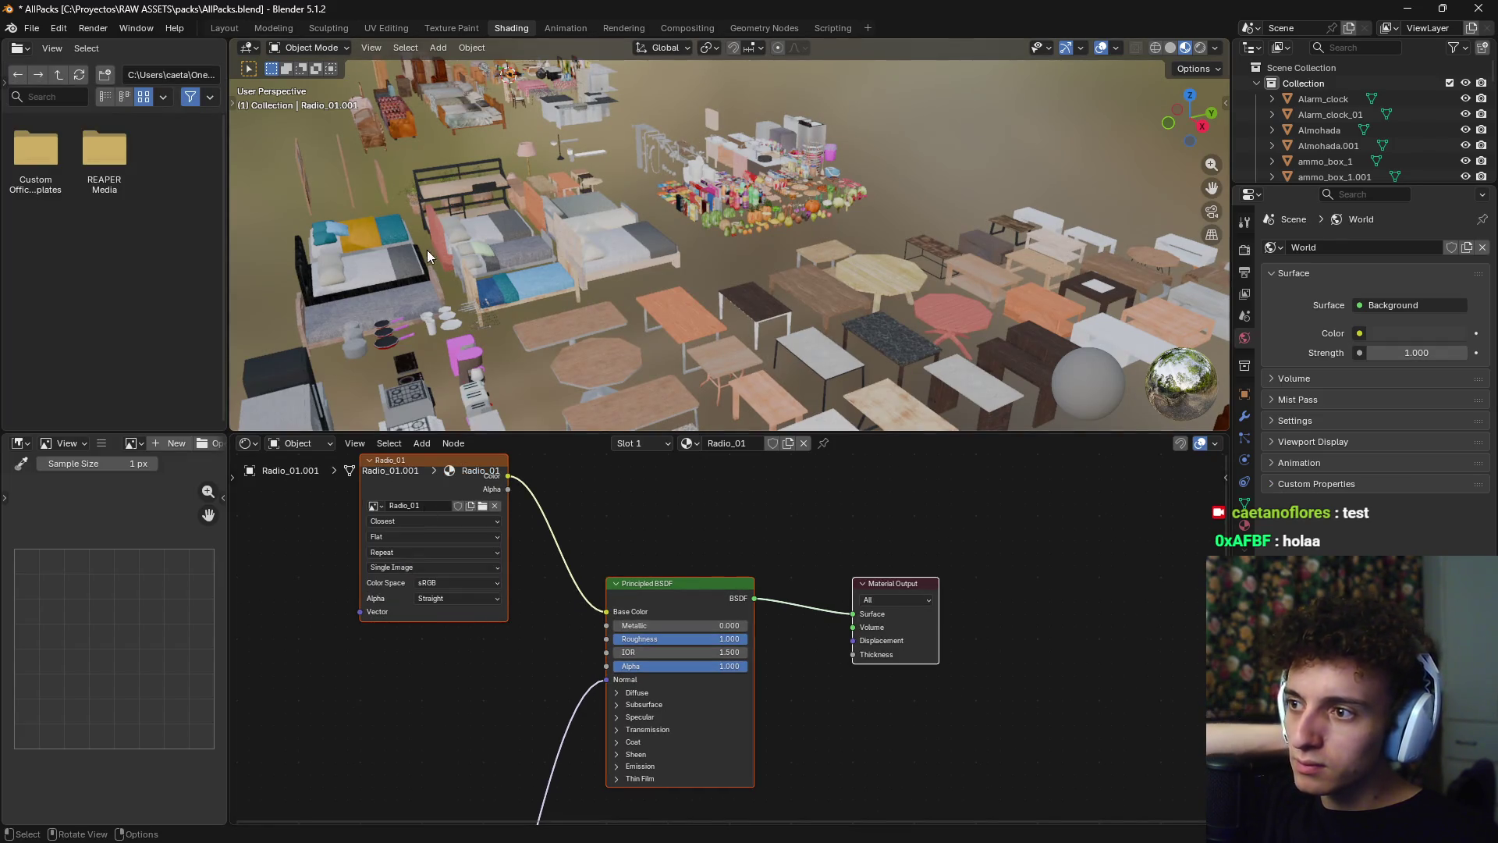
pyautogui.click(225, 29)
pyautogui.moveTo(682, 381)
pyautogui.mouseDown(button='middle')
pyautogui.moveTo(747, 401)
pyautogui.moveTo(783, 443)
pyautogui.moveTo(711, 416)
pyautogui.moveTo(545, 477)
pyautogui.moveTo(603, 490)
pyautogui.moveTo(674, 426)
pyautogui.moveTo(808, 463)
pyautogui.moveTo(878, 451)
pyautogui.moveTo(883, 434)
pyautogui.moveTo(573, 425)
pyautogui.moveTo(807, 413)
pyautogui.moveTo(817, 445)
pyautogui.moveTo(946, 432)
pyautogui.moveTo(667, 451)
pyautogui.mouseUp(button='middle')
# - With the radio selected, exit local view and switch to a top orthographic view
pyautogui.scroll(5, 666, 451)
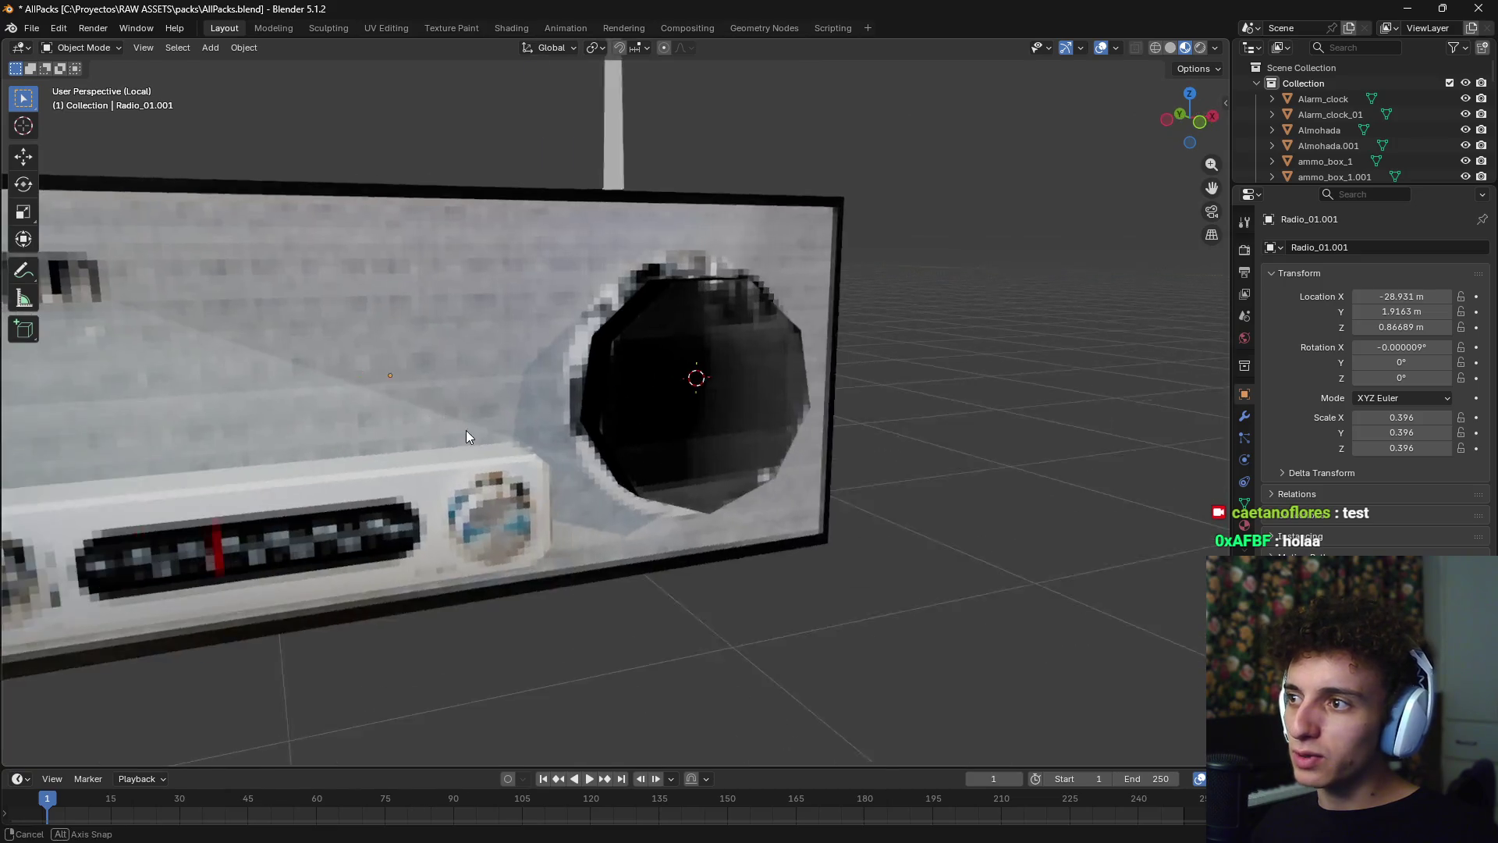
pyautogui.scroll(-5, 465, 429)
pyautogui.moveTo(521, 467)
pyautogui.mouseDown(button='middle')
pyautogui.moveTo(793, 554)
pyautogui.moveTo(760, 508)
pyautogui.moveTo(752, 459)
pyautogui.moveTo(869, 402)
pyautogui.moveTo(777, 407)
pyautogui.moveTo(899, 402)
pyautogui.moveTo(981, 440)
pyautogui.moveTo(892, 428)
pyautogui.moveTo(948, 418)
pyautogui.moveTo(917, 404)
pyautogui.mouseUp(button='middle')
pyautogui.click(760, 504)
pyautogui.scroll(-5, 917, 404)
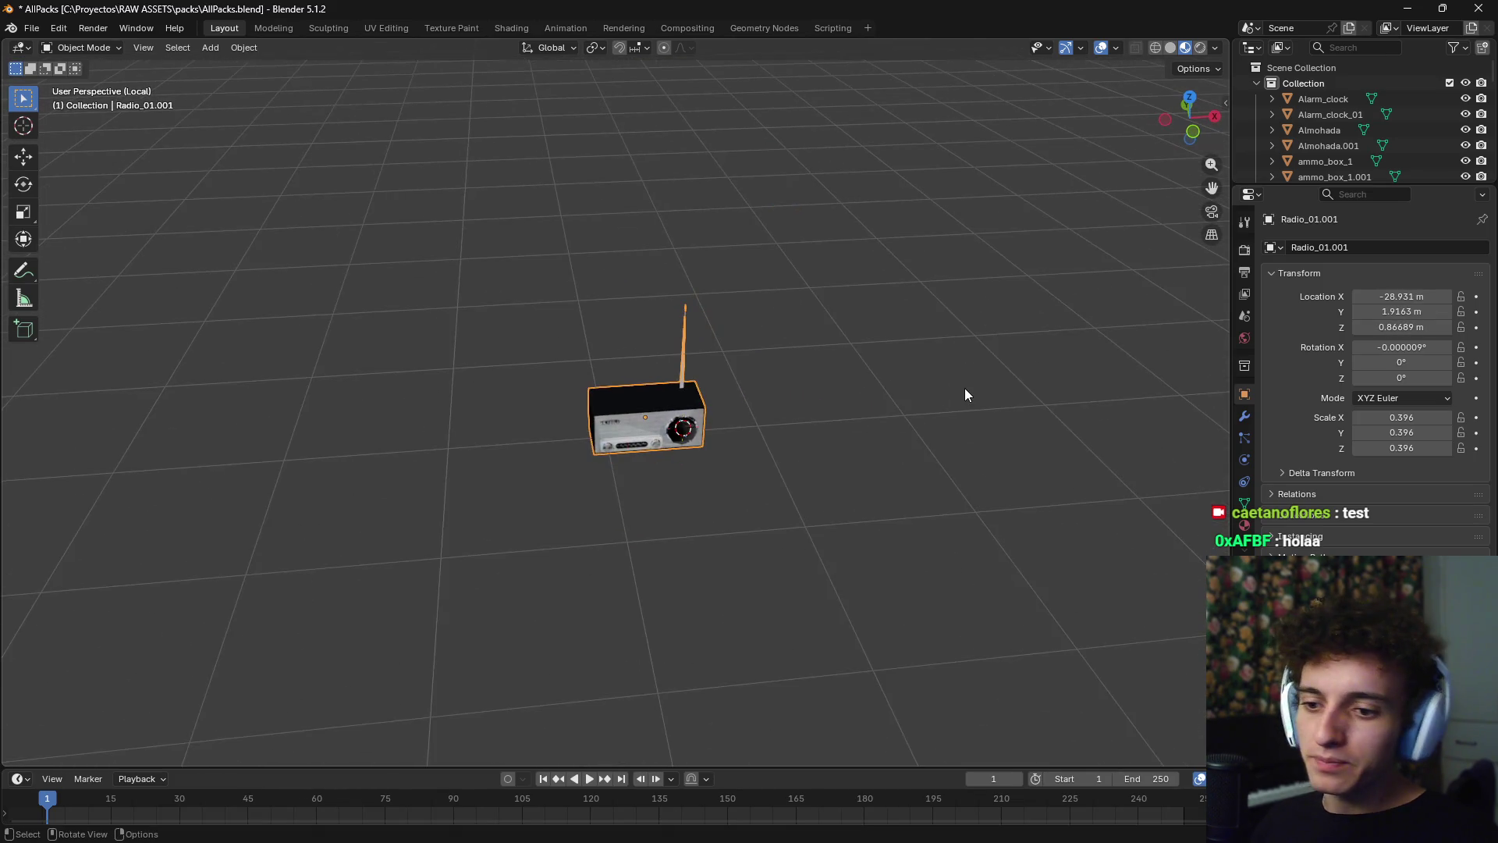
pyautogui.press('KP_Divide')
pyautogui.scroll(-5, 964, 387)
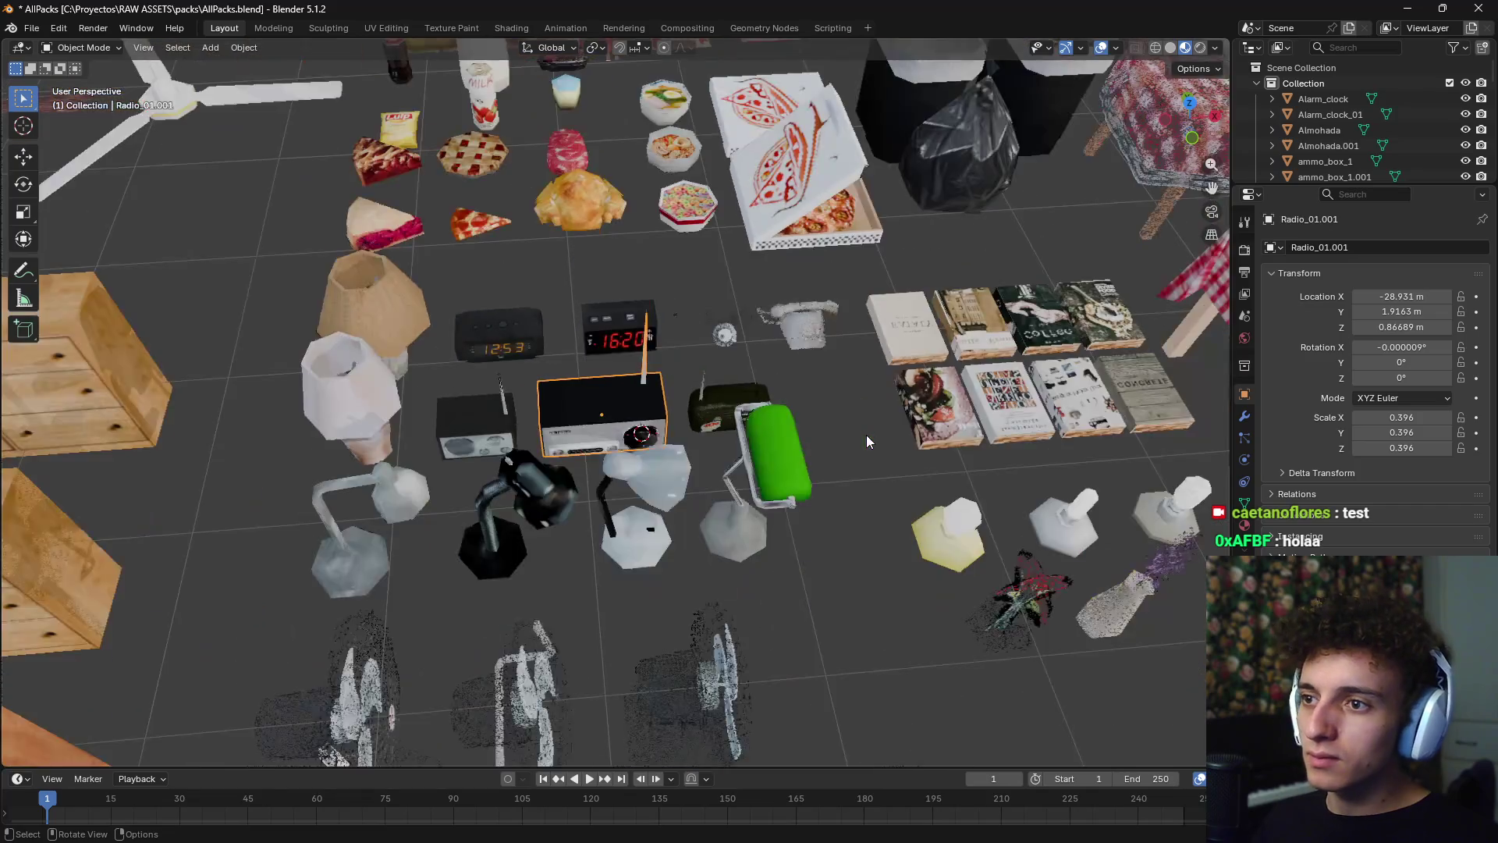
pyautogui.moveTo(866, 433)
pyautogui.mouseDown(button='middle')
pyautogui.moveTo(826, 391)
pyautogui.moveTo(563, 513)
pyautogui.moveTo(728, 471)
pyautogui.moveTo(465, 489)
pyautogui.mouseUp(button='middle')
pyautogui.press('KP_5')
pyautogui.press('KP_7')
pyautogui.scroll(-6, 848, 389)
# - Duplicate the radio and move the copy beside the bunker props
pyautogui.hotkey('shift', 'd')
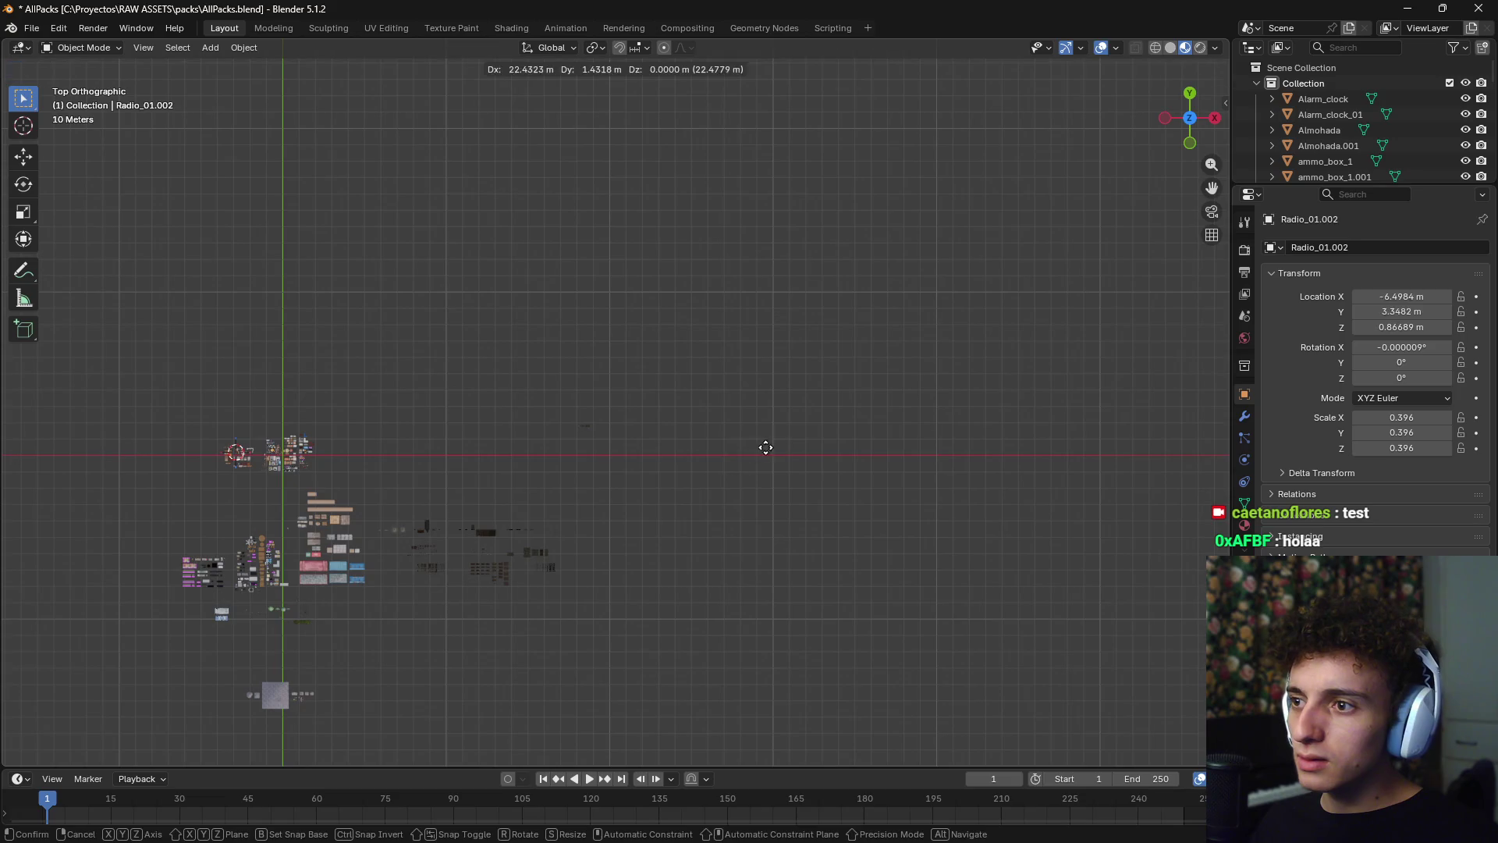
pyautogui.click(869, 452)
pyautogui.scroll(6, 723, 465)
pyautogui.scroll(3, 695, 468)
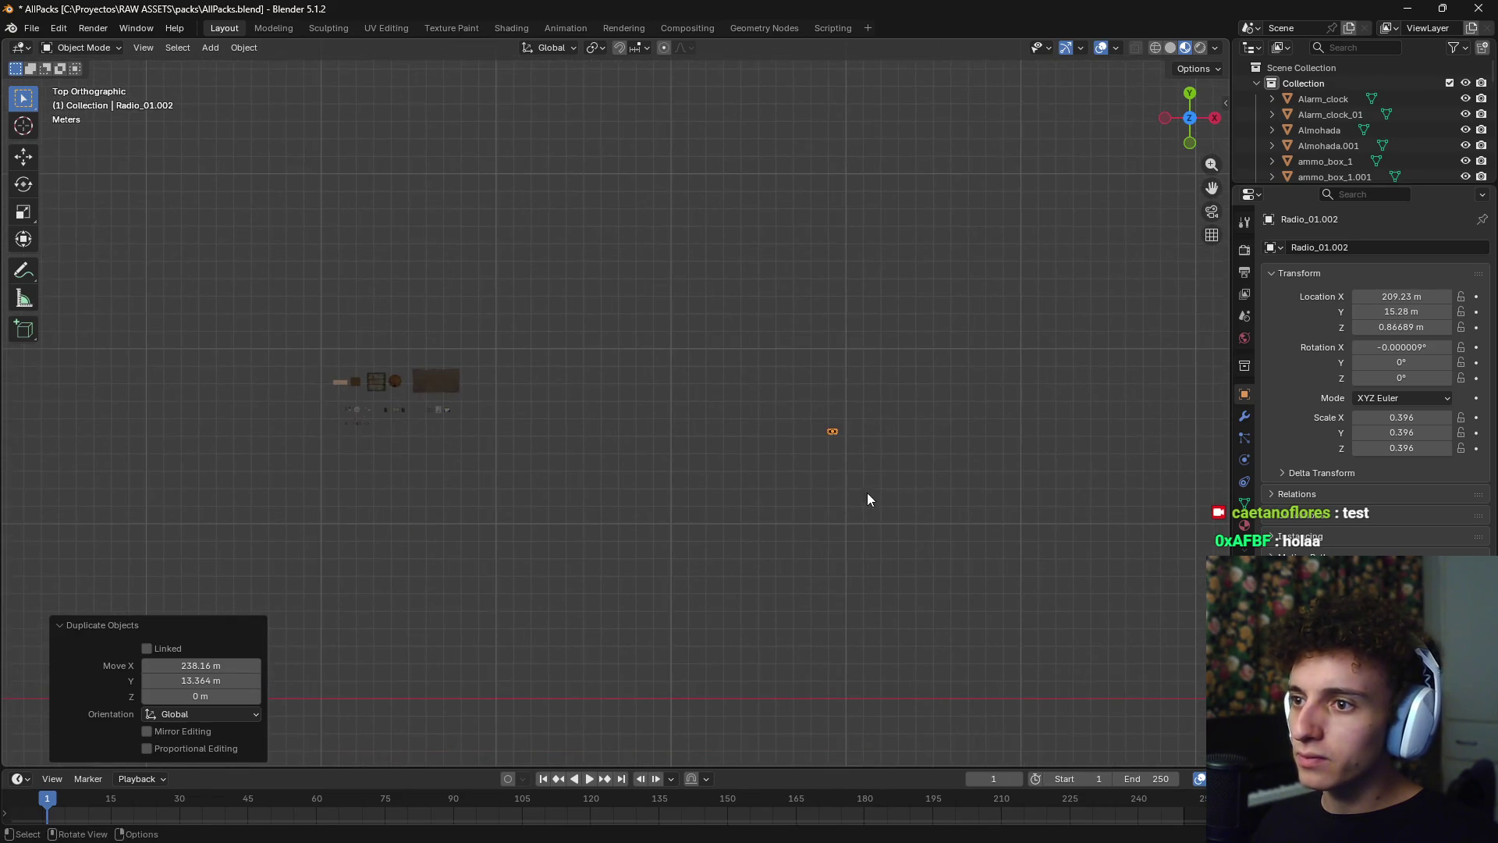
pyautogui.press('g')
pyautogui.click(414, 435)
pyautogui.scroll(5, 368, 457)
pyautogui.scroll(-5, 367, 459)
pyautogui.scroll(2, 546, 421)
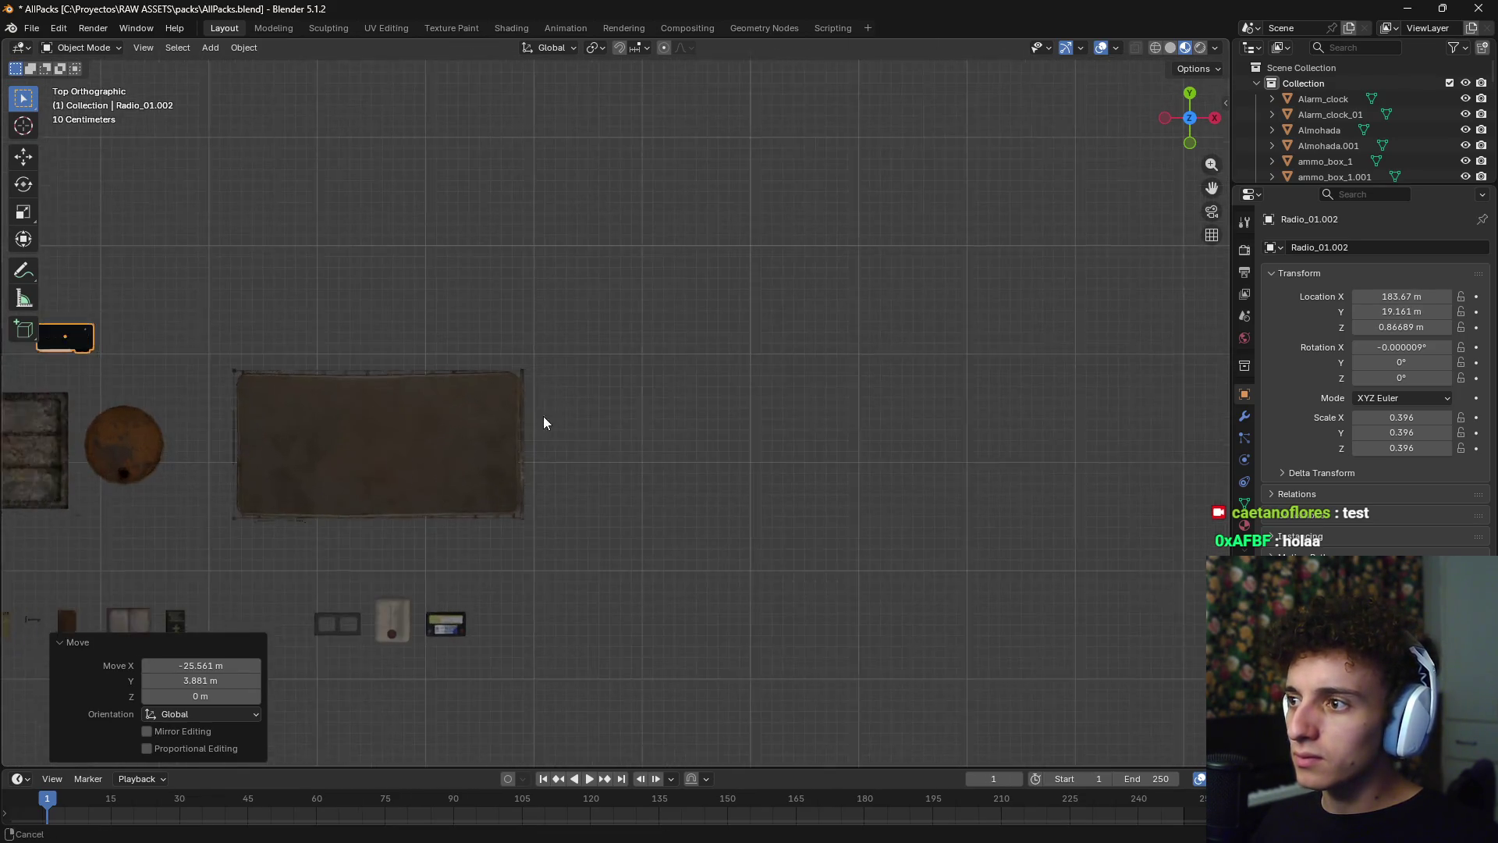
pyautogui.scroll(-2, 545, 422)
pyautogui.keyDown('shift'); pyautogui.moveTo(545, 421); pyautogui.dragTo(762, 307, button='middle'); pyautogui.keyUp('shift')
pyautogui.press('g')
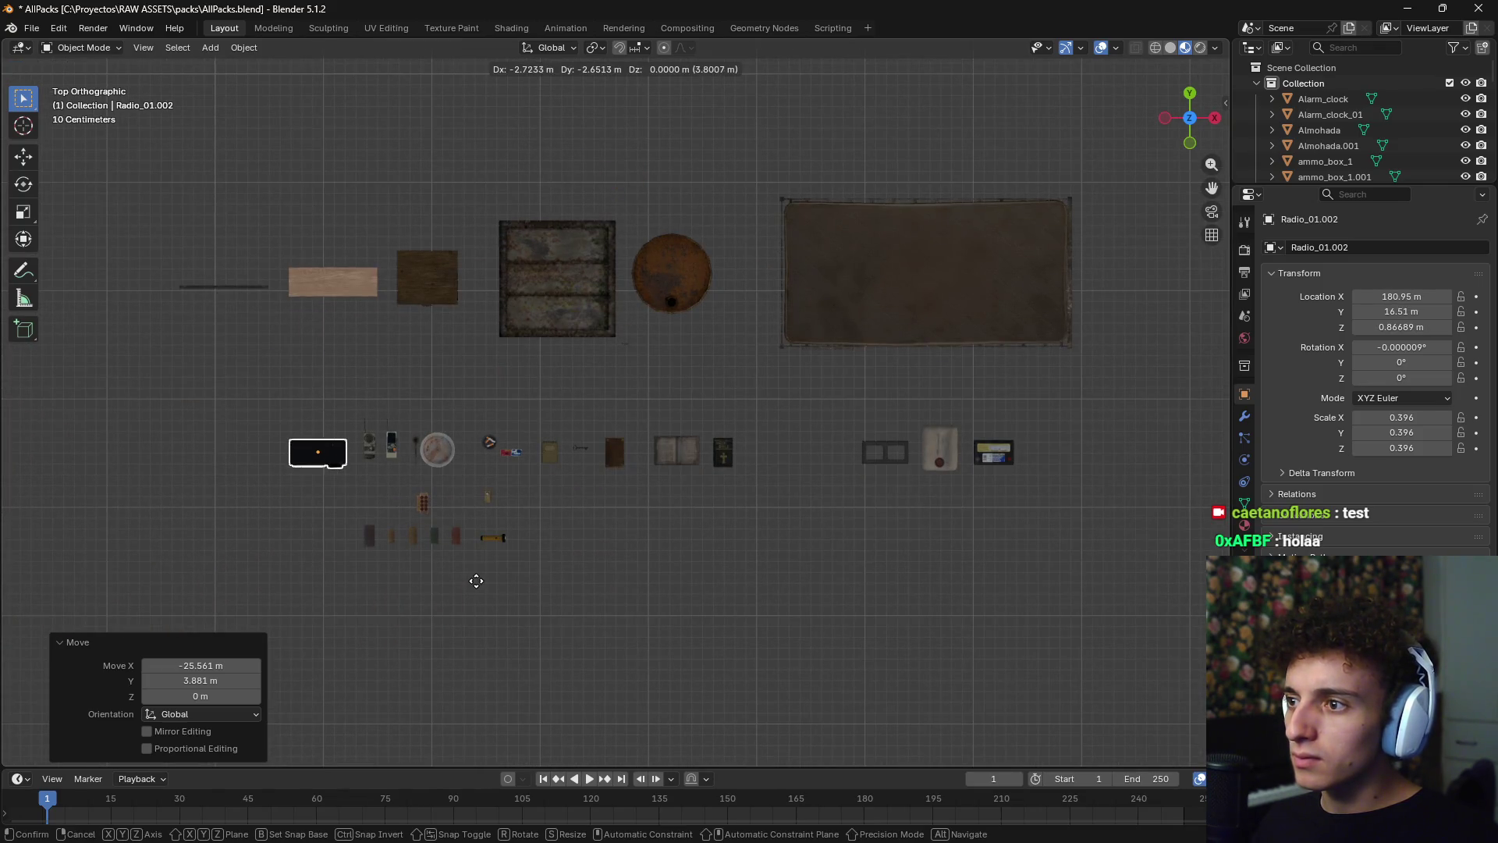
pyautogui.click(479, 584)
# - From the front view, lower the radio copy along Z by 0.74352 m onto the floor
pyautogui.moveTo(478, 583)
pyautogui.mouseDown(button='middle')
pyautogui.moveTo(620, 447)
pyautogui.moveTo(608, 418)
pyautogui.mouseUp(button='middle')
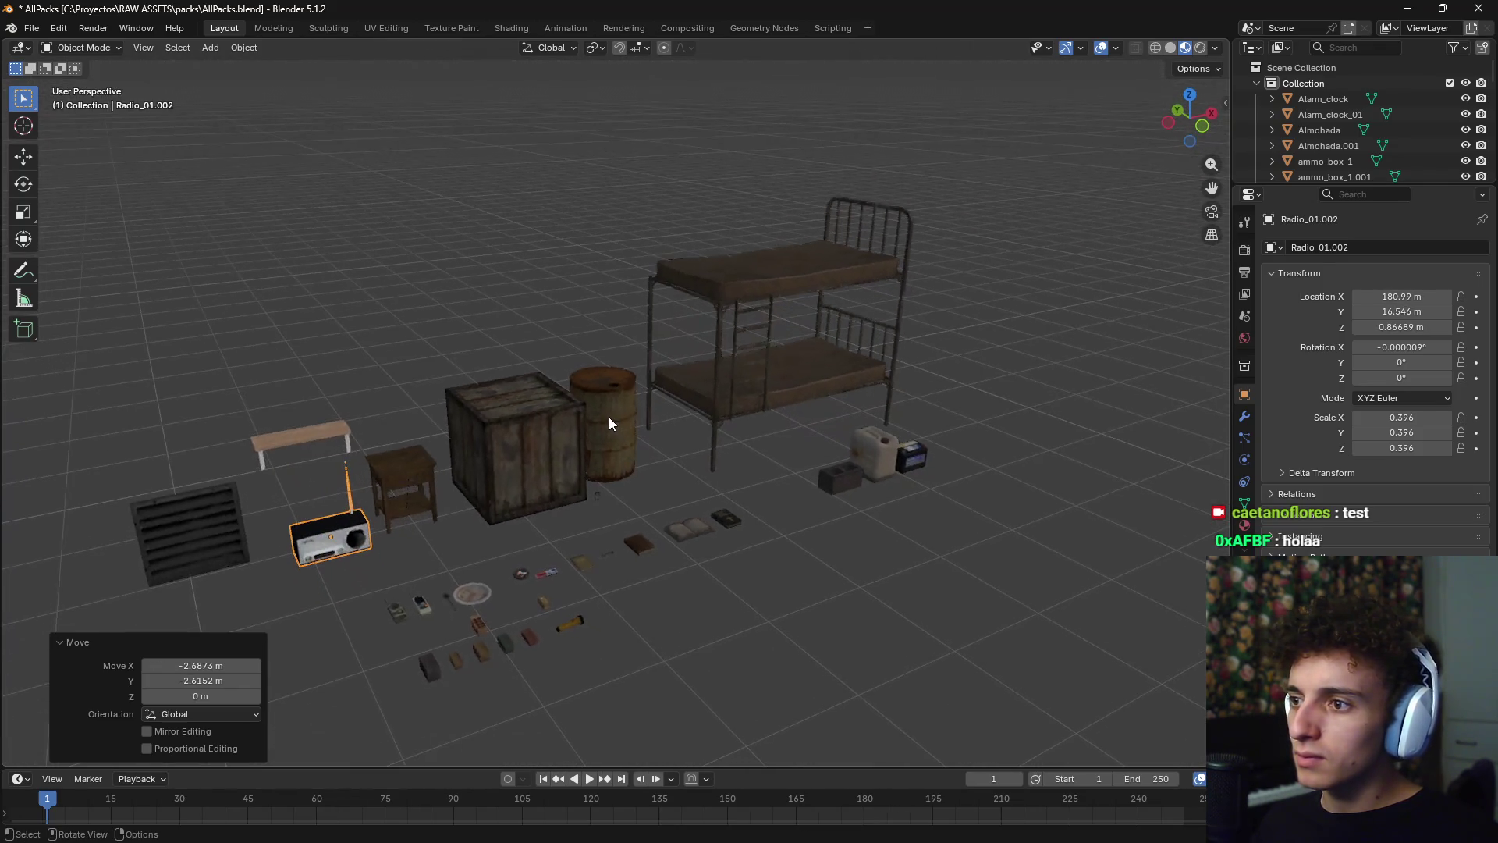
pyautogui.press('KP_1')
pyautogui.scroll(3, 607, 418)
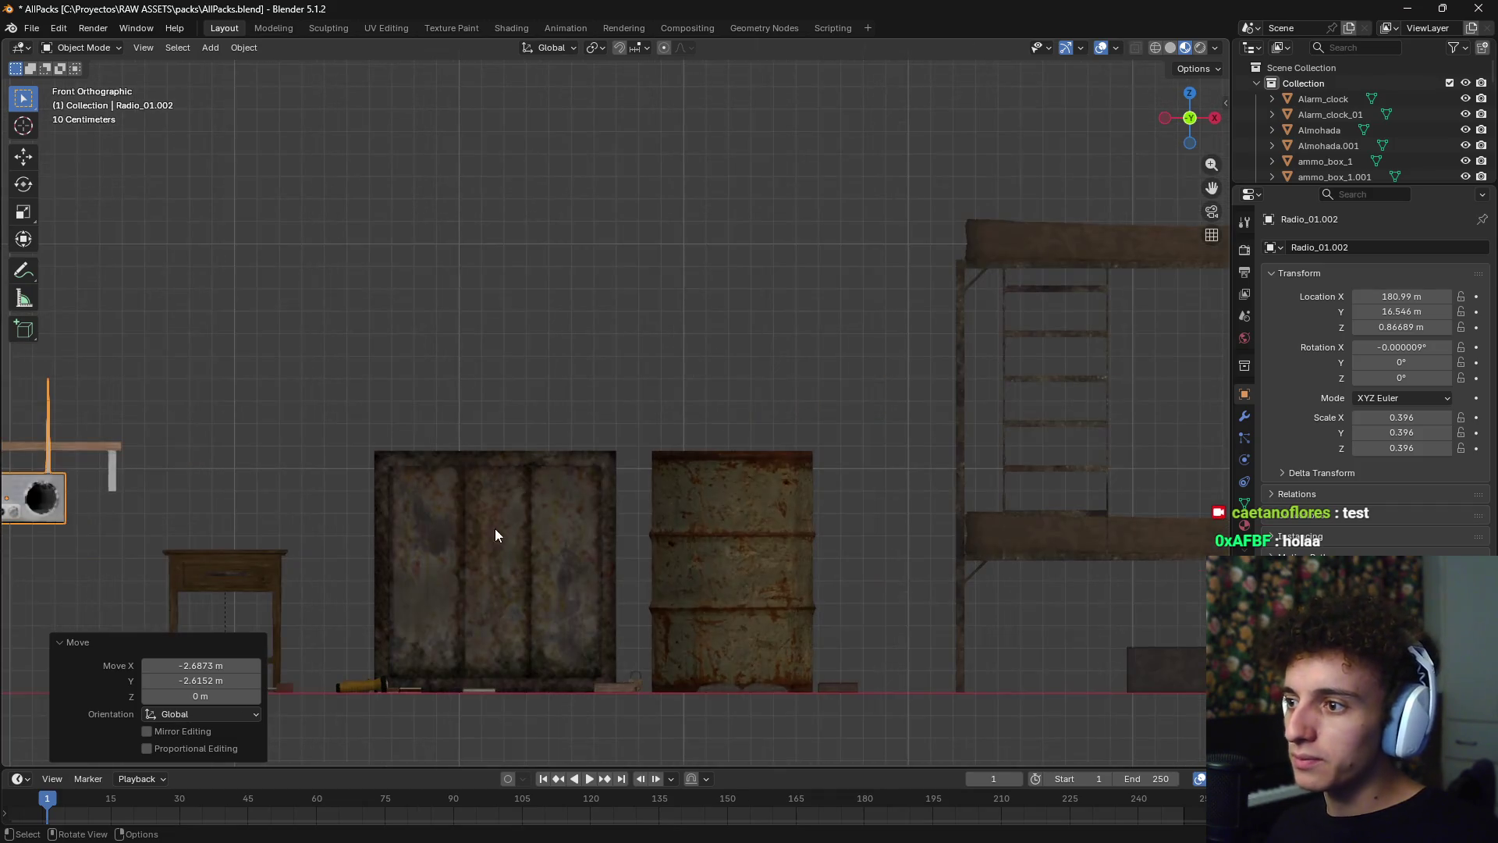
pyautogui.keyDown('shift'); pyautogui.moveTo(495, 528); pyautogui.dragTo(601, 291, button='middle'); pyautogui.keyUp('shift')
pyautogui.press('g')
pyautogui.press('z')
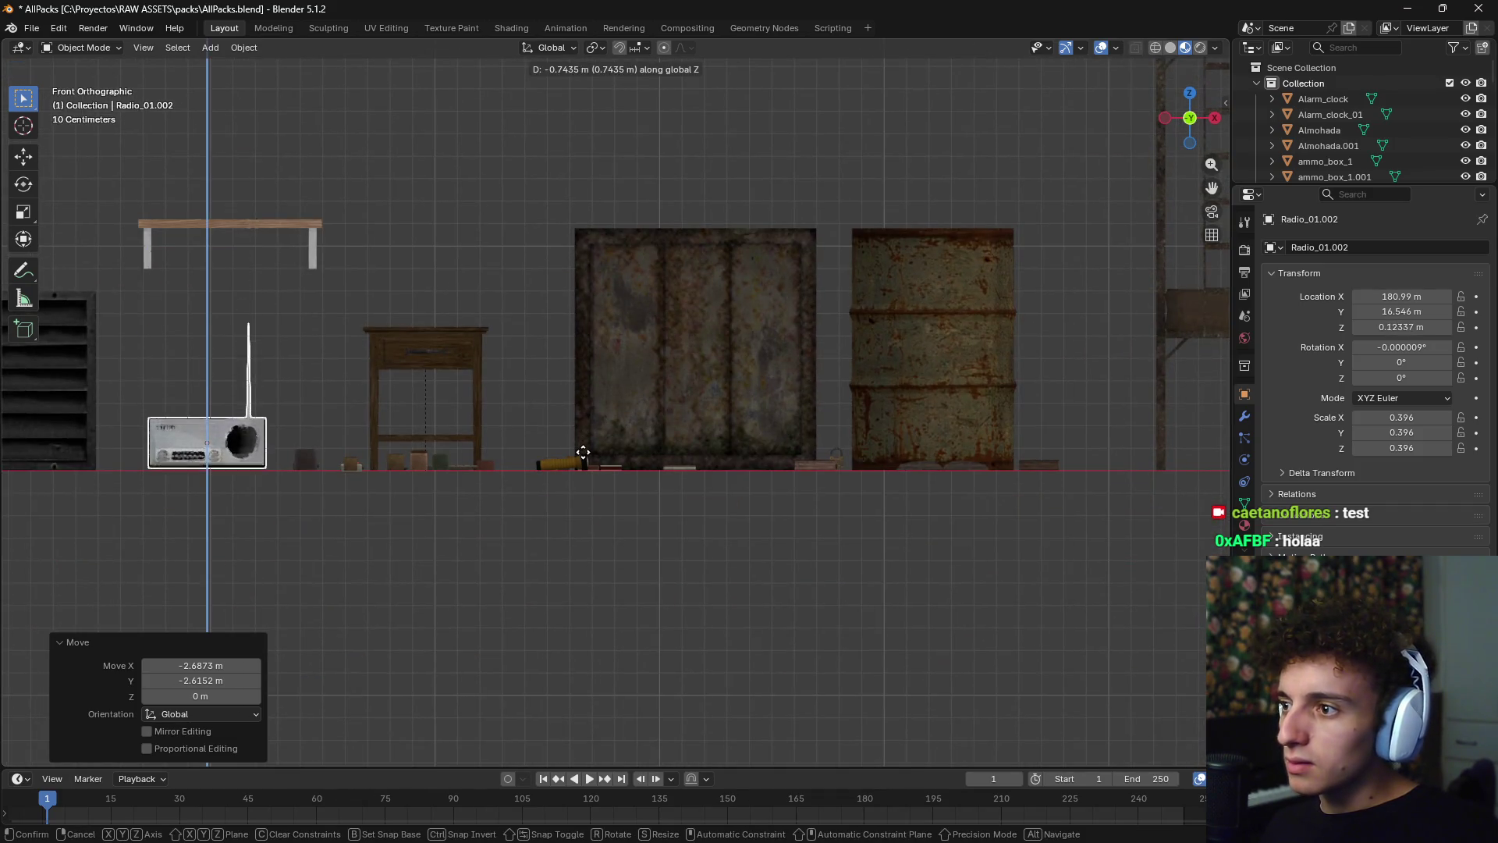
pyautogui.click(584, 451)
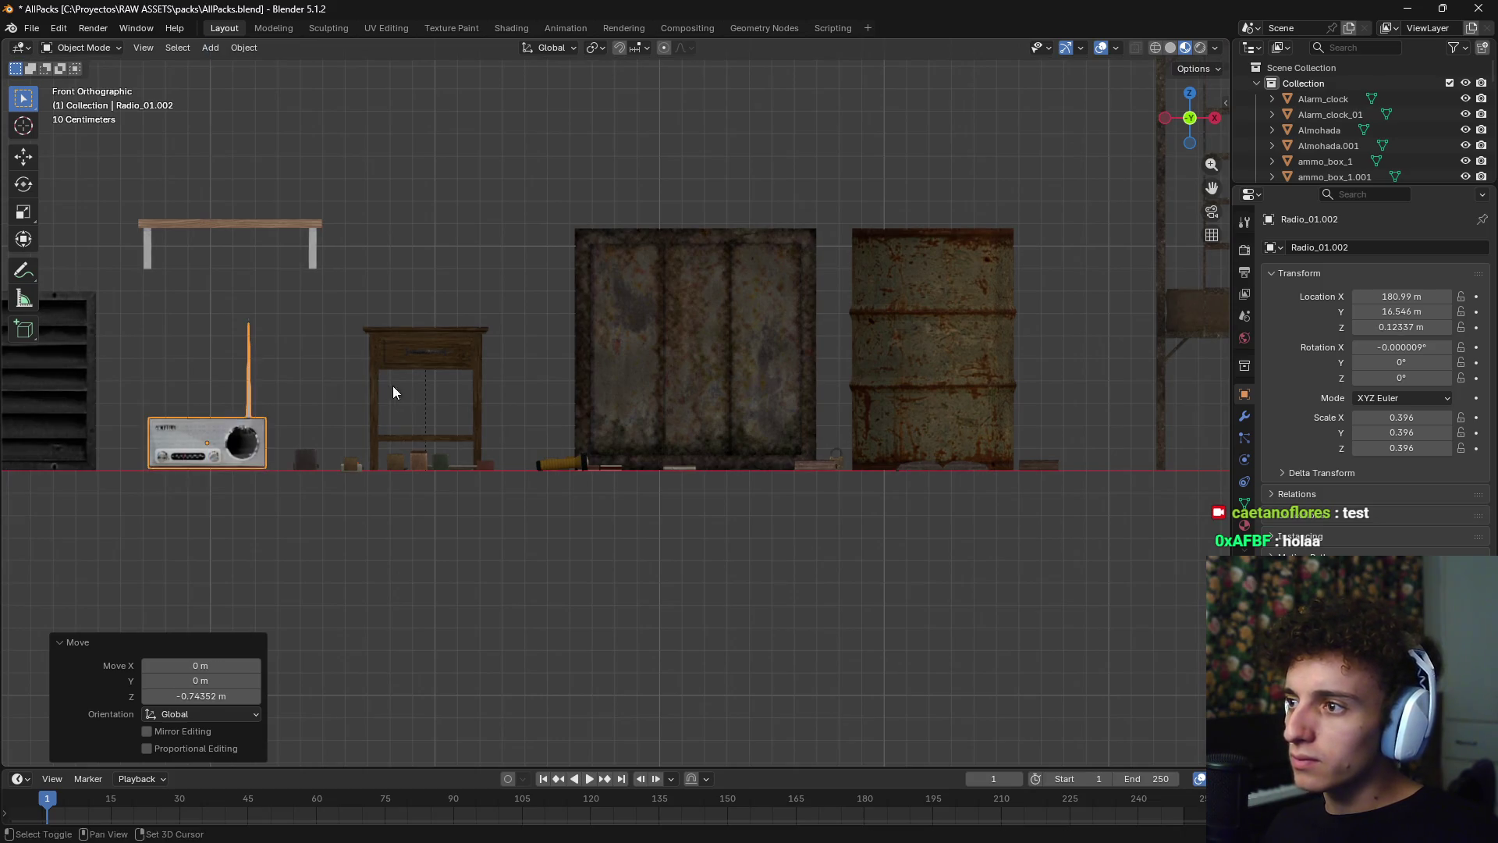
pyautogui.moveTo(392, 385)
pyautogui.keyDown('shift'); pyautogui.mouseDown(button='middle')
pyautogui.moveTo(697, 326)
pyautogui.moveTo(596, 330)
pyautogui.moveTo(731, 377)
pyautogui.moveTo(686, 458)
pyautogui.moveTo(775, 482)
pyautogui.moveTo(569, 491)
pyautogui.moveTo(570, 513)
pyautogui.moveTo(711, 443)
pyautogui.moveTo(670, 438)
pyautogui.moveTo(722, 408)
pyautogui.moveTo(694, 442)
pyautogui.moveTo(578, 455)
pyautogui.moveTo(742, 476)
pyautogui.mouseUp(button='middle'); pyautogui.keyUp('shift')
pyautogui.scroll(-1, 599, 341)
pyautogui.scroll(-3, 600, 347)
pyautogui.scroll(-2, 741, 479)
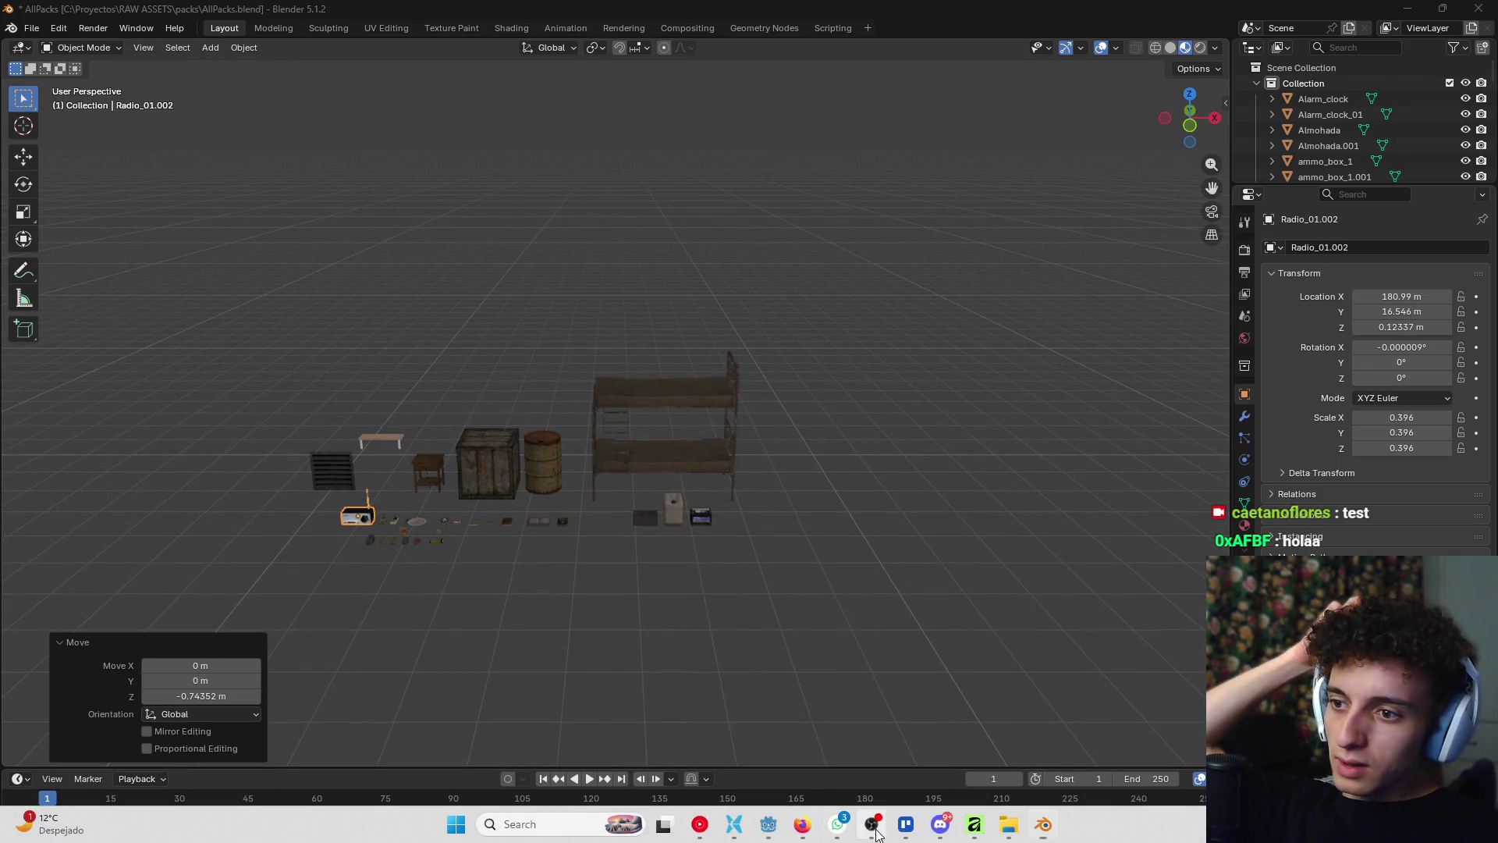
# - In Firefox, close the Pinterest and itch.io tabs to reveal the Gemini chat, then return to Blender
pyautogui.click(802, 825)
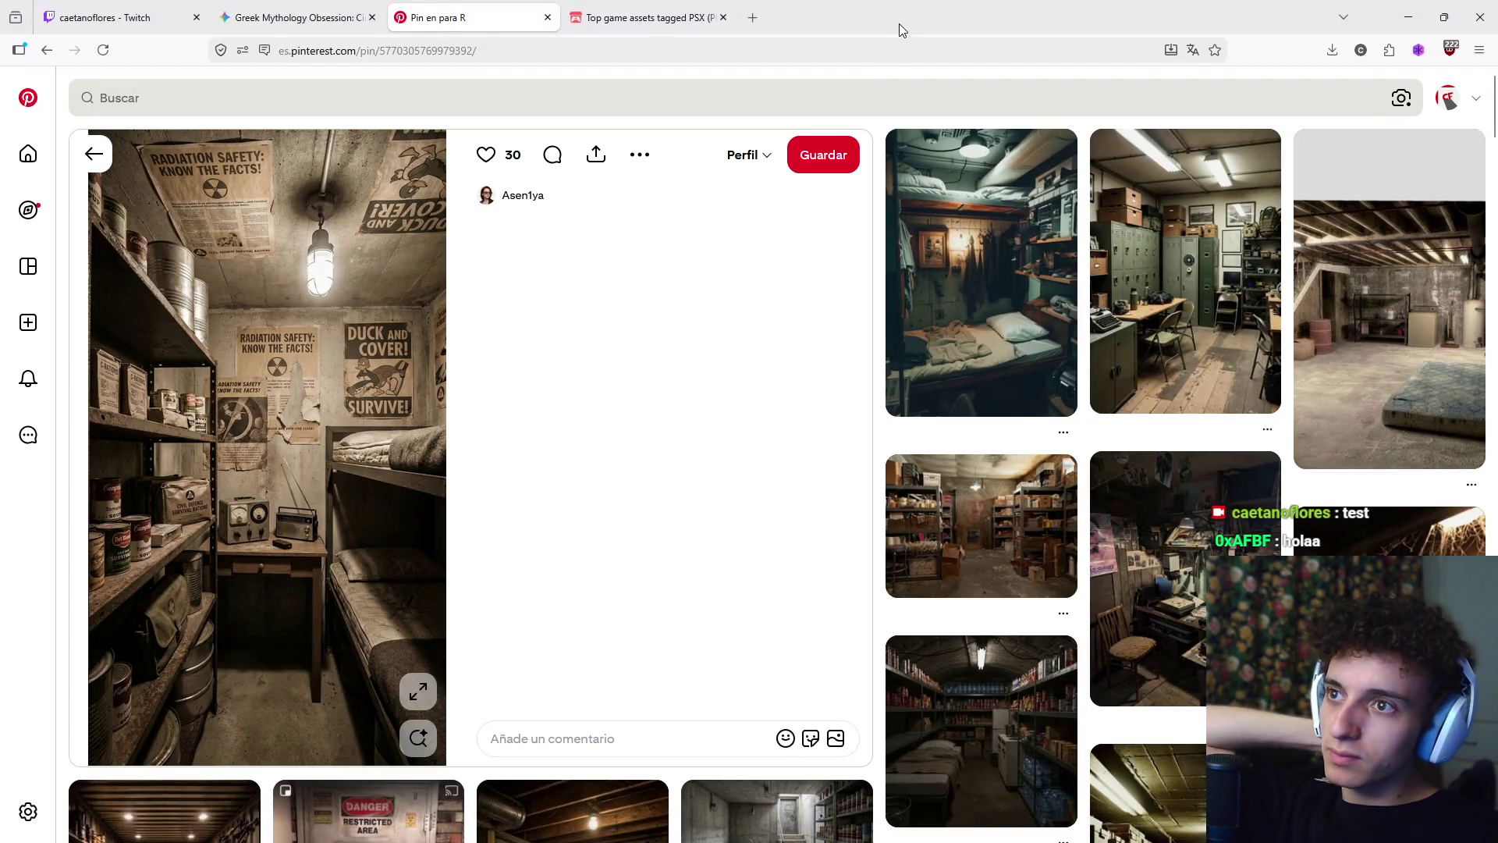
pyautogui.click(722, 18)
pyautogui.click(549, 18)
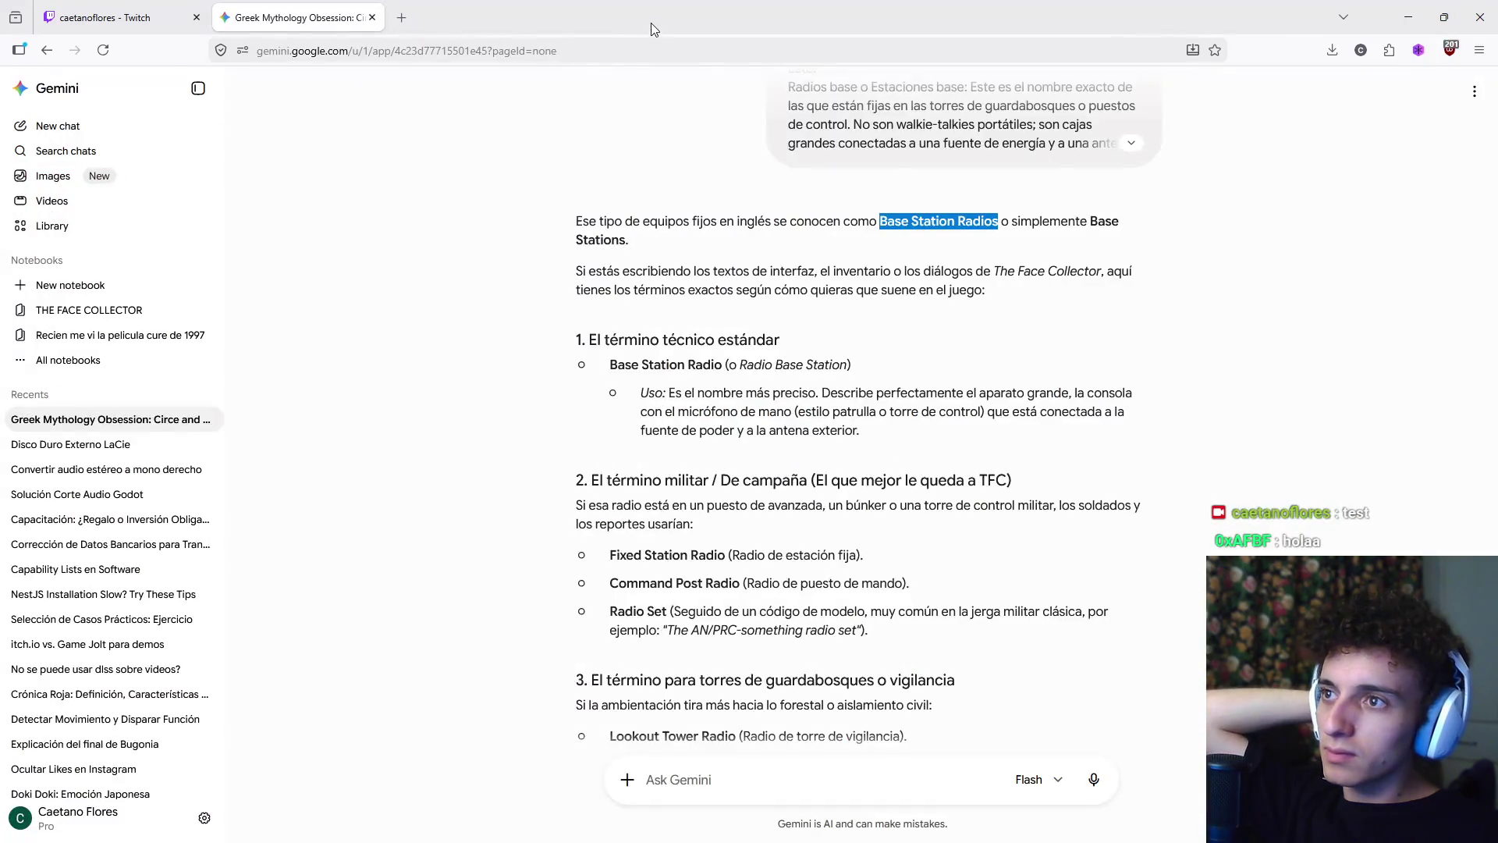
pyautogui.hotkey('alt', 'Tab')
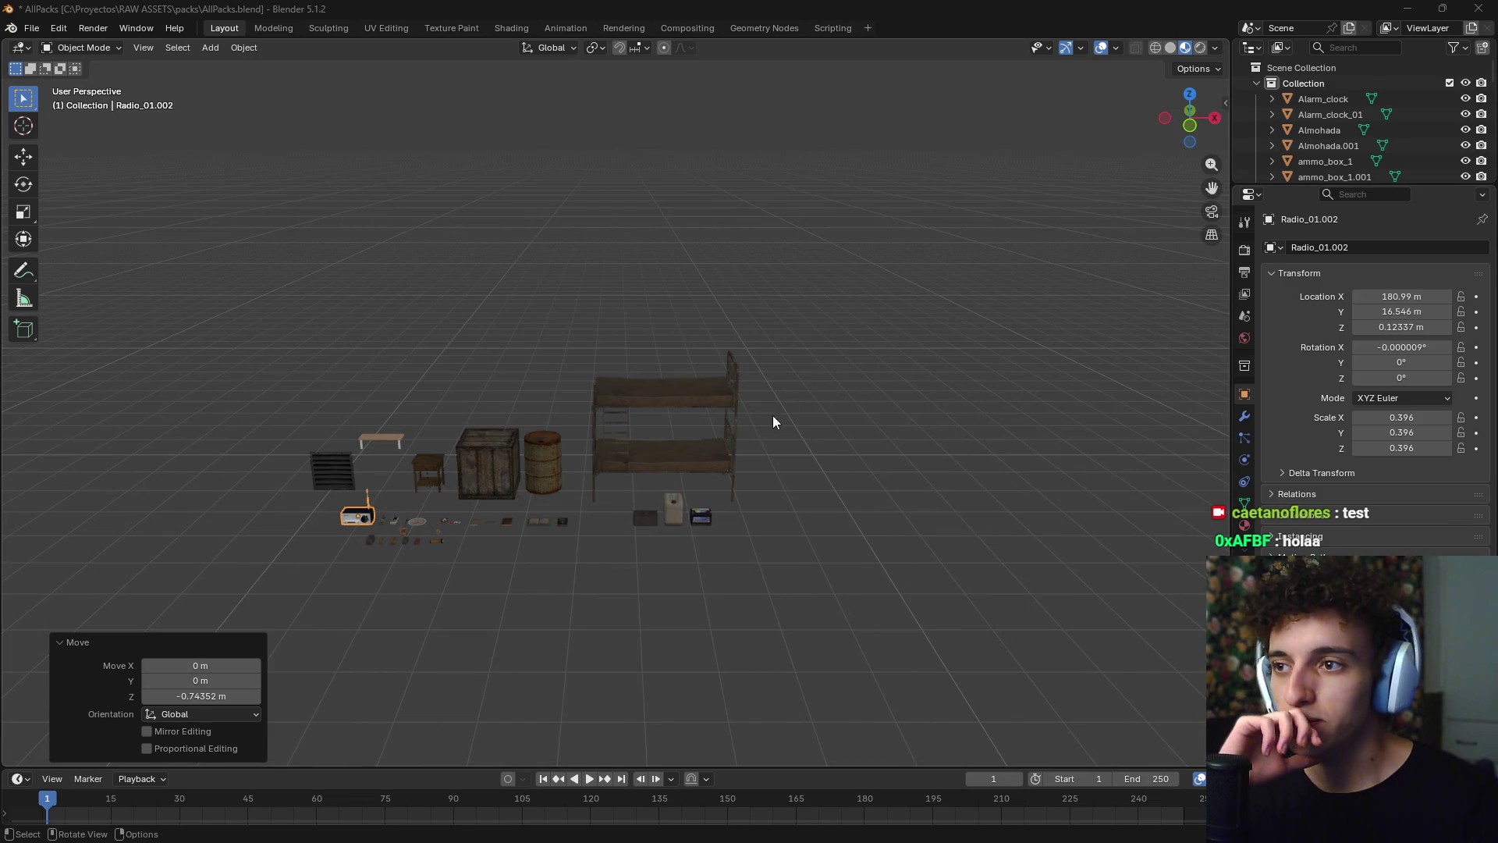
pyautogui.moveTo(773, 416); pyautogui.dragTo(816, 439, button='middle')
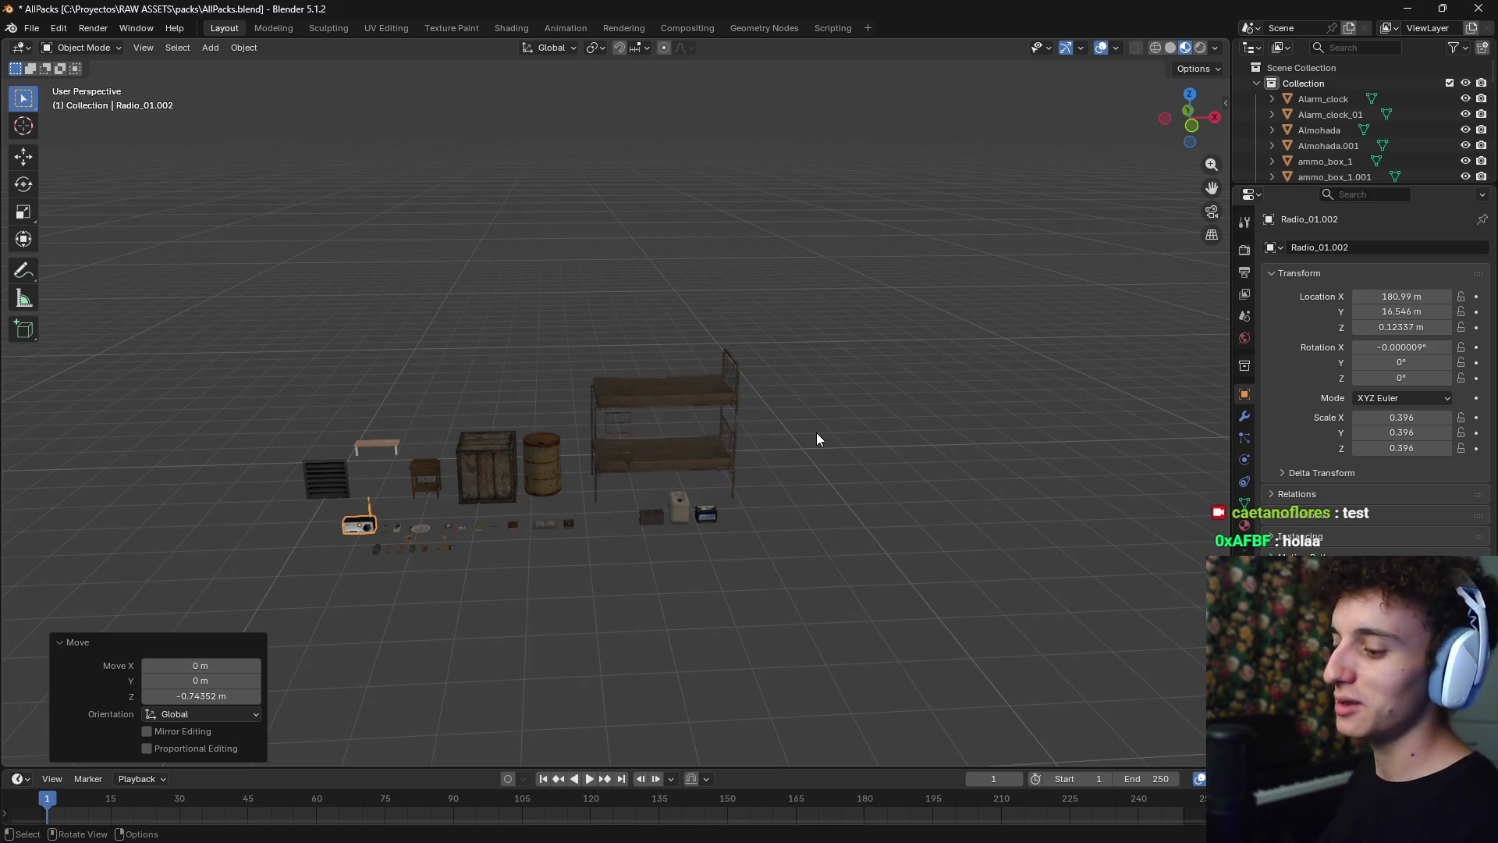
pyautogui.moveTo(793, 438)
pyautogui.mouseDown(button='middle')
pyautogui.moveTo(820, 502)
pyautogui.moveTo(804, 525)
pyautogui.moveTo(816, 465)
pyautogui.mouseUp(button='middle')
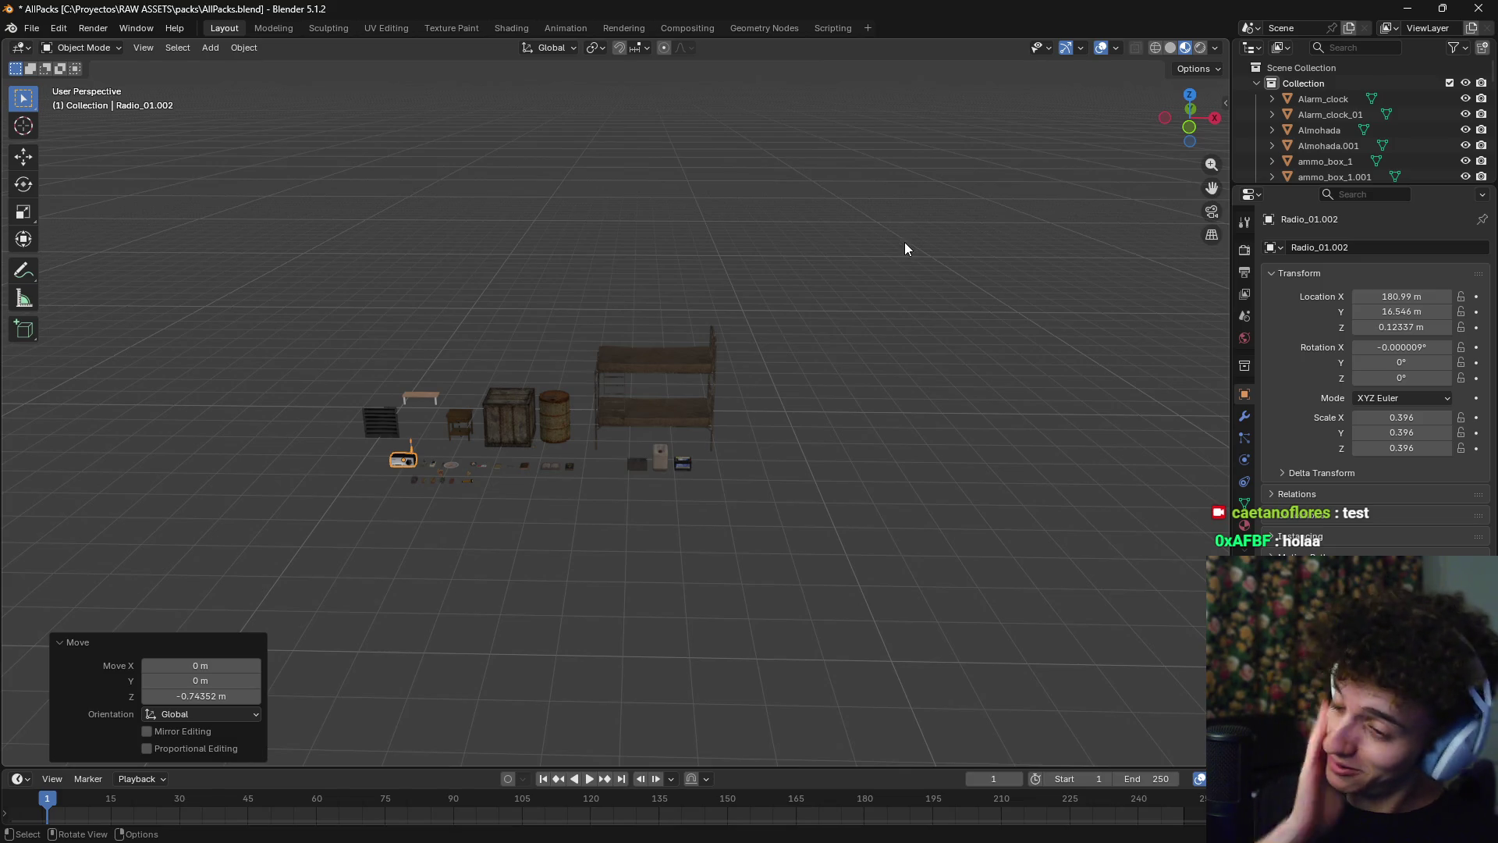
pyautogui.click(908, 334)
pyautogui.moveTo(807, 441)
pyautogui.keyDown('shift'); pyautogui.mouseDown(button='middle')
pyautogui.moveTo(899, 418)
pyautogui.moveTo(912, 458)
pyautogui.mouseUp(button='middle'); pyautogui.keyUp('shift')
pyautogui.scroll(5, 521, 353)
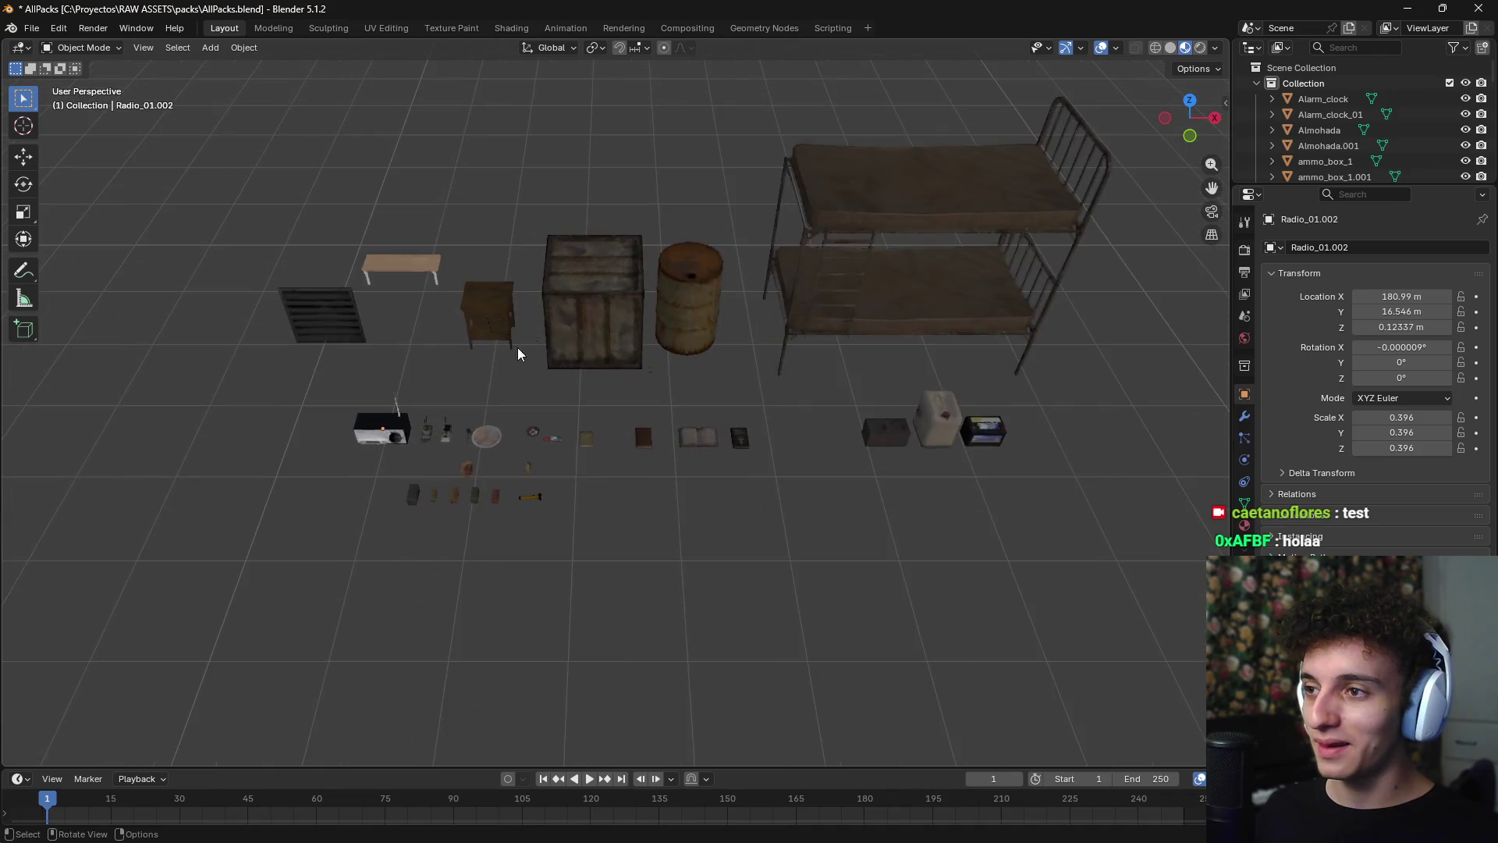
pyautogui.moveTo(522, 354)
pyautogui.mouseDown(button='middle')
pyautogui.moveTo(876, 408)
pyautogui.moveTo(873, 257)
pyautogui.moveTo(728, 488)
pyautogui.moveTo(653, 374)
pyautogui.mouseUp(button='middle')
pyautogui.scroll(6, 658, 468)
pyautogui.click(702, 367)
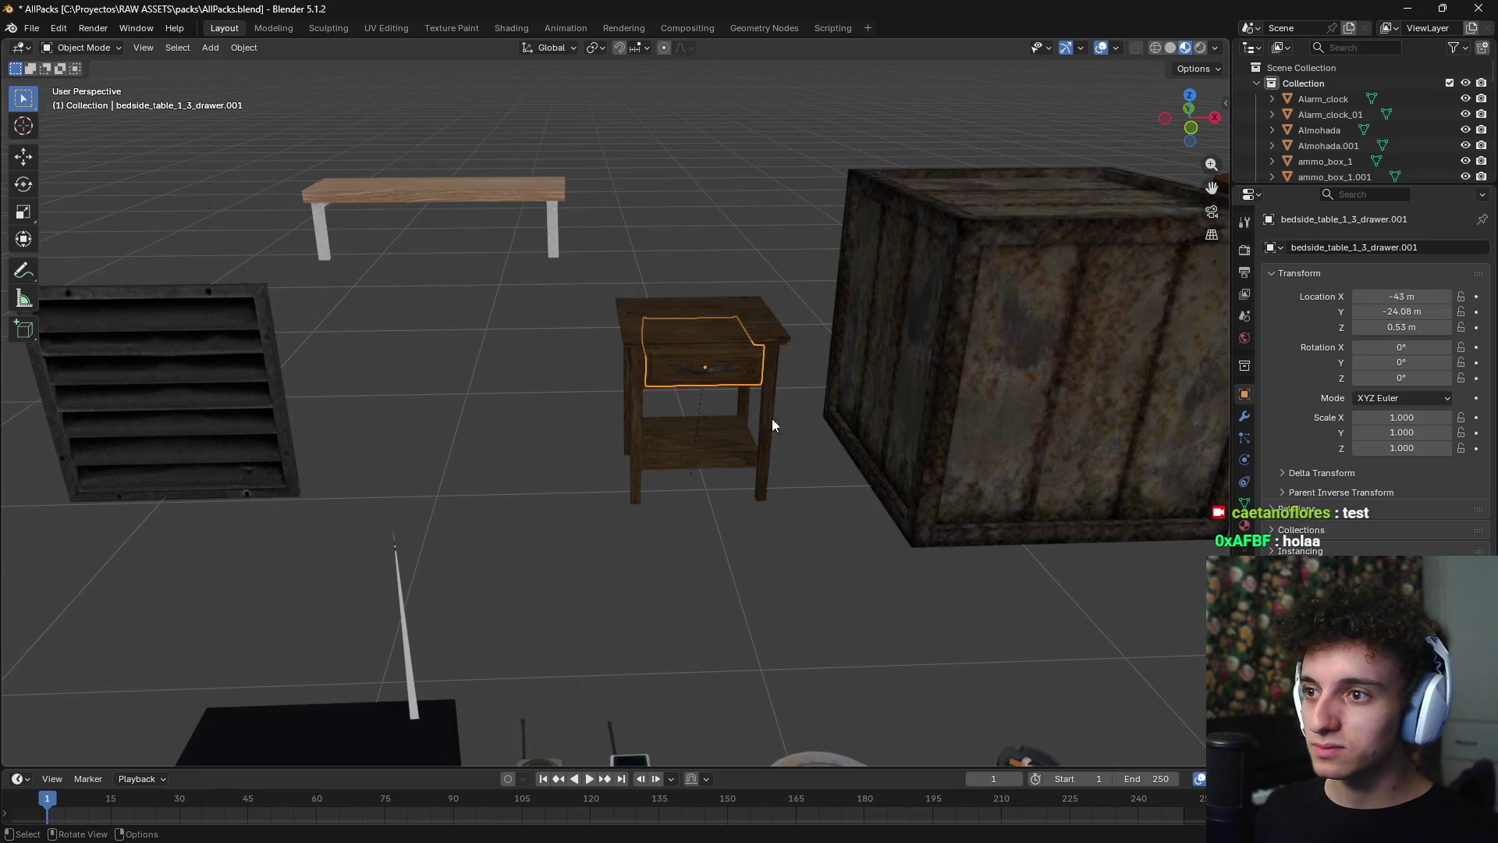
pyautogui.scroll(-4, 773, 425)
pyautogui.moveTo(774, 484); pyautogui.dragTo(494, 397, button='middle')
pyautogui.click(507, 452)
pyautogui.click(658, 529)
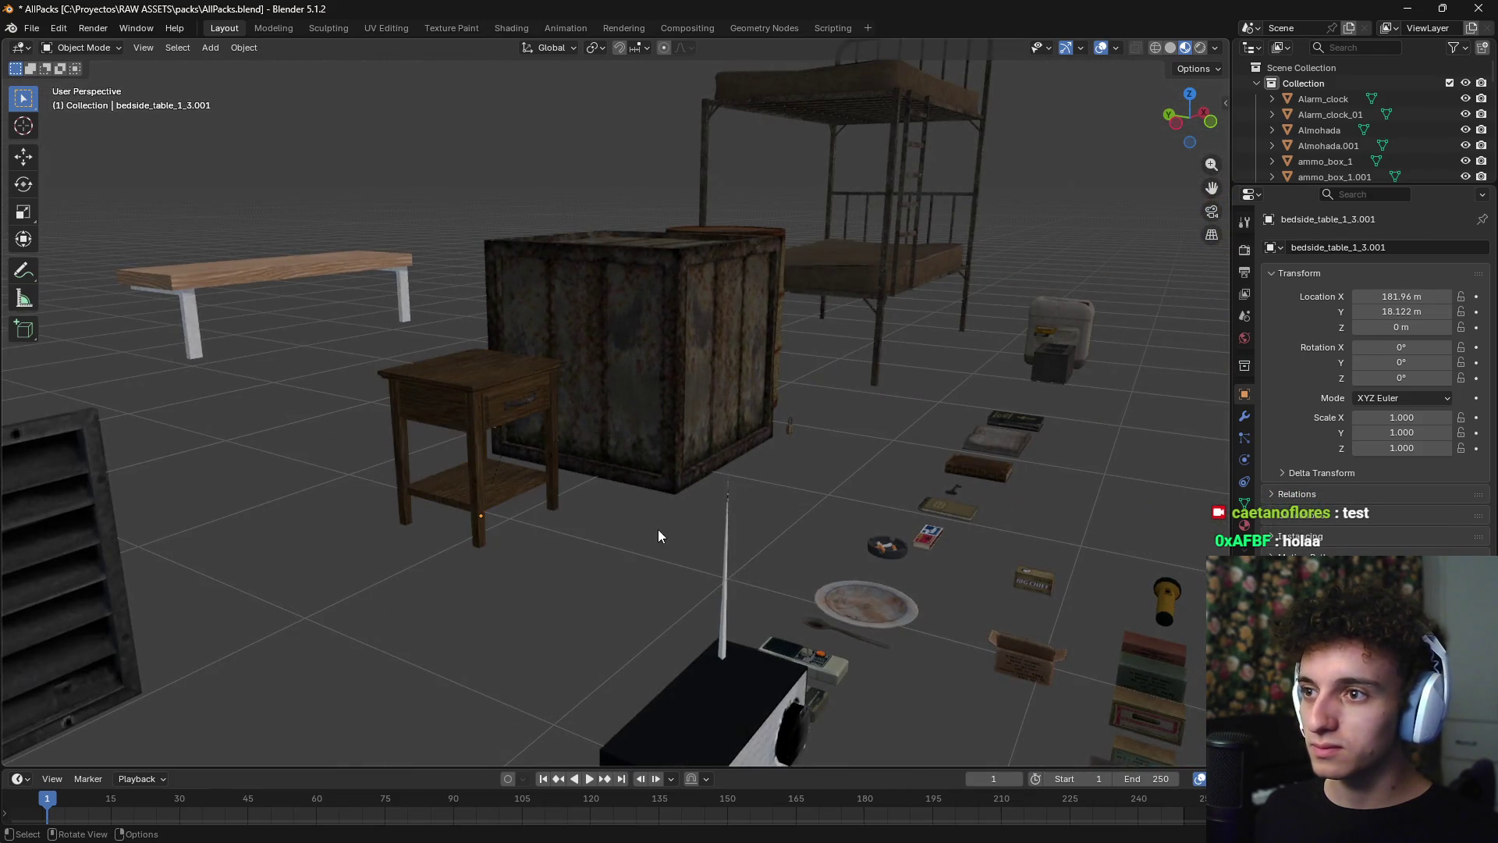
pyautogui.moveTo(657, 536)
pyautogui.mouseDown(button='middle')
pyautogui.moveTo(569, 552)
pyautogui.moveTo(588, 535)
pyautogui.mouseUp(button='middle')
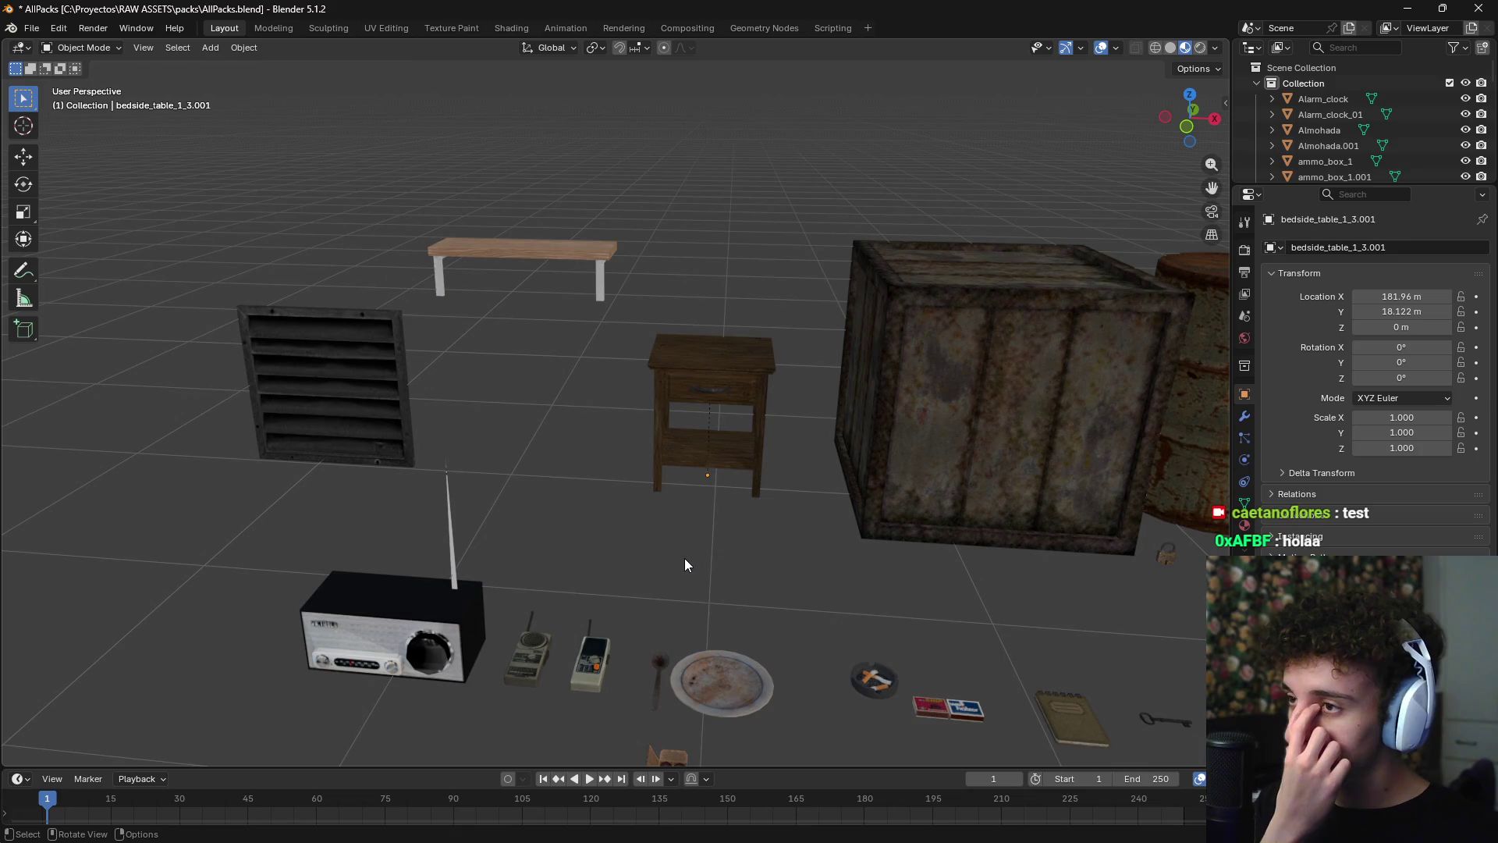
pyautogui.scroll(-3, 813, 578)
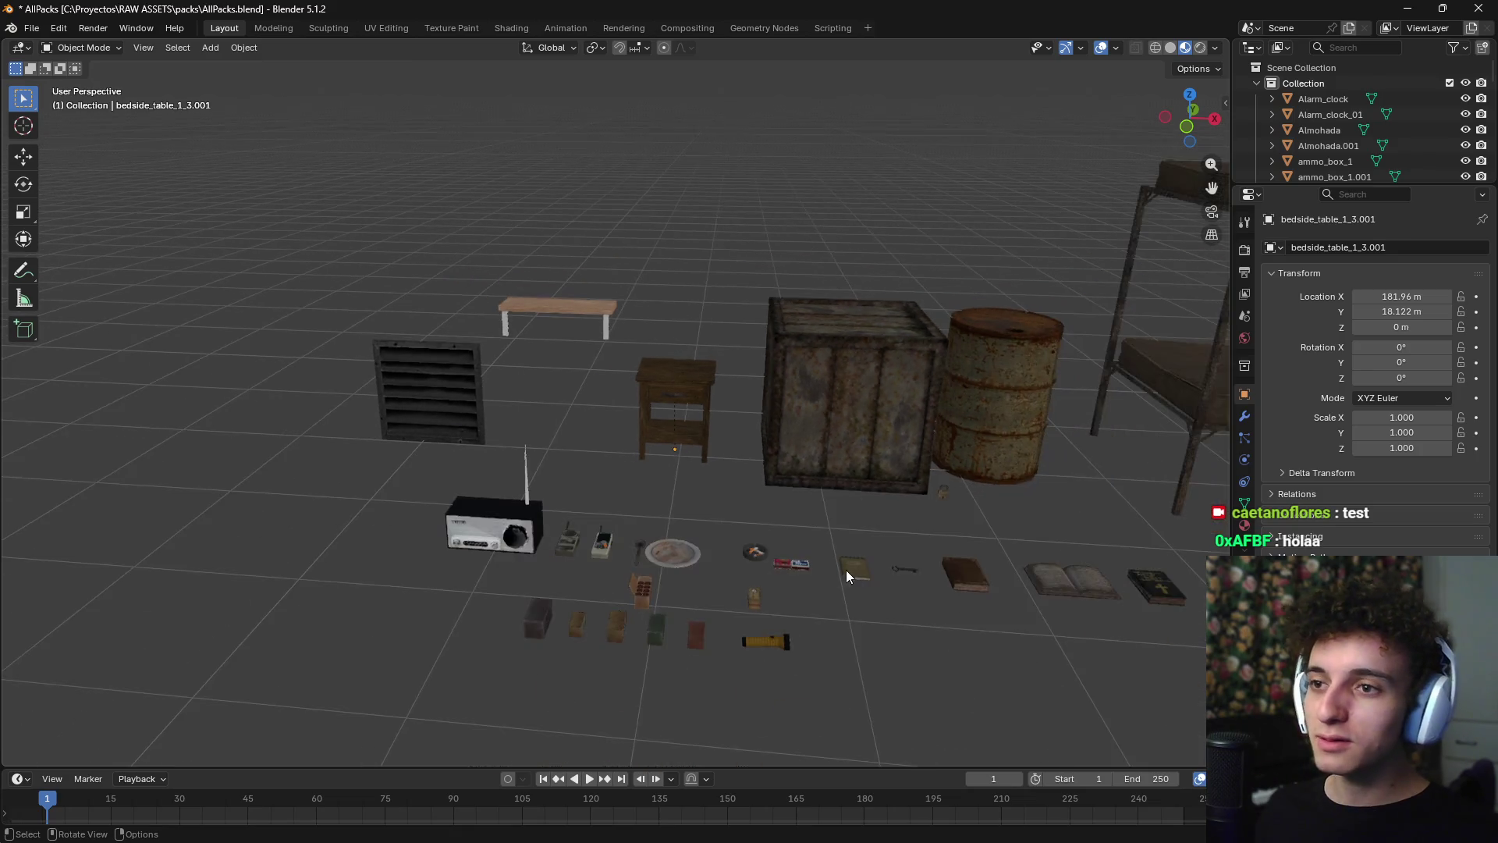
pyautogui.scroll(4, 845, 570)
pyautogui.scroll(-2, 751, 465)
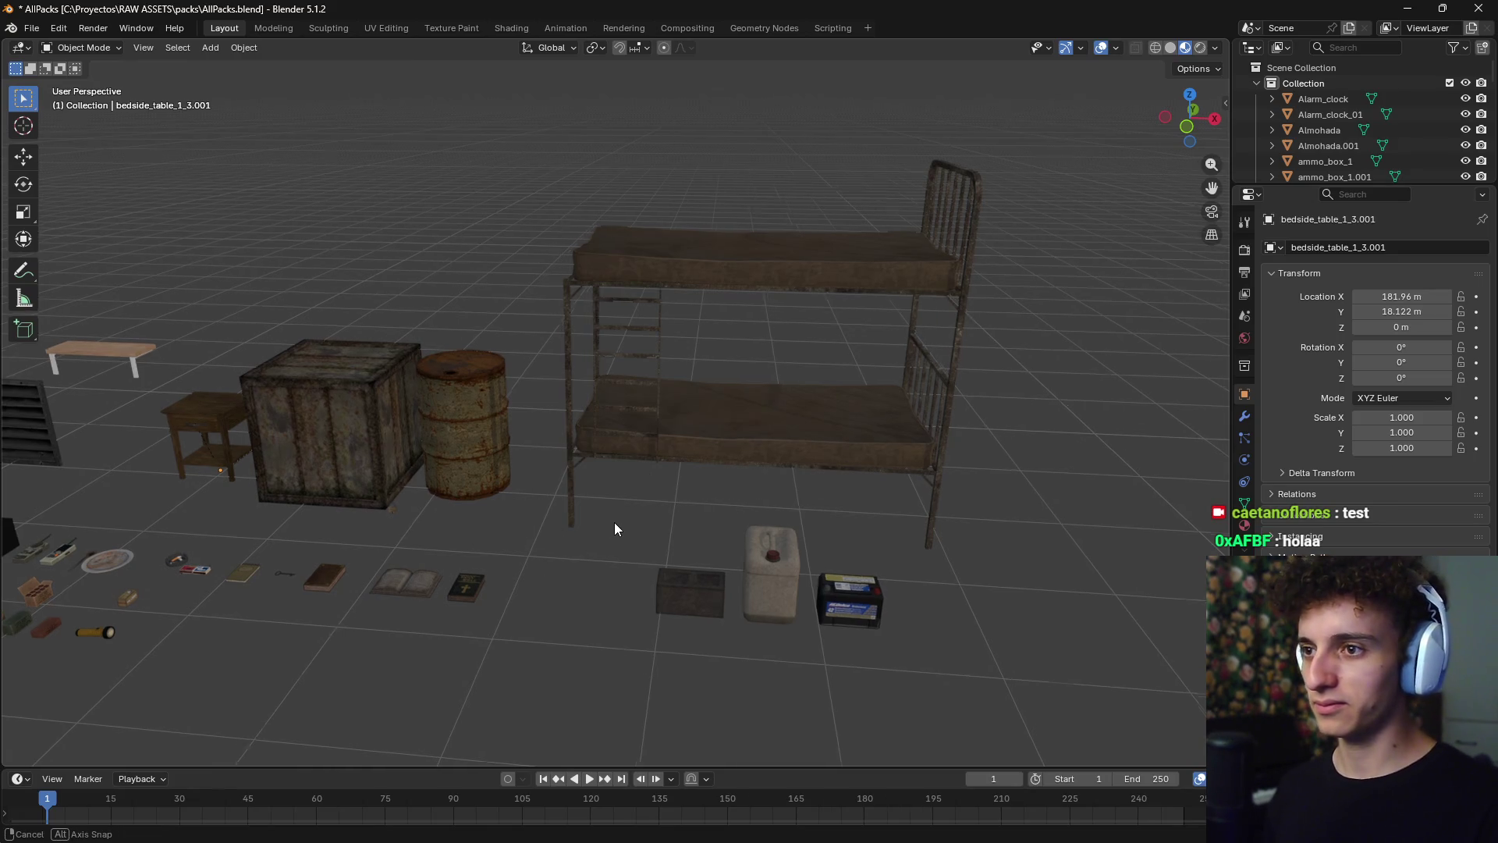
# - Look over the AllPacks layout, then box-select all bunker props from bunk bed to small items
pyautogui.moveTo(614, 522)
pyautogui.mouseDown(button='middle')
pyautogui.moveTo(804, 423)
pyautogui.moveTo(766, 447)
pyautogui.mouseUp(button='middle')
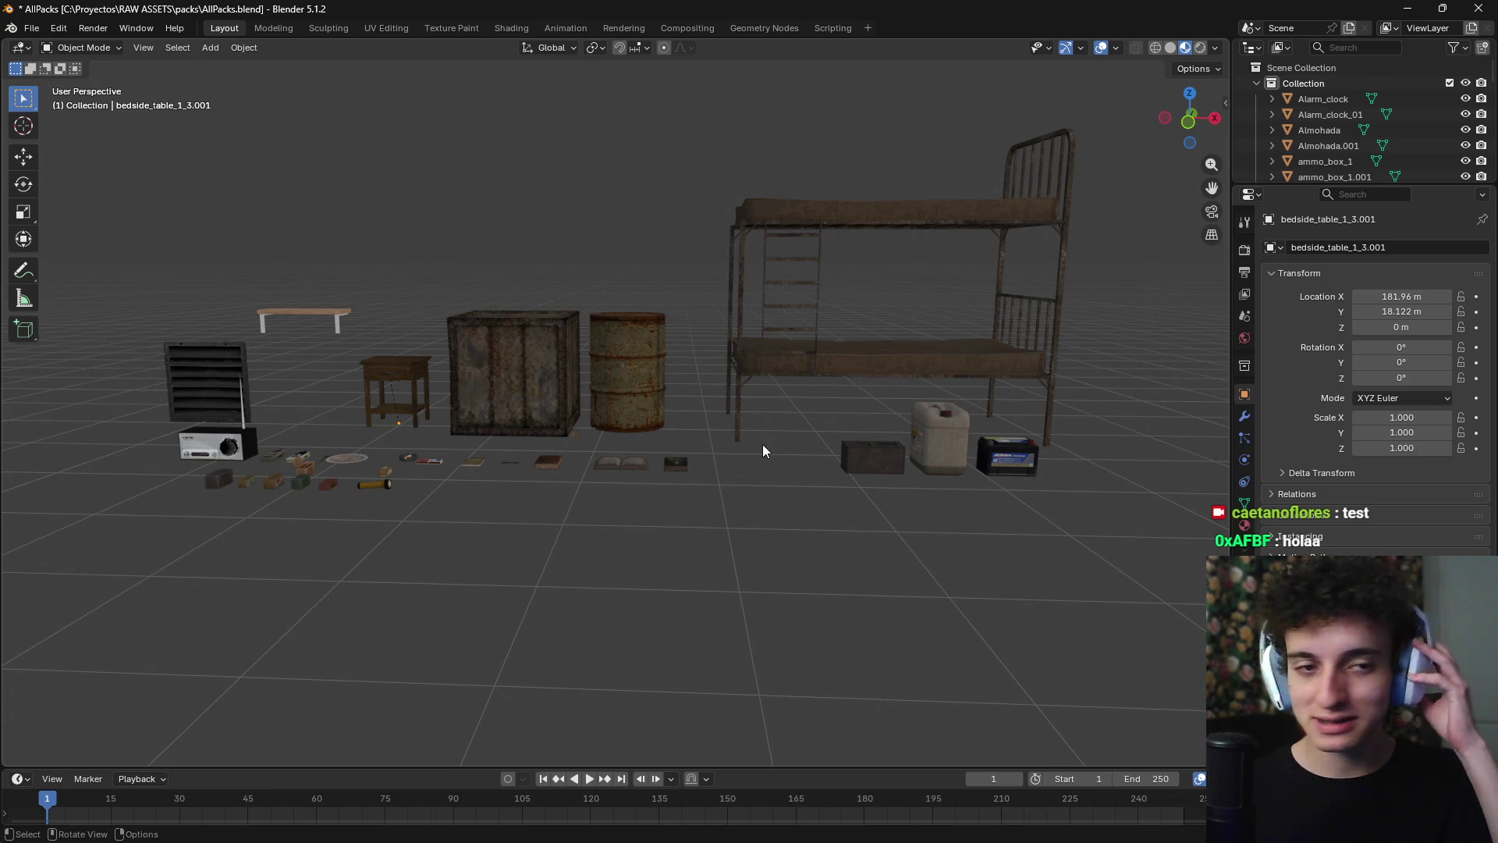
pyautogui.moveTo(760, 445)
pyautogui.mouseDown(button='middle')
pyautogui.moveTo(737, 502)
pyautogui.moveTo(751, 529)
pyautogui.moveTo(711, 414)
pyautogui.moveTo(754, 437)
pyautogui.moveTo(668, 518)
pyautogui.moveTo(600, 471)
pyautogui.moveTo(752, 445)
pyautogui.moveTo(682, 480)
pyautogui.moveTo(366, 504)
pyautogui.moveTo(621, 443)
pyautogui.moveTo(692, 471)
pyautogui.mouseUp(button='middle')
pyautogui.scroll(3, 622, 450)
pyautogui.scroll(-5, 709, 539)
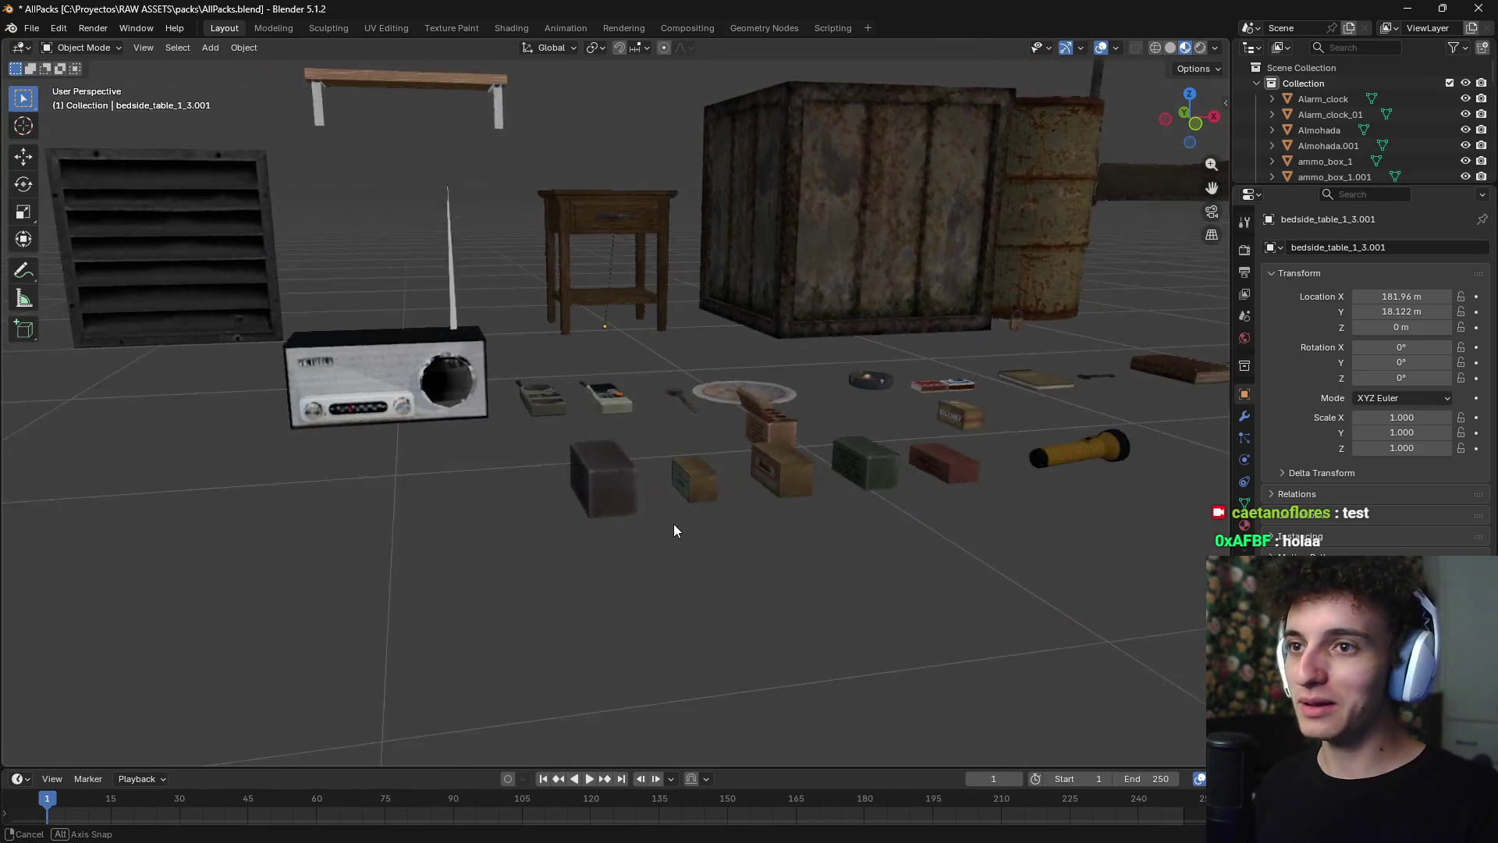
pyautogui.moveTo(672, 523)
pyautogui.mouseDown(button='middle')
pyautogui.moveTo(835, 559)
pyautogui.moveTo(823, 566)
pyautogui.mouseUp(button='middle')
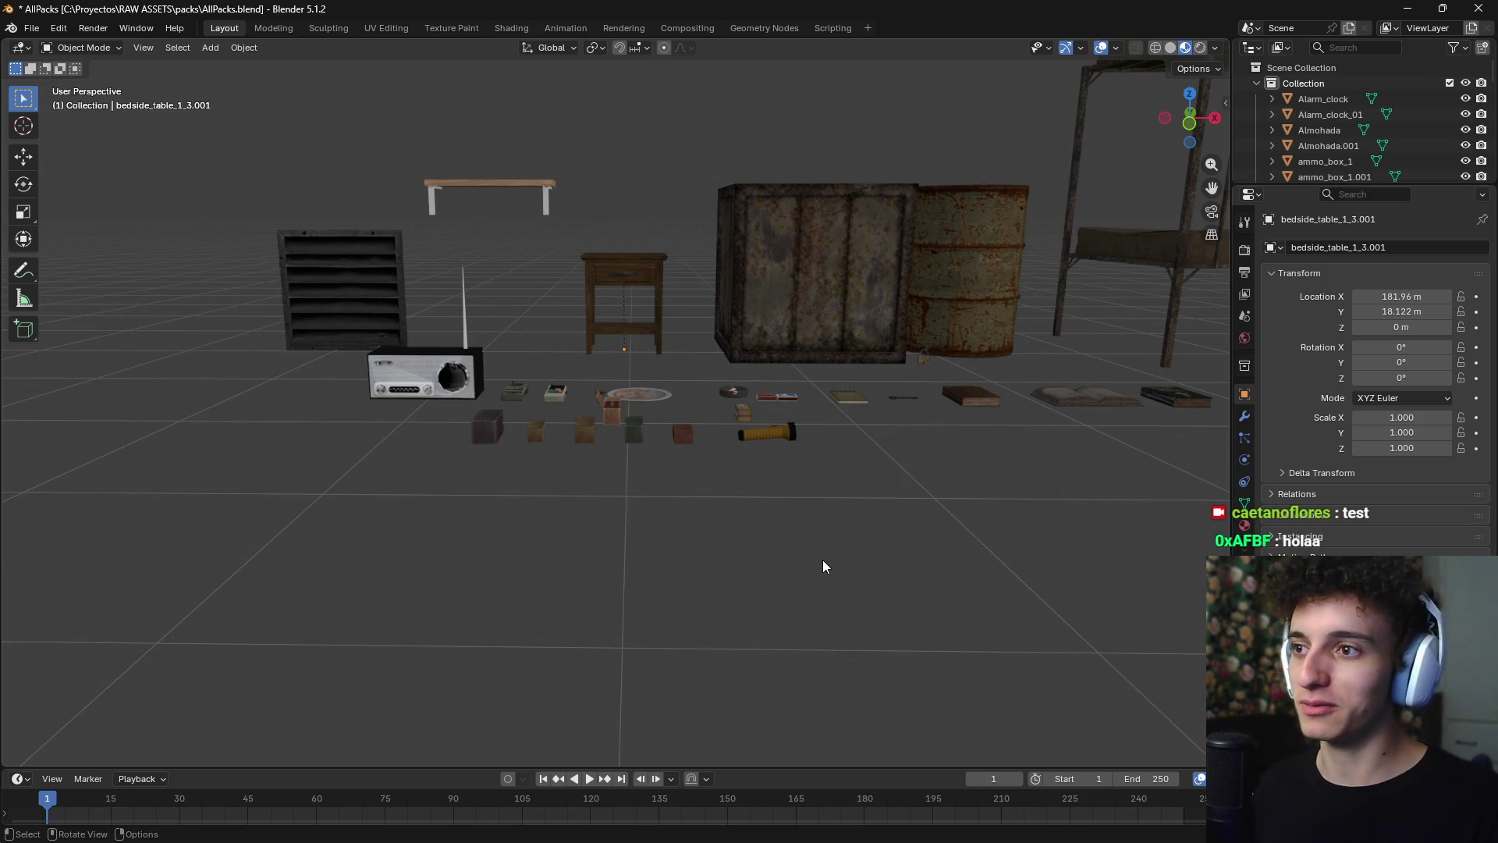
pyautogui.scroll(-2, 858, 564)
pyautogui.moveTo(836, 575)
pyautogui.mouseDown(button='middle')
pyautogui.moveTo(629, 578)
pyautogui.moveTo(591, 541)
pyautogui.mouseUp(button='middle')
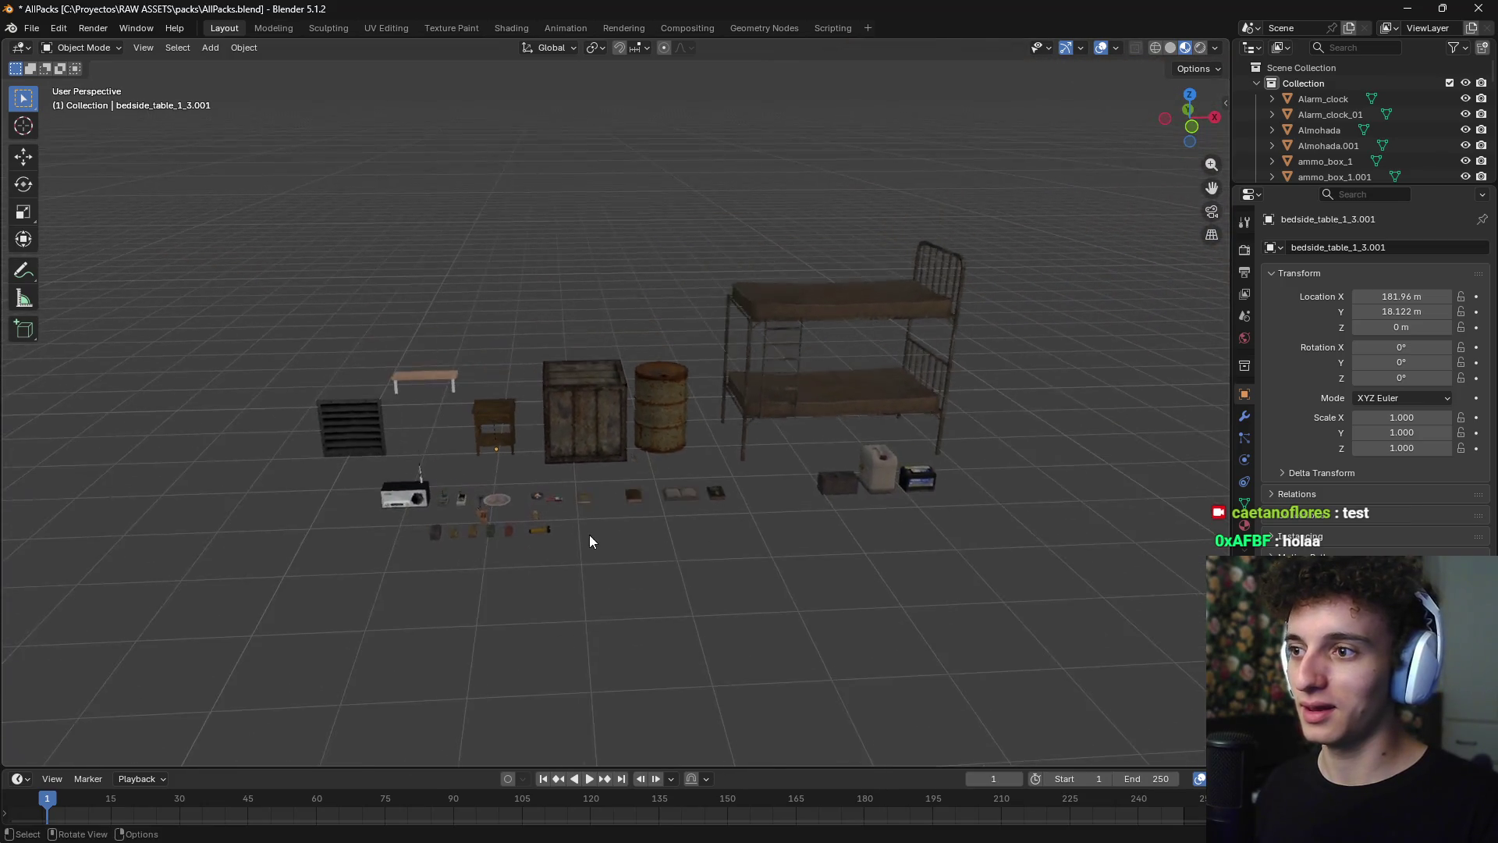
pyautogui.scroll(3, 641, 395)
pyautogui.scroll(-2, 610, 415)
pyautogui.scroll(3, 592, 433)
pyautogui.scroll(-2, 589, 445)
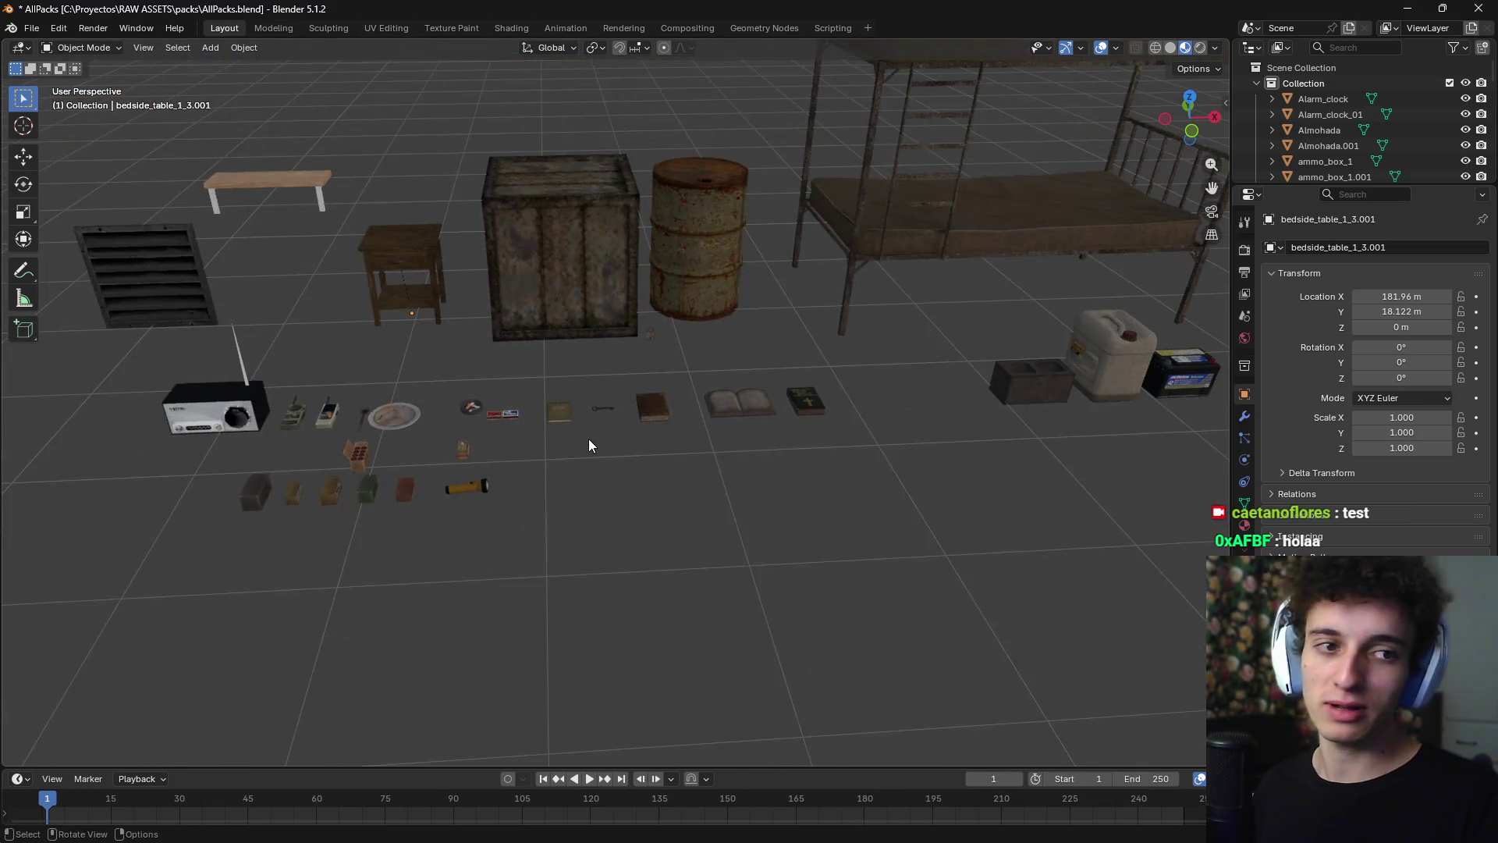
pyautogui.scroll(-4, 842, 530)
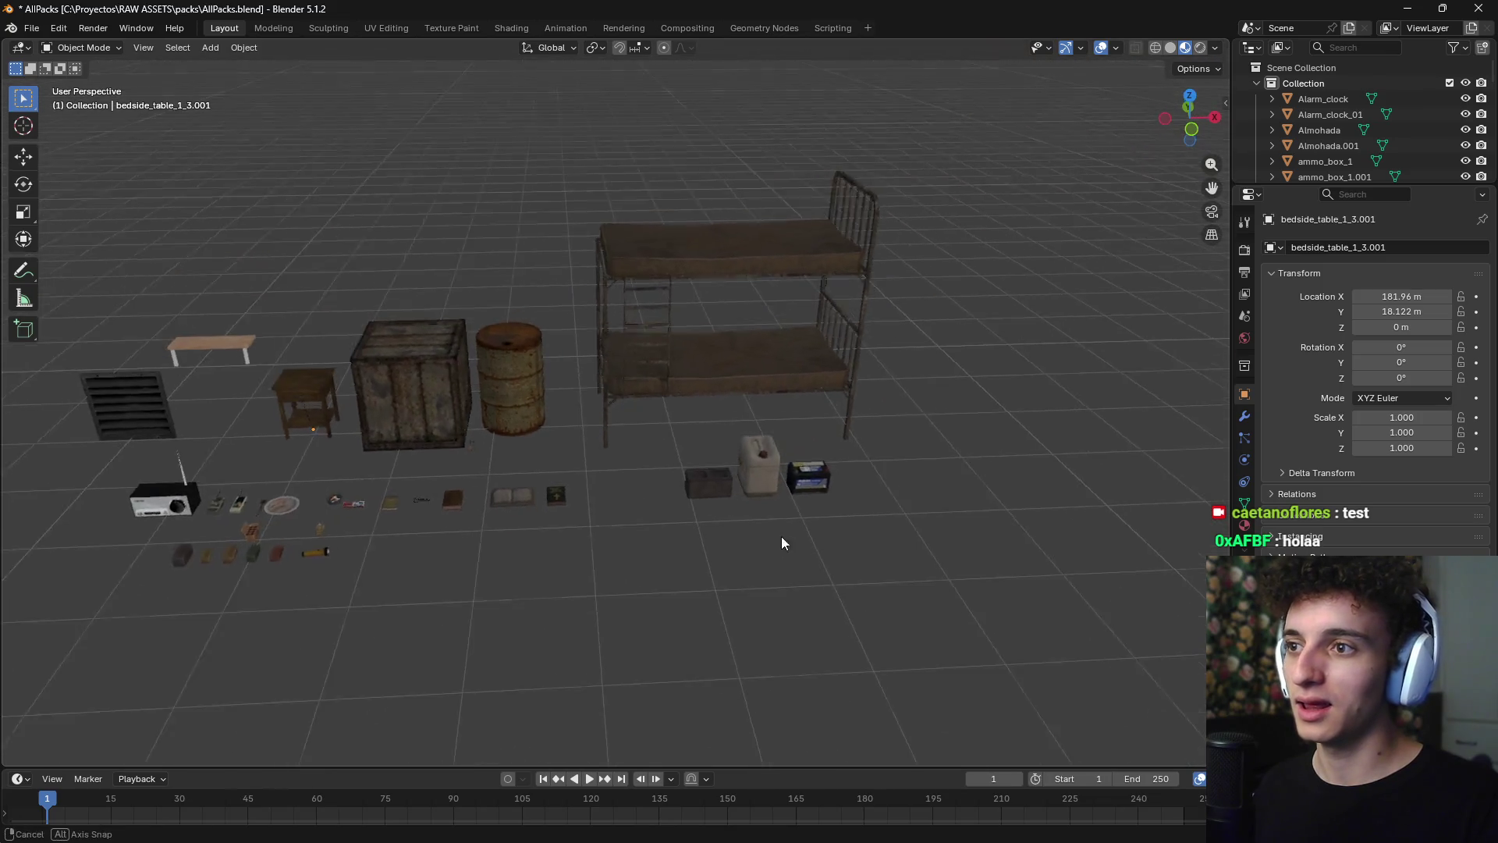
pyautogui.scroll(8, 749, 437)
pyautogui.scroll(-8, 718, 345)
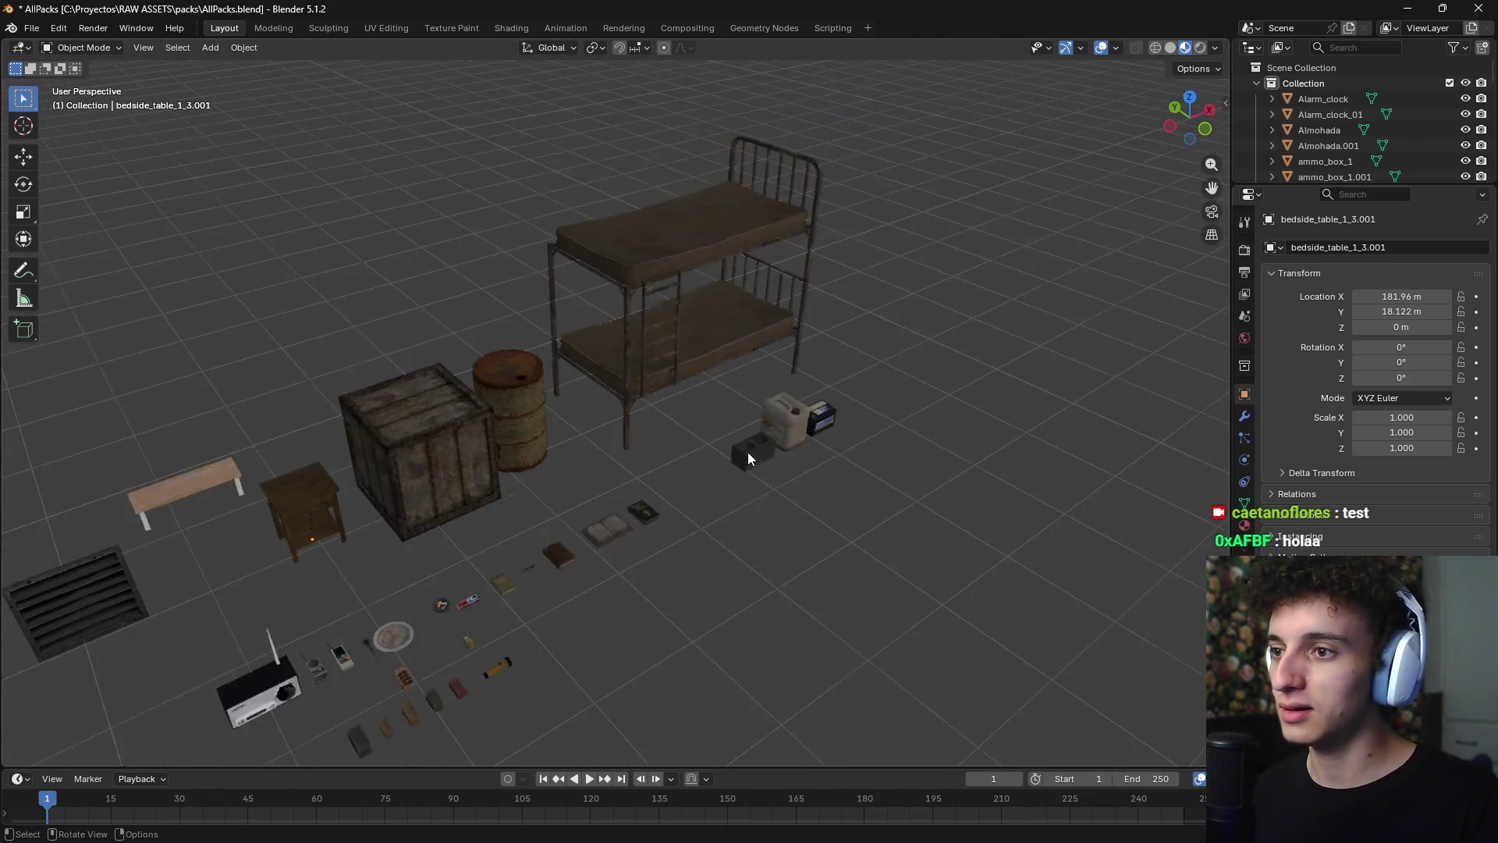
pyautogui.scroll(-3, 640, 455)
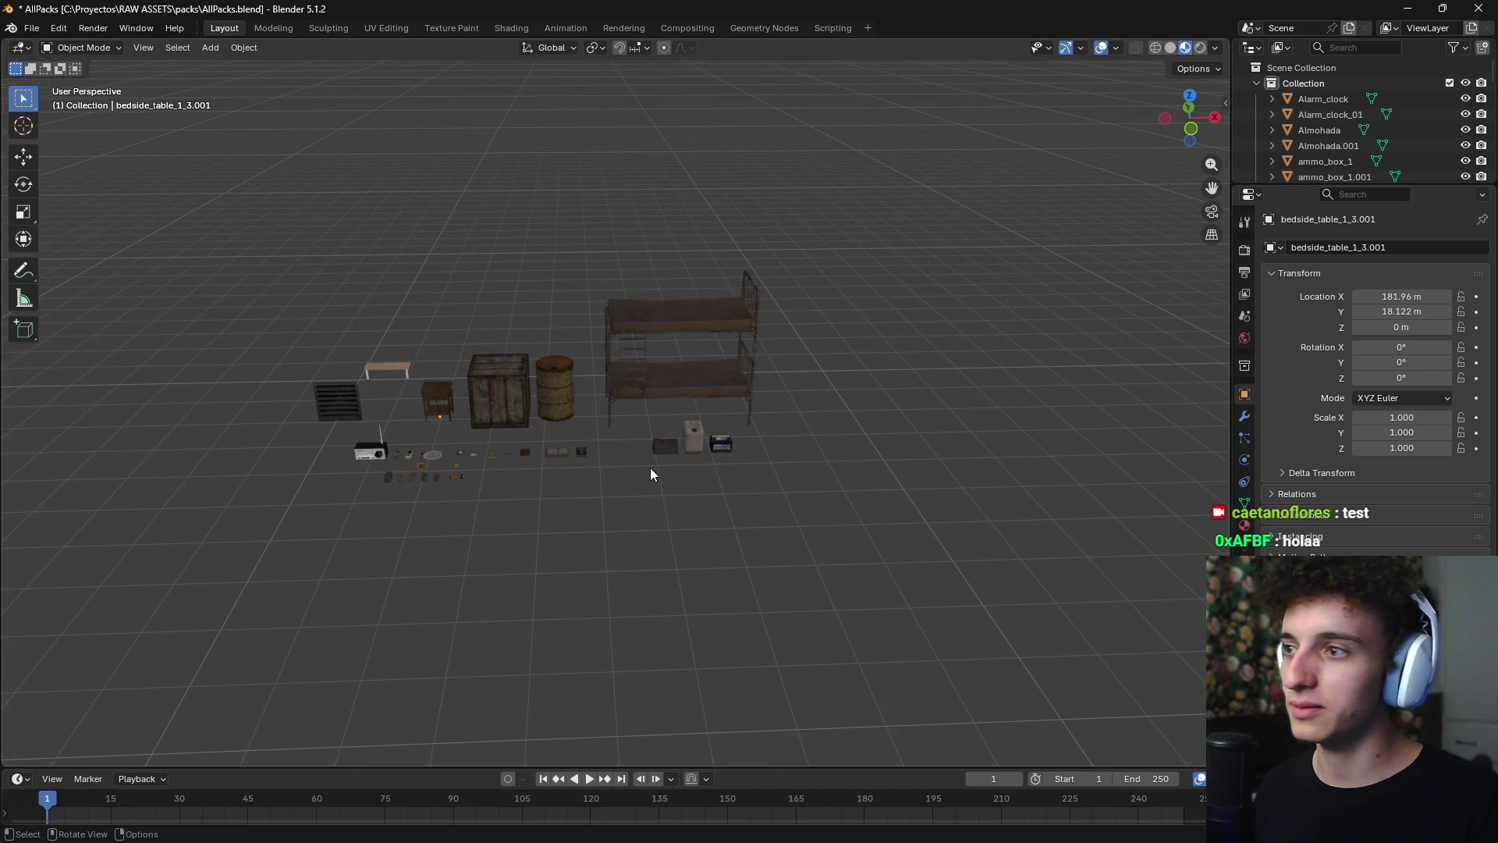
pyautogui.moveTo(218, 239)
pyautogui.mouseDown()
pyautogui.moveTo(267, 288)
pyautogui.moveTo(899, 539)
pyautogui.mouseUp()
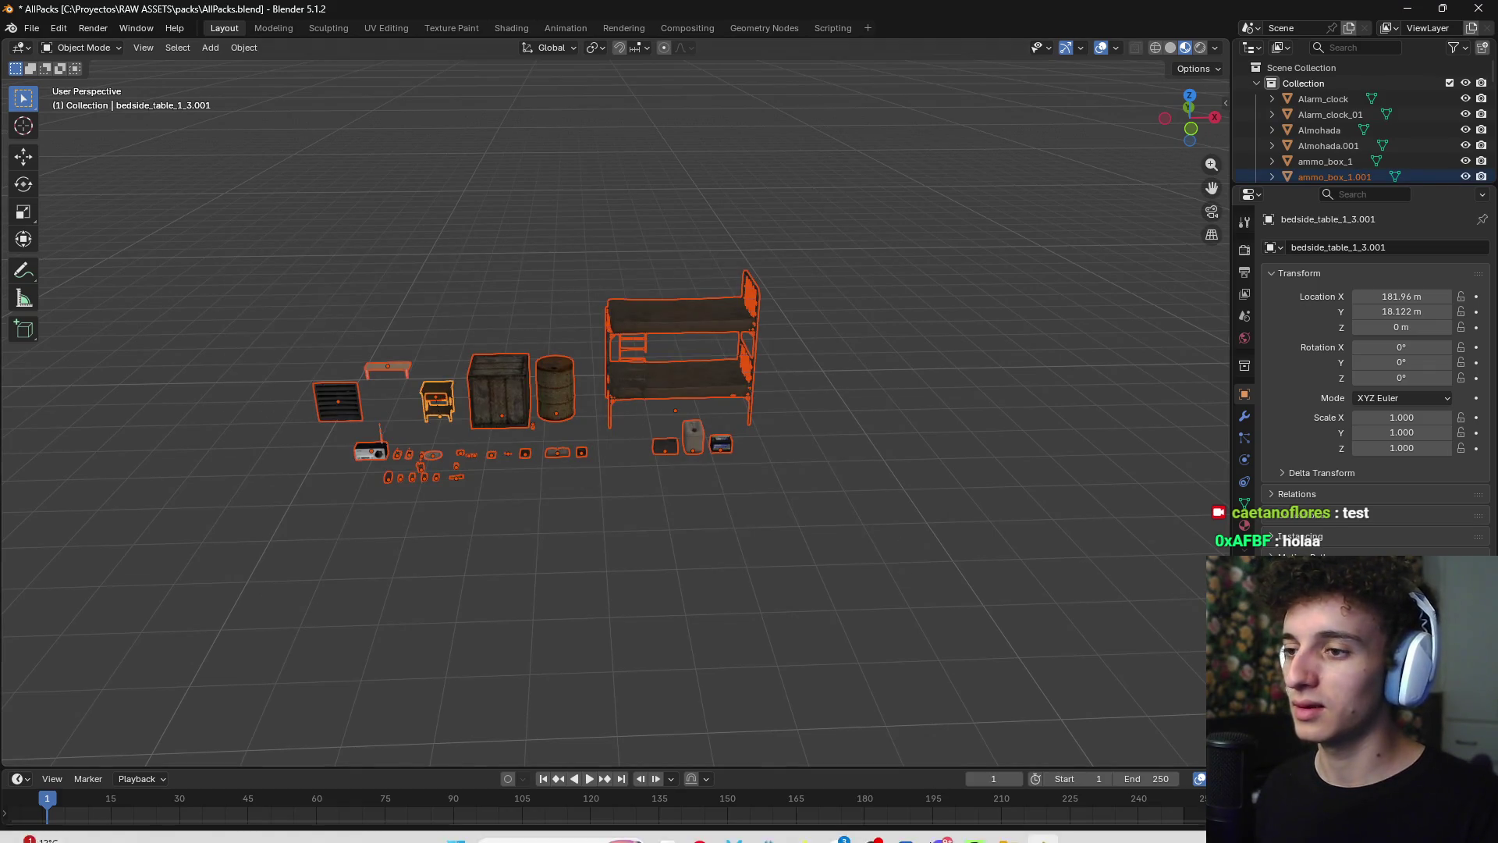
# - In File Explorer's editables folder, find casita5.blend and open it in Blender
pyautogui.click(733, 825)
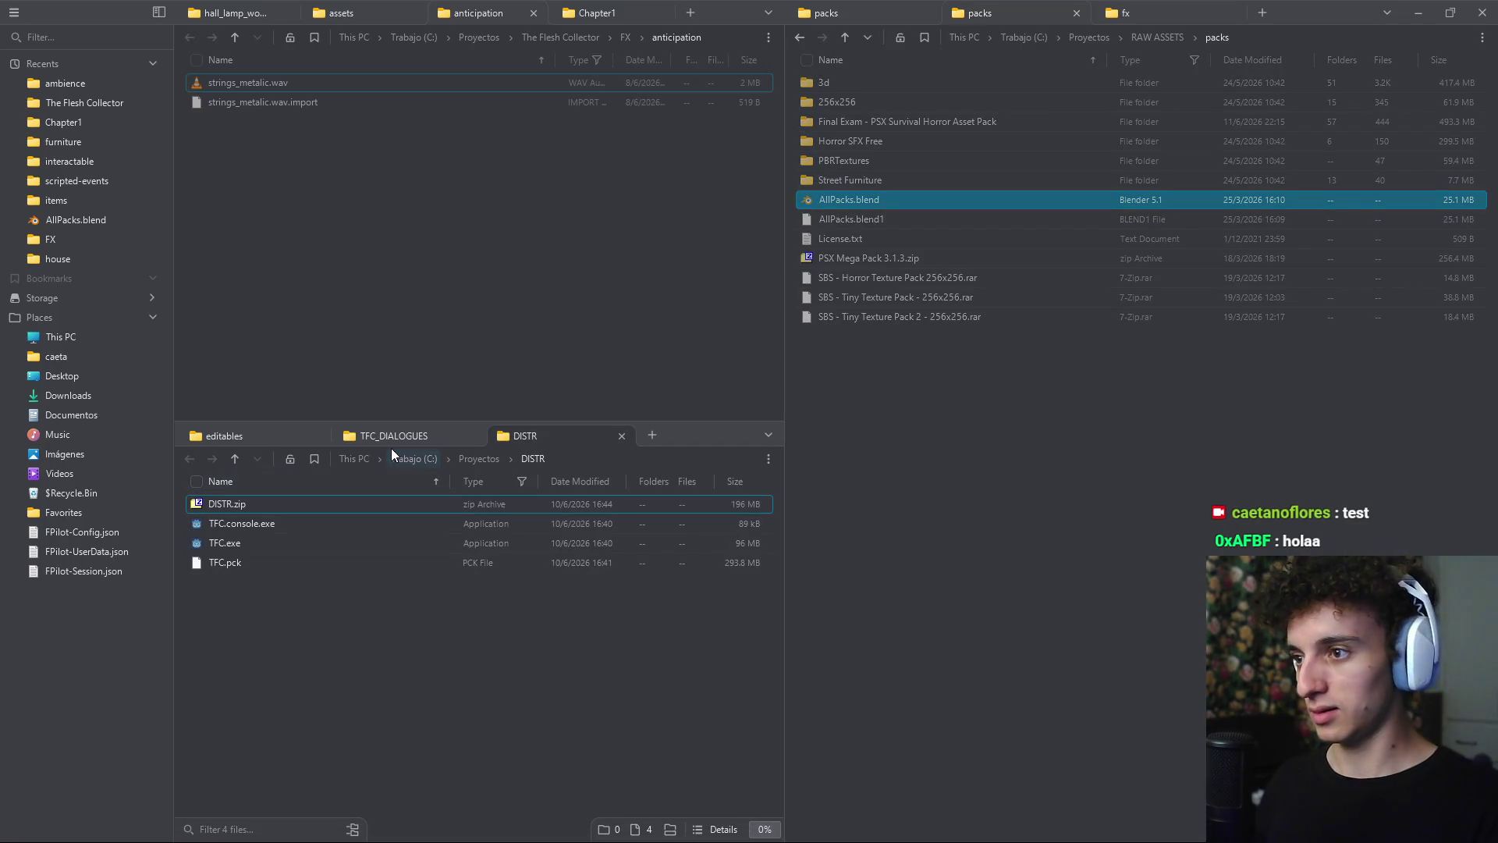
pyautogui.click(284, 438)
pyautogui.scroll(-5, 273, 605)
pyautogui.click(304, 638)
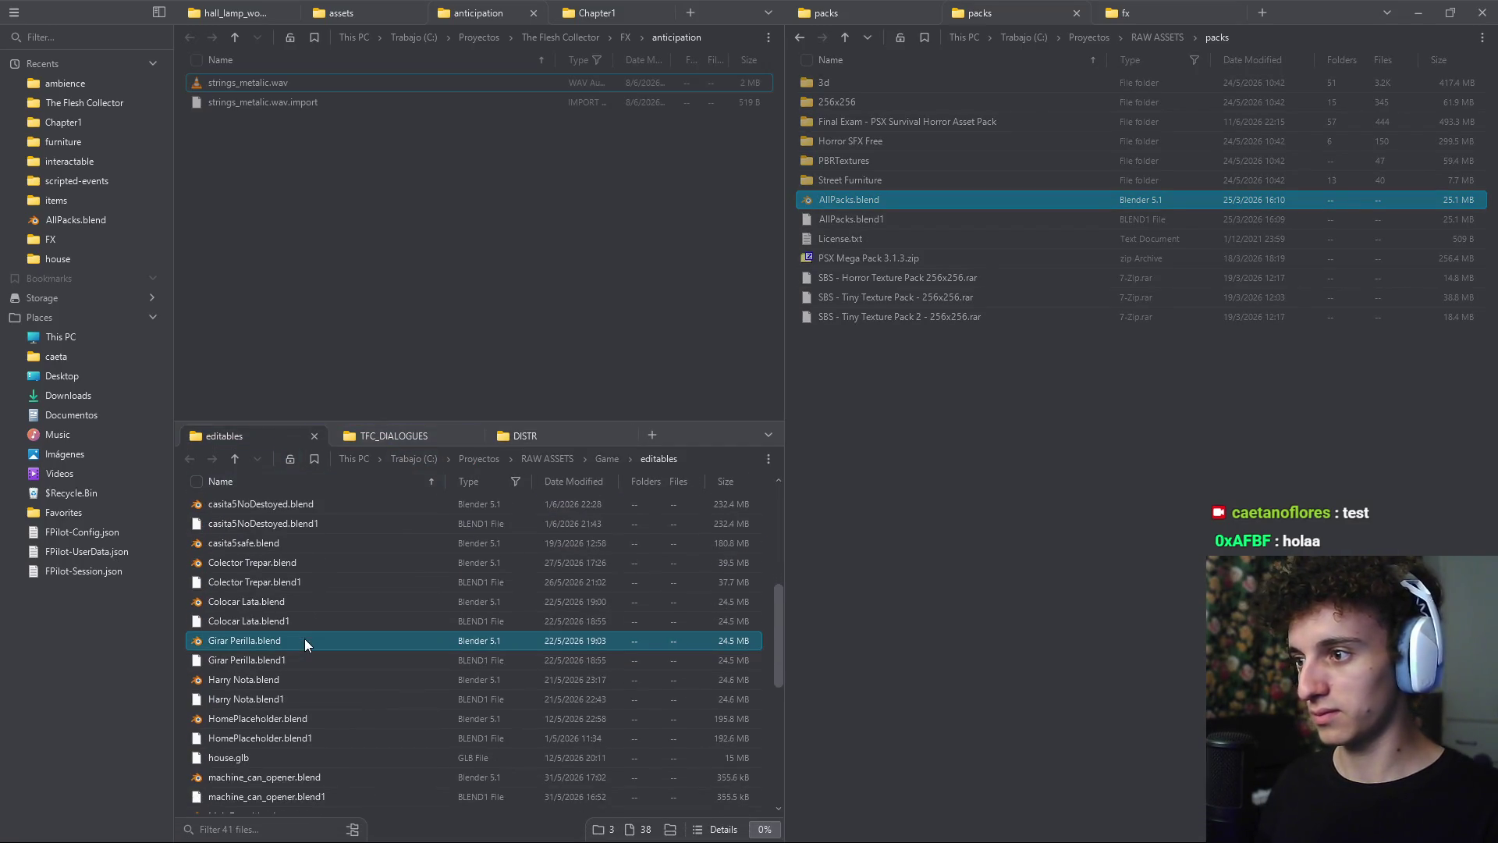
pyautogui.click(298, 679)
pyautogui.click(305, 659)
pyautogui.click(300, 640)
pyautogui.click(294, 601)
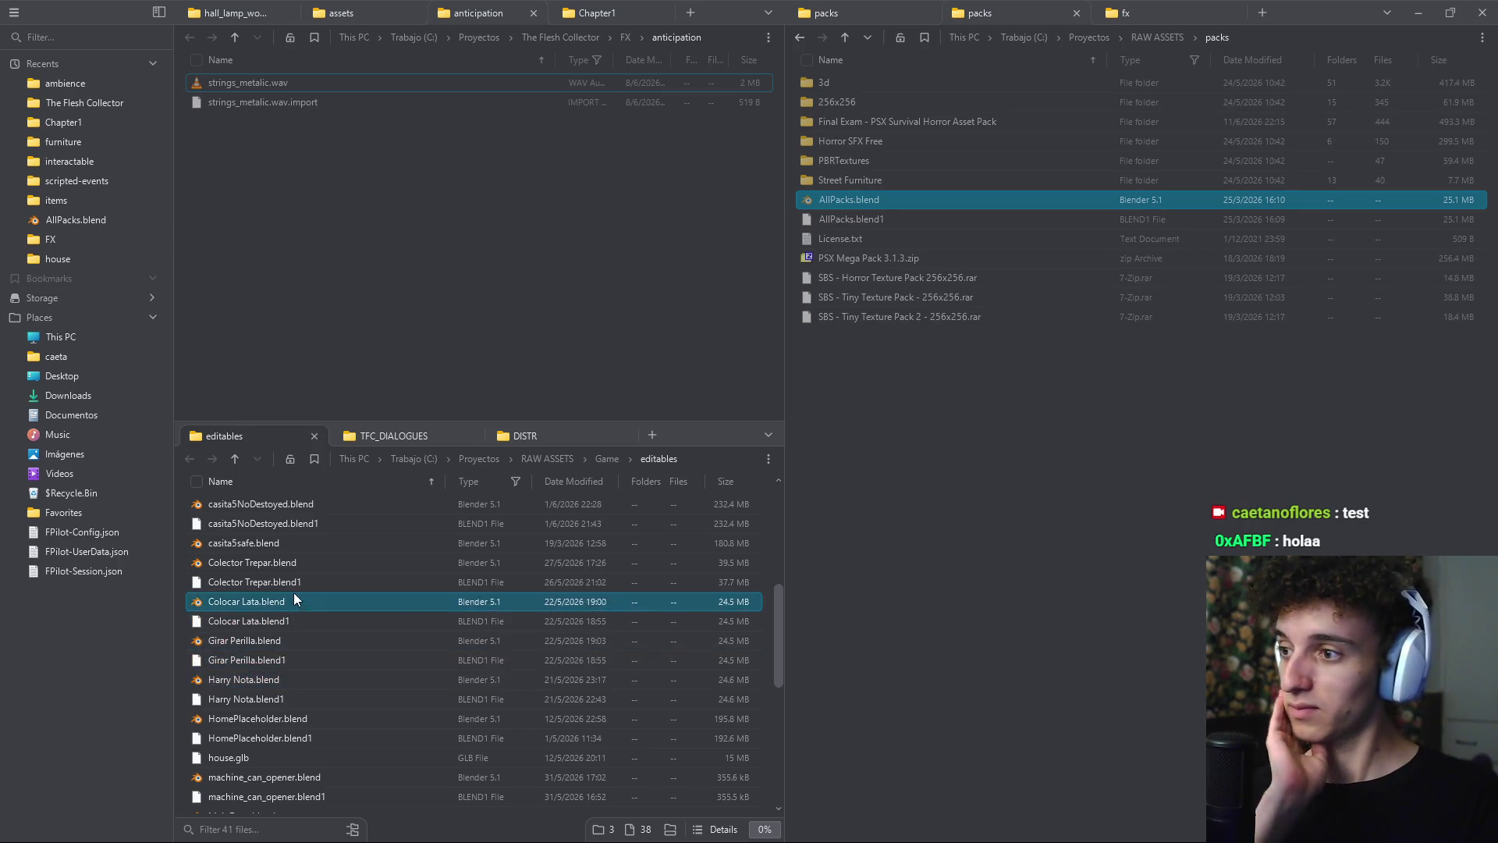
pyautogui.scroll(5, 294, 599)
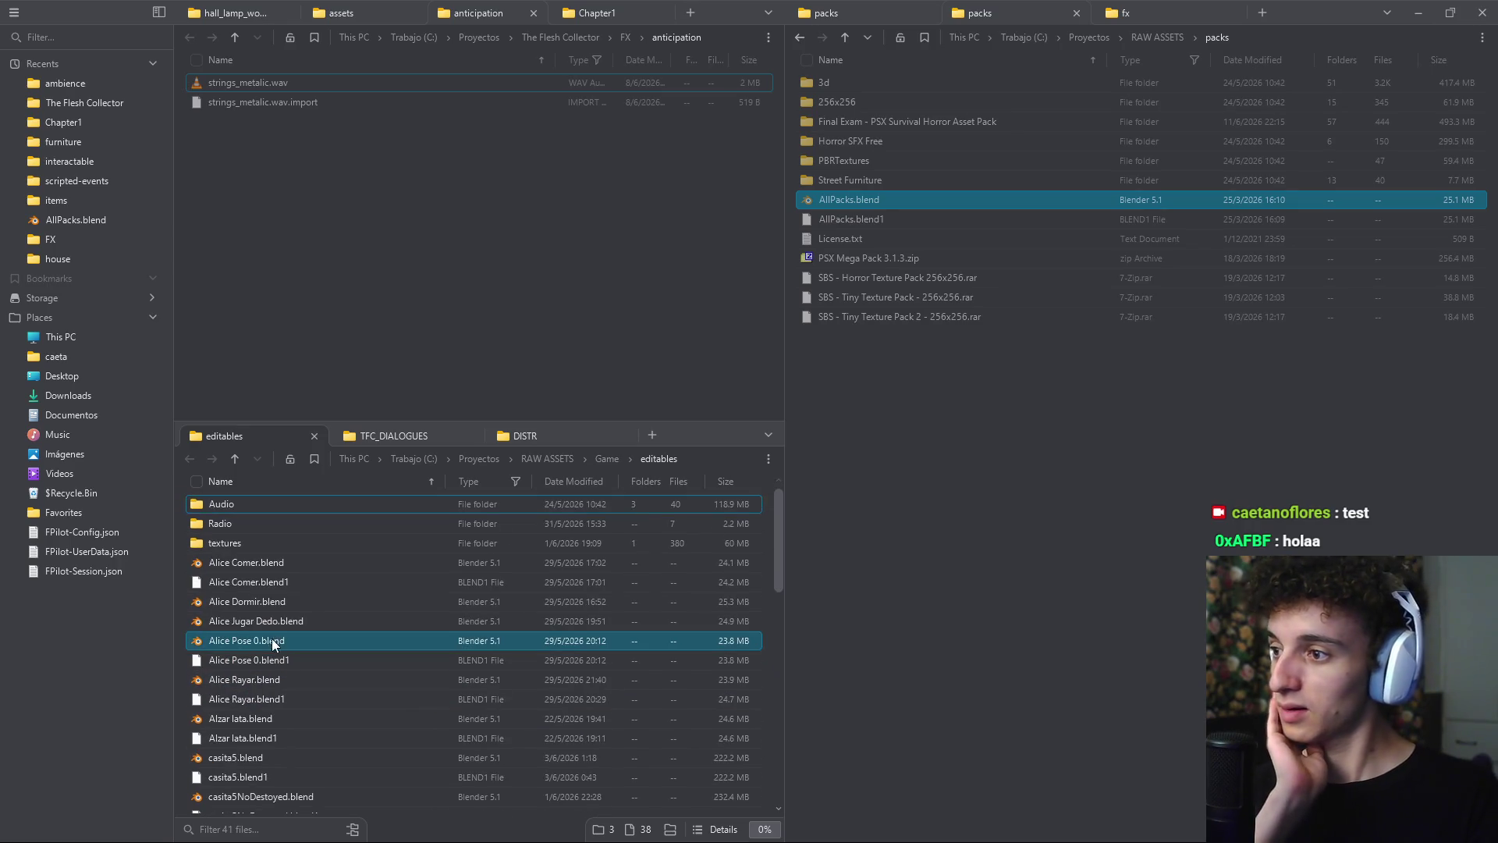
pyautogui.scroll(-1, 257, 716)
pyautogui.click(262, 718)
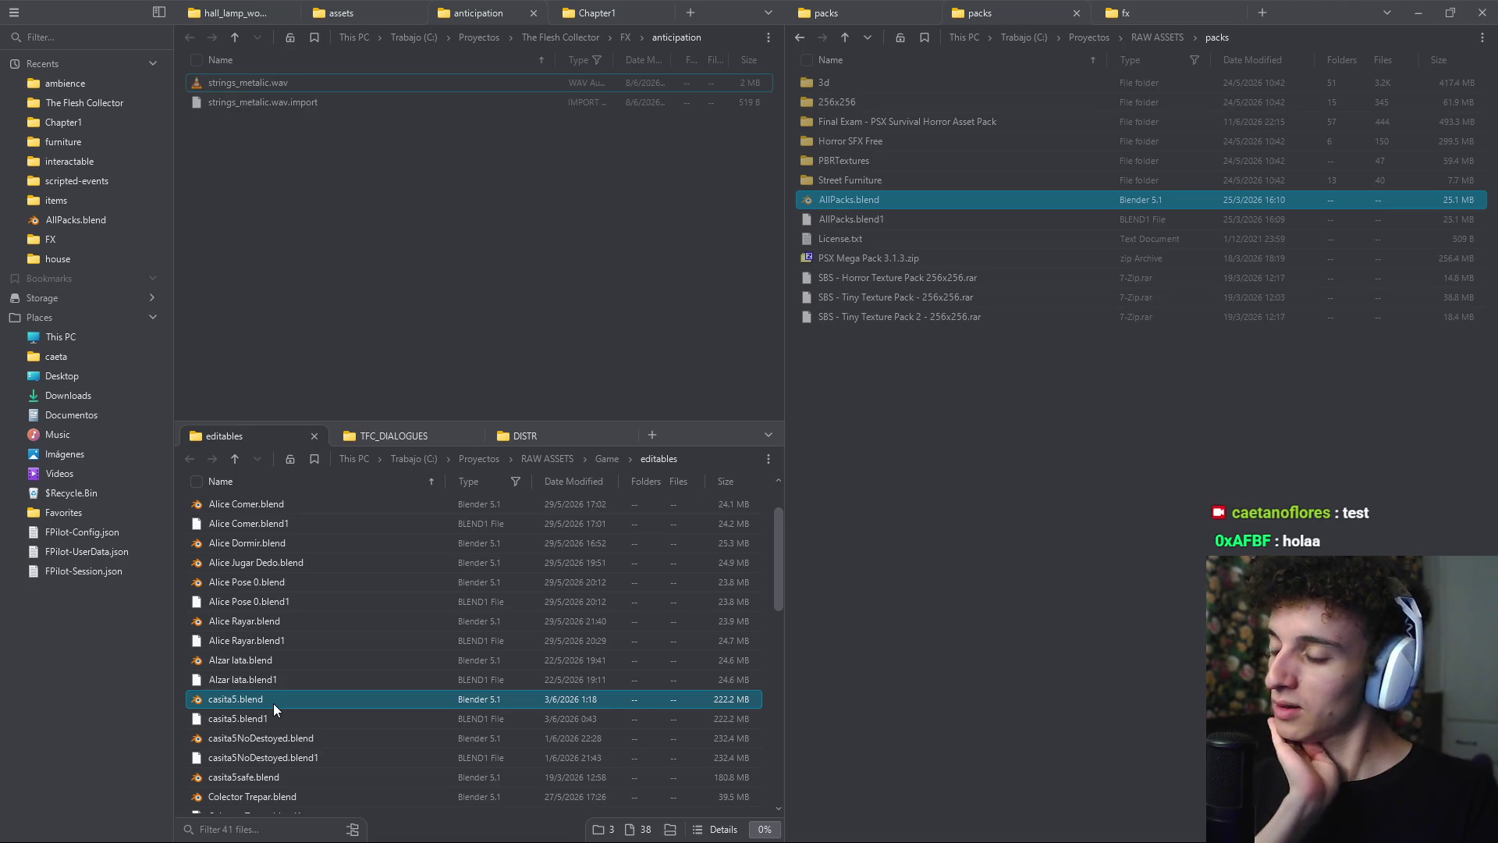
pyautogui.doubleClick(273, 703)
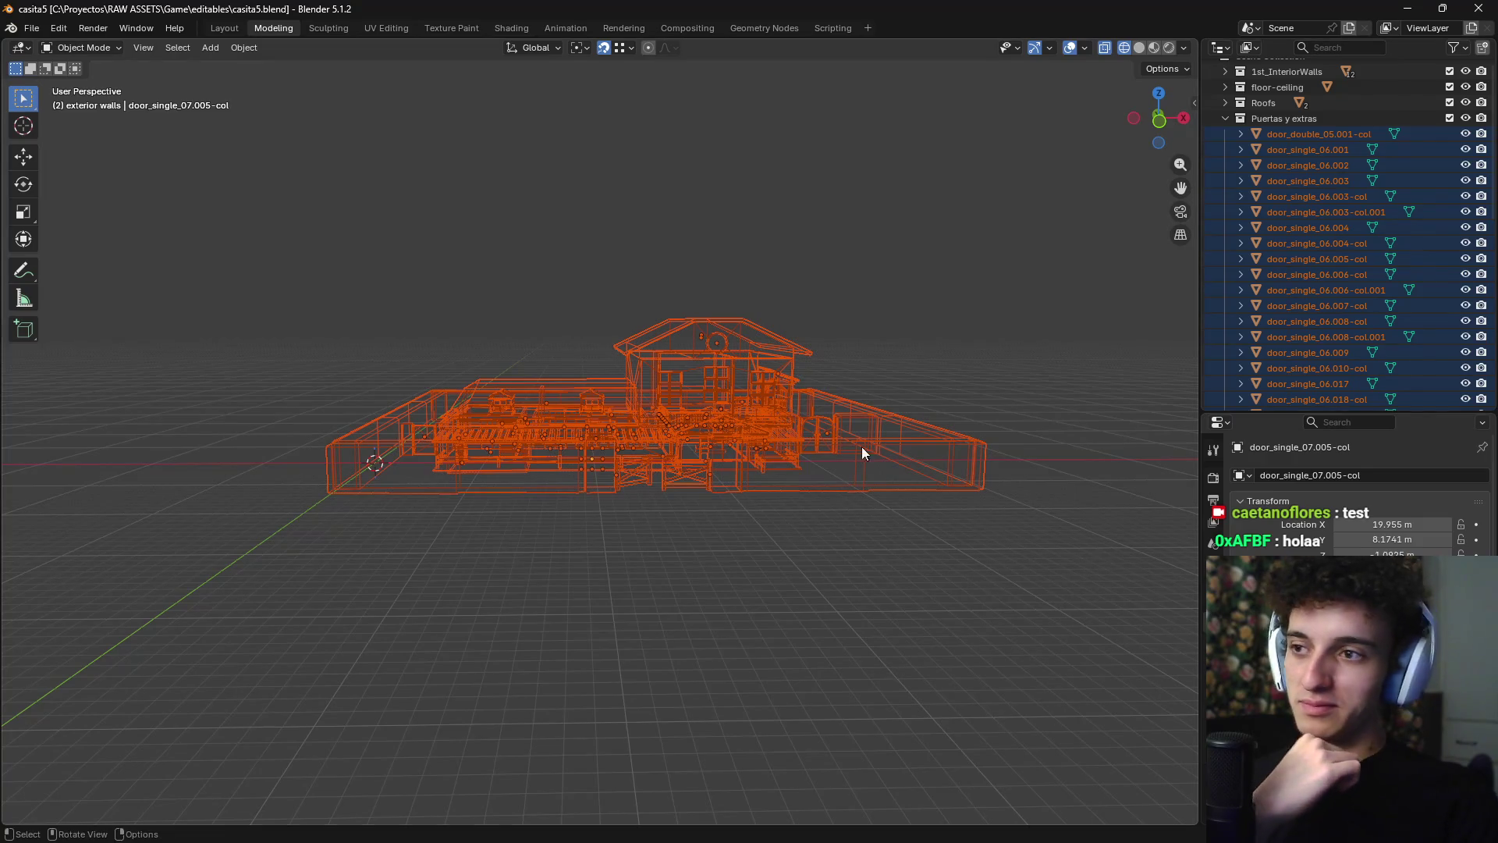
# - Deselect everything and switch the viewport to Material Preview shading
pyautogui.click(685, 567)
pyautogui.moveTo(699, 555)
pyautogui.mouseDown(button='middle')
pyautogui.moveTo(732, 625)
pyautogui.moveTo(712, 561)
pyautogui.mouseUp(button='middle')
pyautogui.press('z')
pyautogui.click(717, 631)
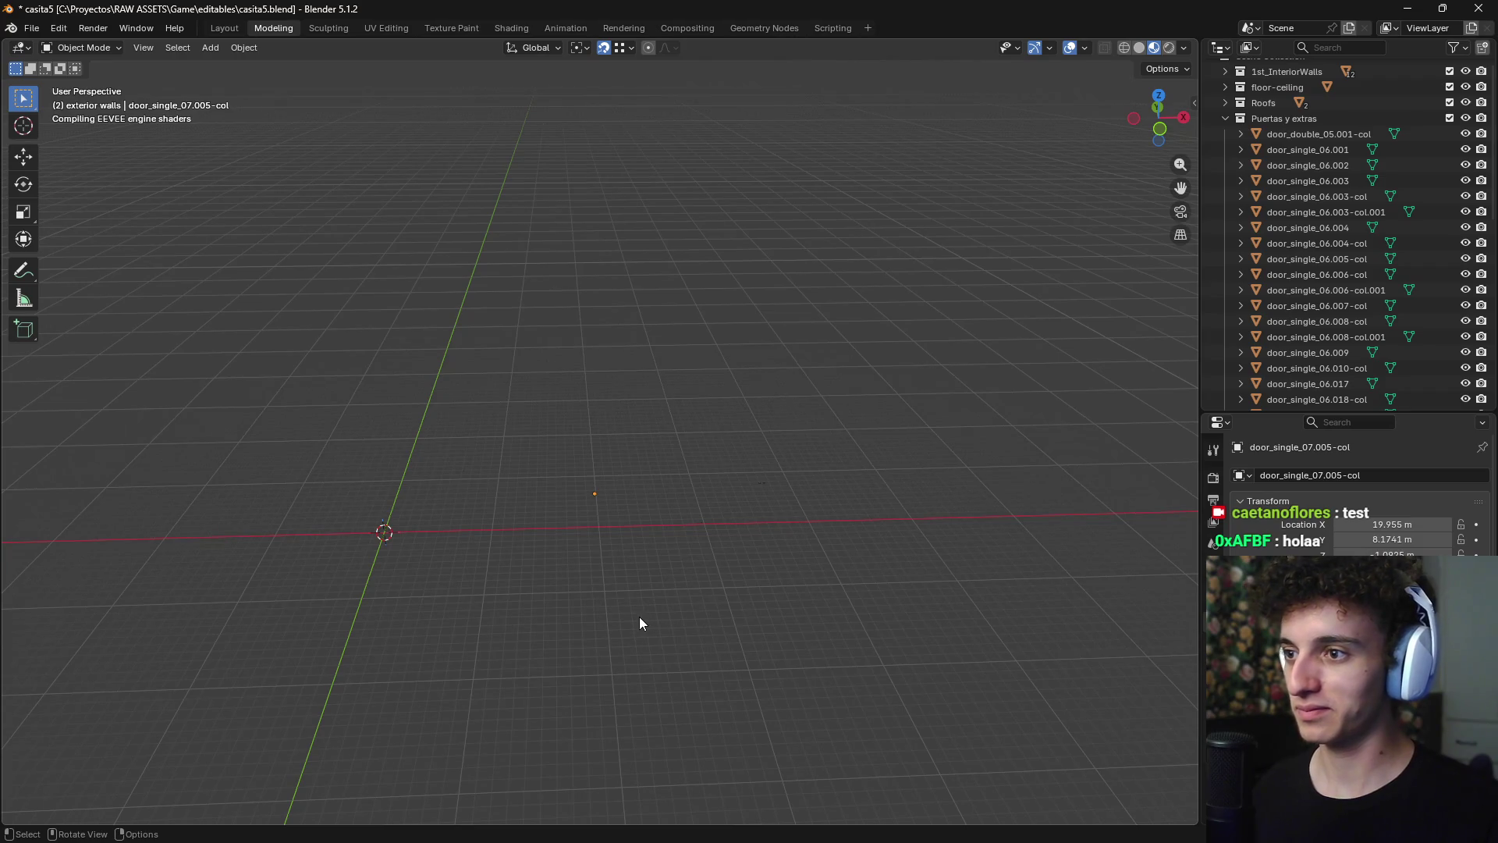
# - Orbit and zoom around the textured house, hatch, annex wall and interior room
pyautogui.moveTo(634, 623)
pyautogui.mouseDown(button='middle')
pyautogui.moveTo(855, 633)
pyautogui.moveTo(709, 605)
pyautogui.moveTo(796, 619)
pyautogui.moveTo(756, 644)
pyautogui.moveTo(699, 536)
pyautogui.moveTo(648, 564)
pyautogui.moveTo(818, 550)
pyautogui.mouseUp(button='middle')
pyautogui.scroll(5, 632, 545)
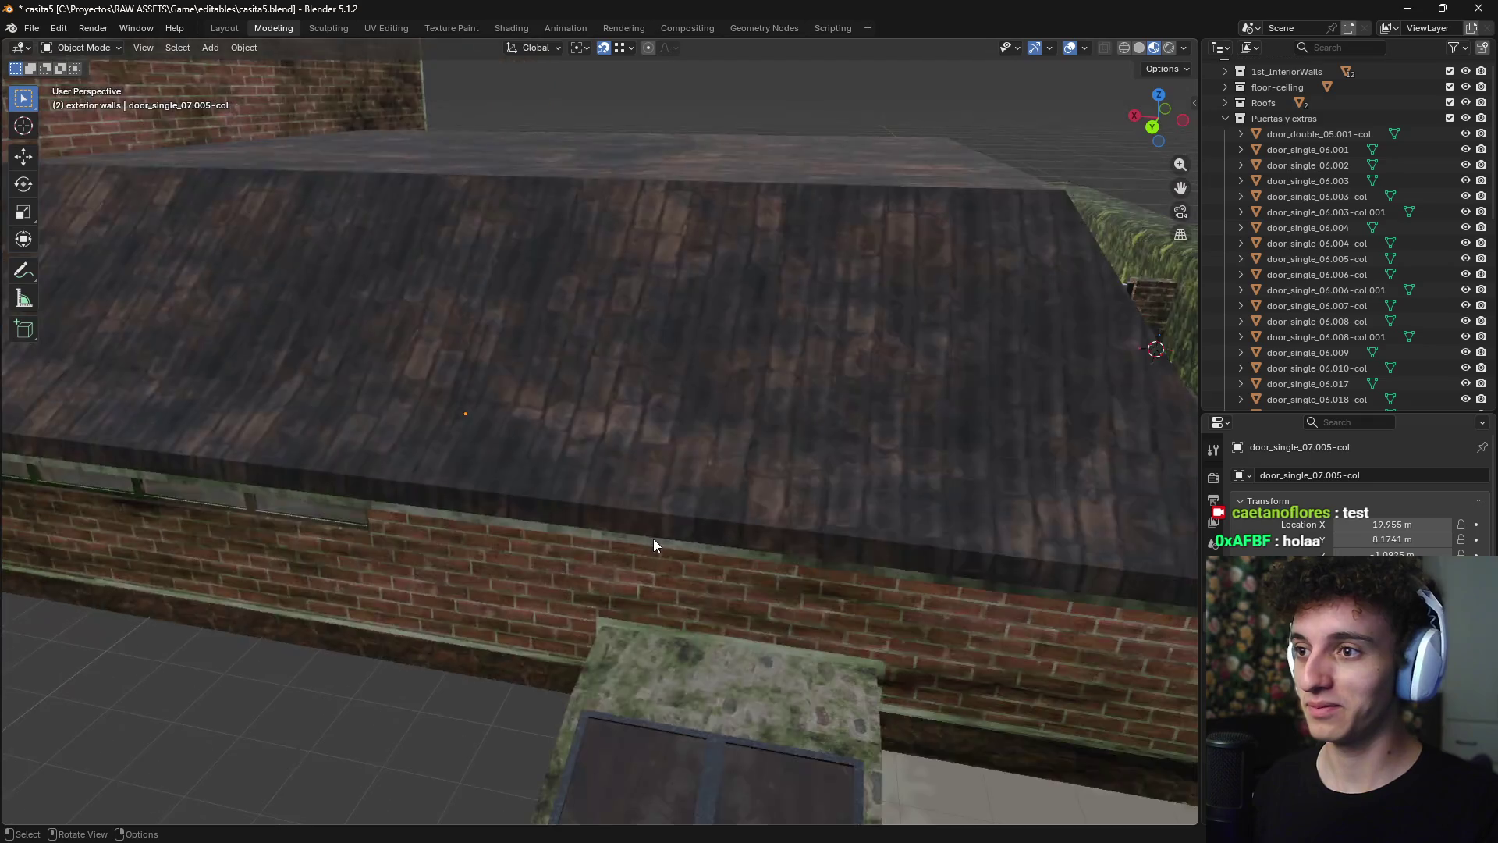
pyautogui.moveTo(653, 542)
pyautogui.mouseDown(button='middle')
pyautogui.moveTo(685, 475)
pyautogui.moveTo(764, 483)
pyautogui.moveTo(735, 512)
pyautogui.mouseUp(button='middle')
pyautogui.scroll(2, 745, 522)
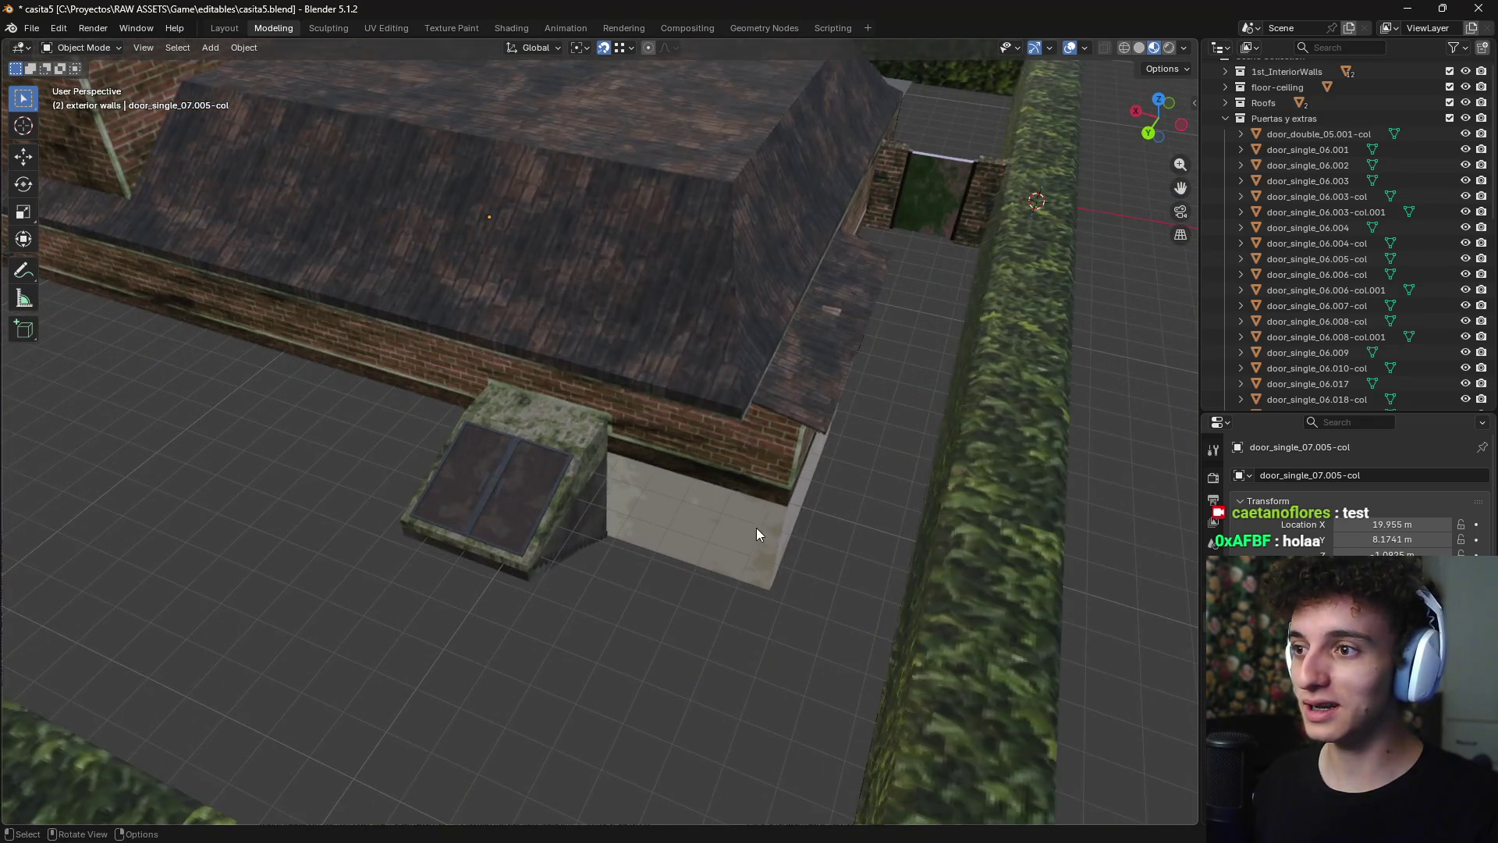
pyautogui.scroll(8, 741, 509)
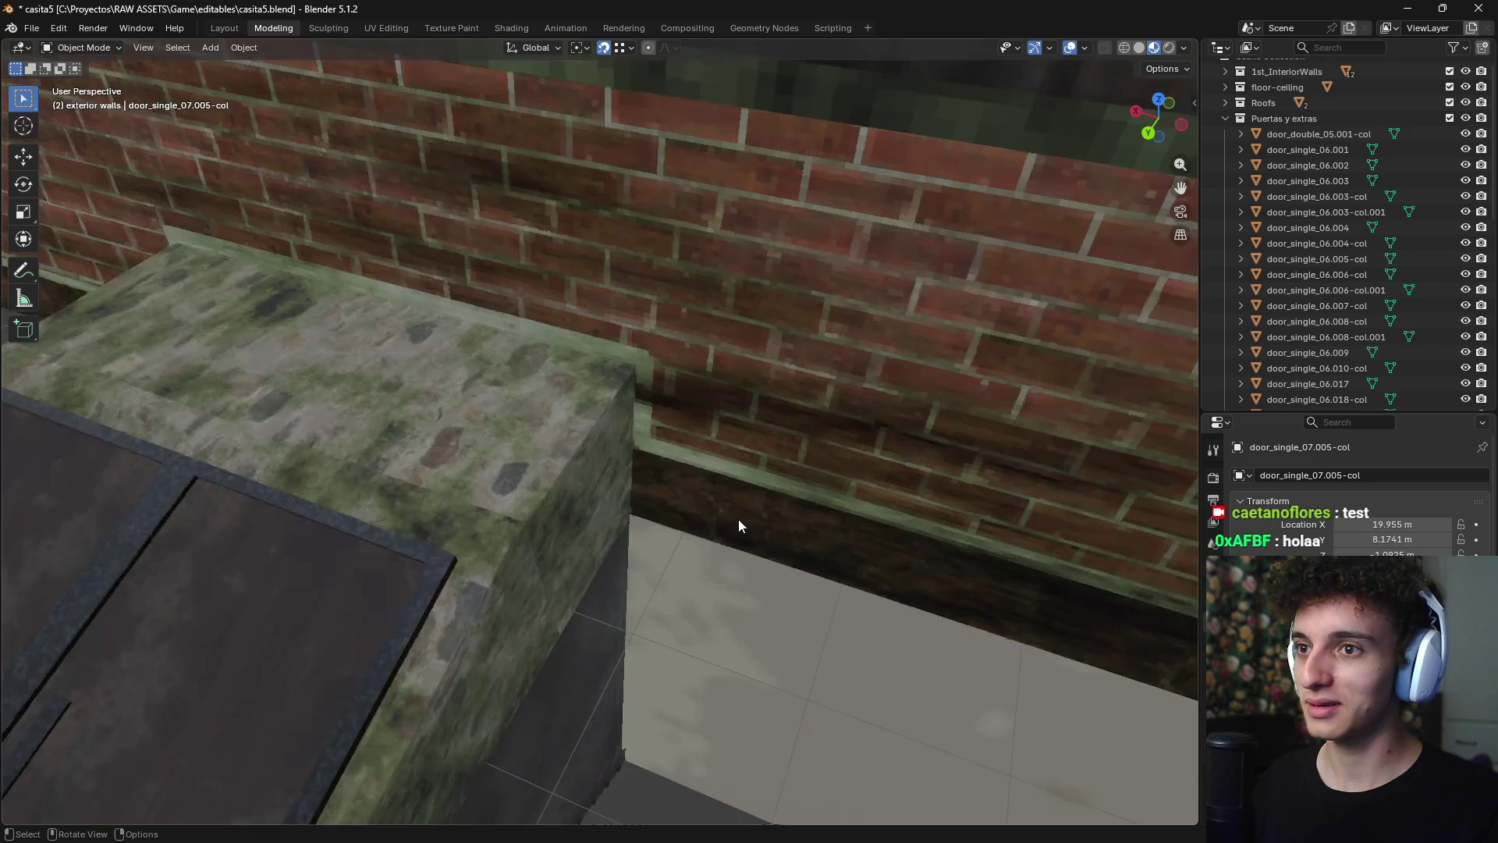
pyautogui.moveTo(746, 507)
pyautogui.mouseDown(button='middle')
pyautogui.moveTo(690, 503)
pyautogui.moveTo(706, 507)
pyautogui.moveTo(652, 542)
pyautogui.moveTo(701, 528)
pyautogui.moveTo(895, 535)
pyautogui.mouseUp(button='middle')
pyautogui.scroll(10, 714, 509)
pyautogui.moveTo(688, 538); pyautogui.dragTo(641, 557, button='middle')
pyautogui.scroll(6, 641, 557)
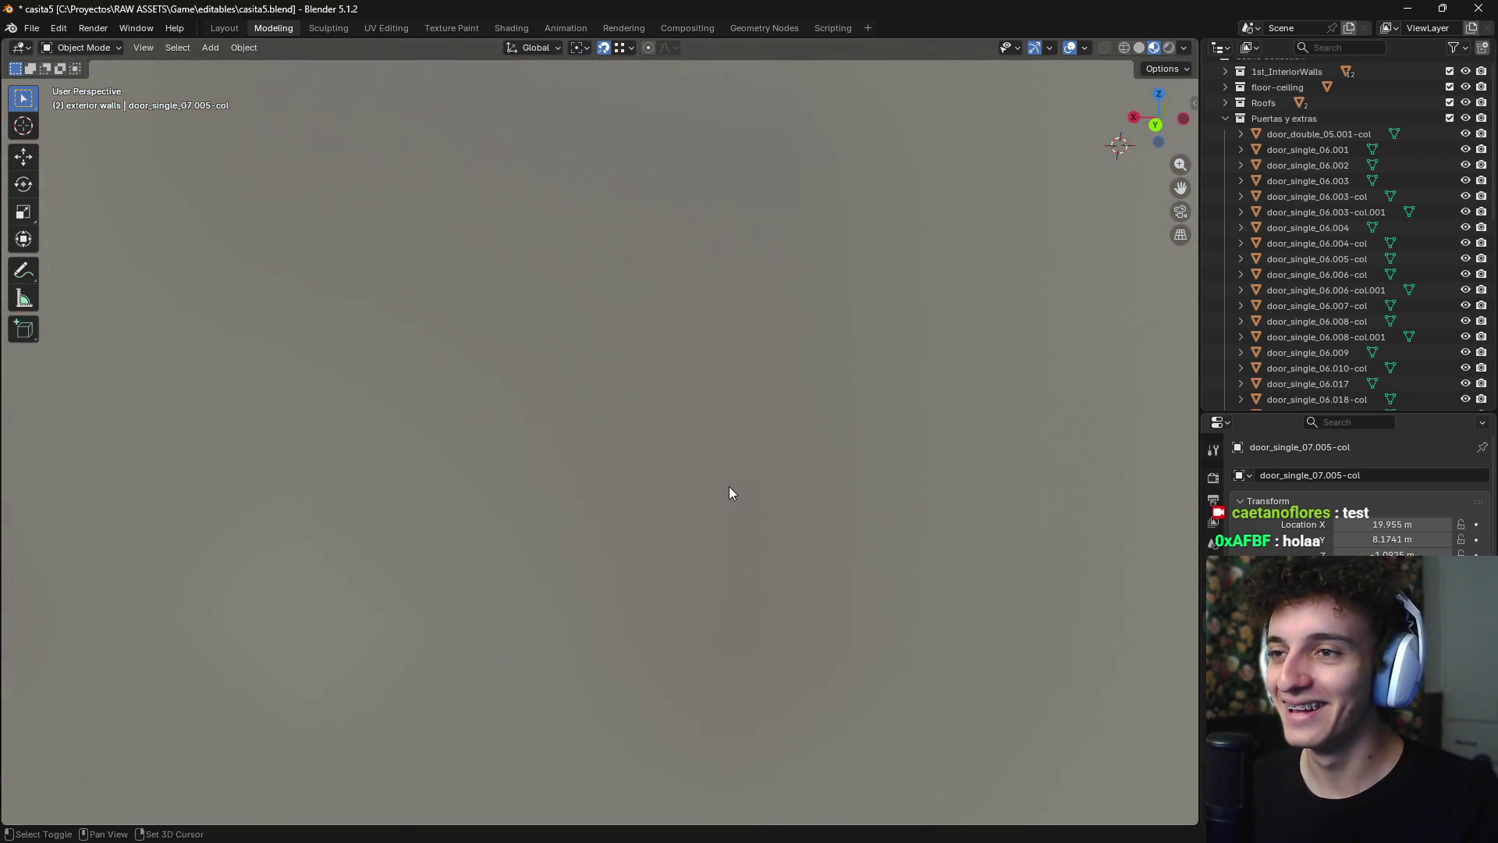
pyautogui.moveTo(728, 486)
pyautogui.mouseDown(button='middle')
pyautogui.moveTo(897, 494)
pyautogui.moveTo(550, 462)
pyautogui.moveTo(559, 448)
pyautogui.moveTo(784, 415)
pyautogui.moveTo(623, 434)
pyautogui.moveTo(654, 454)
pyautogui.moveTo(629, 479)
pyautogui.moveTo(752, 467)
pyautogui.mouseUp(button='middle')
pyautogui.scroll(-10, 653, 447)
pyautogui.scroll(-5, 638, 471)
# - Copy the 32 selected bunker props in AllPacks and paste them into casita5
pyautogui.hotkey('alt', 'Tab')
pyautogui.hotkey('alt', 'Tab')
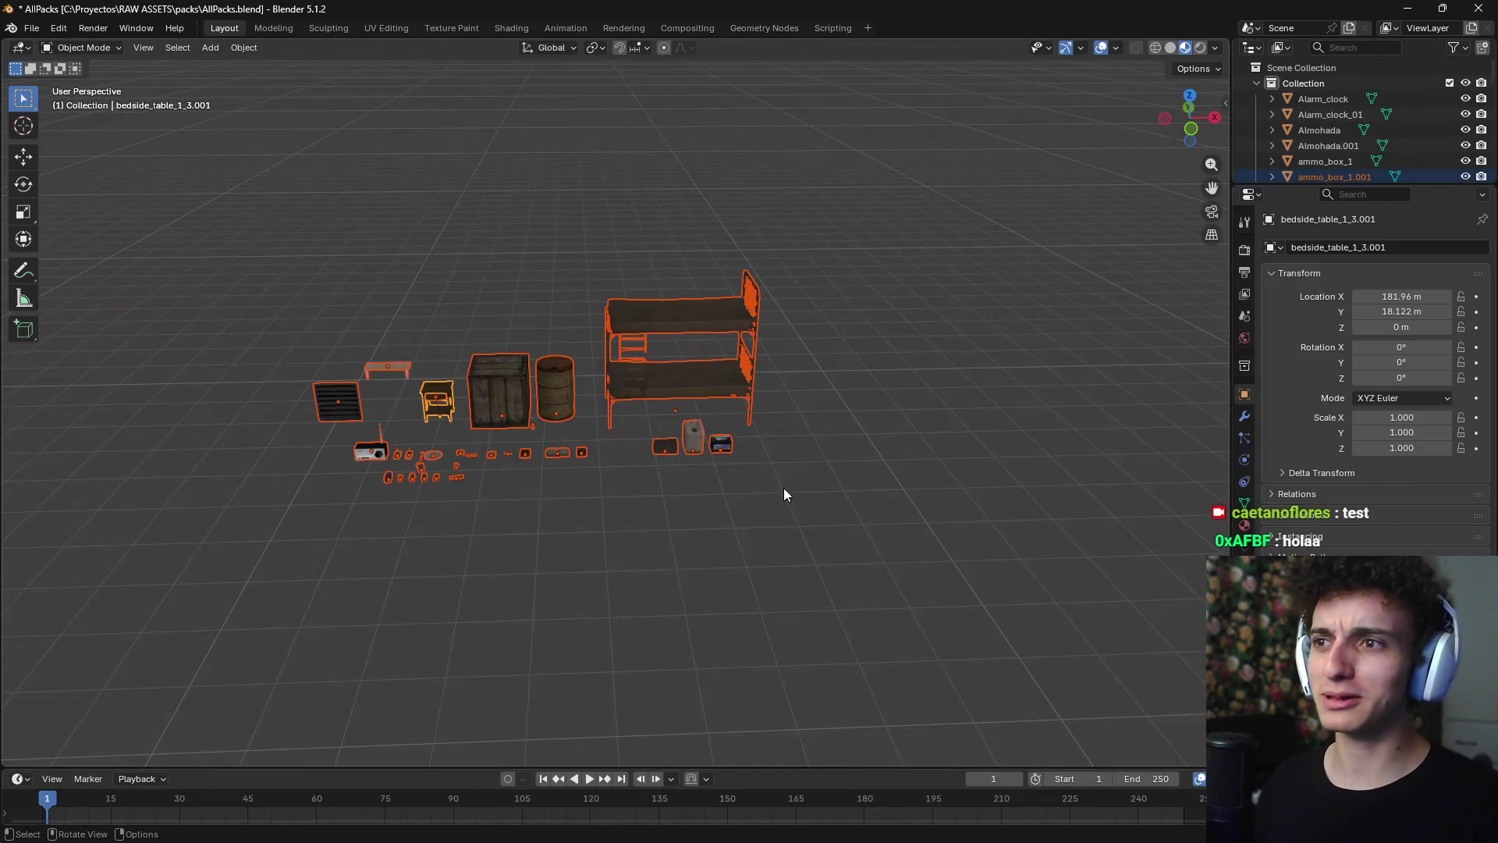
pyautogui.moveTo(796, 471)
pyautogui.mouseDown(button='middle')
pyautogui.moveTo(761, 508)
pyautogui.moveTo(686, 509)
pyautogui.mouseUp(button='middle')
pyautogui.hotkey('ctrl', 'c')
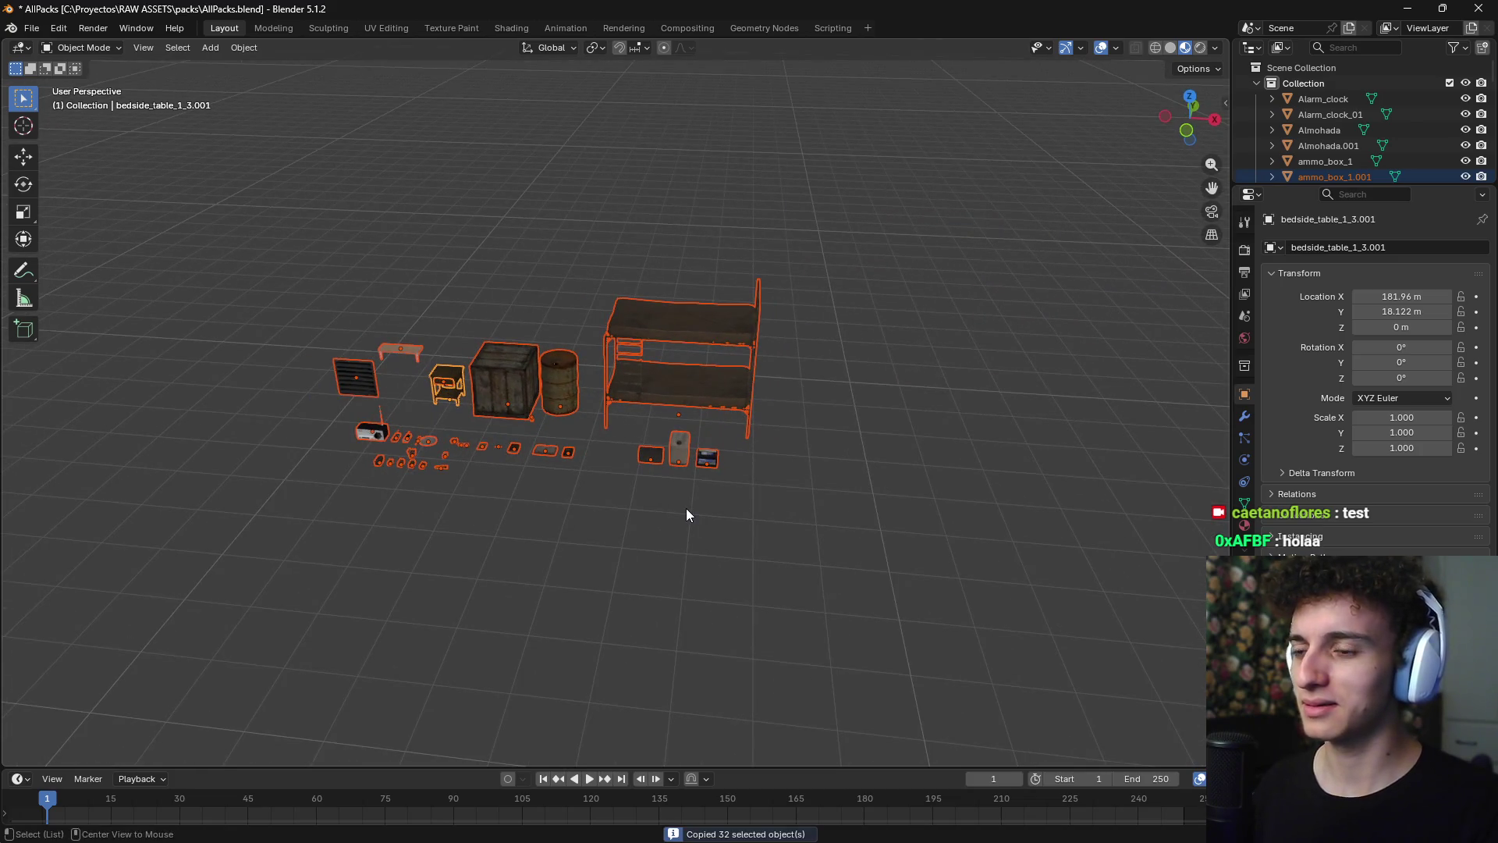
pyautogui.hotkey('alt', 'Tab')
pyautogui.scroll(-3, 905, 468)
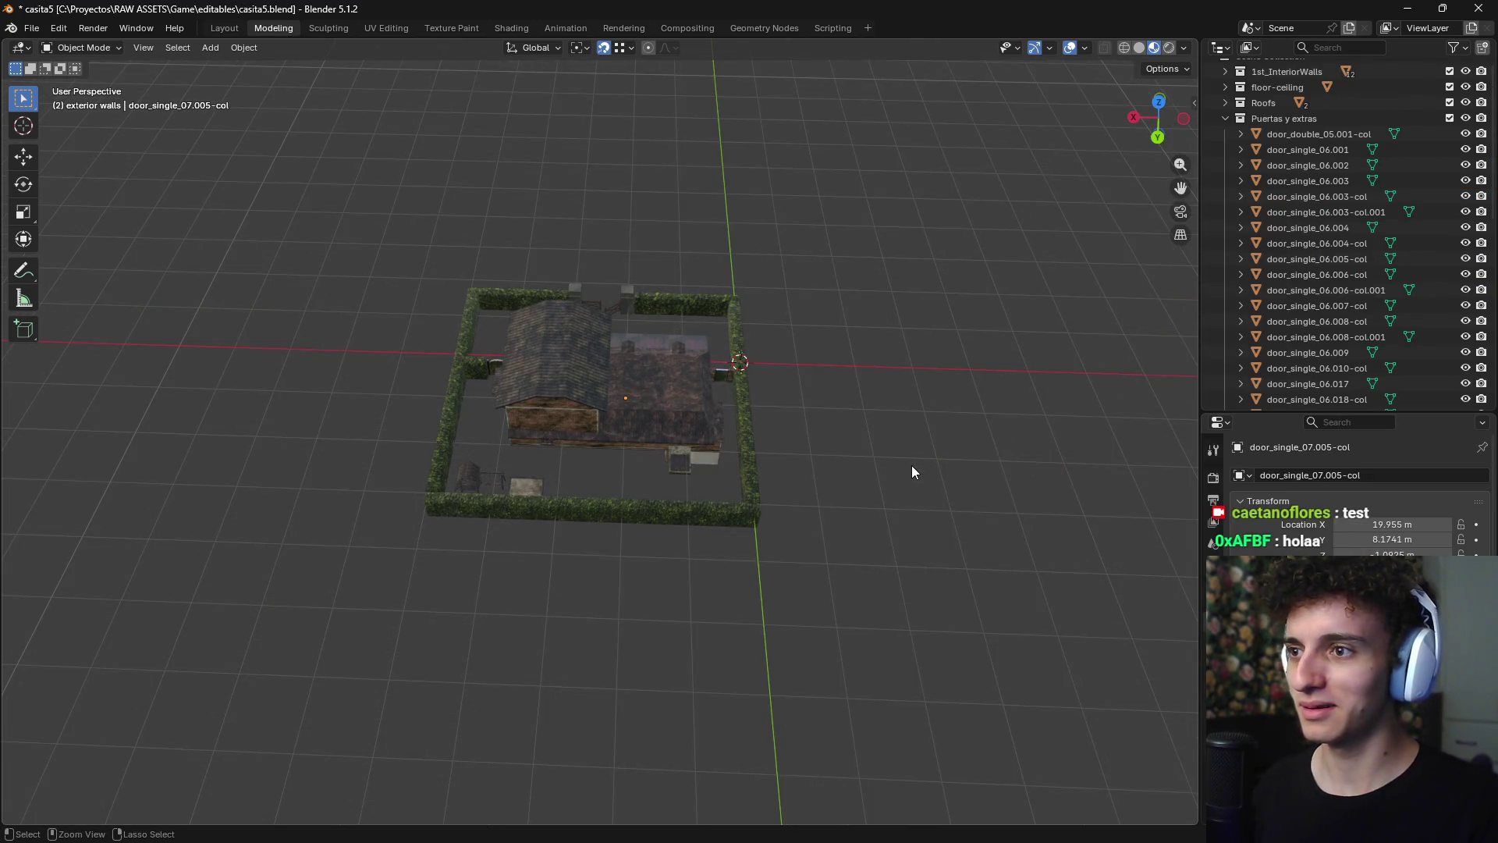
pyautogui.hotkey('ctrl', 'v')
# - From the top view, move the pasted props beside the house near the top hedge
pyautogui.press('KP_7')
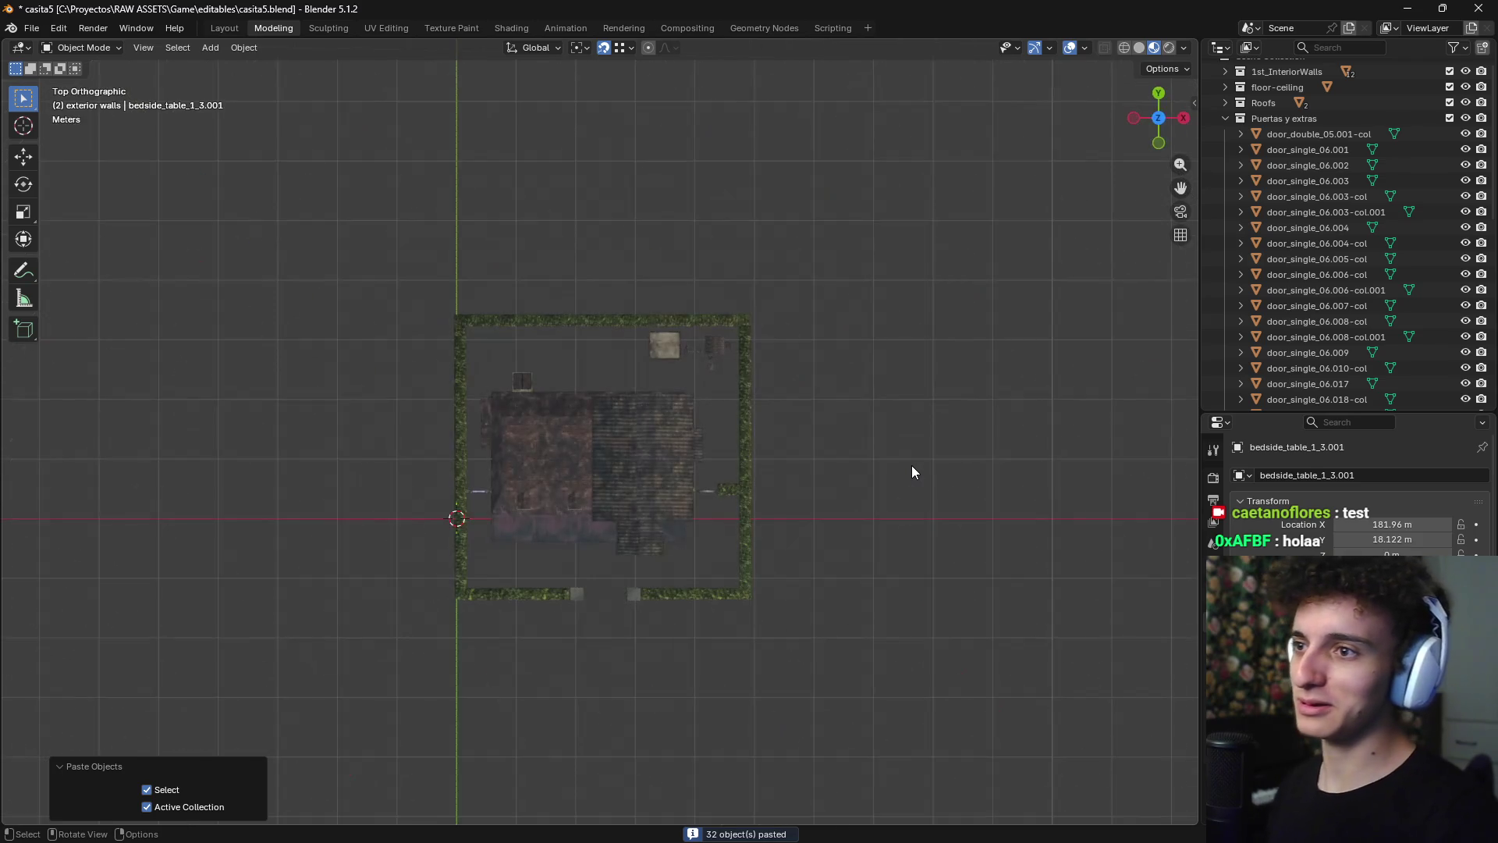
pyautogui.scroll(-3, 830, 474)
pyautogui.press('g')
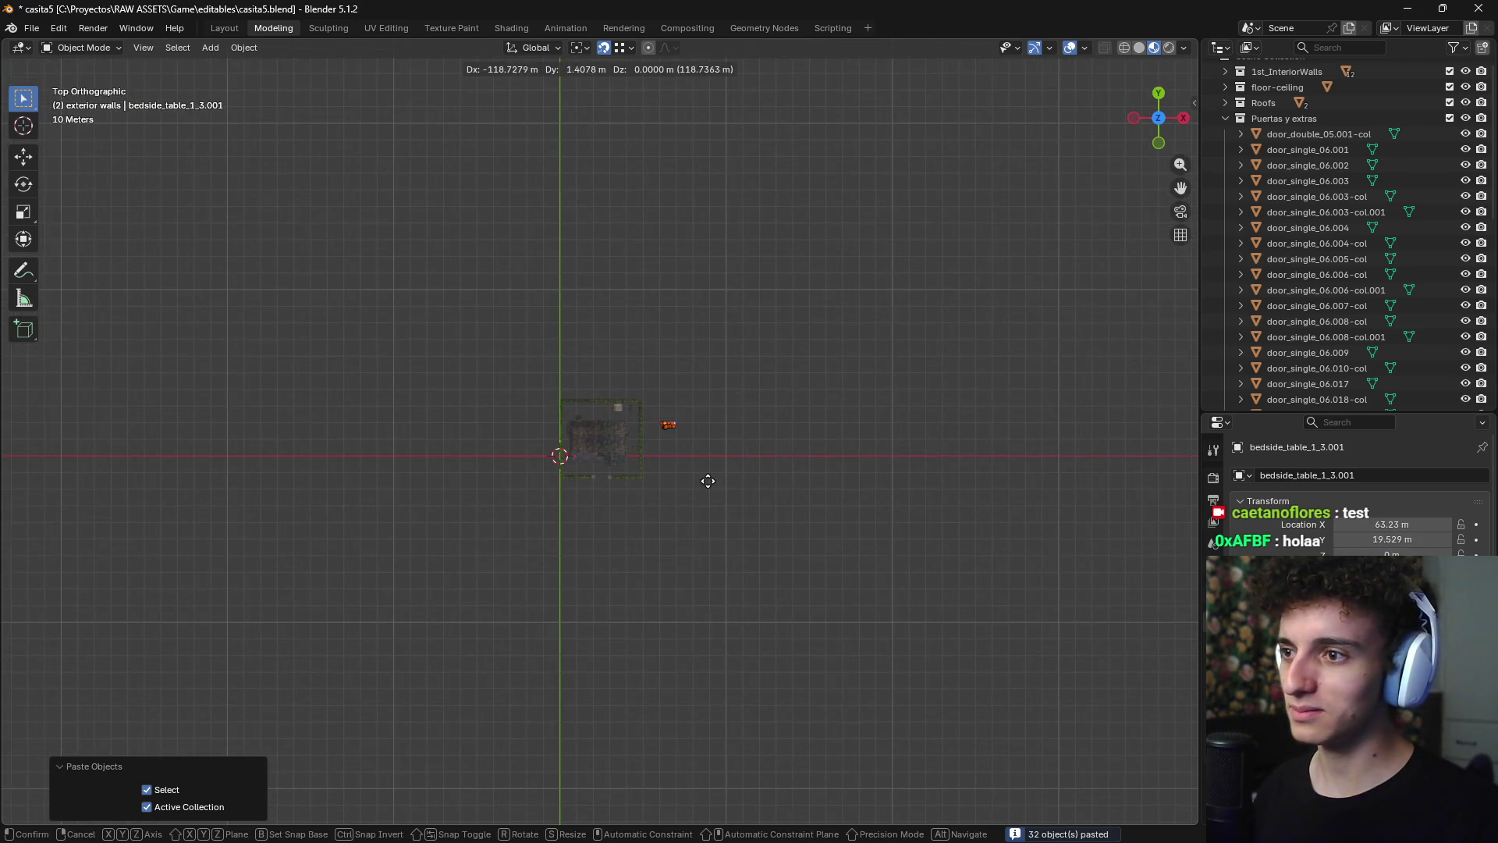
pyautogui.click(707, 487)
pyautogui.scroll(5, 707, 490)
pyautogui.scroll(2, 707, 496)
pyautogui.keyDown('shift'); pyautogui.moveTo(1004, 462); pyautogui.dragTo(919, 465, button='middle'); pyautogui.keyUp('shift')
pyautogui.press('g')
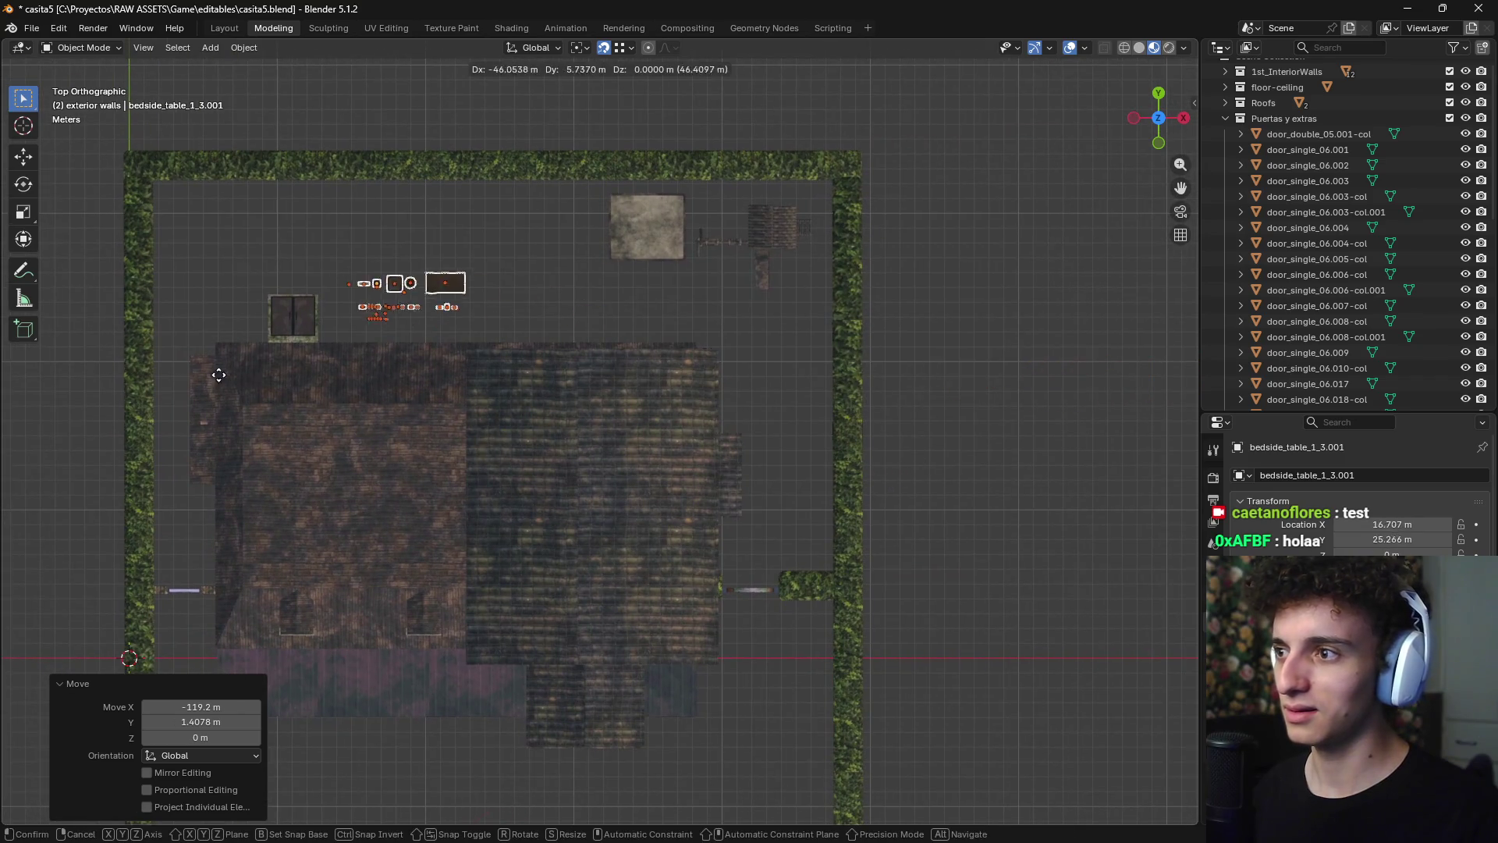
pyautogui.click(335, 323)
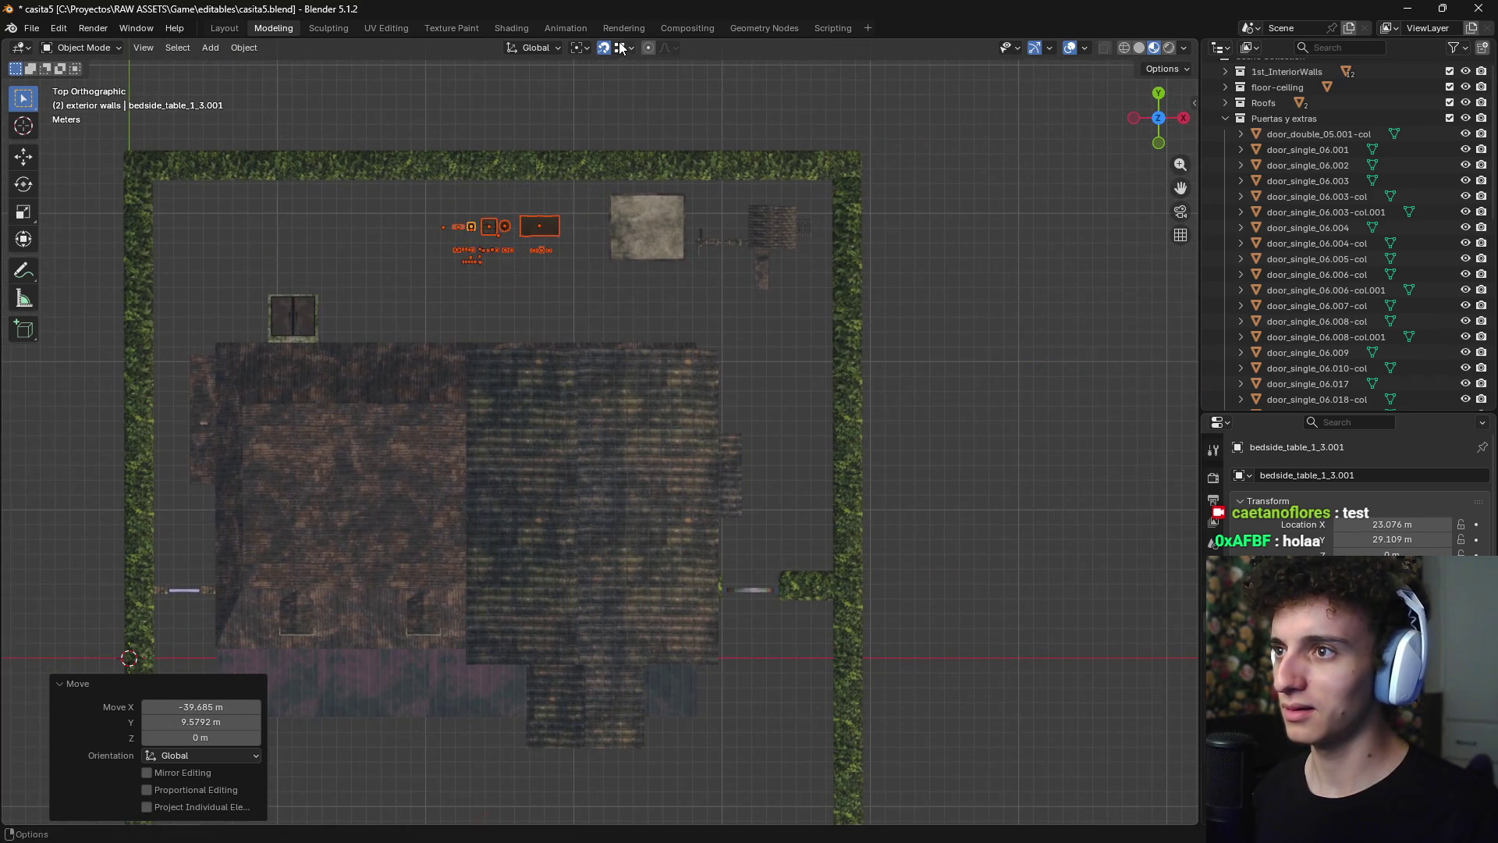
pyautogui.press('g')
pyautogui.click(410, 293)
pyautogui.moveTo(423, 339)
pyautogui.mouseDown(button='middle')
pyautogui.moveTo(638, 228)
pyautogui.moveTo(658, 307)
pyautogui.moveTo(637, 317)
pyautogui.moveTo(650, 346)
pyautogui.moveTo(693, 367)
pyautogui.mouseUp(button='middle')
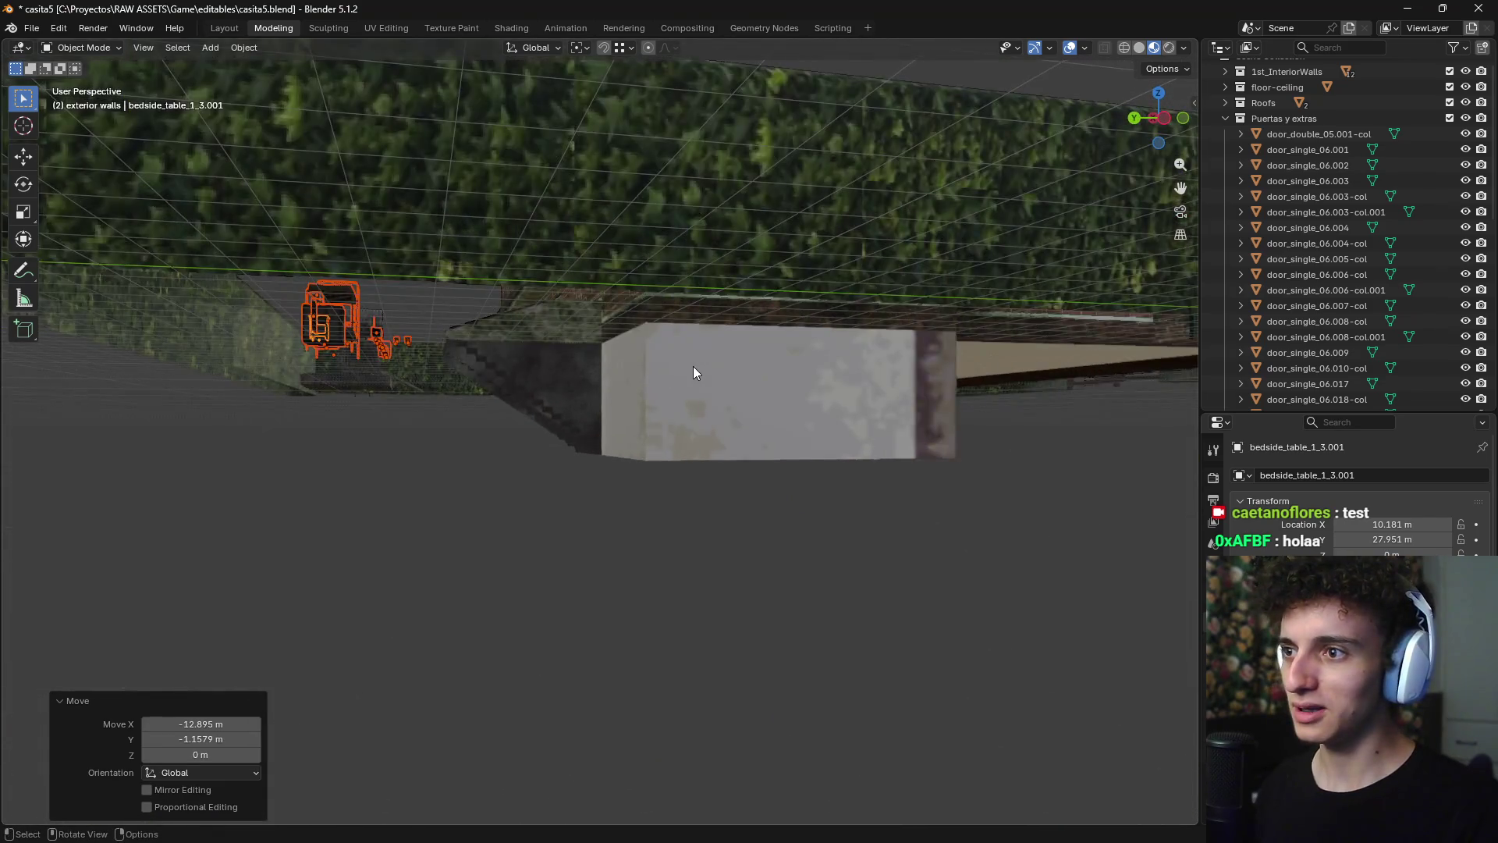
# - In the front view, move the pasted props to a new height
pyautogui.scroll(3, 686, 365)
pyautogui.press('KP_1')
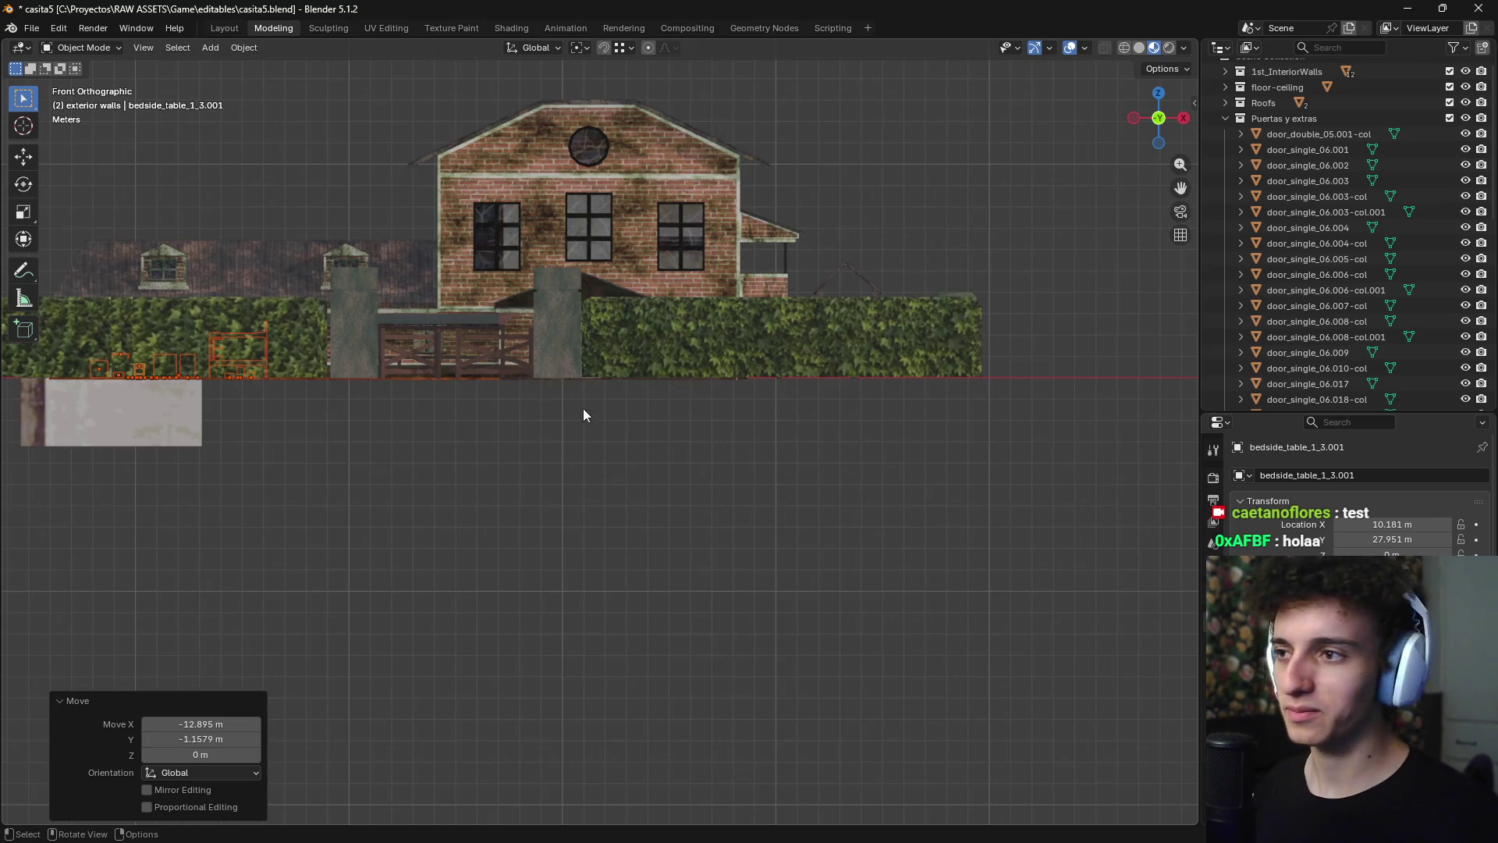
pyautogui.scroll(4, 583, 408)
pyautogui.keyDown('shift'); pyautogui.moveTo(363, 432); pyautogui.dragTo(515, 351, button='middle'); pyautogui.keyUp('shift')
pyautogui.scroll(2, 528, 268)
pyautogui.press('g')
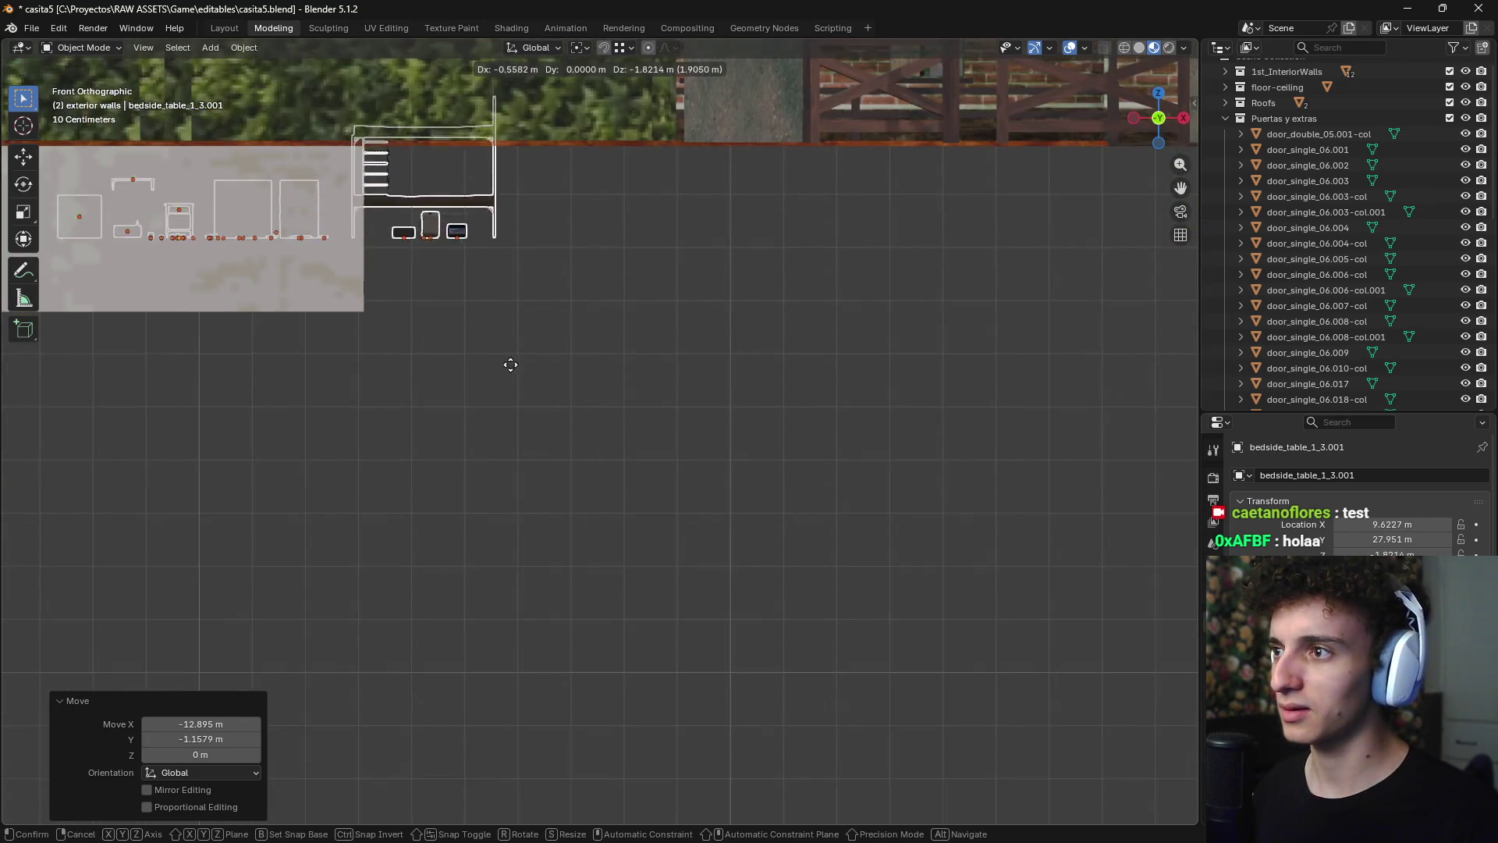
pyautogui.click(835, 424)
pyautogui.scroll(2, 463, 366)
# - Switch to wireframe shading, lower the props slightly along Z and adjust their position
pyautogui.keyDown('shift'); pyautogui.moveTo(463, 365); pyautogui.dragTo(781, 428, button='middle'); pyautogui.keyUp('shift')
pyautogui.press('z')
pyautogui.click(590, 431)
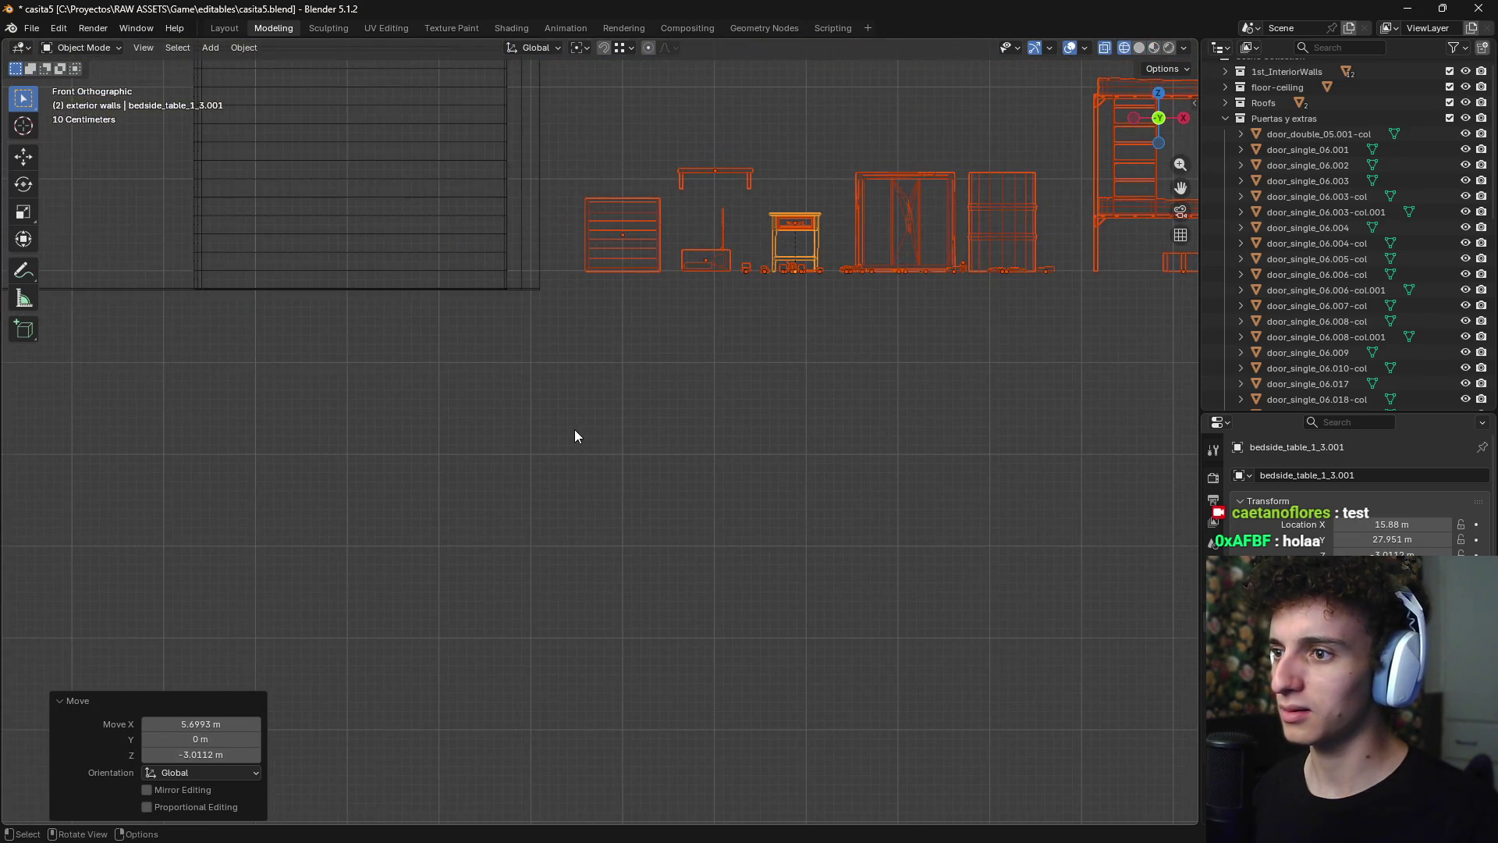
pyautogui.scroll(-1, 624, 504)
pyautogui.keyDown('shift'); pyautogui.moveTo(624, 504); pyautogui.dragTo(831, 527, button='middle'); pyautogui.keyUp('shift')
pyautogui.press('g')
pyautogui.press('z')
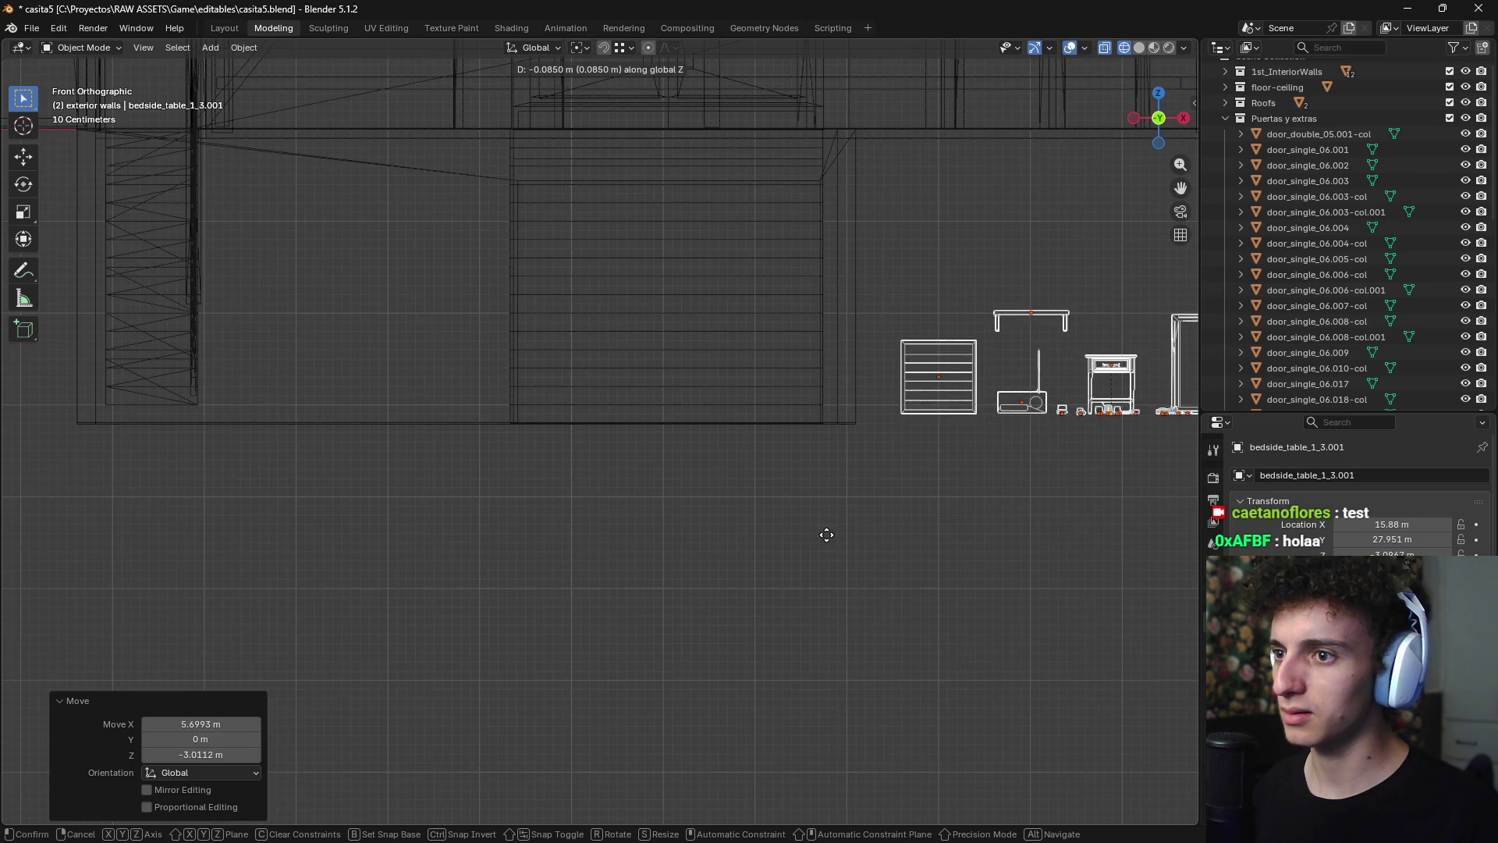
pyautogui.click(910, 459)
pyautogui.scroll(3, 910, 458)
pyautogui.scroll(-4, 910, 459)
pyautogui.press('g')
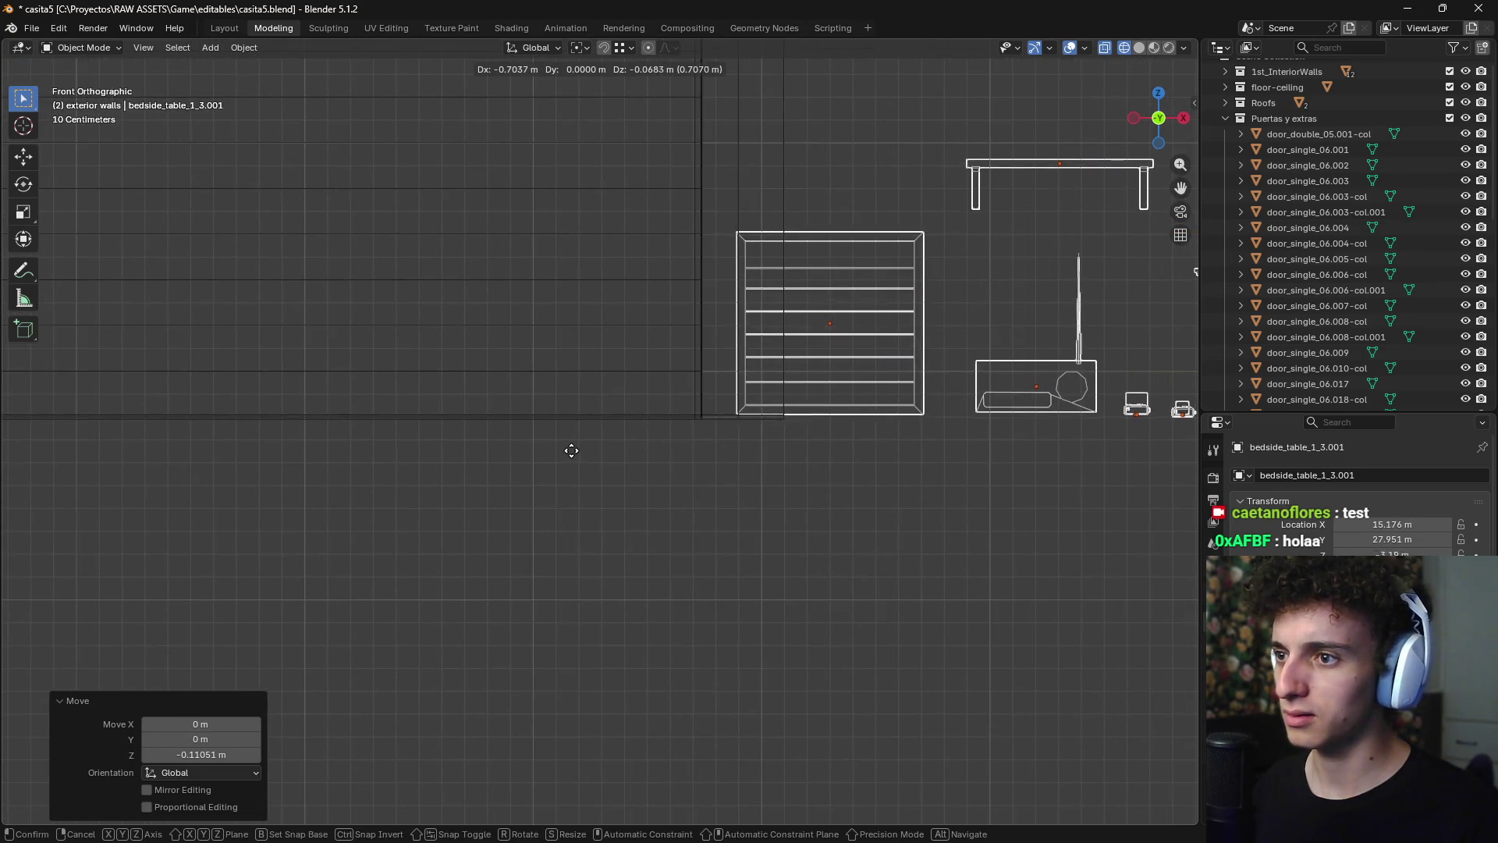
pyautogui.click(571, 448)
# - Slide the props along X in front view, then place them beside the house from above
pyautogui.moveTo(569, 449)
pyautogui.mouseDown(button='middle')
pyautogui.moveTo(671, 453)
pyautogui.moveTo(682, 467)
pyautogui.mouseUp(button='middle')
pyautogui.press('KP_1')
pyautogui.scroll(-3, 726, 450)
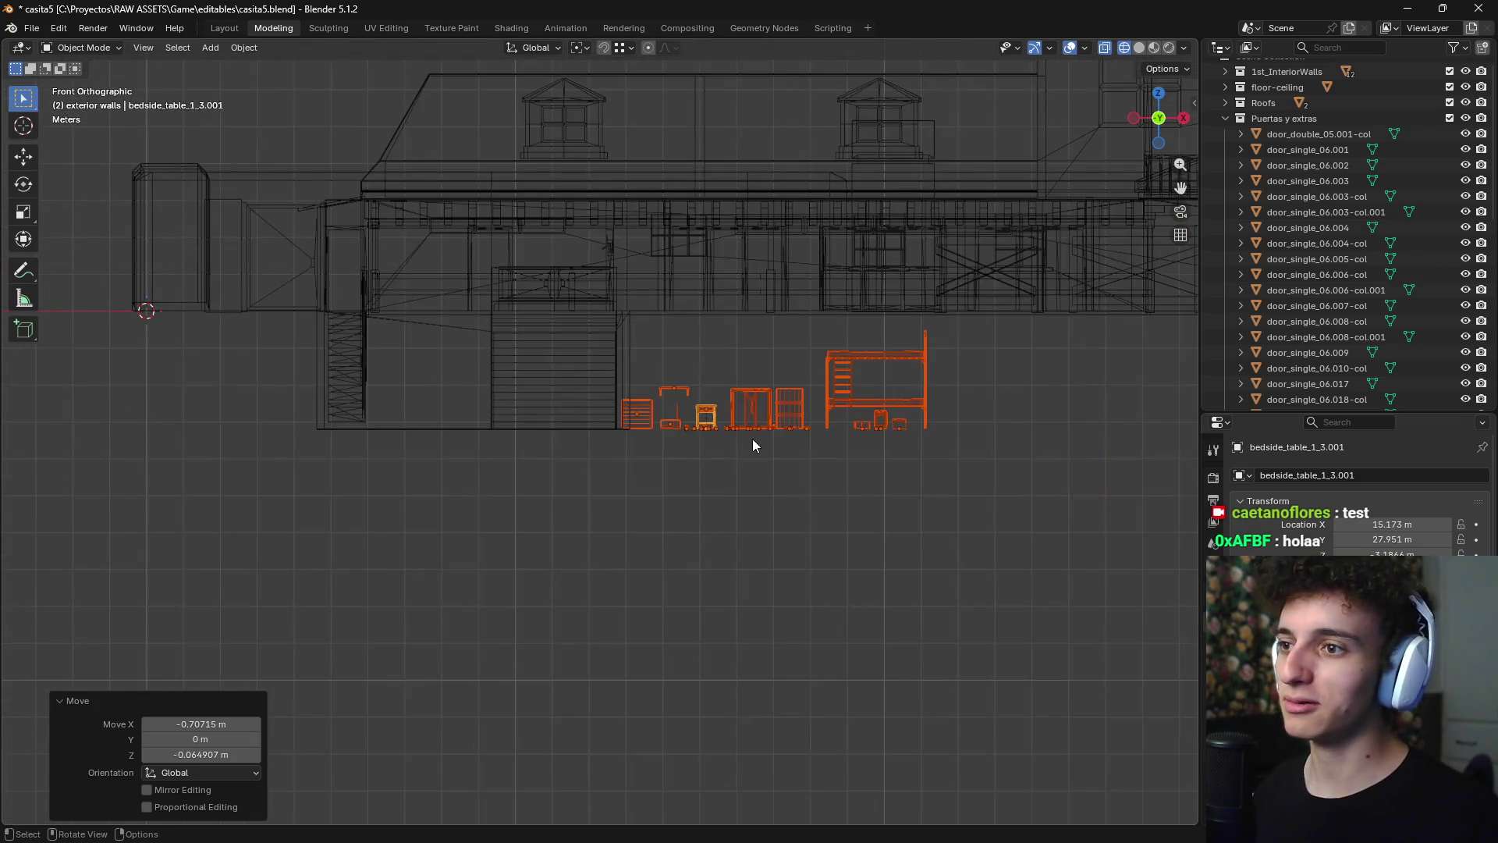
pyautogui.press('g')
pyautogui.press('x')
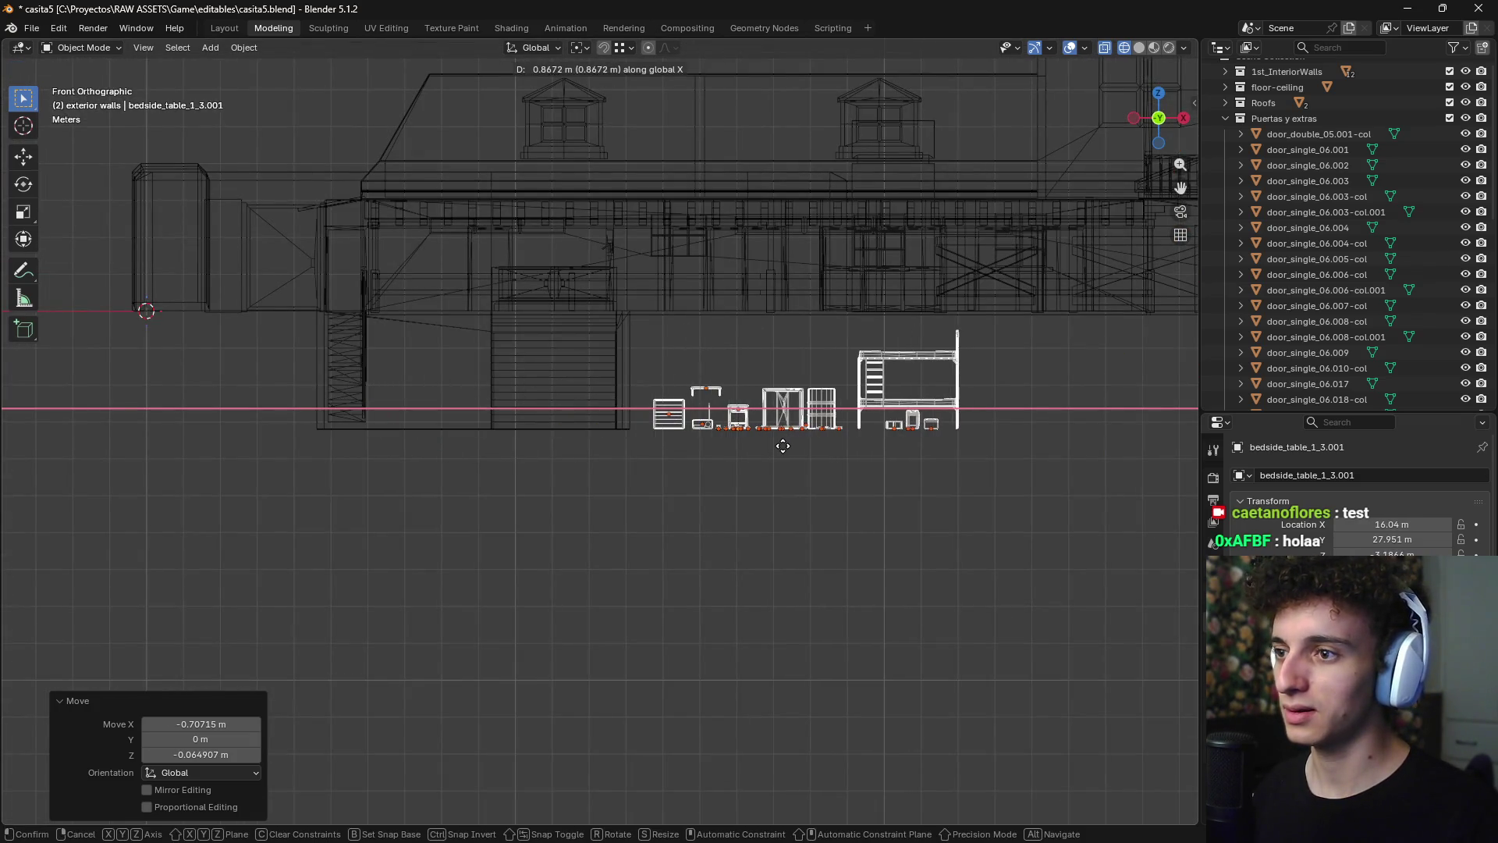
pyautogui.click(778, 438)
pyautogui.moveTo(778, 438)
pyautogui.mouseDown(button='middle')
pyautogui.moveTo(705, 510)
pyautogui.moveTo(632, 527)
pyautogui.moveTo(657, 538)
pyautogui.mouseUp(button='middle')
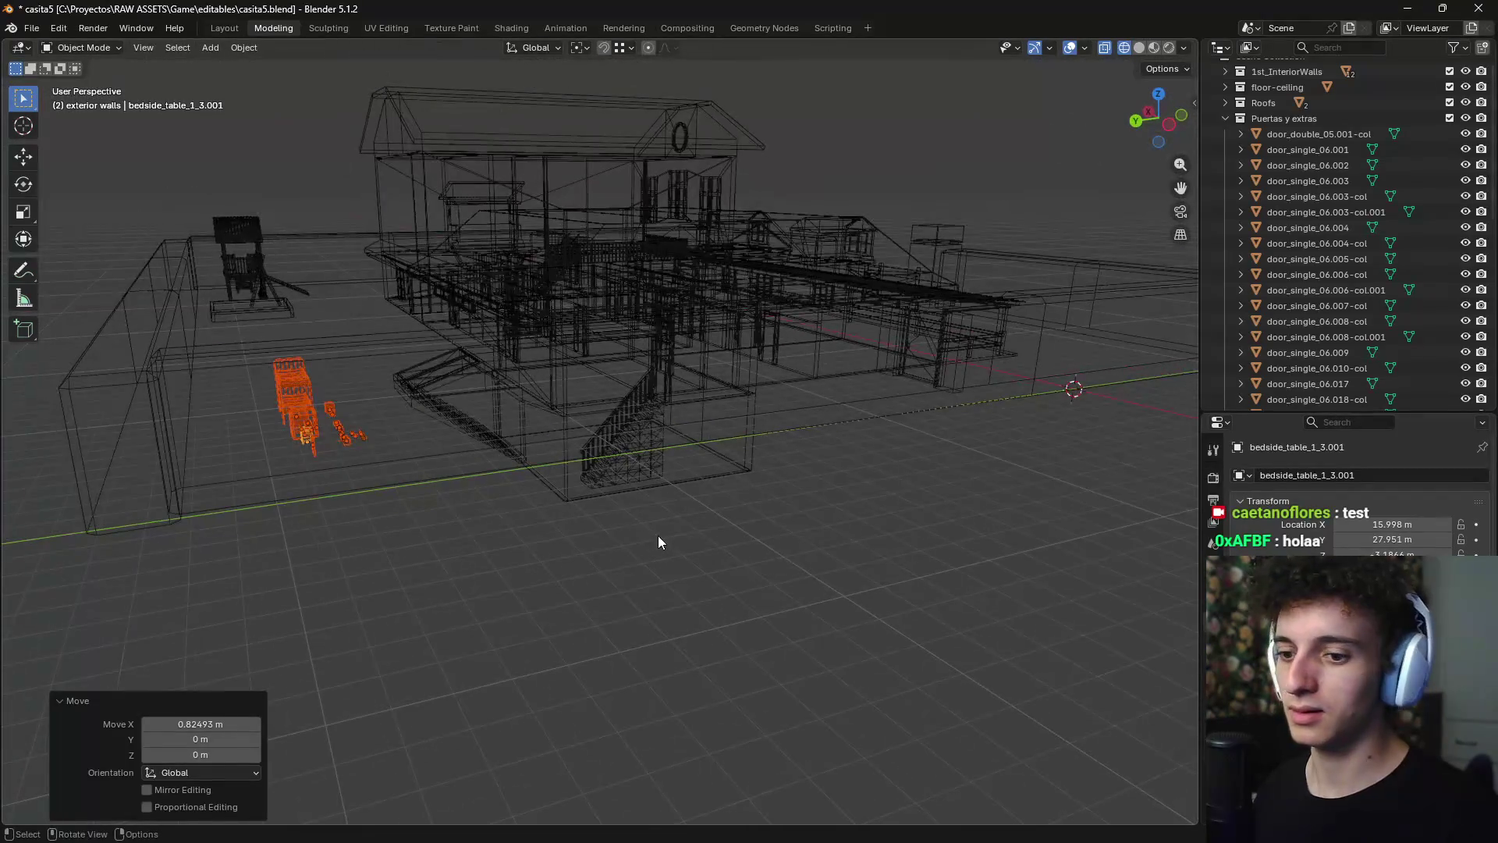
pyautogui.press('KP_7')
pyautogui.press('g')
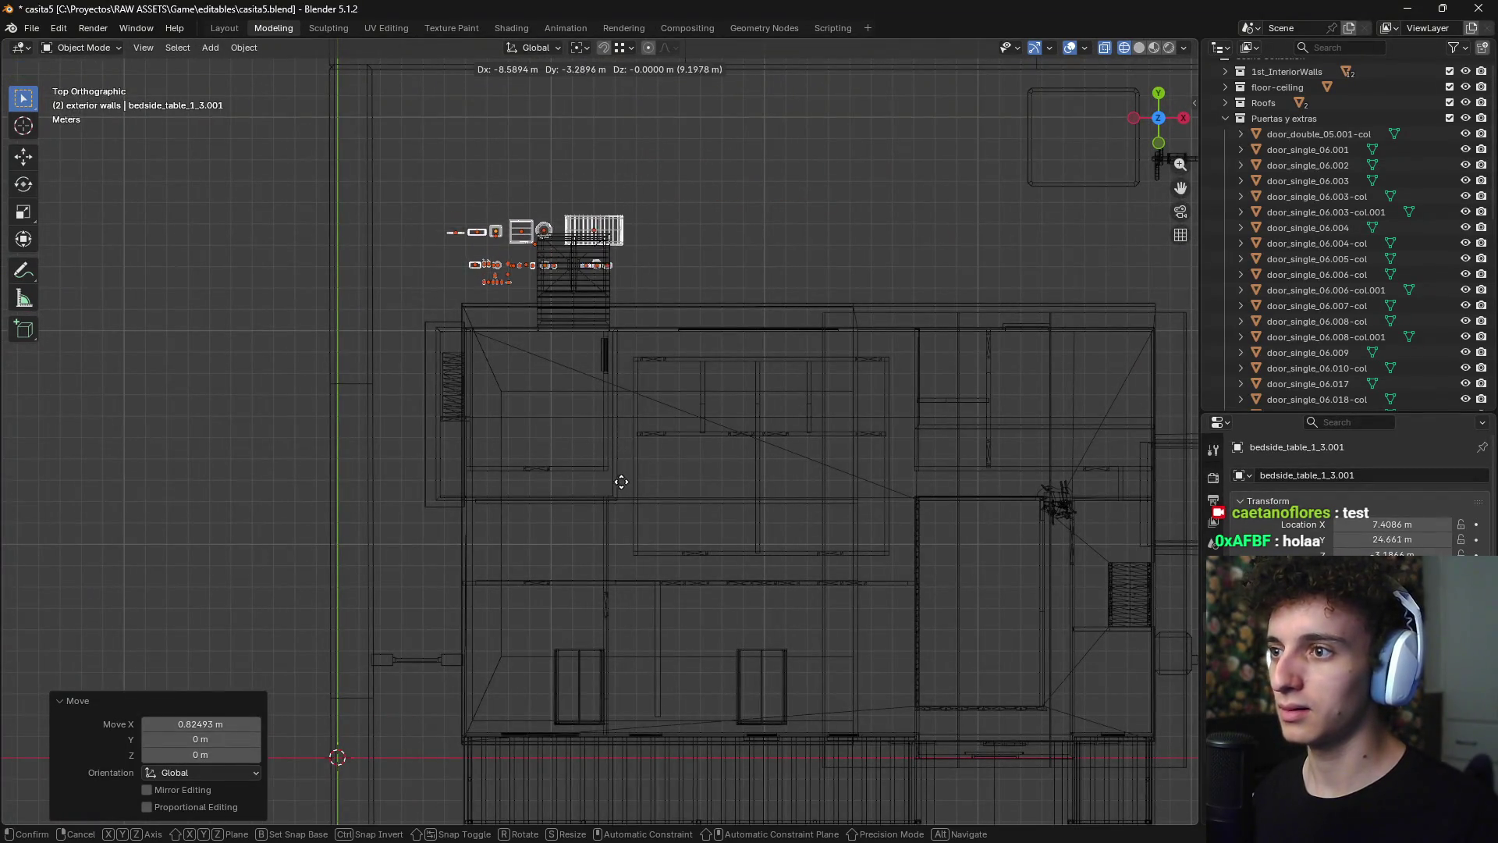
pyautogui.click(620, 485)
pyautogui.moveTo(619, 485)
pyautogui.mouseDown(button='middle')
pyautogui.moveTo(692, 403)
pyautogui.moveTo(578, 452)
pyautogui.moveTo(657, 438)
pyautogui.moveTo(693, 574)
pyautogui.mouseUp(button='middle')
# - Deselect the props and switch the viewport shading to Material Preview
pyautogui.click(693, 575)
pyautogui.press('z')
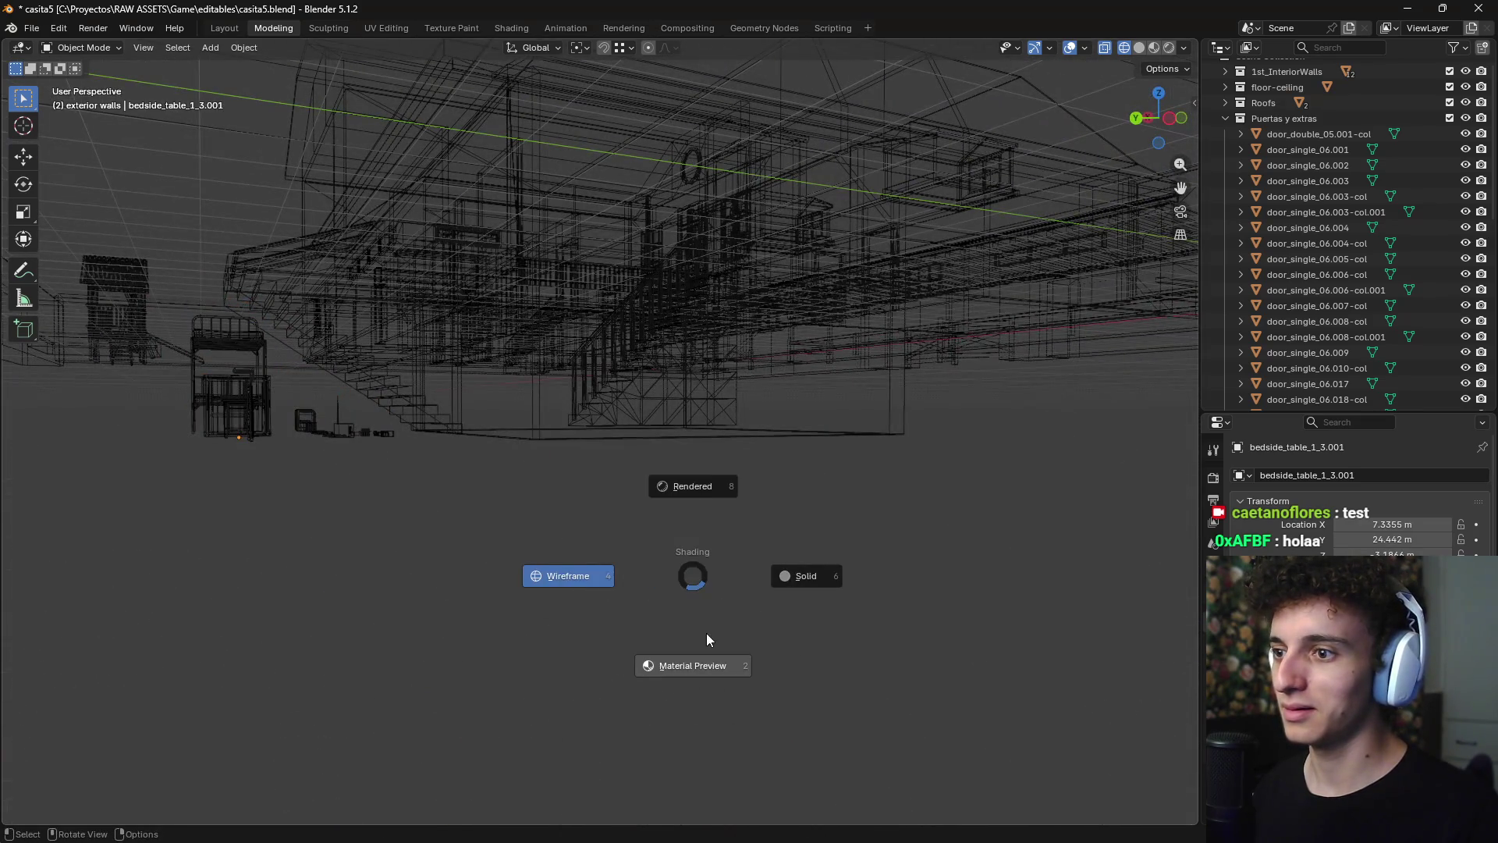
pyautogui.click(702, 652)
pyautogui.moveTo(702, 652)
pyautogui.mouseDown(button='middle')
pyautogui.moveTo(746, 595)
pyautogui.moveTo(709, 622)
pyautogui.moveTo(795, 578)
pyautogui.moveTo(879, 569)
pyautogui.moveTo(850, 601)
pyautogui.moveTo(728, 621)
pyautogui.moveTo(680, 592)
pyautogui.moveTo(490, 569)
pyautogui.moveTo(578, 548)
pyautogui.moveTo(656, 593)
pyautogui.mouseUp(button='middle')
# - In AllPacks, cancel closing the file and delete the 32 selected props
pyautogui.hotkey('alt', 'Tab')
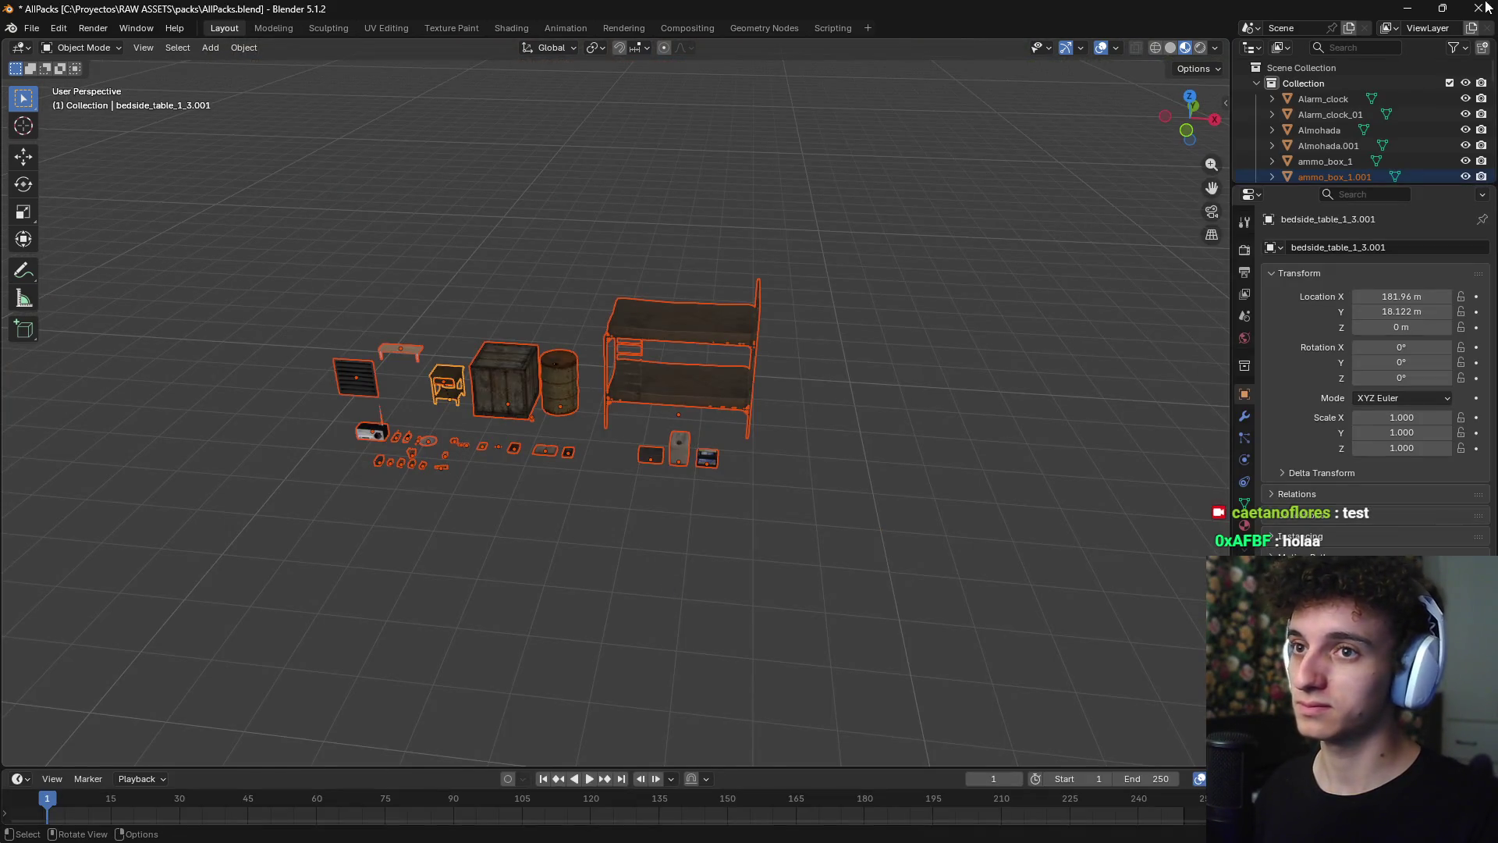
pyautogui.click(1479, 8)
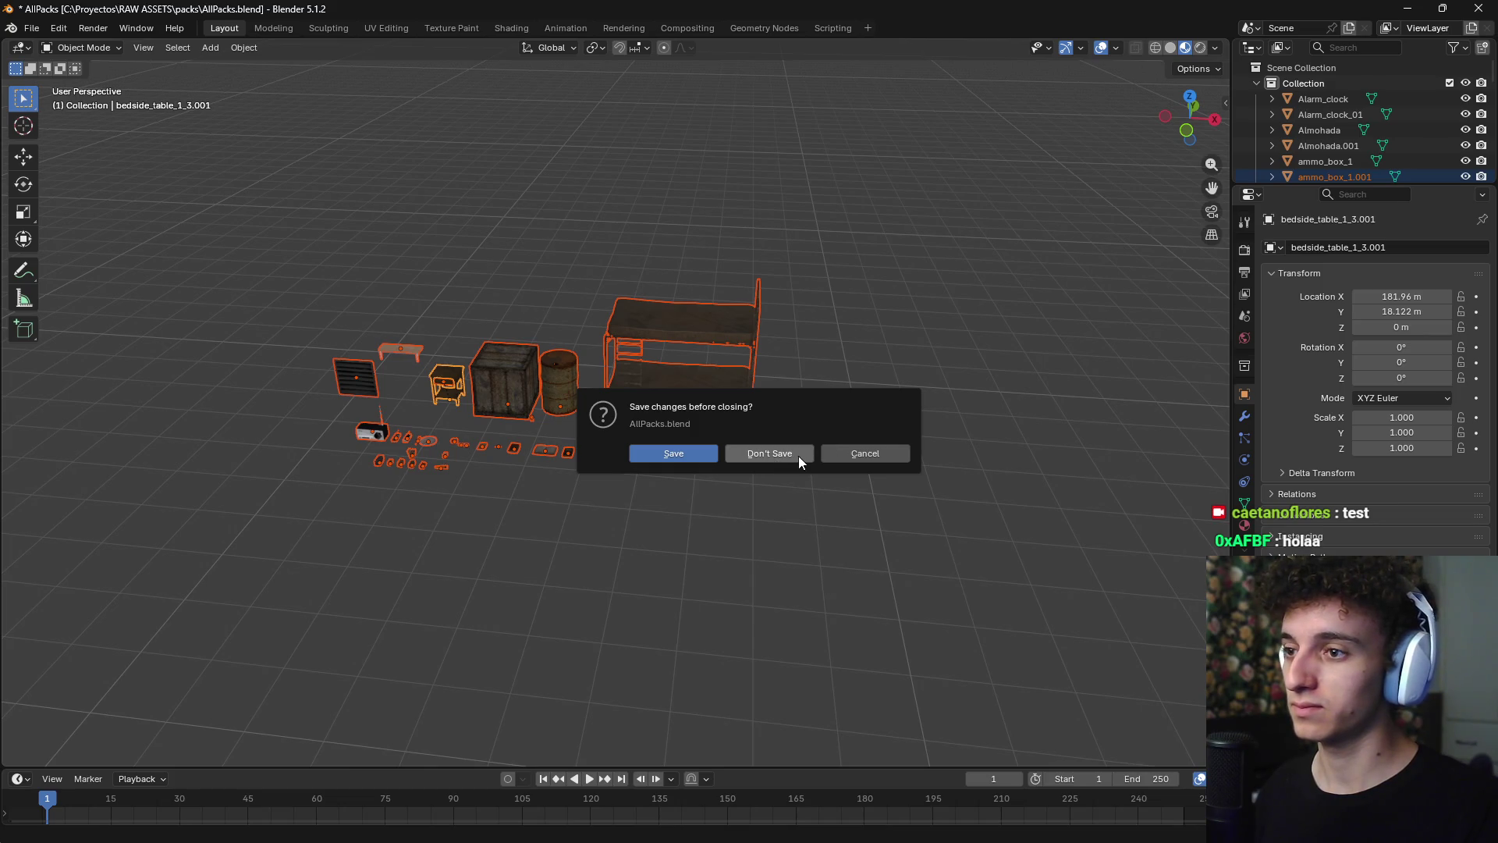
pyautogui.click(858, 452)
pyautogui.press('x')
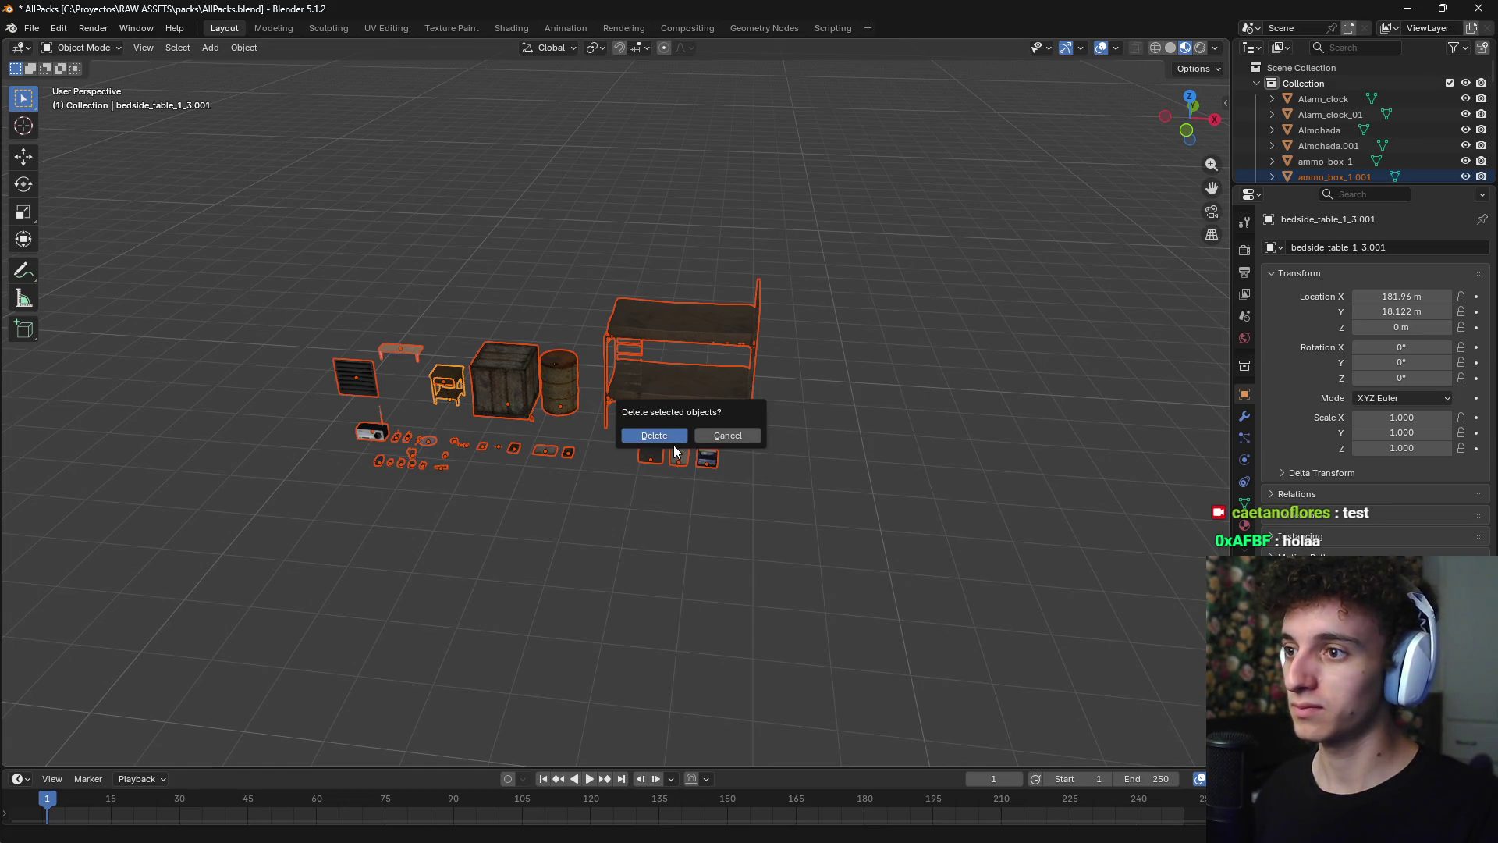
pyautogui.press('Return')
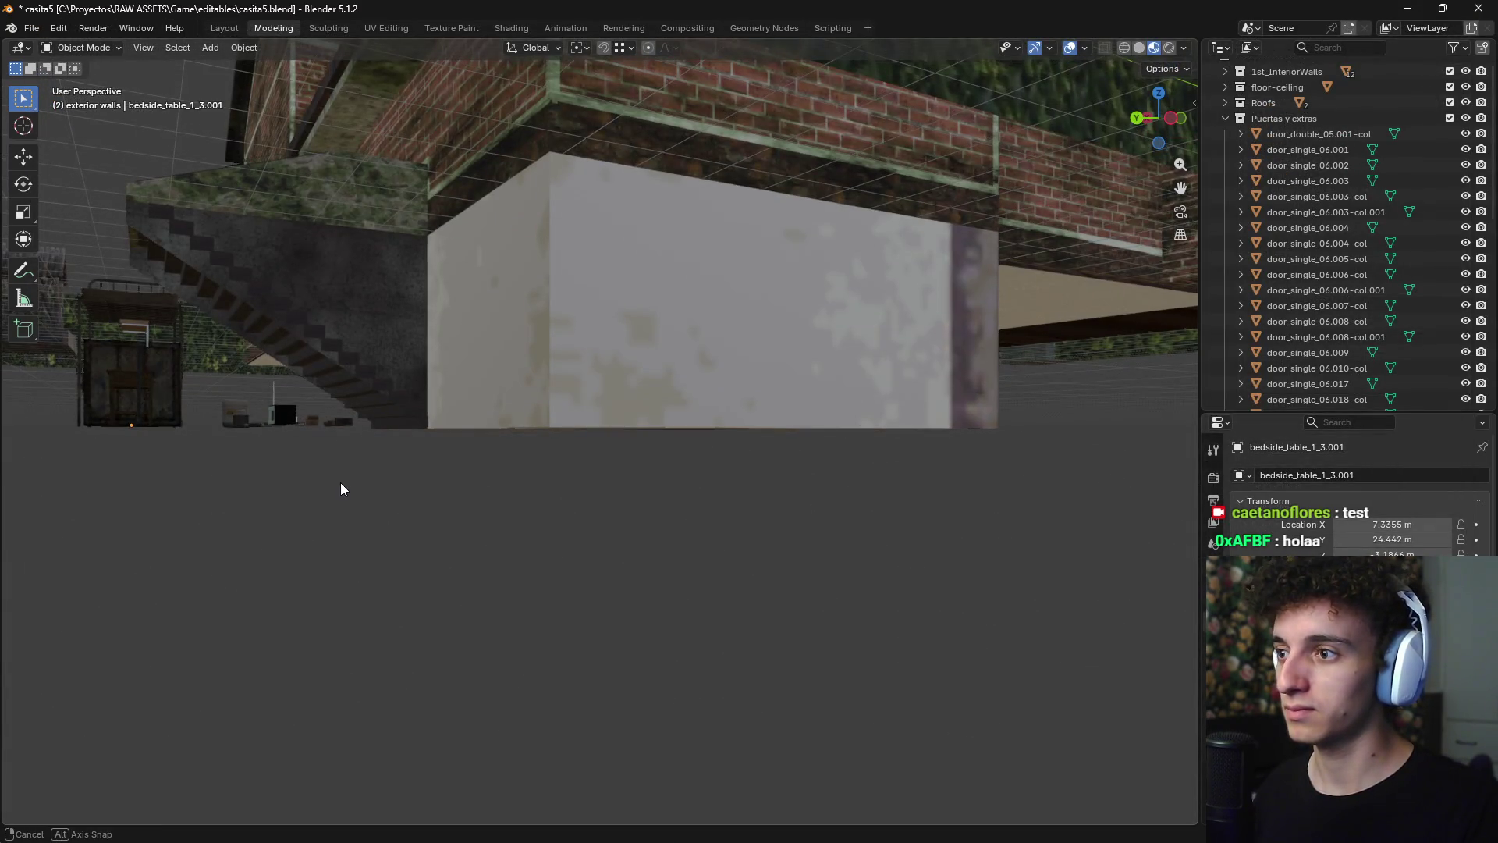
pyautogui.moveTo(341, 482)
pyautogui.mouseDown(button='middle')
pyautogui.moveTo(523, 443)
pyautogui.moveTo(566, 493)
pyautogui.moveTo(724, 446)
pyautogui.mouseUp(button='middle')
pyautogui.scroll(3, 682, 467)
pyautogui.scroll(5, 682, 474)
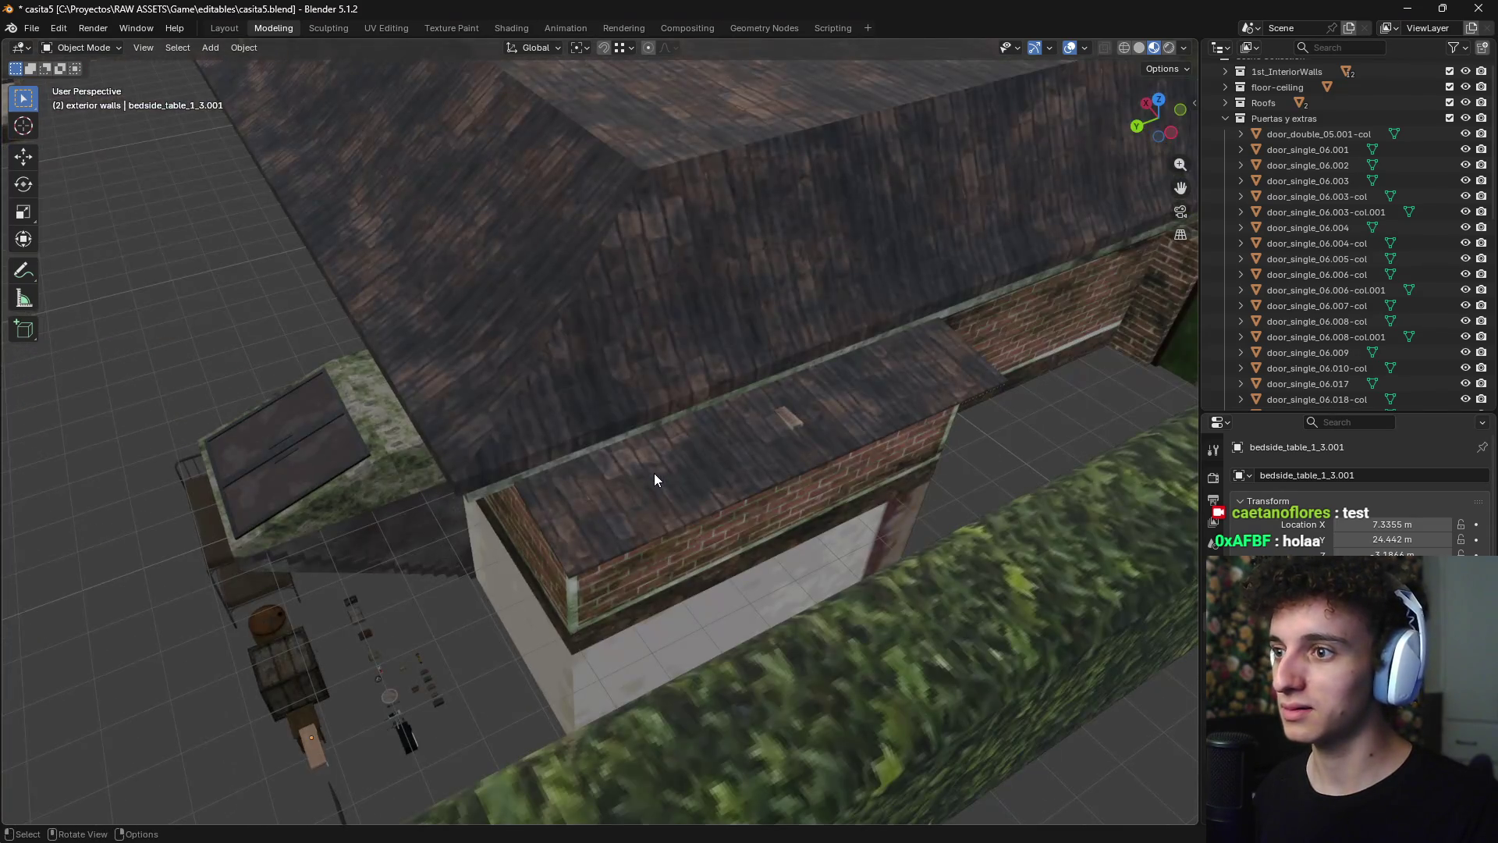
# - In Preferences > Viewport, set Viewport Anti-Aliasing to No Anti-Aliasing
pyautogui.click(59, 28)
pyautogui.click(105, 230)
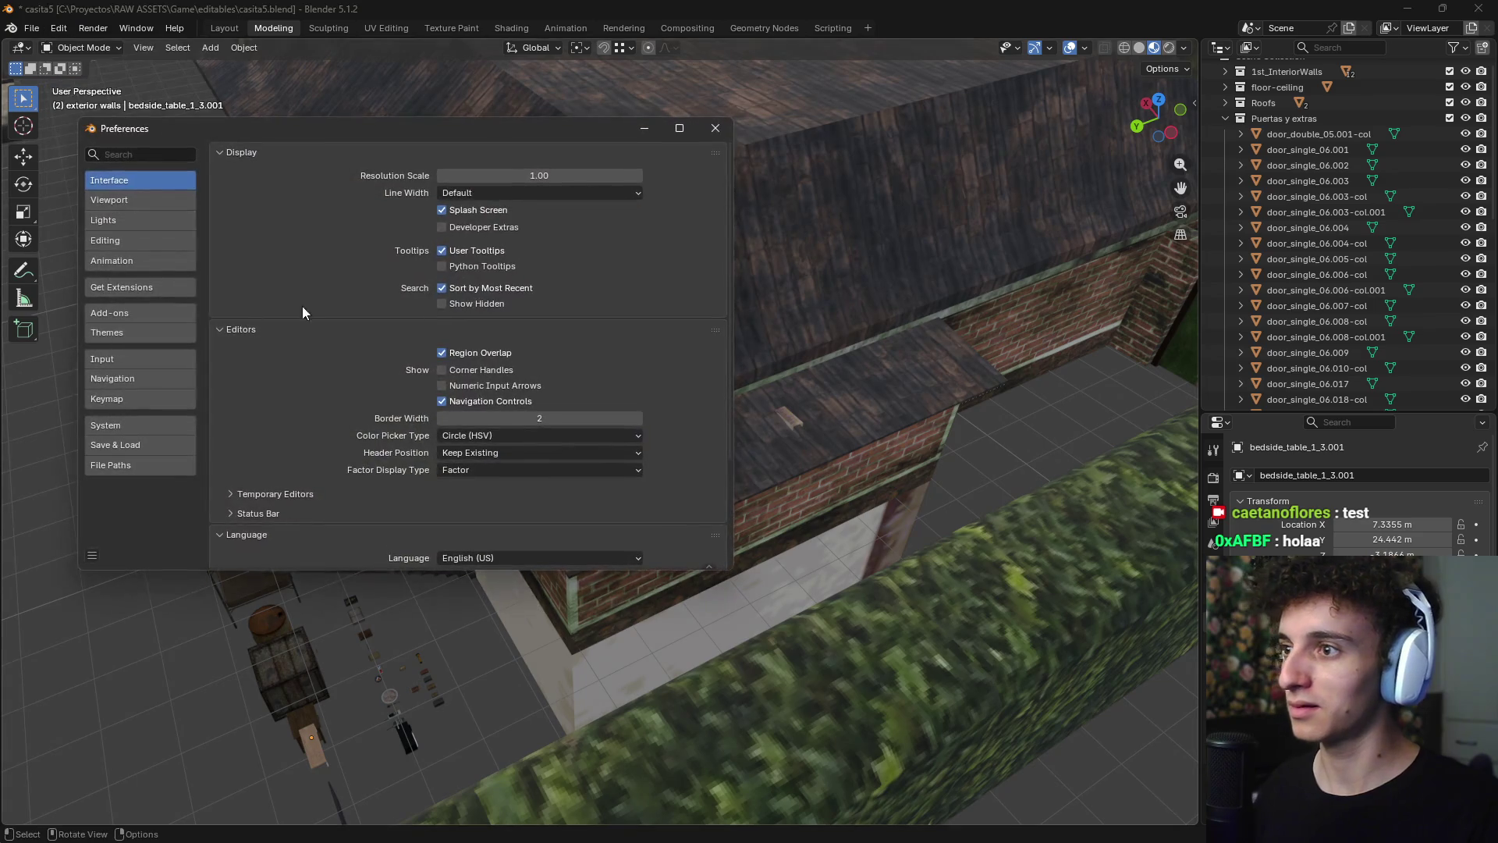
pyautogui.click(144, 200)
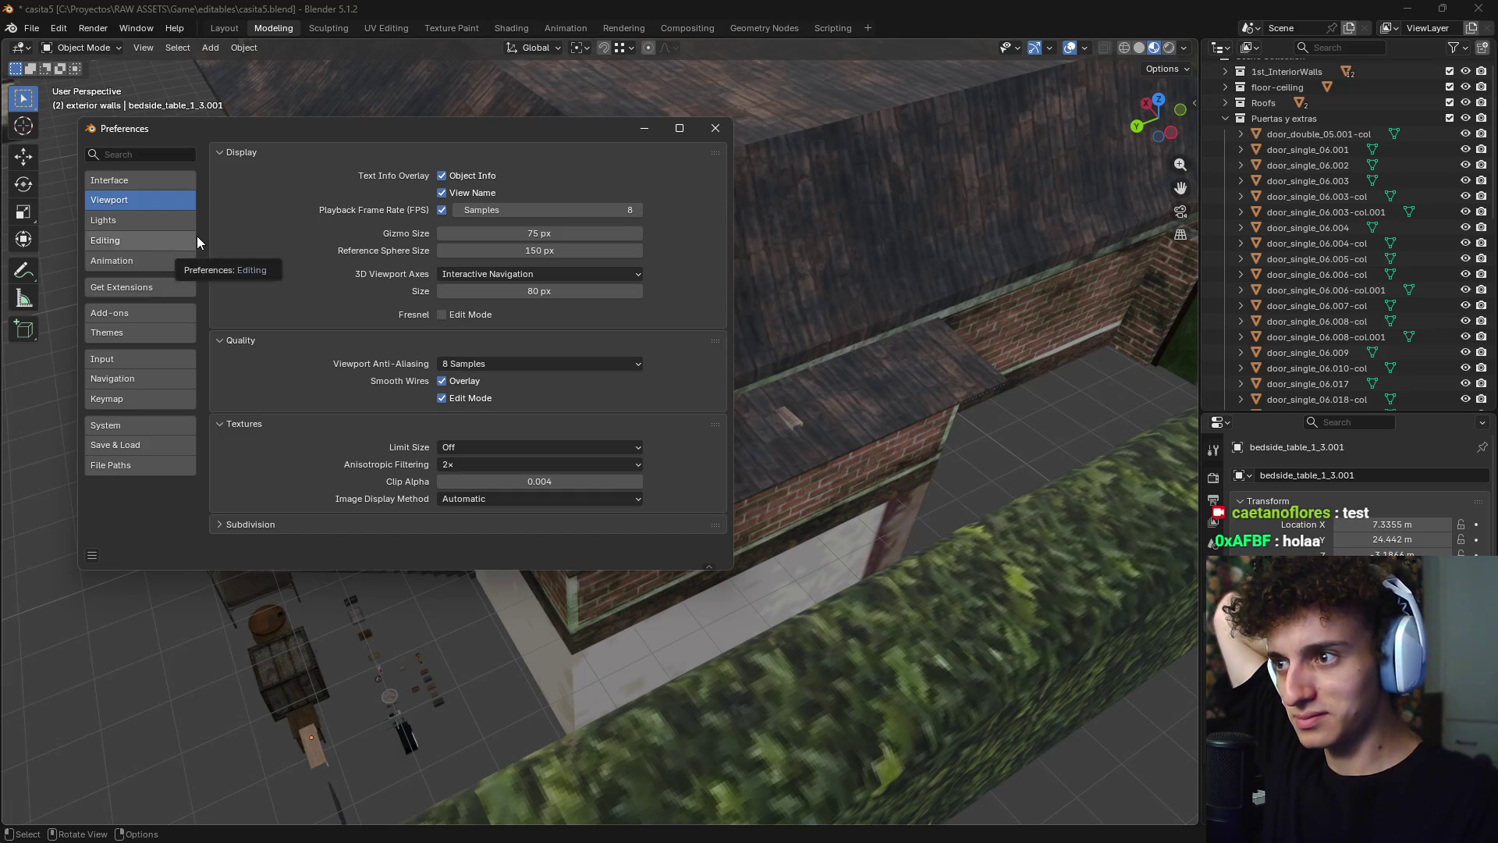
pyautogui.click(522, 362)
pyautogui.click(503, 383)
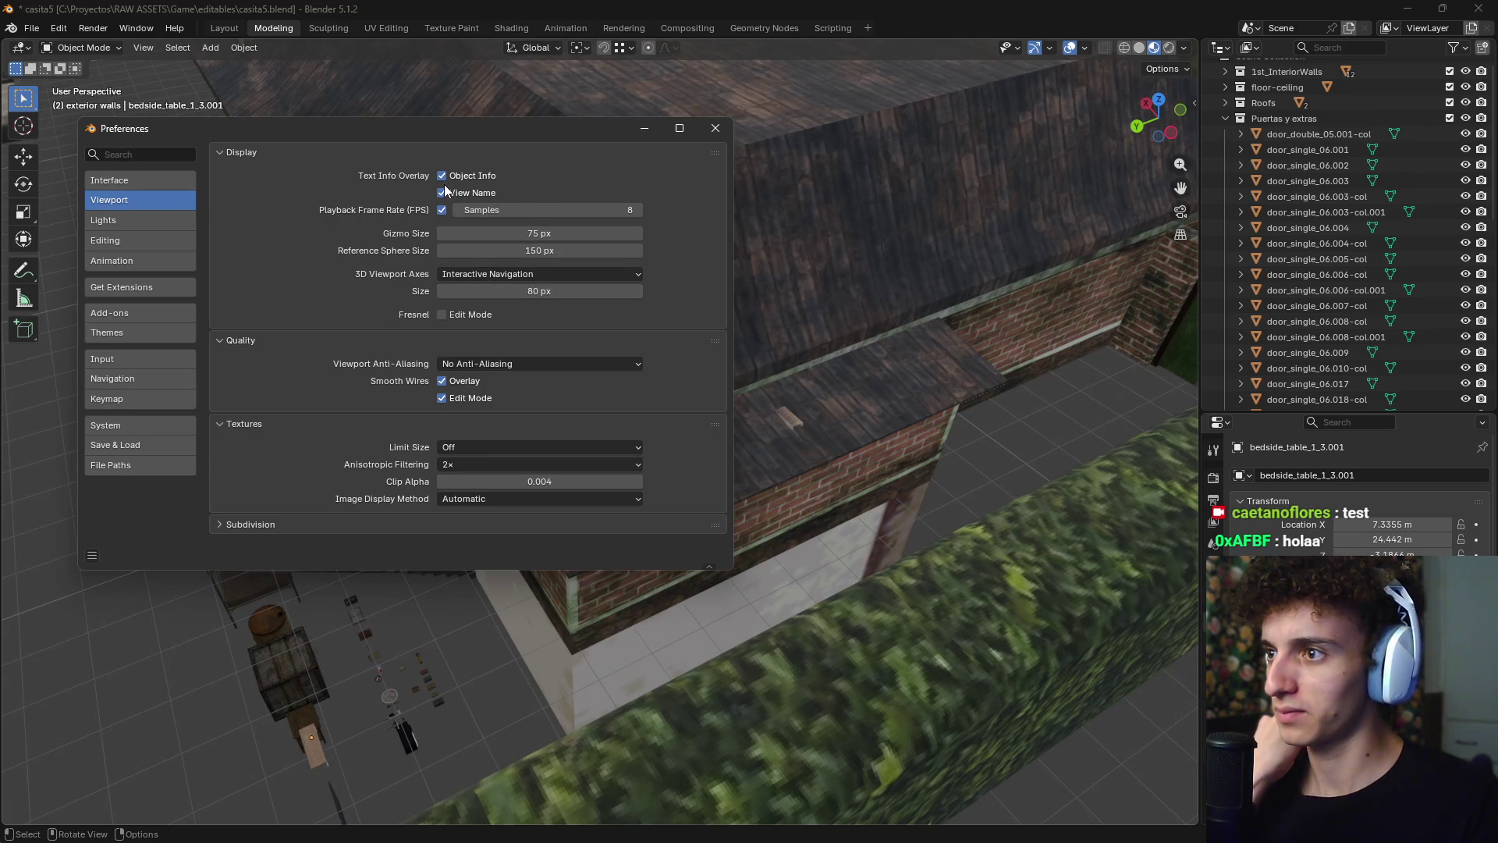
# - Browse the Editing, Animation, Interface and Lights preference pages, then close Preferences
pyautogui.click(128, 237)
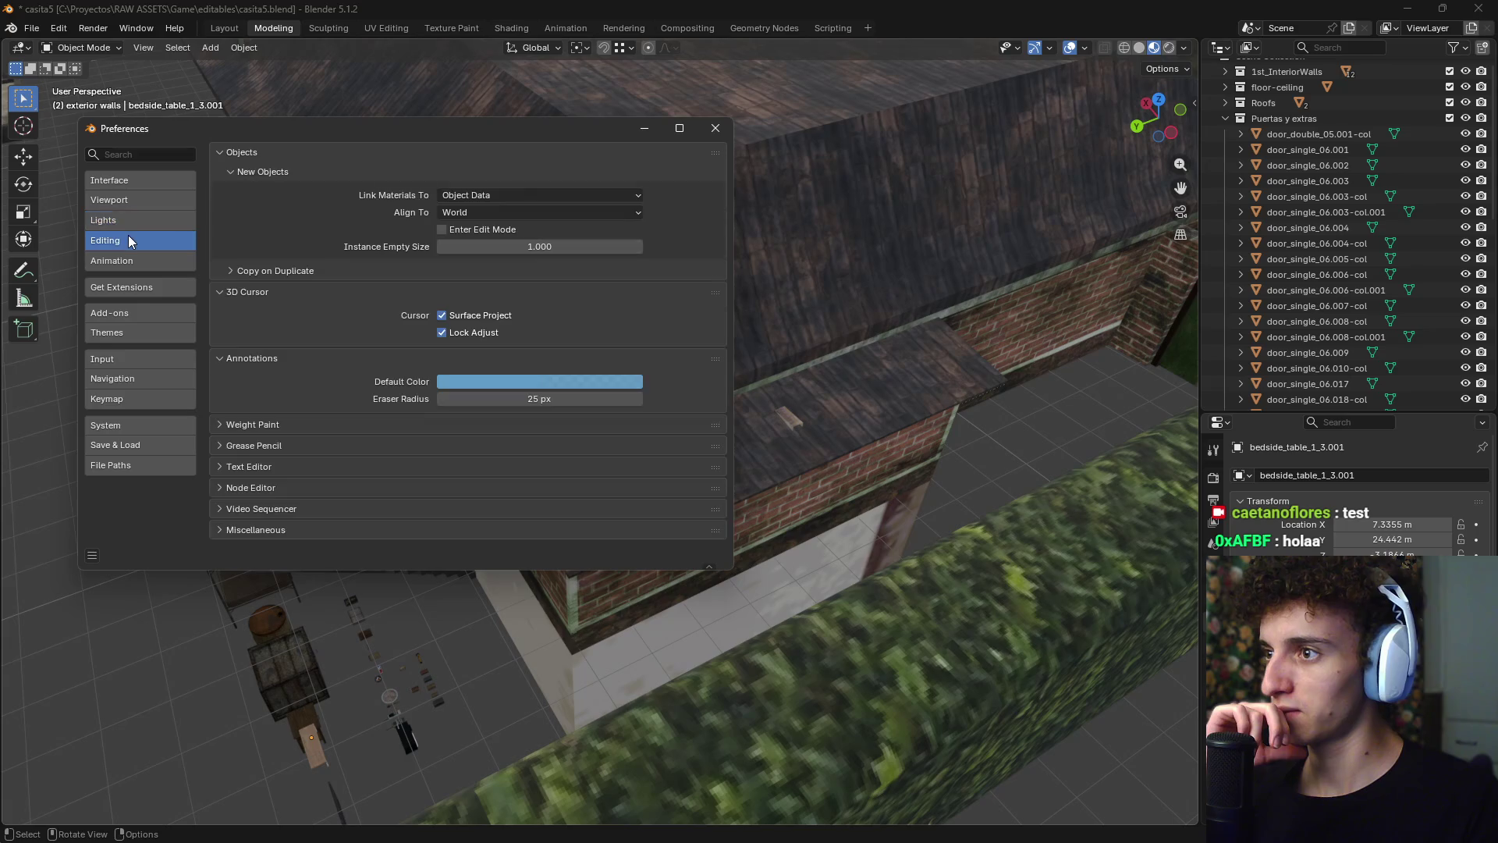
pyautogui.click(129, 260)
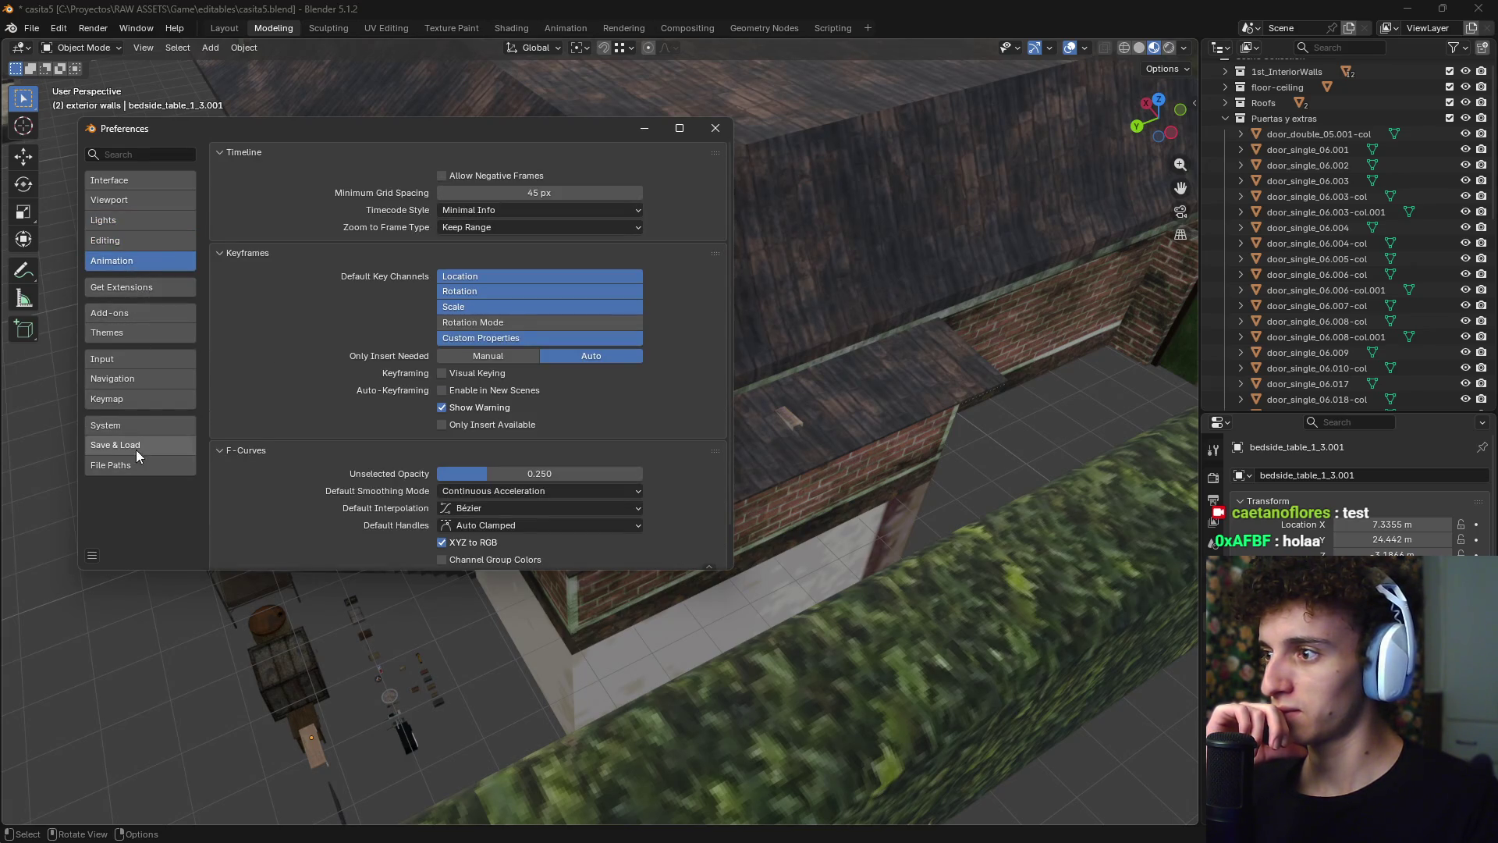
pyautogui.click(143, 186)
pyautogui.scroll(-5, 421, 360)
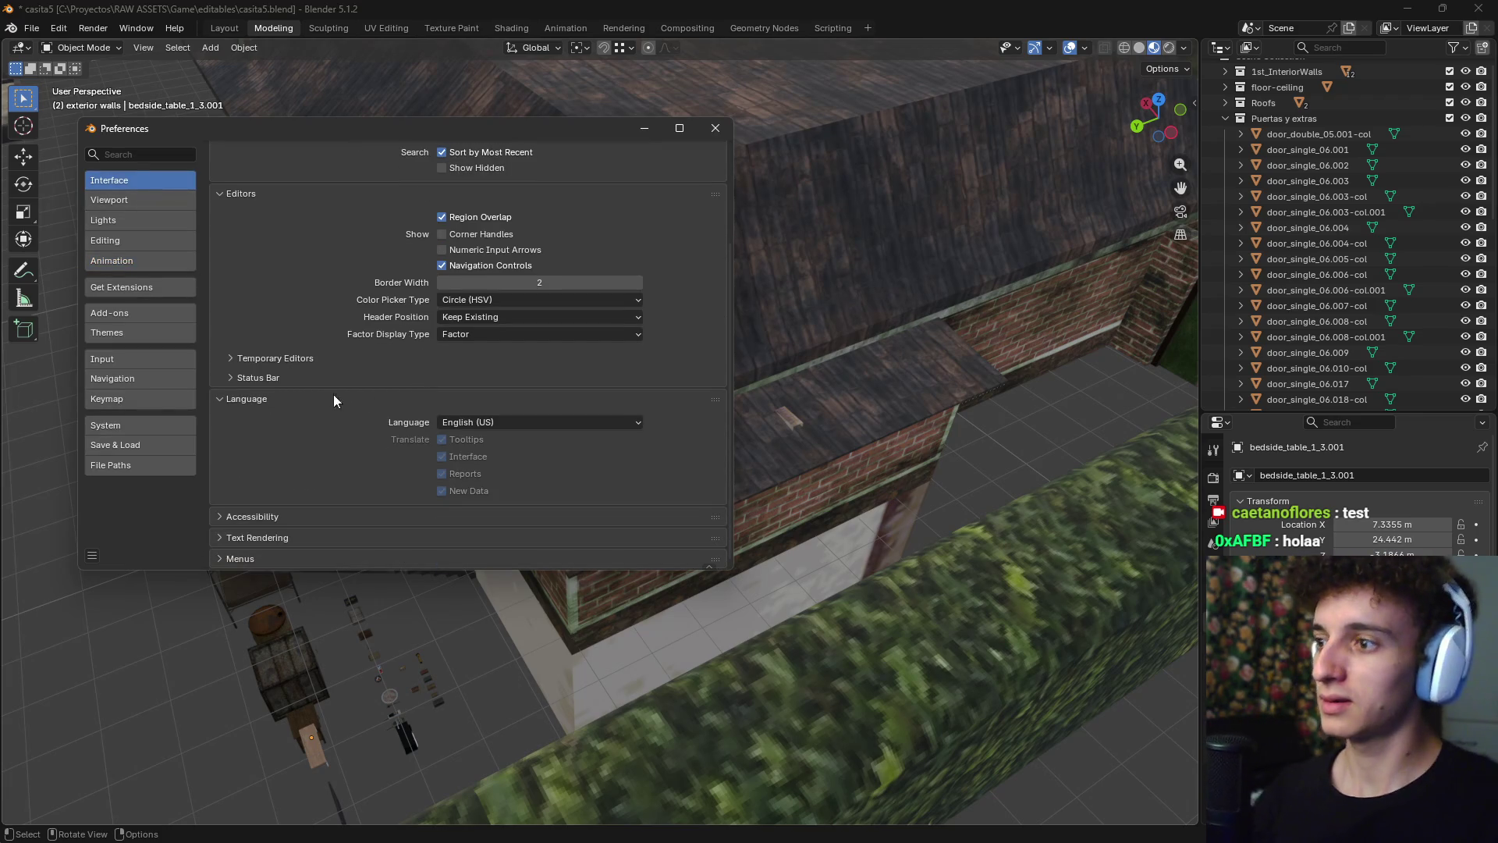
pyautogui.click(143, 205)
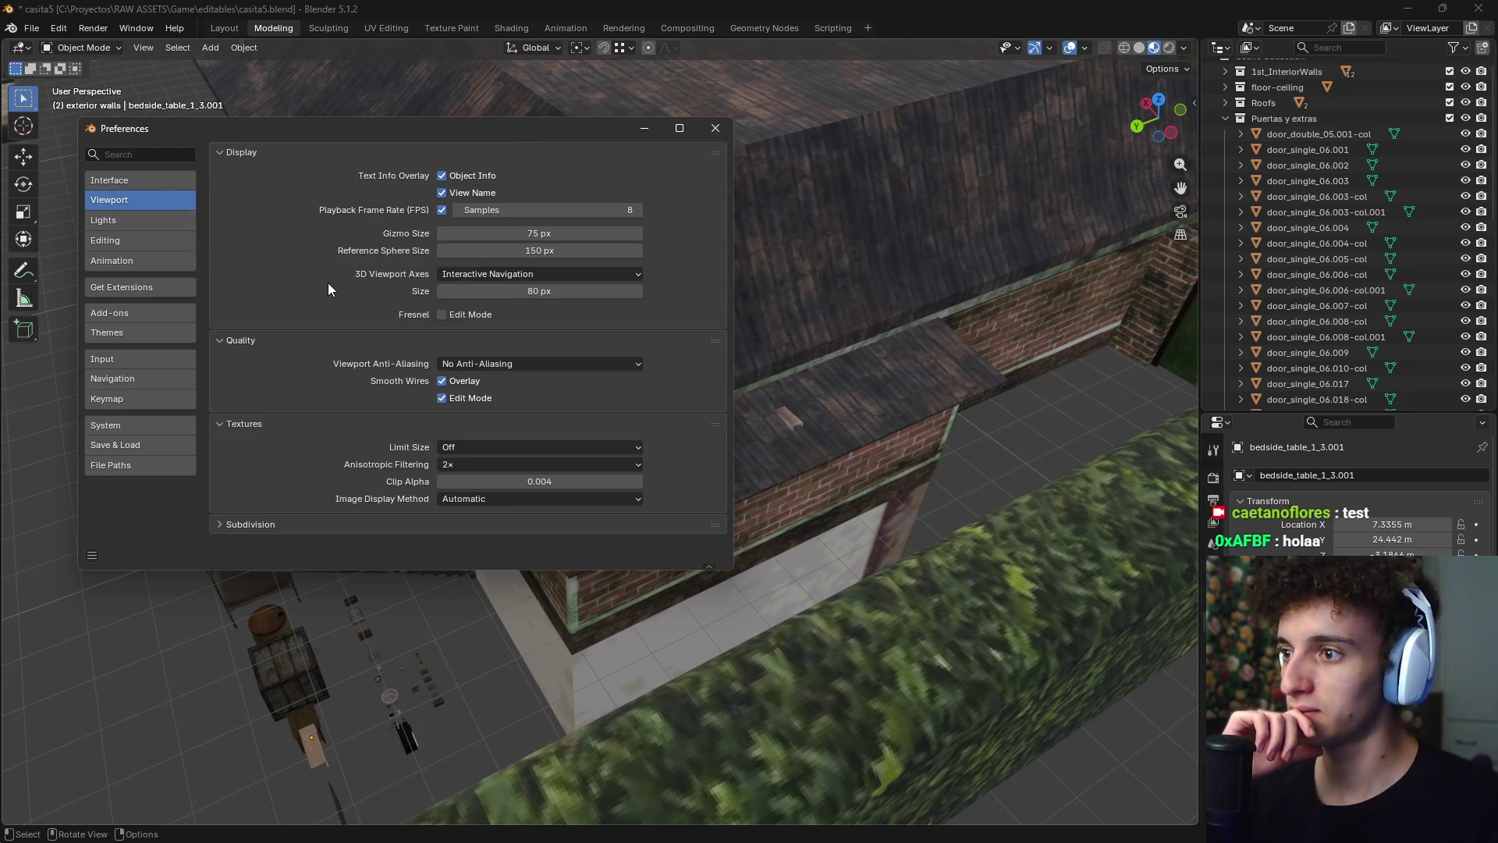
pyautogui.click(141, 217)
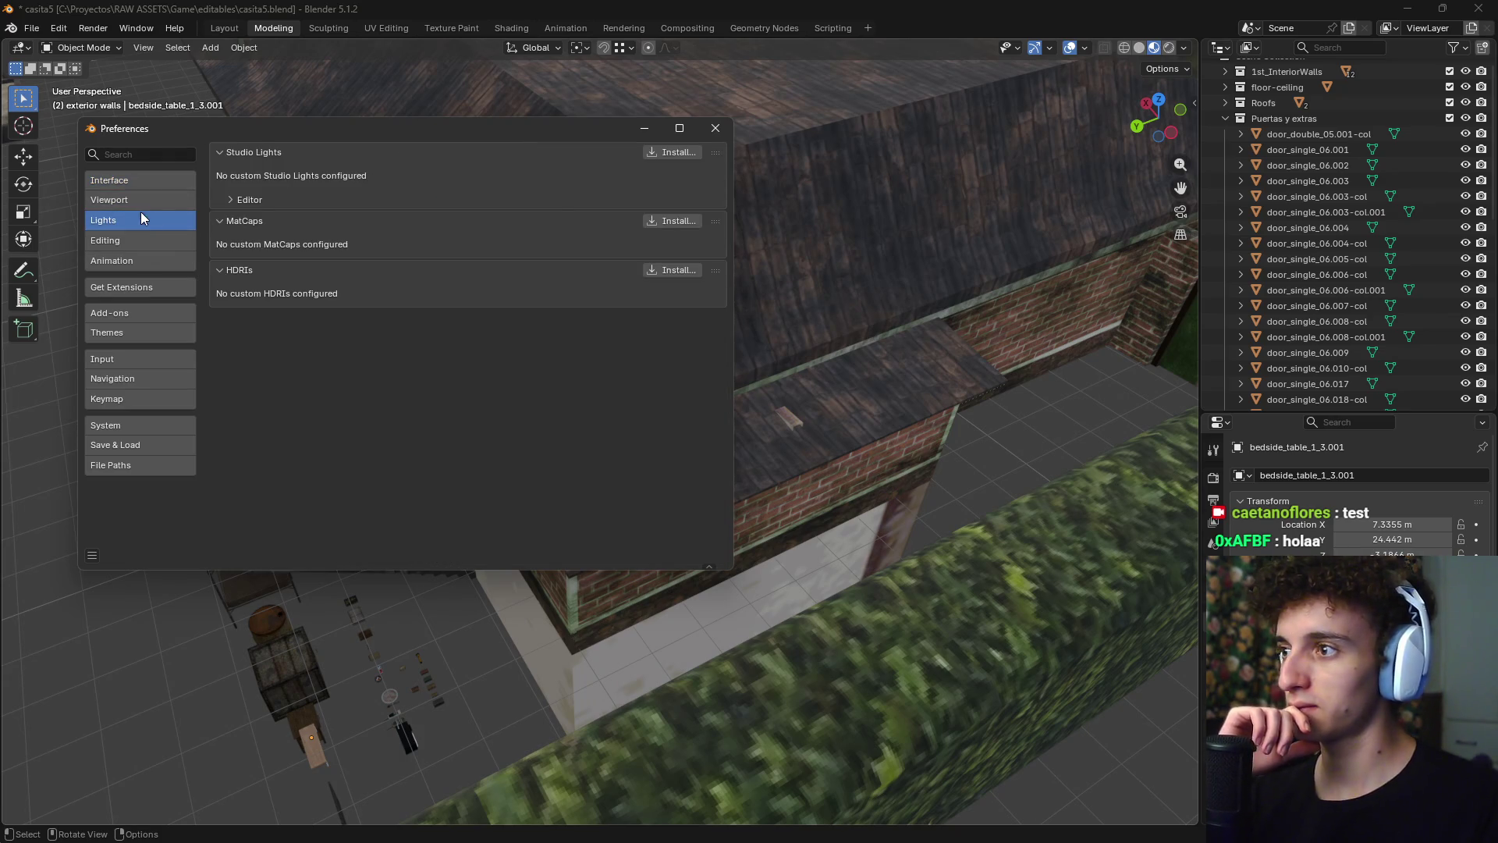
pyautogui.click(715, 129)
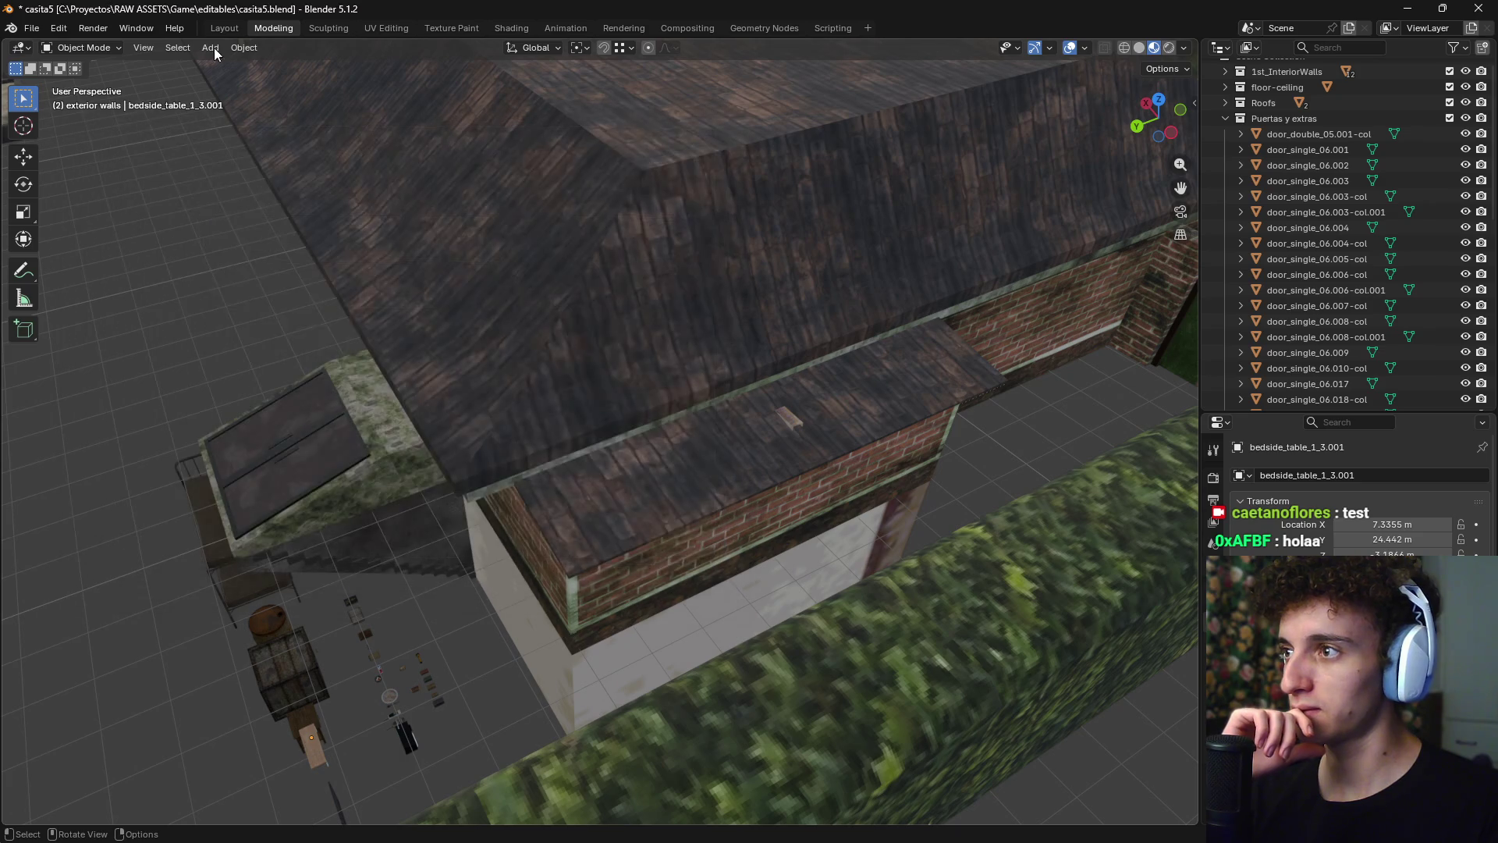
pyautogui.click(39, 27)
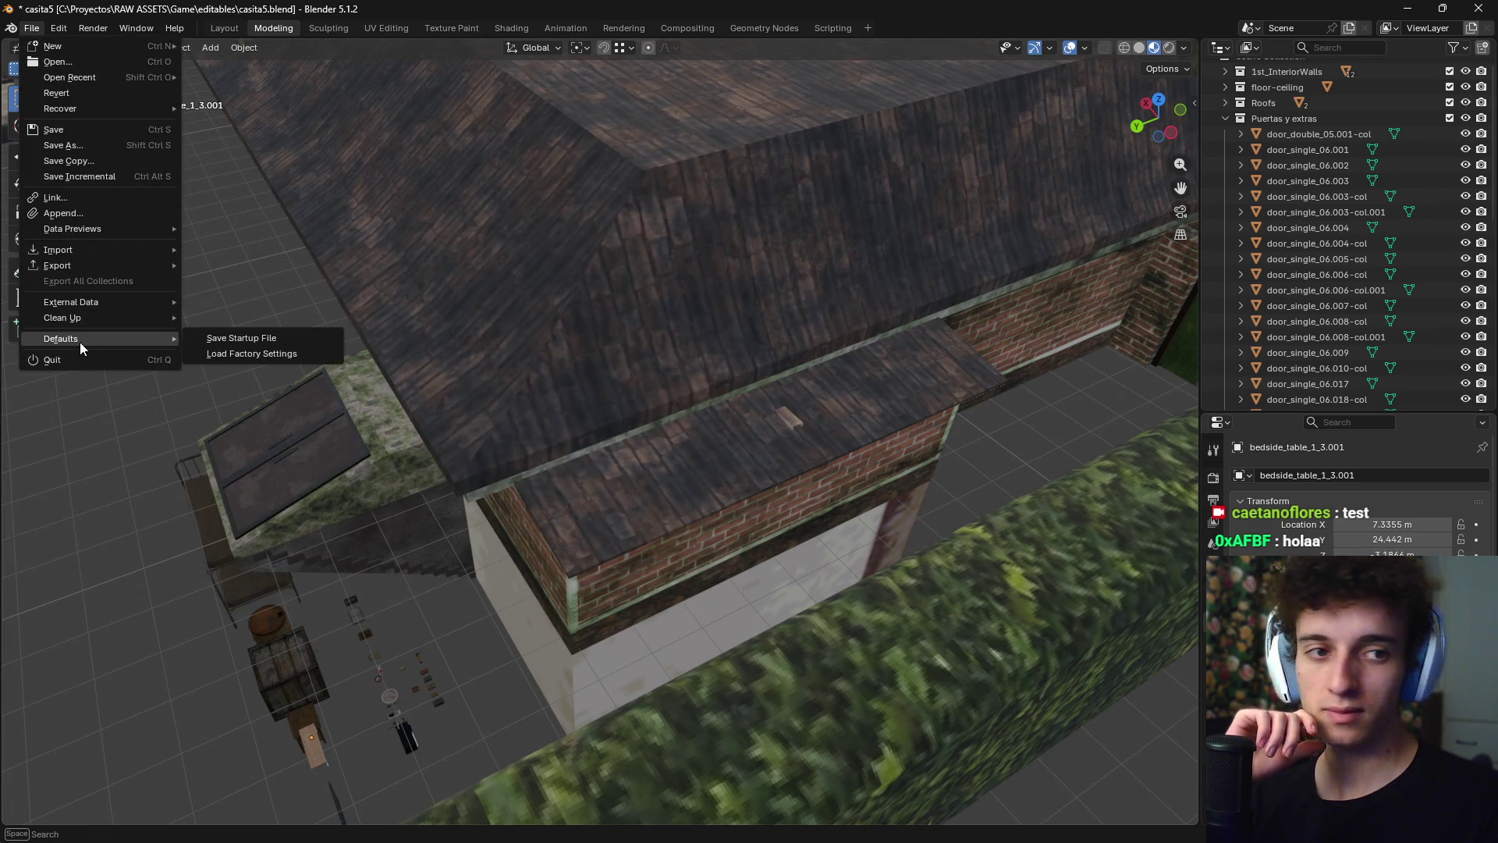
pyautogui.moveTo(108, 270)
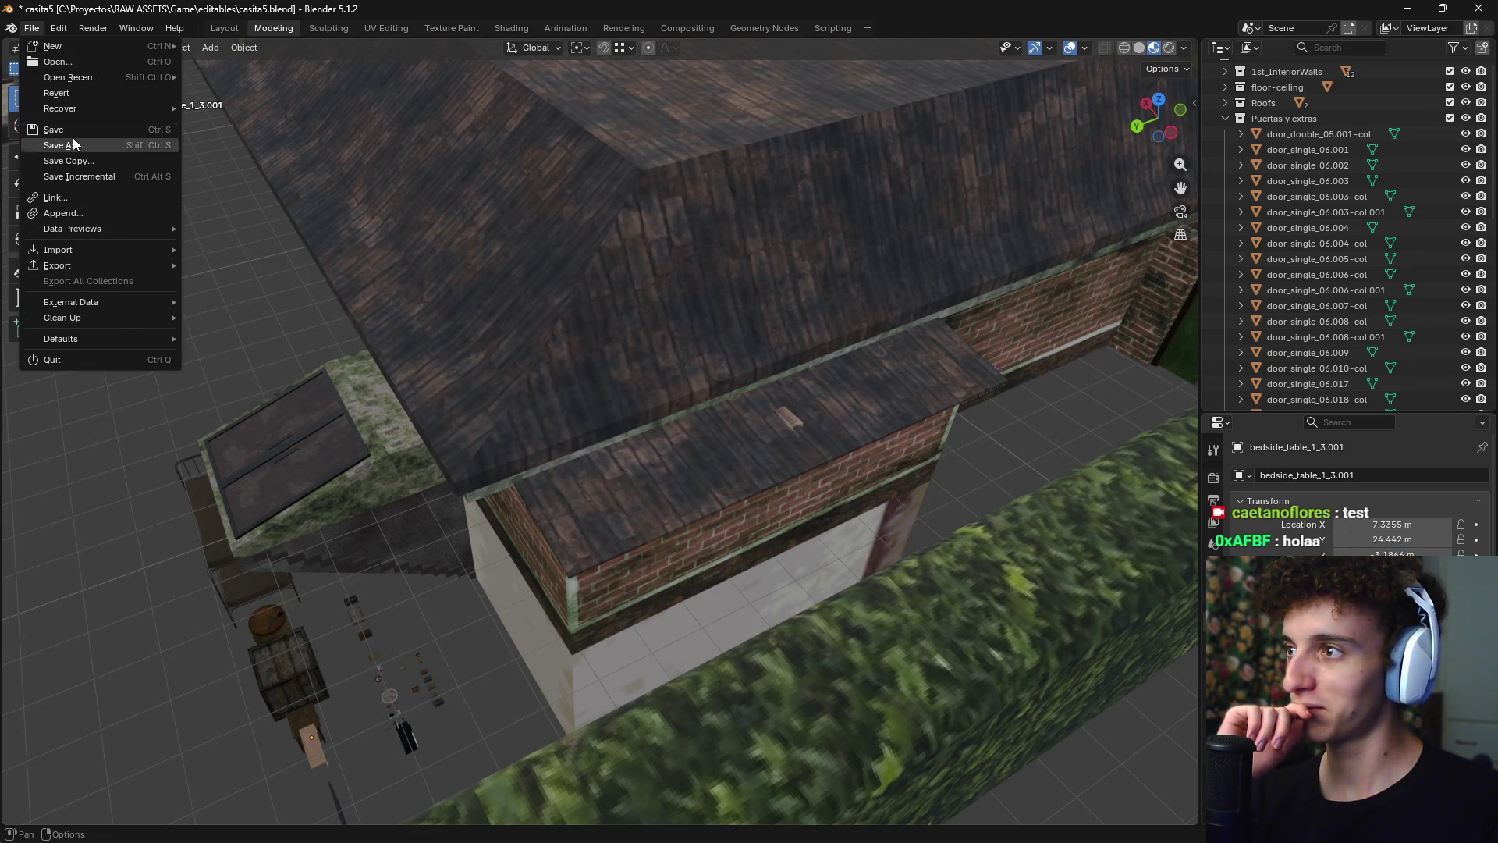
pyautogui.moveTo(13, 31)
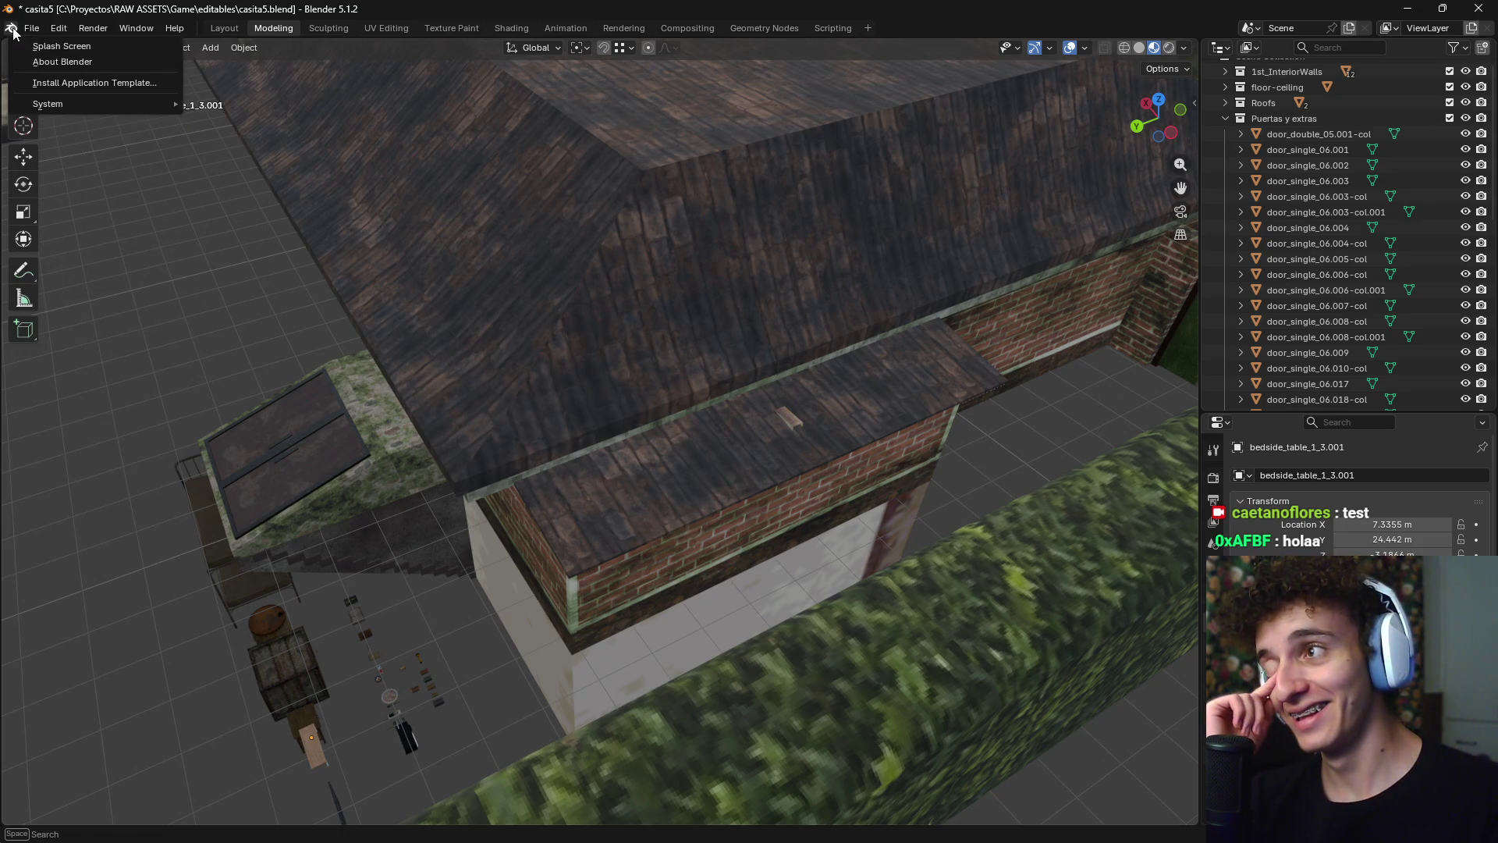
pyautogui.click(35, 28)
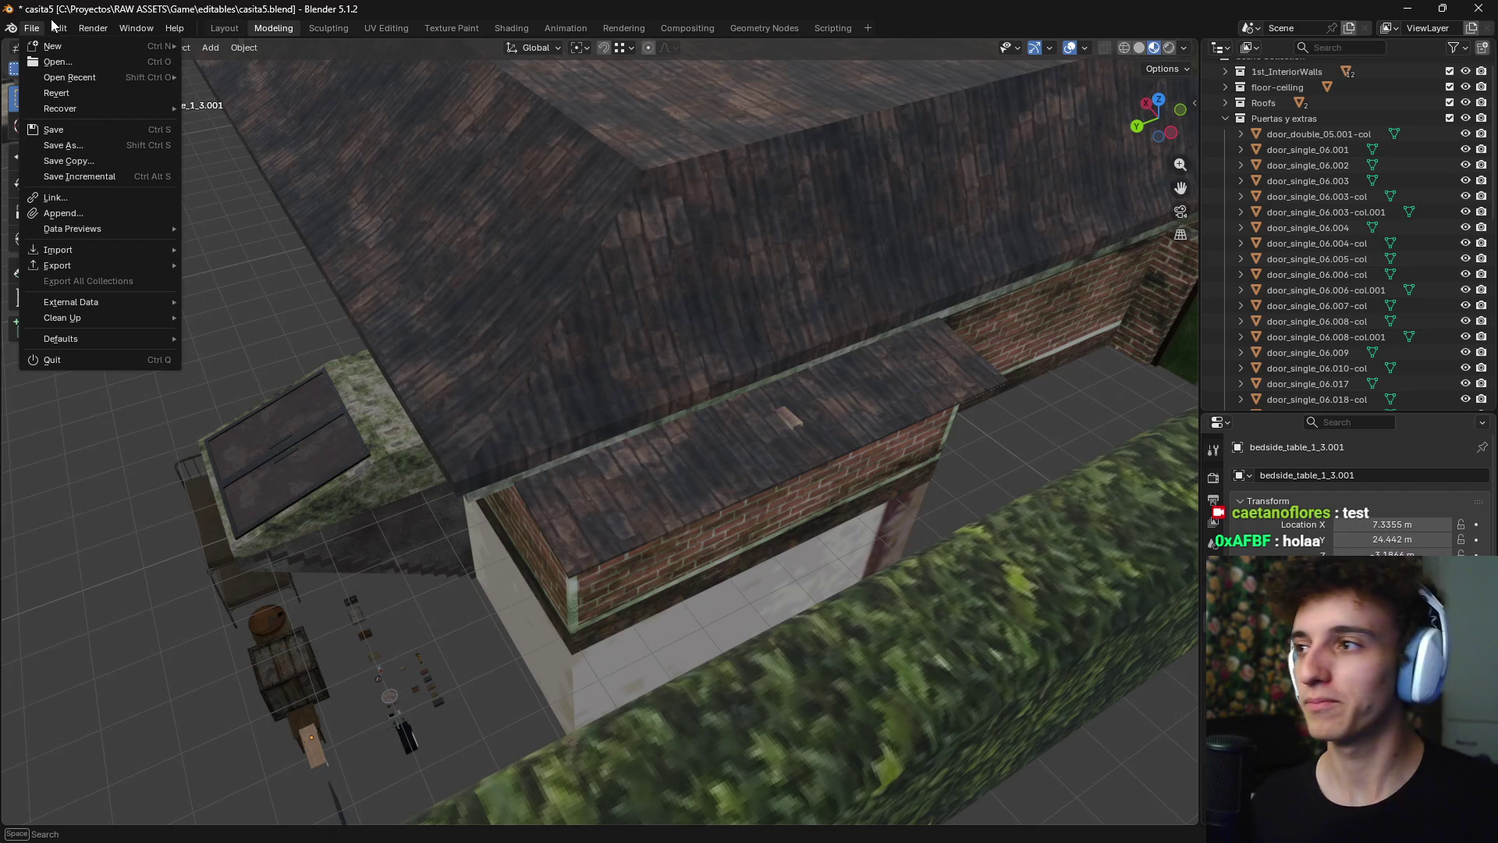
pyautogui.moveTo(77, 233)
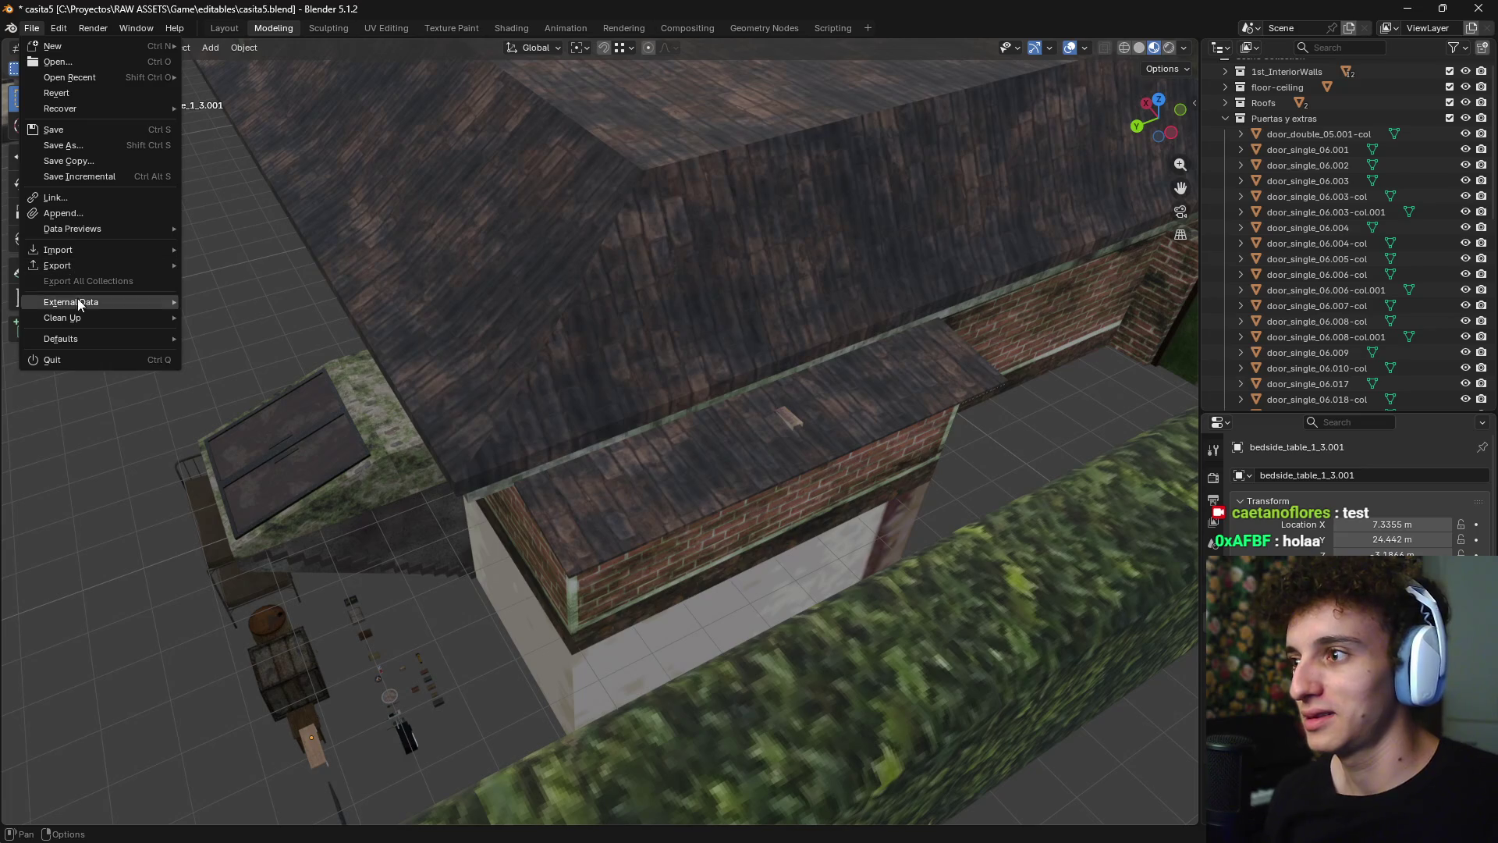
pyautogui.moveTo(104, 298)
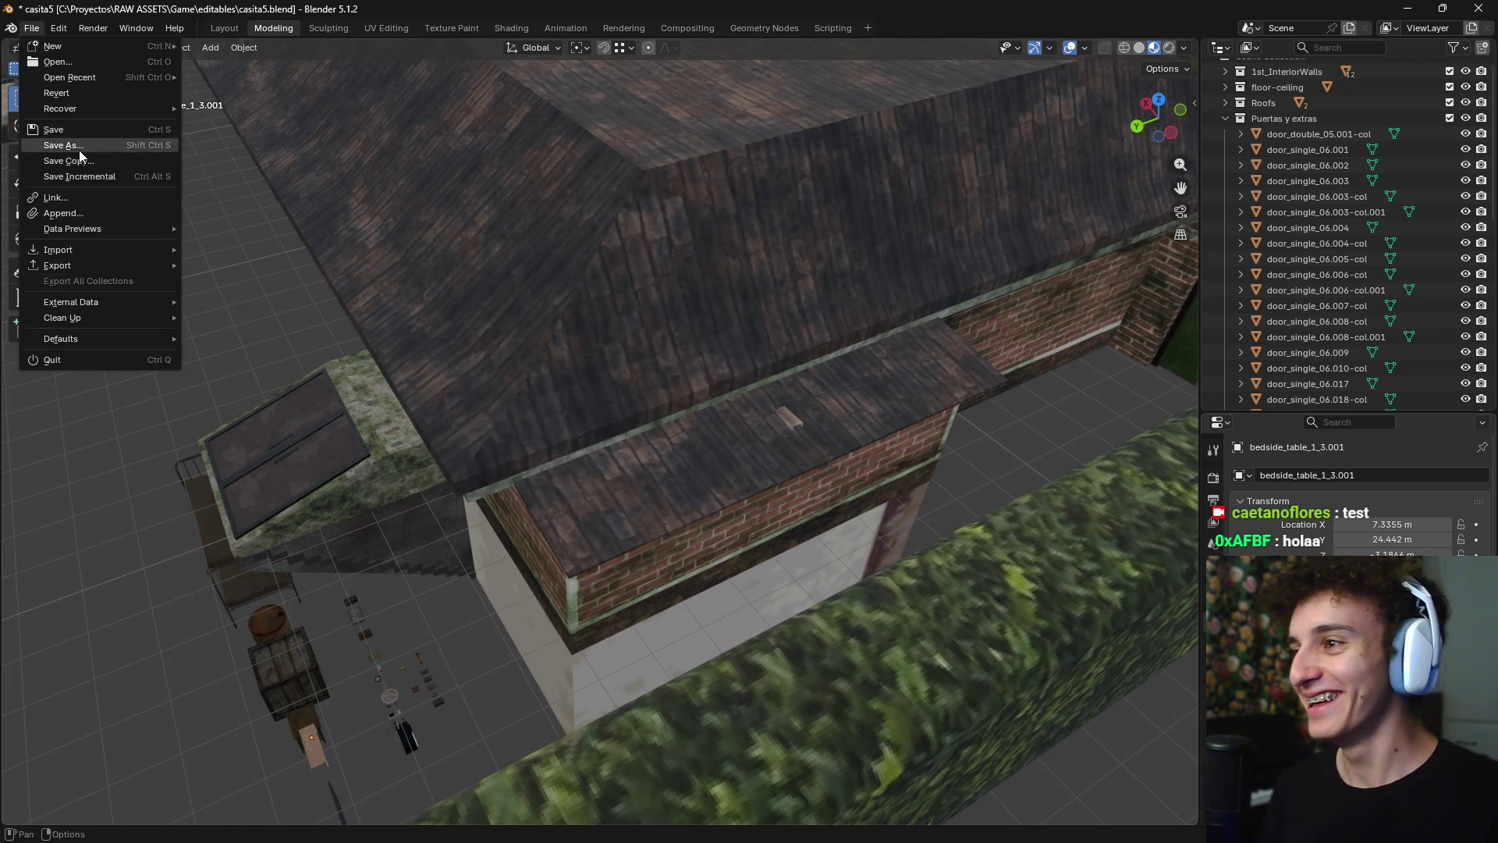
pyautogui.moveTo(99, 264)
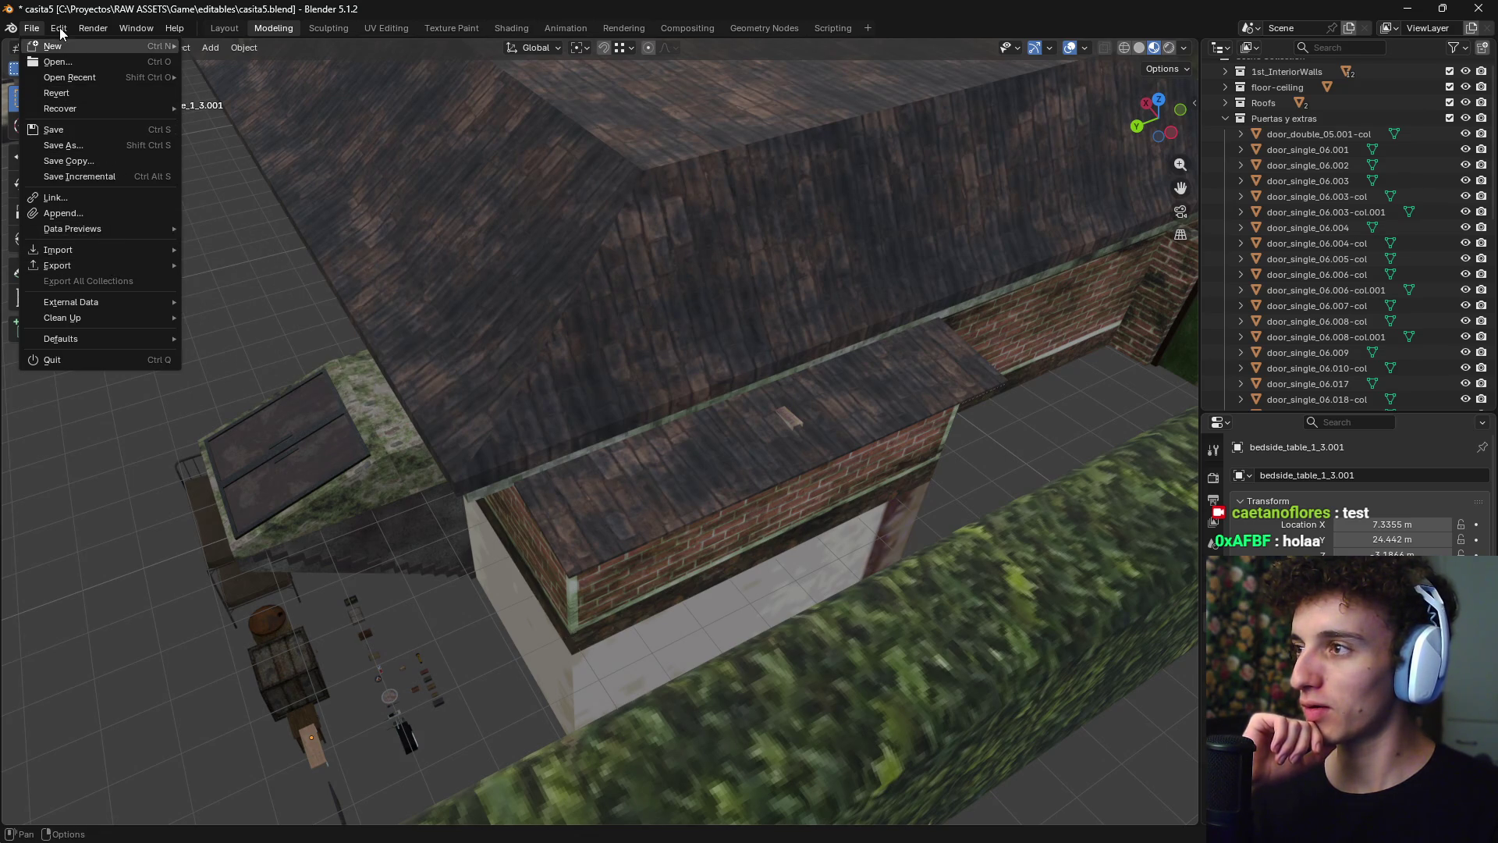
pyautogui.click(95, 30)
pyautogui.click(95, 30)
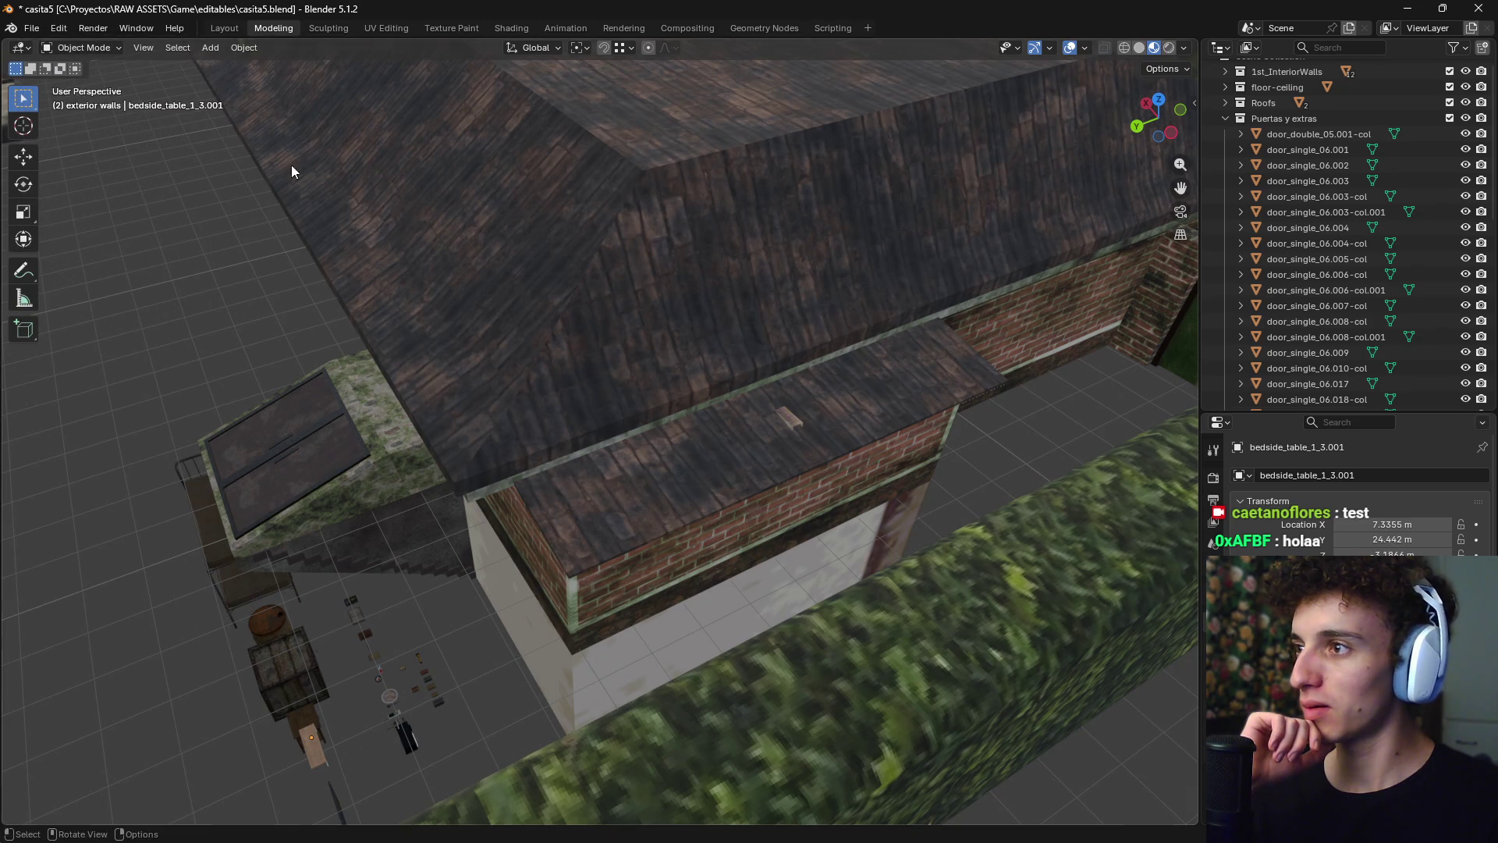
pyautogui.moveTo(747, 839)
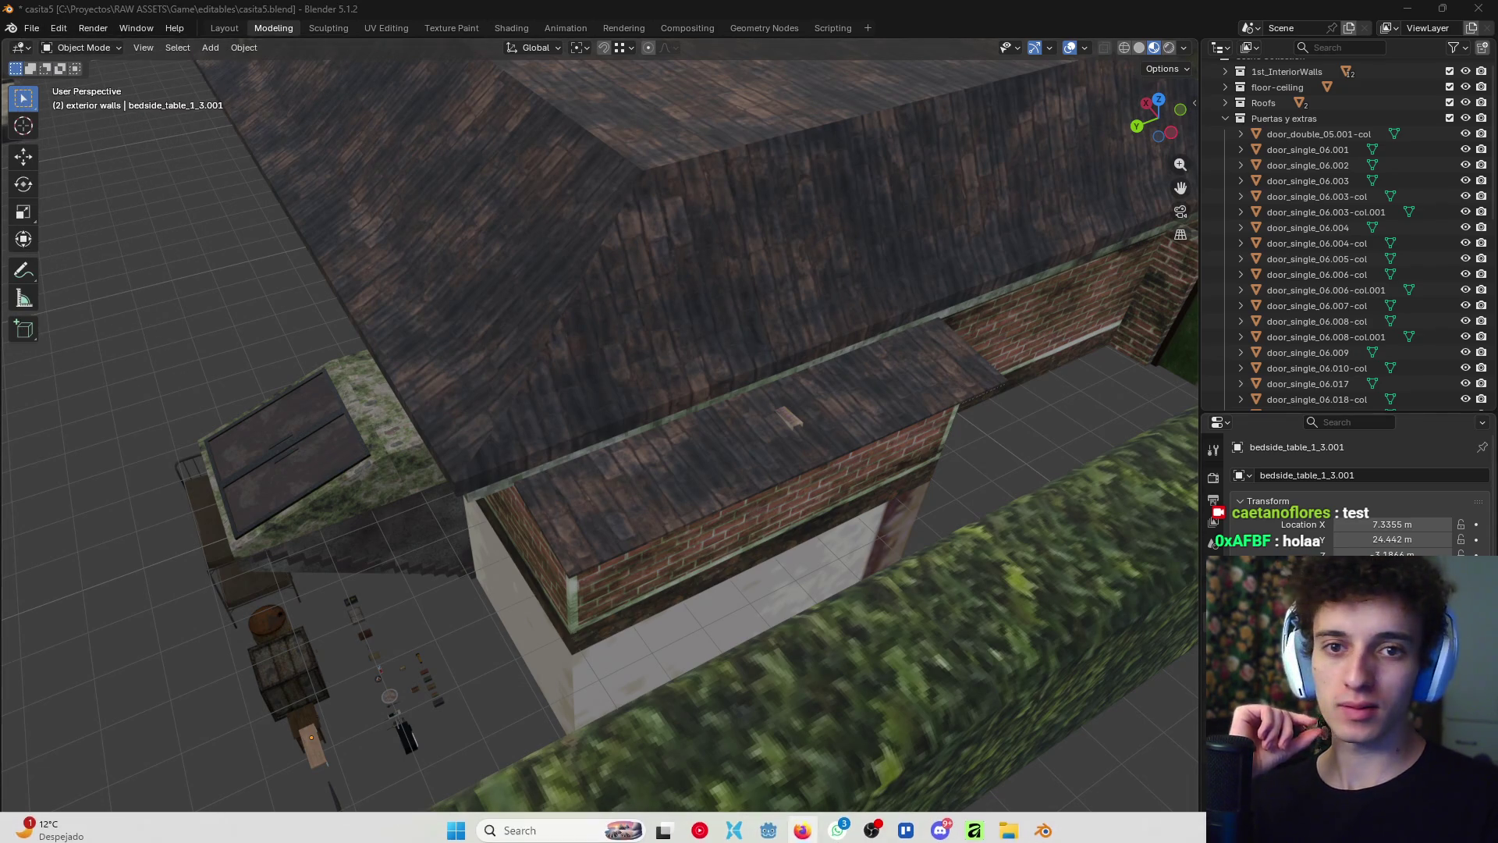
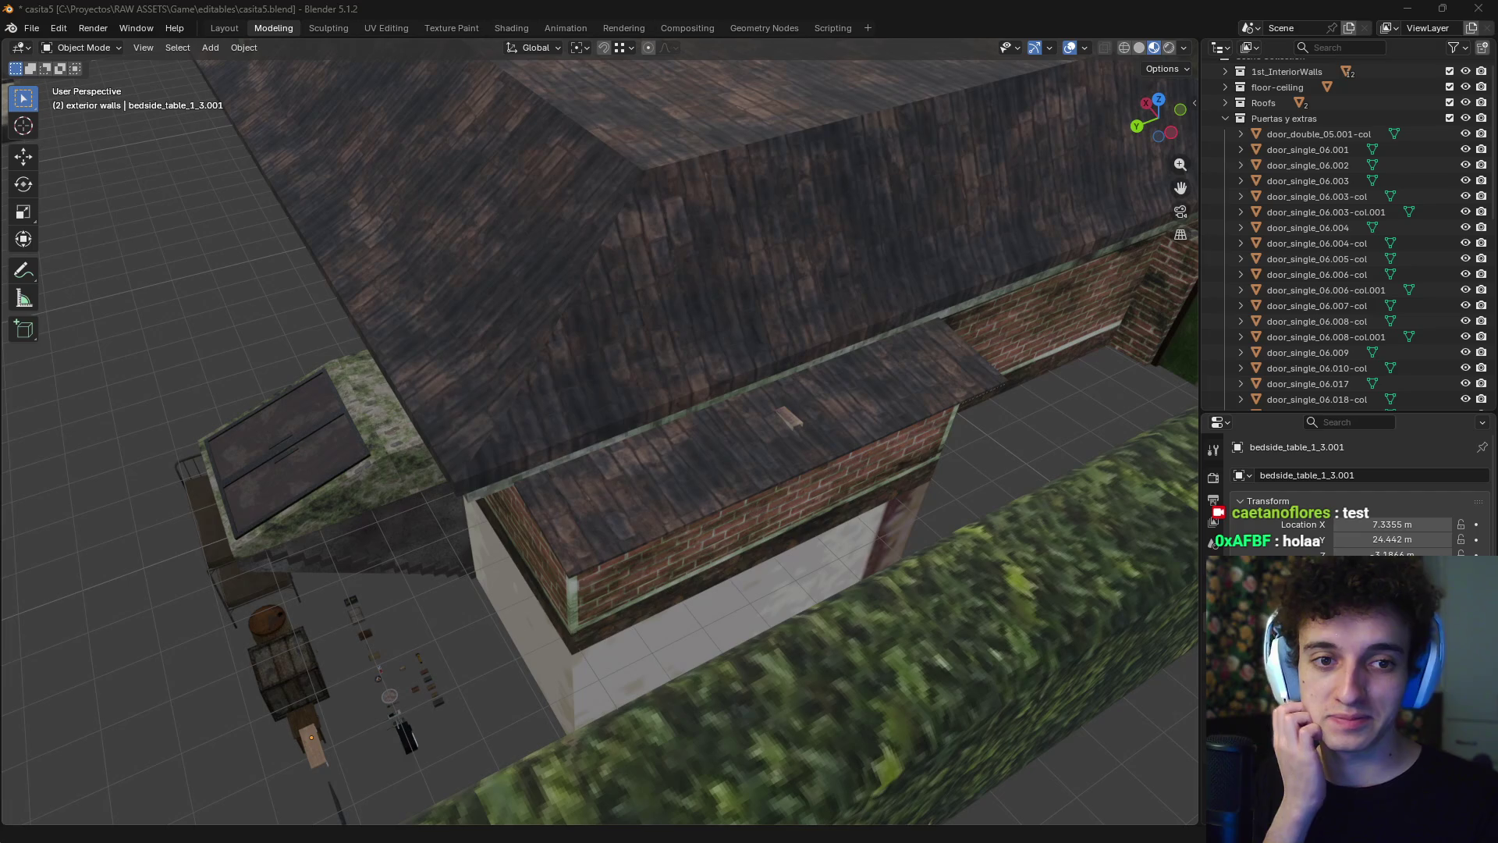
# - Bring up Blender's Preferences window from the Edit menu
pyautogui.click(58, 30)
pyautogui.click(104, 230)
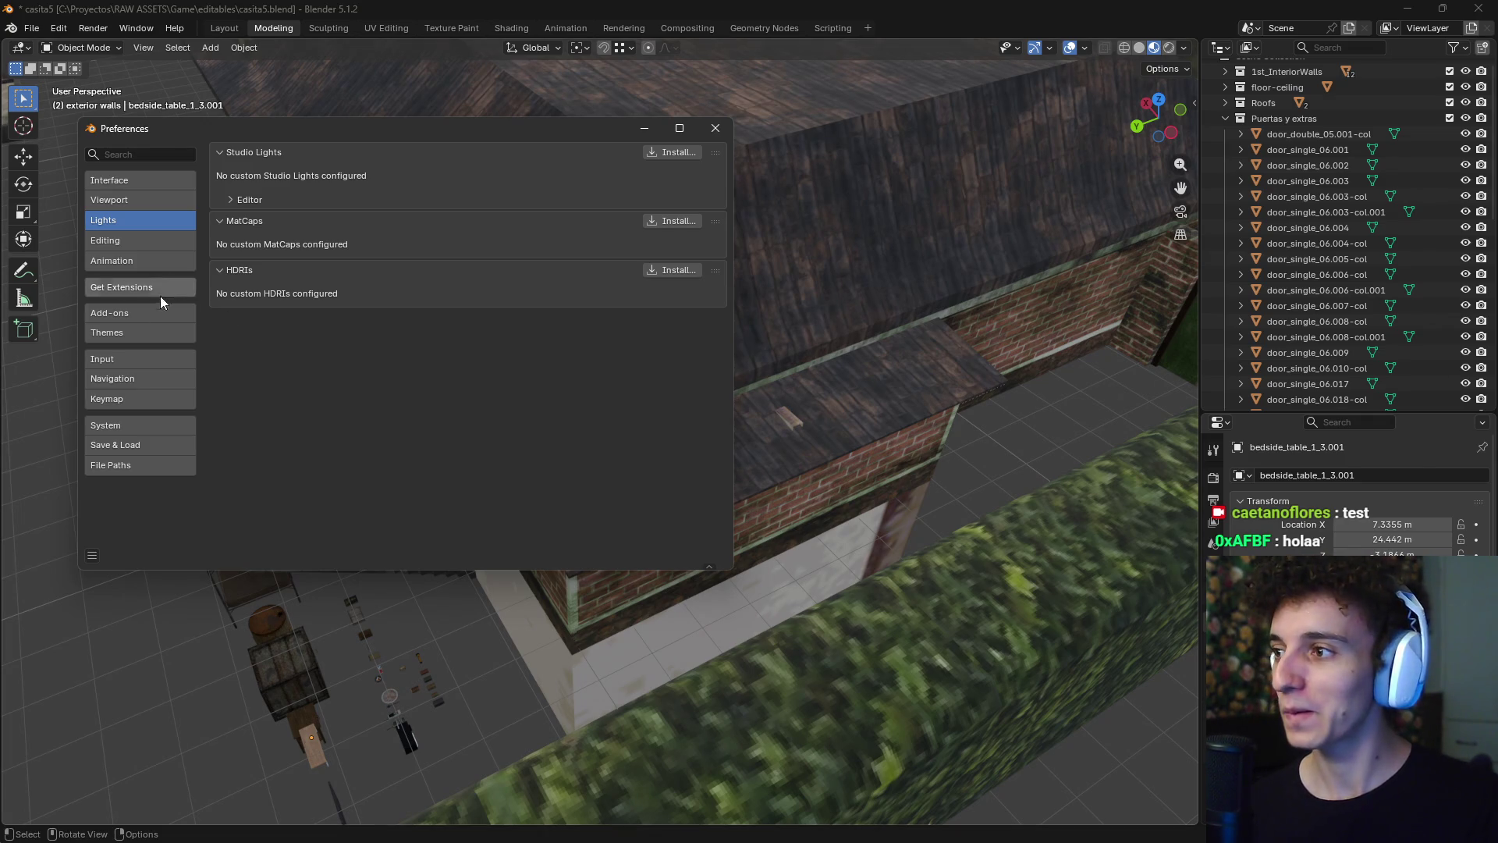
# - In System preferences, set the display backend to Vulkan and Cycles devices to CUDA on the NVIDIA GPU
pyautogui.click(127, 429)
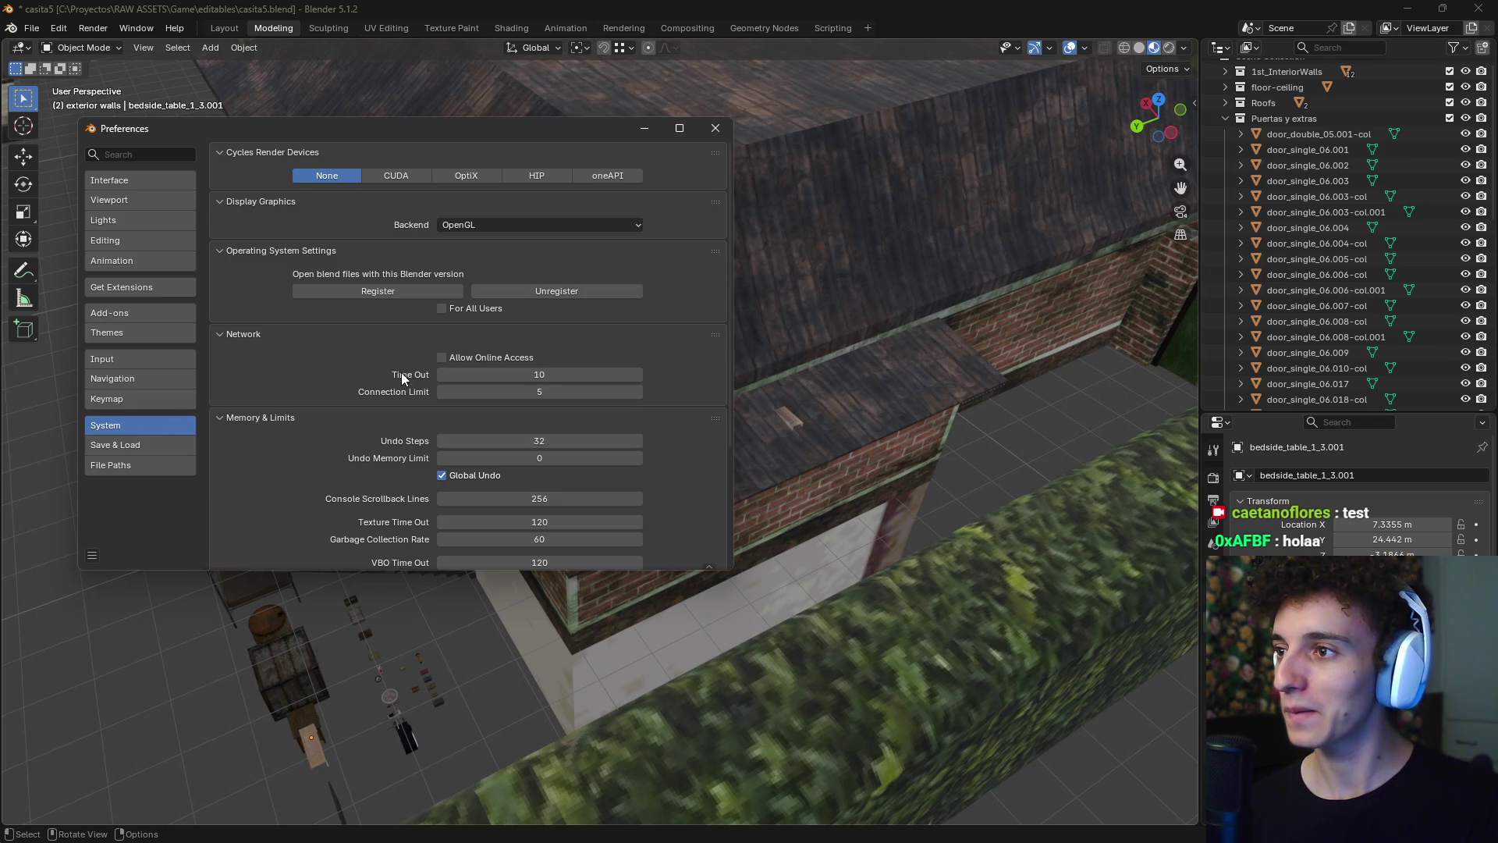
pyautogui.click(533, 224)
pyautogui.click(507, 259)
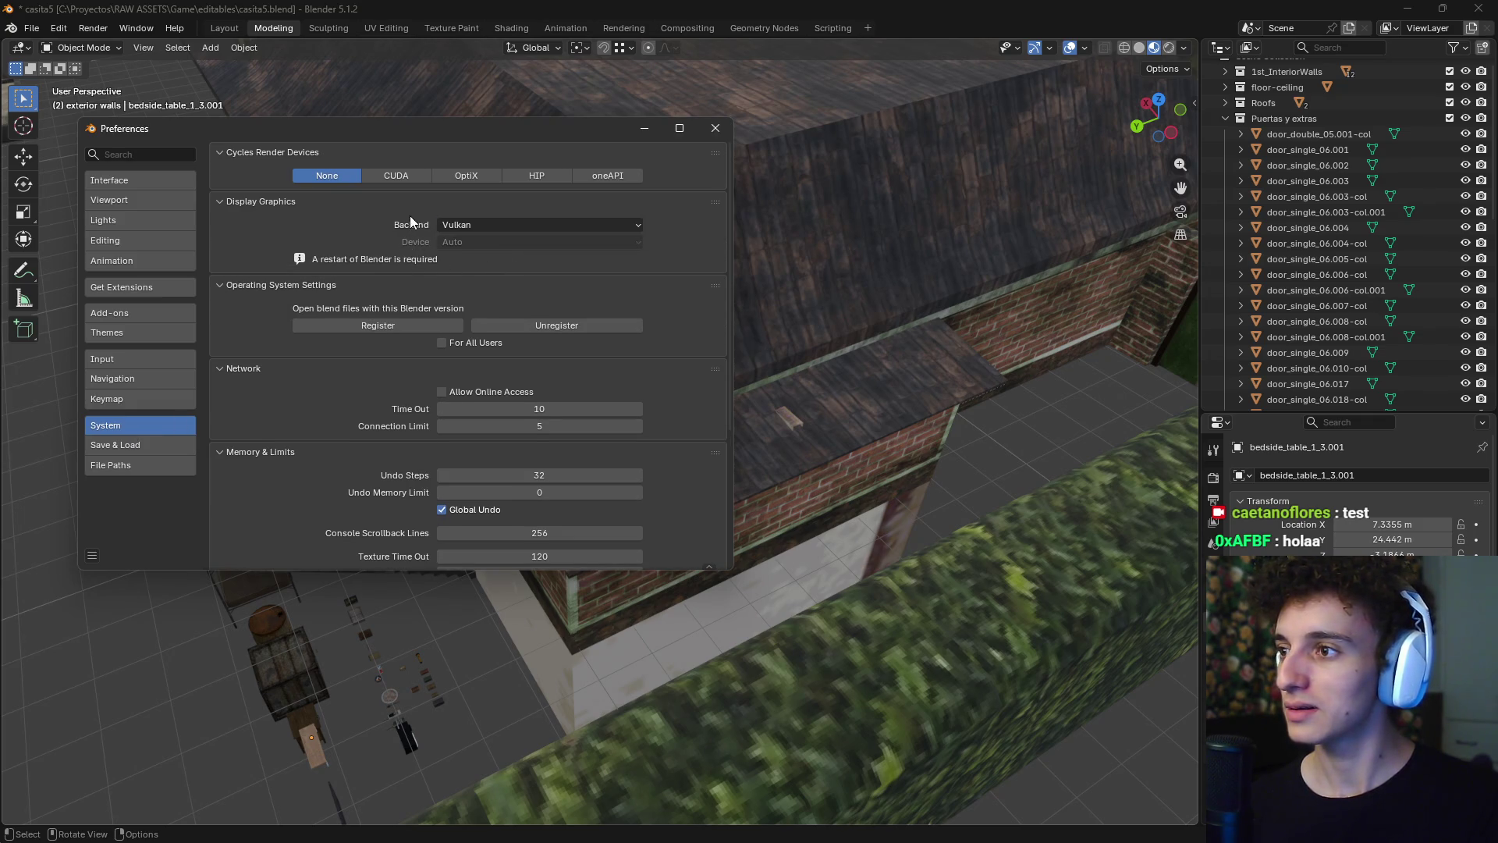
pyautogui.click(382, 175)
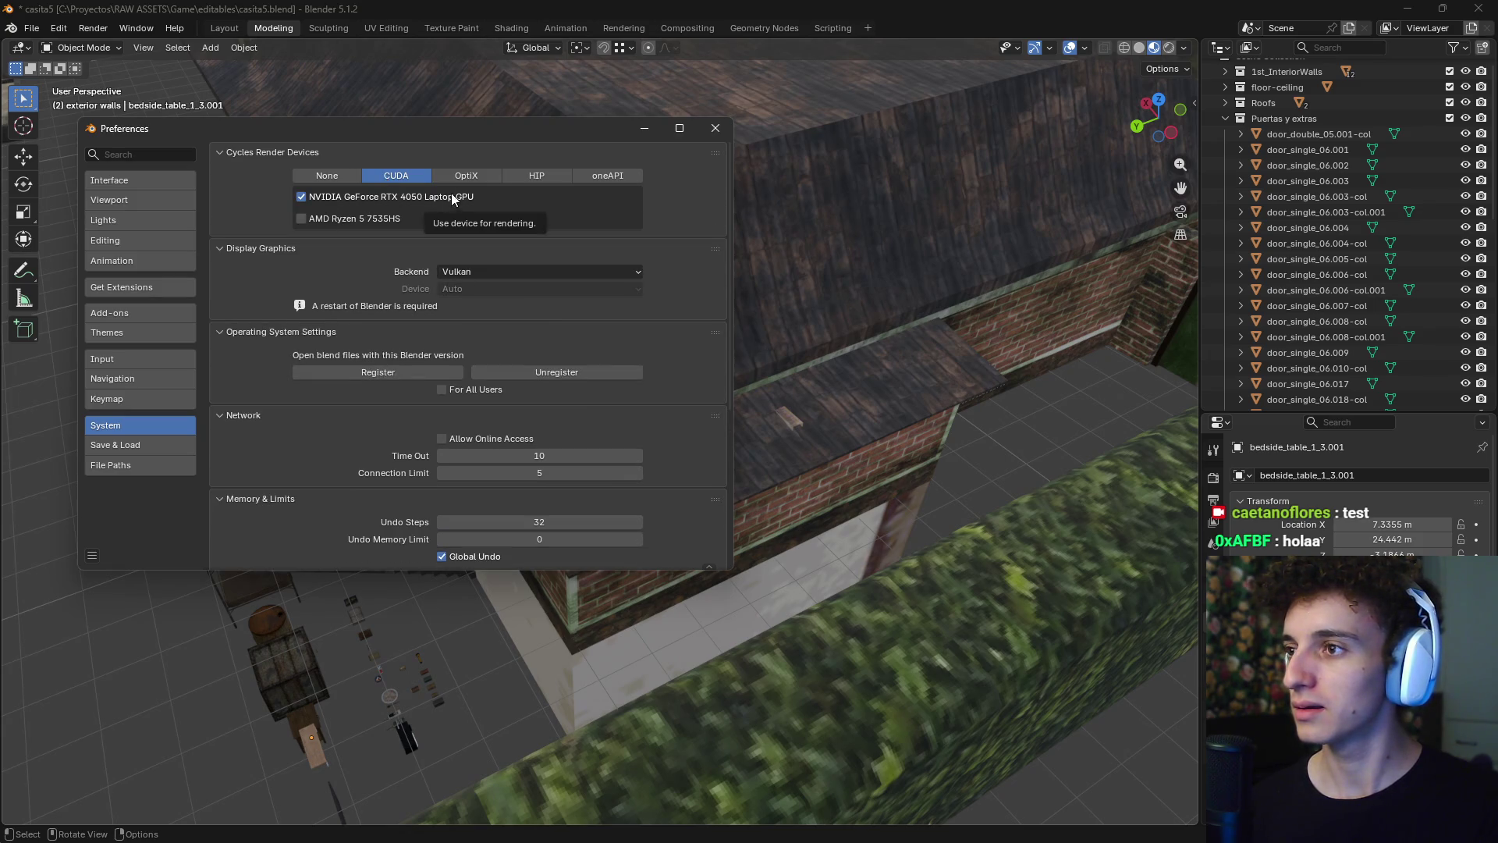
pyautogui.click(466, 178)
pyautogui.click(427, 182)
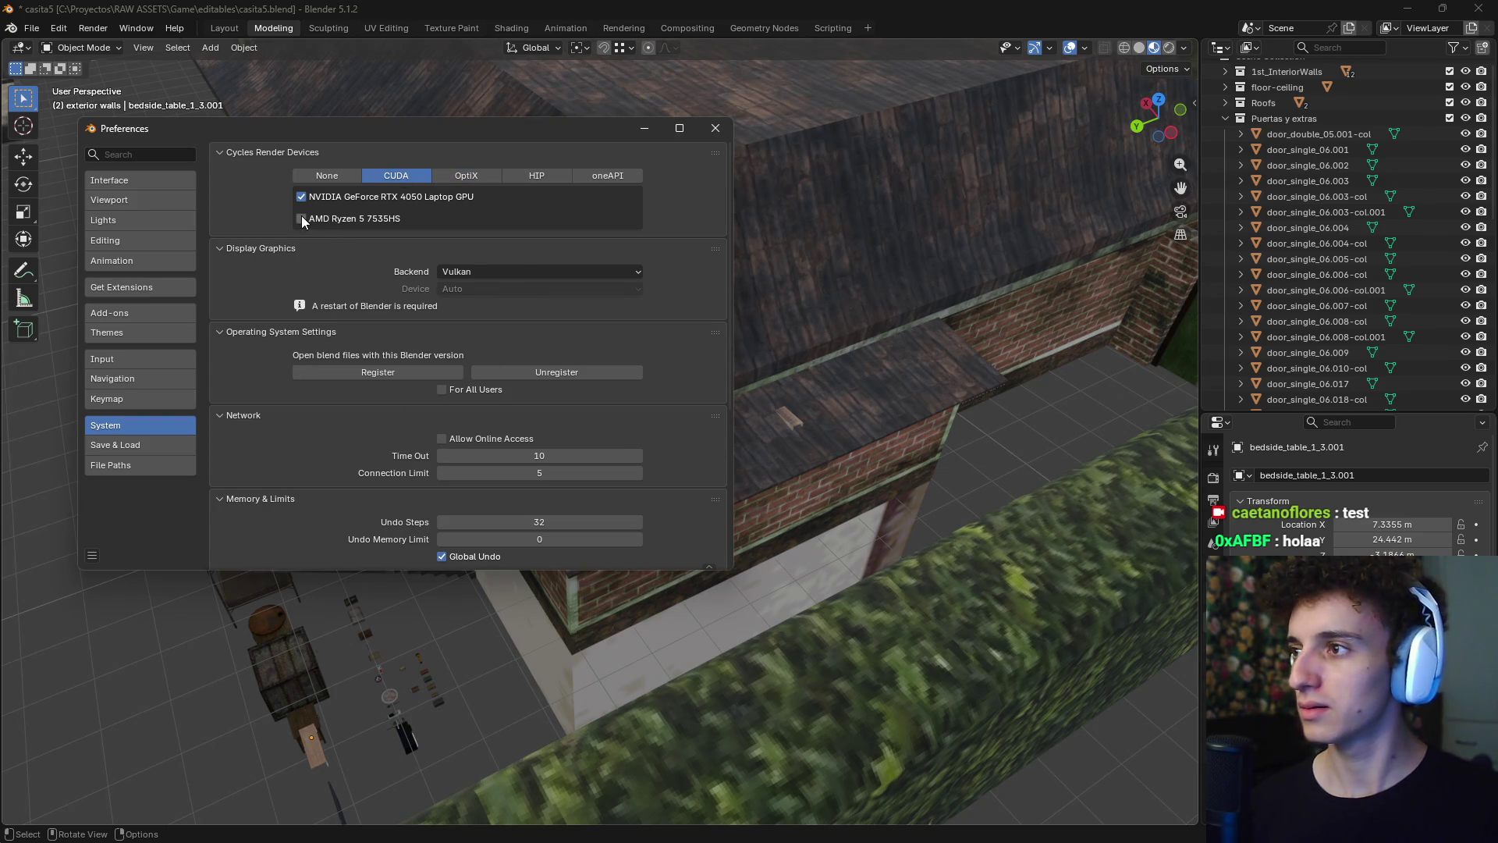
# - Close Preferences and save casita5.blend
pyautogui.click(715, 128)
pyautogui.click(32, 28)
pyautogui.click(91, 138)
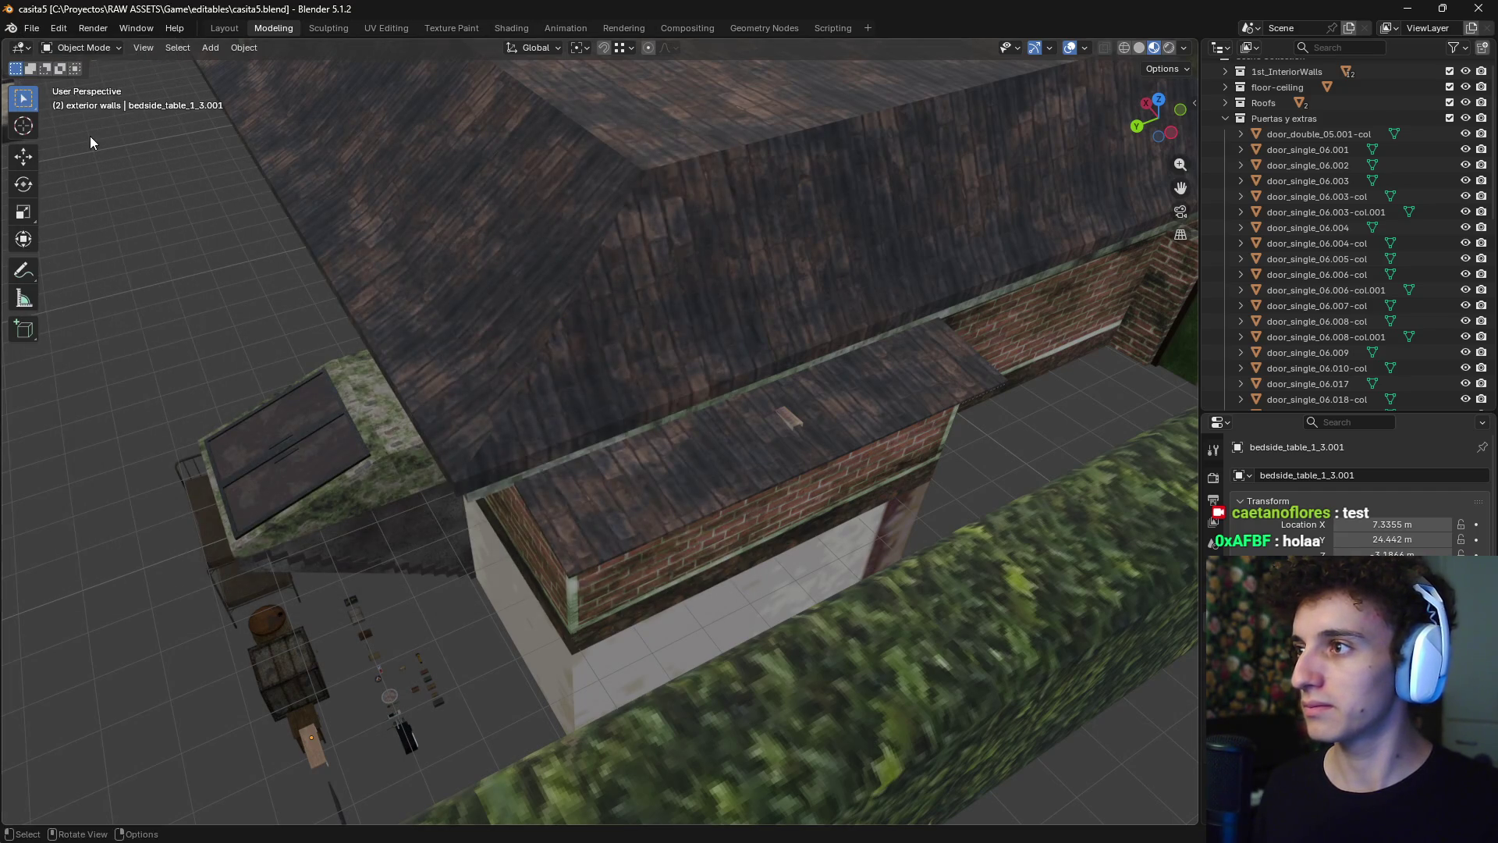
# - Quit Blender, reopen casita5.blend from File Explorer, and minimize the music player
pyautogui.click(1484, 8)
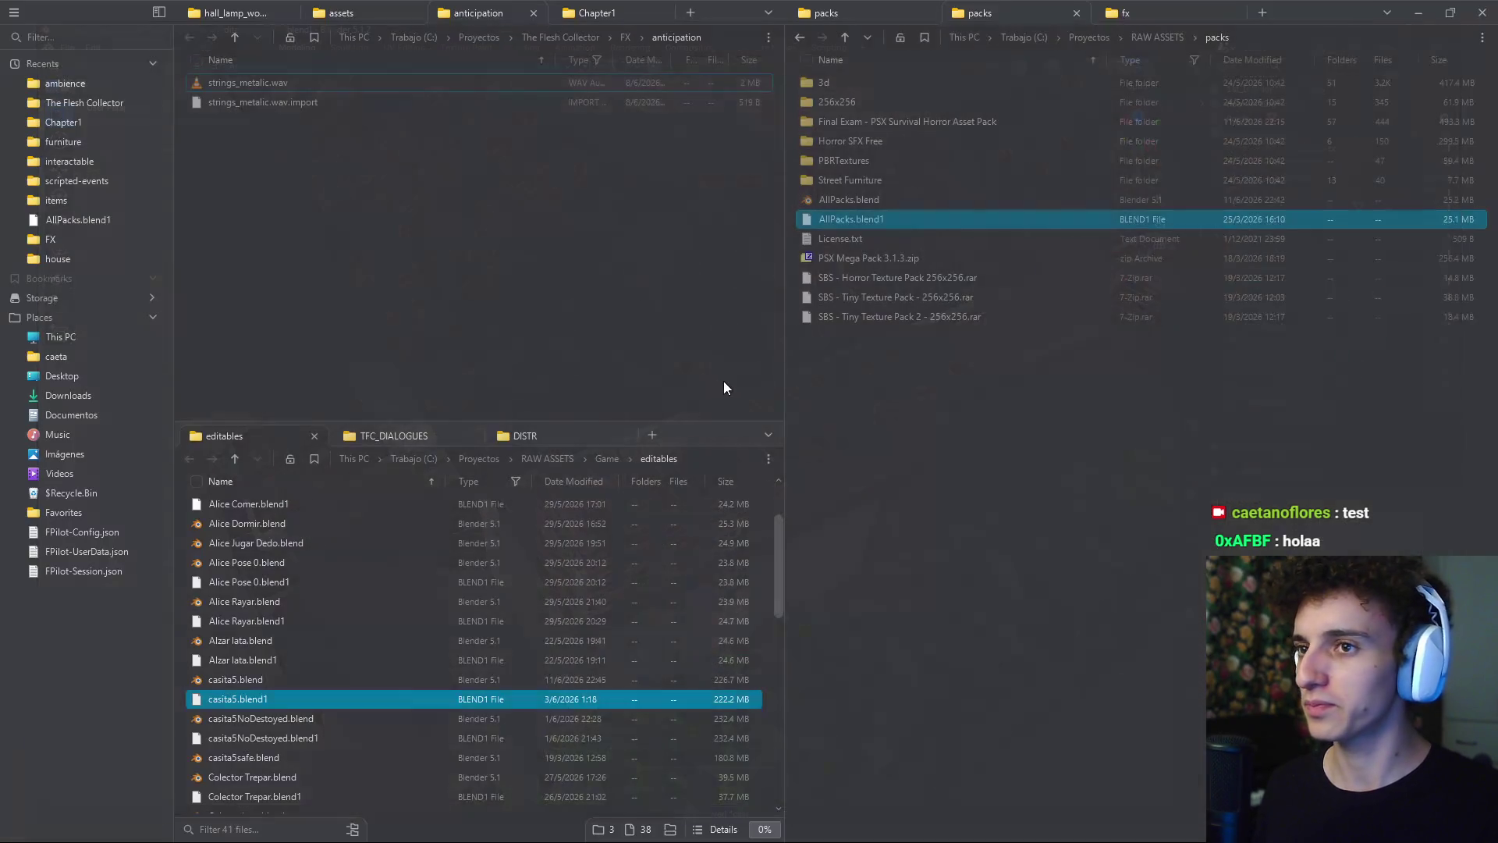
pyautogui.doubleClick(263, 677)
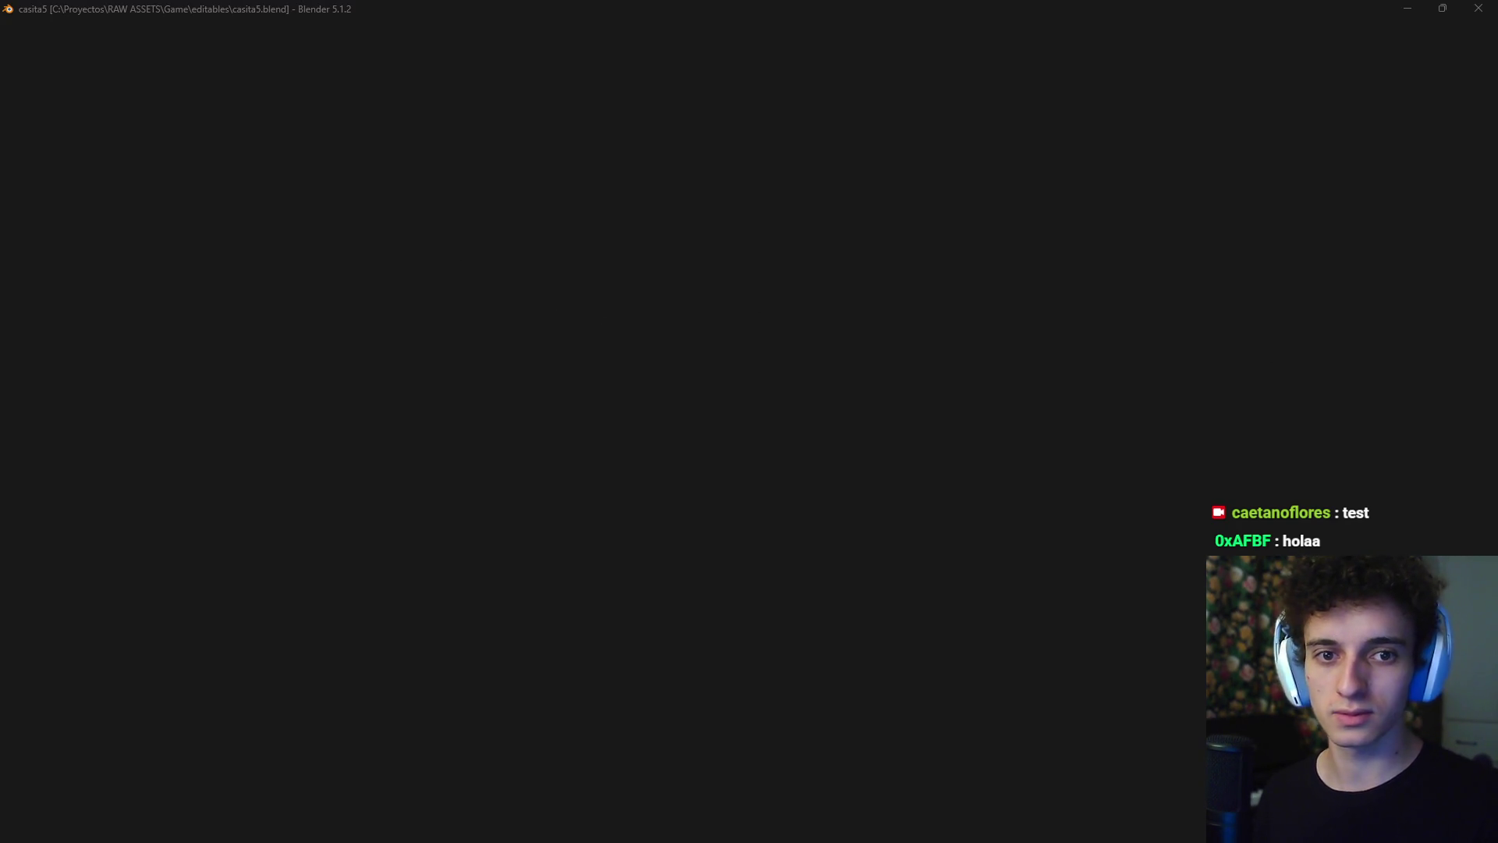
pyautogui.moveTo(946, 835)
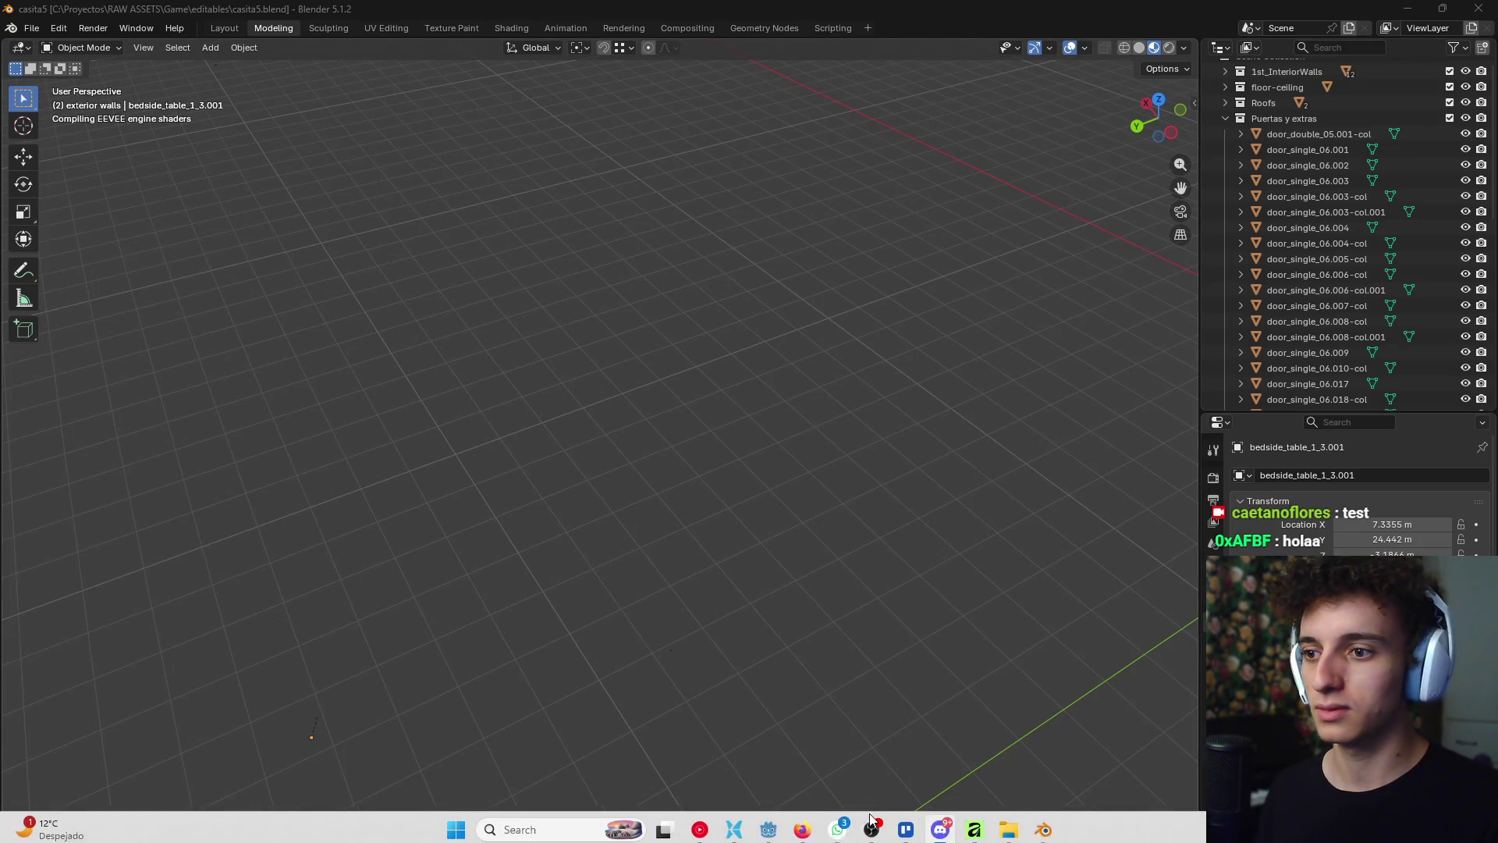
pyautogui.moveTo(876, 831)
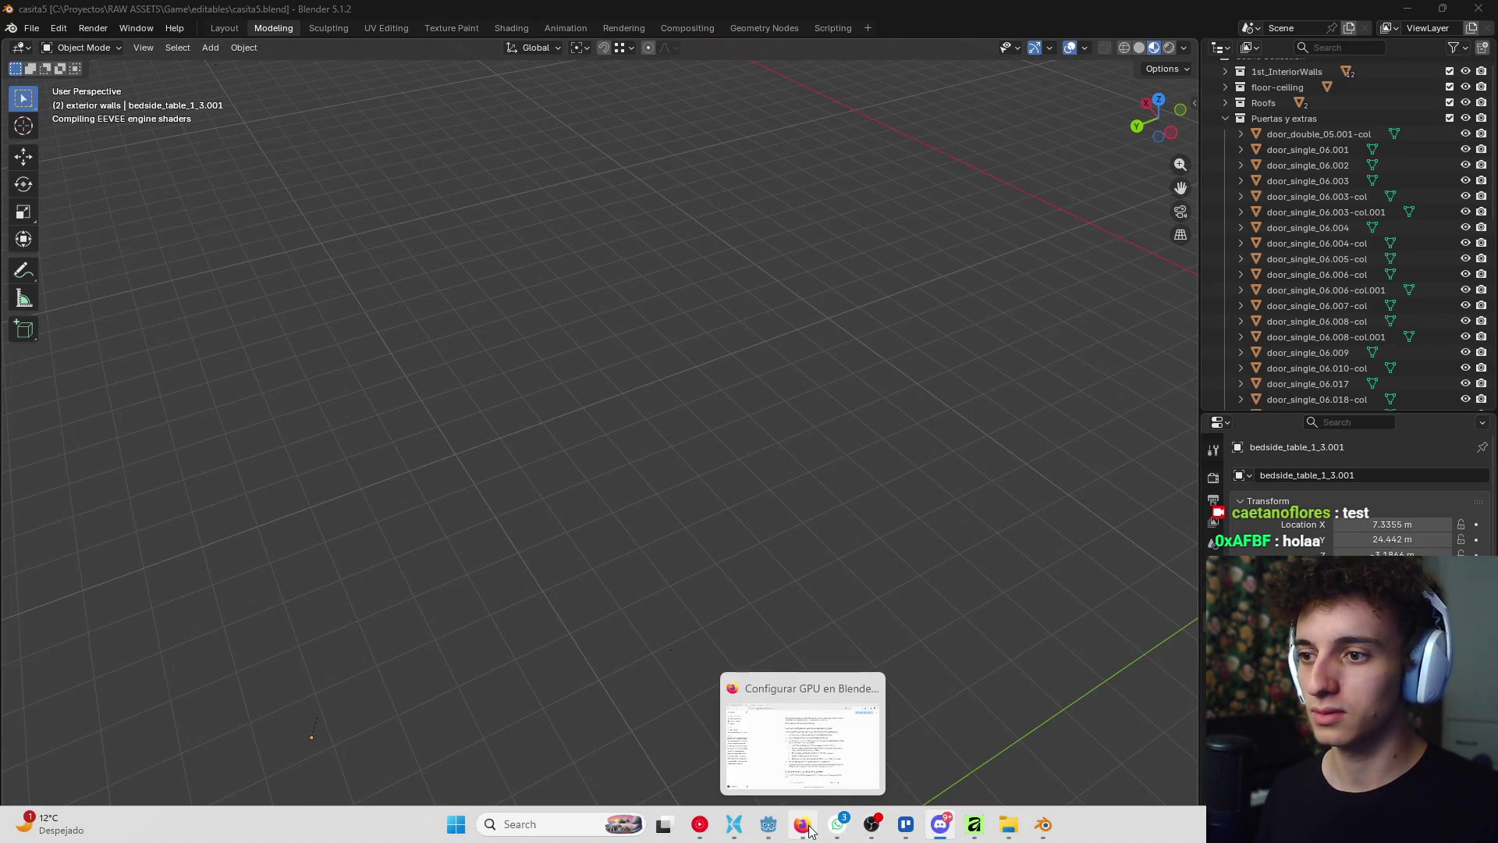
pyautogui.click(700, 824)
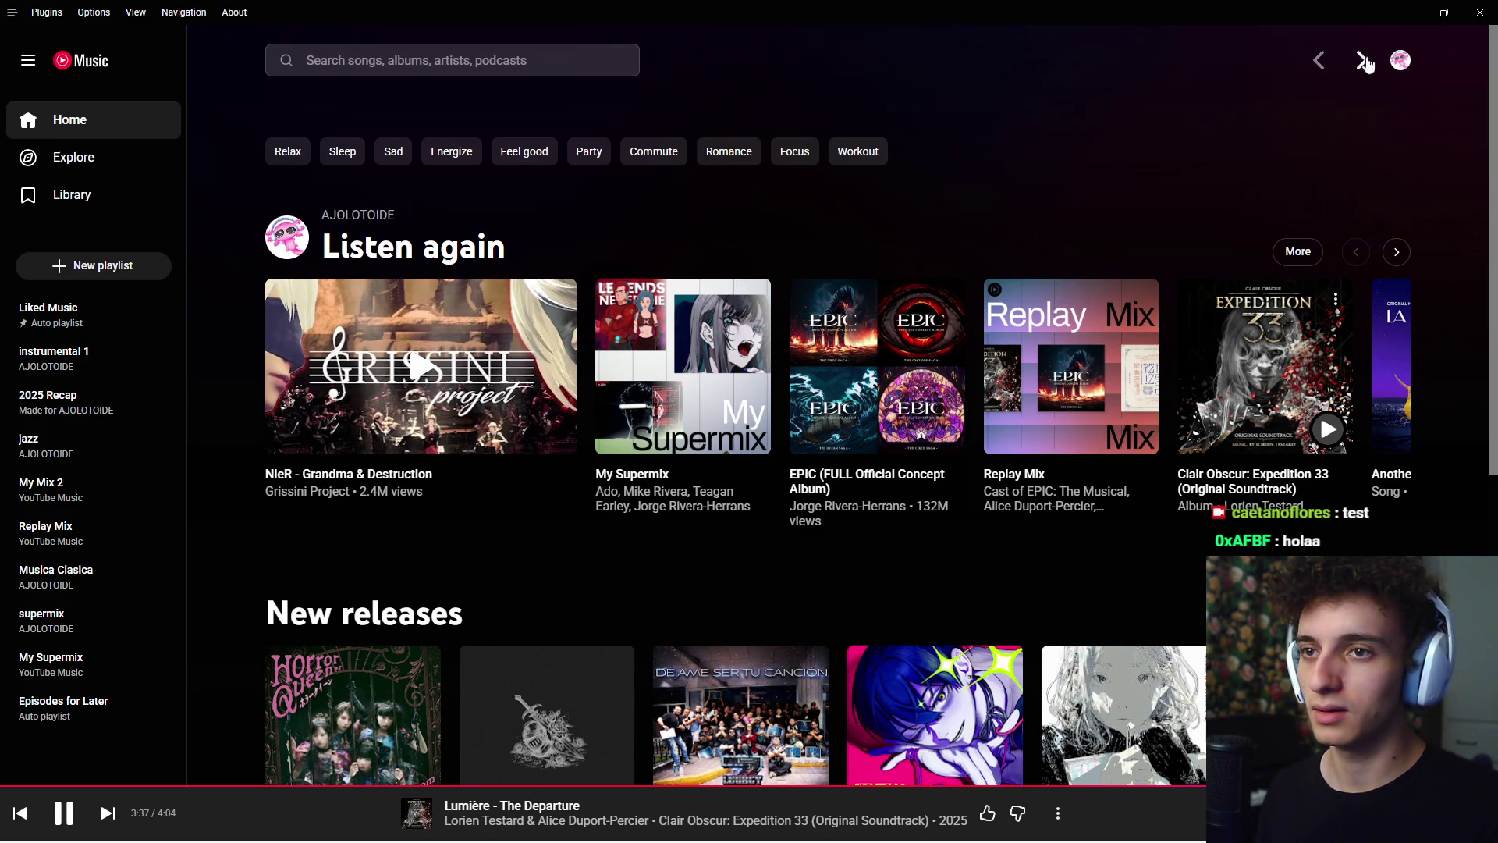
pyautogui.doubleClick(1389, 13)
pyautogui.click(1093, 202)
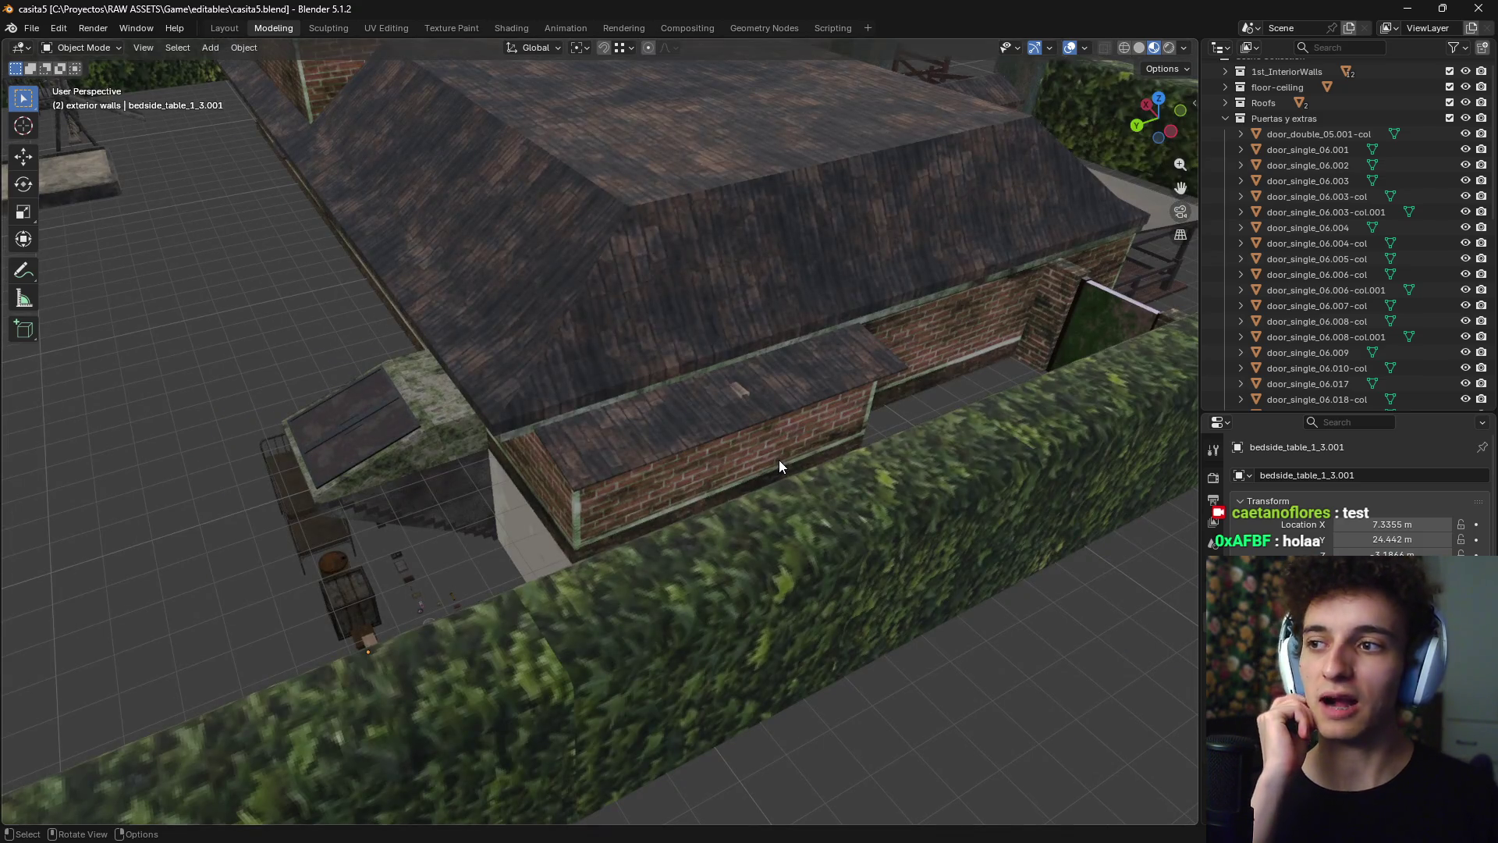
pyautogui.moveTo(778, 465)
pyautogui.mouseDown(button='middle')
pyautogui.moveTo(820, 470)
pyautogui.moveTo(815, 503)
pyautogui.moveTo(760, 415)
pyautogui.moveTo(671, 394)
pyautogui.moveTo(654, 542)
pyautogui.moveTo(728, 369)
pyautogui.moveTo(841, 315)
pyautogui.moveTo(724, 359)
pyautogui.moveTo(646, 418)
pyautogui.moveTo(628, 485)
pyautogui.moveTo(645, 520)
pyautogui.moveTo(682, 531)
pyautogui.moveTo(624, 516)
pyautogui.moveTo(679, 441)
pyautogui.moveTo(678, 485)
pyautogui.moveTo(695, 414)
pyautogui.moveTo(711, 499)
pyautogui.moveTo(710, 430)
pyautogui.moveTo(690, 550)
pyautogui.moveTo(679, 468)
pyautogui.moveTo(705, 377)
pyautogui.moveTo(638, 458)
pyautogui.moveTo(686, 491)
pyautogui.moveTo(669, 525)
pyautogui.moveTo(711, 507)
pyautogui.moveTo(621, 550)
pyautogui.moveTo(632, 671)
pyautogui.mouseUp(button='middle')
pyautogui.scroll(4, 686, 546)
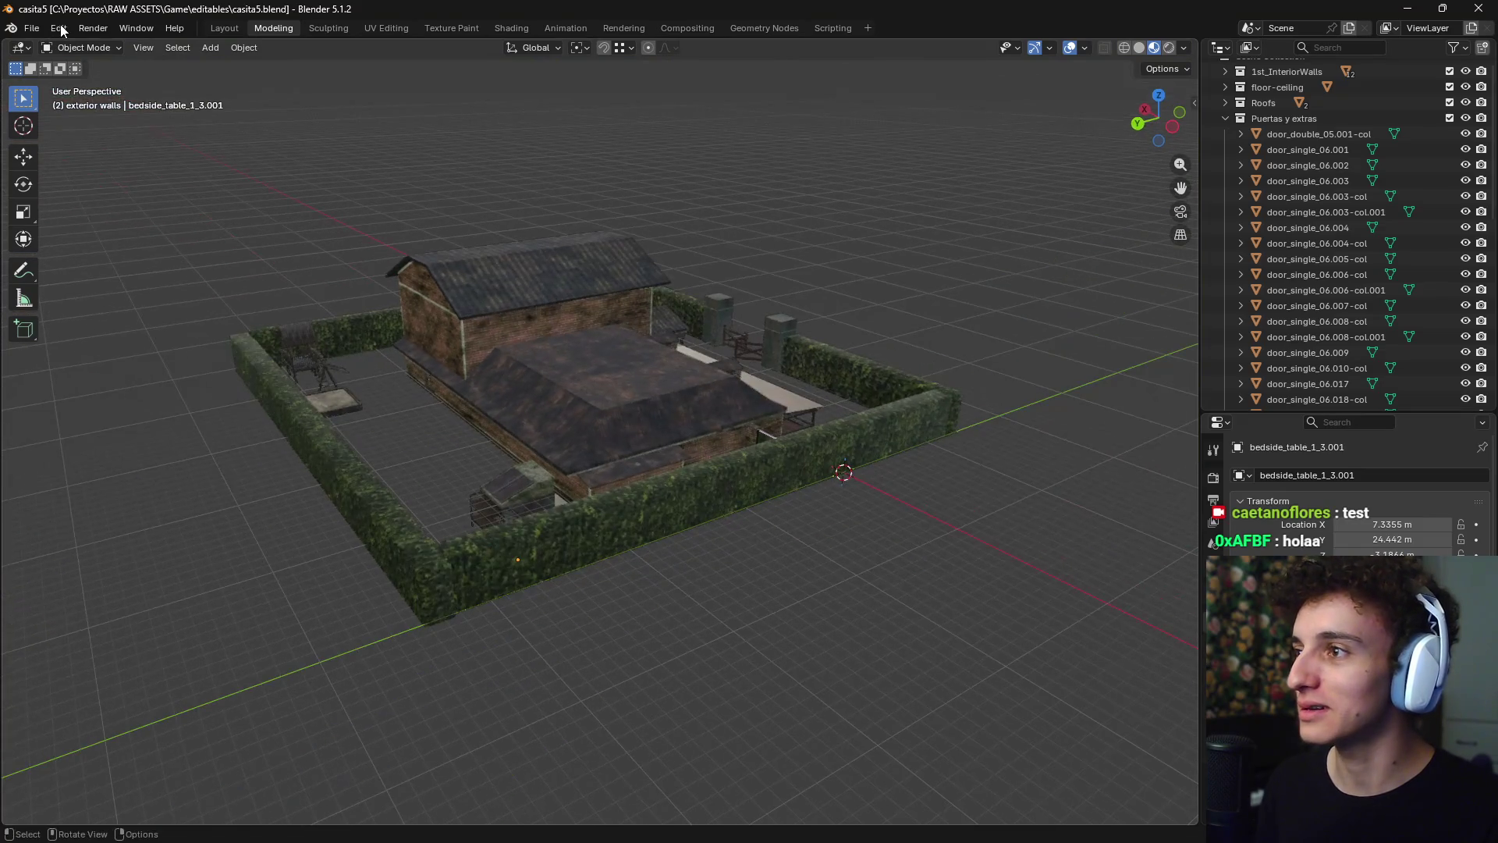
# - Set the Display Graphics Device to the NVIDIA GeForce RTX 4050 Laptop GPU, then close Preferences
pyautogui.click(59, 29)
pyautogui.click(98, 233)
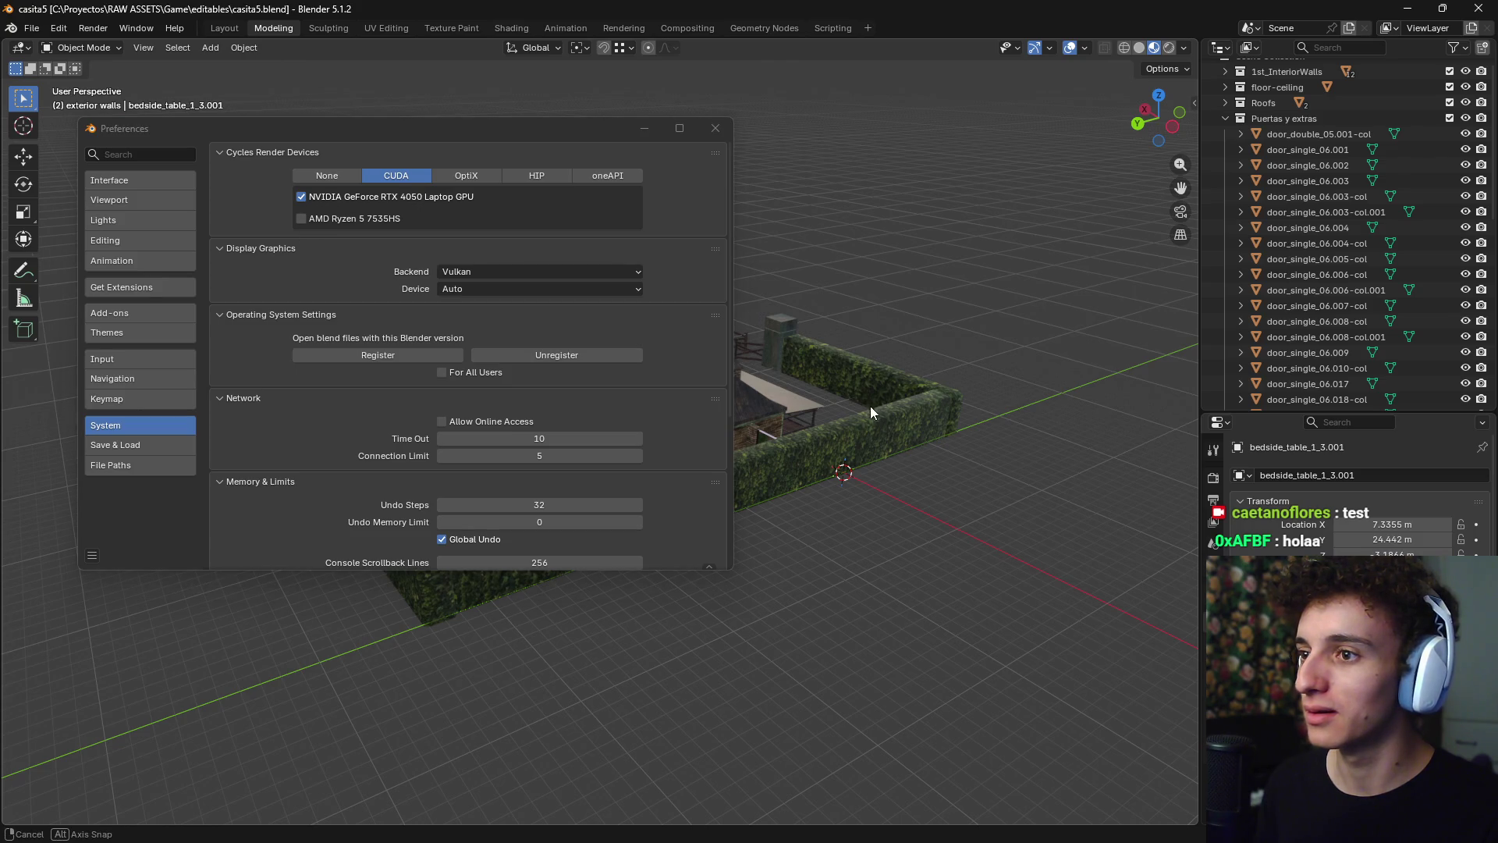
pyautogui.moveTo(869, 406)
pyautogui.mouseDown(button='middle')
pyautogui.moveTo(849, 435)
pyautogui.moveTo(894, 410)
pyautogui.moveTo(575, 329)
pyautogui.mouseUp(button='middle')
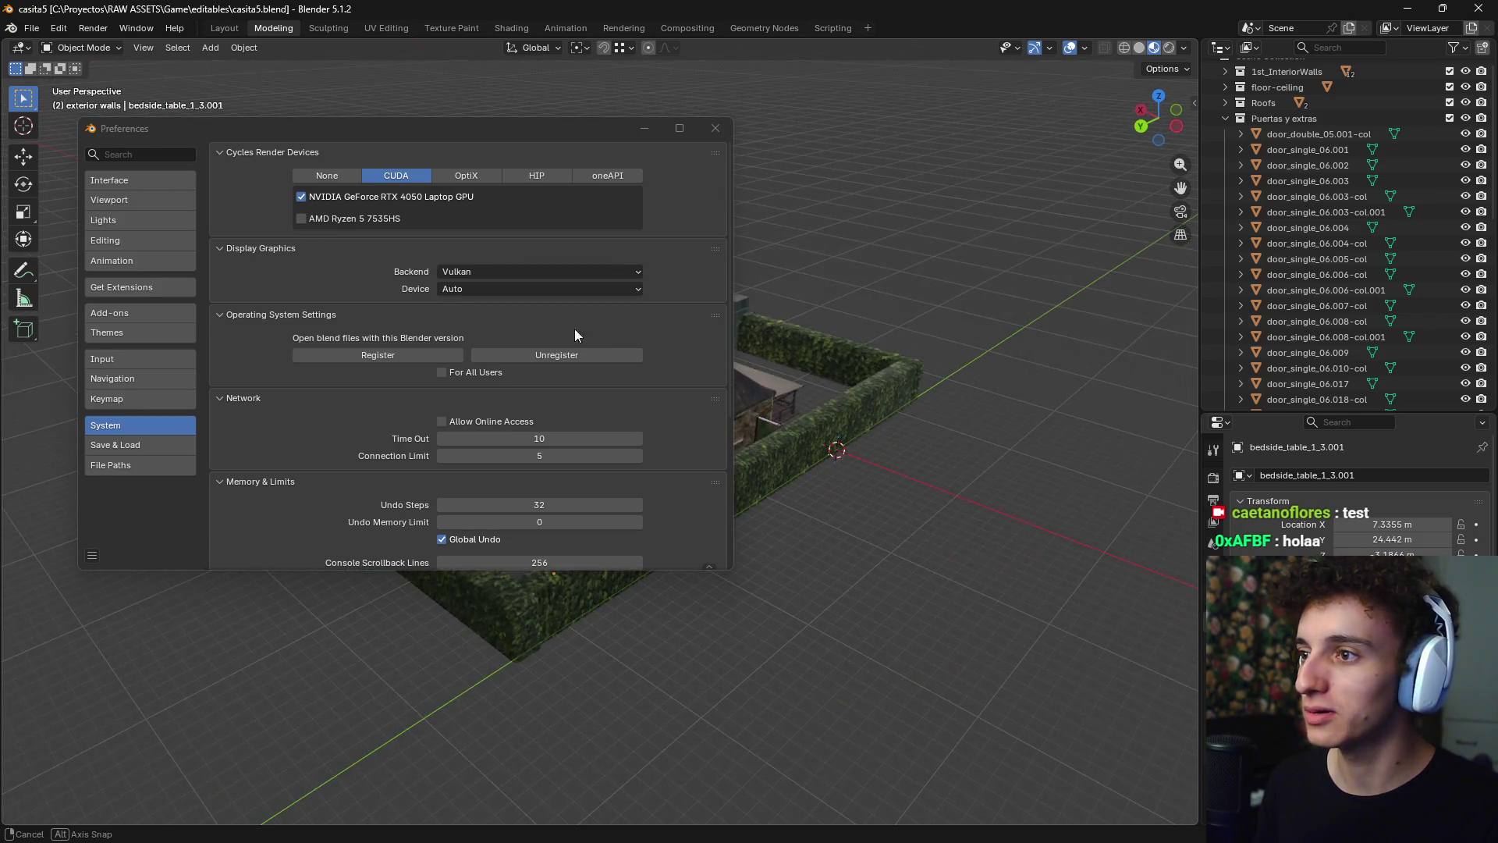
pyautogui.click(485, 289)
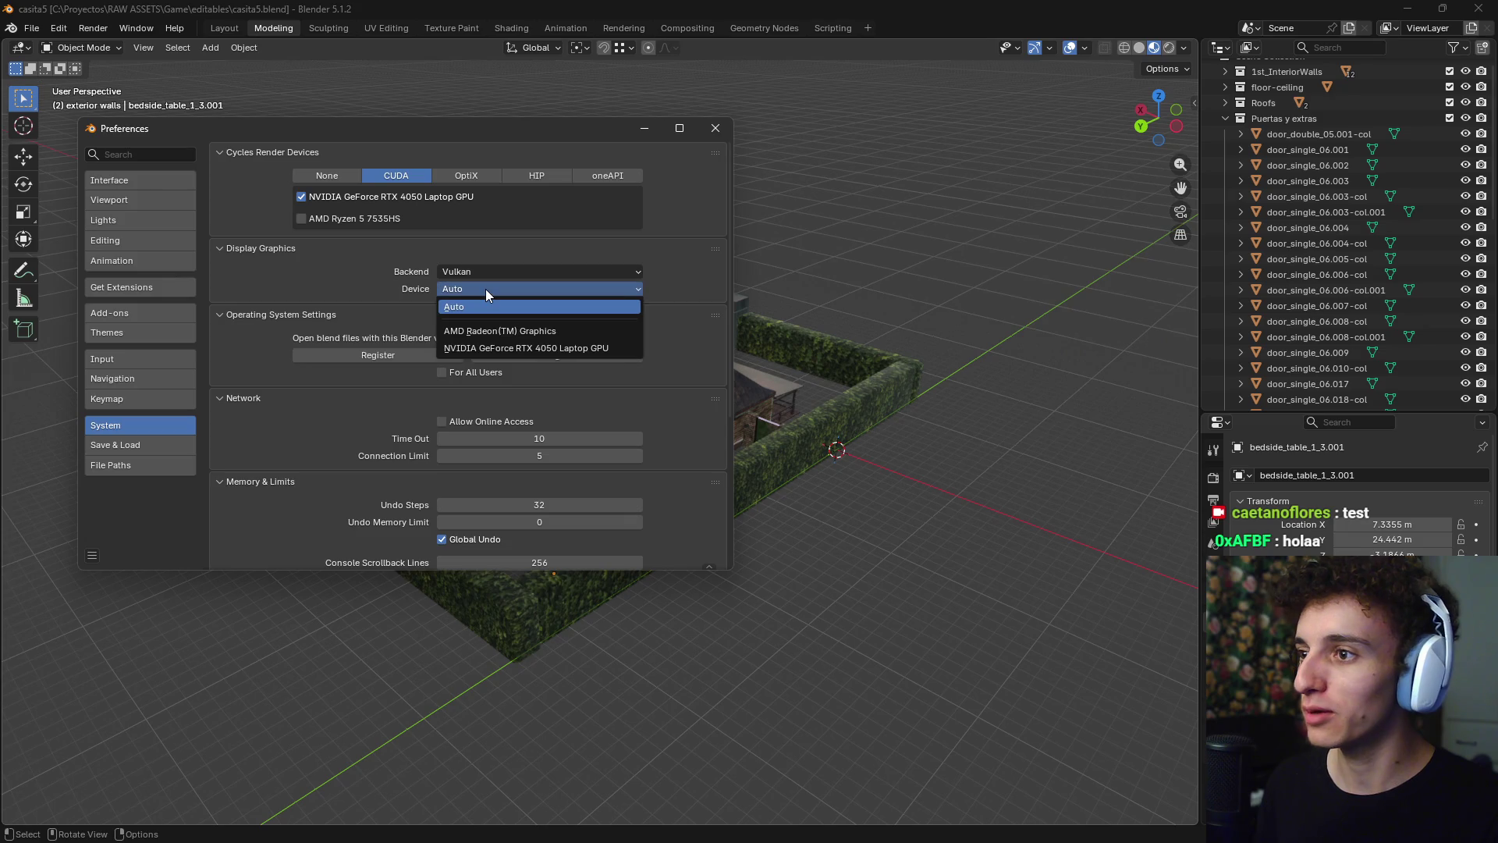
pyautogui.click(494, 345)
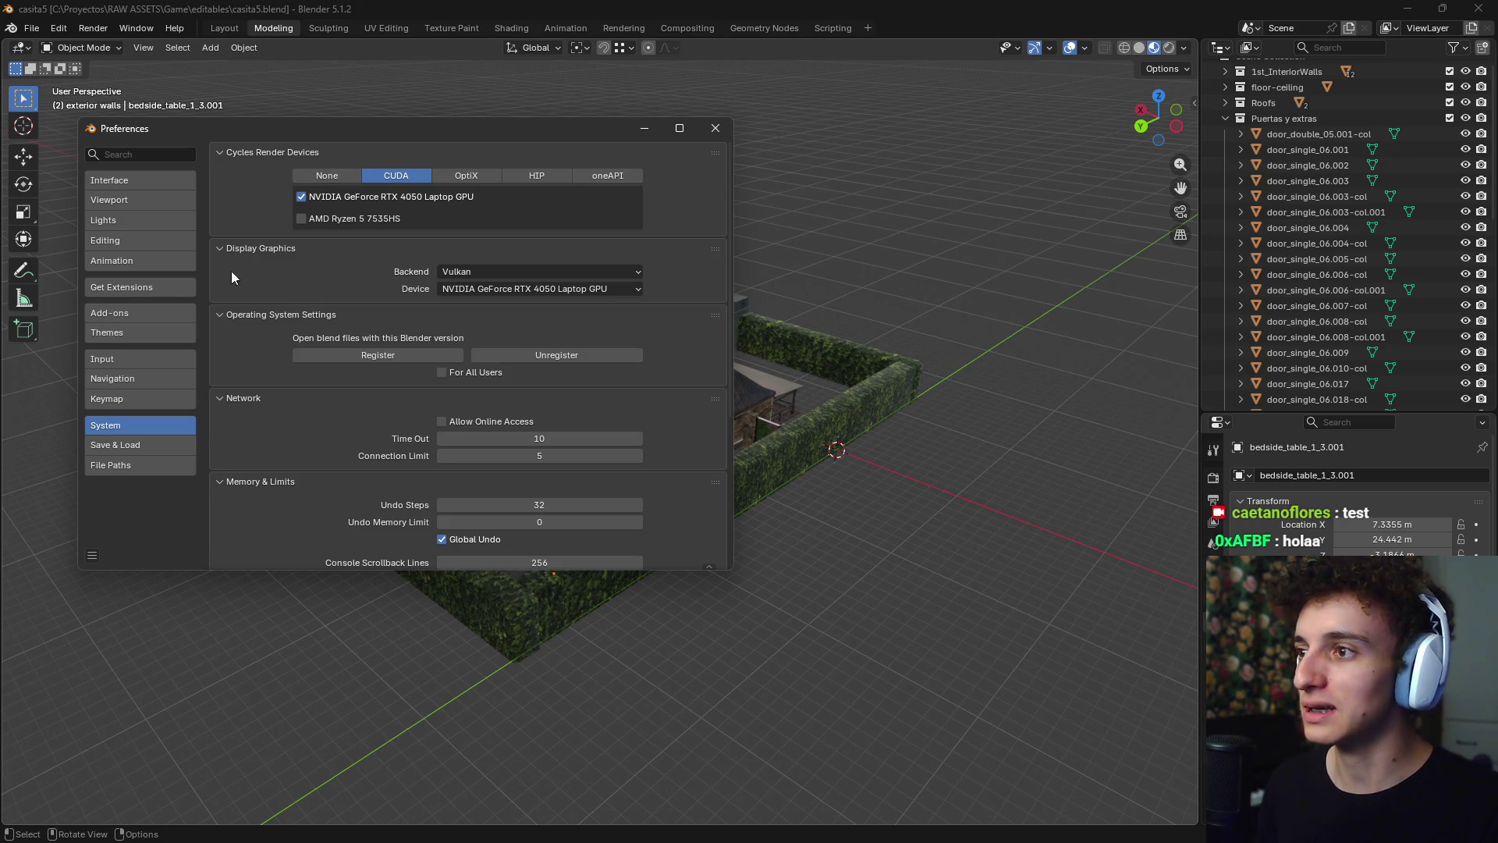
pyautogui.click(501, 290)
pyautogui.press('Escape')
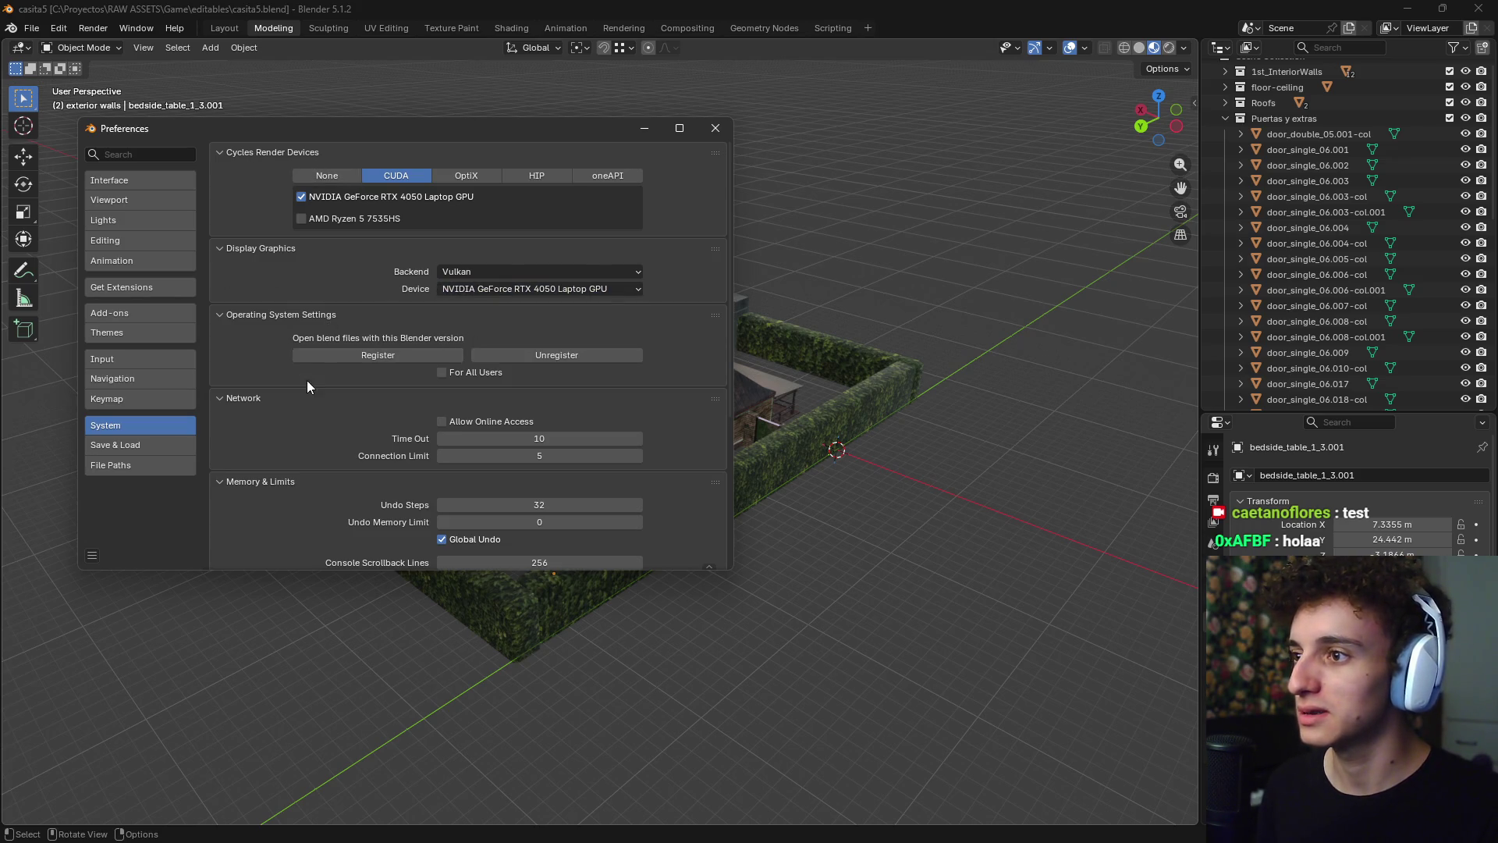
pyautogui.click(715, 128)
# - Save casita5.blend, leave Blender, and reopen the file from File Explorer
pyautogui.moveTo(702, 386)
pyautogui.mouseDown(button='middle')
pyautogui.moveTo(121, 76)
pyautogui.moveTo(125, 156)
pyautogui.mouseUp(button='middle')
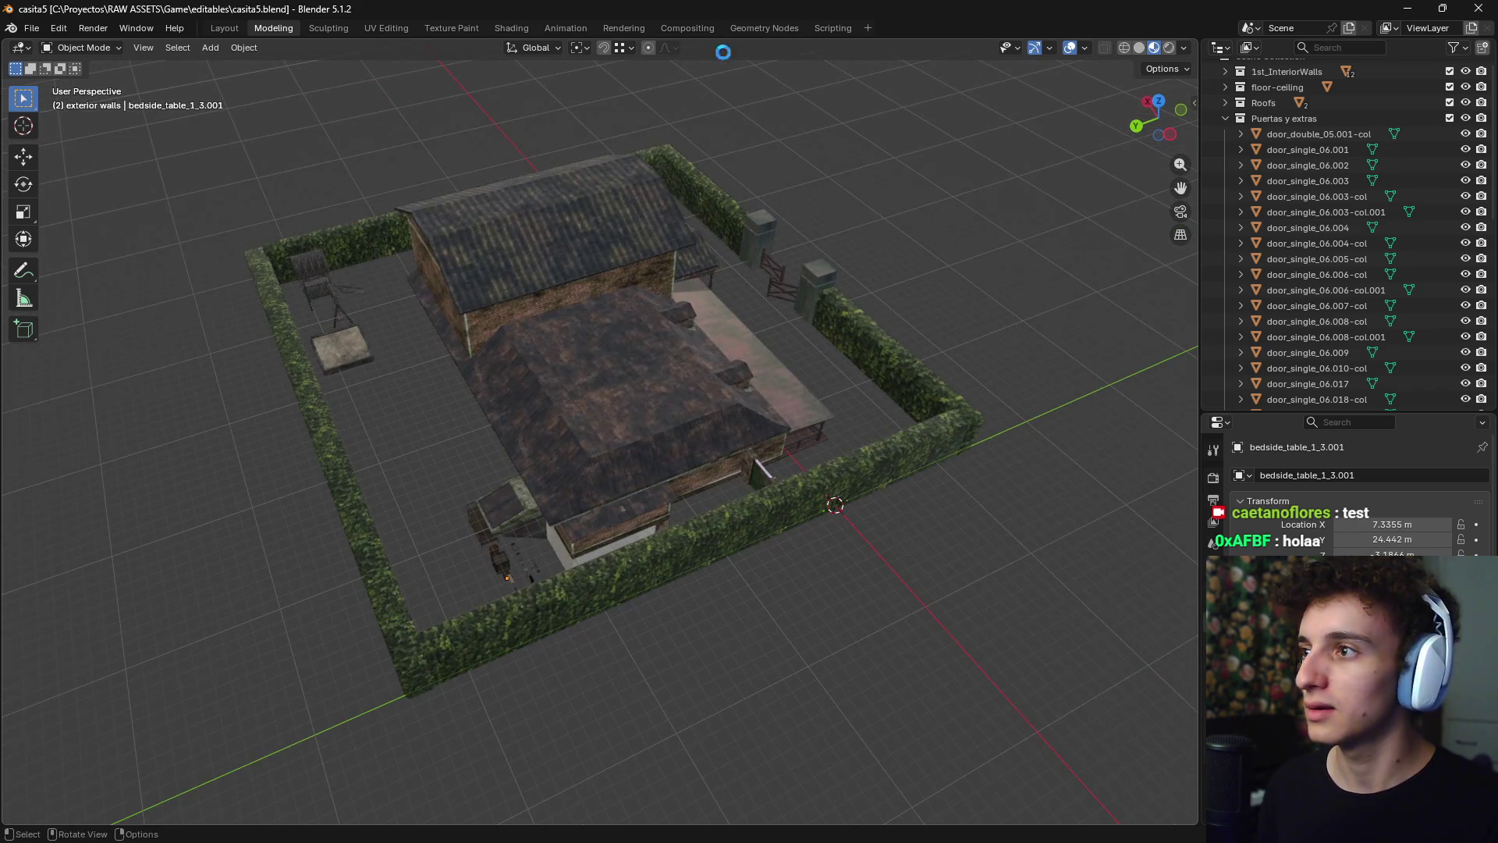
pyautogui.hotkey('ctrl', 's')
pyautogui.hotkey('alt', 'Tab')
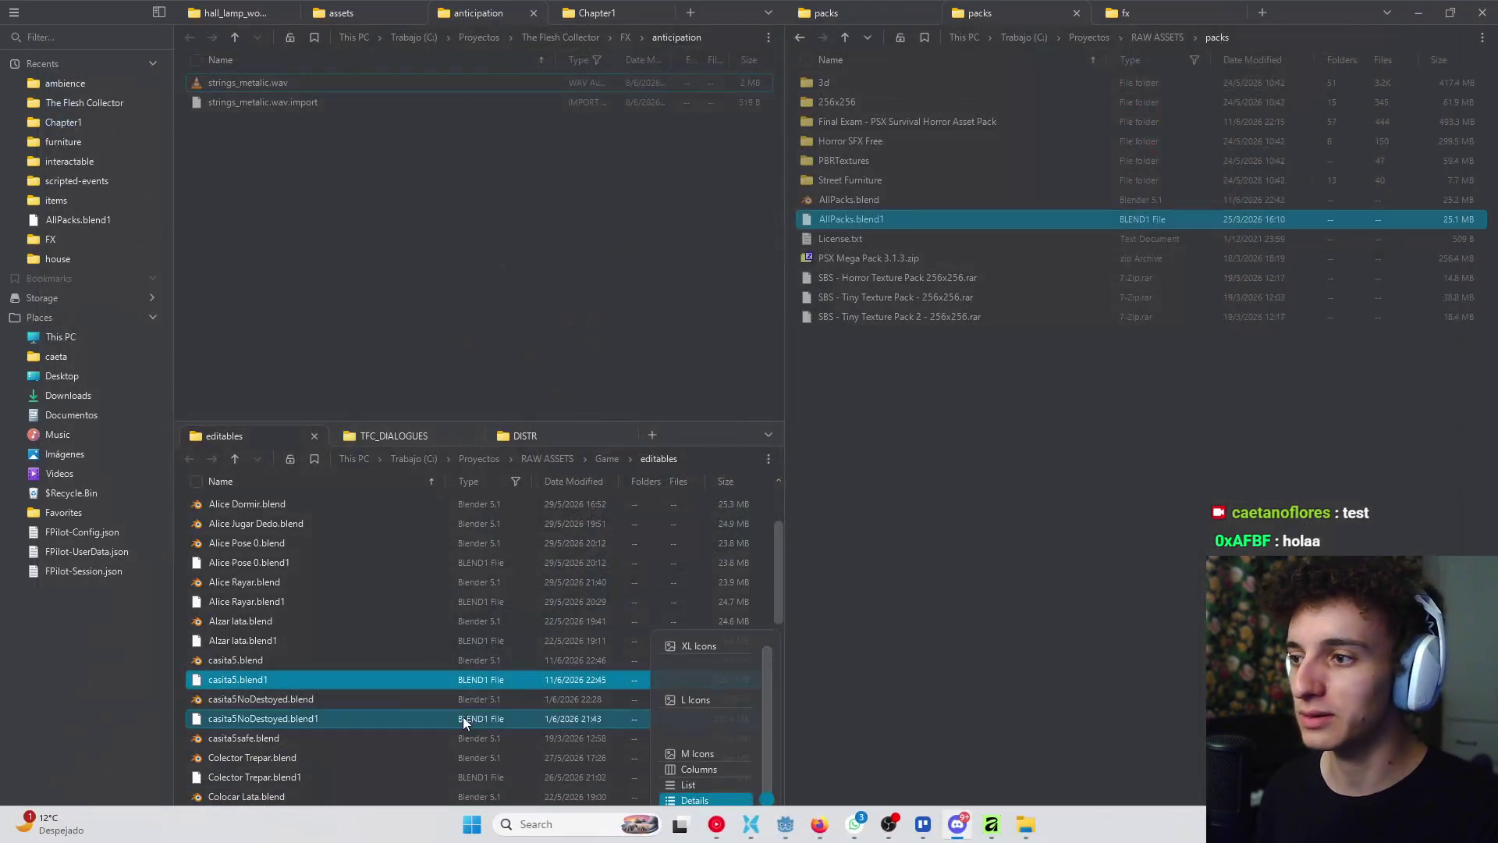
pyautogui.doubleClick(273, 662)
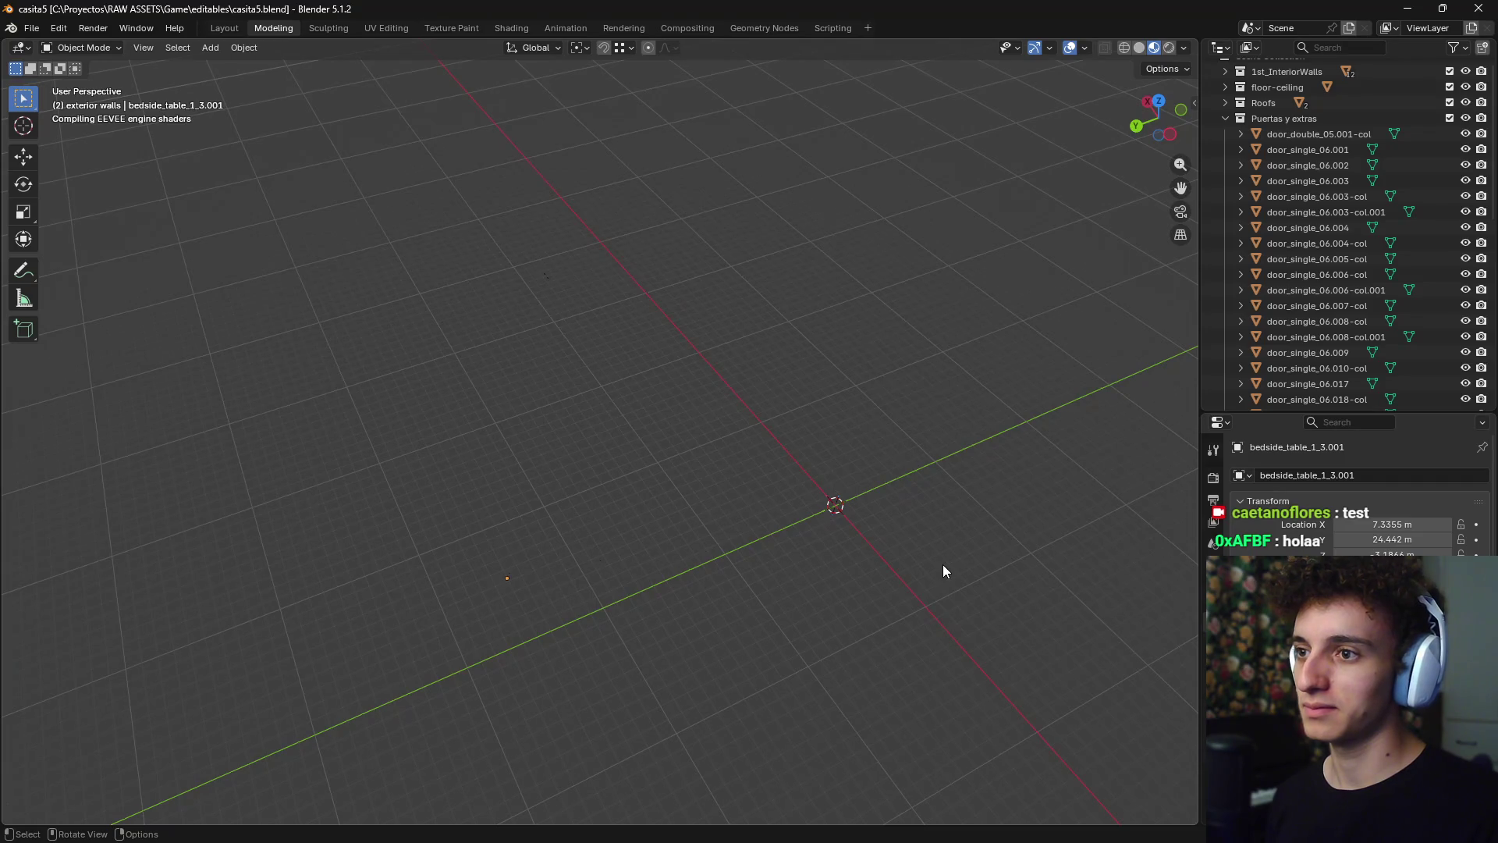
# - Orbit around the house to inspect the brick exterior, hedges and interior props
pyautogui.moveTo(825, 522)
pyautogui.mouseDown(button='middle')
pyautogui.moveTo(747, 484)
pyautogui.moveTo(786, 485)
pyautogui.moveTo(762, 418)
pyautogui.moveTo(629, 380)
pyautogui.mouseUp(button='middle')
pyautogui.scroll(-4, 629, 380)
pyautogui.moveTo(608, 471)
pyautogui.mouseDown(button='middle')
pyautogui.moveTo(769, 495)
pyautogui.moveTo(648, 438)
pyautogui.moveTo(655, 486)
pyautogui.moveTo(604, 510)
pyautogui.moveTo(632, 479)
pyautogui.moveTo(579, 431)
pyautogui.moveTo(701, 413)
pyautogui.moveTo(649, 552)
pyautogui.moveTo(574, 507)
pyautogui.moveTo(850, 531)
pyautogui.mouseUp(button='middle')
pyautogui.moveTo(657, 559)
pyautogui.mouseDown(button='middle')
pyautogui.moveTo(725, 478)
pyautogui.moveTo(883, 527)
pyautogui.moveTo(778, 521)
pyautogui.moveTo(920, 569)
pyautogui.moveTo(890, 452)
pyautogui.moveTo(788, 513)
pyautogui.moveTo(741, 499)
pyautogui.moveTo(755, 315)
pyautogui.mouseUp(button='middle')
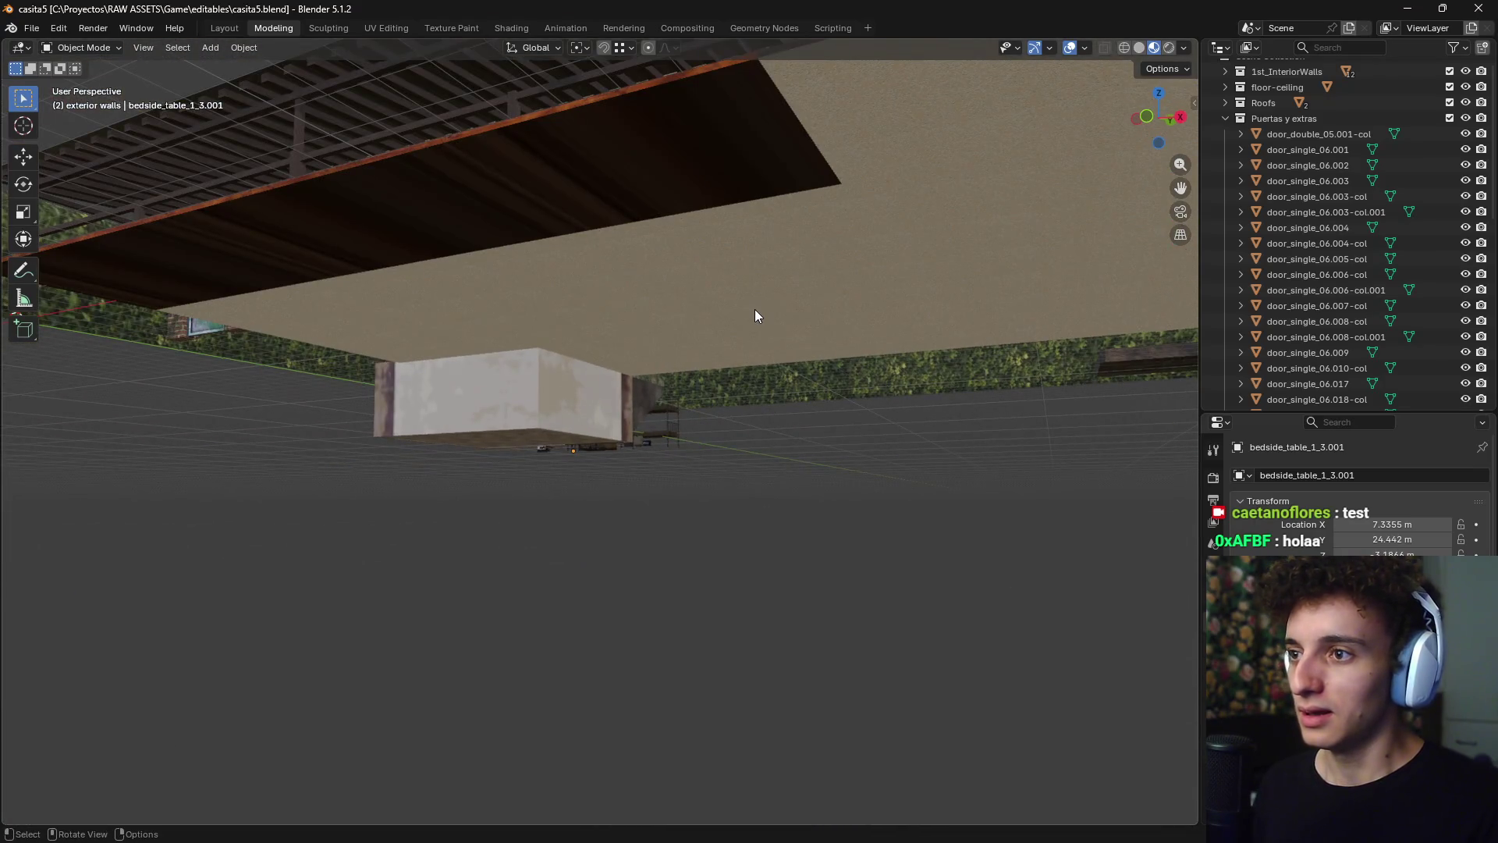
# - Frame the selected floor, view the house from the front, and switch to wireframe shading
pyautogui.click(696, 378)
pyautogui.press('KP_Decimal')
pyautogui.moveTo(695, 378); pyautogui.dragTo(741, 493, button='middle')
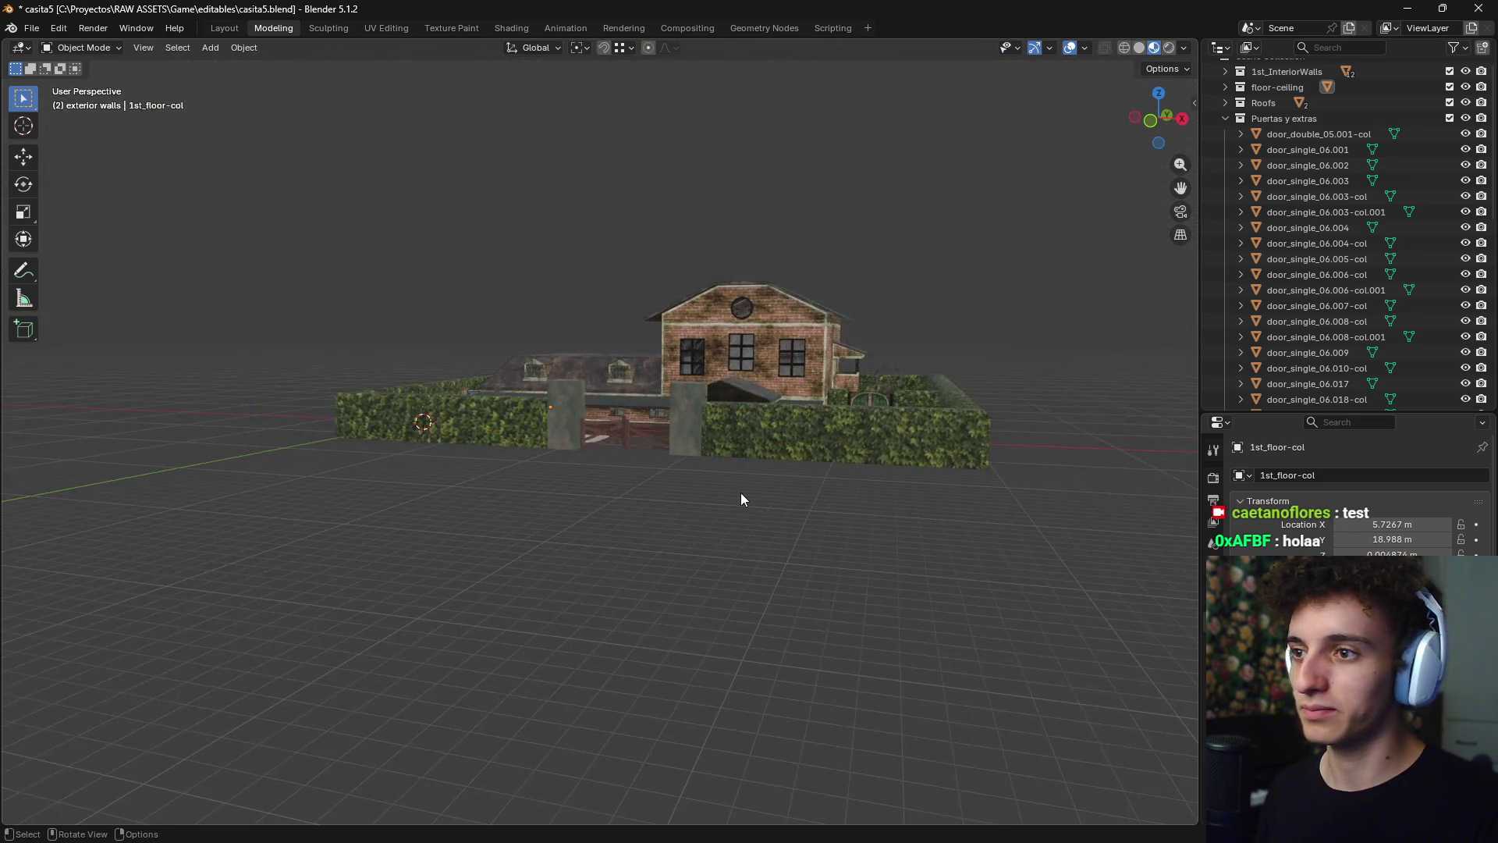
pyautogui.press('KP_1')
pyautogui.press('z')
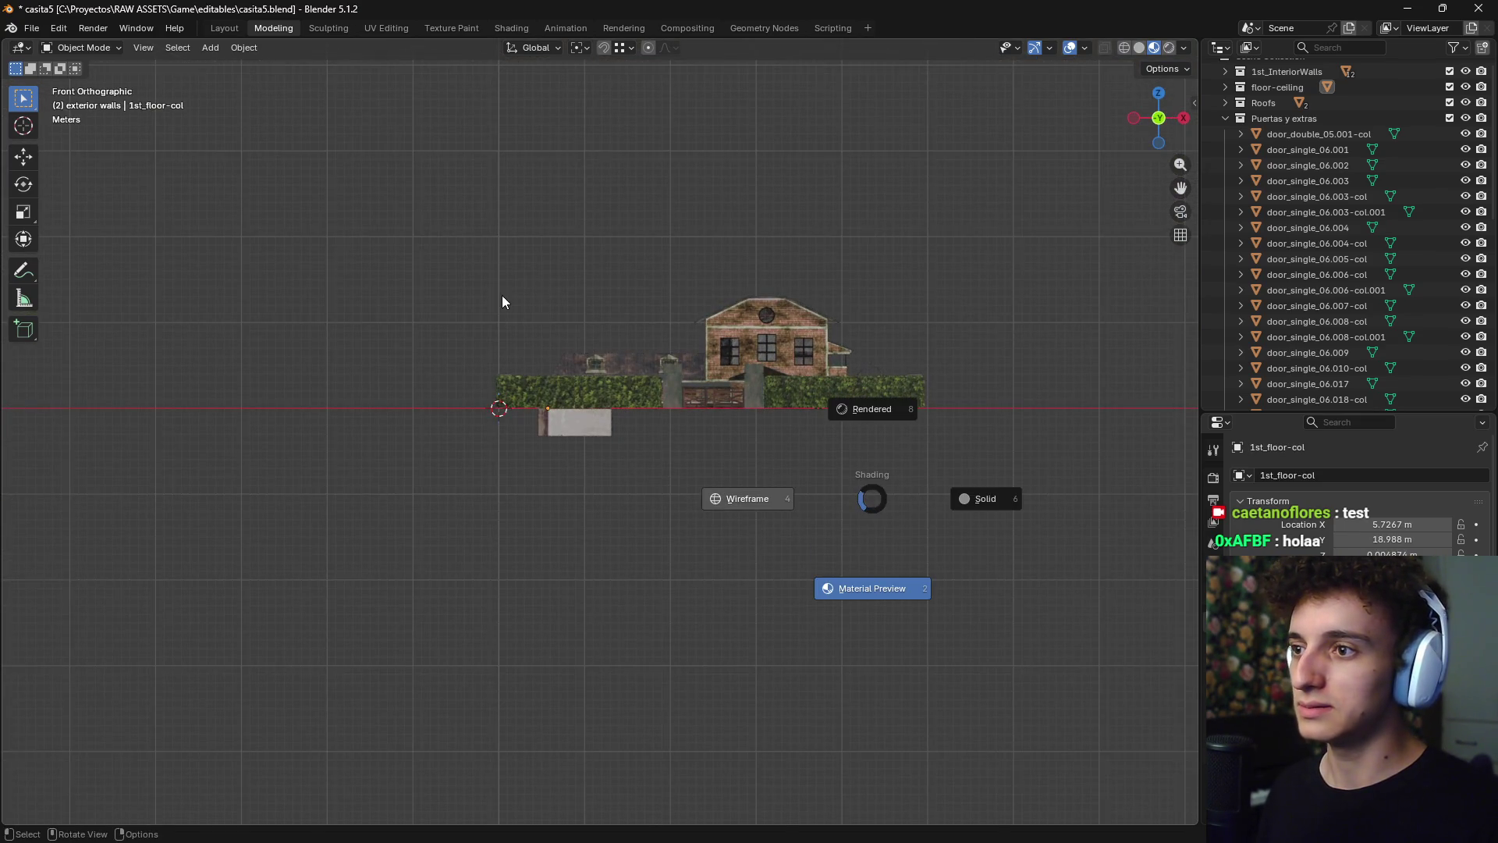
pyautogui.click(782, 501)
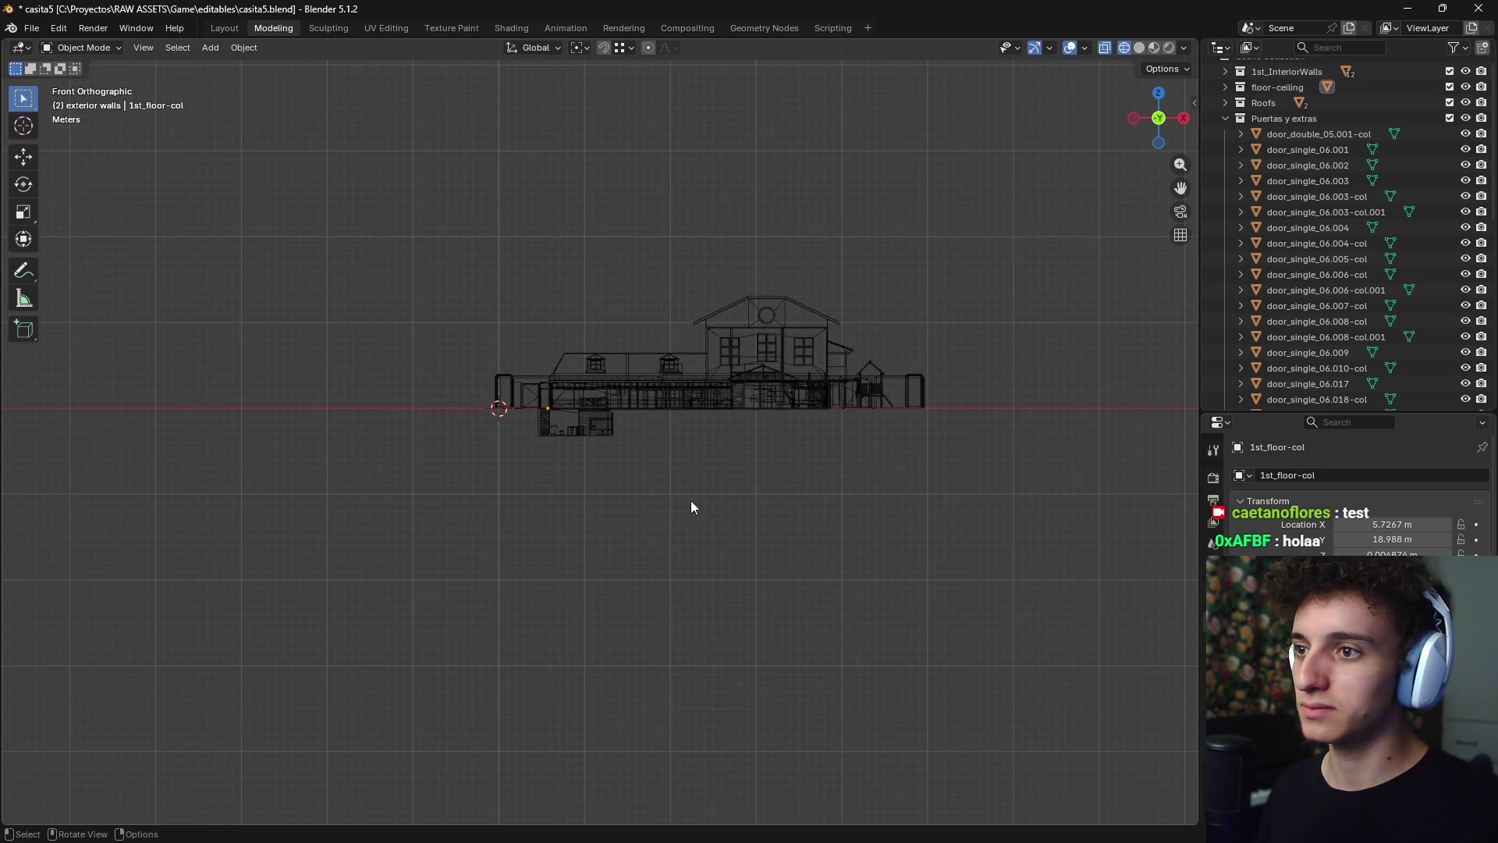
# - Box-select the house objects in wireframe and orbit into the interior
pyautogui.moveTo(1007, 324); pyautogui.dragTo(424, 405)
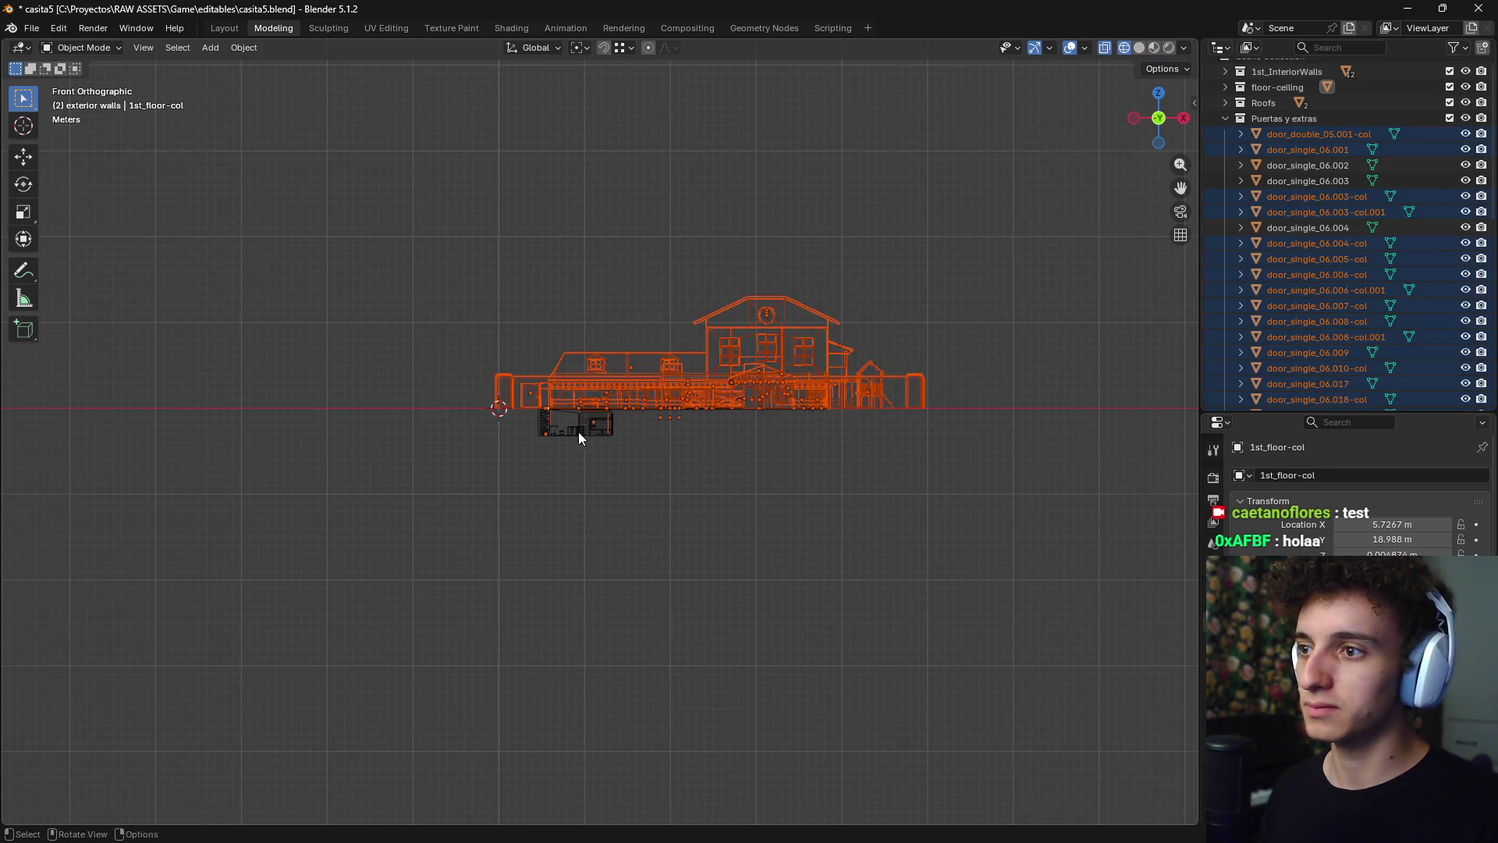
pyautogui.scroll(5, 624, 441)
pyautogui.click(806, 479)
pyautogui.scroll(-4, 858, 468)
pyautogui.scroll(1, 975, 351)
pyautogui.moveTo(1049, 268); pyautogui.dragTo(281, 424)
pyautogui.scroll(3, 485, 445)
pyautogui.moveTo(532, 502)
pyautogui.mouseDown(button='middle')
pyautogui.moveTo(475, 518)
pyautogui.moveTo(729, 527)
pyautogui.moveTo(705, 565)
pyautogui.moveTo(837, 536)
pyautogui.moveTo(809, 521)
pyautogui.moveTo(936, 546)
pyautogui.moveTo(792, 523)
pyautogui.moveTo(793, 542)
pyautogui.moveTo(874, 559)
pyautogui.moveTo(616, 550)
pyautogui.moveTo(609, 479)
pyautogui.mouseUp(button='middle')
pyautogui.click(781, 624)
pyautogui.hotkey('shift', 'z')
pyautogui.hotkey('shift', 'z')
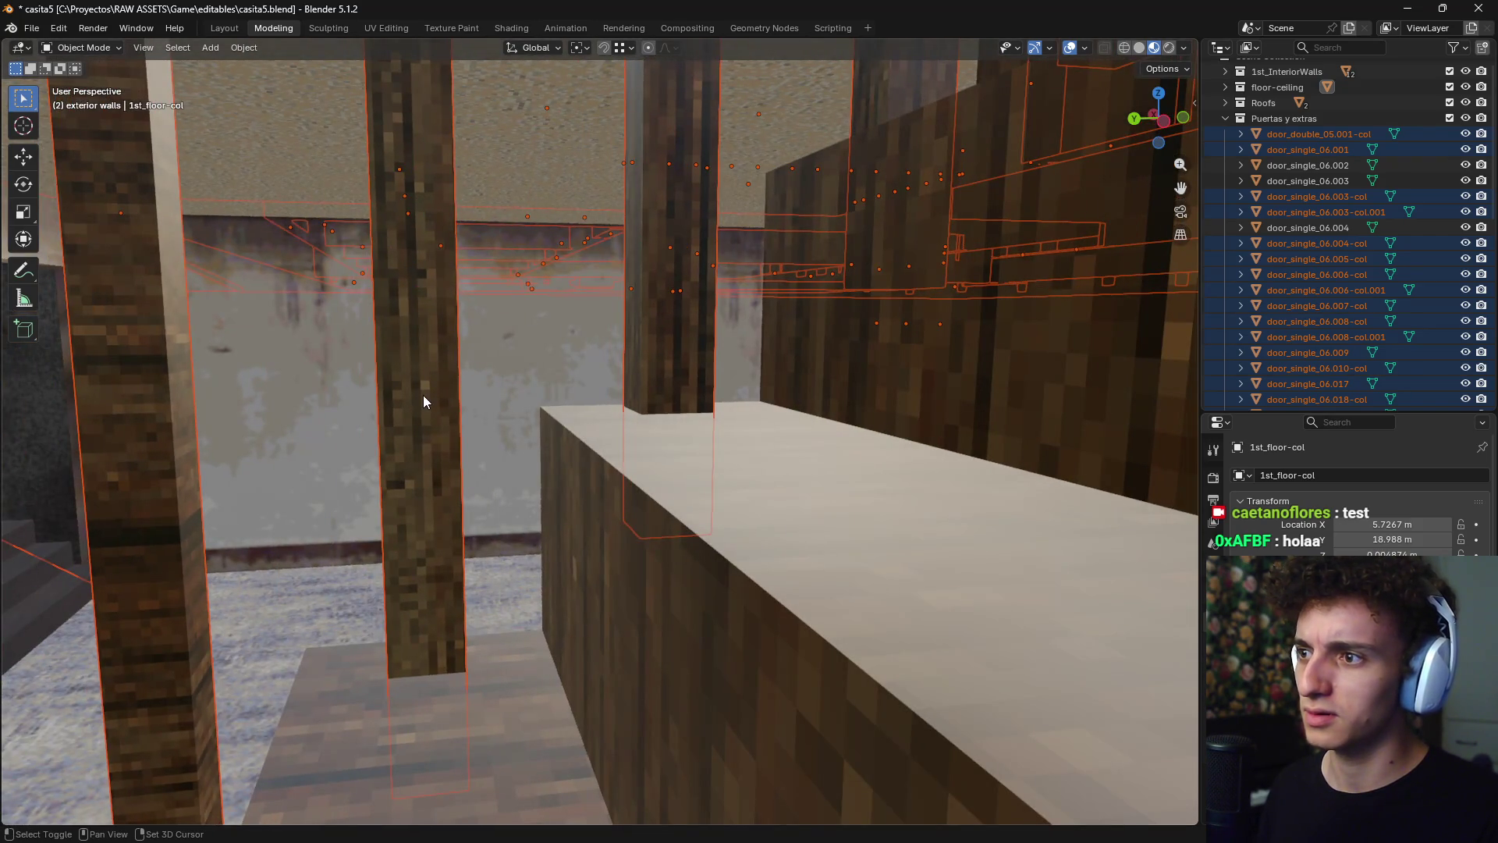
# - Hide the stair railing along with the other selected house objects
pyautogui.click(420, 421)
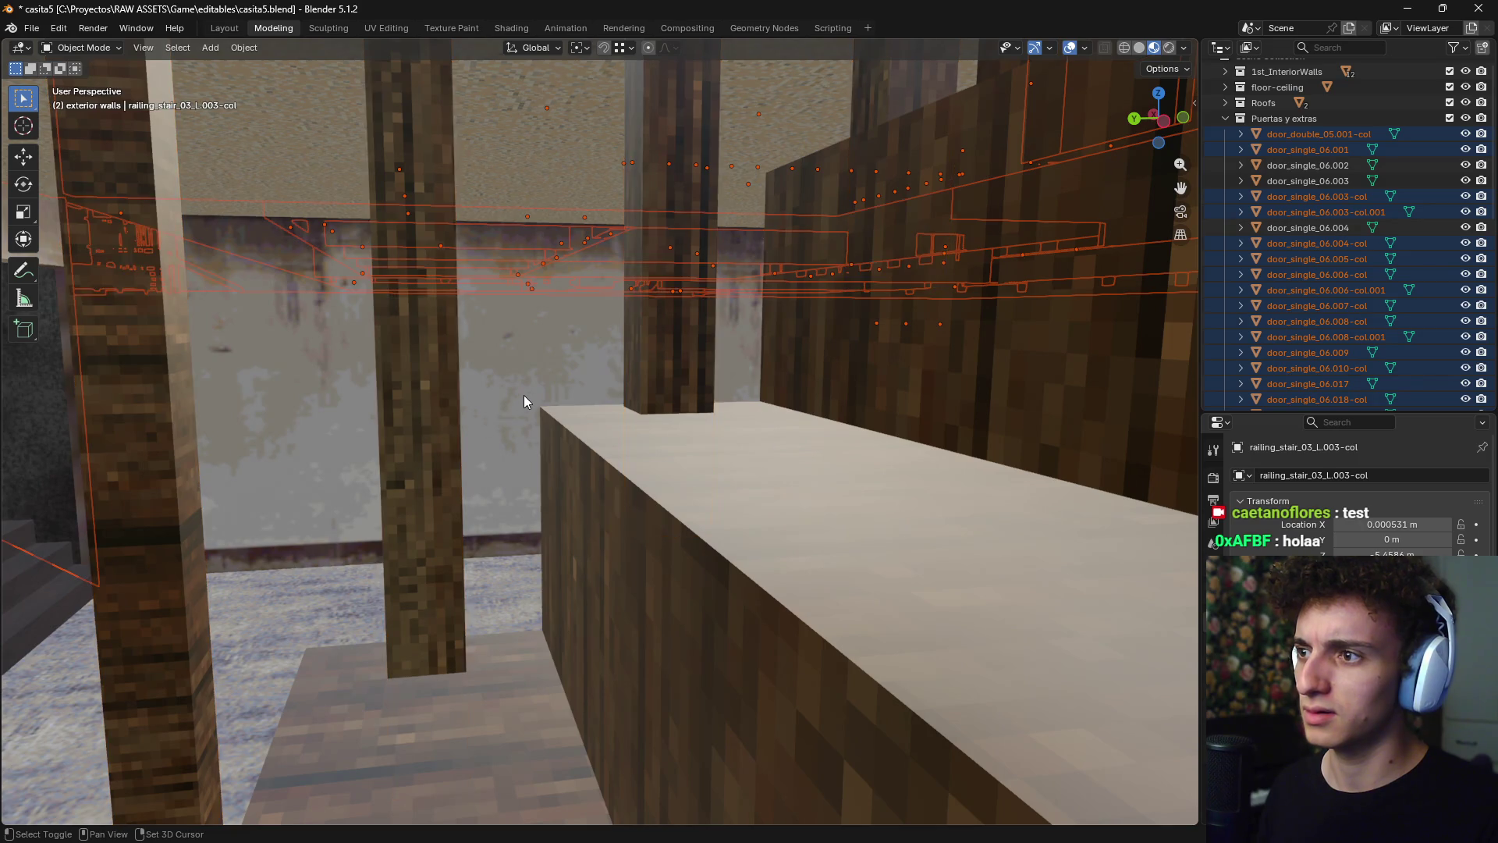
pyautogui.press('h')
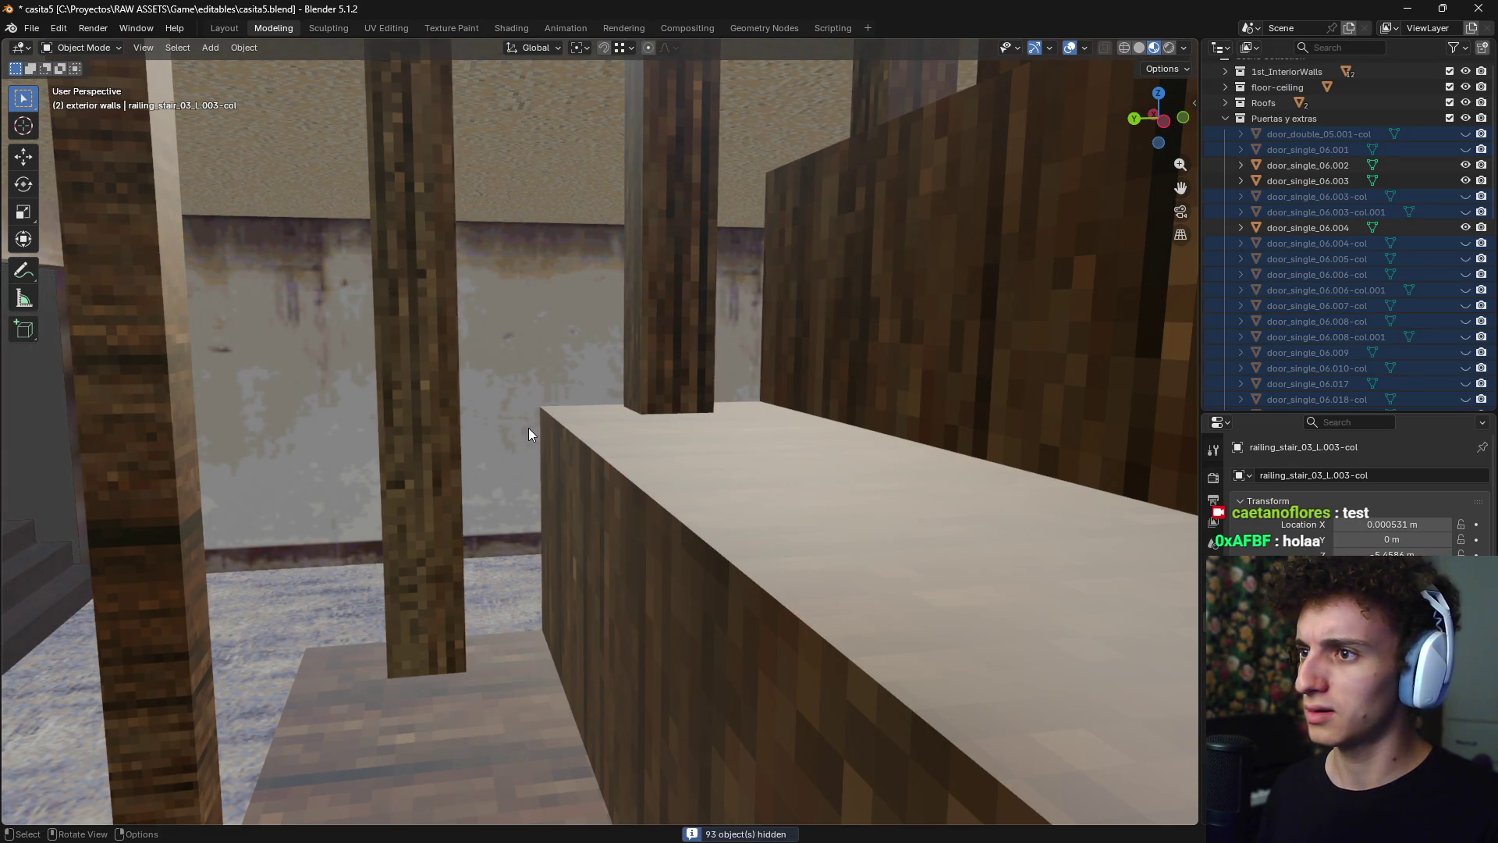
pyautogui.press('Home')
pyautogui.moveTo(593, 465)
pyautogui.mouseDown(button='middle')
pyautogui.moveTo(727, 497)
pyautogui.moveTo(883, 611)
pyautogui.moveTo(920, 524)
pyautogui.moveTo(873, 627)
pyautogui.moveTo(736, 471)
pyautogui.mouseUp(button='middle')
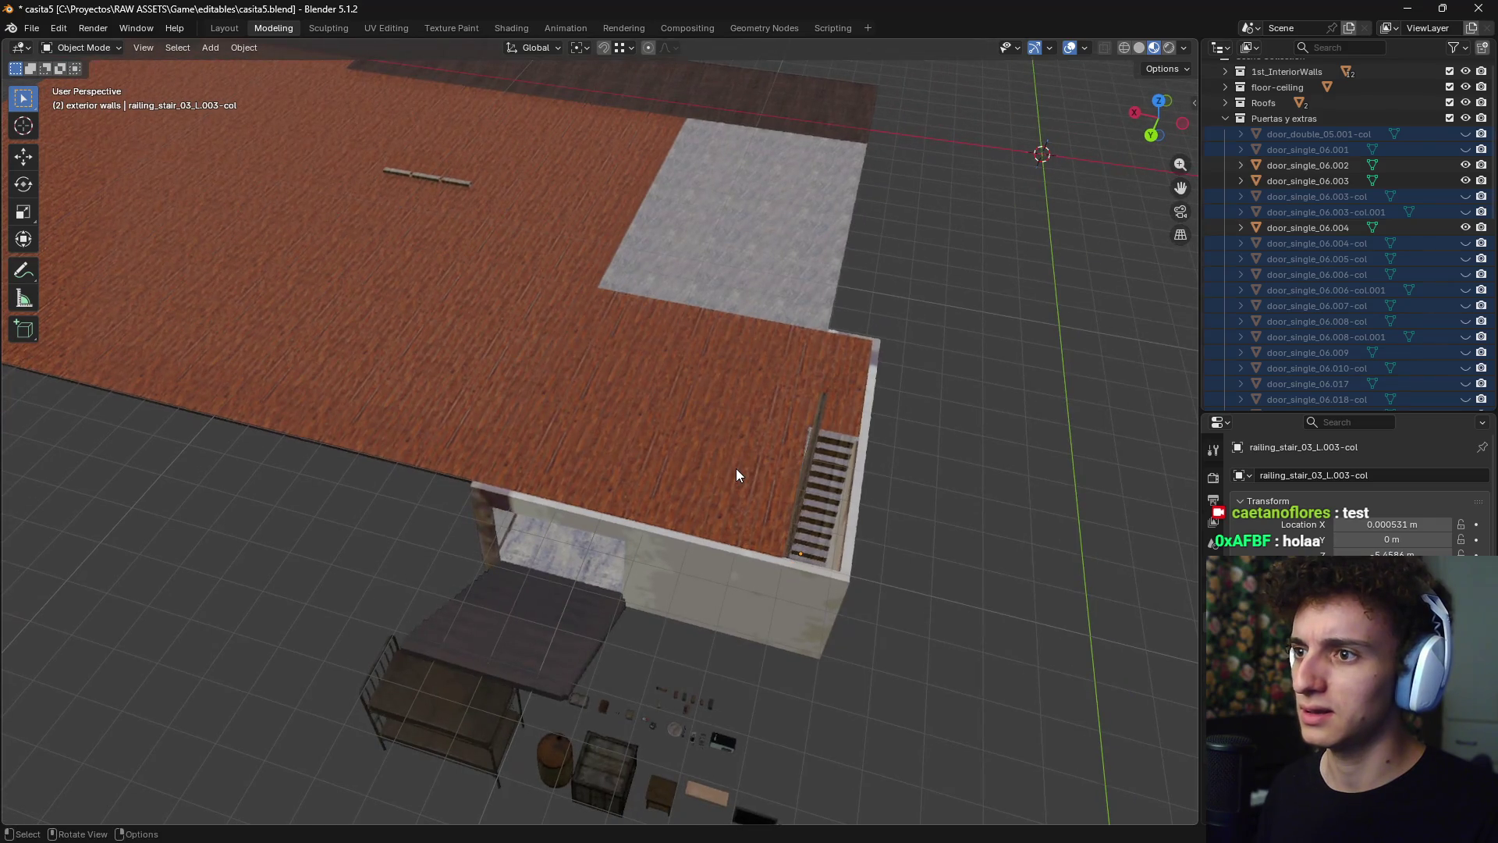
# - Hide the first-floor slab 1st_floor-col and orbit down toward the basement
pyautogui.click(736, 475)
pyautogui.press('h')
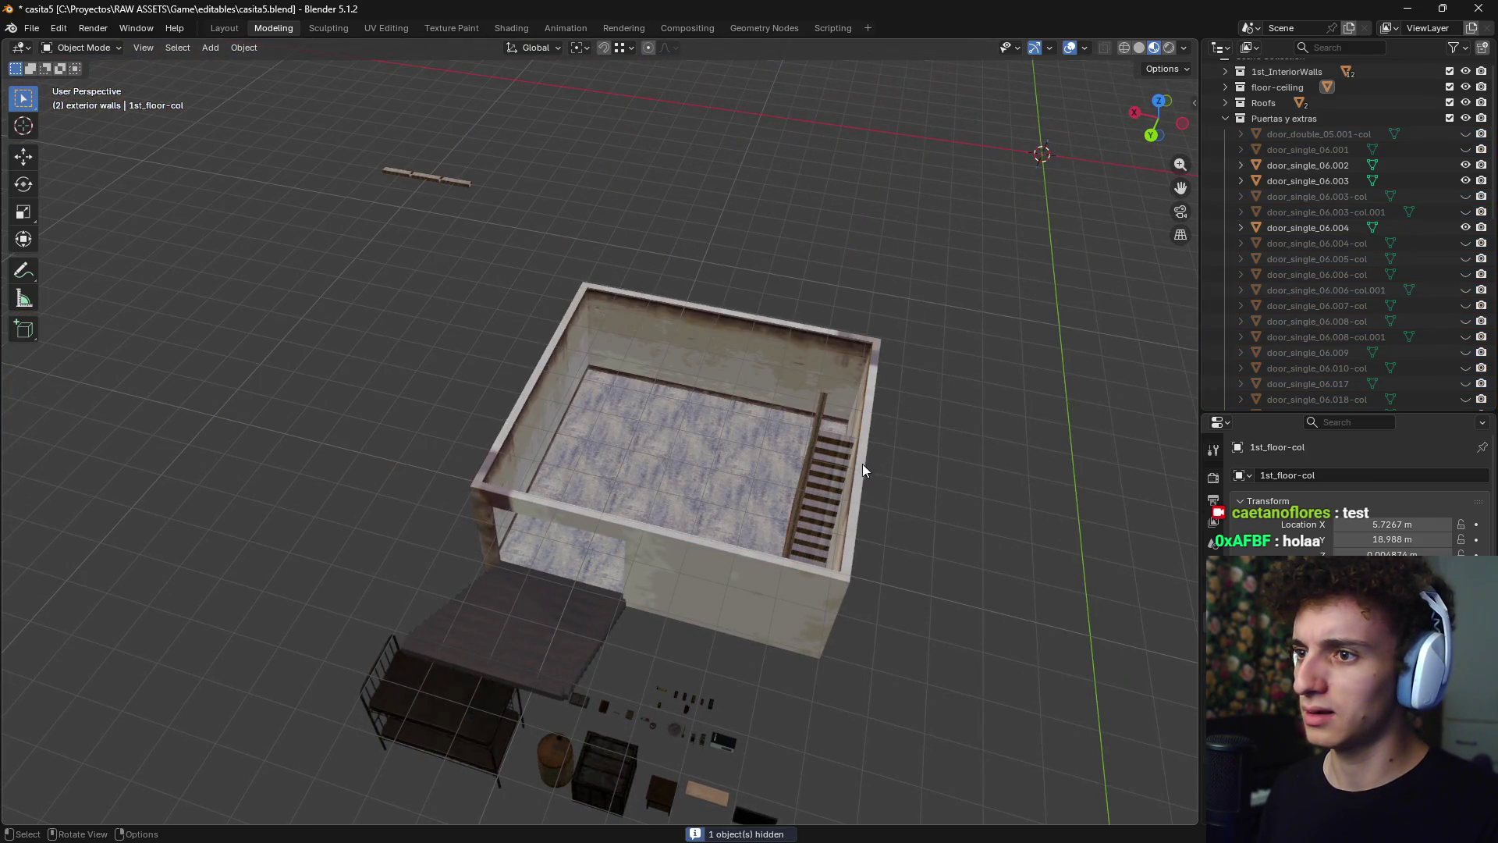
pyautogui.moveTo(907, 407); pyautogui.dragTo(798, 389, button='middle')
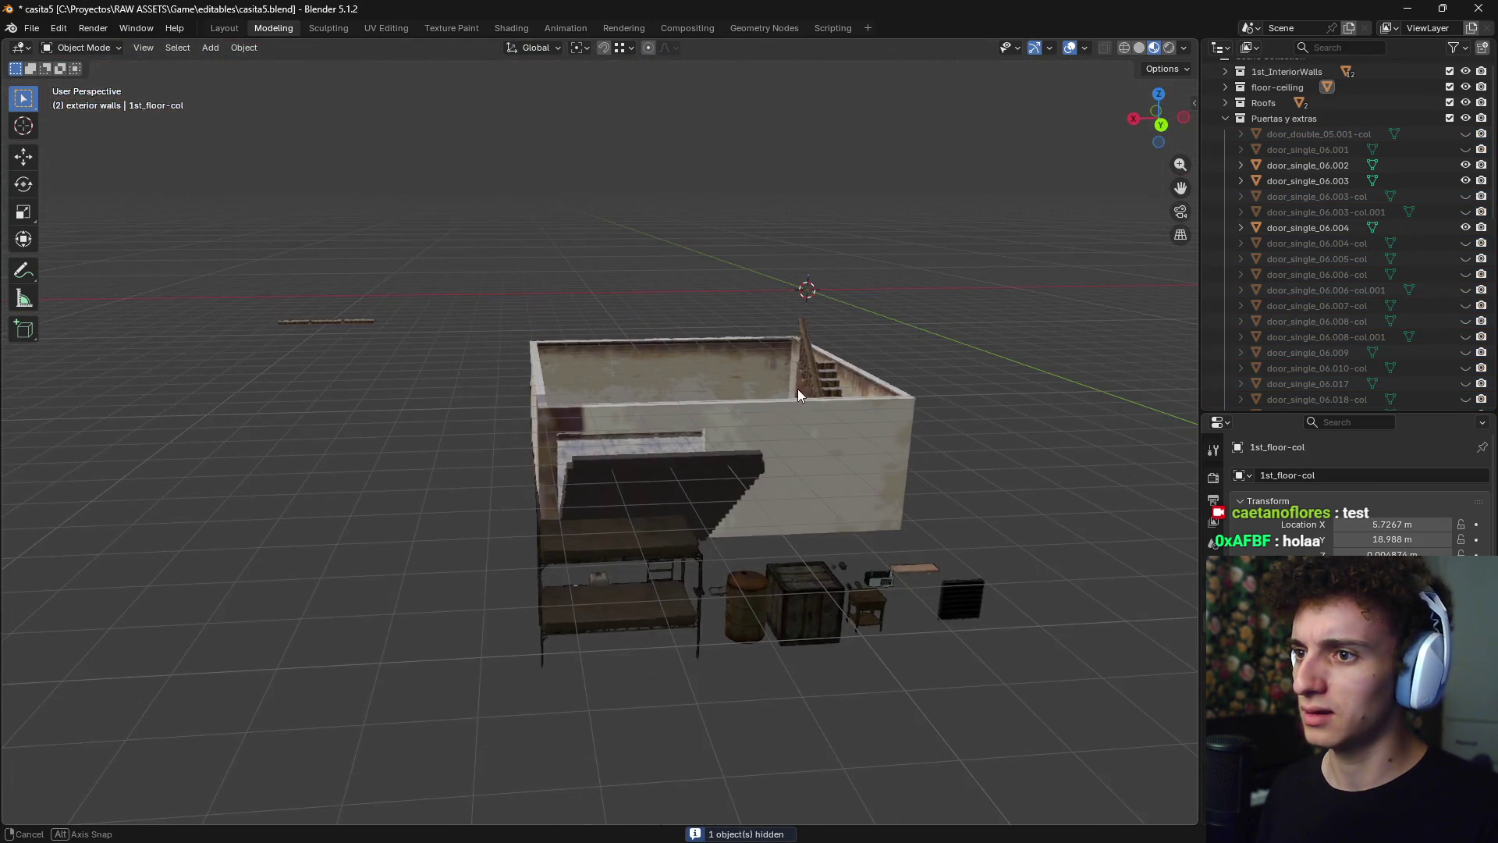
# - In Preferences > System, set the display backend to OpenGL and Cycles render devices to None
pyautogui.click(30, 29)
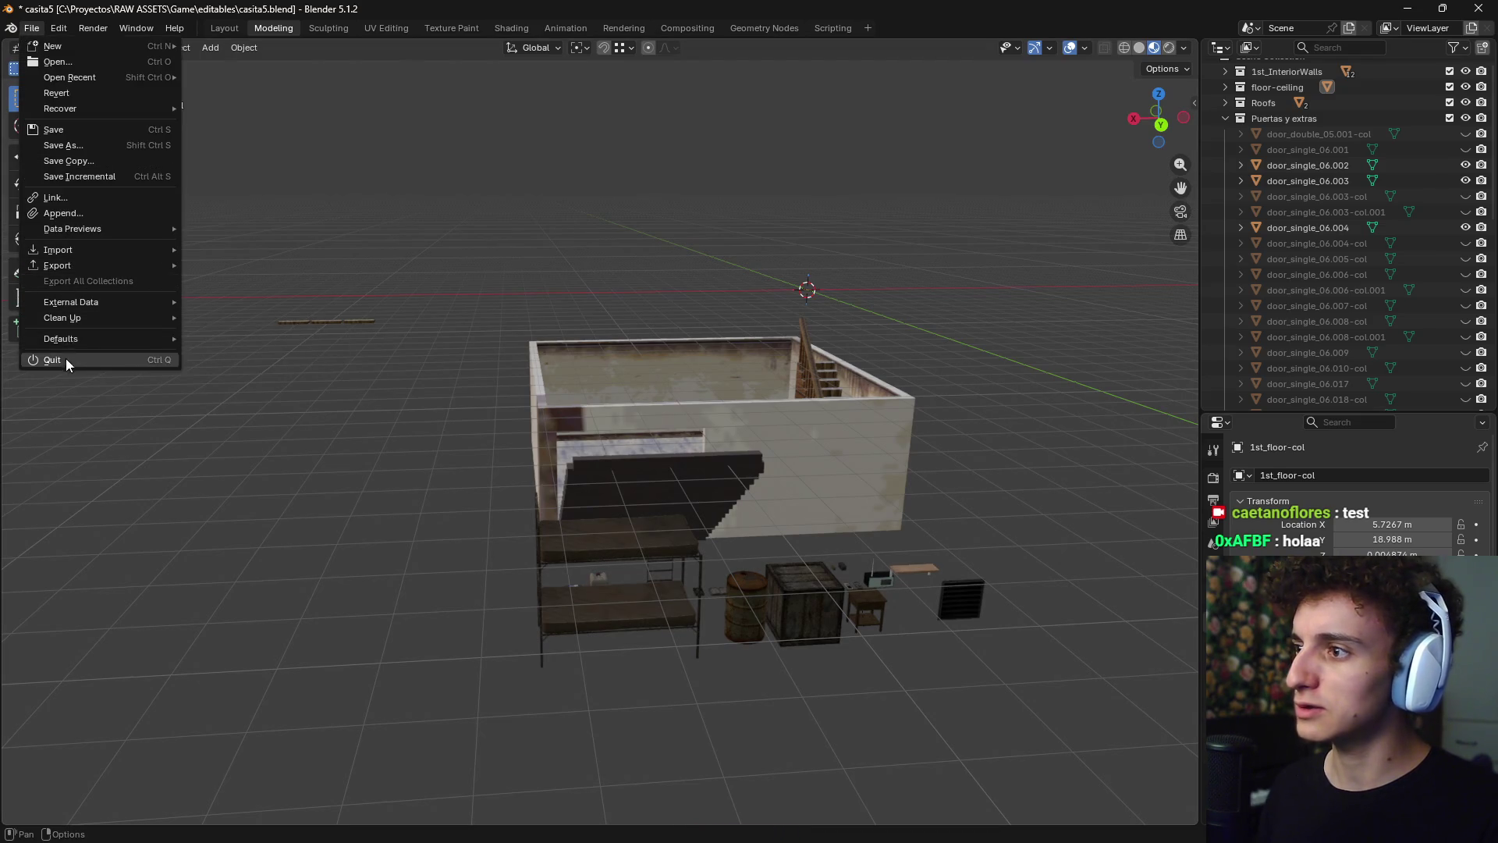
pyautogui.click(58, 27)
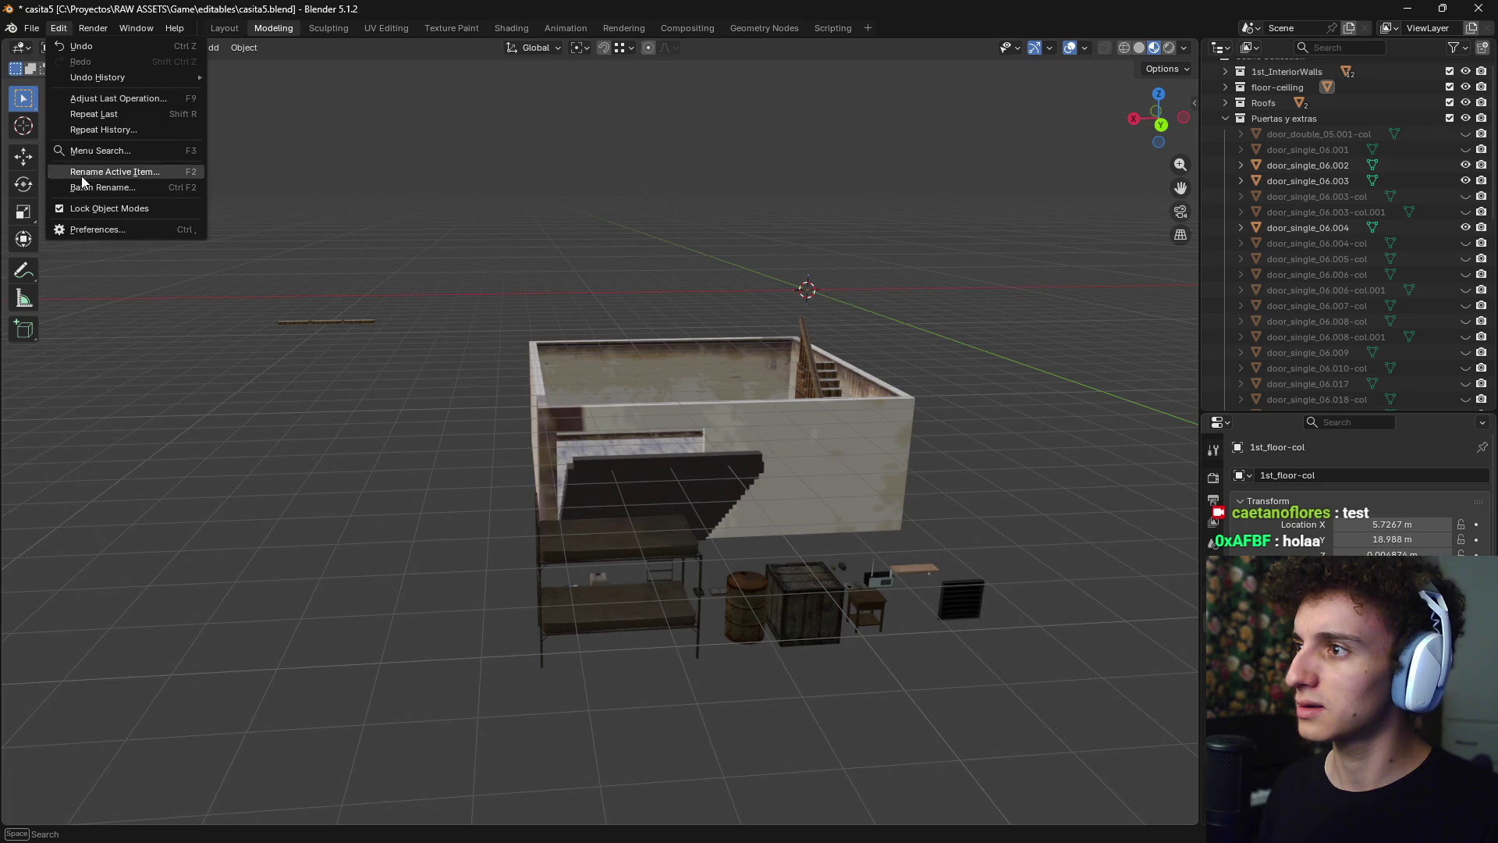
pyautogui.click(86, 230)
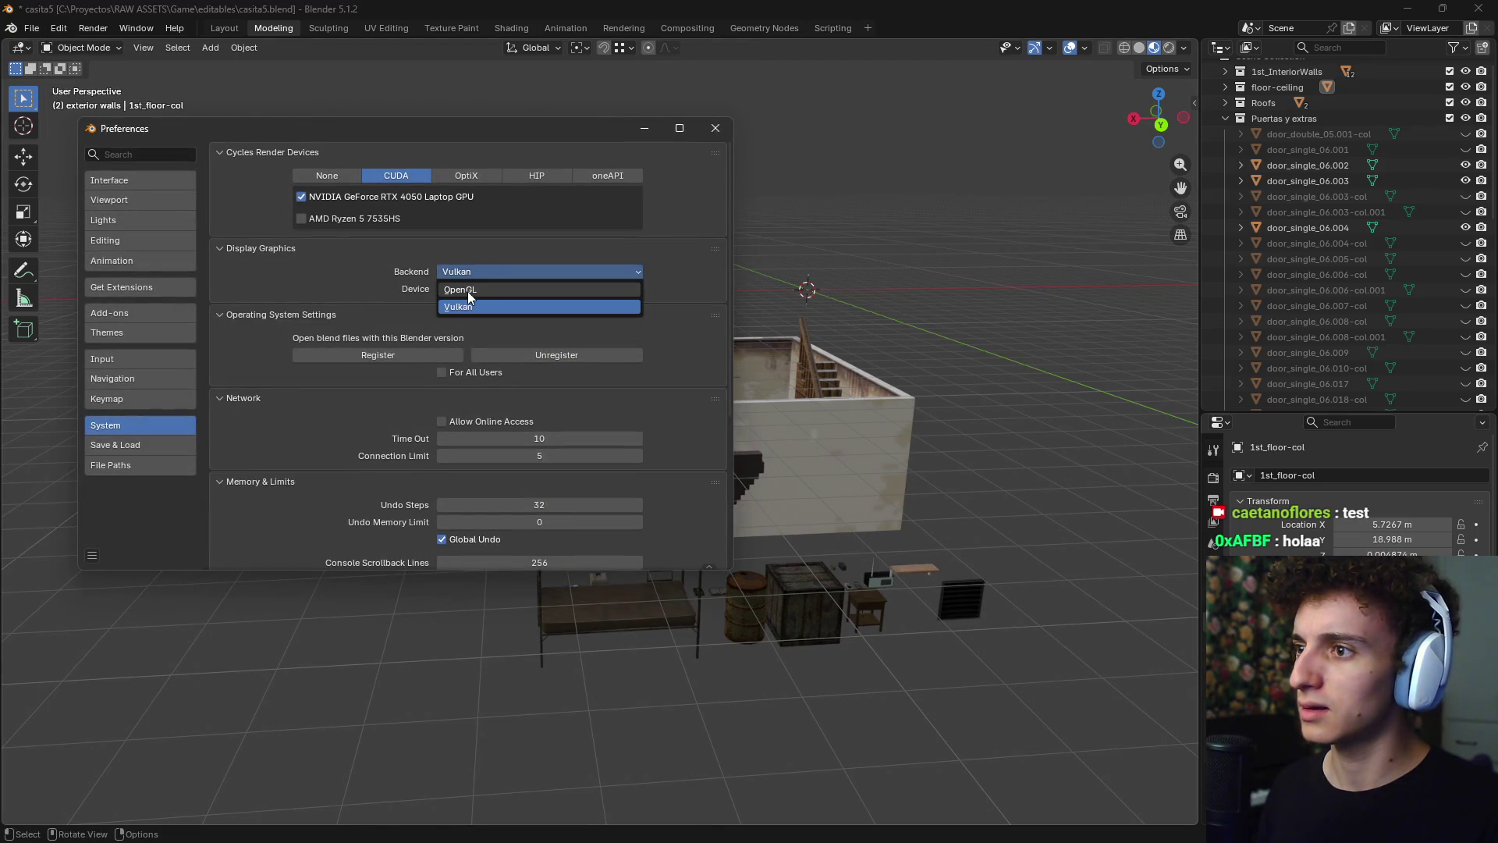
pyautogui.click(467, 290)
pyautogui.click(461, 273)
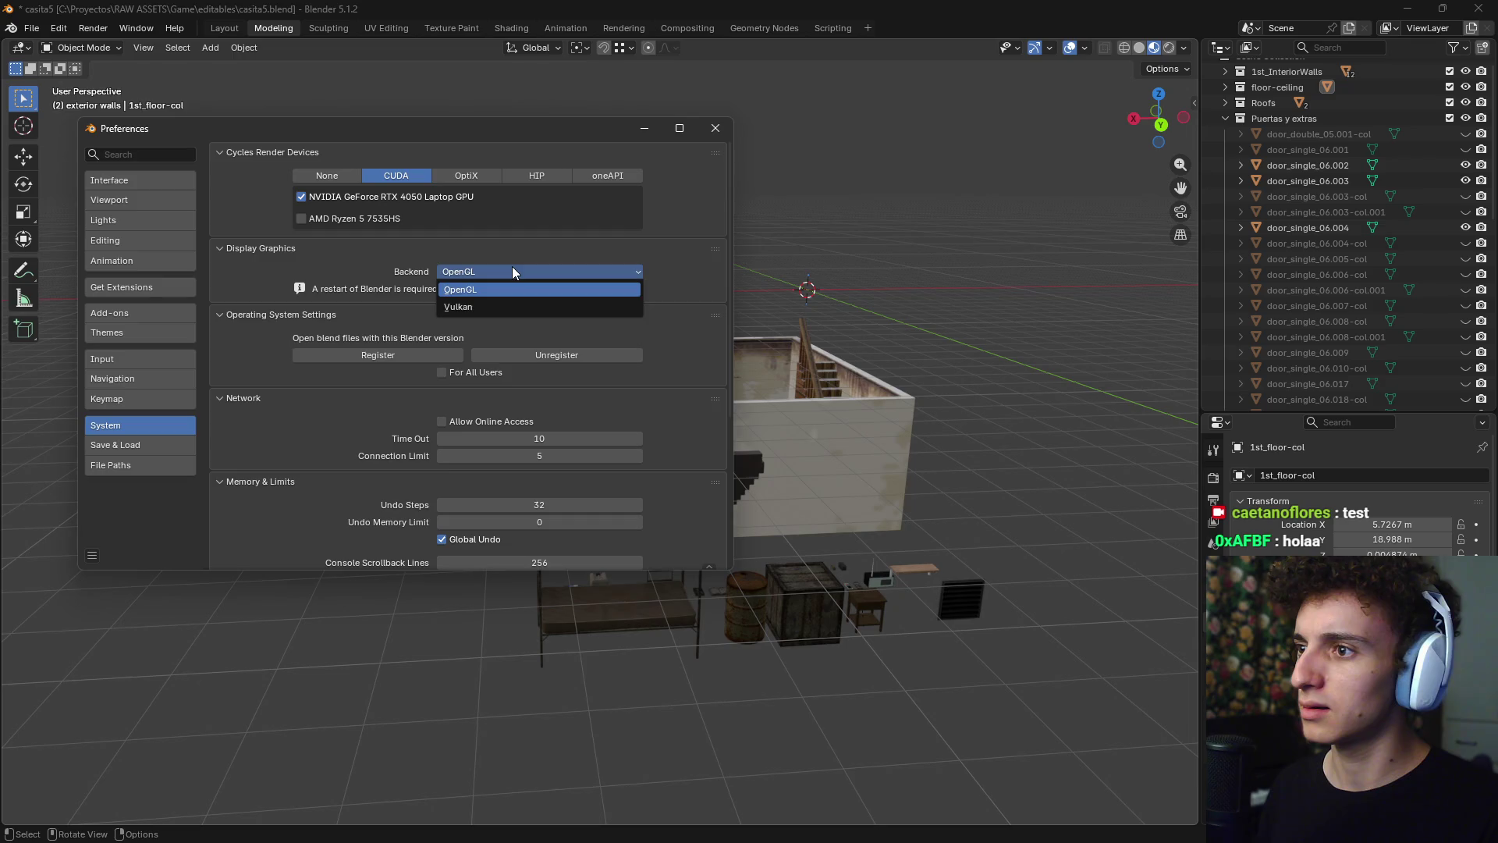
pyautogui.click(512, 265)
pyautogui.click(333, 178)
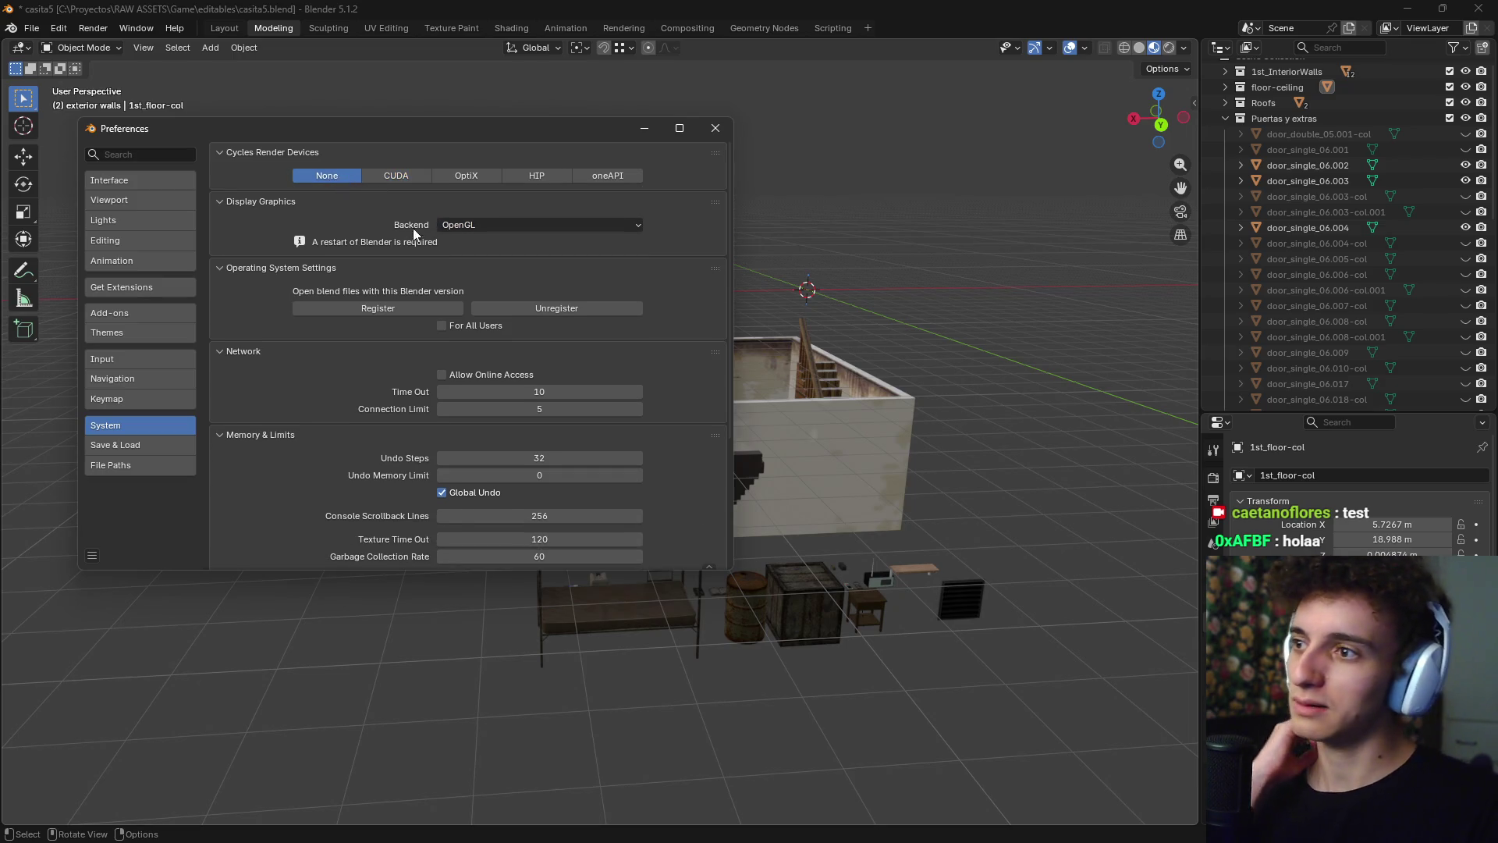
pyautogui.scroll(-5, 515, 300)
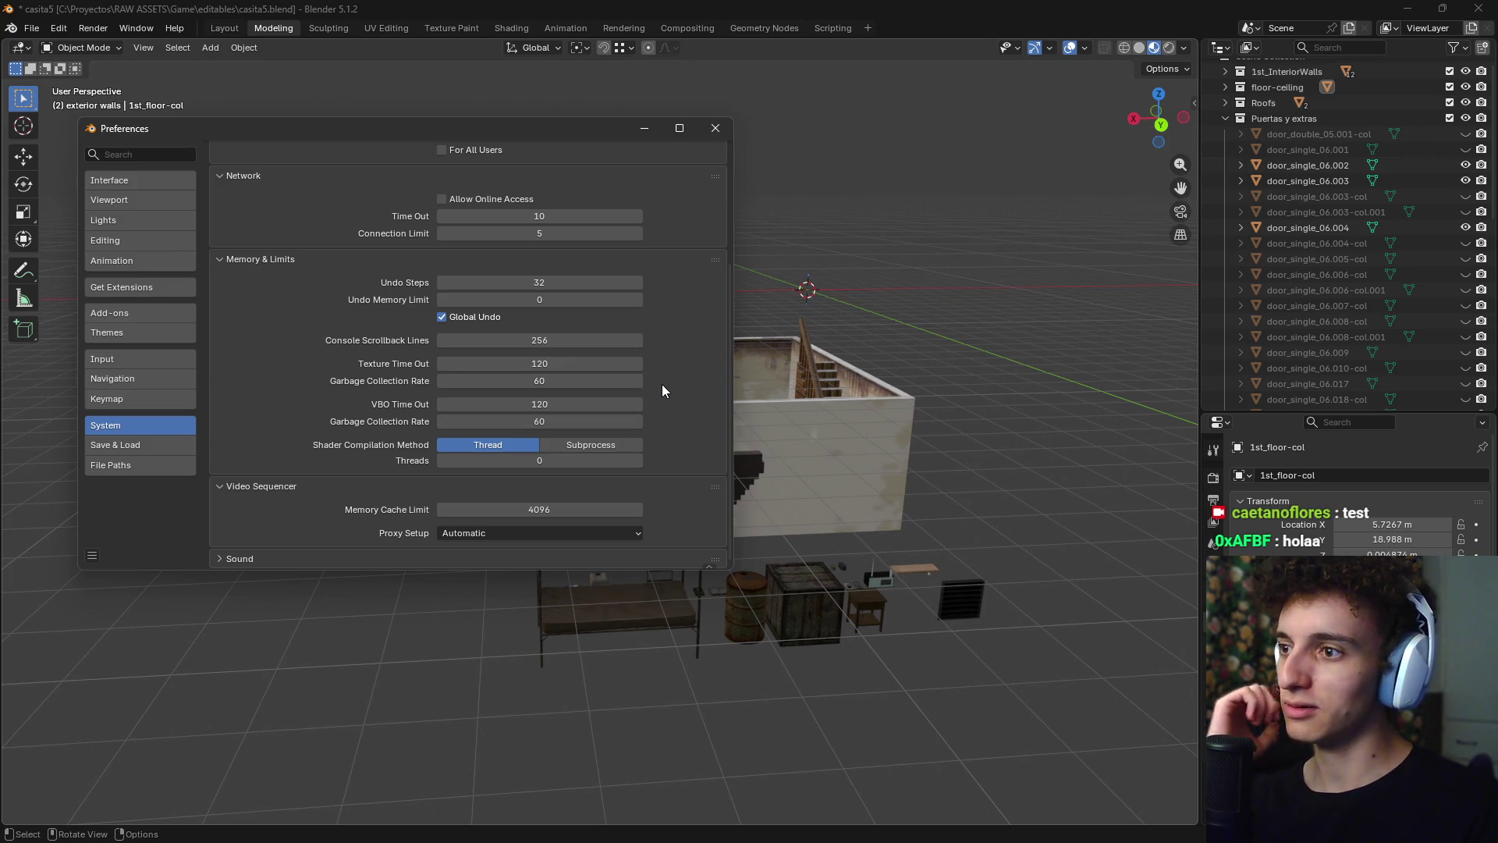
pyautogui.scroll(5, 660, 387)
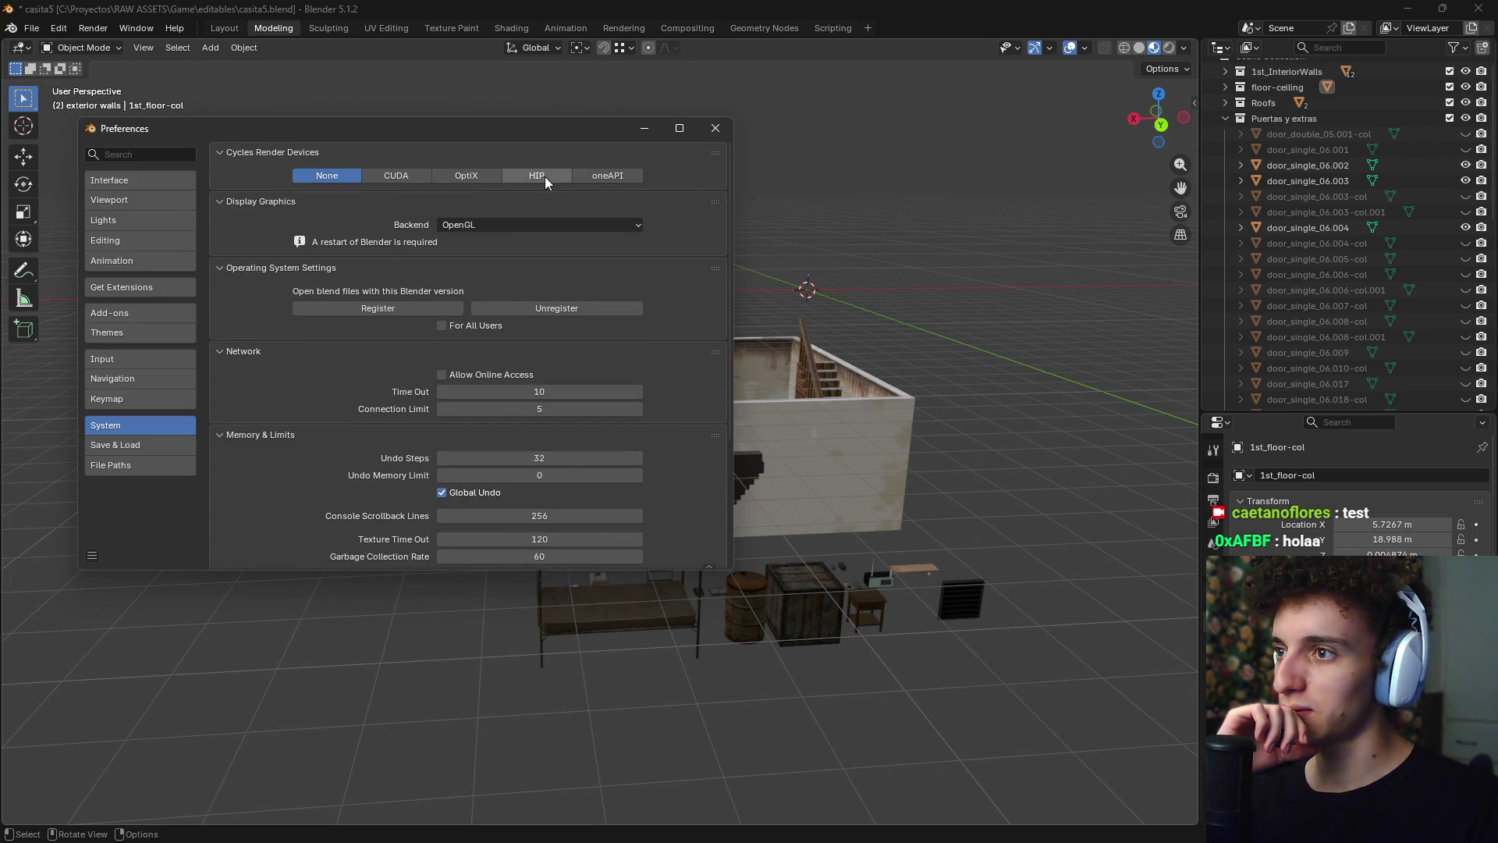
# - Close Preferences and restart Blender by reopening casita5.blend
pyautogui.click(721, 131)
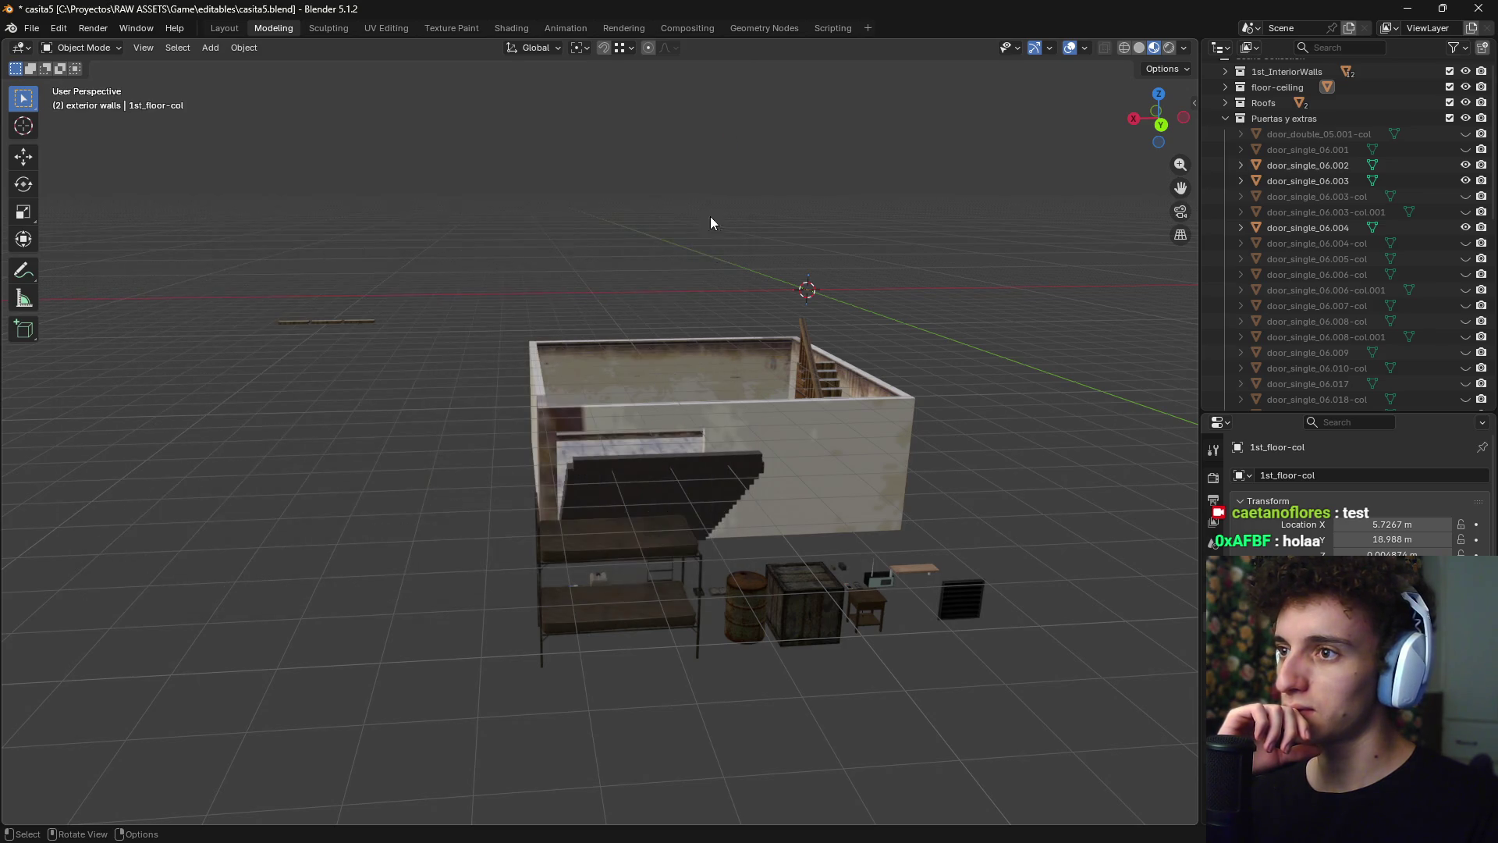
pyautogui.moveTo(741, 372); pyautogui.dragTo(742, 377, button='middle')
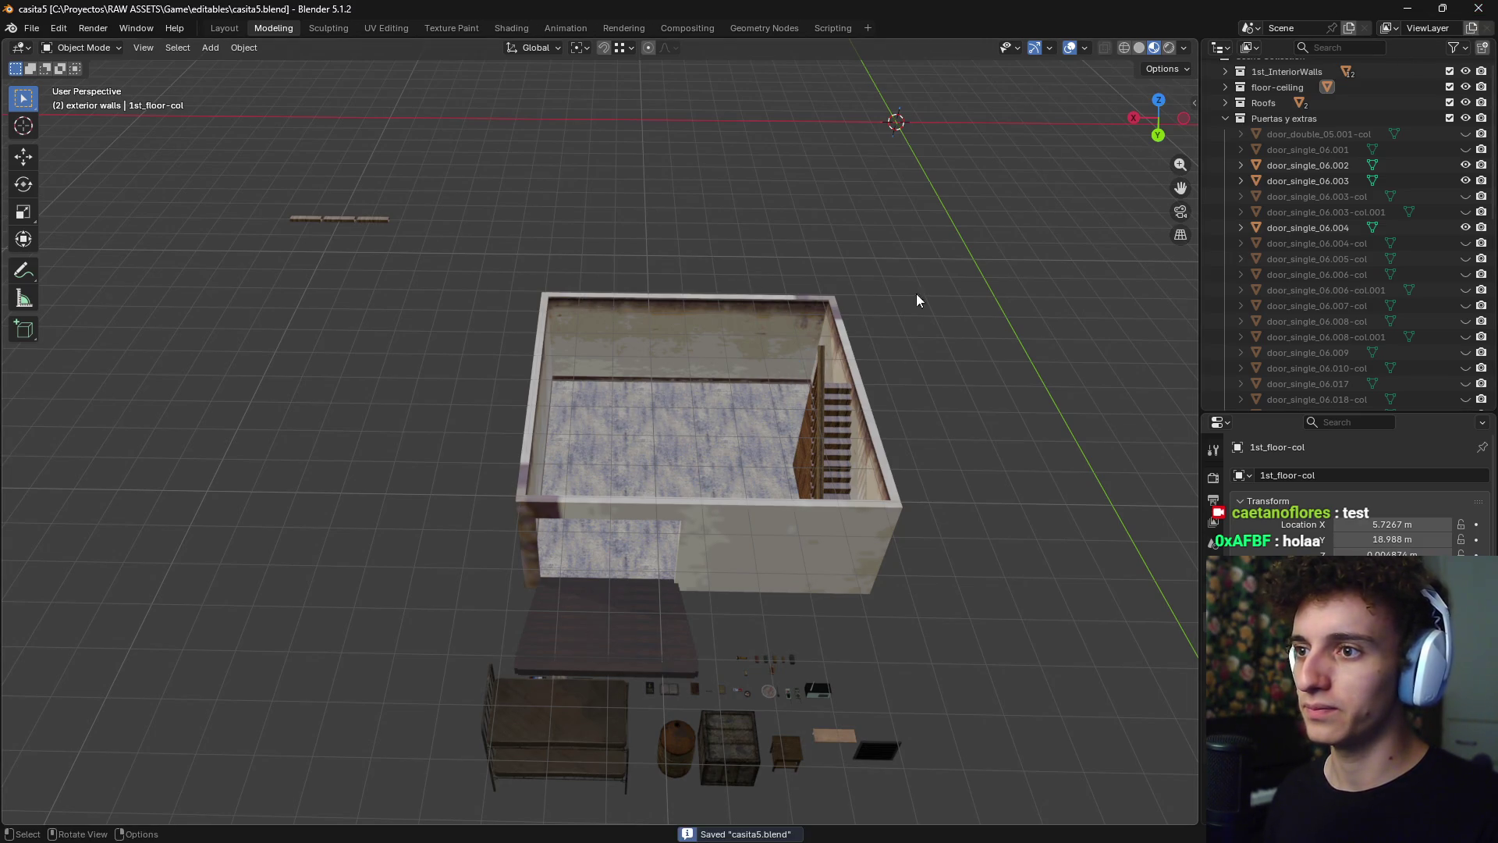
pyautogui.hotkey('alt', 'Tab')
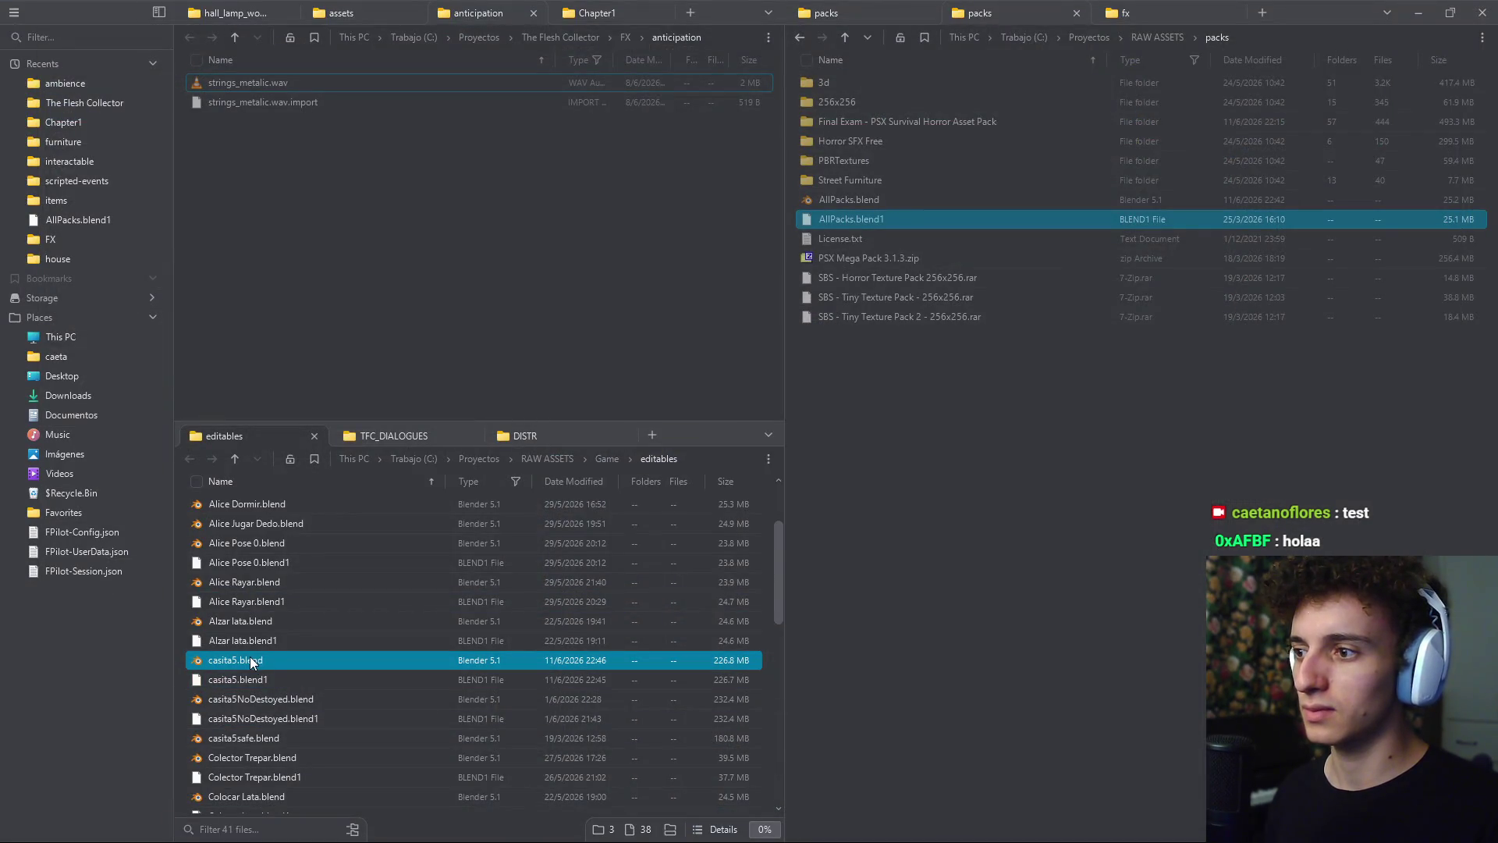
pyautogui.doubleClick(251, 663)
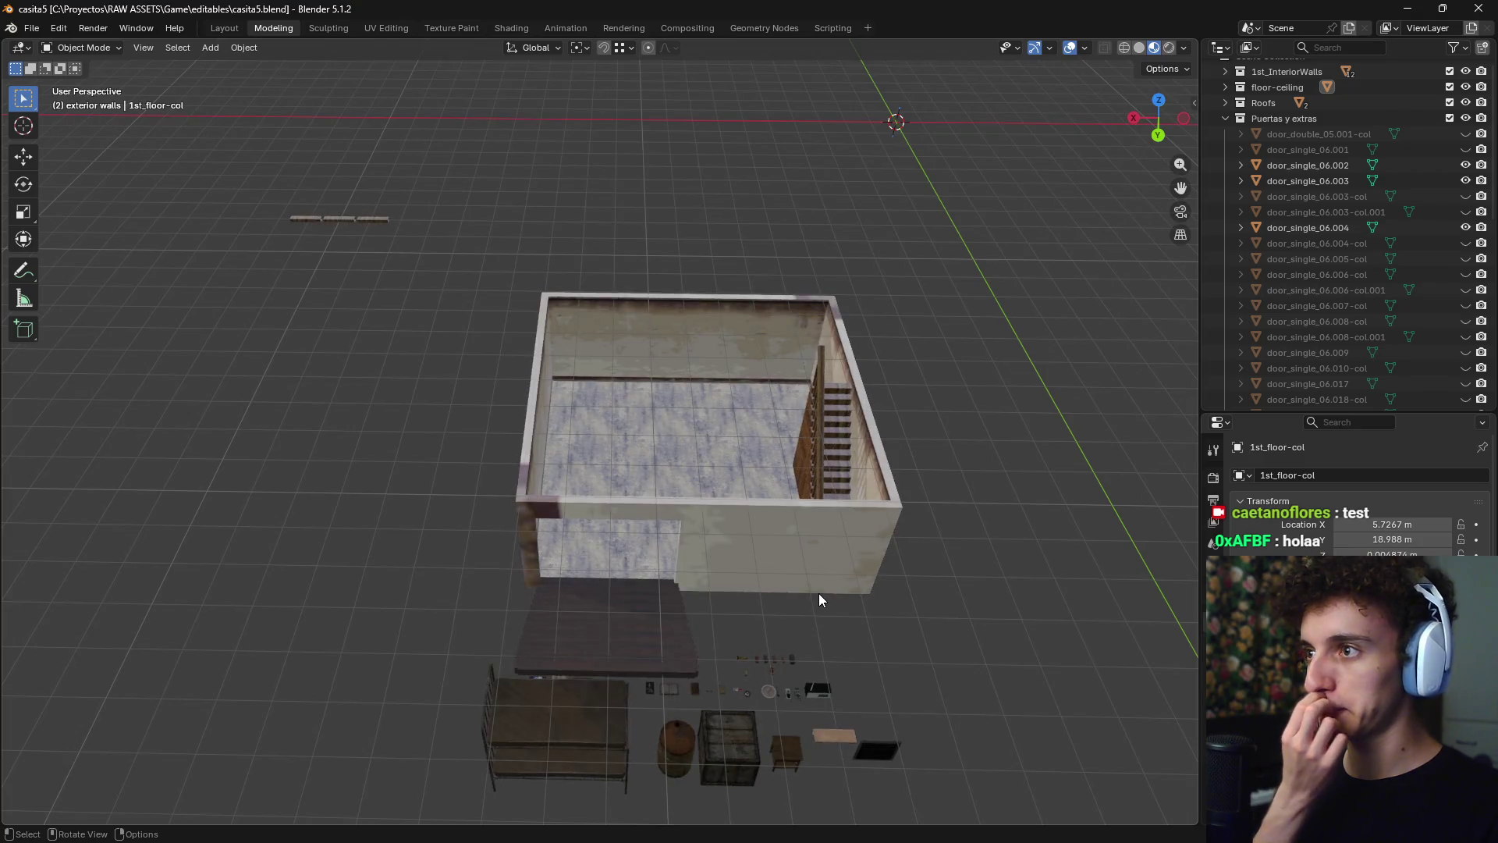
# - Orbit around the house, then reopen Preferences to confirm the OpenGL backend
pyautogui.moveTo(818, 600)
pyautogui.mouseDown(button='middle')
pyautogui.moveTo(877, 537)
pyautogui.moveTo(753, 556)
pyautogui.moveTo(551, 549)
pyautogui.moveTo(443, 640)
pyautogui.moveTo(727, 556)
pyautogui.moveTo(609, 412)
pyautogui.moveTo(579, 472)
pyautogui.mouseUp(button='middle')
pyautogui.scroll(2, 554, 466)
pyautogui.scroll(-2, 554, 466)
pyautogui.scroll(4, 579, 471)
pyautogui.click(58, 28)
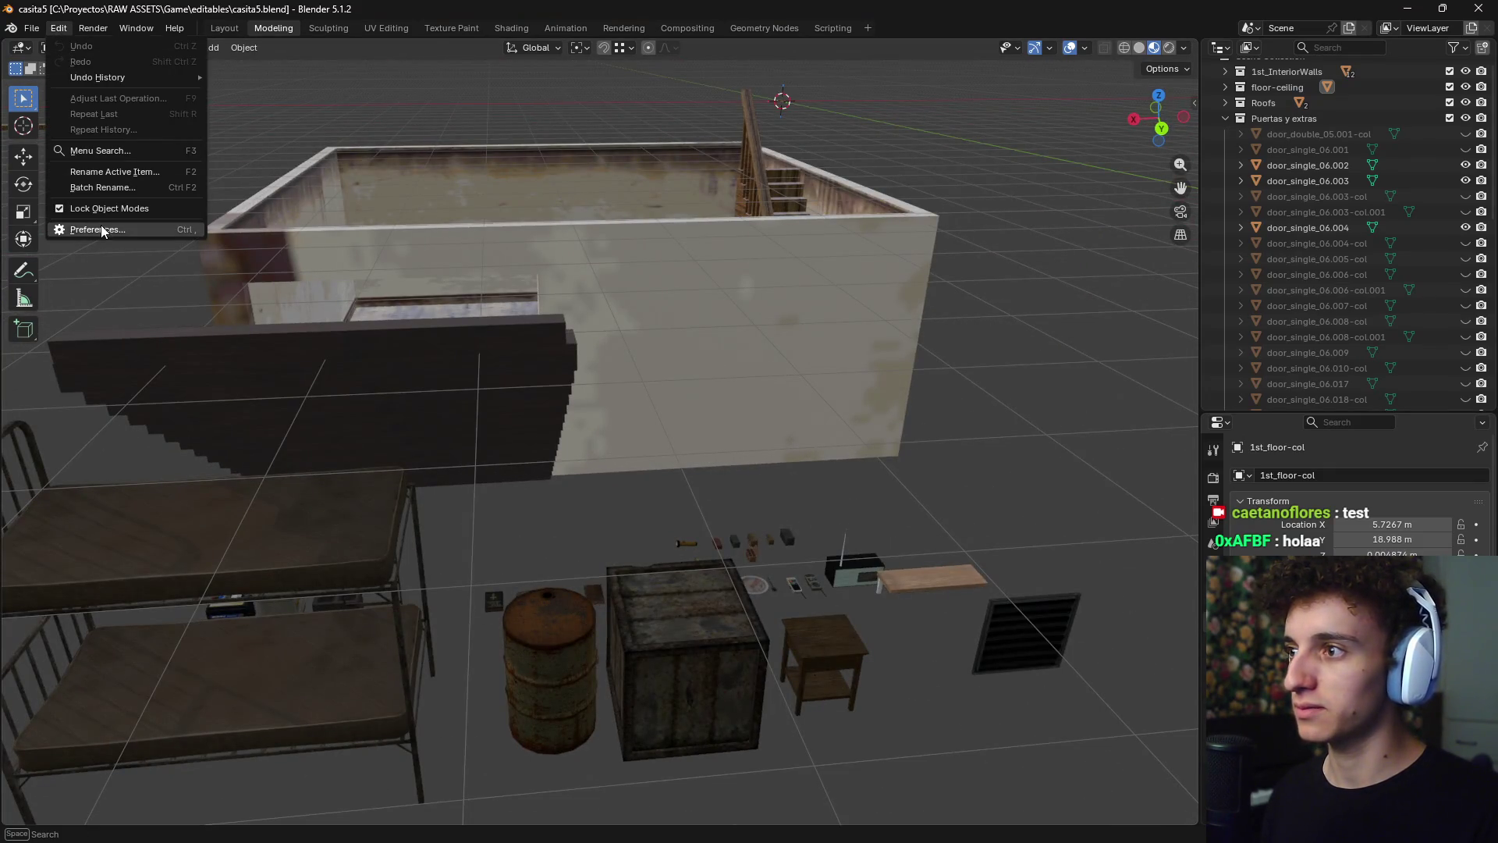
pyautogui.click(102, 230)
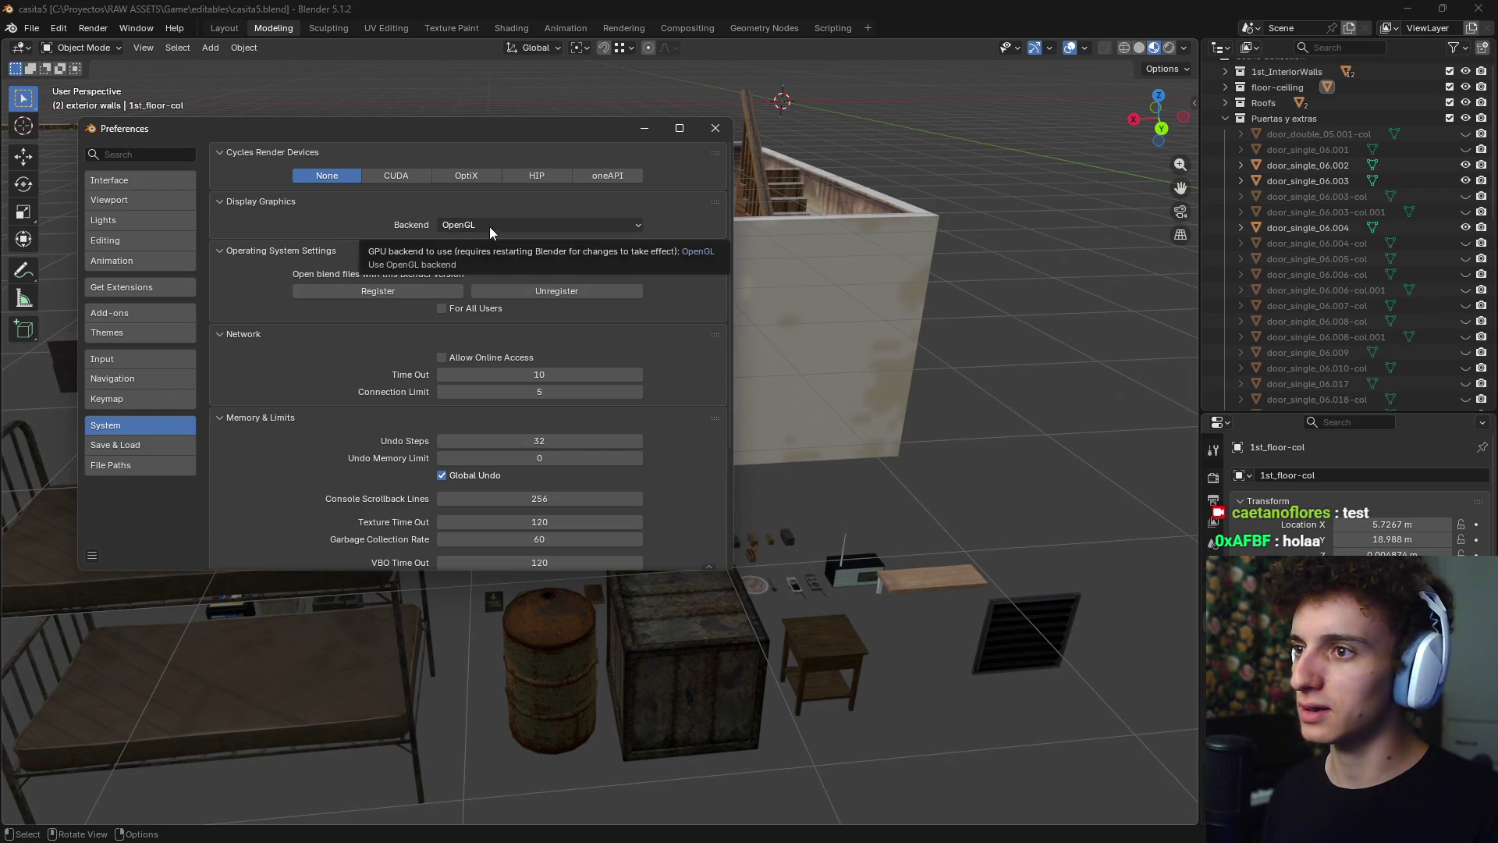
# - Close the Preferences window and orbit to an overhead view of the house
pyautogui.scroll(-5, 402, 313)
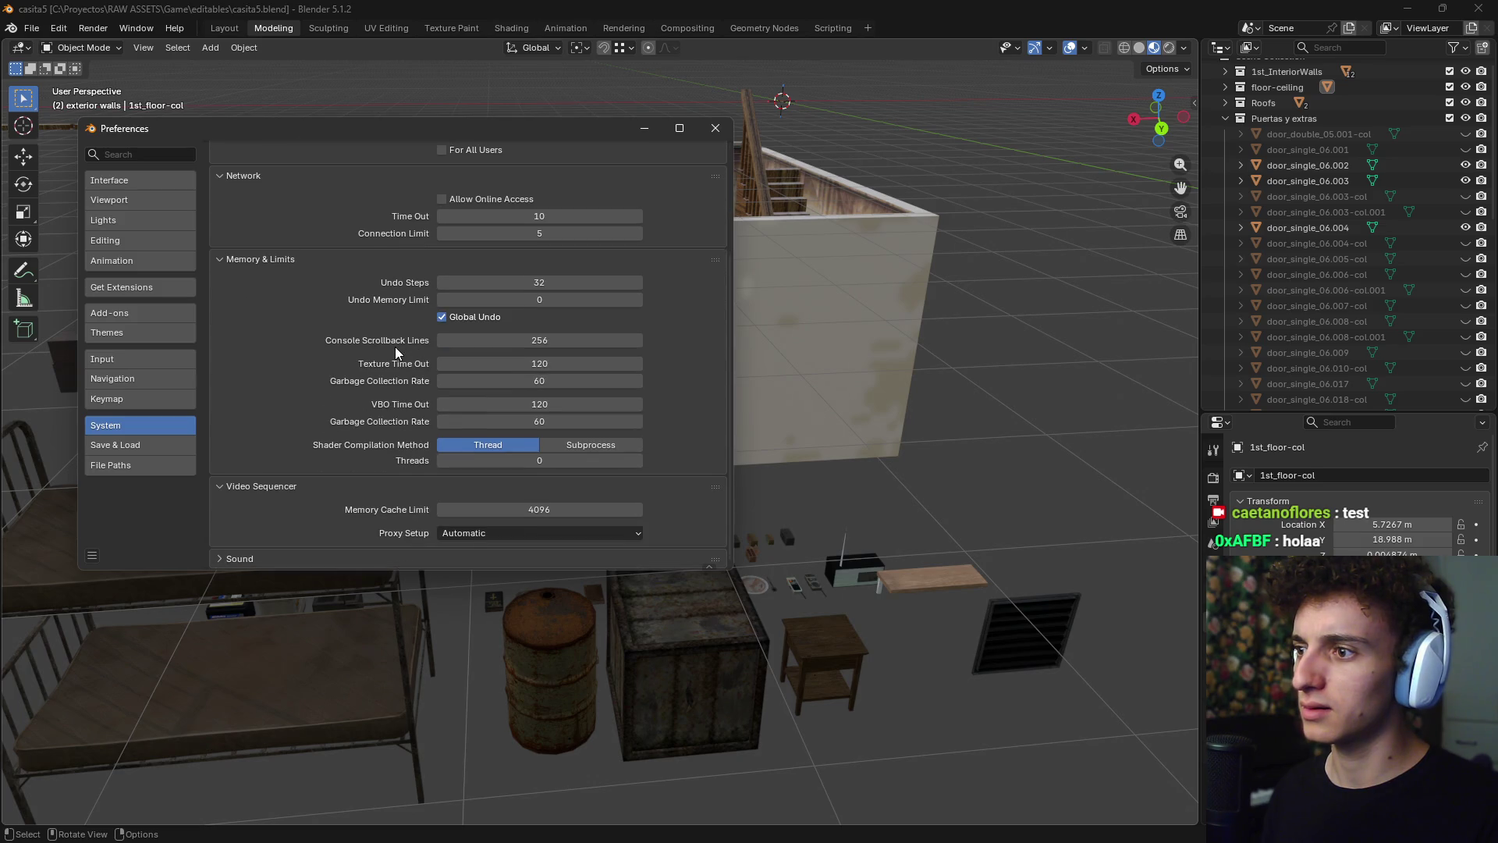
pyautogui.click(715, 127)
pyautogui.moveTo(765, 327)
pyautogui.mouseDown(button='middle')
pyautogui.moveTo(793, 359)
pyautogui.moveTo(869, 359)
pyautogui.moveTo(653, 387)
pyautogui.mouseUp(button='middle')
pyautogui.scroll(6, 604, 368)
# - Hide the basement staircase Gradas Zotano-col, then select the basement wall Pared zotano-col
pyautogui.click(603, 411)
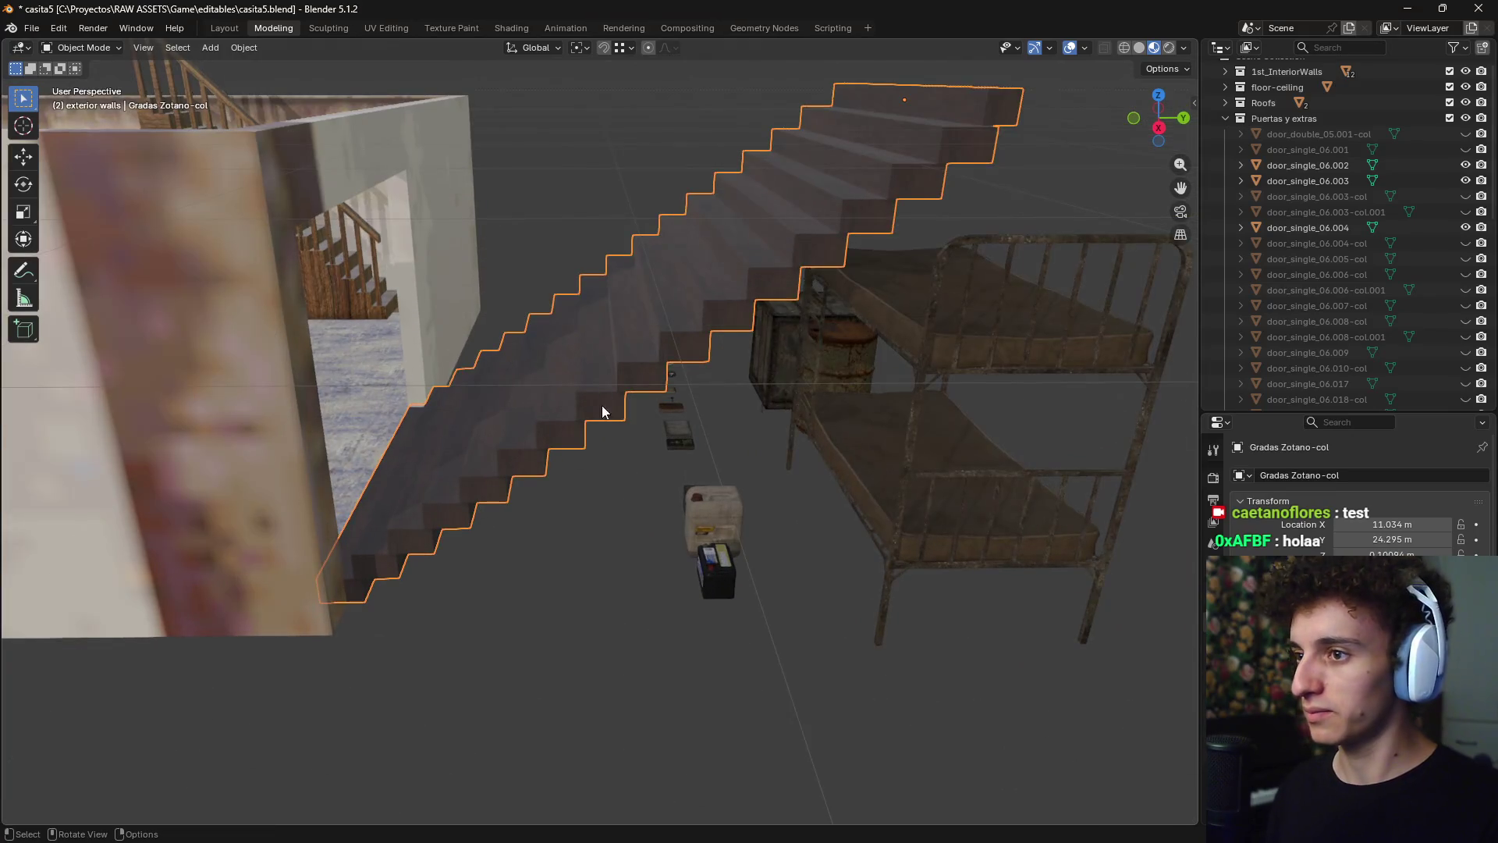
pyautogui.click(538, 388)
pyautogui.click(537, 381)
pyautogui.press('h')
pyautogui.moveTo(537, 381)
pyautogui.mouseDown(button='middle')
pyautogui.moveTo(547, 423)
pyautogui.moveTo(682, 439)
pyautogui.moveTo(641, 485)
pyautogui.moveTo(509, 490)
pyautogui.moveTo(771, 486)
pyautogui.moveTo(722, 428)
pyautogui.moveTo(545, 468)
pyautogui.moveTo(585, 471)
pyautogui.moveTo(637, 426)
pyautogui.moveTo(596, 368)
pyautogui.moveTo(528, 445)
pyautogui.moveTo(541, 381)
pyautogui.moveTo(512, 411)
pyautogui.moveTo(679, 385)
pyautogui.moveTo(646, 434)
pyautogui.mouseUp(button='middle')
pyautogui.scroll(5, 771, 485)
pyautogui.scroll(-2, 526, 344)
pyautogui.click(527, 346)
# - Select the bunk bed bed_2_1.001 and move it into the basement room in top view
pyautogui.click(662, 481)
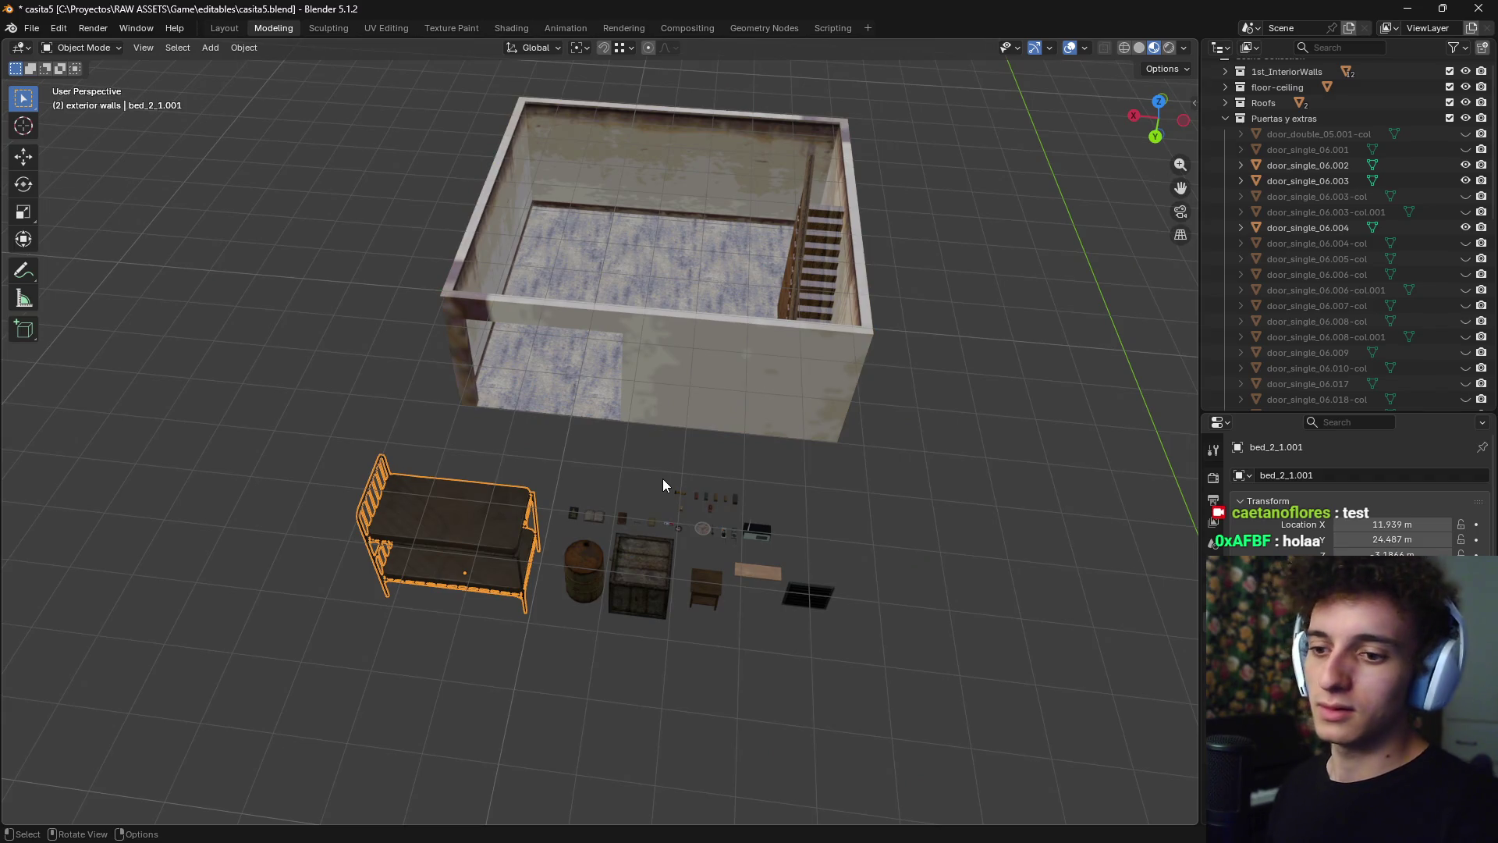
pyautogui.press('KP_7')
pyautogui.scroll(4, 702, 460)
pyautogui.scroll(-5, 788, 383)
pyautogui.press('g')
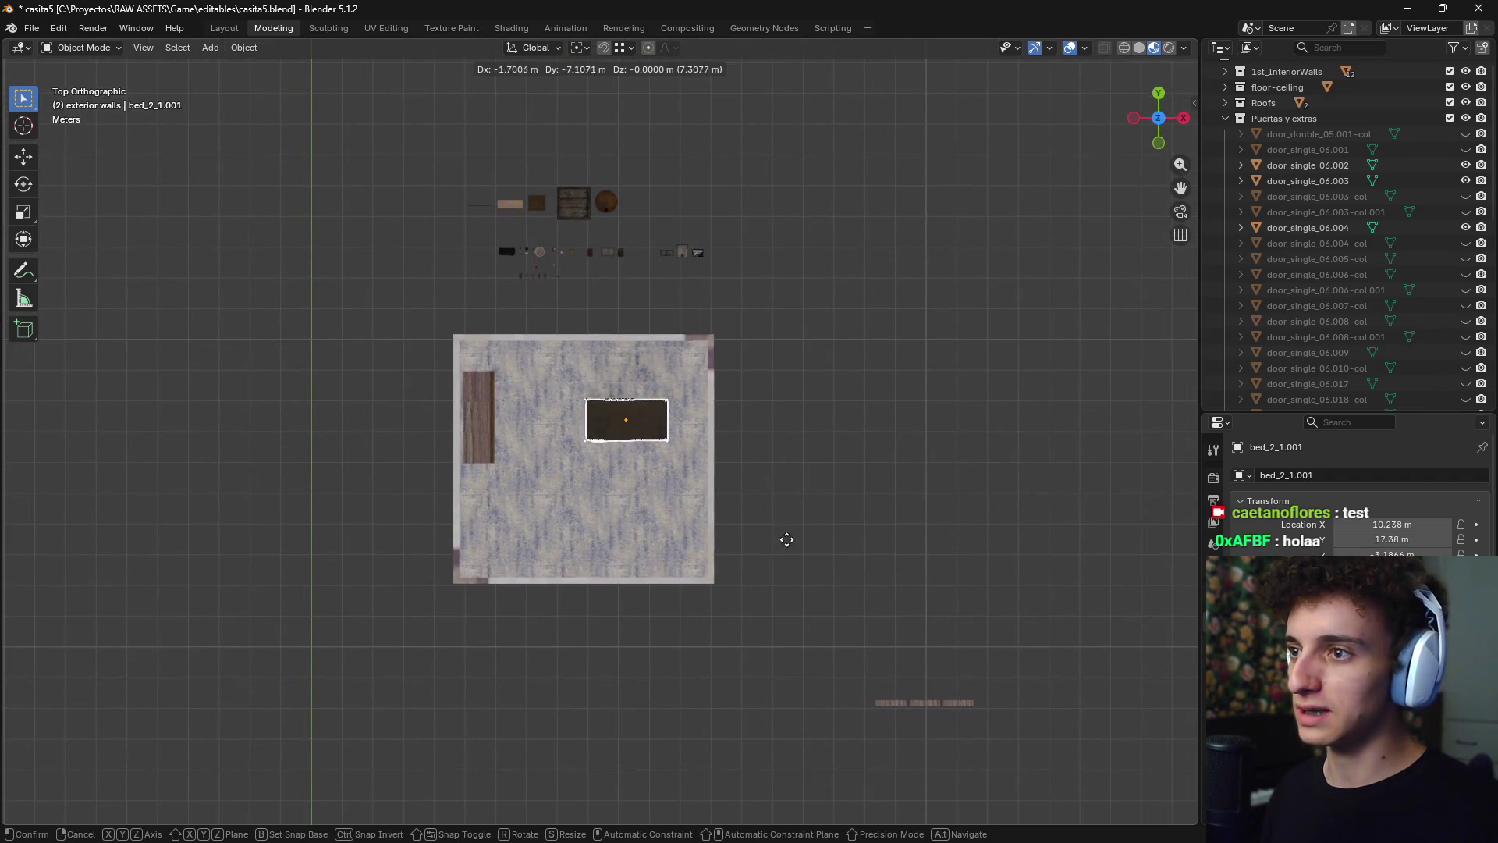
pyautogui.click(776, 609)
# - Rotate the bunk bed 180° around the Z axis
pyautogui.press('r')
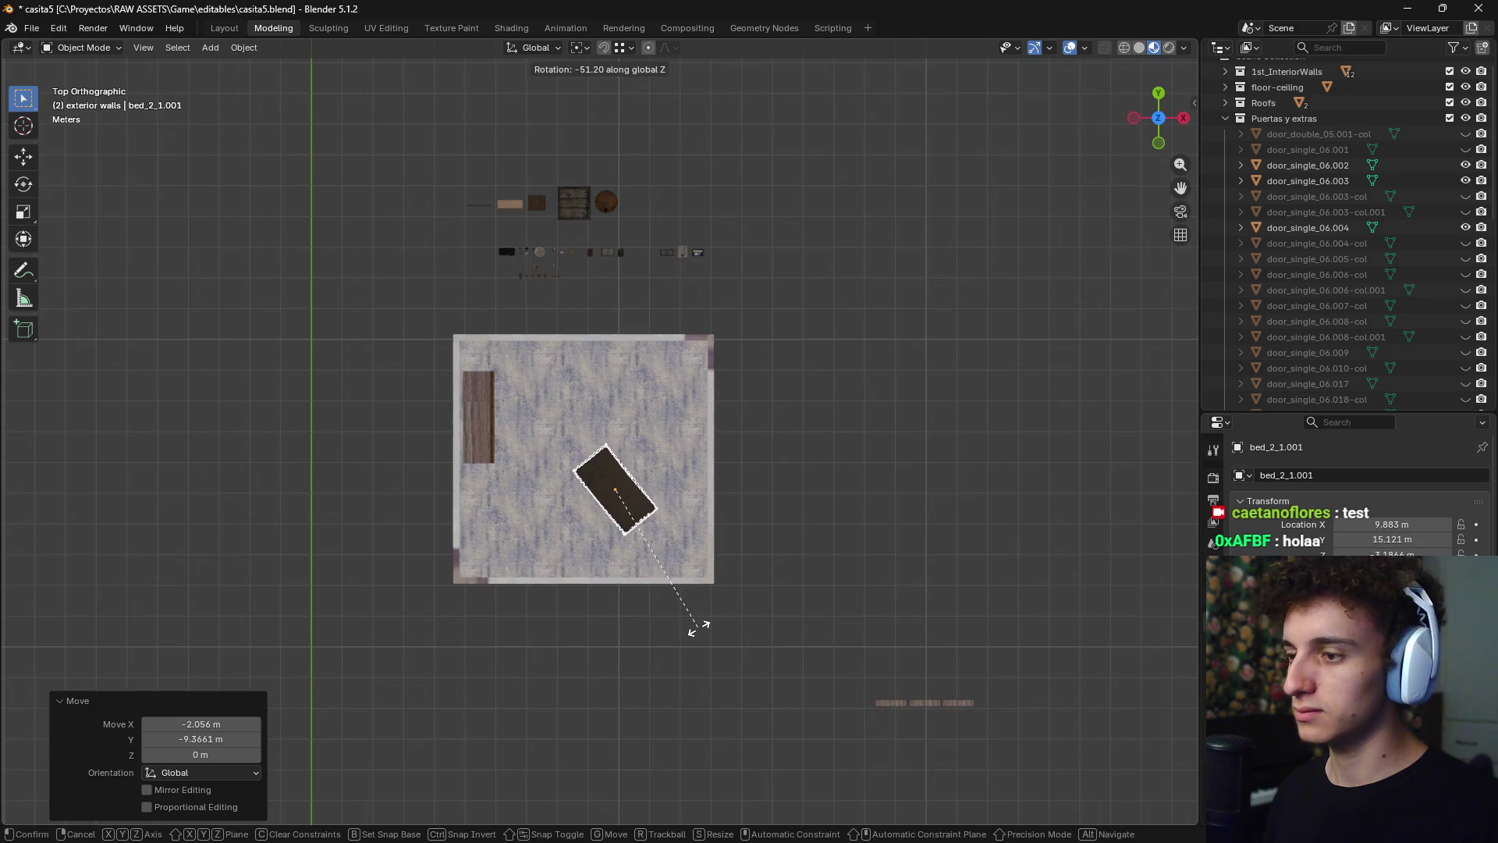
pyautogui.write('90')
pyautogui.press('Return')
pyautogui.scroll(5, 702, 547)
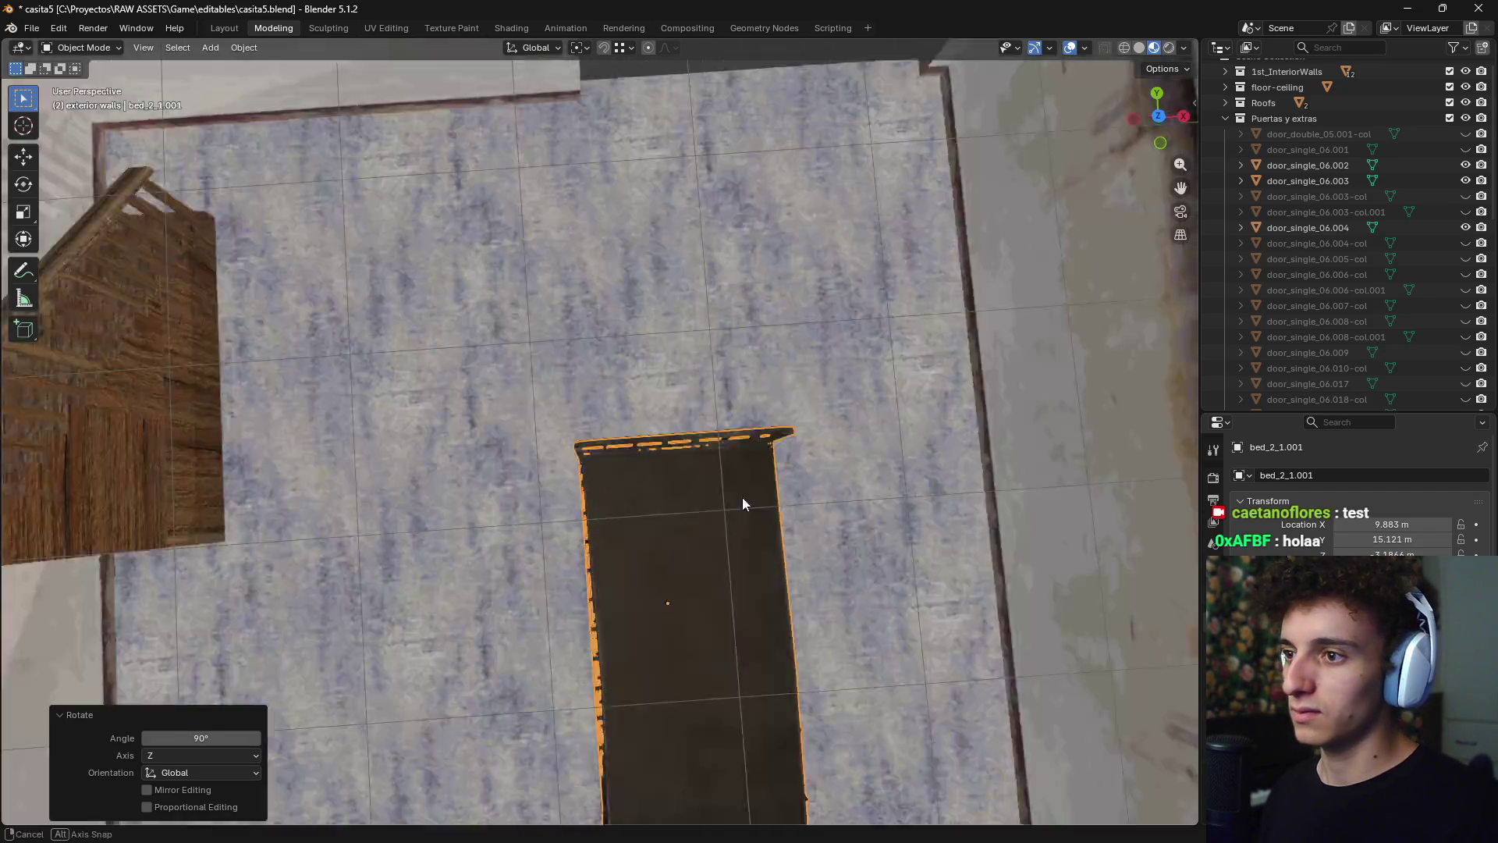
pyautogui.moveTo(742, 498)
pyautogui.mouseDown(button='middle')
pyautogui.moveTo(771, 456)
pyautogui.moveTo(862, 468)
pyautogui.moveTo(832, 456)
pyautogui.moveTo(710, 500)
pyautogui.moveTo(713, 519)
pyautogui.mouseUp(button='middle')
pyautogui.write('r')
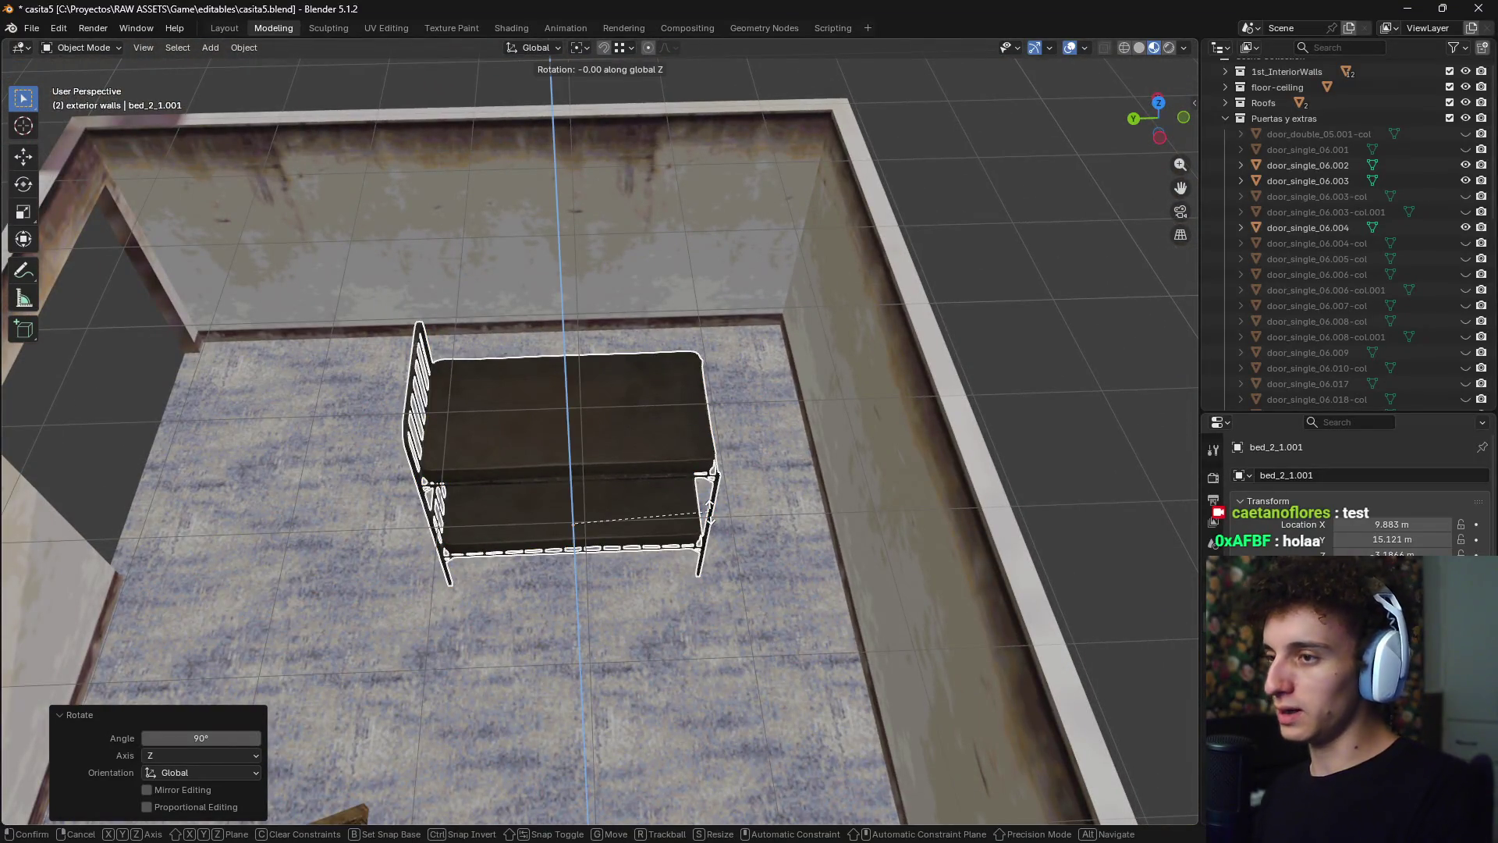
pyautogui.write('1809')
pyautogui.press('Escape')
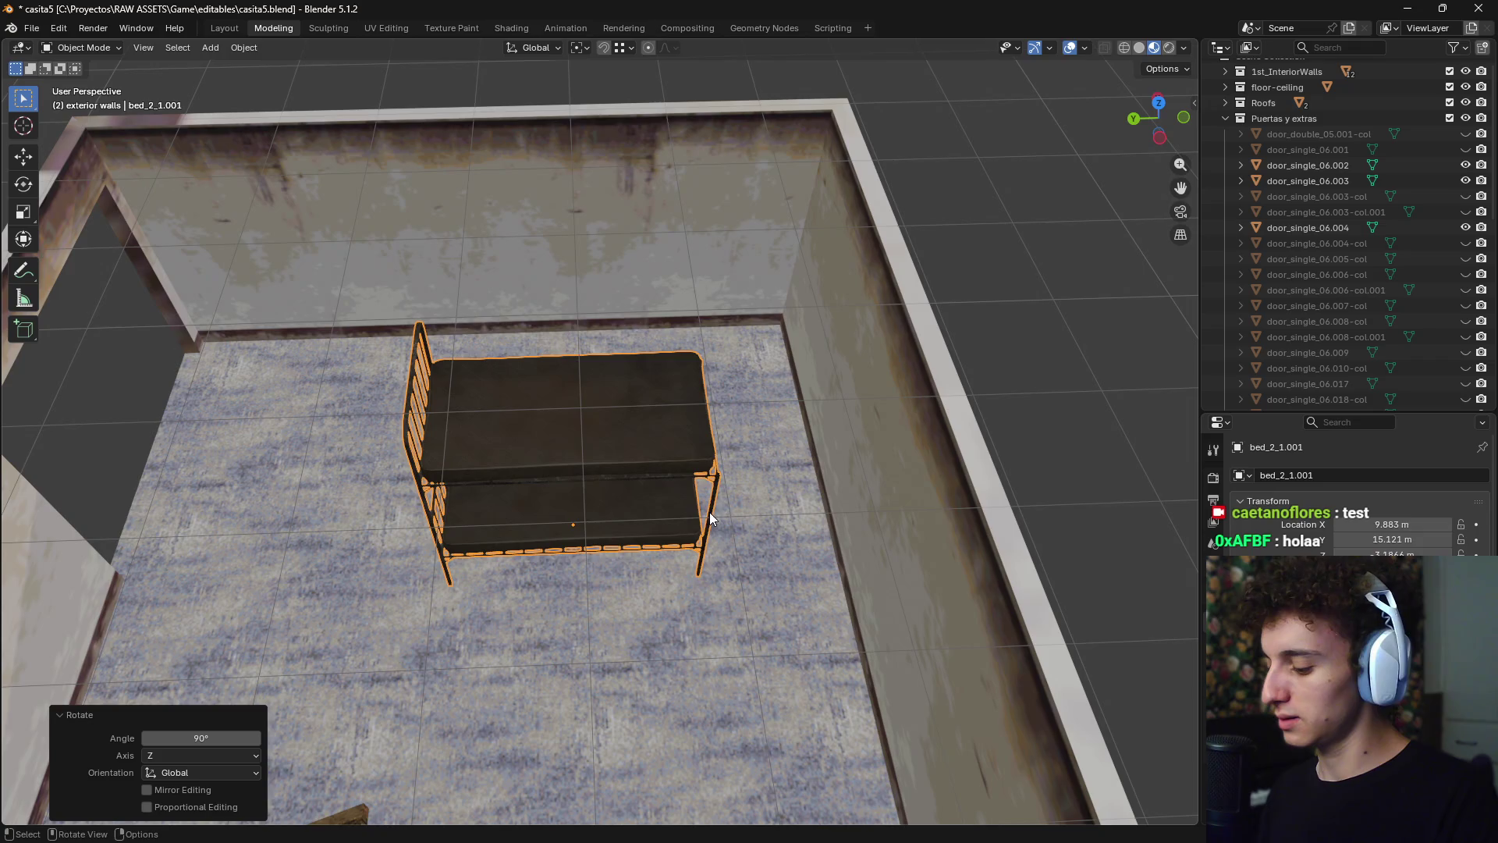
pyautogui.press('r')
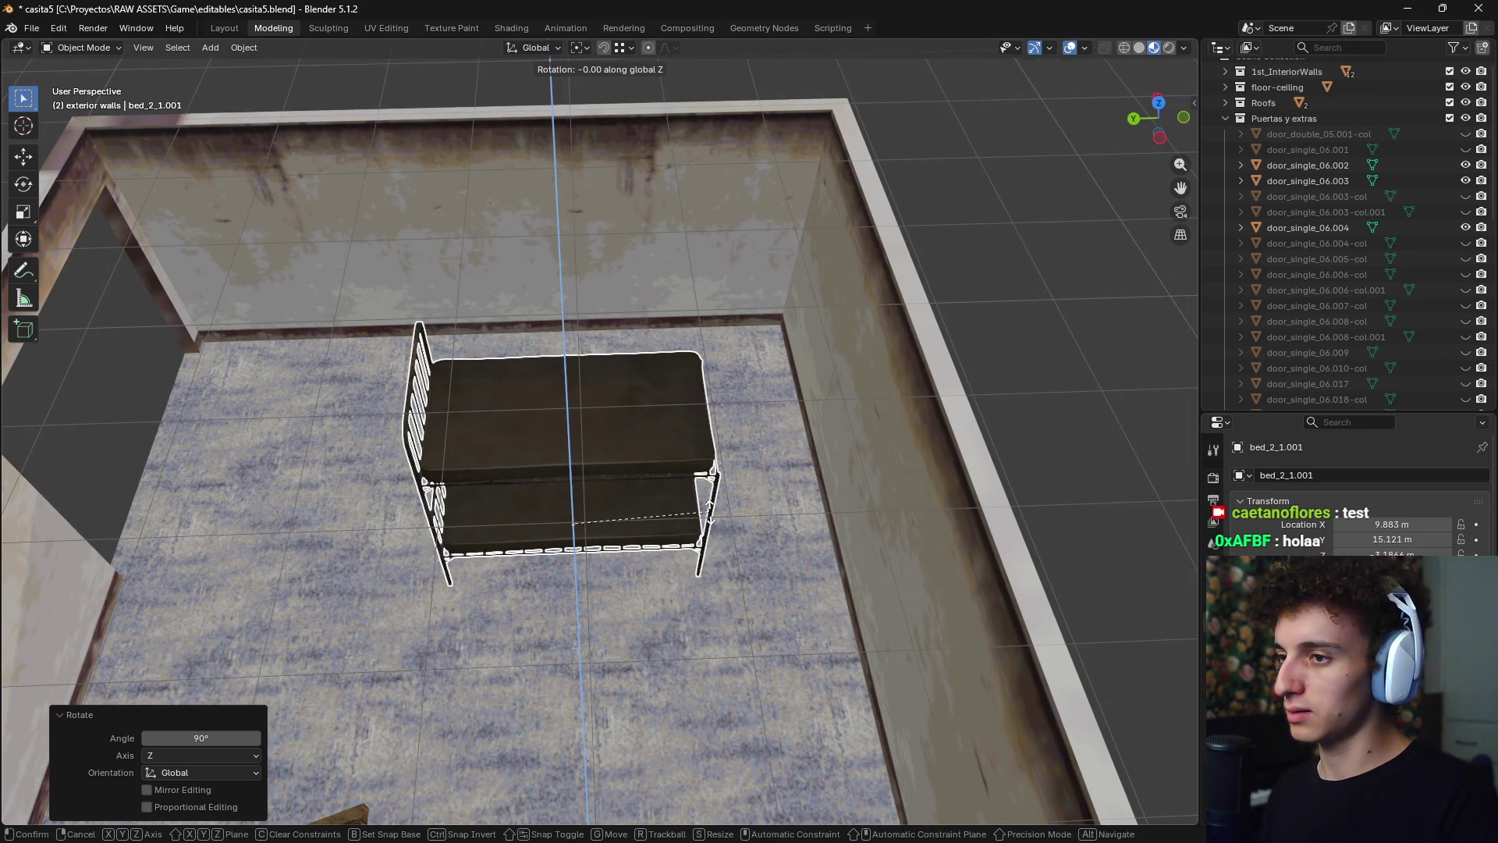
pyautogui.moveTo(709, 512)
pyautogui.keyDown('alt'); pyautogui.mouseDown(button='middle')
pyautogui.moveTo(980, 455)
pyautogui.moveTo(977, 432)
pyautogui.moveTo(870, 382)
pyautogui.mouseUp(button='middle'); pyautogui.keyUp('alt')
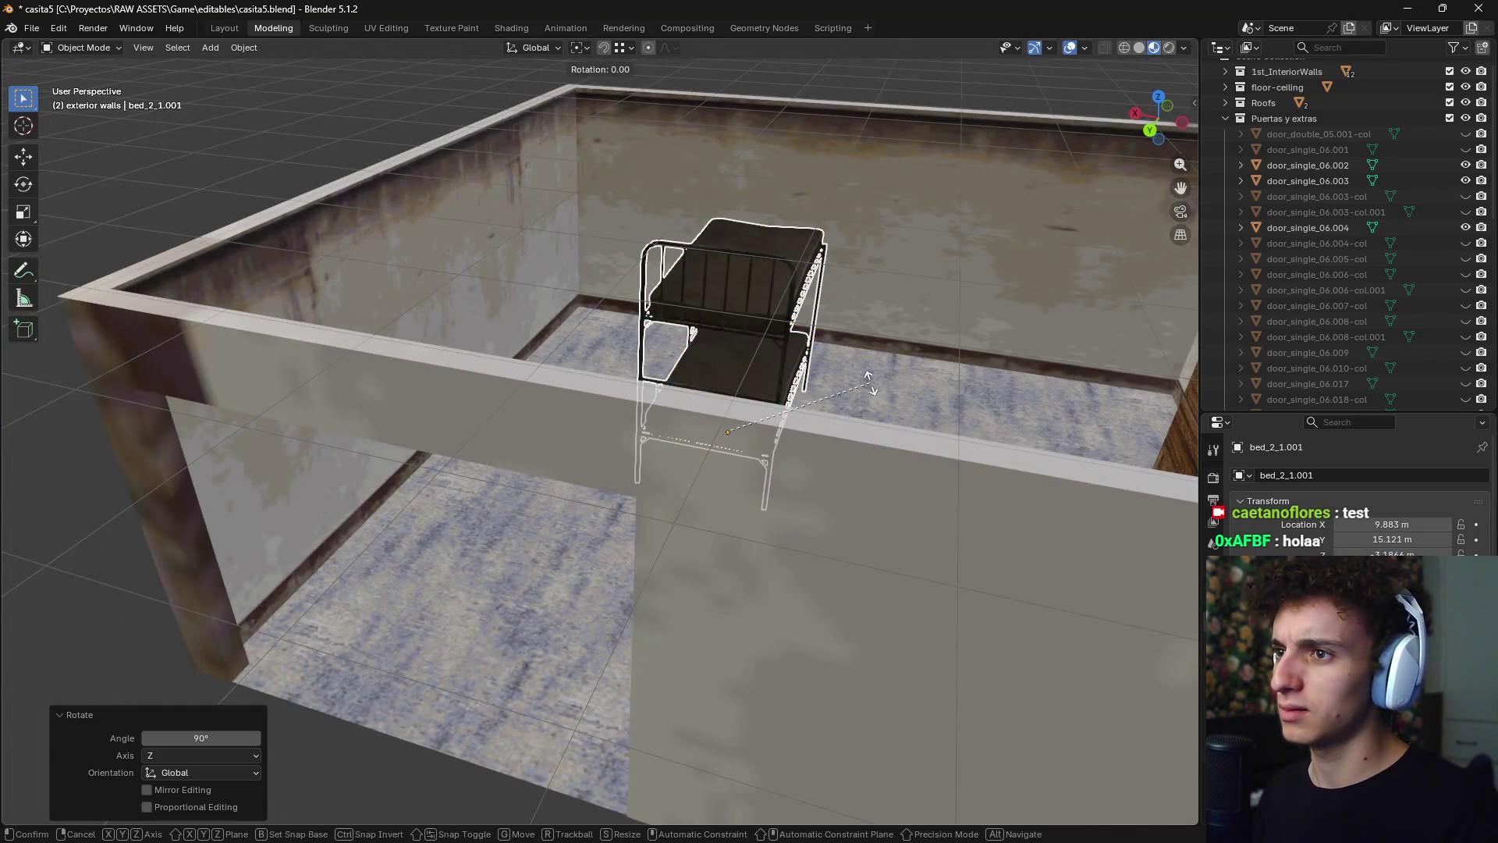
pyautogui.write('z180')
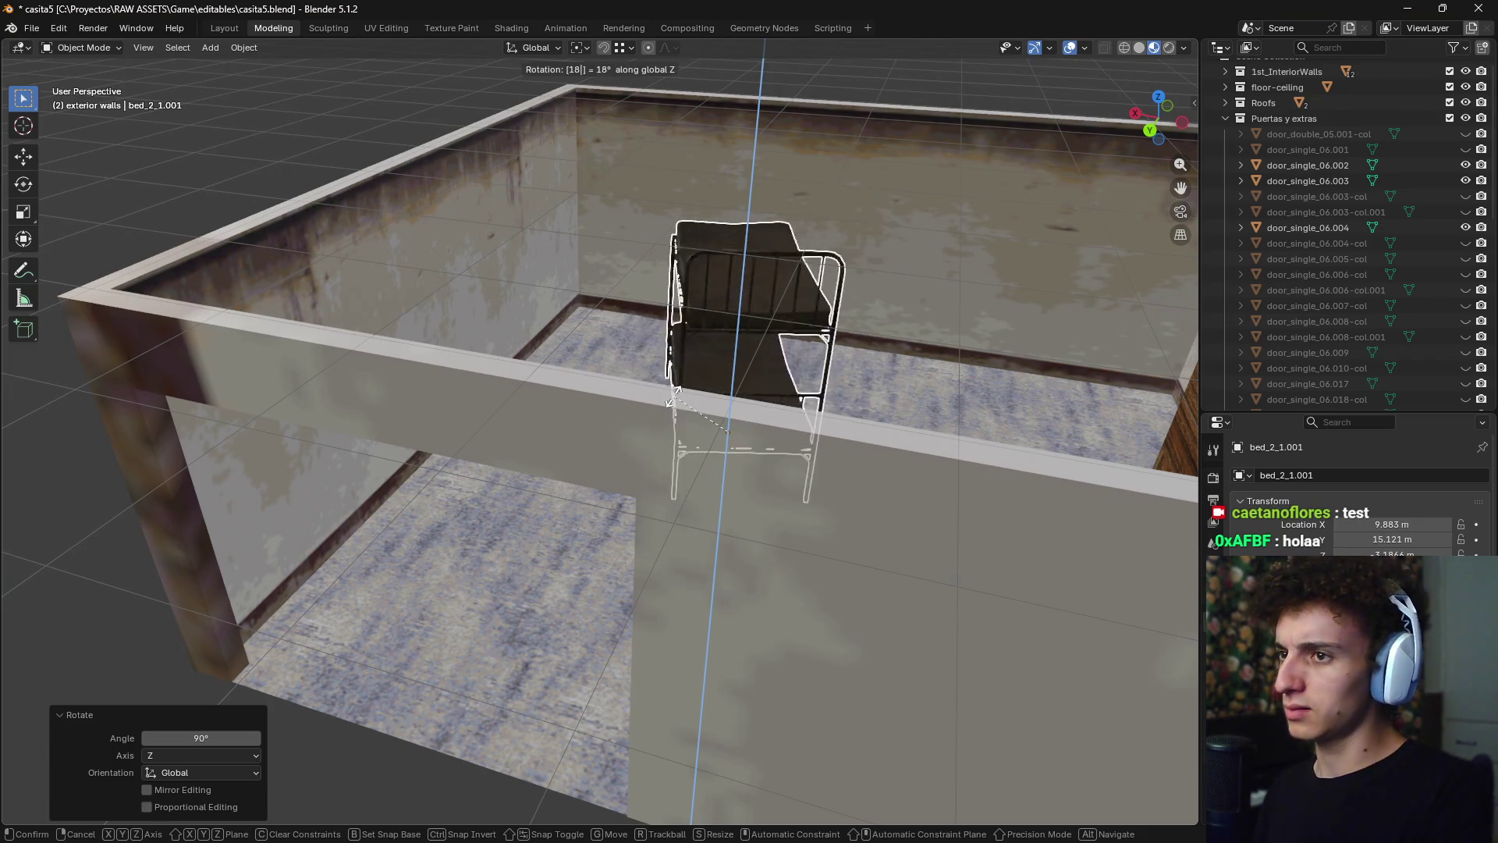
pyautogui.press('Return')
# - Move the bunk bed into the room corner so it stands against the wall
pyautogui.moveTo(674, 396); pyautogui.dragTo(674, 397, button='middle')
pyautogui.press('KP_7')
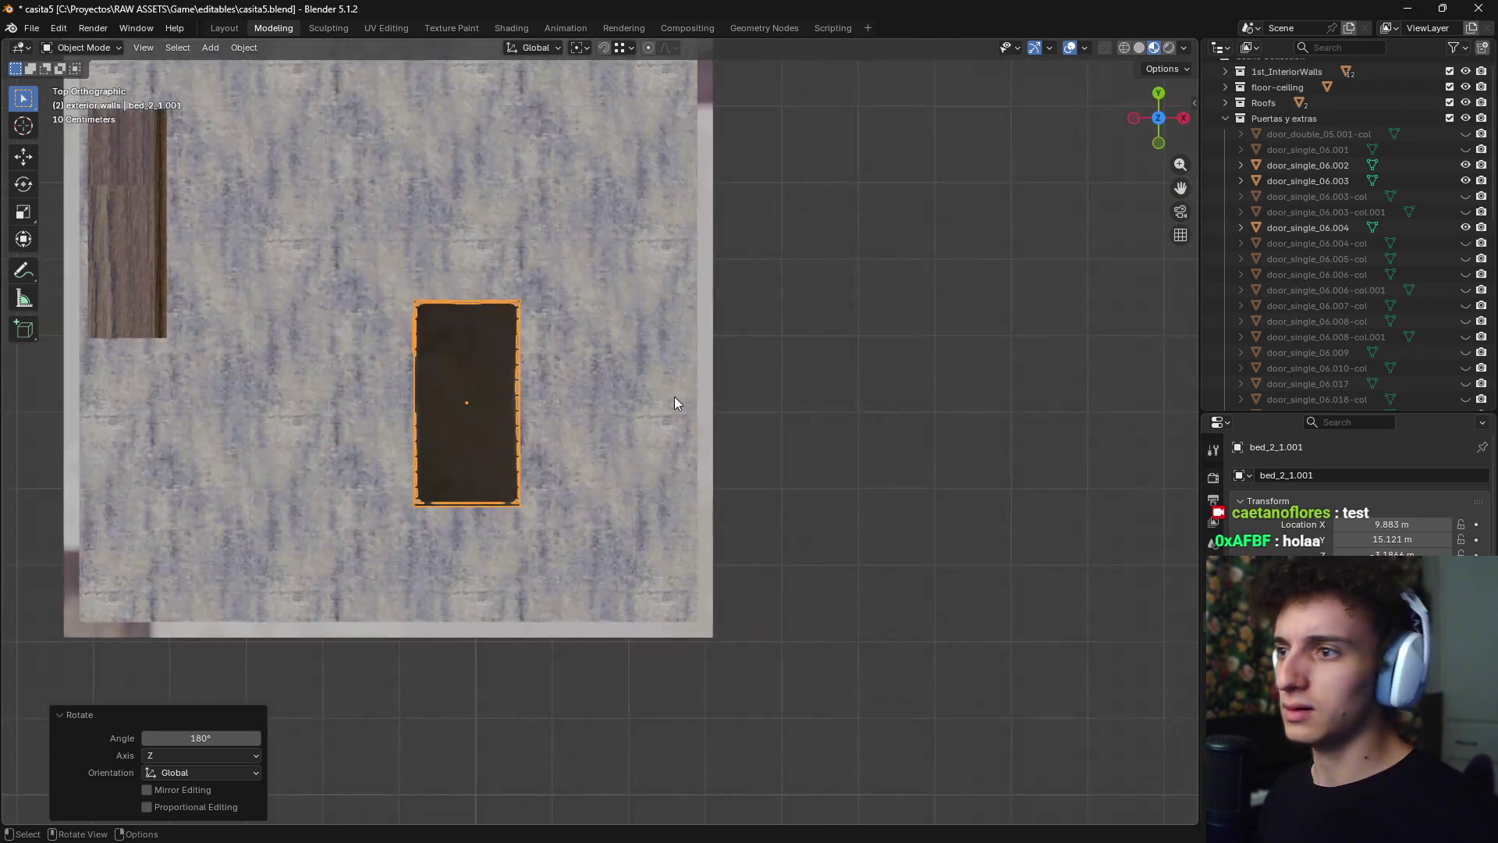
pyautogui.scroll(-2, 657, 475)
pyautogui.keyDown('shift'); pyautogui.moveTo(657, 475); pyautogui.dragTo(733, 420, button='middle'); pyautogui.keyUp('shift')
pyautogui.scroll(2, 732, 420)
pyautogui.press('g')
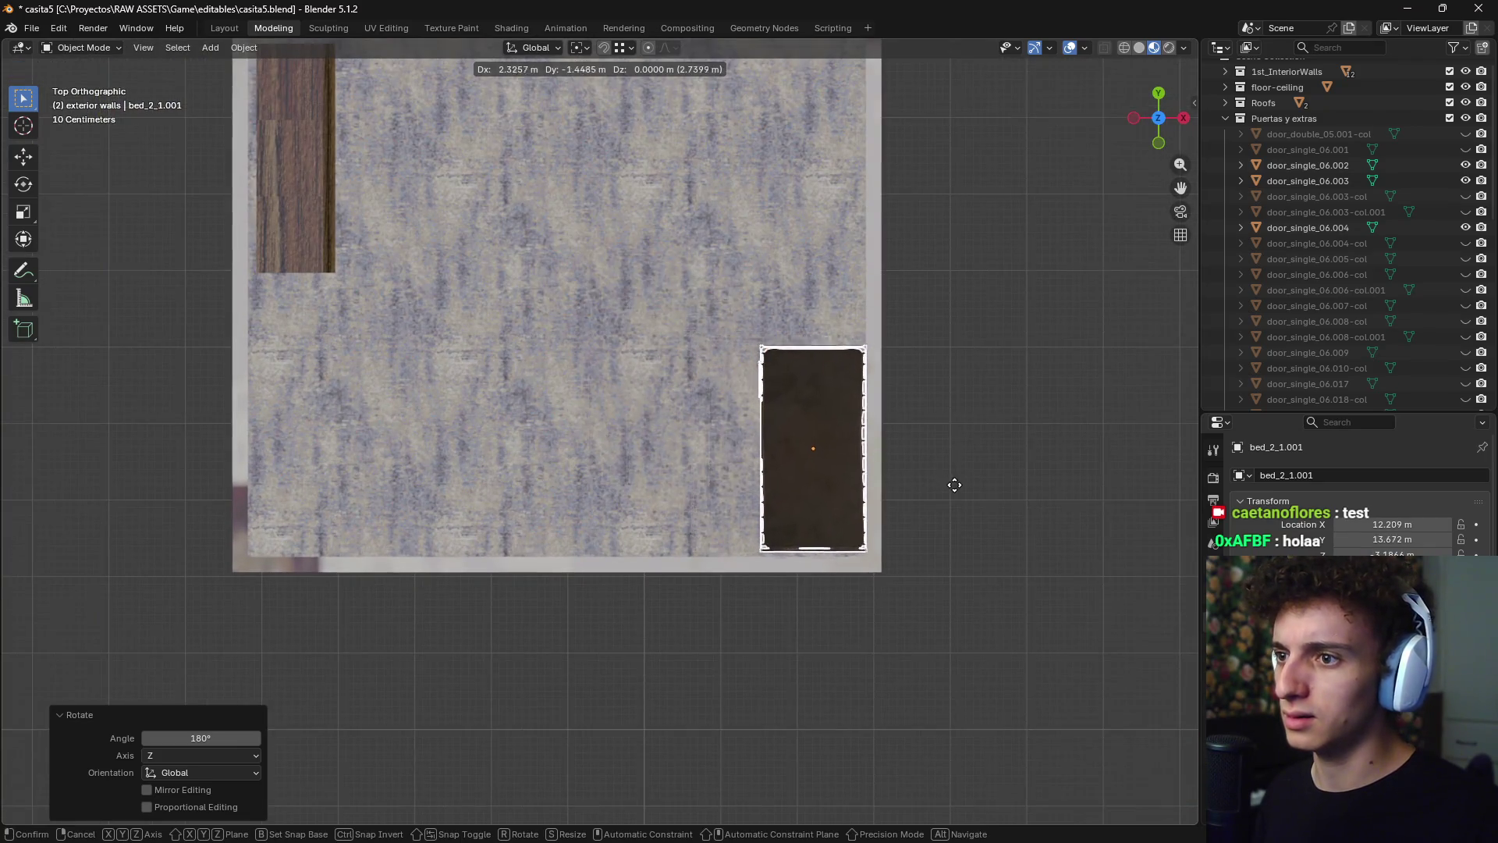
pyautogui.click(946, 489)
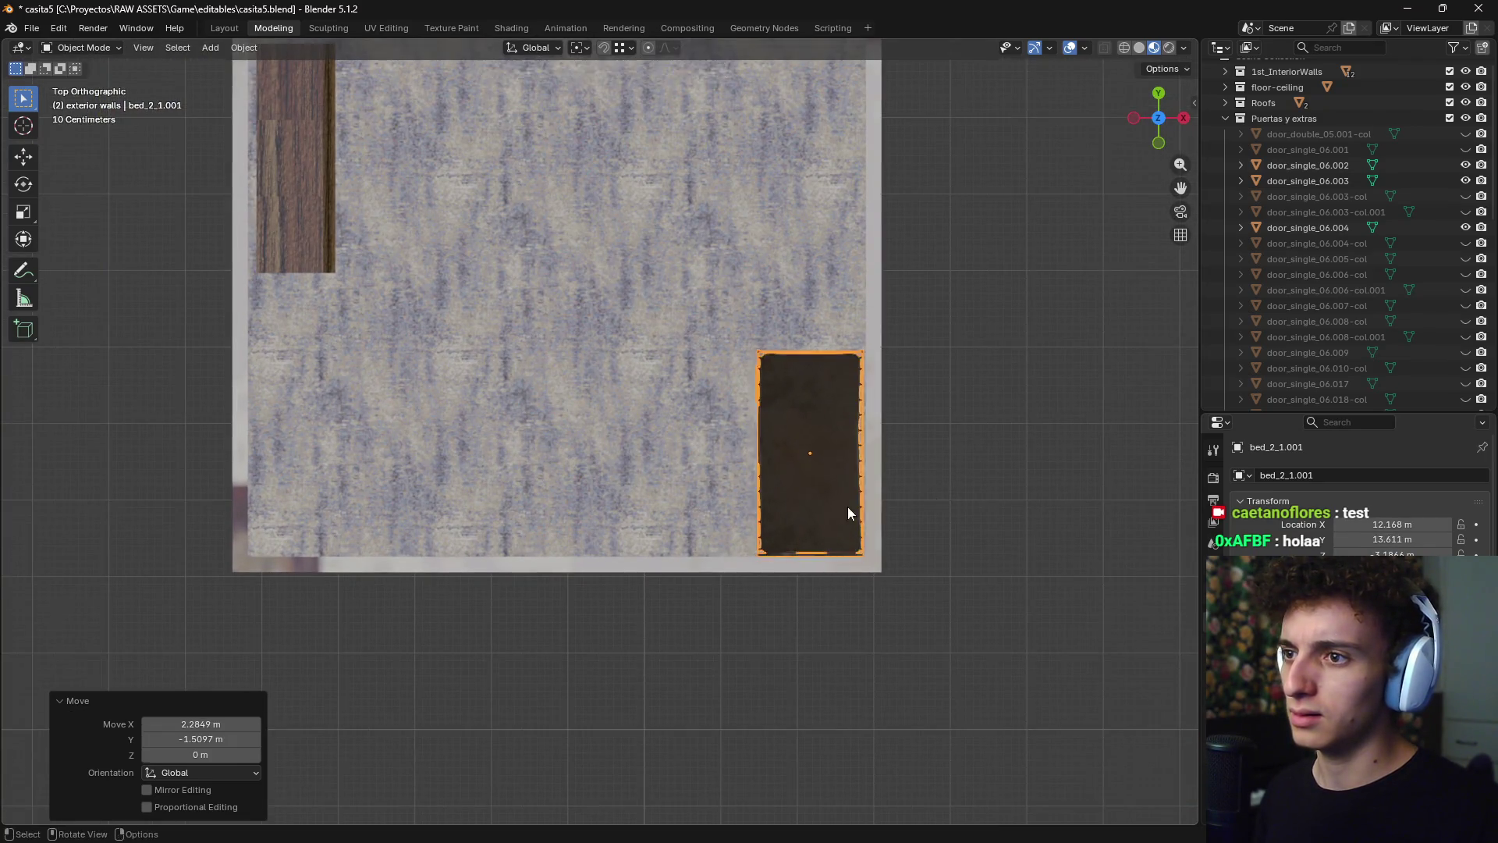
pyautogui.moveTo(848, 509)
pyautogui.mouseDown(button='middle')
pyautogui.moveTo(969, 446)
pyautogui.moveTo(639, 554)
pyautogui.moveTo(788, 513)
pyautogui.moveTo(702, 551)
pyautogui.moveTo(661, 530)
pyautogui.moveTo(678, 598)
pyautogui.moveTo(757, 601)
pyautogui.moveTo(642, 604)
pyautogui.moveTo(770, 589)
pyautogui.moveTo(611, 622)
pyautogui.moveTo(745, 616)
pyautogui.moveTo(614, 604)
pyautogui.moveTo(635, 500)
pyautogui.moveTo(496, 554)
pyautogui.moveTo(543, 508)
pyautogui.moveTo(641, 479)
pyautogui.moveTo(641, 522)
pyautogui.moveTo(595, 530)
pyautogui.moveTo(583, 508)
pyautogui.moveTo(510, 598)
pyautogui.moveTo(563, 579)
pyautogui.moveTo(493, 569)
pyautogui.moveTo(493, 549)
pyautogui.moveTo(476, 597)
pyautogui.moveTo(559, 529)
pyautogui.moveTo(685, 579)
pyautogui.moveTo(506, 583)
pyautogui.moveTo(652, 593)
pyautogui.moveTo(615, 598)
pyautogui.moveTo(685, 587)
pyautogui.moveTo(607, 599)
pyautogui.moveTo(649, 587)
pyautogui.mouseUp(button='middle')
pyautogui.scroll(-4, 711, 572)
pyautogui.scroll(3, 712, 571)
# - Turn the bunk bed 180 degrees and try it in the room's upper-left area
pyautogui.press('KP_7')
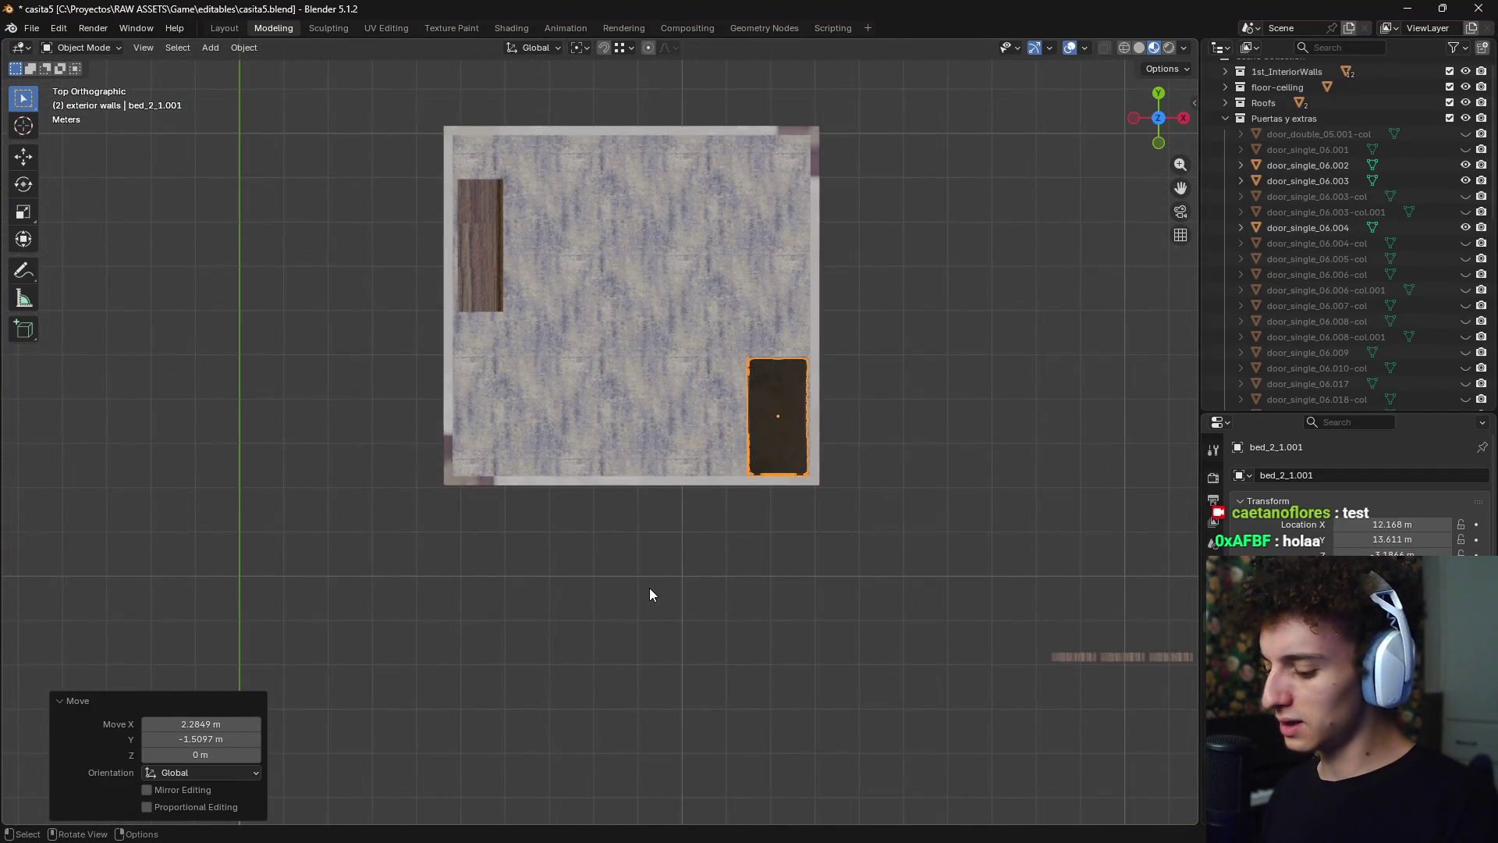
pyautogui.press('r')
pyautogui.press('Return')
pyautogui.press('g')
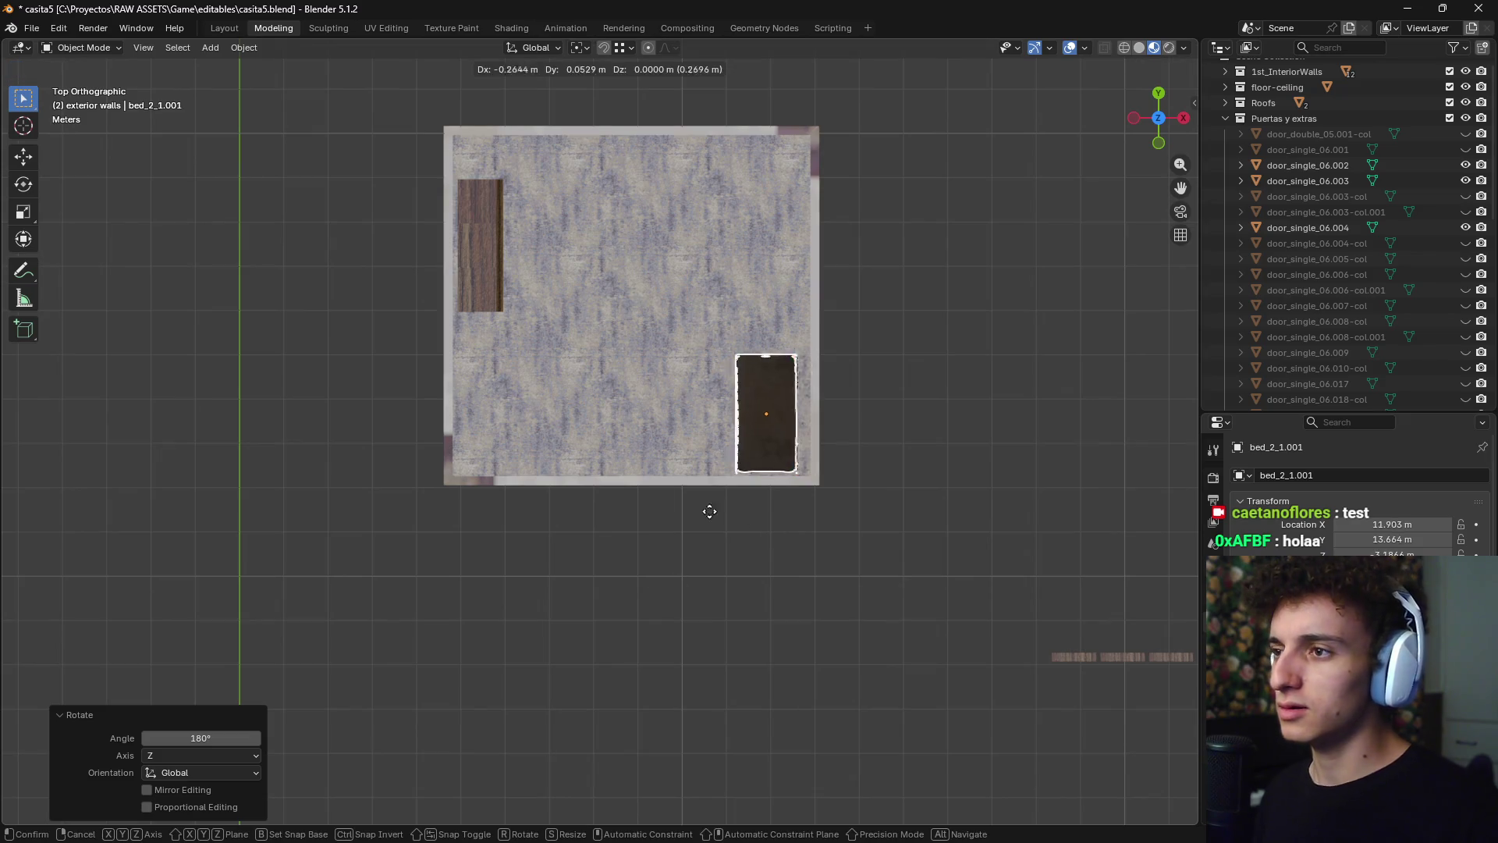
pyautogui.click(526, 310)
pyautogui.moveTo(526, 310)
pyautogui.mouseDown(button='middle')
pyautogui.moveTo(624, 288)
pyautogui.moveTo(817, 353)
pyautogui.moveTo(368, 383)
pyautogui.moveTo(644, 379)
pyautogui.moveTo(494, 411)
pyautogui.moveTo(491, 480)
pyautogui.moveTo(587, 466)
pyautogui.moveTo(406, 489)
pyautogui.moveTo(485, 457)
pyautogui.moveTo(507, 550)
pyautogui.mouseUp(button='middle')
pyautogui.scroll(5, 414, 371)
pyautogui.scroll(-5, 404, 373)
pyautogui.scroll(-3, 485, 457)
pyautogui.scroll(6, 507, 549)
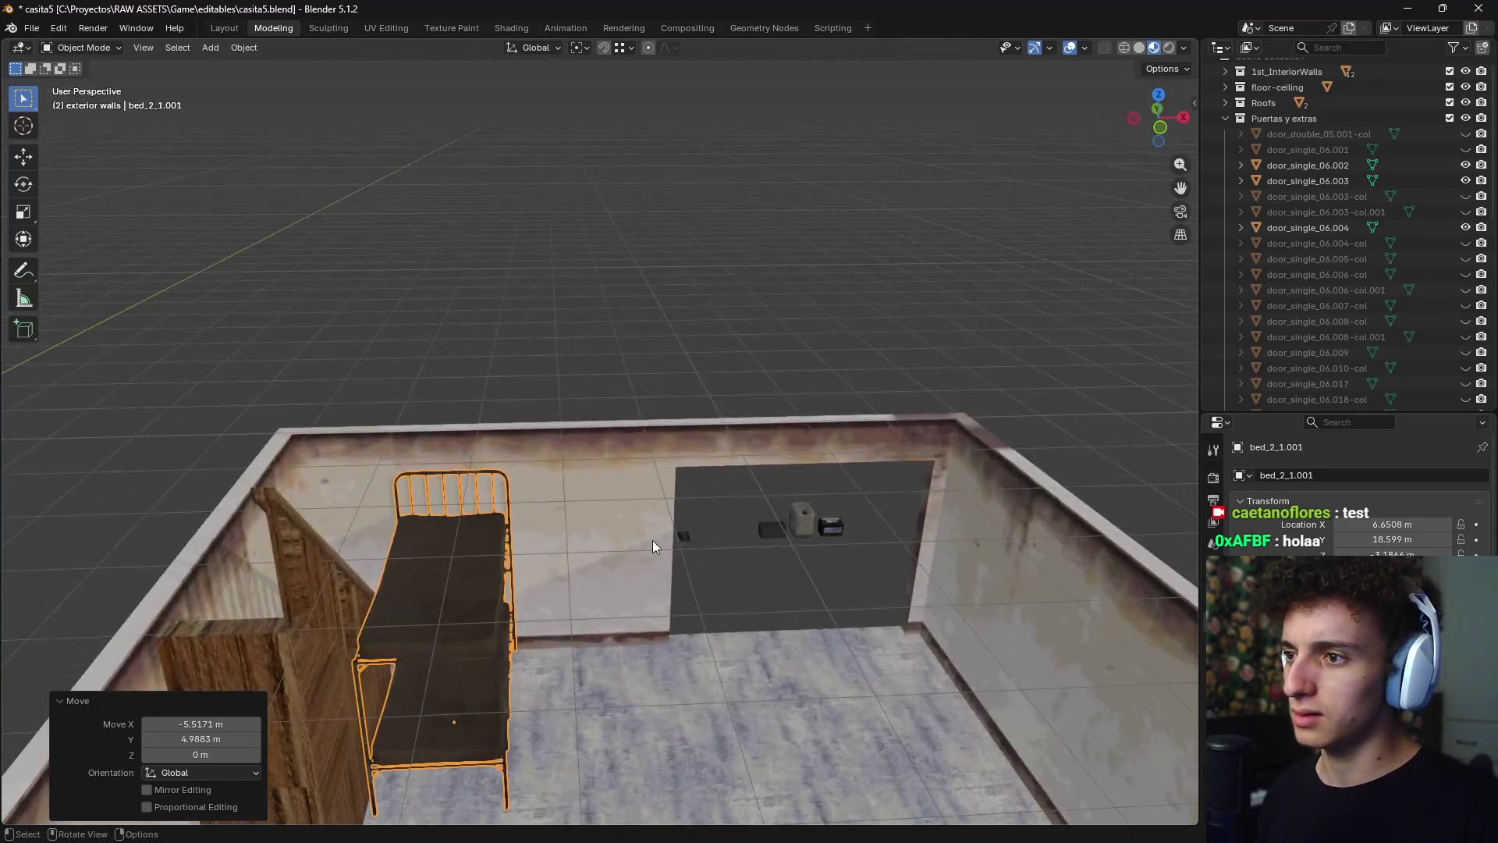
pyautogui.scroll(-5, 584, 562)
pyautogui.moveTo(732, 451); pyautogui.dragTo(729, 521, button='middle')
# - Cancel a diagonal turn, undo the bed's last move, and reselect the bunk bed
pyautogui.press('KP_7')
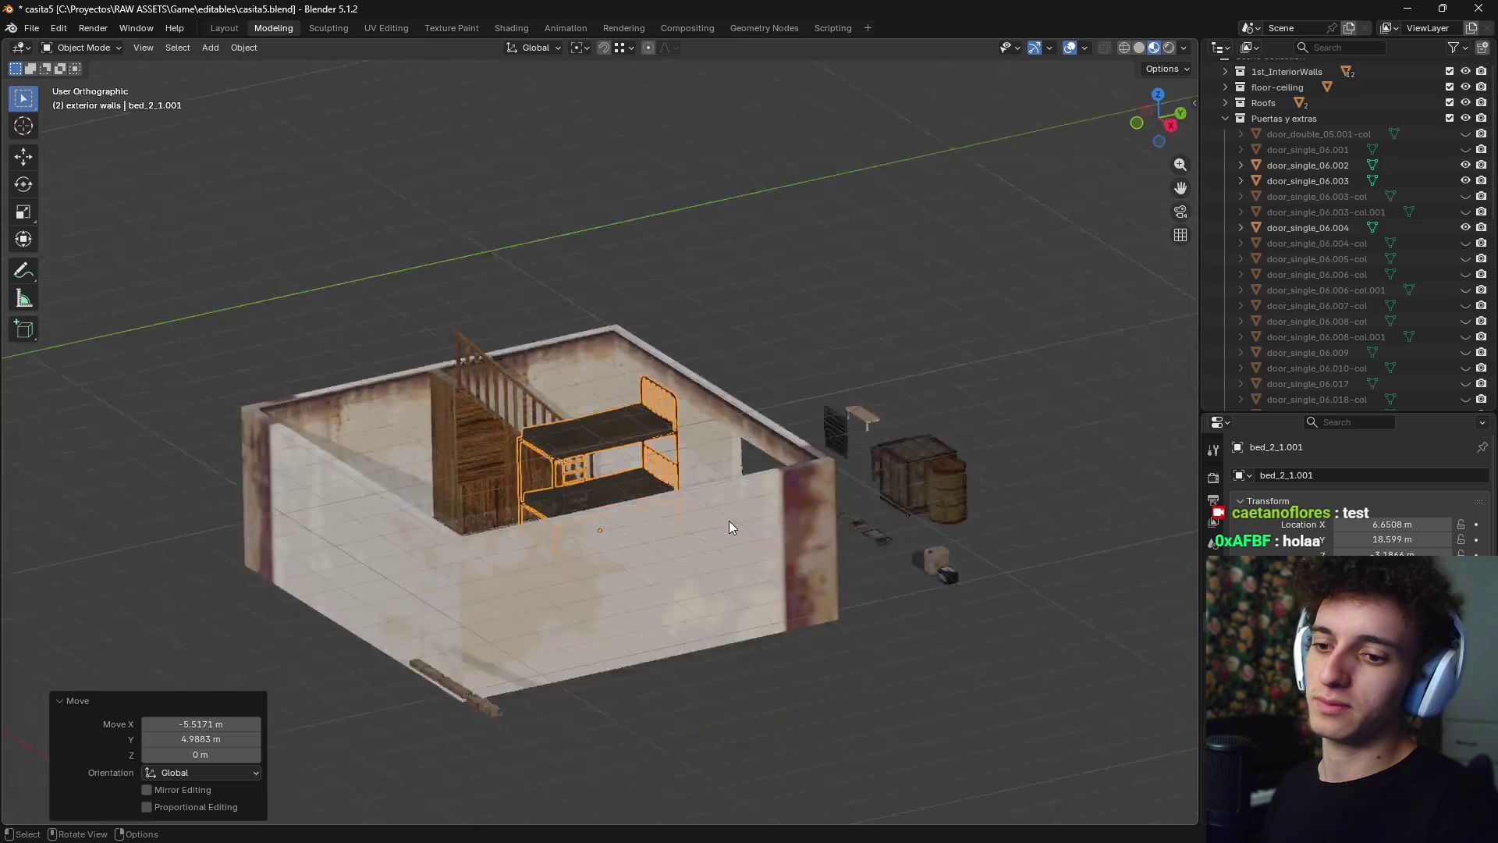
pyautogui.press('r')
pyautogui.press('Escape')
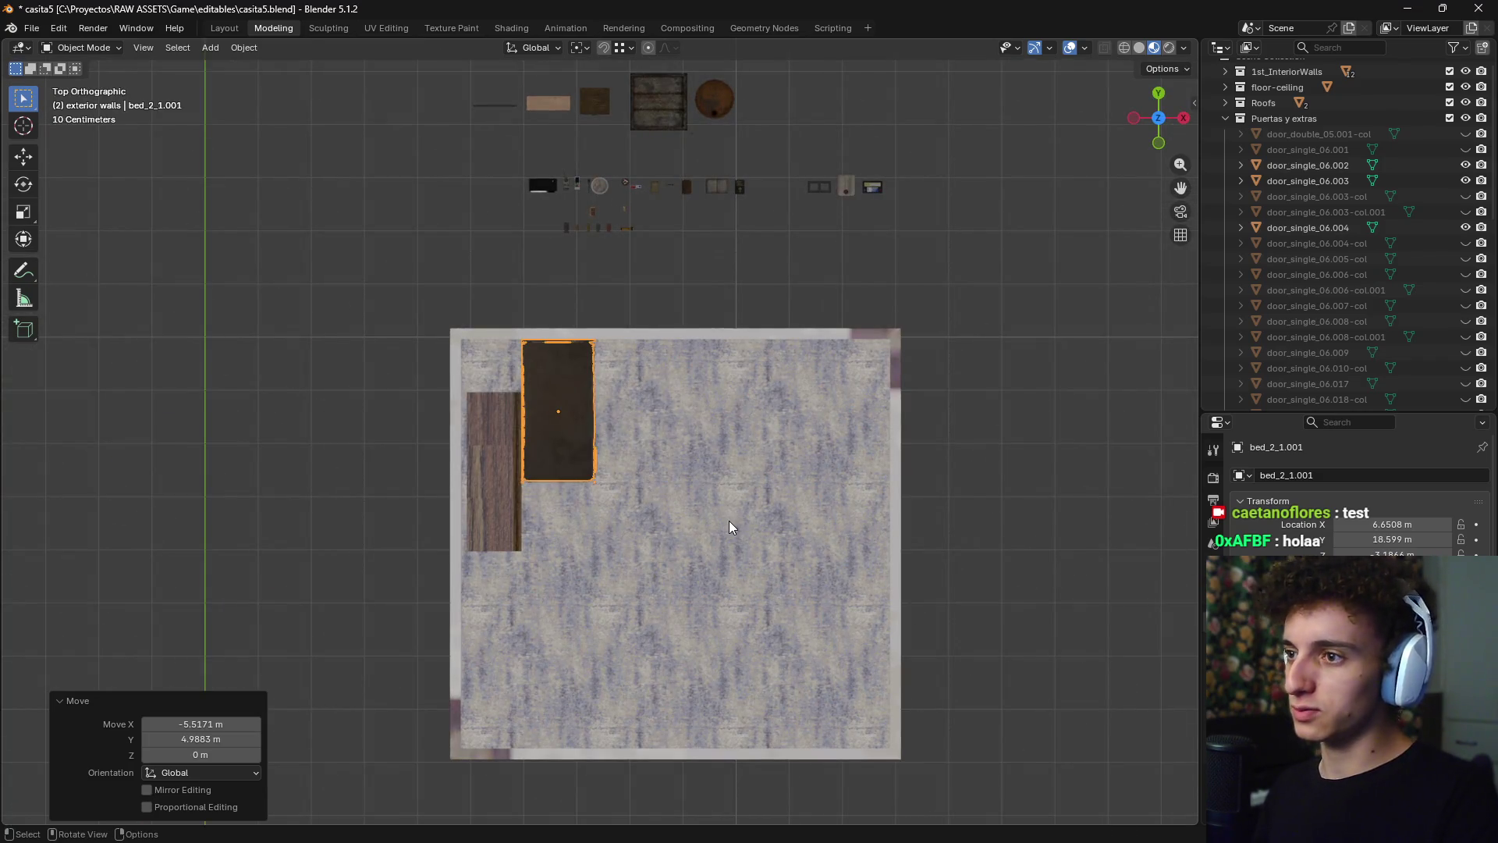
pyautogui.hotkey('ctrl', 'z')
pyautogui.hotkey('ctrl', 'z')
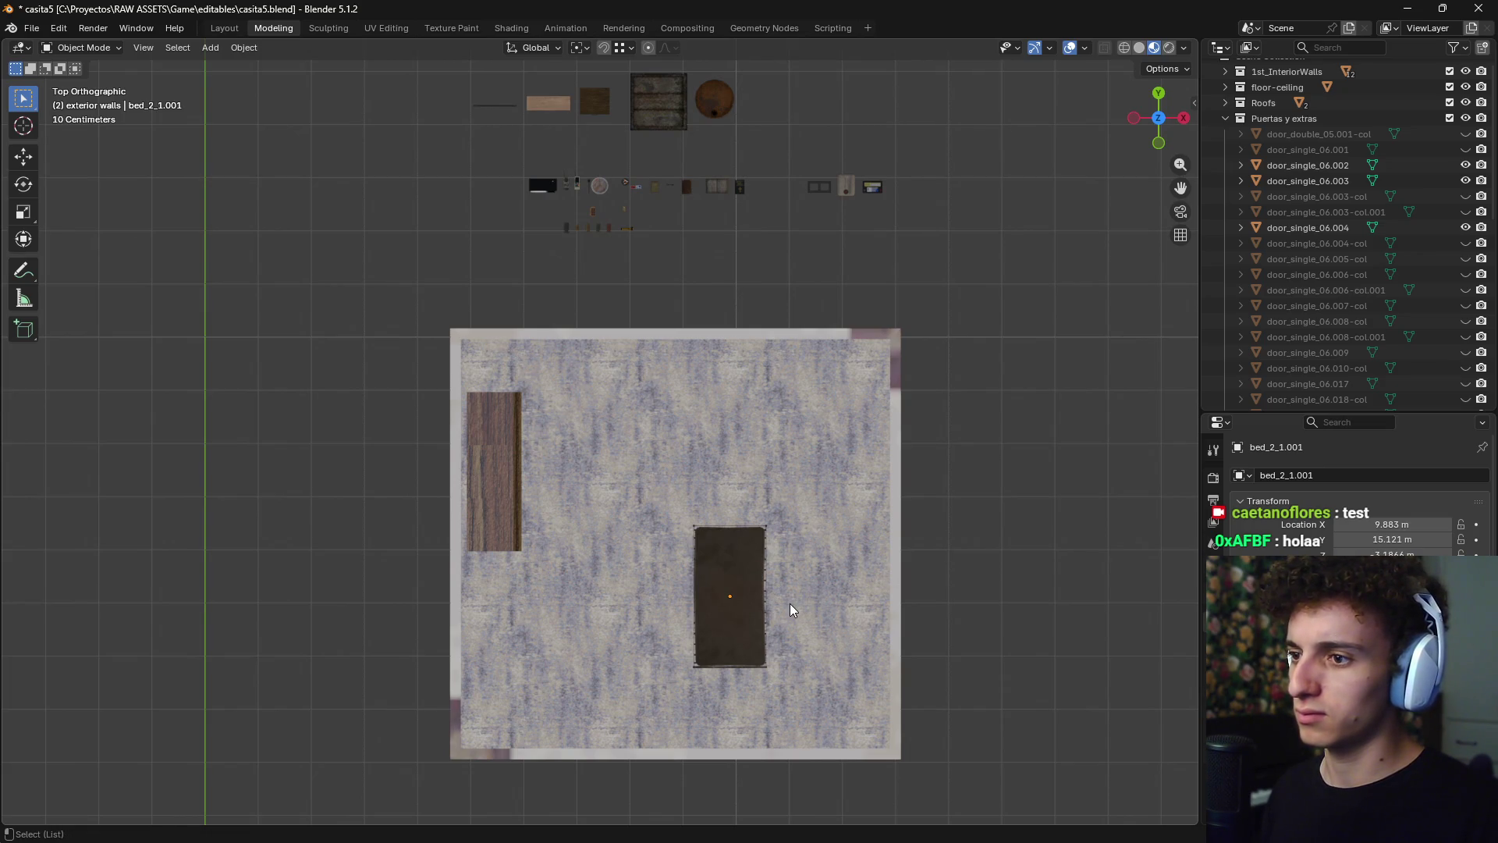
pyautogui.click(749, 613)
pyautogui.moveTo(748, 615)
pyautogui.mouseDown(button='middle')
pyautogui.moveTo(847, 592)
pyautogui.moveTo(843, 499)
pyautogui.moveTo(874, 564)
pyautogui.mouseUp(button='middle')
pyautogui.press('KP_7')
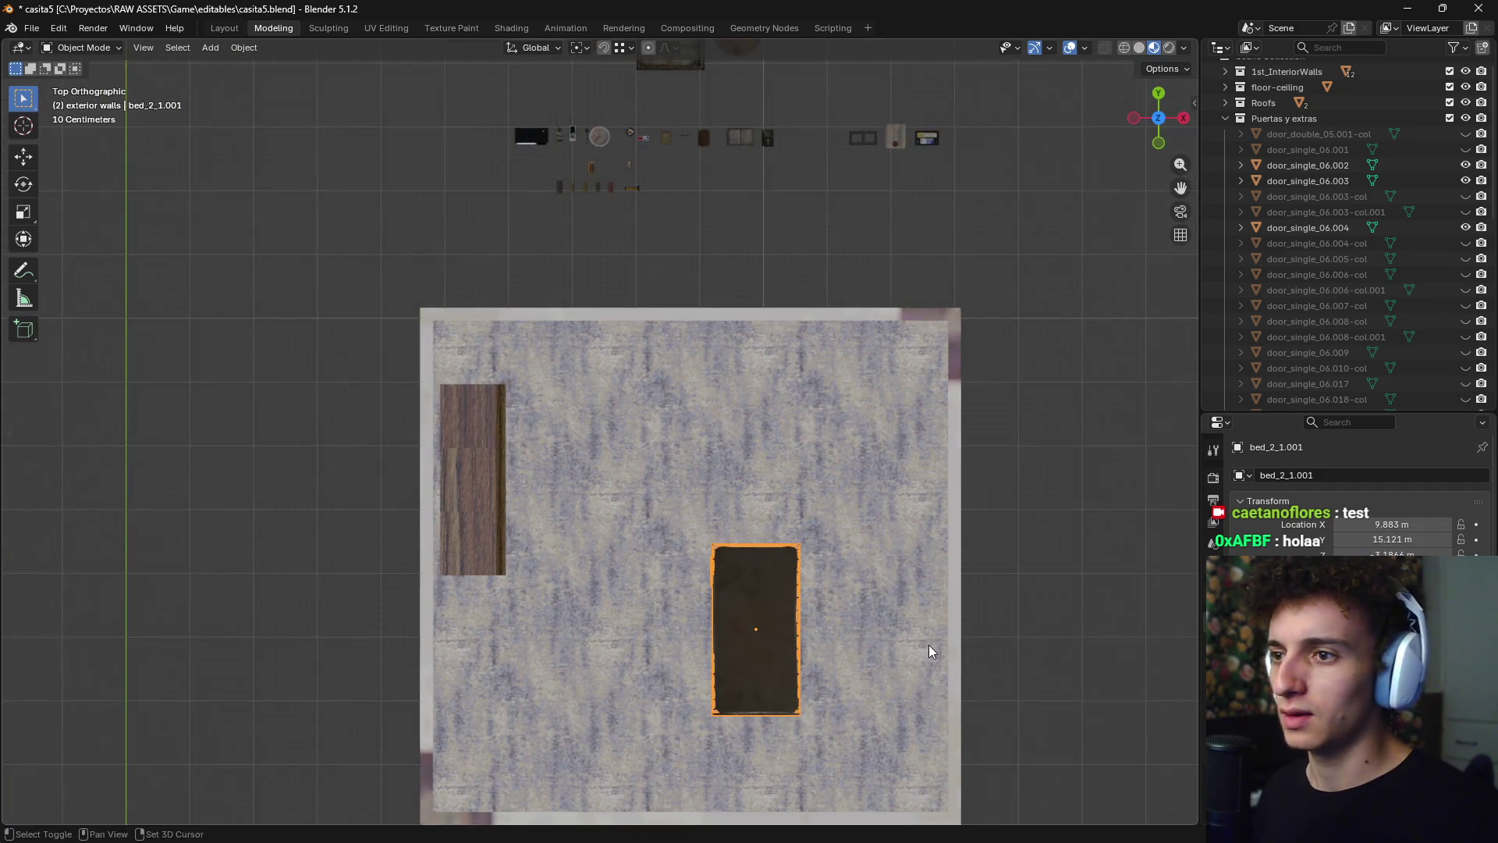
pyautogui.keyDown('shift'); pyautogui.moveTo(928, 651); pyautogui.dragTo(929, 445, button='middle'); pyautogui.keyUp('shift')
# - Try the bunk bed near the left wall beside the stairs
pyautogui.press('g')
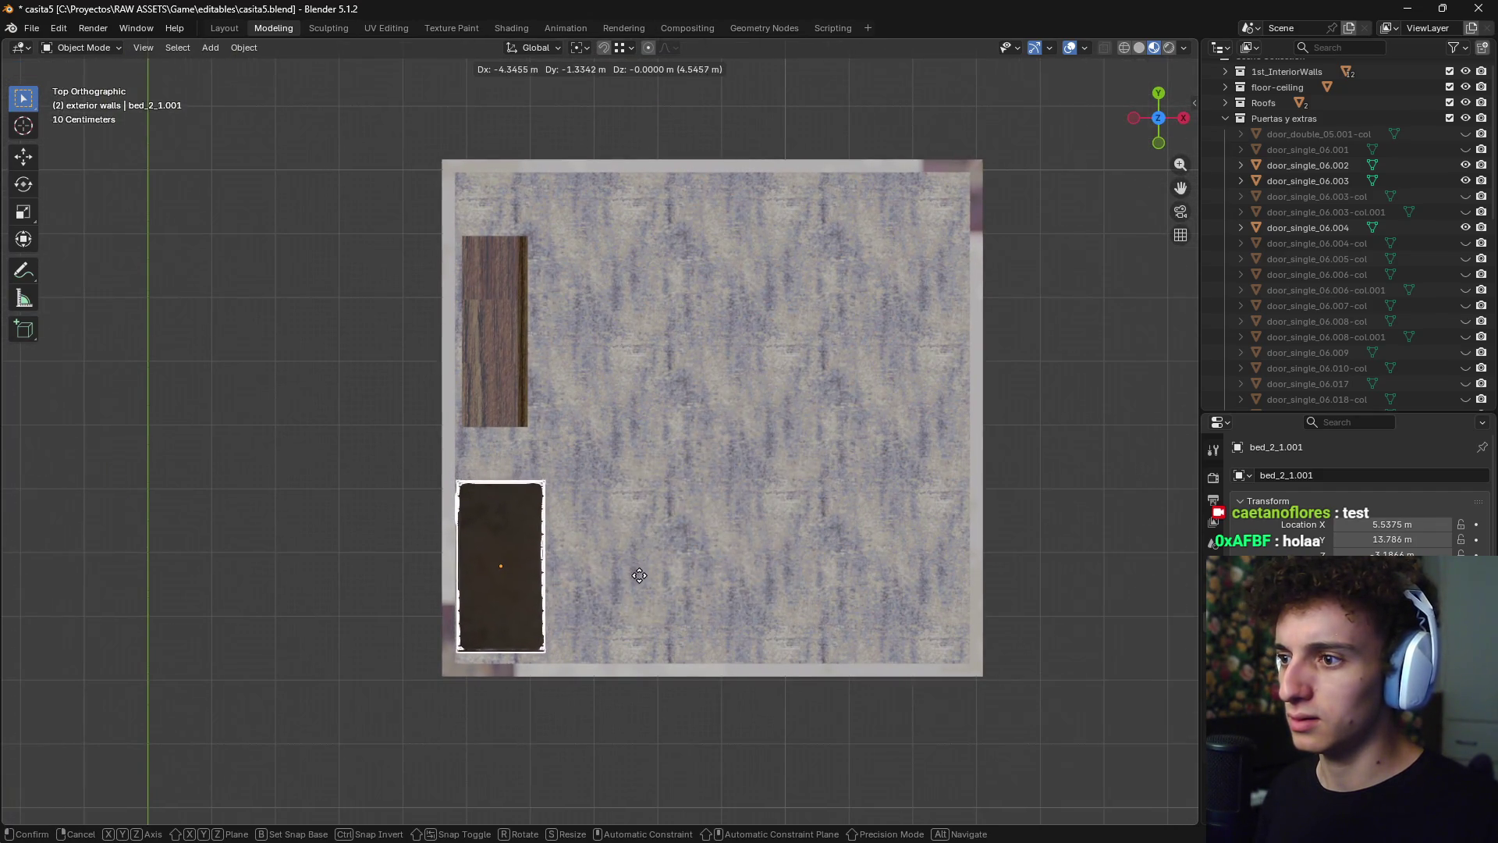
pyautogui.click(638, 583)
pyautogui.moveTo(638, 583)
pyautogui.mouseDown(button='middle')
pyautogui.moveTo(569, 529)
pyautogui.moveTo(507, 402)
pyautogui.moveTo(546, 479)
pyautogui.mouseUp(button='middle')
pyautogui.scroll(4, 546, 480)
pyautogui.scroll(-5, 549, 462)
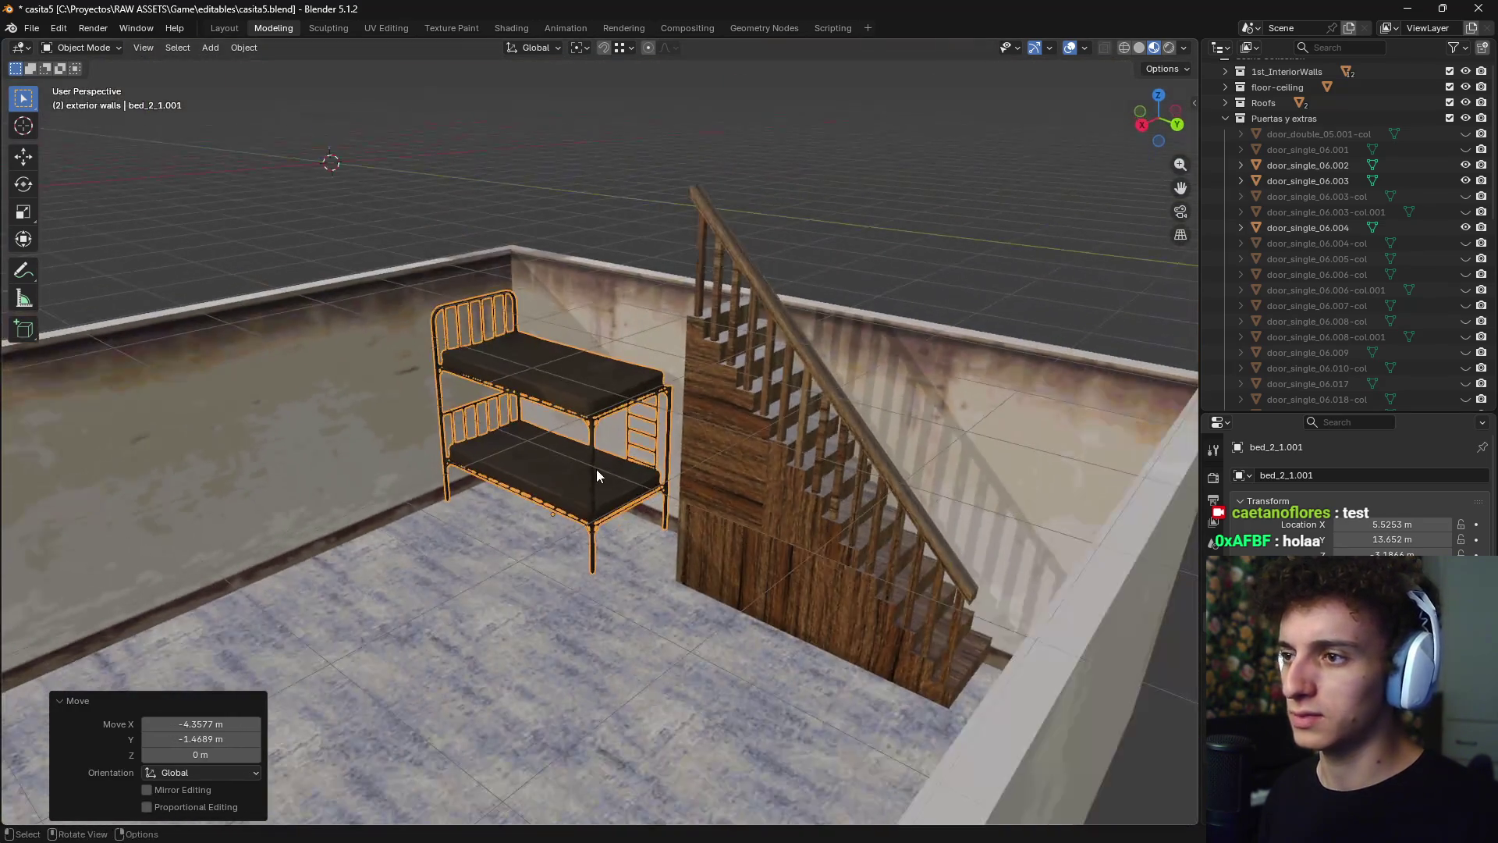
# - Move the bunk bed into the room's lower-right corner against the wall
pyautogui.press('KP_7')
pyautogui.scroll(-4, 498, 539)
pyautogui.keyDown('shift'); pyautogui.moveTo(498, 540); pyautogui.dragTo(352, 500, button='middle'); pyautogui.keyUp('shift')
pyautogui.press('g')
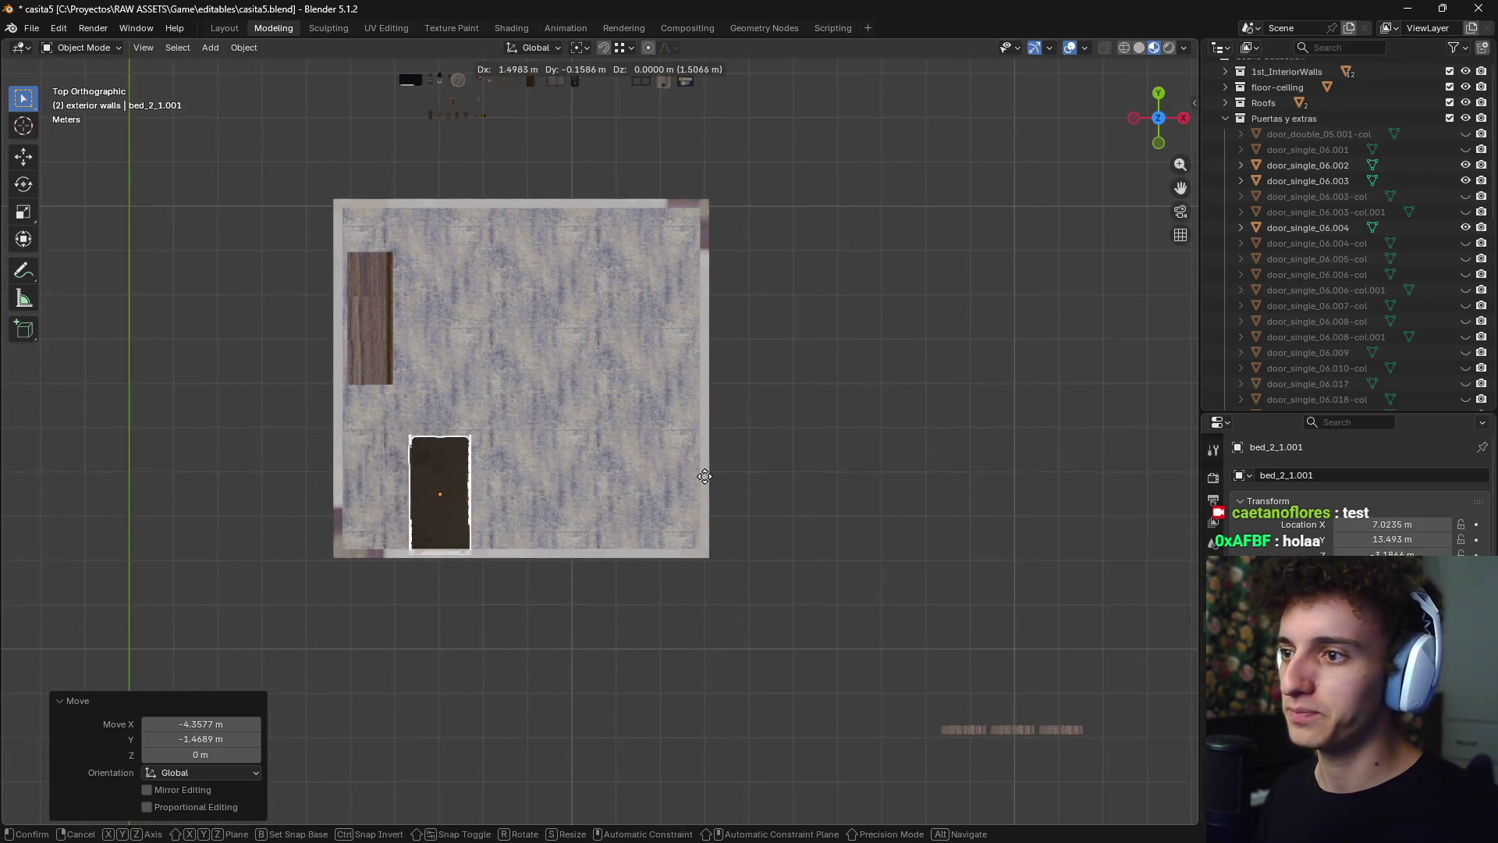
pyautogui.click(897, 463)
pyautogui.scroll(-5, 898, 462)
pyautogui.scroll(7, 749, 328)
# - Move the wooden crate beside the staircase
pyautogui.click(600, 375)
pyautogui.keyDown('shift'); pyautogui.scroll(-5, 876, 408); pyautogui.keyUp('shift')
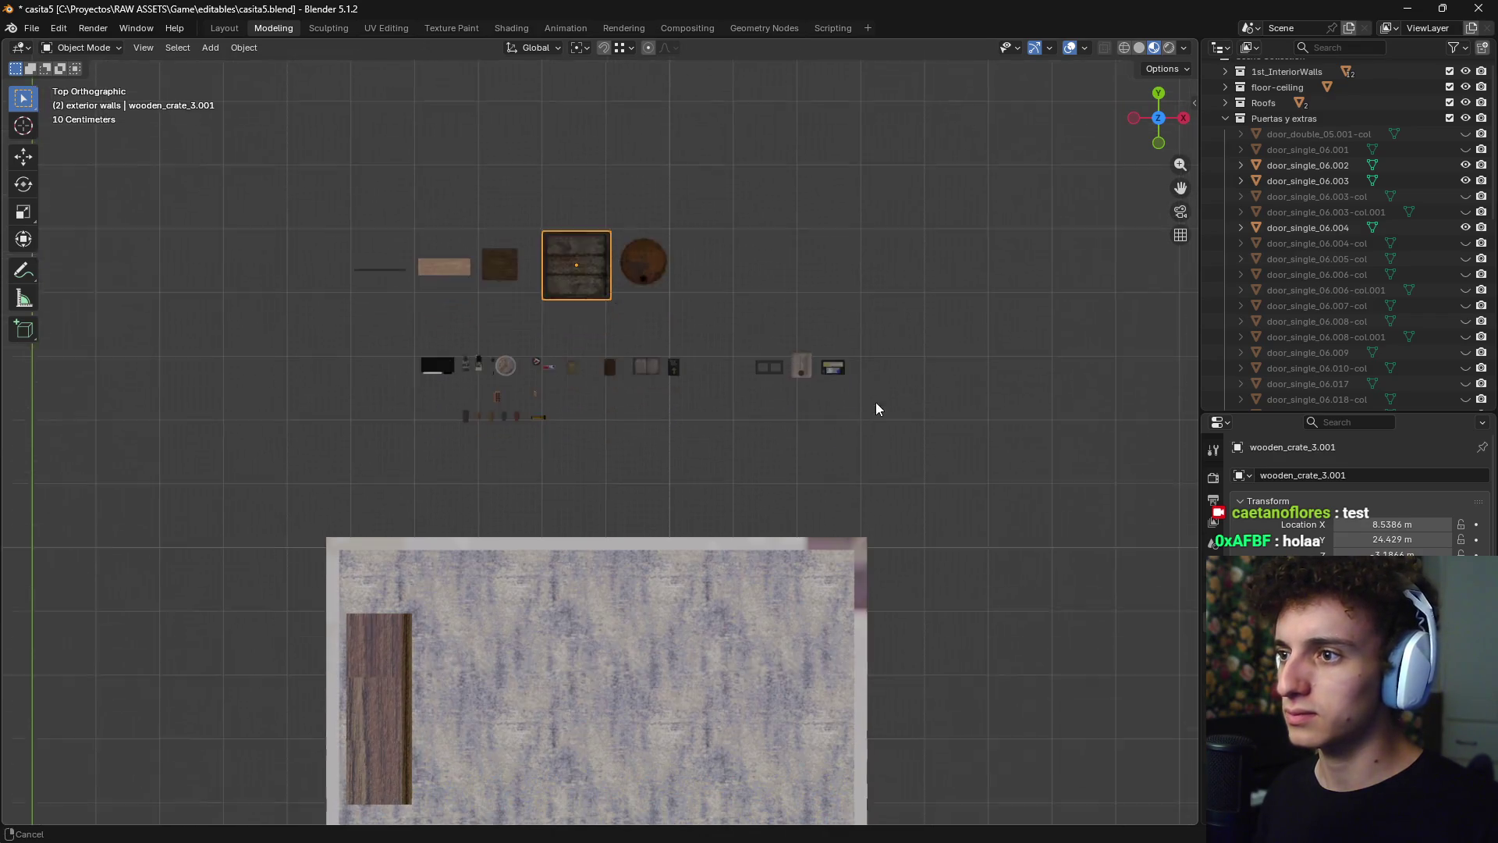
pyautogui.press('g')
pyautogui.click(726, 639)
pyautogui.moveTo(725, 639)
pyautogui.mouseDown(button='middle')
pyautogui.moveTo(686, 470)
pyautogui.moveTo(495, 643)
pyautogui.moveTo(444, 504)
pyautogui.moveTo(695, 522)
pyautogui.mouseUp(button='middle')
pyautogui.scroll(4, 445, 504)
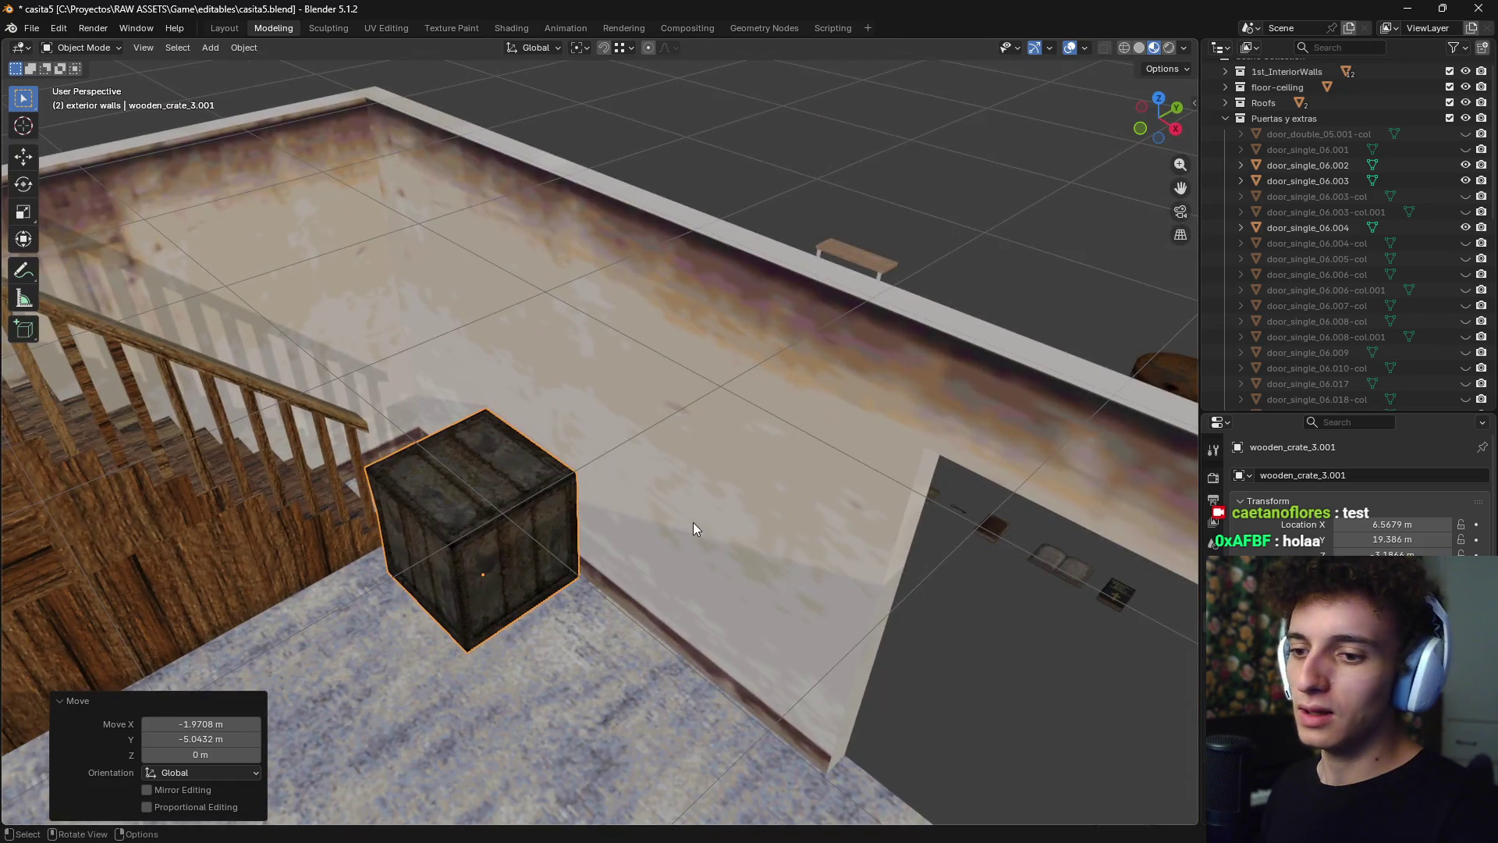
pyautogui.press('KP_7')
pyautogui.scroll(-2, 558, 559)
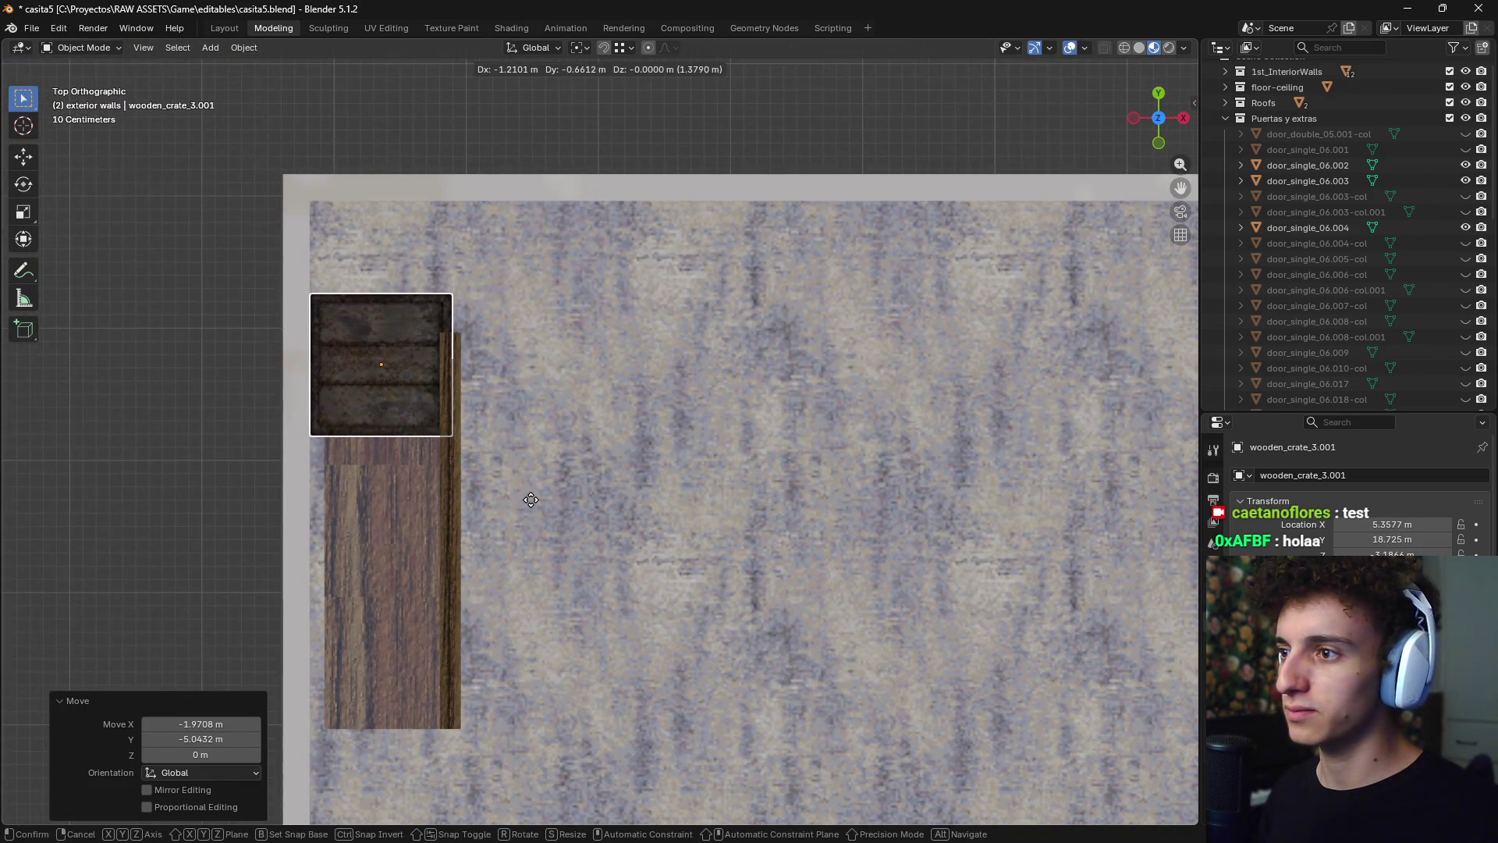
pyautogui.click(625, 479)
# - Shrink the crate to 0.883 and raise it vertically to 0.87876 m
pyautogui.press('s')
pyautogui.click(662, 415)
pyautogui.moveTo(661, 414)
pyautogui.mouseDown(button='middle')
pyautogui.moveTo(550, 357)
pyautogui.moveTo(709, 413)
pyautogui.moveTo(737, 463)
pyautogui.mouseUp(button='middle')
pyautogui.press('g')
pyautogui.press('z')
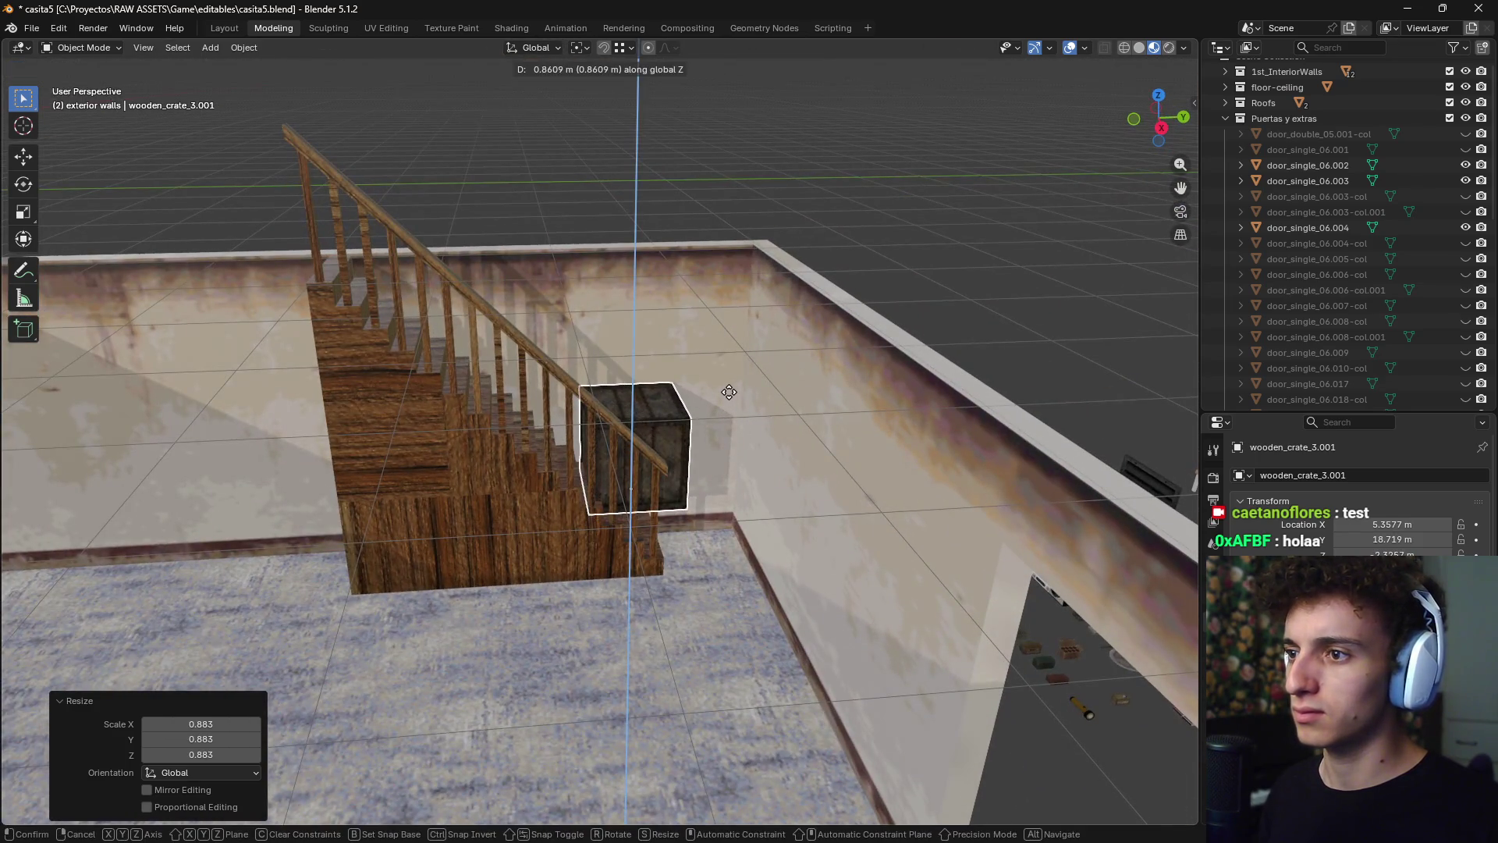
pyautogui.click(763, 382)
# - In wireframe right-side view, tilt the crate 43.7 degrees and reposition it
pyautogui.press('ctrl+KP_3')
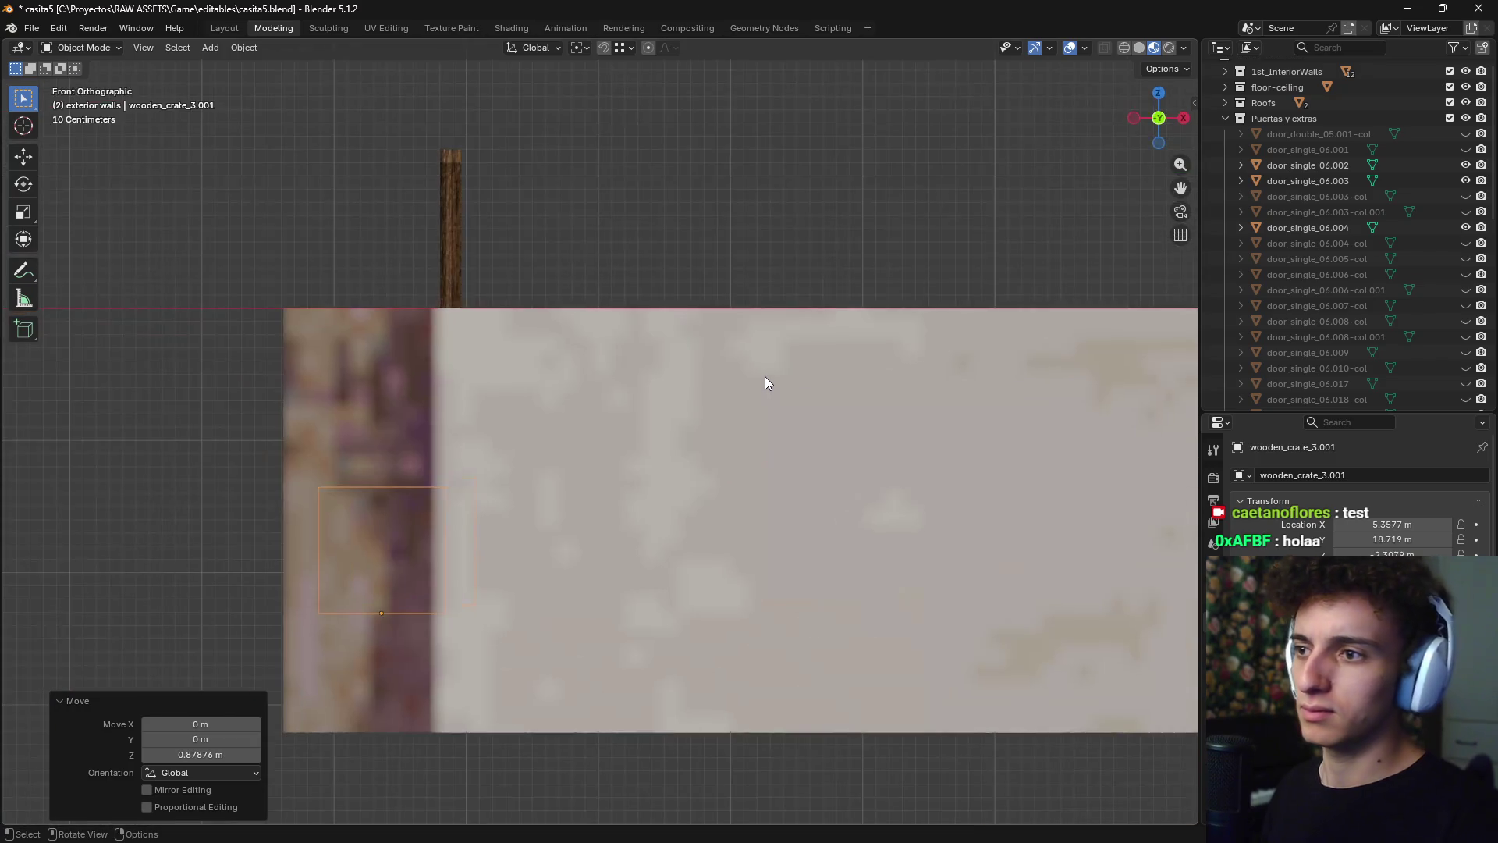
pyautogui.press('KP_3')
pyautogui.hotkey('shift', 'z')
pyautogui.scroll(5, 615, 363)
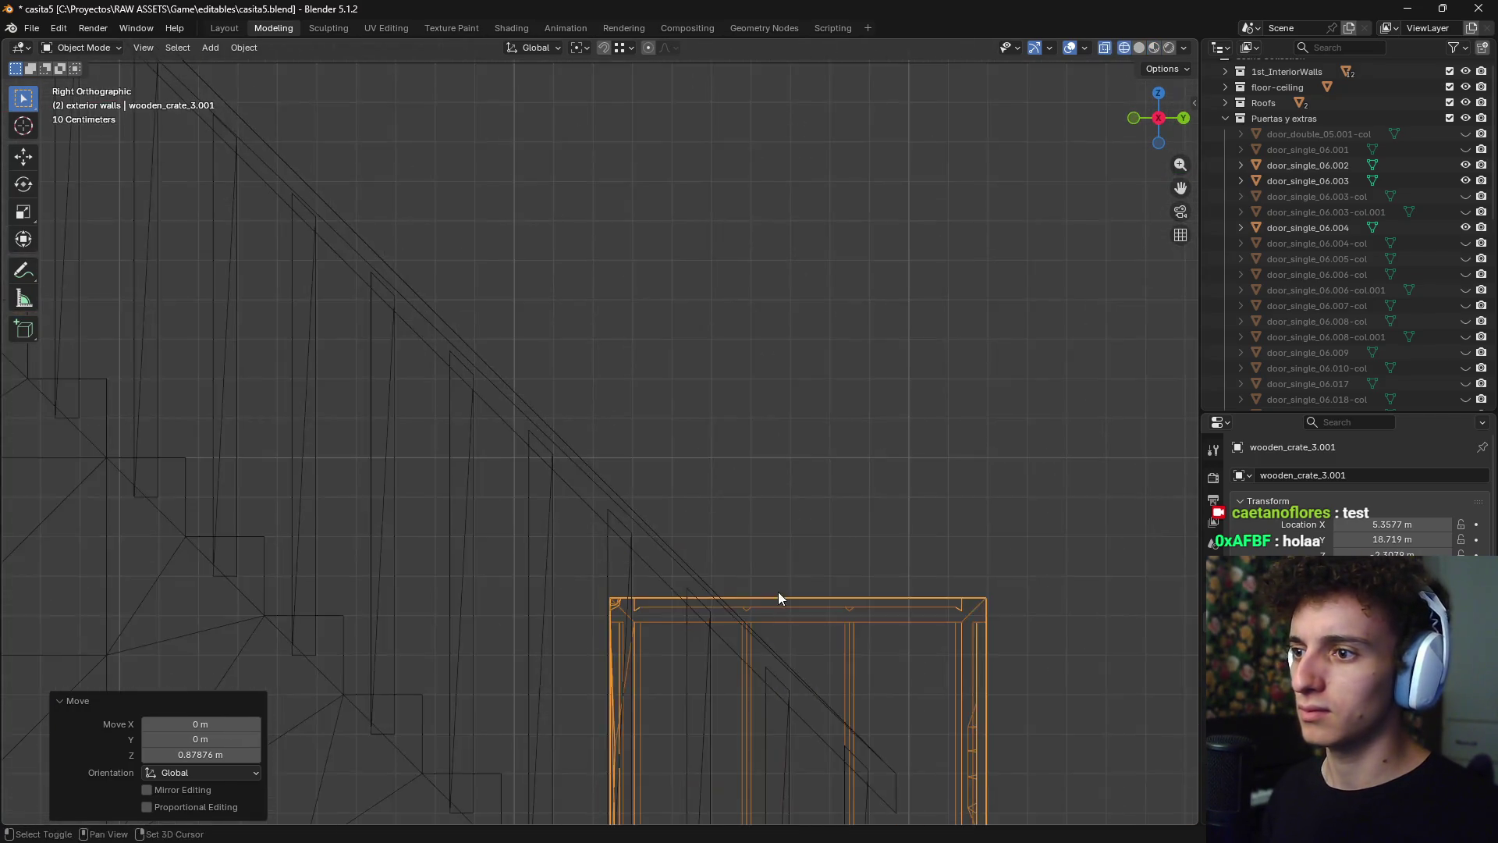
pyautogui.press('r')
pyautogui.click(1020, 575)
pyautogui.press('g')
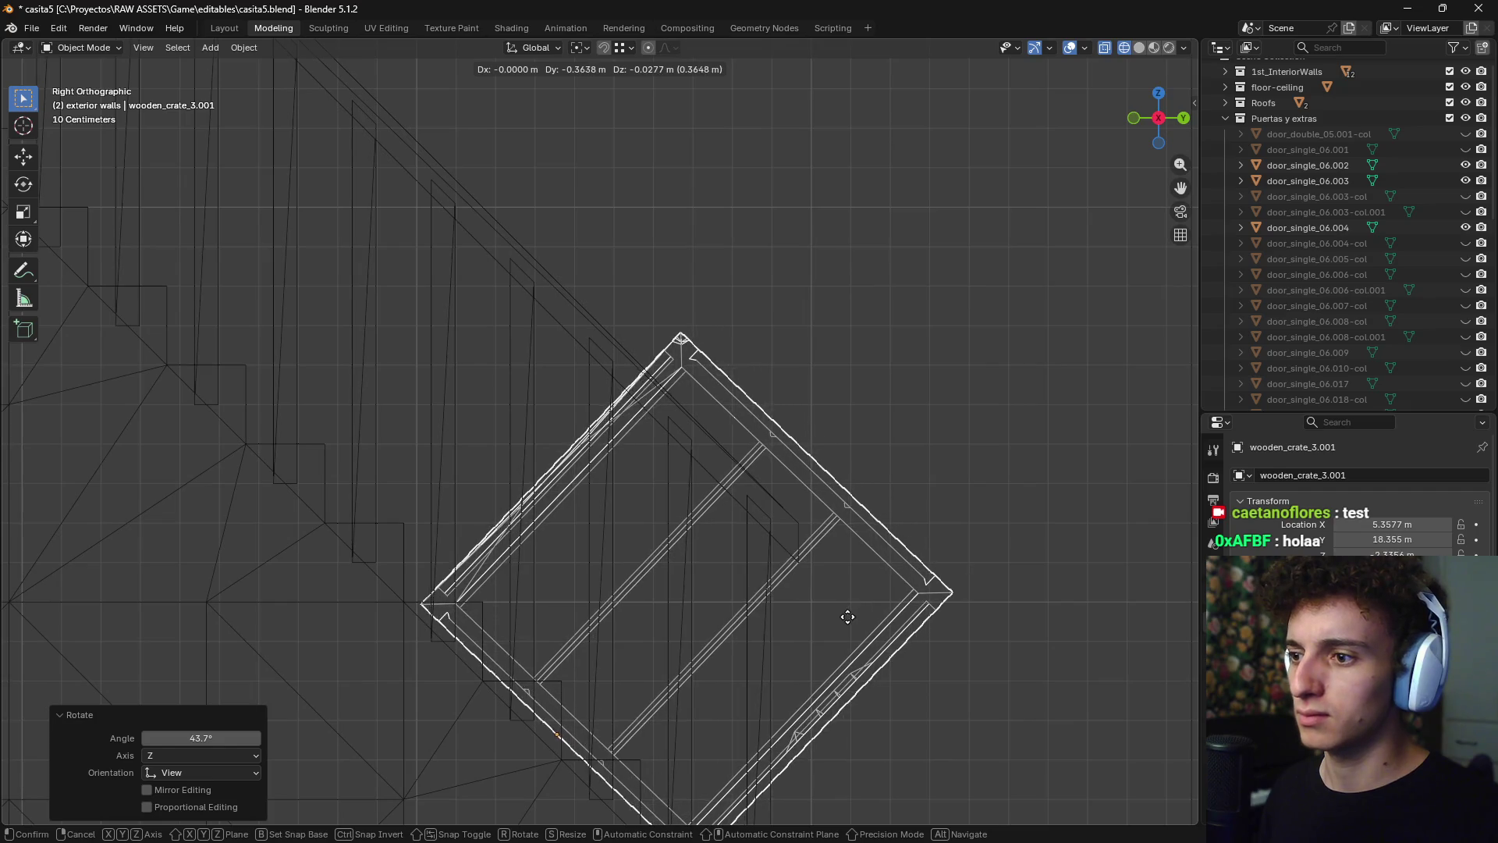
pyautogui.click(861, 577)
# - Tilt the crate a further 8.85 degrees and nudge it against the stairs
pyautogui.press('r')
pyautogui.click(916, 561)
pyautogui.scroll(-2, 915, 559)
pyautogui.moveTo(915, 559)
pyautogui.keyDown('shift'); pyautogui.mouseDown(button='middle')
pyautogui.moveTo(841, 448)
pyautogui.moveTo(840, 461)
pyautogui.moveTo(798, 434)
pyautogui.mouseUp(button='middle'); pyautogui.keyUp('shift')
pyautogui.press('g')
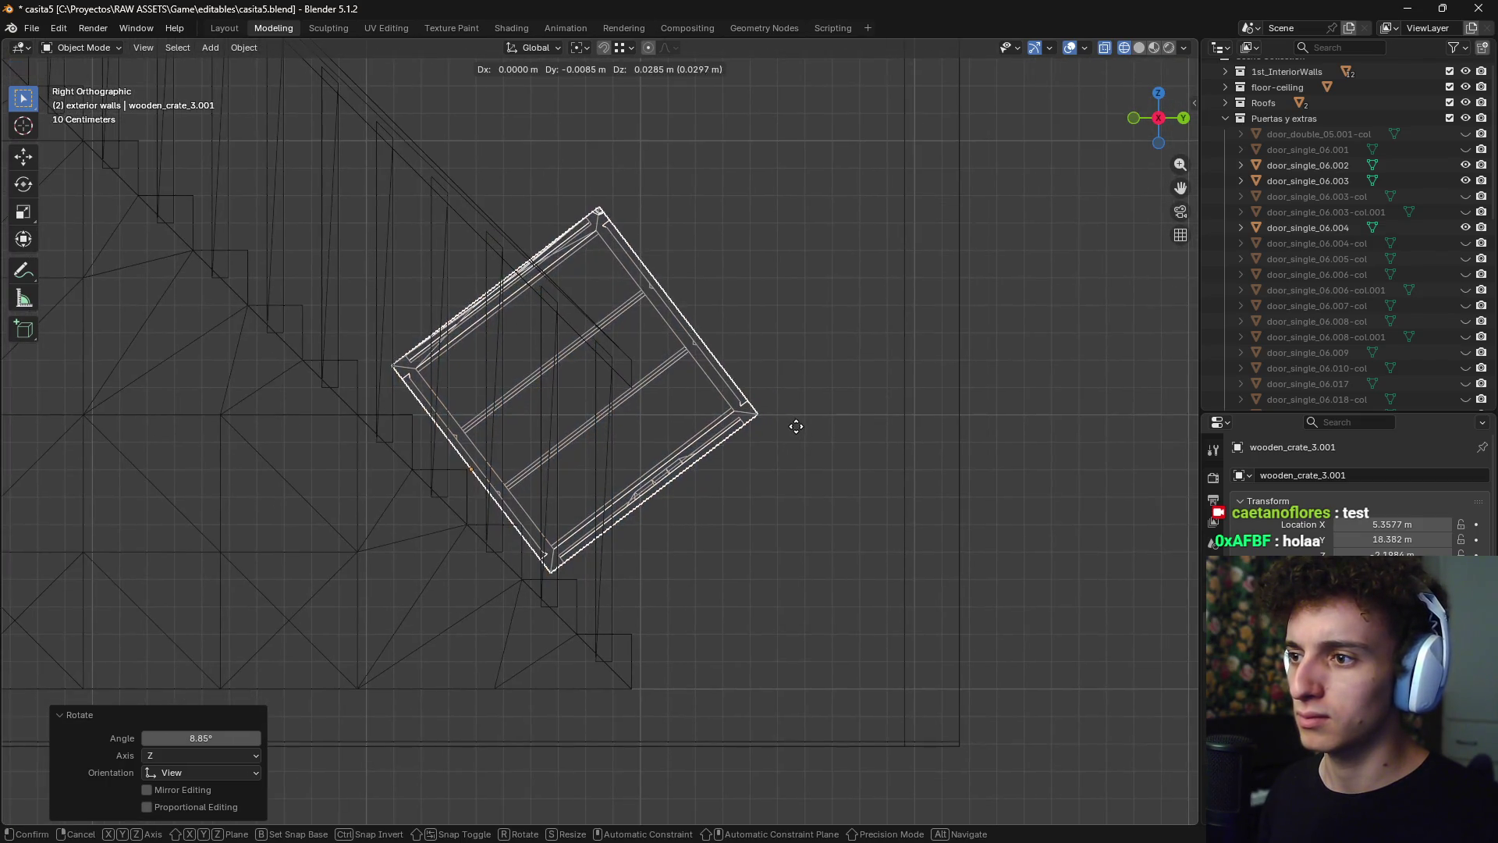
pyautogui.click(806, 432)
# - Switch the viewport back to Material Preview shading in perspective
pyautogui.press('z')
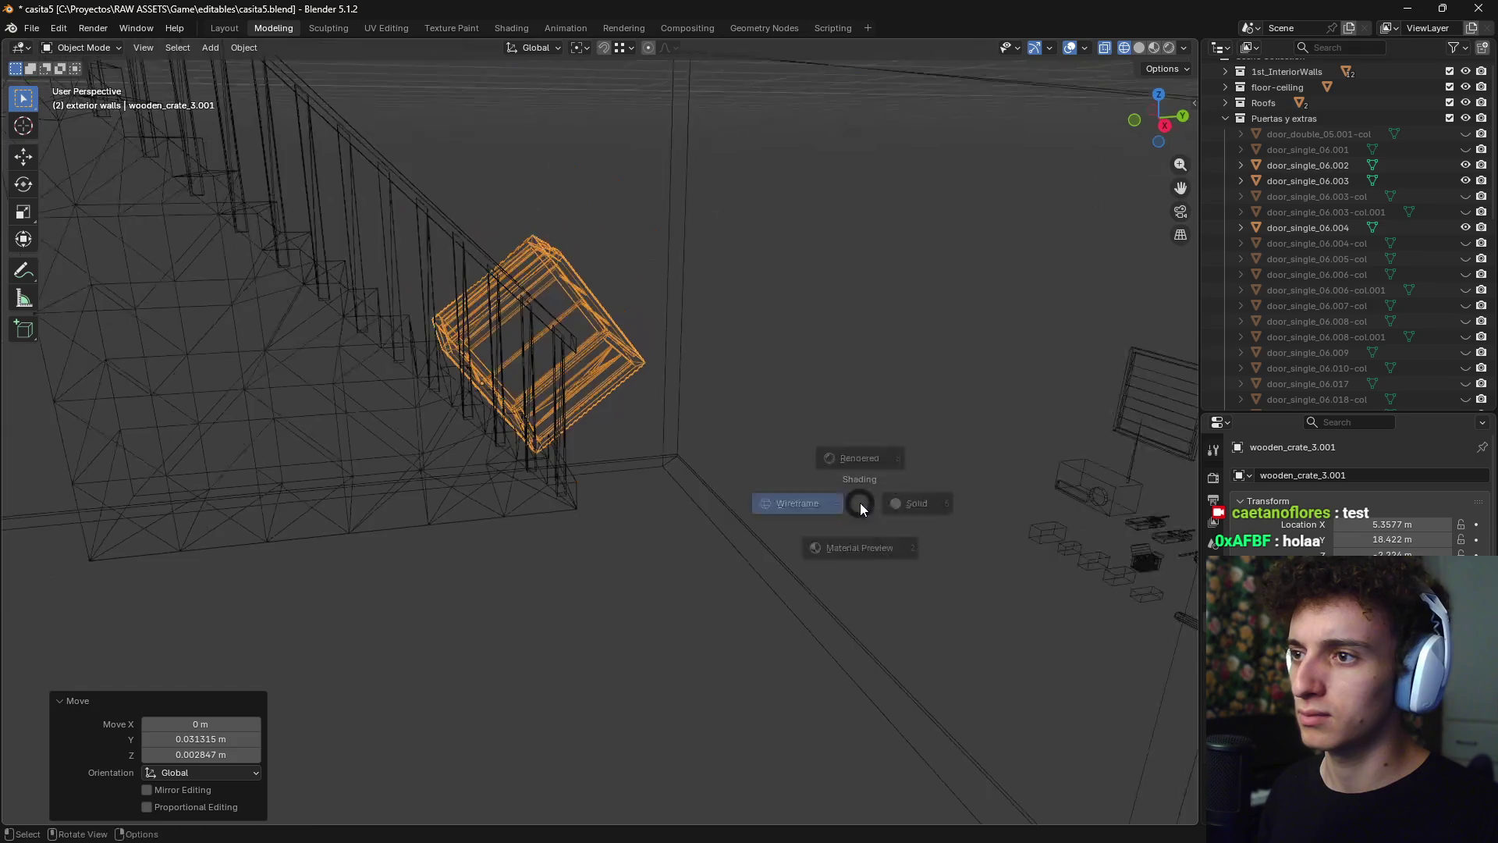
pyautogui.click(858, 538)
pyautogui.moveTo(859, 538)
pyautogui.mouseDown(button='middle')
pyautogui.moveTo(738, 495)
pyautogui.moveTo(739, 515)
pyautogui.moveTo(813, 466)
pyautogui.mouseUp(button='middle')
pyautogui.scroll(-5, 813, 466)
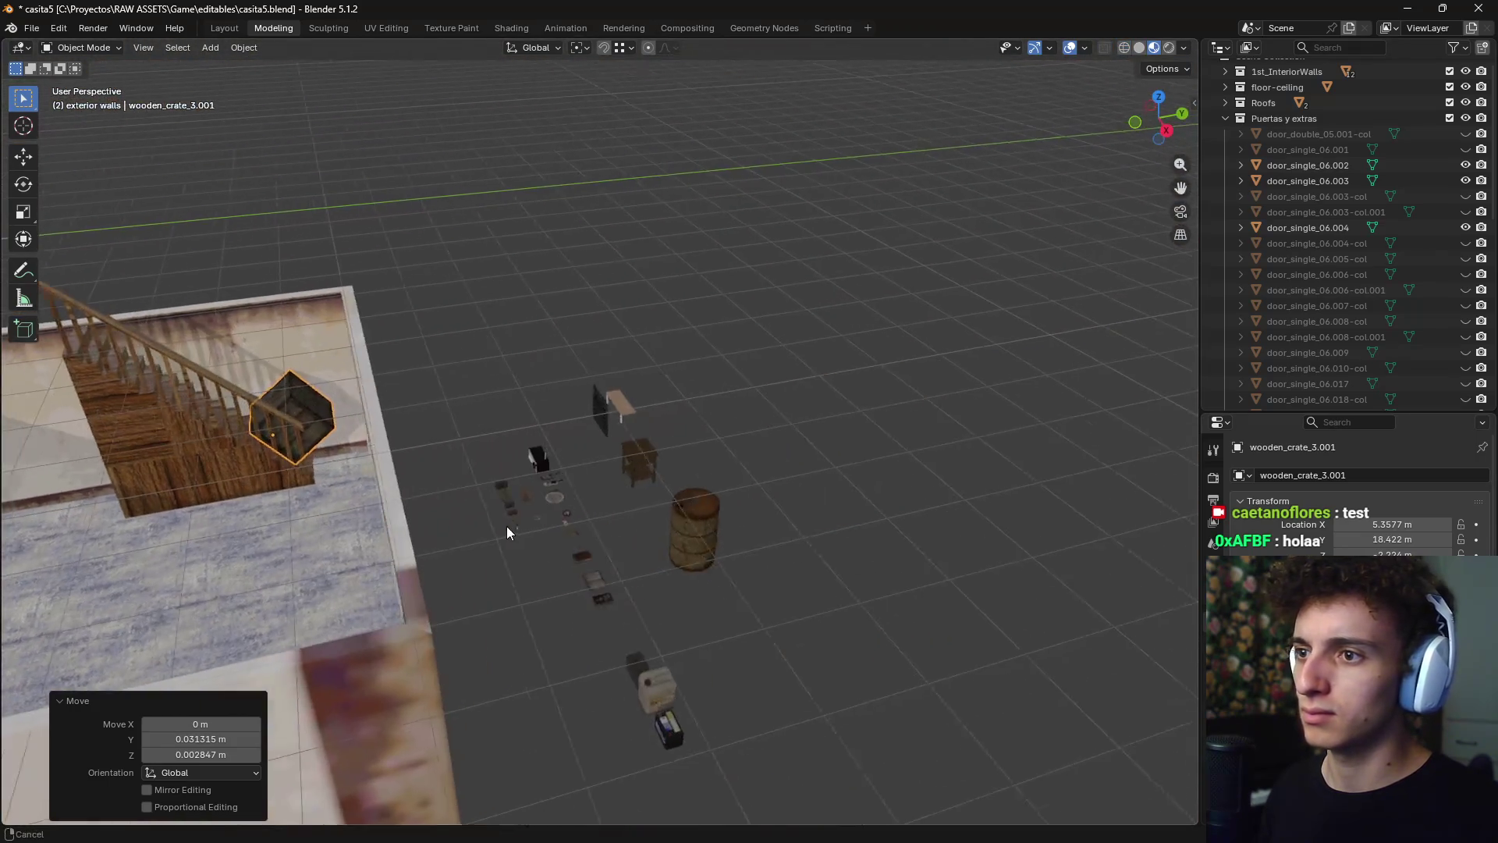
pyautogui.scroll(3, 507, 526)
pyautogui.keyDown('shift'); pyautogui.moveTo(625, 554); pyautogui.dragTo(743, 452, button='middle'); pyautogui.keyUp('shift')
# - Duplicate the metal barrel and place the copy inside the room
pyautogui.click(852, 546)
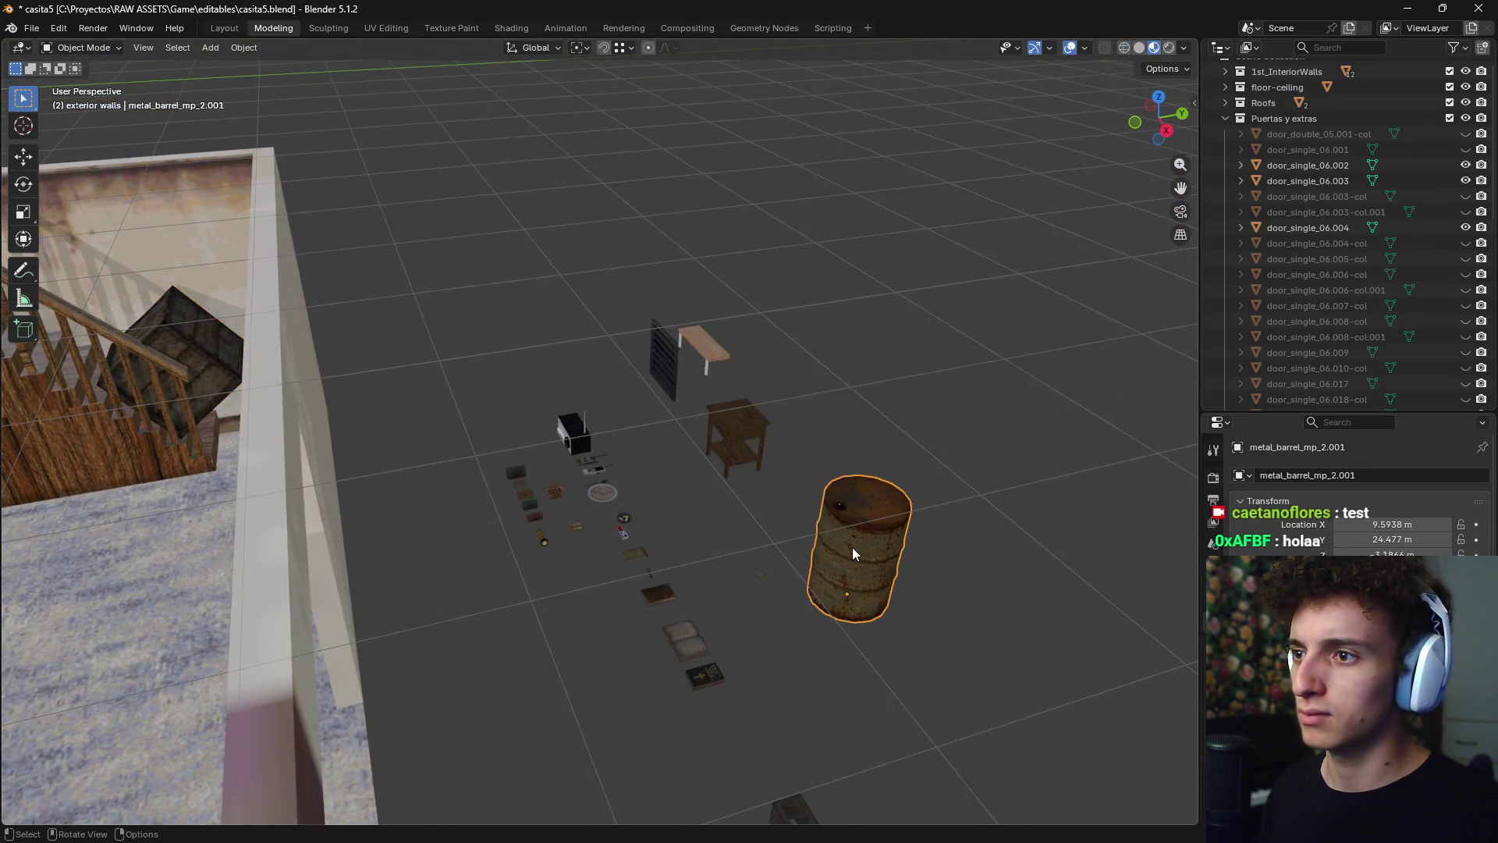
pyautogui.press('KP_7')
pyautogui.scroll(-2, 853, 471)
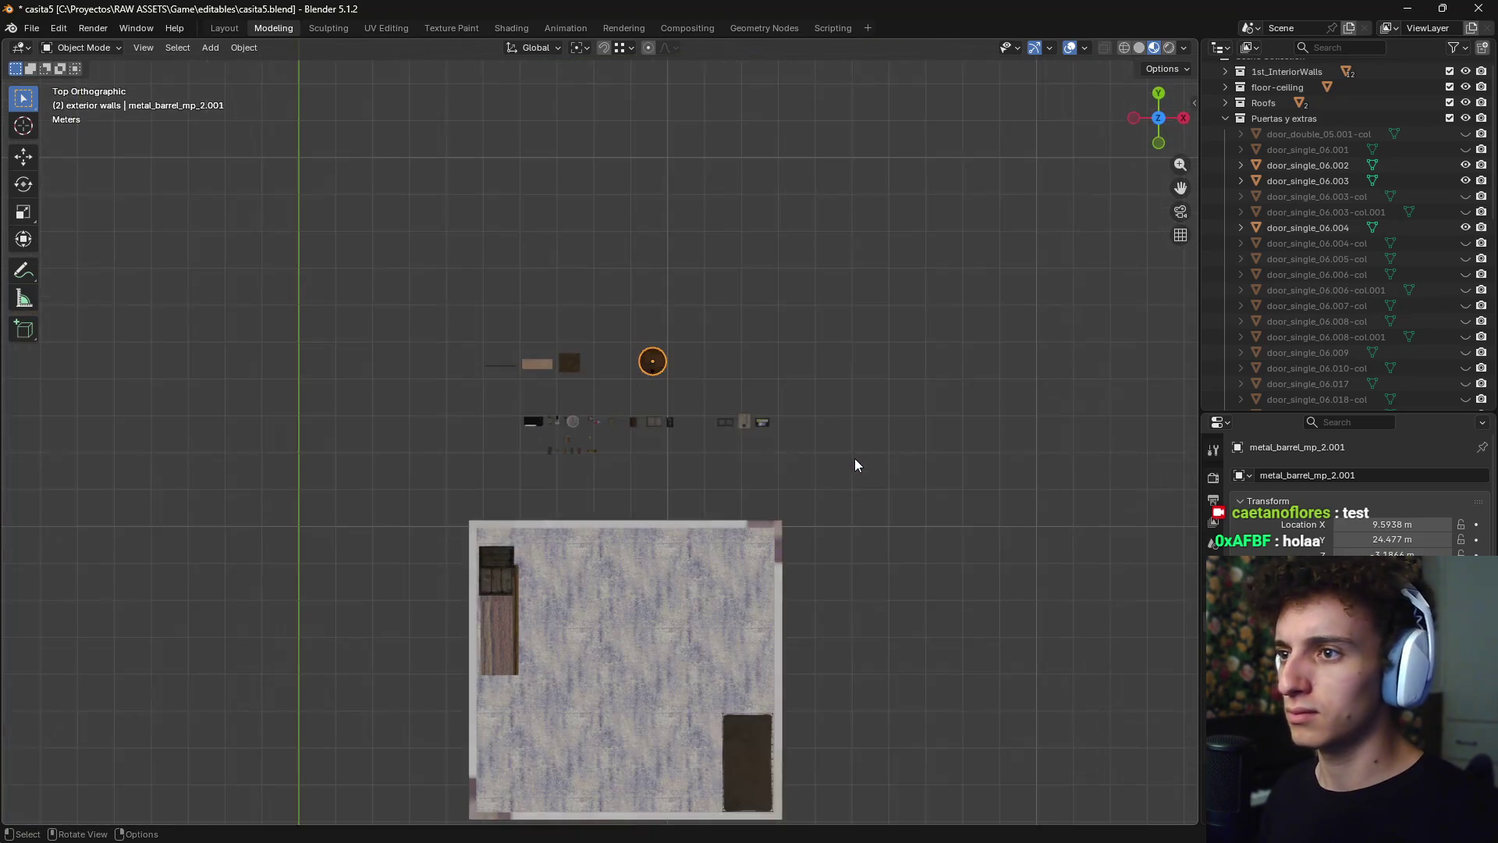
pyautogui.keyDown('shift'); pyautogui.moveTo(854, 457); pyautogui.dragTo(887, 349, button='middle'); pyautogui.keyUp('shift')
pyautogui.hotkey('shift', 'd')
pyautogui.click(741, 531)
pyautogui.moveTo(741, 530)
pyautogui.mouseDown(button='middle')
pyautogui.moveTo(638, 469)
pyautogui.moveTo(680, 485)
pyautogui.mouseUp(button='middle')
pyautogui.scroll(6, 702, 484)
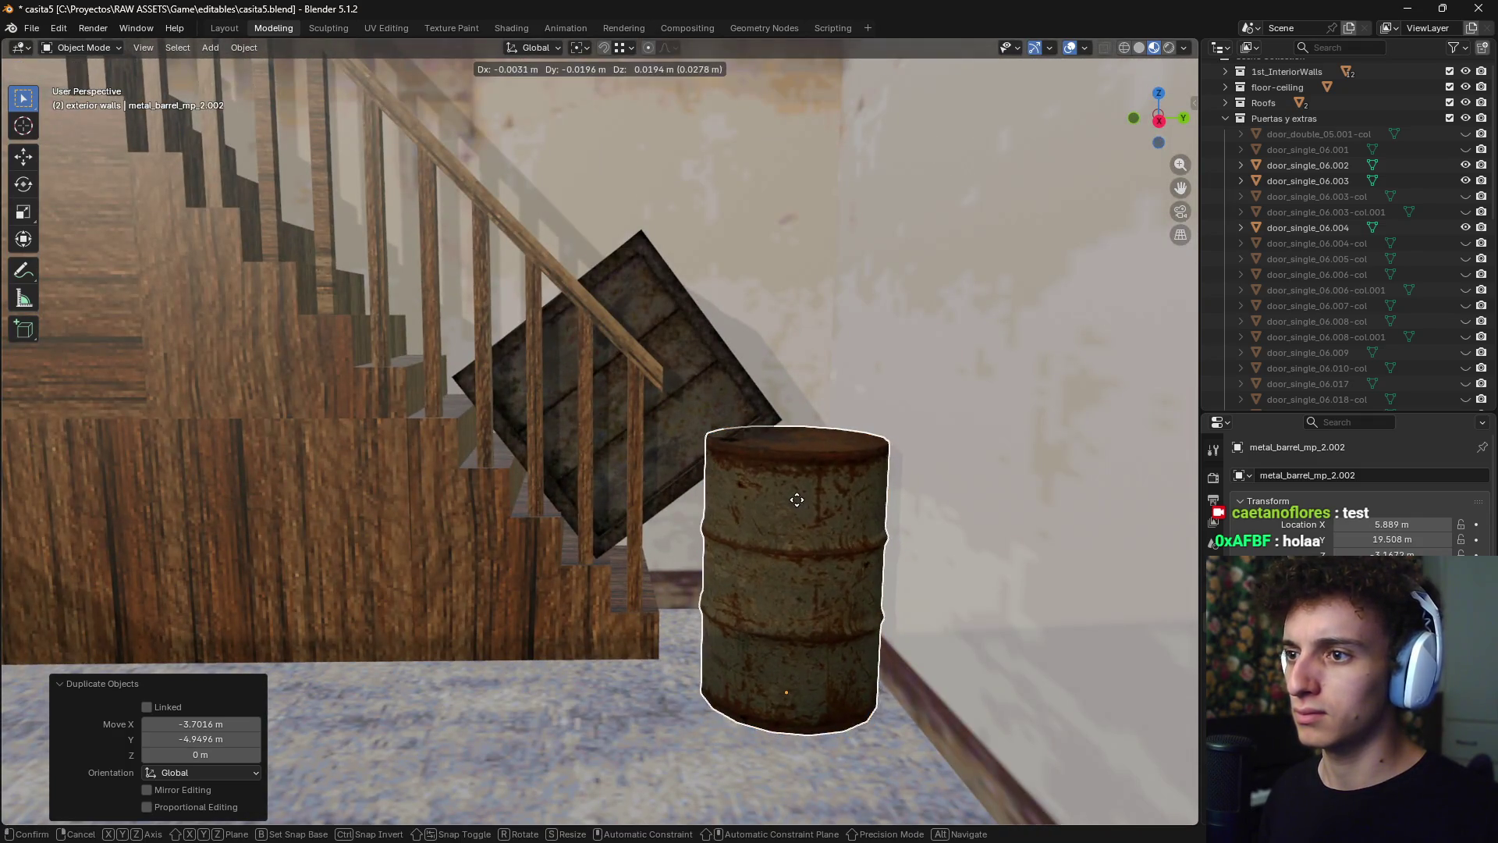
# - Slide the barrel at floor height to sit beside the crate
pyautogui.hotkey('shift', 'g')
pyautogui.press('Escape')
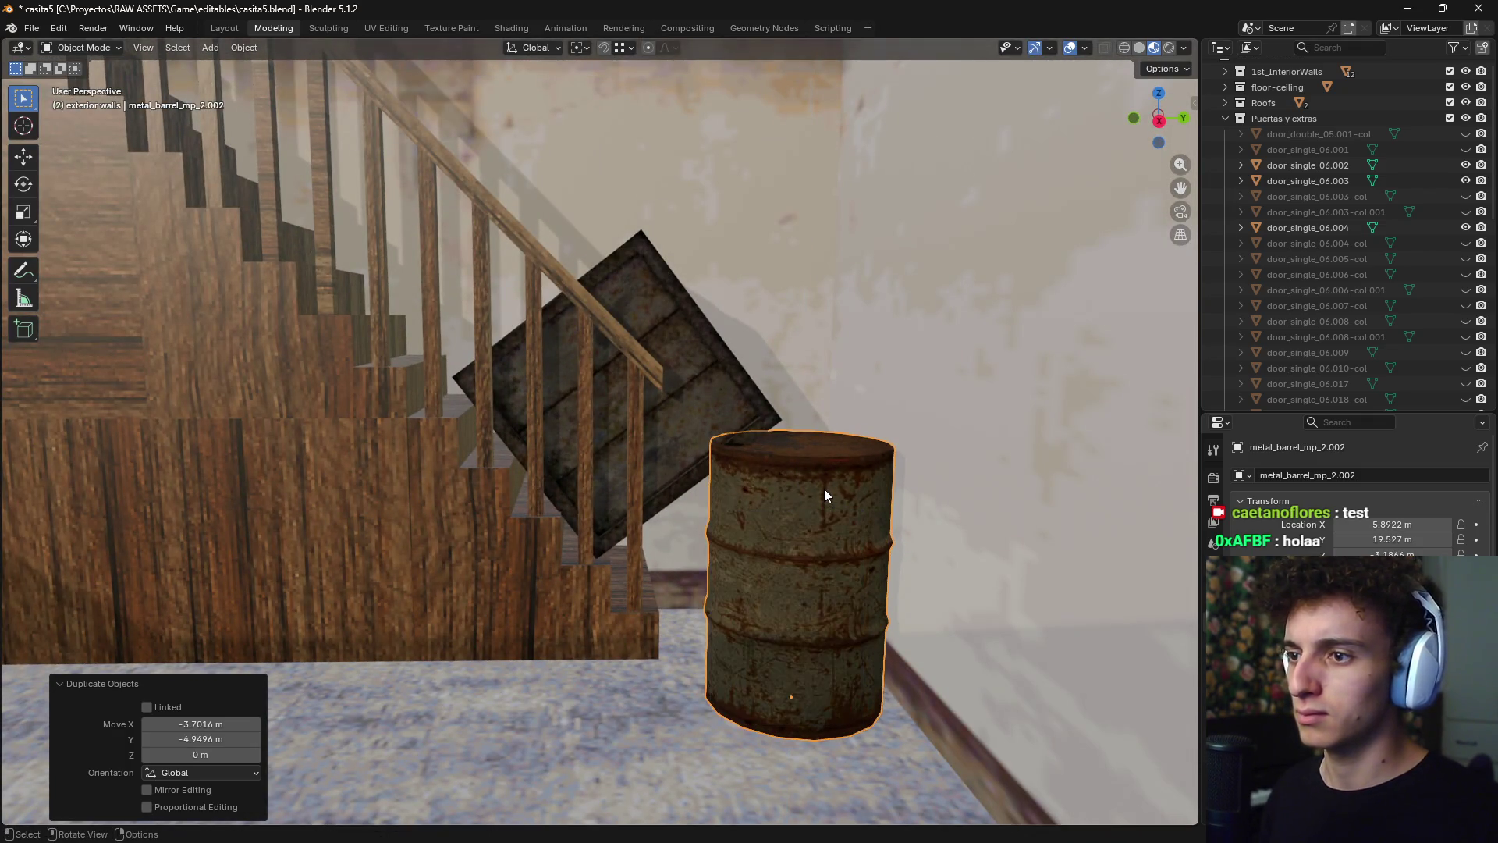
pyautogui.press('g')
pyautogui.hotkey('shift', 'z')
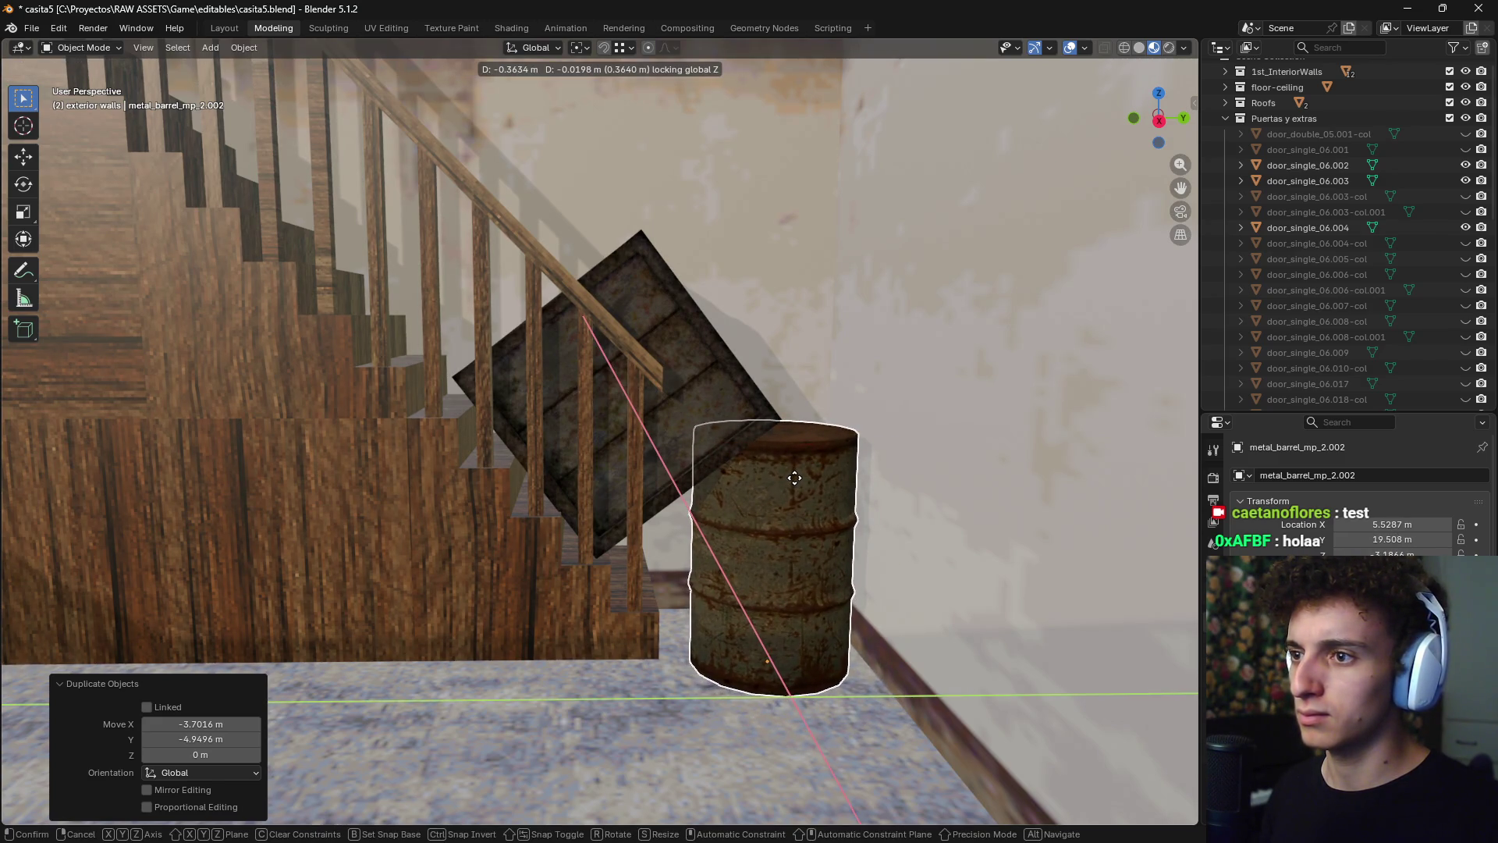
pyautogui.click(794, 478)
# - Refine the barrel's position next to the crate from the top view
pyautogui.moveTo(766, 518)
pyautogui.mouseDown(button='middle')
pyautogui.moveTo(782, 602)
pyautogui.moveTo(741, 574)
pyautogui.mouseUp(button='middle')
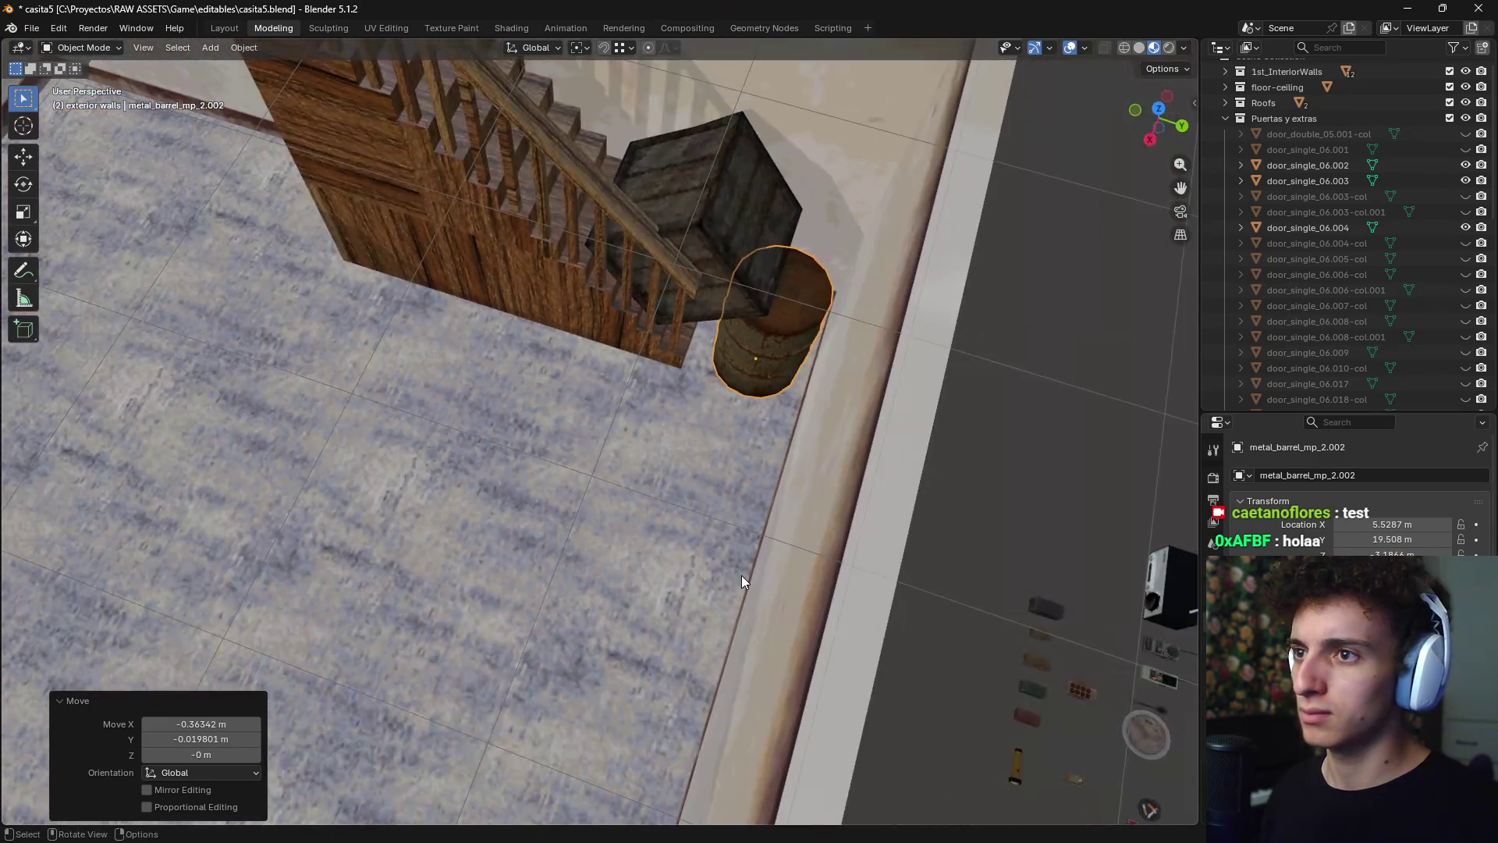
pyautogui.press('KP_7')
pyautogui.scroll(5, 742, 574)
pyautogui.scroll(-2, 466, 431)
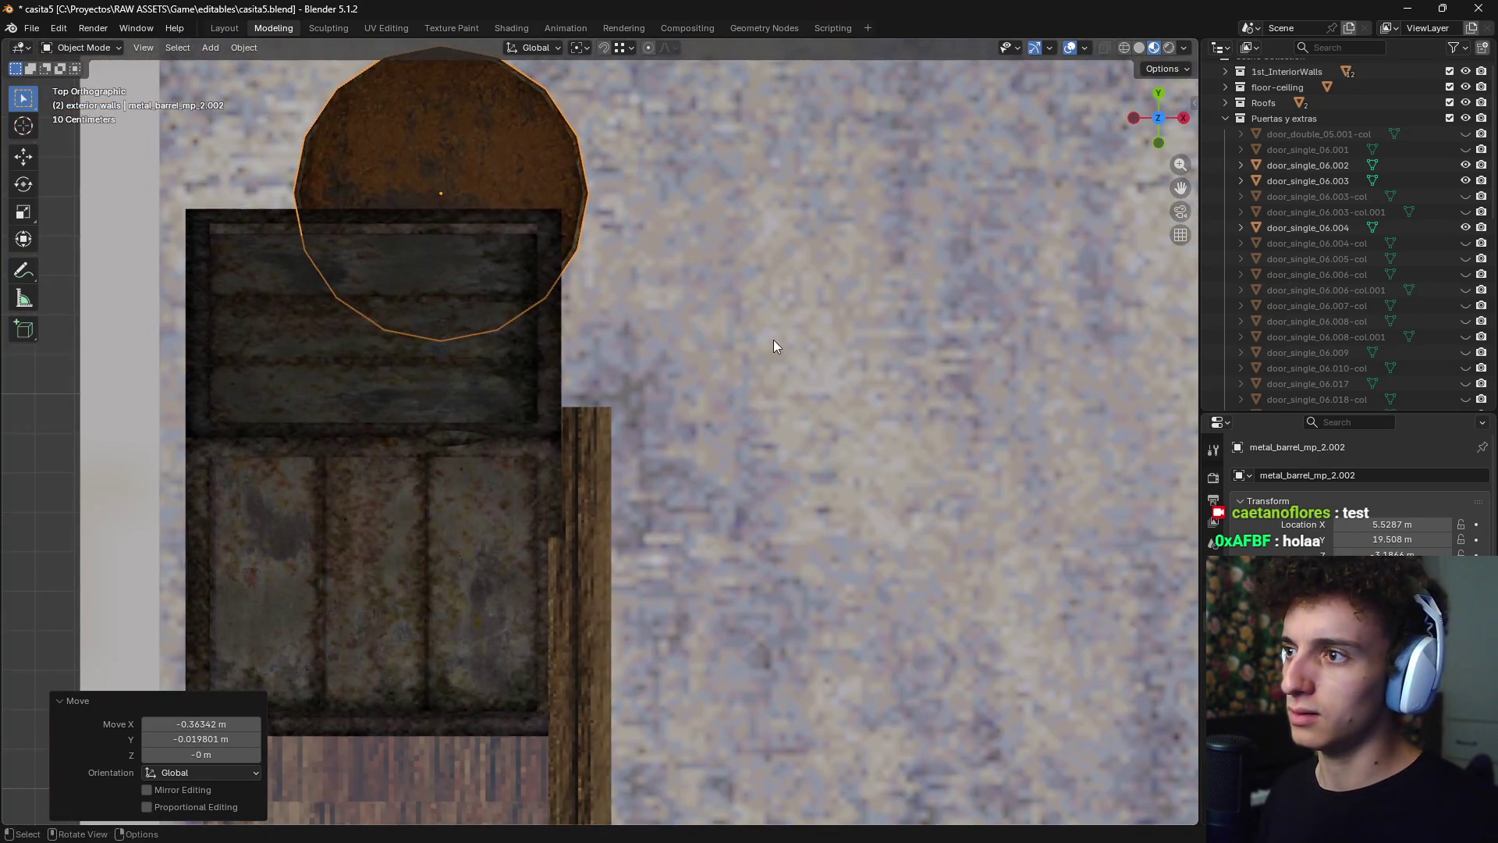
pyautogui.press('g')
pyautogui.click(721, 317)
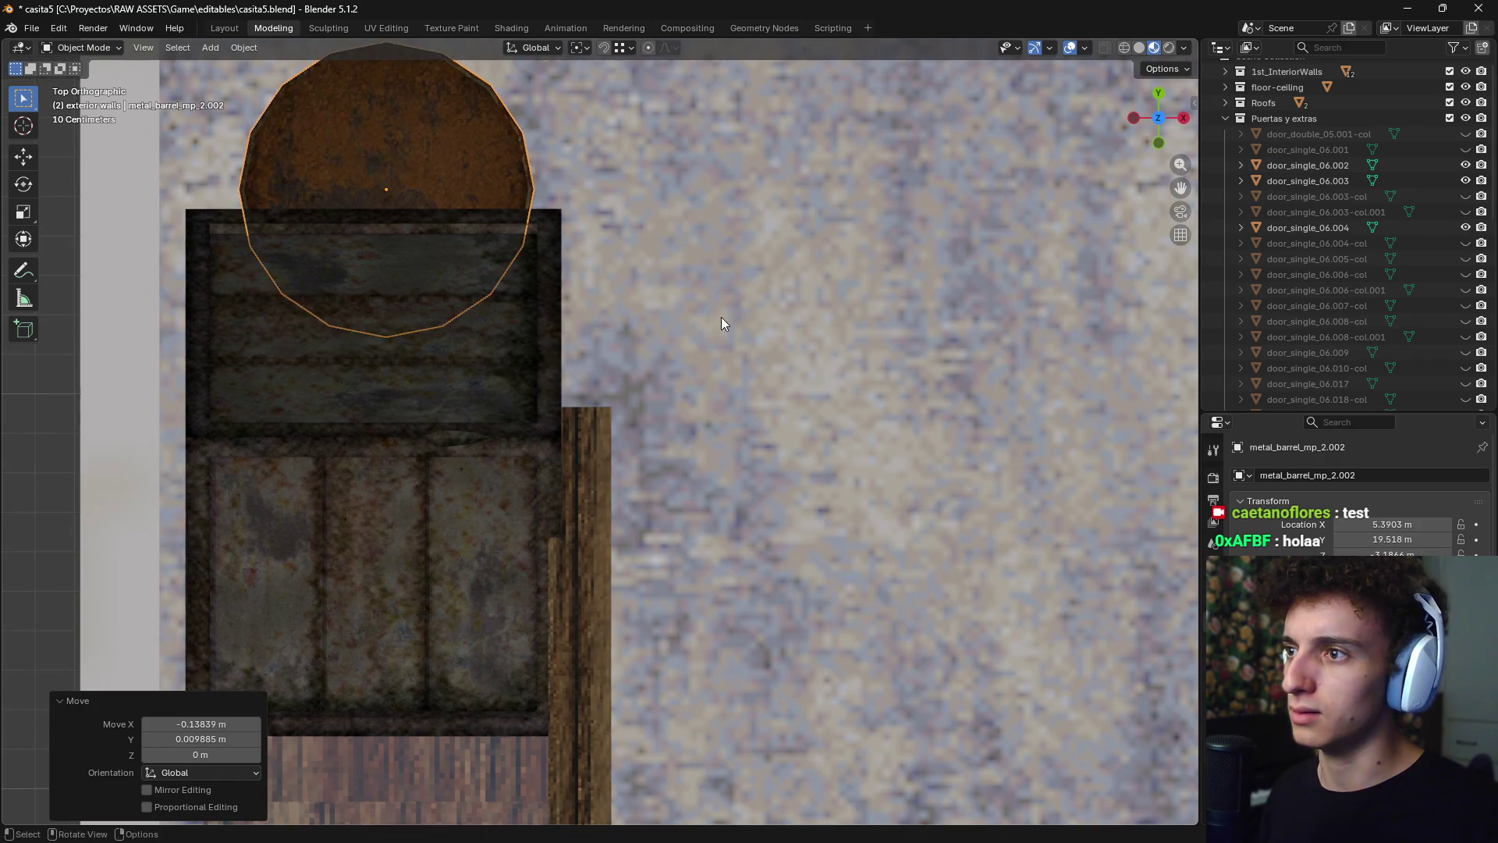
pyautogui.moveTo(721, 317)
pyautogui.mouseDown(button='middle')
pyautogui.moveTo(583, 217)
pyautogui.moveTo(741, 401)
pyautogui.moveTo(869, 376)
pyautogui.mouseUp(button='middle')
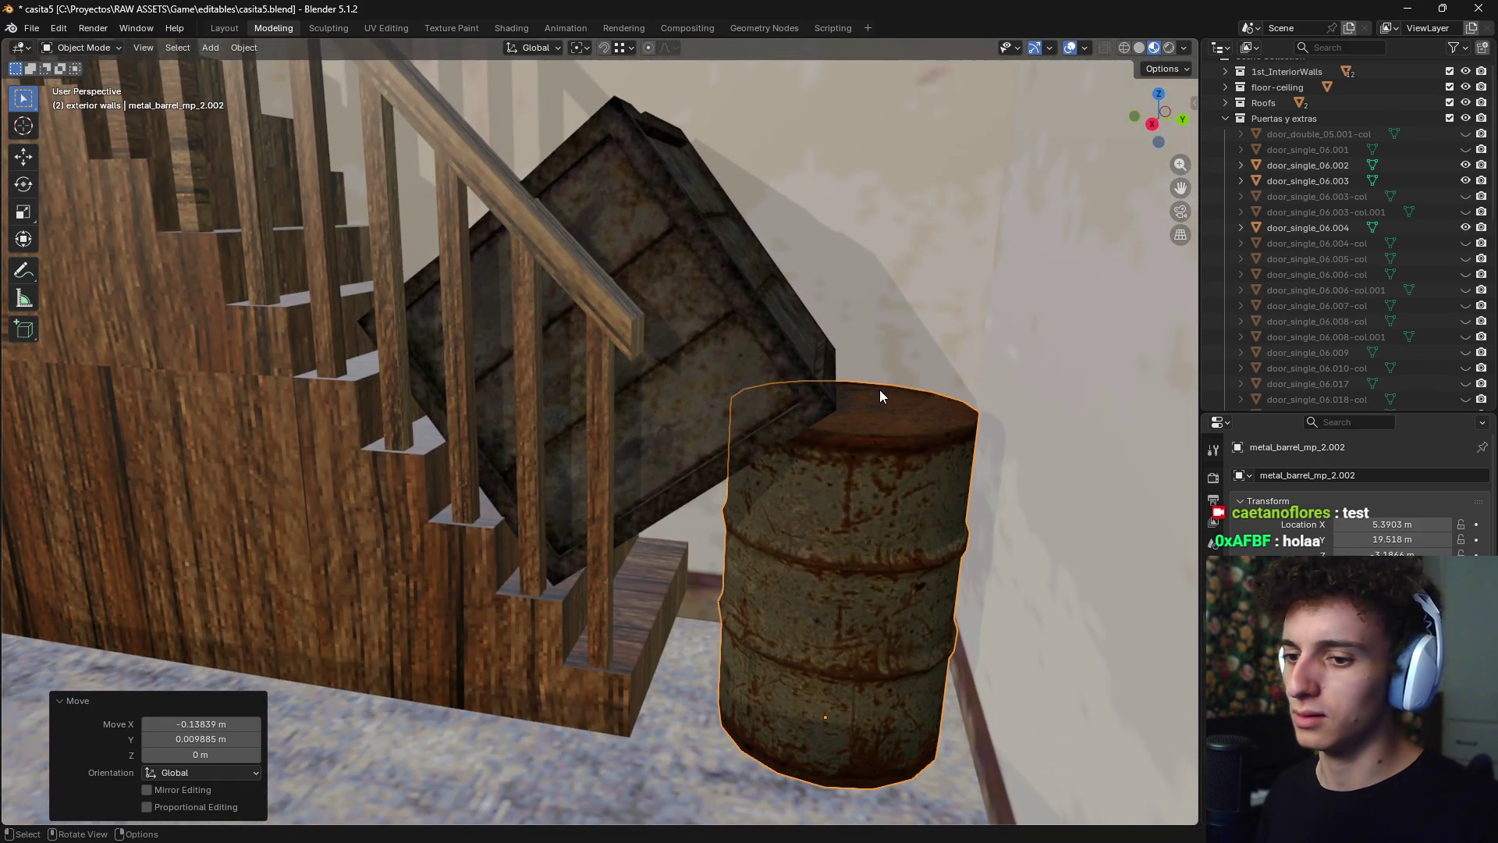
pyautogui.press('KP_7')
pyautogui.press('g')
pyautogui.click(783, 361)
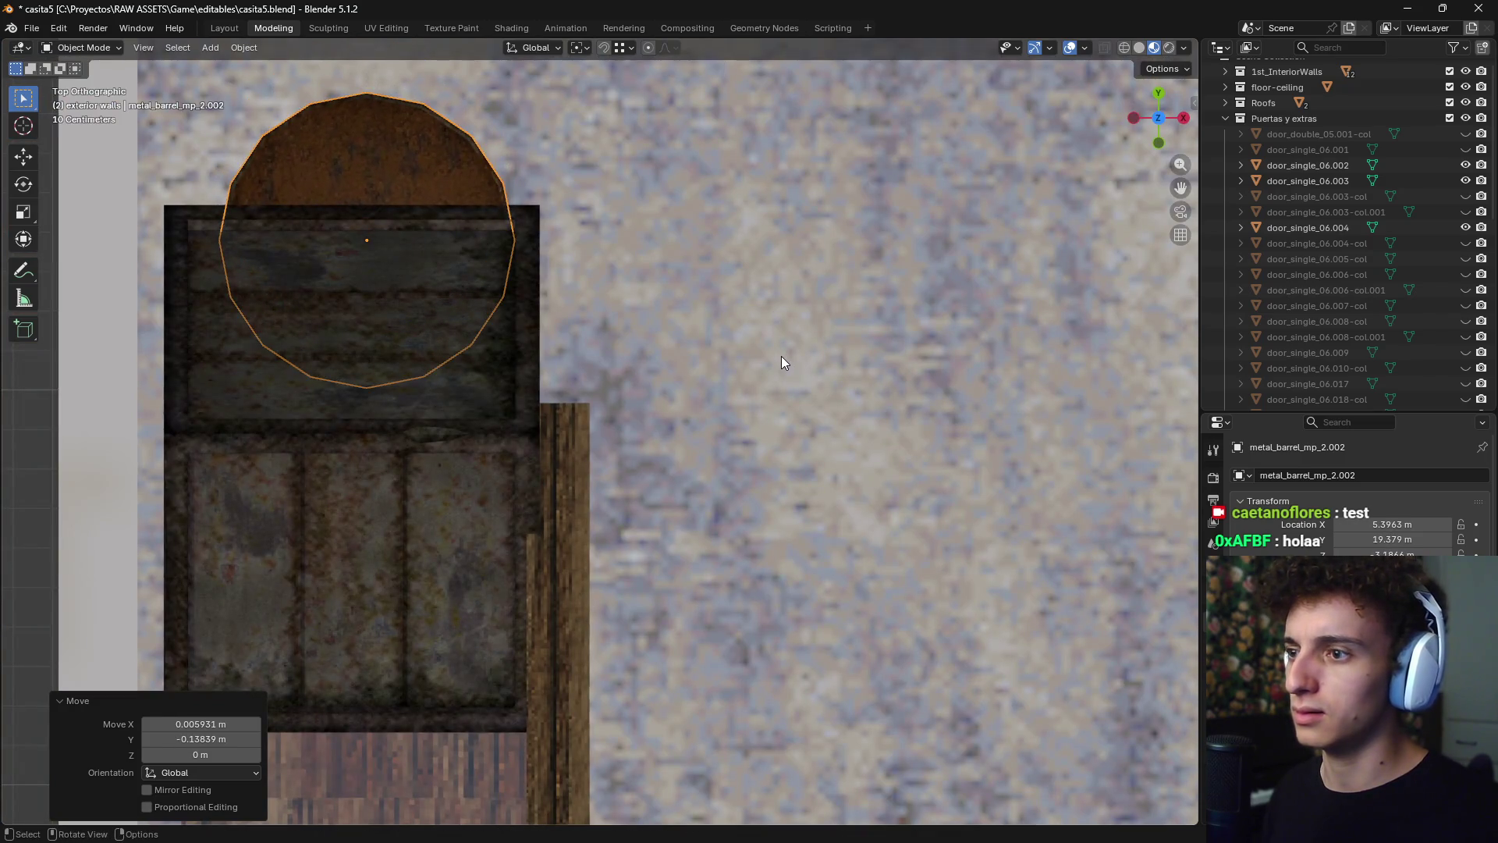
# - In wireframe side view, tilt the barrel about 14 degrees and reposition it
pyautogui.press('KP_3')
pyautogui.press('z')
pyautogui.click(697, 367)
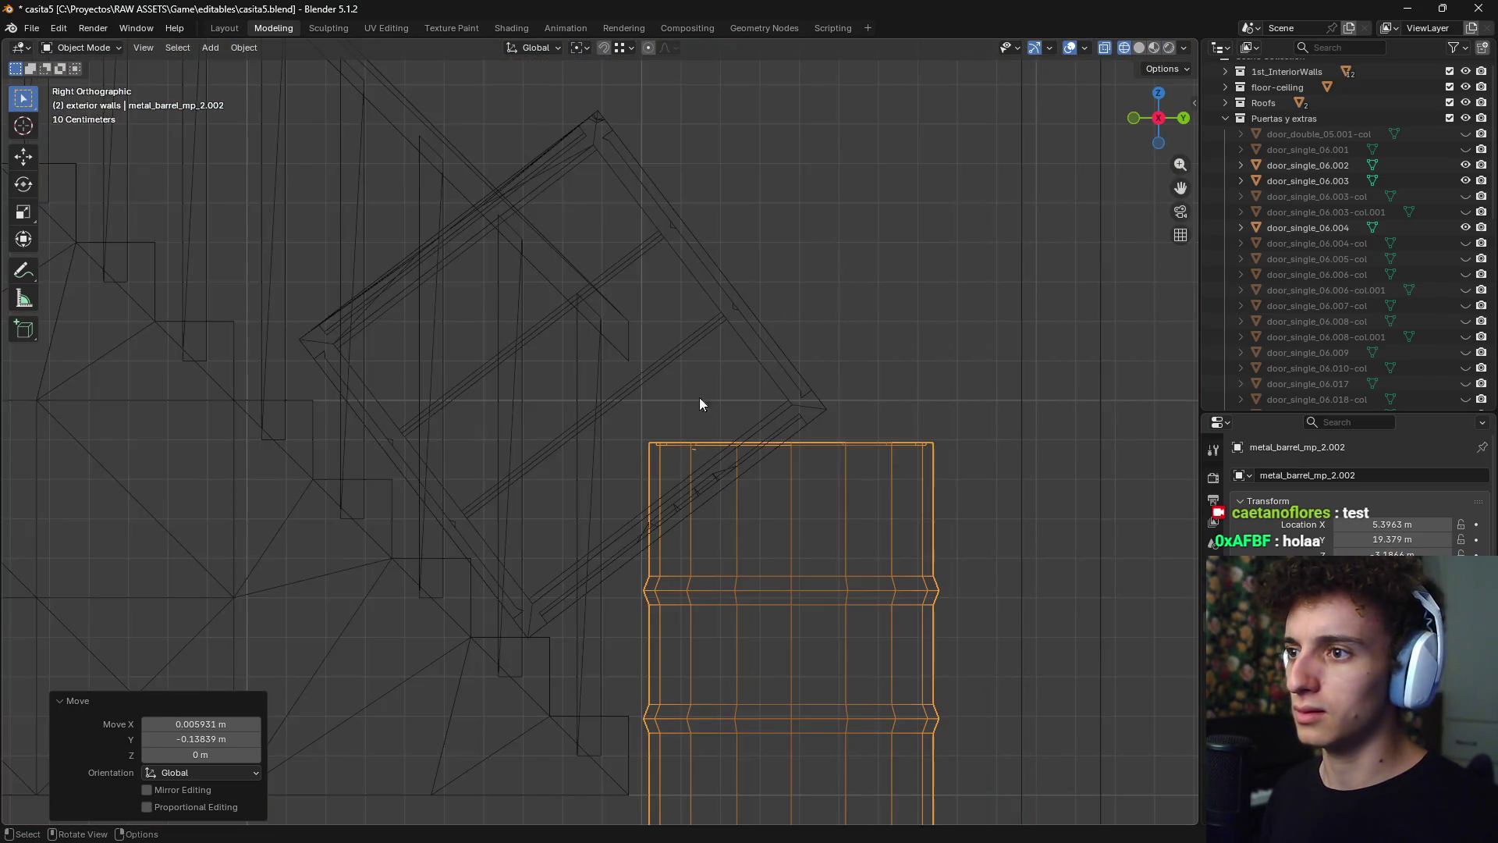
pyautogui.scroll(-2, 699, 403)
pyautogui.press('r')
pyautogui.click(889, 461)
pyautogui.press('g')
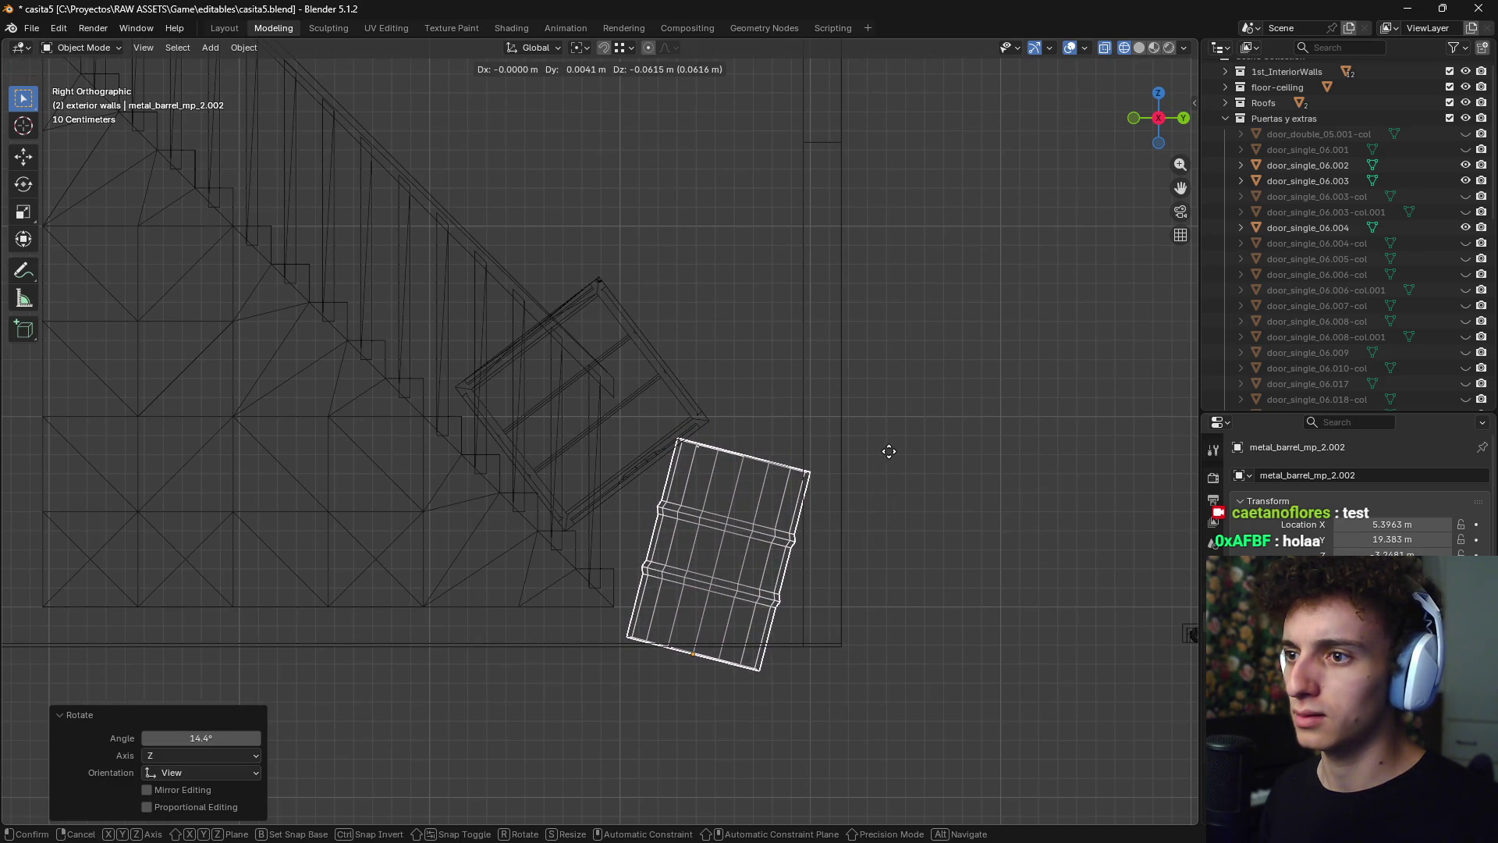
pyautogui.click(890, 451)
# - Restore Material Preview and nudge the barrel vertically and along Y into place
pyautogui.press('z')
pyautogui.click(870, 511)
pyautogui.moveTo(869, 511)
pyautogui.mouseDown(button='middle')
pyautogui.moveTo(858, 476)
pyautogui.moveTo(780, 473)
pyautogui.moveTo(756, 500)
pyautogui.moveTo(779, 515)
pyautogui.moveTo(767, 560)
pyautogui.moveTo(802, 575)
pyautogui.moveTo(705, 588)
pyautogui.moveTo(733, 606)
pyautogui.moveTo(737, 634)
pyautogui.moveTo(679, 619)
pyautogui.moveTo(792, 585)
pyautogui.moveTo(802, 612)
pyautogui.moveTo(819, 608)
pyautogui.moveTo(616, 593)
pyautogui.moveTo(680, 550)
pyautogui.mouseUp(button='middle')
pyautogui.press('g')
pyautogui.press('z')
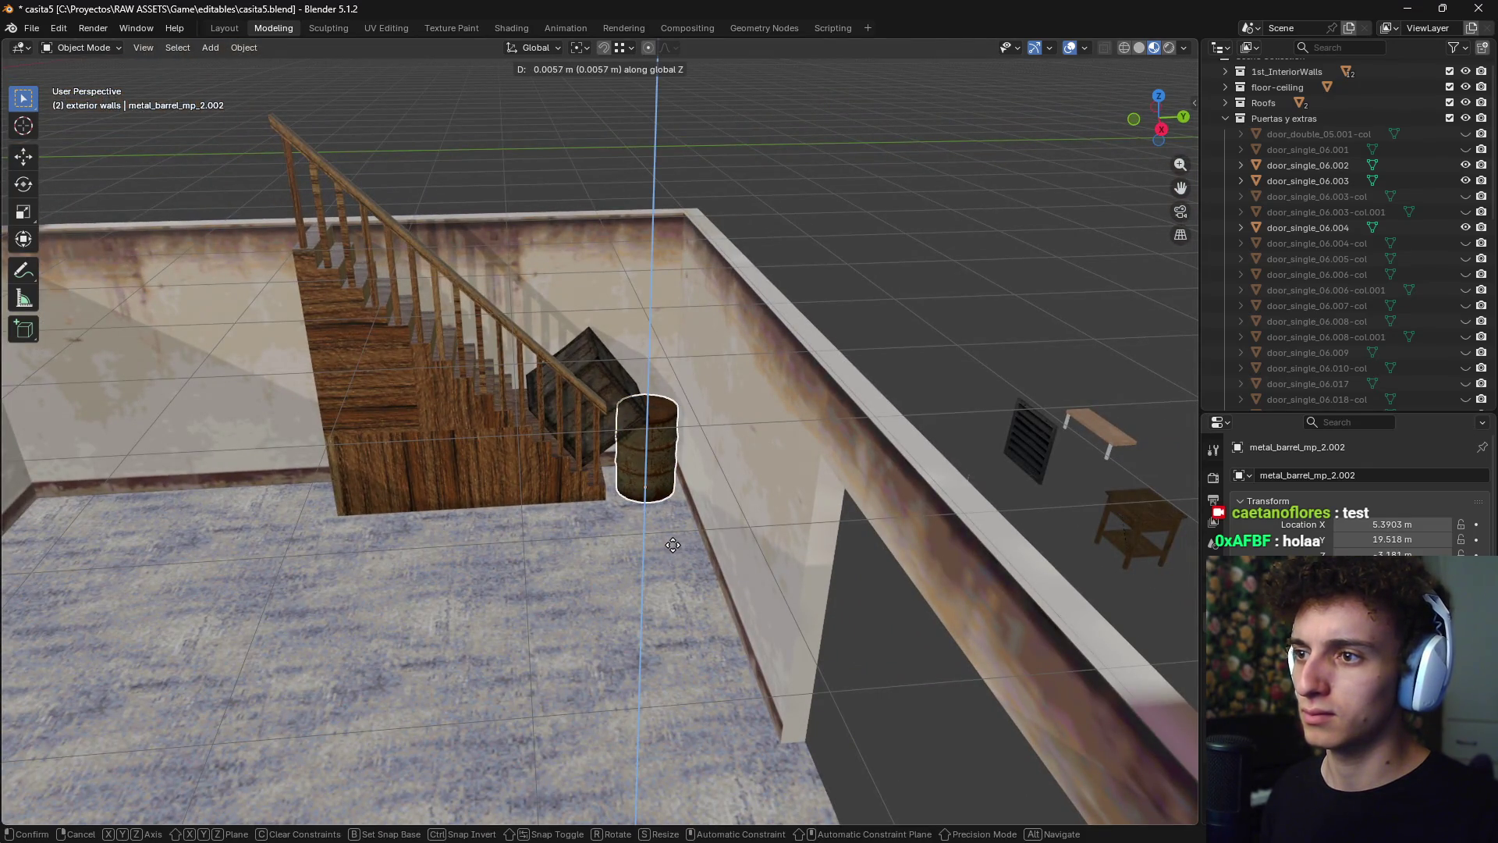
pyautogui.press('y')
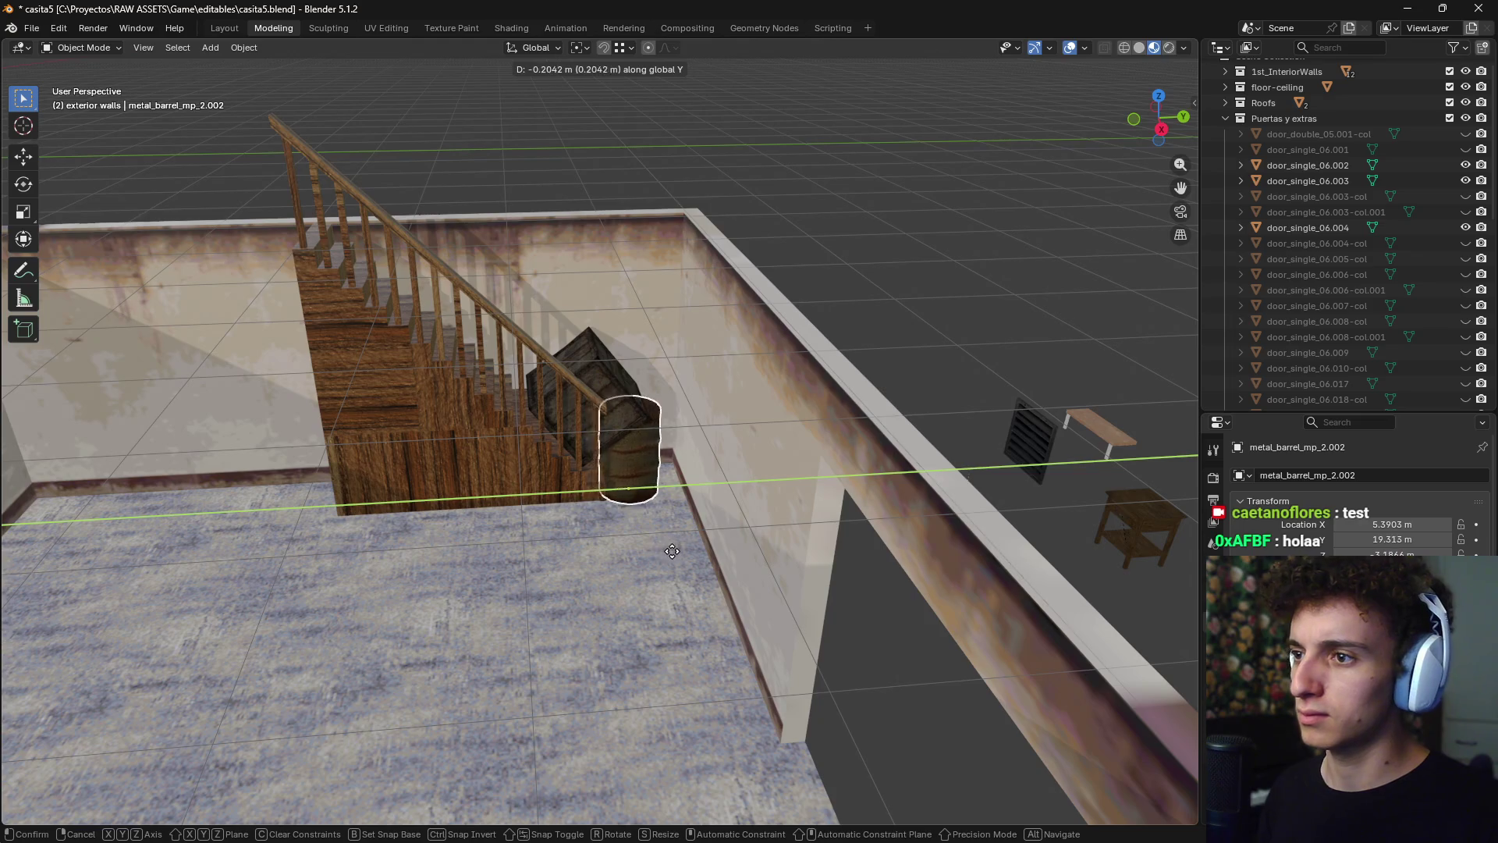
pyautogui.click(672, 551)
pyautogui.moveTo(682, 555); pyautogui.dragTo(690, 470, button='middle')
pyautogui.press('KP_7')
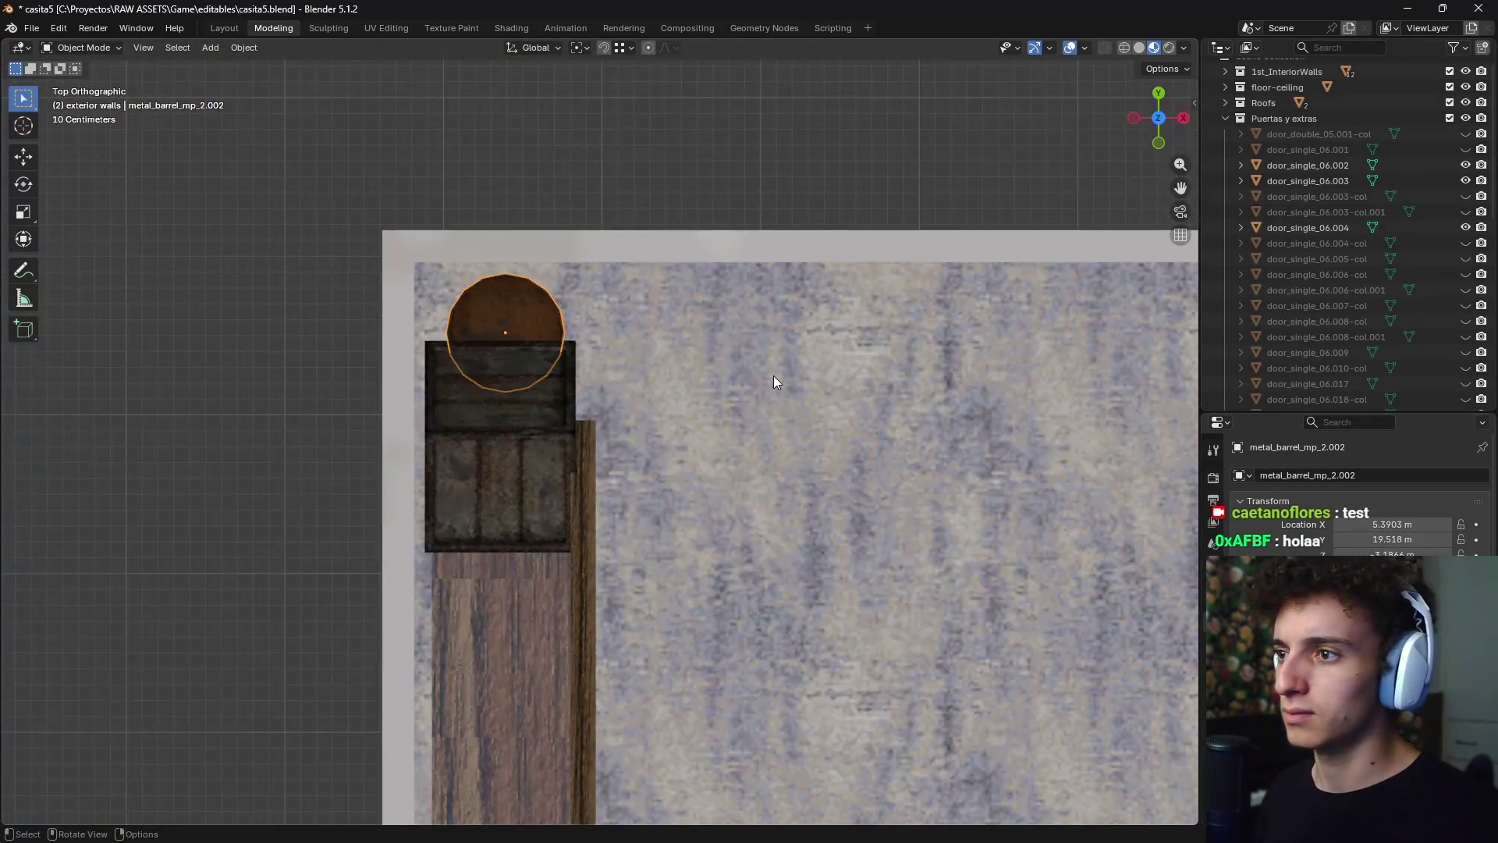
pyautogui.click(770, 396)
pyautogui.moveTo(868, 299)
pyautogui.mouseDown(button='middle')
pyautogui.moveTo(747, 238)
pyautogui.moveTo(743, 441)
pyautogui.moveTo(832, 526)
pyautogui.moveTo(728, 574)
pyautogui.mouseUp(button='middle')
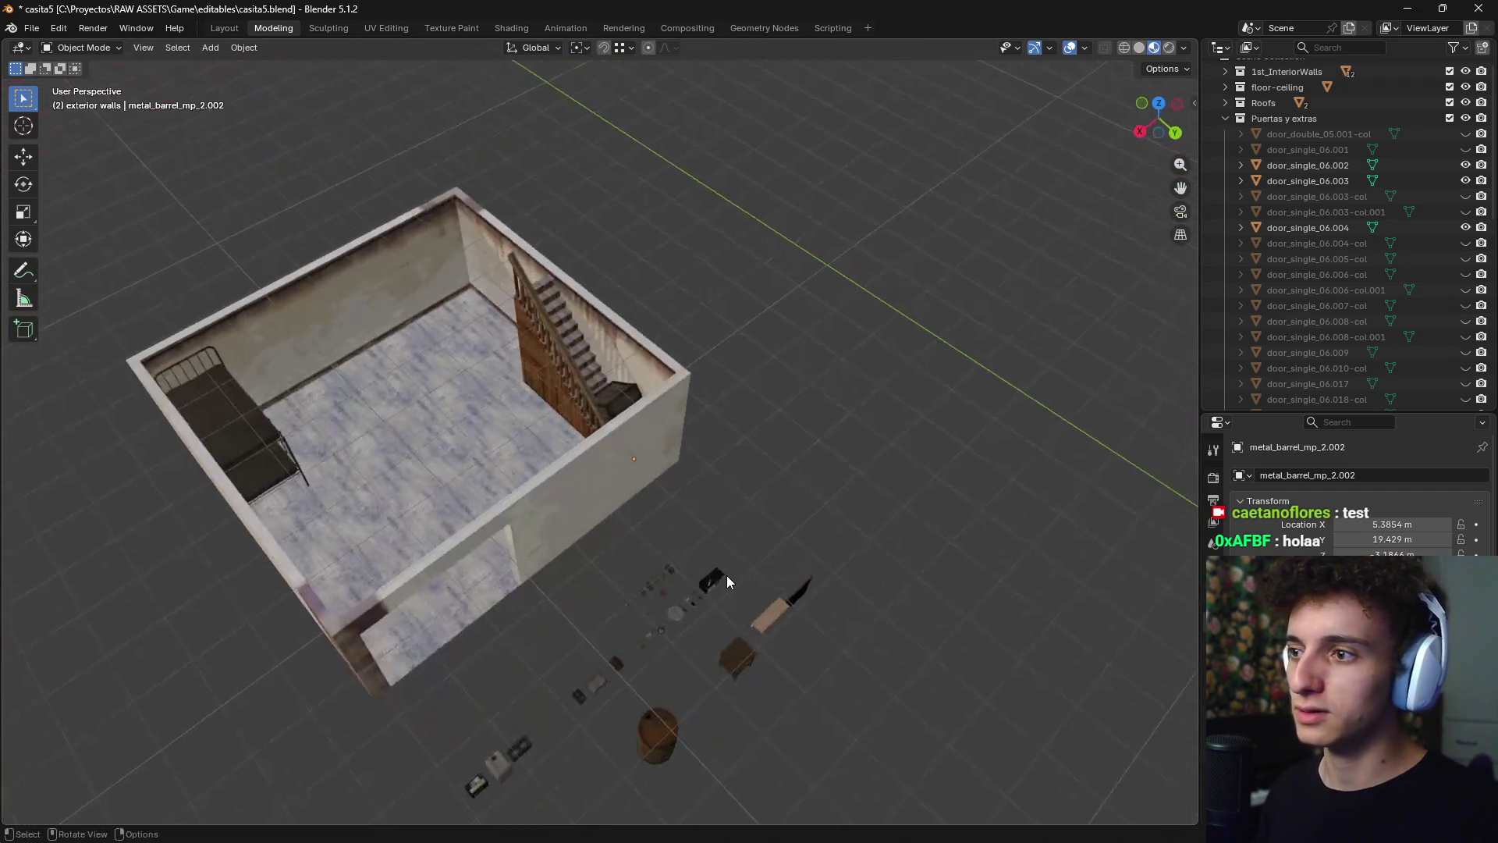
# - Select the bedside table among the props
pyautogui.scroll(-3, 717, 547)
pyautogui.scroll(2, 624, 559)
pyautogui.moveTo(618, 558)
pyautogui.keyDown('shift'); pyautogui.mouseDown(button='middle')
pyautogui.moveTo(728, 448)
pyautogui.moveTo(666, 496)
pyautogui.moveTo(593, 624)
pyautogui.moveTo(621, 593)
pyautogui.moveTo(593, 570)
pyautogui.moveTo(588, 526)
pyautogui.mouseUp(button='middle'); pyautogui.keyUp('shift')
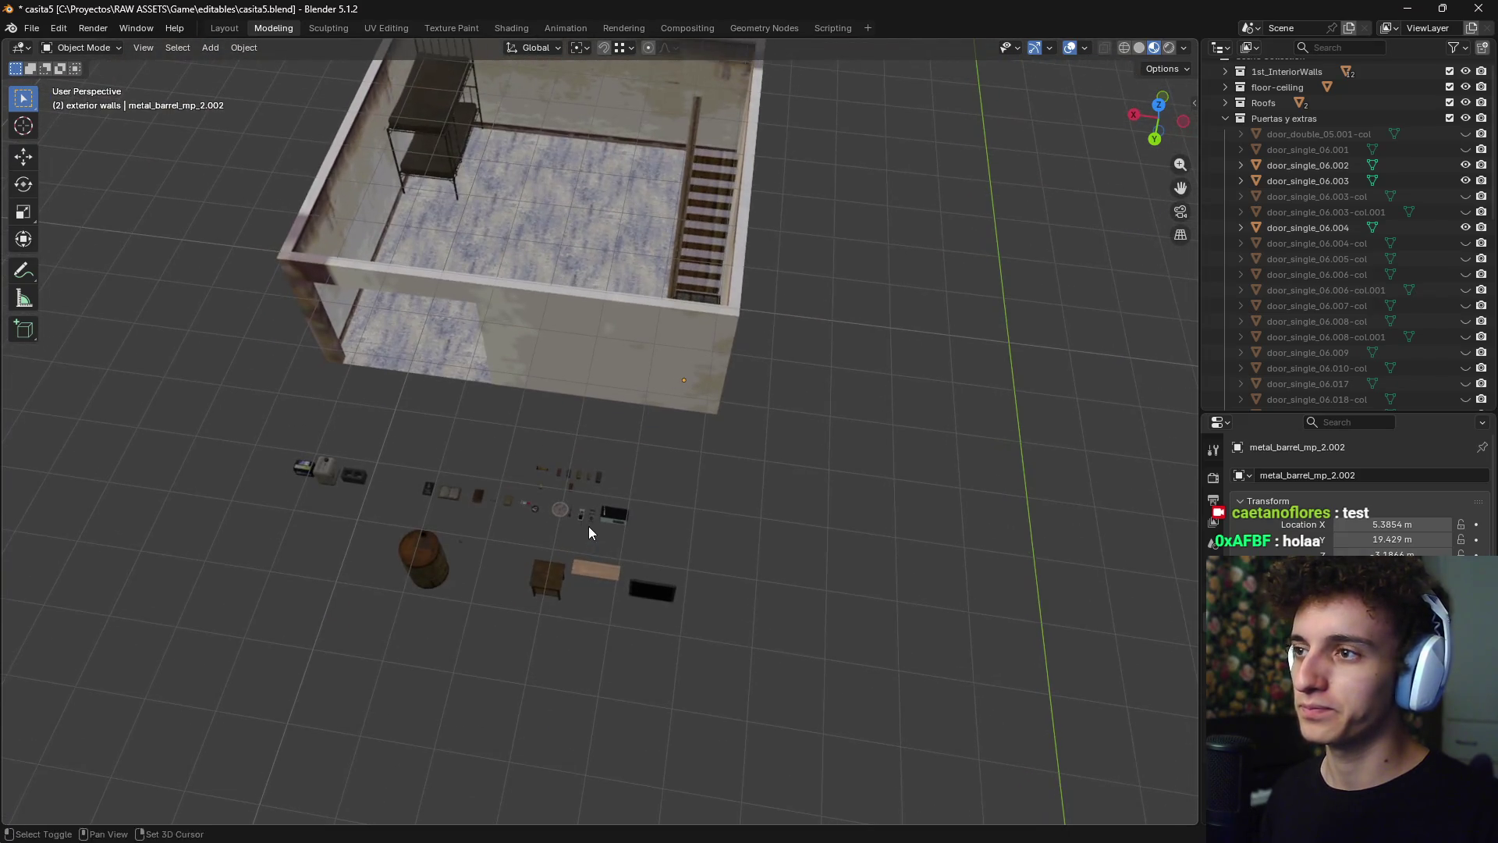
pyautogui.click(545, 581)
pyautogui.moveTo(545, 581)
pyautogui.mouseDown(button='middle')
pyautogui.moveTo(644, 528)
pyautogui.moveTo(635, 495)
pyautogui.moveTo(643, 546)
pyautogui.mouseUp(button='middle')
pyautogui.scroll(3, 634, 510)
pyautogui.scroll(-2, 644, 523)
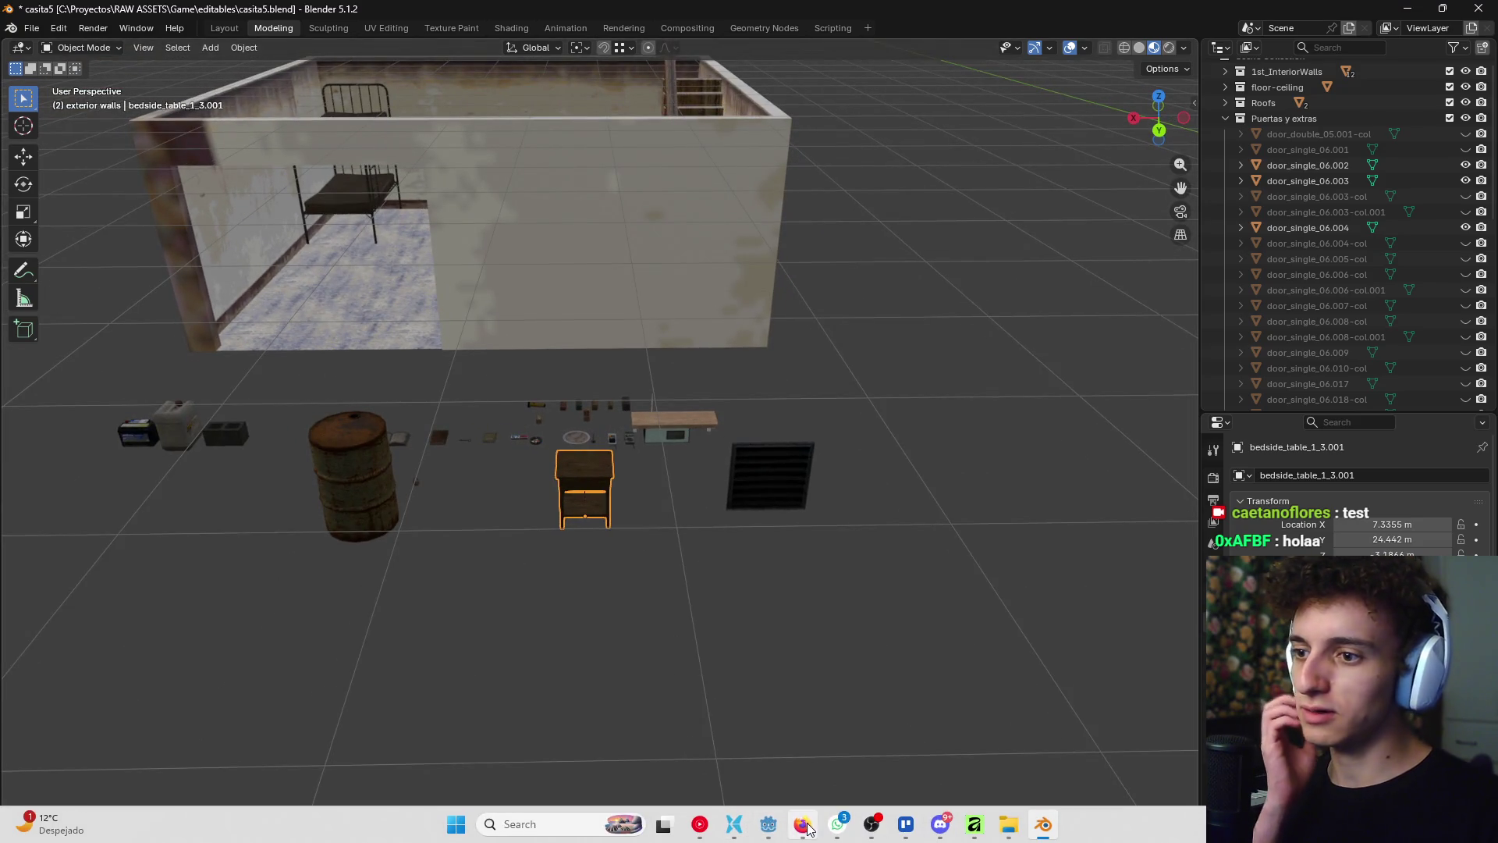
# - Bring up the Files manager showing the project folders from the taskbar
pyautogui.moveTo(805, 827)
pyautogui.click(1005, 824)
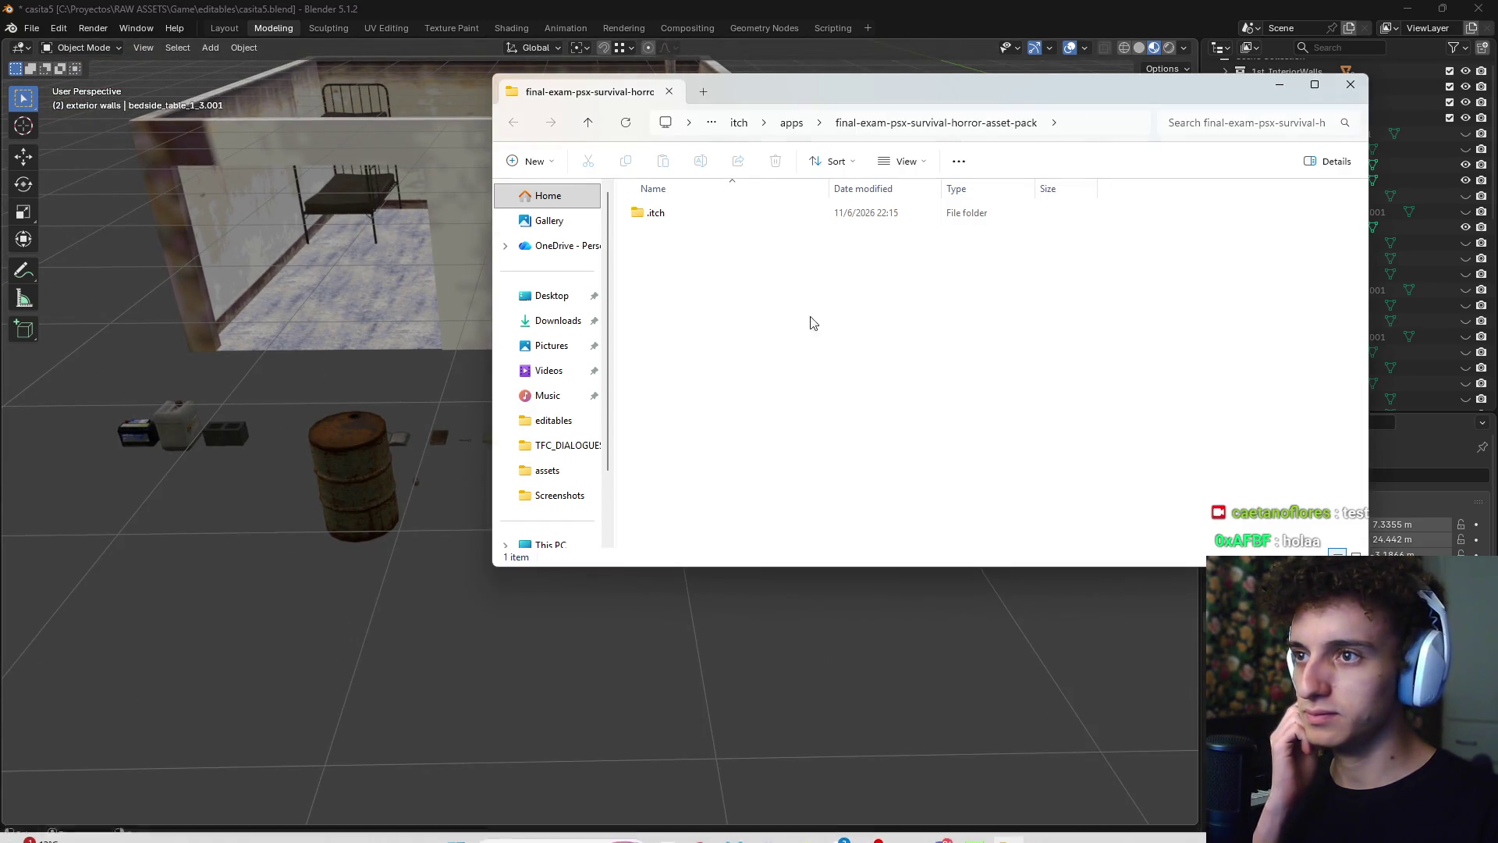
pyautogui.click(1346, 88)
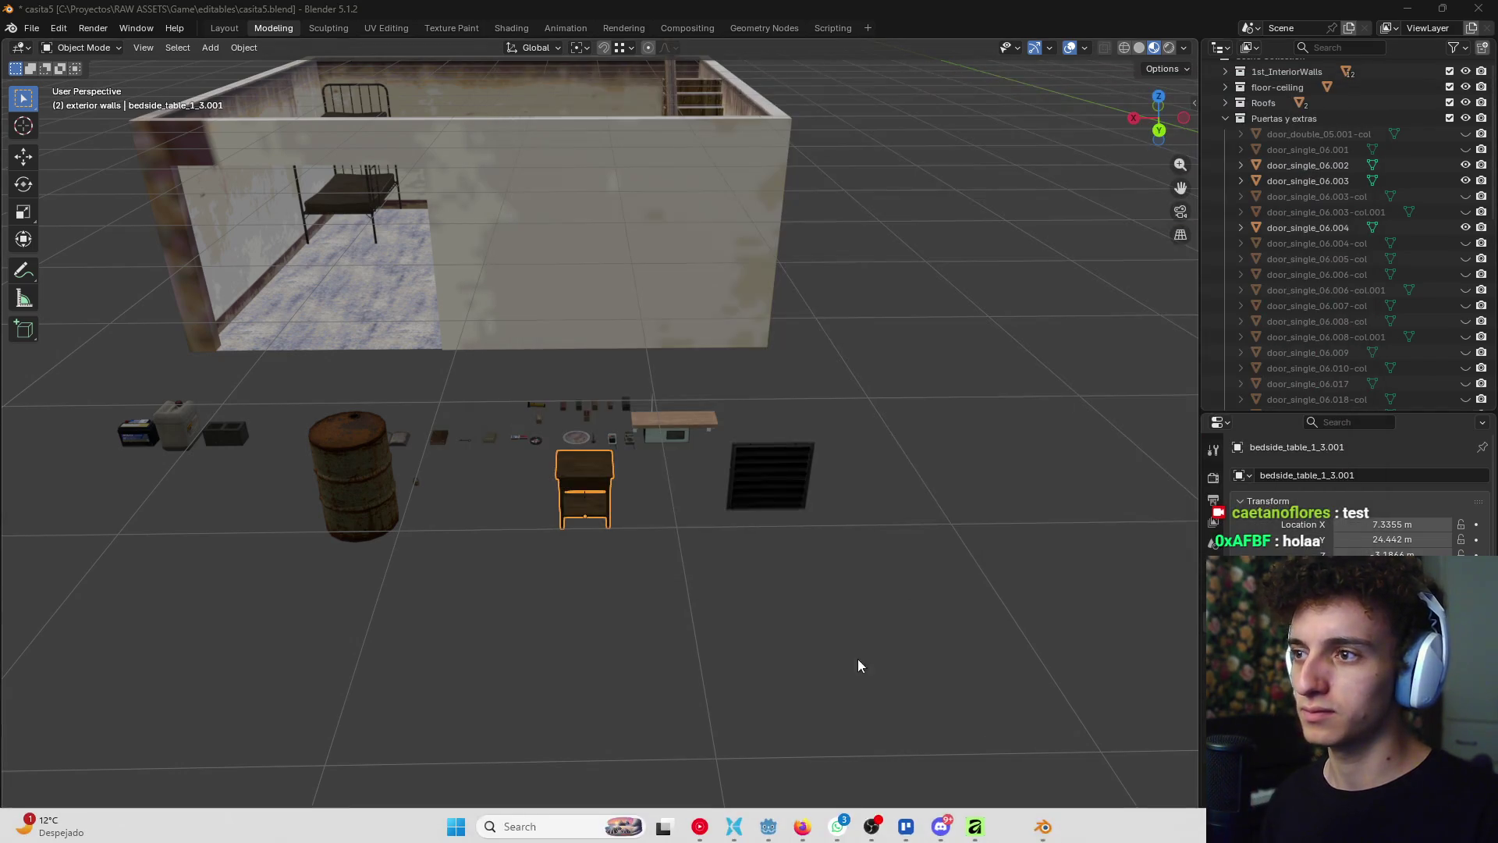
pyautogui.click(782, 824)
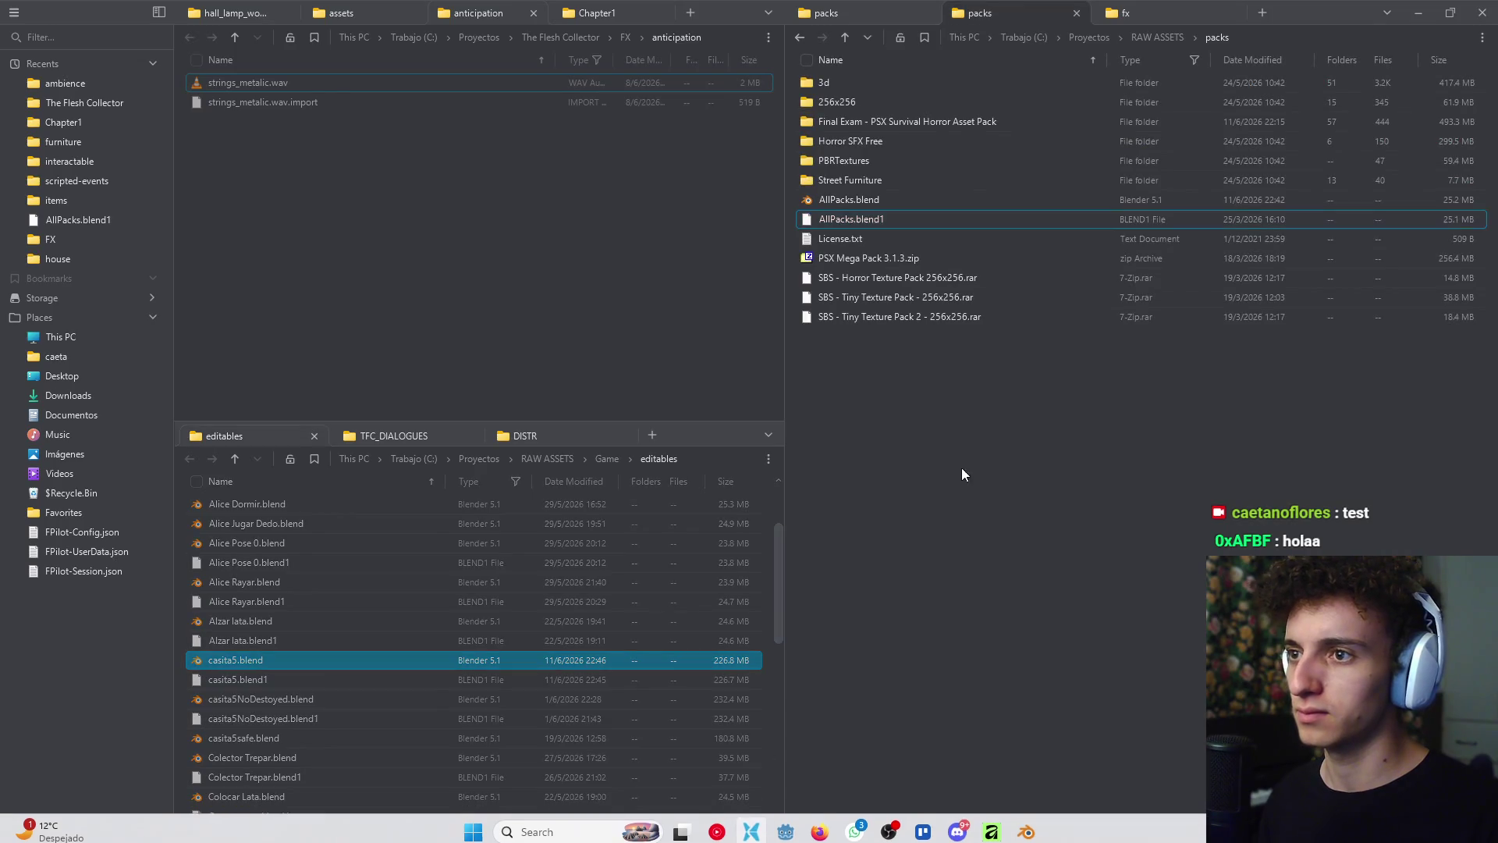
# - Open AllPacks.blend from the packs folder in Blender
pyautogui.doubleClick(872, 204)
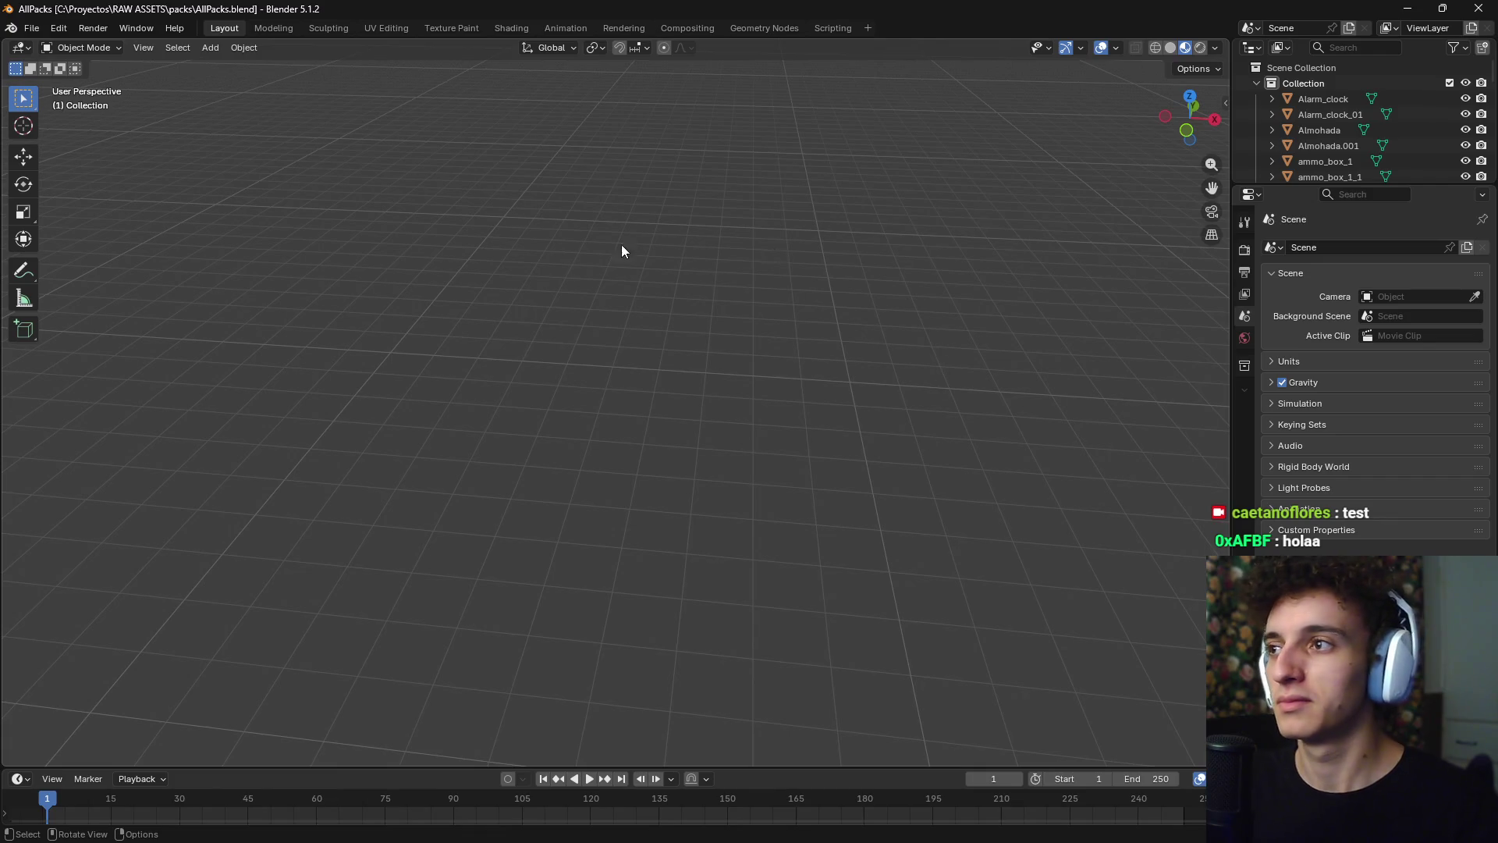
# - Bring the asset pack objects into view, then open and close Blender's Preferences
pyautogui.moveTo(626, 344)
pyautogui.mouseDown(button='middle')
pyautogui.moveTo(655, 376)
pyautogui.moveTo(649, 453)
pyautogui.moveTo(742, 360)
pyautogui.moveTo(639, 426)
pyautogui.mouseUp(button='middle')
pyautogui.scroll(3, 640, 431)
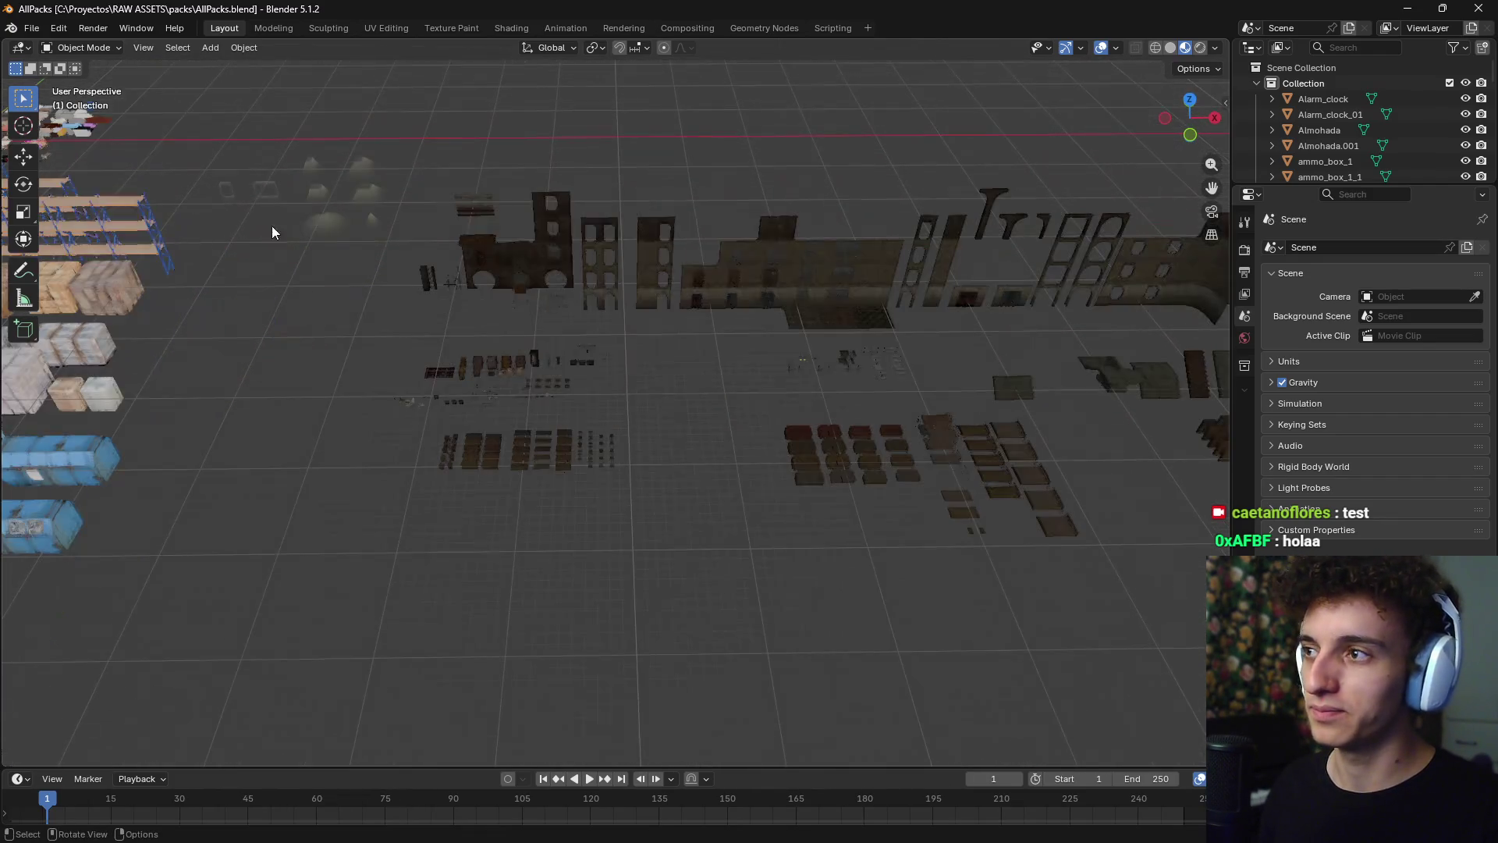
pyautogui.click(54, 30)
pyautogui.click(91, 224)
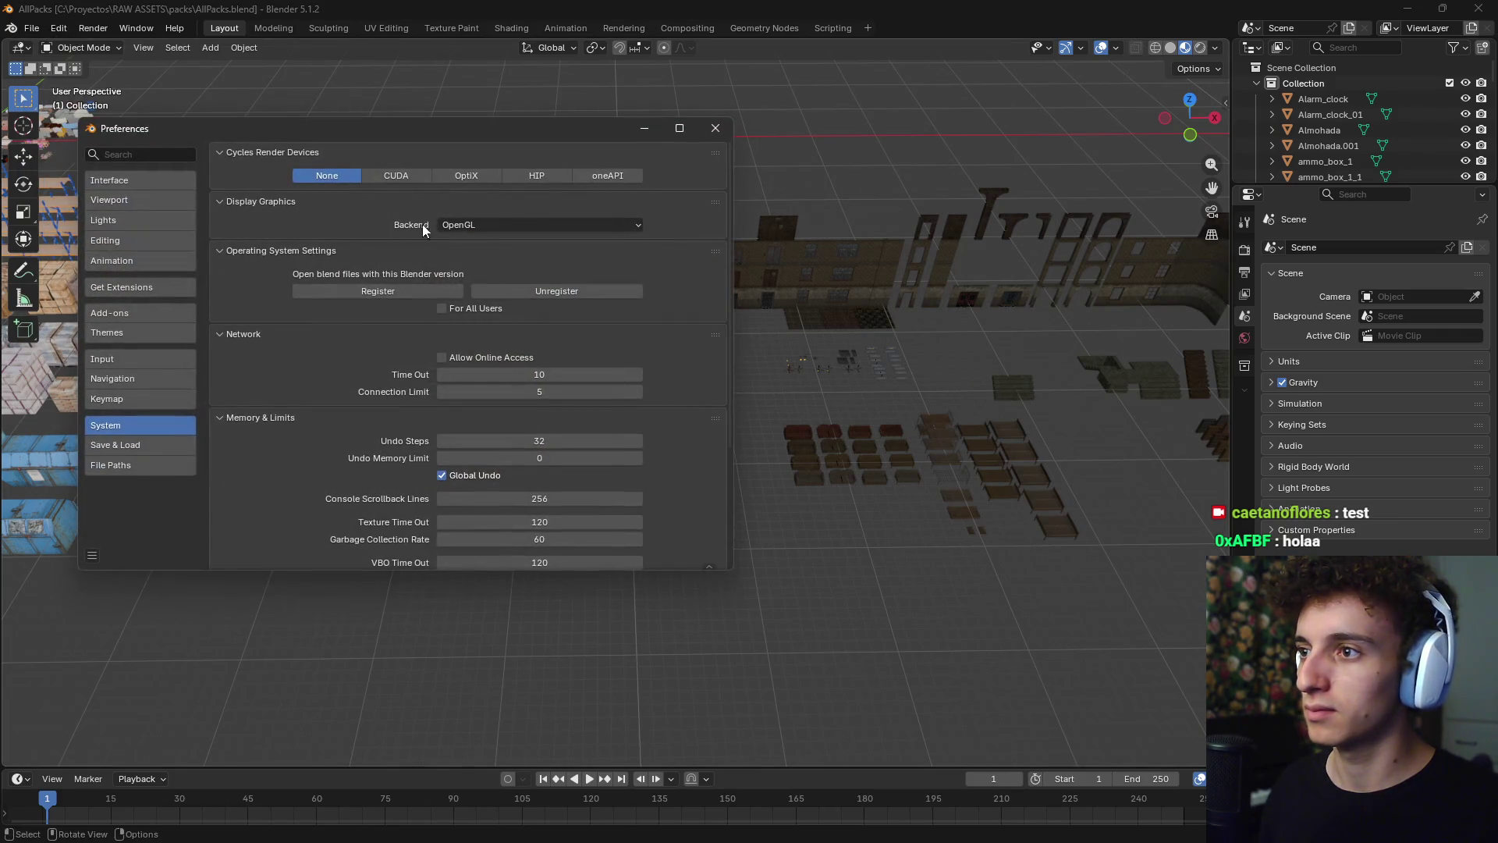
pyautogui.click(714, 128)
pyautogui.scroll(-5, 661, 425)
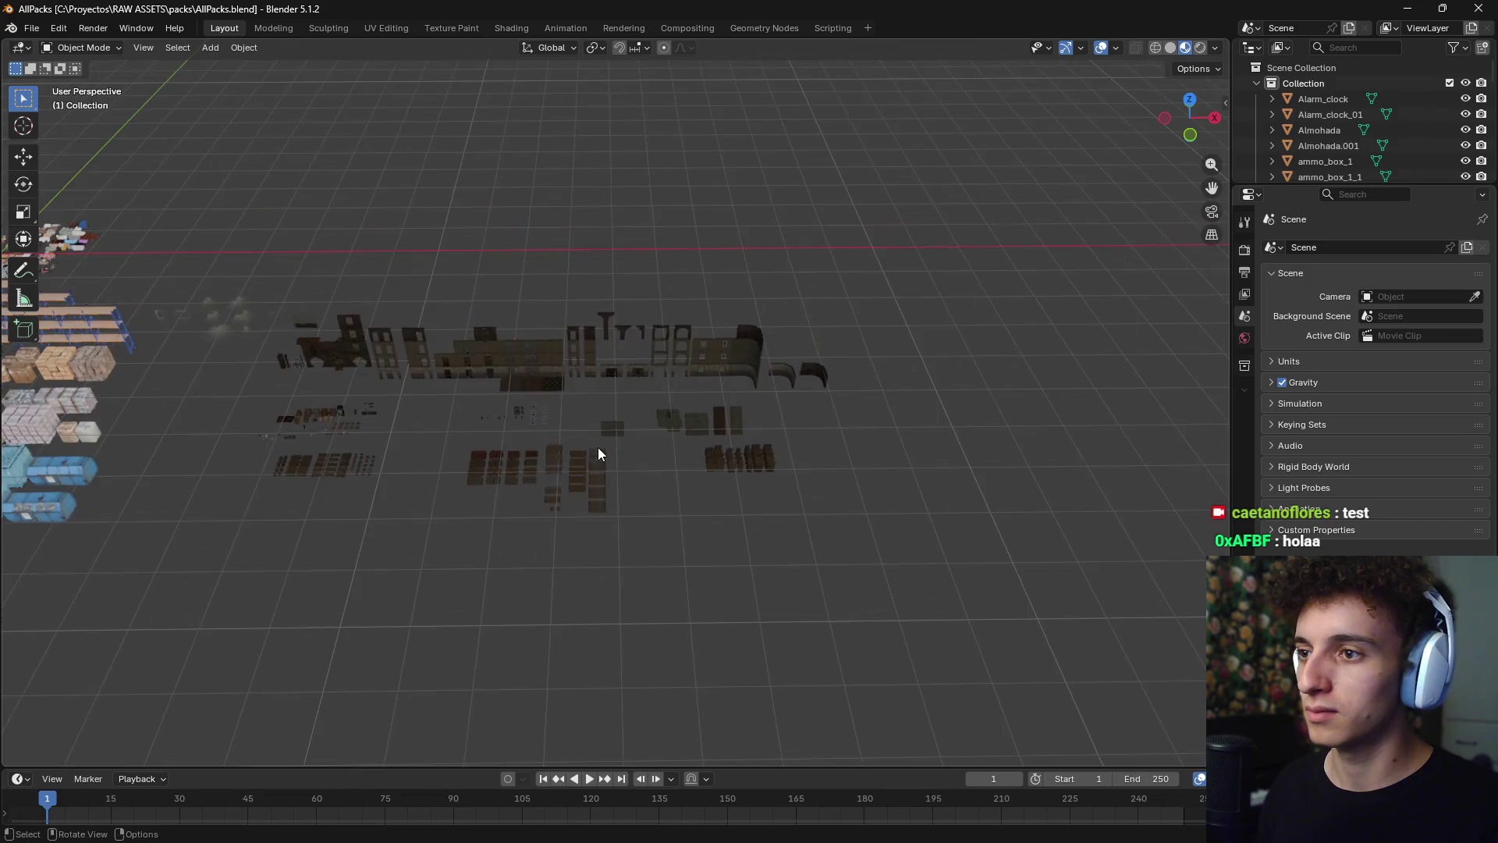
pyautogui.scroll(6, 598, 447)
# - Find the patterned red carpet carpet_mp_1 among the rugs, barrels and crates and select it
pyautogui.moveTo(419, 484)
pyautogui.keyDown('shift'); pyautogui.mouseDown(button='middle')
pyautogui.moveTo(748, 426)
pyautogui.moveTo(839, 385)
pyautogui.moveTo(583, 480)
pyautogui.mouseUp(button='middle'); pyautogui.keyUp('shift')
pyautogui.scroll(5, 562, 515)
pyautogui.scroll(-8, 645, 408)
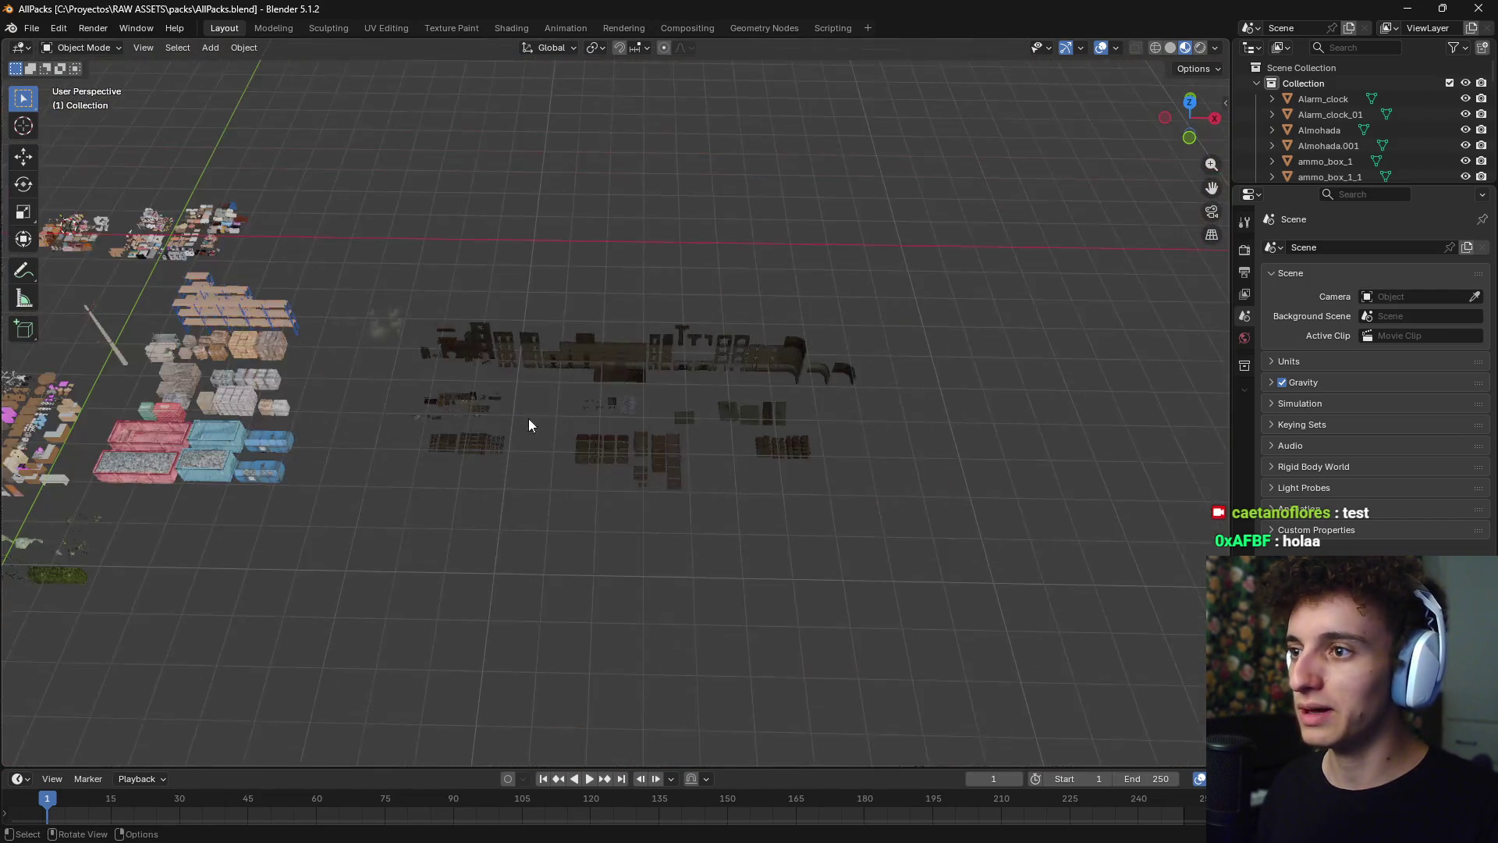
pyautogui.keyDown('shift'); pyautogui.moveTo(528, 425); pyautogui.dragTo(802, 381, button='middle'); pyautogui.keyUp('shift')
pyautogui.scroll(2, 653, 451)
pyautogui.scroll(2, 653, 451)
pyautogui.moveTo(696, 471)
pyautogui.keyDown('shift'); pyautogui.mouseDown(button='middle')
pyautogui.moveTo(750, 236)
pyautogui.moveTo(767, 298)
pyautogui.moveTo(620, 311)
pyautogui.moveTo(460, 361)
pyautogui.moveTo(503, 494)
pyautogui.moveTo(690, 462)
pyautogui.moveTo(625, 584)
pyautogui.moveTo(746, 566)
pyautogui.moveTo(588, 482)
pyautogui.moveTo(770, 571)
pyautogui.moveTo(664, 336)
pyautogui.moveTo(560, 465)
pyautogui.moveTo(808, 371)
pyautogui.mouseUp(button='middle'); pyautogui.keyUp('shift')
pyautogui.scroll(3, 606, 507)
pyautogui.scroll(-6, 606, 507)
pyautogui.scroll(2, 770, 571)
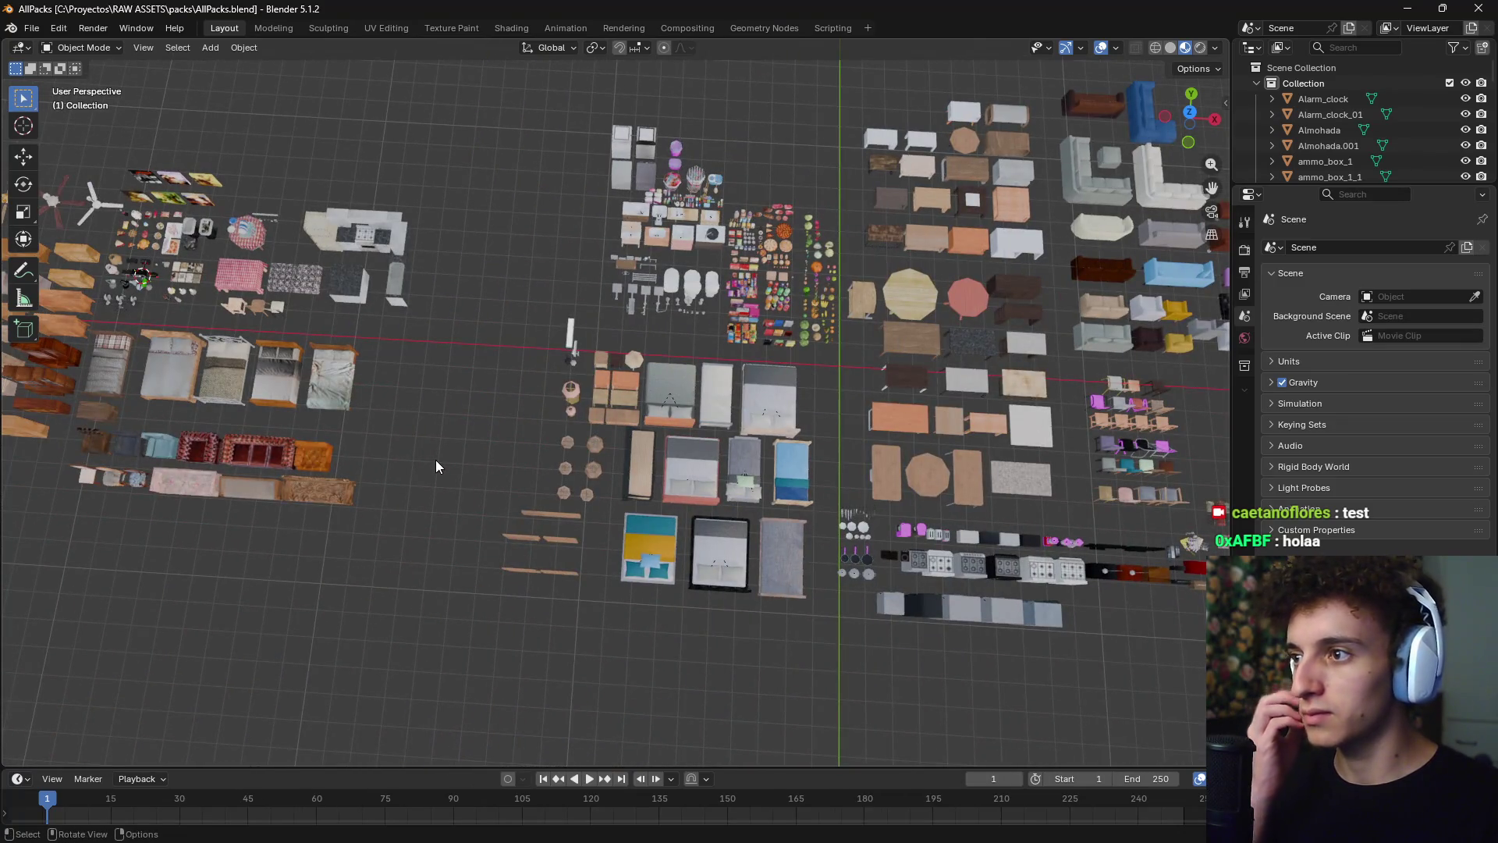
pyautogui.scroll(-5, 435, 460)
pyautogui.scroll(5, 602, 489)
pyautogui.moveTo(531, 176)
pyautogui.keyDown('shift'); pyautogui.mouseDown(button='middle')
pyautogui.moveTo(855, 496)
pyautogui.moveTo(513, 344)
pyautogui.moveTo(502, 451)
pyautogui.mouseUp(button='middle'); pyautogui.keyUp('shift')
pyautogui.scroll(4, 501, 450)
pyautogui.moveTo(325, 411)
pyautogui.keyDown('shift'); pyautogui.mouseDown(button='middle')
pyautogui.moveTo(689, 466)
pyautogui.moveTo(602, 466)
pyautogui.mouseUp(button='middle'); pyautogui.keyUp('shift')
pyautogui.scroll(5, 735, 416)
pyautogui.scroll(-2, 638, 462)
pyautogui.click(570, 476)
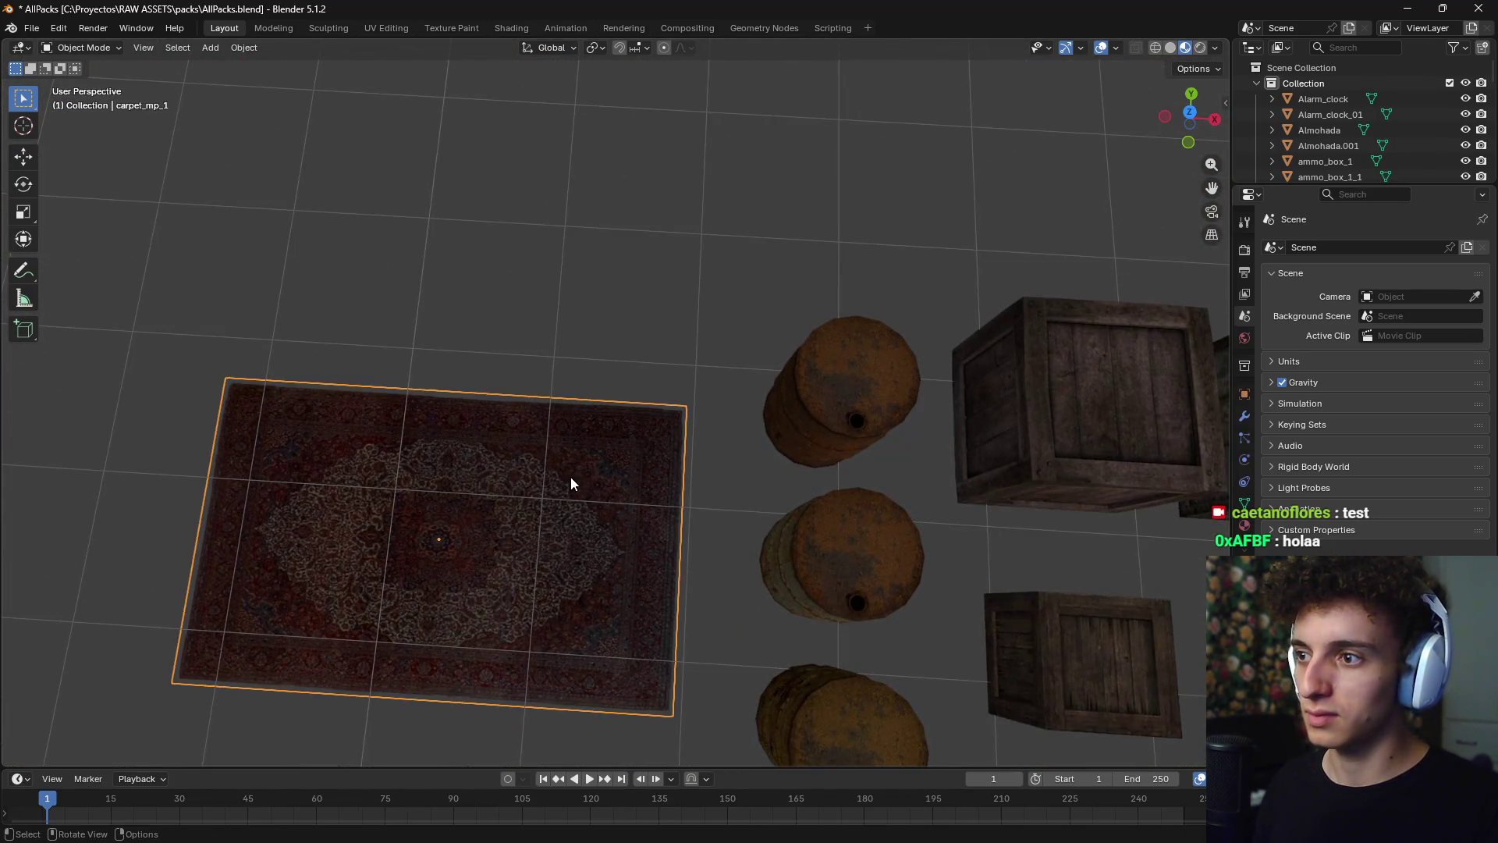
pyautogui.scroll(-5, 570, 476)
# - Return to the casita5 scene in top view and paste in the copied carpet
pyautogui.hotkey('alt', 'Tab')
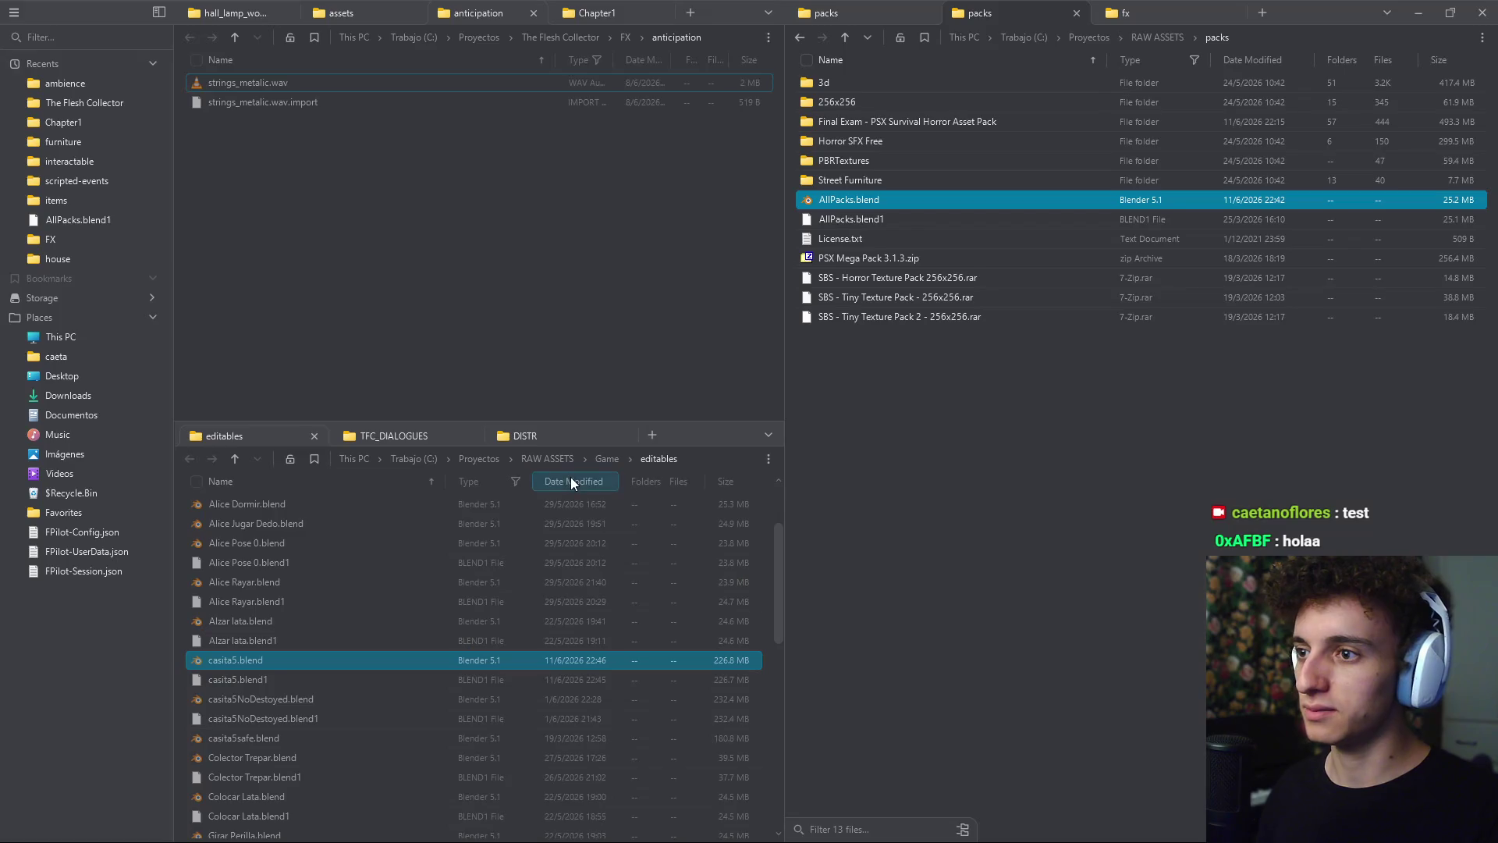
pyautogui.hotkey('alt', 'Tab')
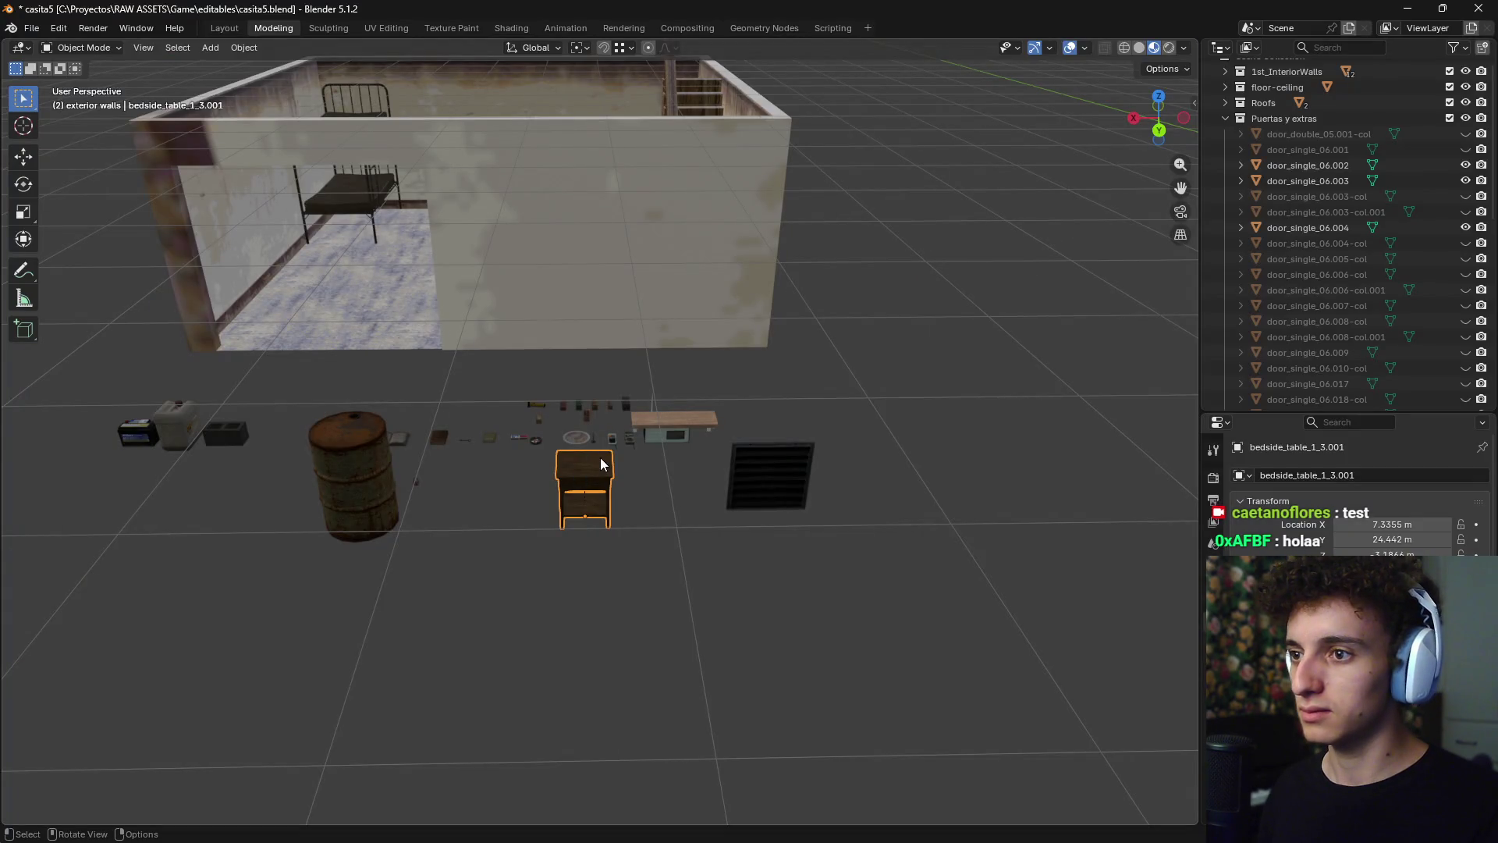
pyautogui.scroll(-4, 859, 452)
pyautogui.press('KP_7')
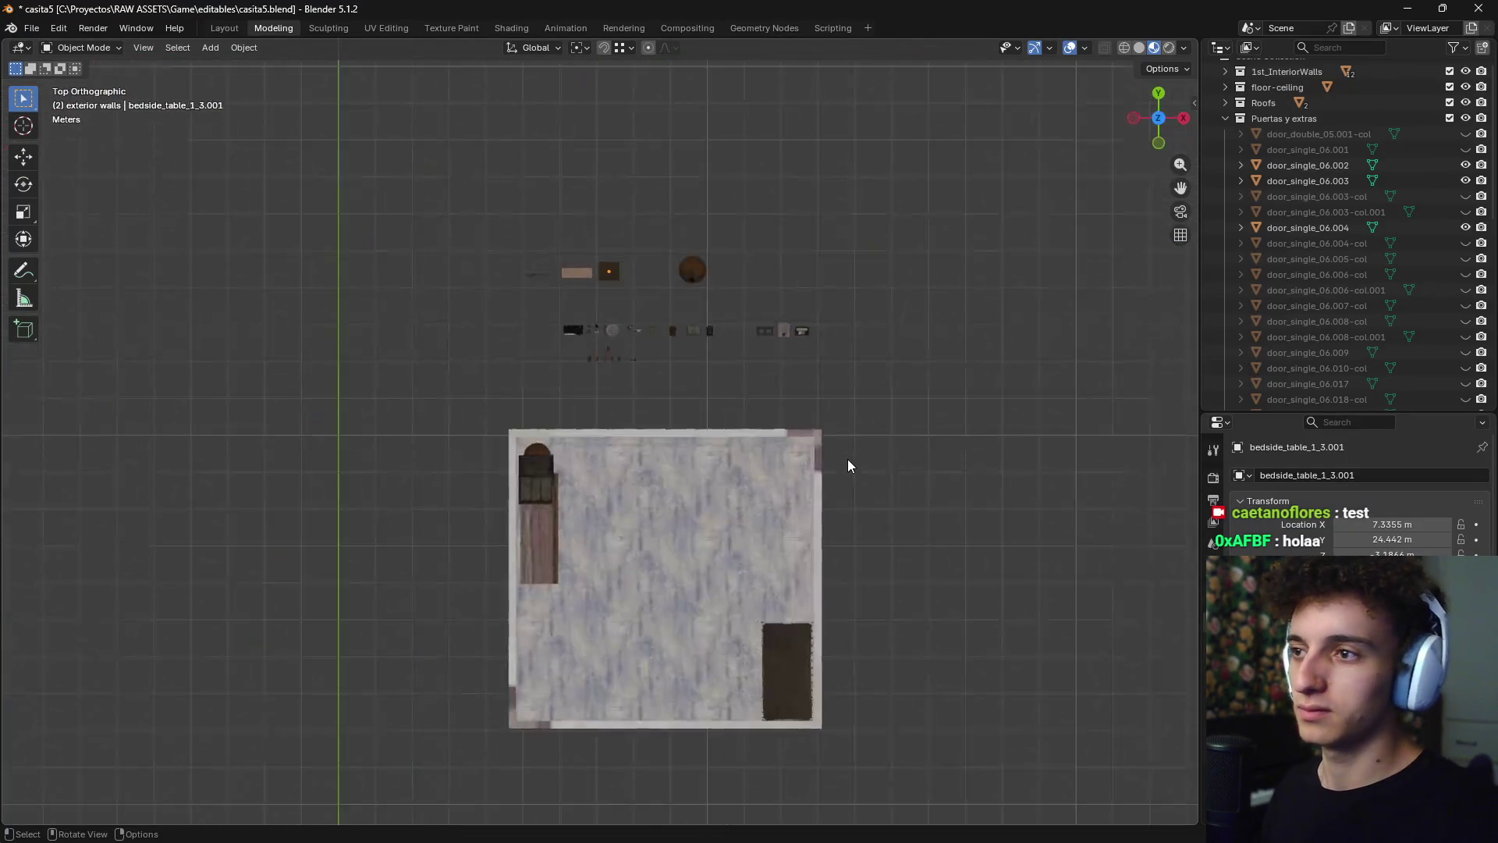
pyautogui.hotkey('ctrl', 'v')
pyautogui.scroll(-4, 653, 536)
# - Move the pasted carpet inside the house and check it from the front view
pyautogui.press('g')
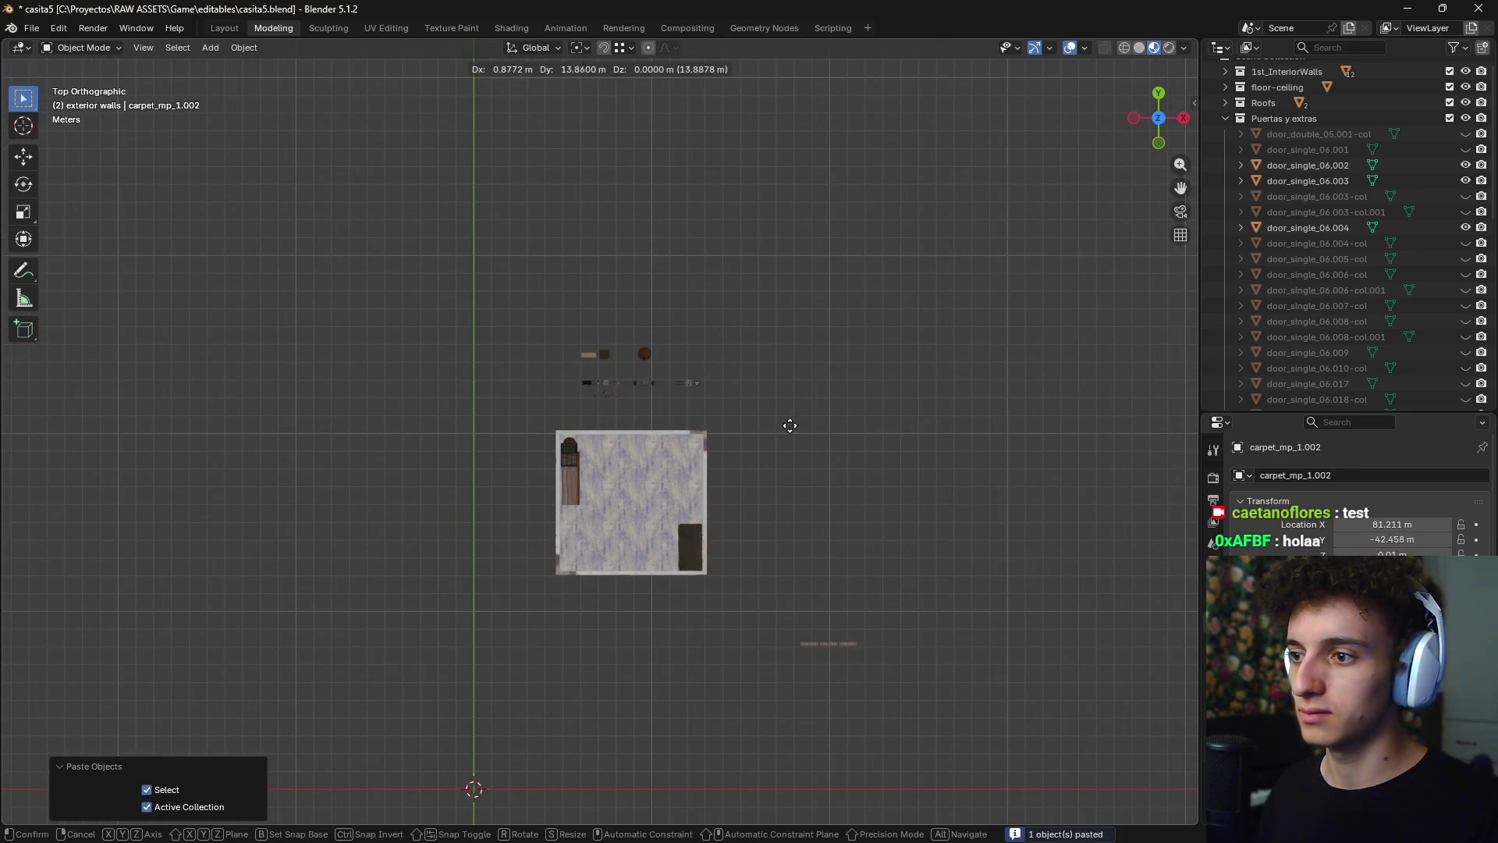
pyautogui.scroll(-10, 638, 527)
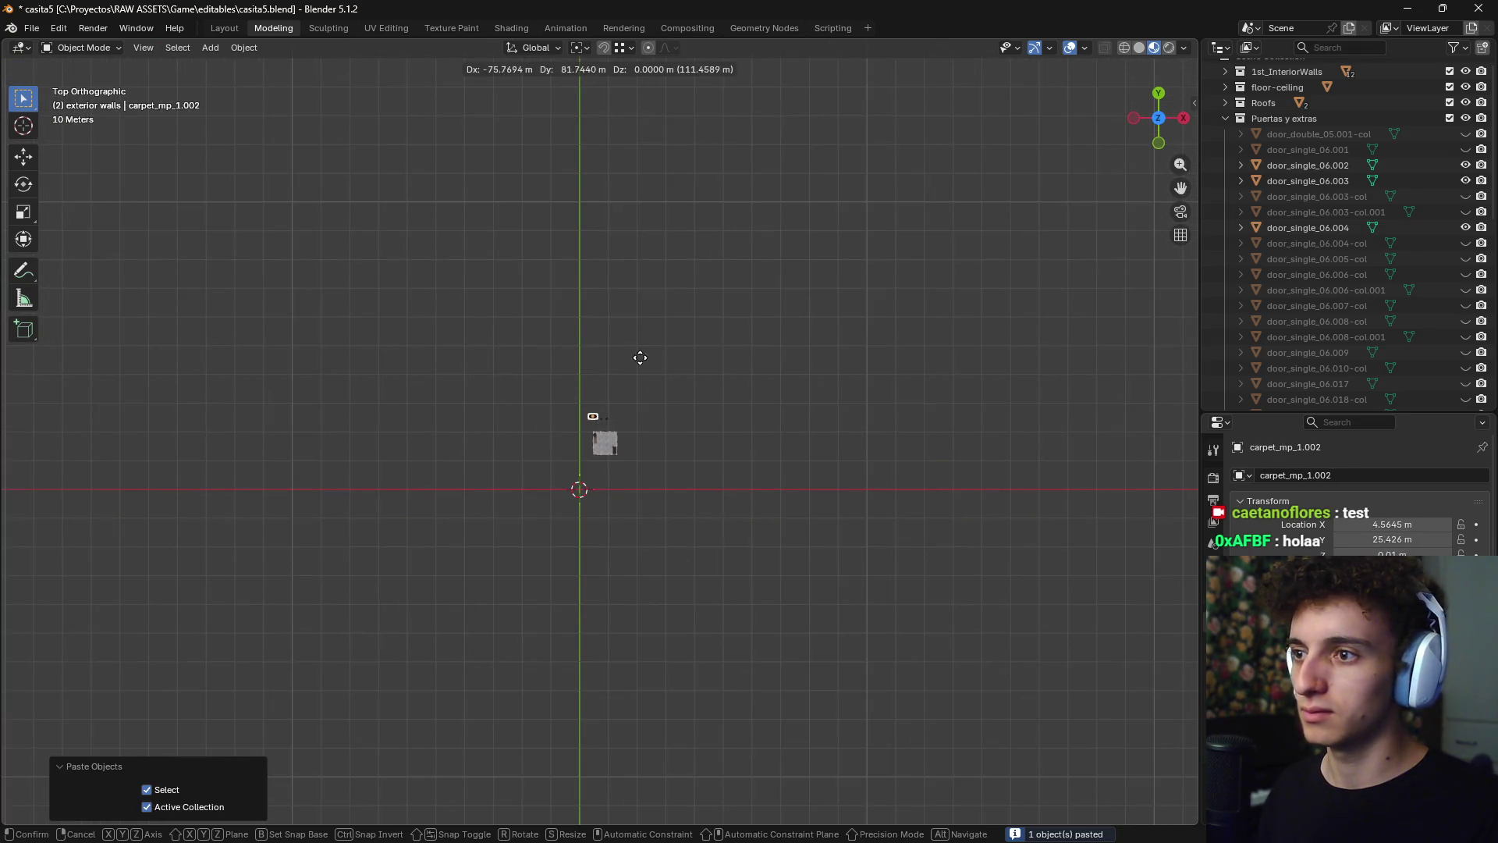
pyautogui.scroll(10, 630, 477)
pyautogui.click(686, 539)
pyautogui.moveTo(686, 538)
pyautogui.mouseDown(button='middle')
pyautogui.moveTo(832, 615)
pyautogui.moveTo(897, 561)
pyautogui.moveTo(842, 411)
pyautogui.mouseUp(button='middle')
pyautogui.press('KP_1')
pyautogui.scroll(5, 845, 411)
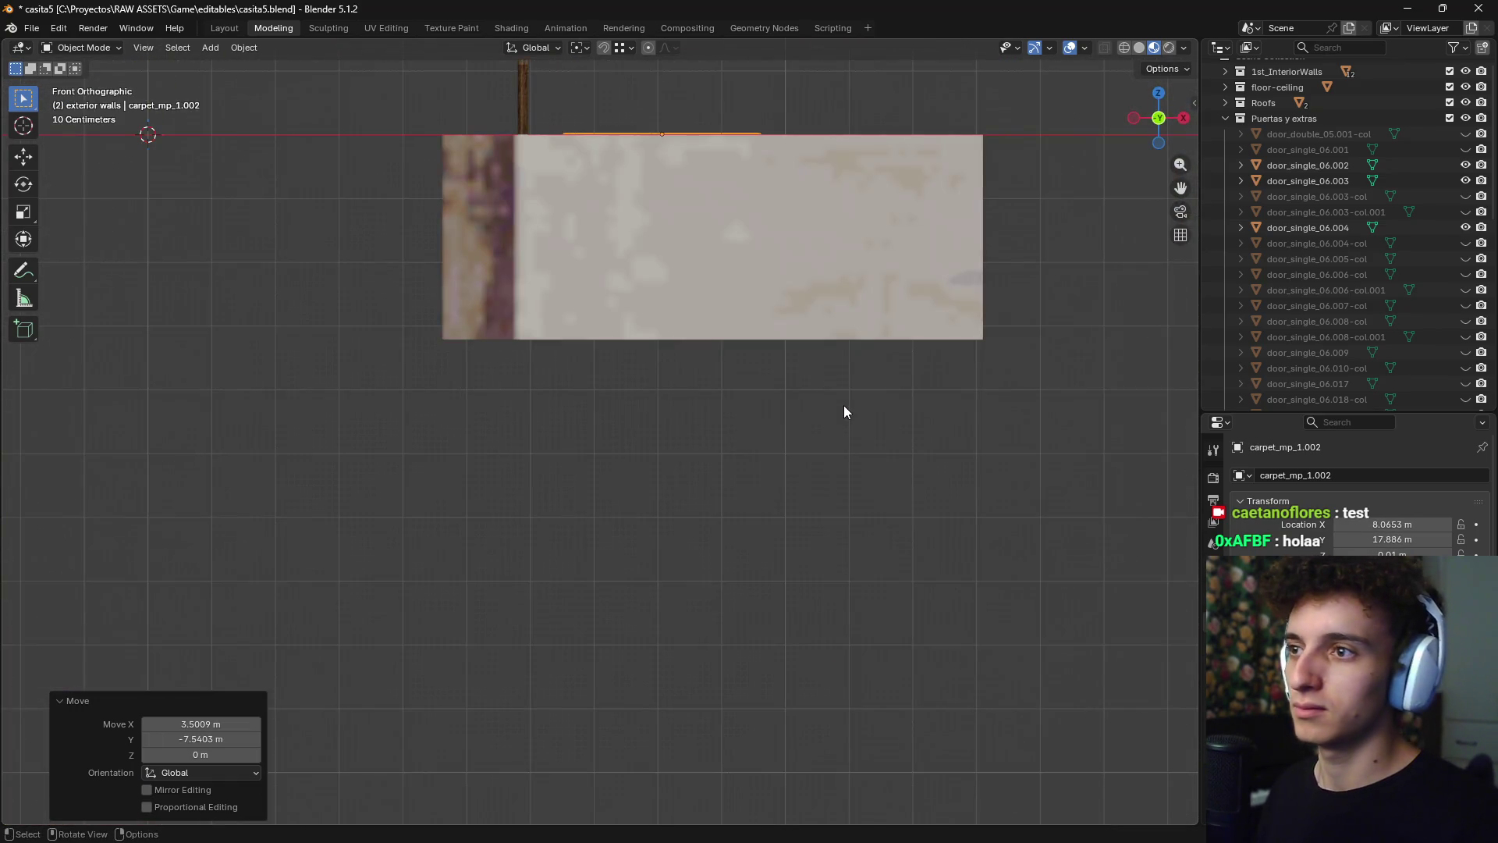
# - In wireframe shading, lower the carpet vertically down to the basement level
pyautogui.press('z')
pyautogui.click(639, 401)
pyautogui.press('g')
pyautogui.press('z')
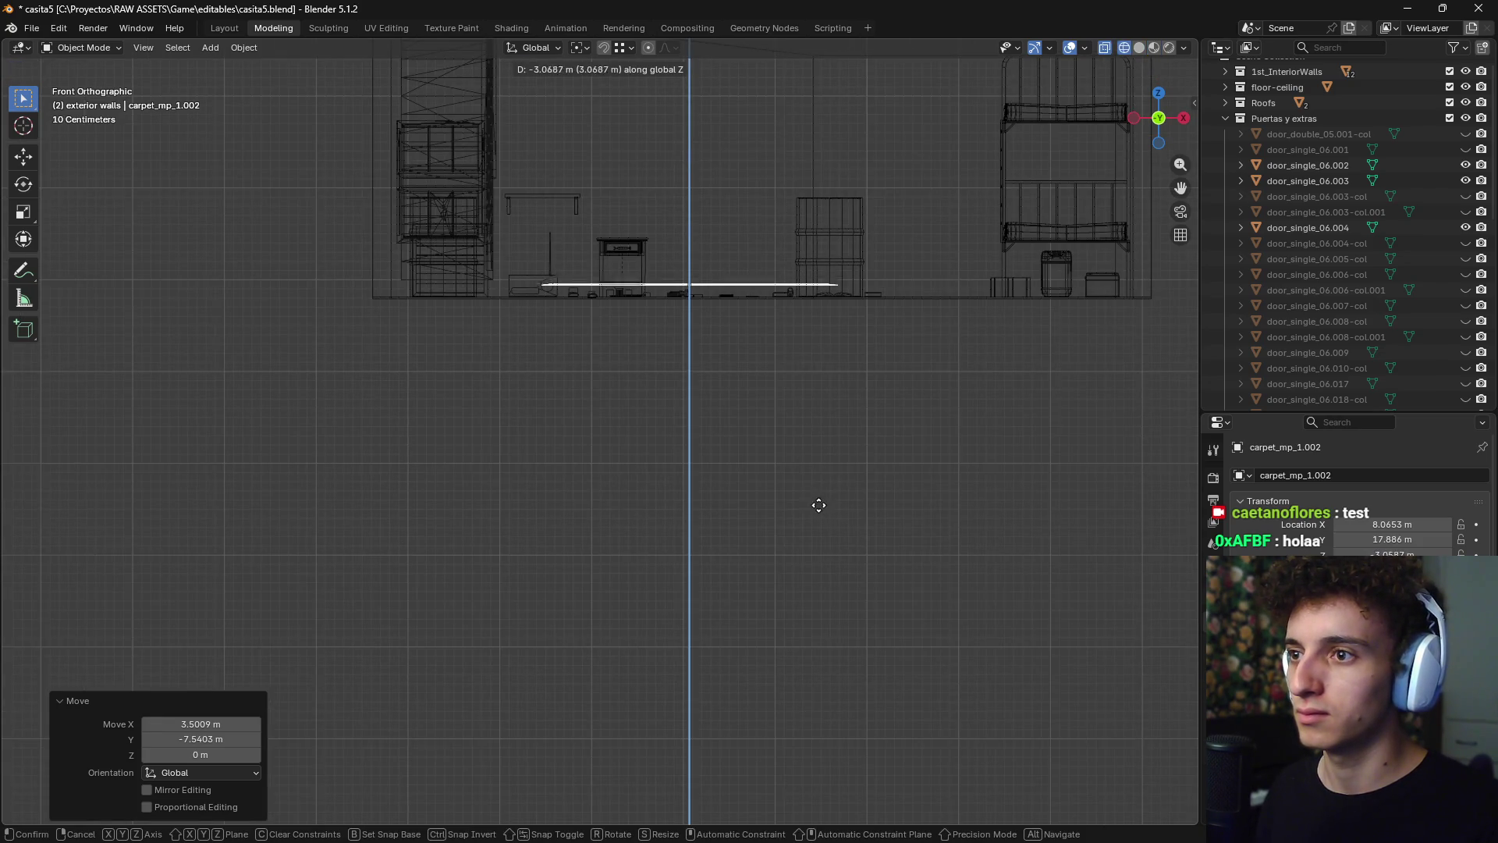
pyautogui.click(812, 488)
pyautogui.keyDown('shift'); pyautogui.moveTo(802, 465); pyautogui.dragTo(718, 585, button='middle'); pyautogui.keyUp('shift')
pyautogui.scroll(3, 728, 424)
# - Set the carpet onto the basement floor and switch to textured material shading
pyautogui.press('g')
pyautogui.press('z')
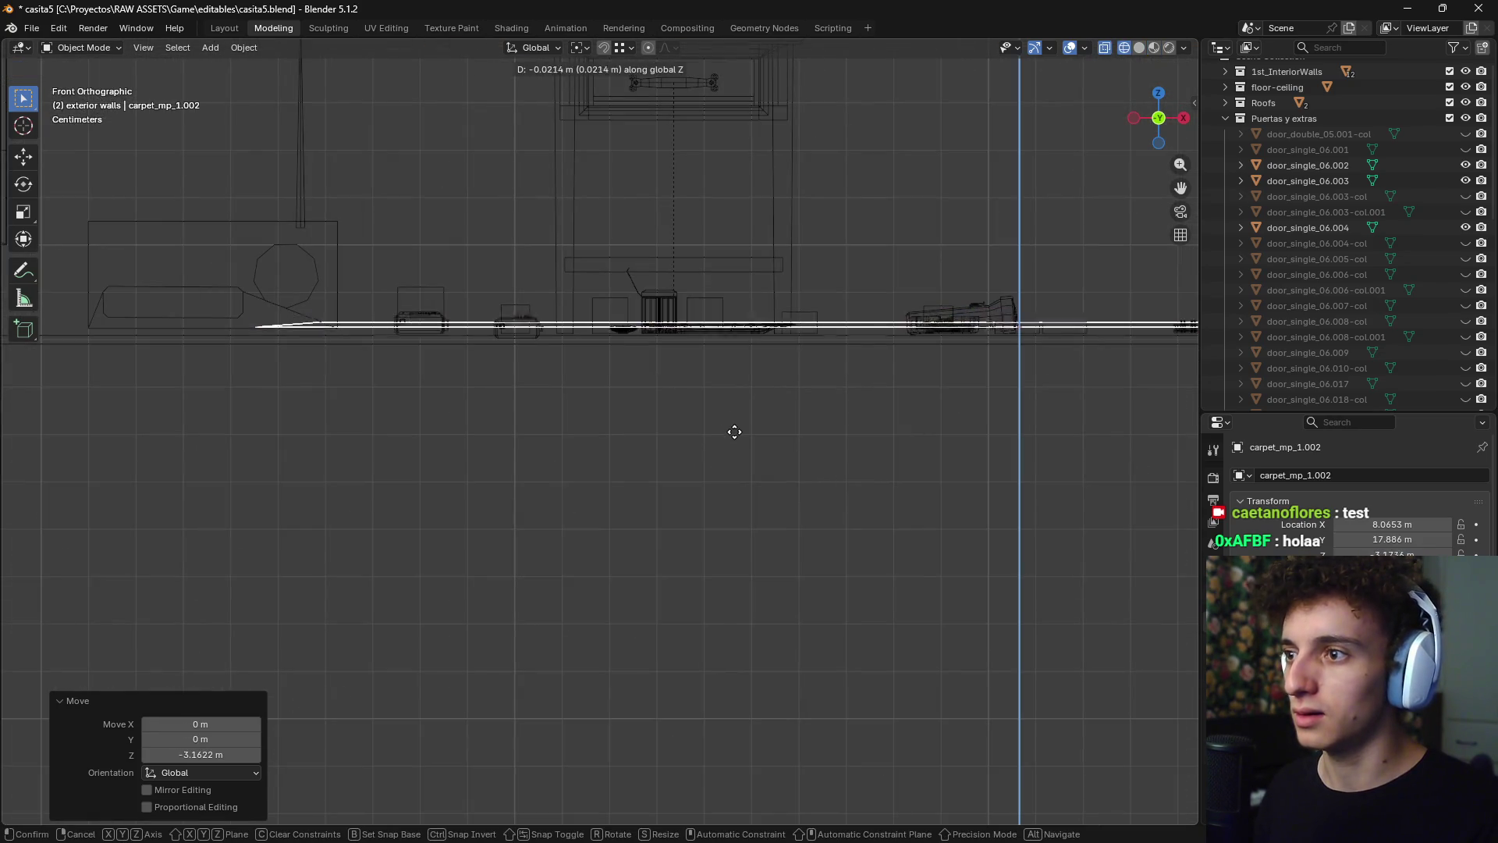
pyautogui.click(739, 439)
pyautogui.moveTo(739, 438)
pyautogui.mouseDown(button='middle')
pyautogui.moveTo(723, 405)
pyautogui.moveTo(774, 451)
pyautogui.mouseUp(button='middle')
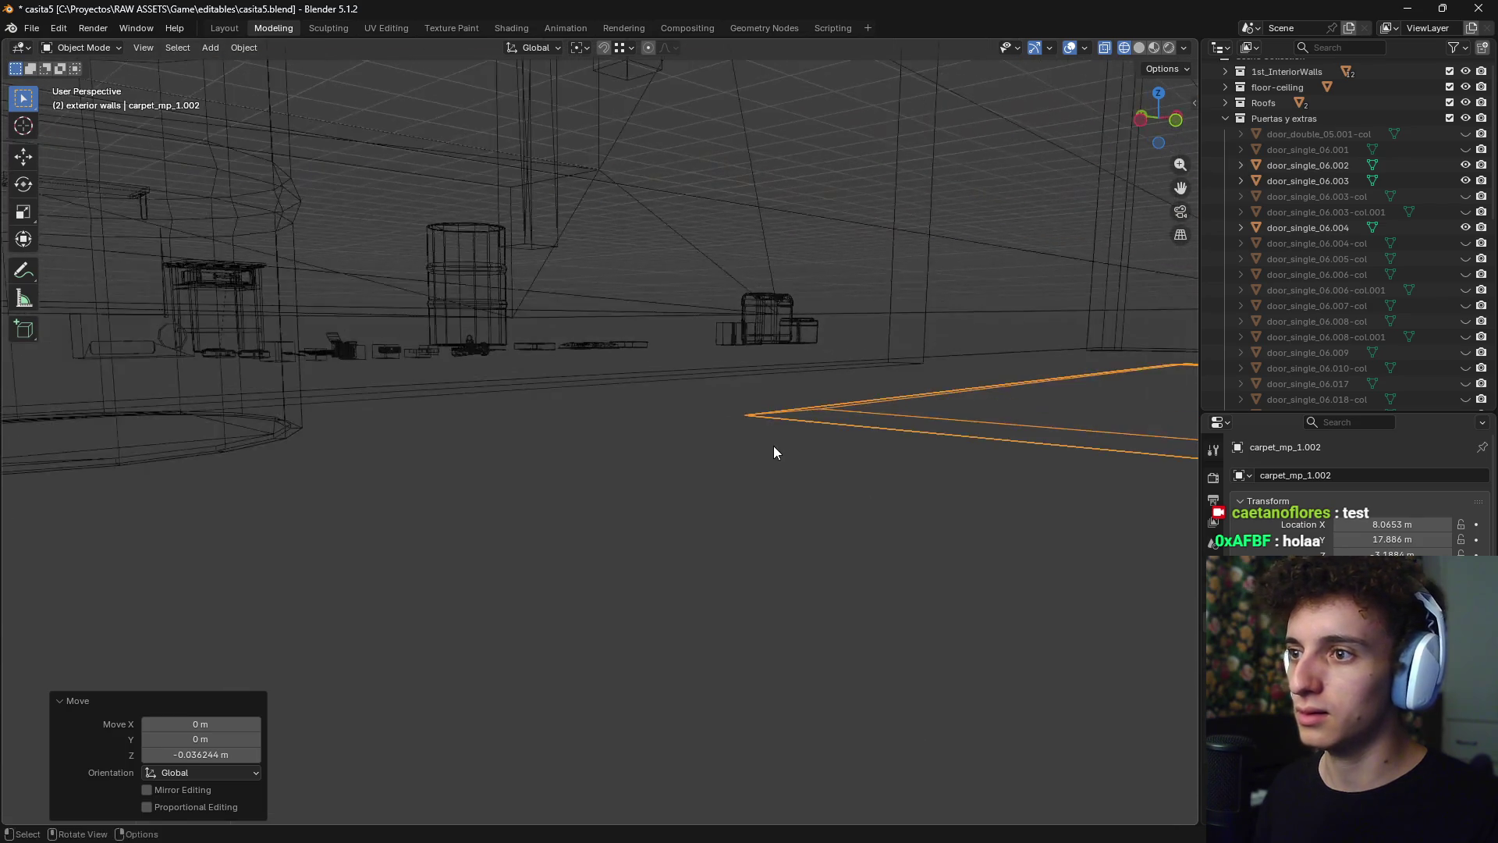
pyautogui.press('z')
pyautogui.click(783, 545)
# - Look down on the basement floor from the top view, trying carpet moves but cancelling them
pyautogui.moveTo(762, 509)
pyautogui.mouseDown(button='middle')
pyautogui.moveTo(782, 513)
pyautogui.moveTo(611, 516)
pyautogui.mouseUp(button='middle')
pyautogui.press('g')
pyautogui.press('z')
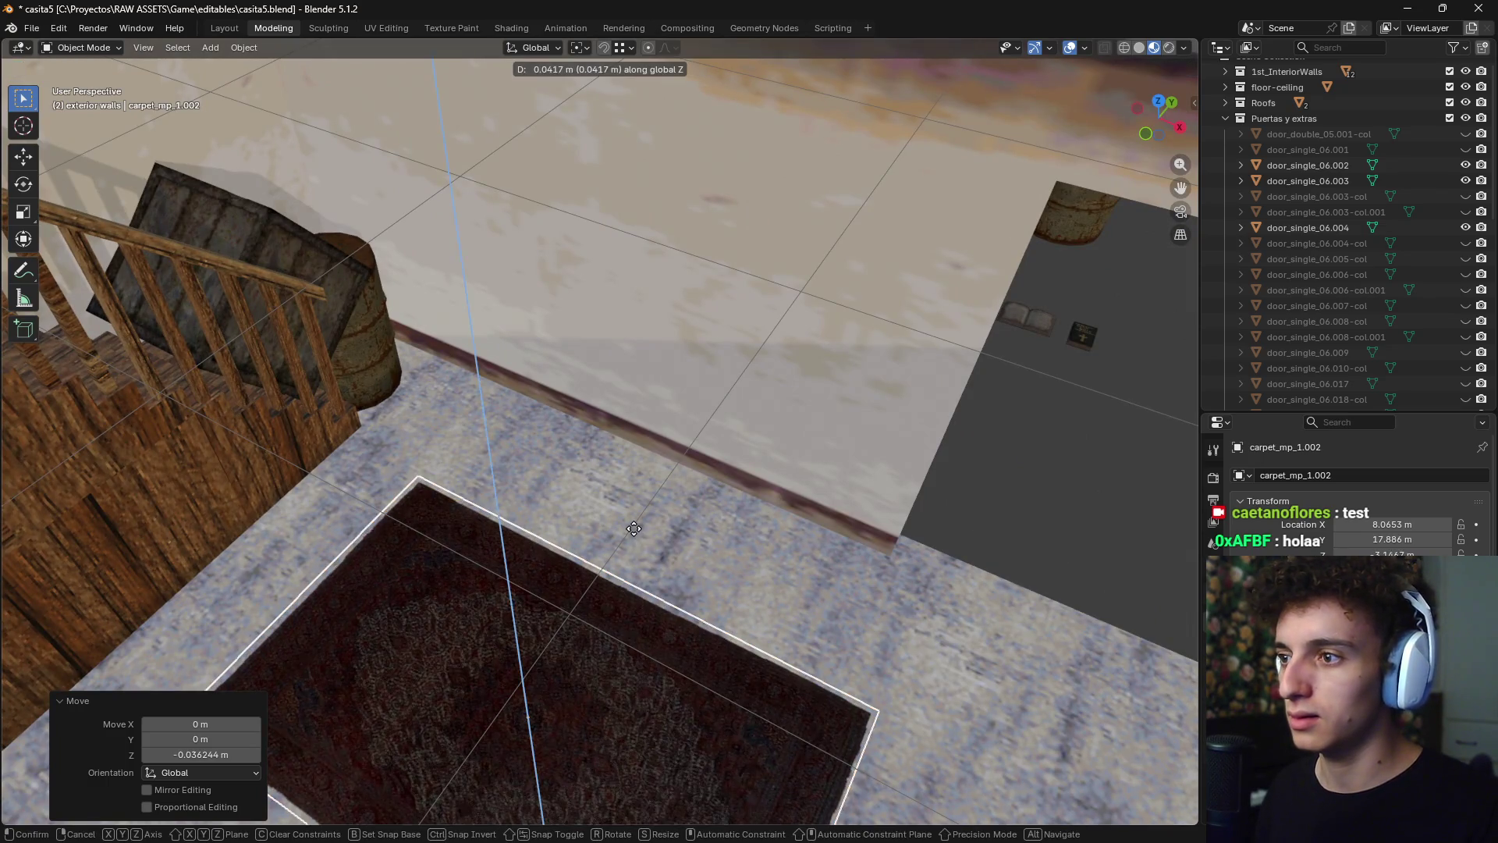
pyautogui.press('Escape')
pyautogui.press('KP_7')
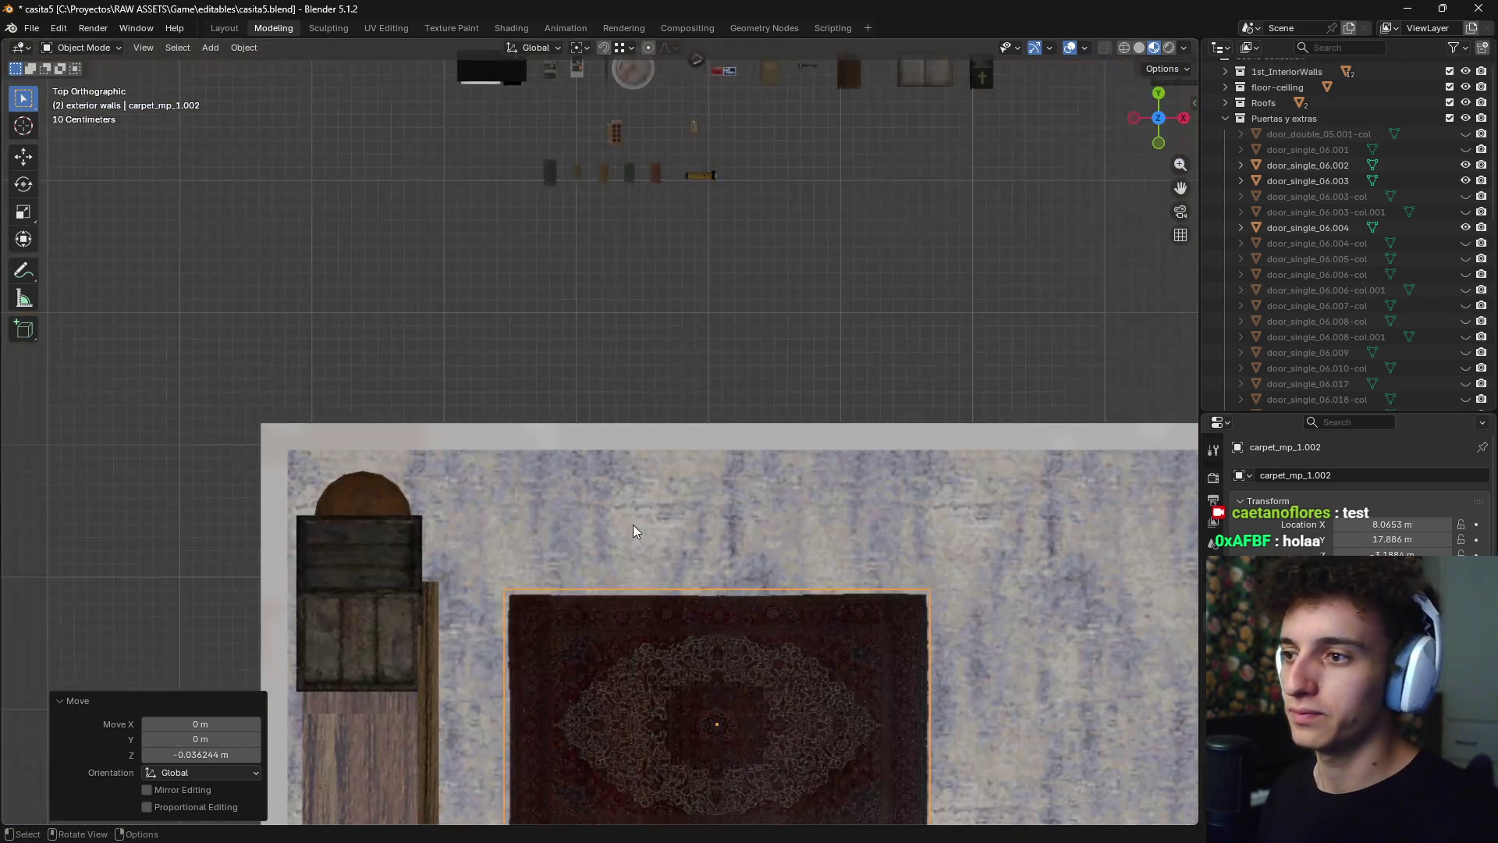
pyautogui.scroll(-2, 692, 431)
pyautogui.moveTo(762, 709)
pyautogui.keyDown('shift'); pyautogui.mouseDown(button='middle')
pyautogui.moveTo(692, 432)
pyautogui.moveTo(718, 197)
pyautogui.mouseUp(button='middle'); pyautogui.keyUp('shift')
pyautogui.scroll(2, 699, 445)
pyautogui.scroll(1, 699, 444)
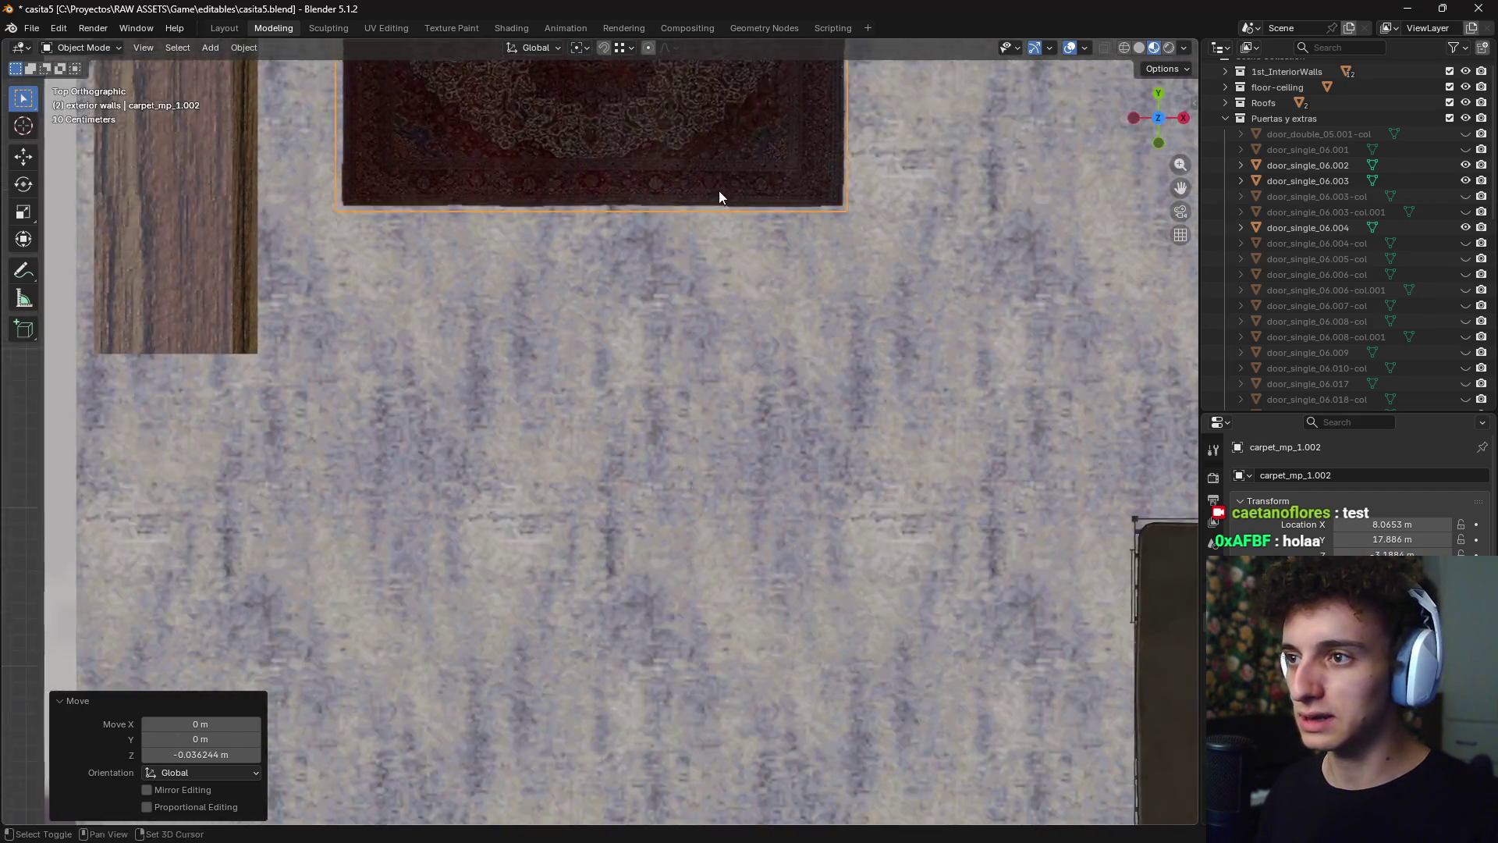
pyautogui.scroll(-4, 719, 197)
pyautogui.press('g')
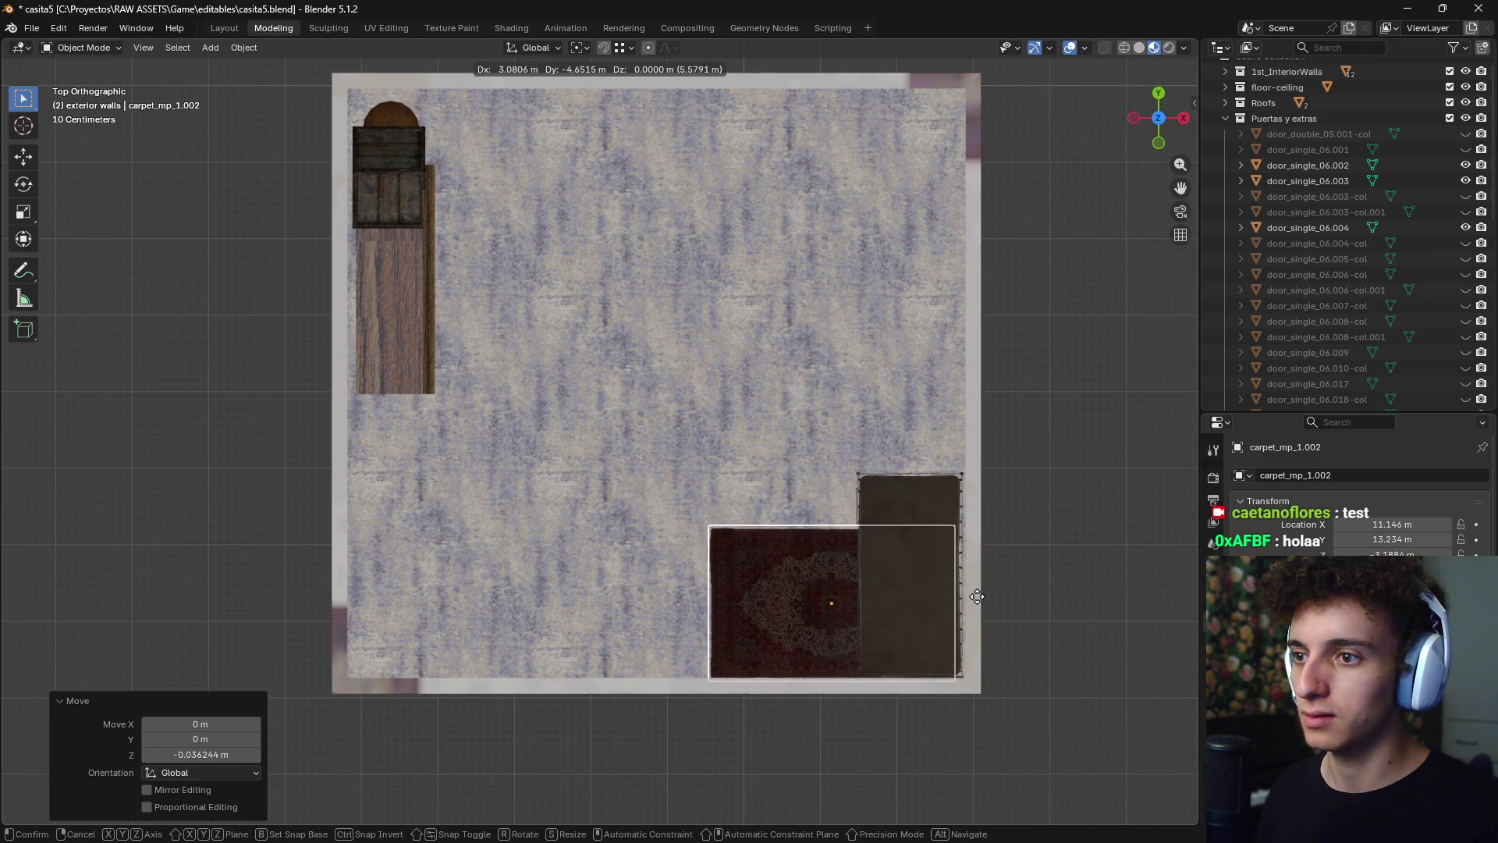
pyautogui.press('Escape')
# - Rotate the carpet a quarter turn and place it beside the dark panel, fine-tuning its position
pyautogui.press('r')
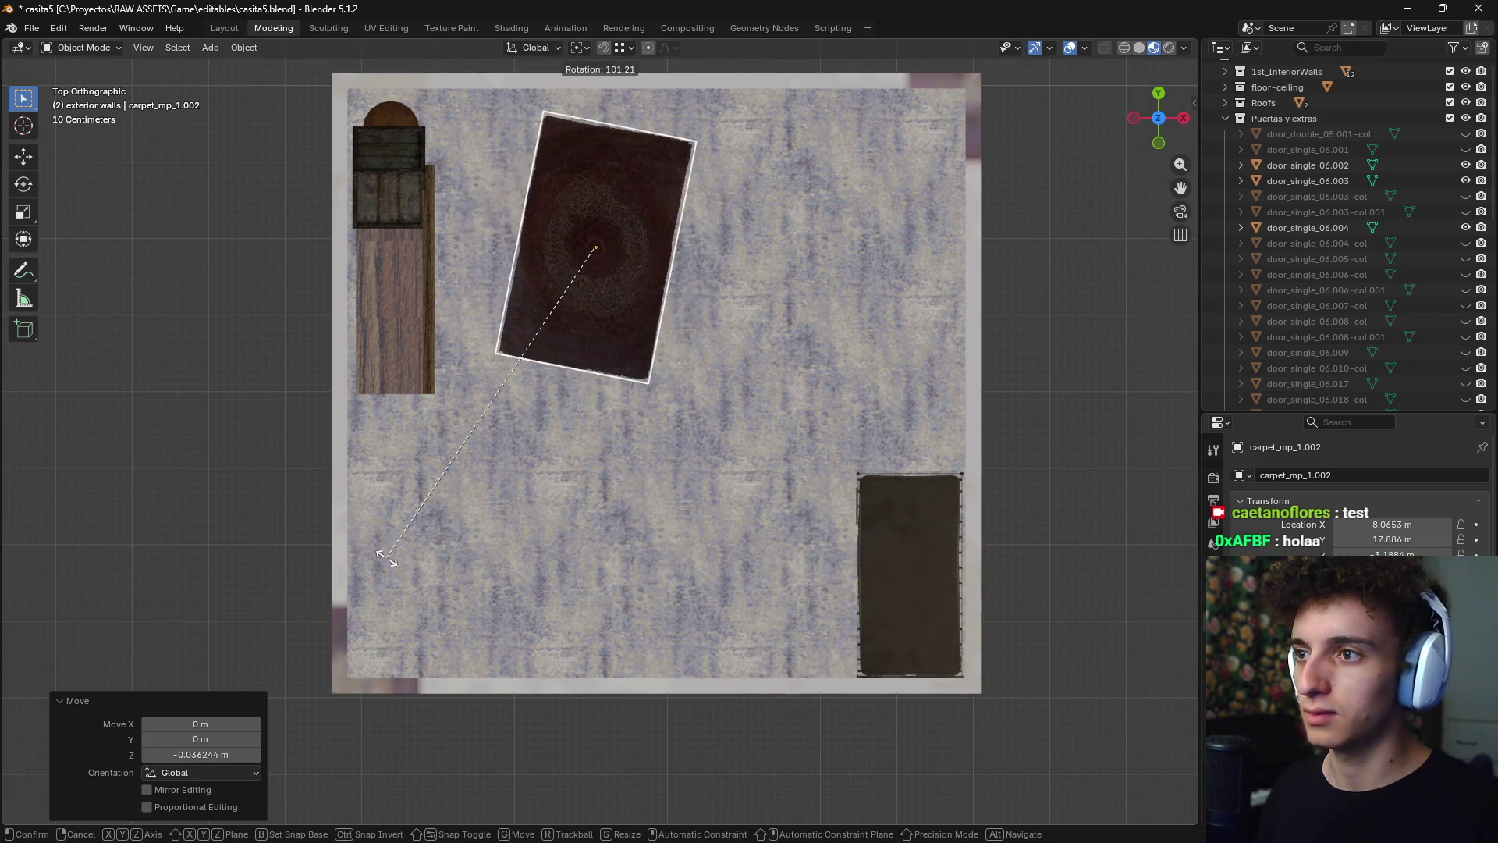
pyautogui.click(562, 335)
pyautogui.press('g')
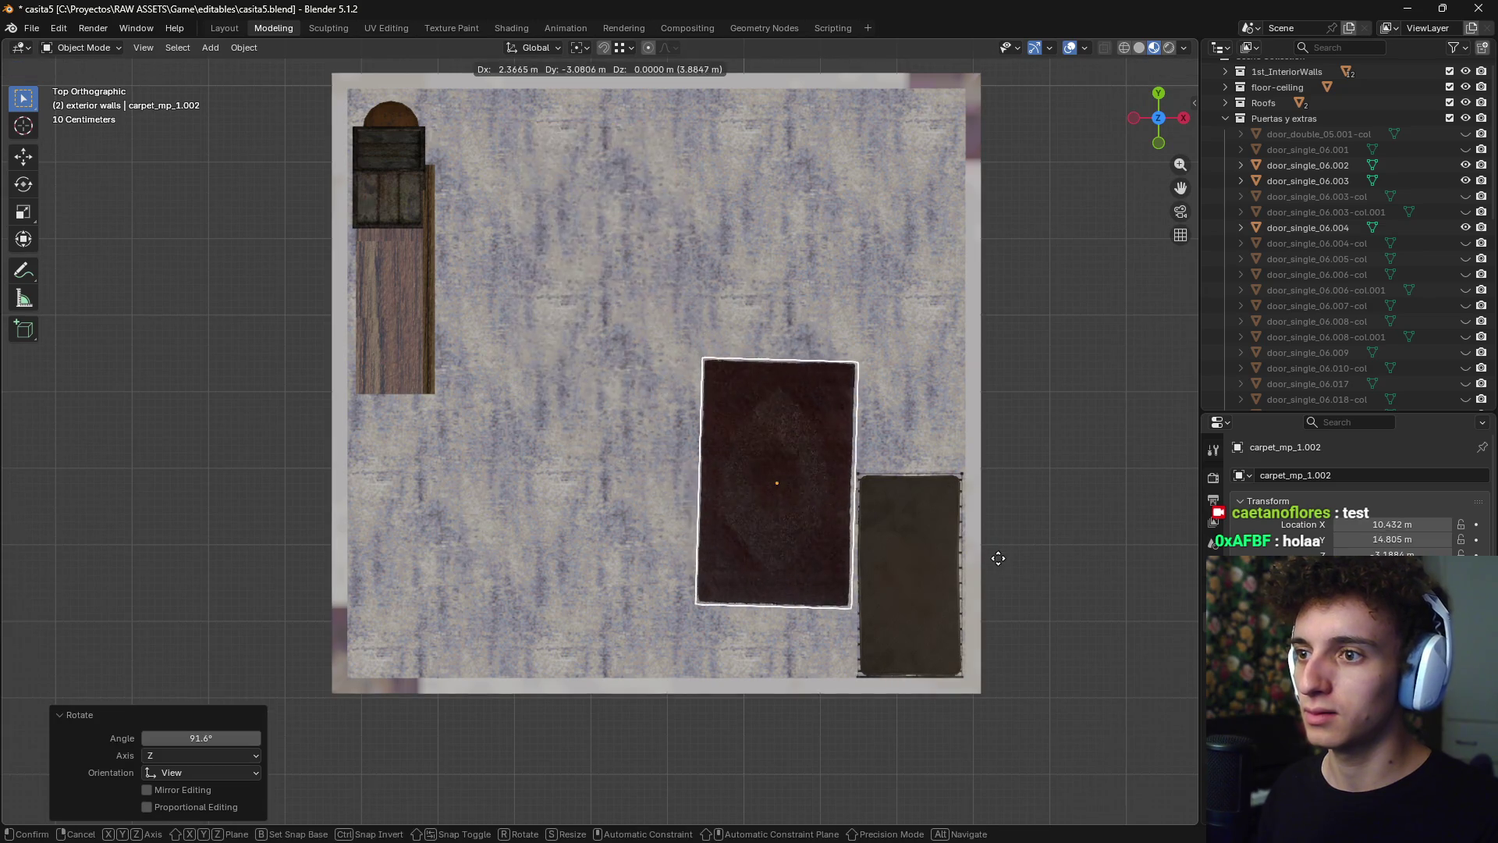
pyautogui.click(1012, 587)
pyautogui.press('r')
pyautogui.click(1007, 598)
pyautogui.press('r')
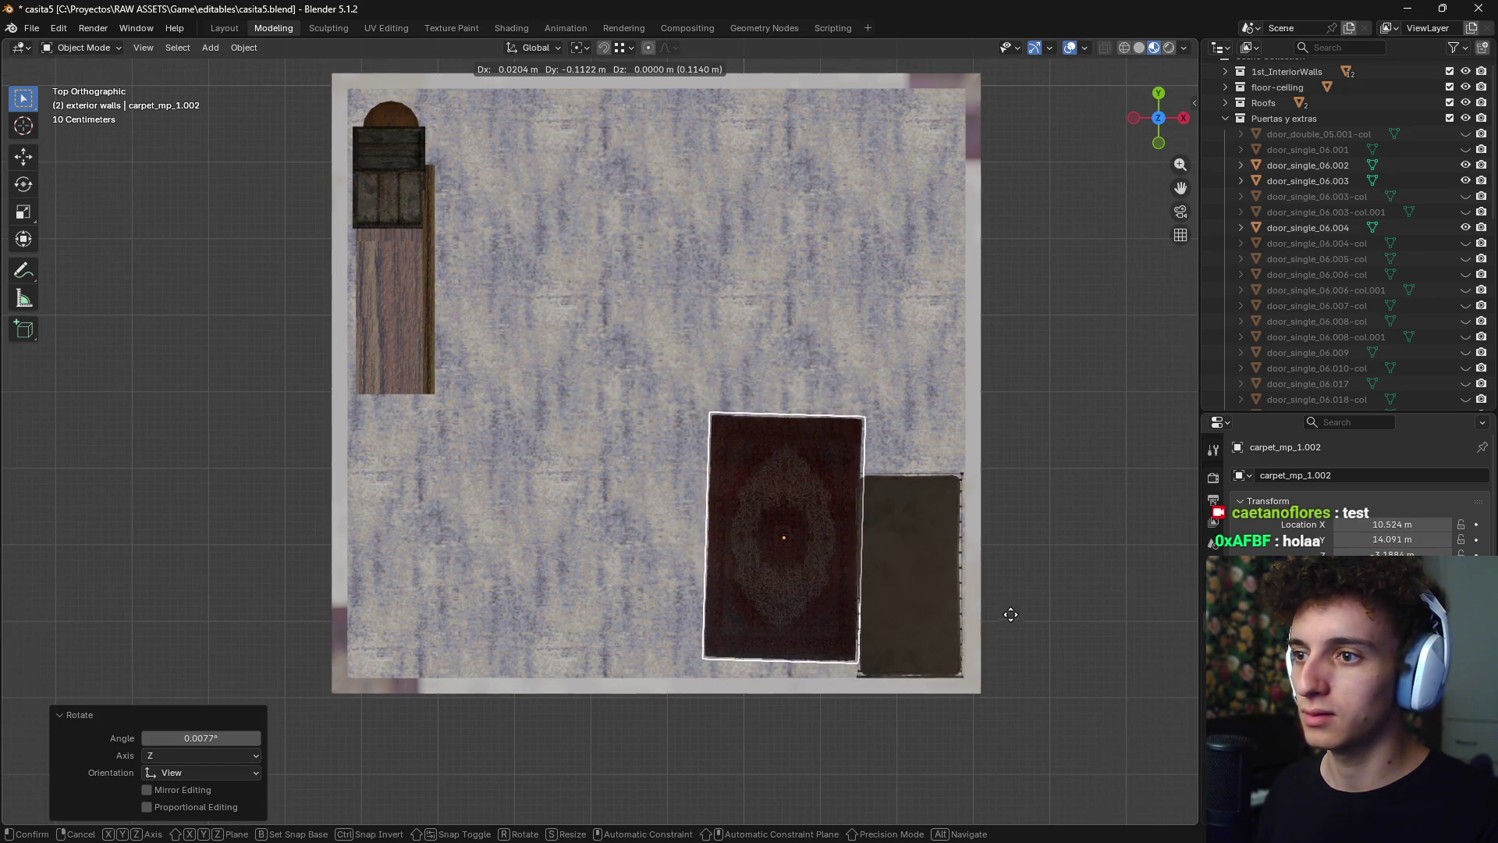
pyautogui.click(1022, 586)
pyautogui.press('g')
pyautogui.click(1022, 586)
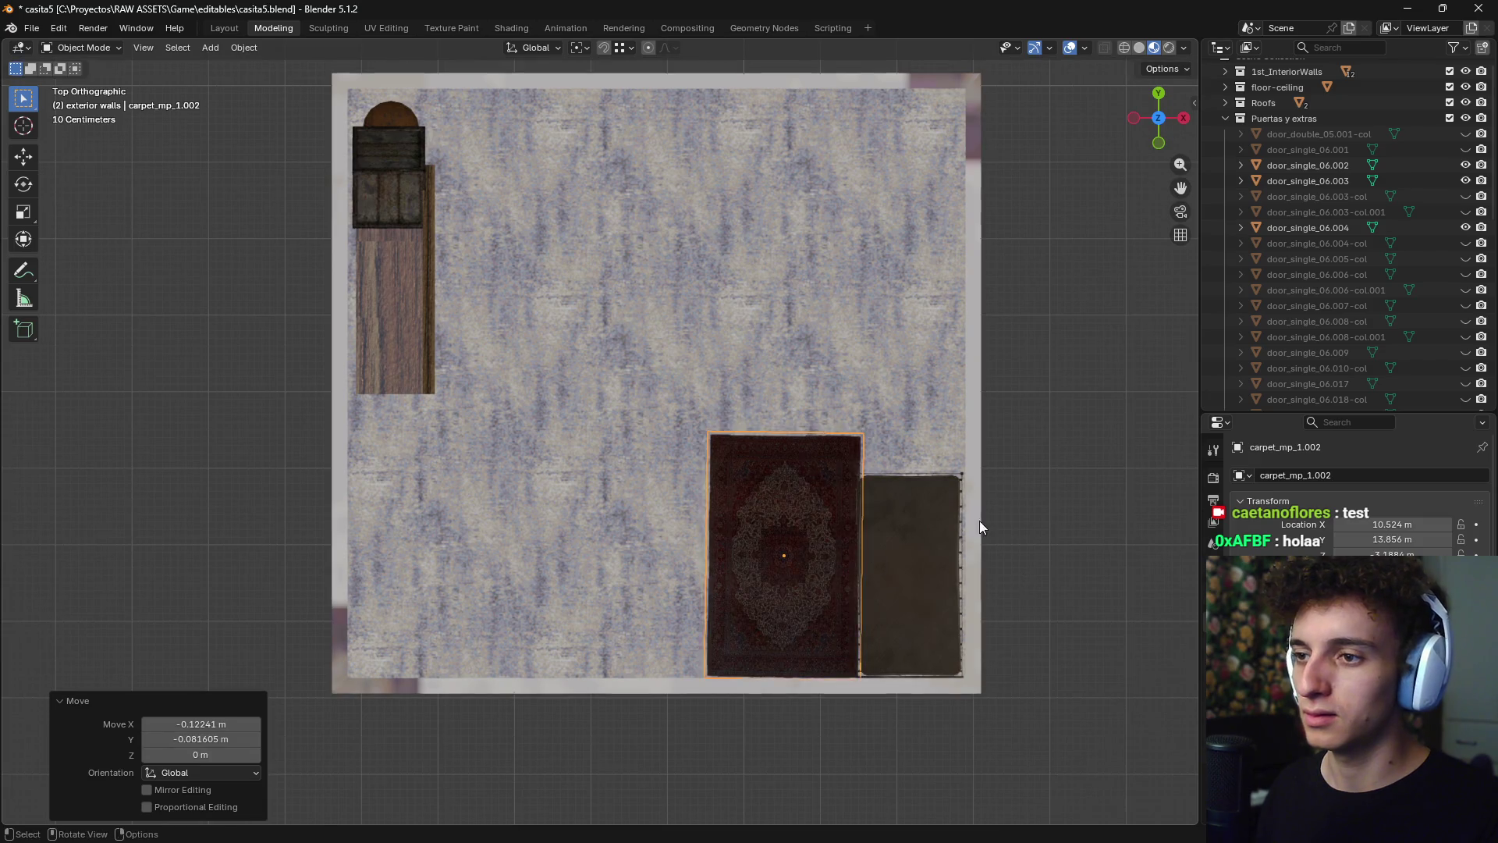
pyautogui.moveTo(980, 522)
pyautogui.mouseDown(button='middle')
pyautogui.moveTo(1017, 466)
pyautogui.moveTo(700, 545)
pyautogui.moveTo(763, 540)
pyautogui.moveTo(702, 493)
pyautogui.mouseUp(button='middle')
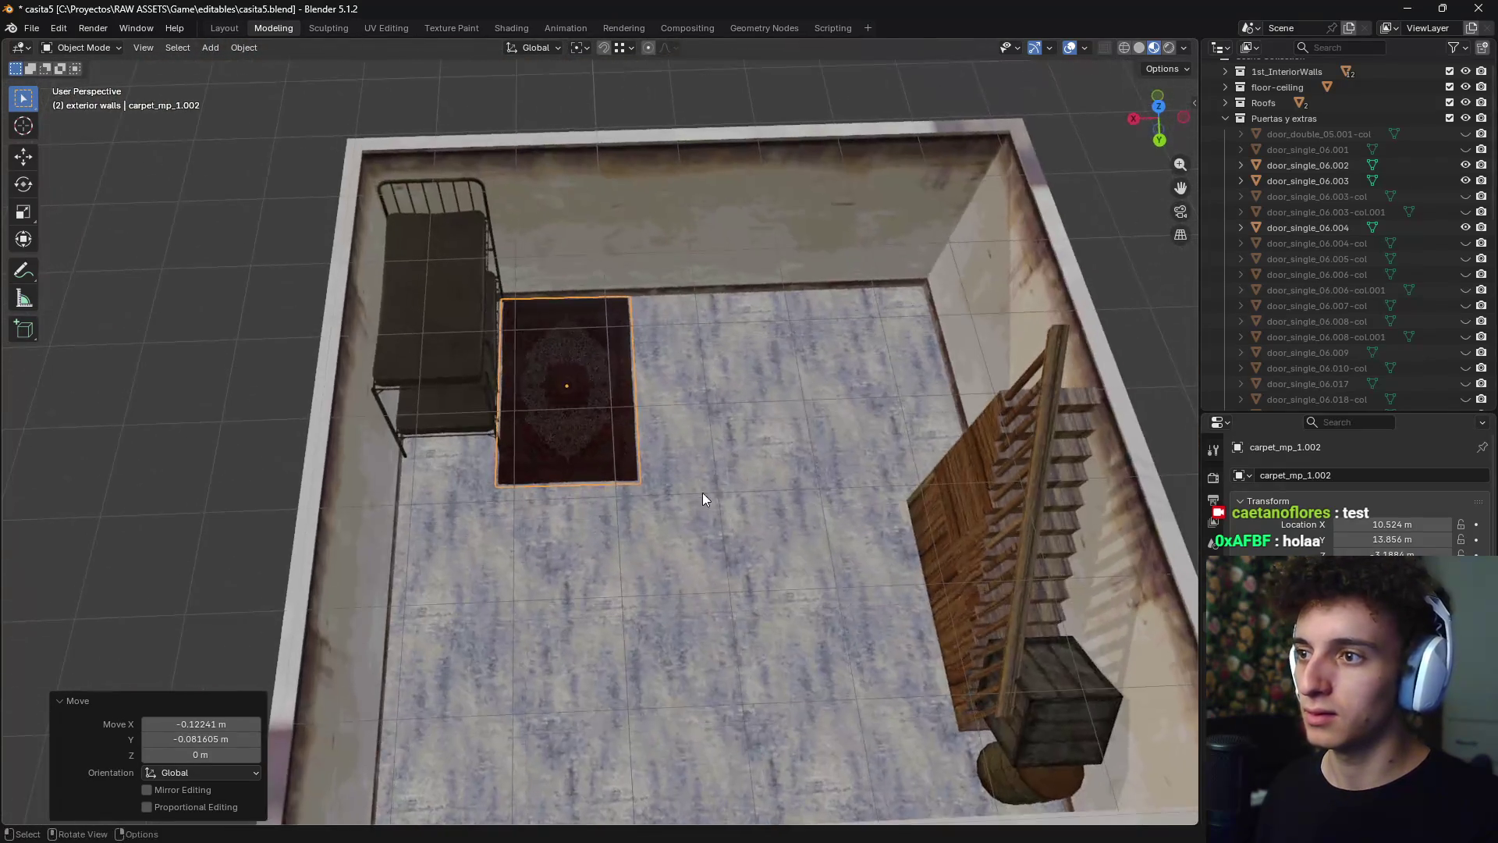
# - Slide the carpet flat along the floor to the middle of the basement
pyautogui.scroll(5, 722, 488)
pyautogui.scroll(-6, 723, 491)
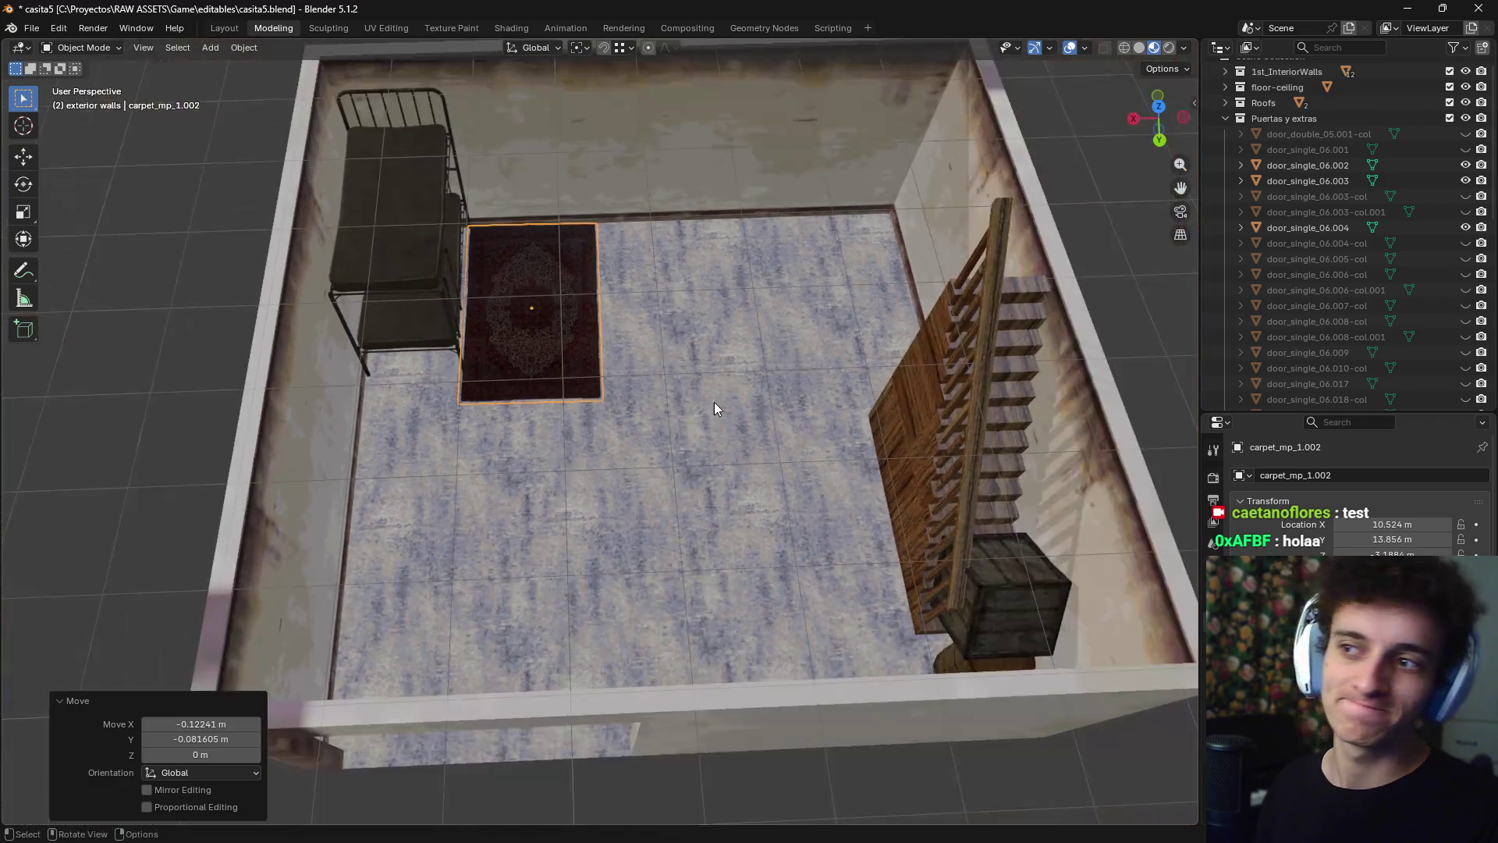
pyautogui.press('g')
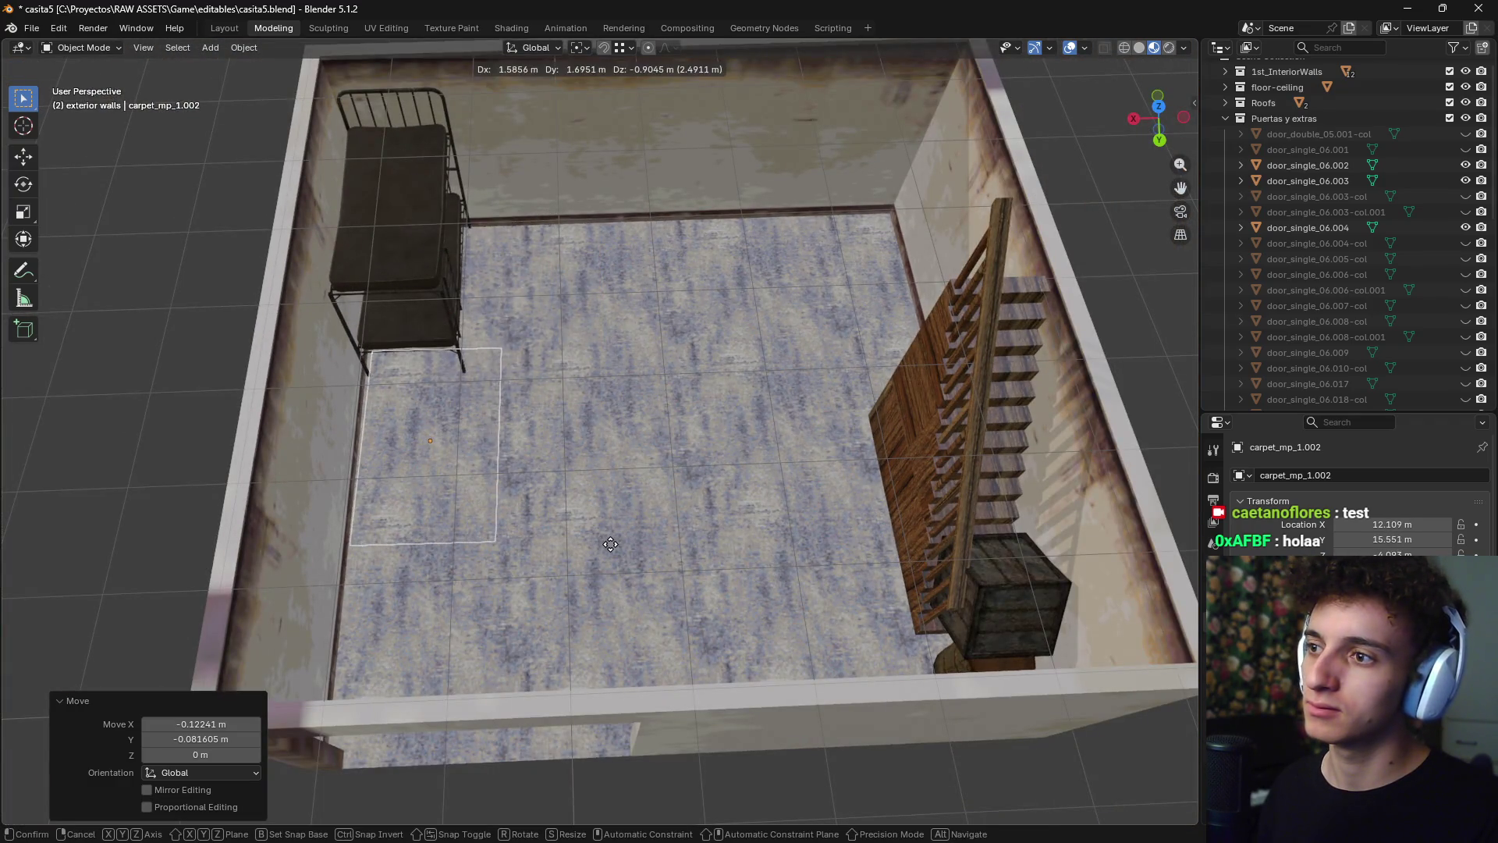
pyautogui.hotkey('shift', 'z')
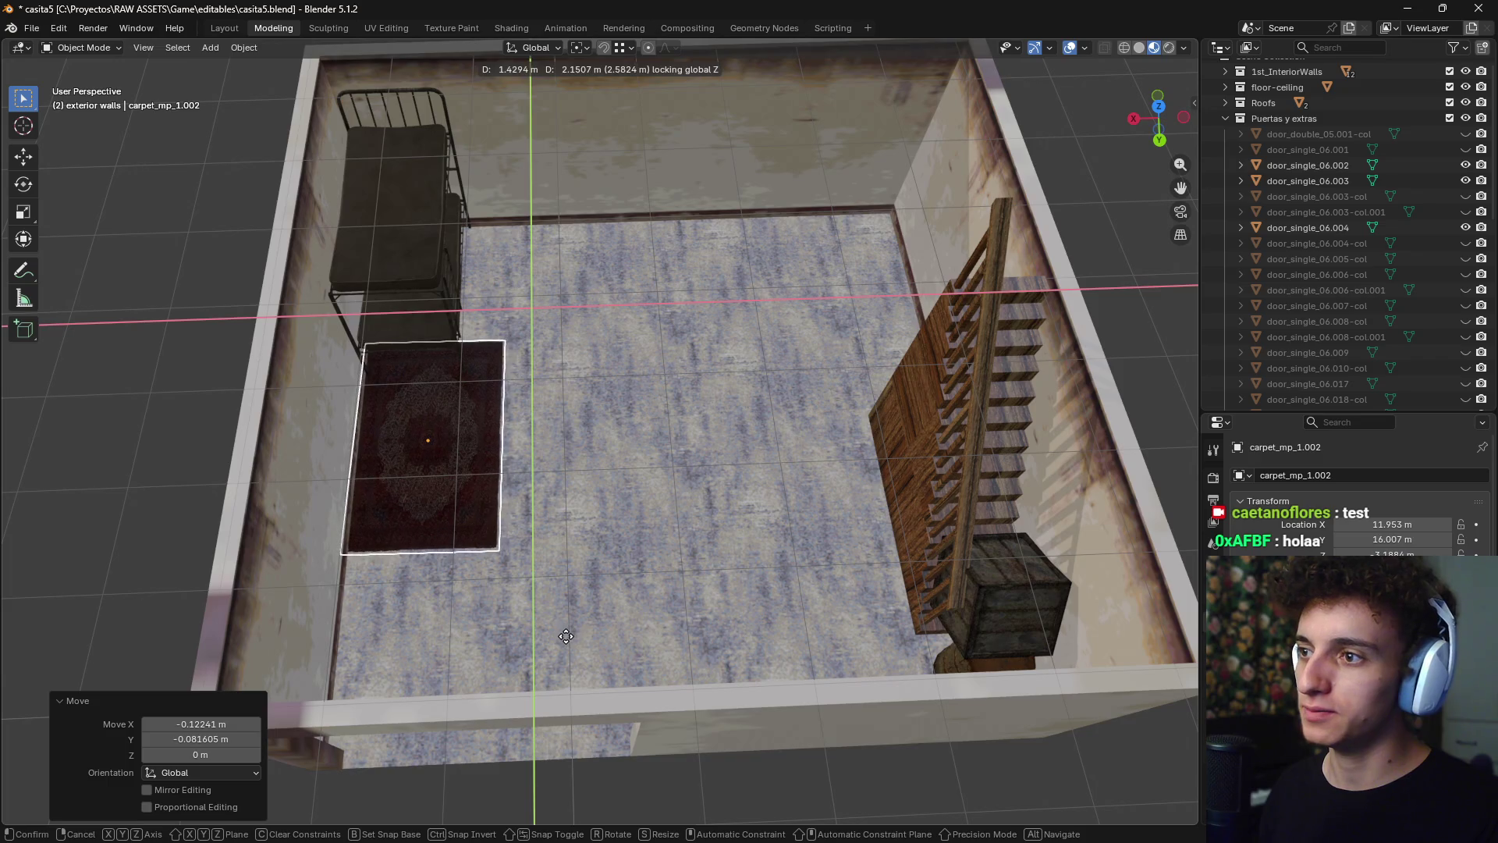
pyautogui.click(784, 641)
# - Scale the carpet uniformly to 1.536 and orbit out to view the whole house
pyautogui.press('s')
pyautogui.press('x')
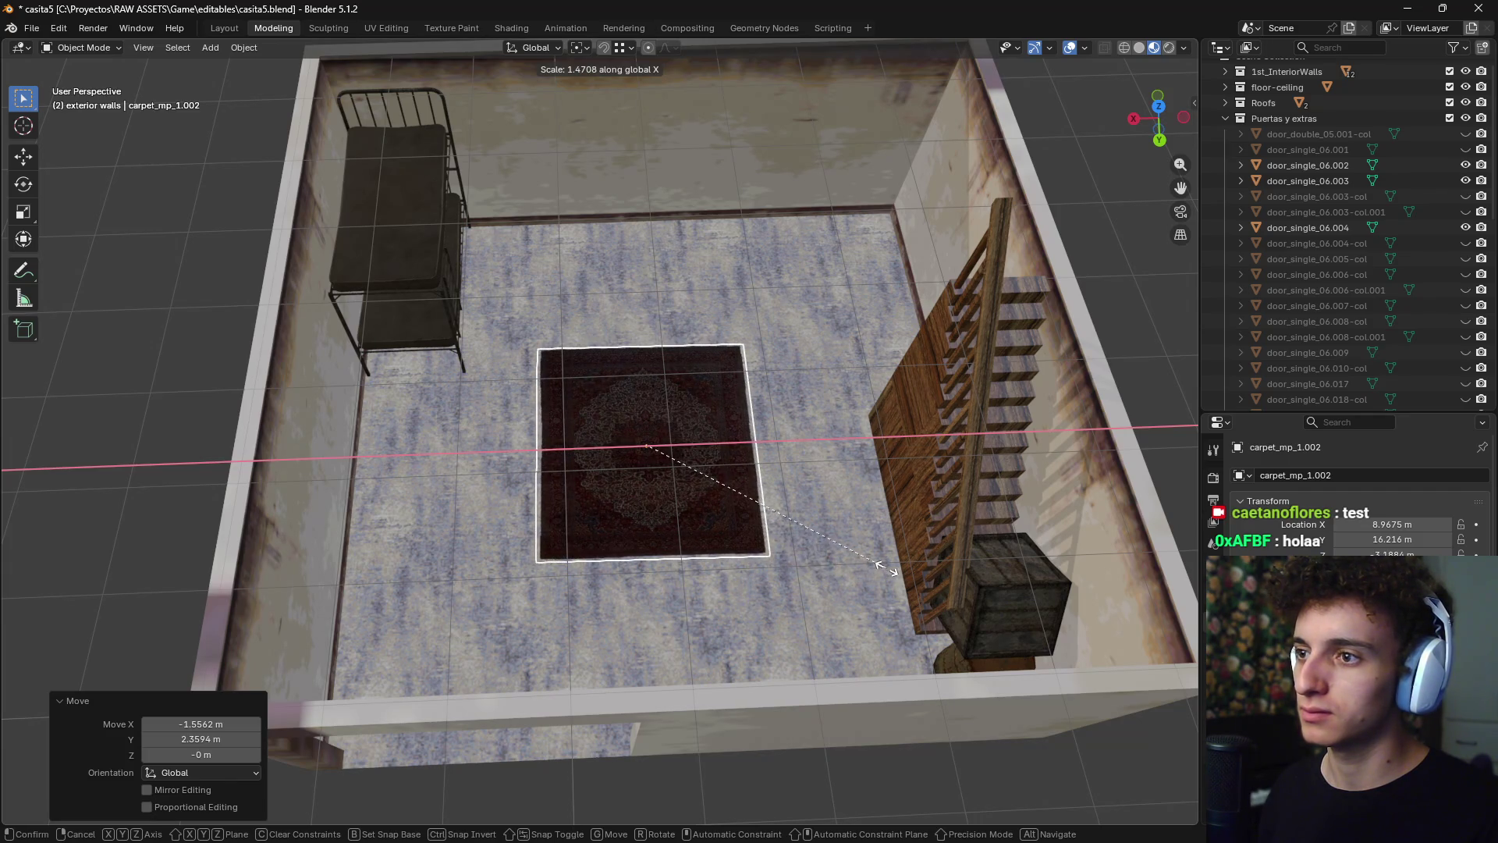
pyautogui.press('c')
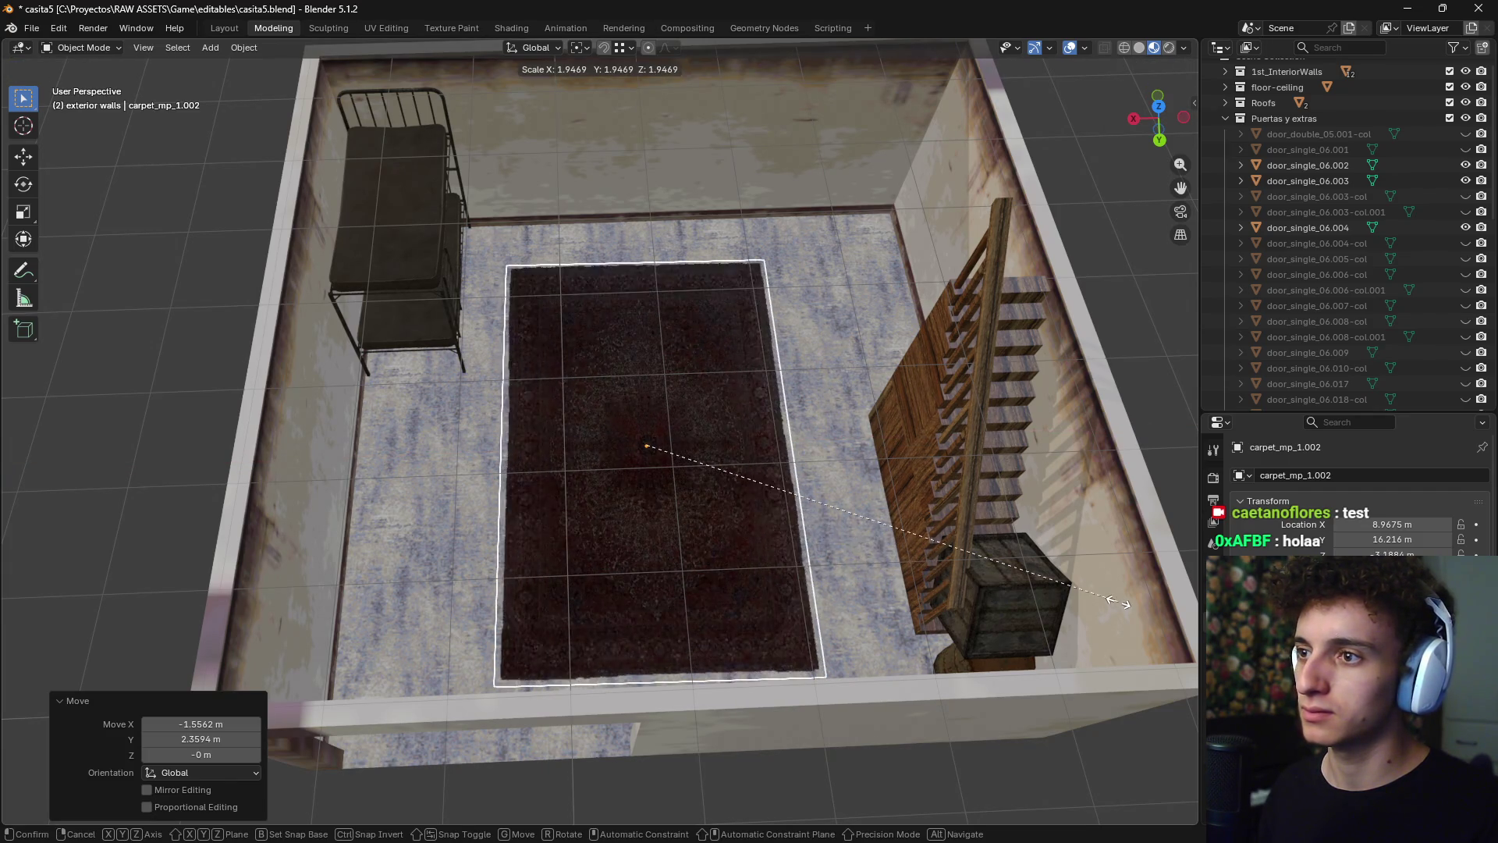
pyautogui.click(1017, 581)
pyautogui.moveTo(713, 556)
pyautogui.mouseDown(button='middle')
pyautogui.moveTo(747, 518)
pyautogui.moveTo(728, 567)
pyautogui.moveTo(926, 521)
pyautogui.mouseUp(button='middle')
pyautogui.scroll(5, 747, 518)
pyautogui.scroll(-10, 925, 521)
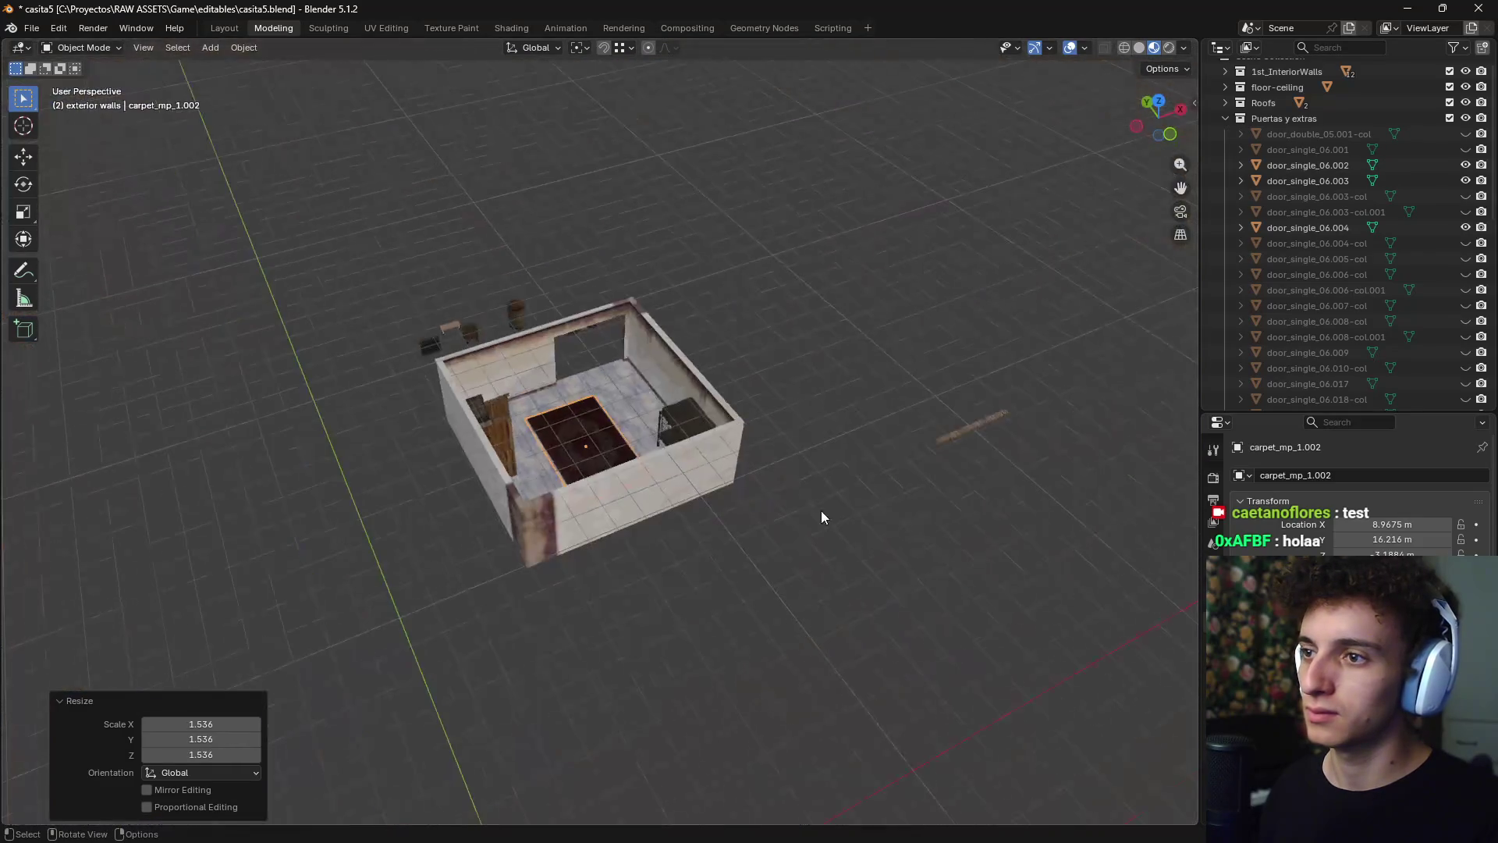
pyautogui.moveTo(820, 510)
pyautogui.mouseDown(button='middle')
pyautogui.moveTo(929, 495)
pyautogui.moveTo(774, 607)
pyautogui.moveTo(741, 652)
pyautogui.moveTo(769, 586)
pyautogui.moveTo(734, 554)
pyautogui.mouseUp(button='middle')
pyautogui.scroll(5, 738, 610)
pyautogui.scroll(-6, 756, 592)
pyautogui.scroll(2, 782, 574)
# - Switch to AllPacks.blend and orbit the view to the furniture table rows
pyautogui.hotkey('alt', 'Tab')
pyautogui.hotkey('alt', 'Tab')
pyautogui.hotkey('alt', 'Tab')
pyautogui.hotkey('alt', 'Tab')
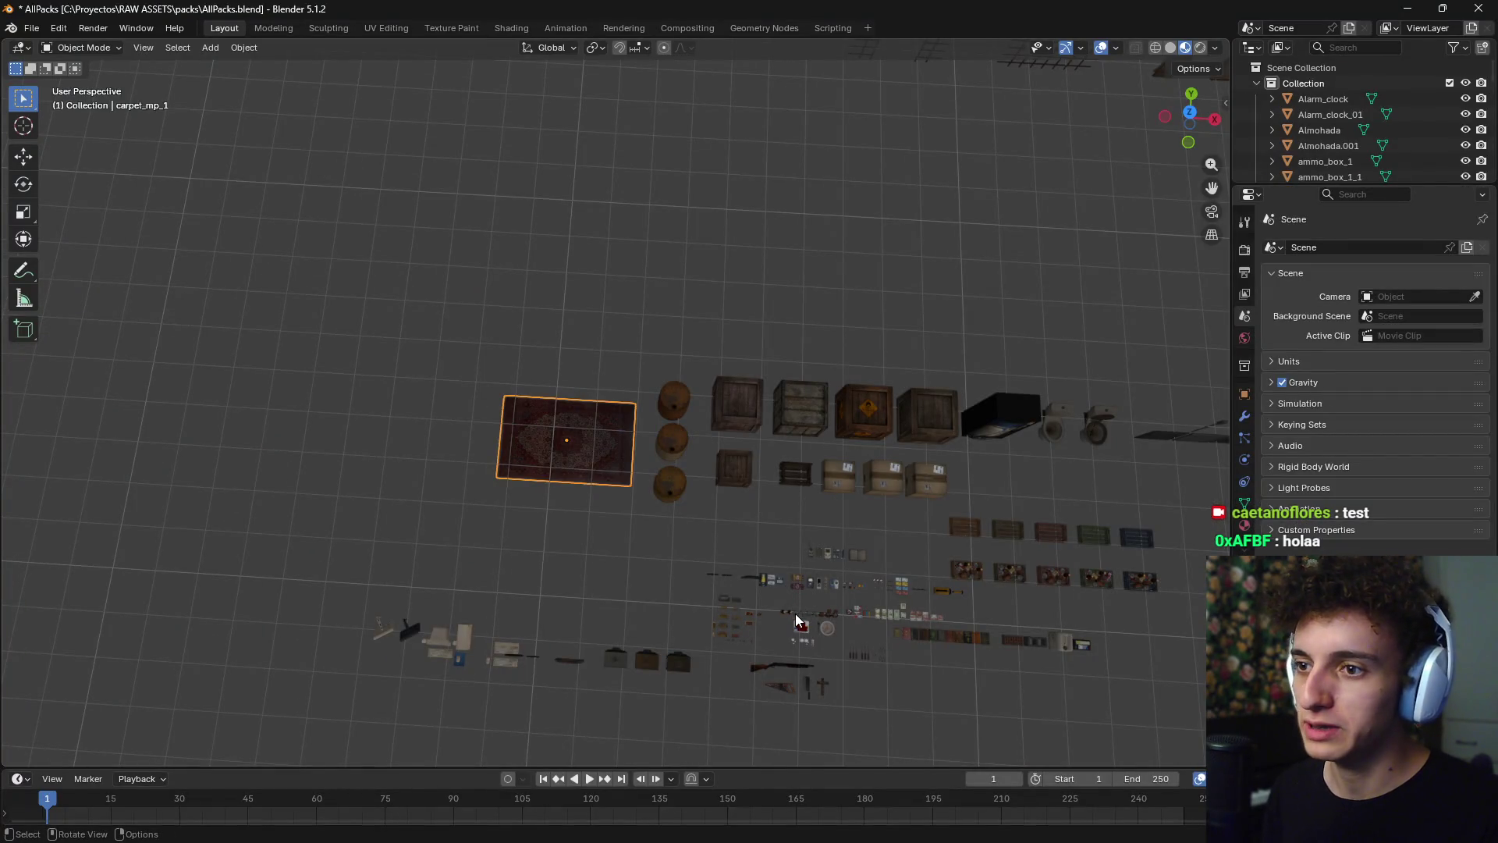
pyautogui.click(794, 613)
pyautogui.scroll(-5, 807, 621)
pyautogui.moveTo(808, 620)
pyautogui.mouseDown(button='middle')
pyautogui.moveTo(654, 536)
pyautogui.moveTo(621, 570)
pyautogui.mouseUp(button='middle')
pyautogui.scroll(10, 888, 545)
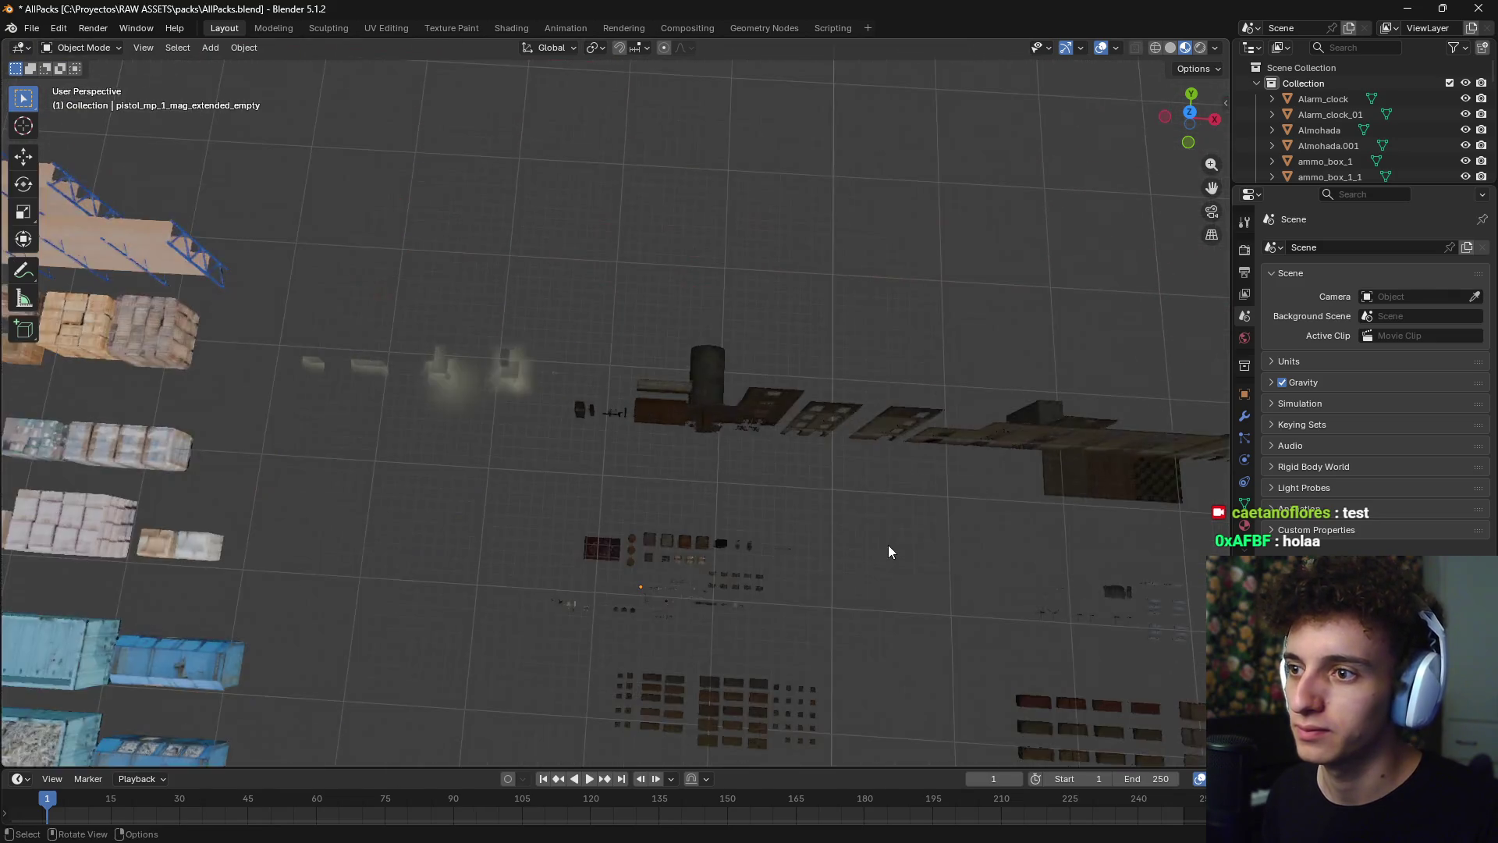
pyautogui.moveTo(905, 471)
pyautogui.mouseDown(button='middle')
pyautogui.moveTo(733, 431)
pyautogui.moveTo(894, 451)
pyautogui.moveTo(485, 541)
pyautogui.mouseUp(button='middle')
pyautogui.moveTo(659, 528)
pyautogui.mouseDown(button='middle')
pyautogui.moveTo(515, 592)
pyautogui.moveTo(512, 491)
pyautogui.moveTo(728, 492)
pyautogui.moveTo(681, 478)
pyautogui.mouseUp(button='middle')
pyautogui.scroll(-3, 752, 485)
pyautogui.scroll(6, 796, 425)
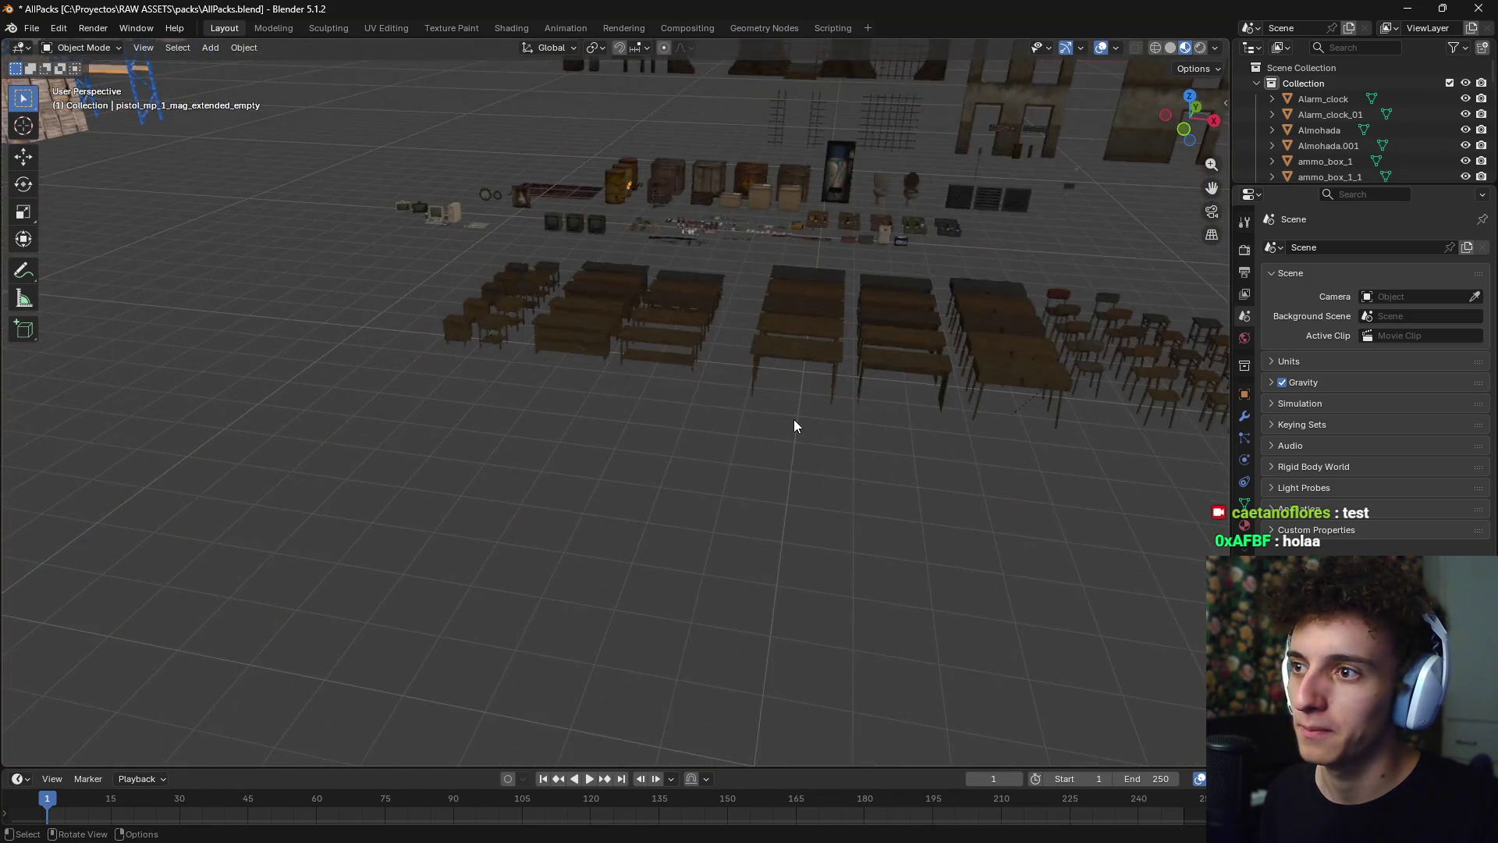
pyautogui.moveTo(812, 424)
pyautogui.mouseDown(button='middle')
pyautogui.moveTo(826, 432)
pyautogui.moveTo(732, 452)
pyautogui.moveTo(565, 431)
pyautogui.moveTo(613, 431)
pyautogui.mouseUp(button='middle')
# - Select tv_table_4_4 with its drawer, then orbit to a top-down view of the tables
pyautogui.click(559, 414)
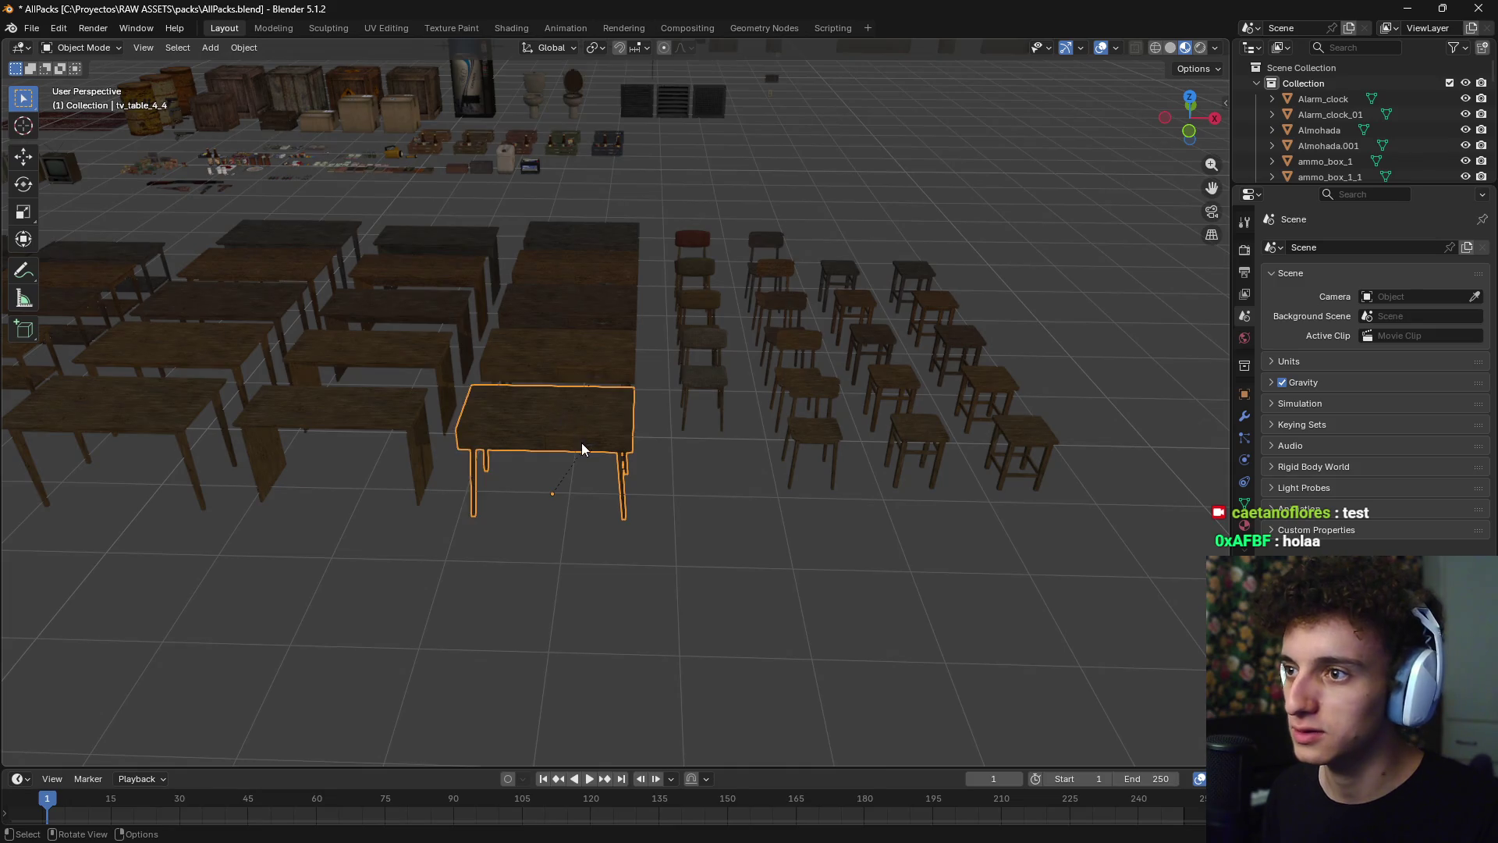
pyautogui.keyDown('shift'); pyautogui.click(598, 451); pyautogui.keyUp('shift')
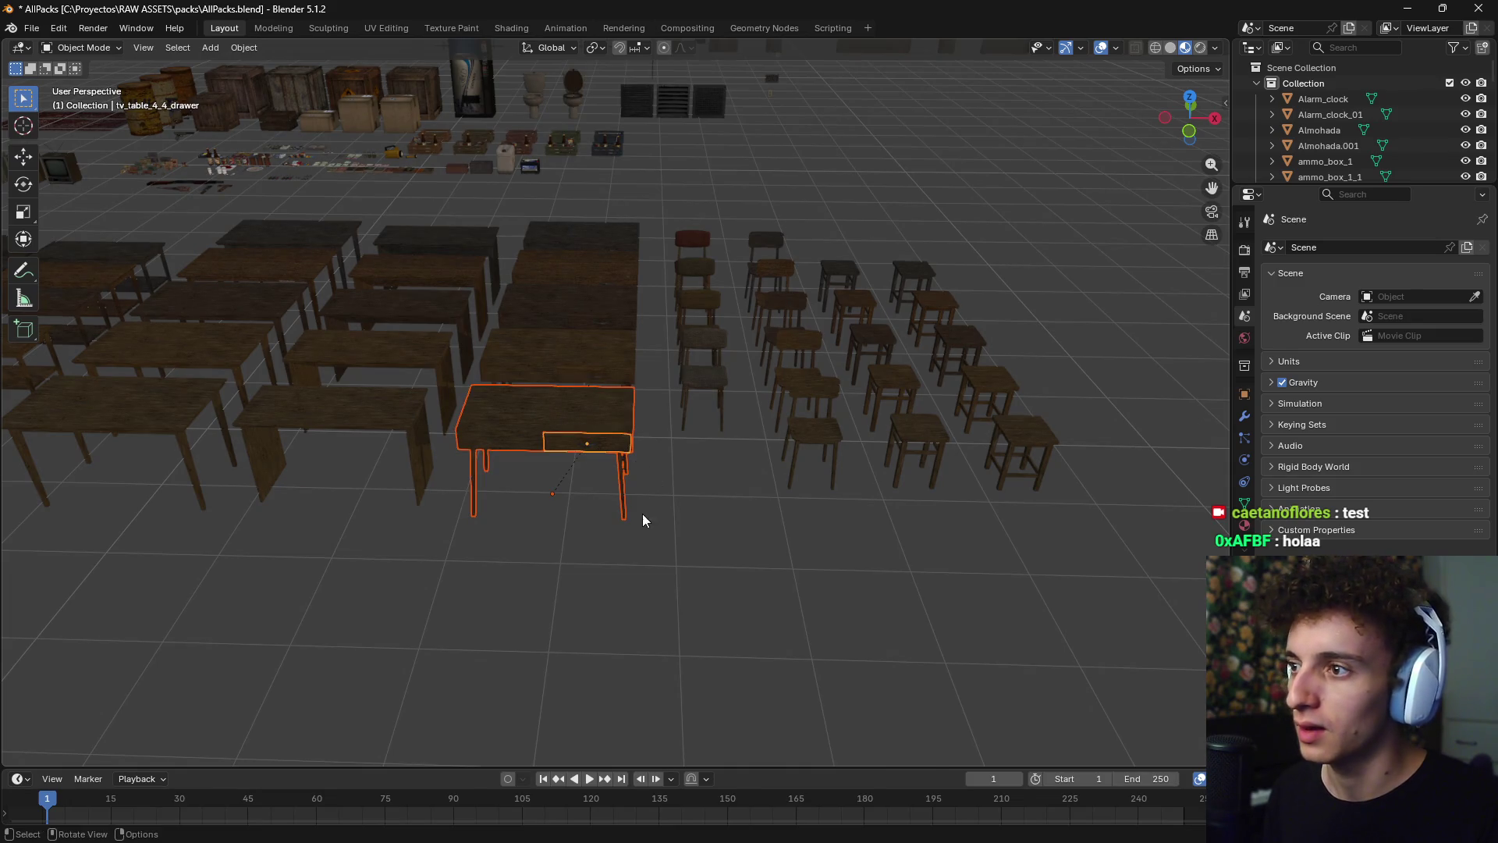
pyautogui.moveTo(643, 513); pyautogui.dragTo(619, 532, button='middle')
pyautogui.scroll(4, 619, 530)
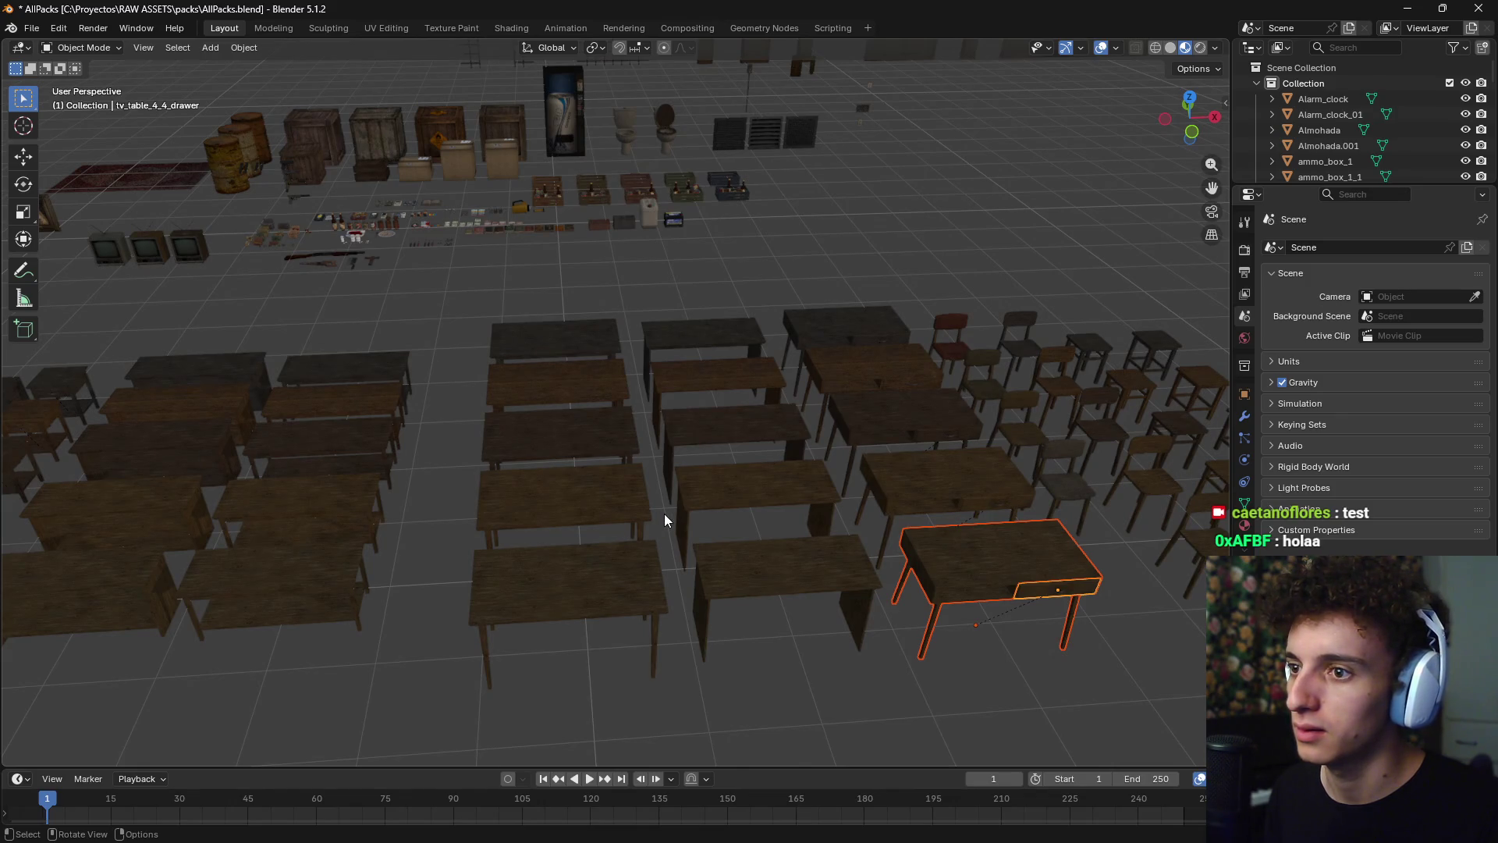
pyautogui.moveTo(663, 513)
pyautogui.mouseDown(button='middle')
pyautogui.moveTo(649, 517)
pyautogui.moveTo(838, 490)
pyautogui.moveTo(764, 514)
pyautogui.moveTo(763, 496)
pyautogui.mouseUp(button='middle')
pyautogui.scroll(5, 649, 516)
pyautogui.scroll(-5, 838, 490)
pyautogui.scroll(5, 821, 503)
pyautogui.scroll(-8, 765, 494)
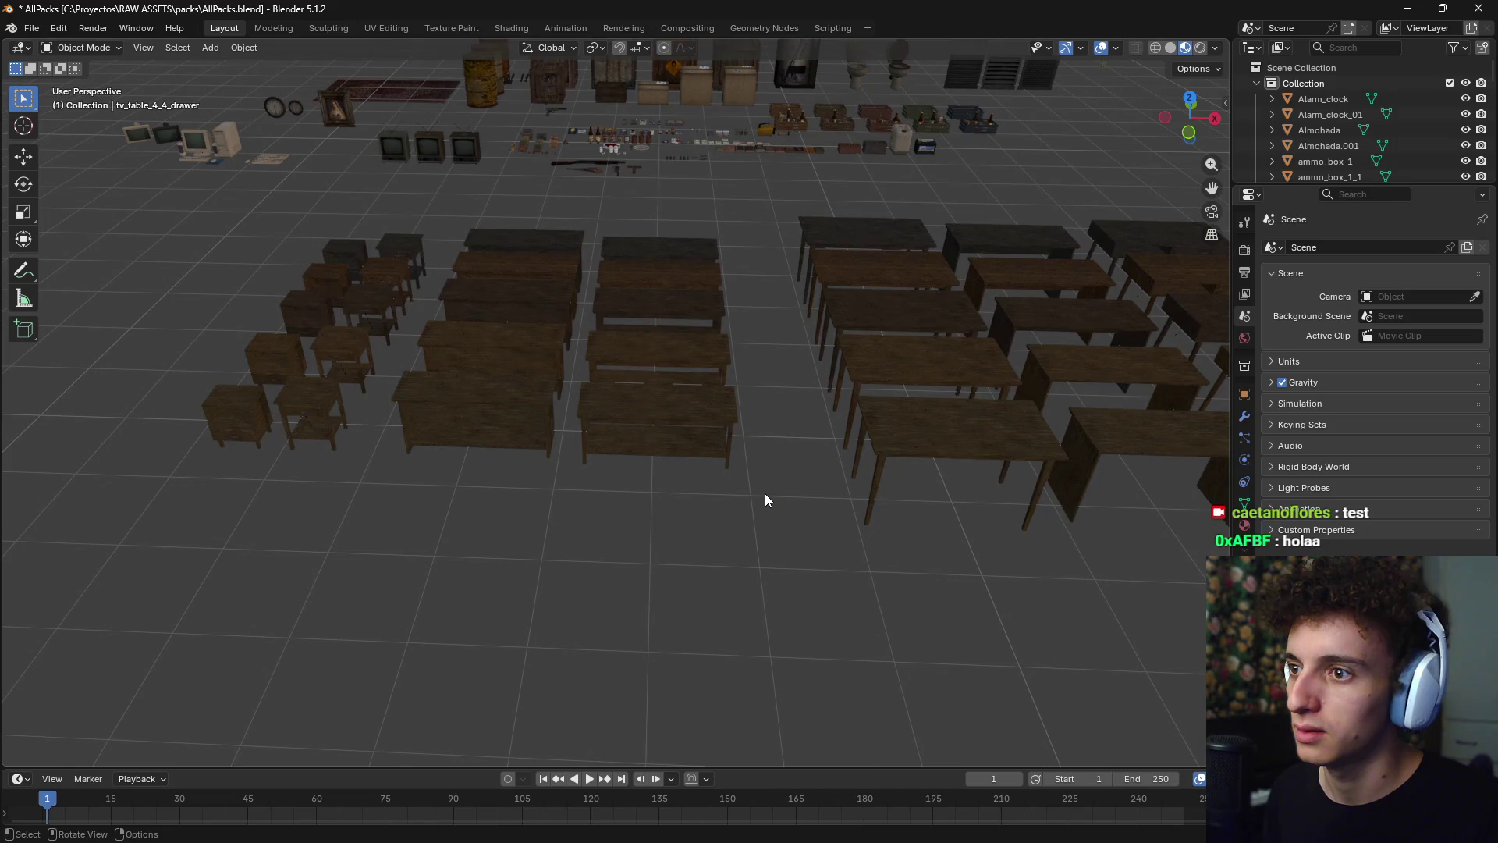
pyautogui.scroll(3, 704, 457)
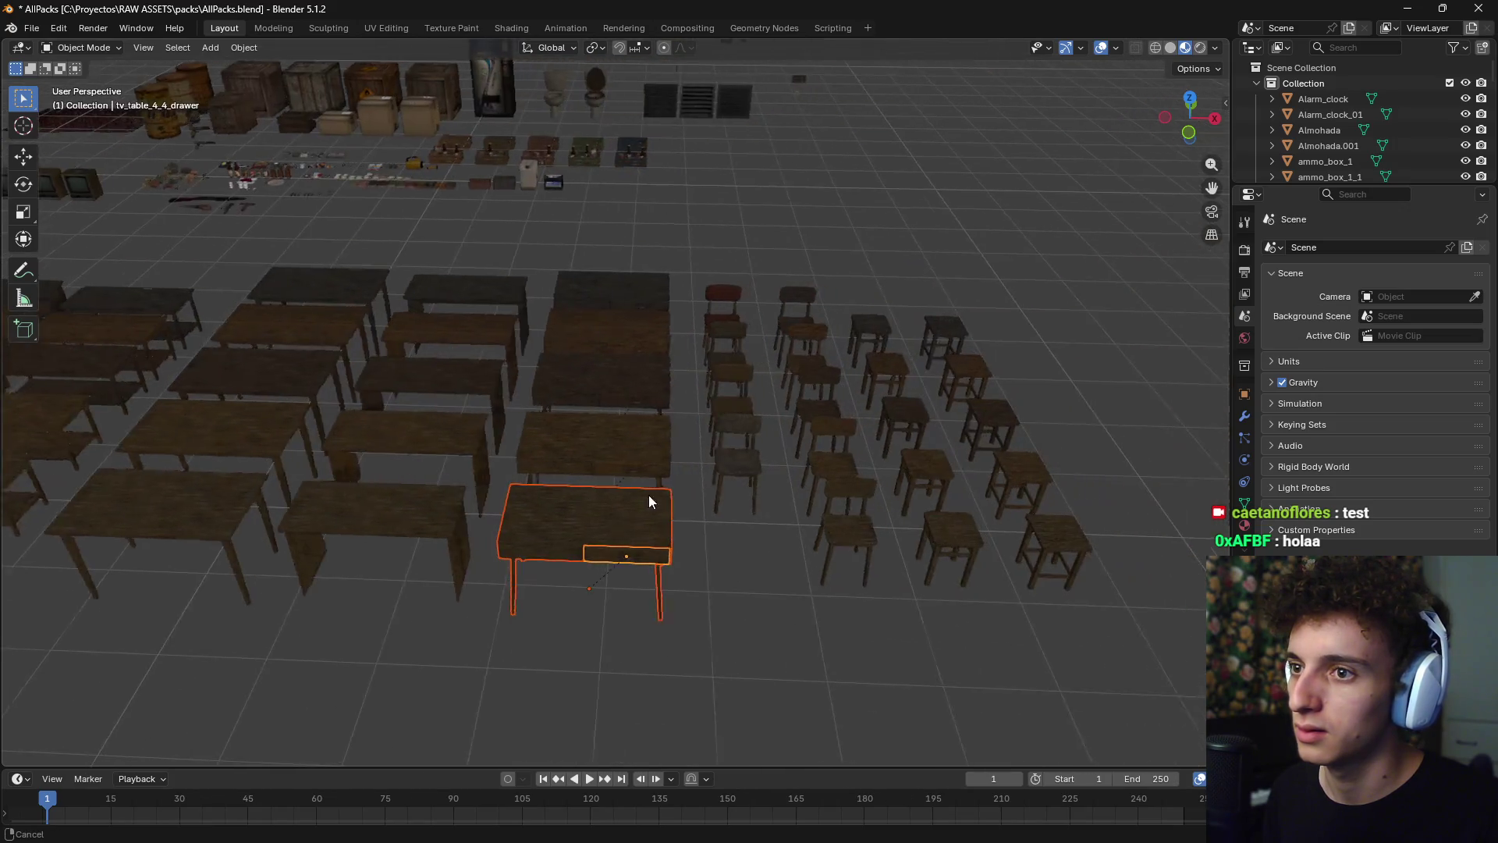
pyautogui.keyDown('shift'); pyautogui.moveTo(649, 494); pyautogui.dragTo(712, 487, button='middle'); pyautogui.keyUp('shift')
pyautogui.scroll(-3, 712, 487)
# - Select coffee_table_1_4, frame it in view, and return to casita5.blend
pyautogui.click(936, 413)
pyautogui.scroll(-3, 913, 477)
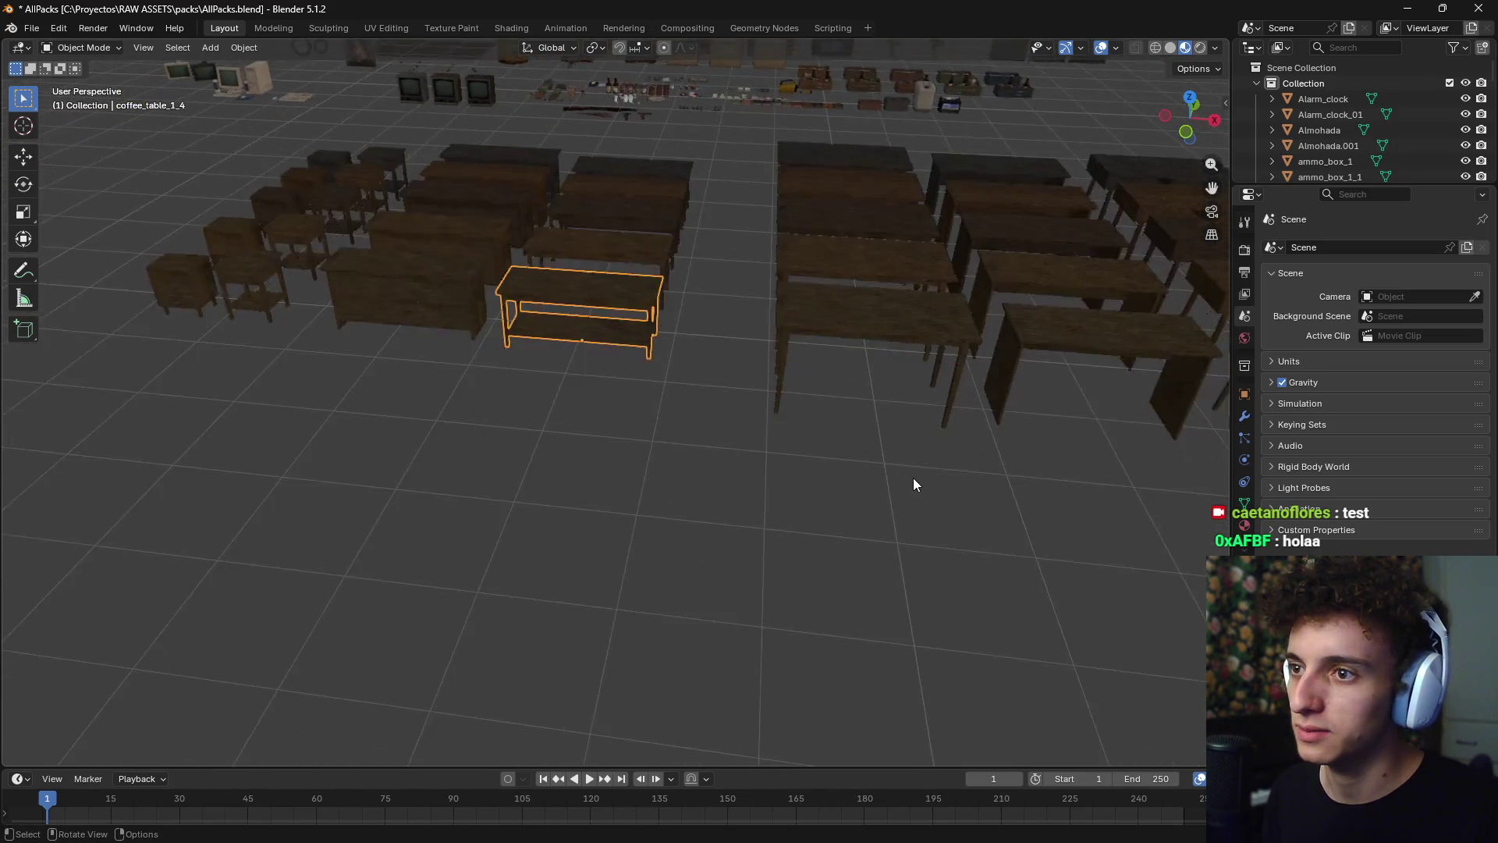
pyautogui.moveTo(913, 478)
pyautogui.keyDown('shift'); pyautogui.mouseDown(button='middle')
pyautogui.moveTo(864, 476)
pyautogui.moveTo(849, 501)
pyautogui.moveTo(888, 427)
pyautogui.moveTo(902, 428)
pyautogui.moveTo(819, 495)
pyautogui.moveTo(535, 428)
pyautogui.moveTo(808, 420)
pyautogui.moveTo(657, 451)
pyautogui.moveTo(298, 466)
pyautogui.moveTo(585, 465)
pyautogui.moveTo(580, 446)
pyautogui.moveTo(588, 498)
pyautogui.mouseUp(button='middle'); pyautogui.keyUp('shift')
pyautogui.press('KP_Decimal')
pyautogui.scroll(-5, 523, 456)
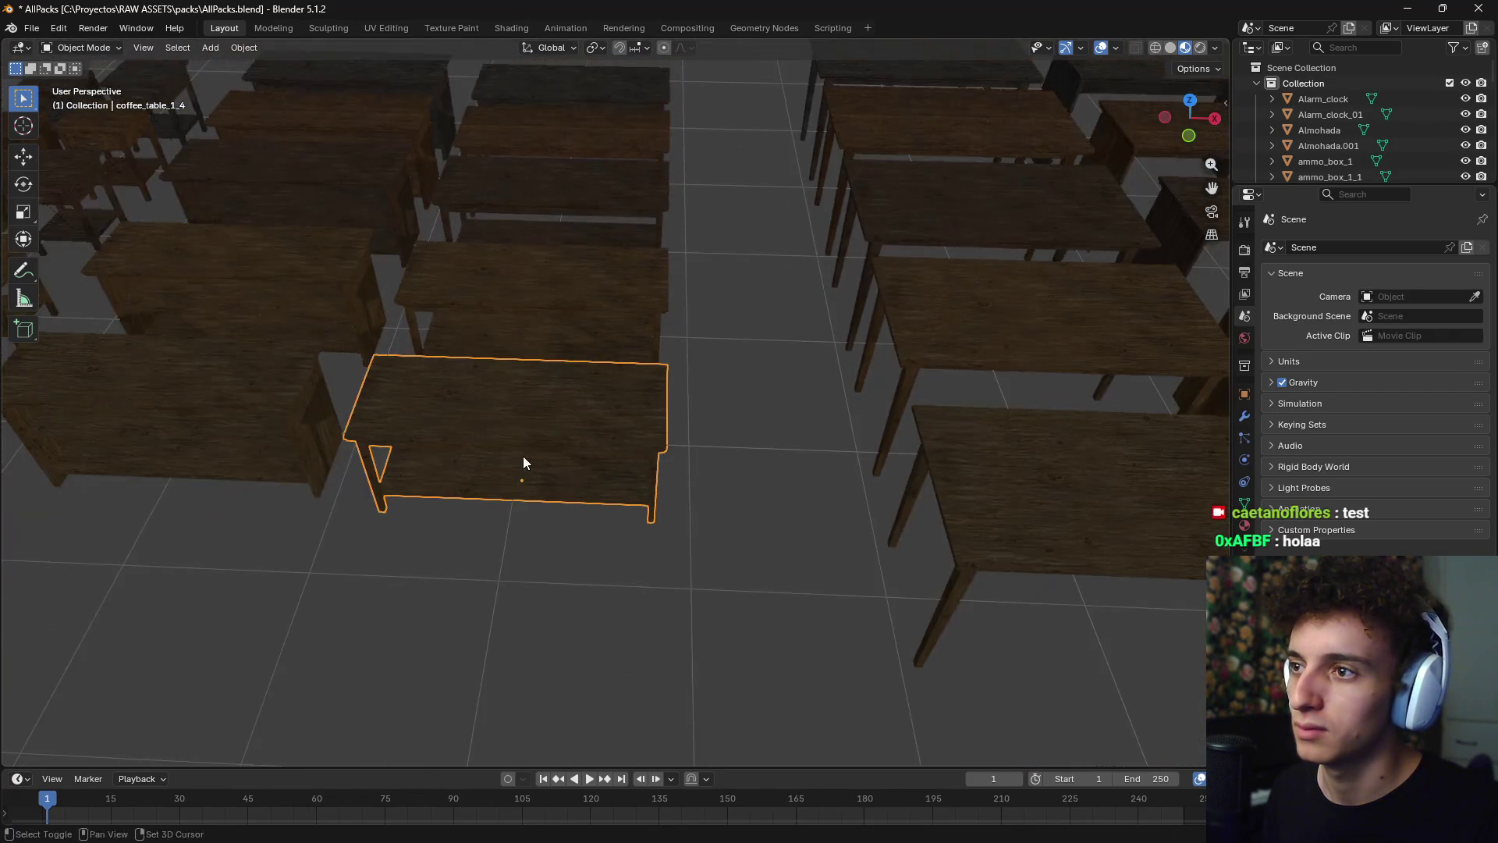
pyautogui.keyDown('shift'); pyautogui.moveTo(522, 456); pyautogui.dragTo(890, 479, button='middle'); pyautogui.keyUp('shift')
pyautogui.scroll(-2, 915, 536)
pyautogui.hotkey('alt', 'Tab')
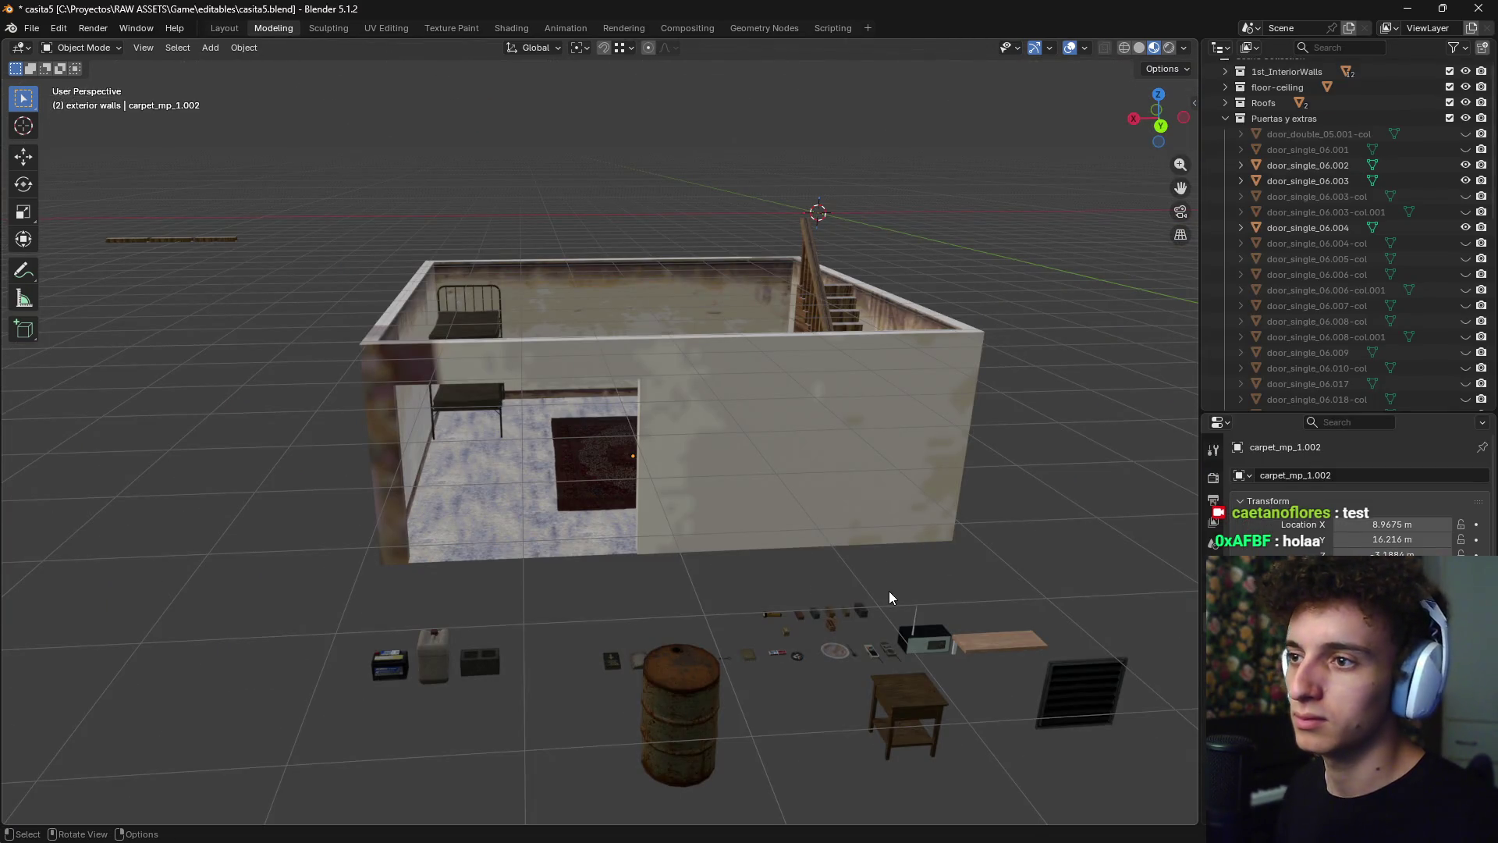
# - Paste the copied coffee table in top view and drop it just outside the basement room
pyautogui.press('KP_7')
pyautogui.scroll(-8, 804, 585)
pyautogui.hotkey('ctrl', 'v')
pyautogui.scroll(-6, 781, 605)
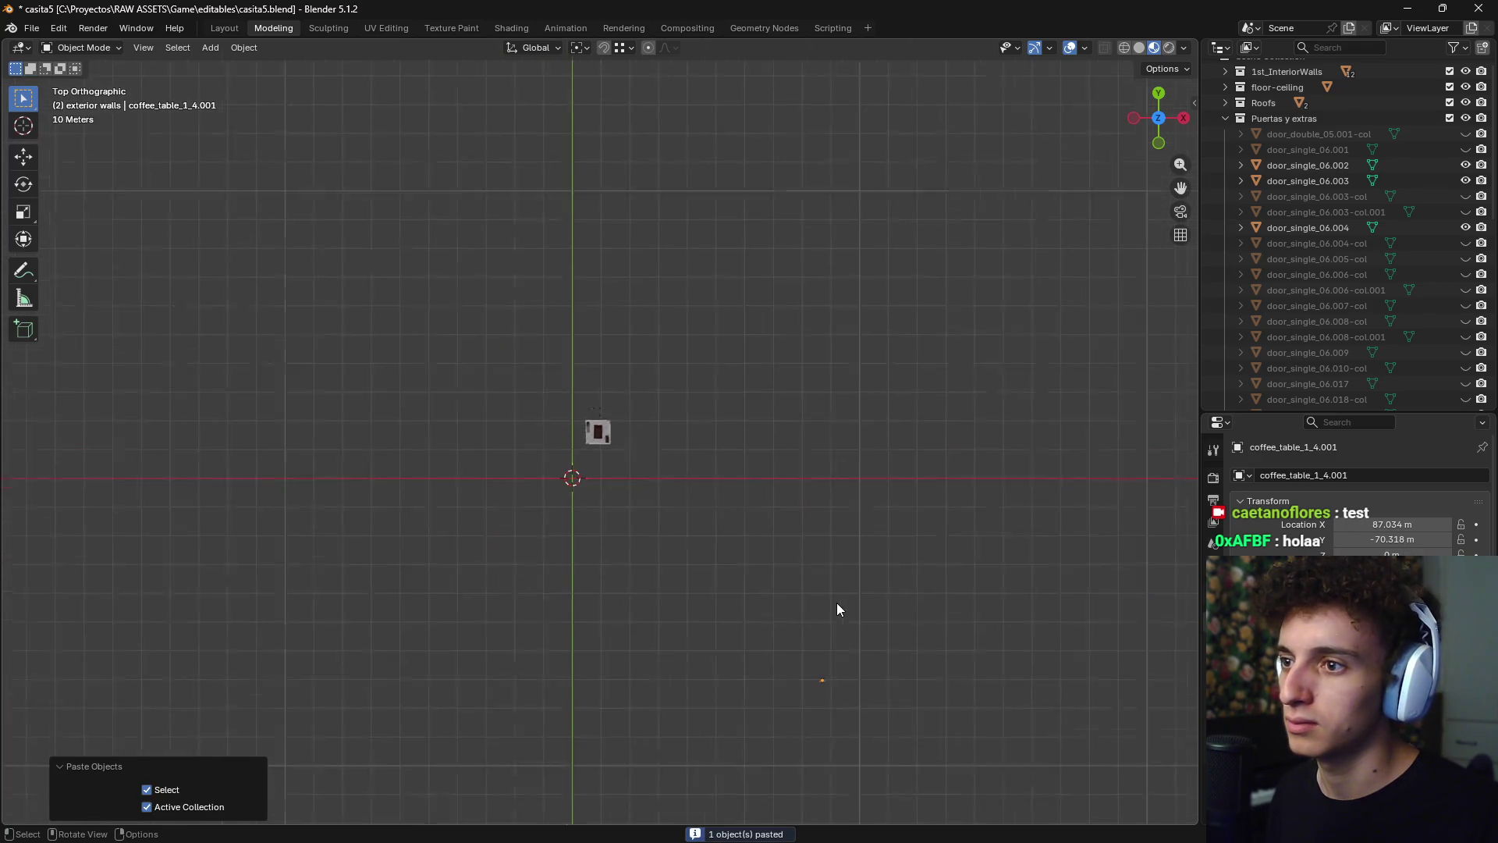
pyautogui.press('g')
pyautogui.click(708, 466)
pyautogui.scroll(4, 708, 466)
pyautogui.scroll(8, 707, 467)
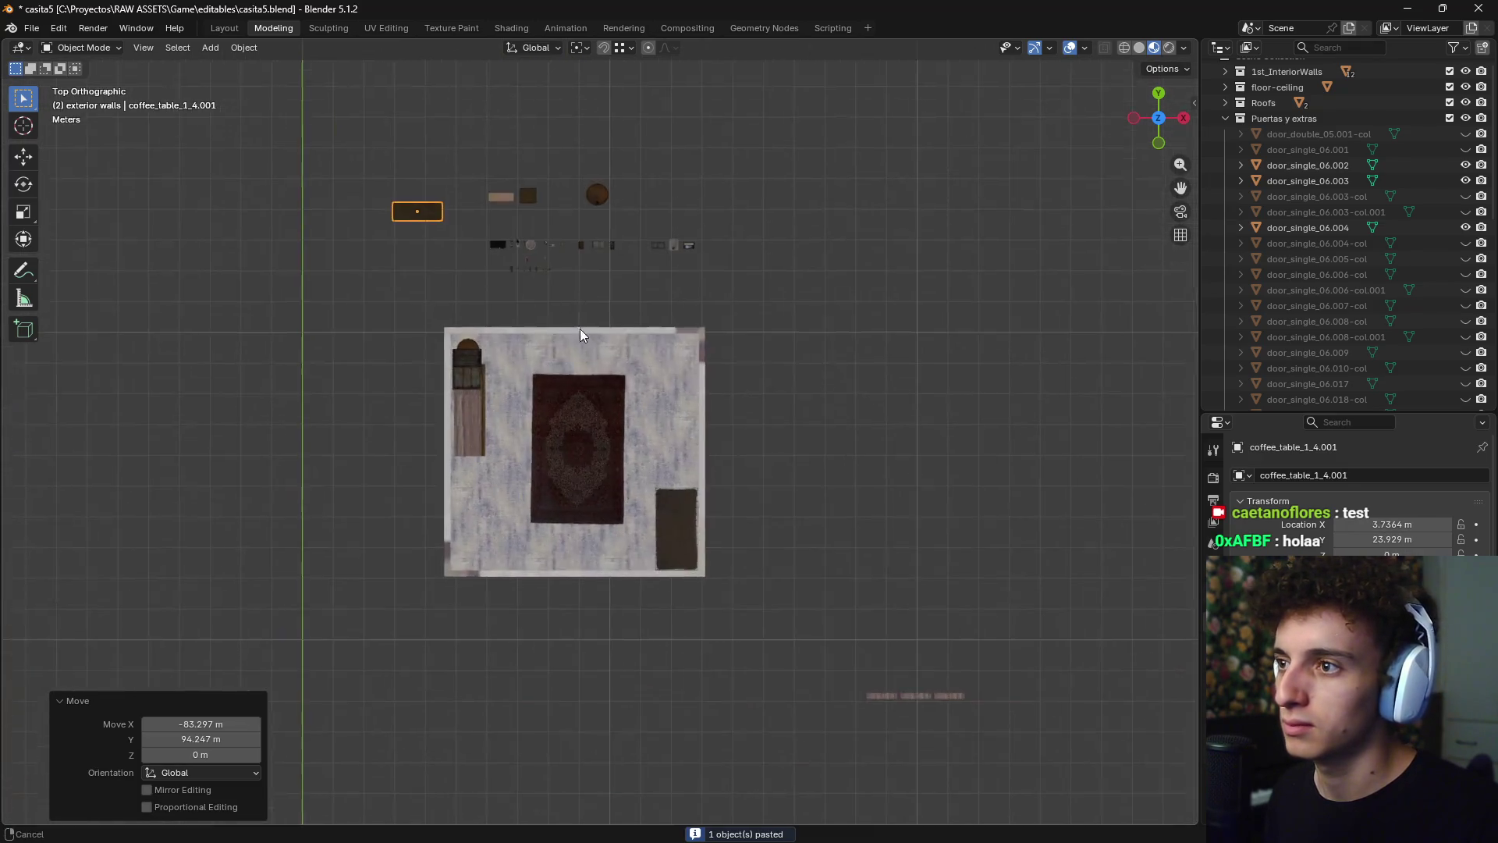
pyautogui.press('g')
pyautogui.click(855, 475)
# - In side view, lower the coffee table along Z to floor level
pyautogui.press('KP_3')
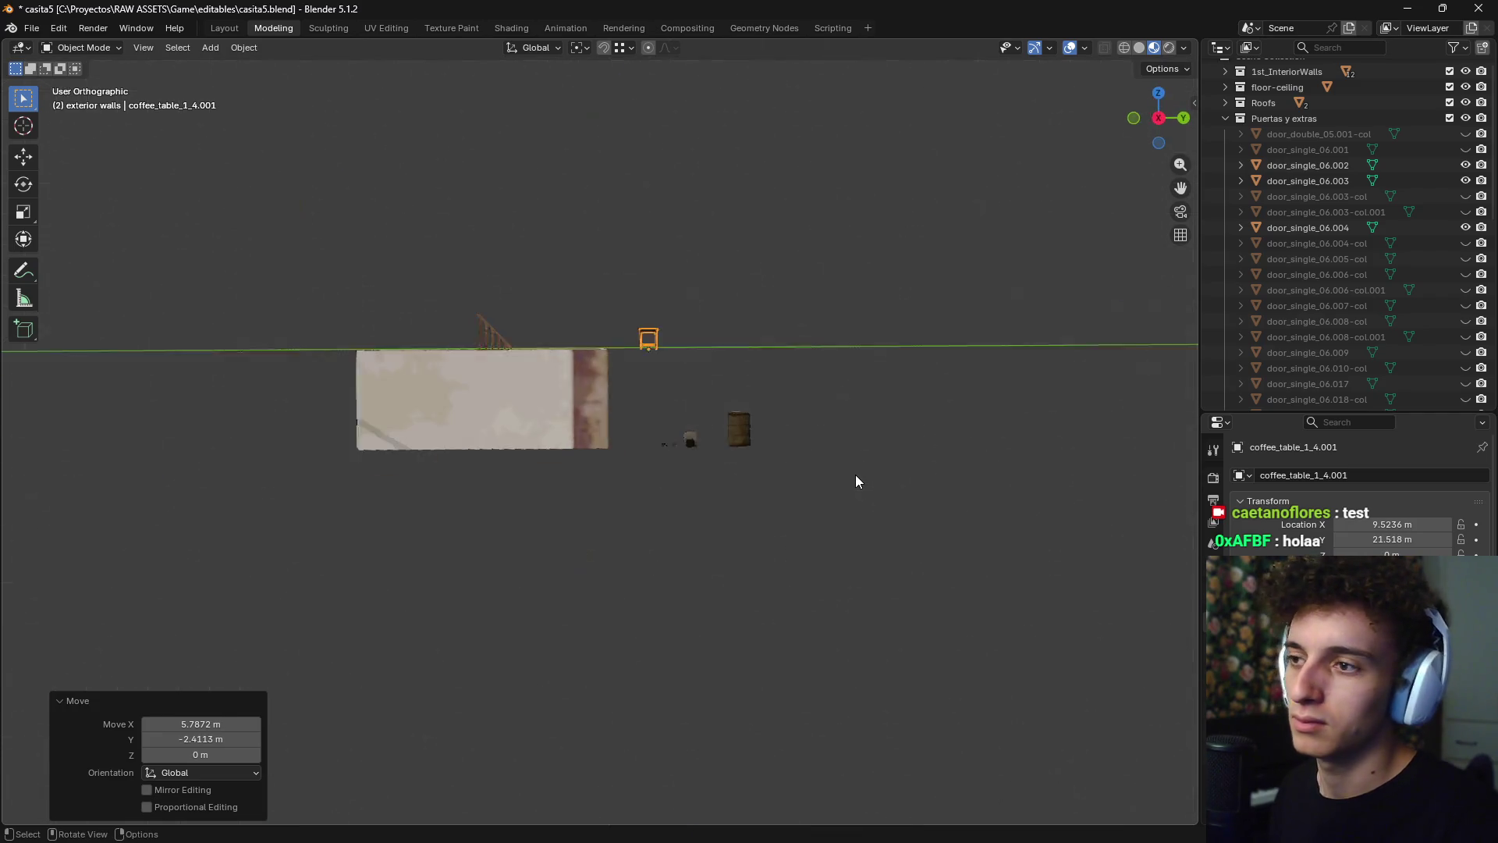
pyautogui.scroll(5, 859, 312)
pyautogui.press('g')
pyautogui.press('z')
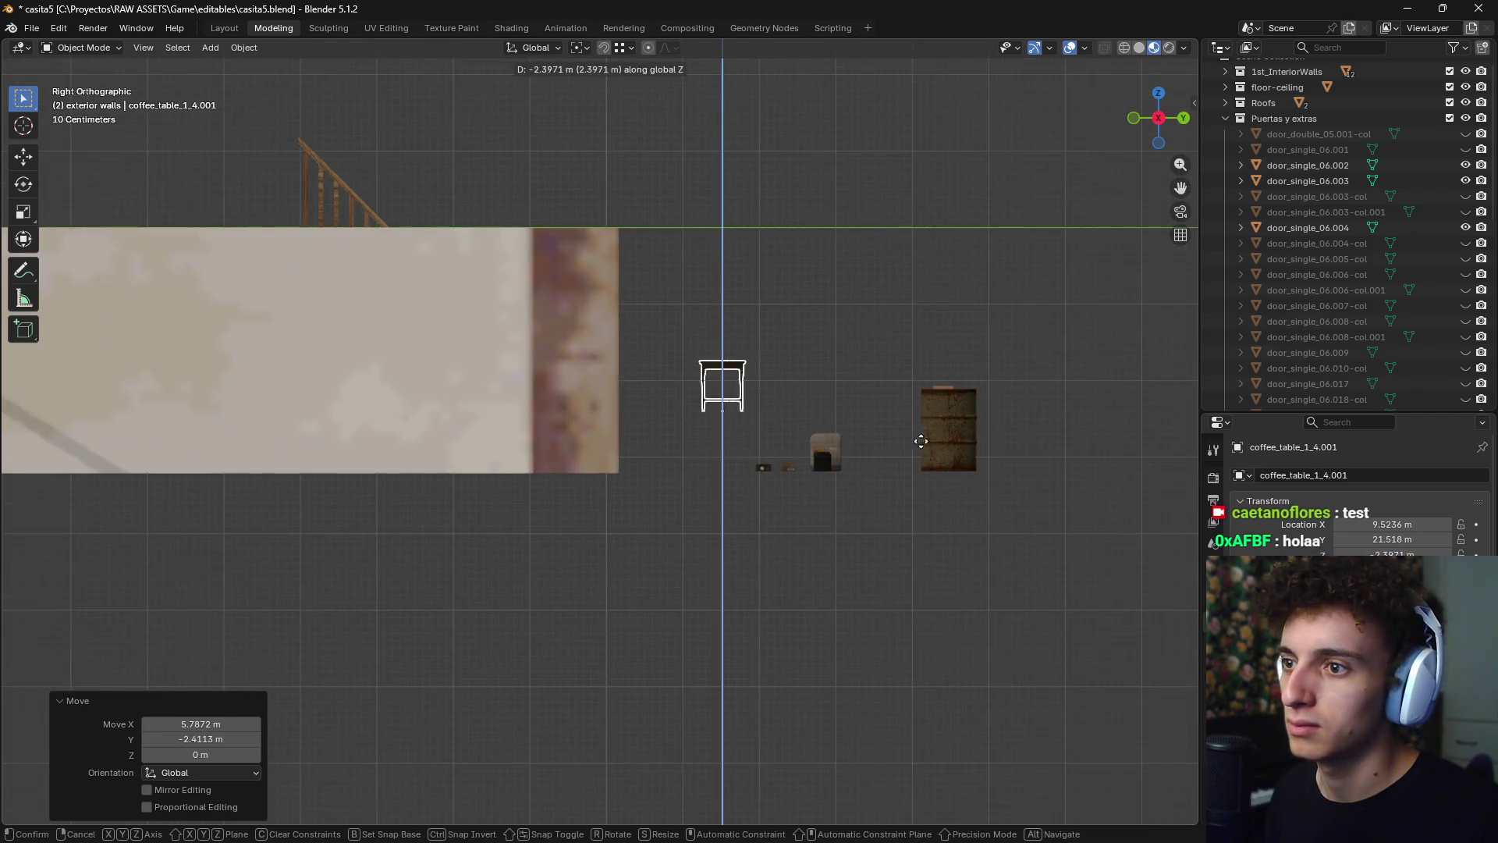
pyautogui.scroll(6, 932, 468)
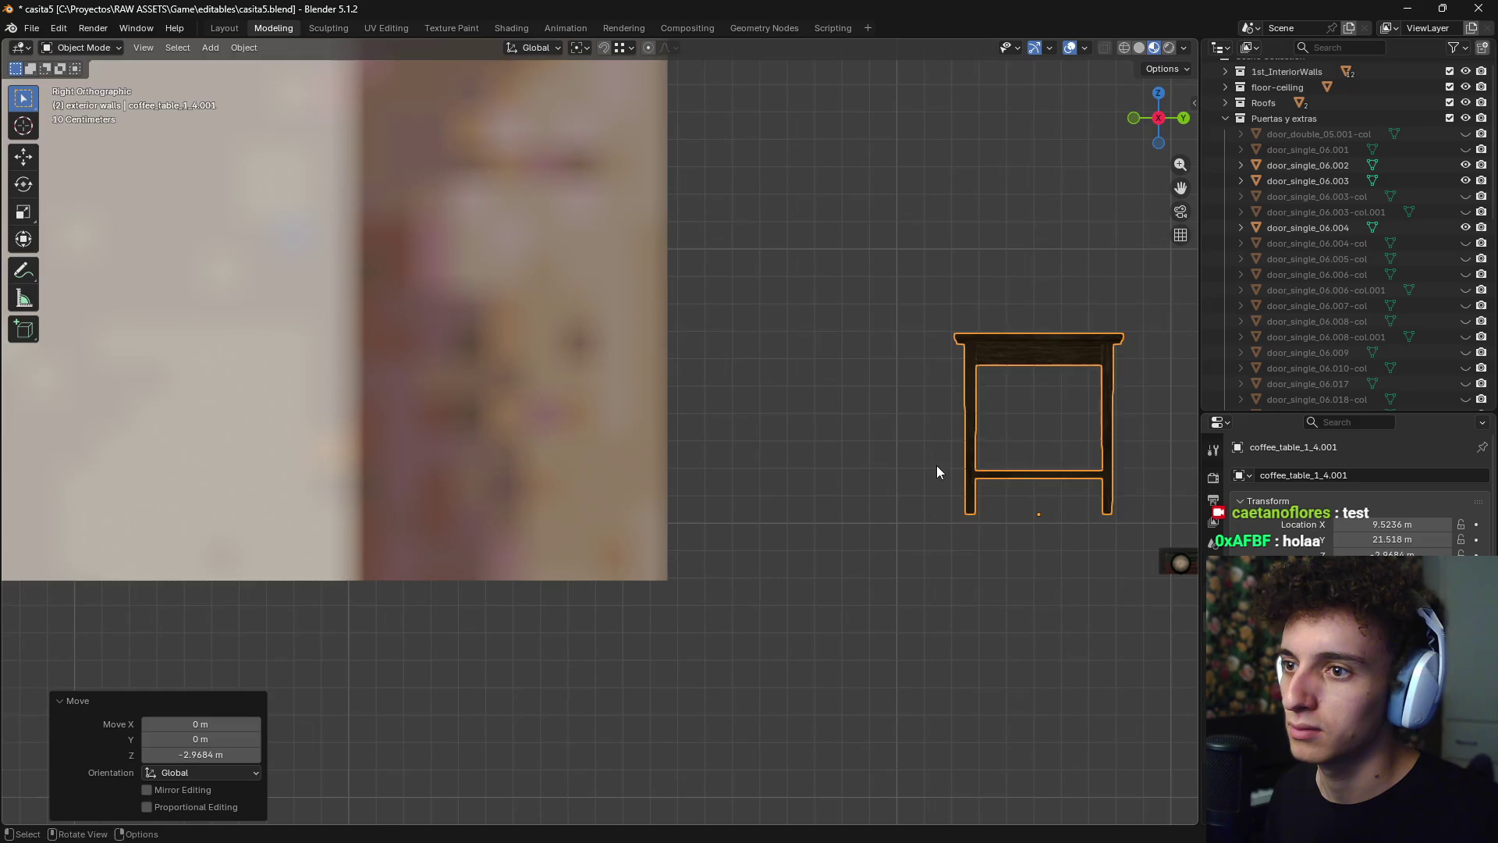
pyautogui.click(952, 535)
# - Move the coffee table into the room near the rug in top view
pyautogui.press('KP_7')
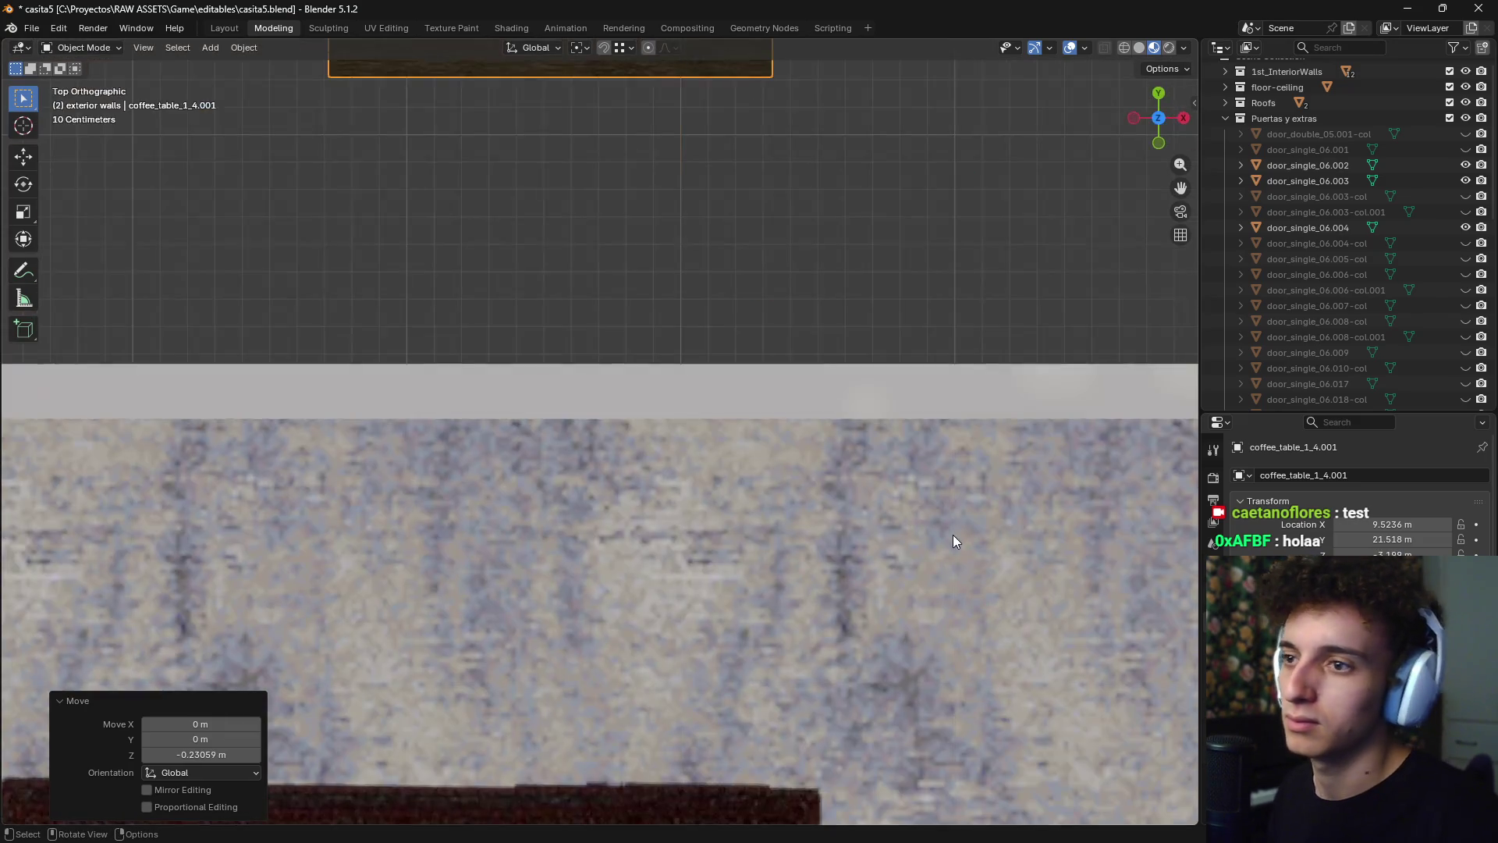
pyautogui.scroll(-5, 953, 535)
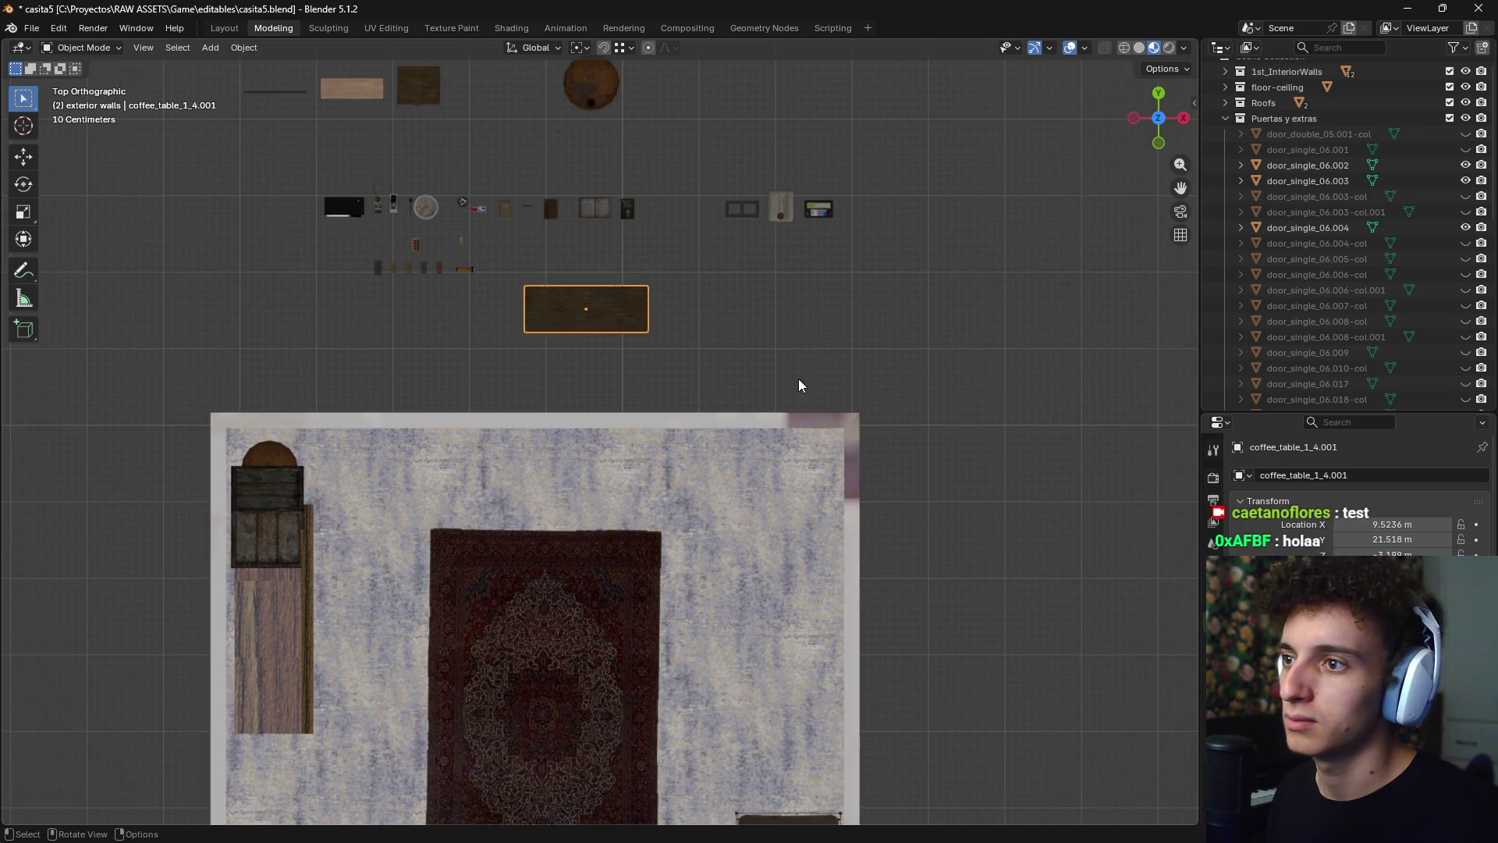
pyautogui.keyDown('shift'); pyautogui.moveTo(798, 378); pyautogui.dragTo(800, 173, button='middle'); pyautogui.keyUp('shift')
pyautogui.press('g')
pyautogui.click(848, 116)
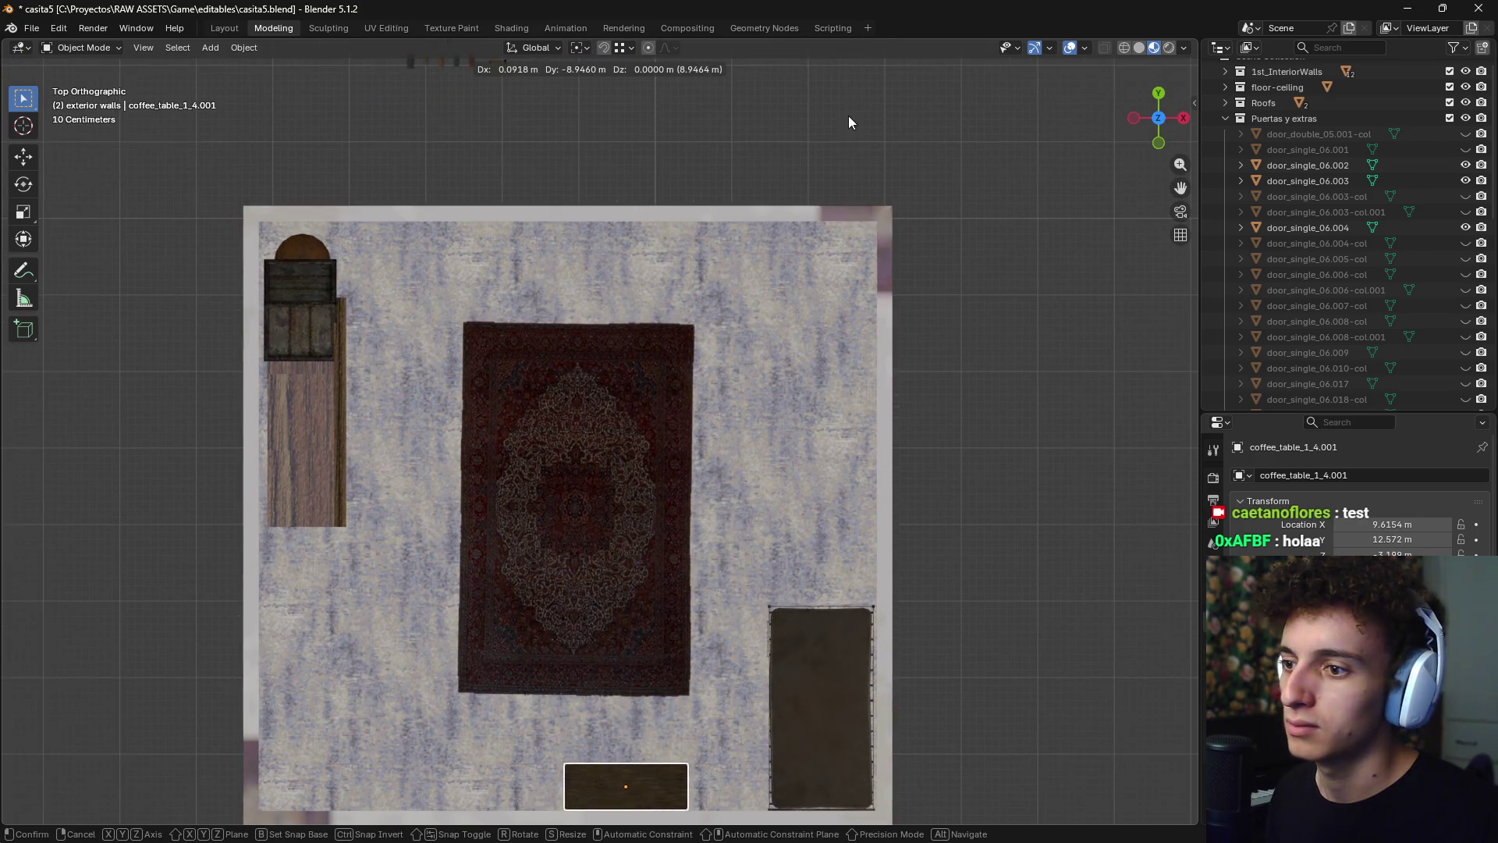
# - Scale the coffee table up to 1.433
pyautogui.moveTo(849, 115)
pyautogui.mouseDown(button='middle')
pyautogui.moveTo(1036, 220)
pyautogui.moveTo(699, 376)
pyautogui.moveTo(682, 315)
pyautogui.moveTo(558, 358)
pyautogui.moveTo(699, 321)
pyautogui.moveTo(601, 264)
pyautogui.moveTo(701, 355)
pyautogui.moveTo(782, 354)
pyautogui.mouseUp(button='middle')
pyautogui.scroll(5, 682, 315)
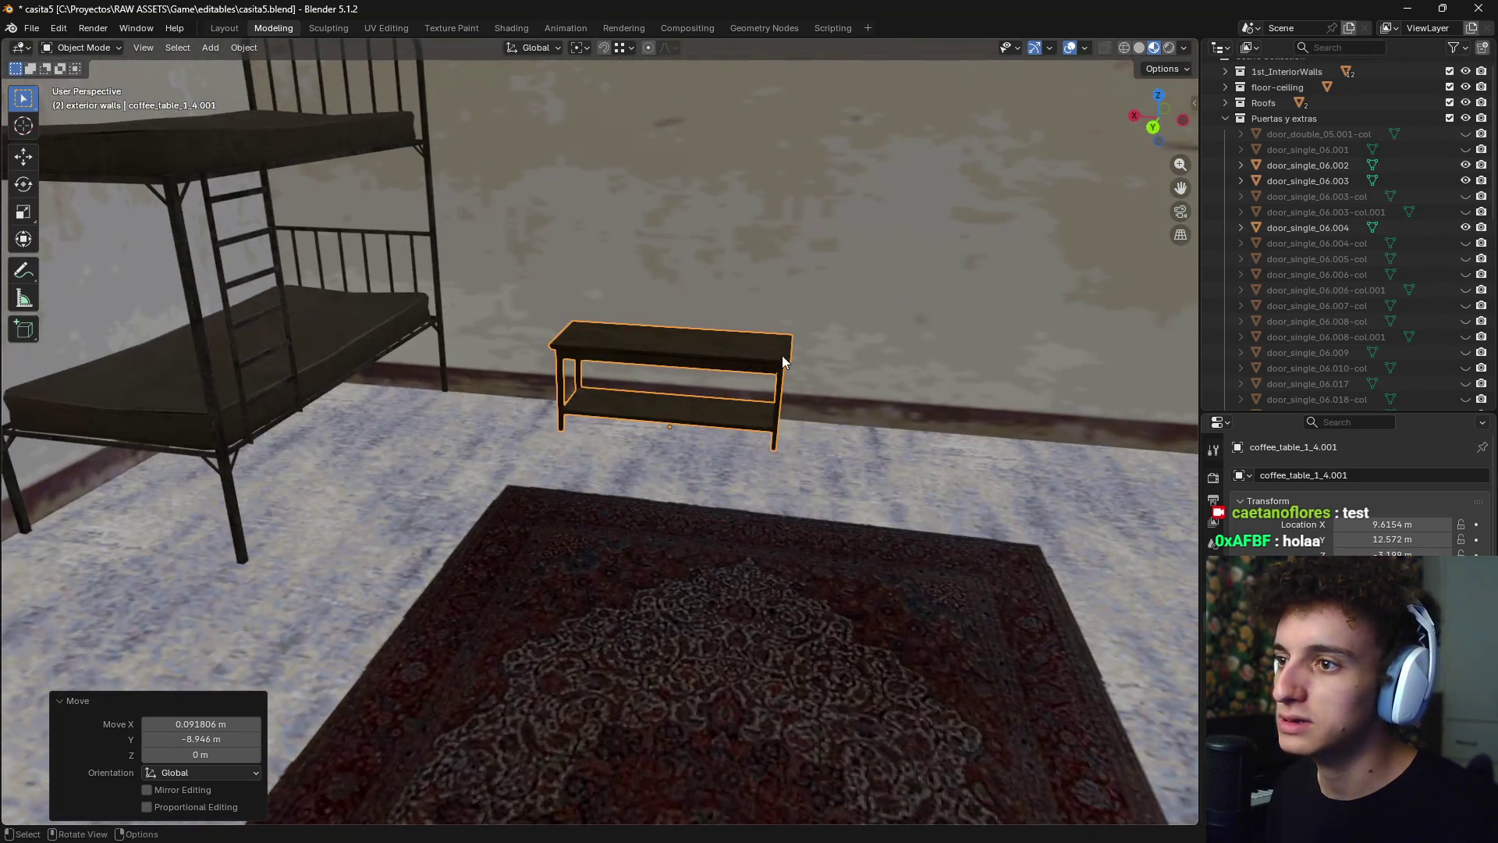
pyautogui.press('s')
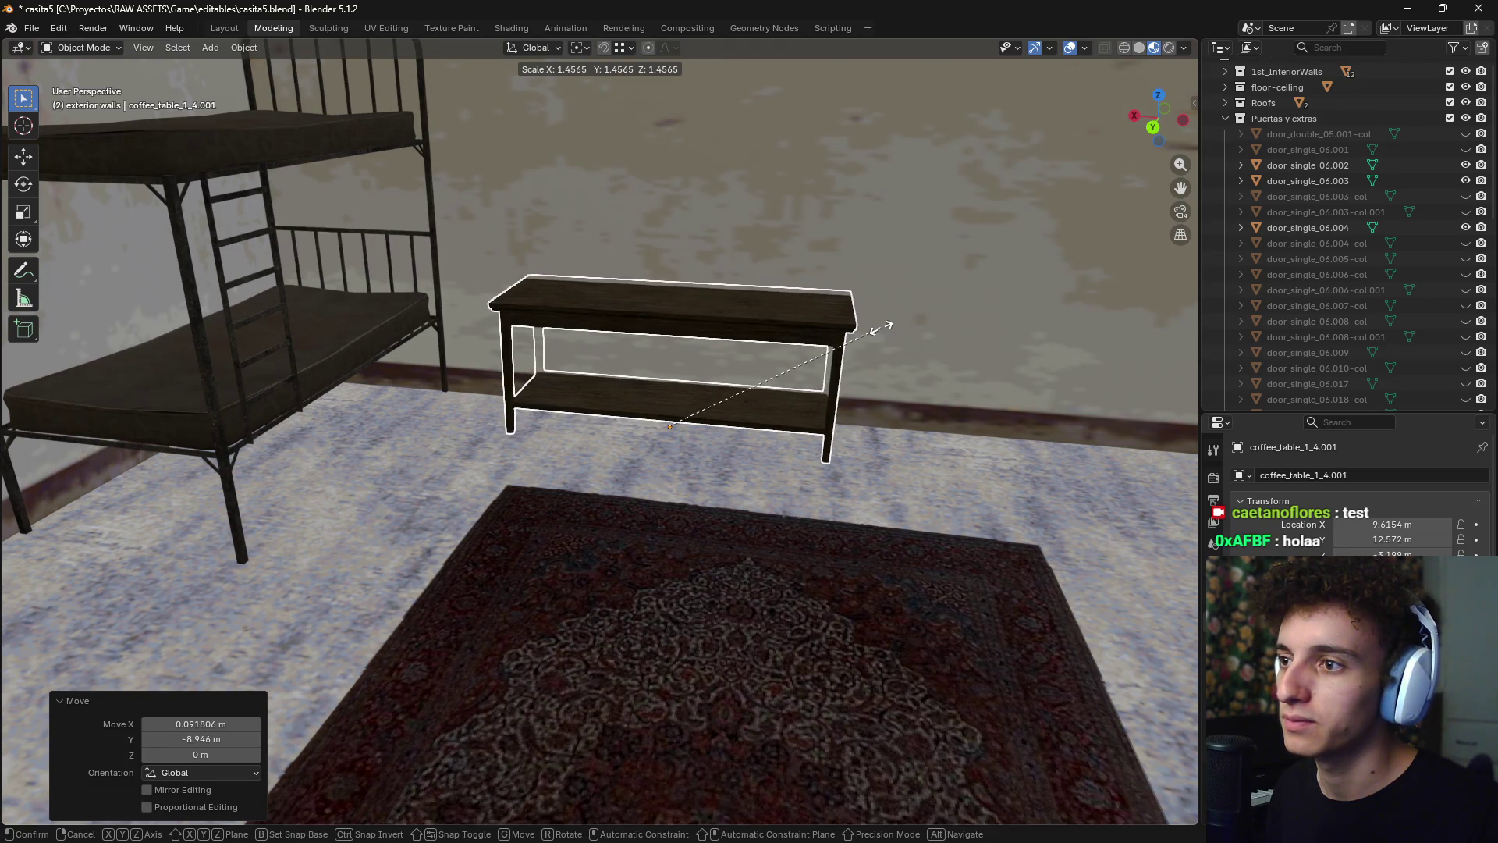
pyautogui.click(878, 331)
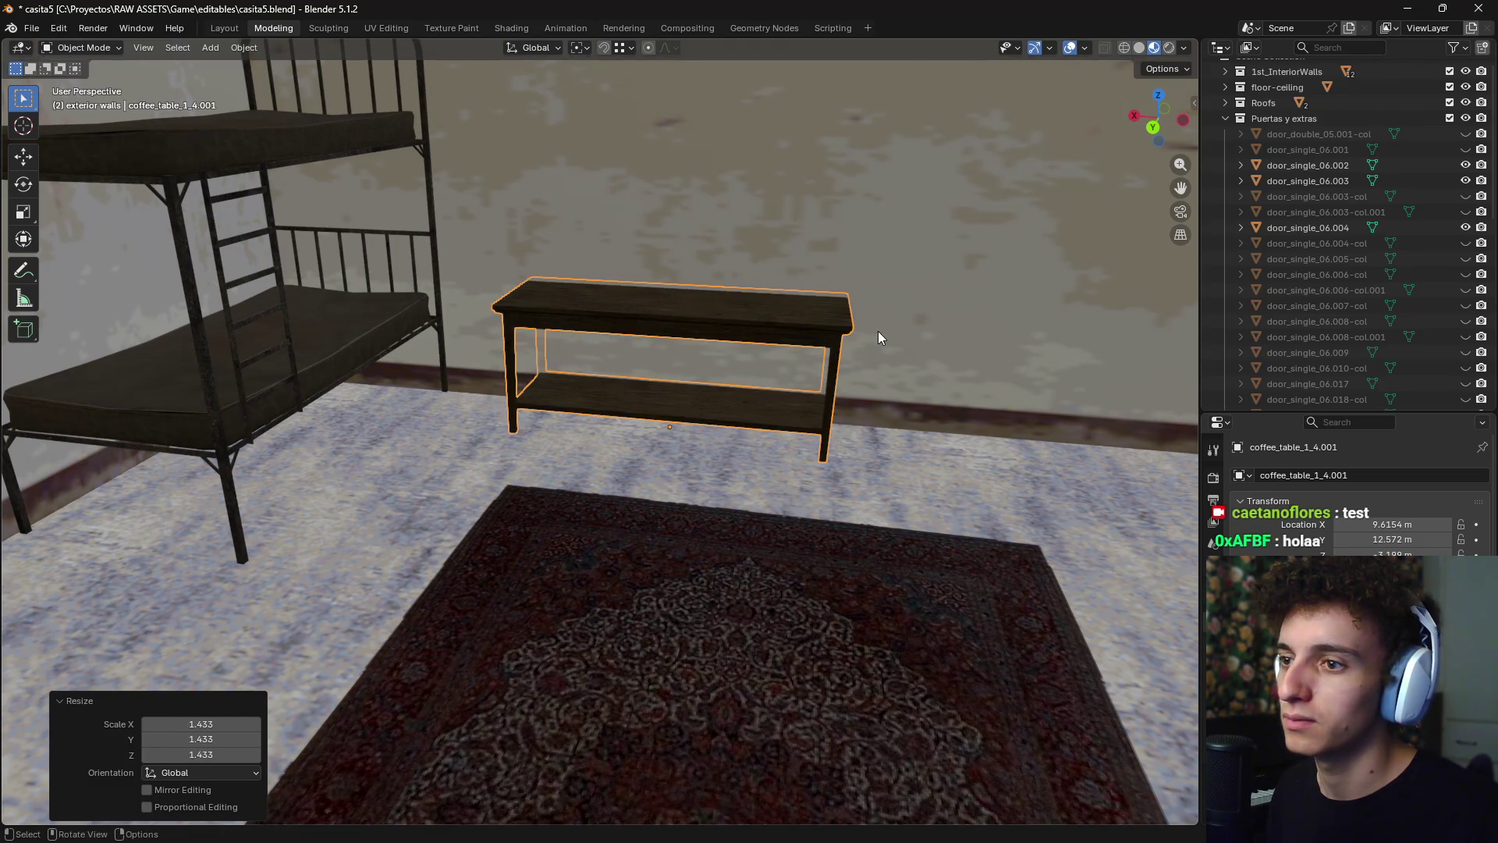
# - Reposition the table by the bottom wall, shifting it -0.551 m along X
pyautogui.press('KP_7')
pyautogui.scroll(-8, 869, 321)
pyautogui.scroll(3, 831, 352)
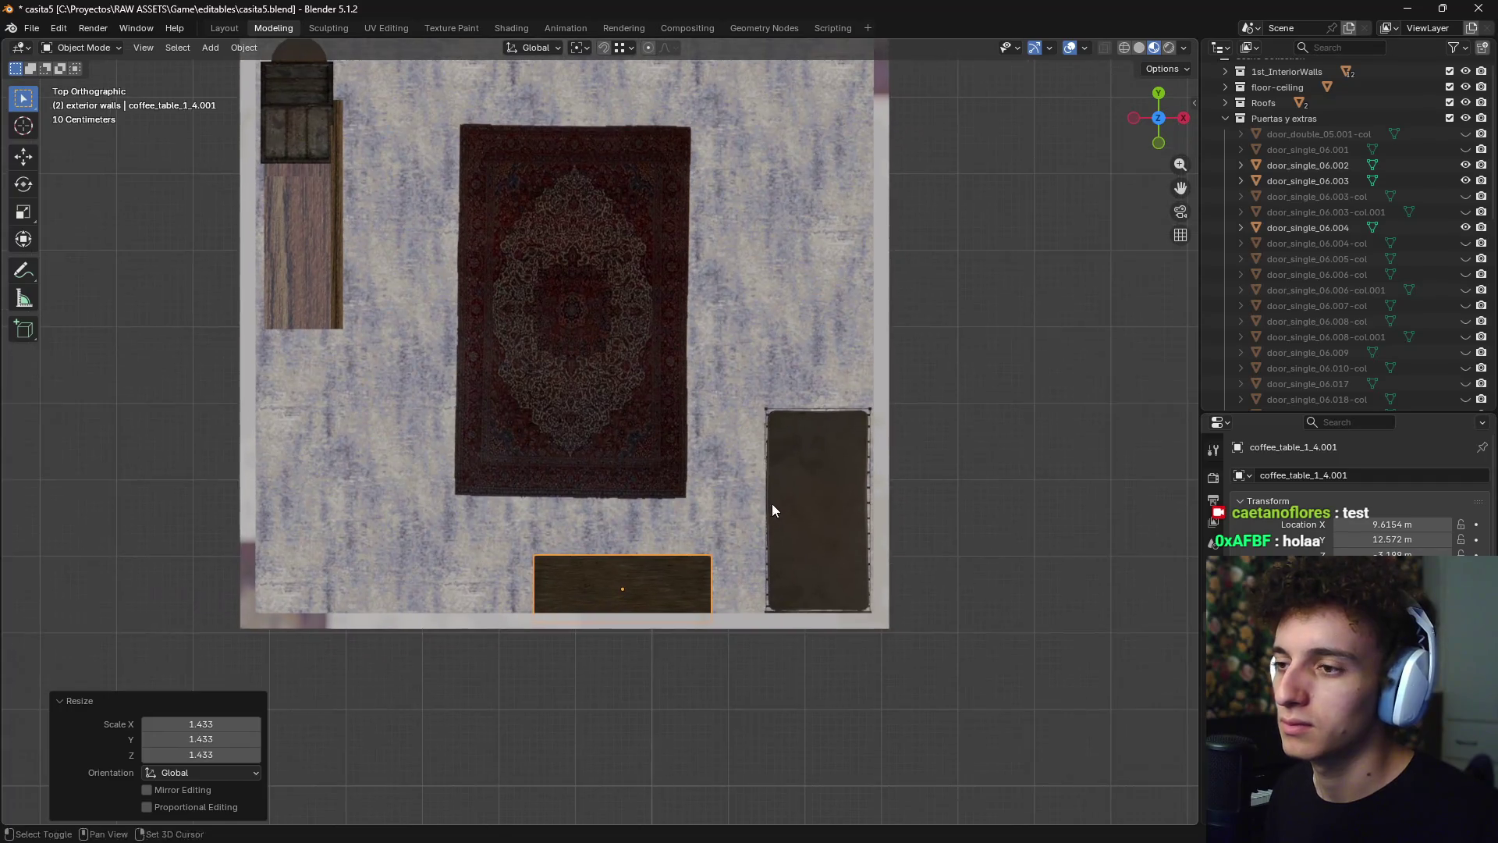
pyautogui.press('g')
pyautogui.click(726, 540)
pyautogui.moveTo(725, 540)
pyautogui.mouseDown(button='middle')
pyautogui.moveTo(822, 508)
pyautogui.moveTo(786, 465)
pyautogui.moveTo(795, 442)
pyautogui.moveTo(878, 484)
pyautogui.moveTo(853, 518)
pyautogui.moveTo(798, 523)
pyautogui.moveTo(749, 497)
pyautogui.moveTo(833, 523)
pyautogui.moveTo(779, 523)
pyautogui.moveTo(838, 479)
pyautogui.moveTo(707, 513)
pyautogui.mouseUp(button='middle')
pyautogui.press('g')
pyautogui.press('x')
pyautogui.click(849, 452)
pyautogui.scroll(-5, 707, 513)
pyautogui.moveTo(802, 508)
pyautogui.mouseDown(button='middle')
pyautogui.moveTo(874, 509)
pyautogui.moveTo(719, 456)
pyautogui.mouseUp(button='middle')
pyautogui.scroll(-6, 720, 457)
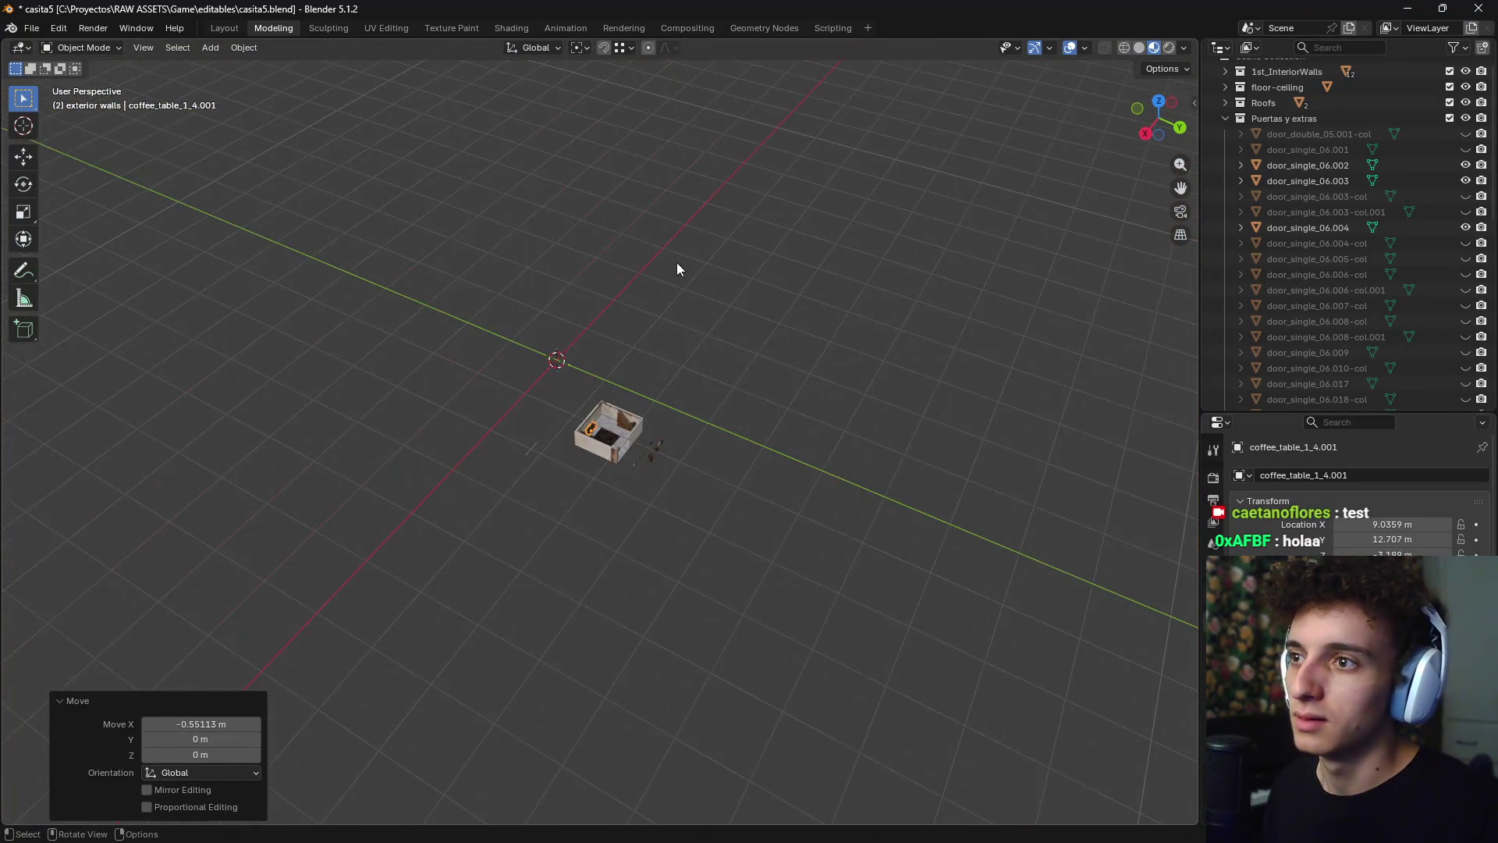
# - Collapse Puertas y extras, then select the rug, bed, crate and barrel
pyautogui.scroll(1, 1314, 208)
pyautogui.click(1223, 131)
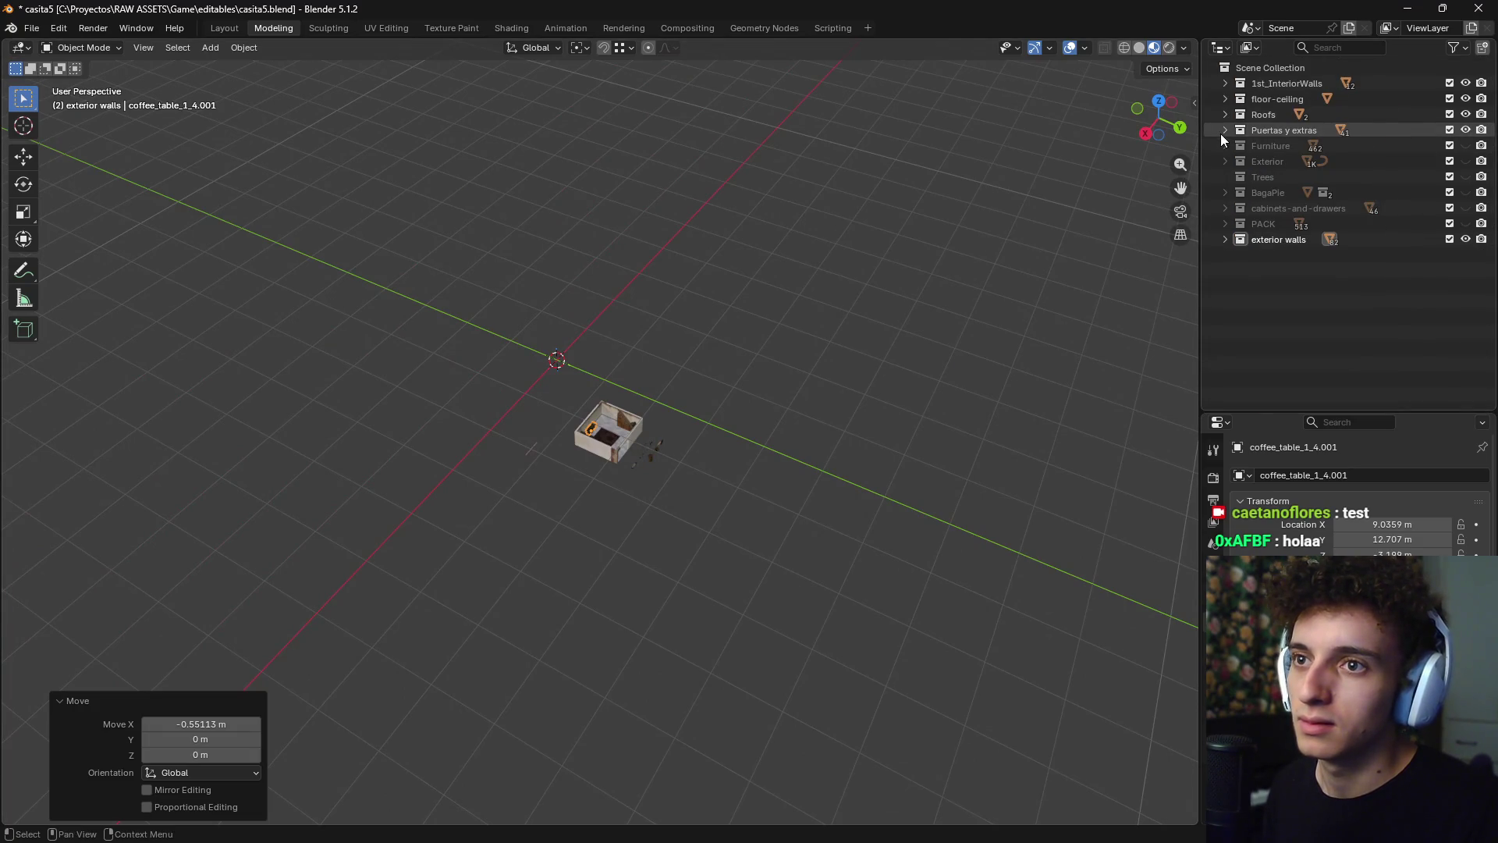
pyautogui.scroll(4, 606, 432)
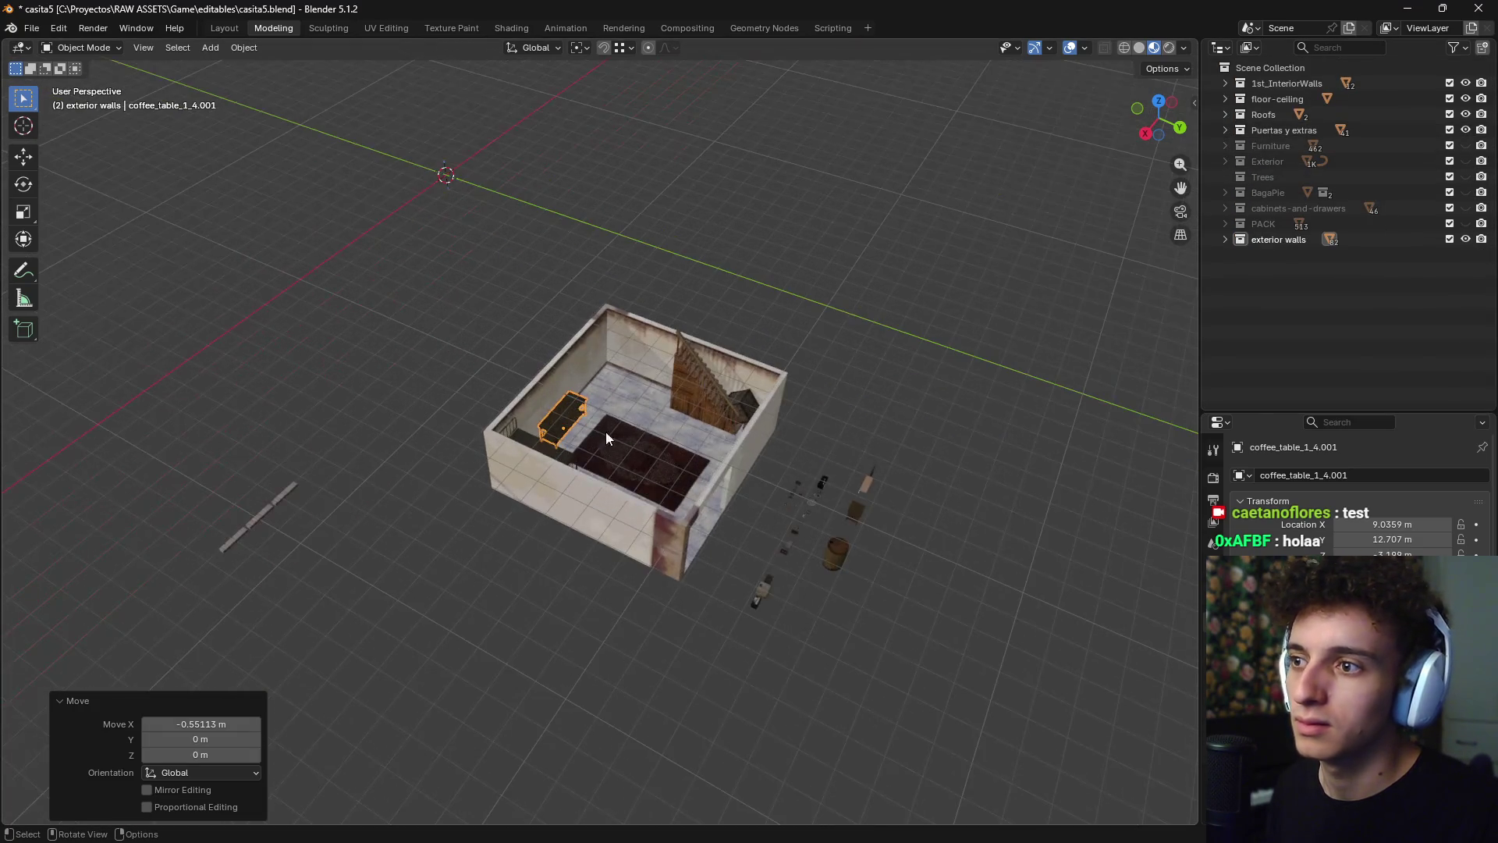
pyautogui.moveTo(605, 433); pyautogui.dragTo(625, 455, button='middle')
pyautogui.scroll(4, 632, 454)
pyautogui.keyDown('shift'); pyautogui.click(644, 513); pyautogui.keyUp('shift')
pyautogui.keyDown('shift'); pyautogui.click(362, 425); pyautogui.keyUp('shift')
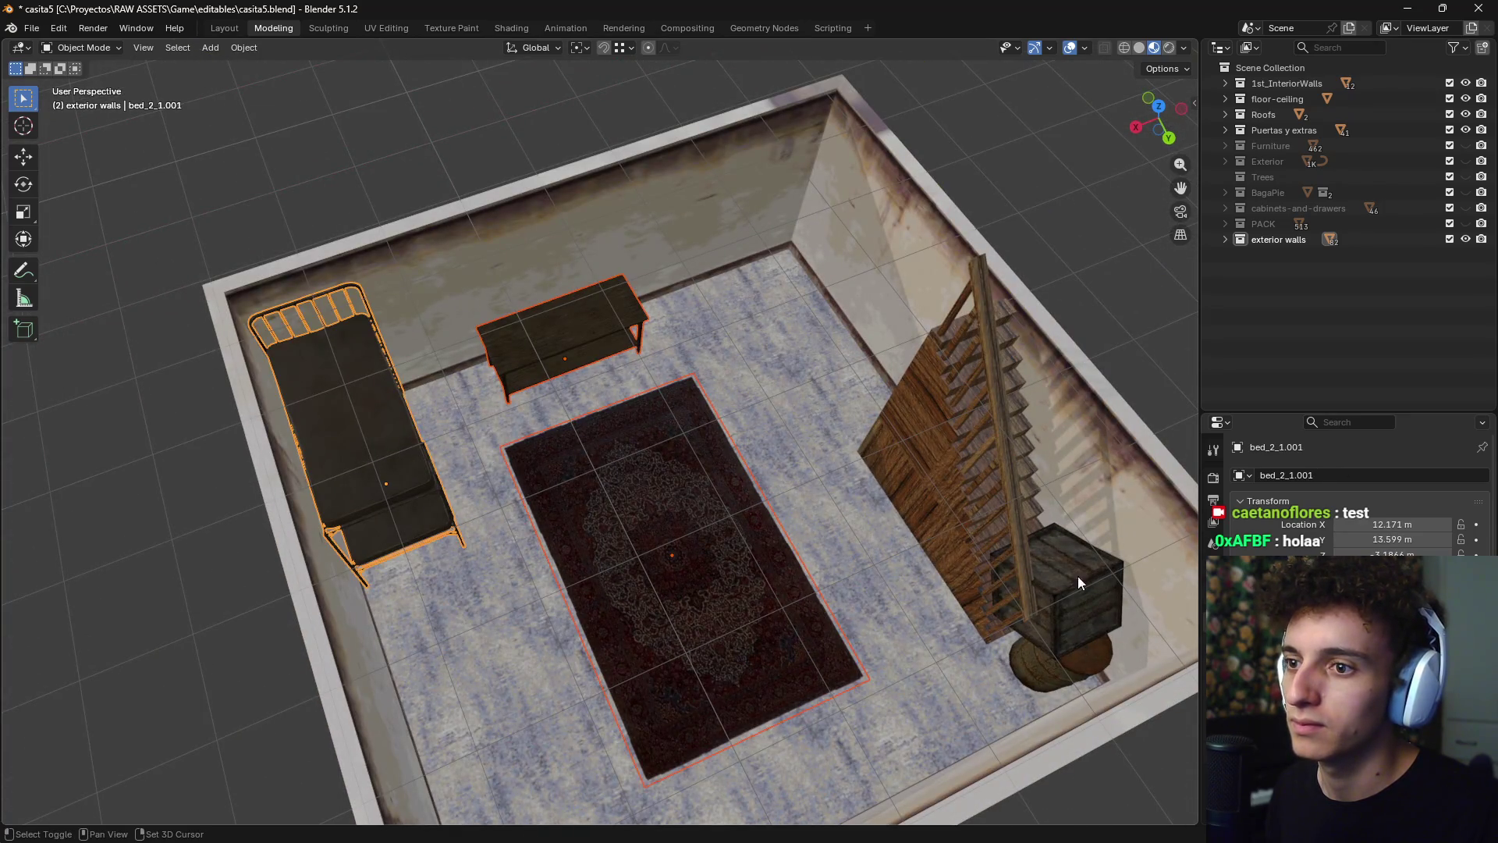
pyautogui.keyDown('shift'); pyautogui.click(1078, 576); pyautogui.keyUp('shift')
pyautogui.keyDown('shift'); pyautogui.click(1077, 657); pyautogui.keyUp('shift')
# - Box-select the scattered small props beside the house and near the barrel
pyautogui.scroll(-8, 902, 684)
pyautogui.moveTo(814, 351)
pyautogui.mouseDown()
pyautogui.moveTo(556, 522)
pyautogui.moveTo(658, 515)
pyautogui.mouseUp()
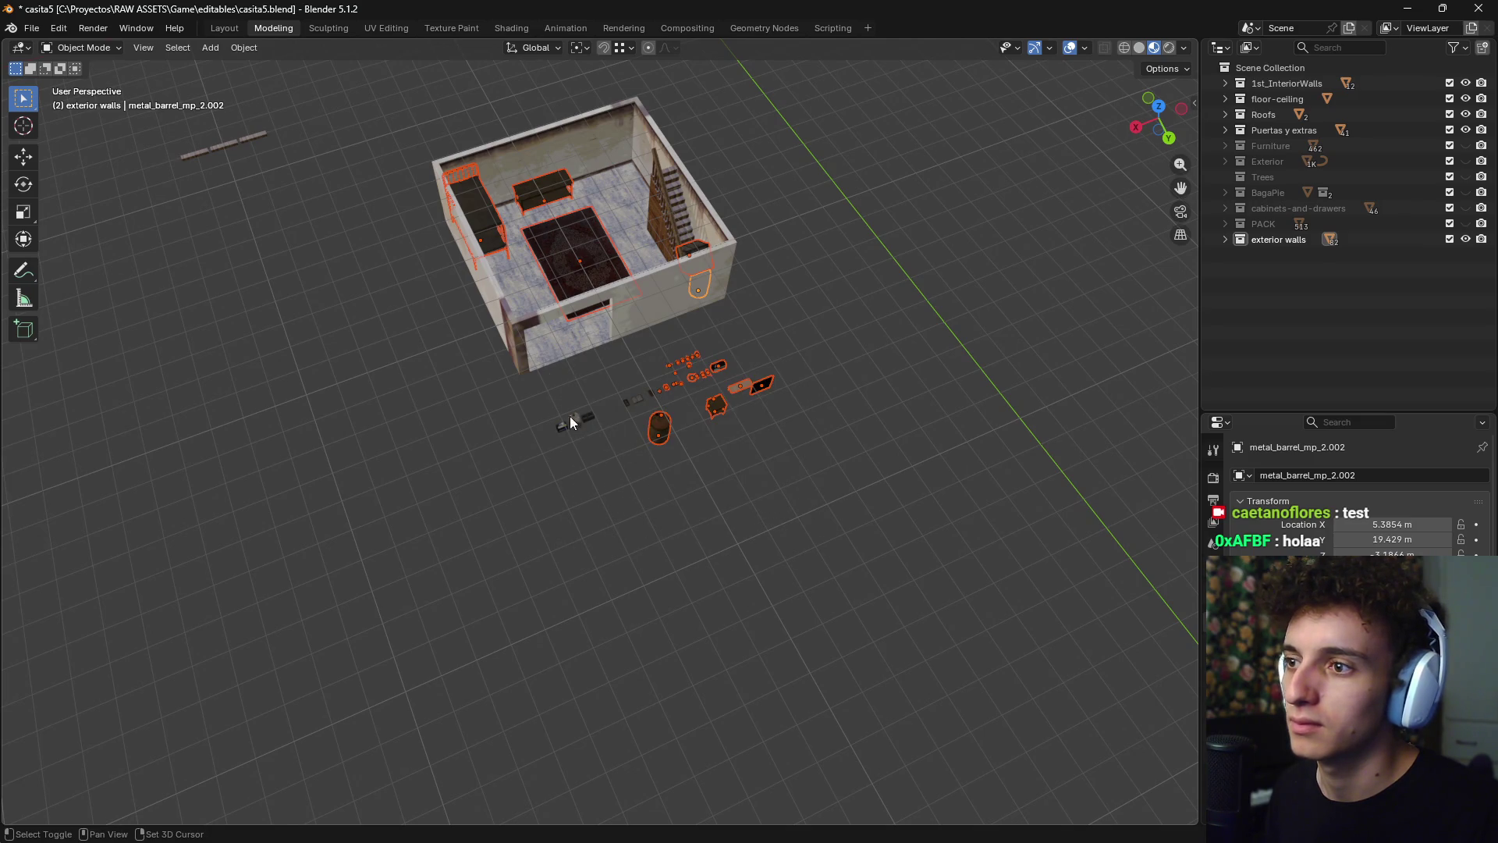
pyautogui.keyDown('shift'); pyautogui.moveTo(545, 411); pyautogui.dragTo(620, 479); pyautogui.keyUp('shift')
pyautogui.keyDown('shift'); pyautogui.moveTo(616, 379); pyautogui.dragTo(662, 422); pyautogui.keyUp('shift')
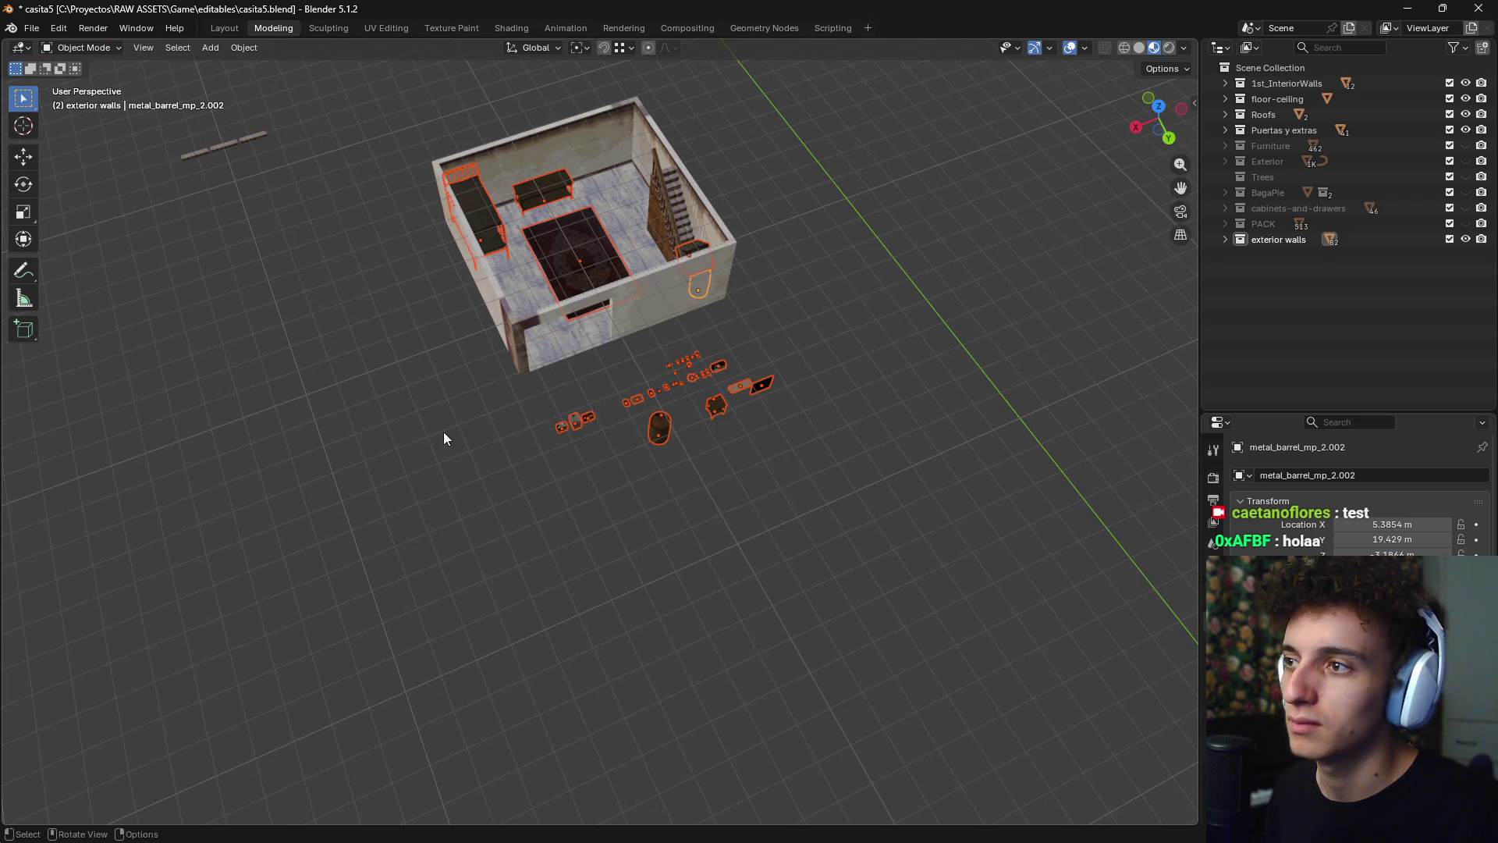
pyautogui.moveTo(443, 432)
pyautogui.keyDown('ctrl'); pyautogui.mouseDown(button='middle')
pyautogui.moveTo(251, 250)
pyautogui.moveTo(507, 433)
pyautogui.moveTo(503, 418)
pyautogui.moveTo(631, 411)
pyautogui.moveTo(783, 440)
pyautogui.moveTo(714, 414)
pyautogui.moveTo(705, 439)
pyautogui.moveTo(720, 416)
pyautogui.moveTo(616, 438)
pyautogui.moveTo(655, 363)
pyautogui.moveTo(771, 363)
pyautogui.mouseUp(button='middle'); pyautogui.keyUp('ctrl')
# - Move the selection into the Furniture collection and make Furniture visible
pyautogui.press('m')
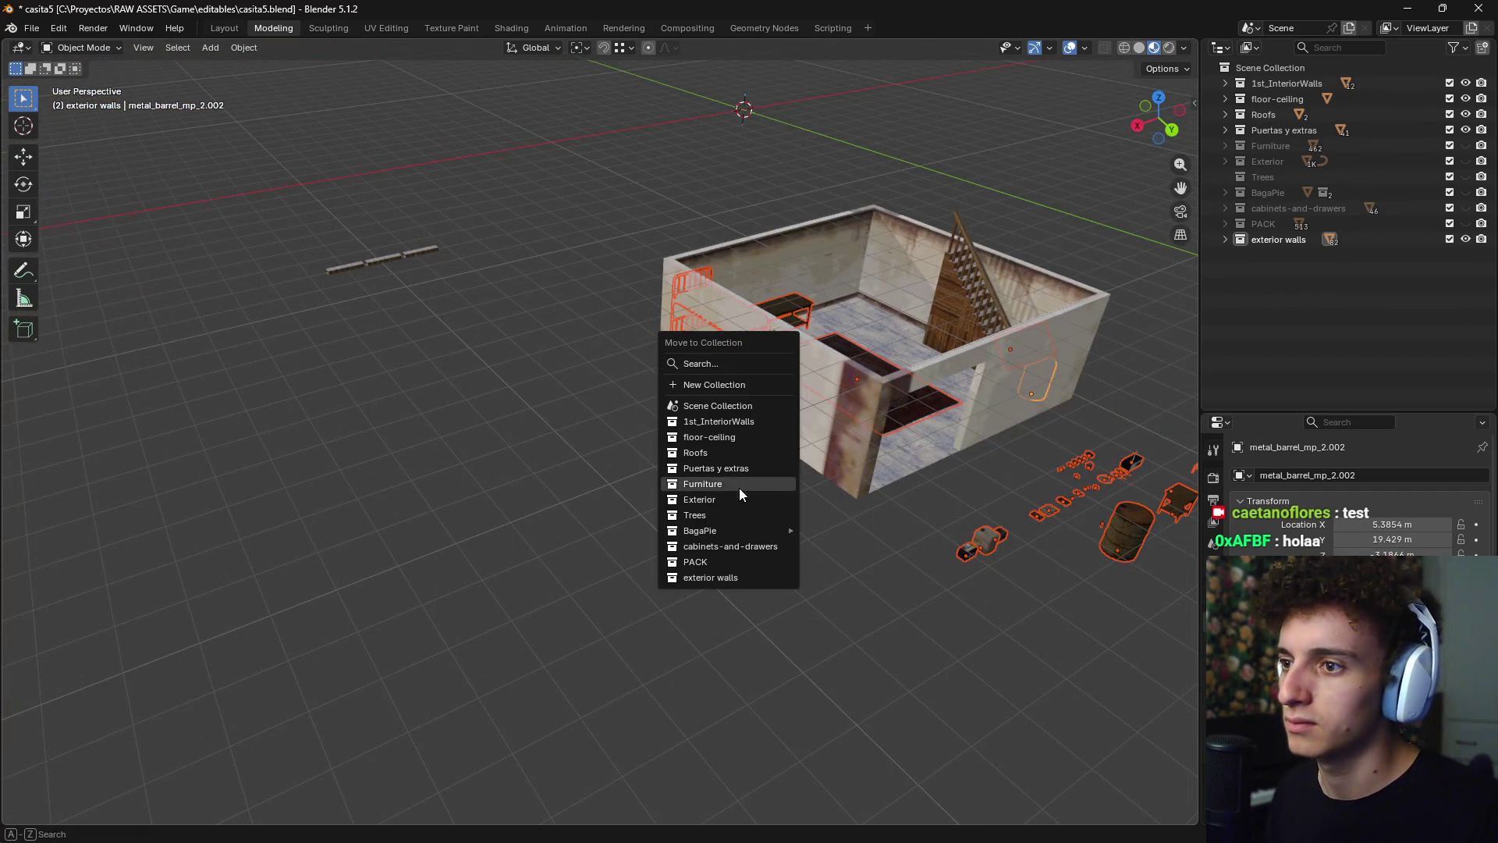
pyautogui.click(727, 486)
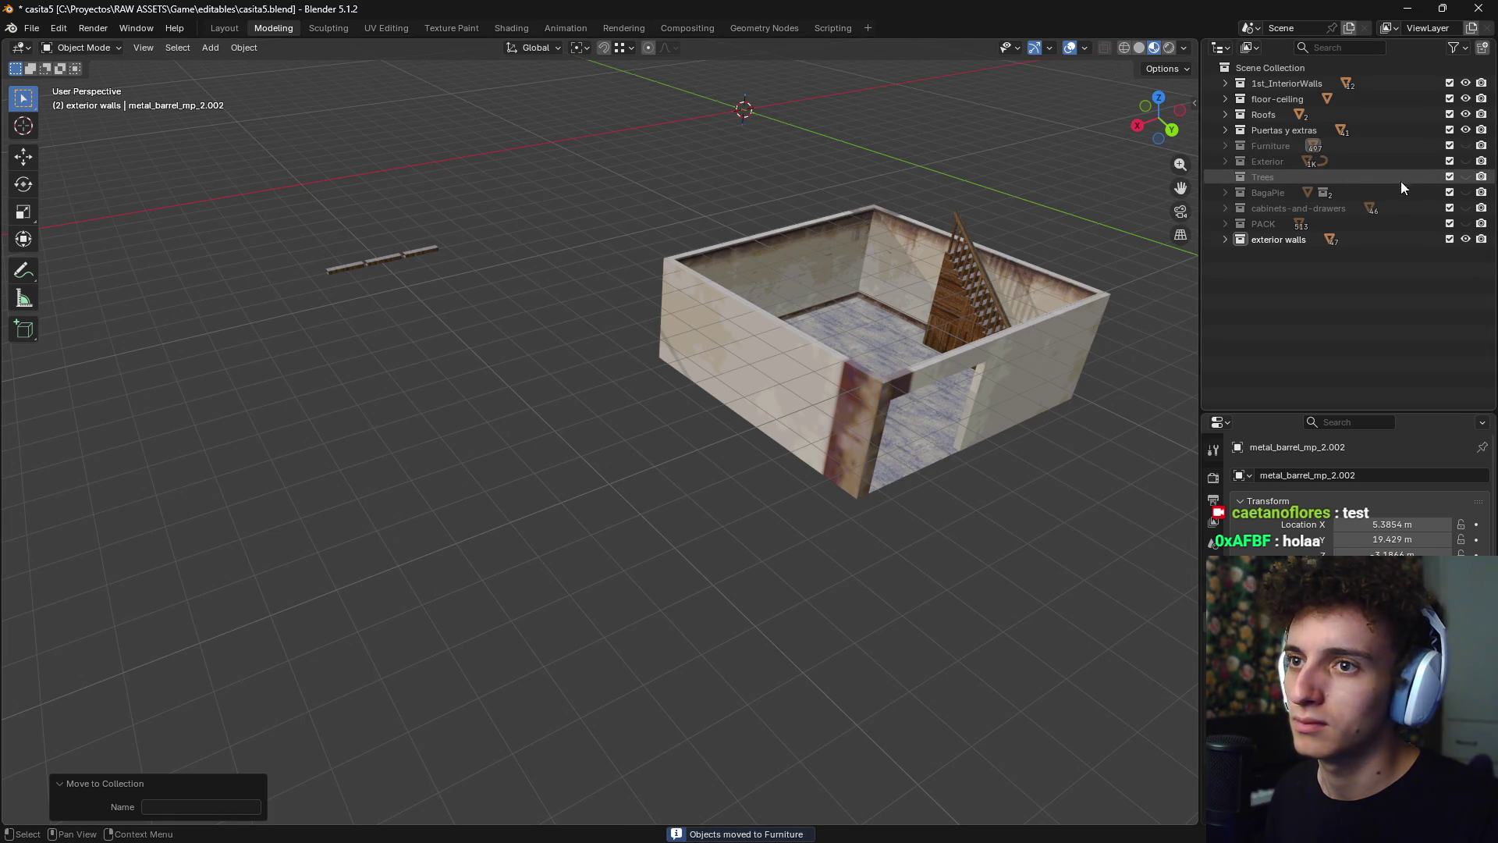
pyautogui.click(1465, 146)
pyautogui.moveTo(666, 194); pyautogui.dragTo(629, 370, button='middle')
pyautogui.scroll(4, 630, 370)
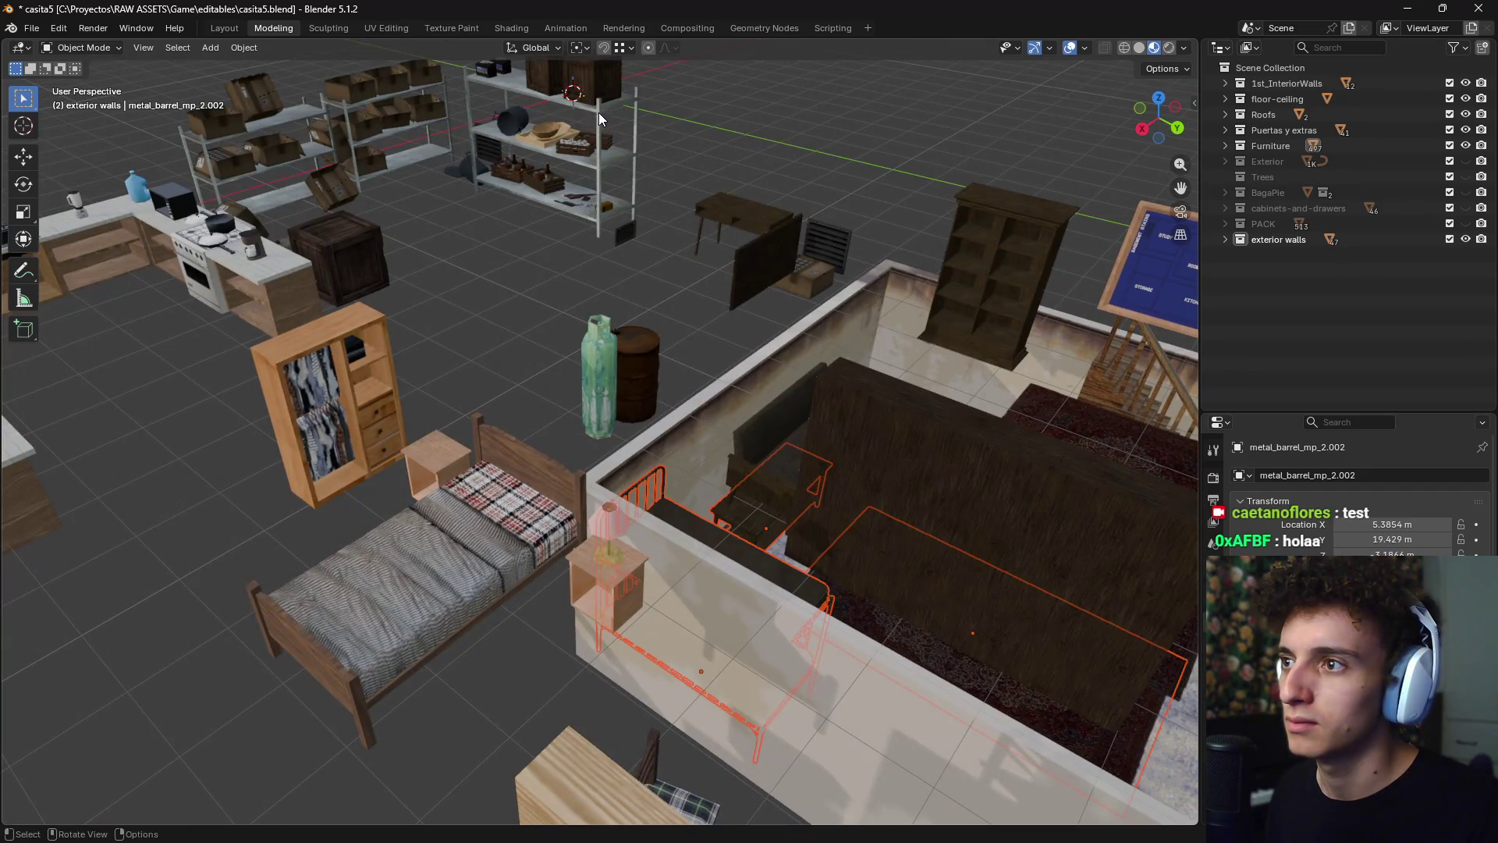
# - Duplicate a shelf unit with Shift+D and place the copy in top view
pyautogui.click(337, 117)
pyautogui.scroll(-2, 468, 195)
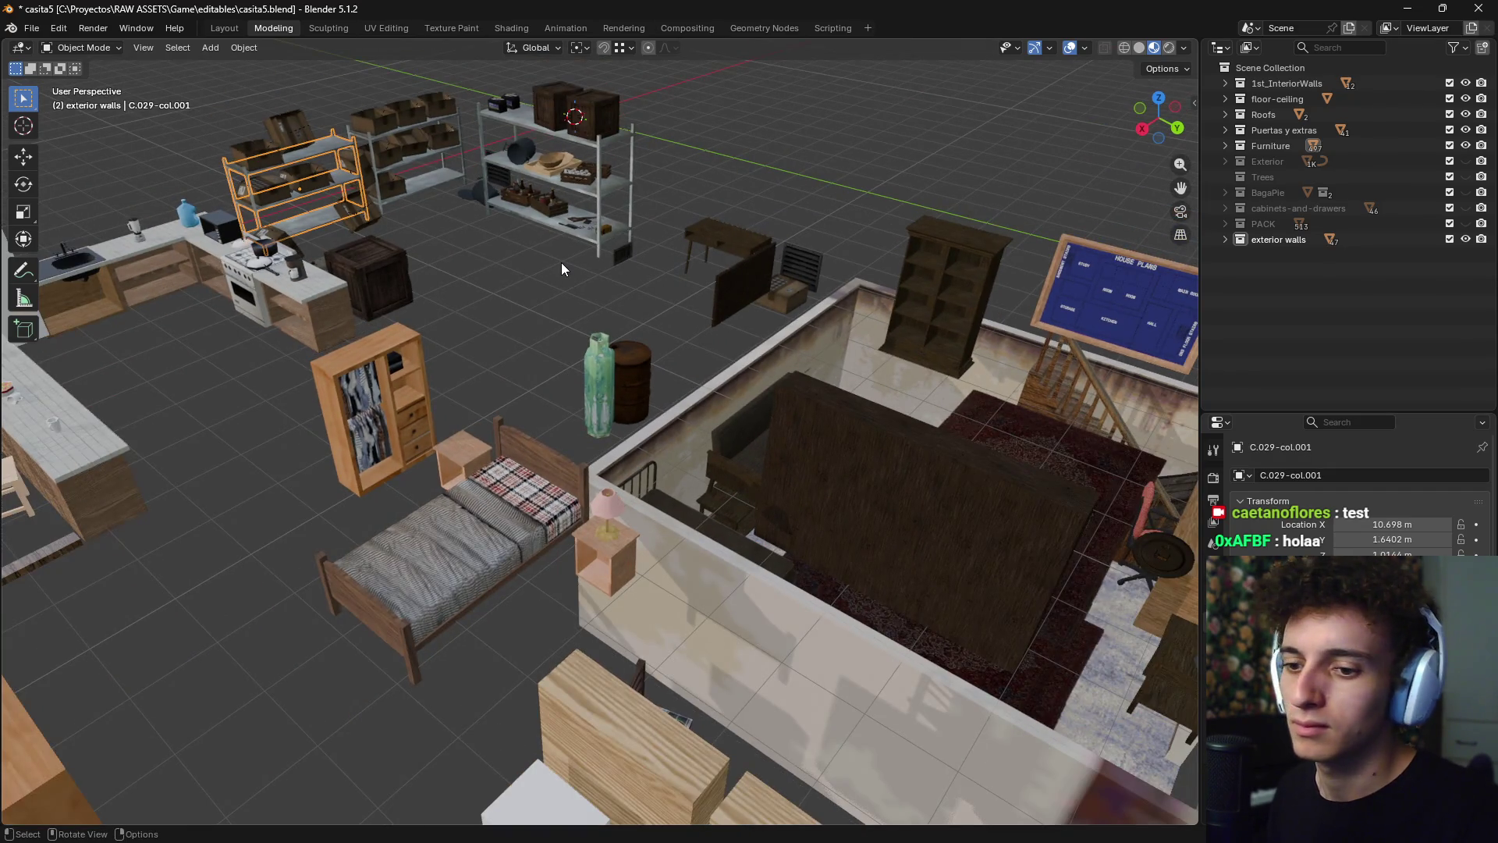
pyautogui.press('KP_7')
pyautogui.scroll(-7, 614, 312)
pyautogui.hotkey('shift', 'd')
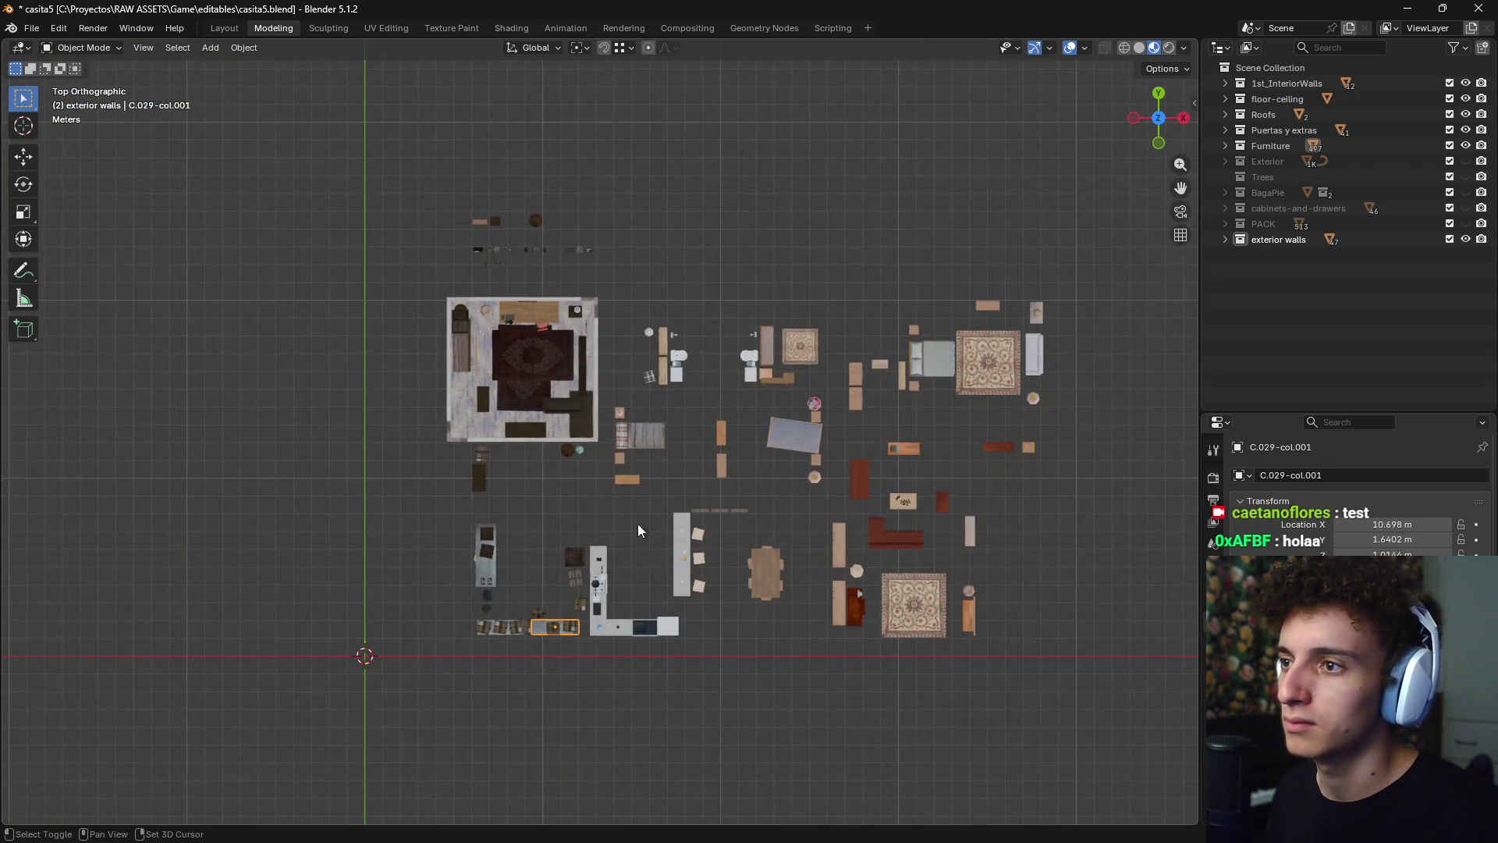
pyautogui.click(607, 167)
# - Lower the shelf copy -2.9965 m then -0.2007 m in Z to basement level
pyautogui.scroll(1, 630, 325)
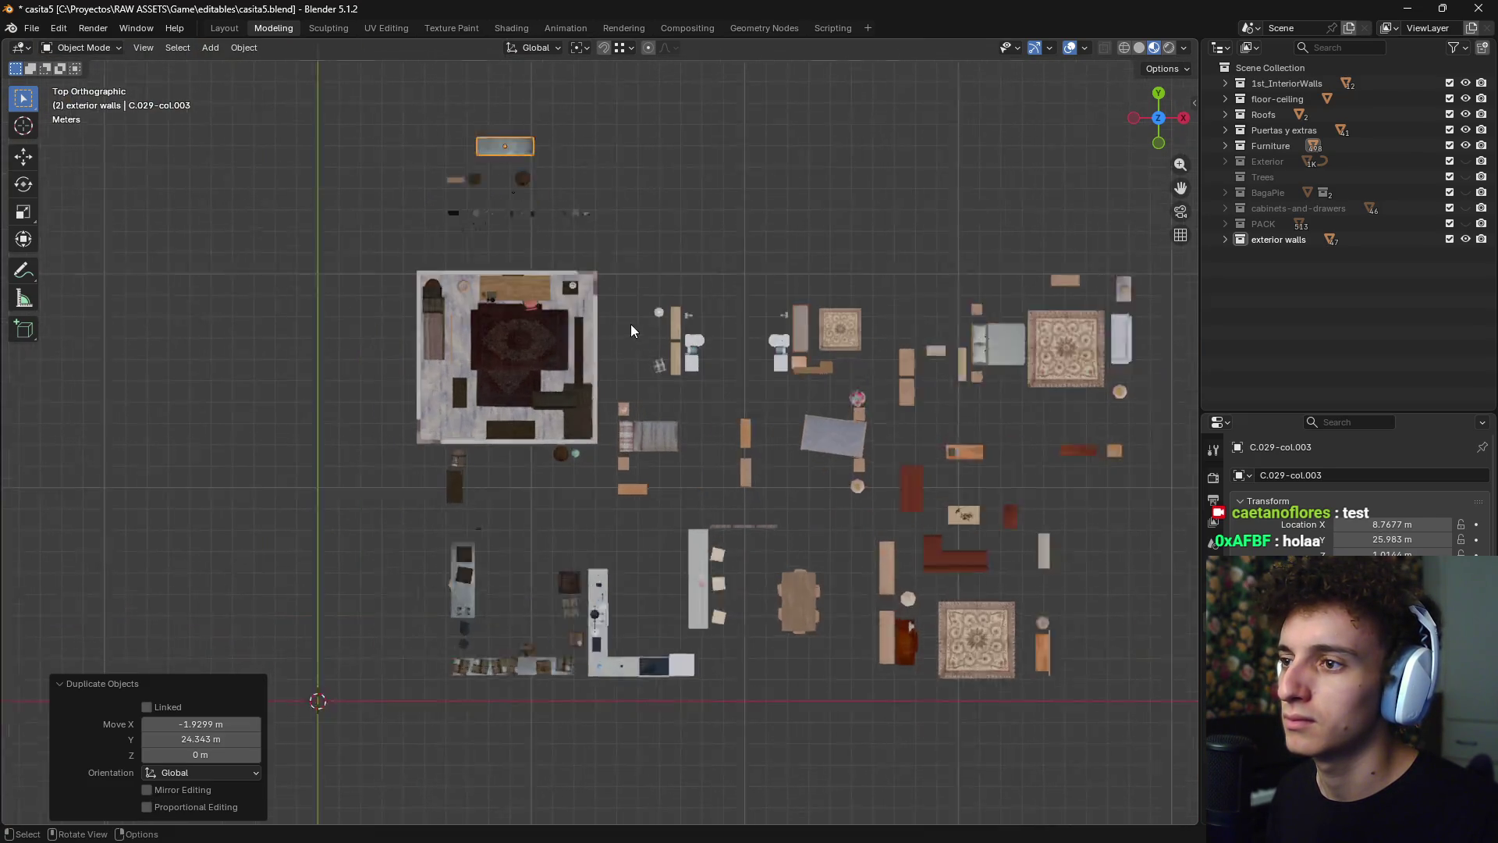
pyautogui.moveTo(659, 225)
pyautogui.mouseDown(button='middle')
pyautogui.moveTo(723, 297)
pyautogui.moveTo(891, 244)
pyautogui.moveTo(776, 422)
pyautogui.moveTo(856, 431)
pyautogui.moveTo(803, 430)
pyautogui.mouseUp(button='middle')
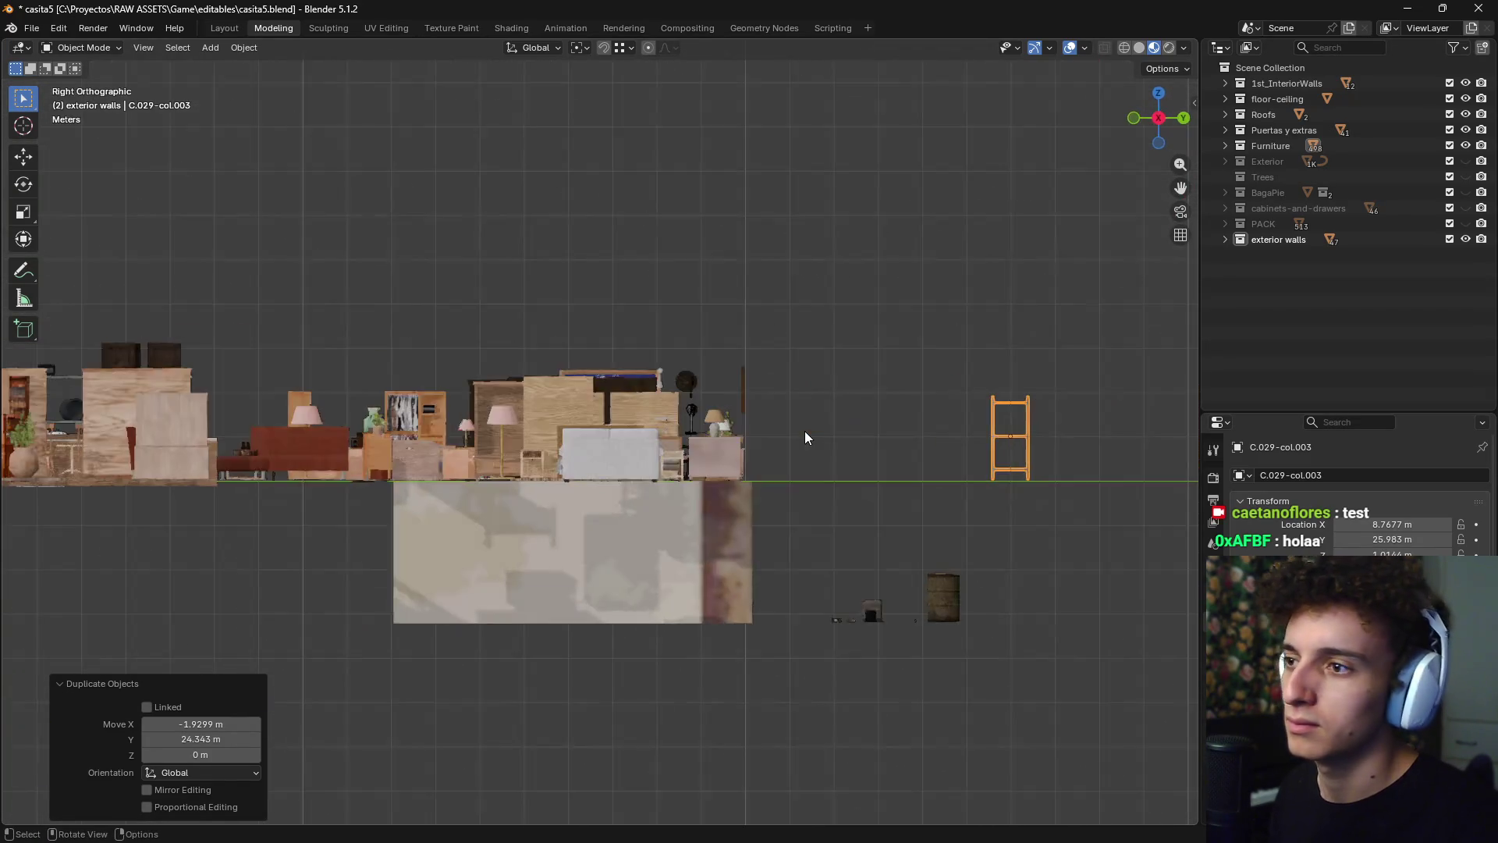
pyautogui.press('g')
pyautogui.press('z')
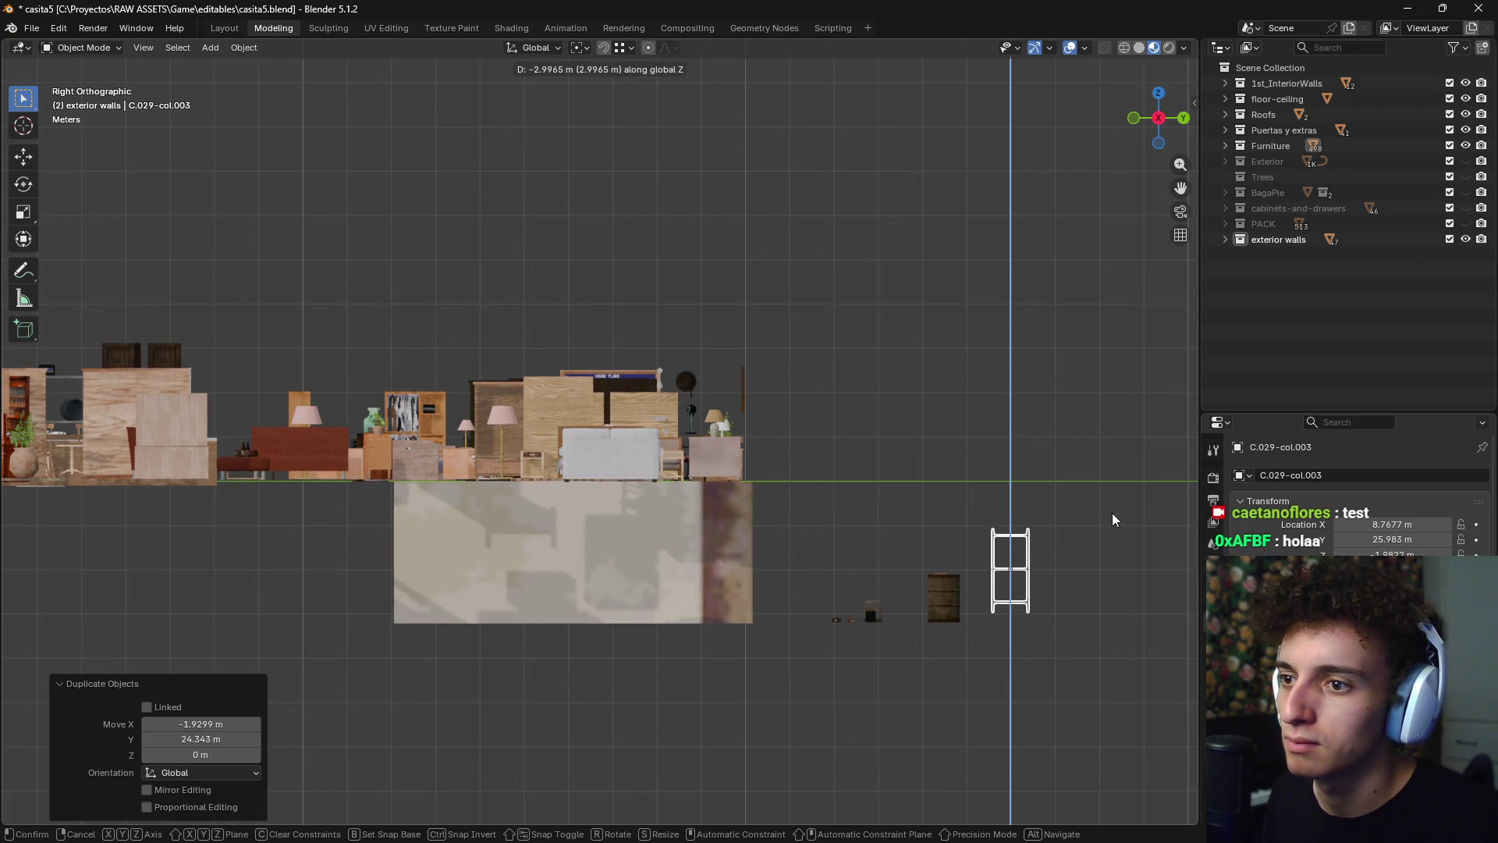
pyautogui.click(1105, 516)
pyautogui.scroll(8, 929, 518)
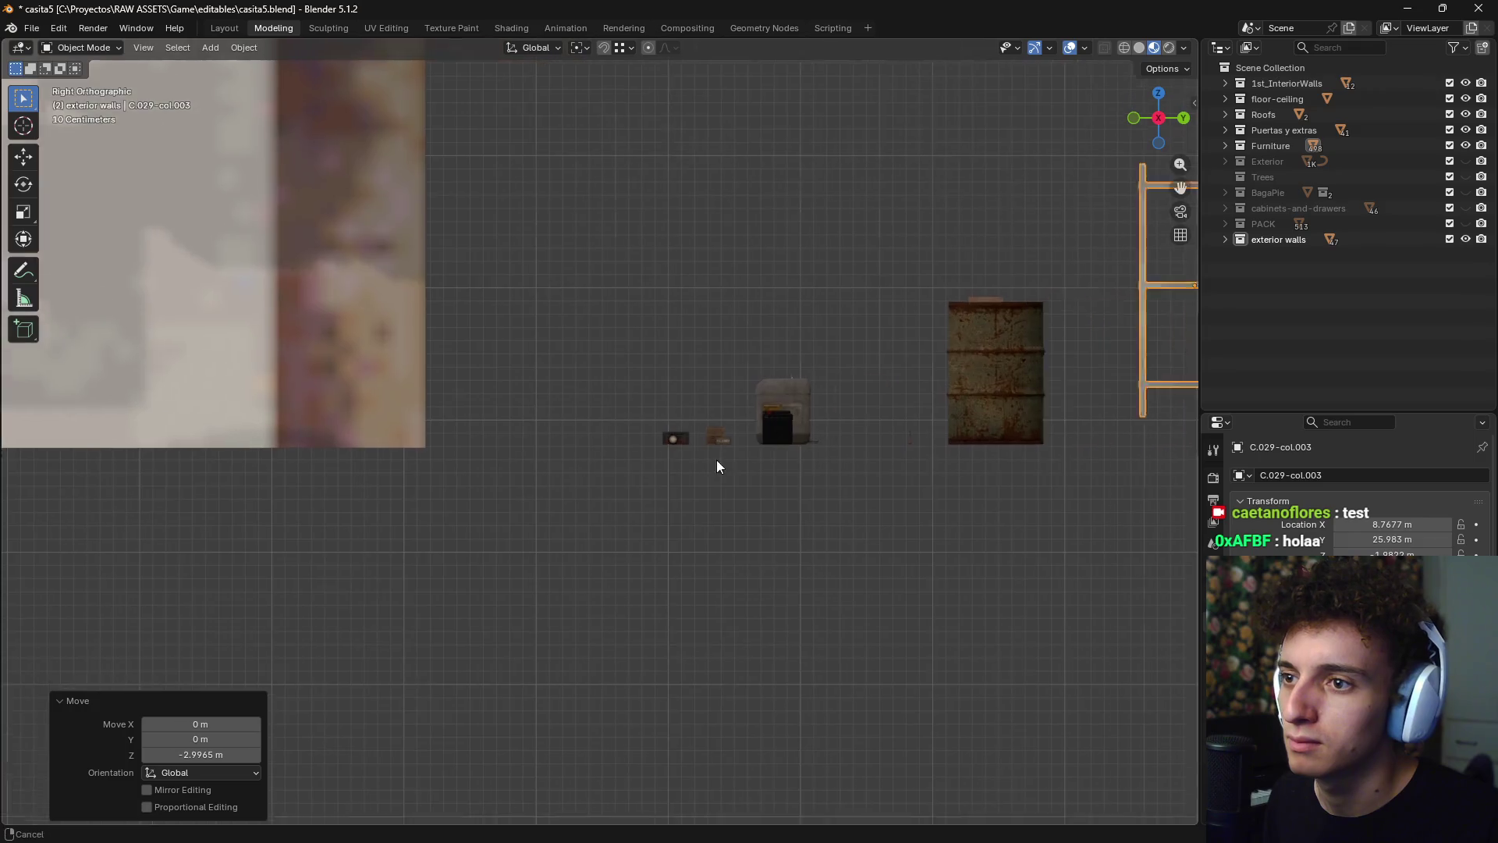
pyautogui.press('g')
pyautogui.press('z')
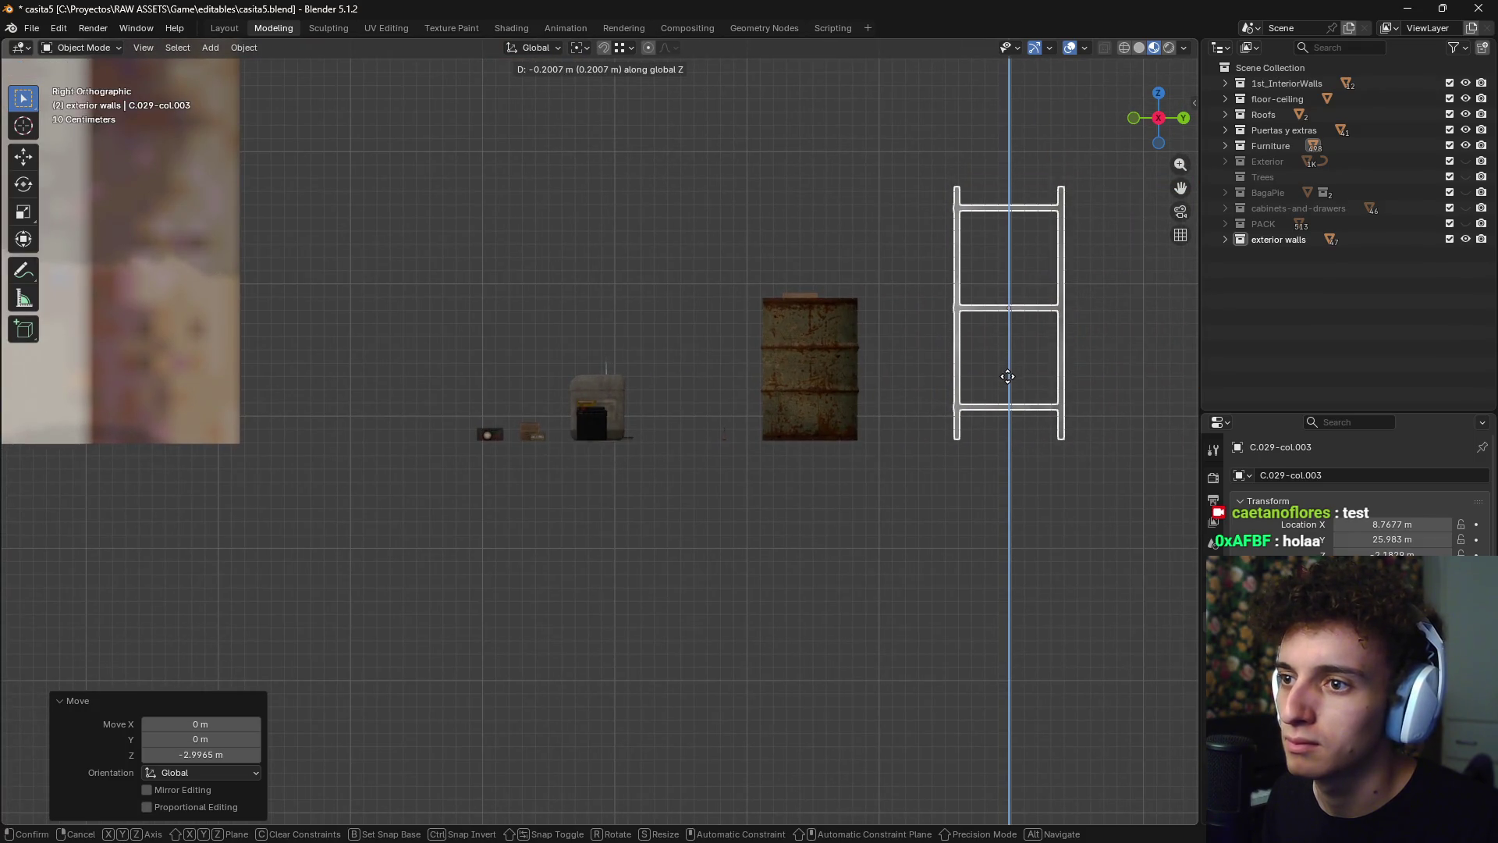
pyautogui.click(1007, 377)
pyautogui.scroll(-3, 668, 321)
pyautogui.moveTo(669, 321)
pyautogui.mouseDown(button='middle')
pyautogui.moveTo(610, 373)
pyautogui.moveTo(687, 371)
pyautogui.moveTo(855, 456)
pyautogui.mouseUp(button='middle')
pyautogui.scroll(-5, 686, 371)
pyautogui.scroll(6, 719, 461)
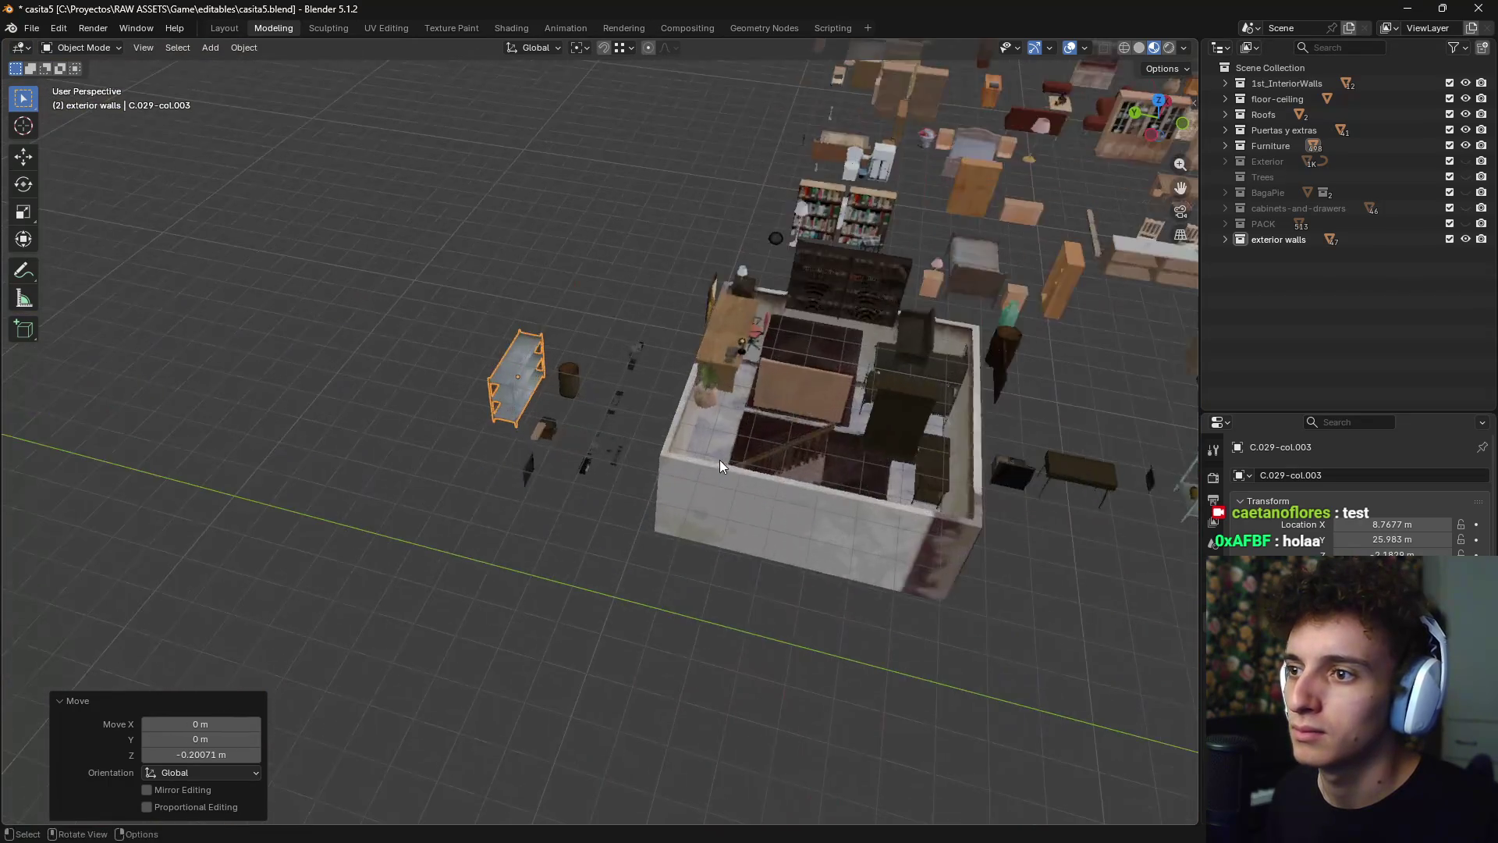
pyautogui.moveTo(720, 460); pyautogui.dragTo(944, 409, button='middle')
pyautogui.press('KP_1')
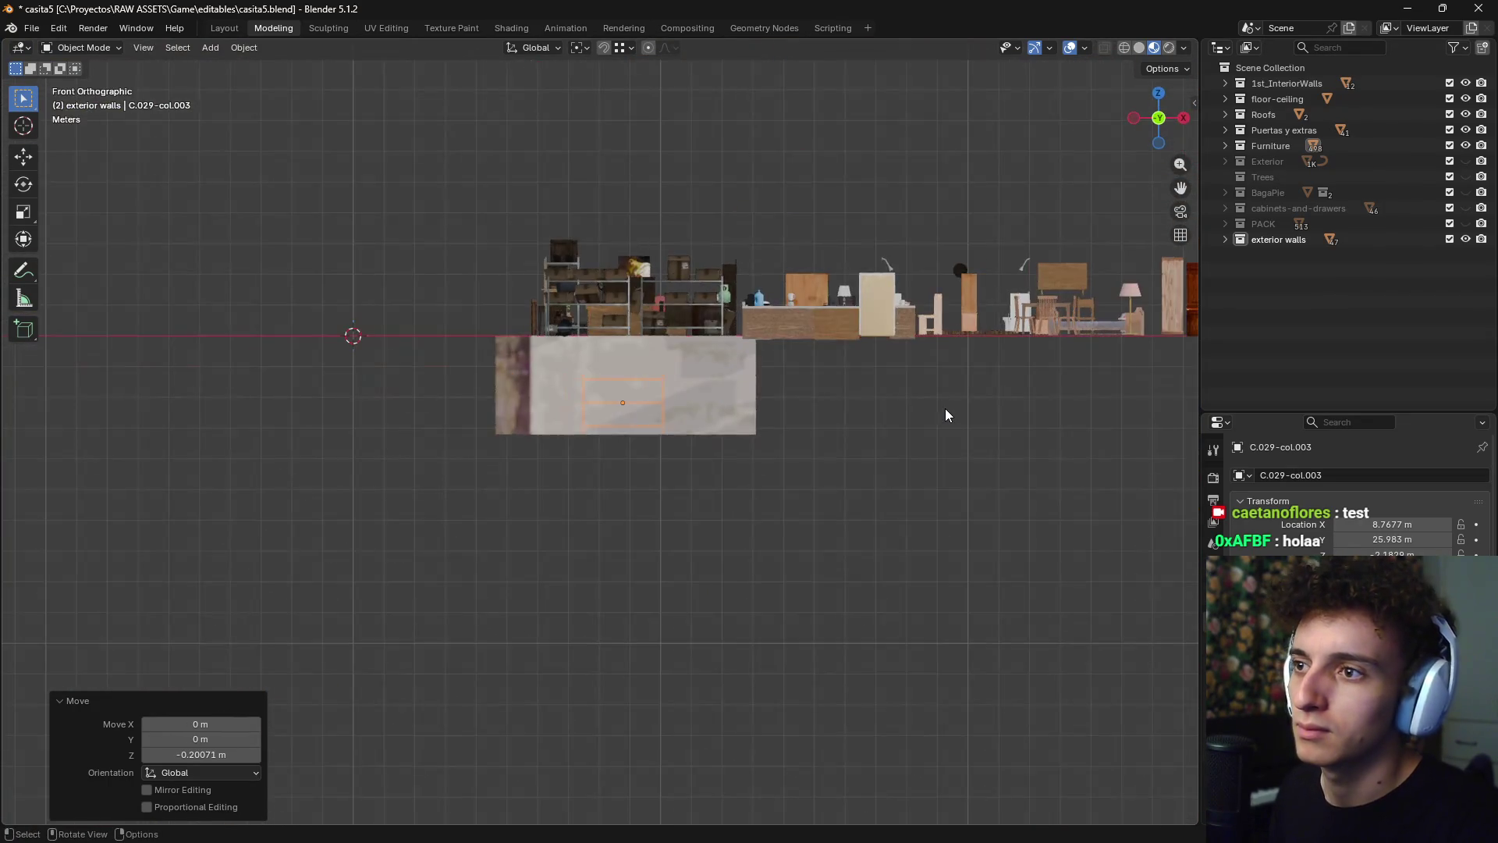
pyautogui.scroll(-3, 944, 409)
# - Switch to Wireframe shading and box-select all furniture above ground level
pyautogui.keyDown('shift'); pyautogui.moveTo(942, 471); pyautogui.dragTo(850, 454, button='middle'); pyautogui.keyUp('shift')
pyautogui.press('z')
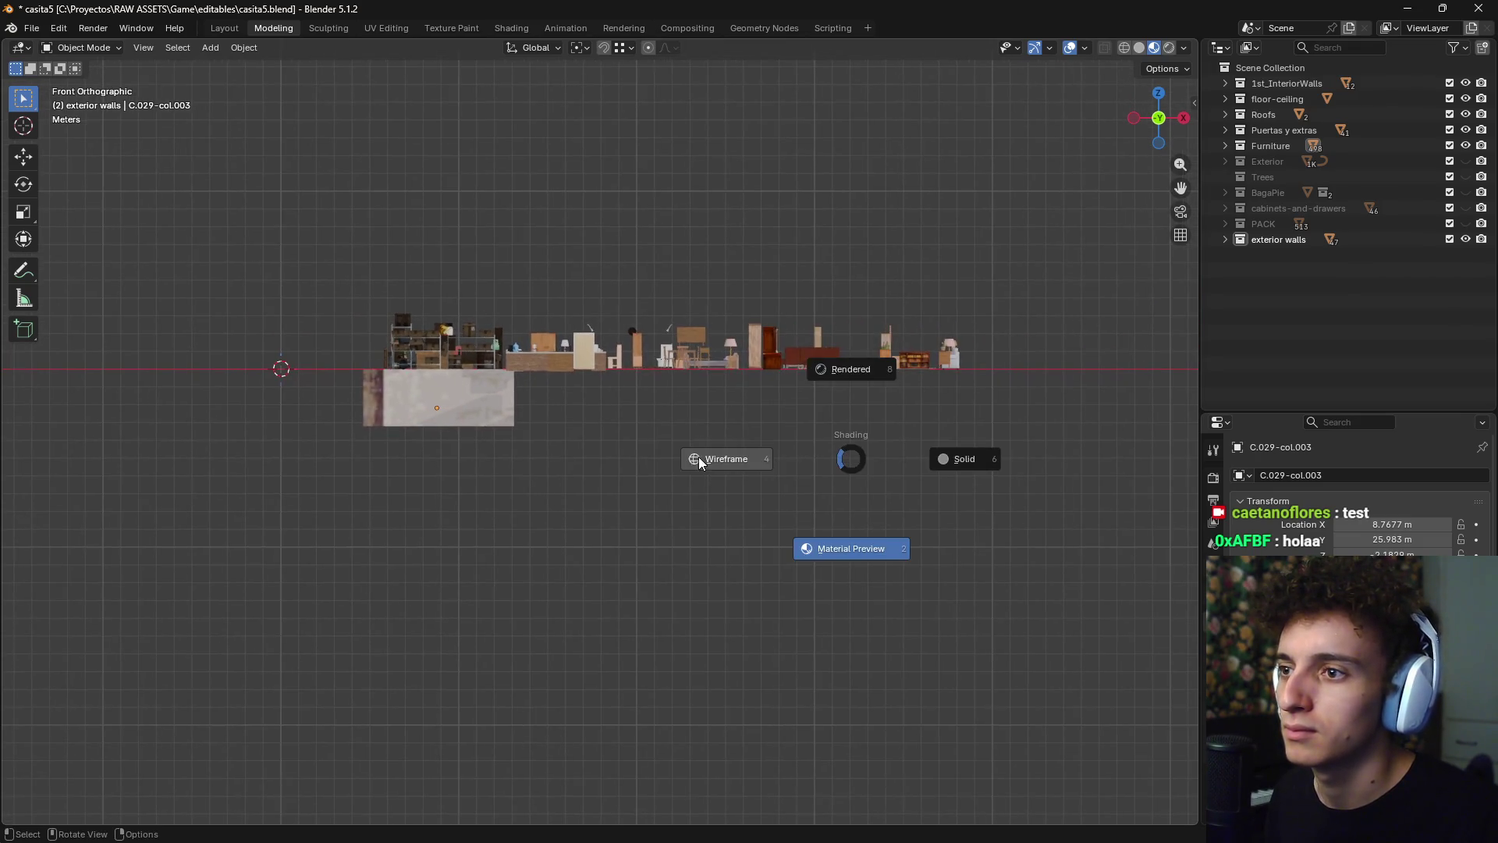
pyautogui.click(699, 456)
pyautogui.moveTo(1052, 293); pyautogui.dragTo(337, 368)
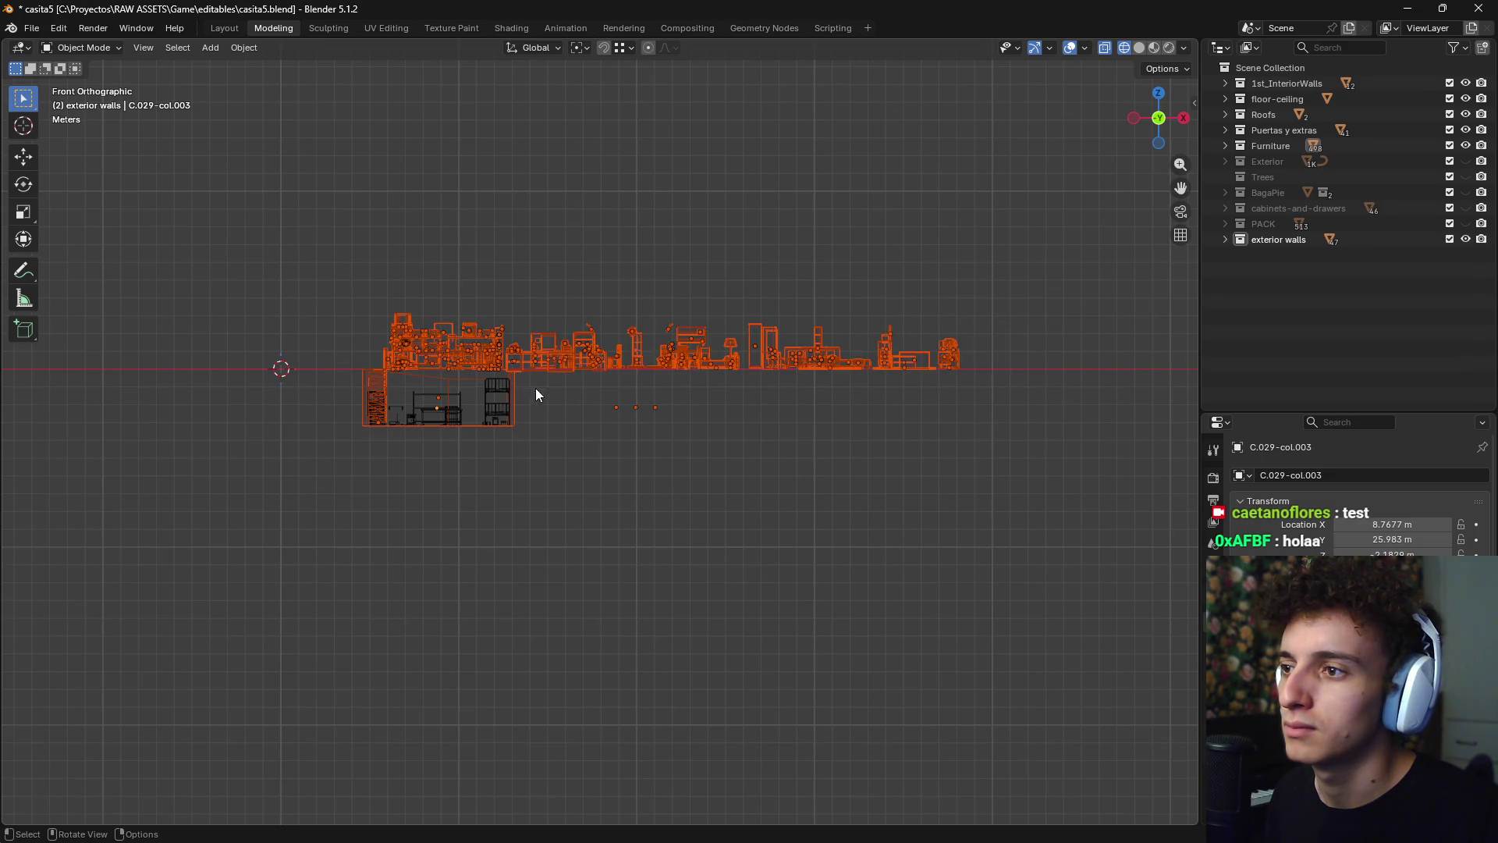
pyautogui.scroll(5, 362, 424)
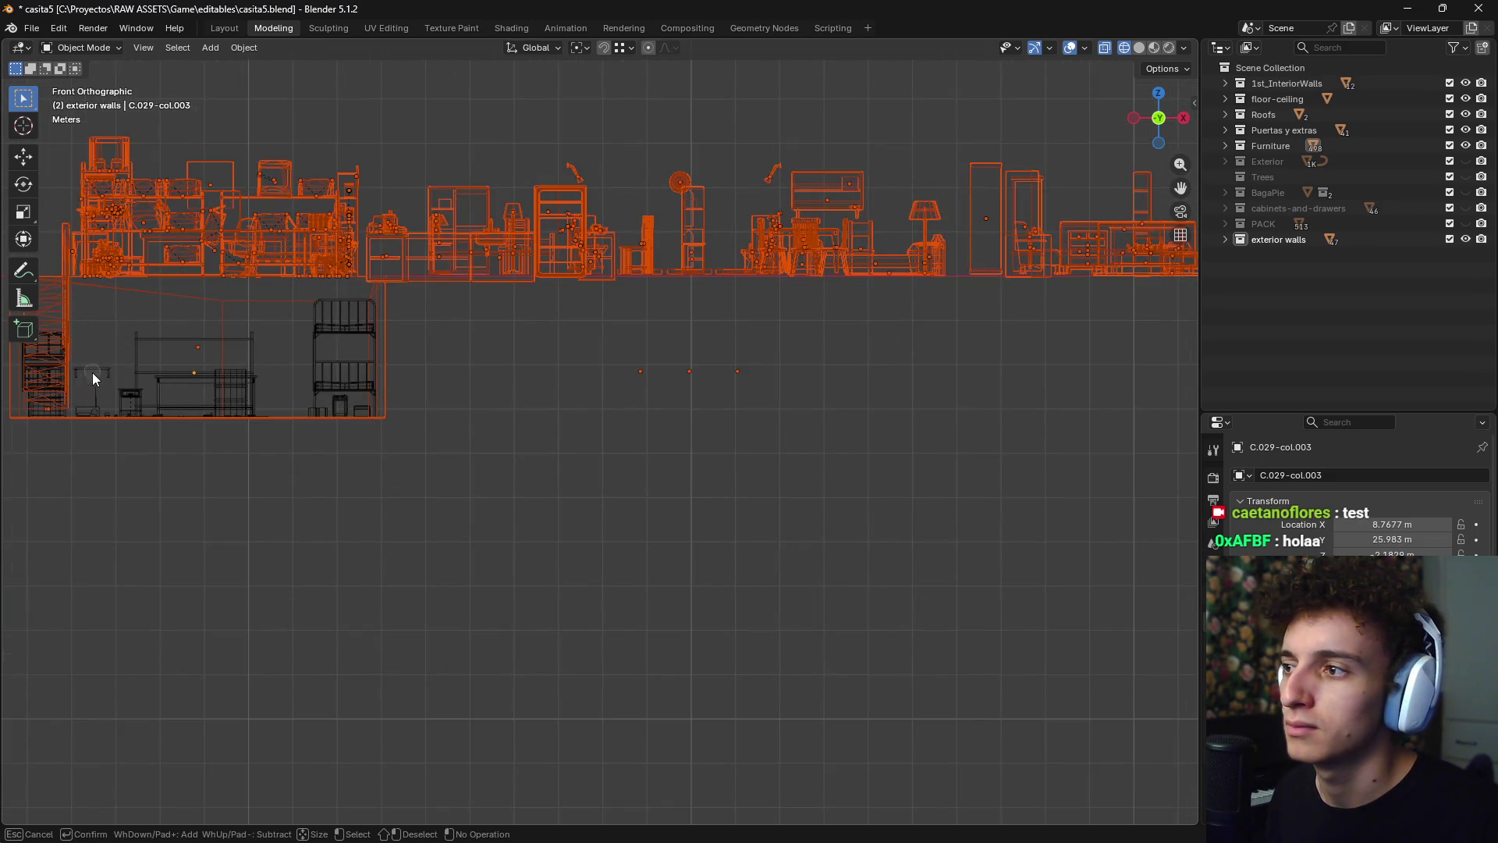
# - Circle-select to add stray props and exclude the basement, then hide the selection
pyautogui.press('c')
pyautogui.press('Escape')
pyautogui.scroll(-4, 433, 471)
pyautogui.press('c')
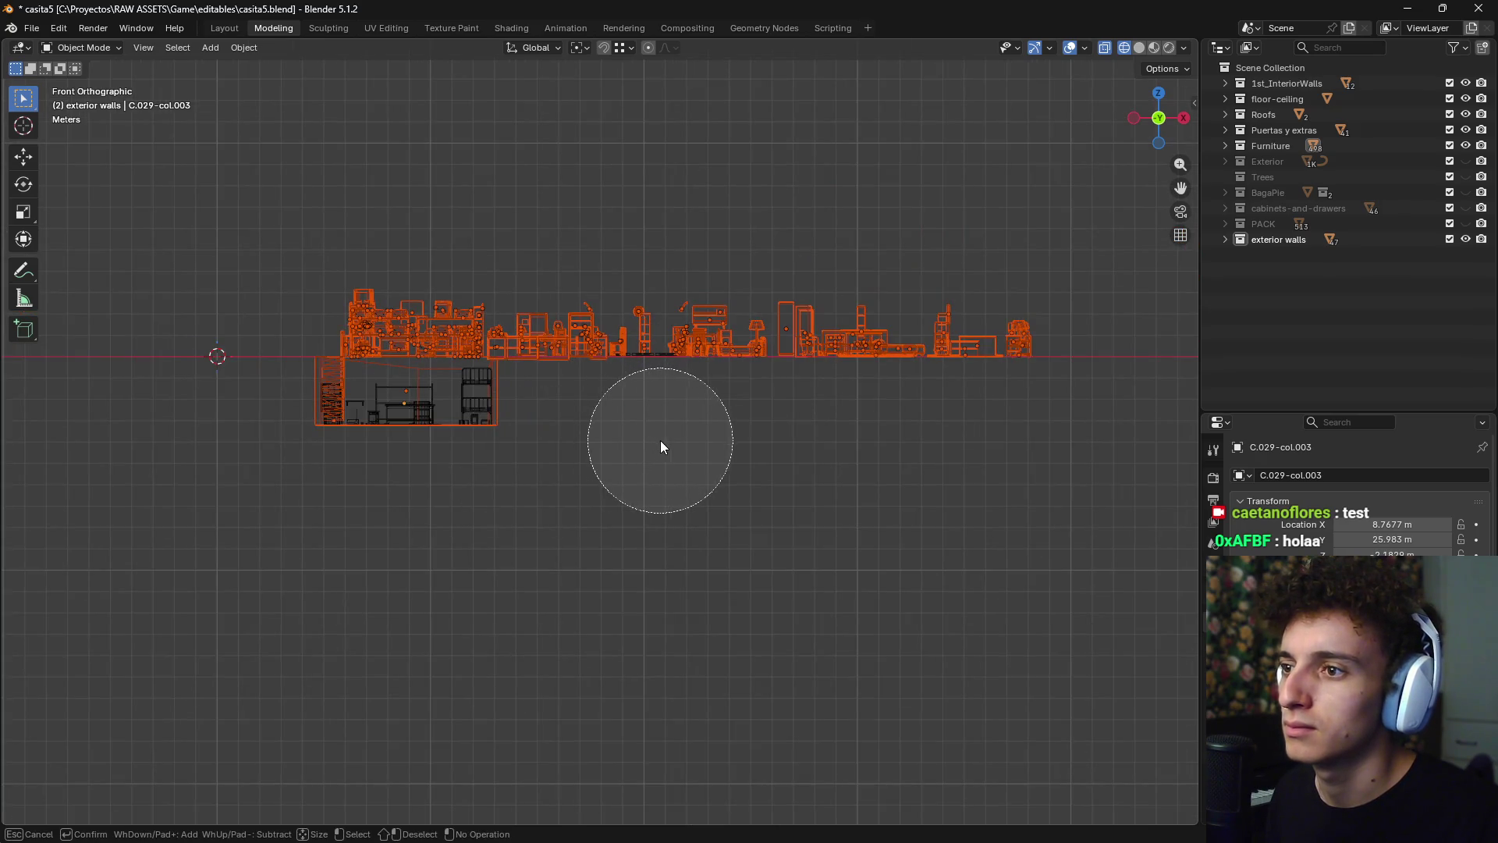
pyautogui.press('Escape')
pyautogui.press('c')
pyautogui.click(680, 438)
pyautogui.press('Escape')
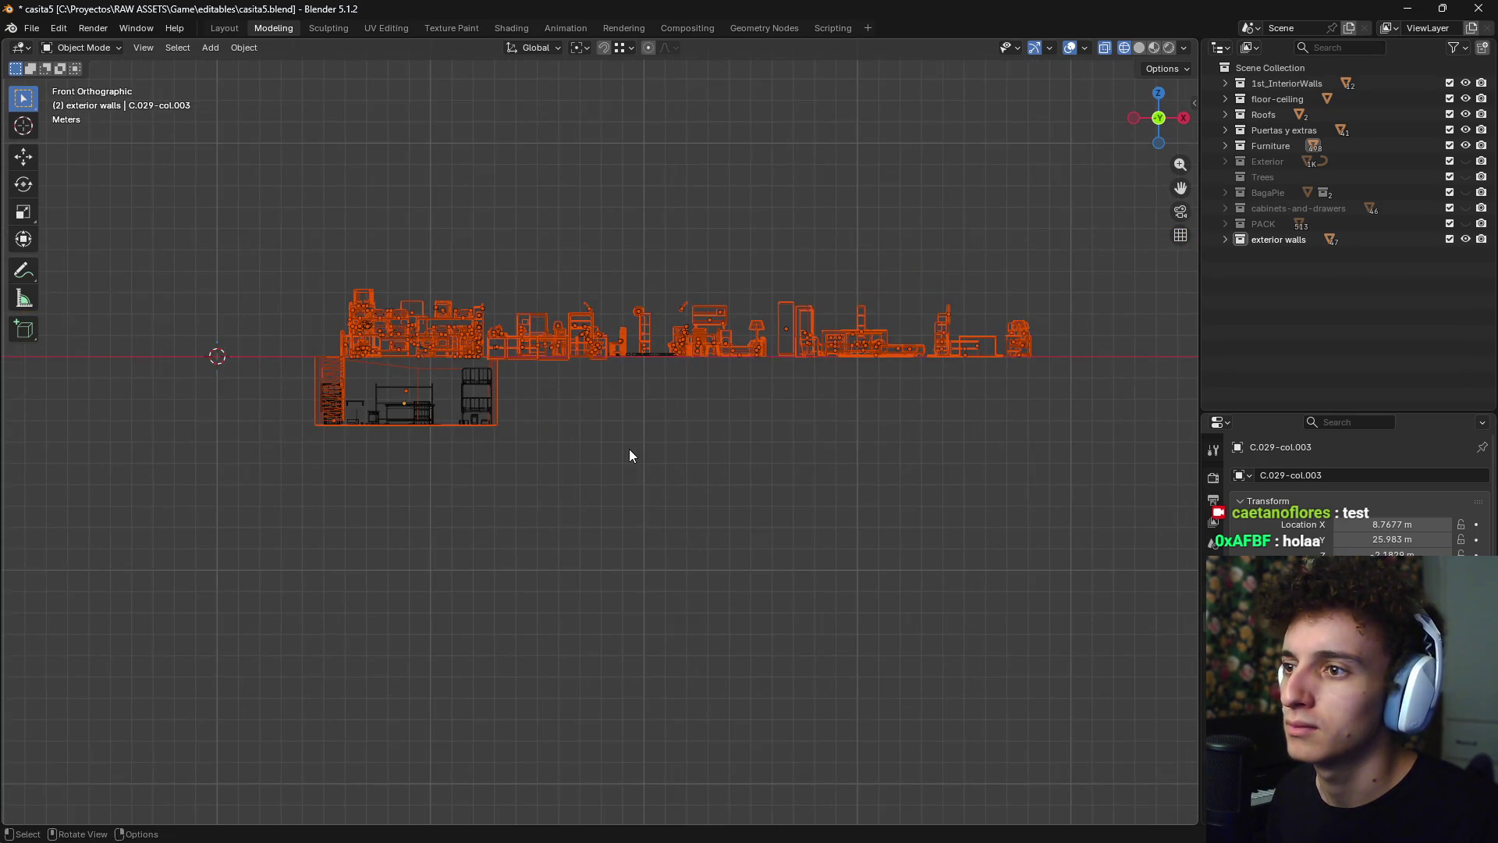
pyautogui.press('c')
pyautogui.moveTo(596, 460); pyautogui.dragTo(317, 449, button='middle')
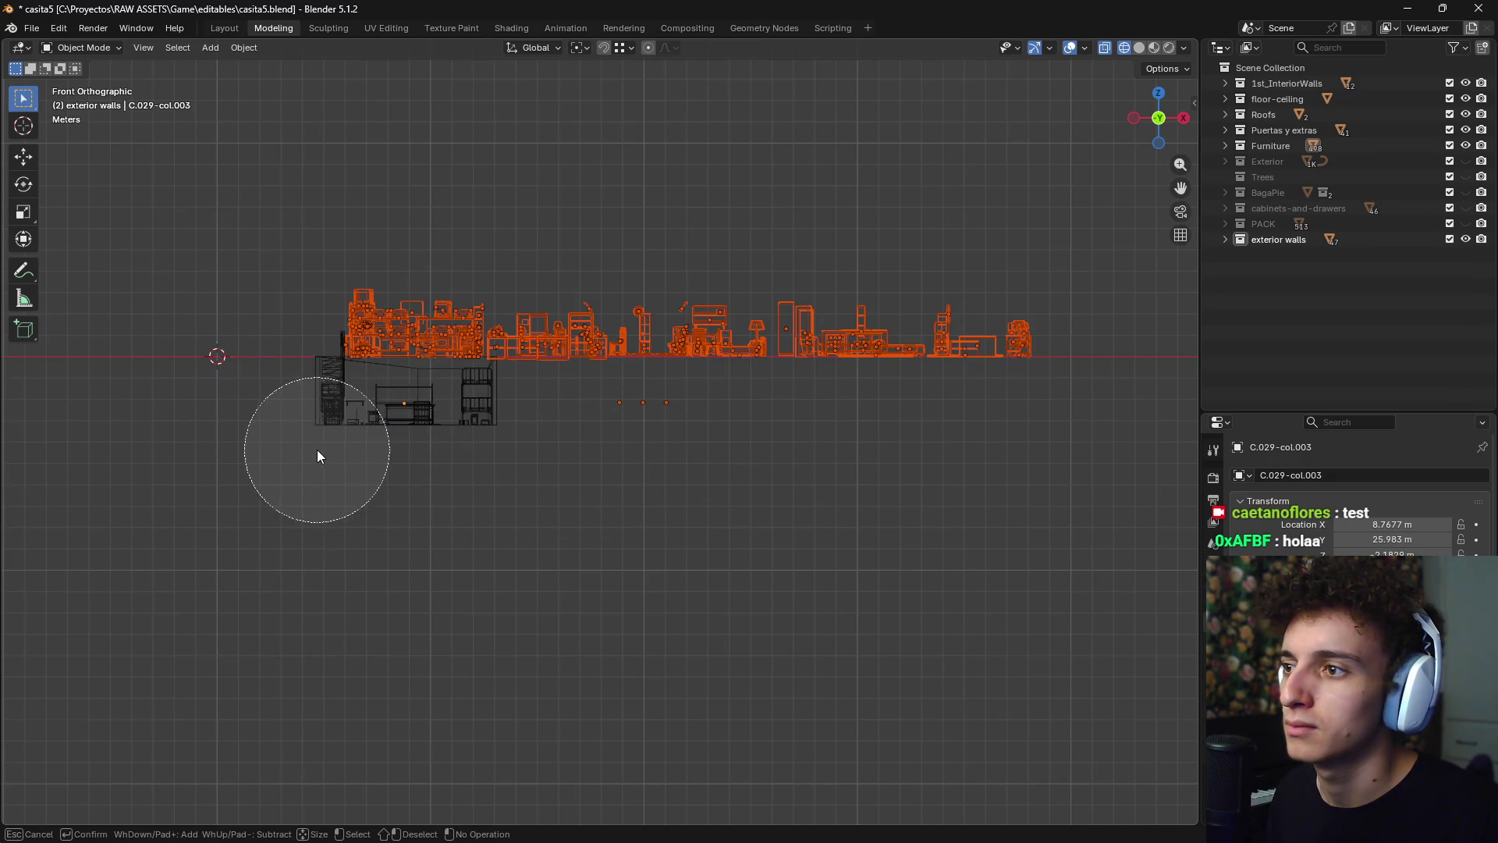
pyautogui.press('Escape')
pyautogui.press('h')
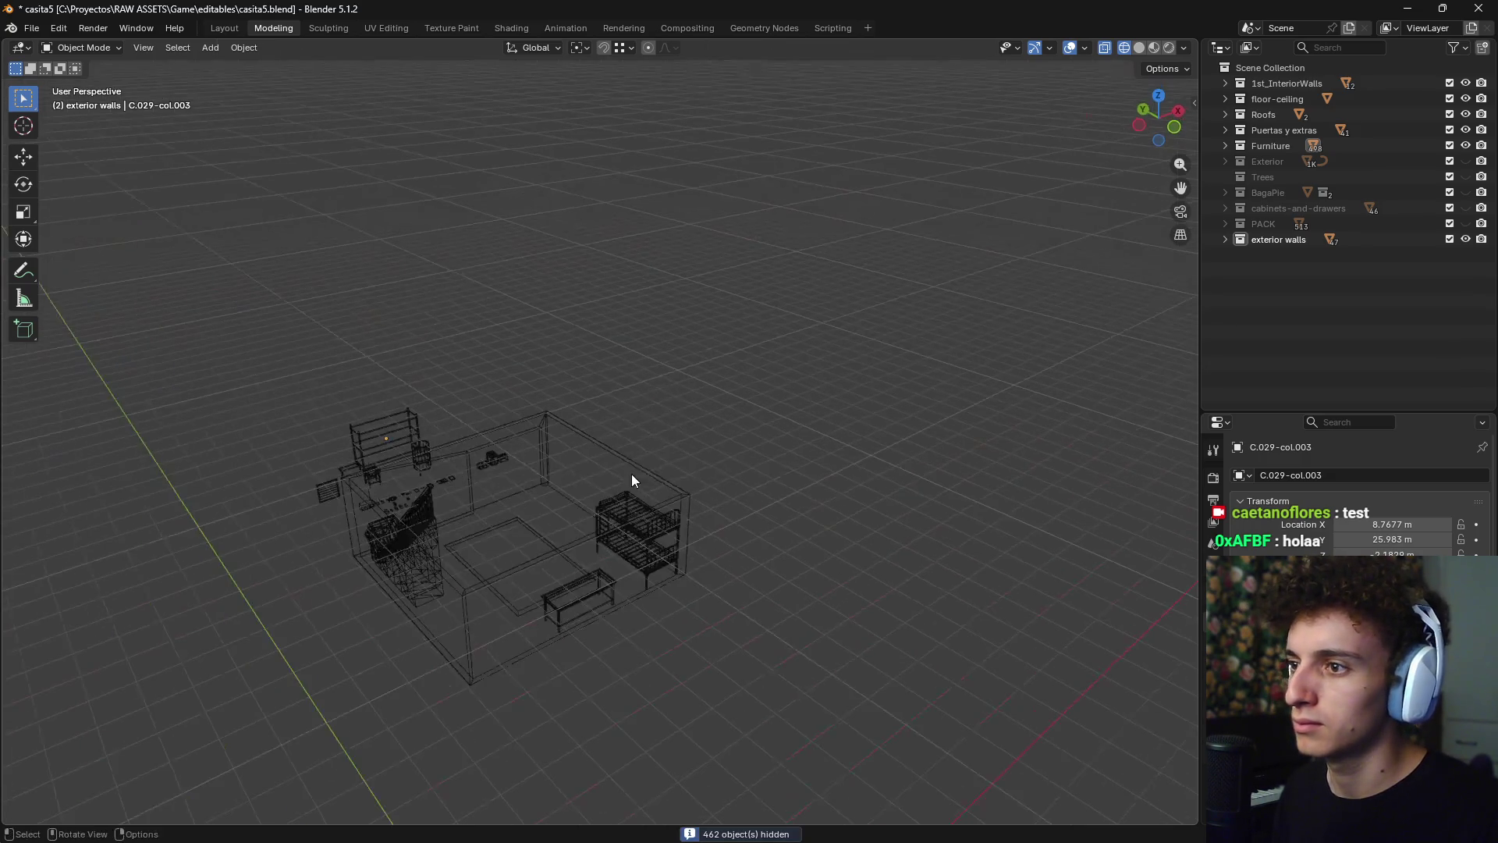